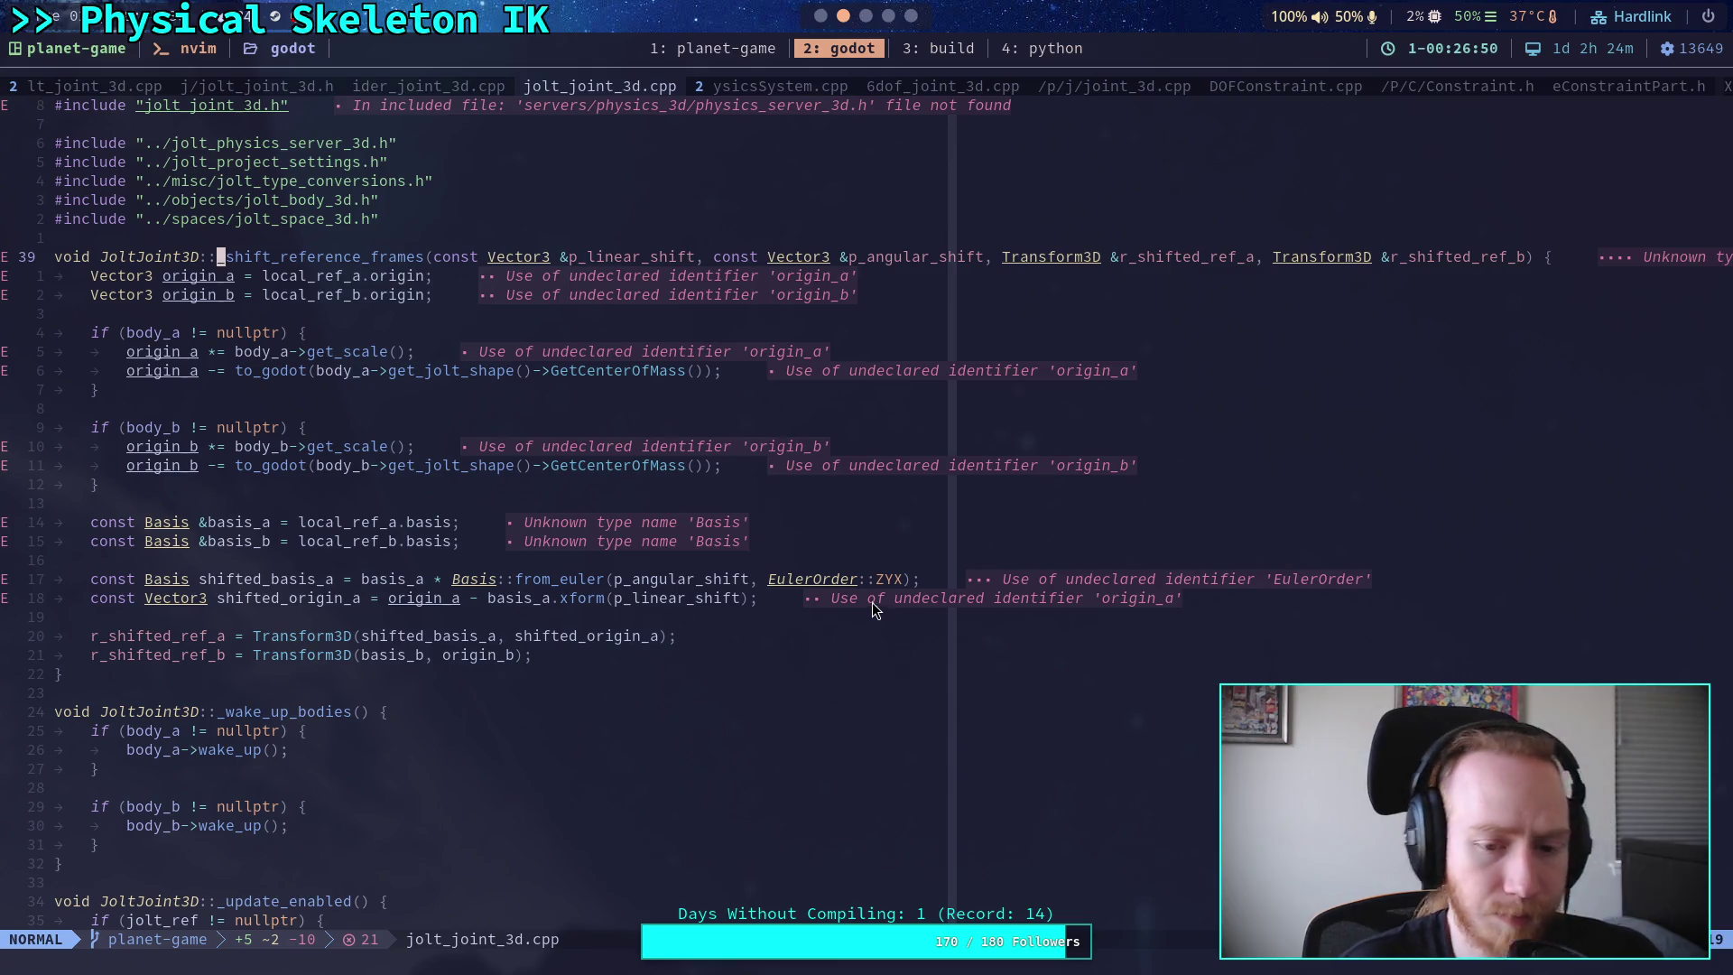
- Show the jolt_slider_joint_3d.cpp buffer in Neovim at JoltSliderJoint3D::rebuild
click(439, 85)
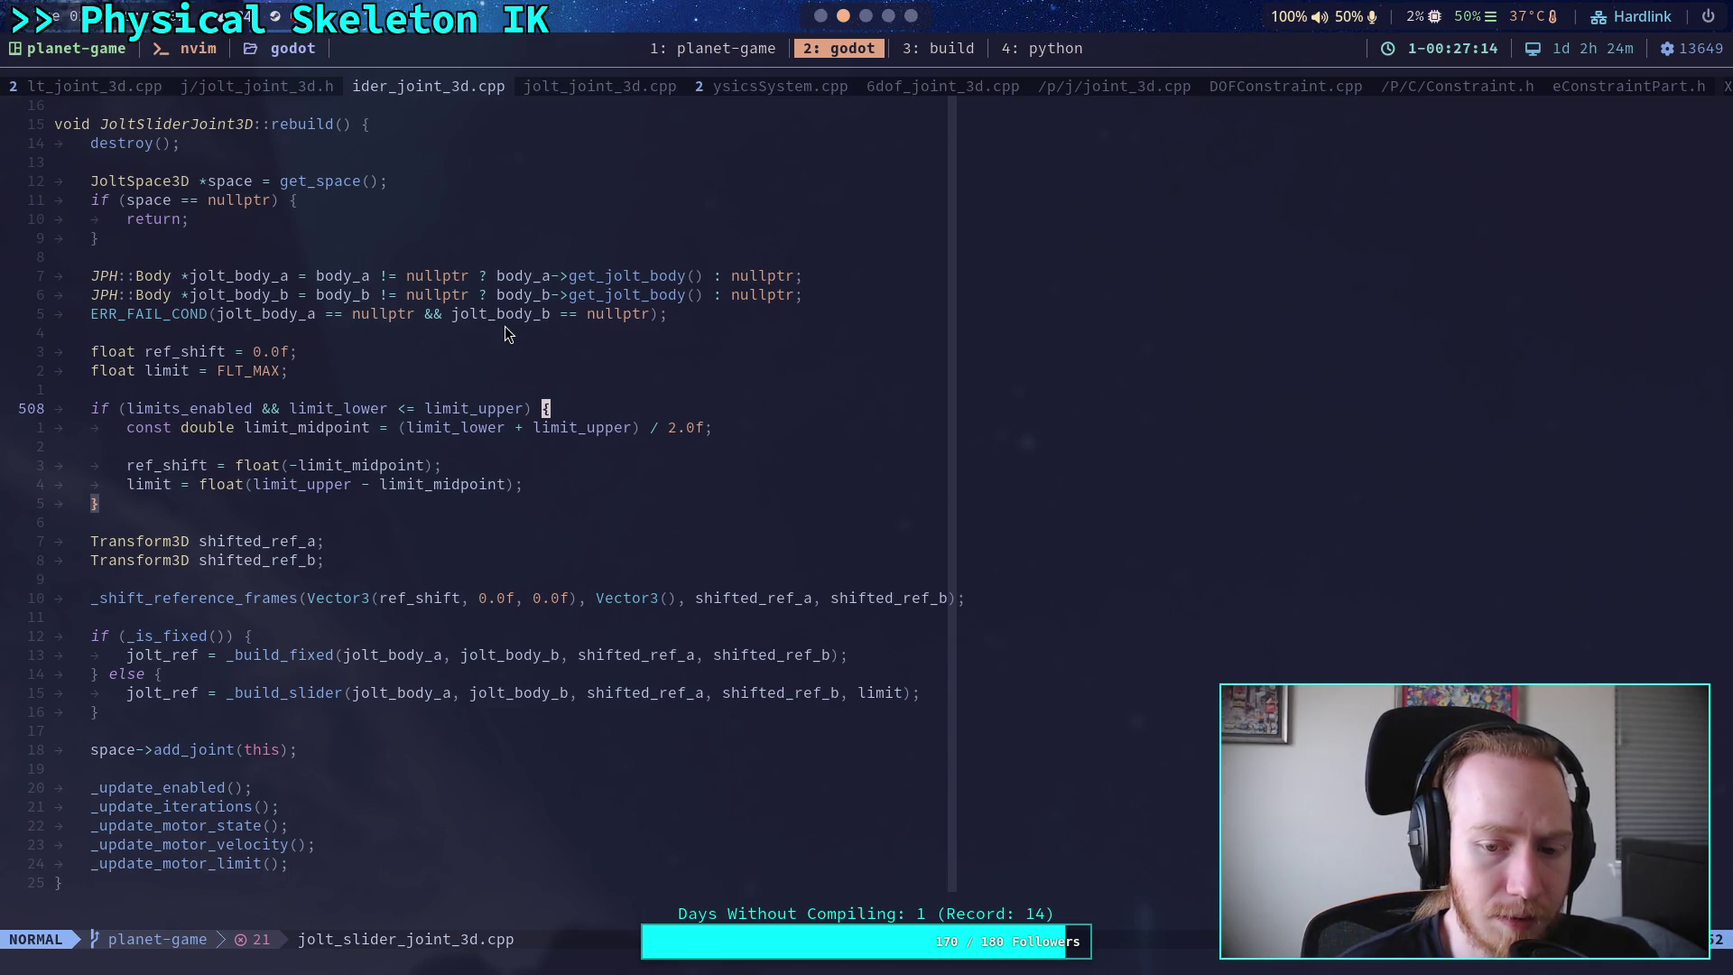
click(597, 89)
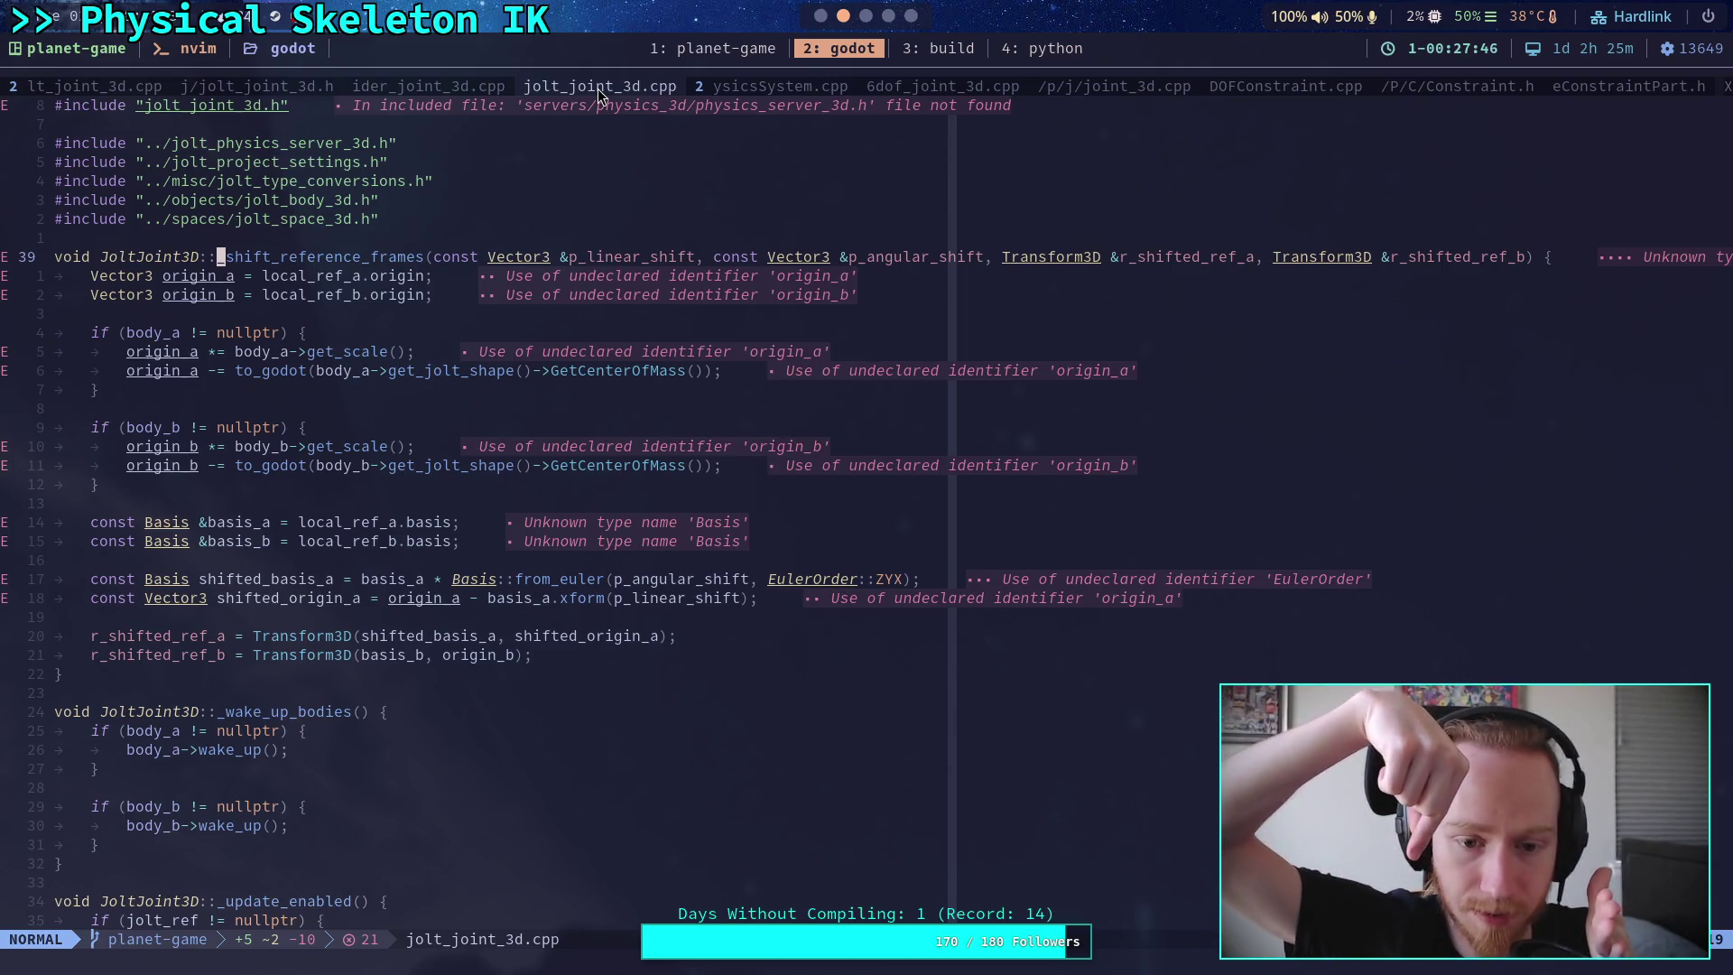
click(462, 83)
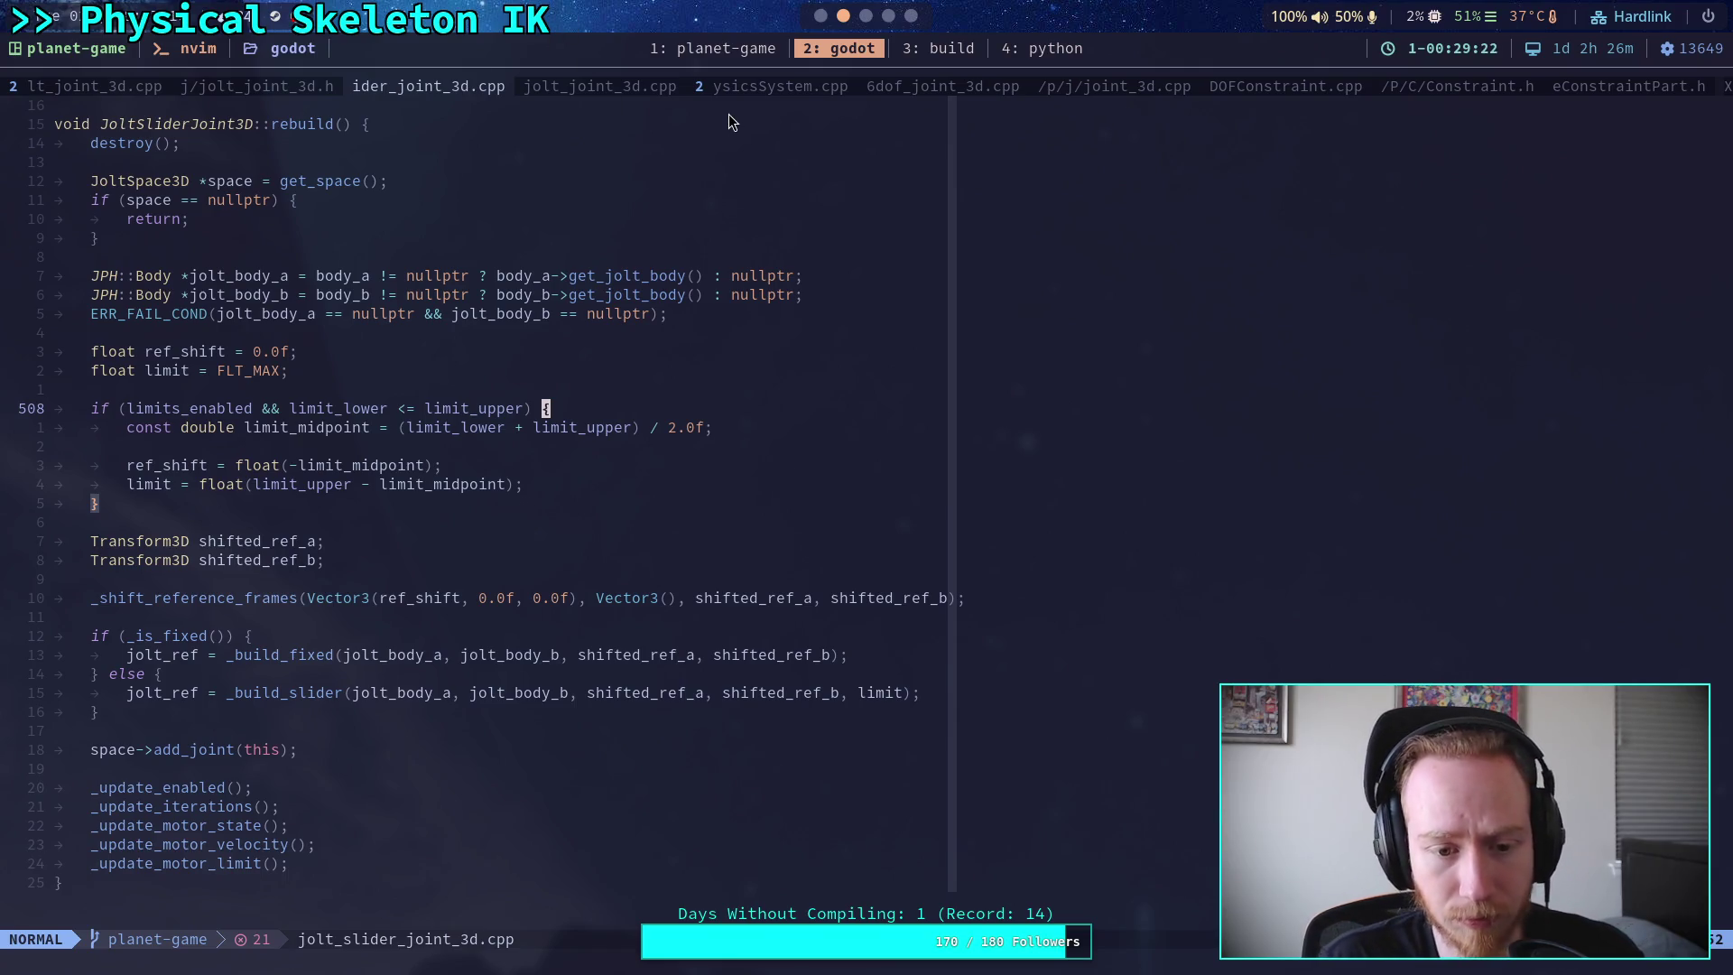
- In Godot, set the slider joint's Upper Distance to 0 and Lower Distance to -1.0 m, then return to Neovim
click(821, 16)
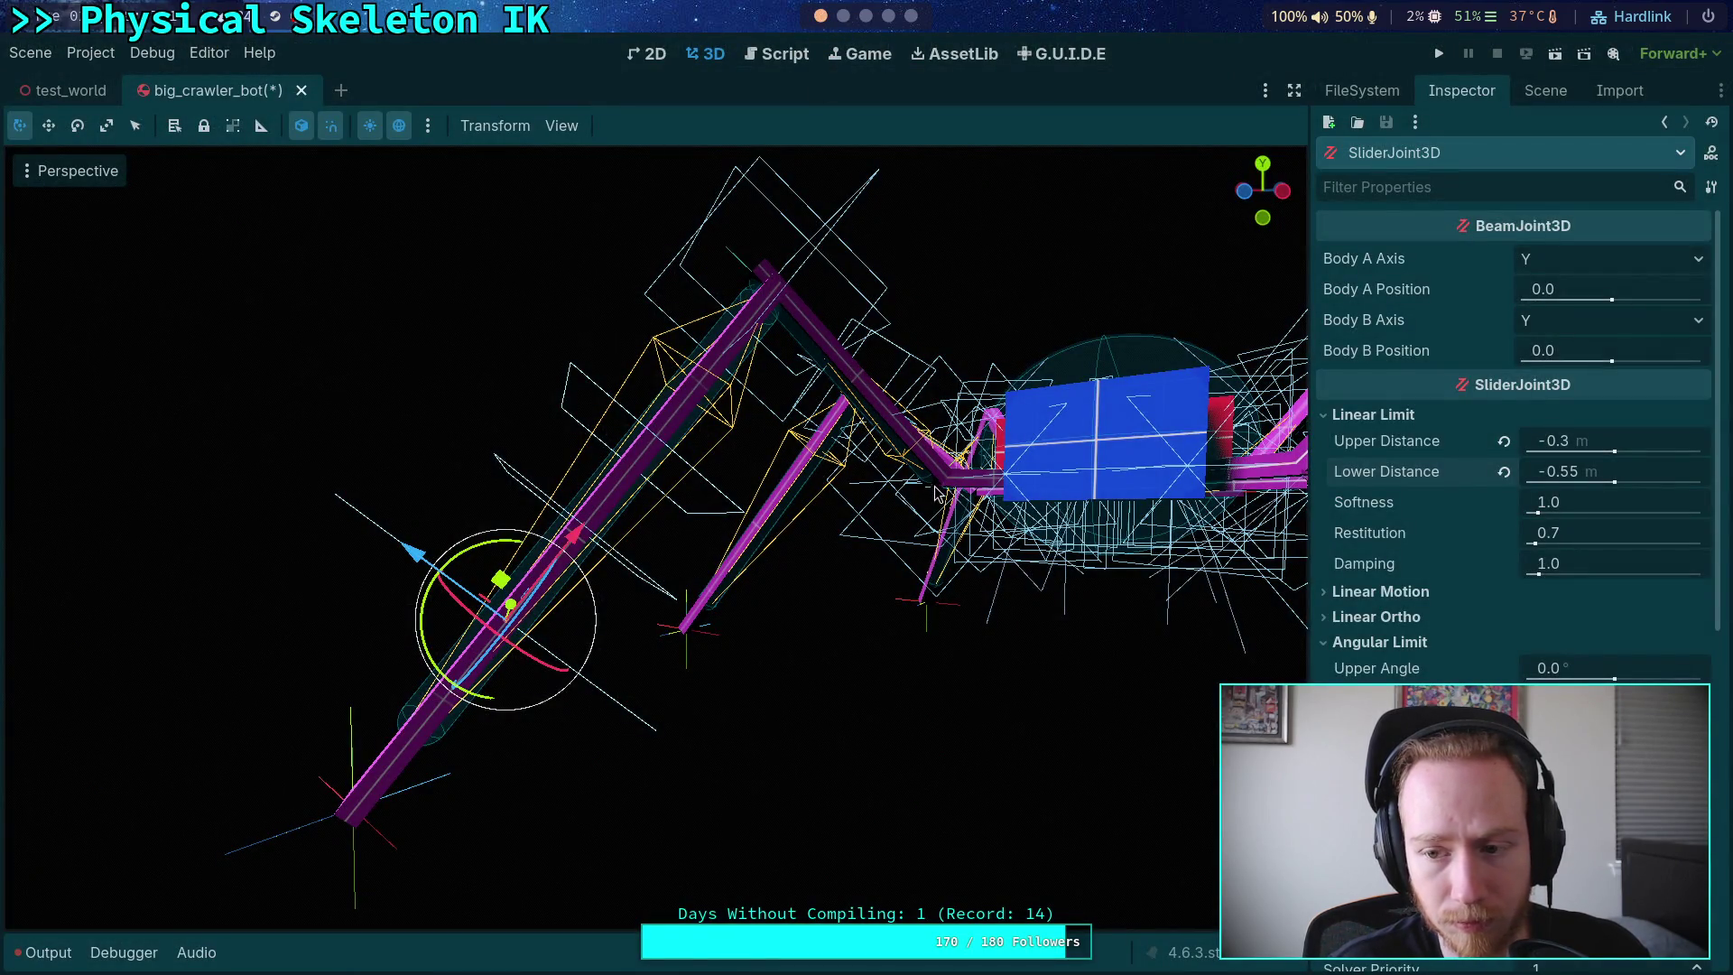
click(1584, 445)
text(0)
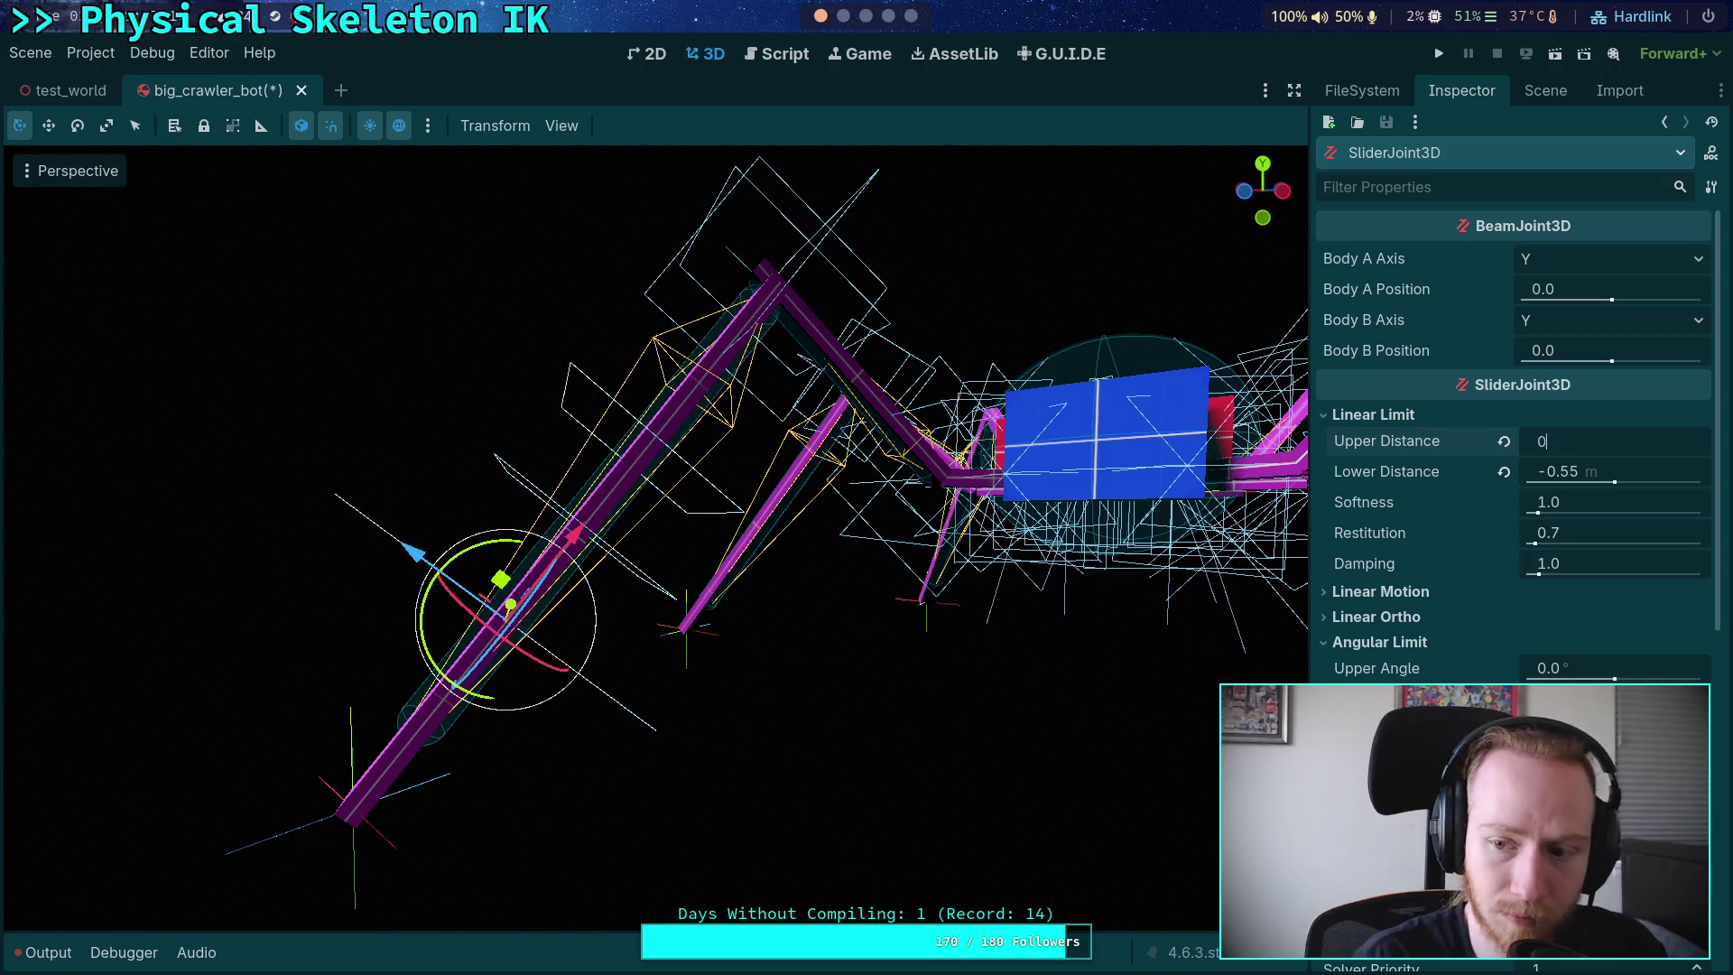
key(Return)
mouse_move(1546, 471)
mouse_down()
mouse_move(1581, 471)
mouse_move(1513, 471)
mouse_move(1613, 481)
mouse_up()
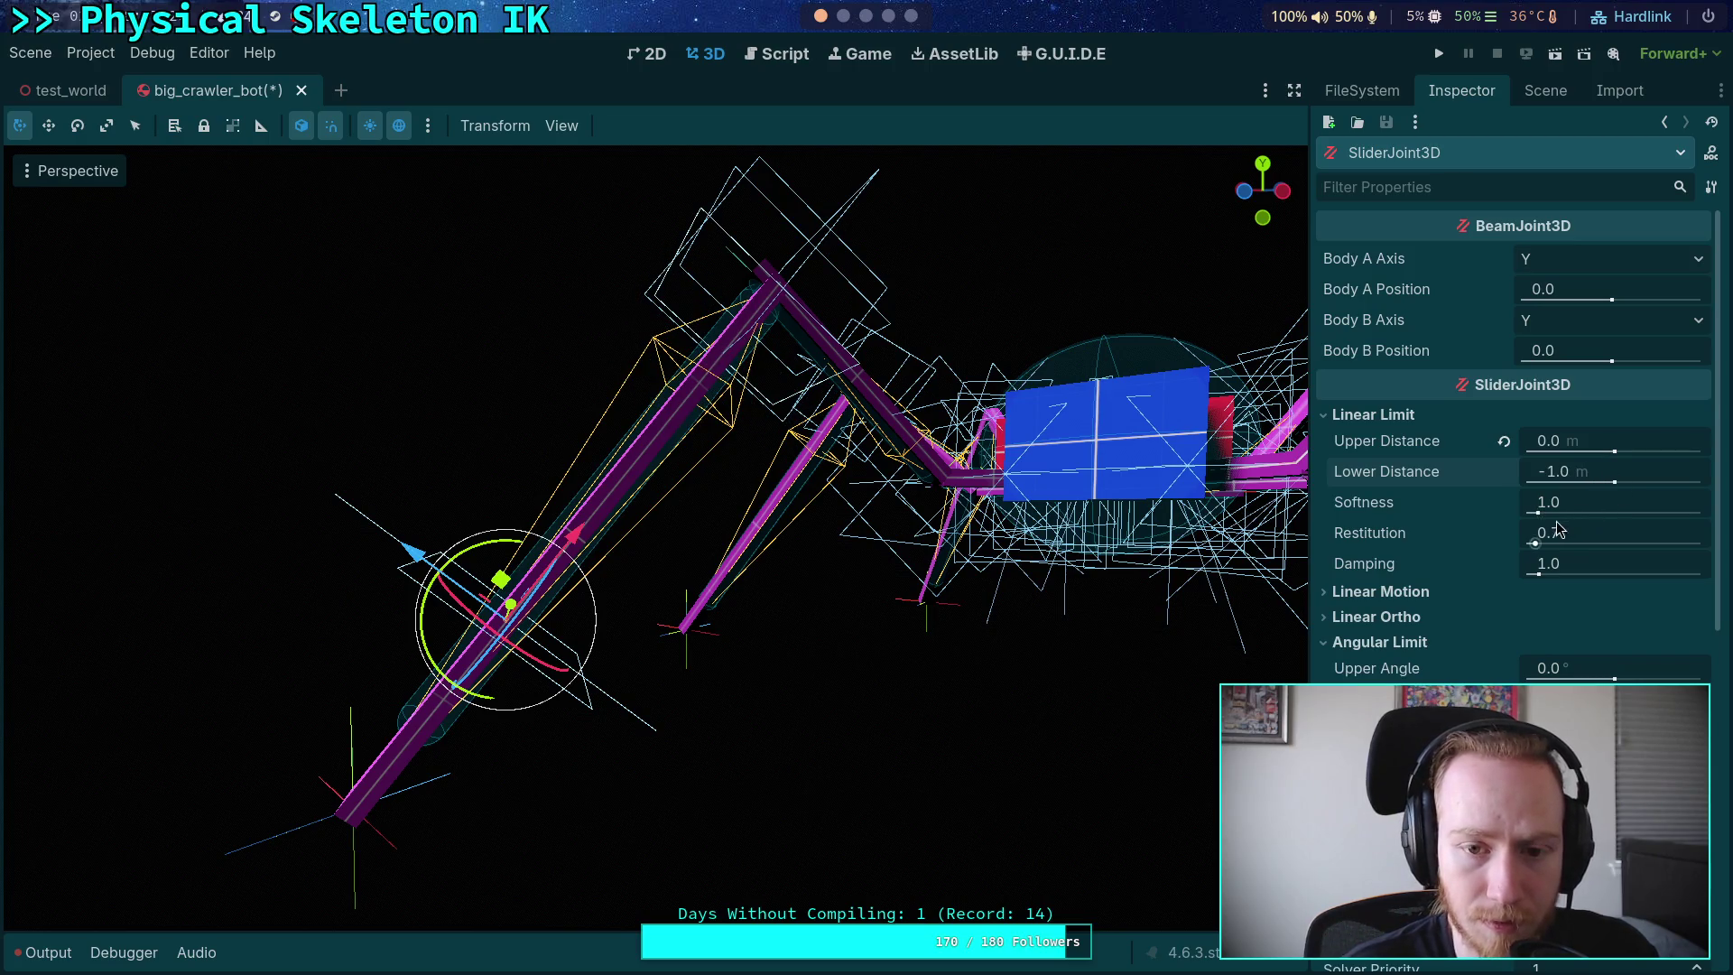
click(862, 16)
click(843, 16)
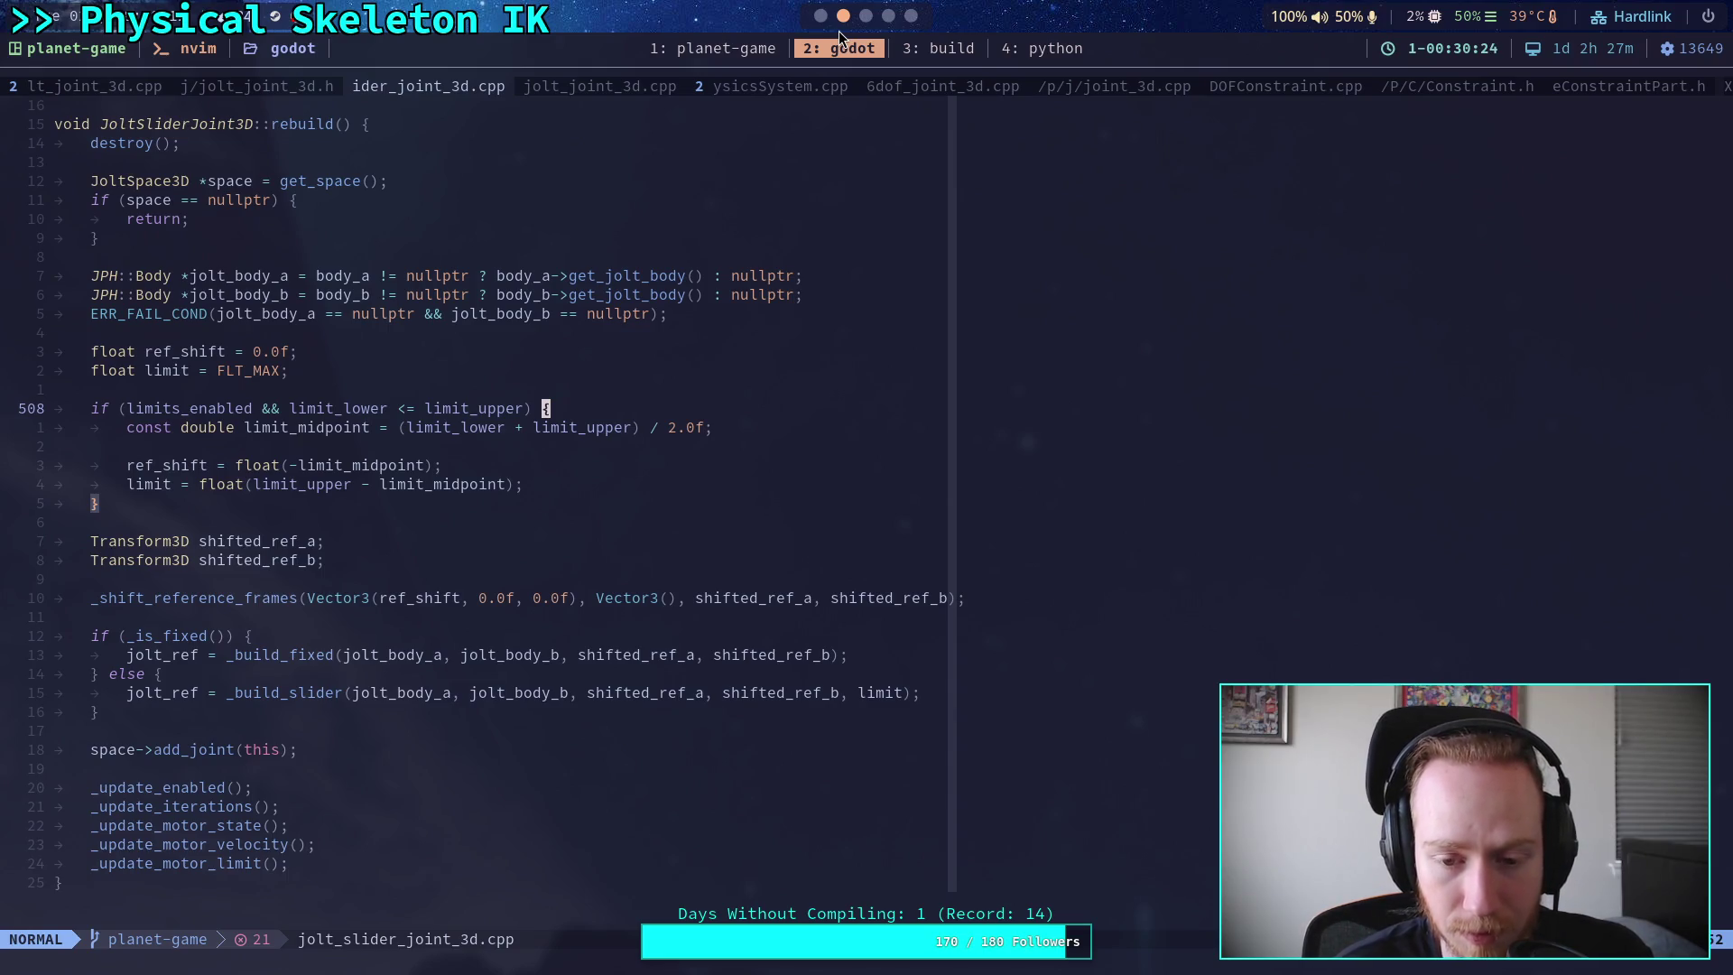
- Back in Neovim, scroll up to _build_slider and the slider default constants
key(super+4)
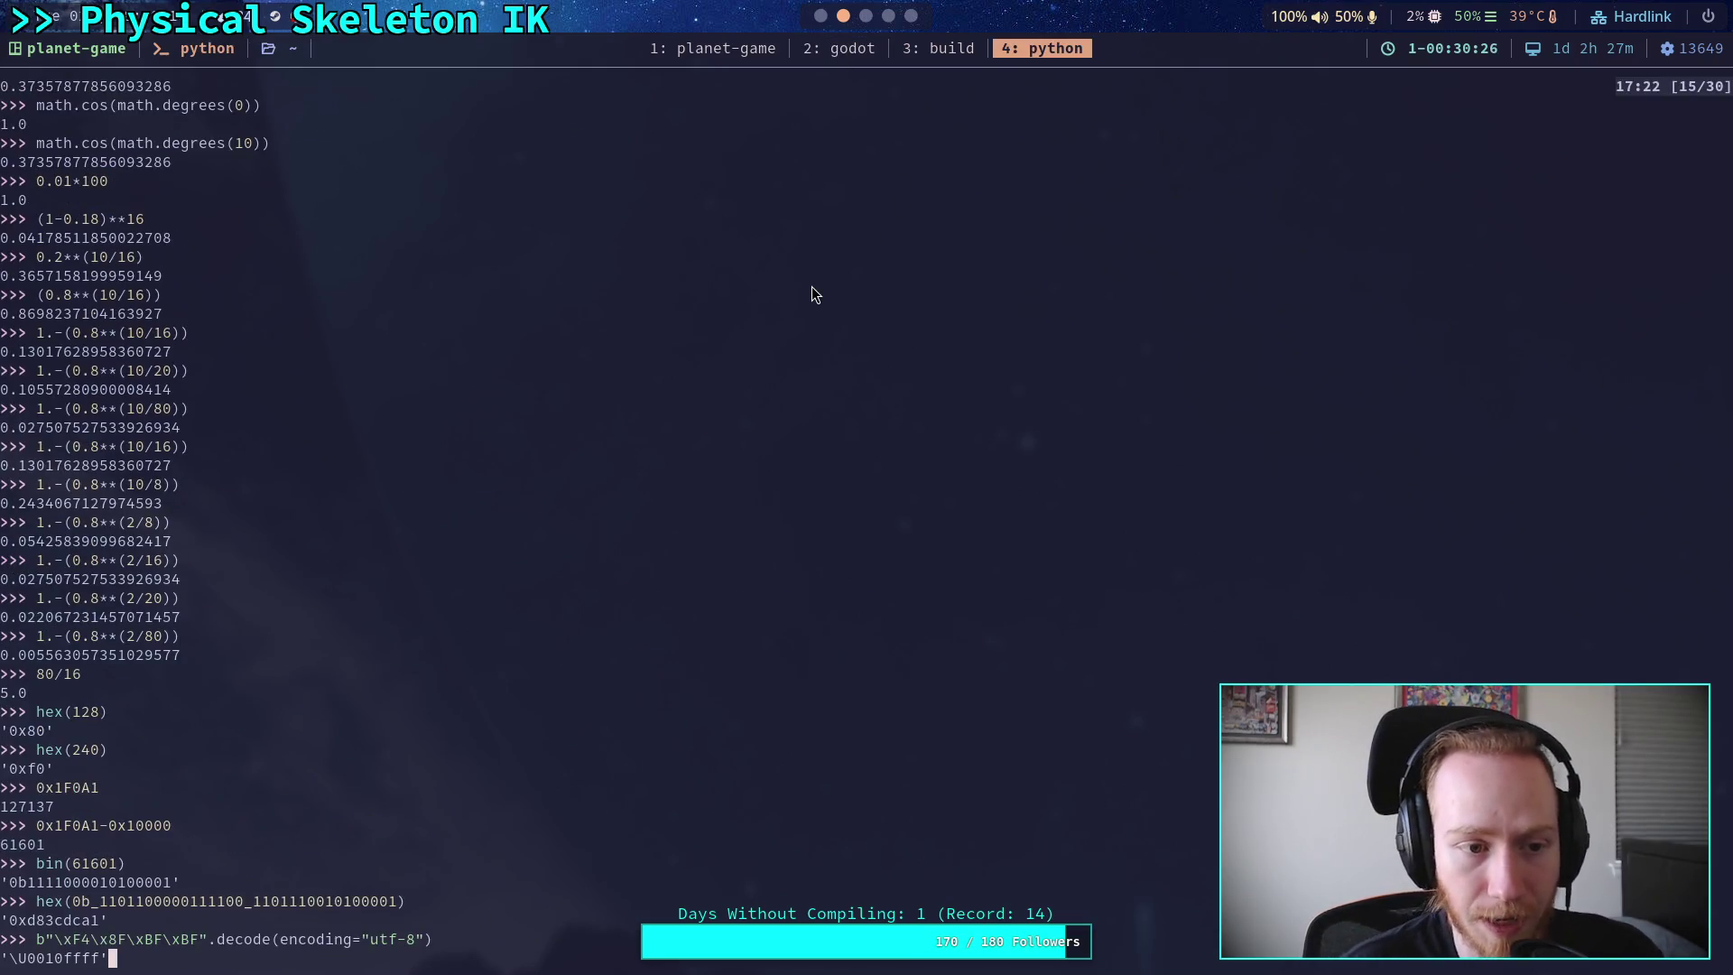
key(super+3)
key(super+2)
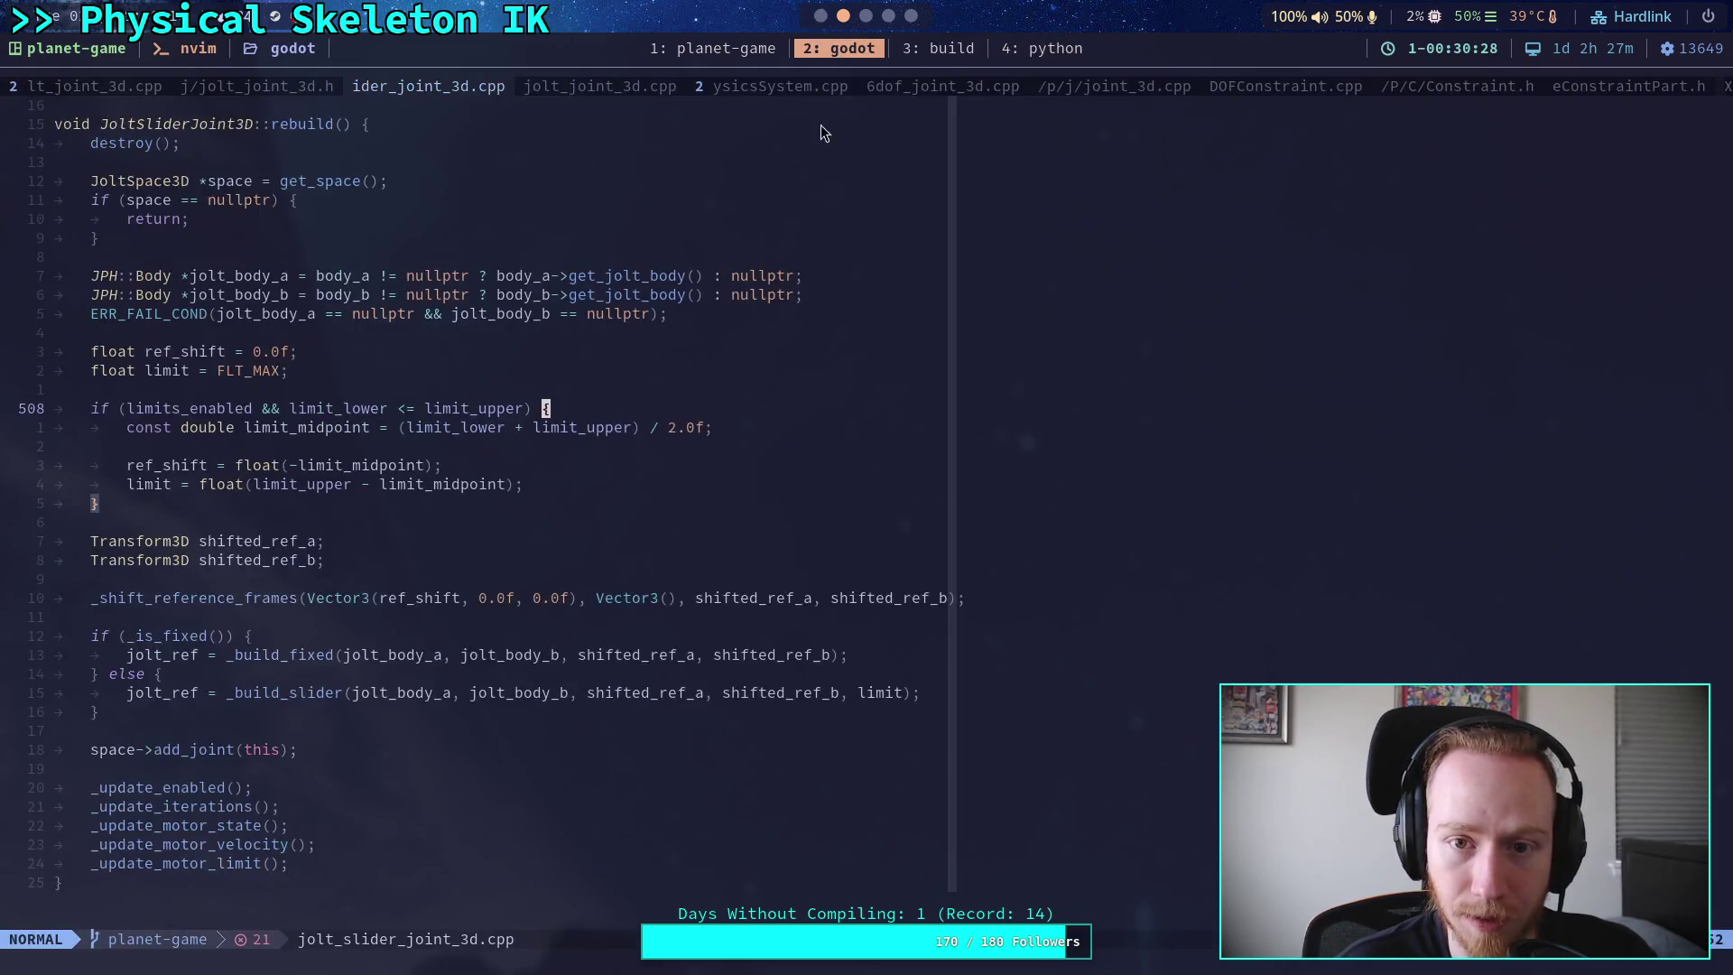
scroll(782, 403, up, 20)
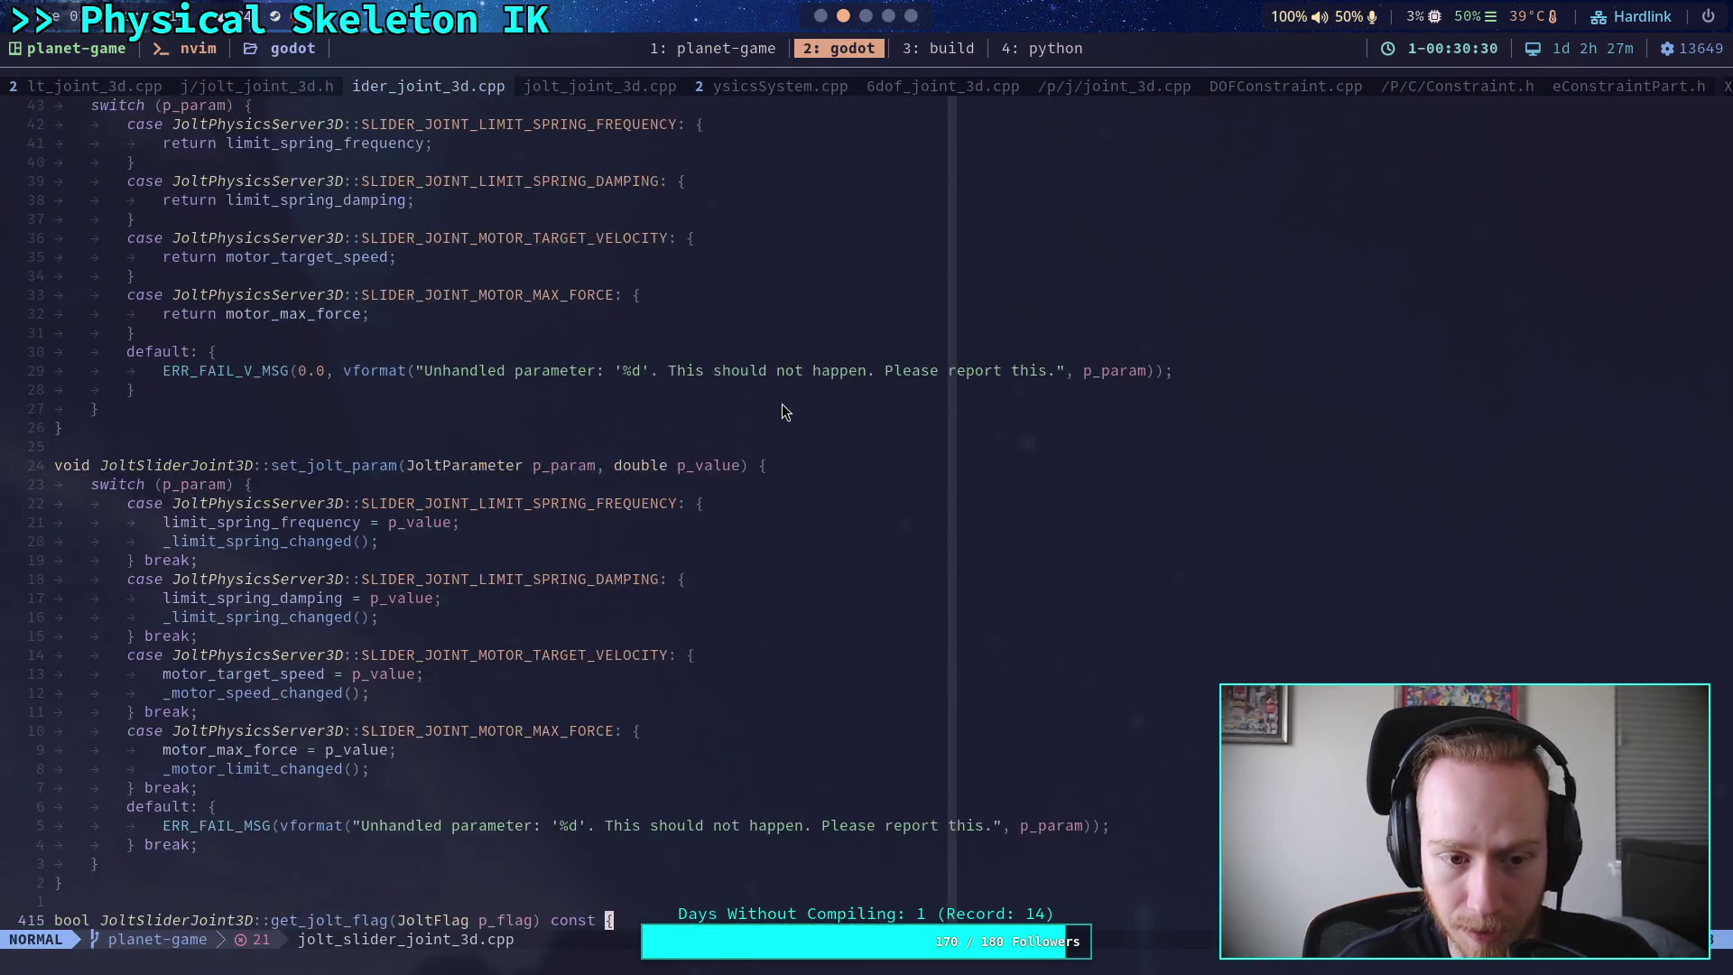
scroll(781, 406, up, 20)
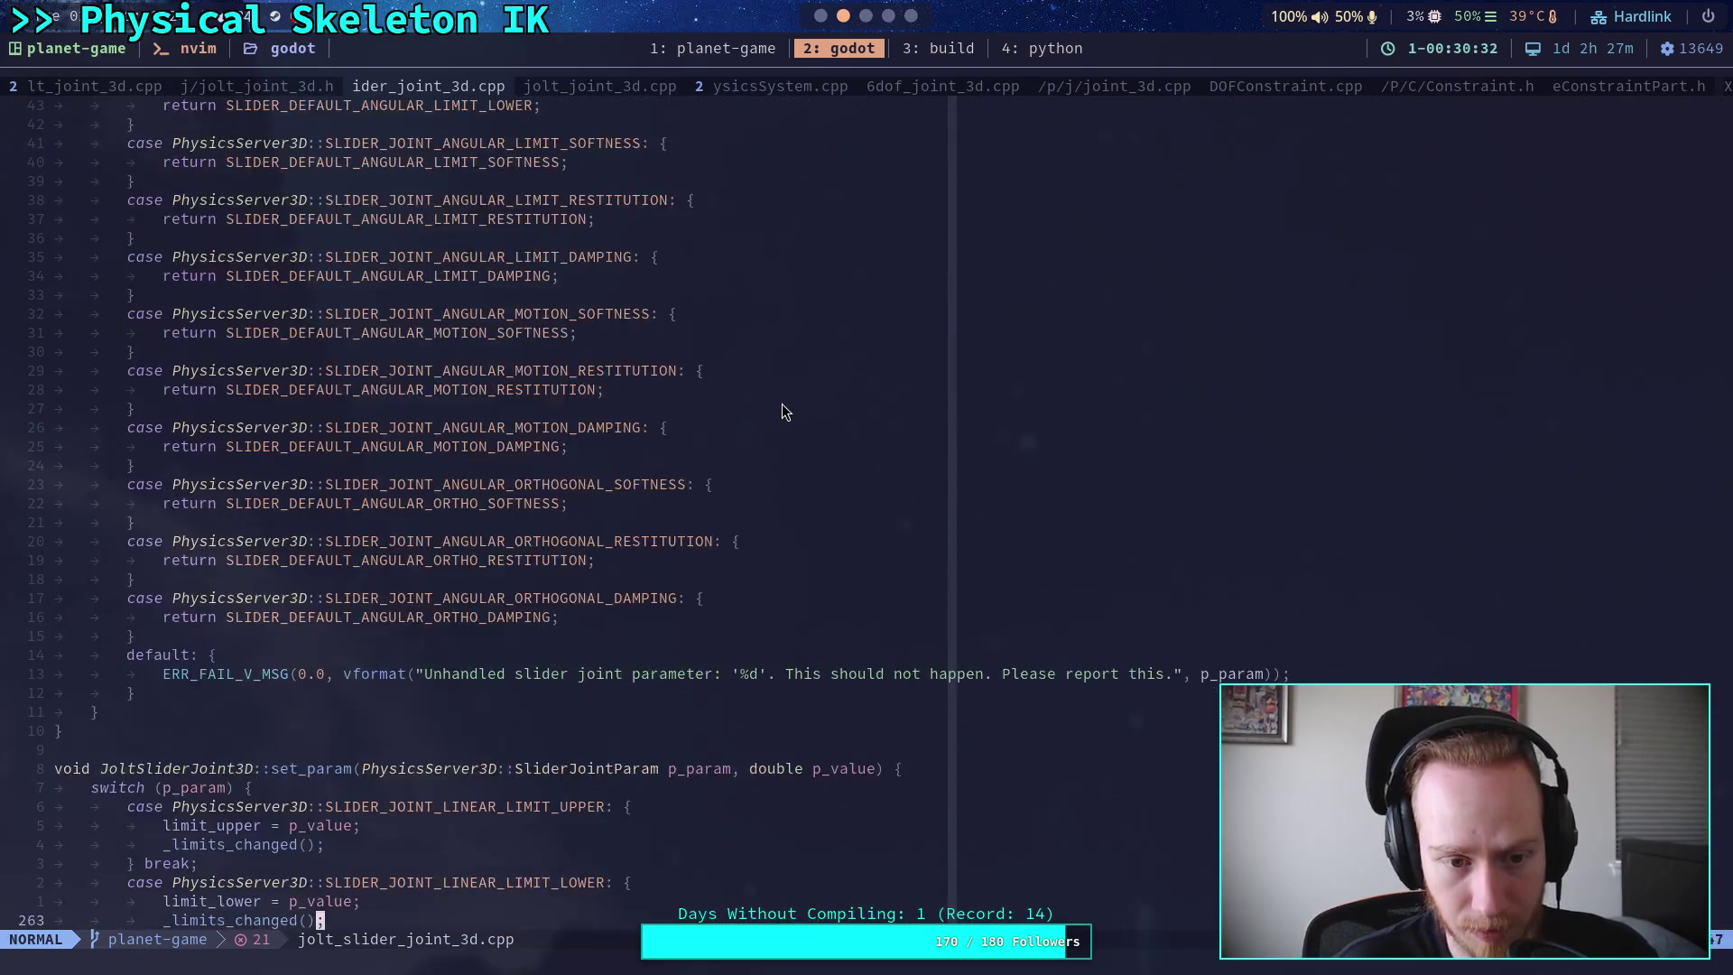
scroll(781, 404, up, 20)
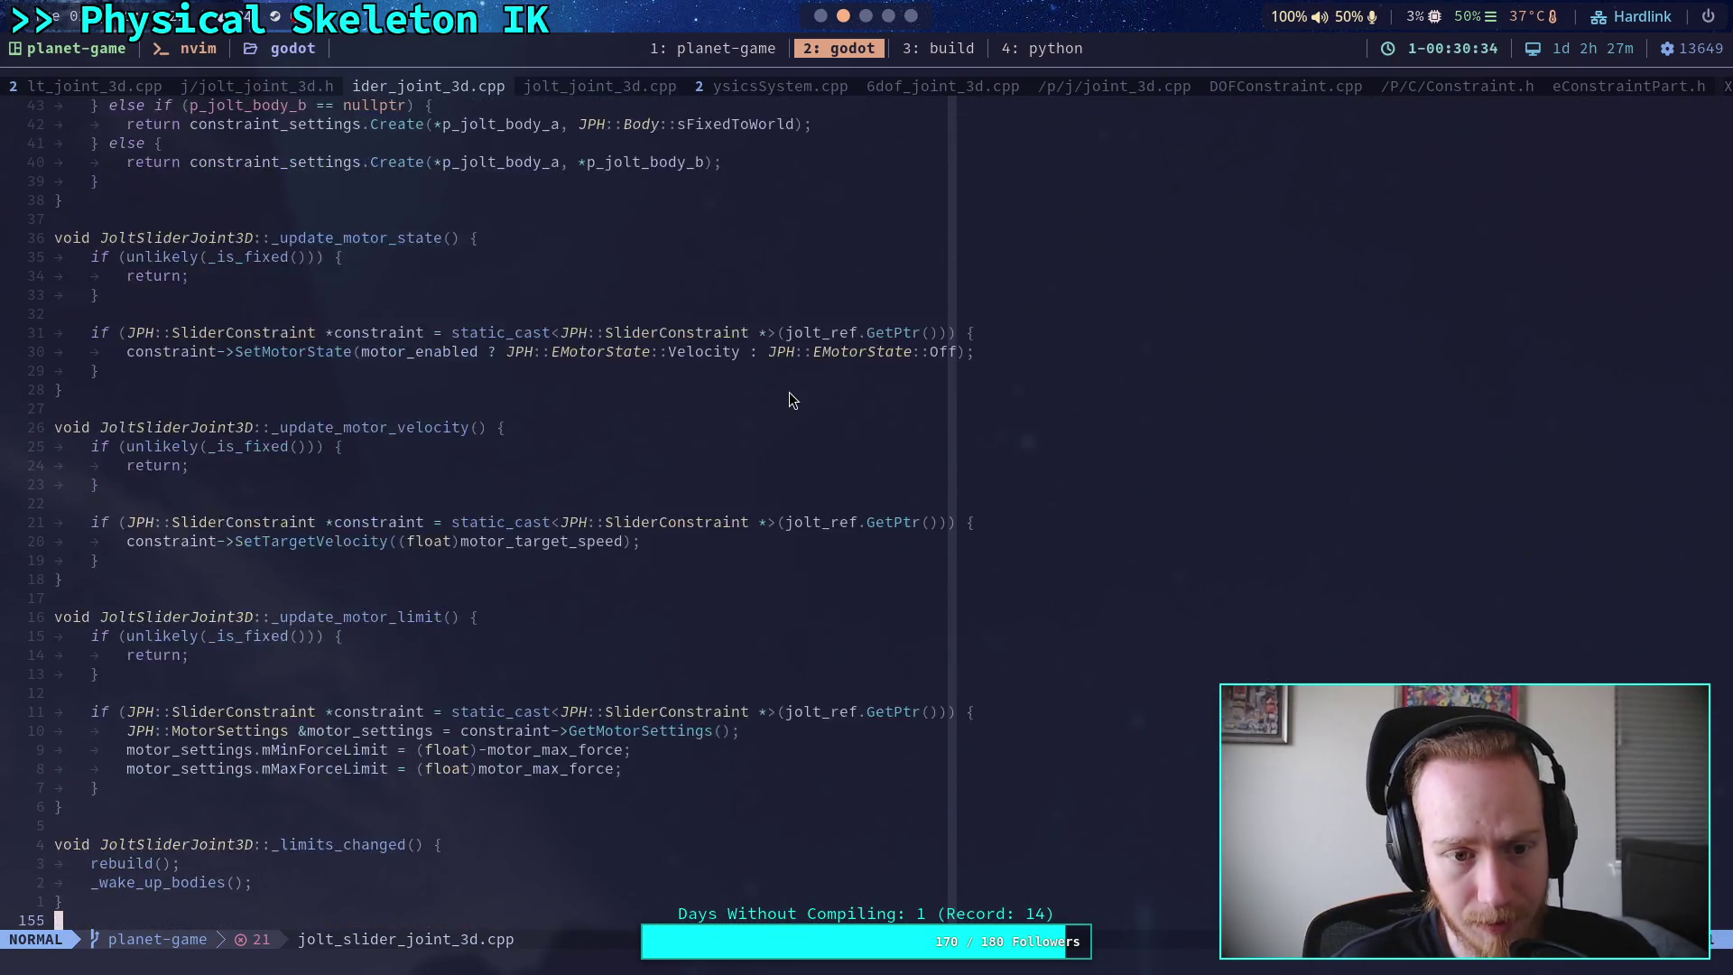
scroll(790, 398, up, 9)
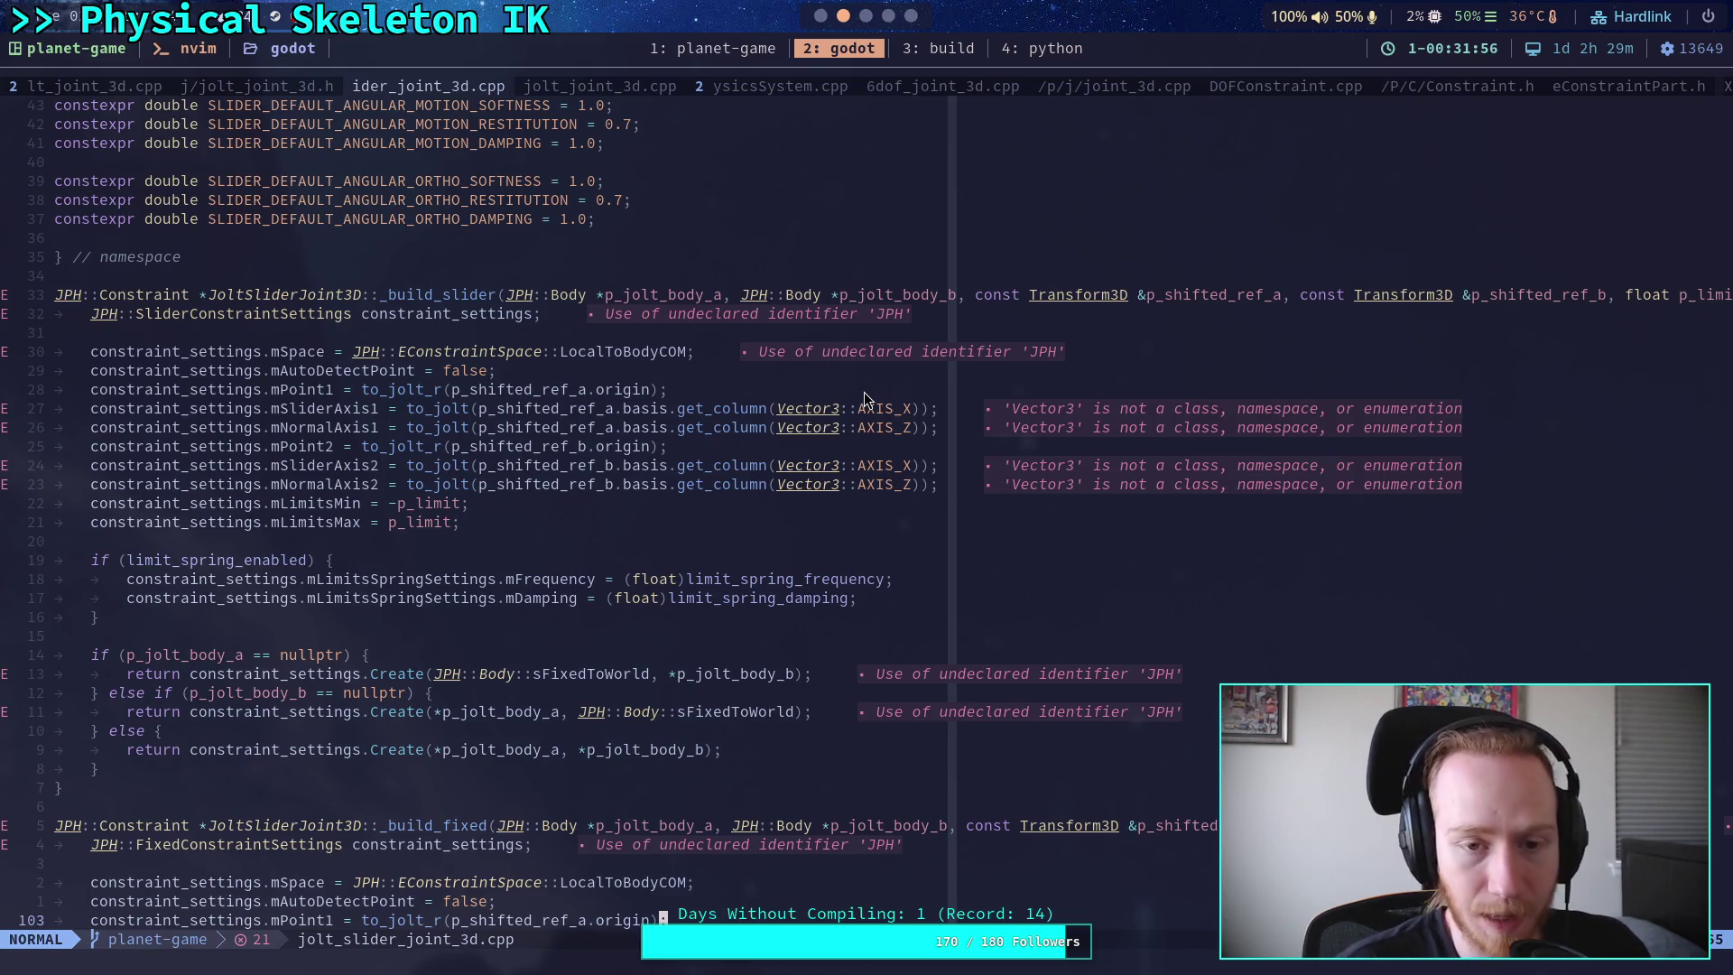
click(821, 15)
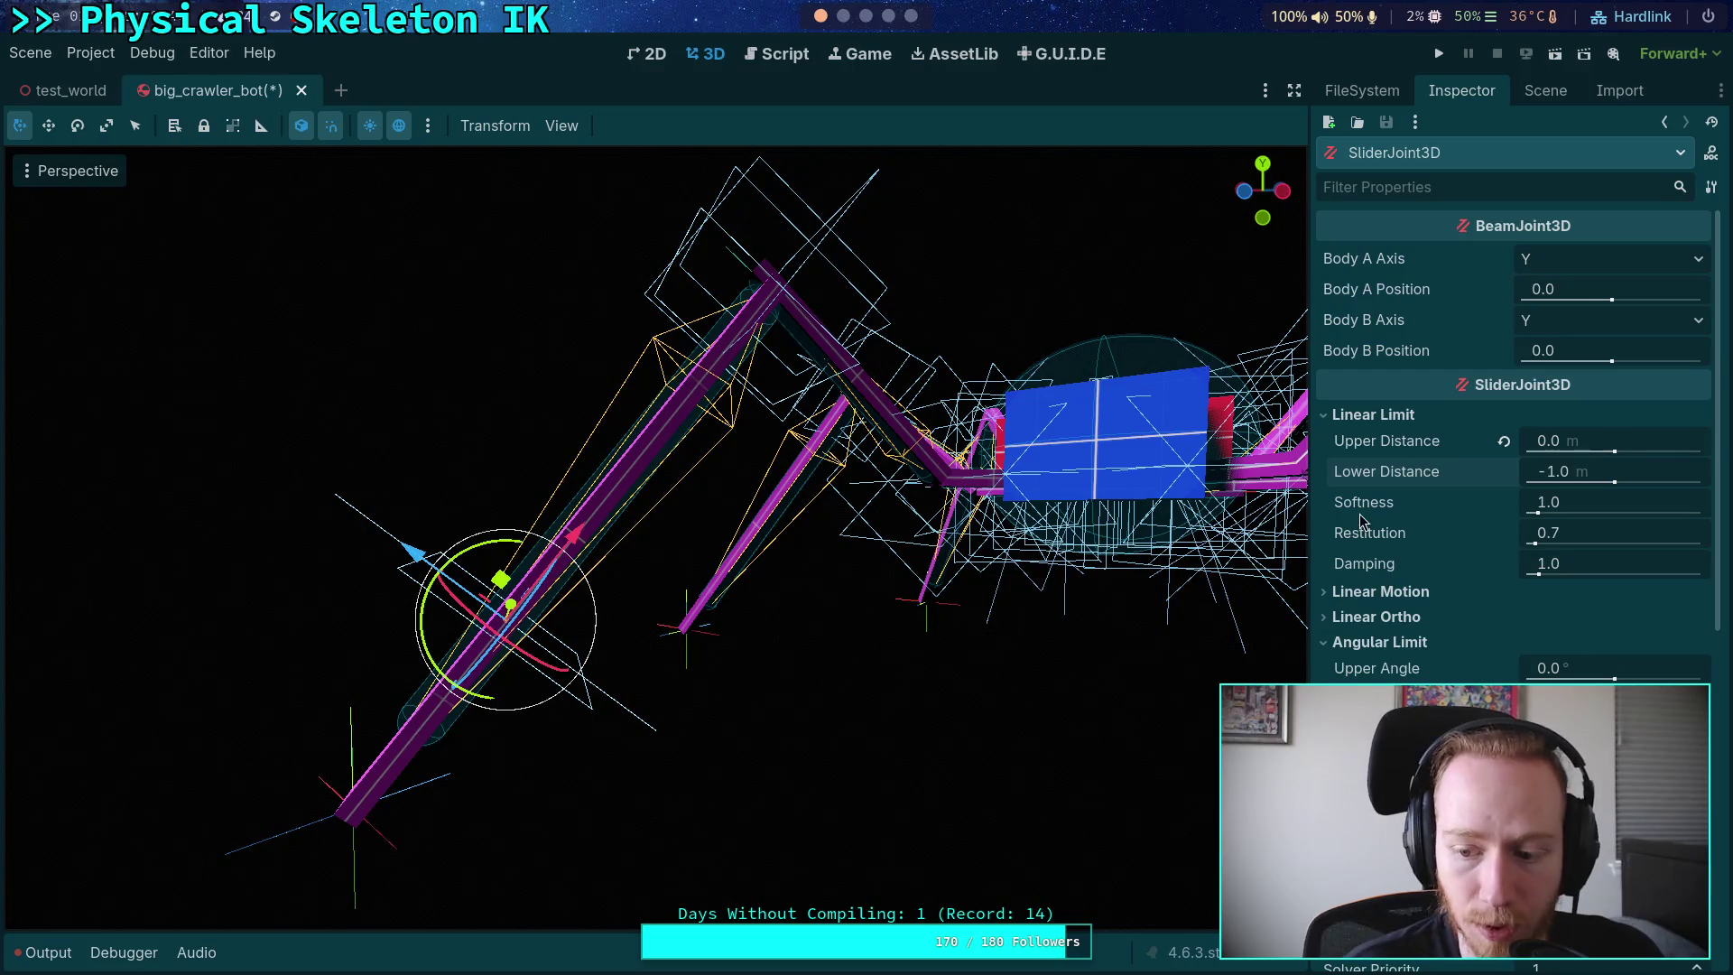
- Open beam_joint.gd in Godot's script editor to view the BeamJoint3D class
scroll(1357, 551, down, 4)
scroll(1357, 550, down, 2)
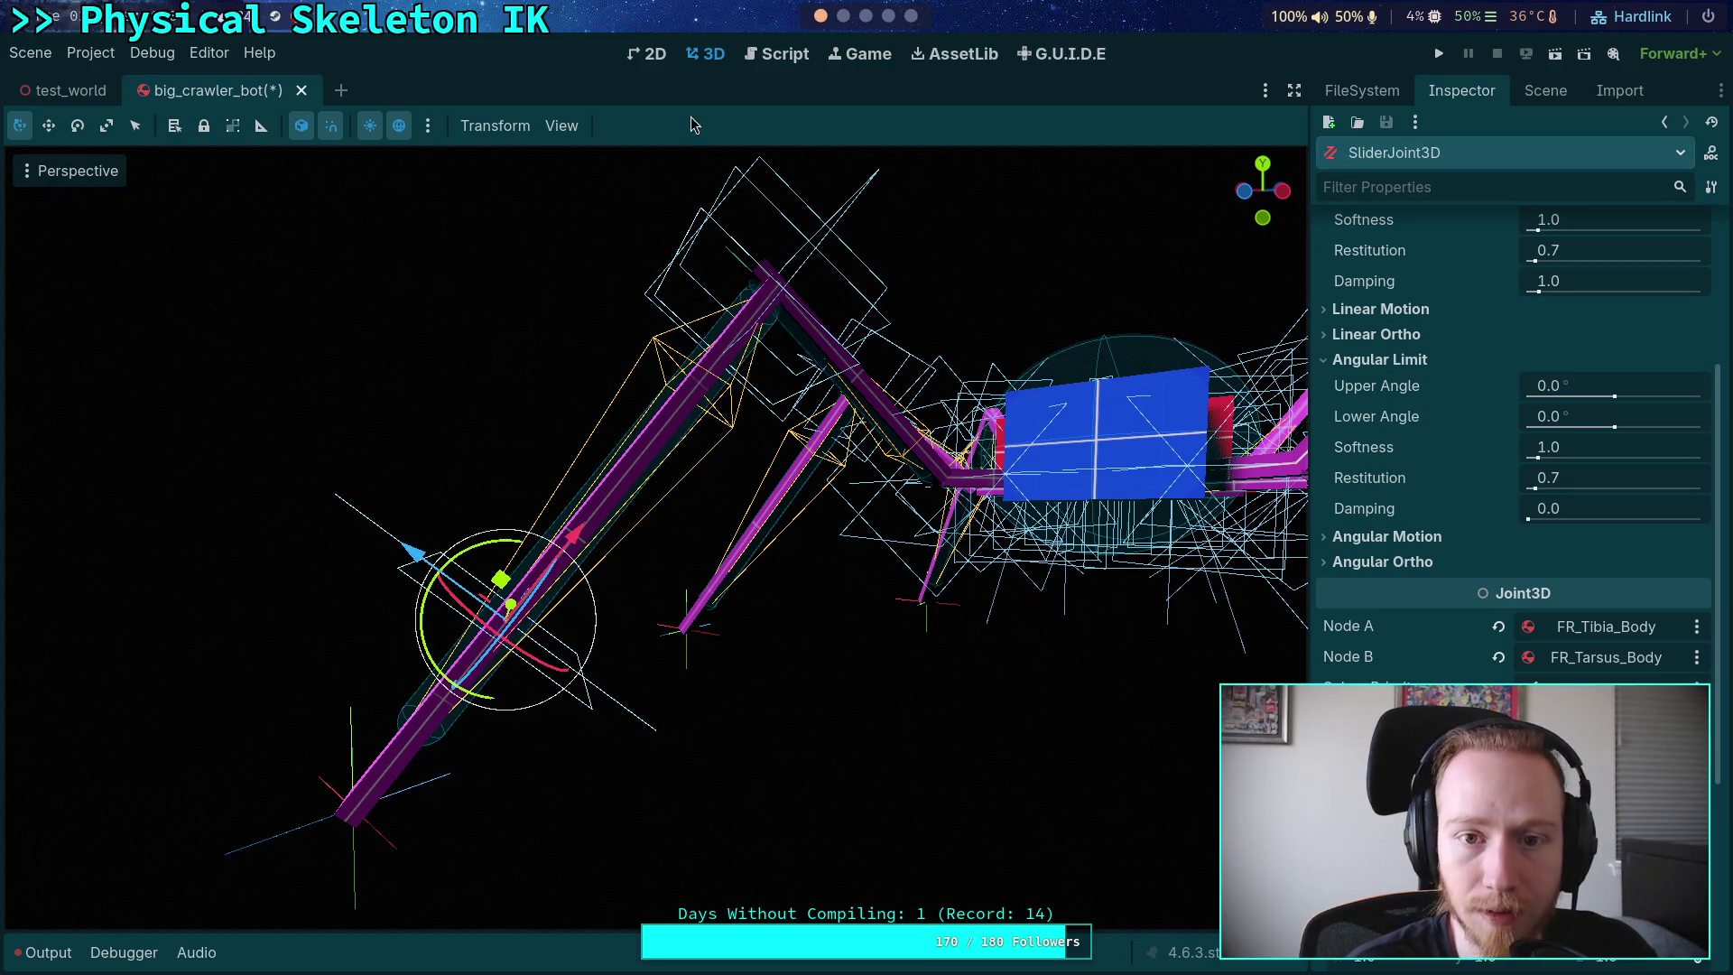
click(780, 56)
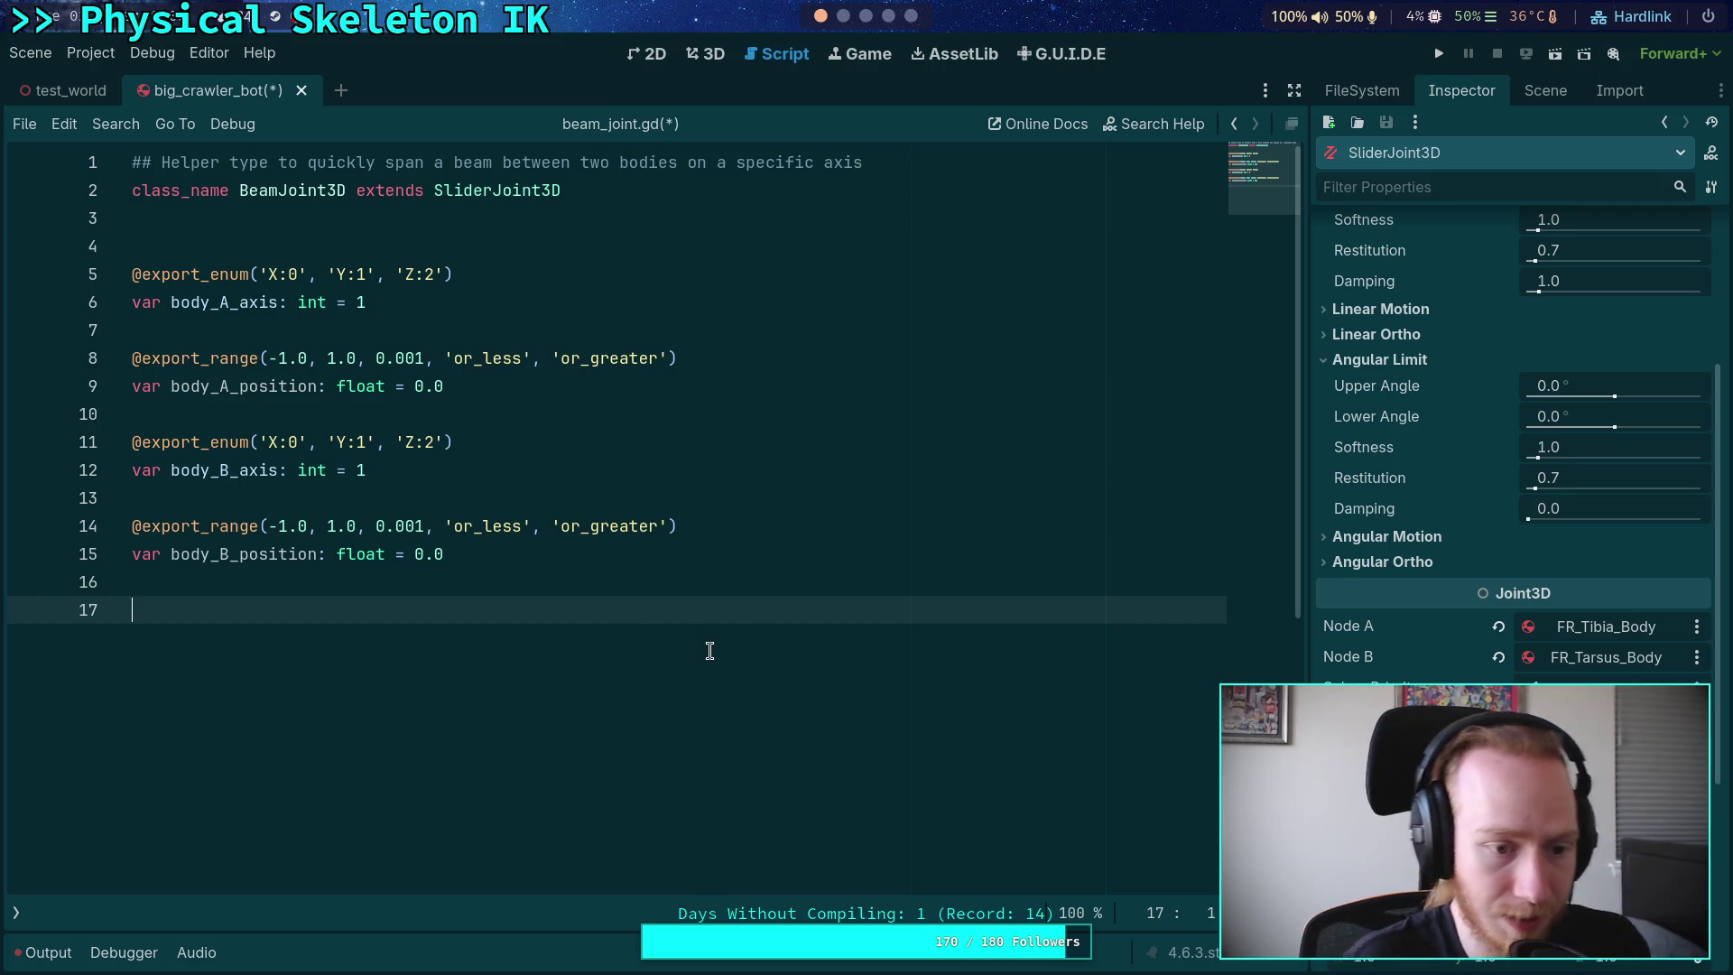
key(Return)
text(@)
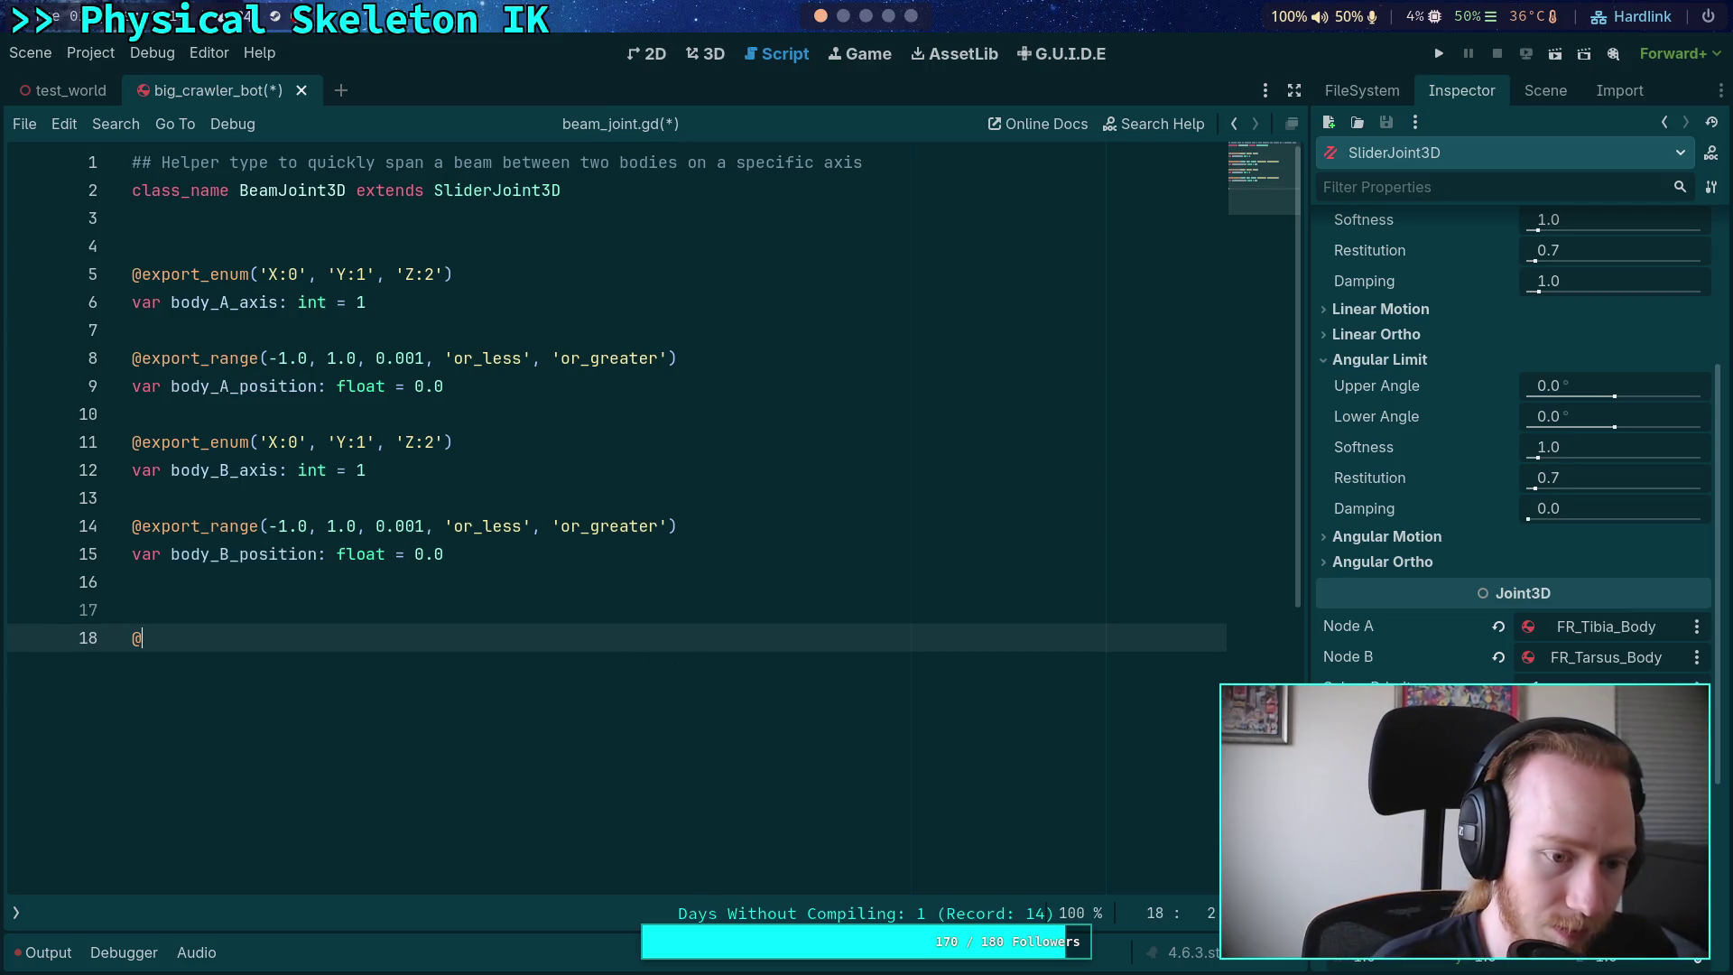
key(BackSpace)
text(func)
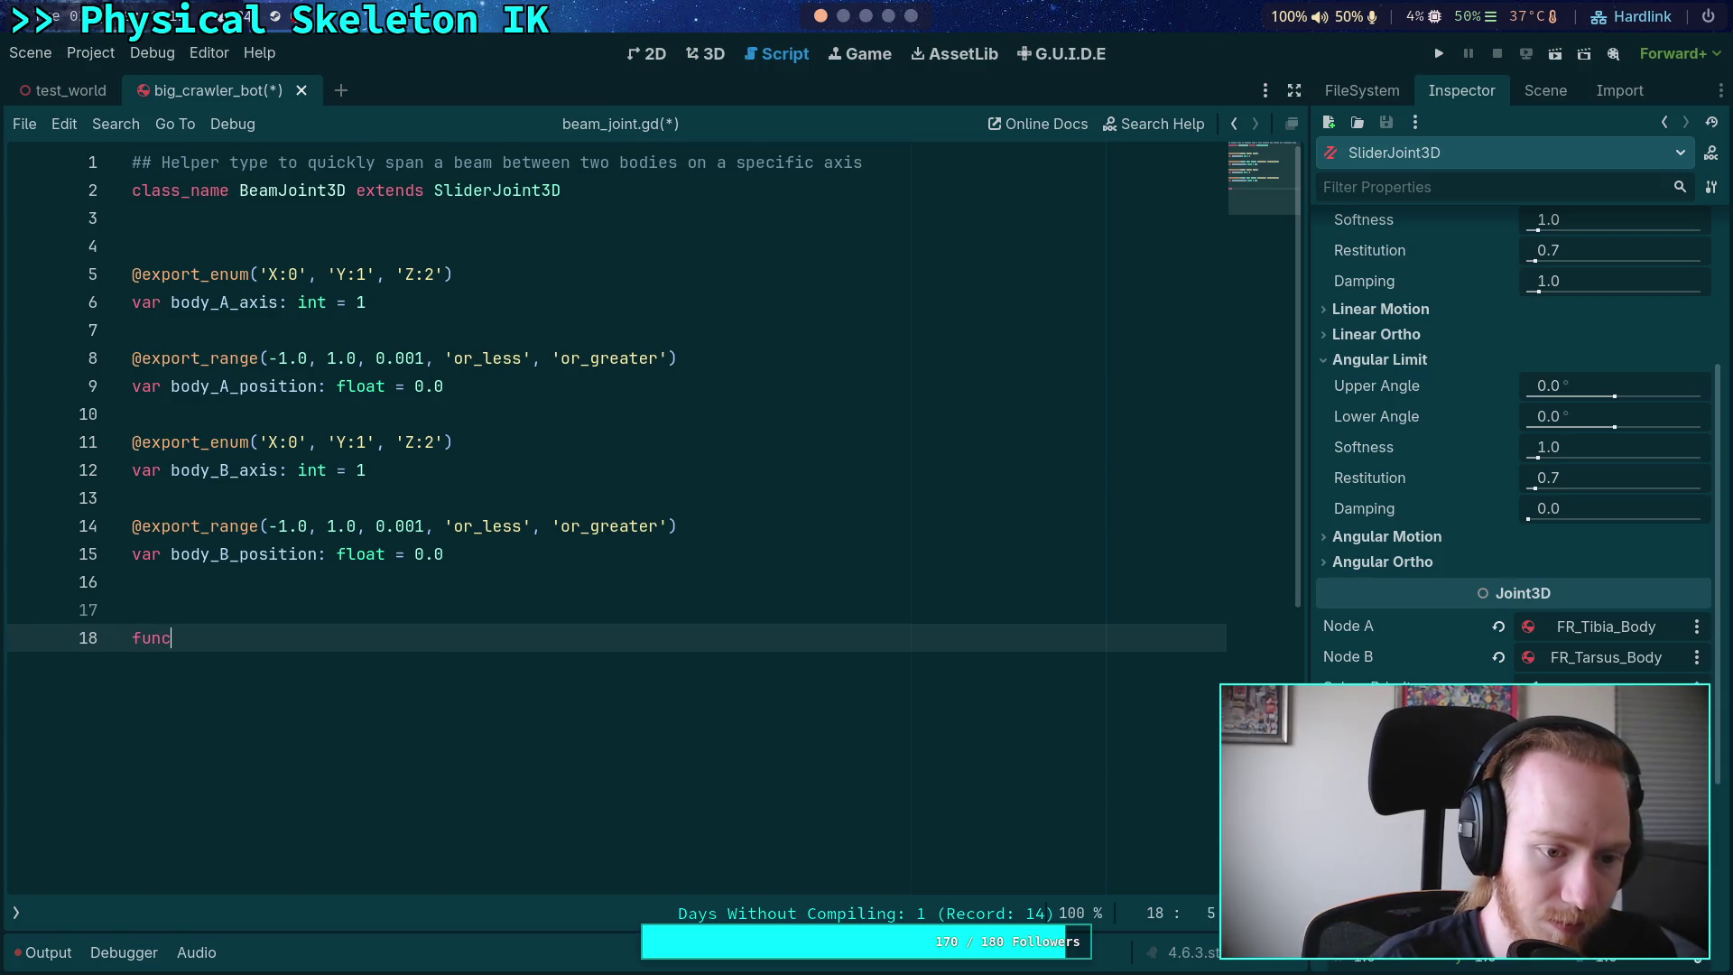
click(132, 191)
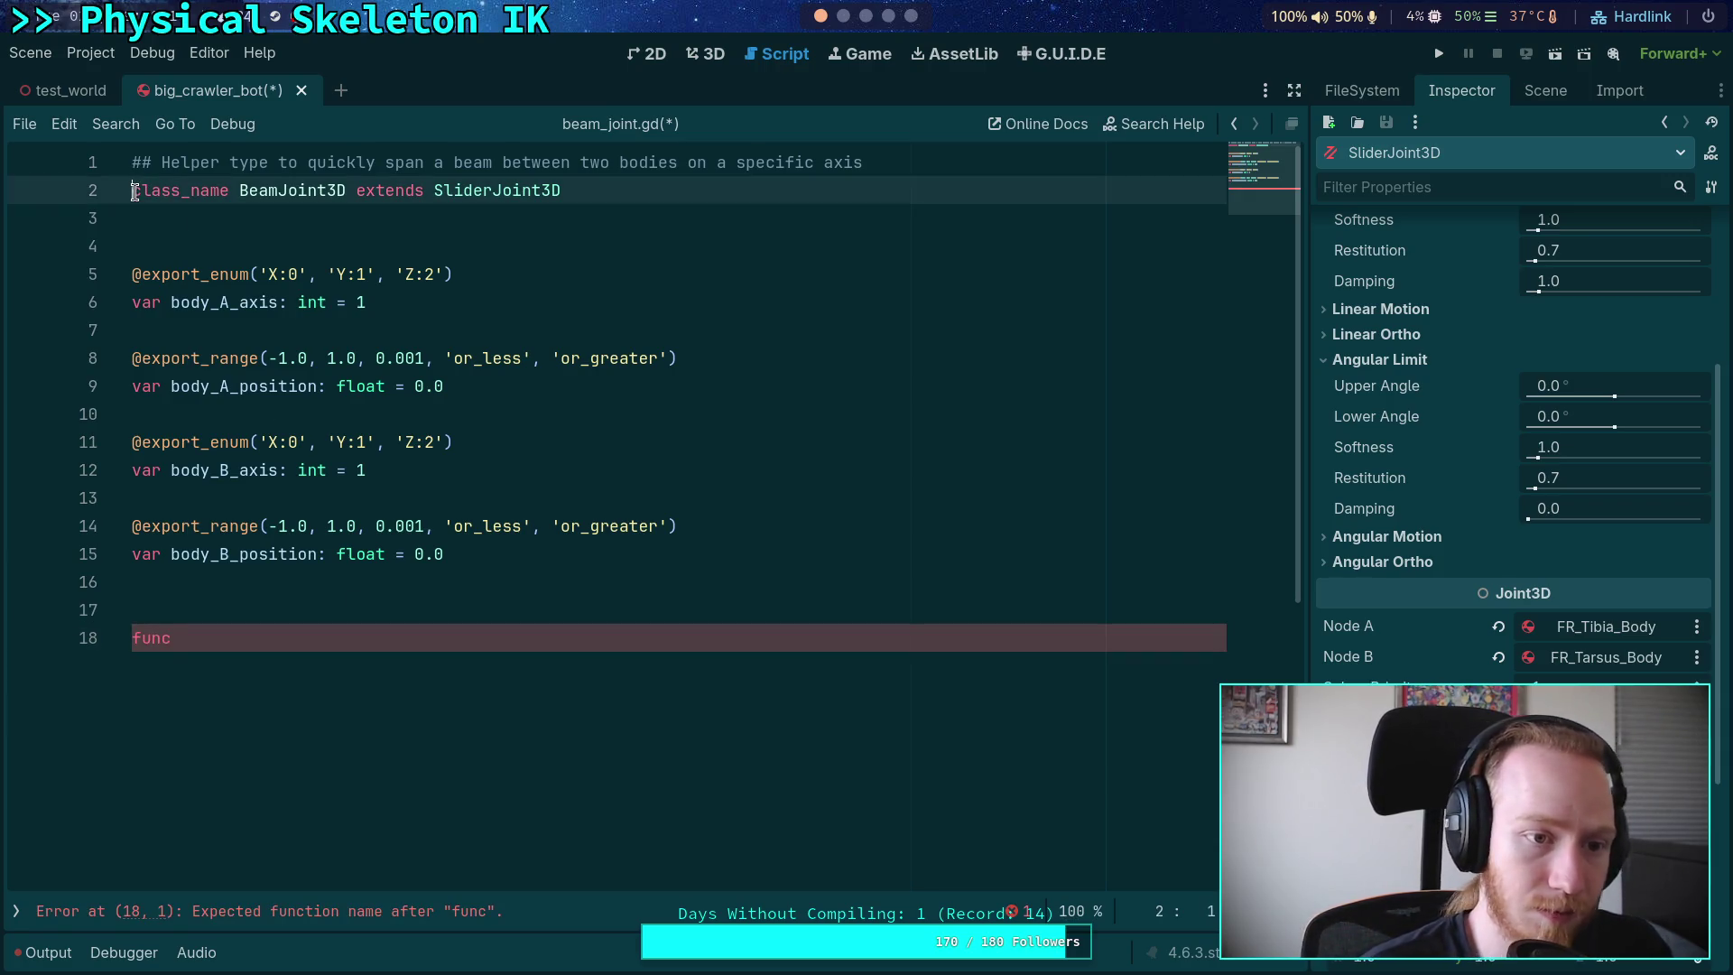
key(Return)
key(Up)
text(@tool)
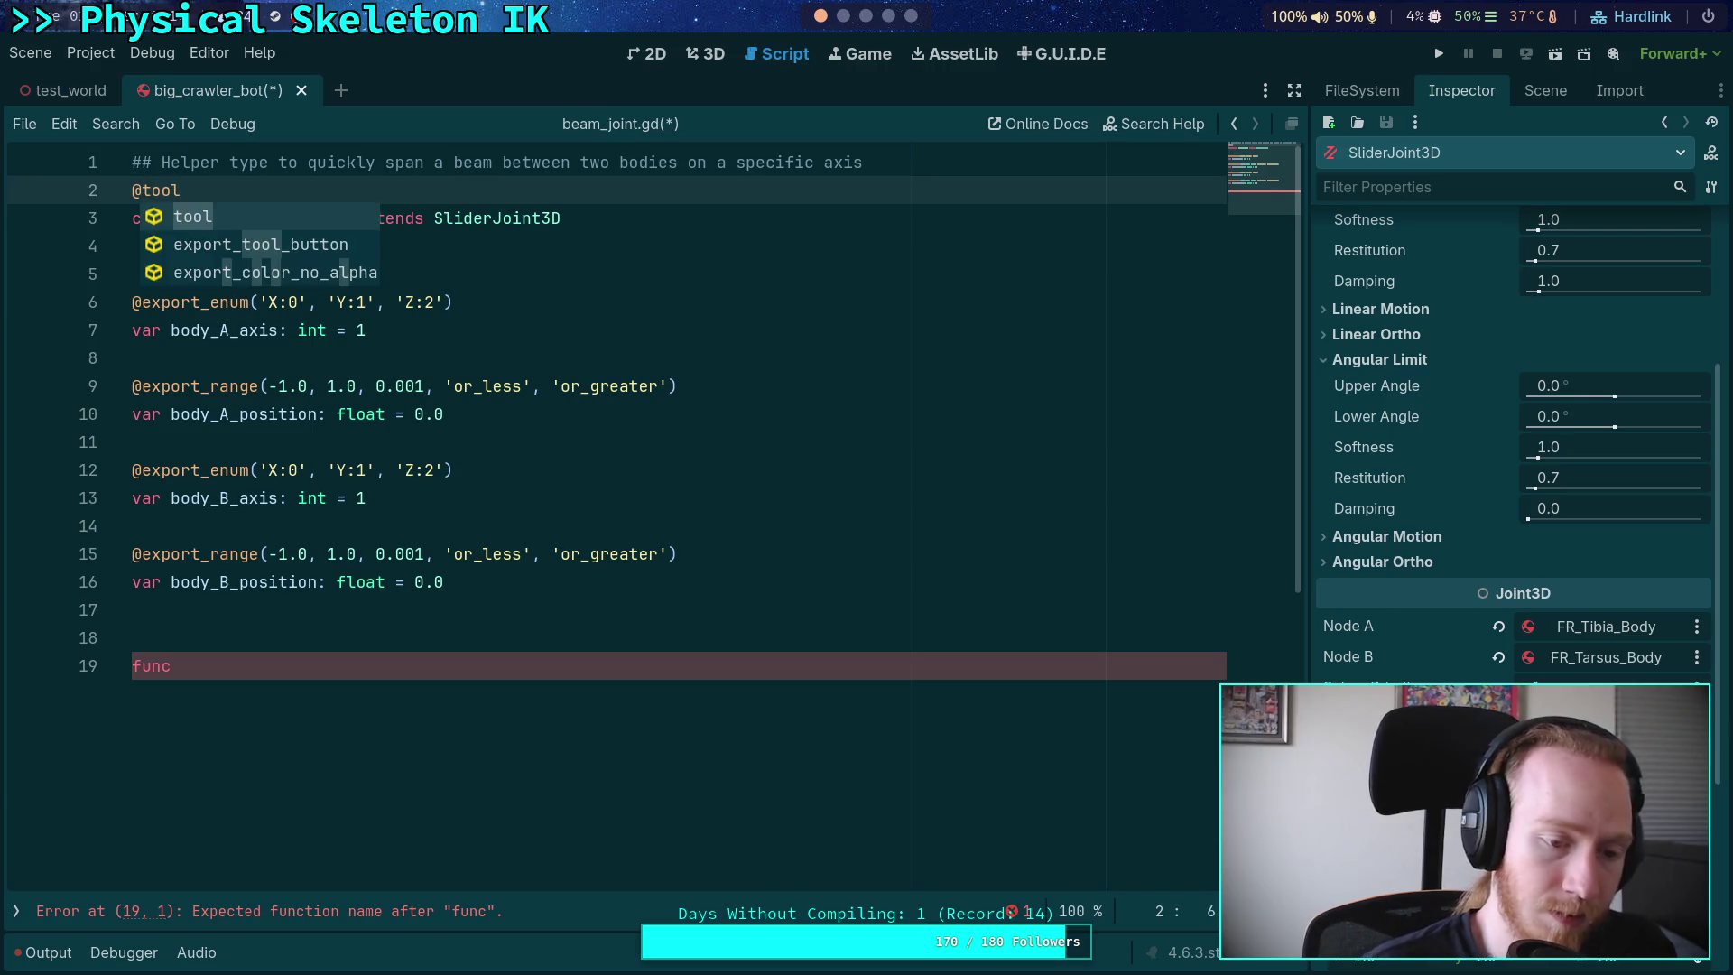
click(381, 737)
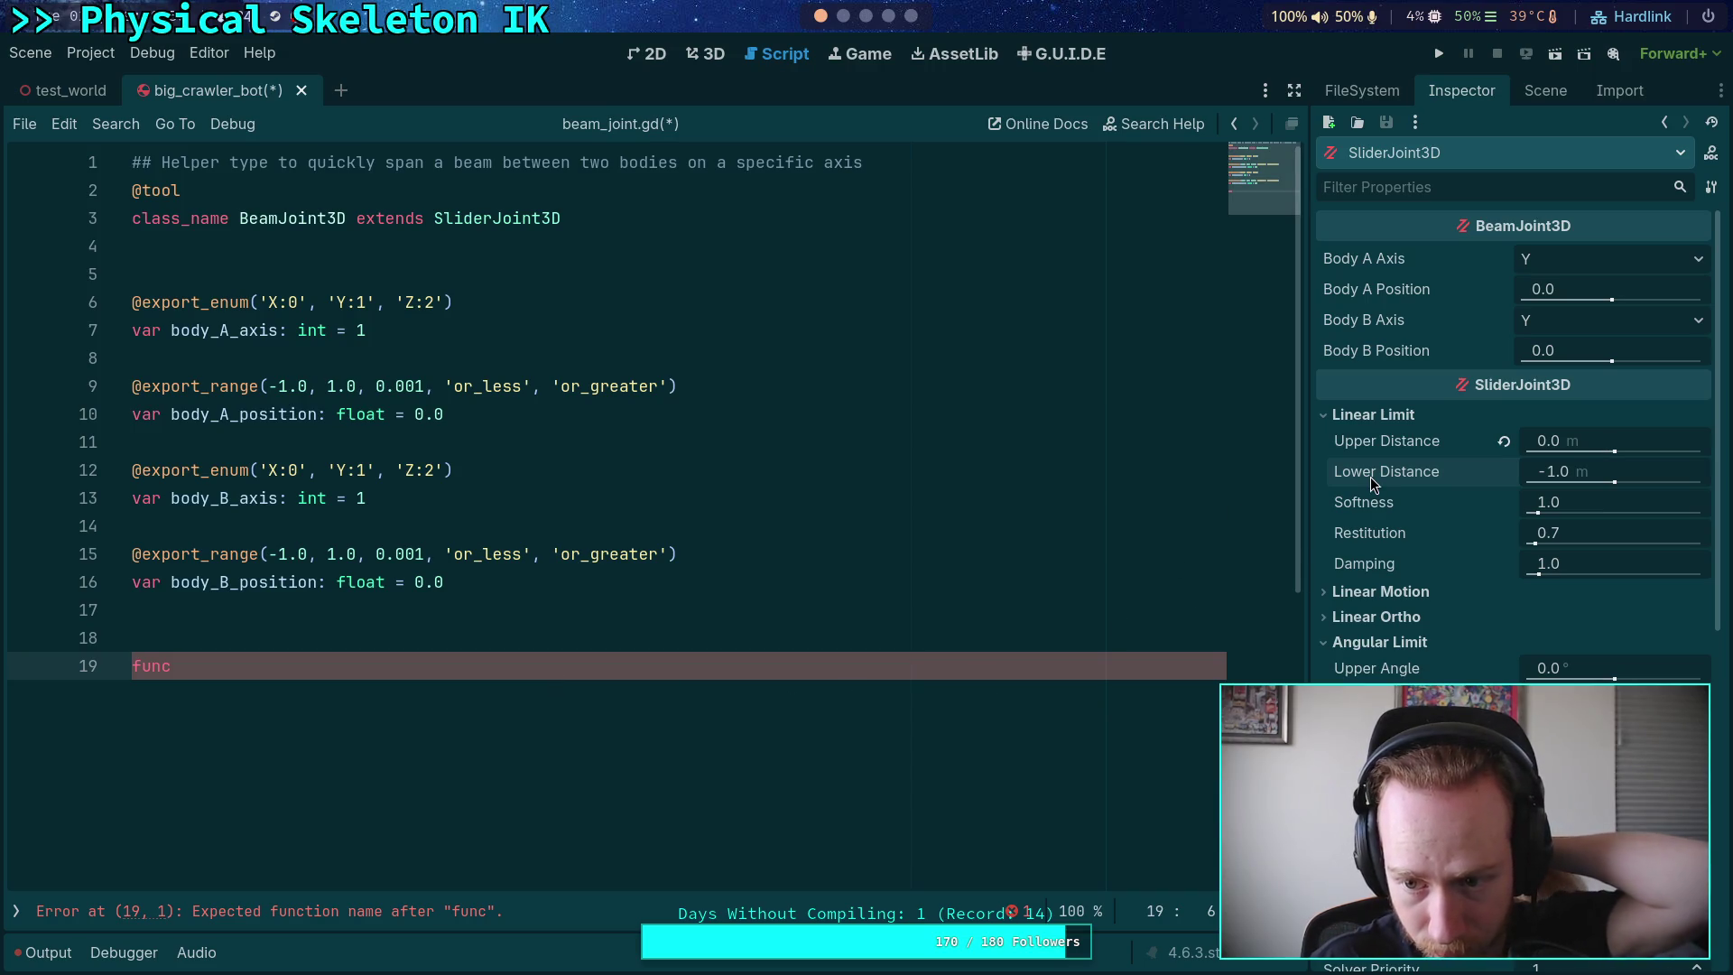
mouse_move(1369, 476)
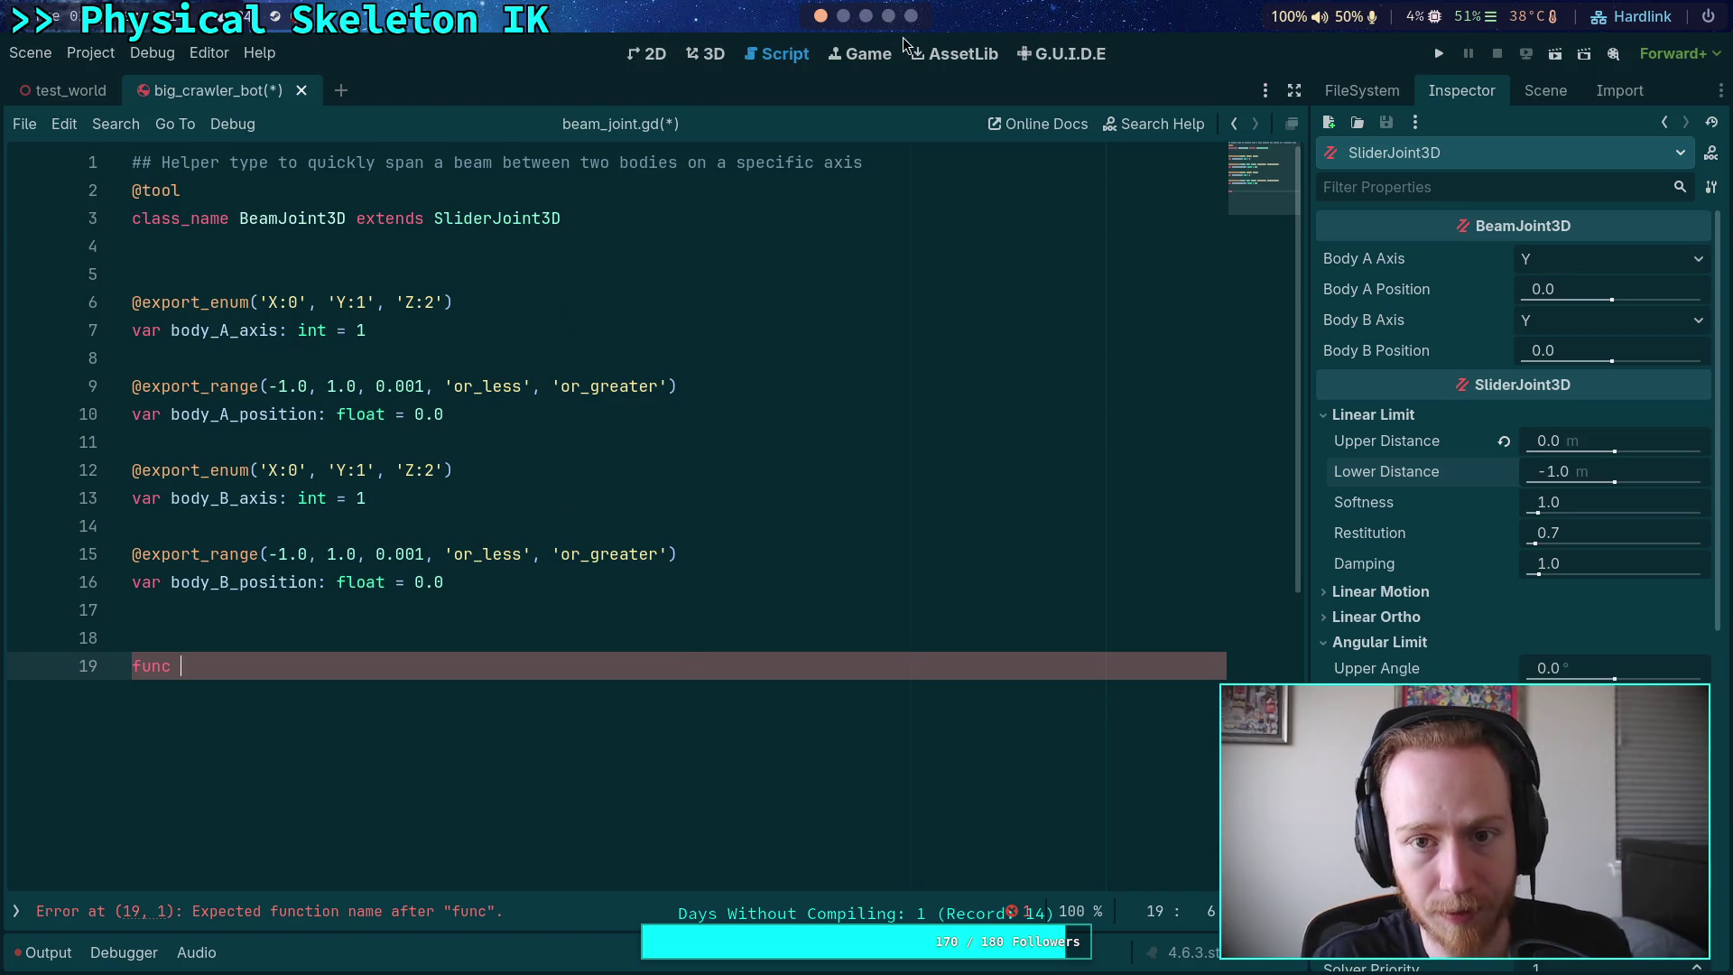
click(843, 15)
click(819, 15)
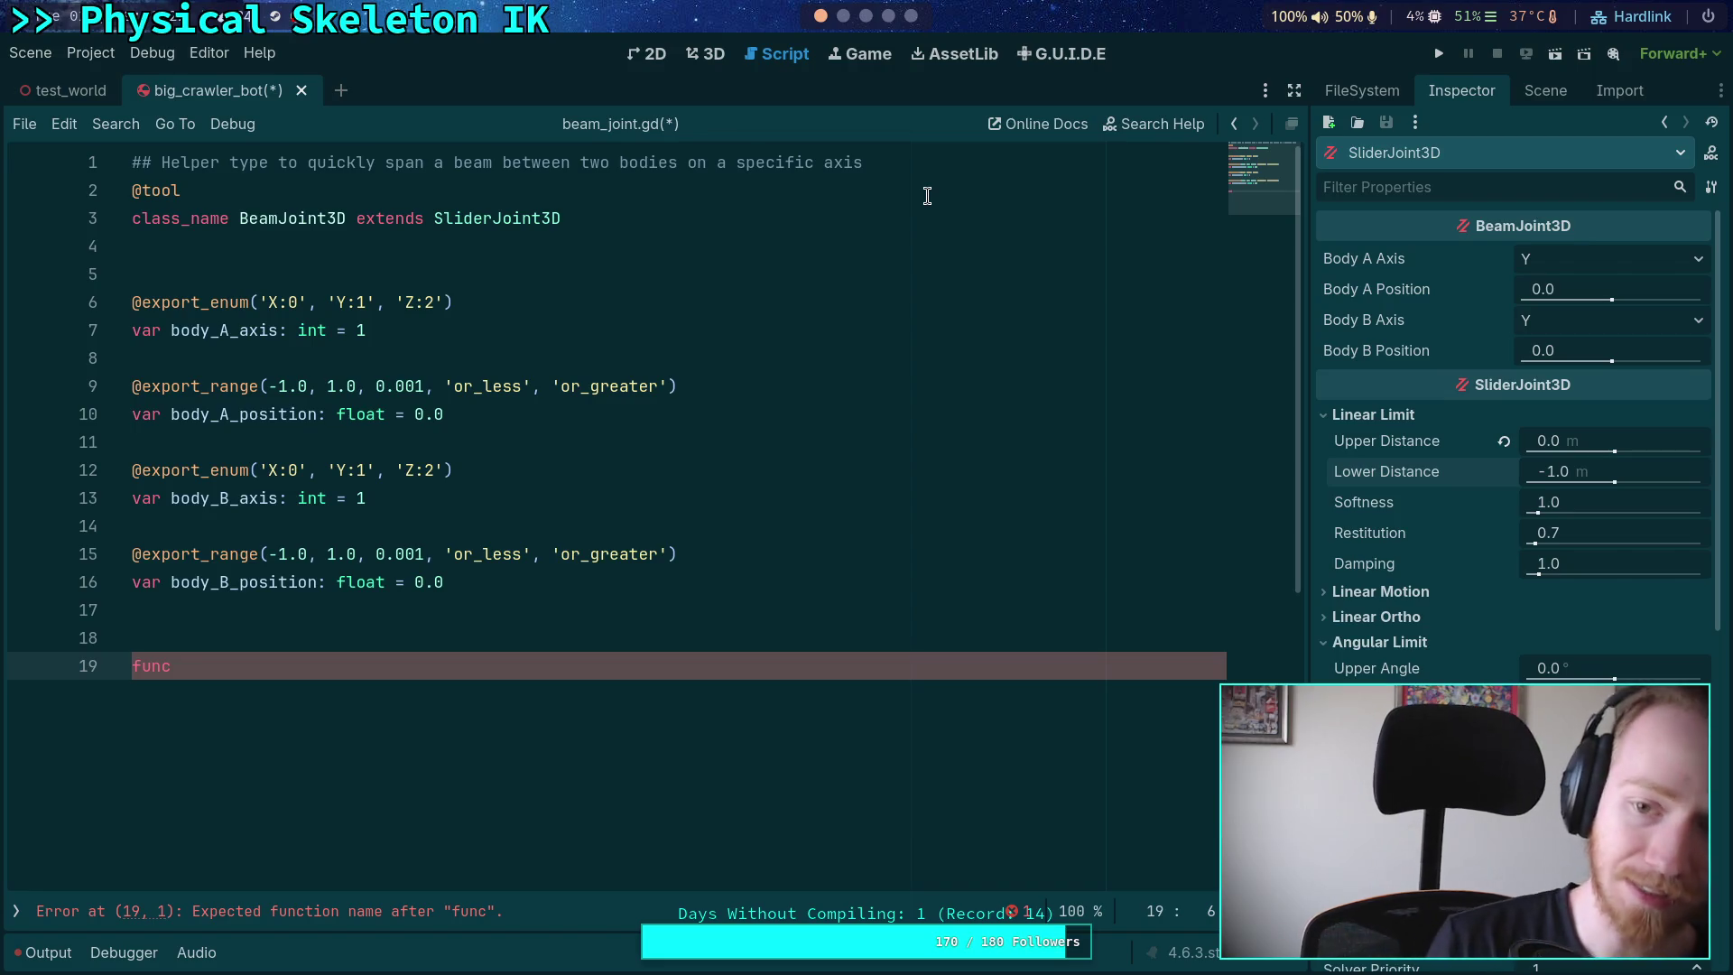
click(541, 591)
click(524, 620)
key(Return)
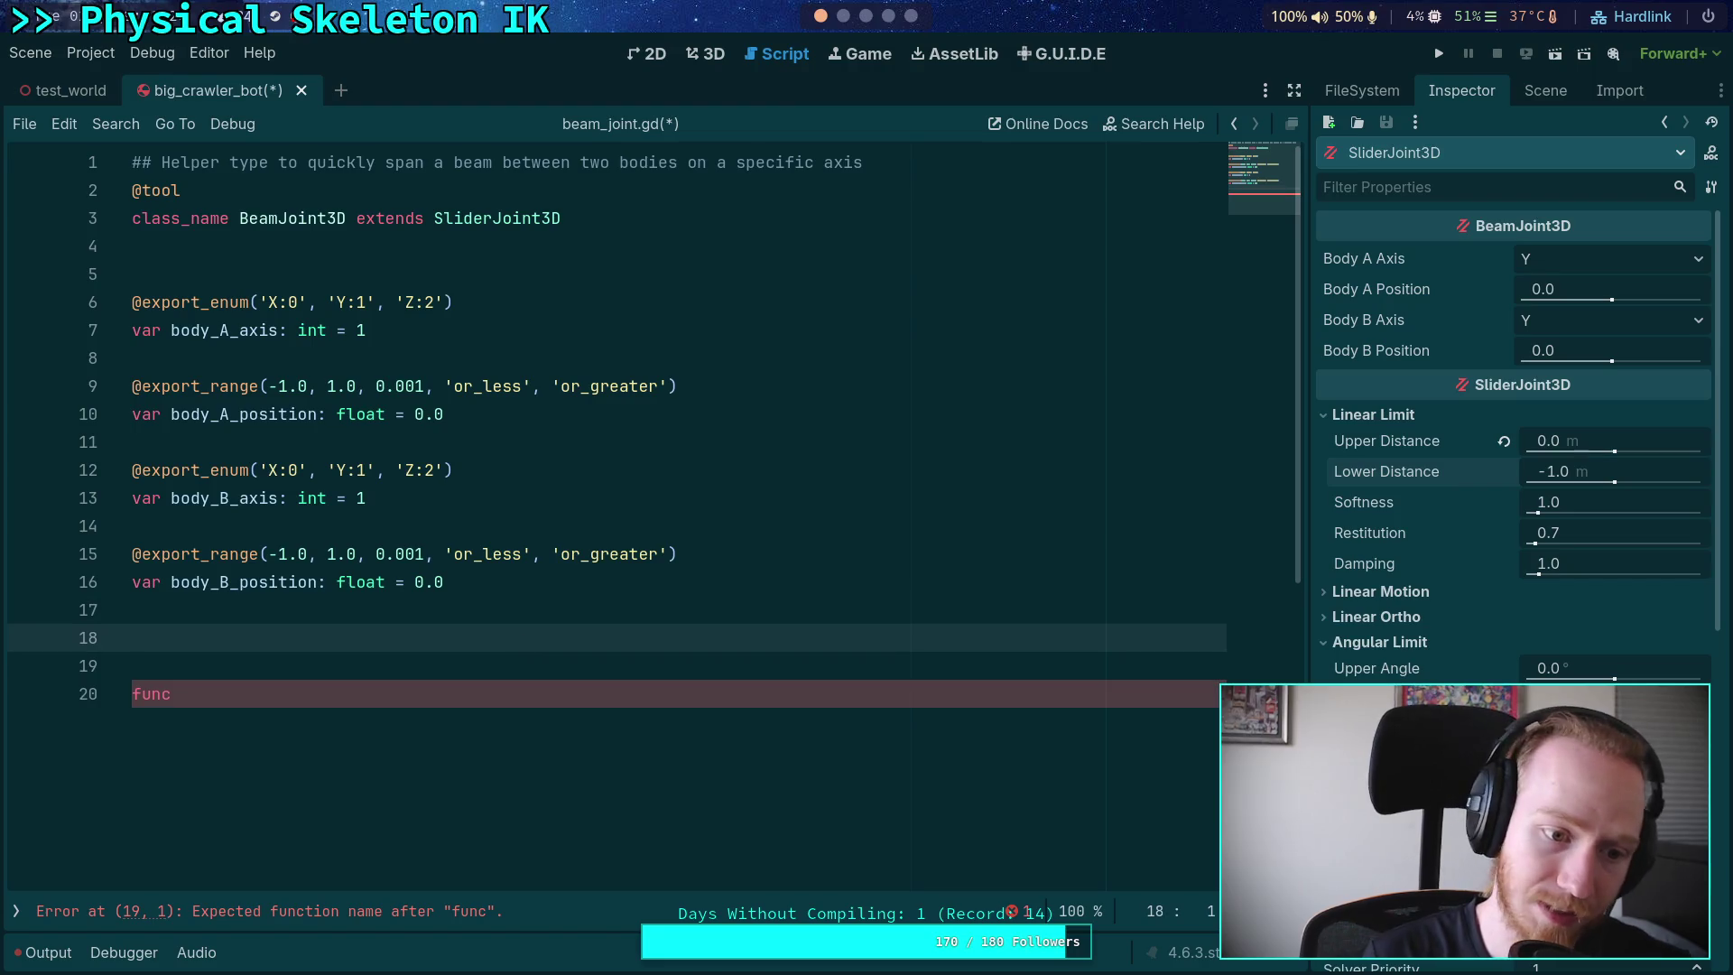
key(Return)
key(Up)
key(Return)
text(@export_gro)
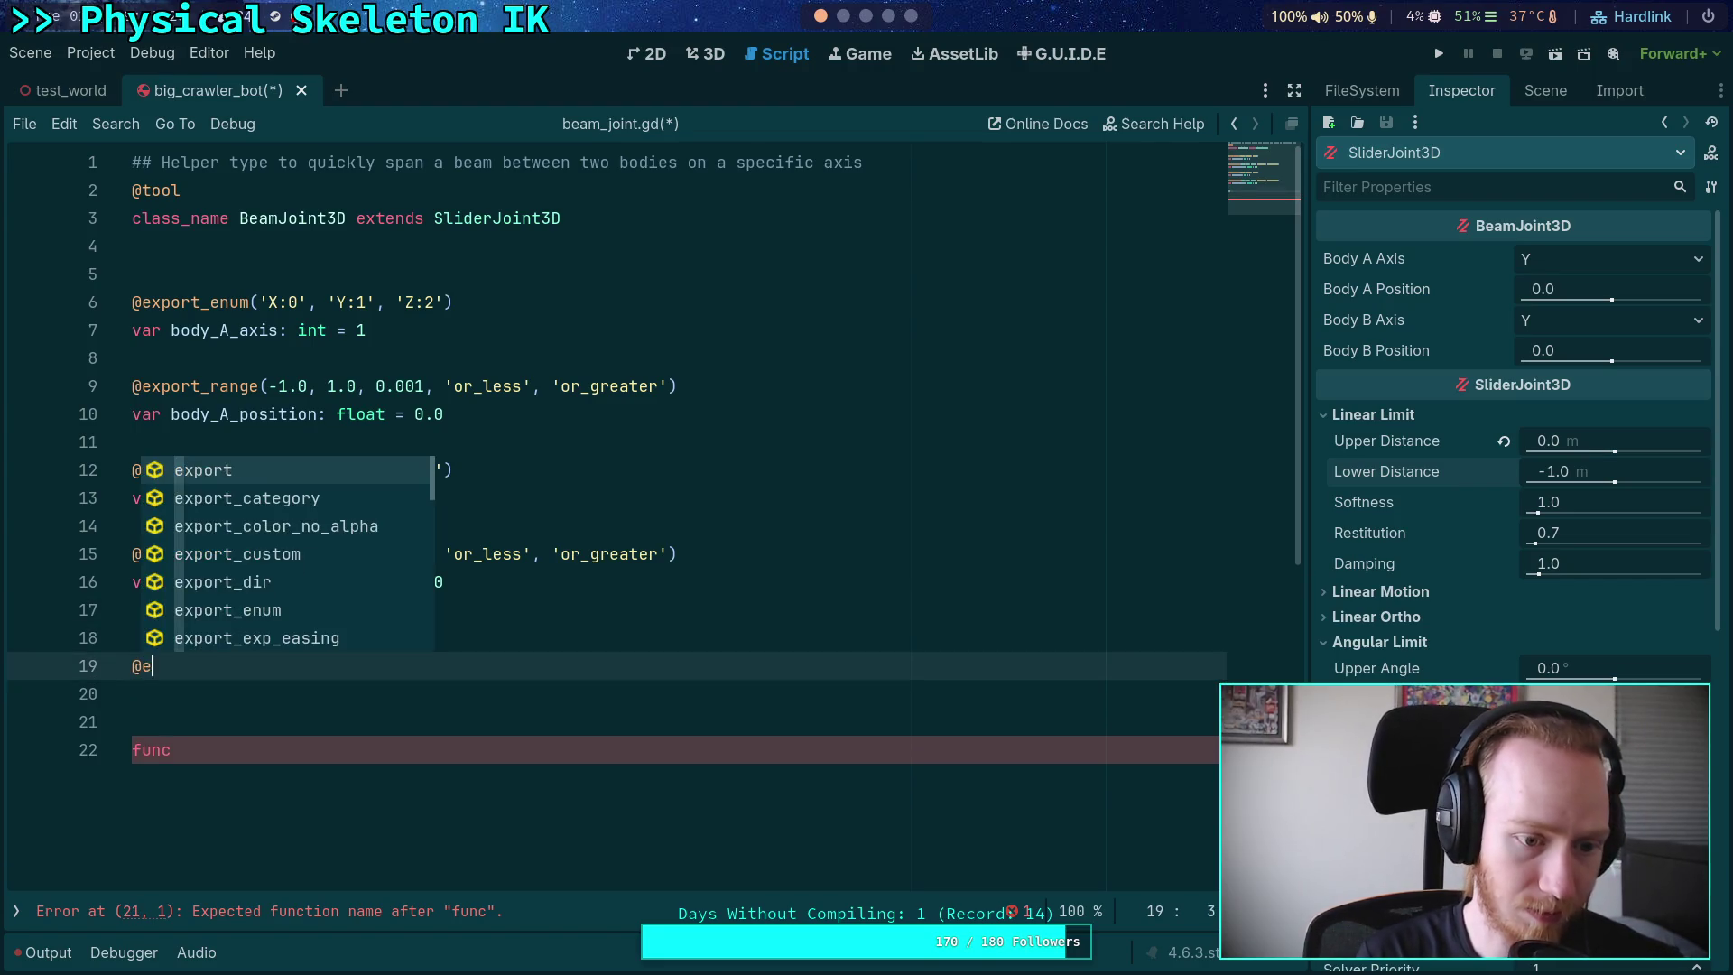
text(u)
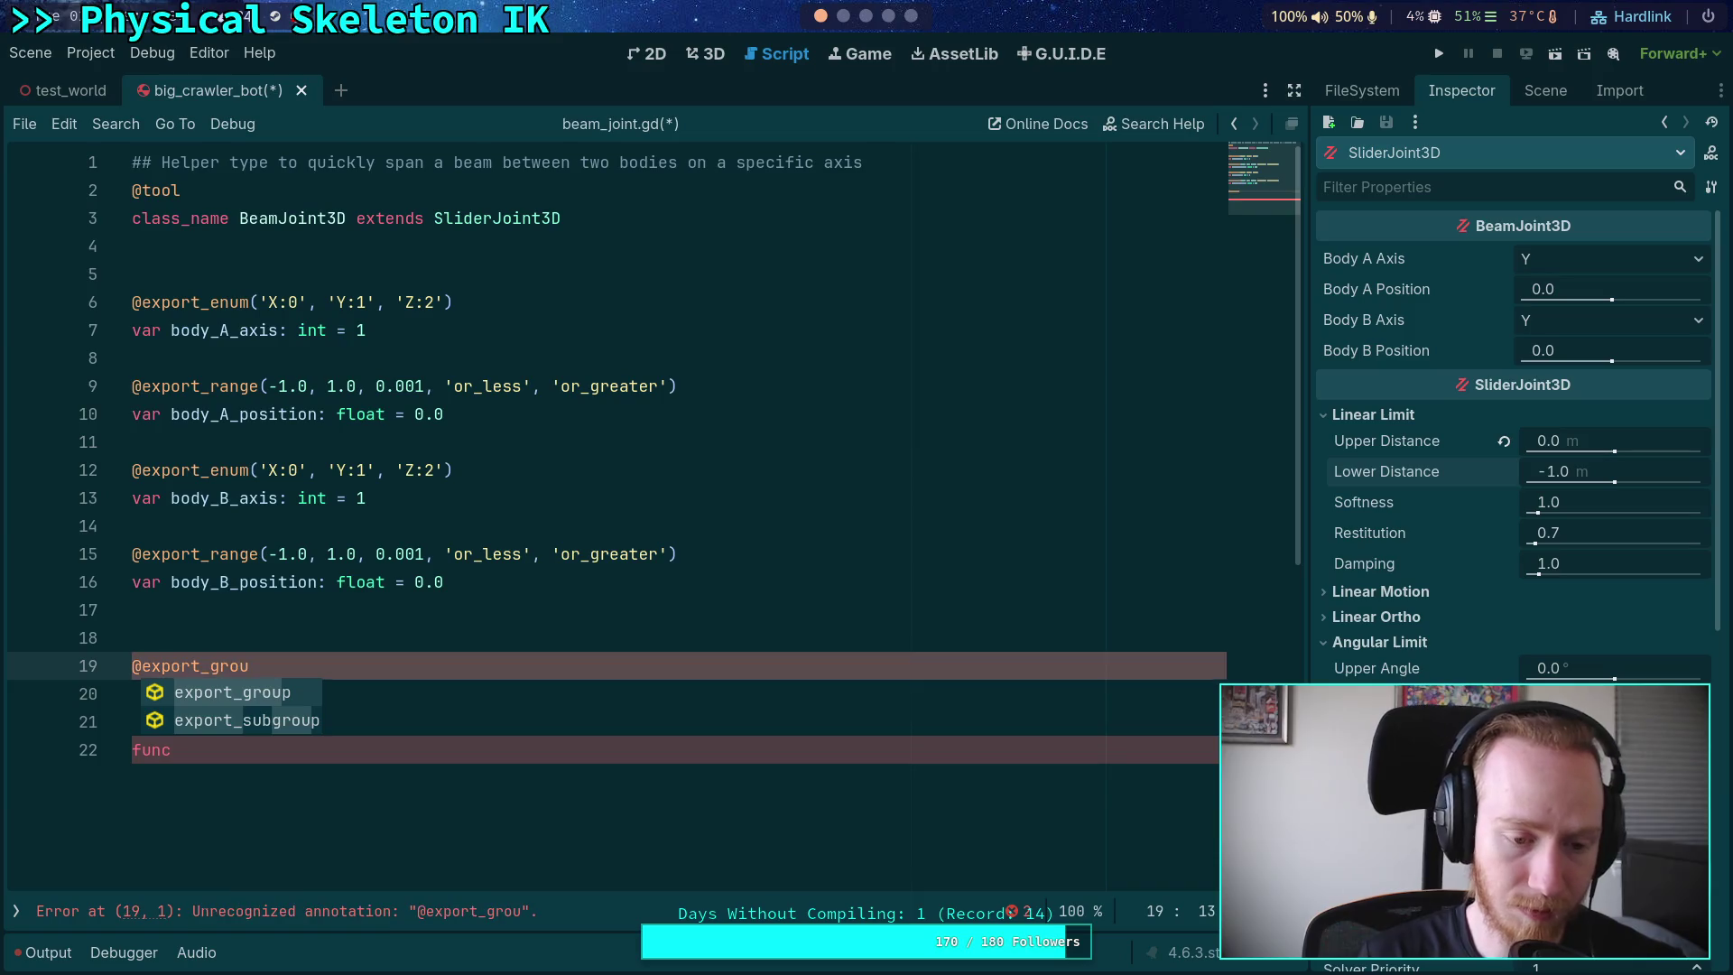
key(Return)
text('Debug')
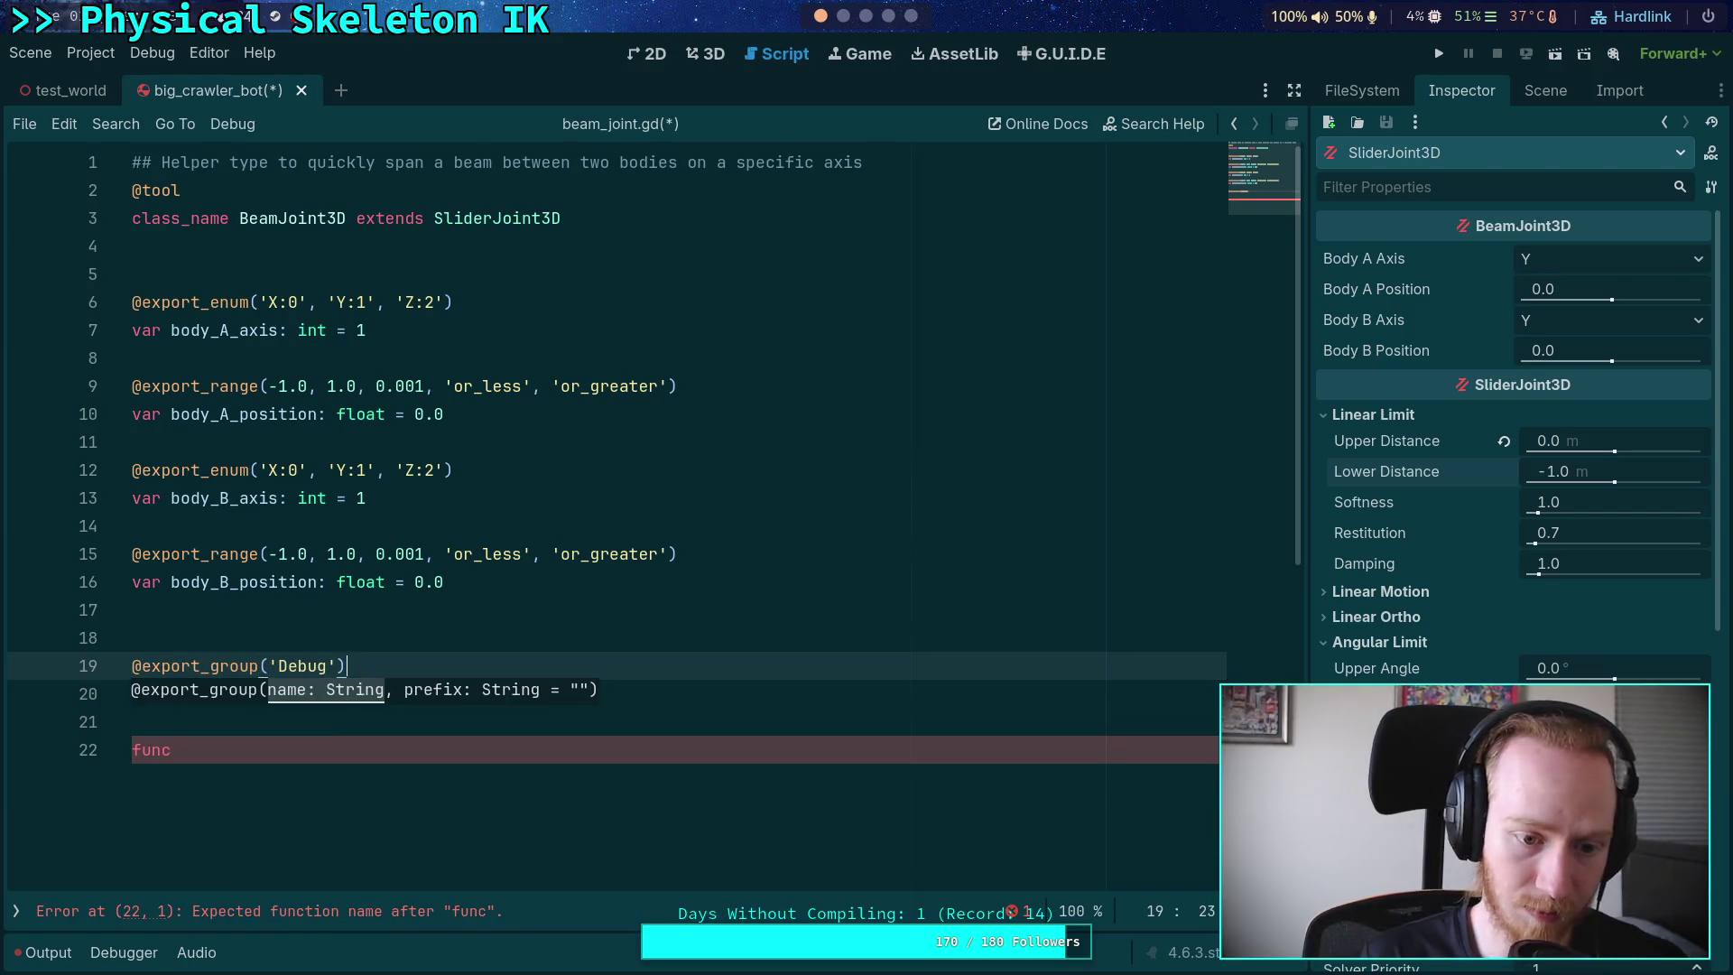
text(, ')
text(debug)
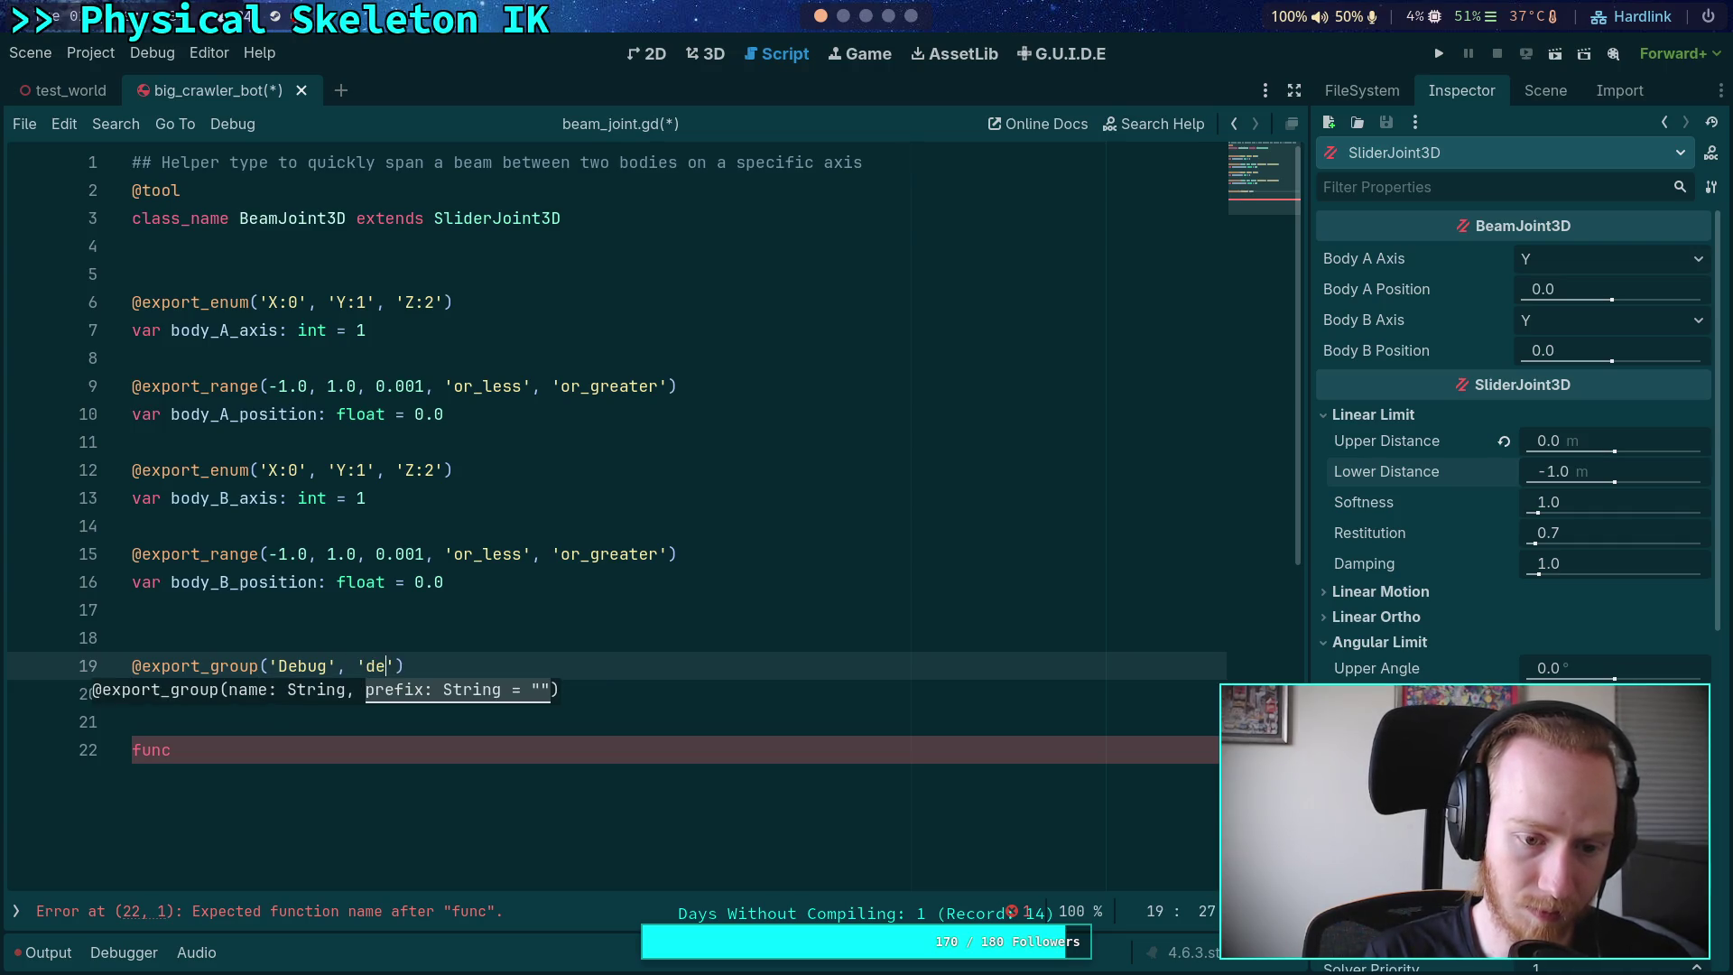
key(Down)
key(Return)
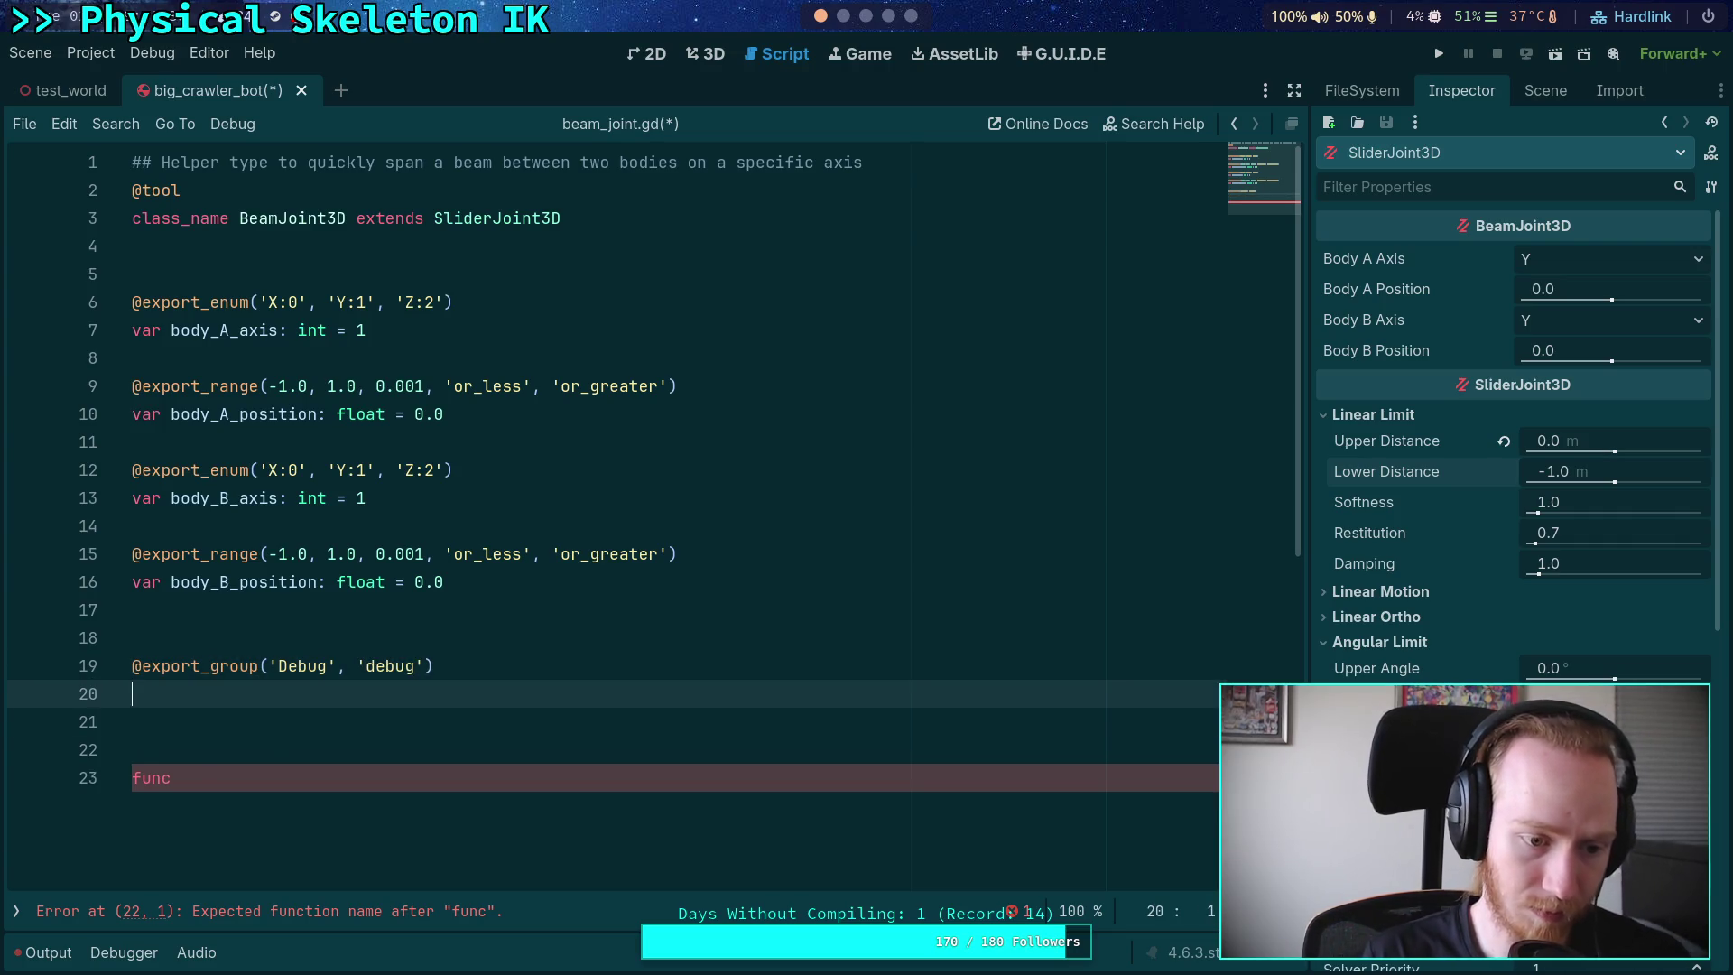
key(Return)
key(Up)
text(@)
key(Escape)
text(export)
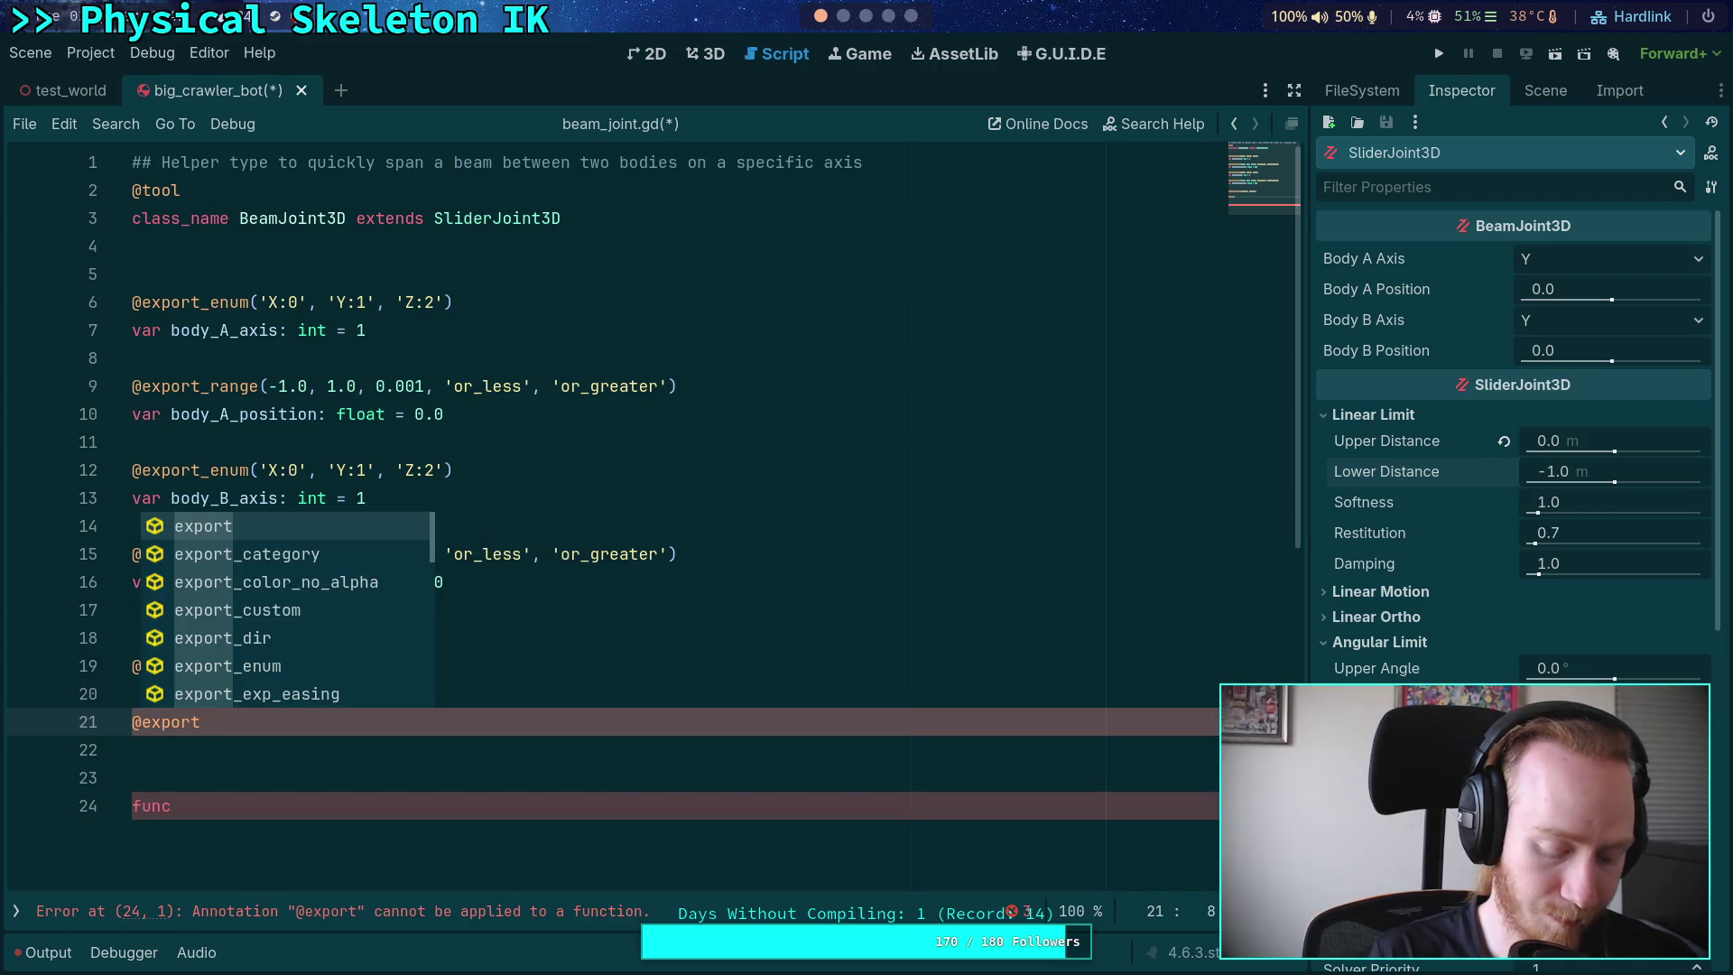
text( var debud)
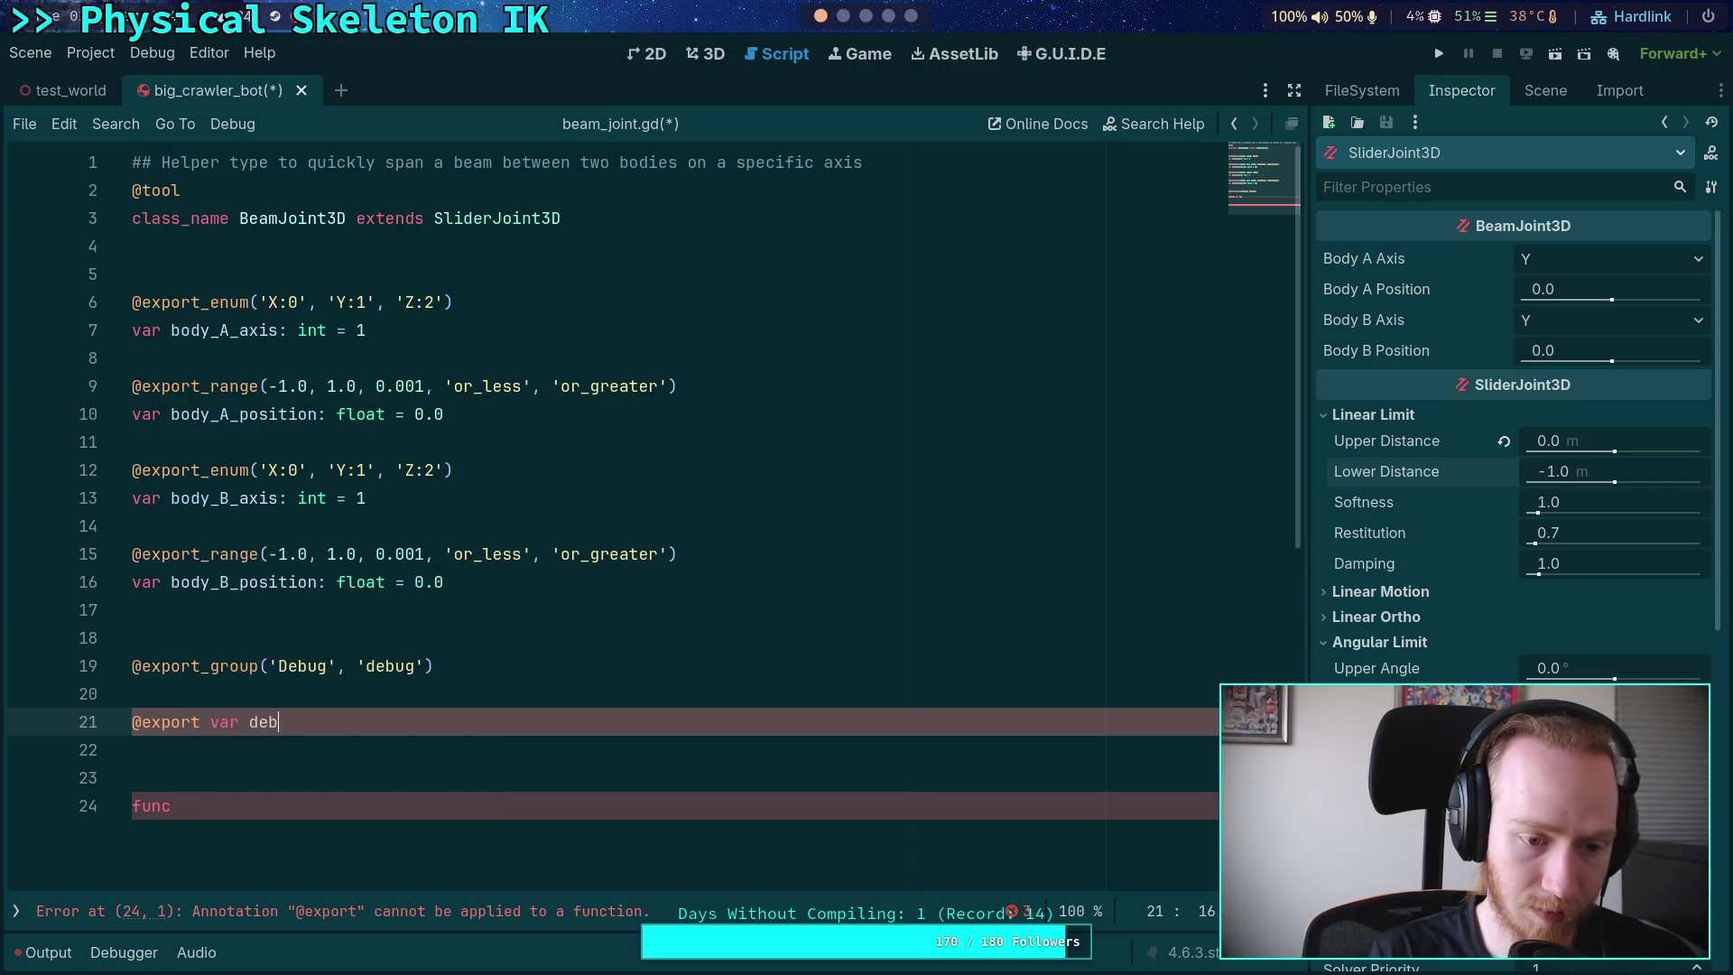
- Complete the declaration as debug_show_midpoint: bool = false and save the script
key(BackSpace)
text(g_)
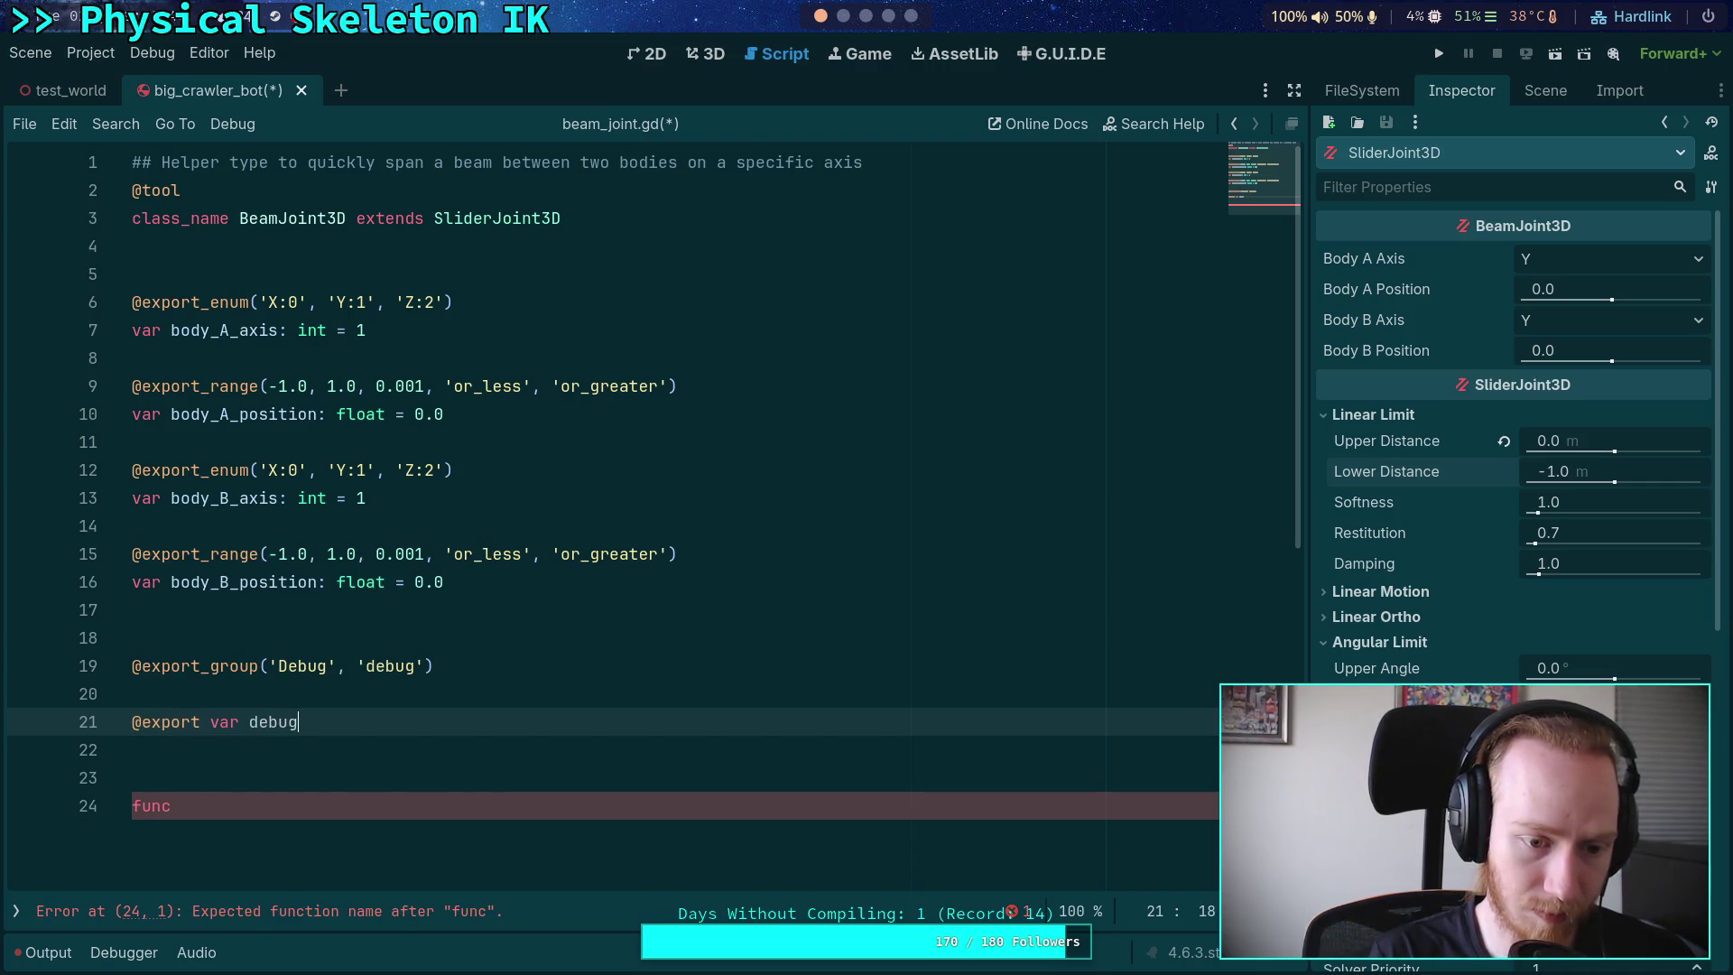
text(show_mid)
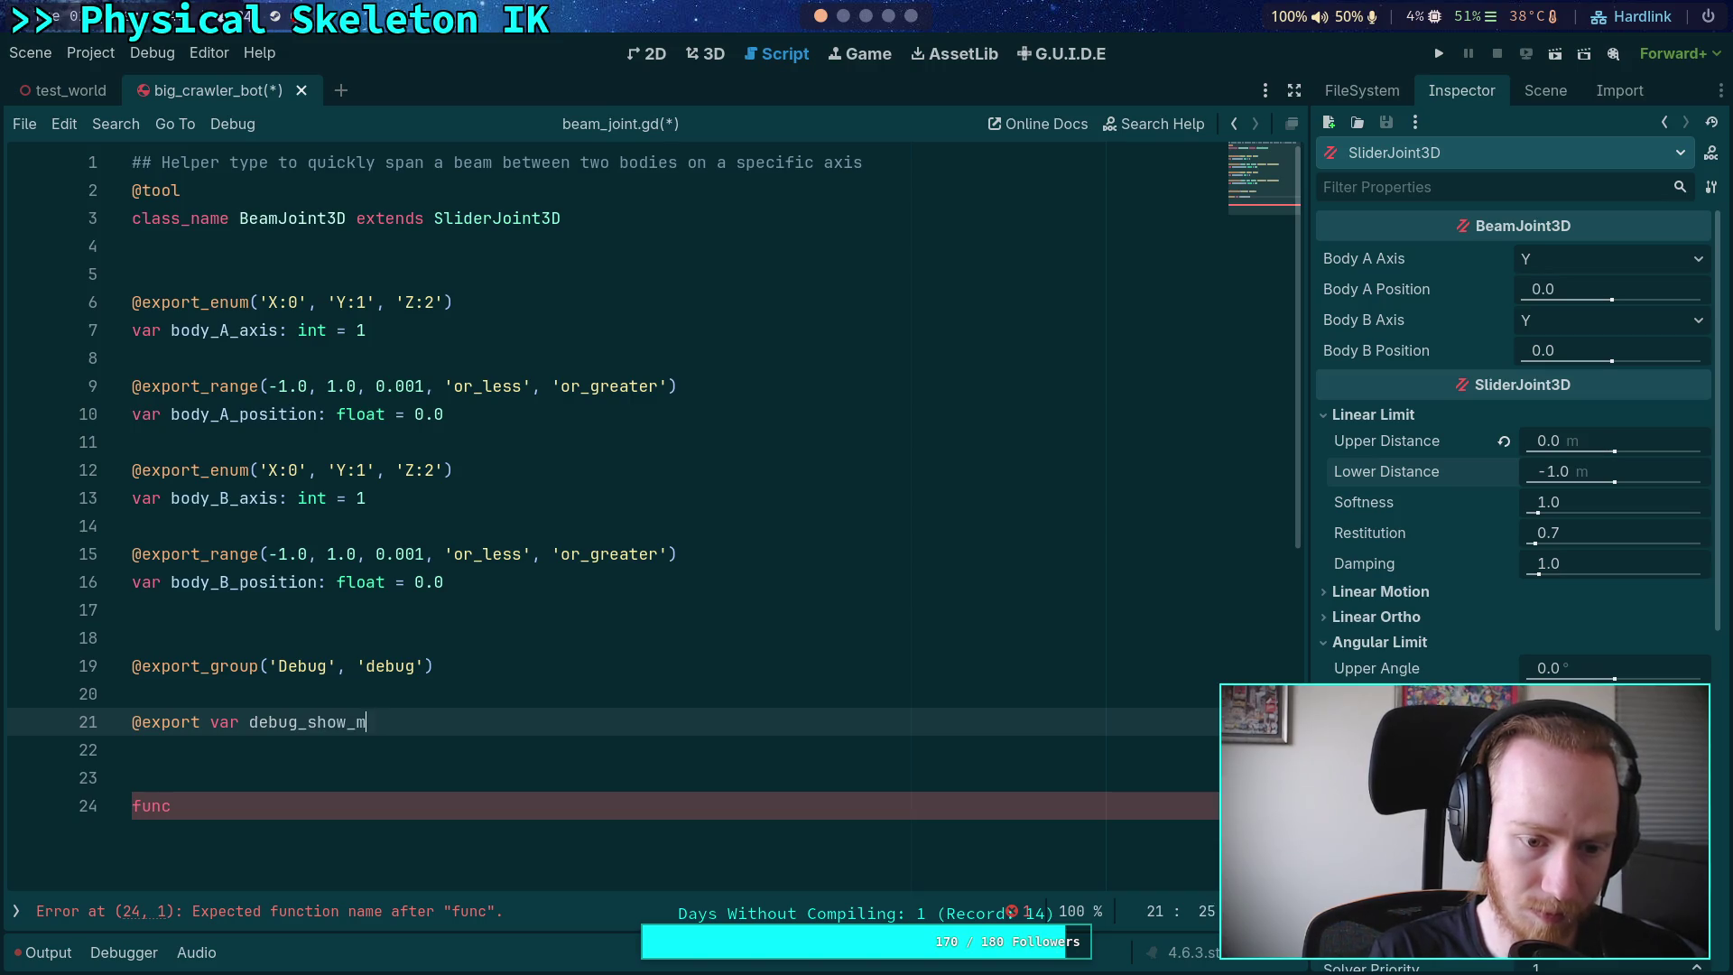
text(point)
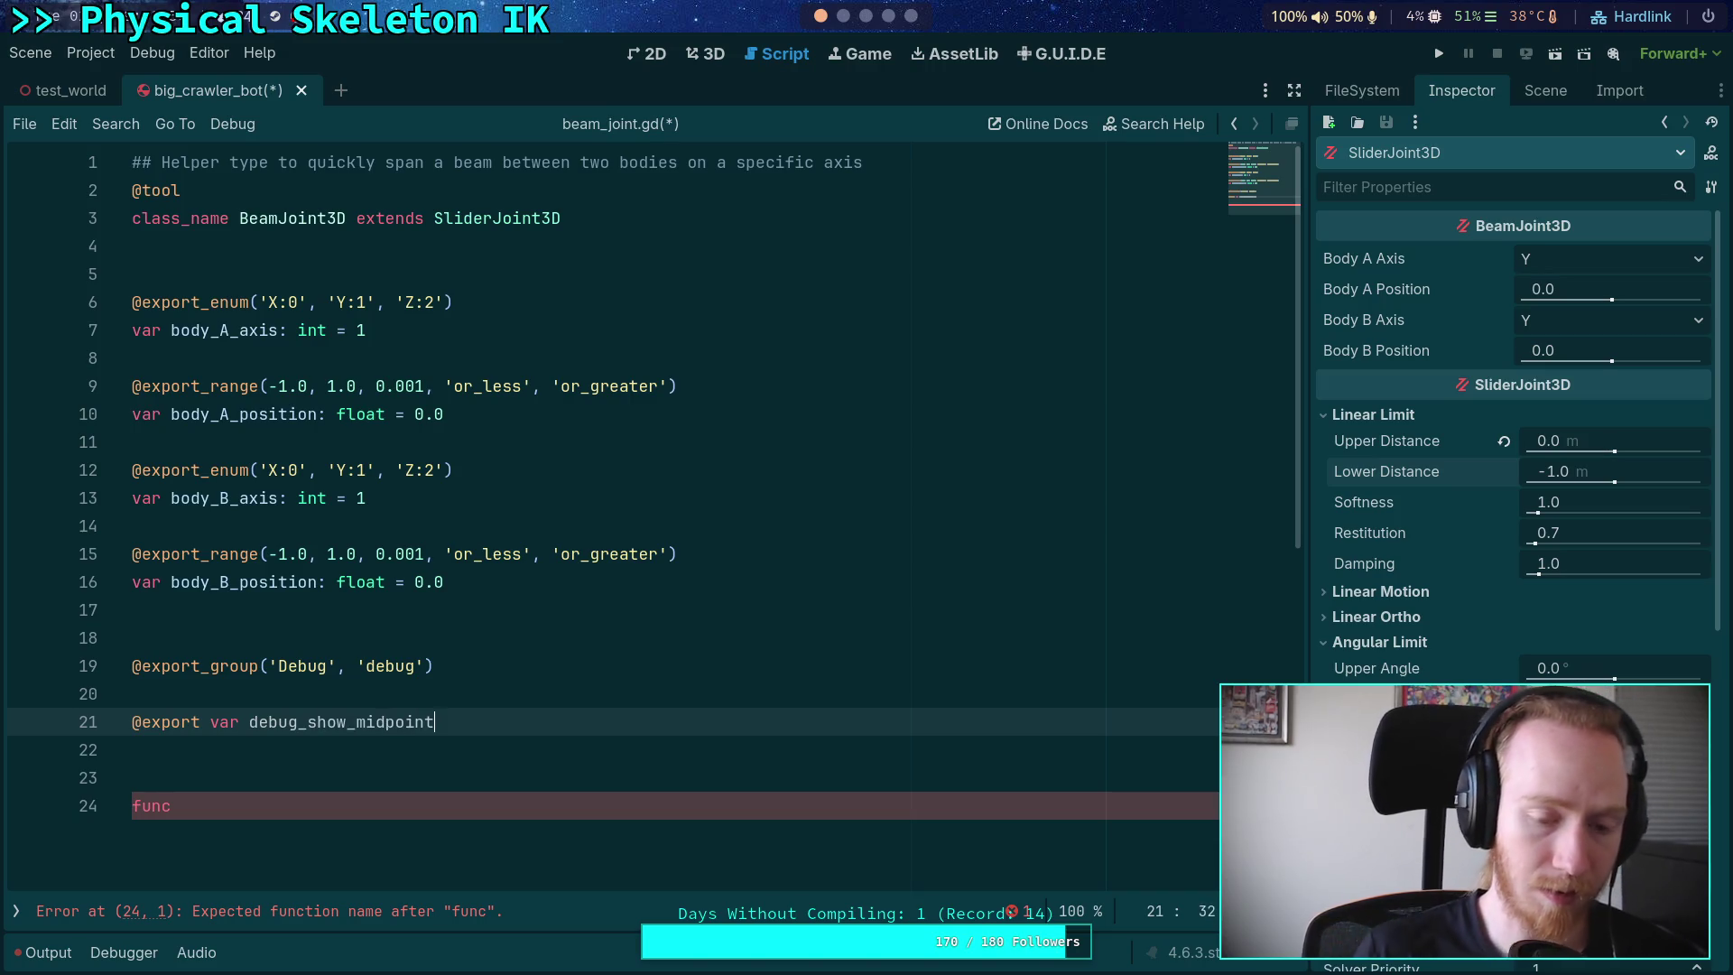
scroll(620, 623, down, 1)
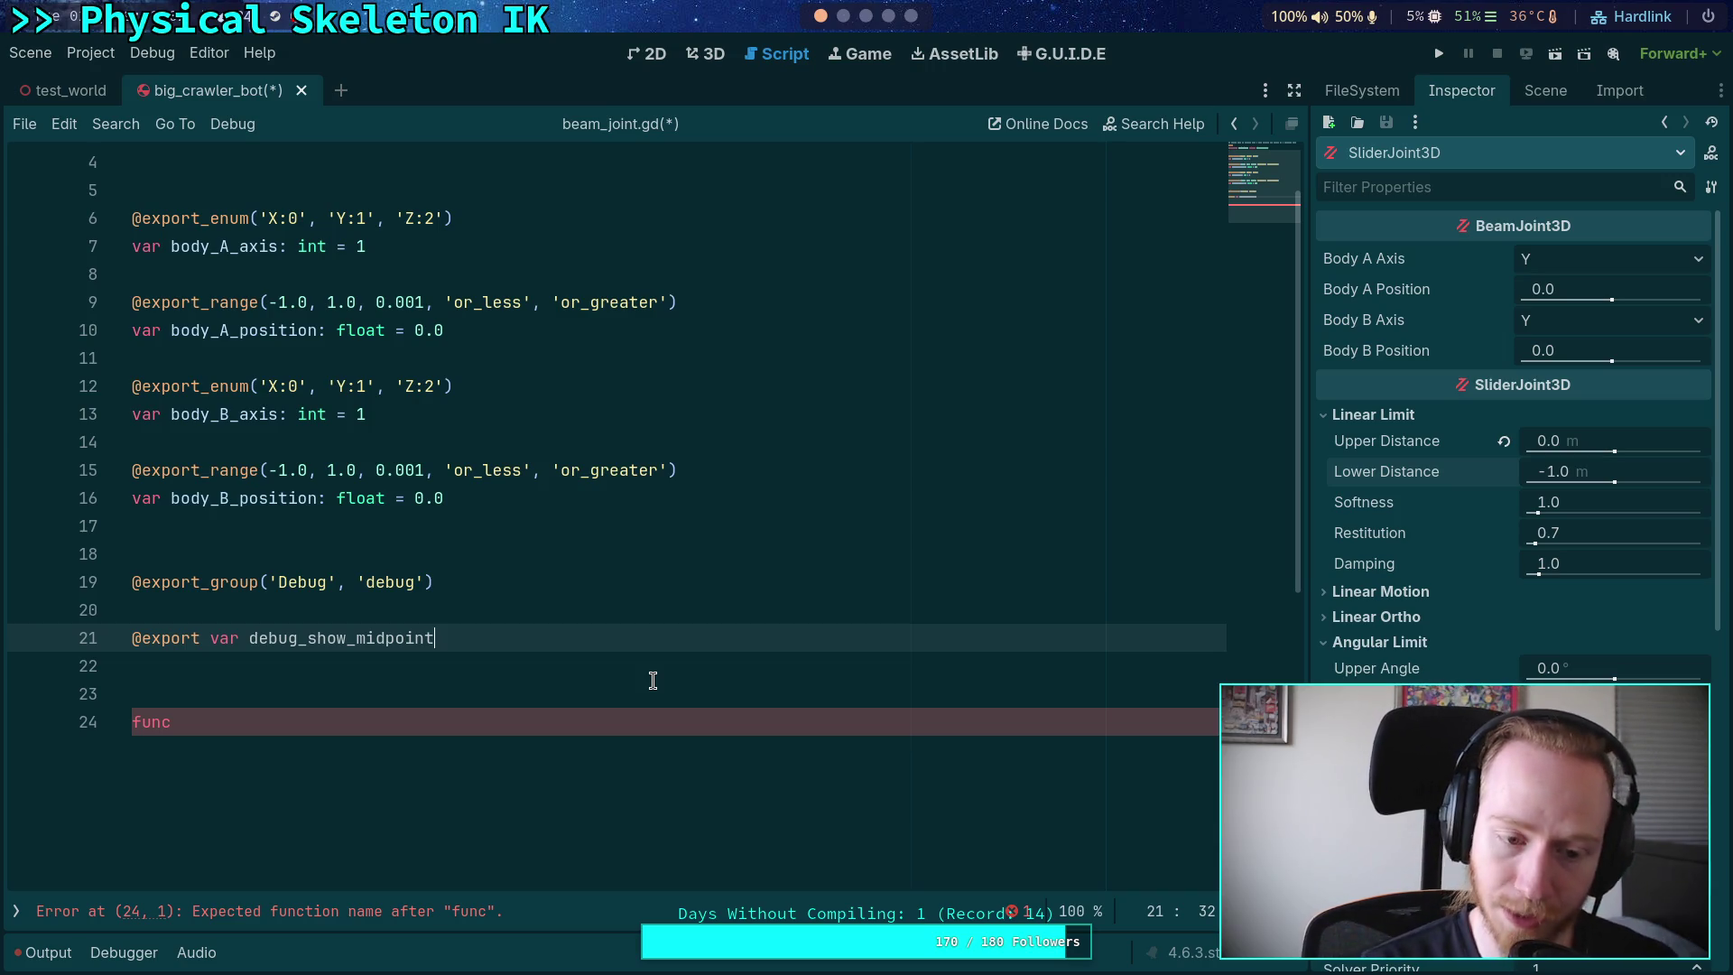
text(: )
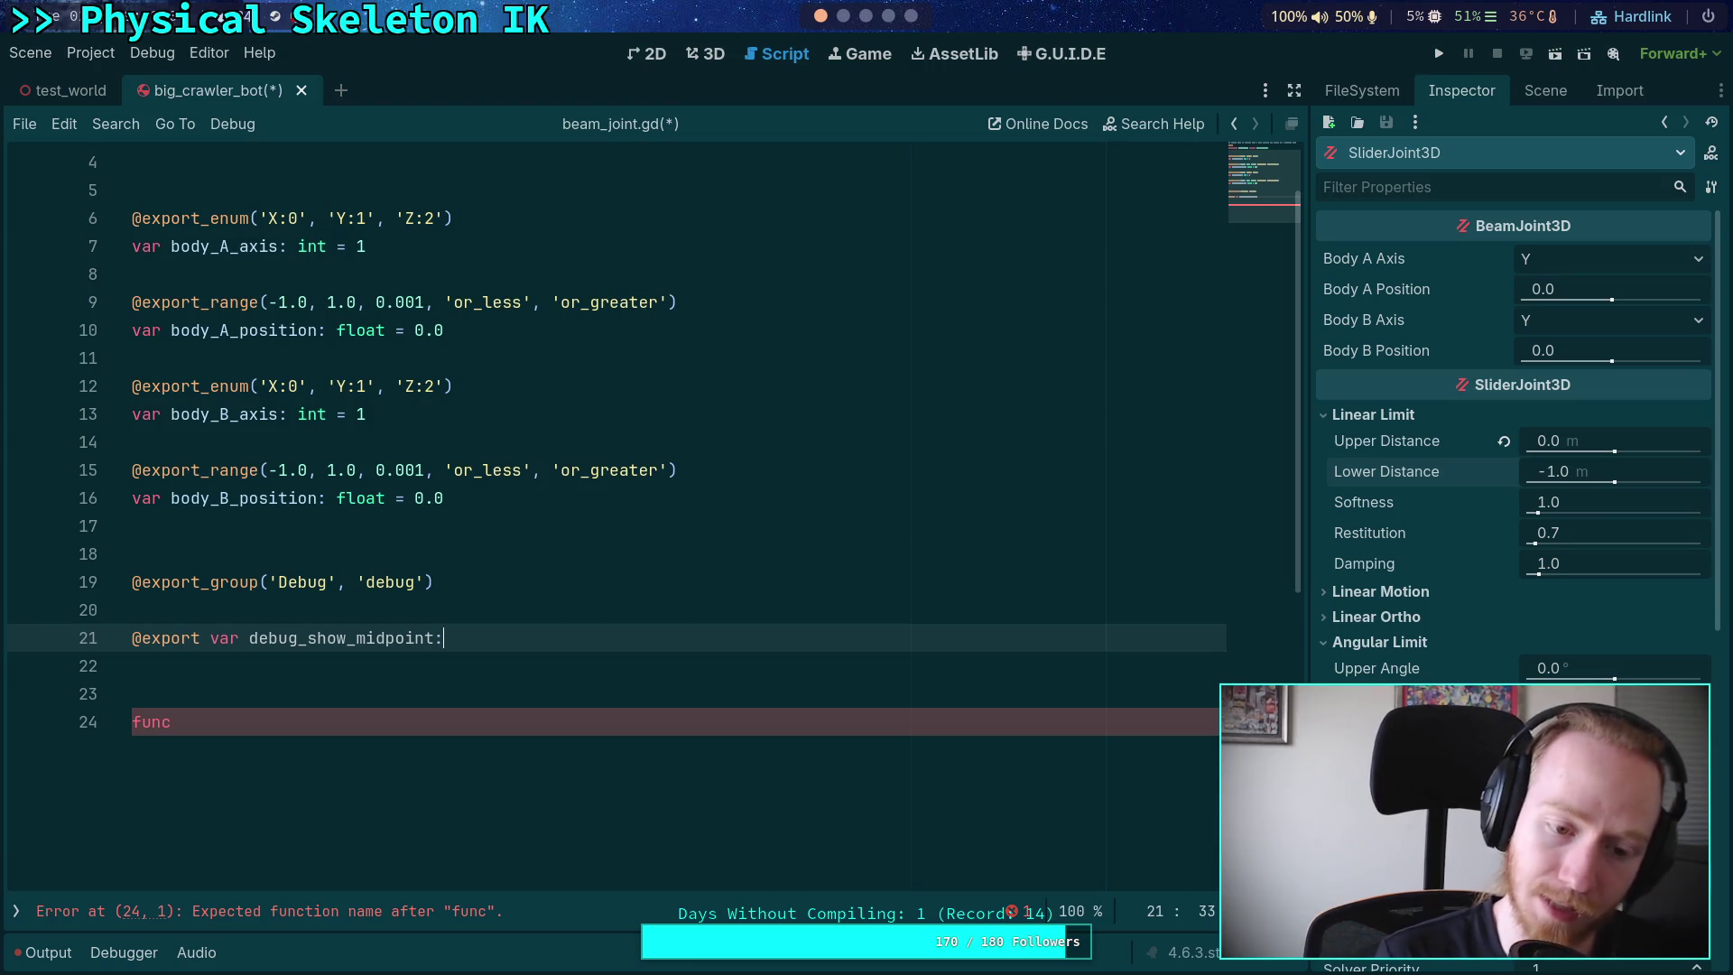
text(bool )
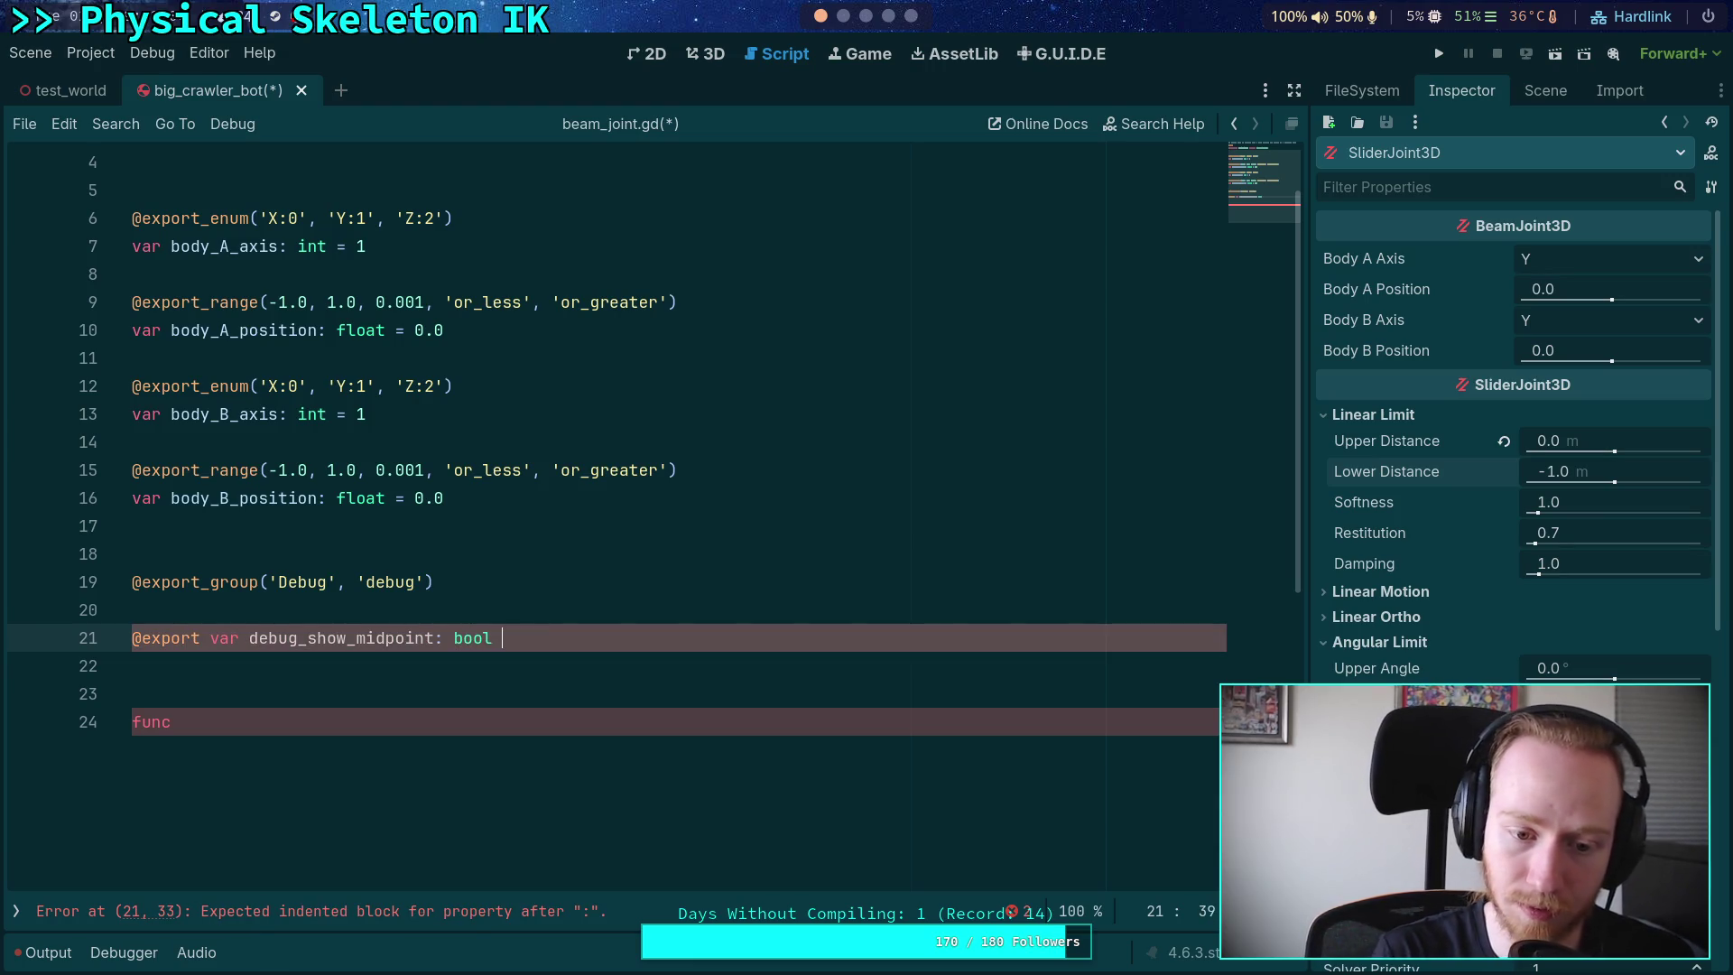
text(= false)
key(ctrl+s)
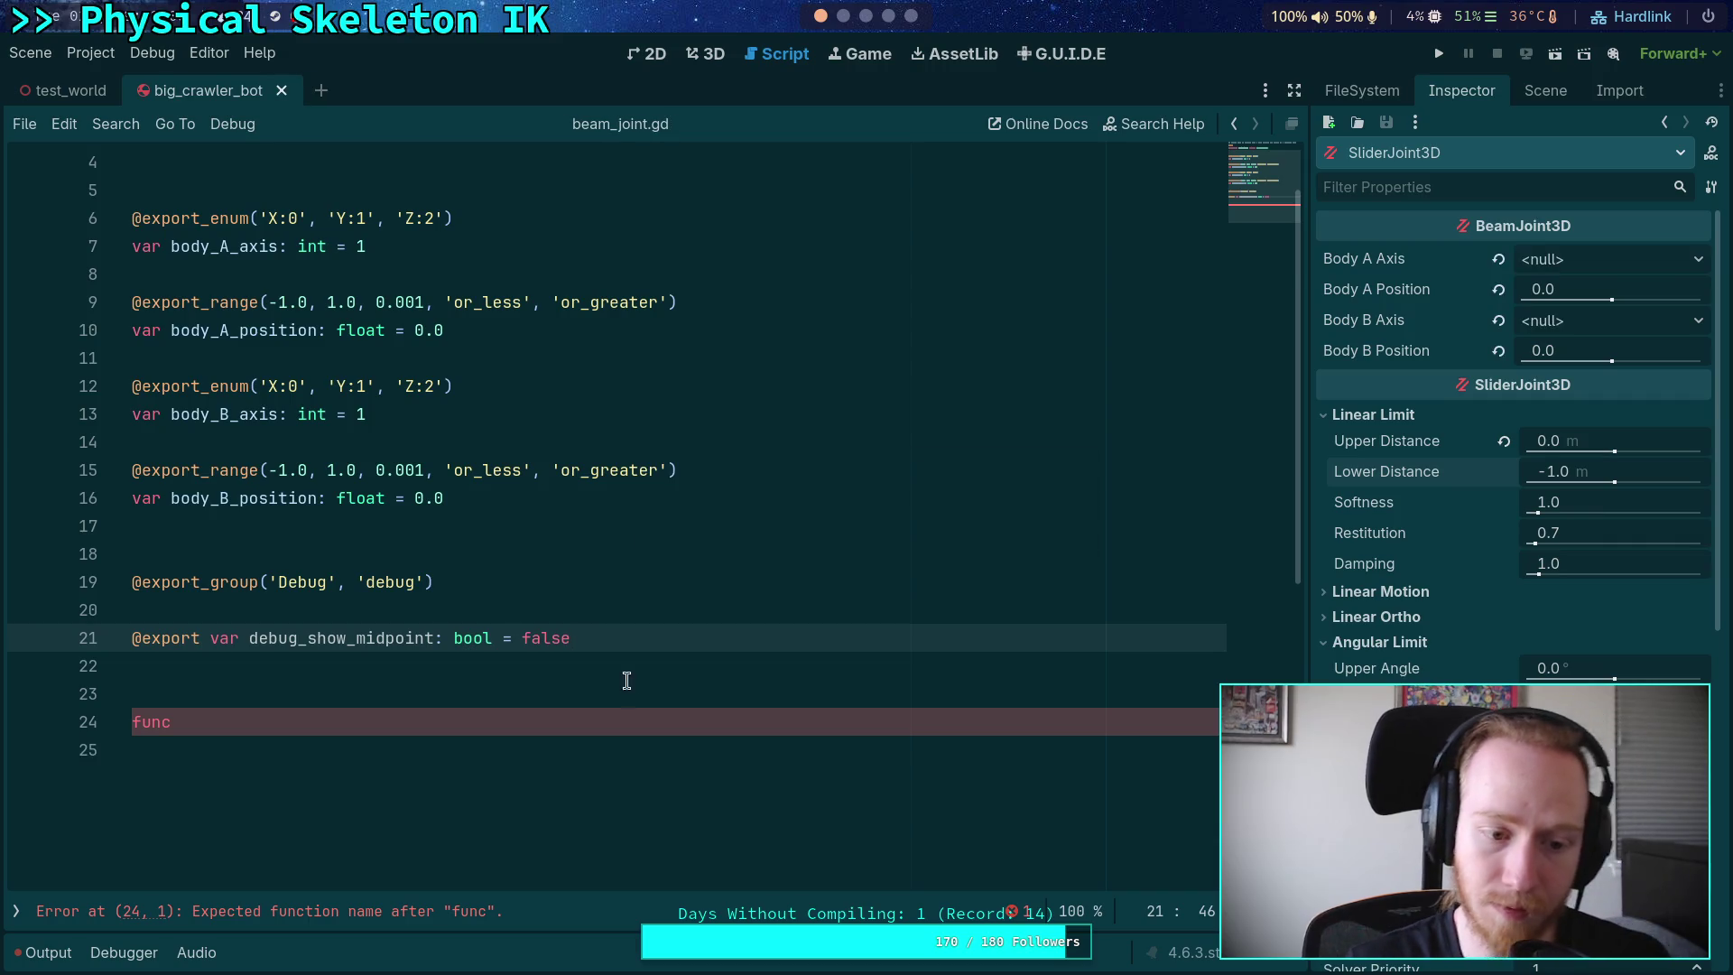
- Begin naming the unfinished function _update_position
scroll(634, 678, down, 2)
click(528, 548)
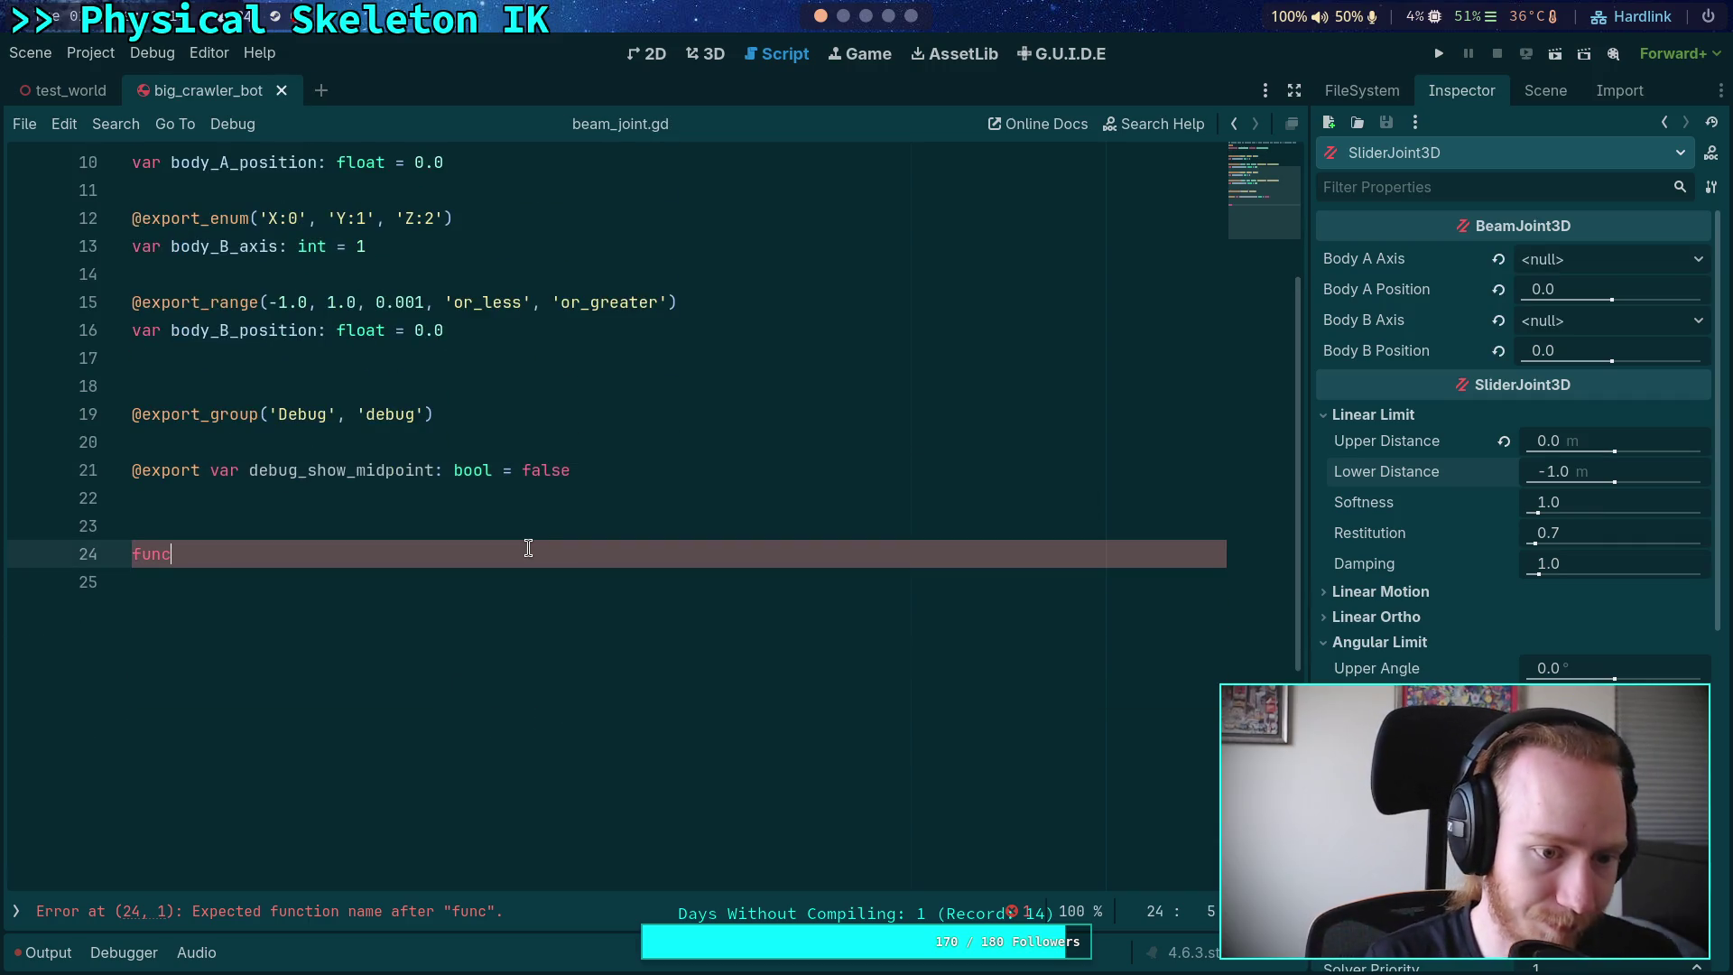
text(_upd)
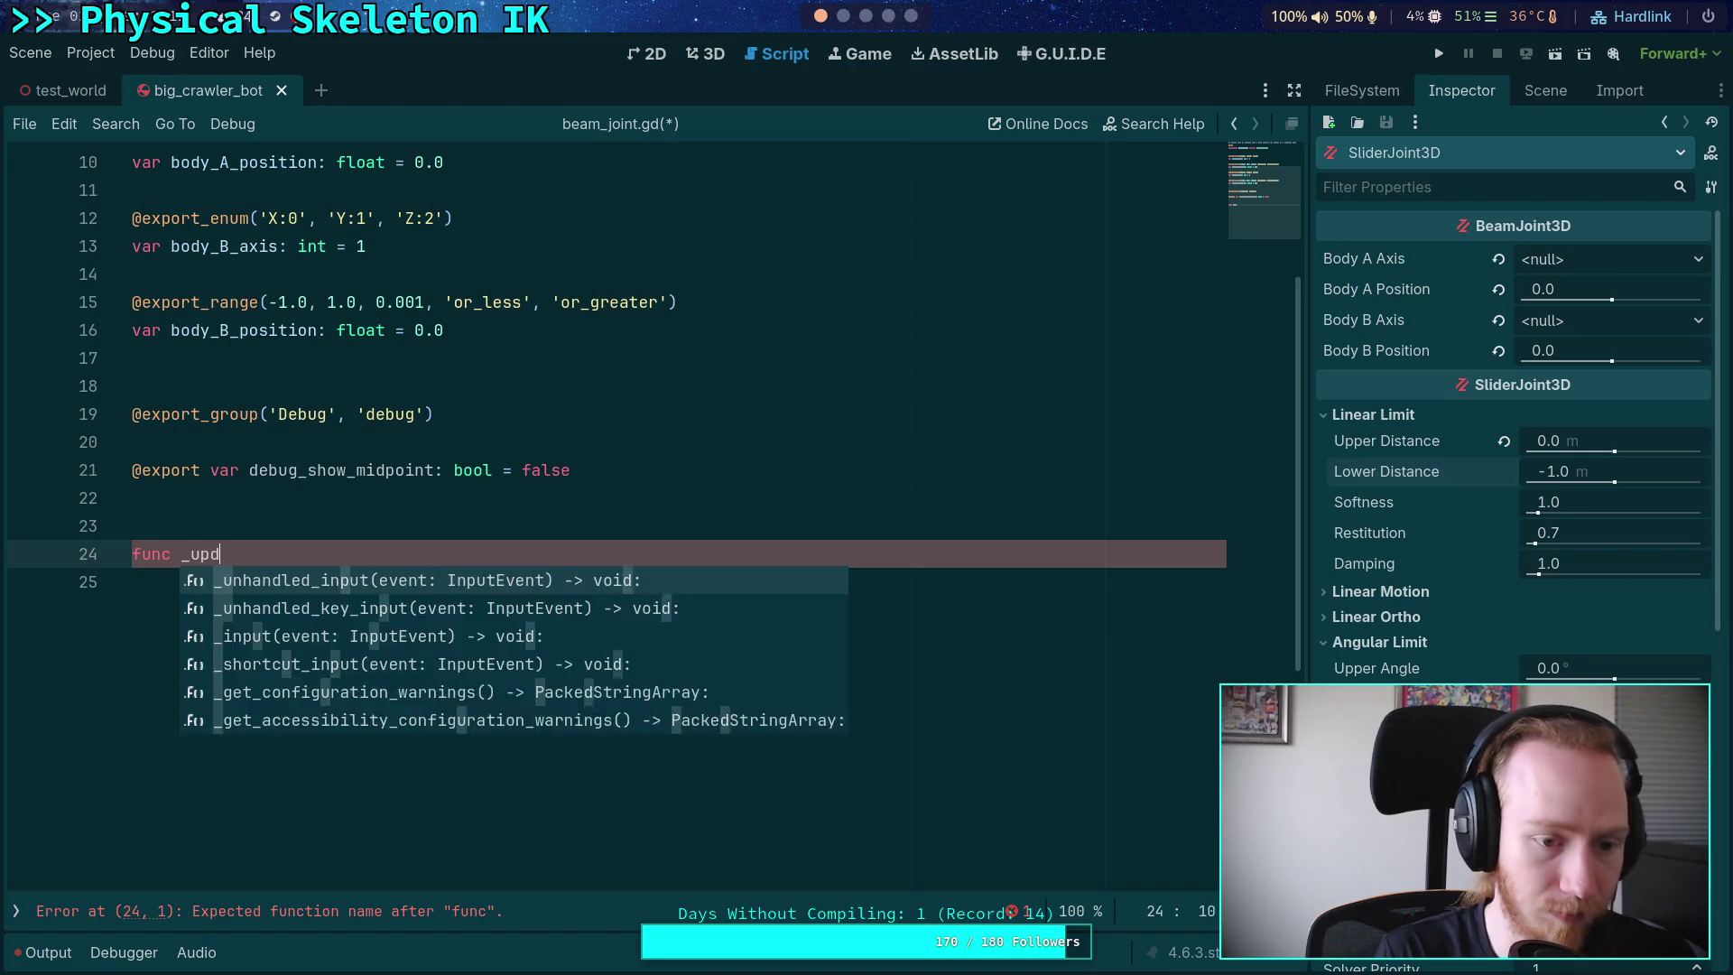
text(ate_position)
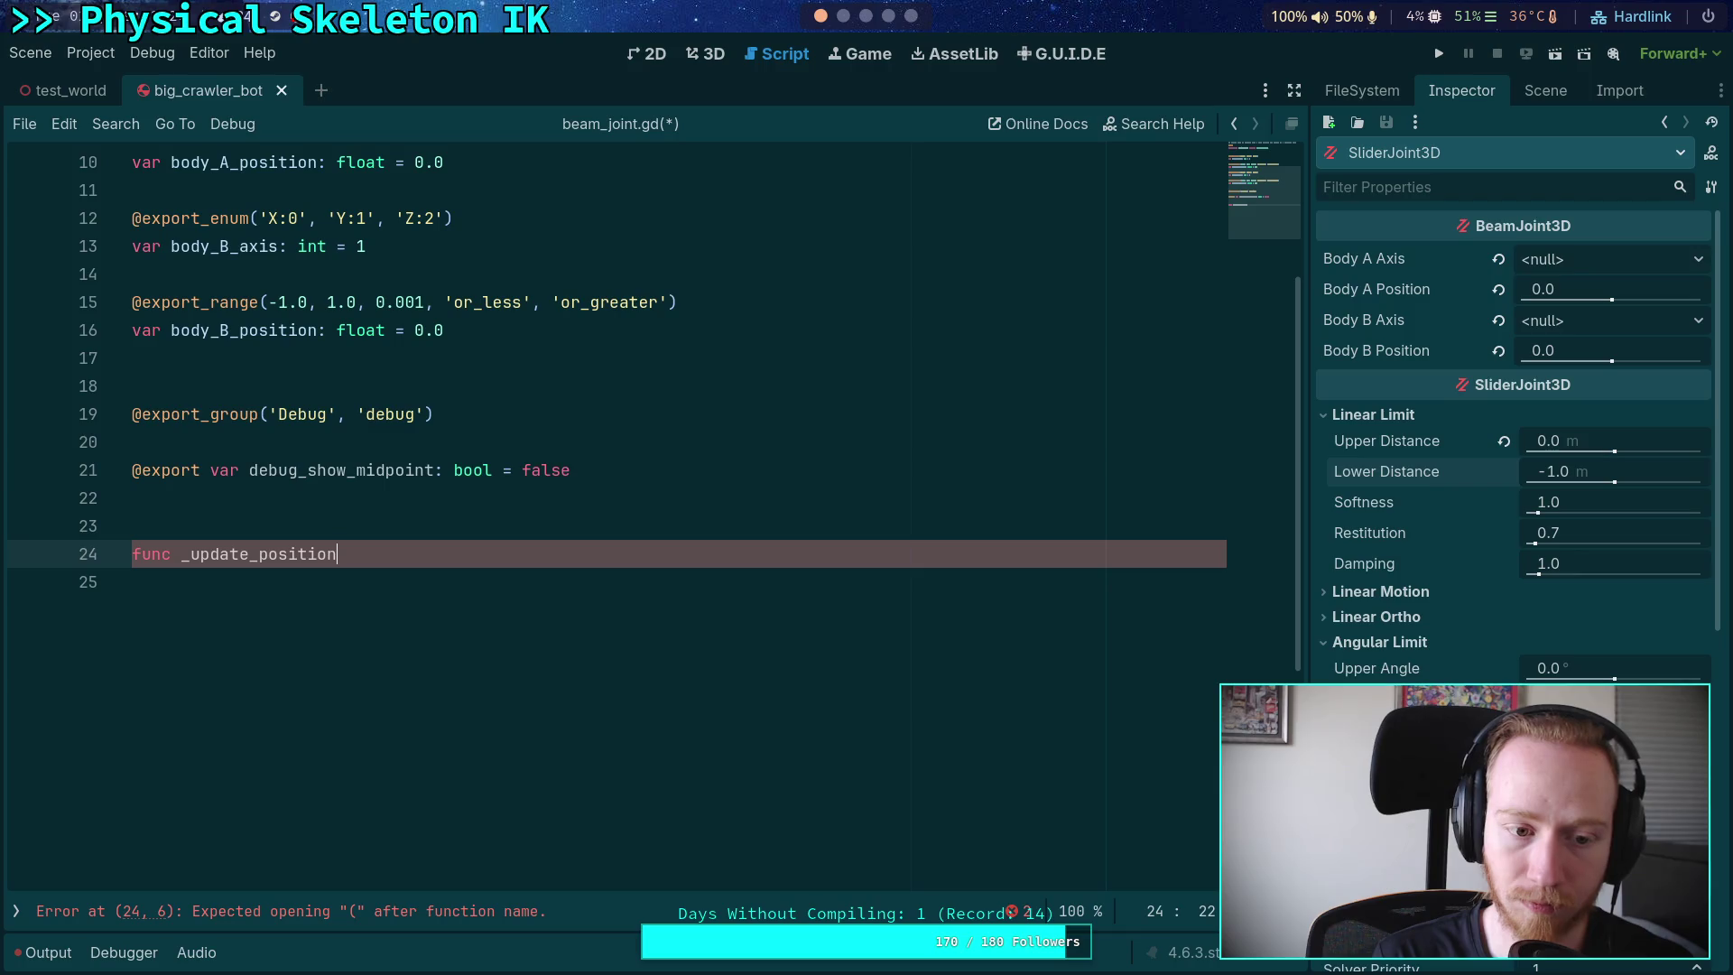
- Finish the function as _update_joint() -> void with a pass body, and save
key(BackSpace)
key(BackSpace)
key(BackSpace)
text(joint)
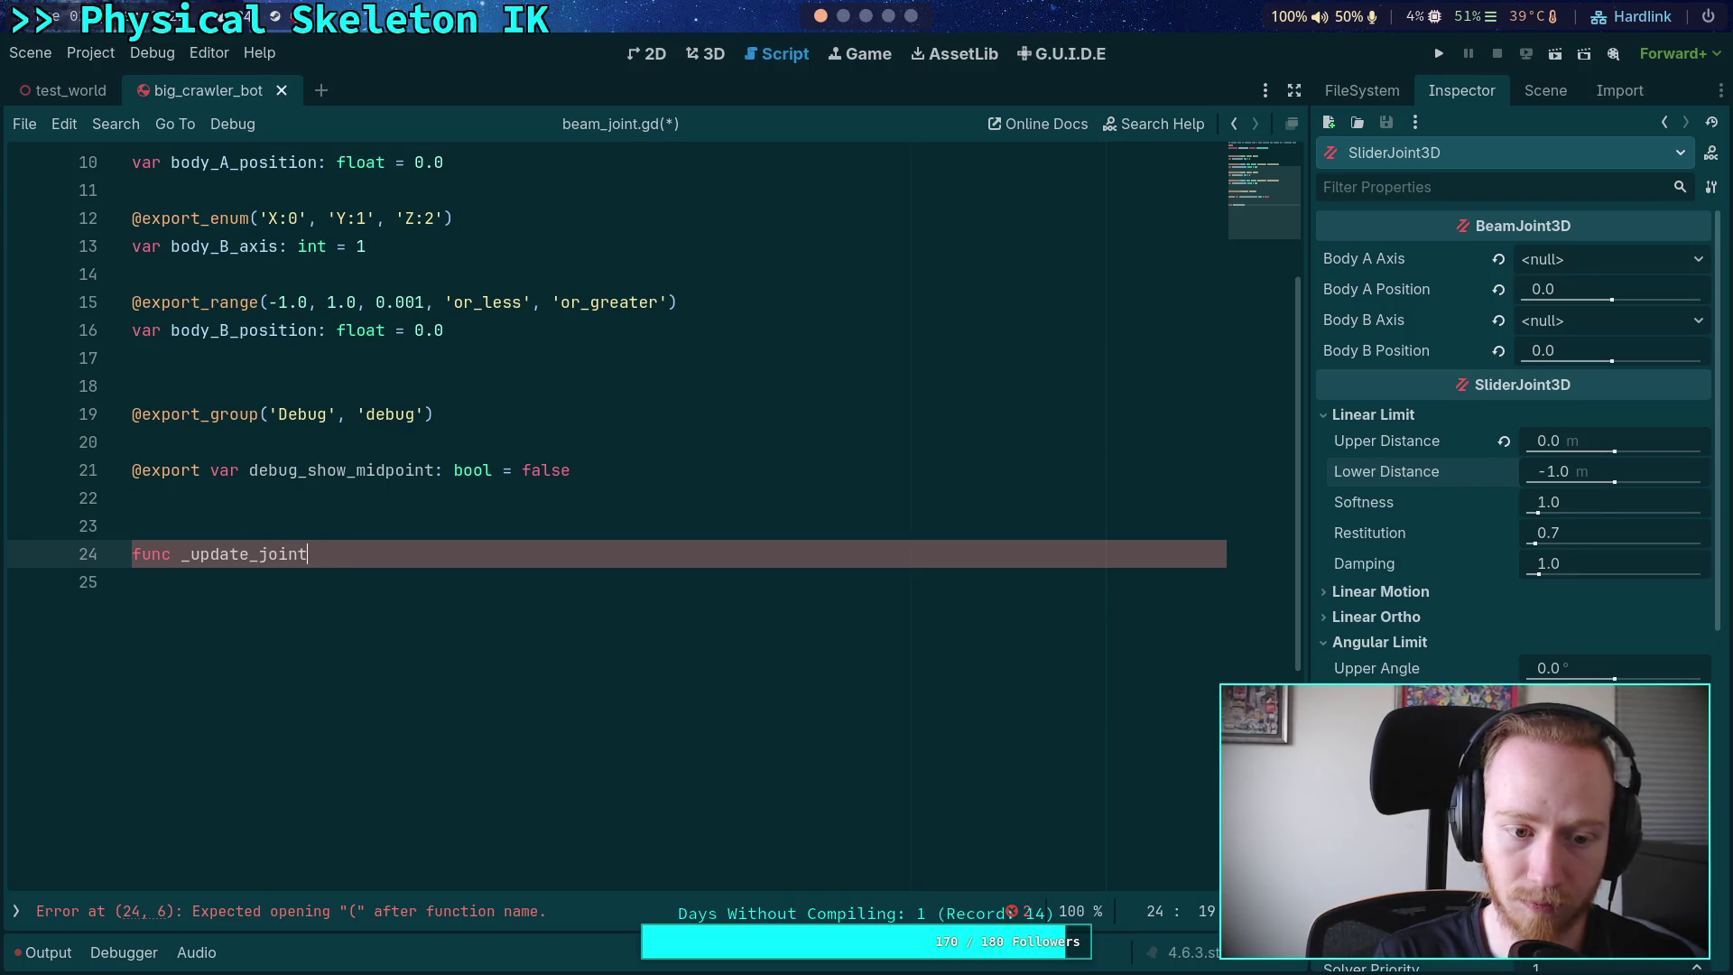
text(() -)
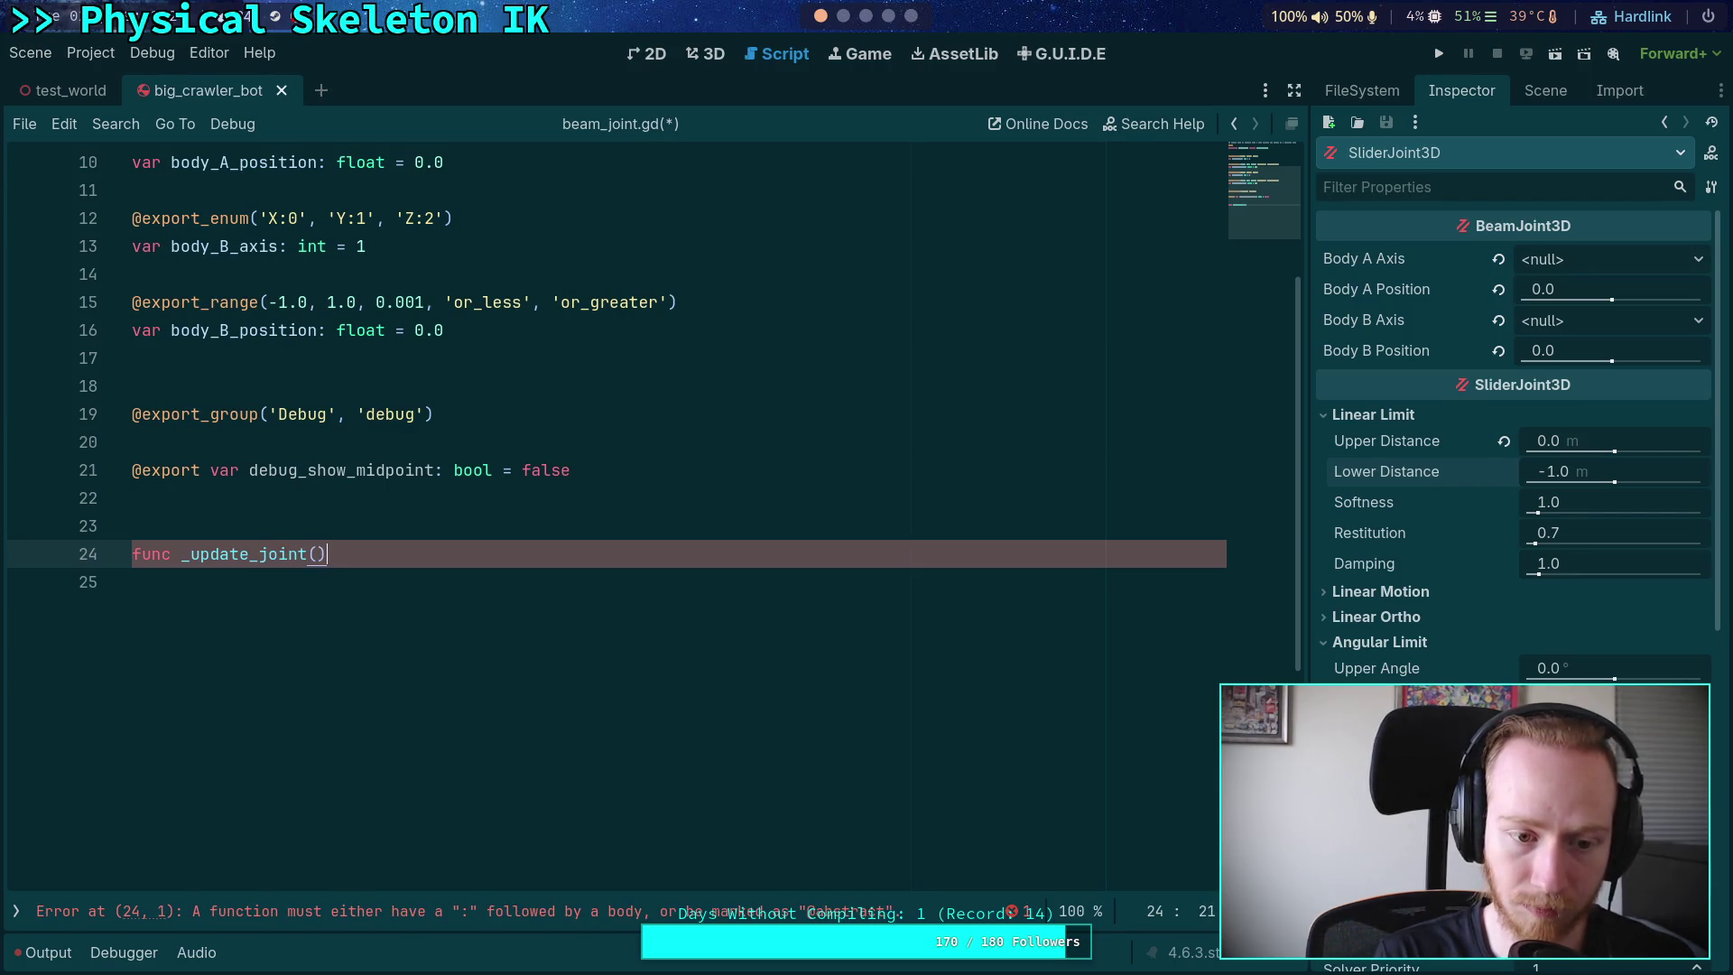
text(> void:)
key(Return)
text(pass)
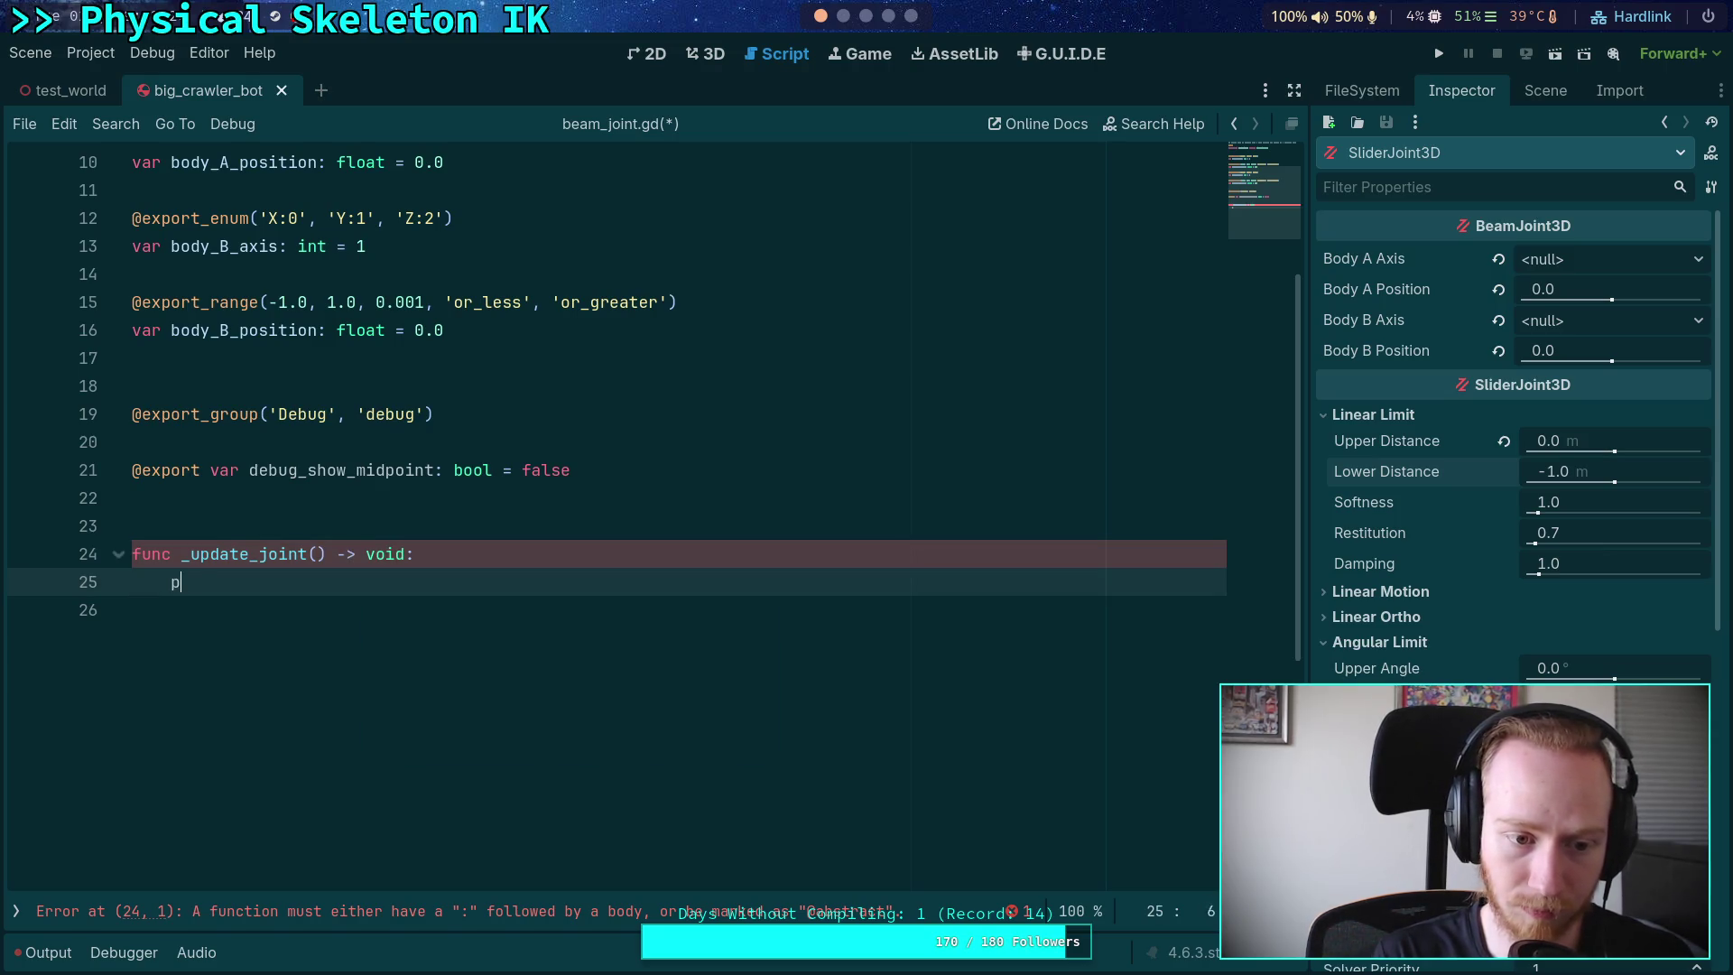
key(ctrl+s)
- Give body_A_axis a setter assigning value and calling _update_joint(), then select the block
scroll(520, 341, up, 3)
click(521, 341)
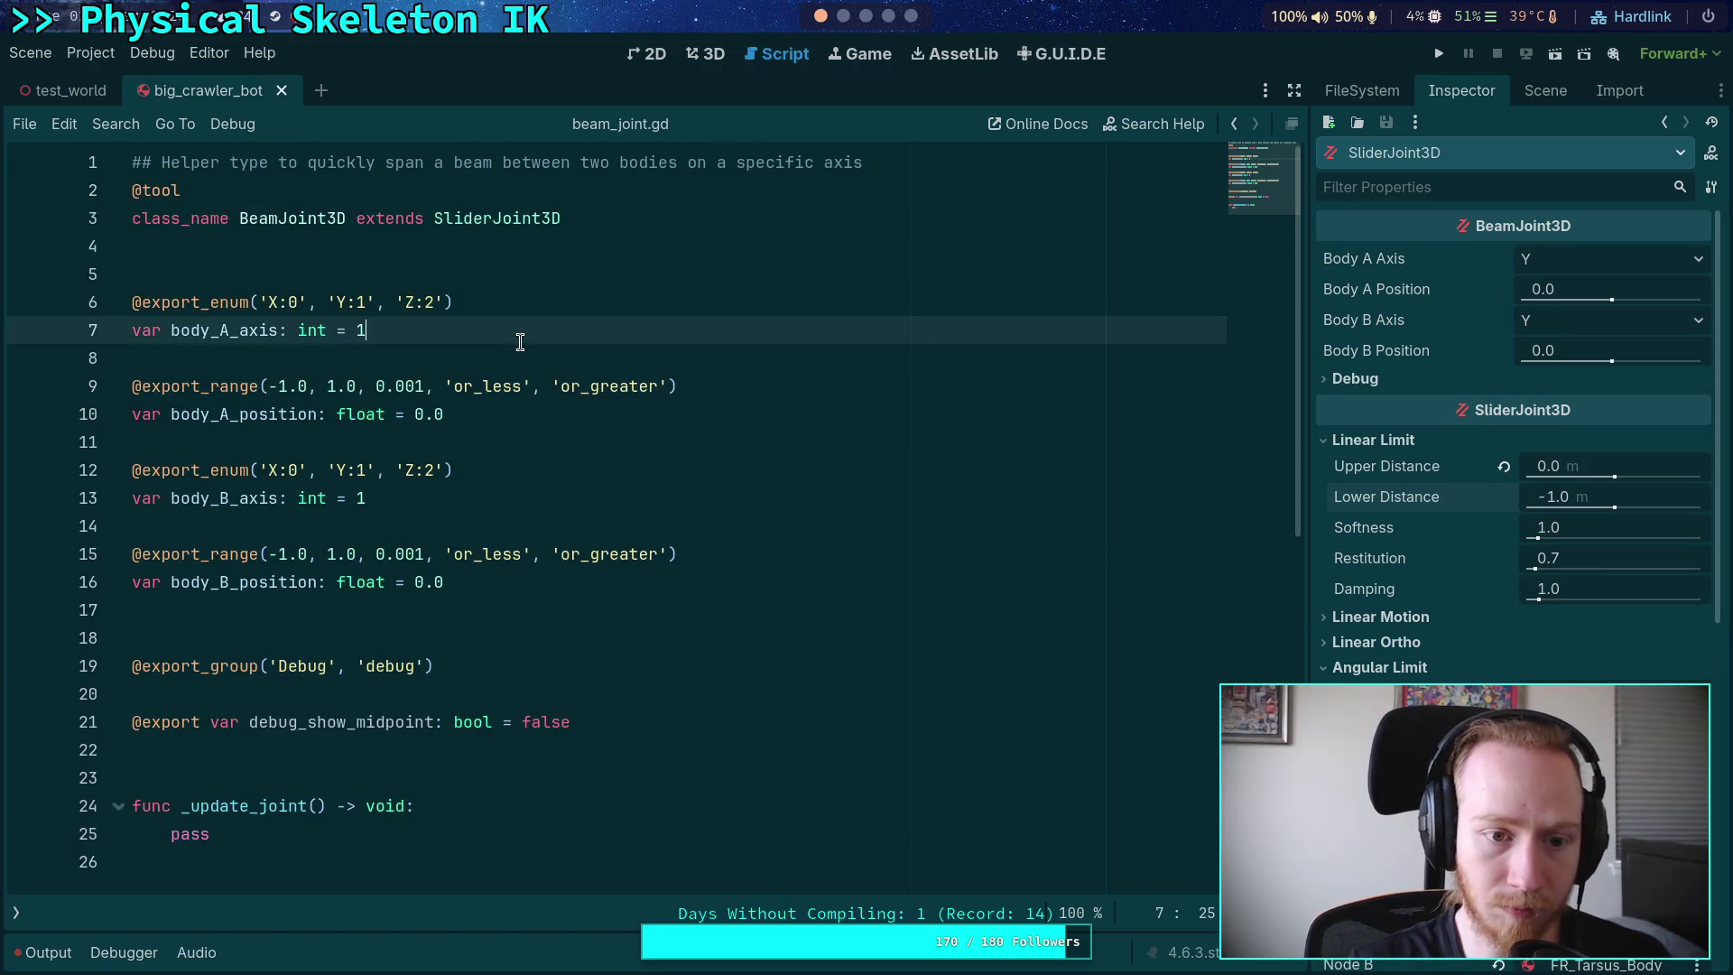
text(:)
key(Return)
text(set()
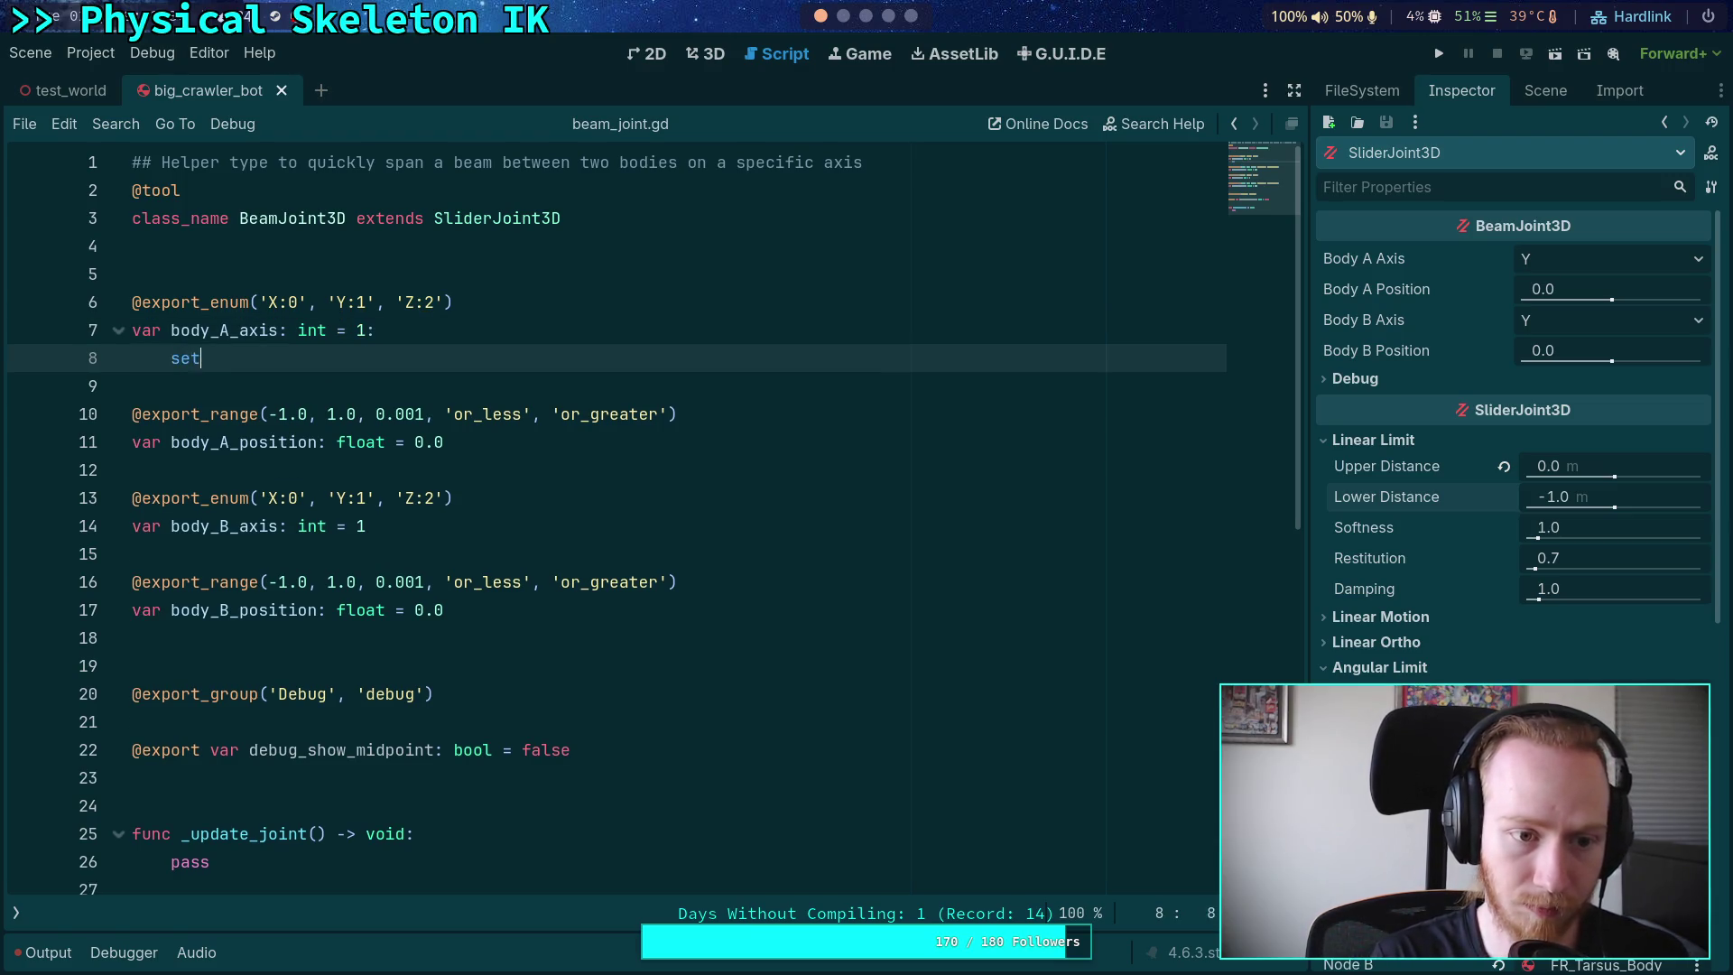
text(value)
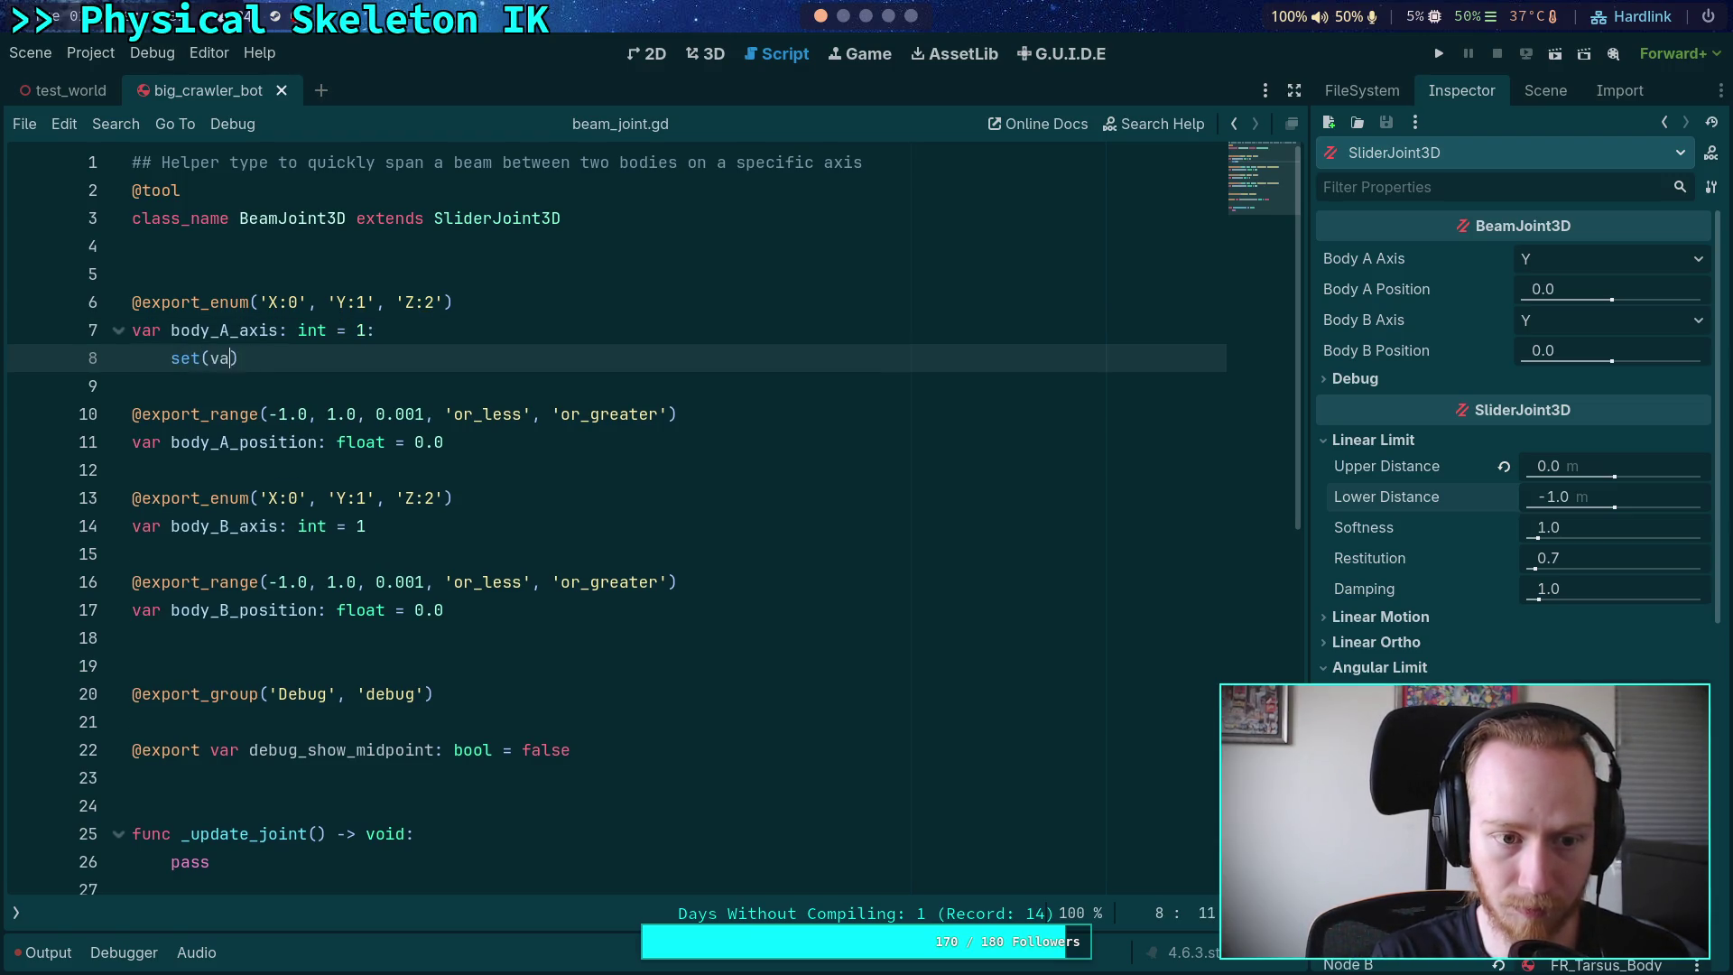
text():)
key(Return)
text(body_A)
key(Return)
text(= value)
key(Return)
text(_update_joint)
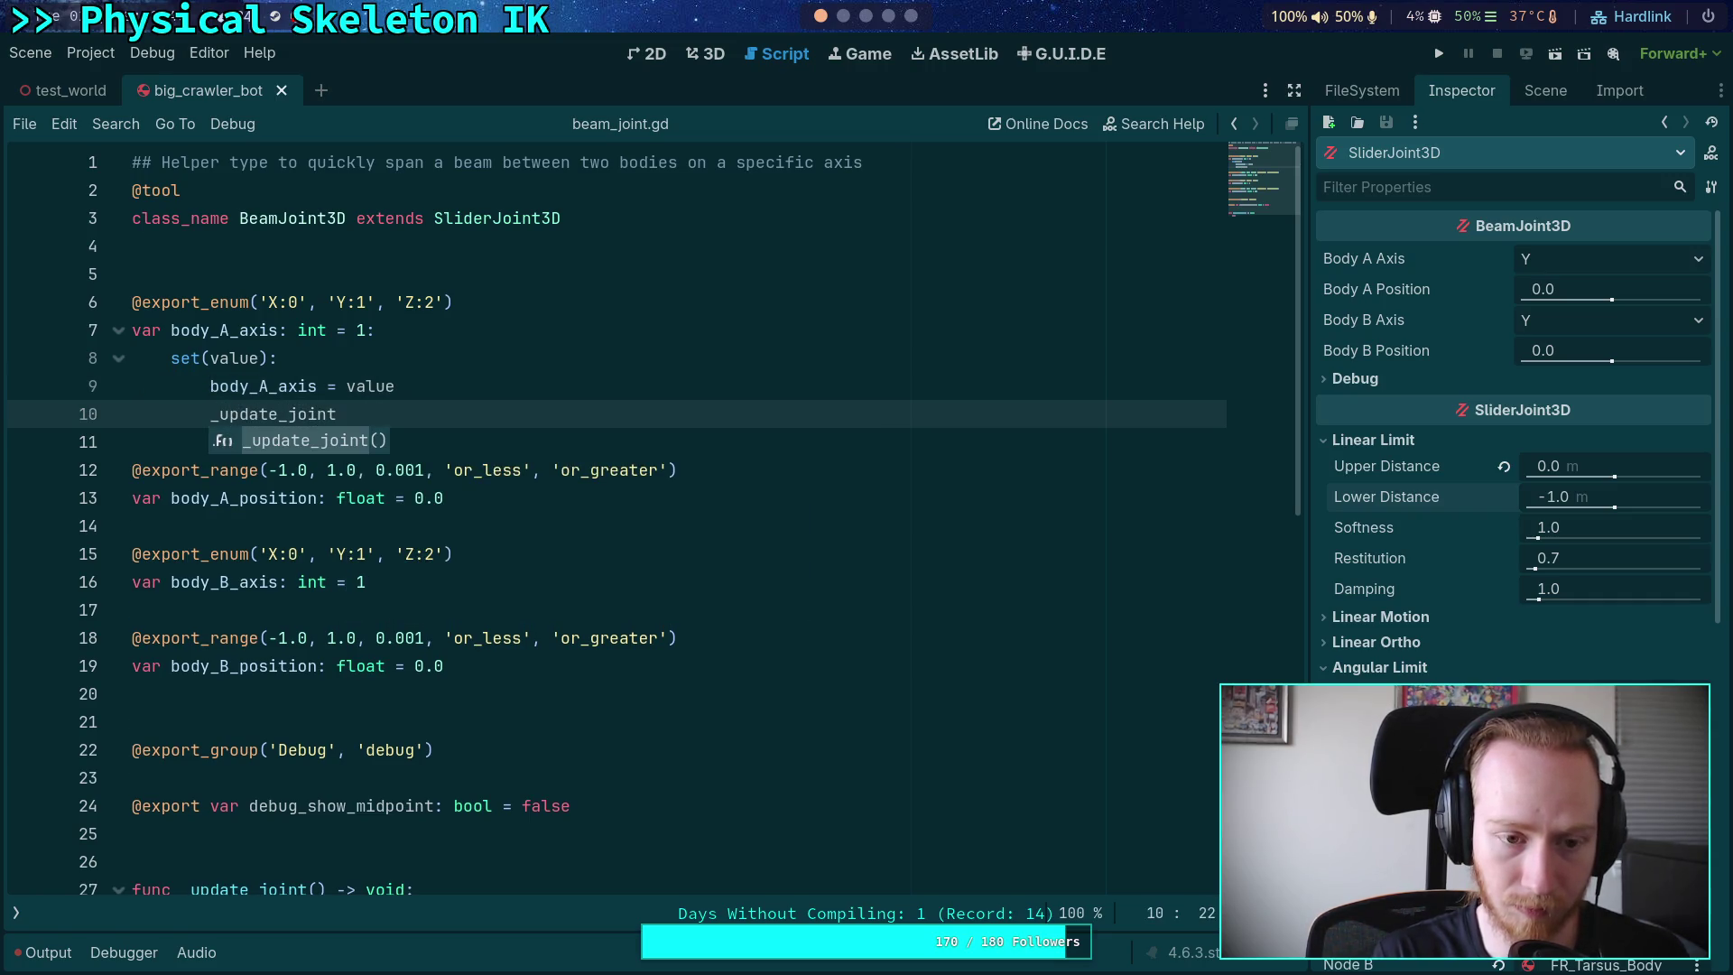
key(Return)
mouse_move(429, 425)
mouse_down()
mouse_move(381, 372)
mouse_move(375, 330)
mouse_up()
right_click(376, 332)
- Copy the setter block and paste it under body_A_position, body_B_axis and body_B_position
click(433, 430)
click(487, 495)
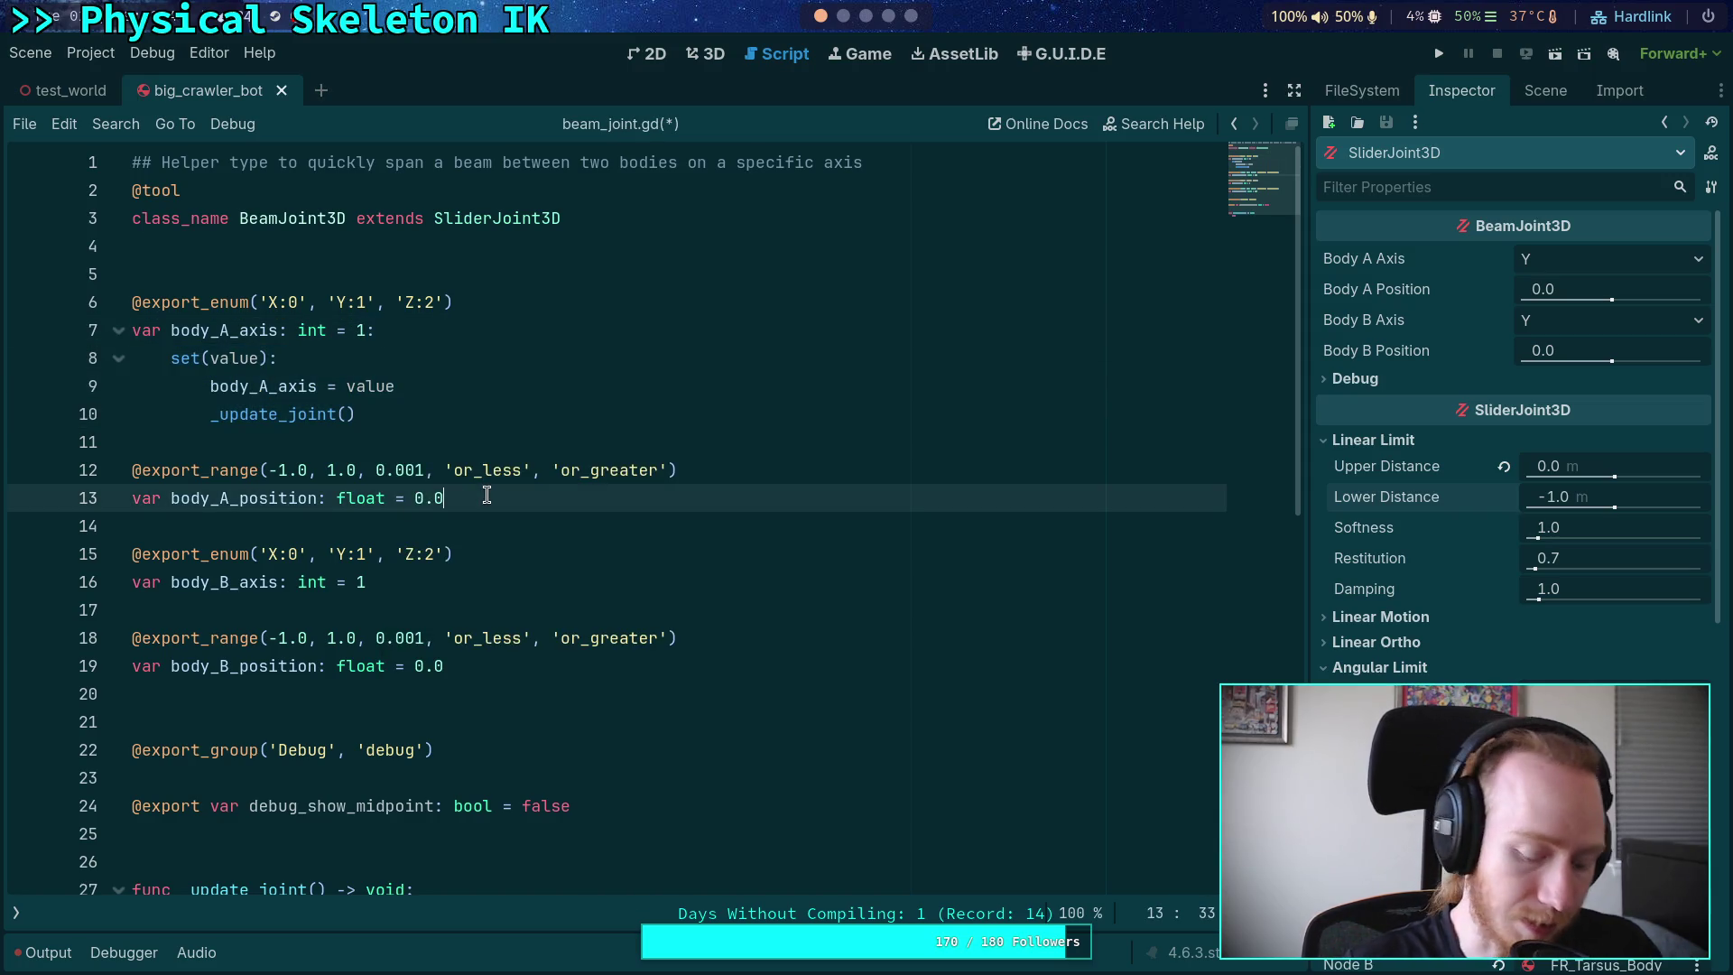
key(ctrl+v)
scroll(507, 568, down, 2)
key(Down)
key(Down)
key(Down)
key(End)
key(ctrl+v)
click(492, 668)
key(ctrl+v)
- Fix each pasted setter to assign body_B_position, body_B_axis and body_A_position respectively
double_click(252, 668)
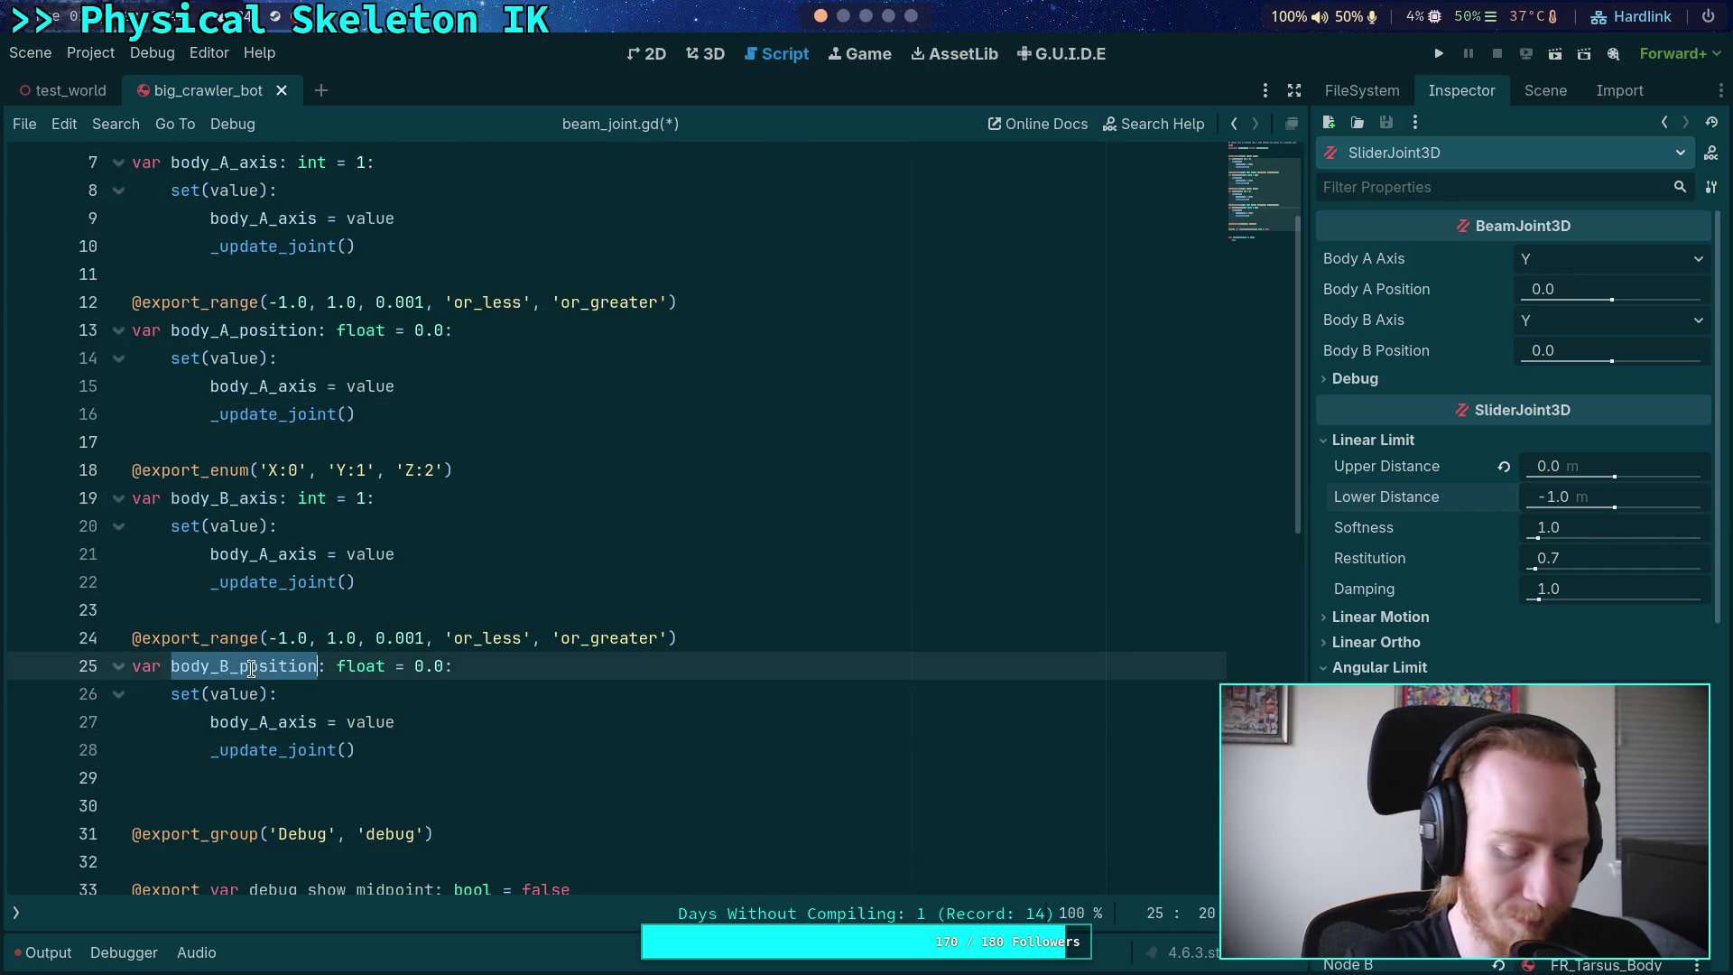
double_click(271, 722)
key(ctrl+v)
double_click(254, 498)
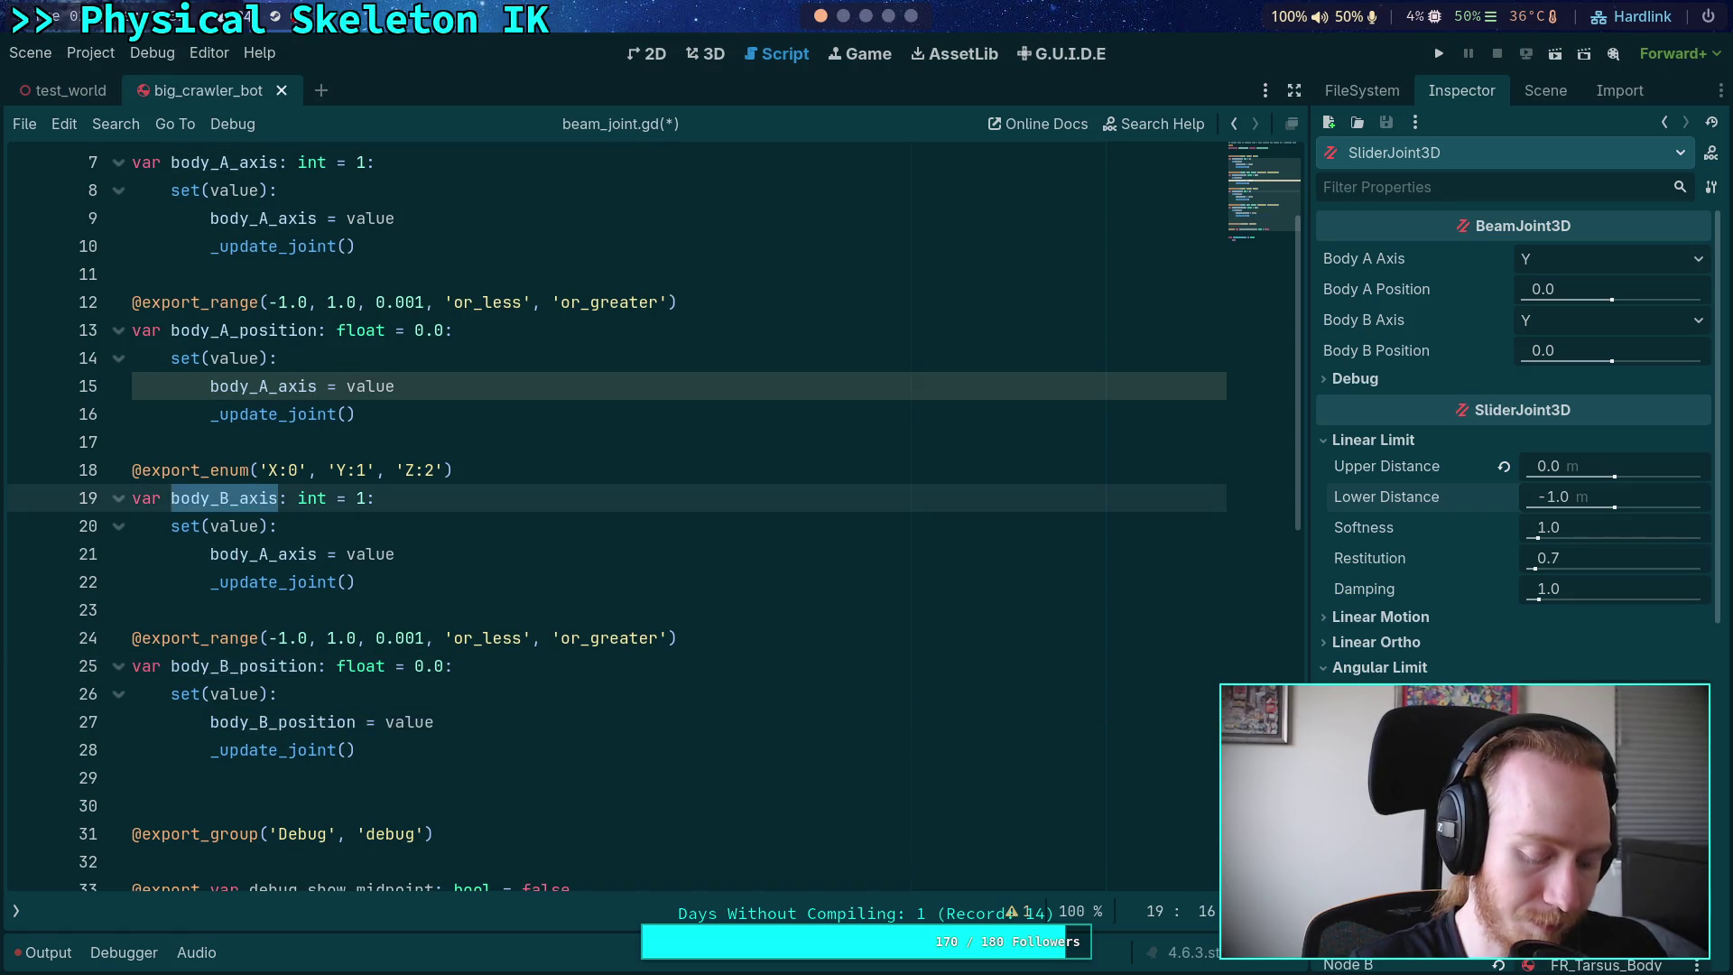
double_click(254, 554)
key(ctrl+v)
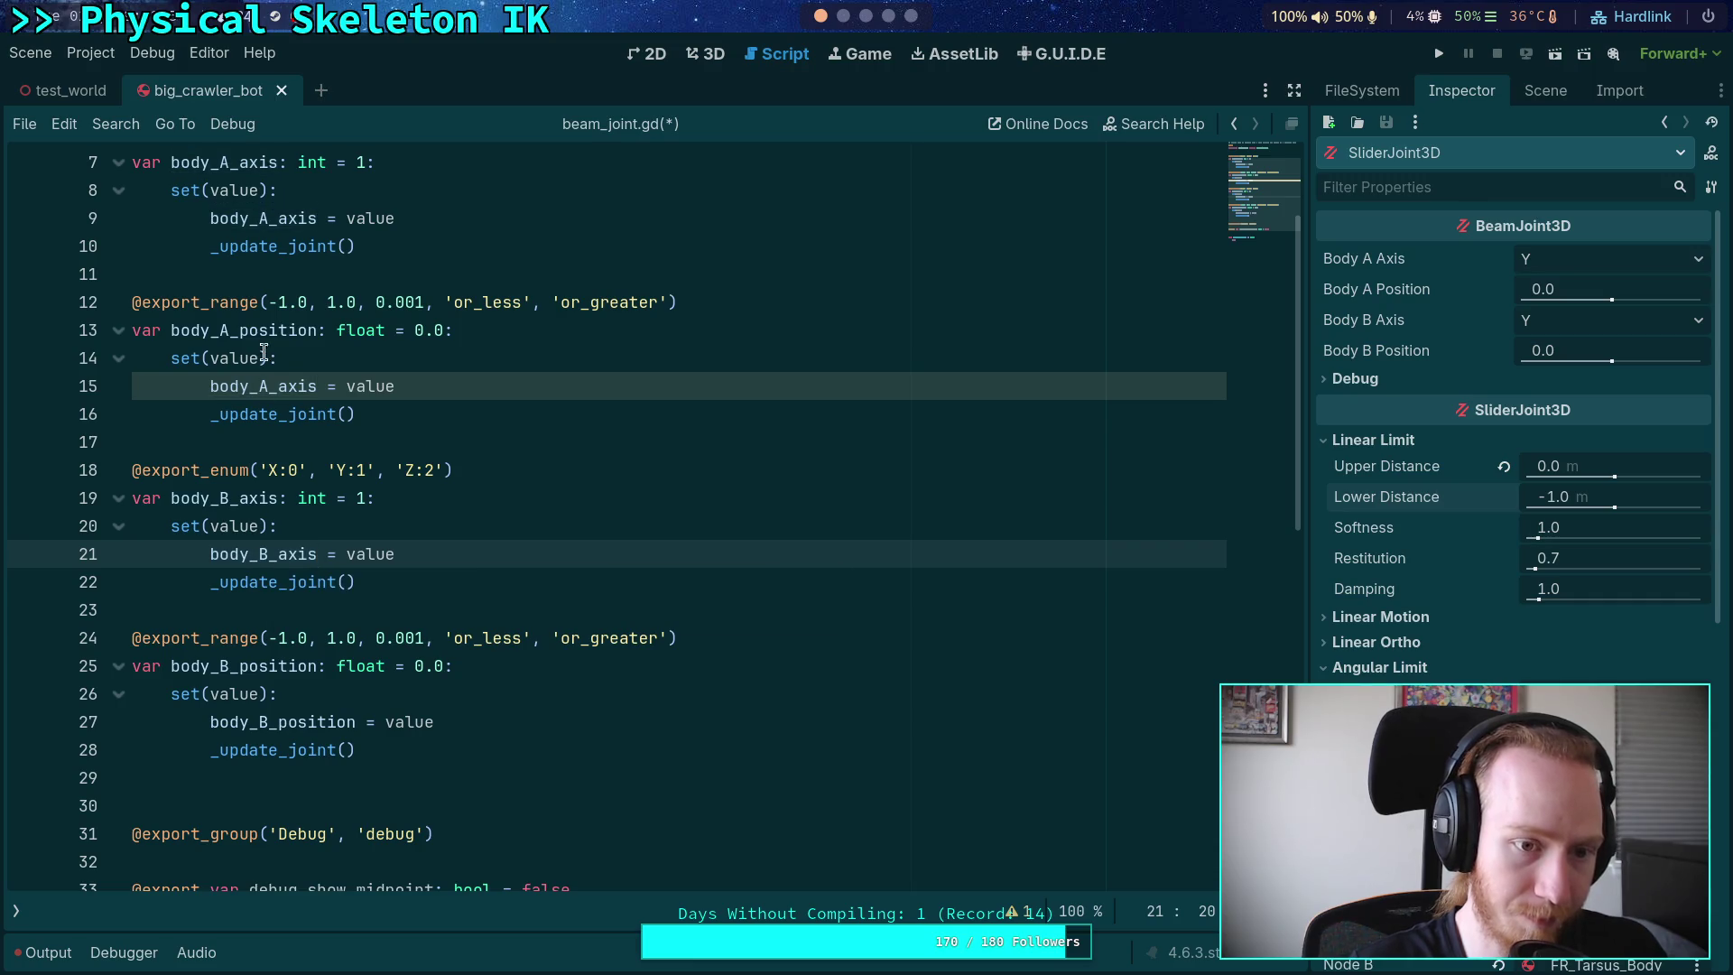
click(258, 330)
double_click(258, 329)
key(ctrl+c)
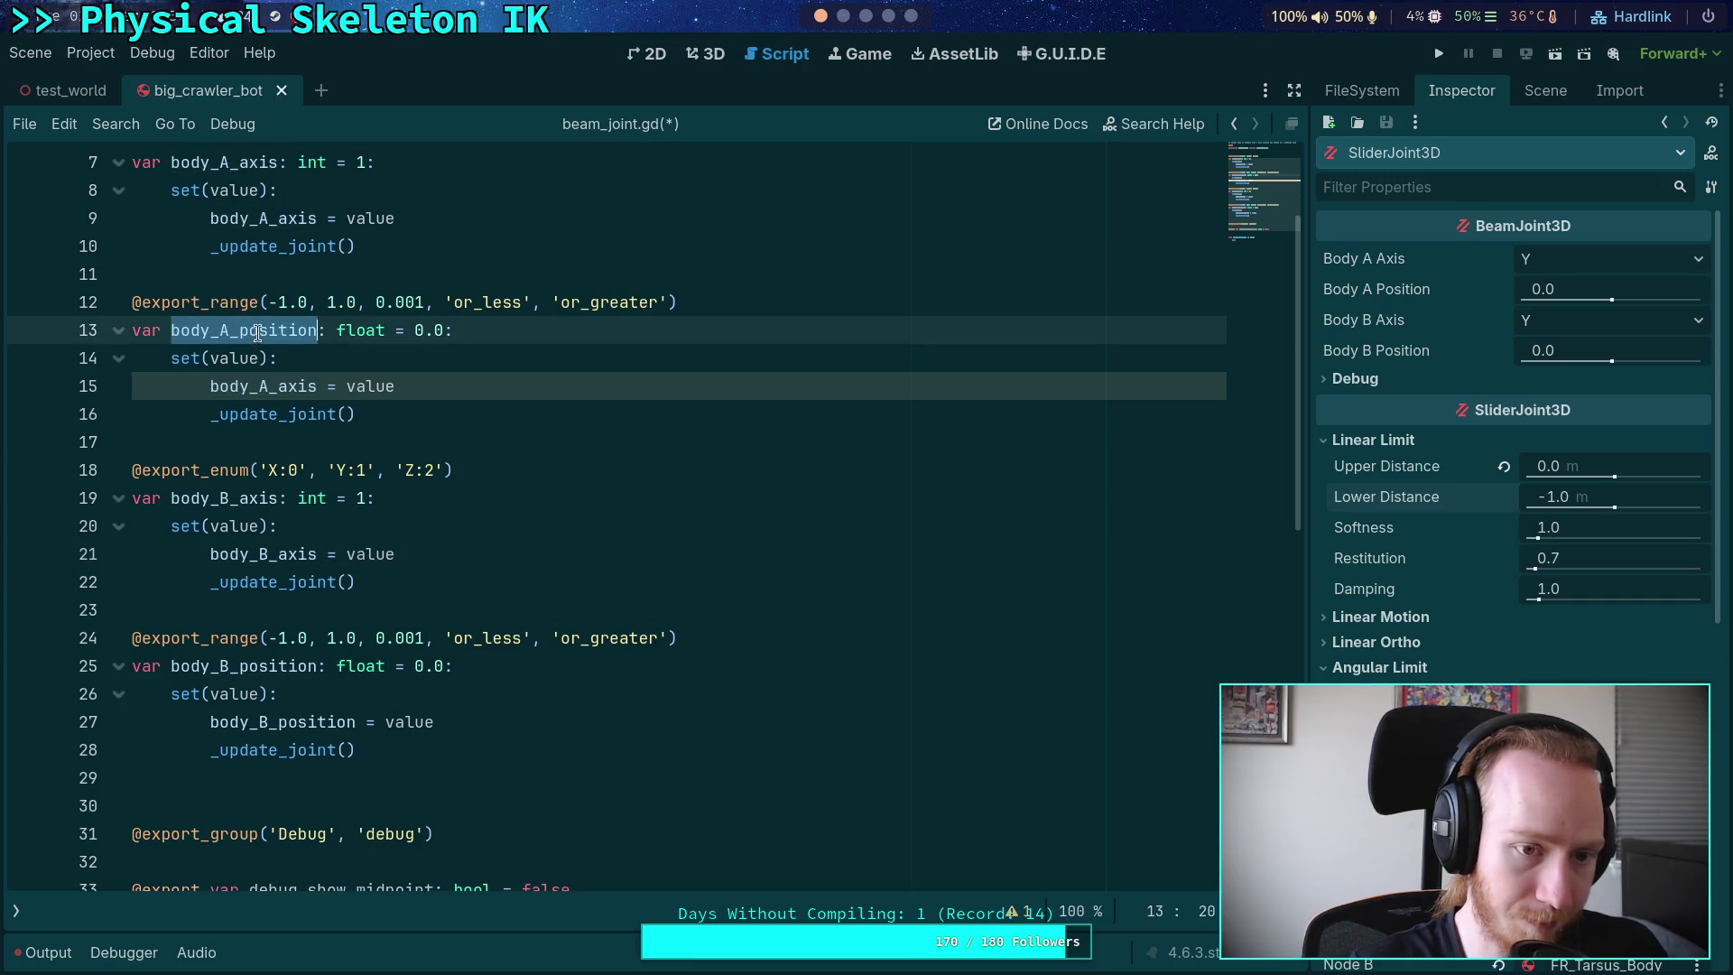
double_click(262, 386)
key(ctrl+v)
- Start a setter block under the debug_show_midpoint declaration
click(462, 471)
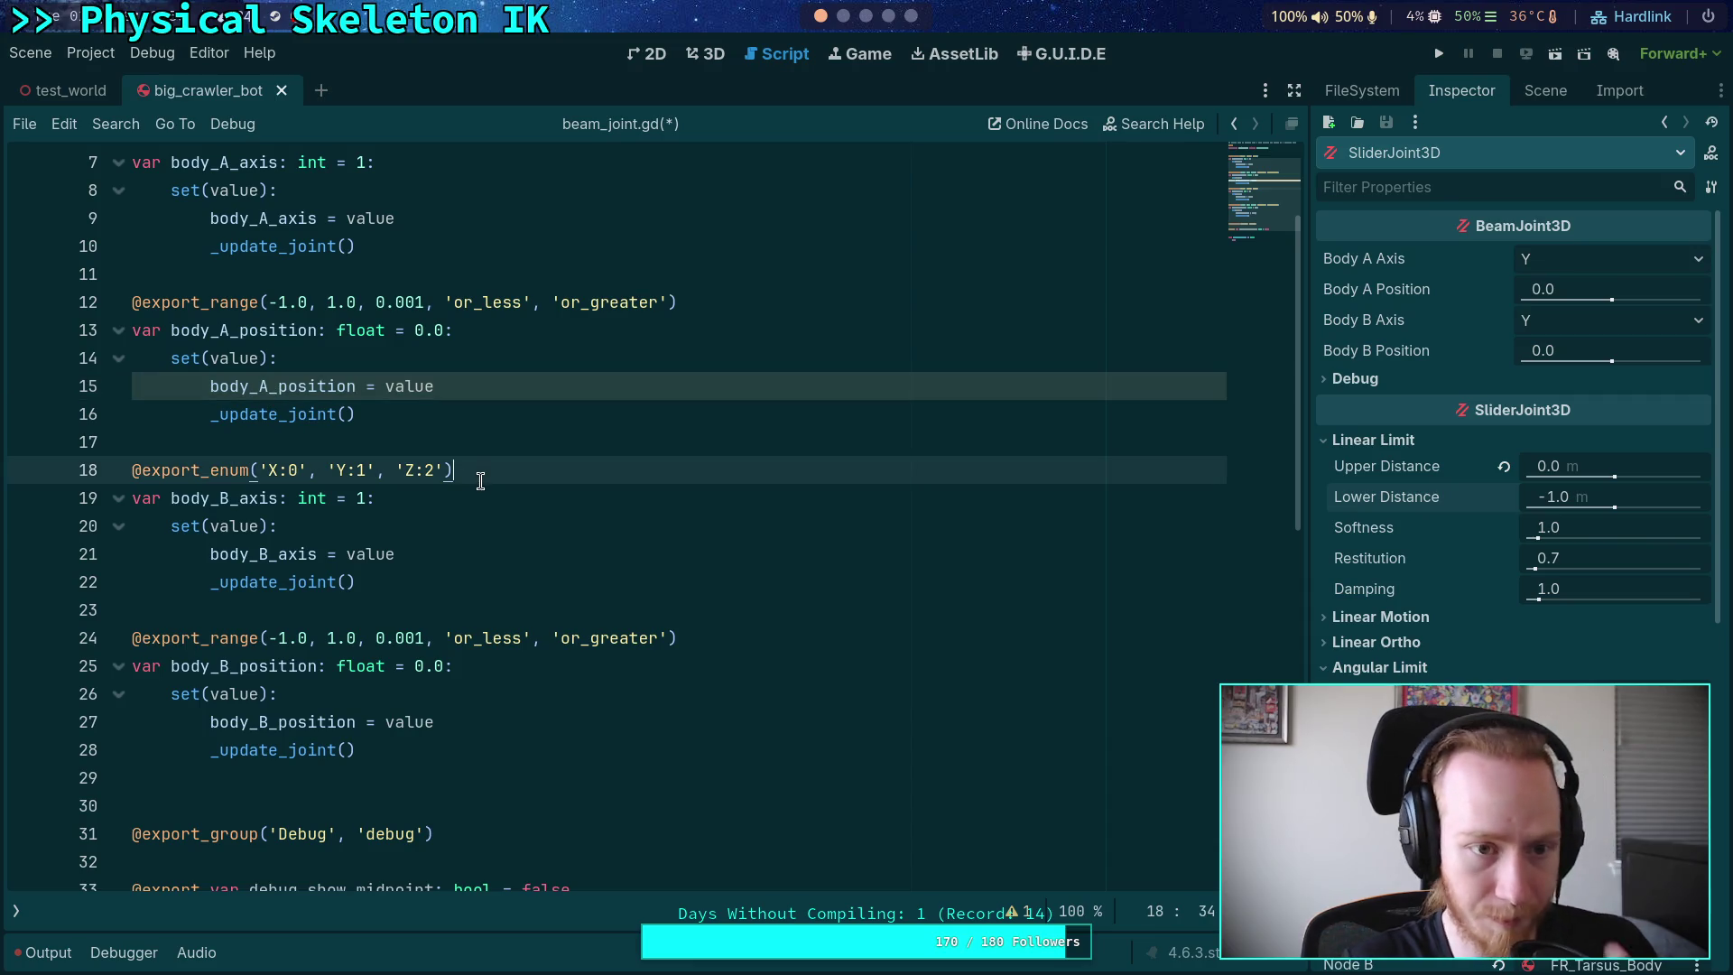
scroll(512, 479, down, 1)
scroll(512, 479, down, 2)
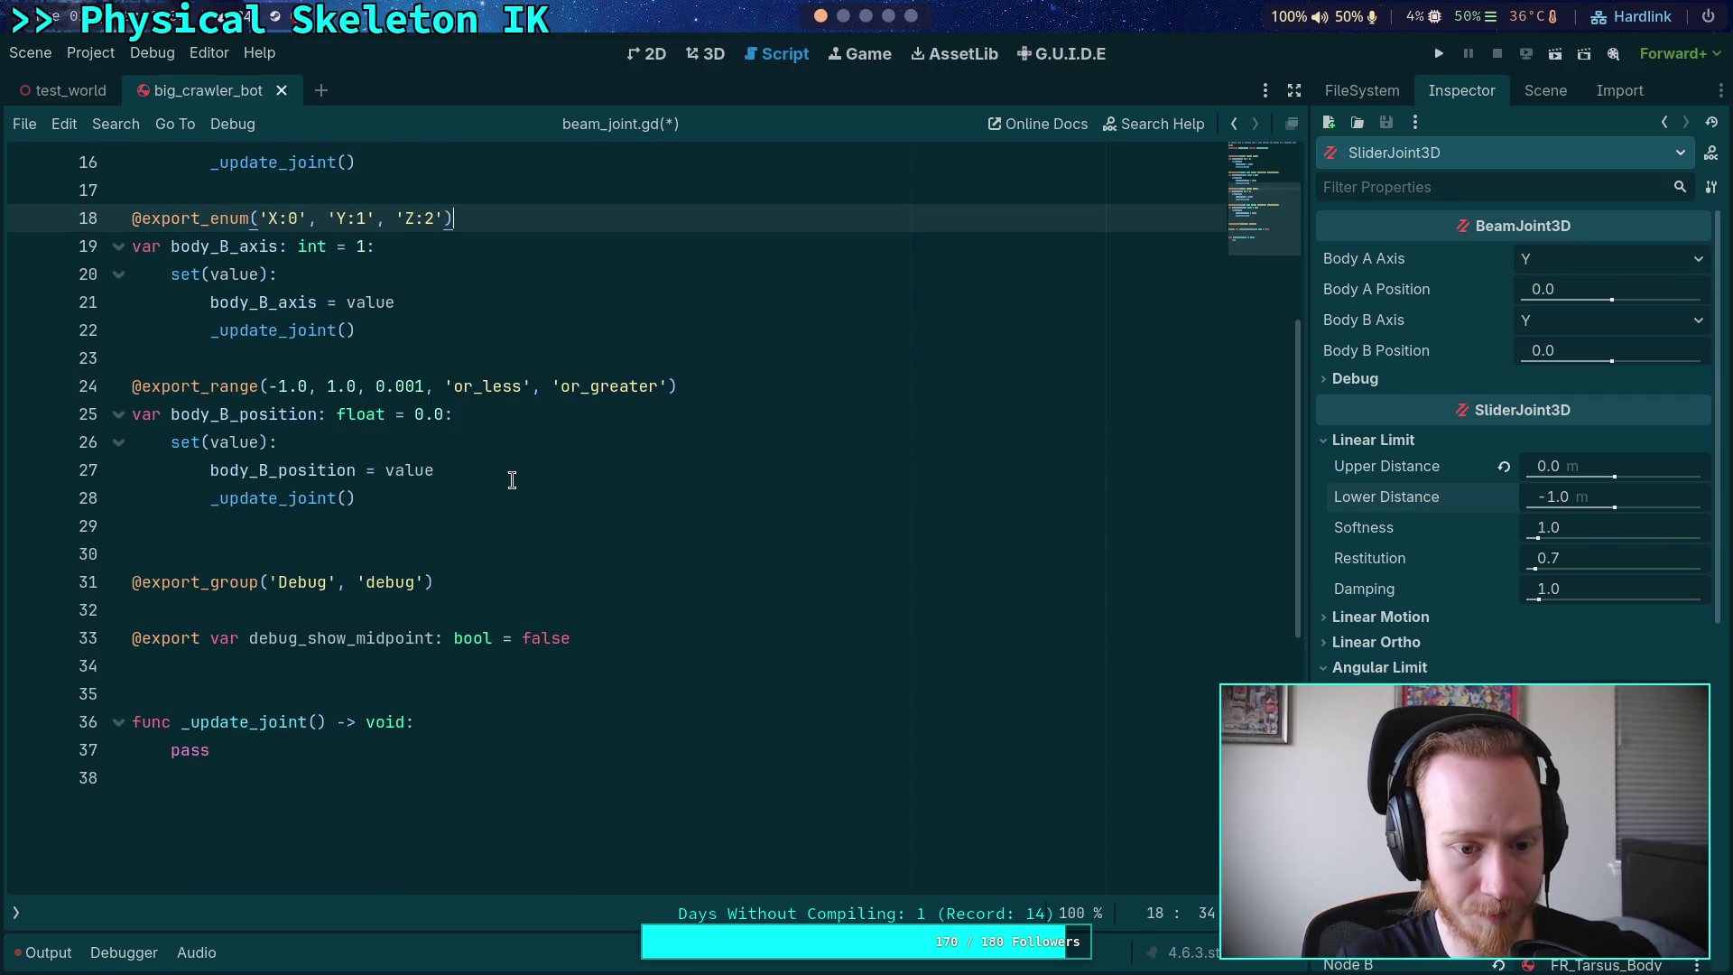
click(702, 638)
scroll(690, 664, down, 1)
click(600, 654)
click(658, 554)
text(:)
key(Return)
- Write debug_show_midpoint's setter: set(value) assigns debug_show_midpoint = value and calls _update_joint(); save
text(set(varue)
key(BackSpace)
key(BackSpace)
key(BackSpace)
text(lue):)
key(Return)
text(debu)
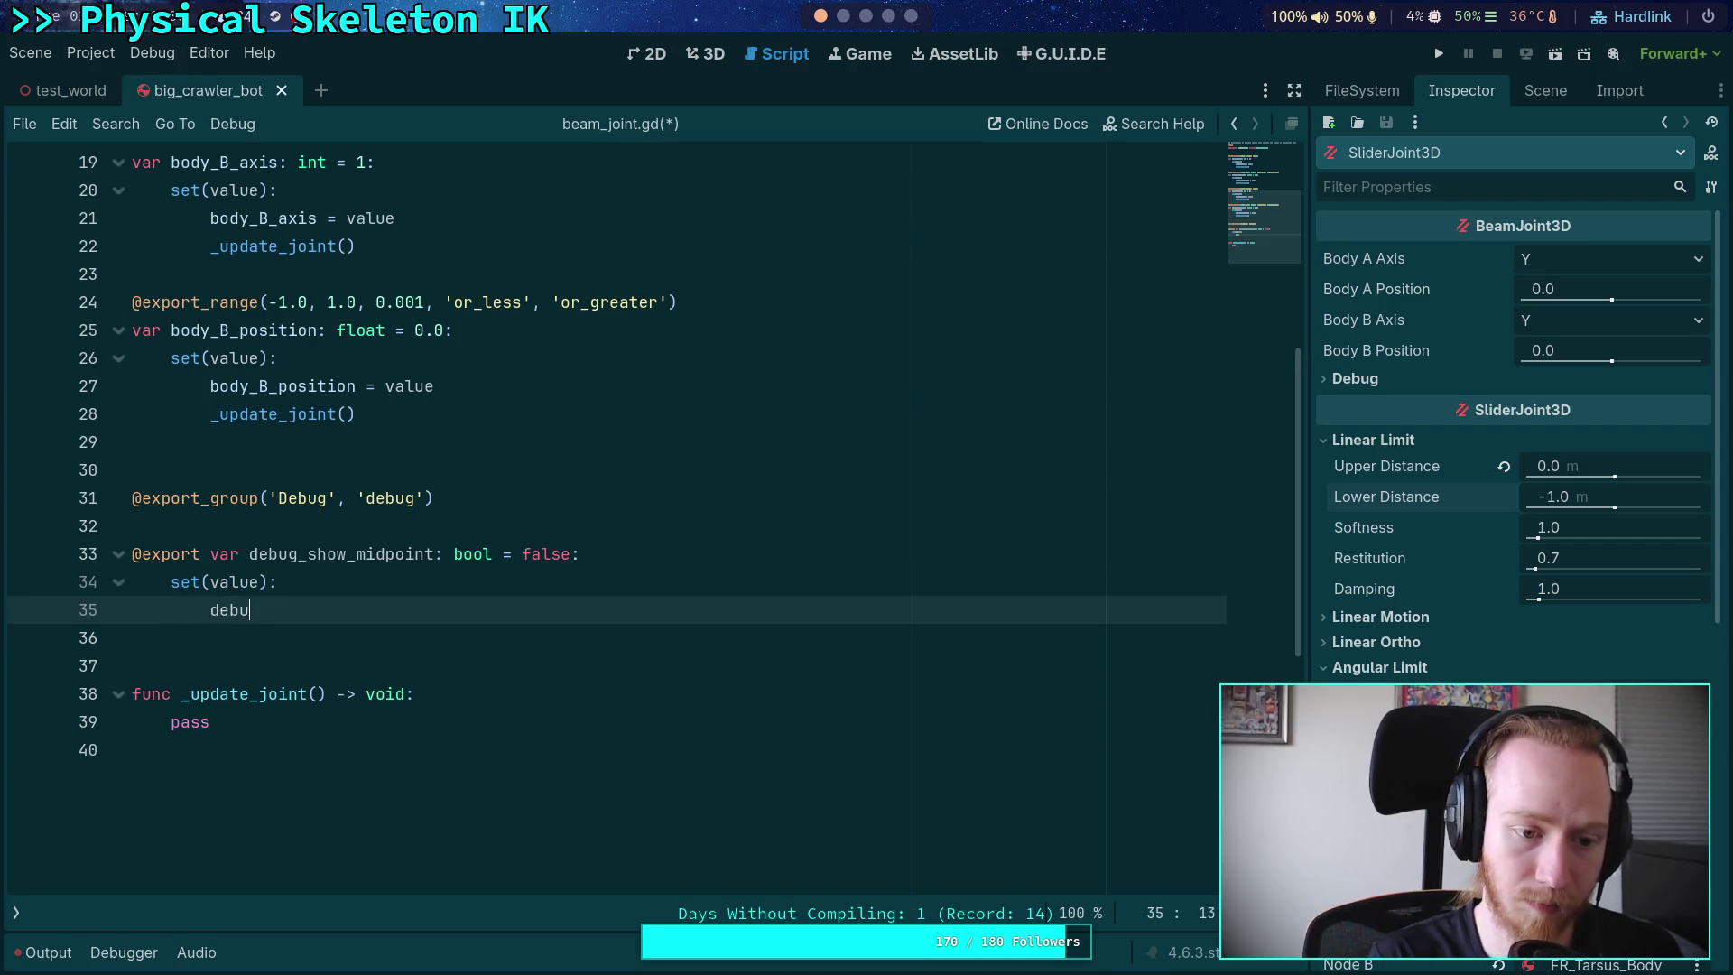
key(Return)
text(= value)
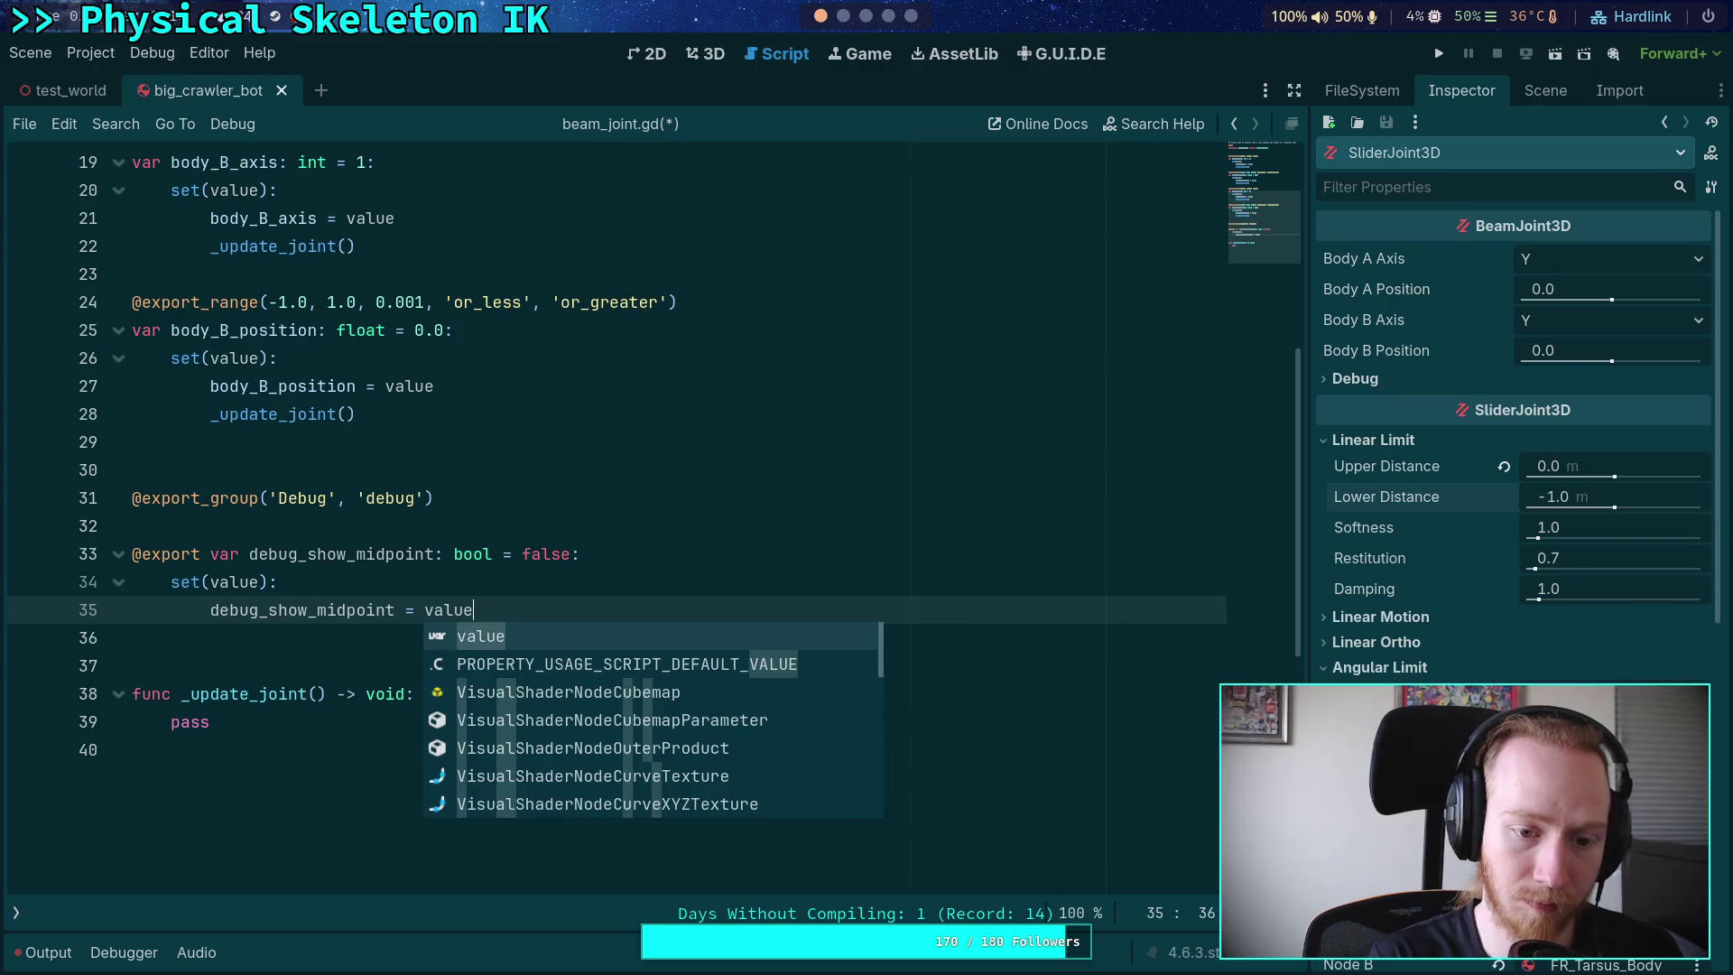
key(Return)
key(Return)
text(_update_joint())
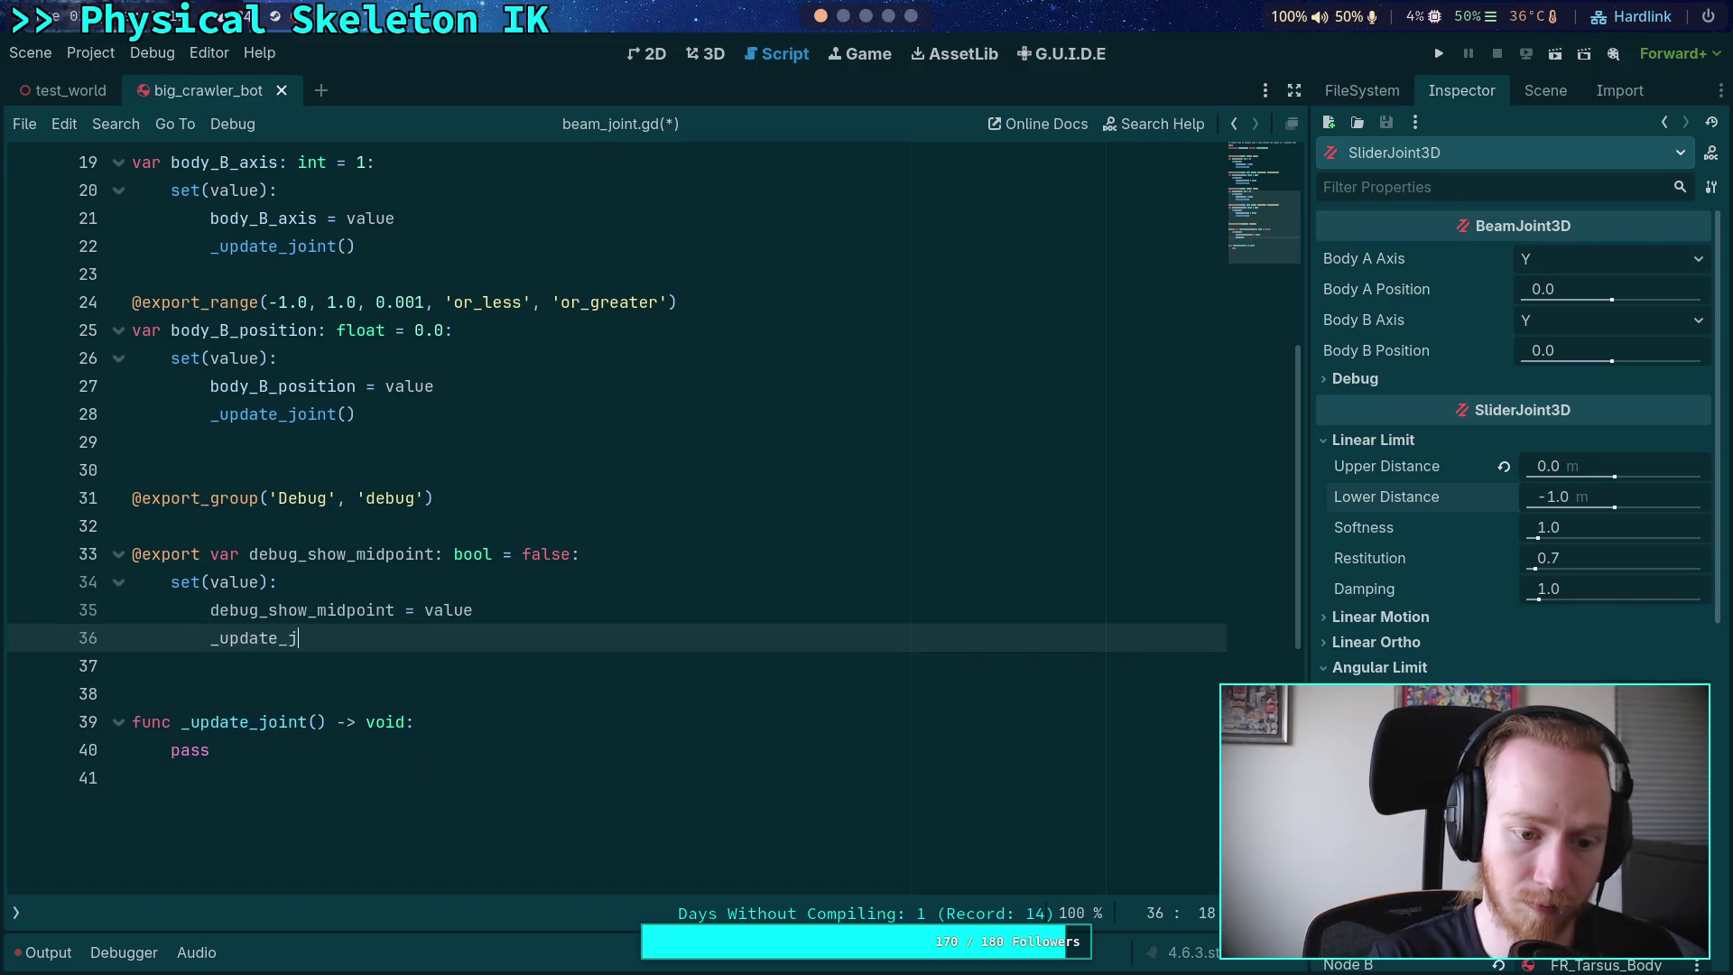
key(ctrl+s)
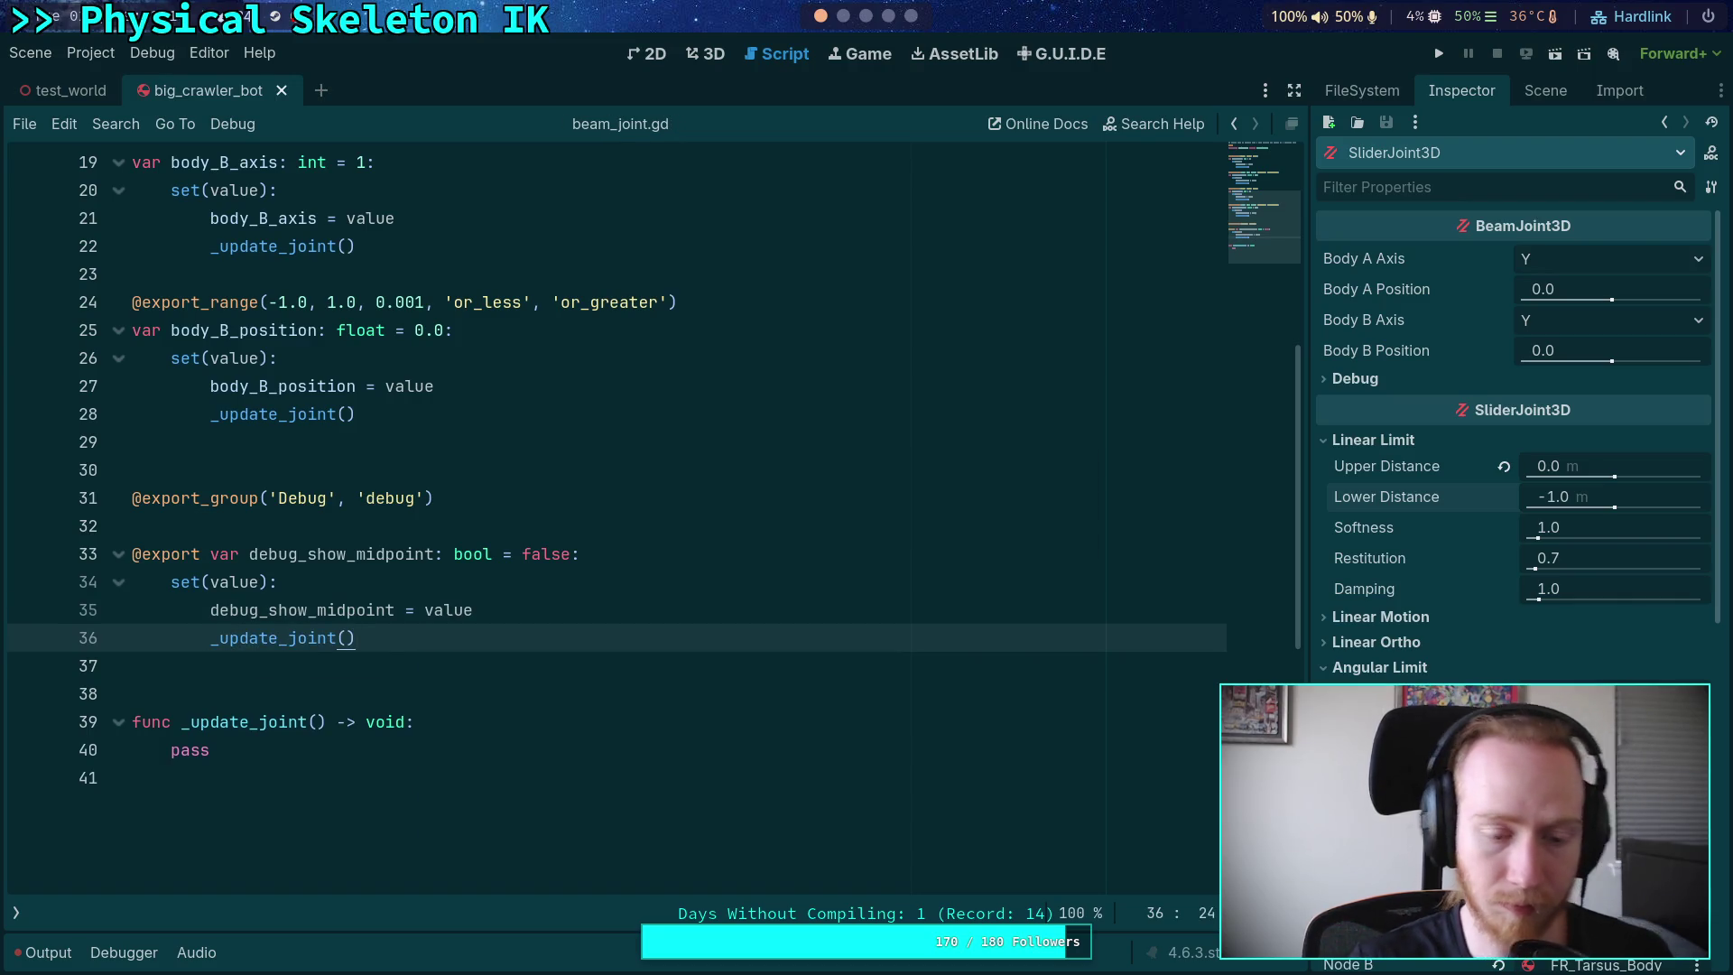
- Expand the joint's Debug properties in the Inspector
click(487, 673)
click(487, 740)
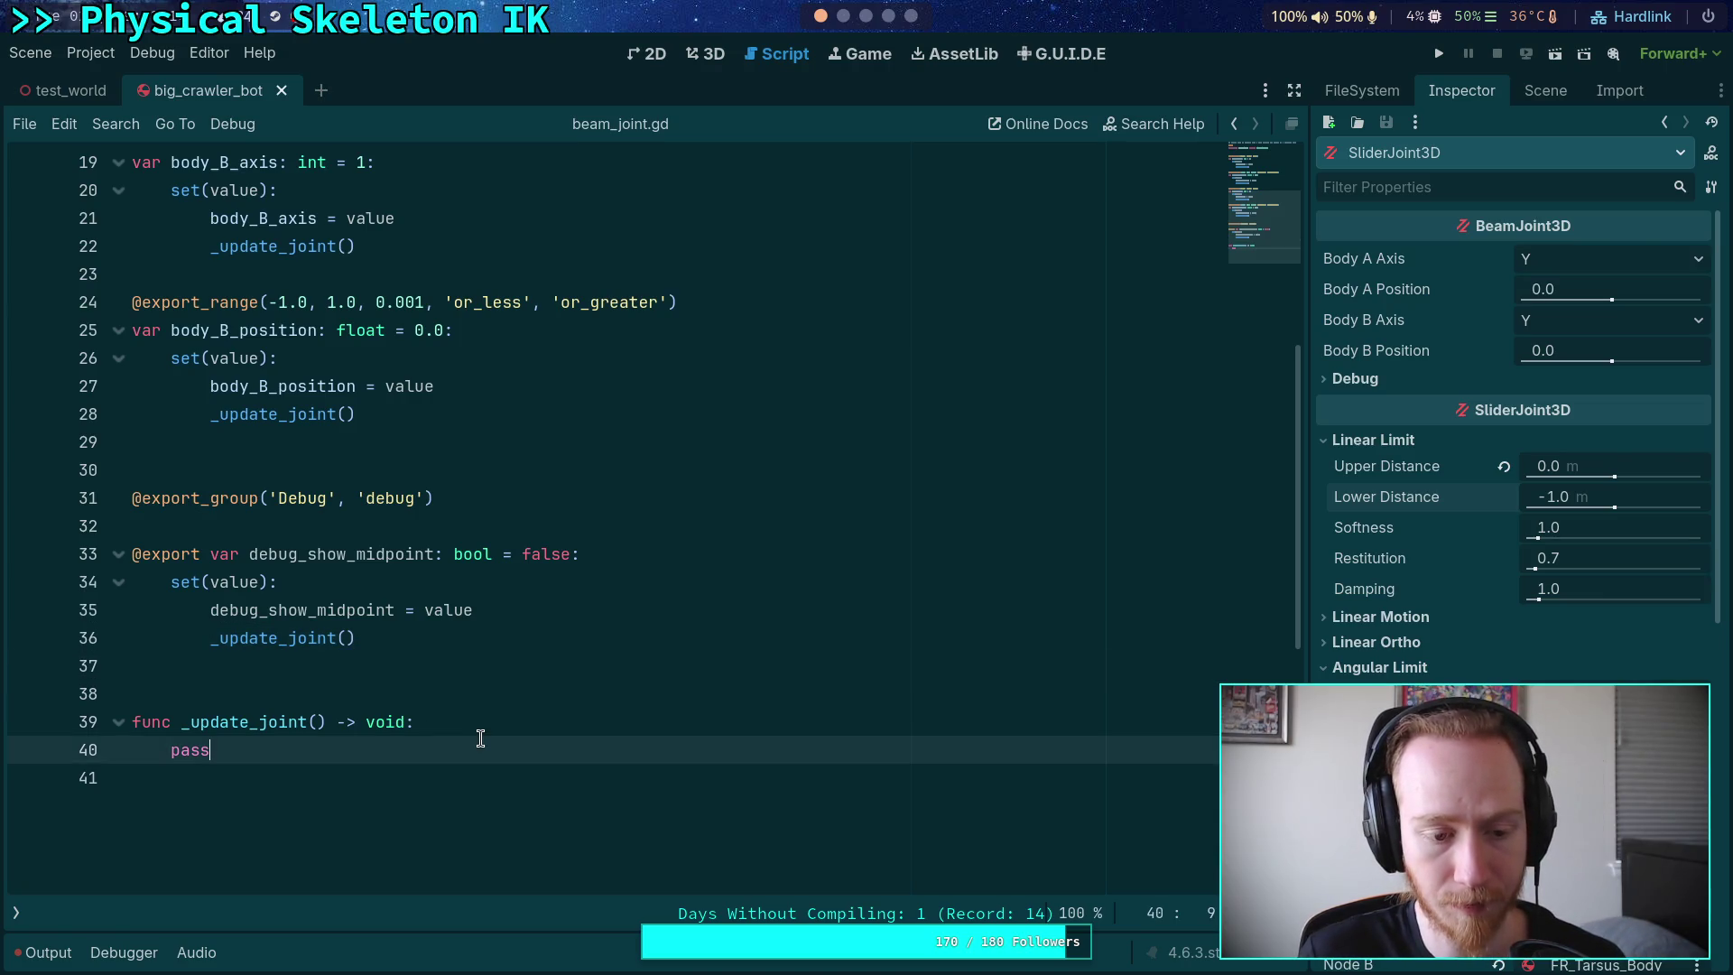
scroll(495, 734, down, 1)
click(1354, 378)
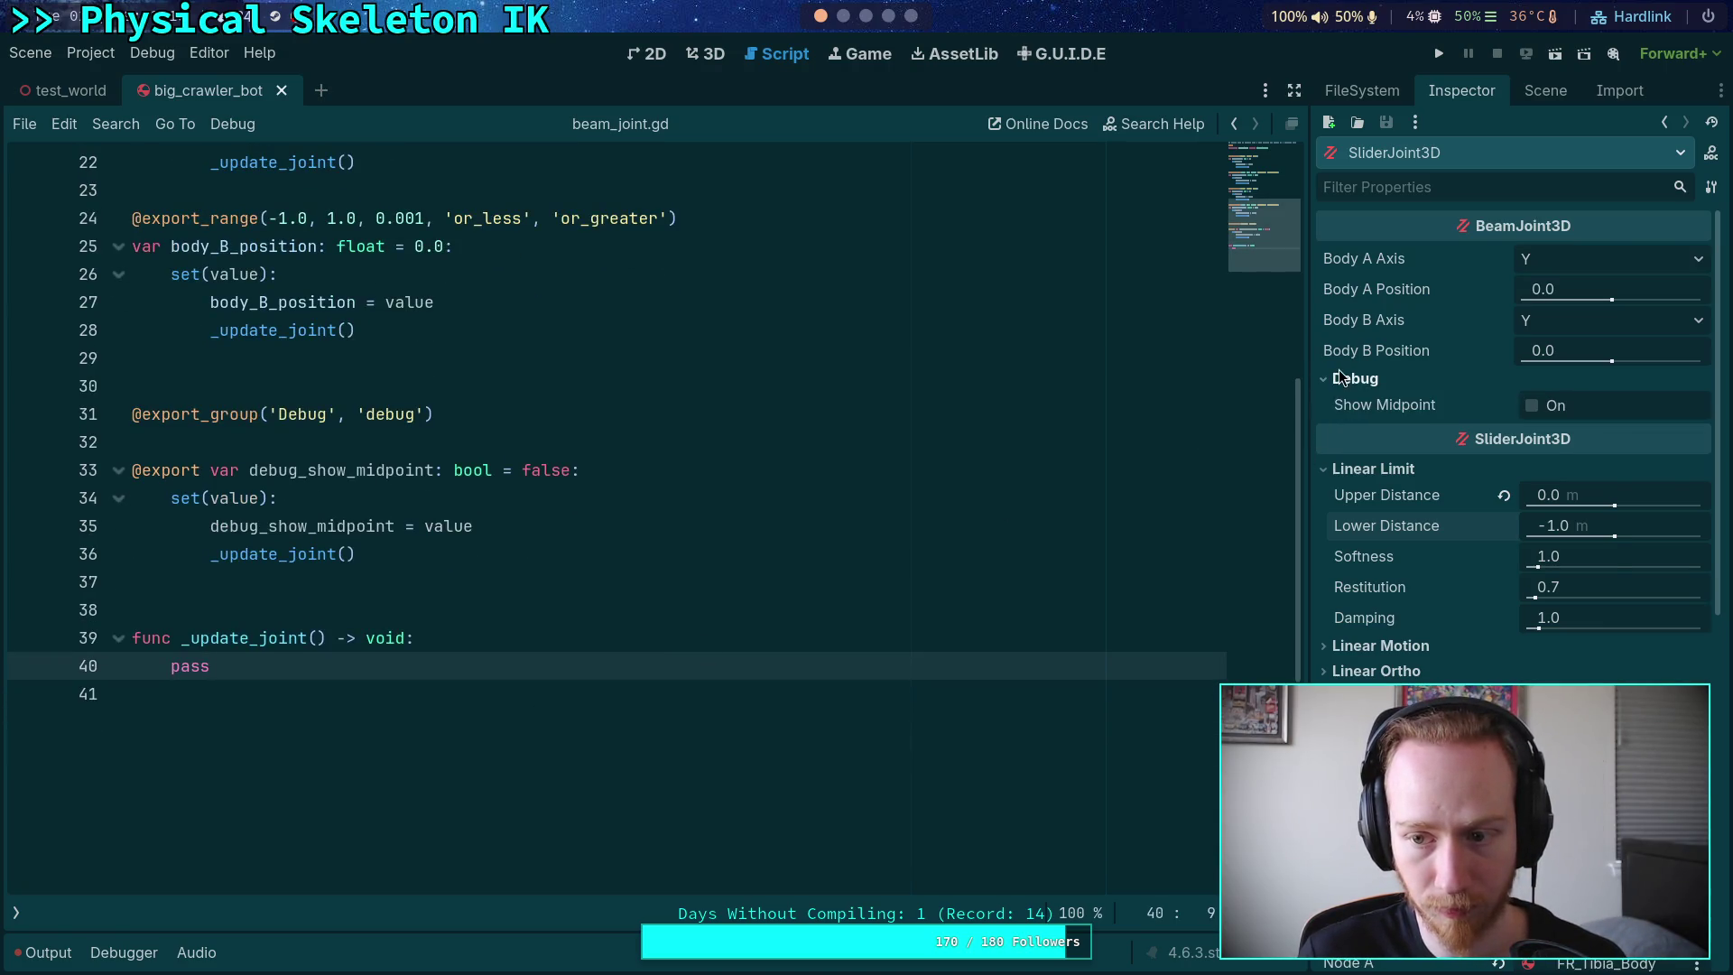
- Add the doc comment '## Places a Marker3D representing the midpoint of the beam' above debug_show_midpoint
click(315, 442)
key(Return)
text(## )
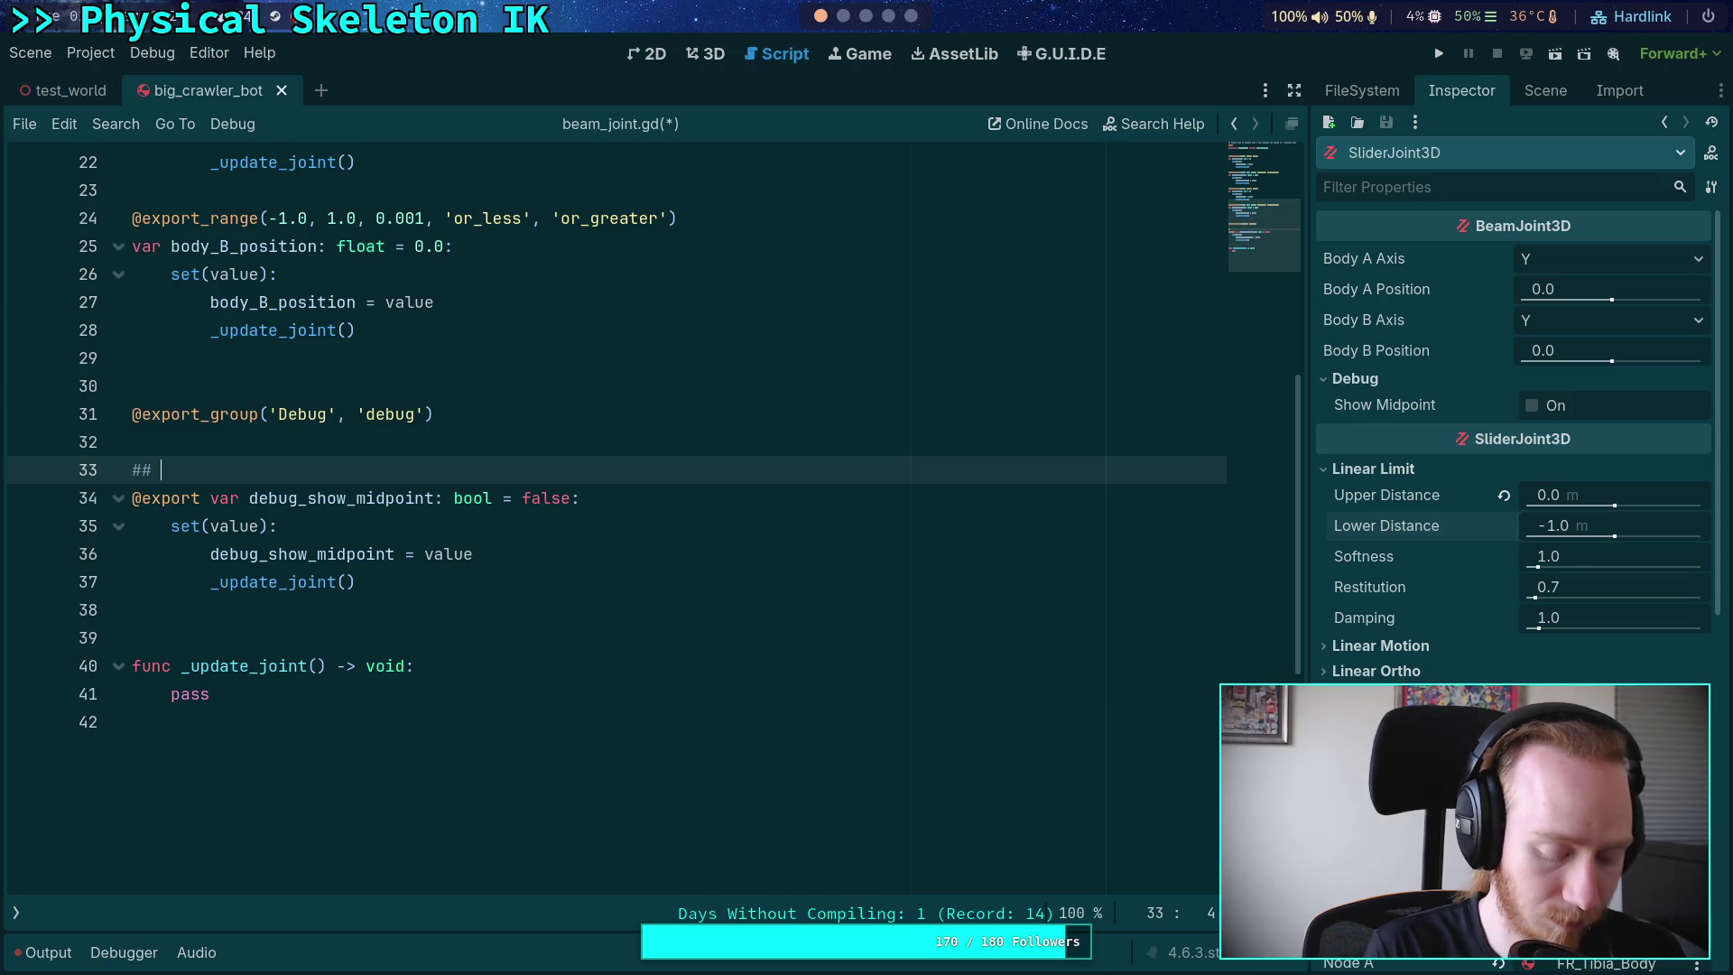
text(Places a )
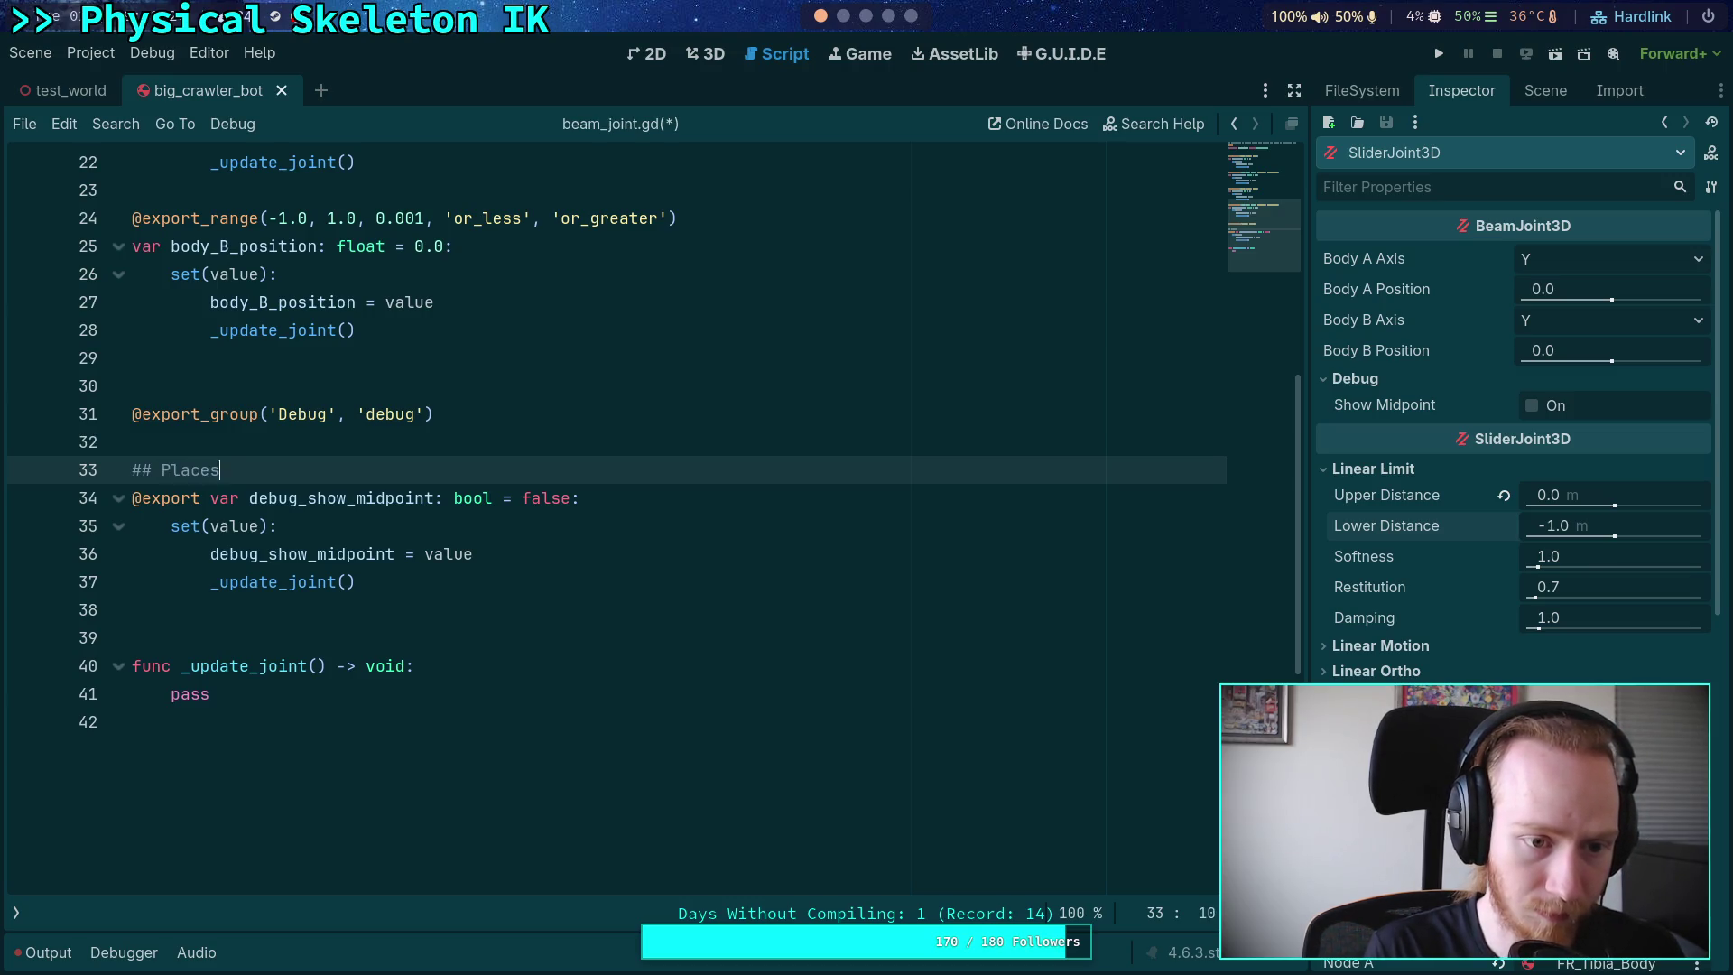
text(Marker3D reper)
key(BackSpace)
key(BackSpace)
text(resenting the )
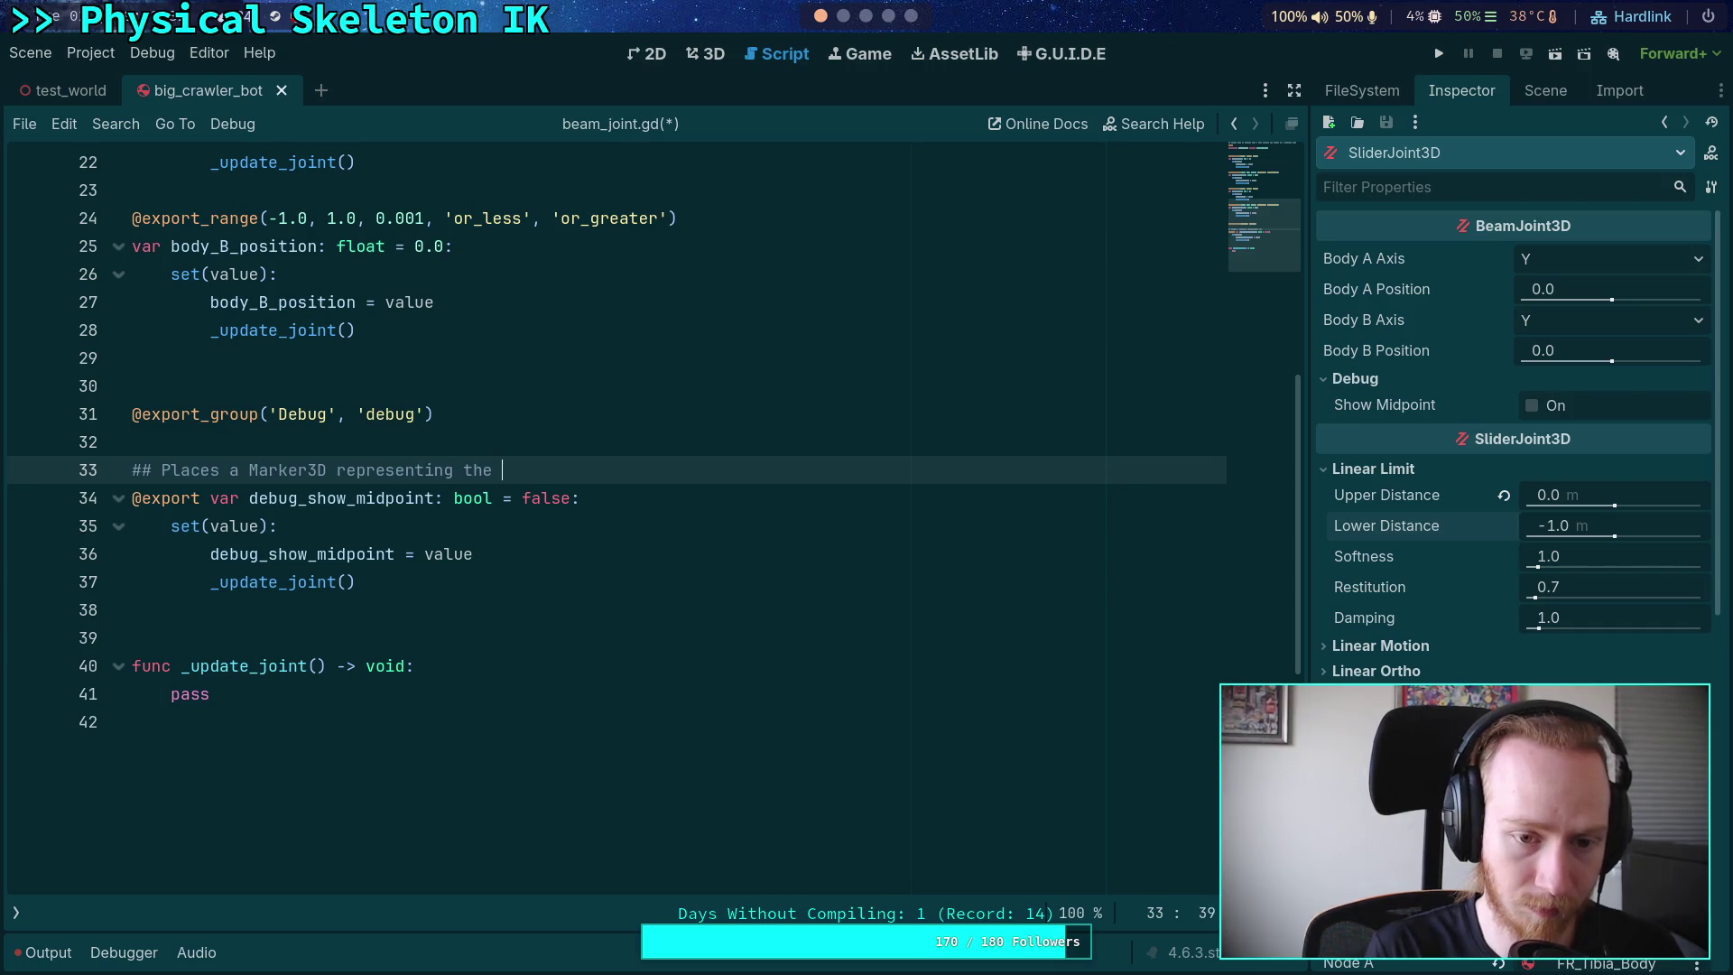
text(midpoint )
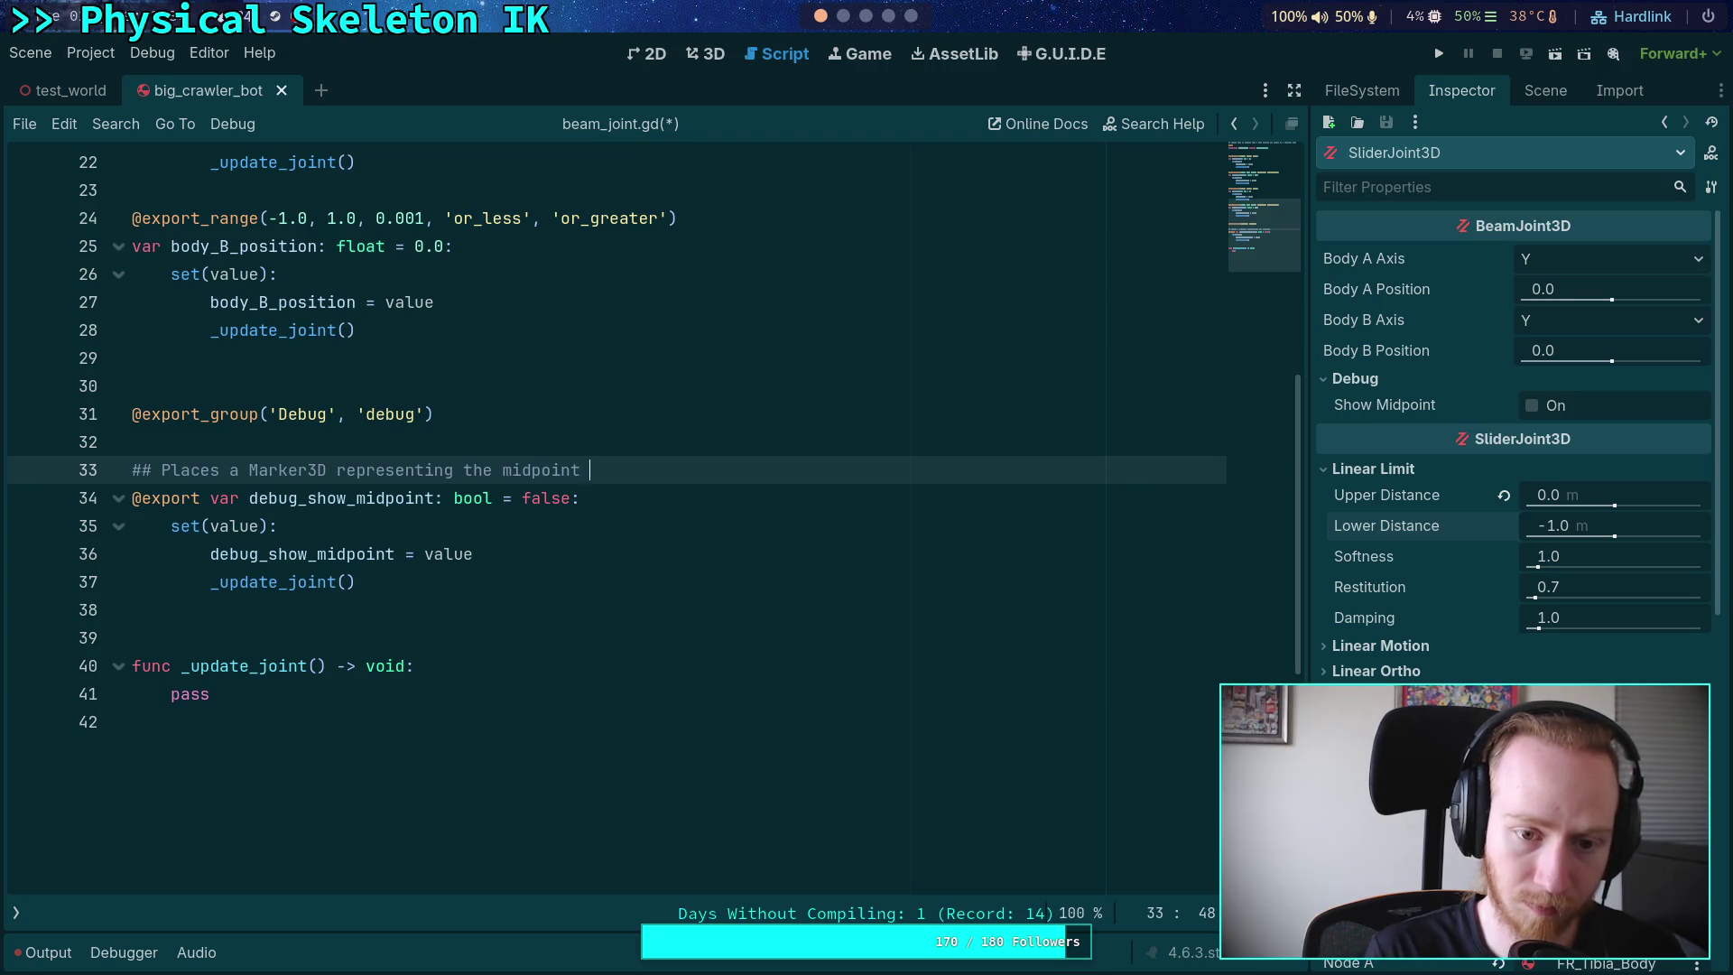
text(of the beawm)
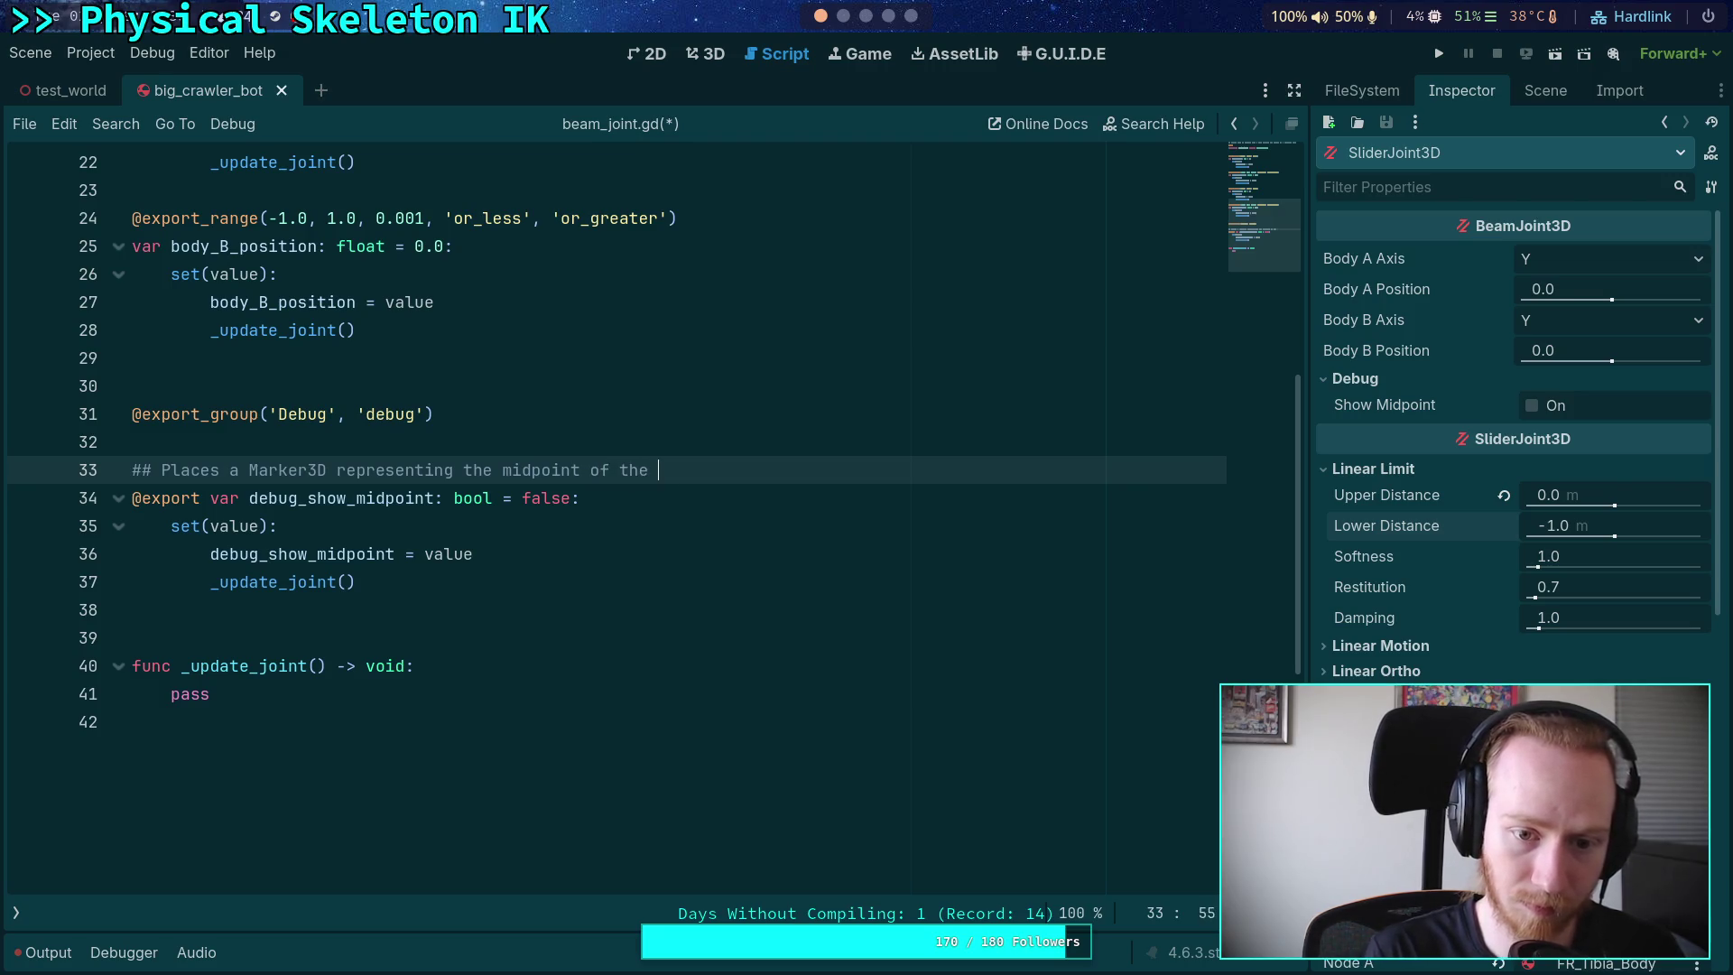
key(BackSpace)
key(BackSpace)
text(v)
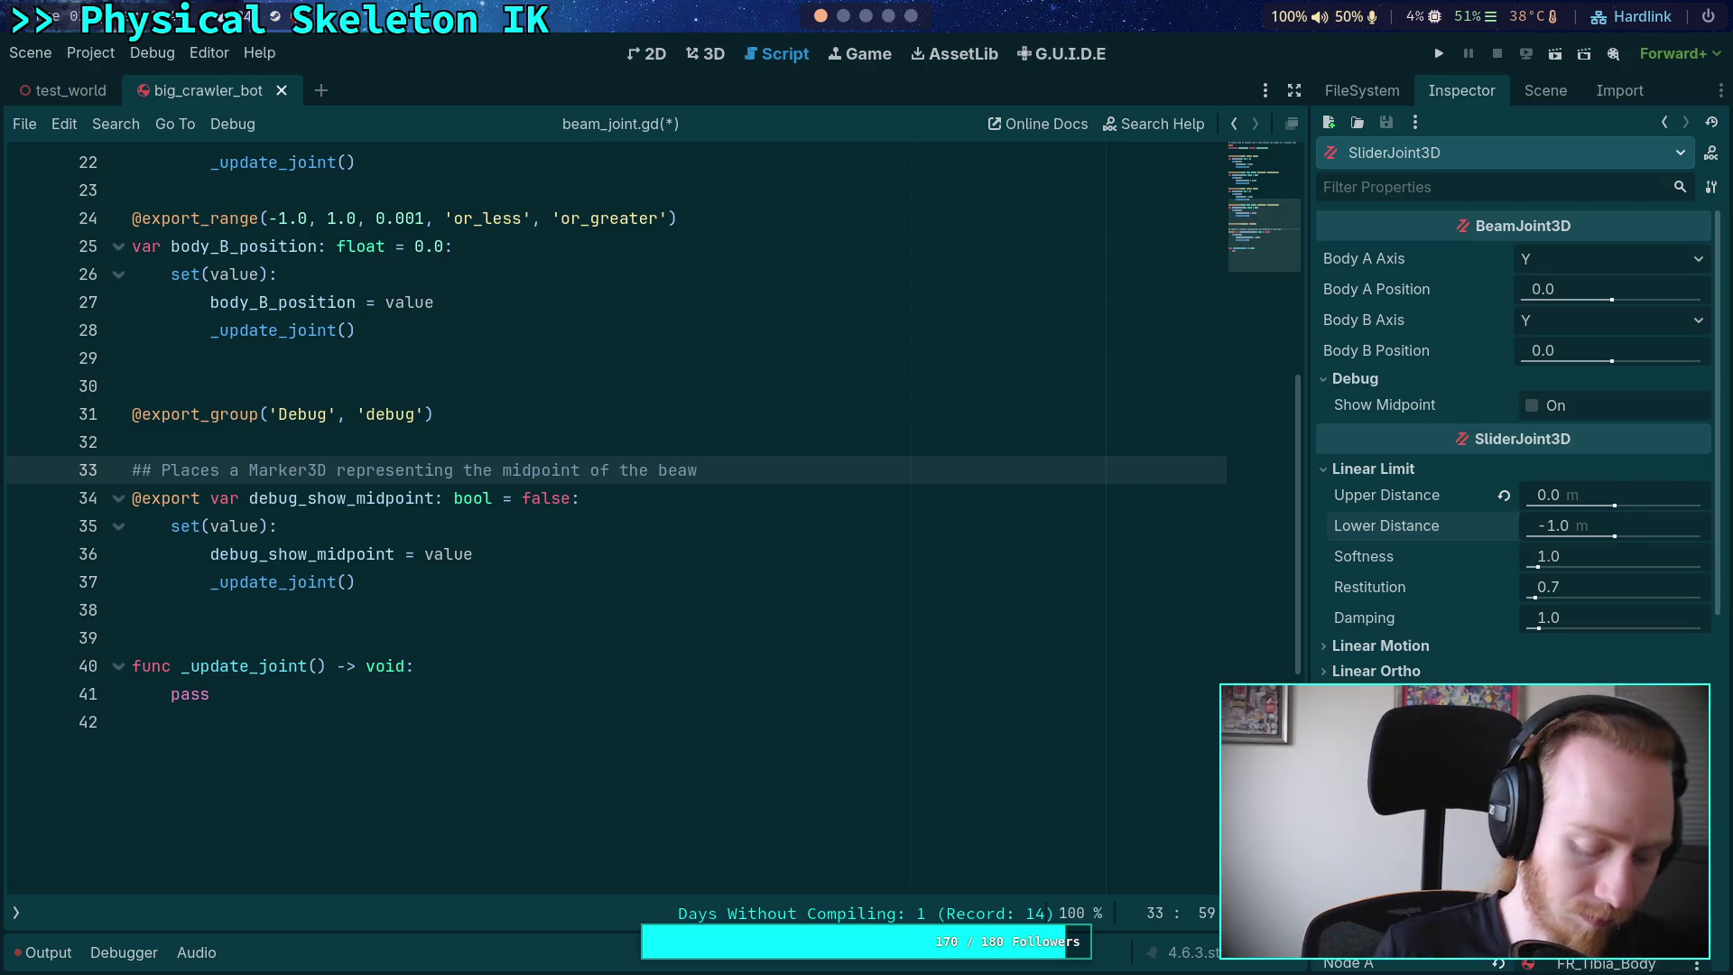
key(BackSpace)
text(w)
key(BackSpace)
text(m)
click(403, 709)
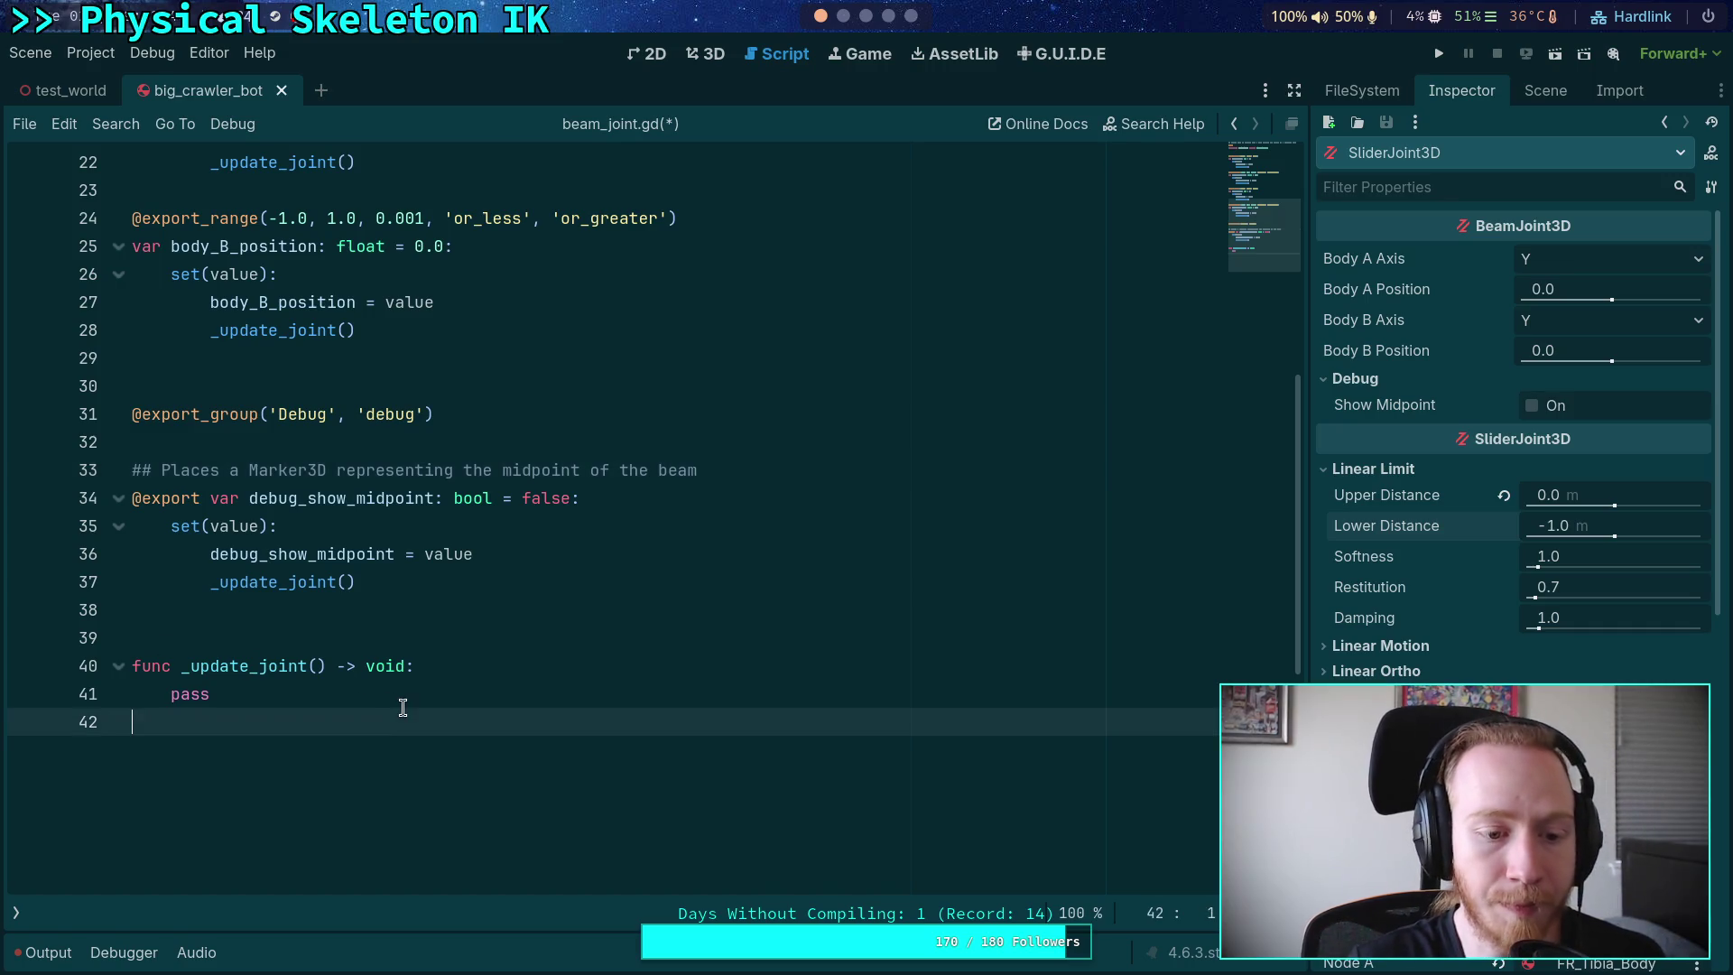
double_click(185, 695)
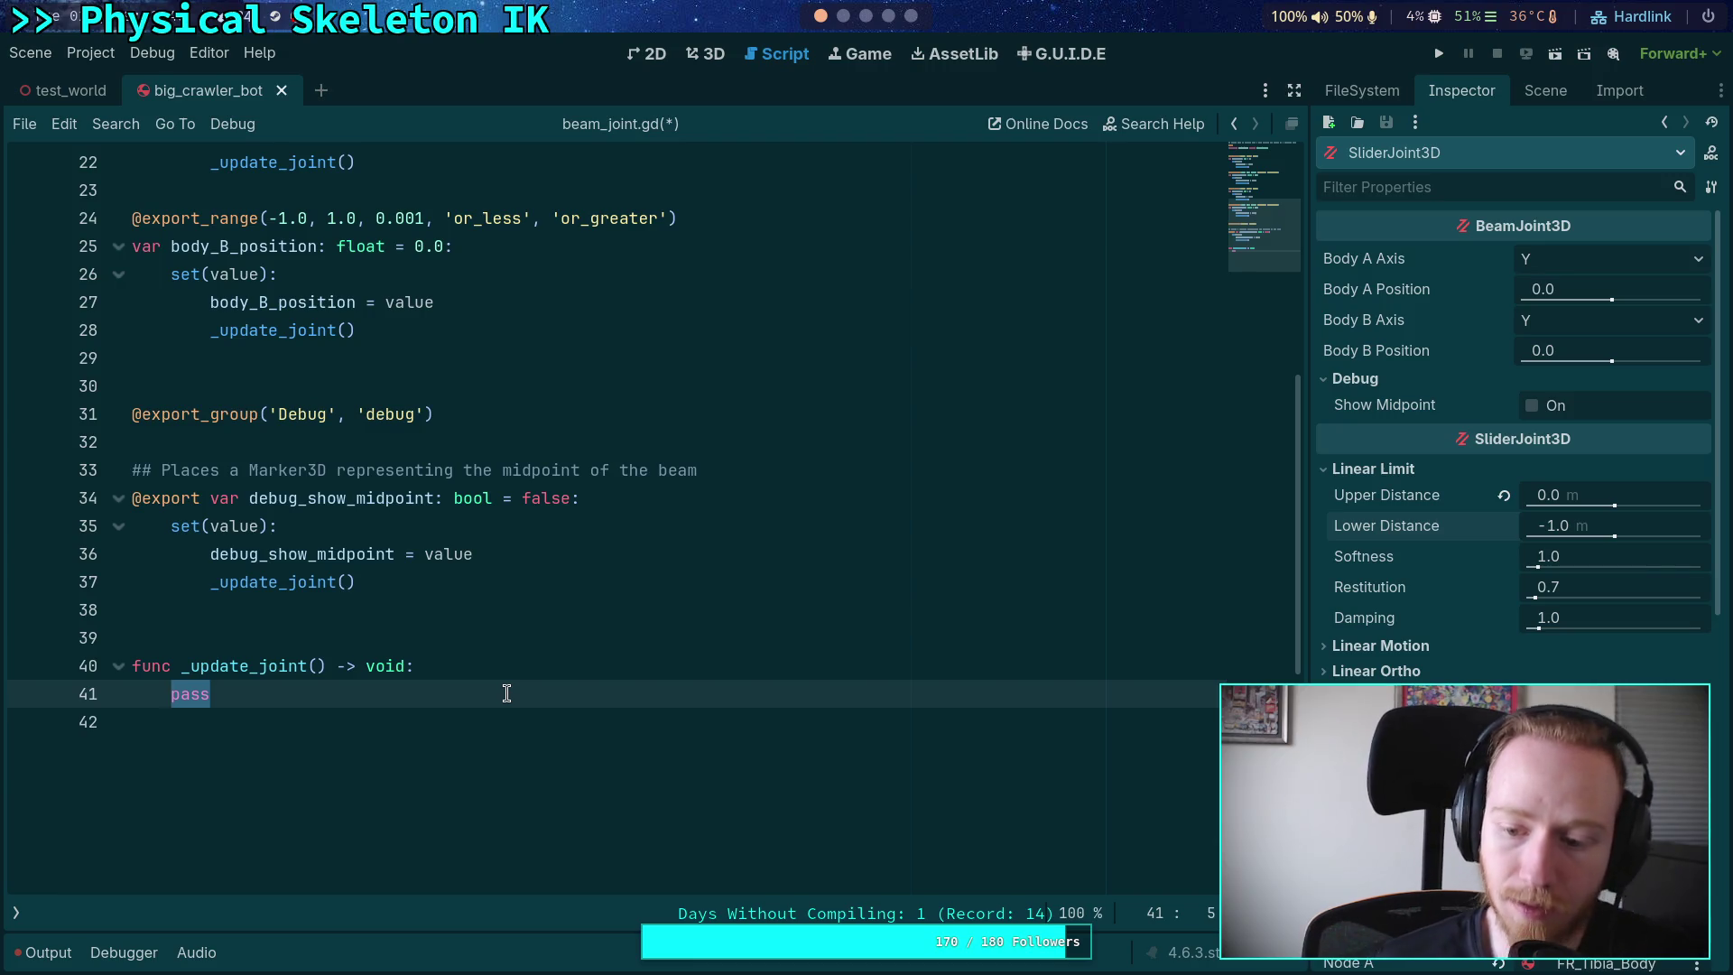
- Collapse the Linear and Angular Limit sections and delete pass from _update_joint
click(1356, 468)
click(1356, 545)
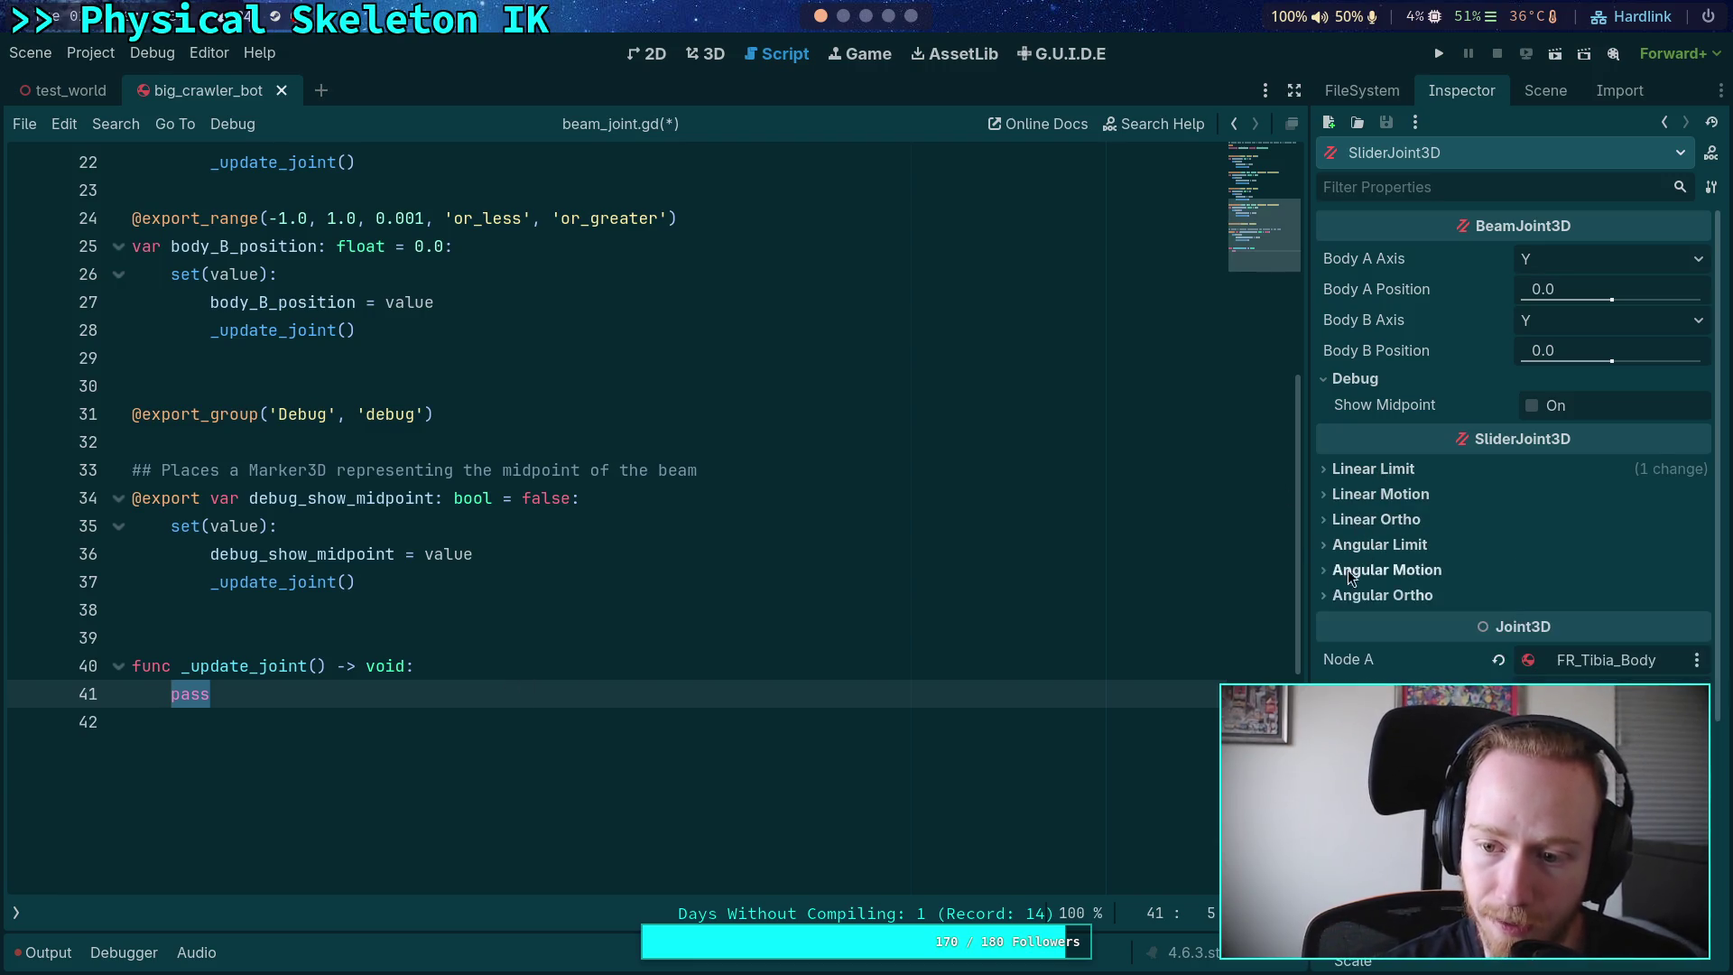
drag(214, 693, 171, 695)
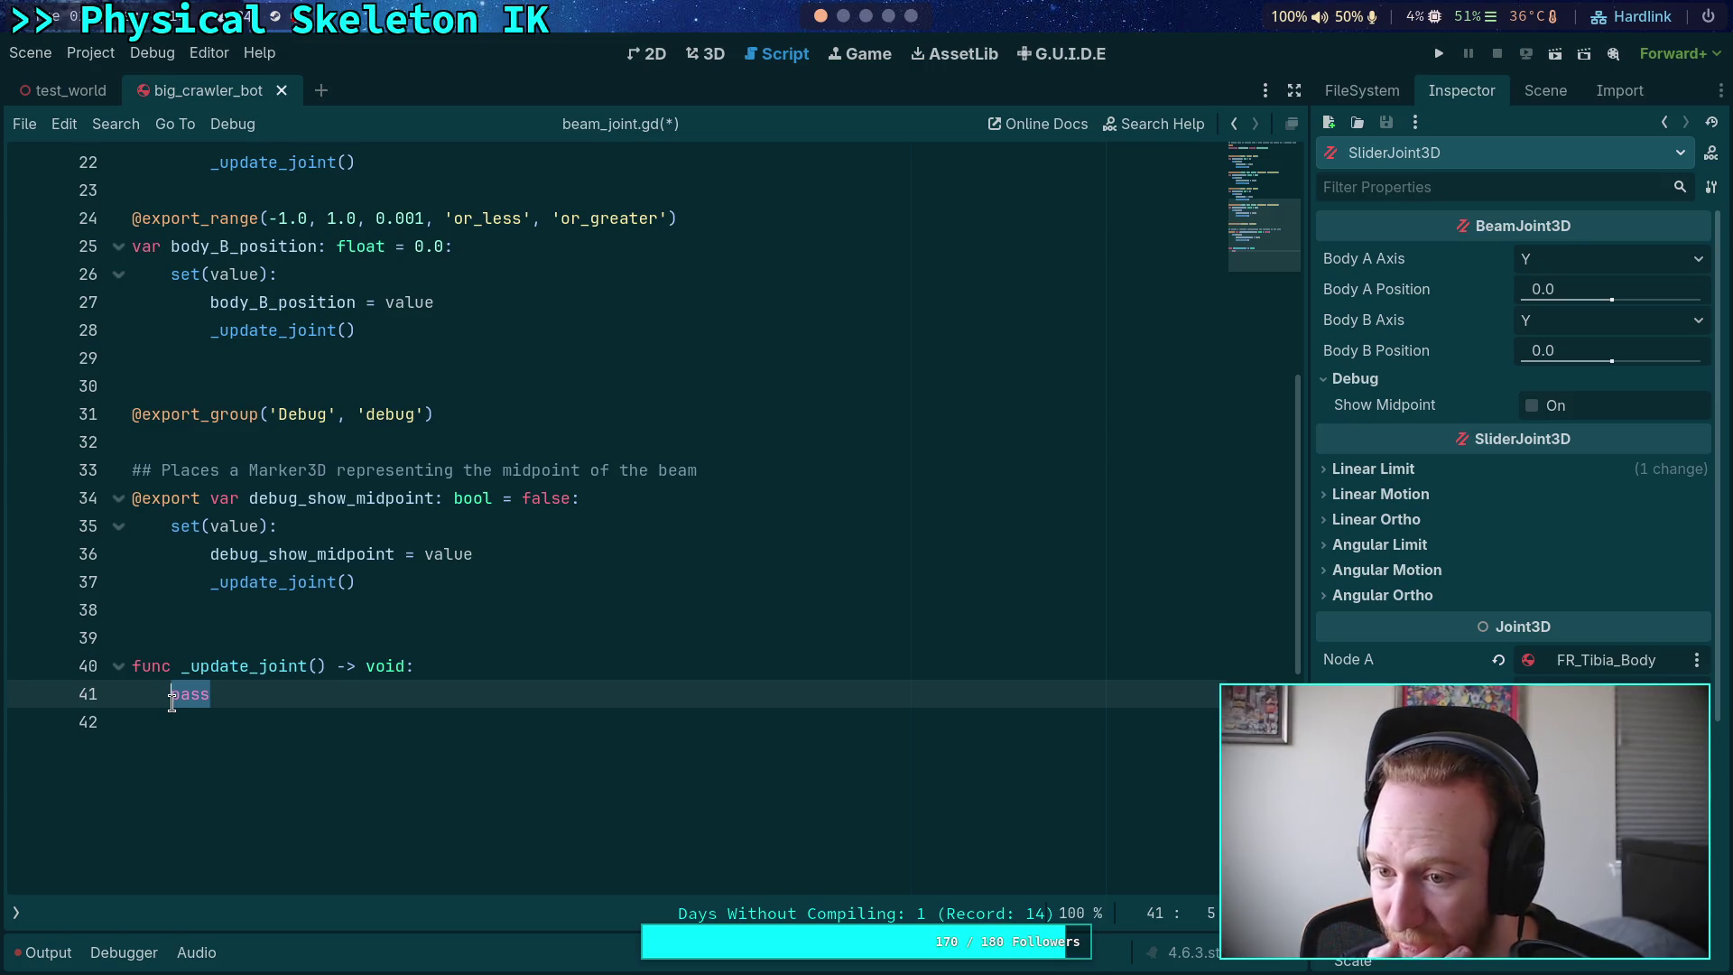
key(BackSpace)
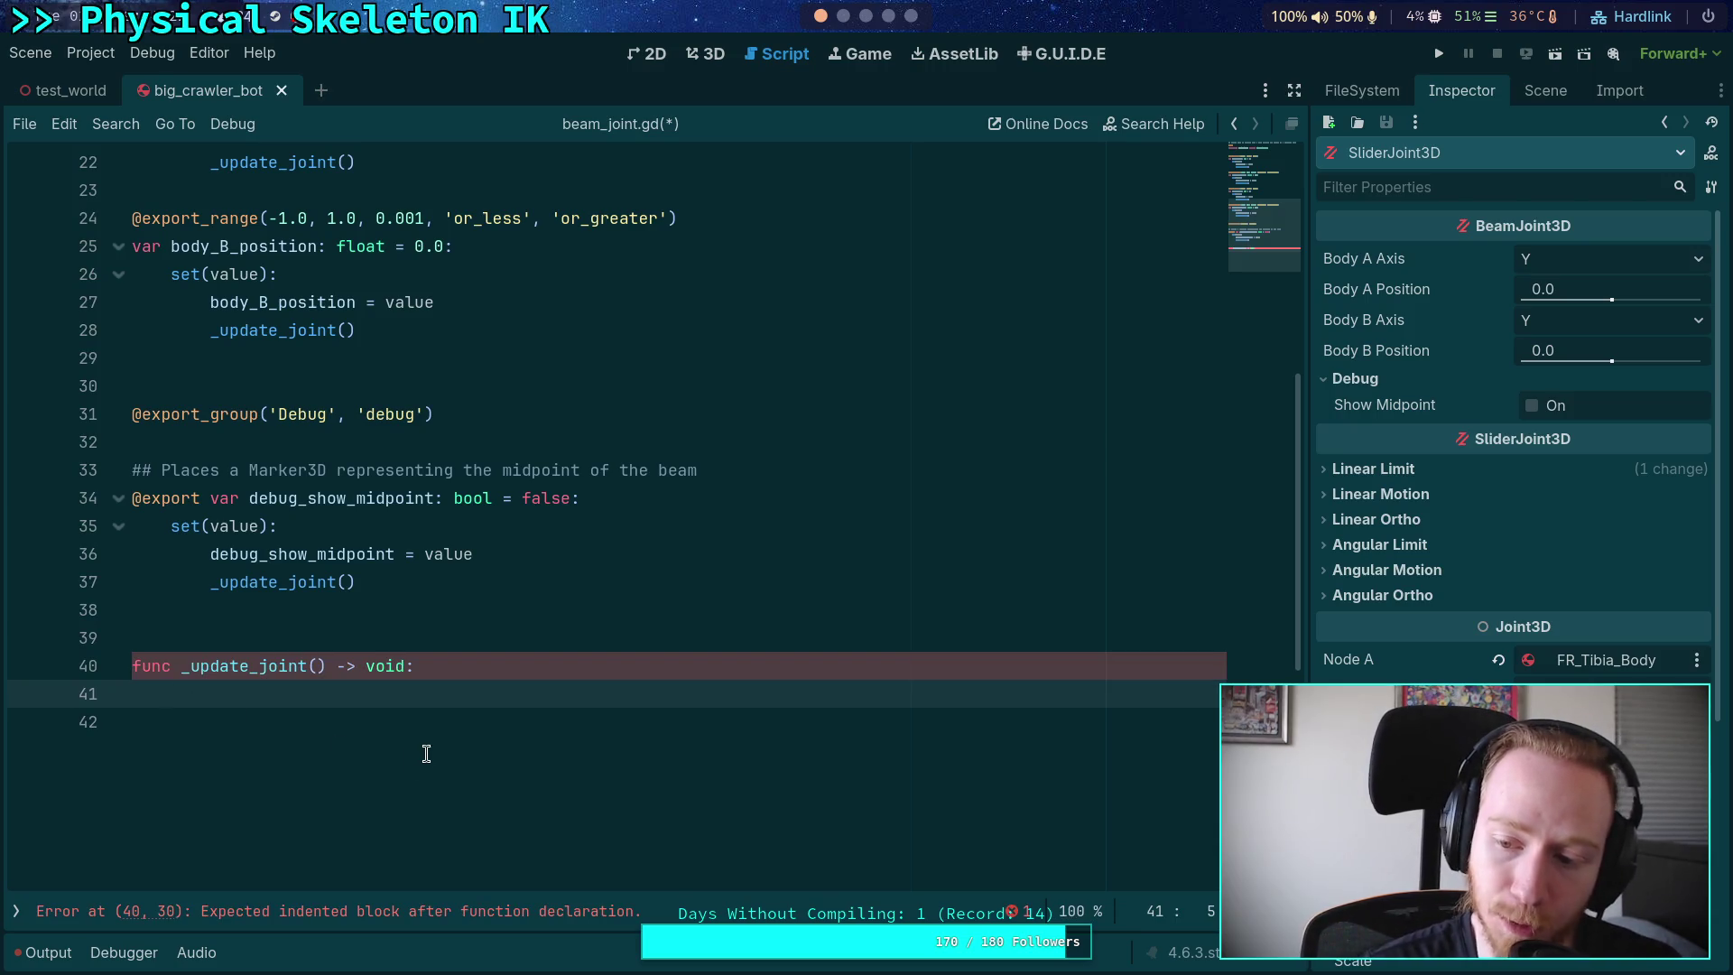
- Check the Scene tree, return to the SliderJoint3D properties, then switch to Neovim
click(1542, 92)
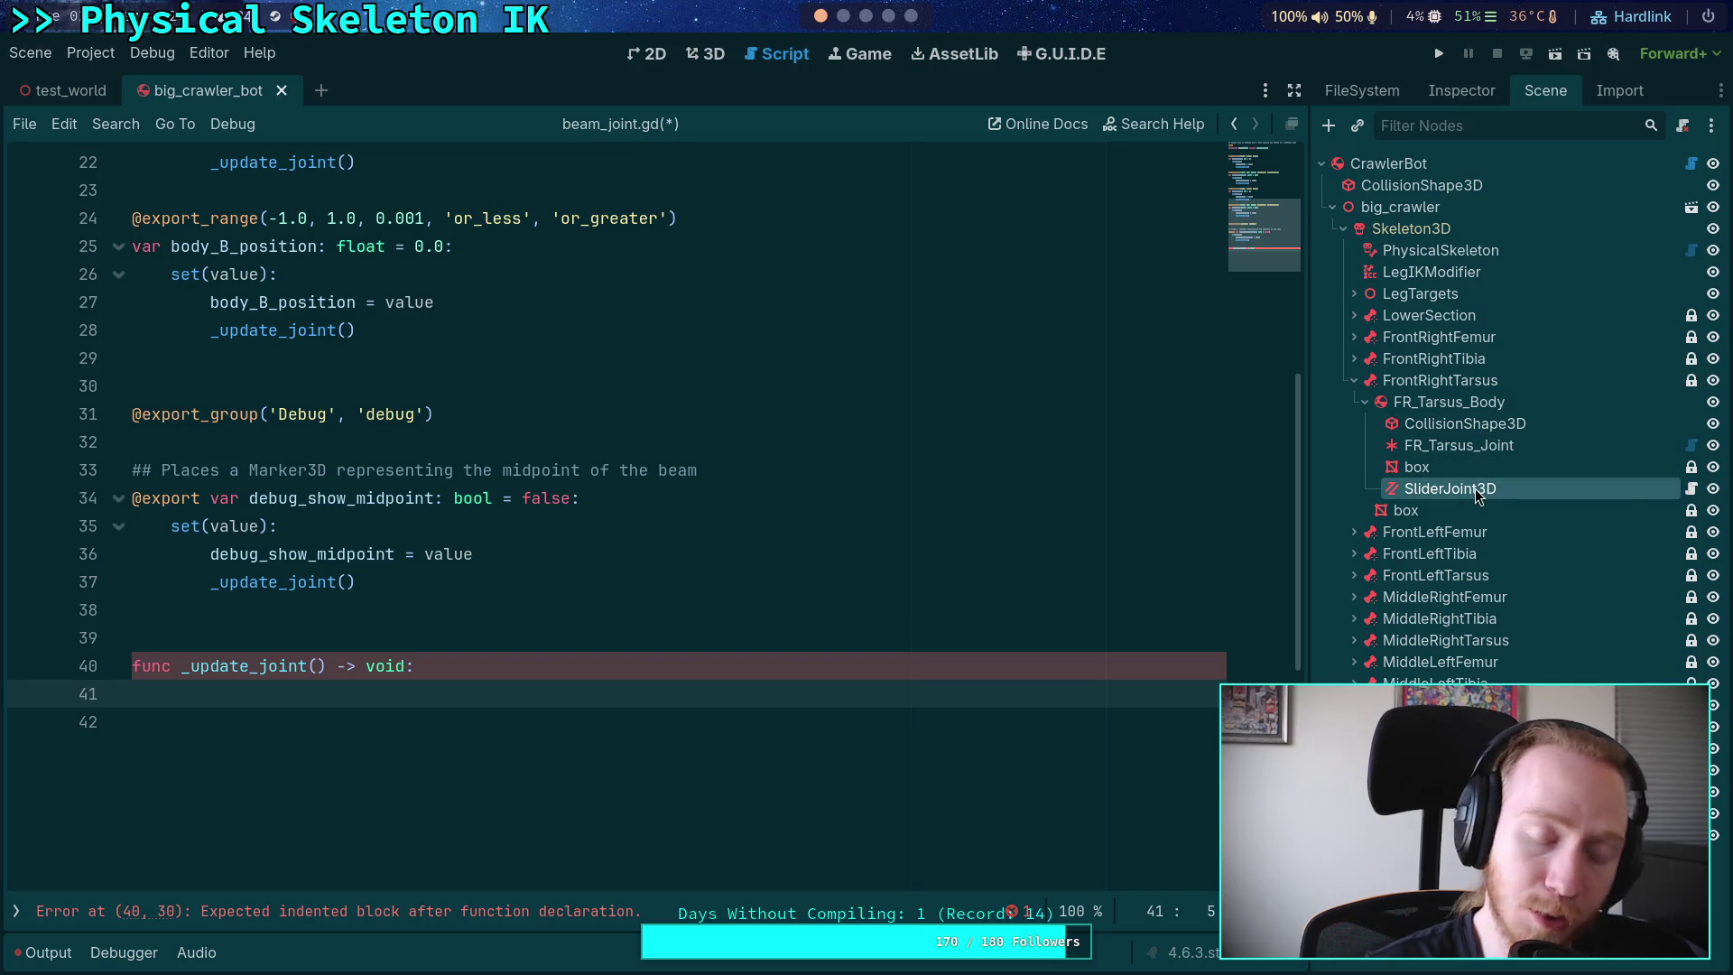
click(1448, 91)
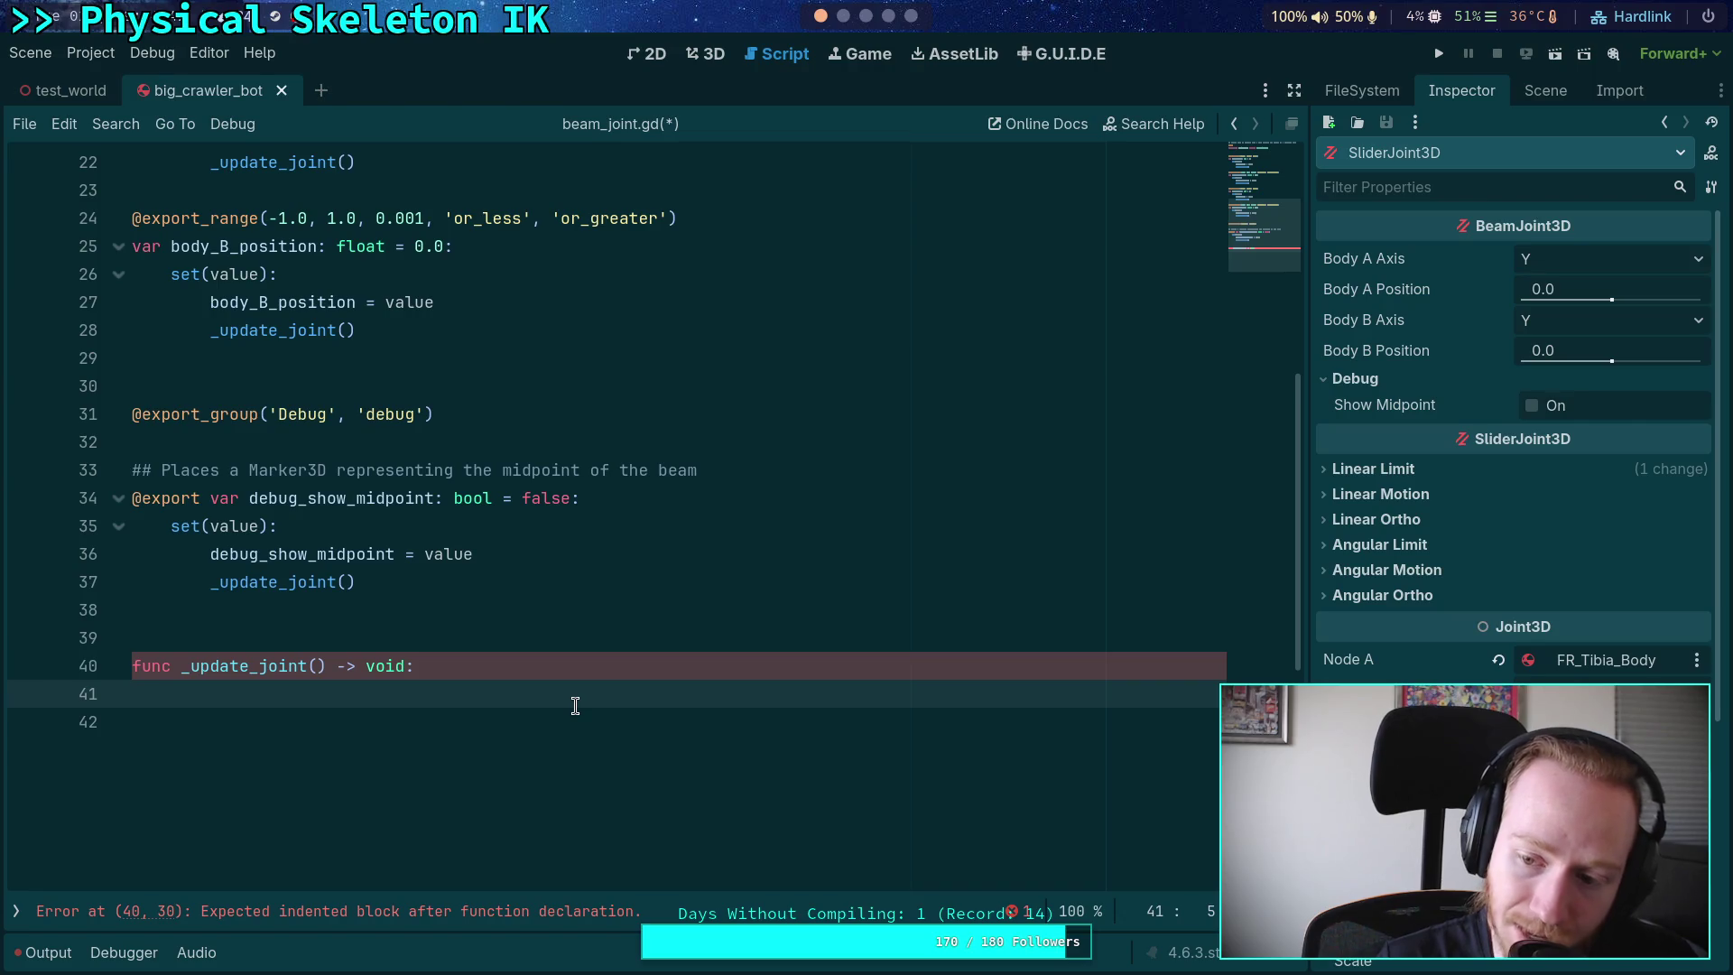
click(843, 16)
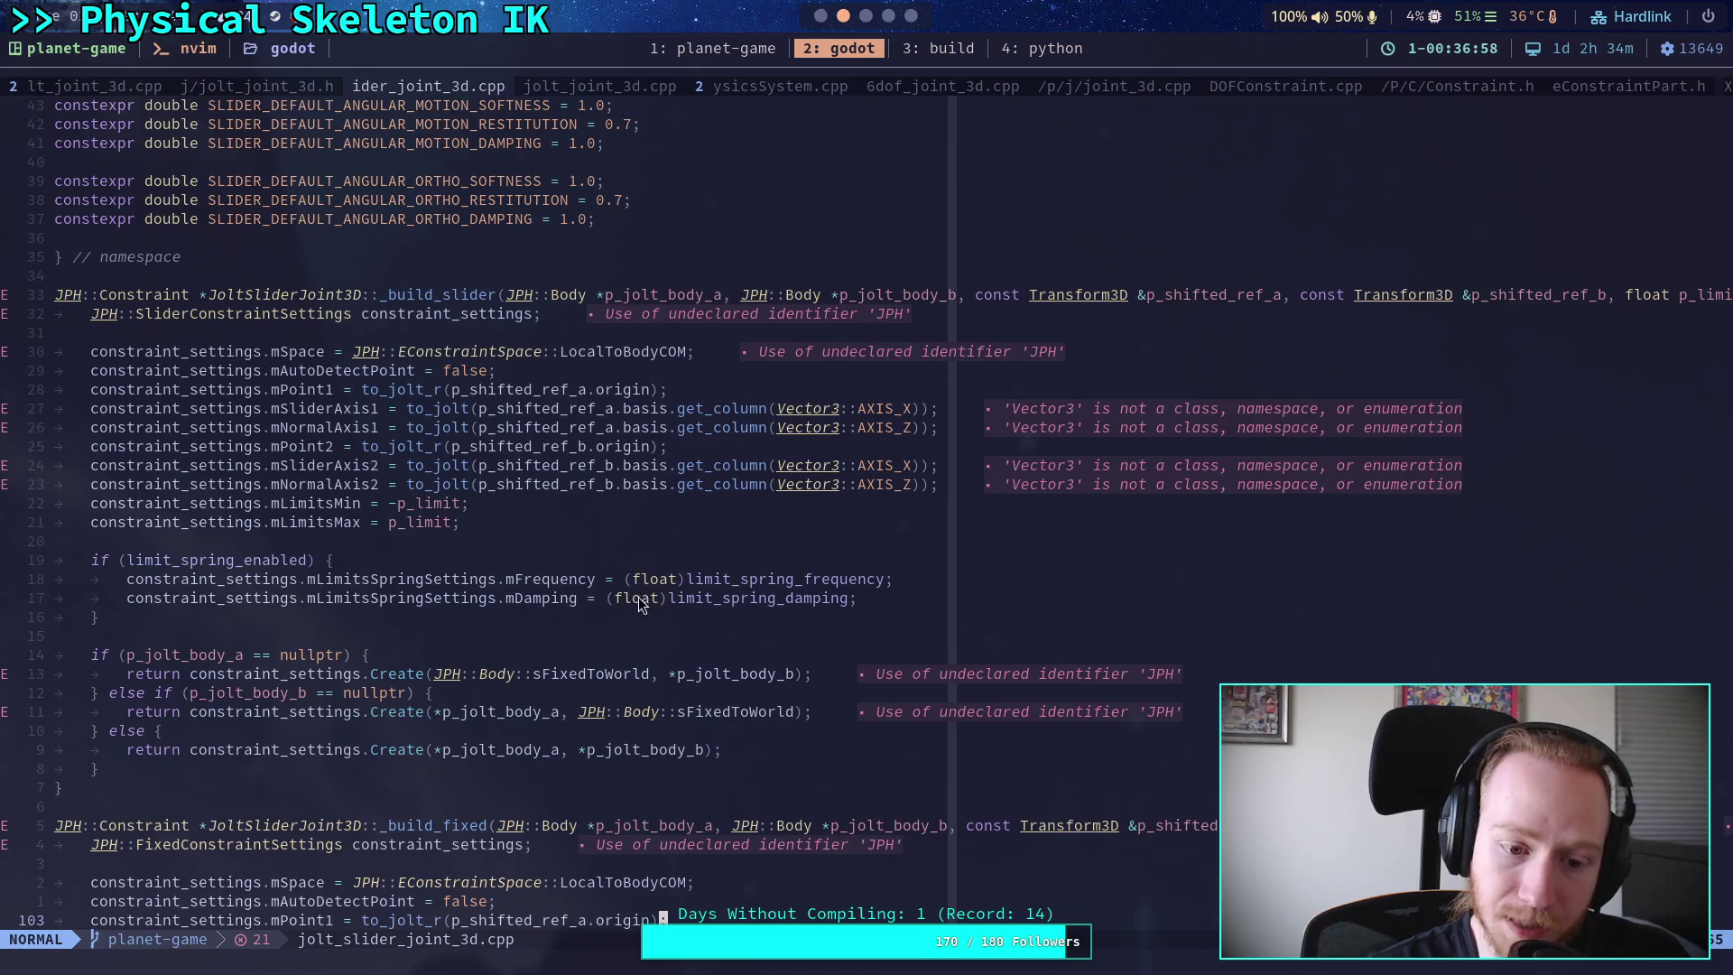
- Review the r_shifted_ref_b Transform3D lines in jolt_joint_3d.cpp, then return to Godot's script editor
key(z)
key(t)
click(574, 87)
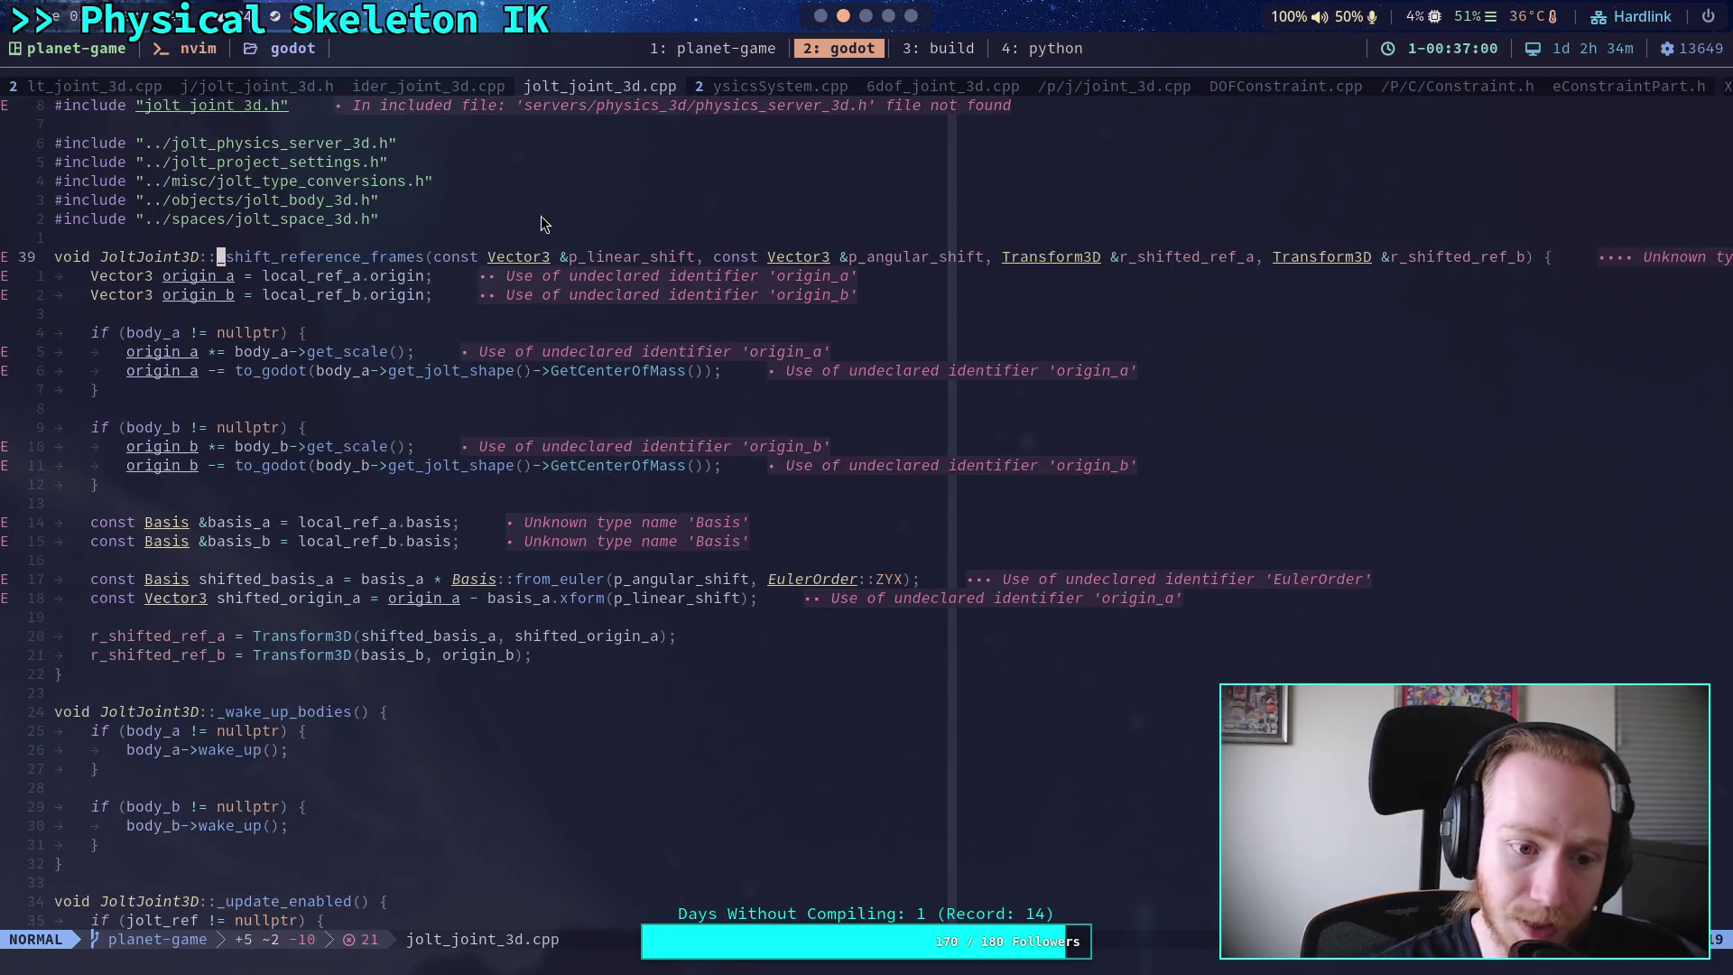
drag(131, 655, 528, 654)
drag(327, 635, 594, 638)
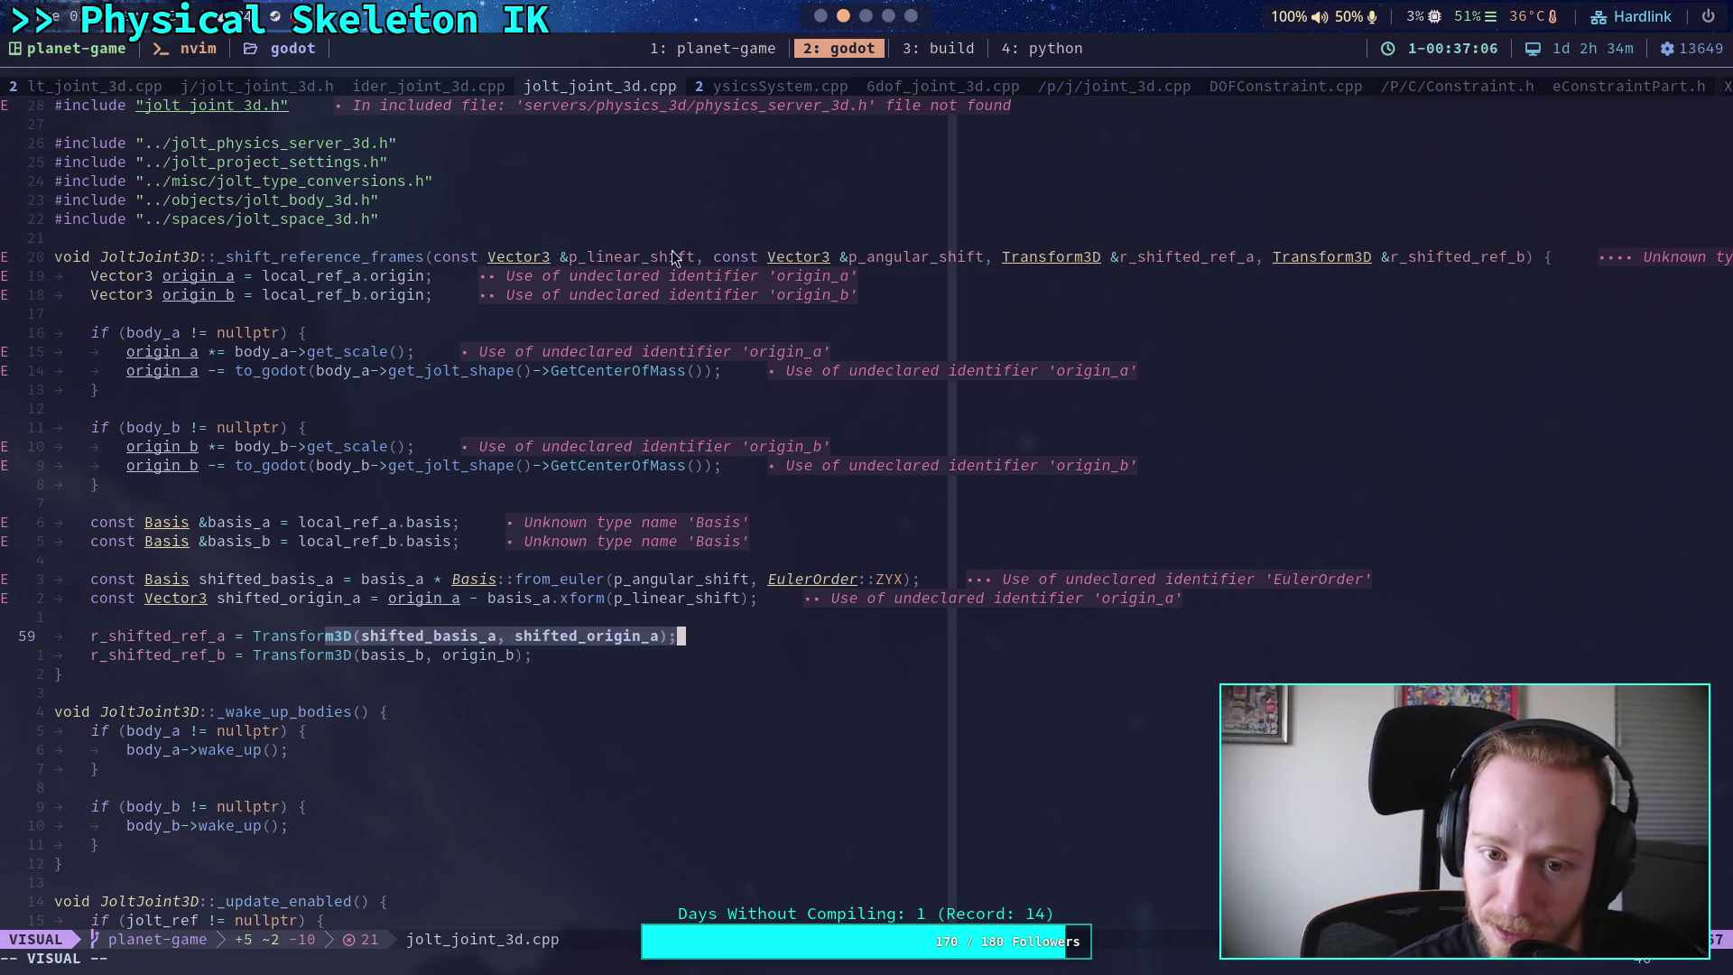
key(super+1)
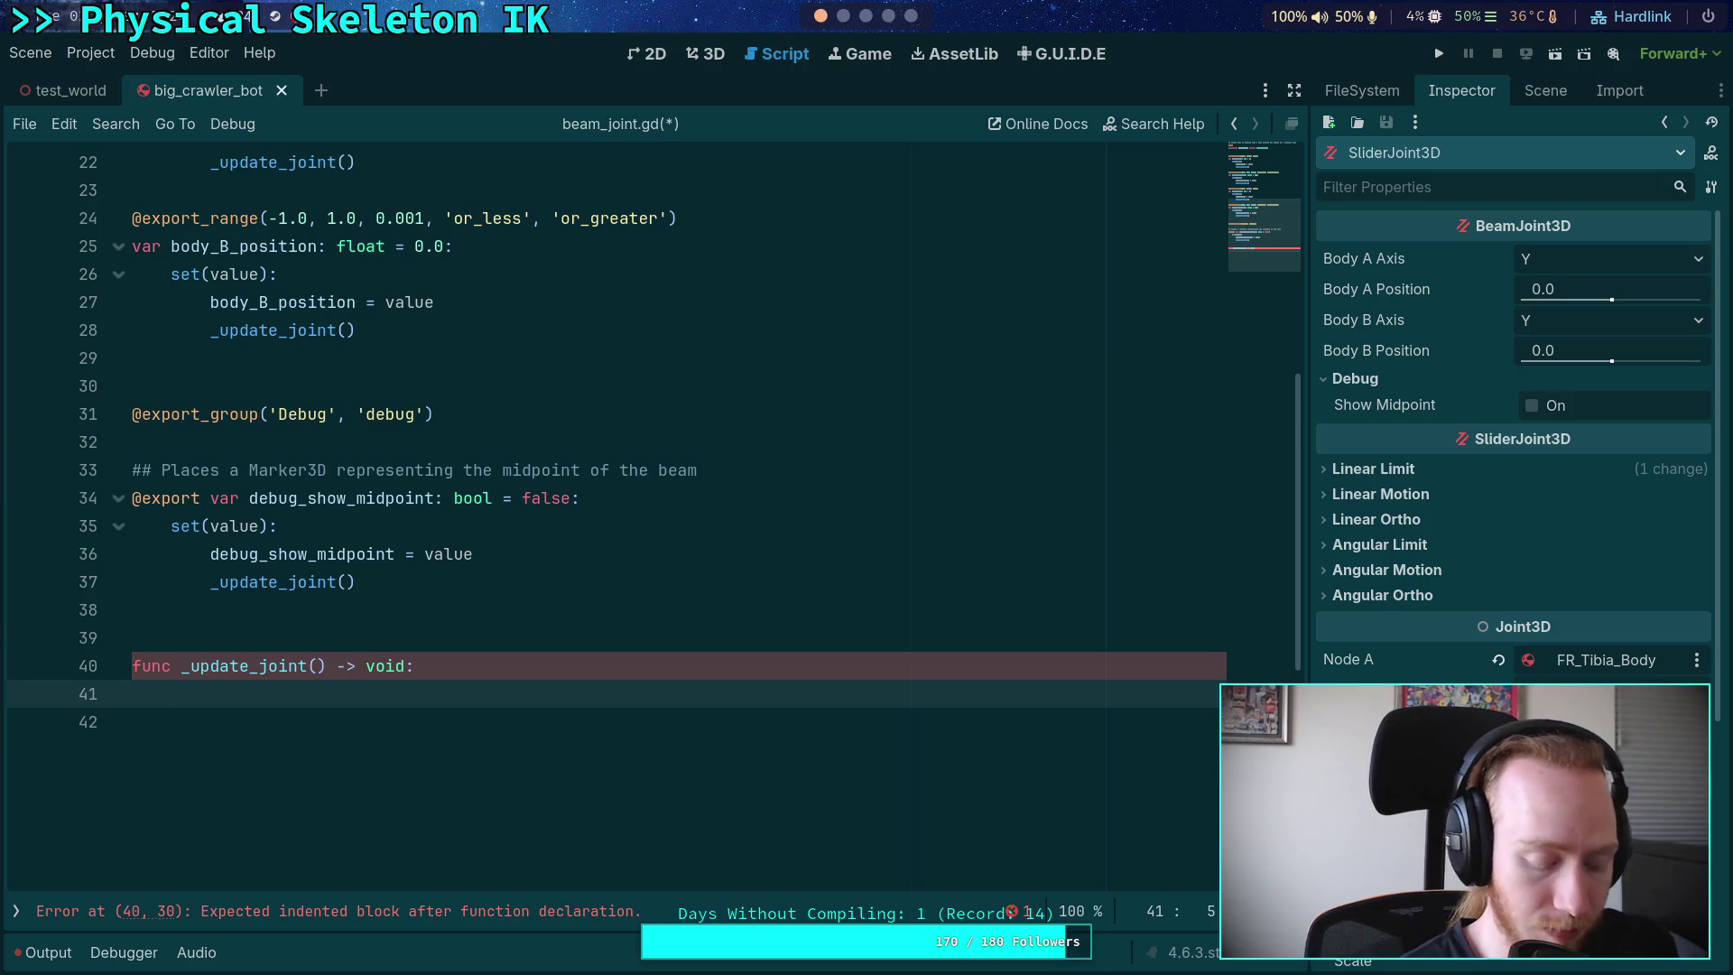
- Begin _update_joint with 'if not is_node_ready()' picked from autocomplete, dismissing the documentation popup
text(if not )
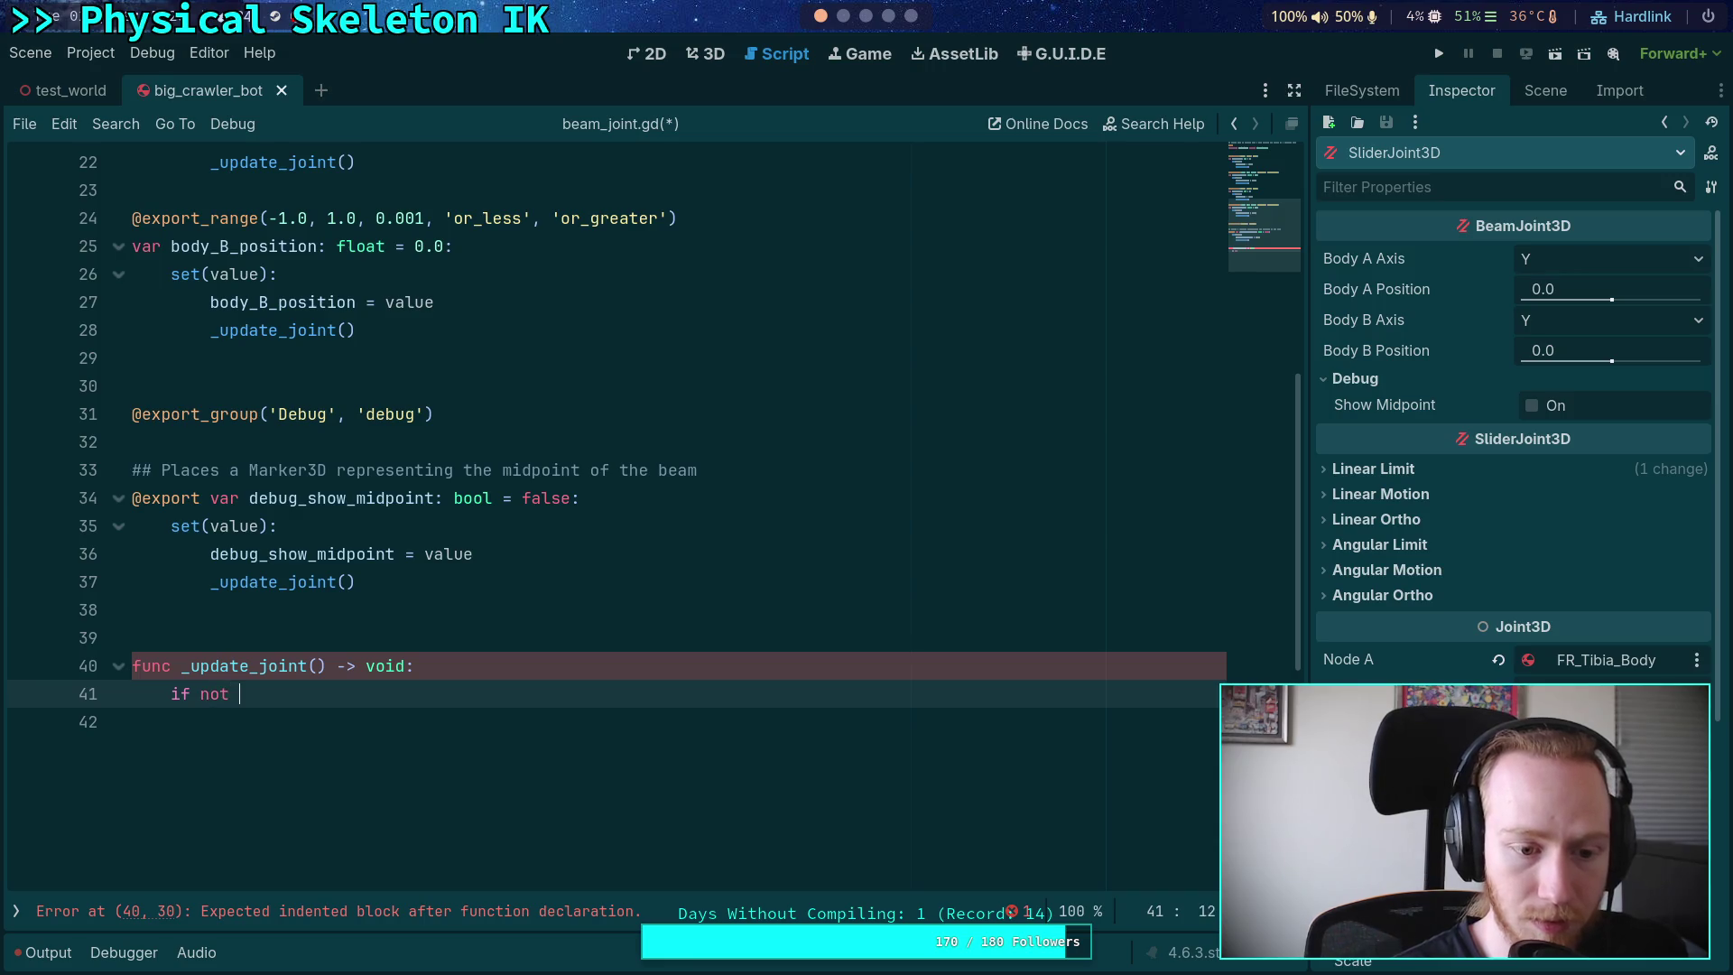
text(is_rea)
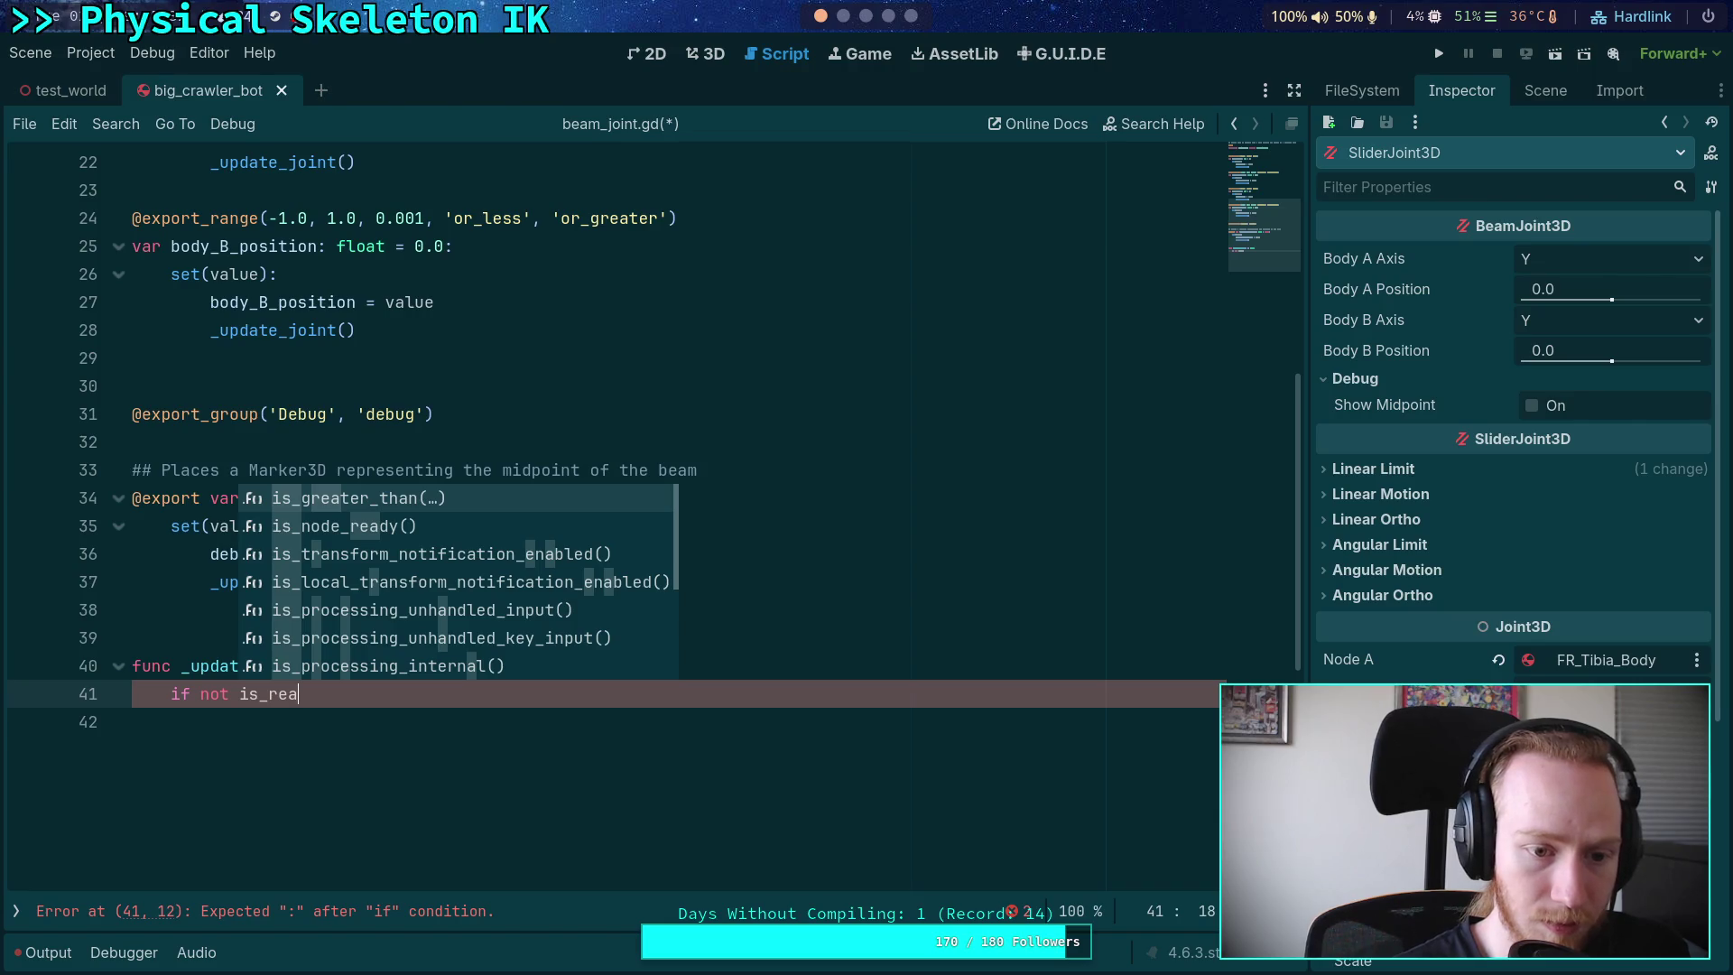
key(Down)
key(Return)
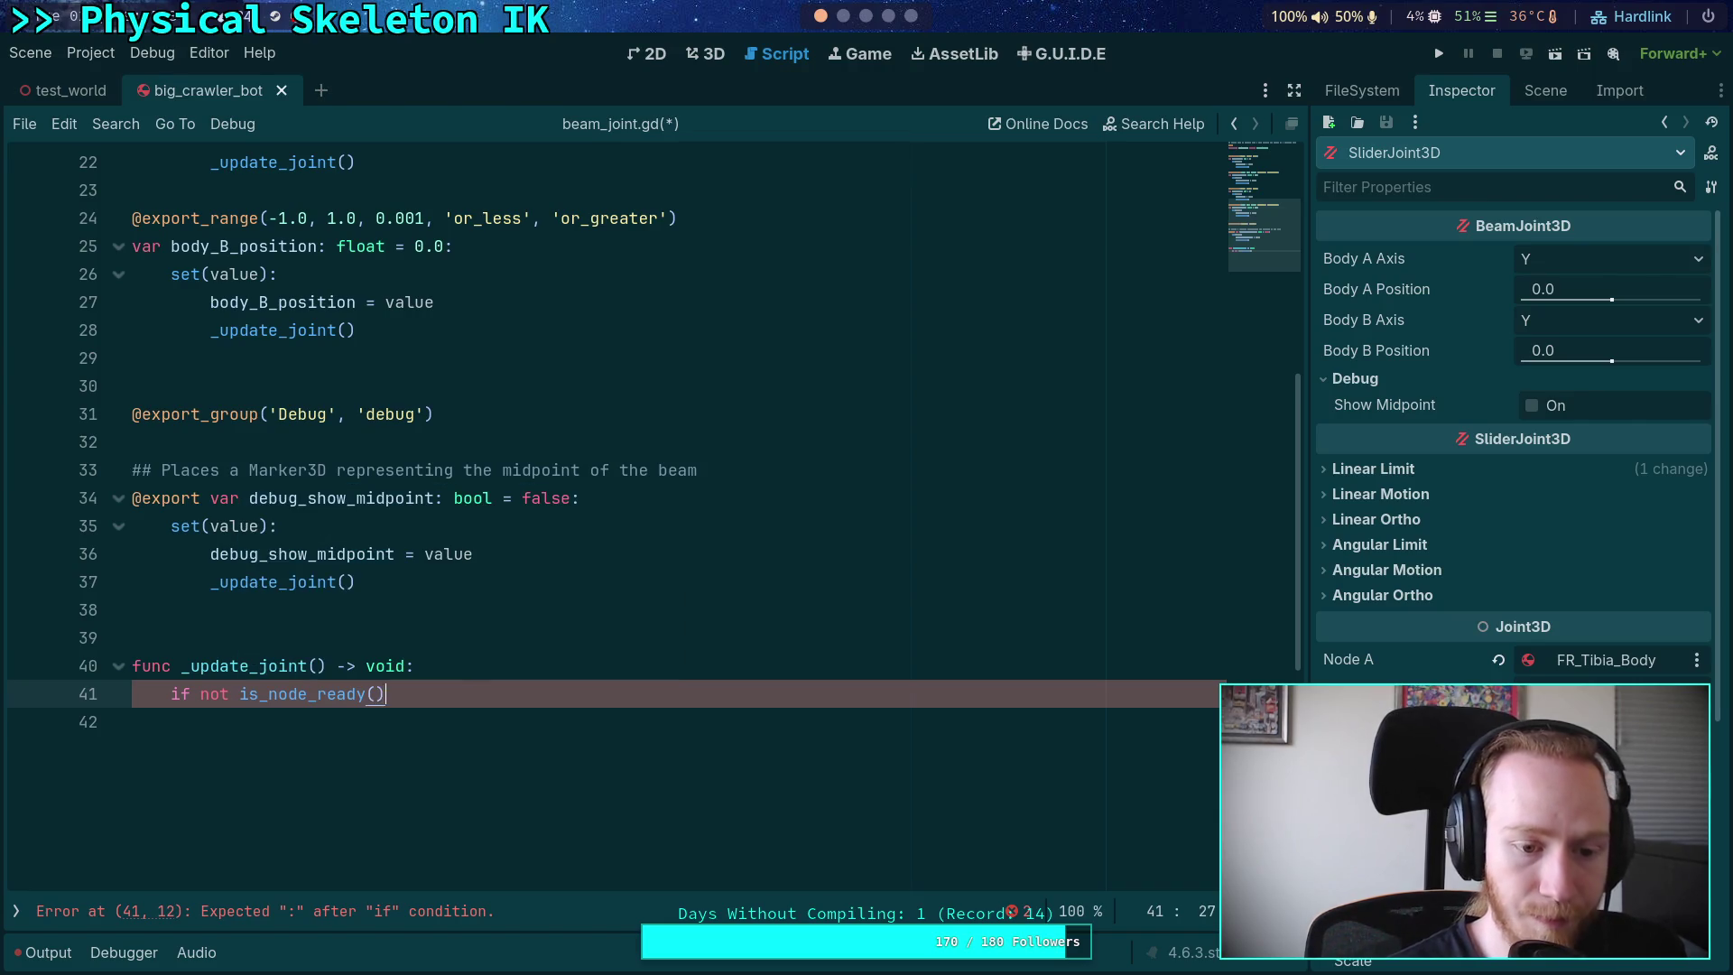
click(306, 689)
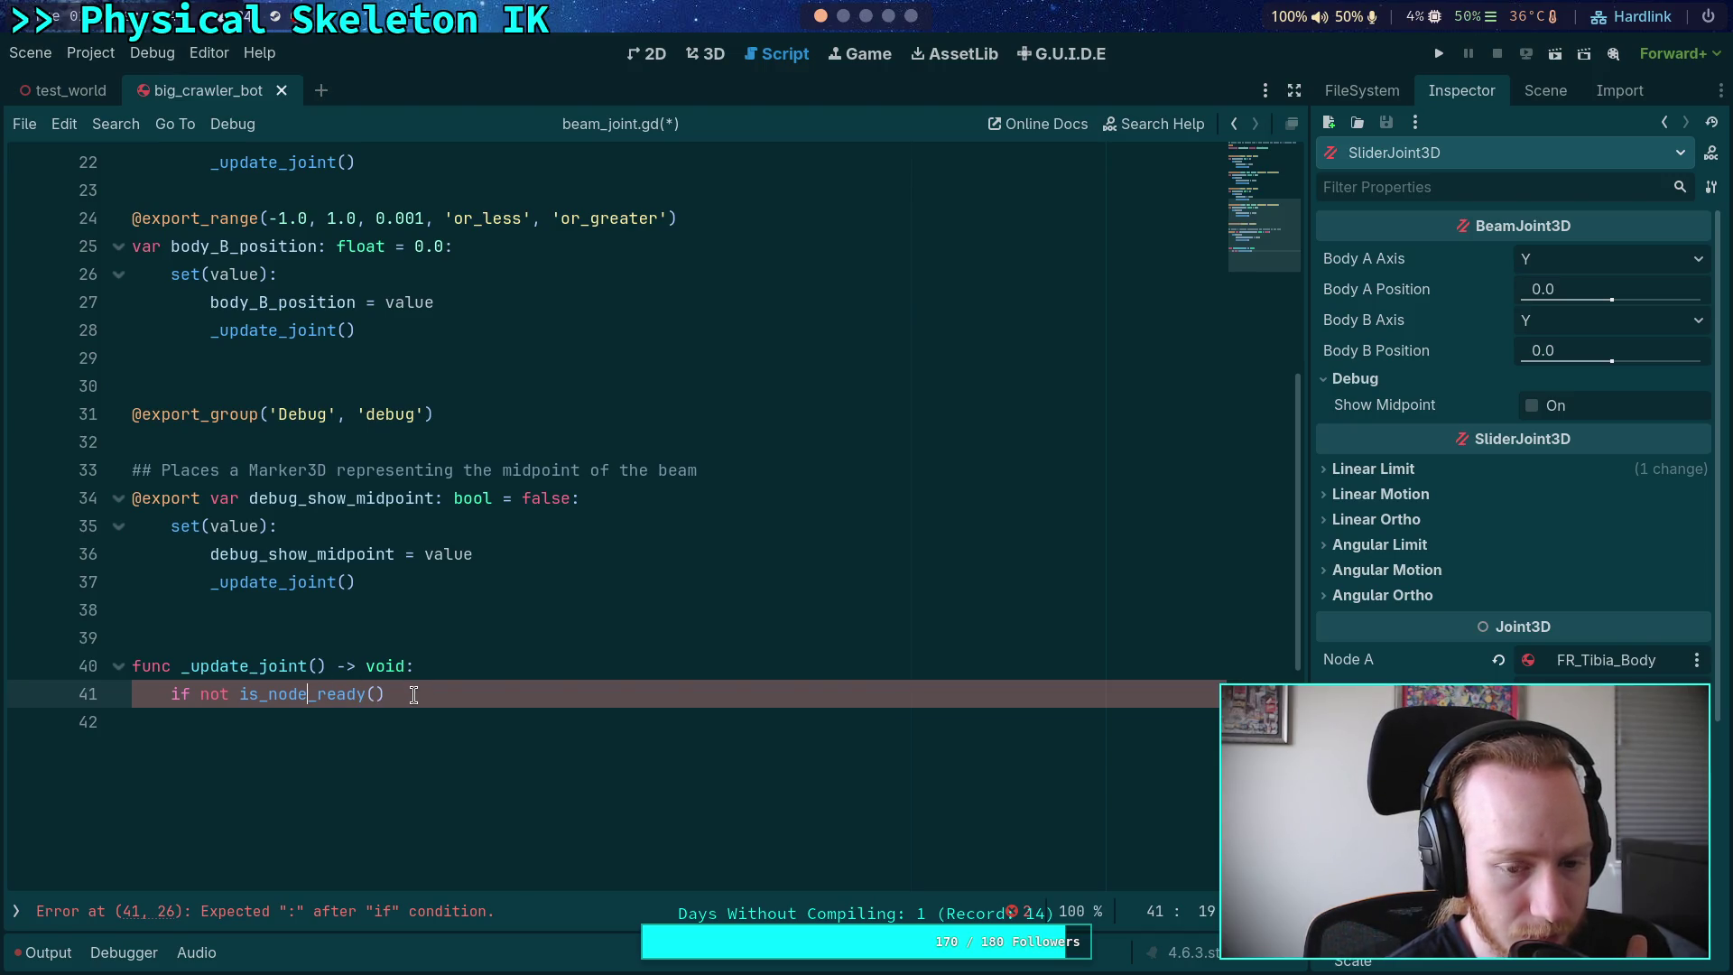
click(429, 632)
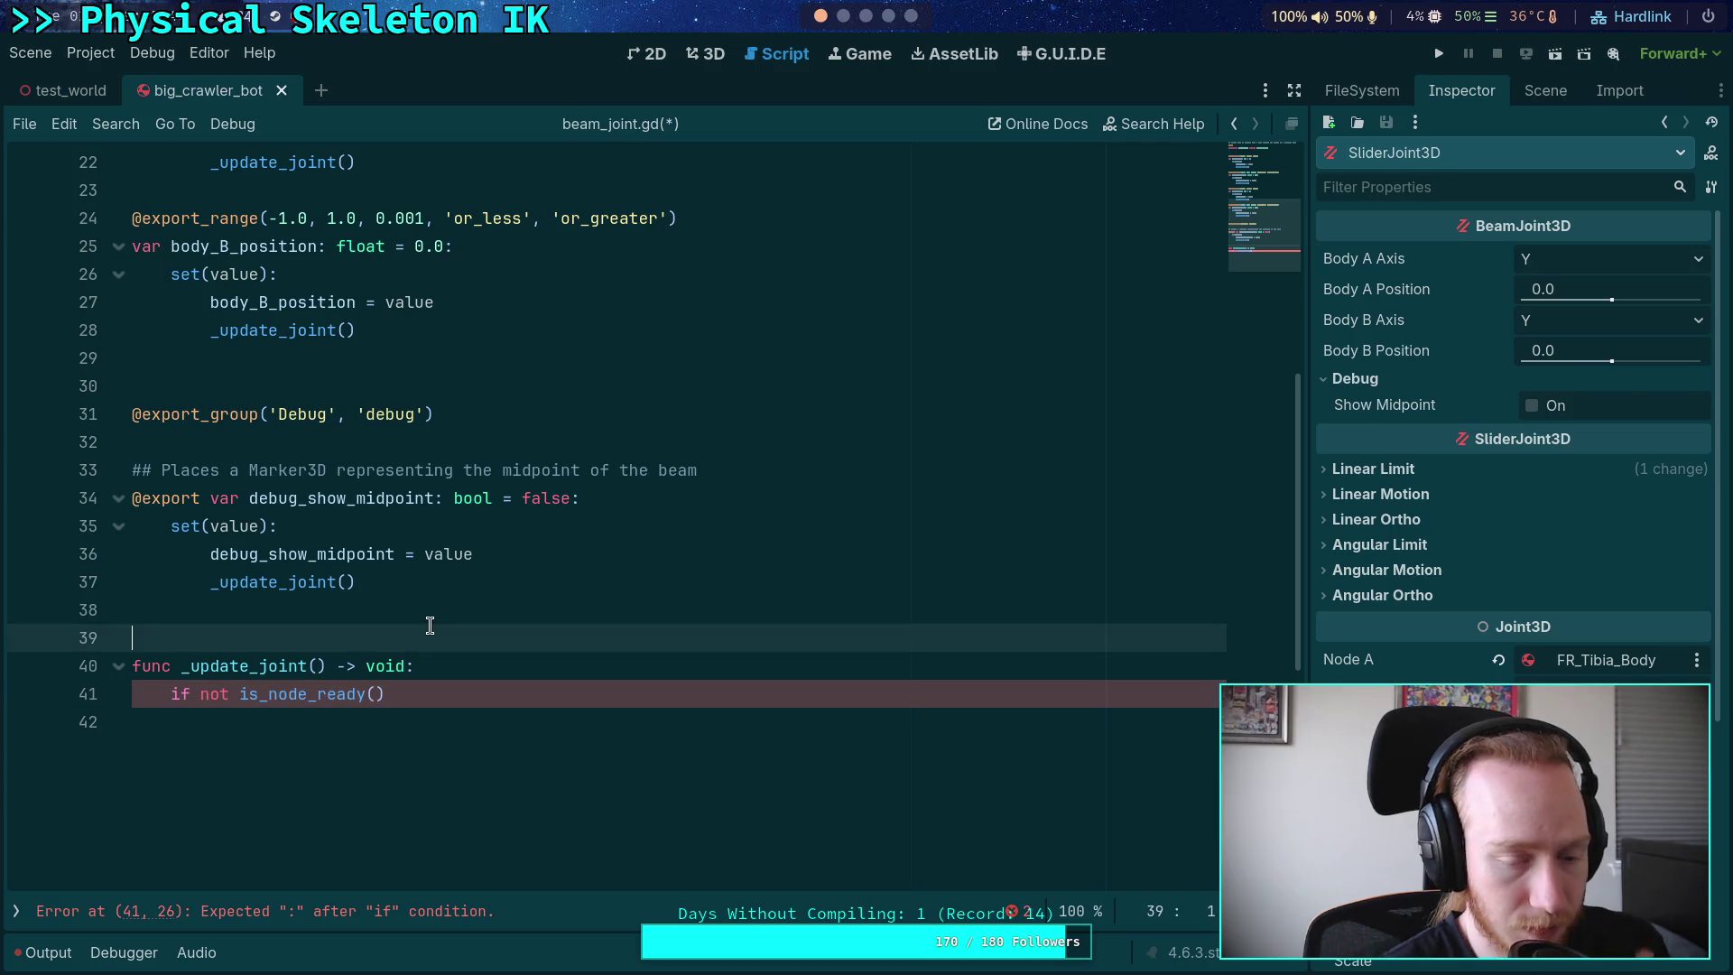
- Add a 'func _ready() -> void:' above _update_joint with a placeholder pass
key(Up)
key(Return)
key(Return)
text(func _re)
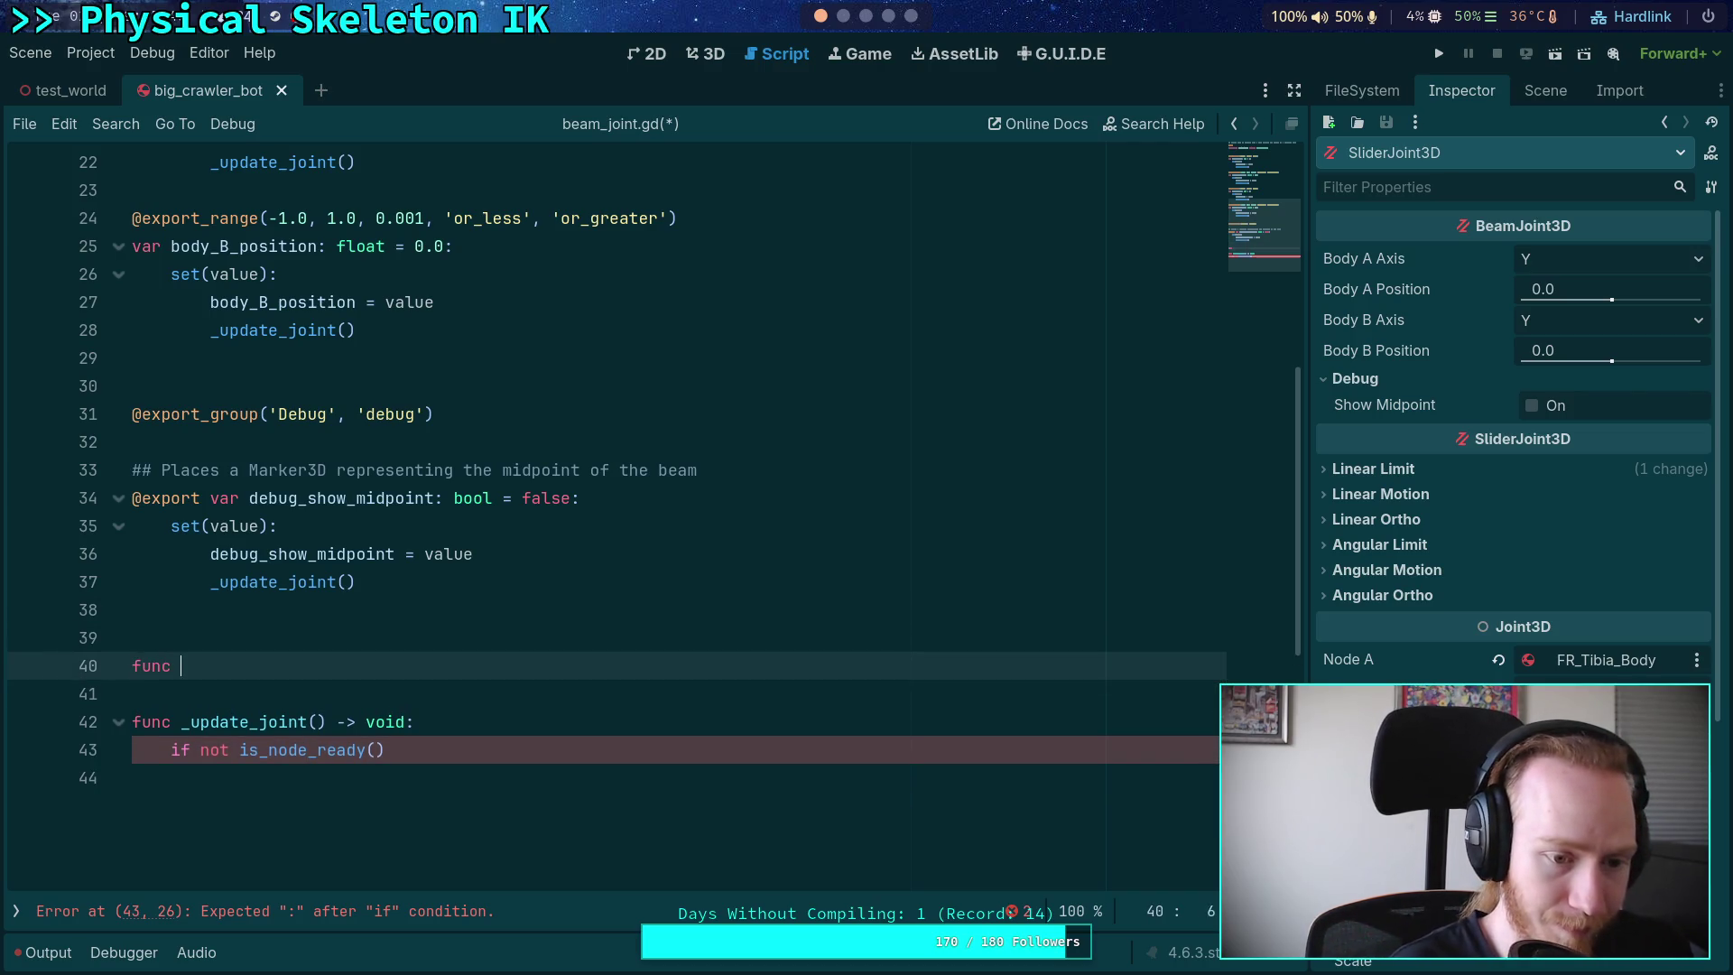
key(Return)
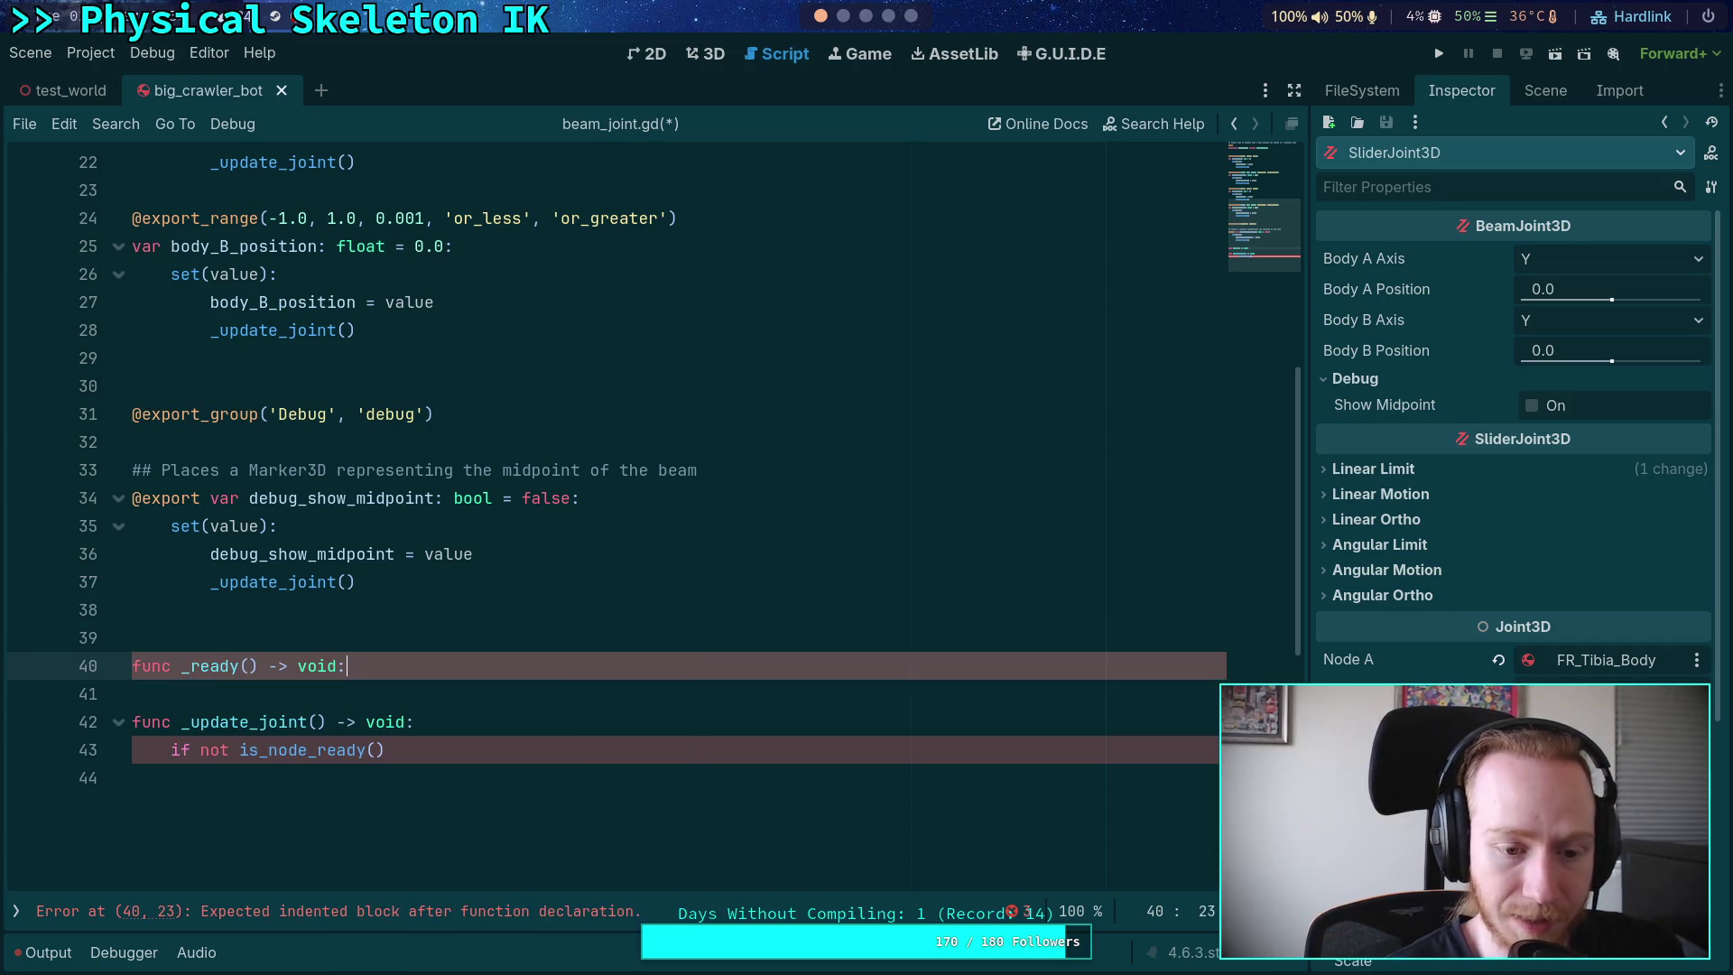
key(Return)
text(pass)
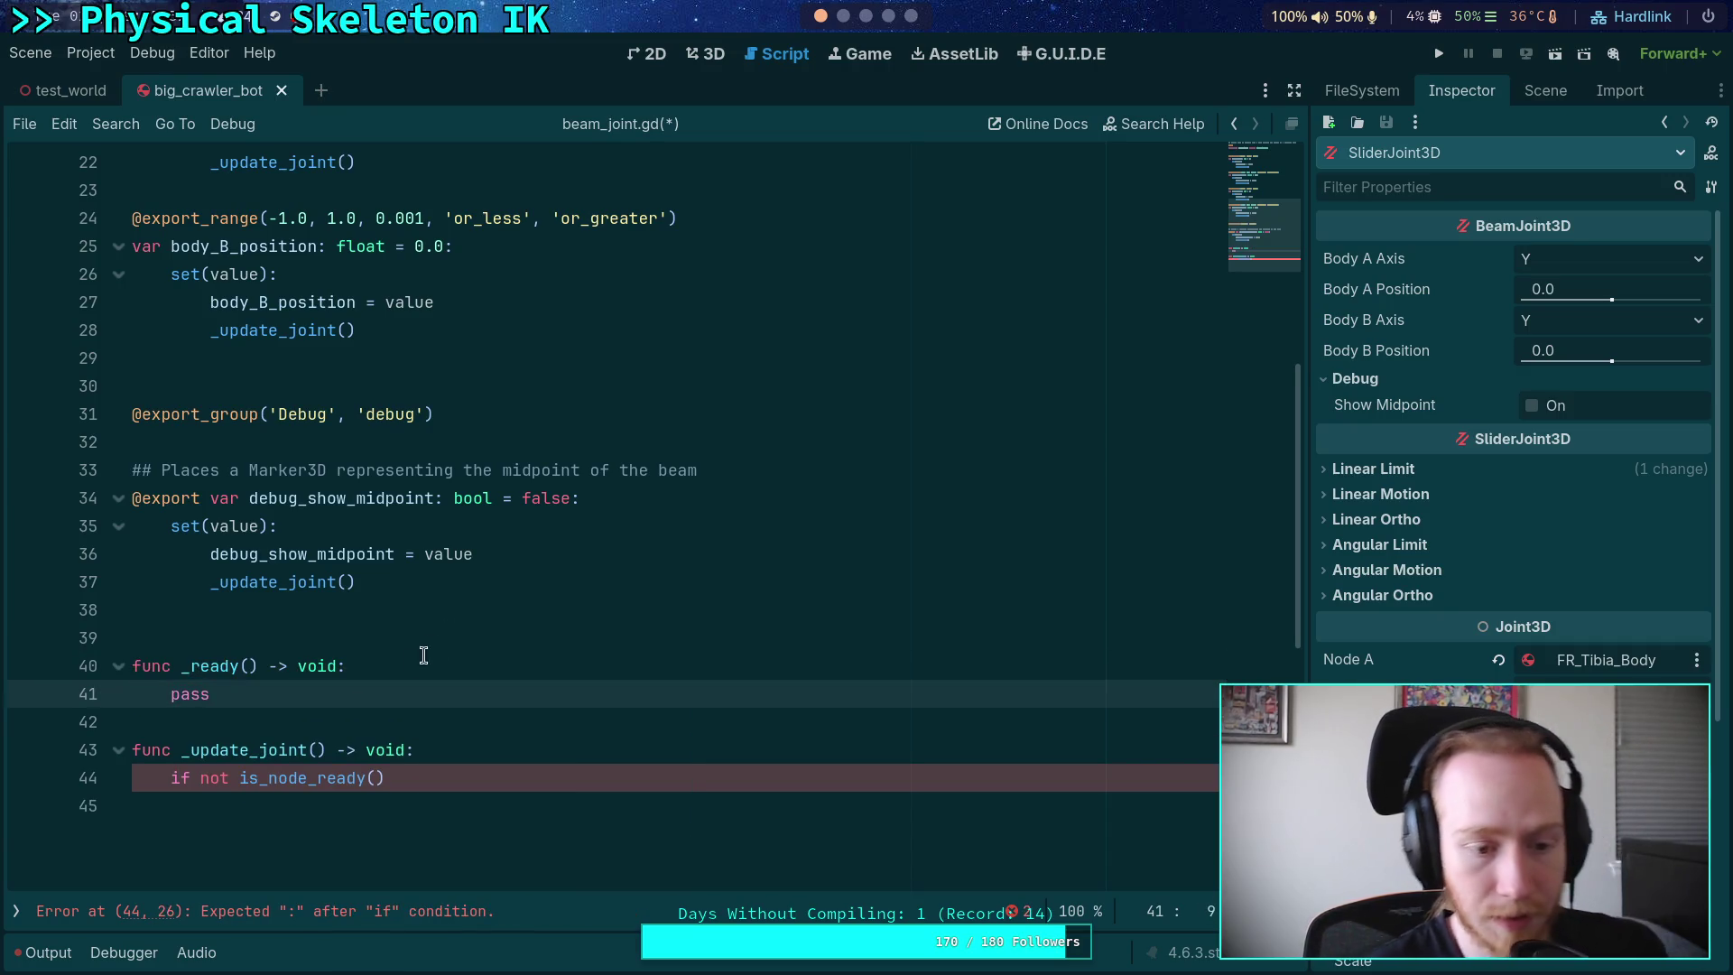
- Replace the pass in _ready with a call to _update_joint()
mouse_move(222, 668)
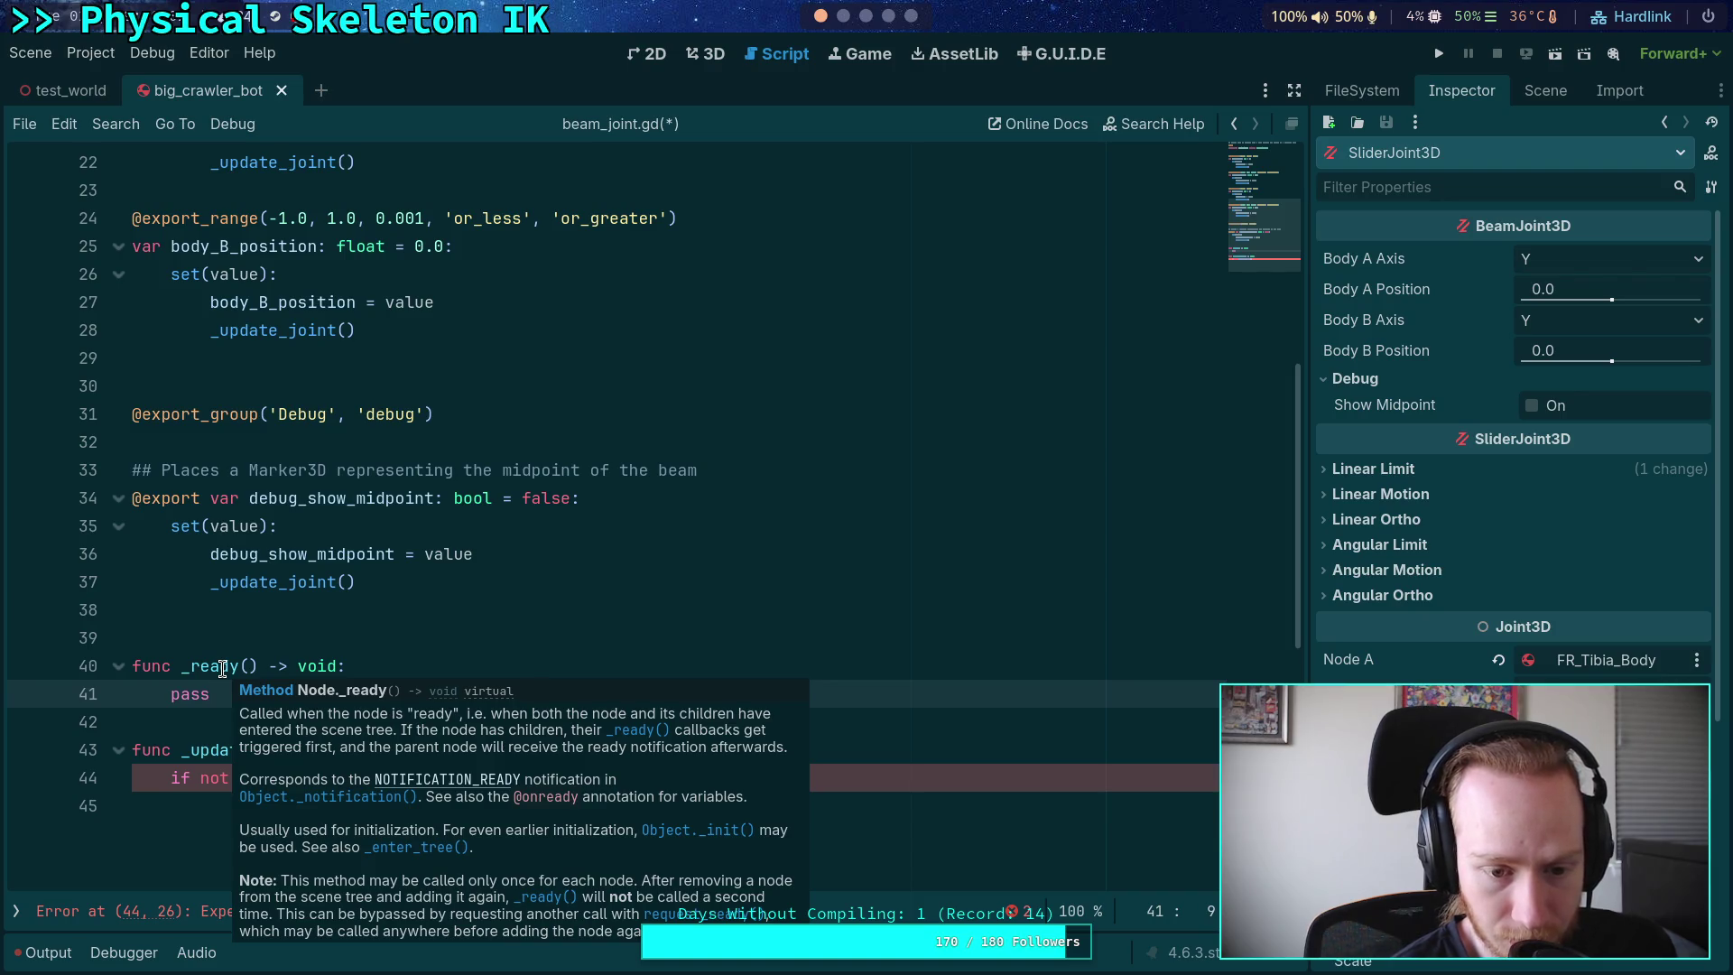
scroll(222, 669, down, 1)
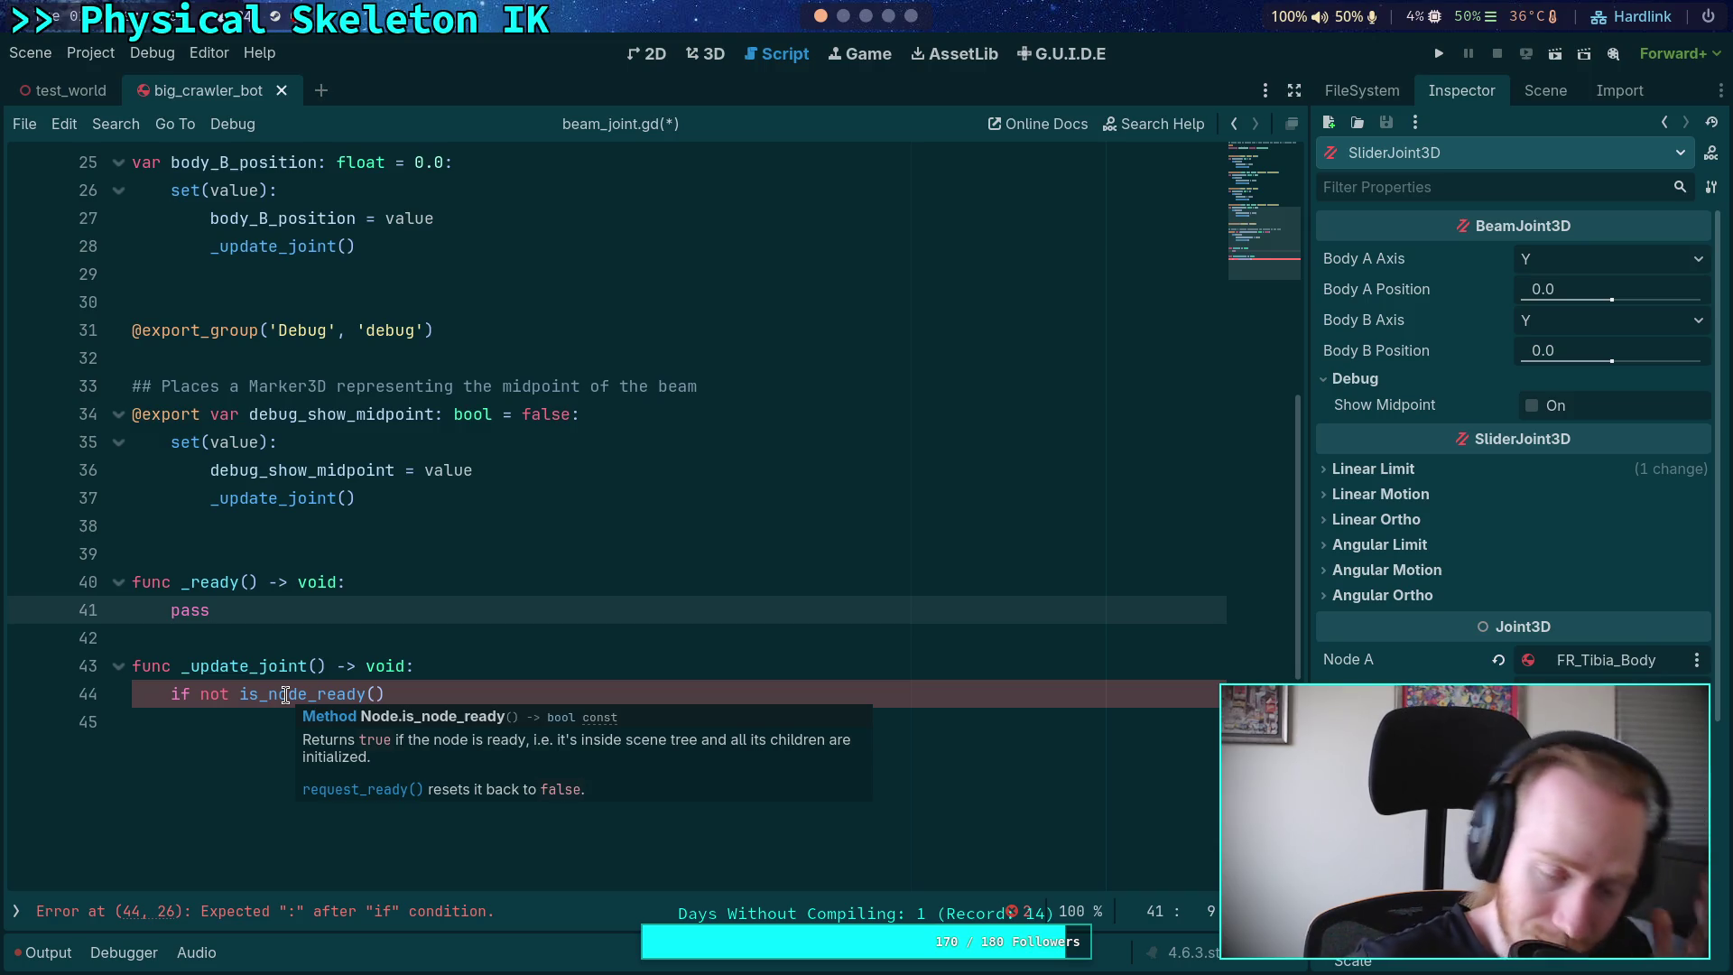
key(shift+Home)
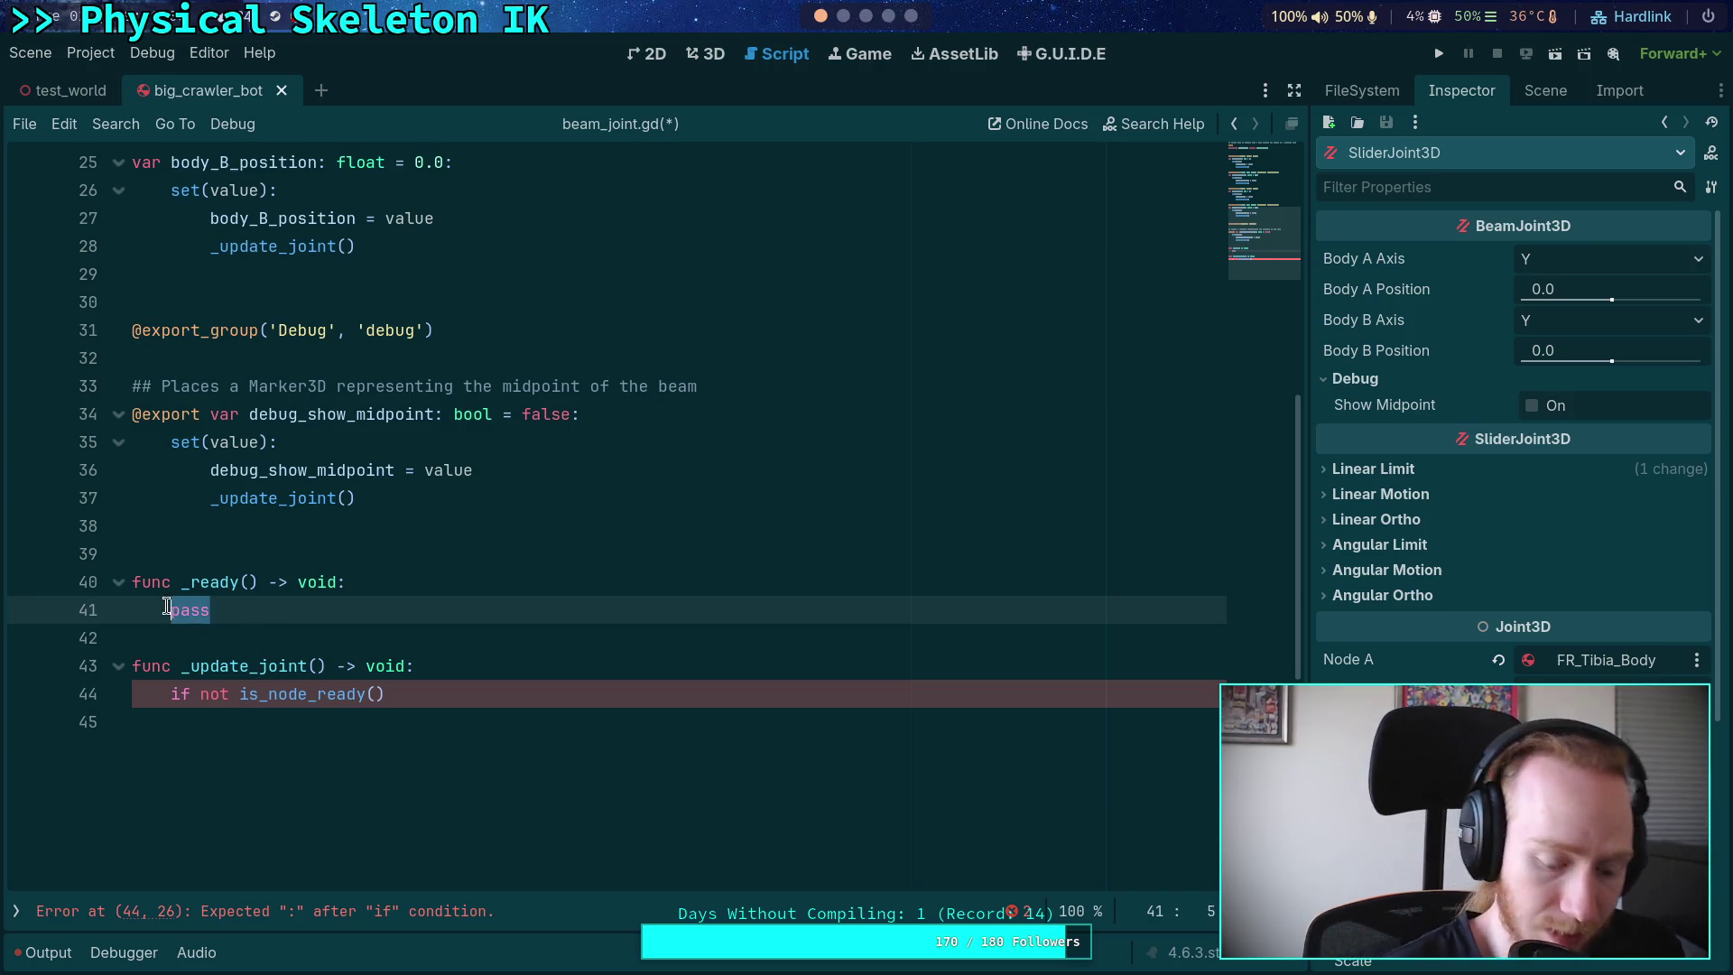
key(Return)
text(_)
key(BackSpace)
key(BackSpace)
key(BackSpace)
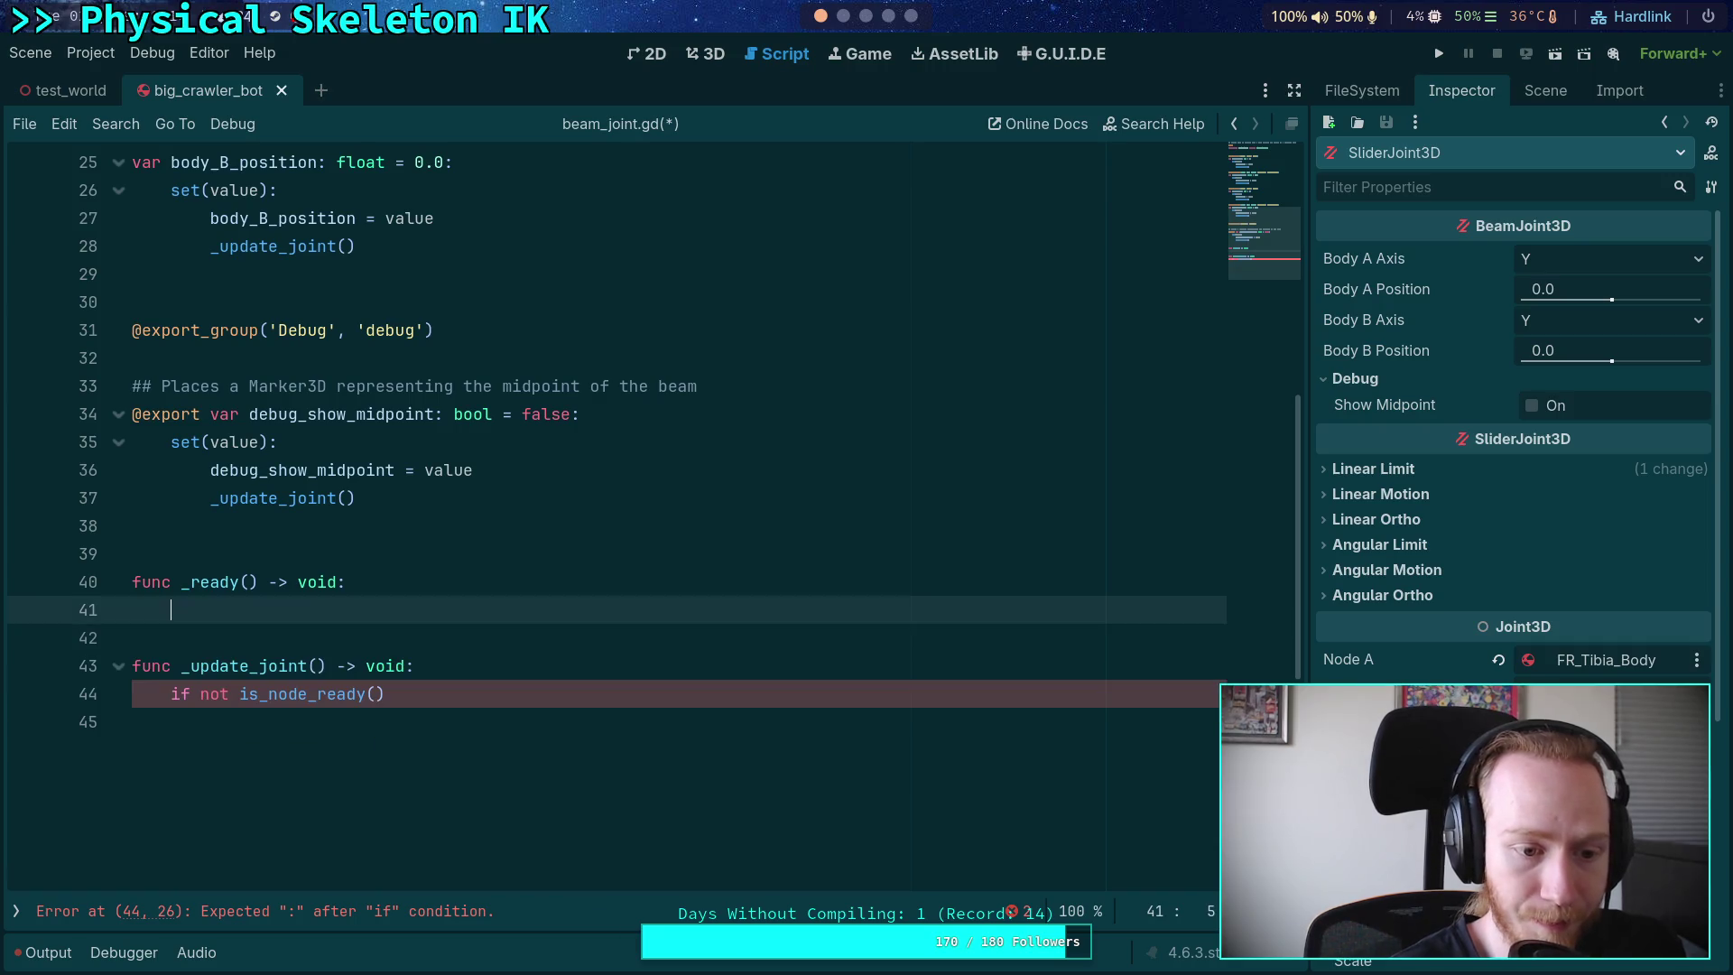
text(_upd)
key(Return)
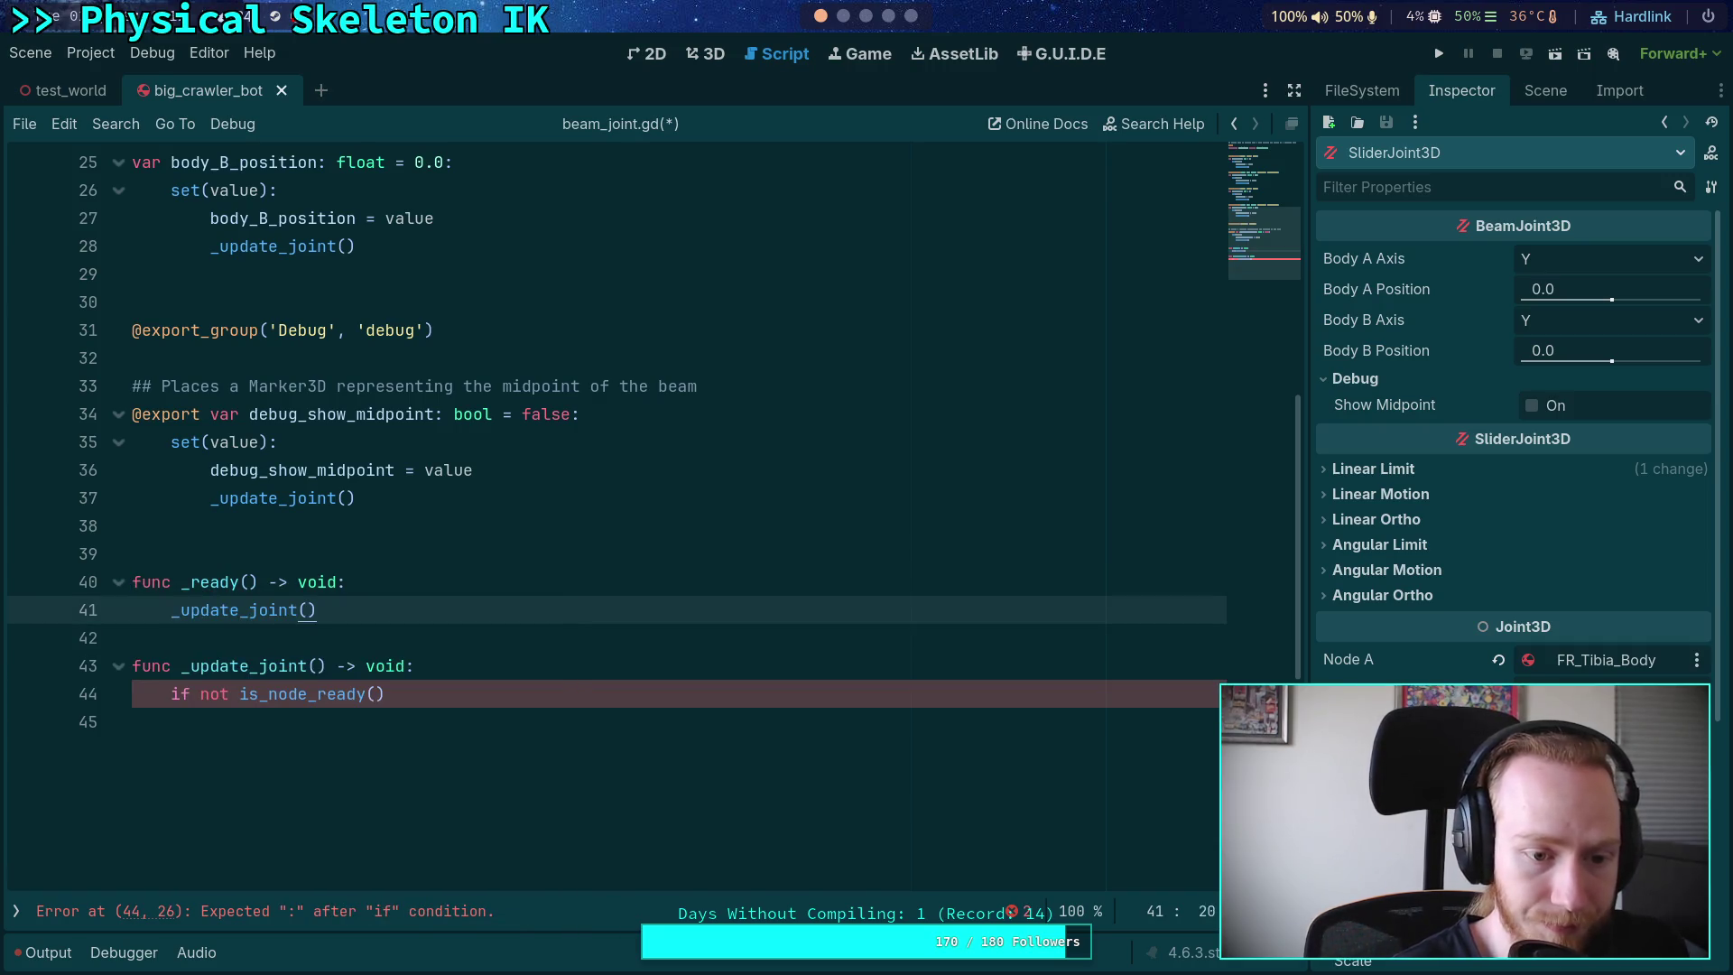
- Complete the is_node_ready() guard with a colon and an indented return
click(477, 688)
text(:)
key(Return)
text(return)
key(Return)
key(Return)
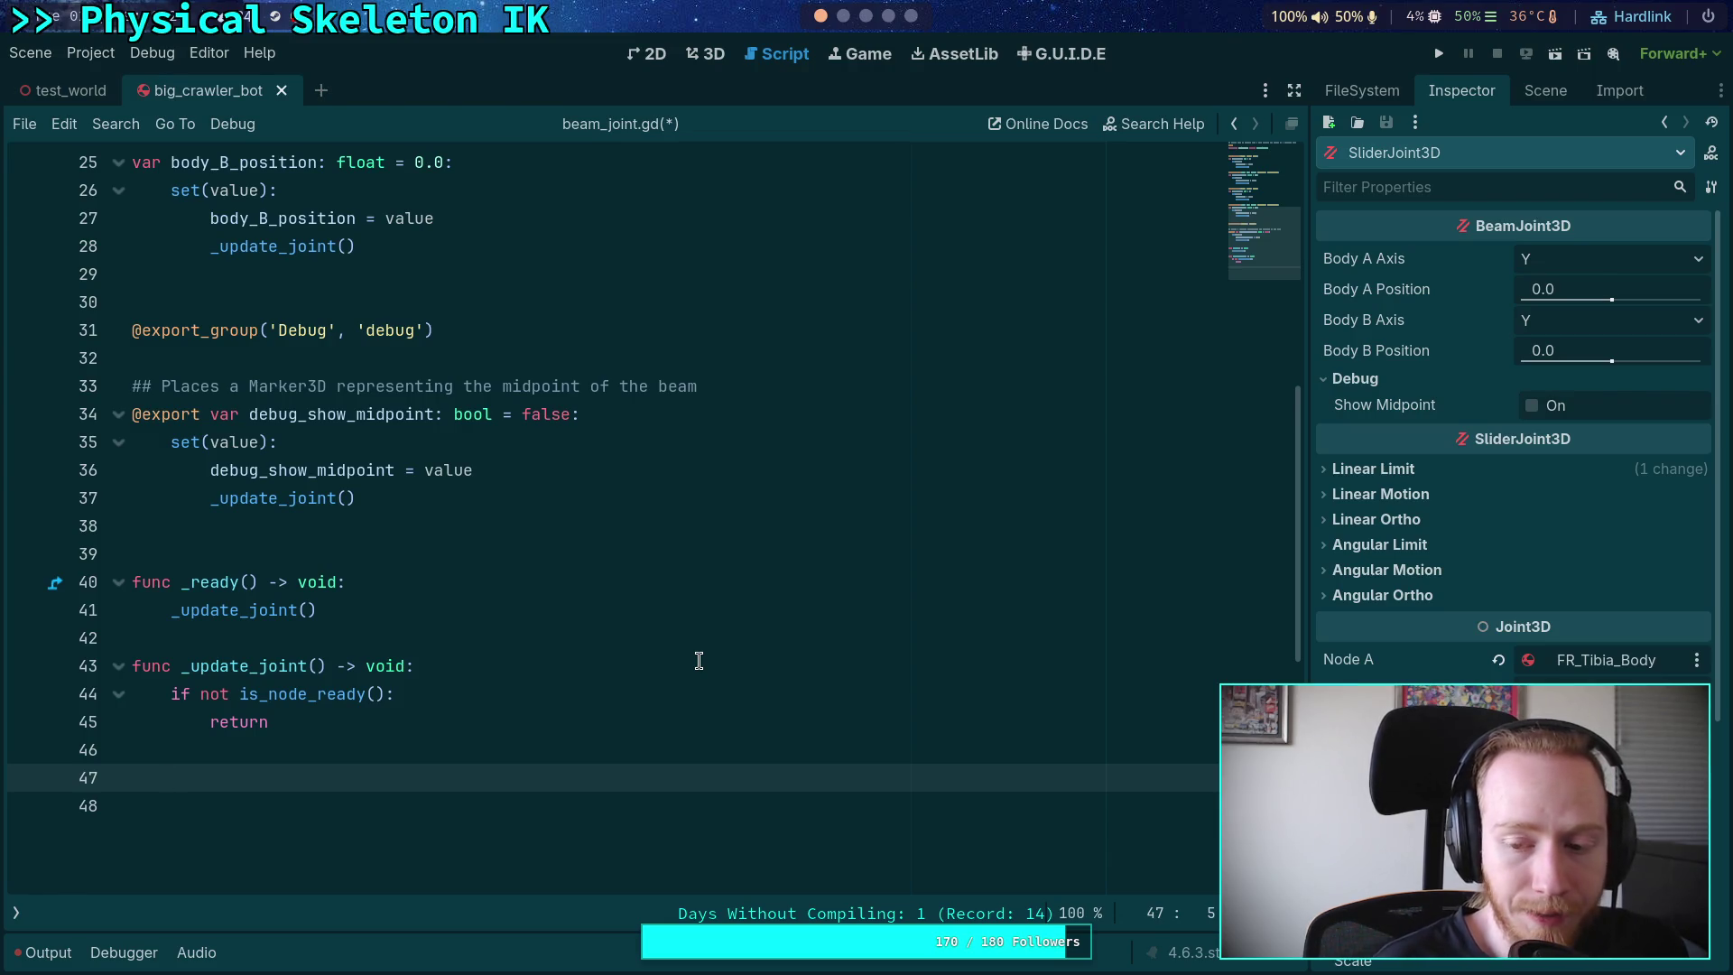
- Start declaring body_b, trying Node and RigidBody type names
text(if par)
key(BackSpace)
key(BackSpace)
key(BackSpace)
text(var body_)
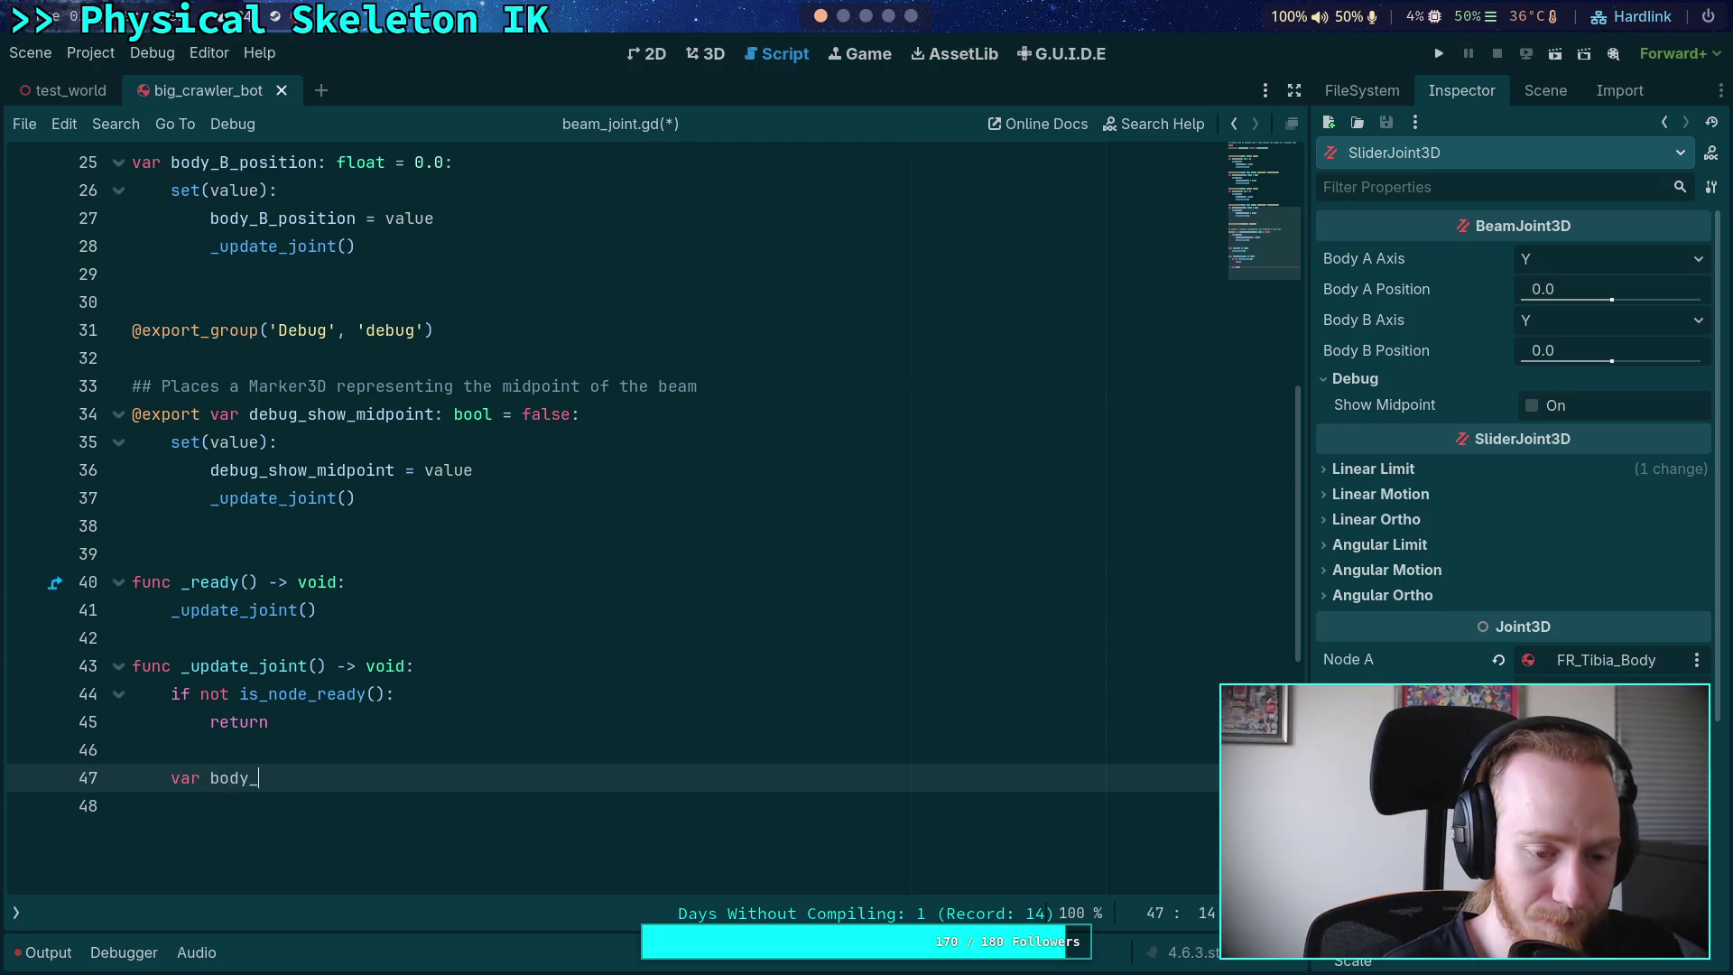
text(b: Nod)
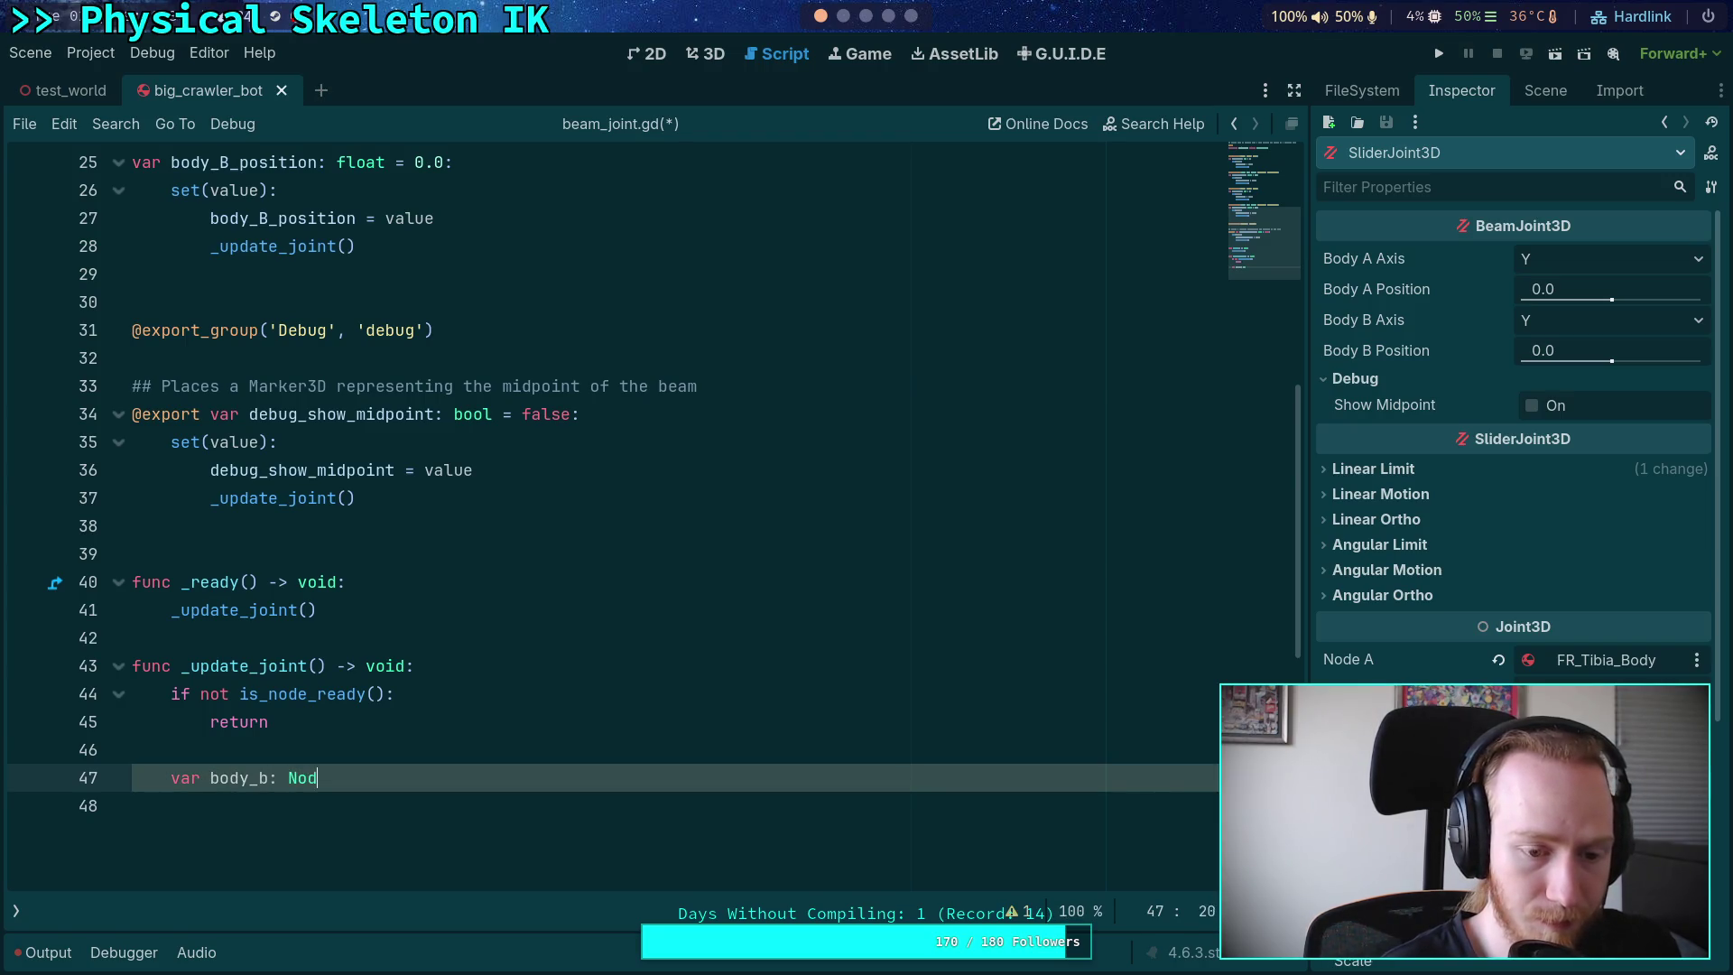
key(BackSpace)
key(BackSpace)
key(BackSpace)
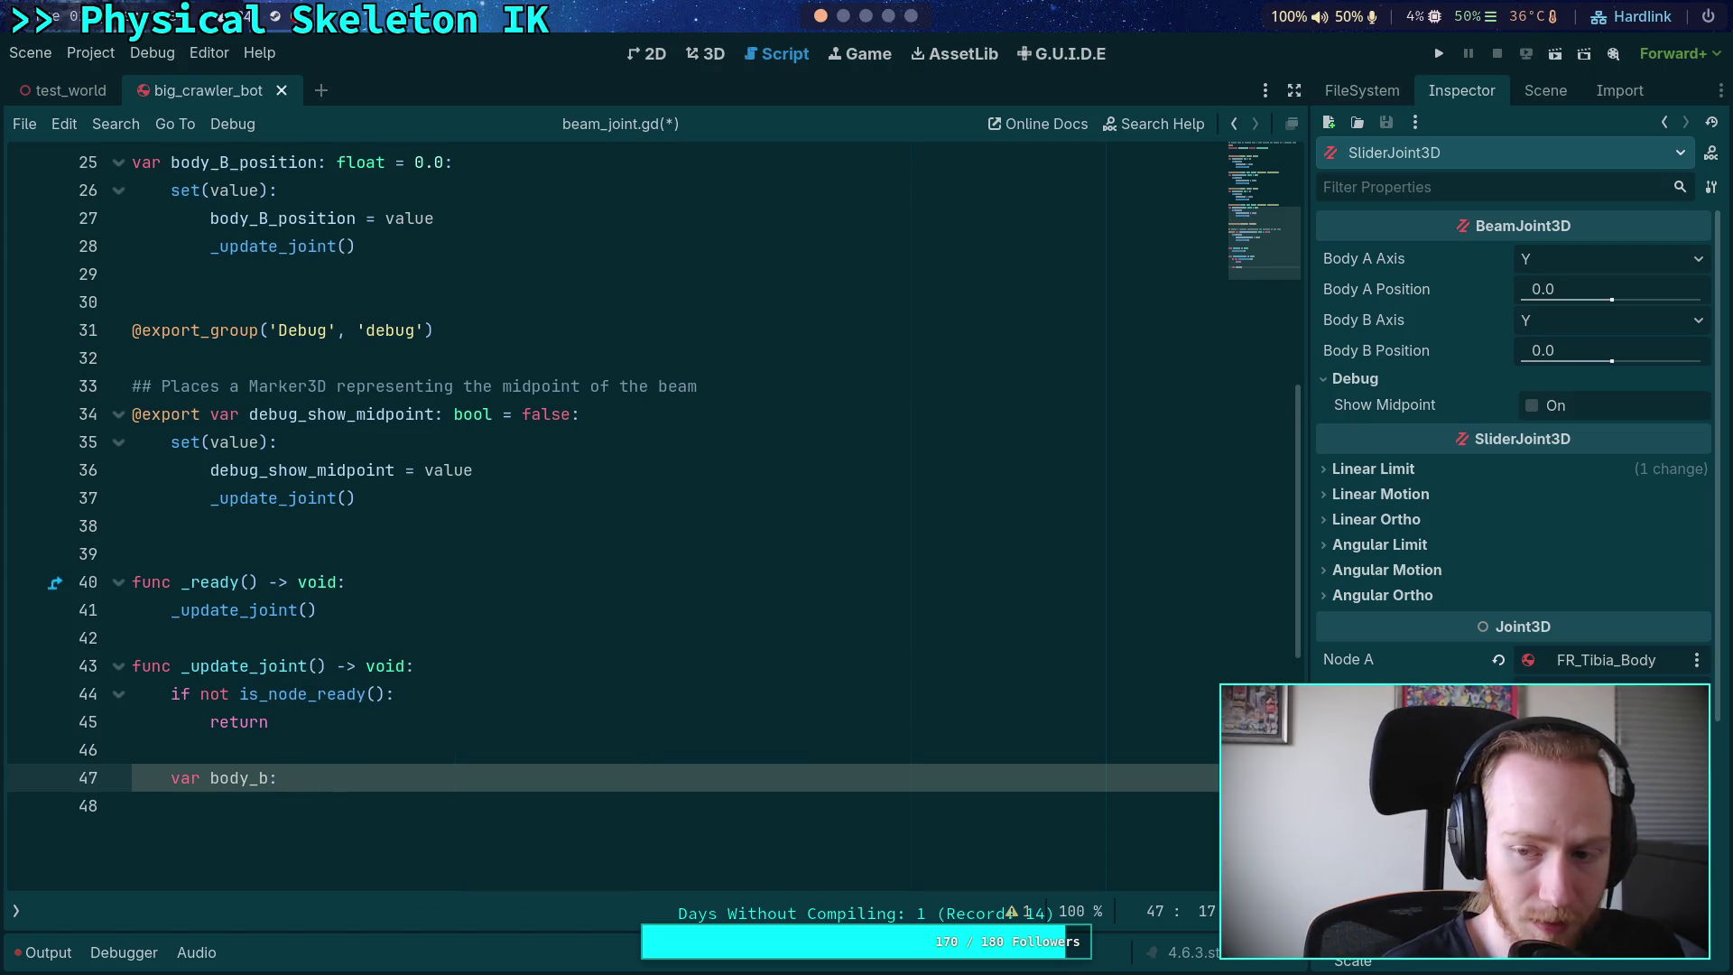
text(Rig)
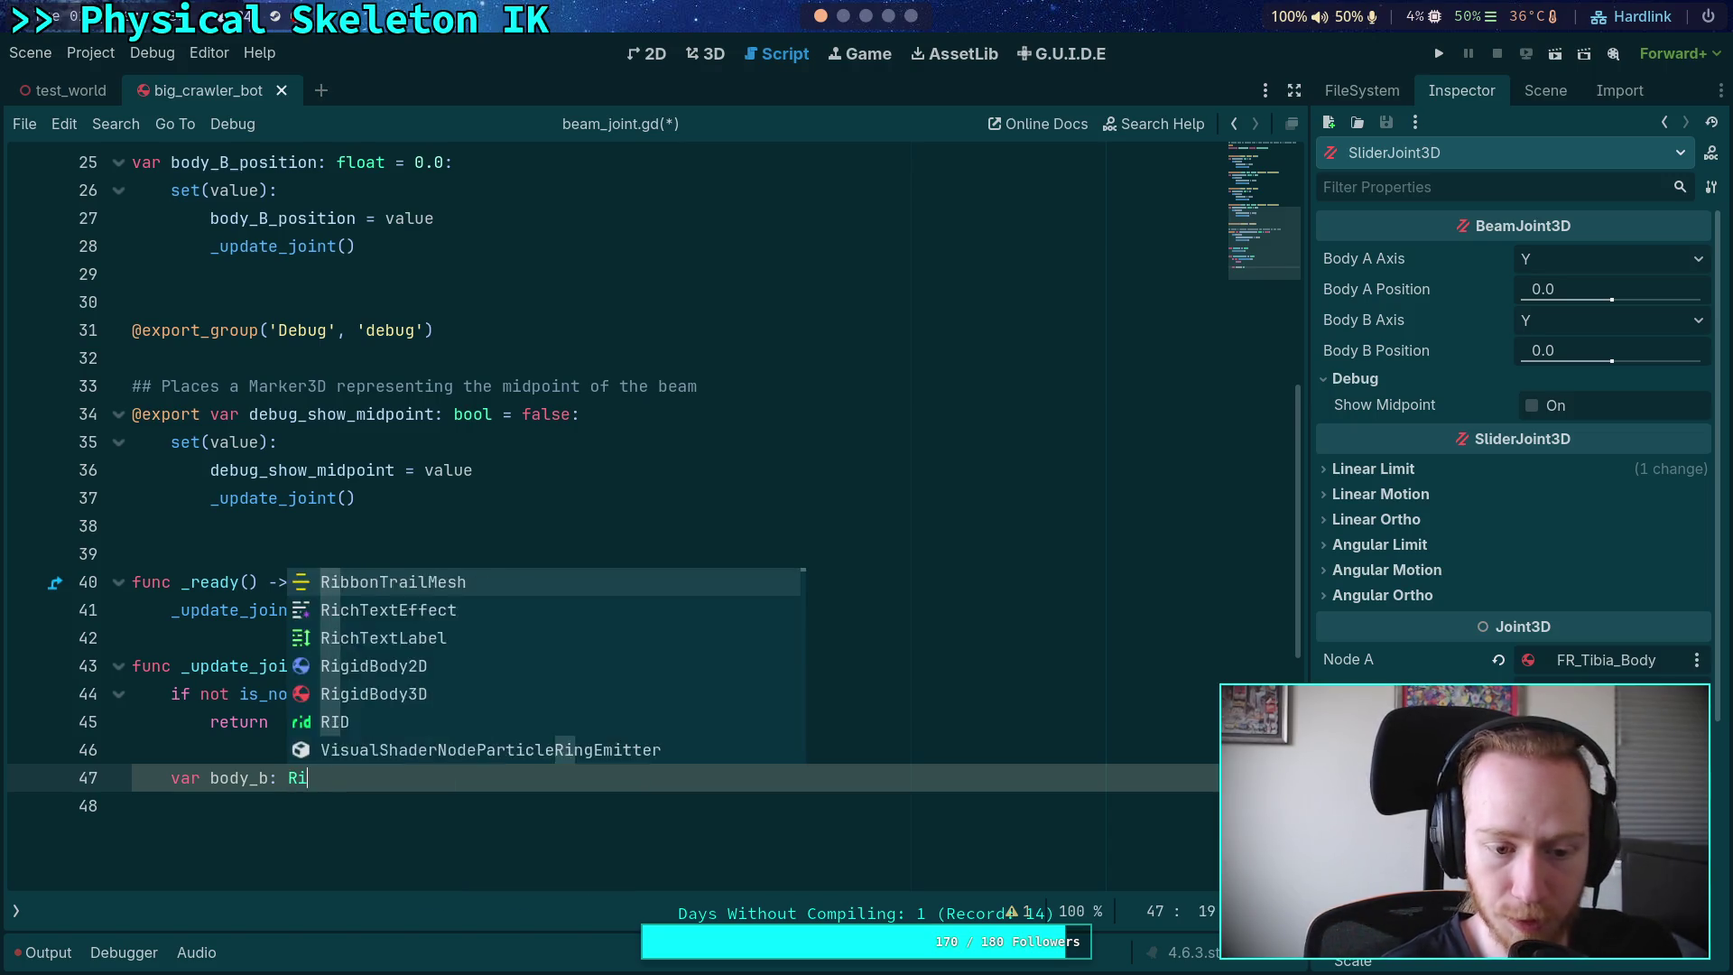
mouse_move(1364, 662)
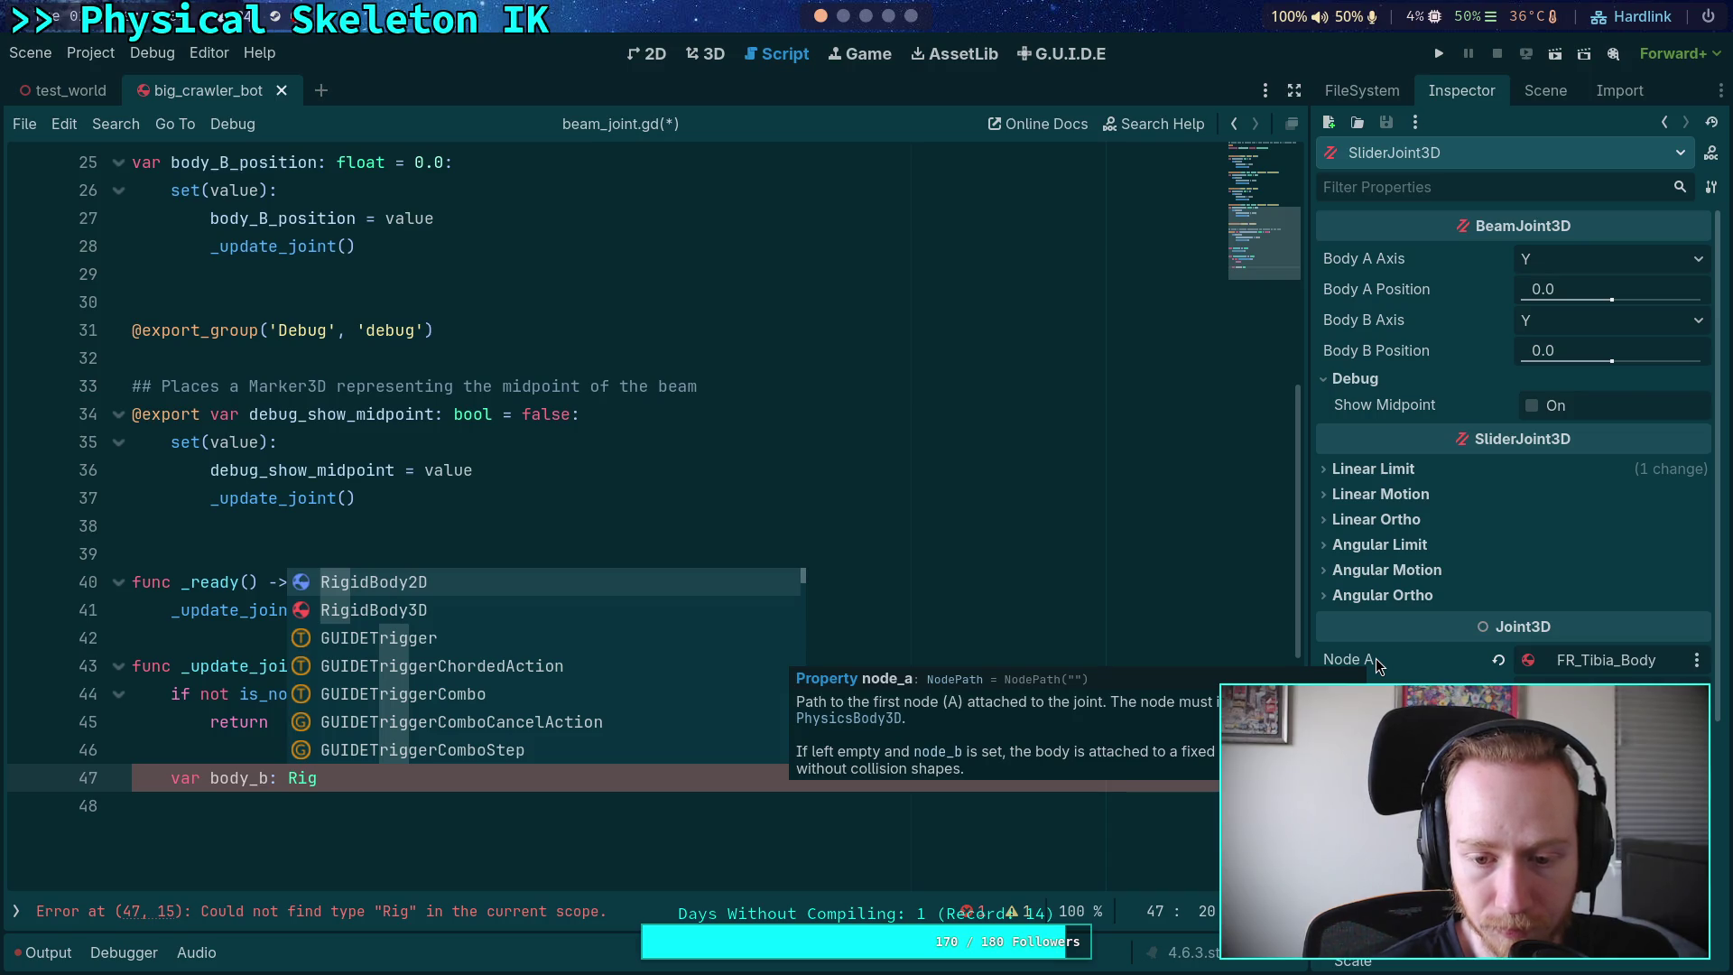
mouse_move(1376, 690)
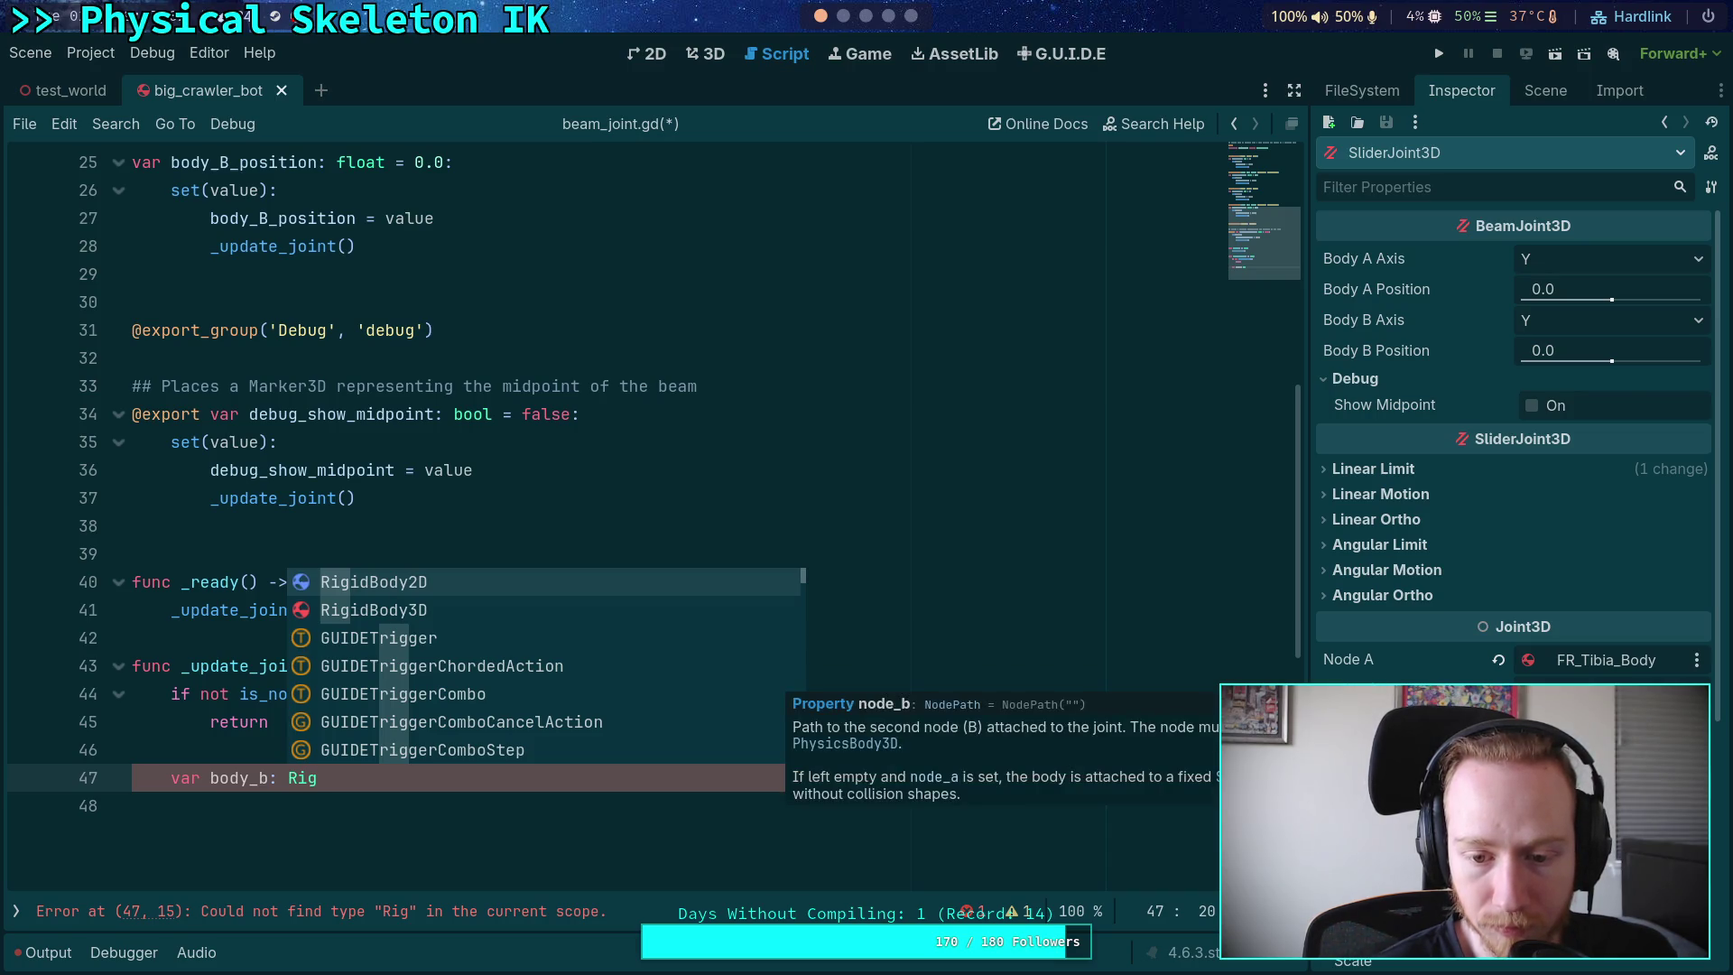
click(427, 786)
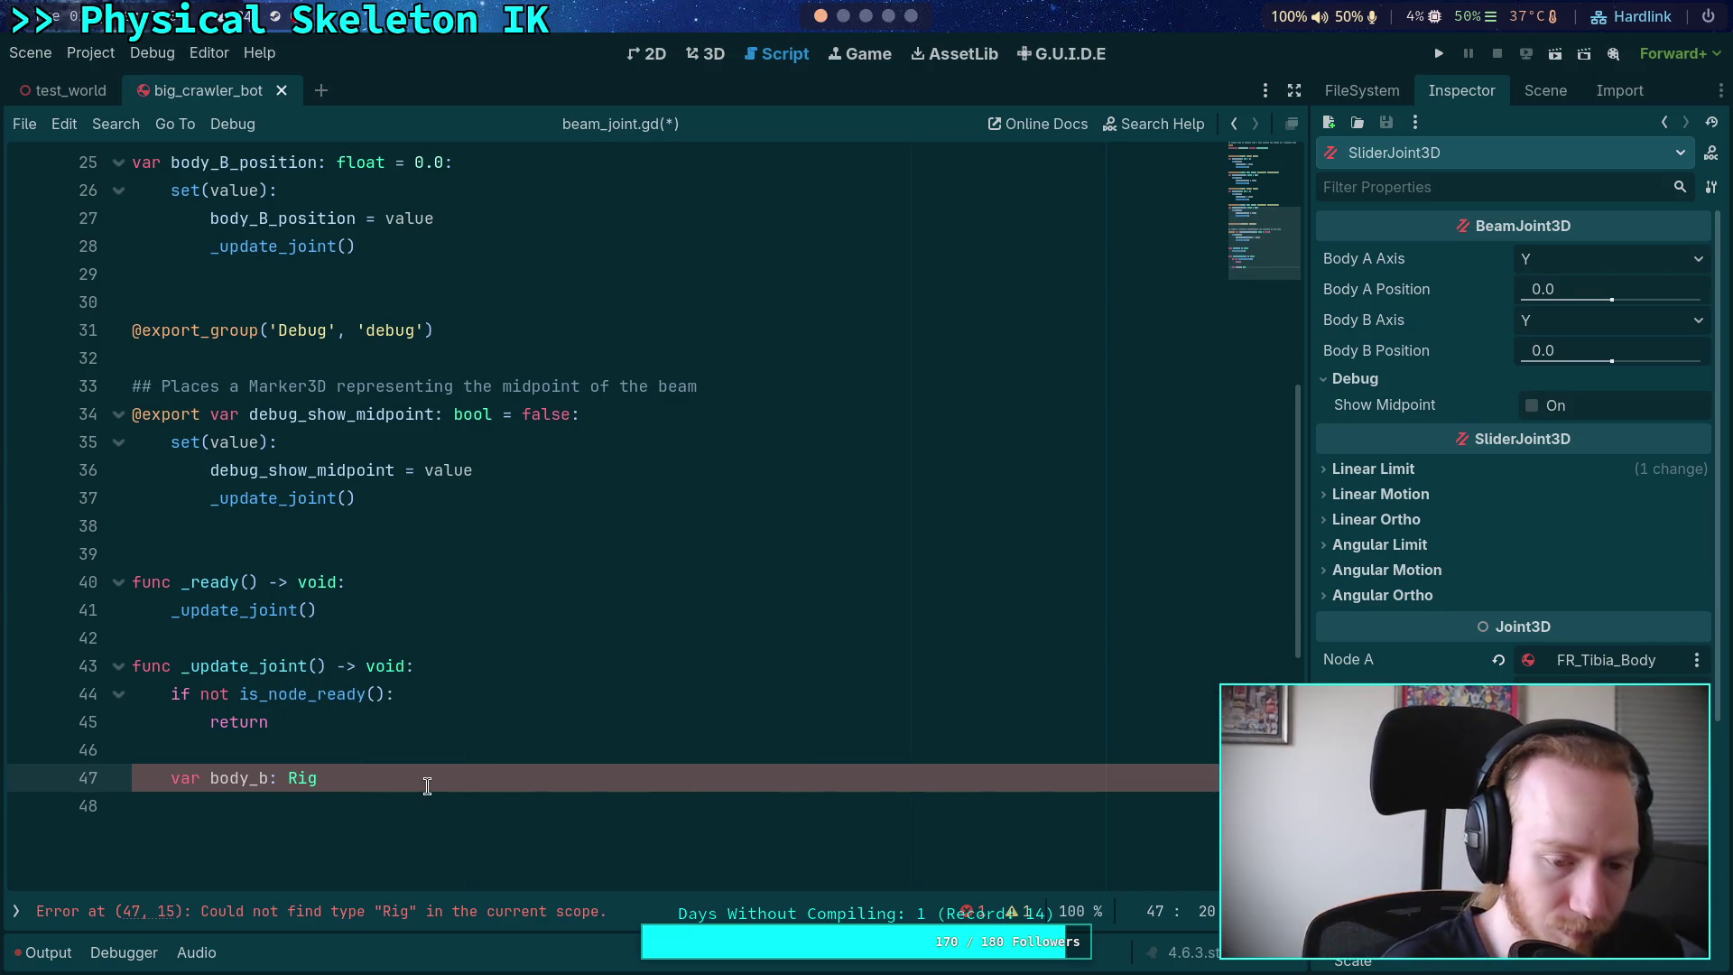
- Finish 'var body_b: PhysicsBody3D = get_node(node_b)'
text(id)
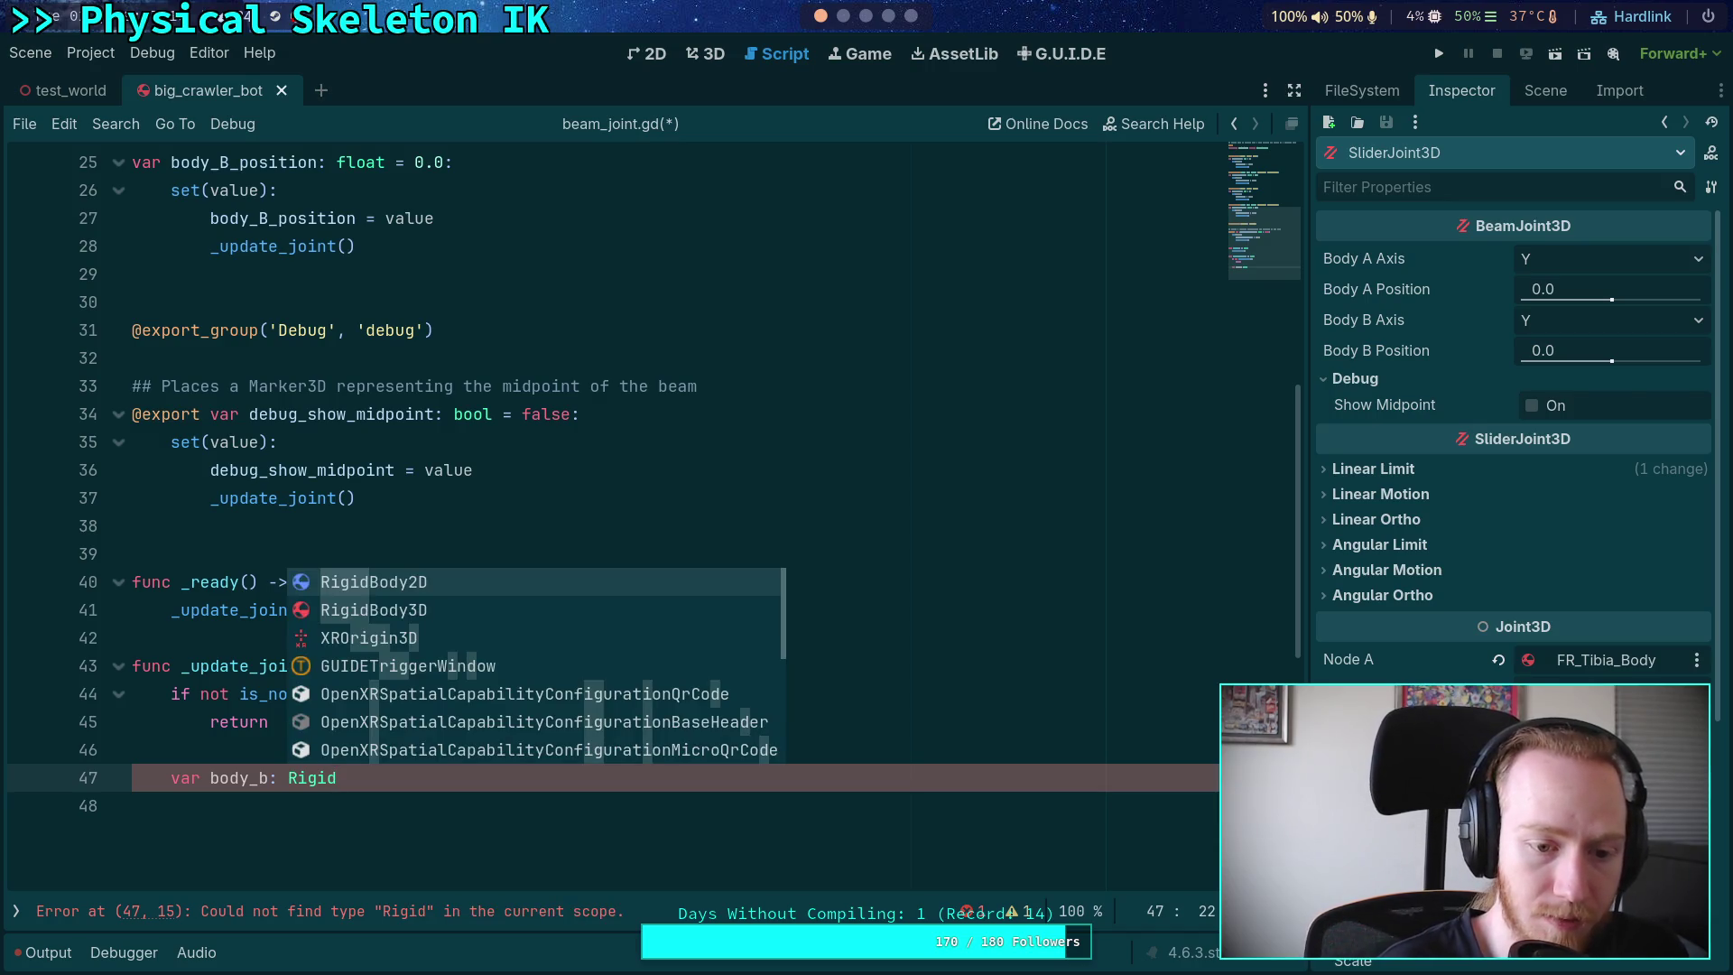
key(BackSpace)
key(BackSpace)
key(BackSpace)
text(h)
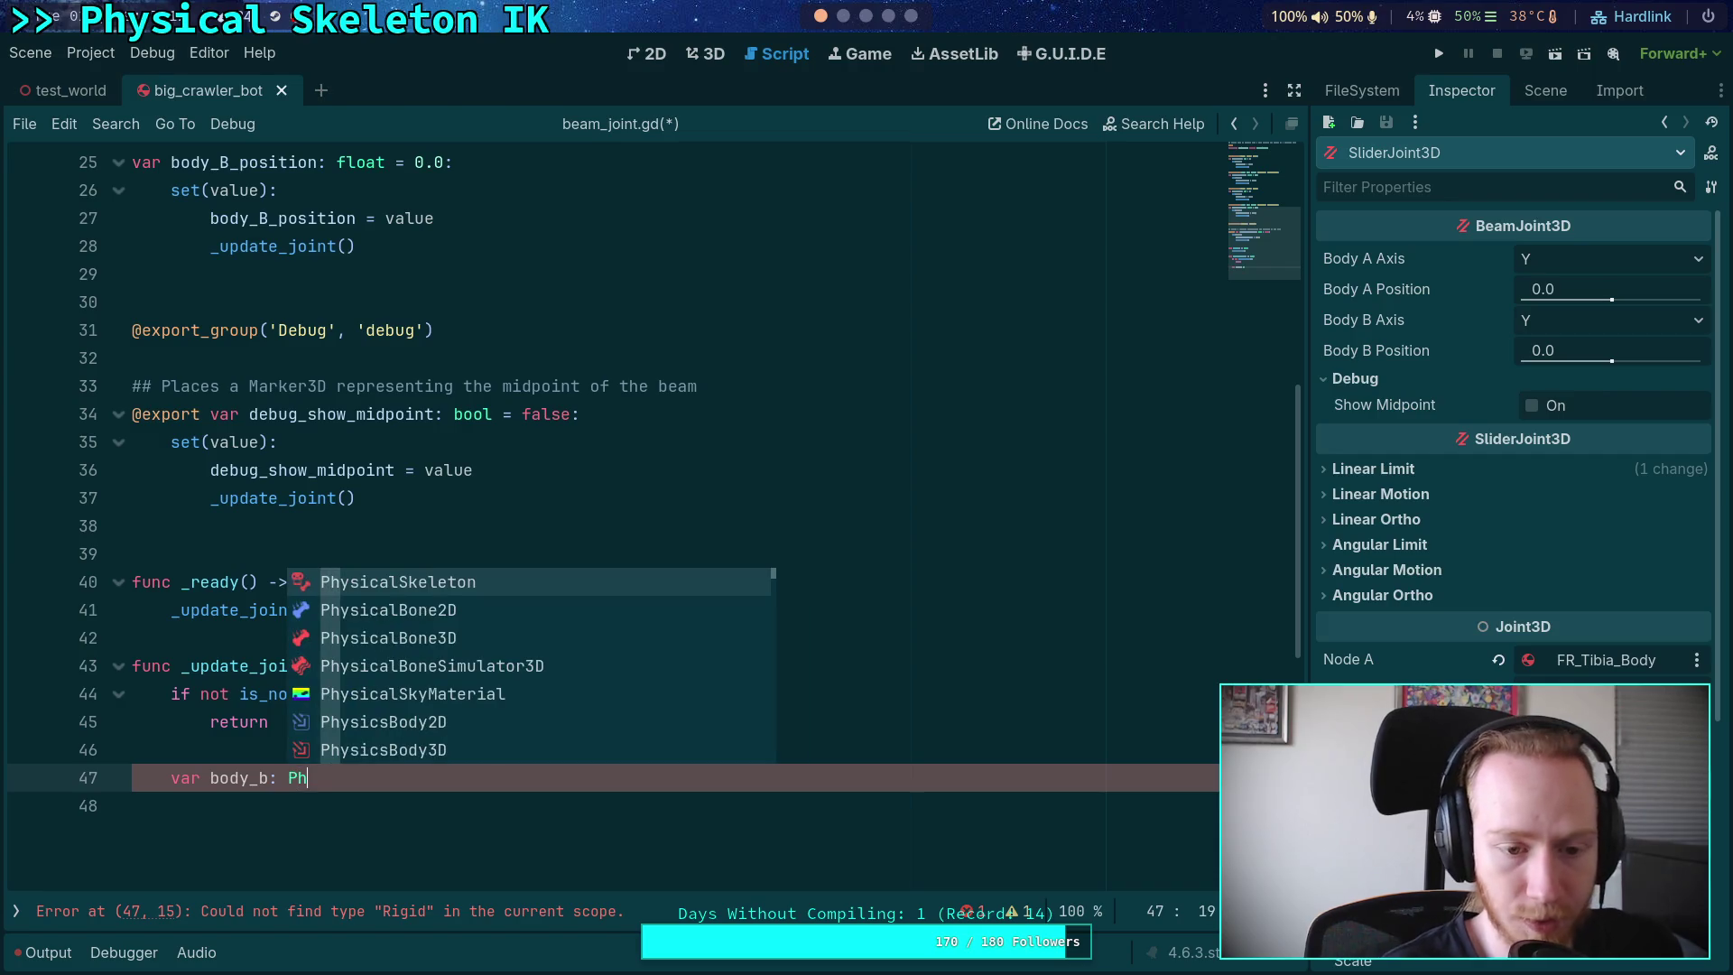
text(ys)
key(Down)
key(Down)
key(Down)
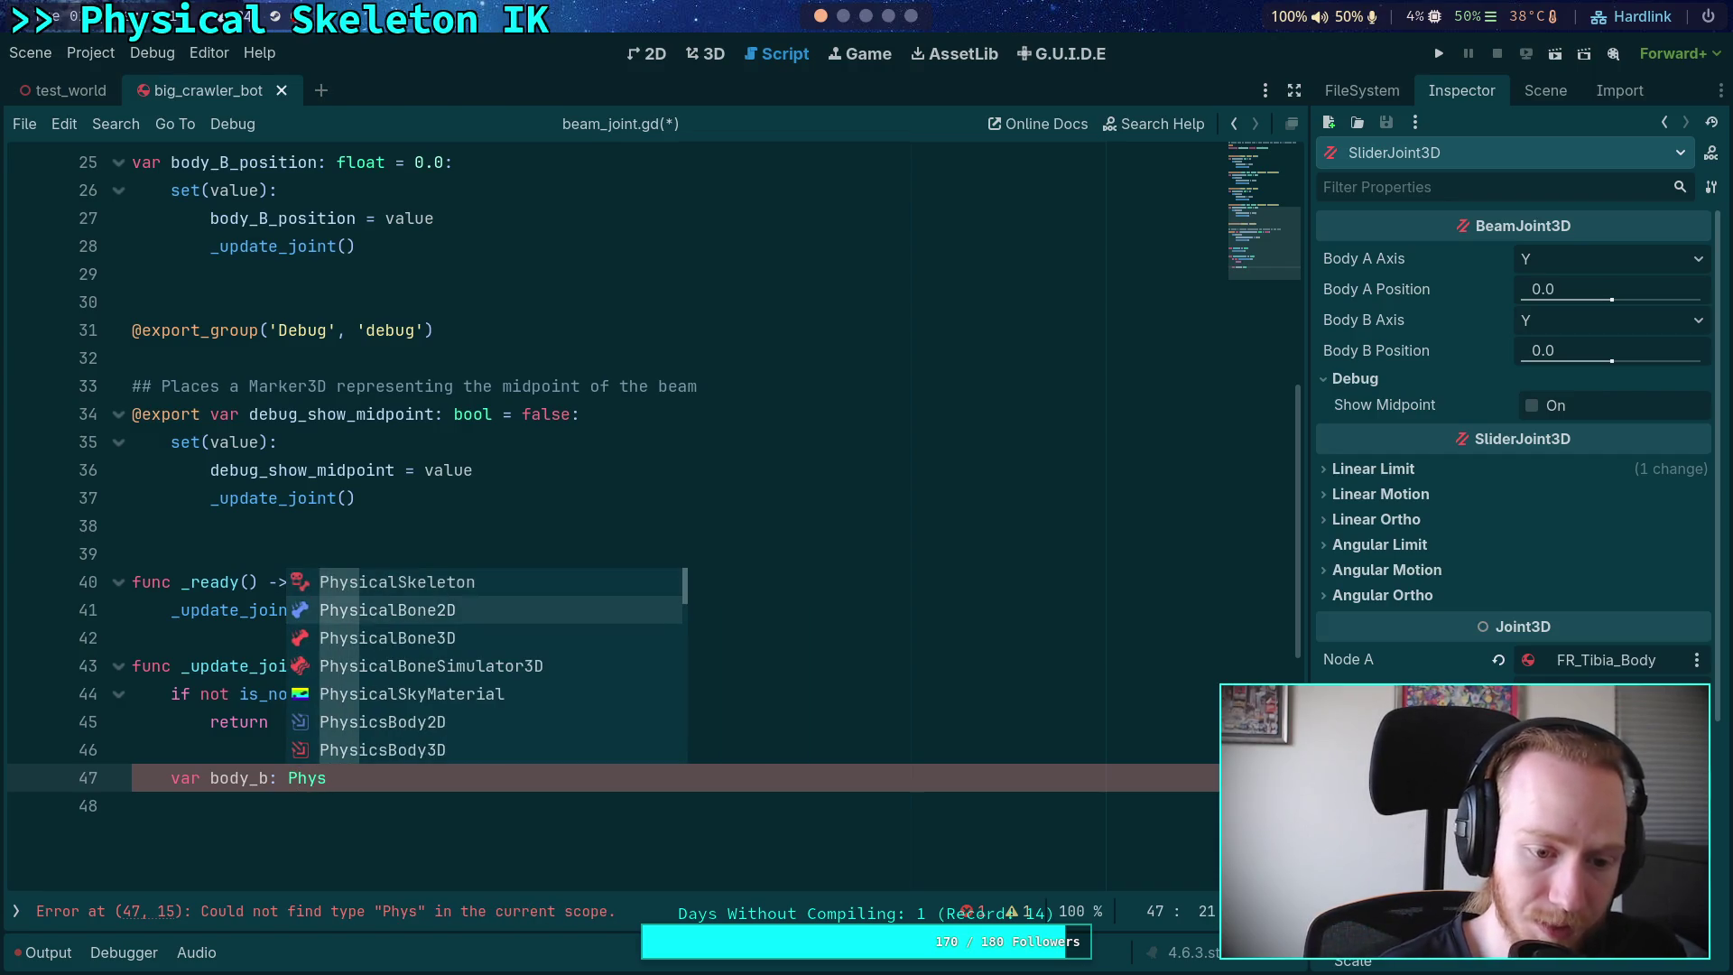
key(Return)
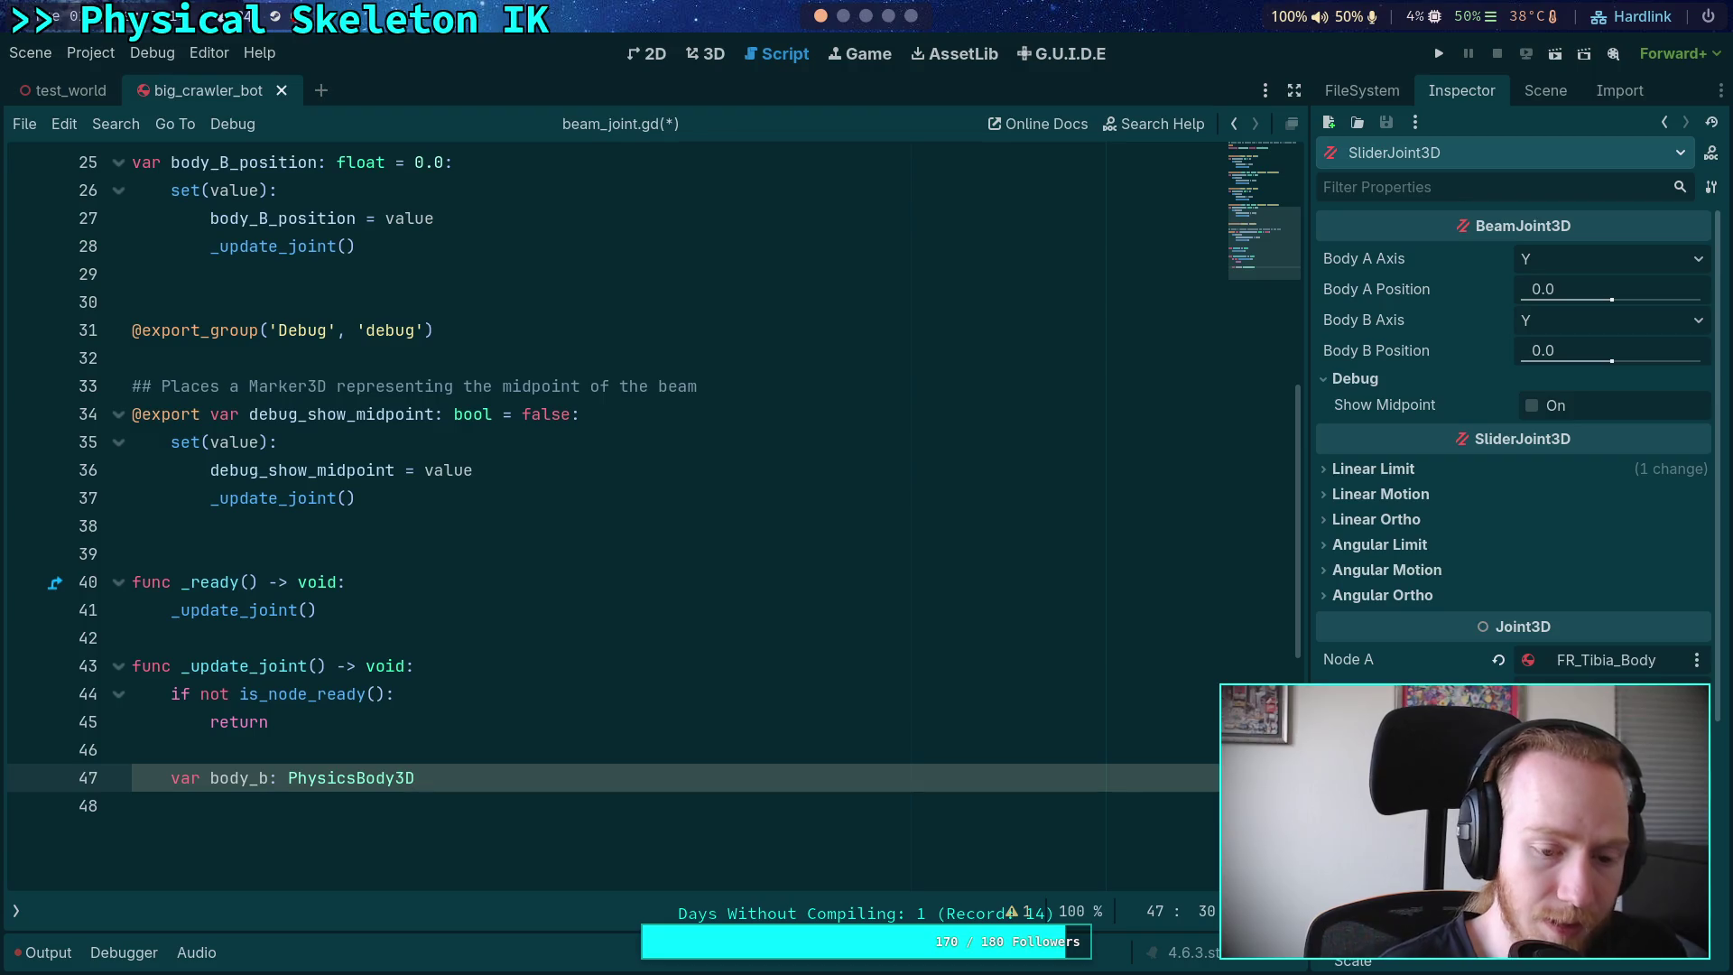
text(= )
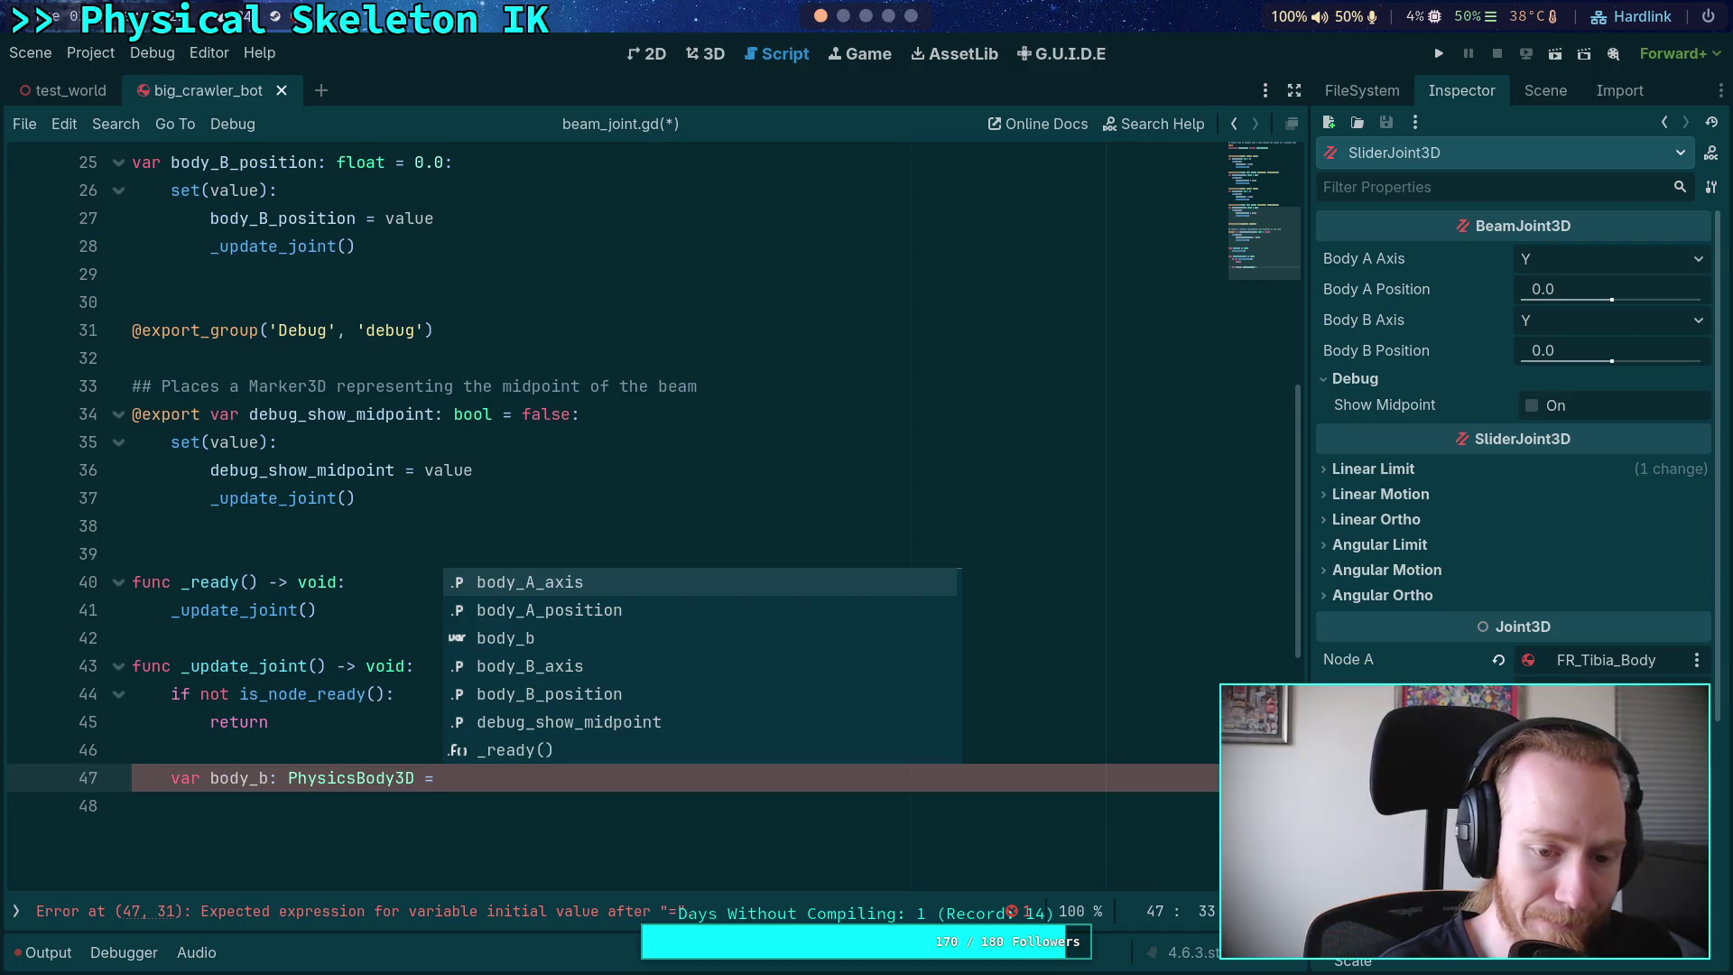
text(get_node)
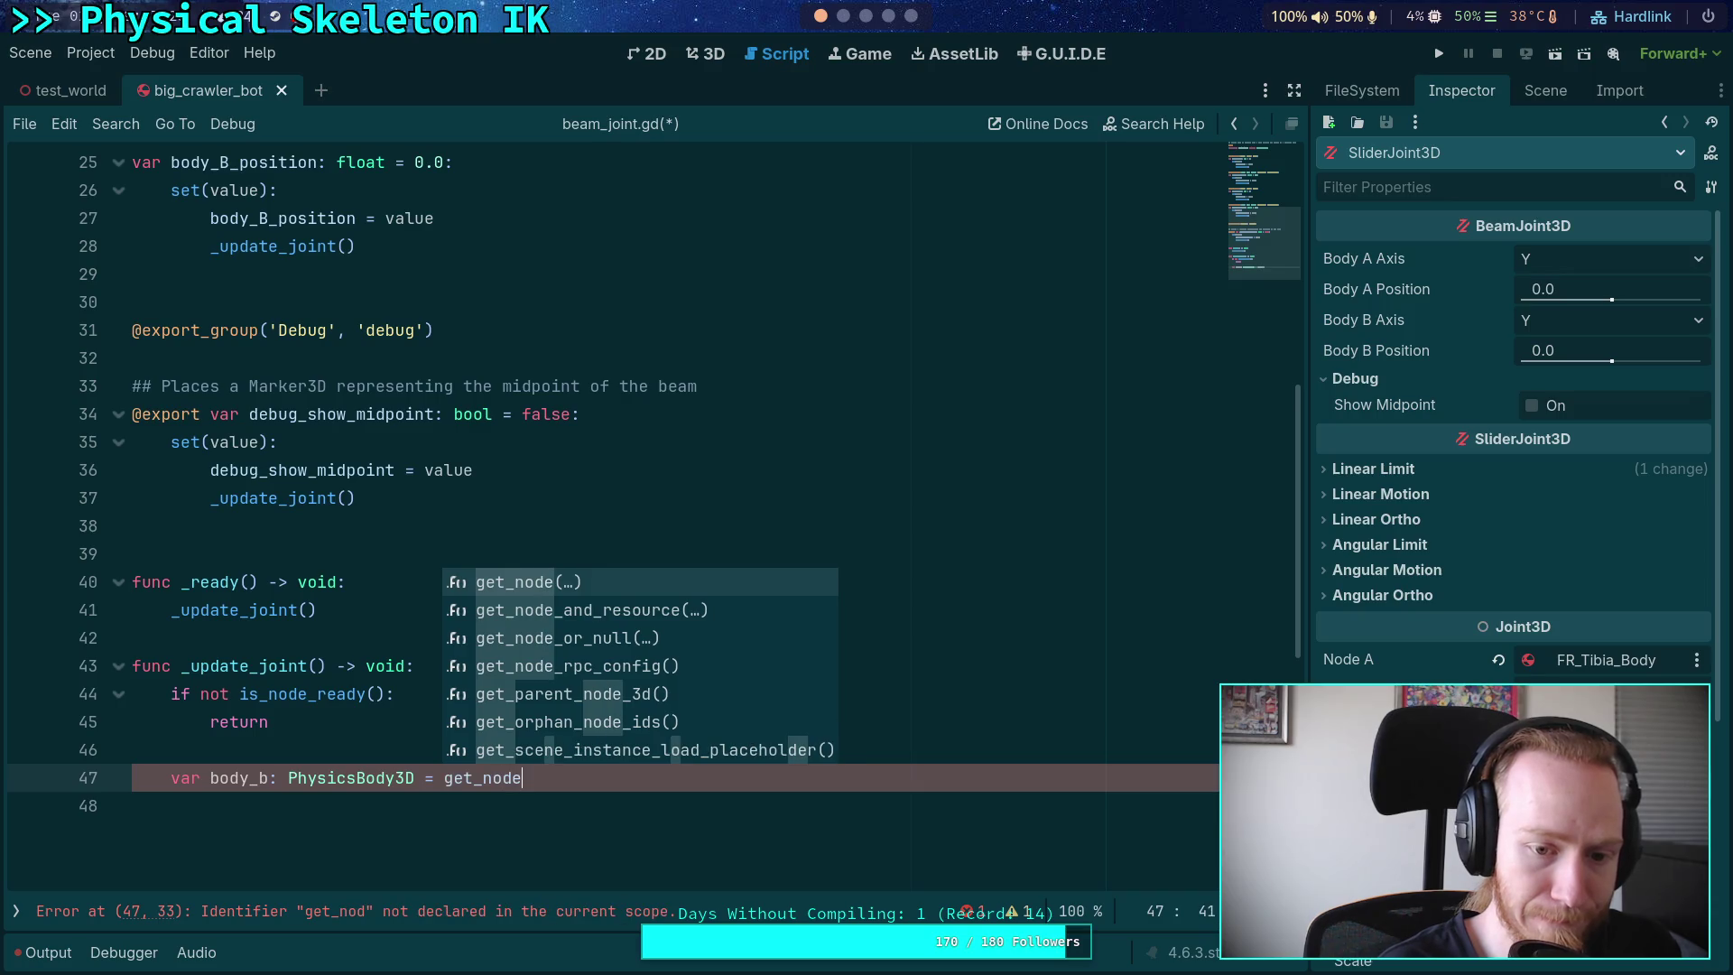
key(Return)
text(node_b)
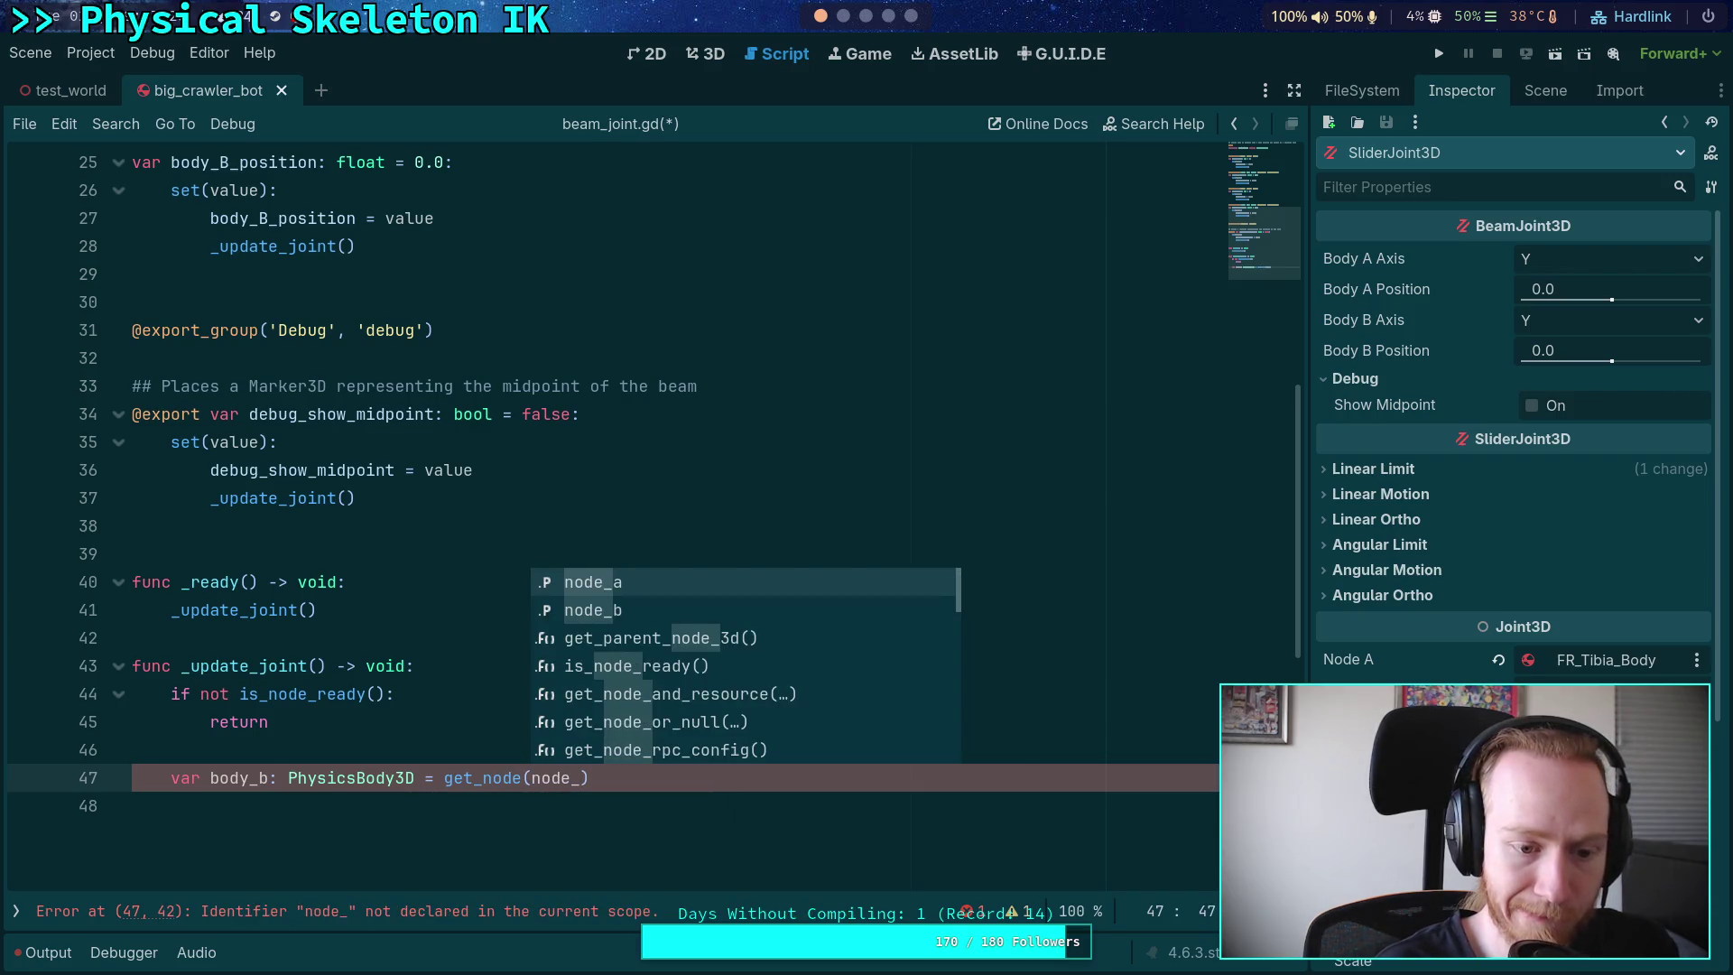
text())
- Duplicate the declaration as body_a from get_node(node_a) and move it above body_b
key(ctrl+shift+d)
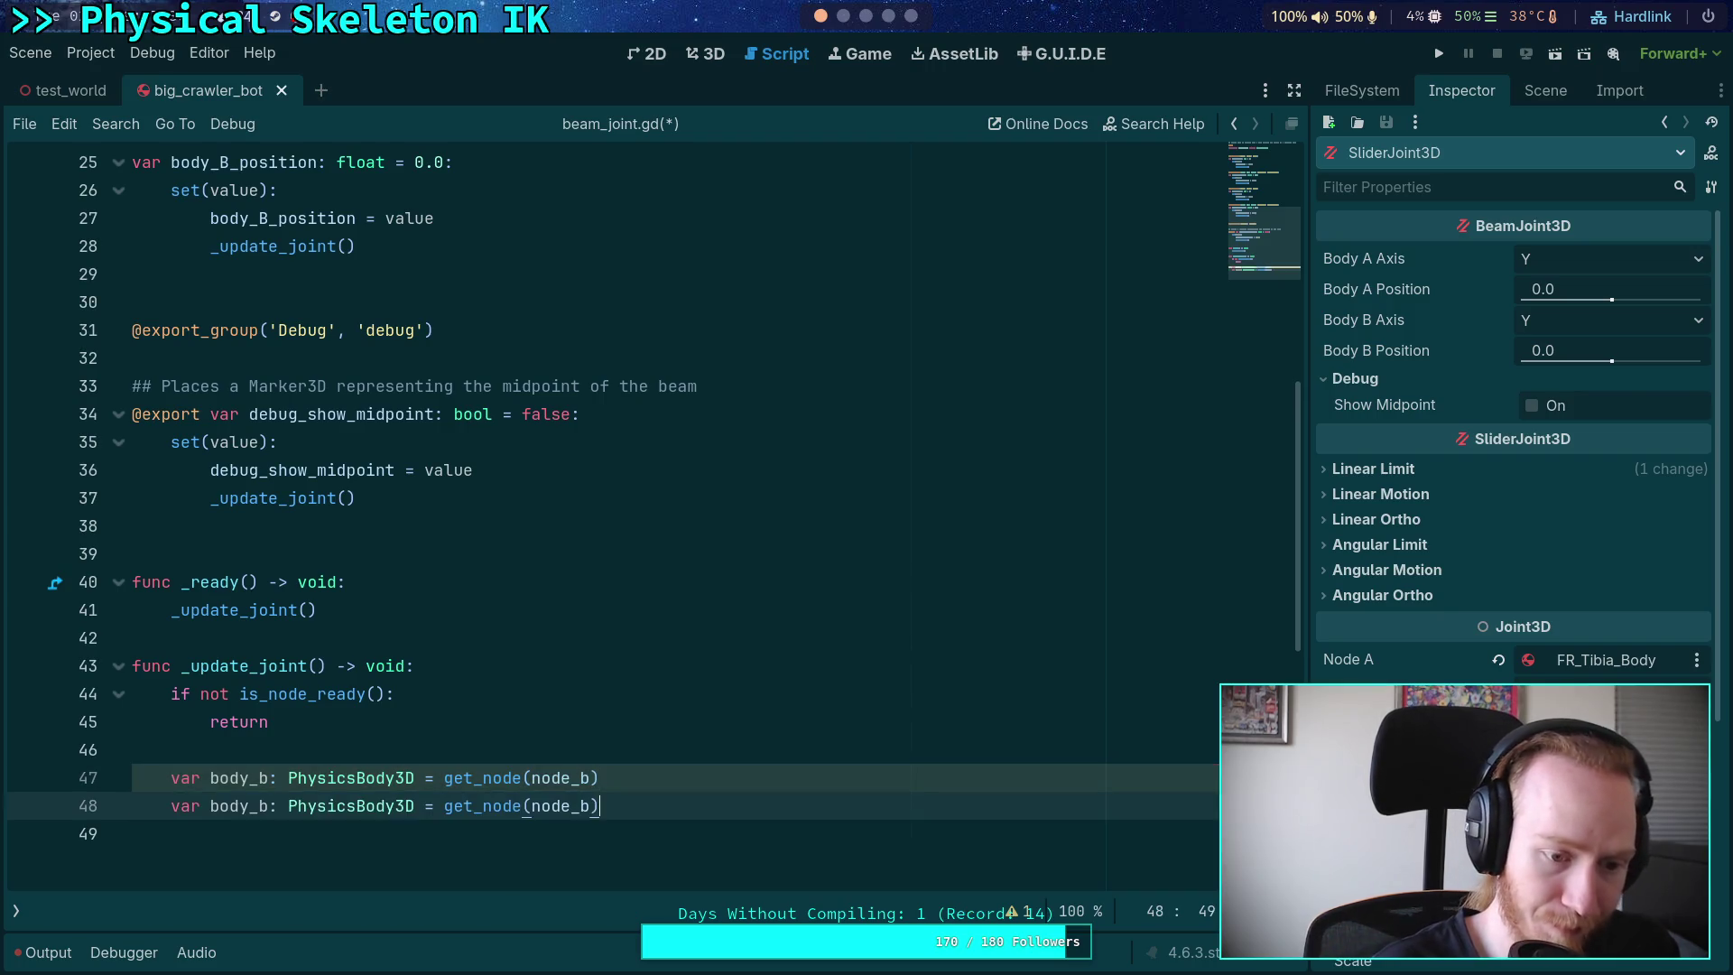
click(271, 805)
key(BackSpace)
text(a)
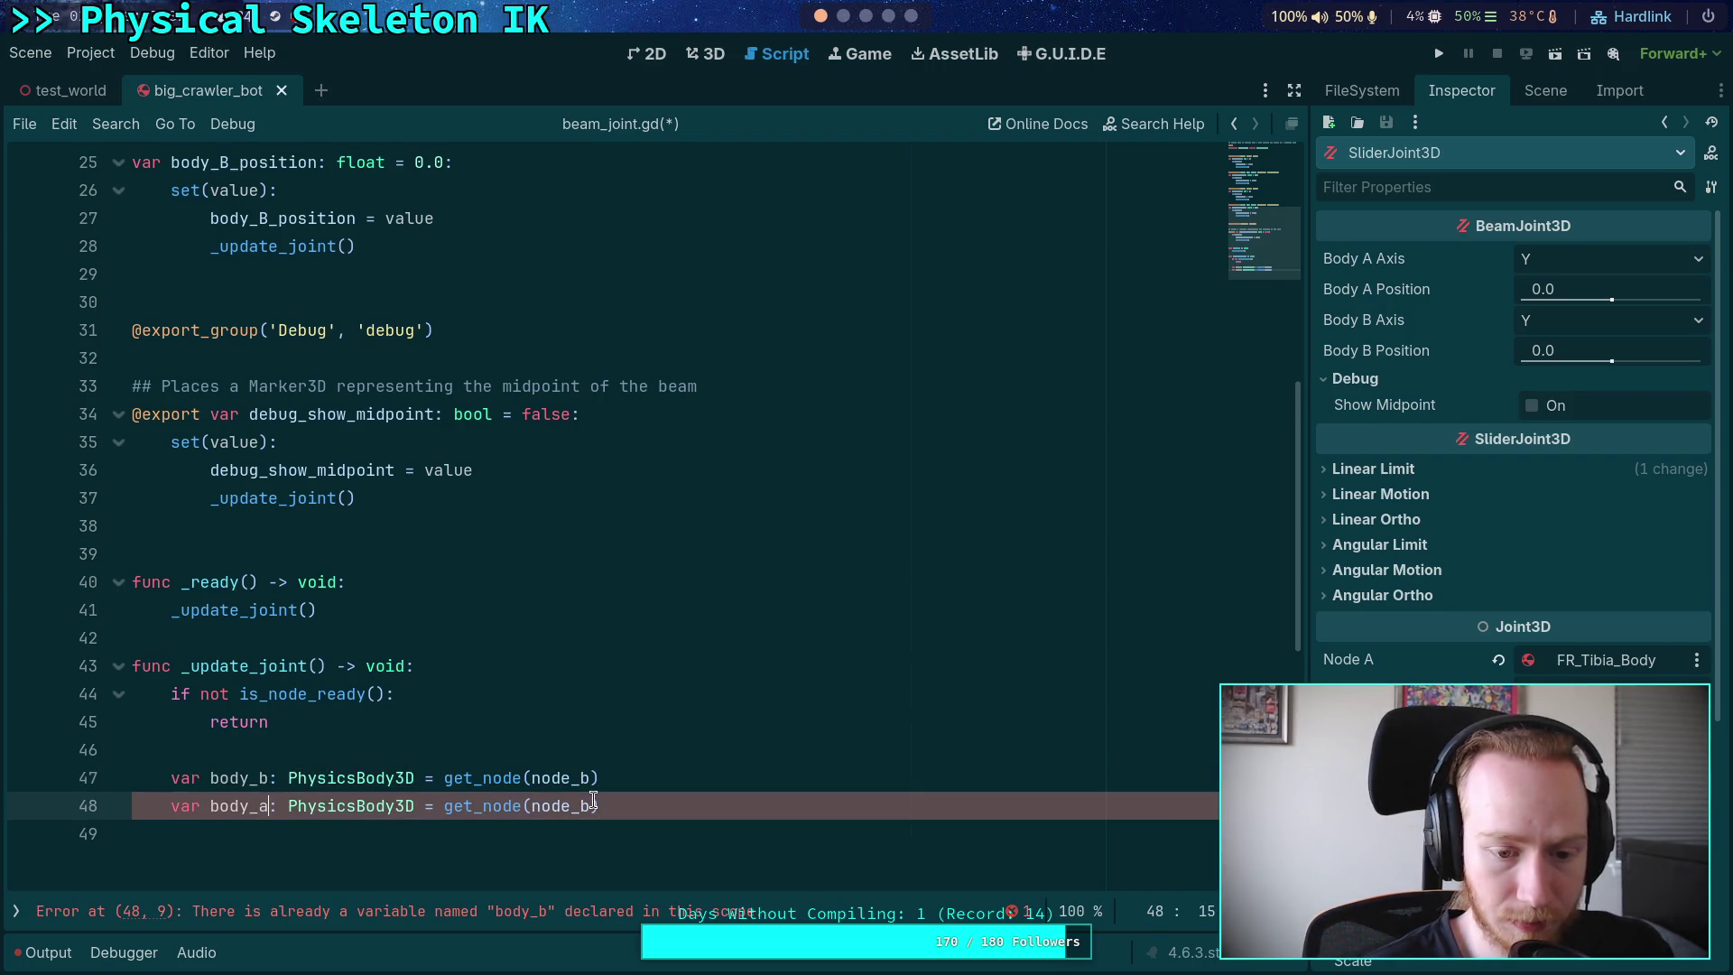
click(592, 805)
key(BackSpace)
text(a)
key(alt+Up)
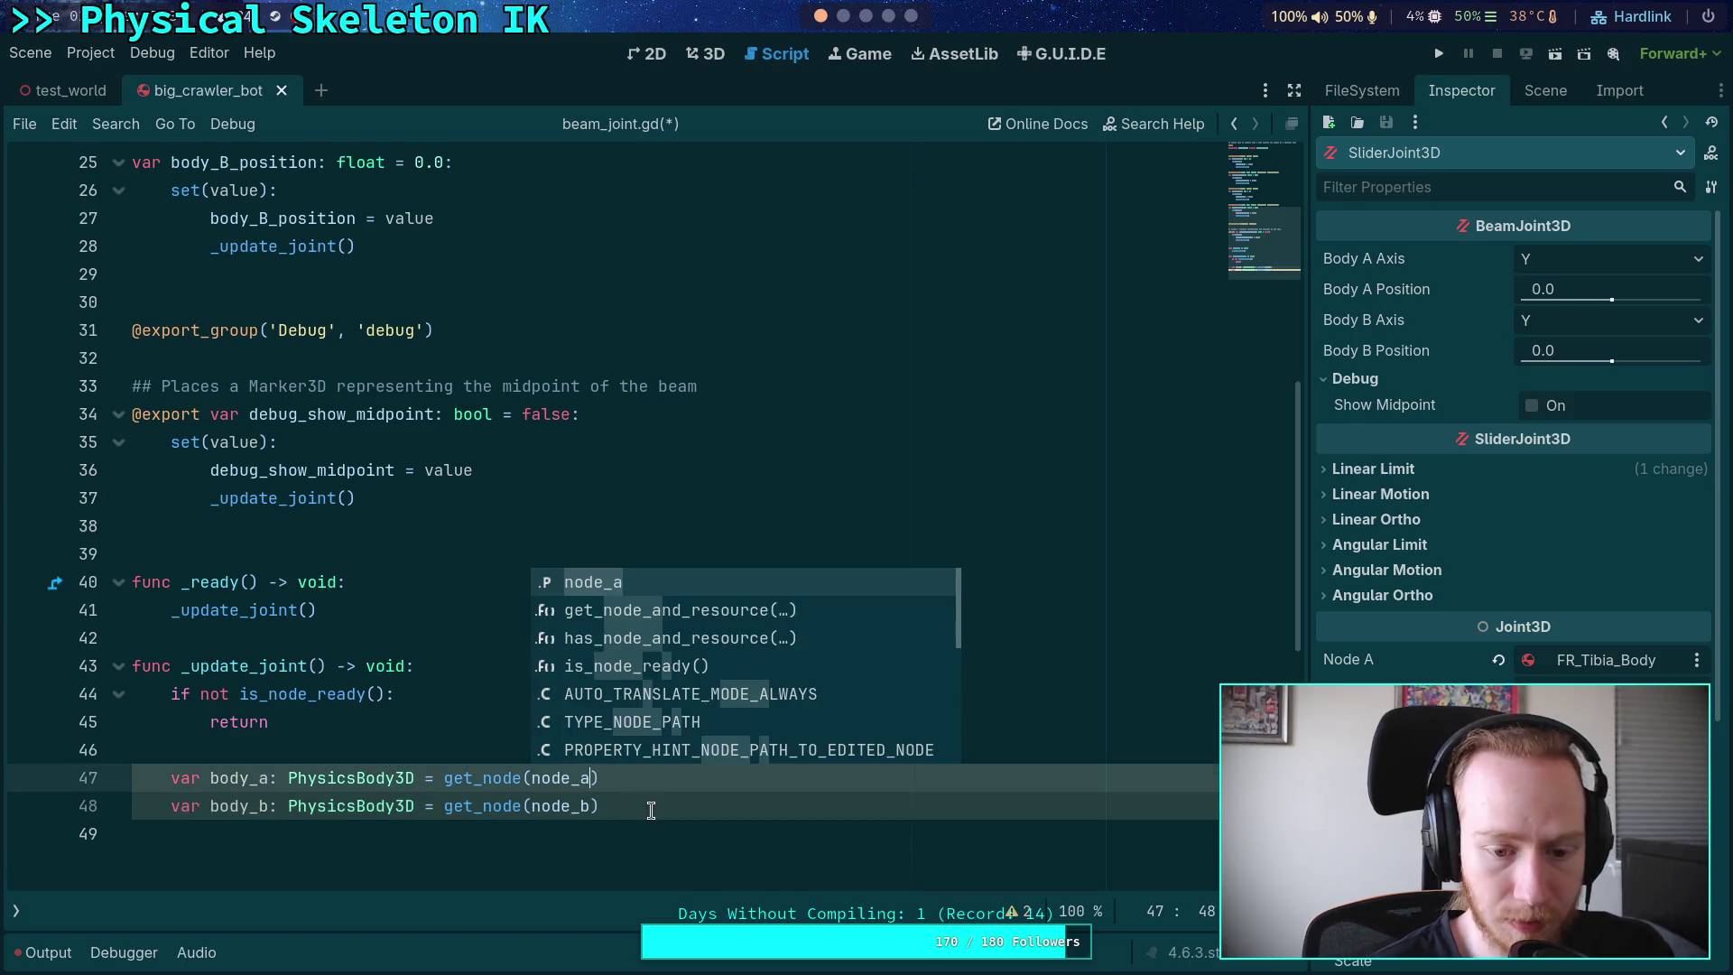
- Start a new if statement below the body declarations
click(650, 805)
key(Return)
key(Return)
text(if )
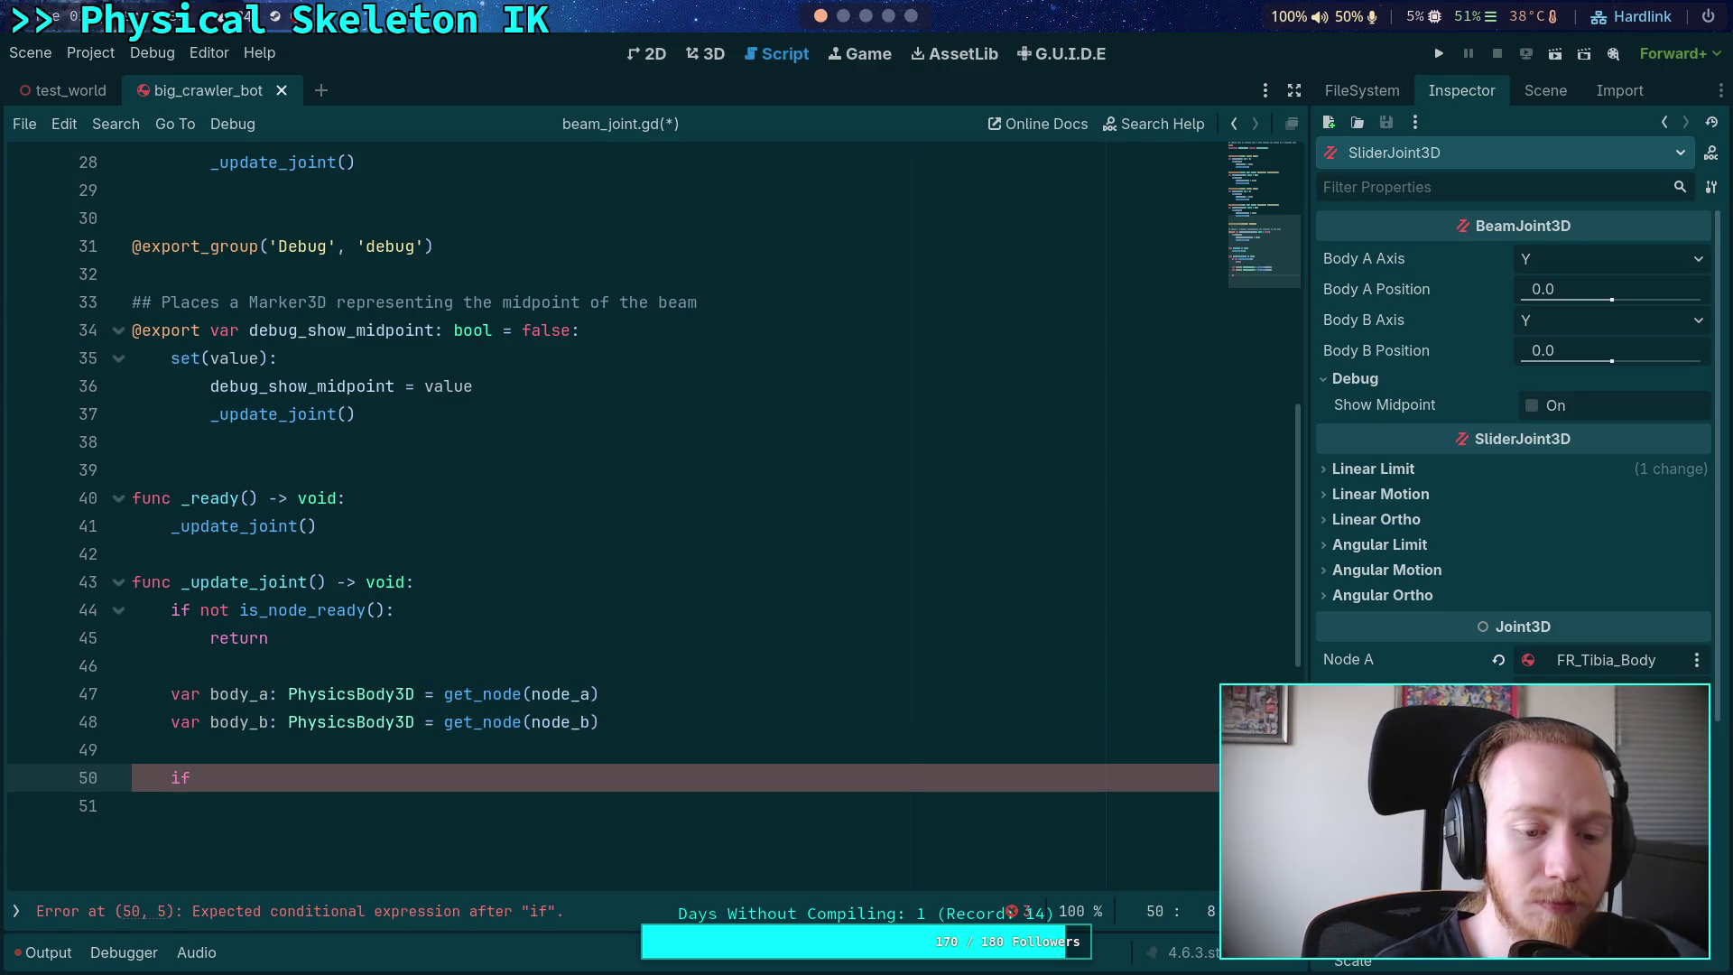
text((n)
- Add 'if (not body_a) or (not body_b):' pushing 'Missing a body node, both nodes must be set for BeamJoint3D' and returning
key(BackSpace)
text(not body_a)
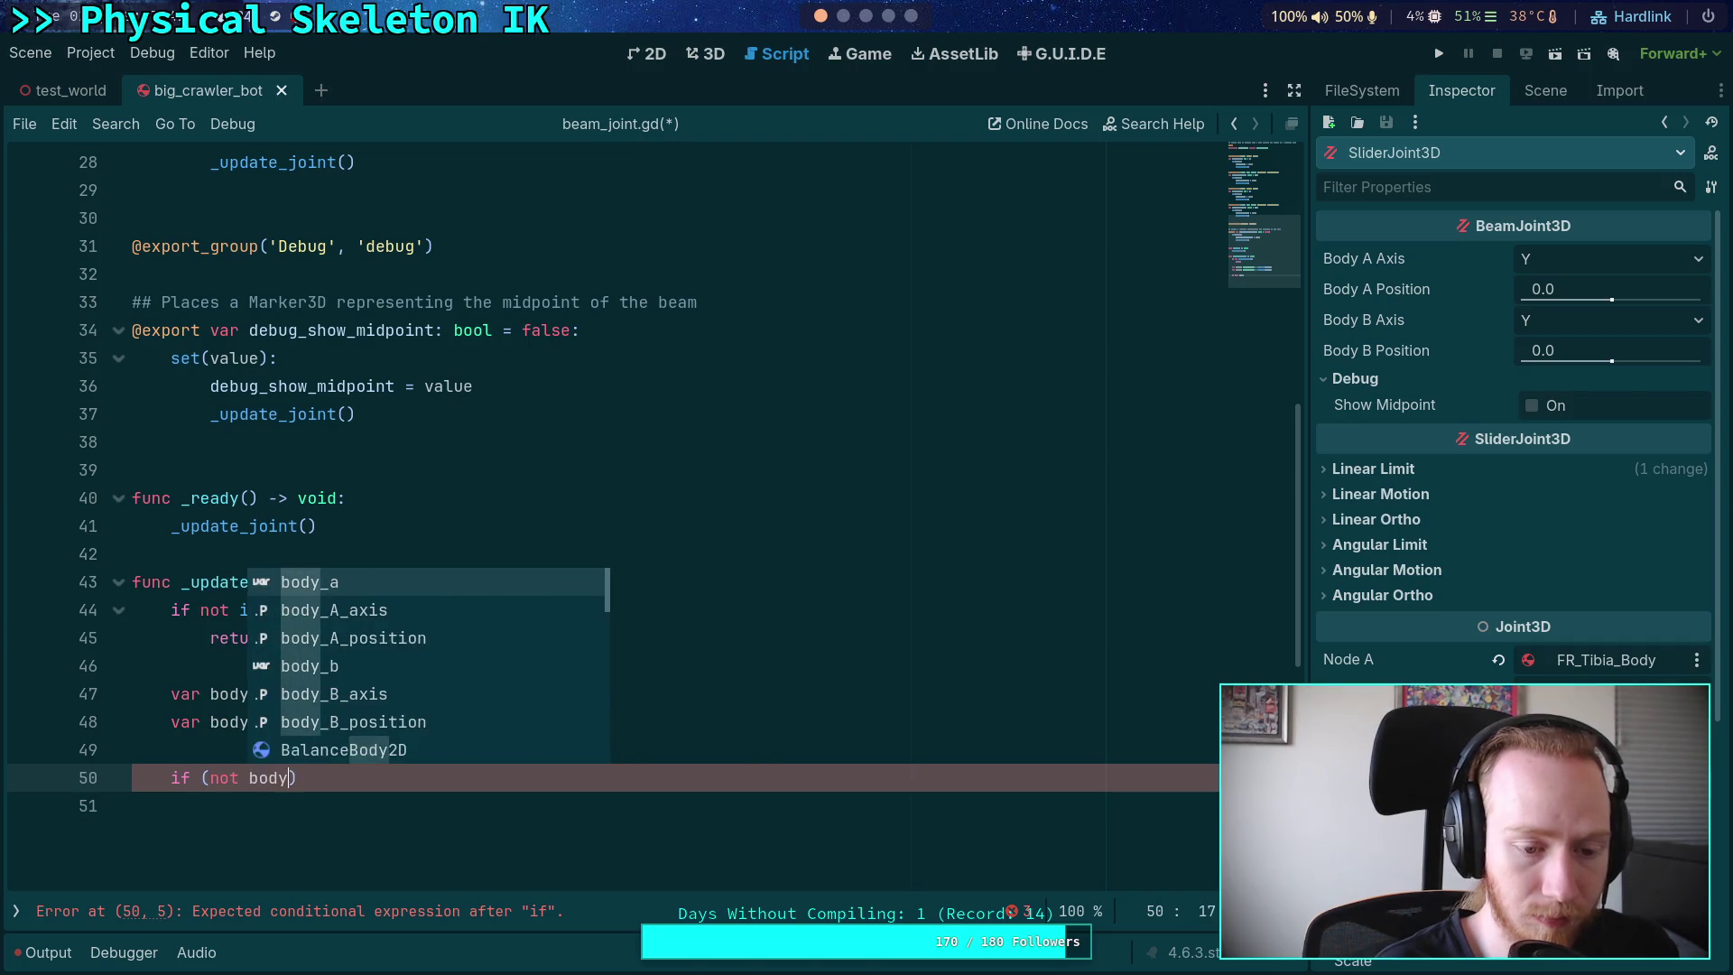
text() or (not)
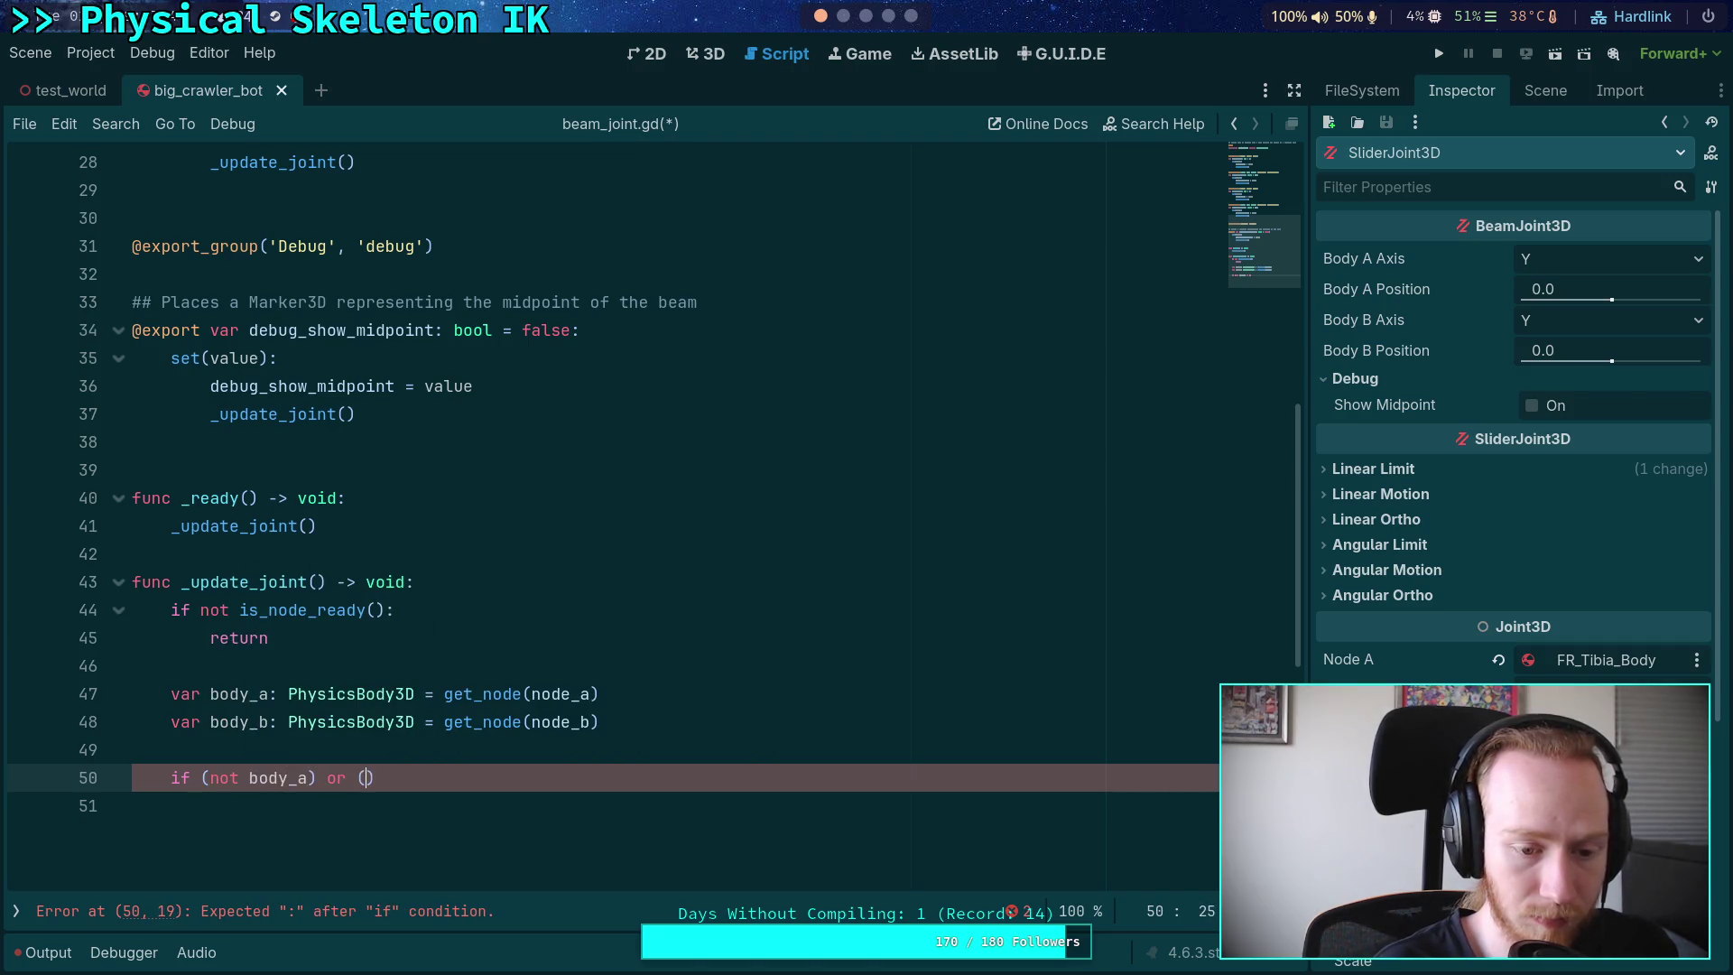
text( body_b))
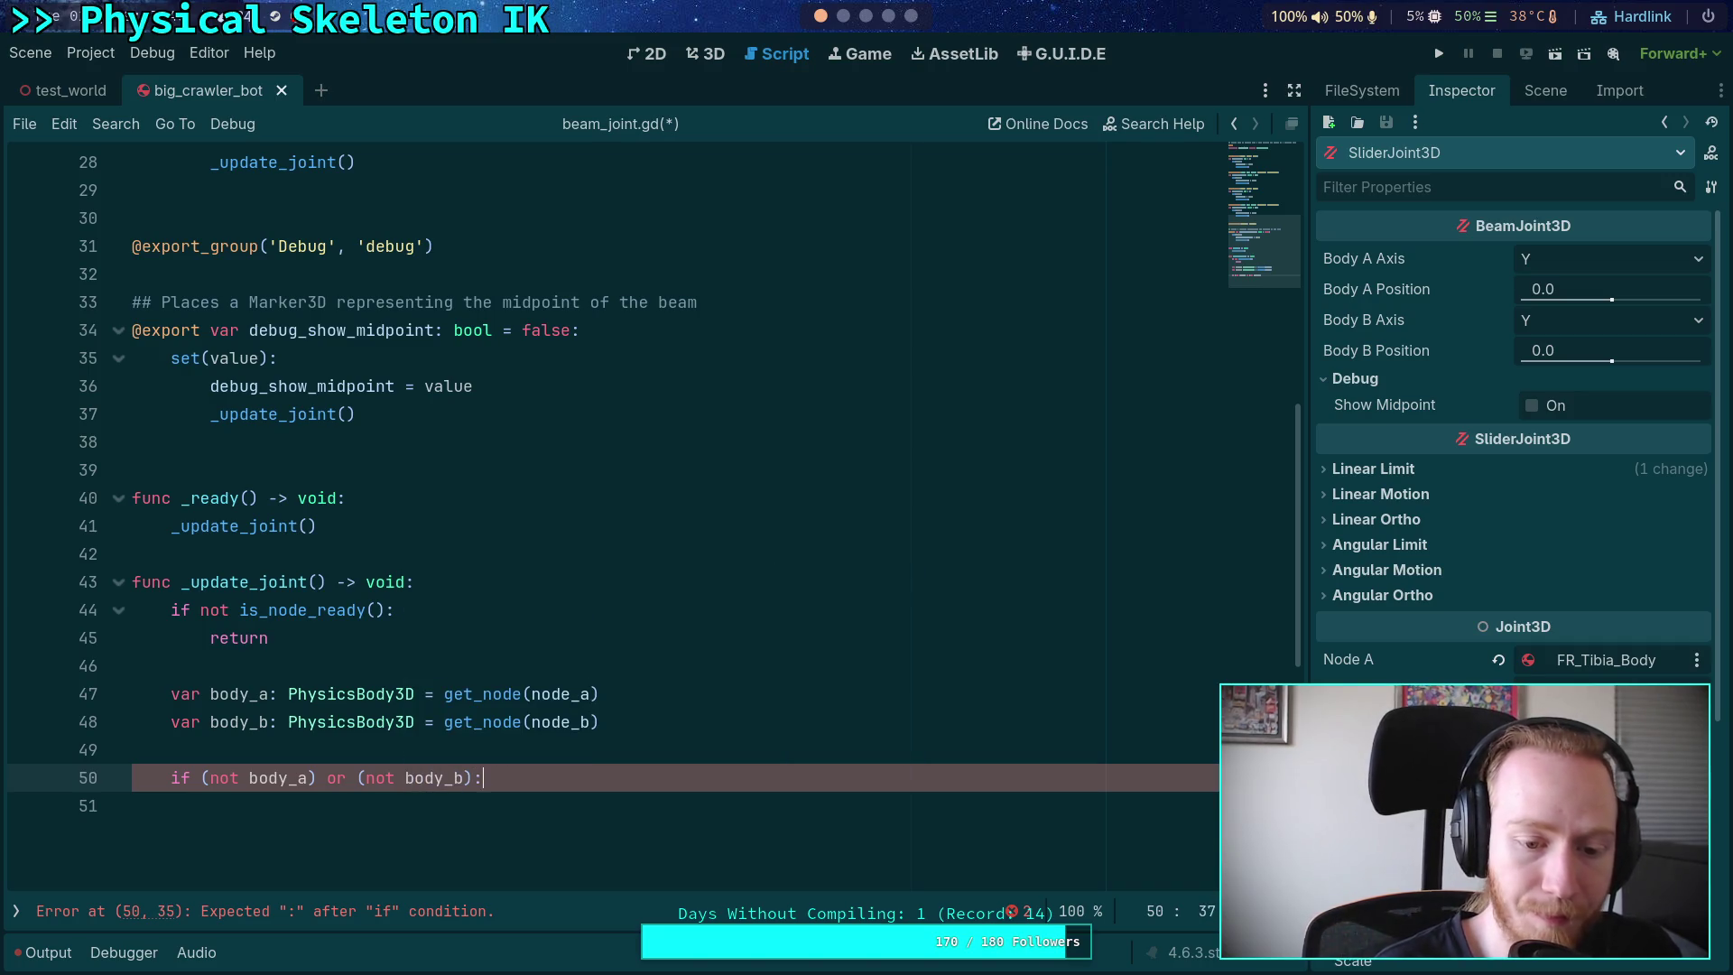
key(Return)
text(push_err)
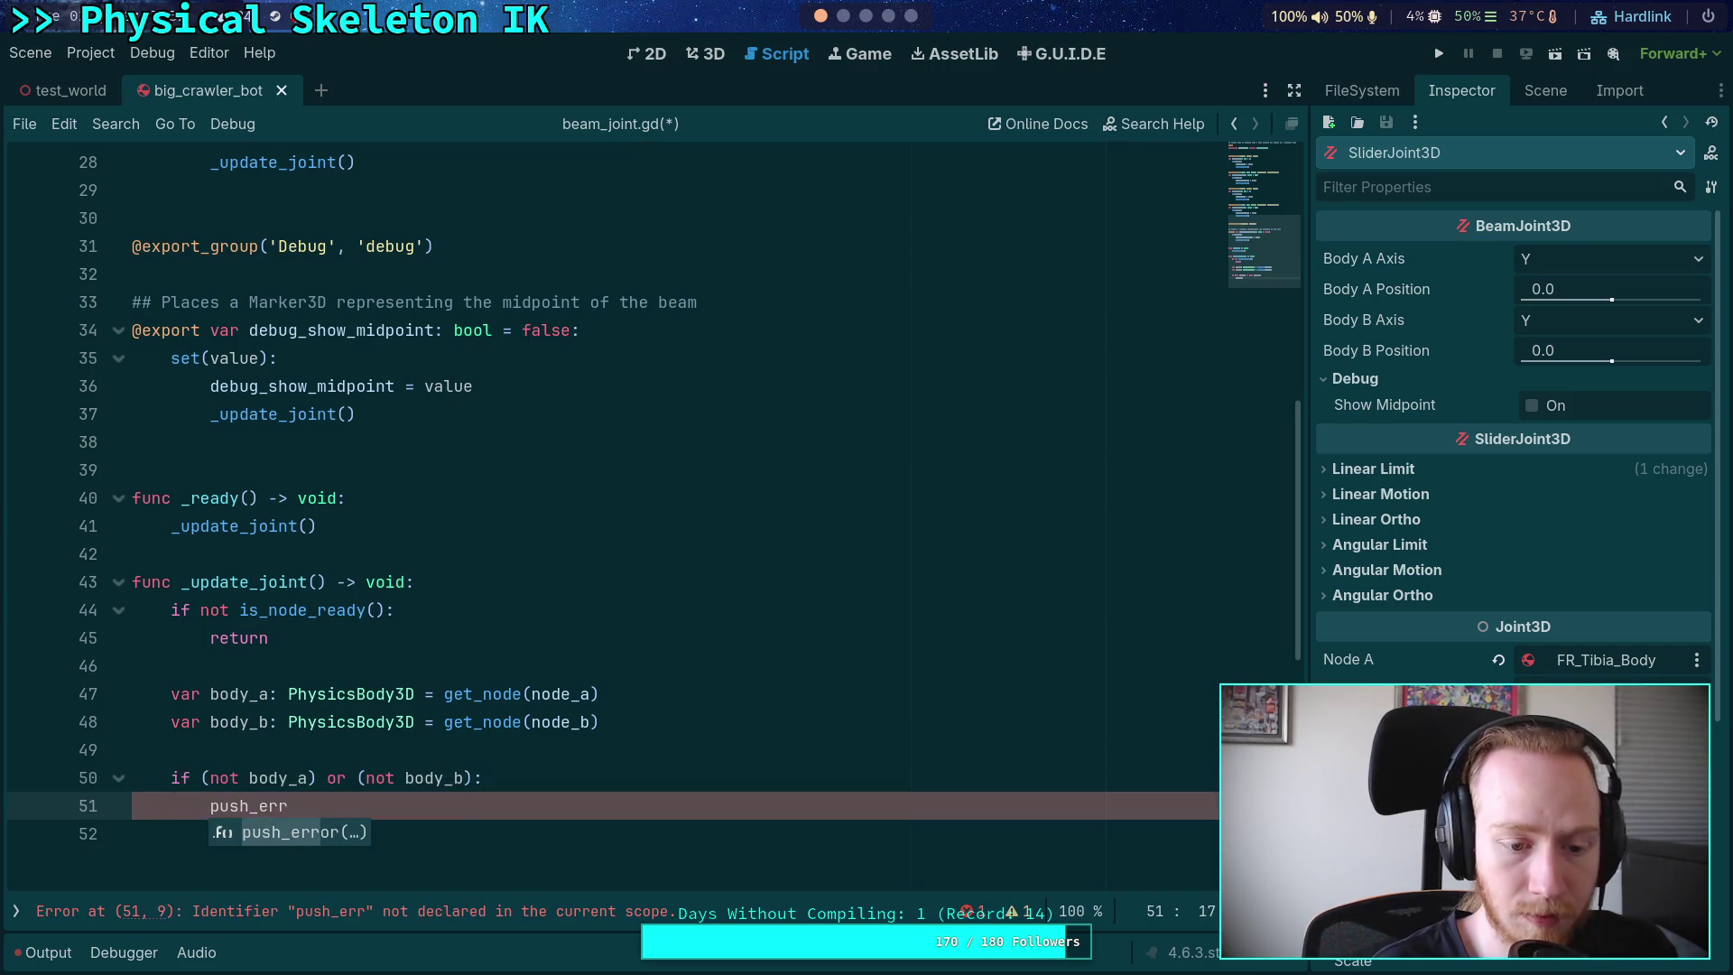
key(Return)
text('Missi)
text(ng )
text(b)
key(BackSpace)
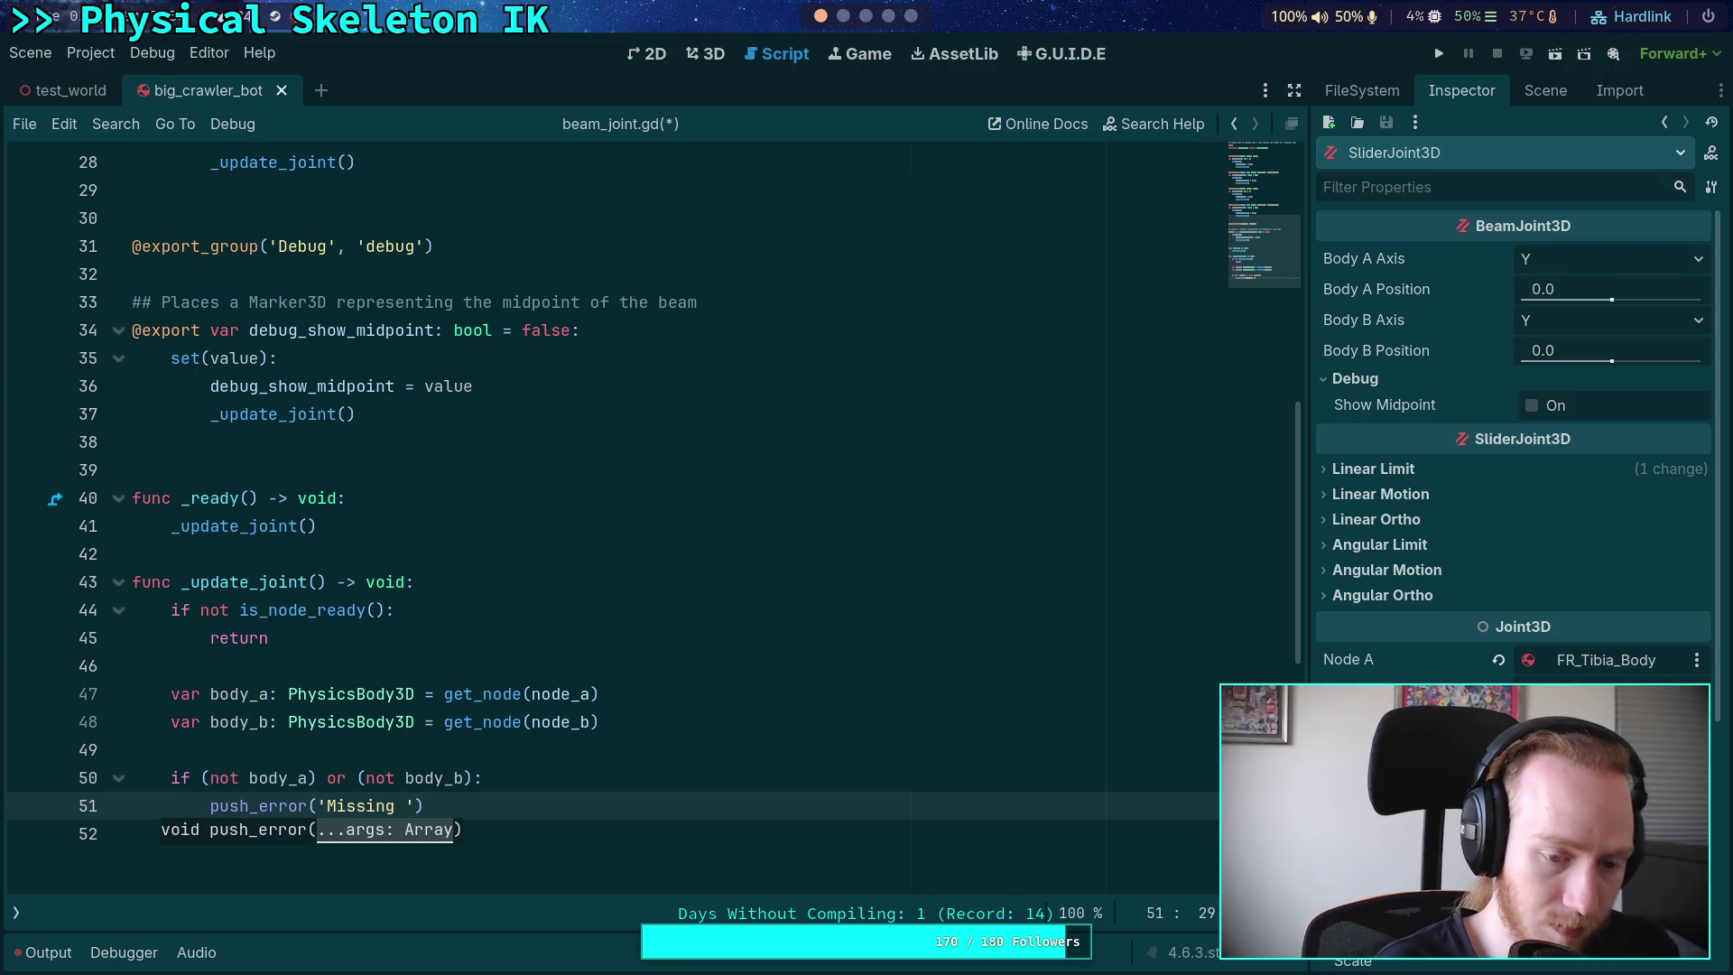
text(a body node, both nodes must be set for BeamJoint3D)
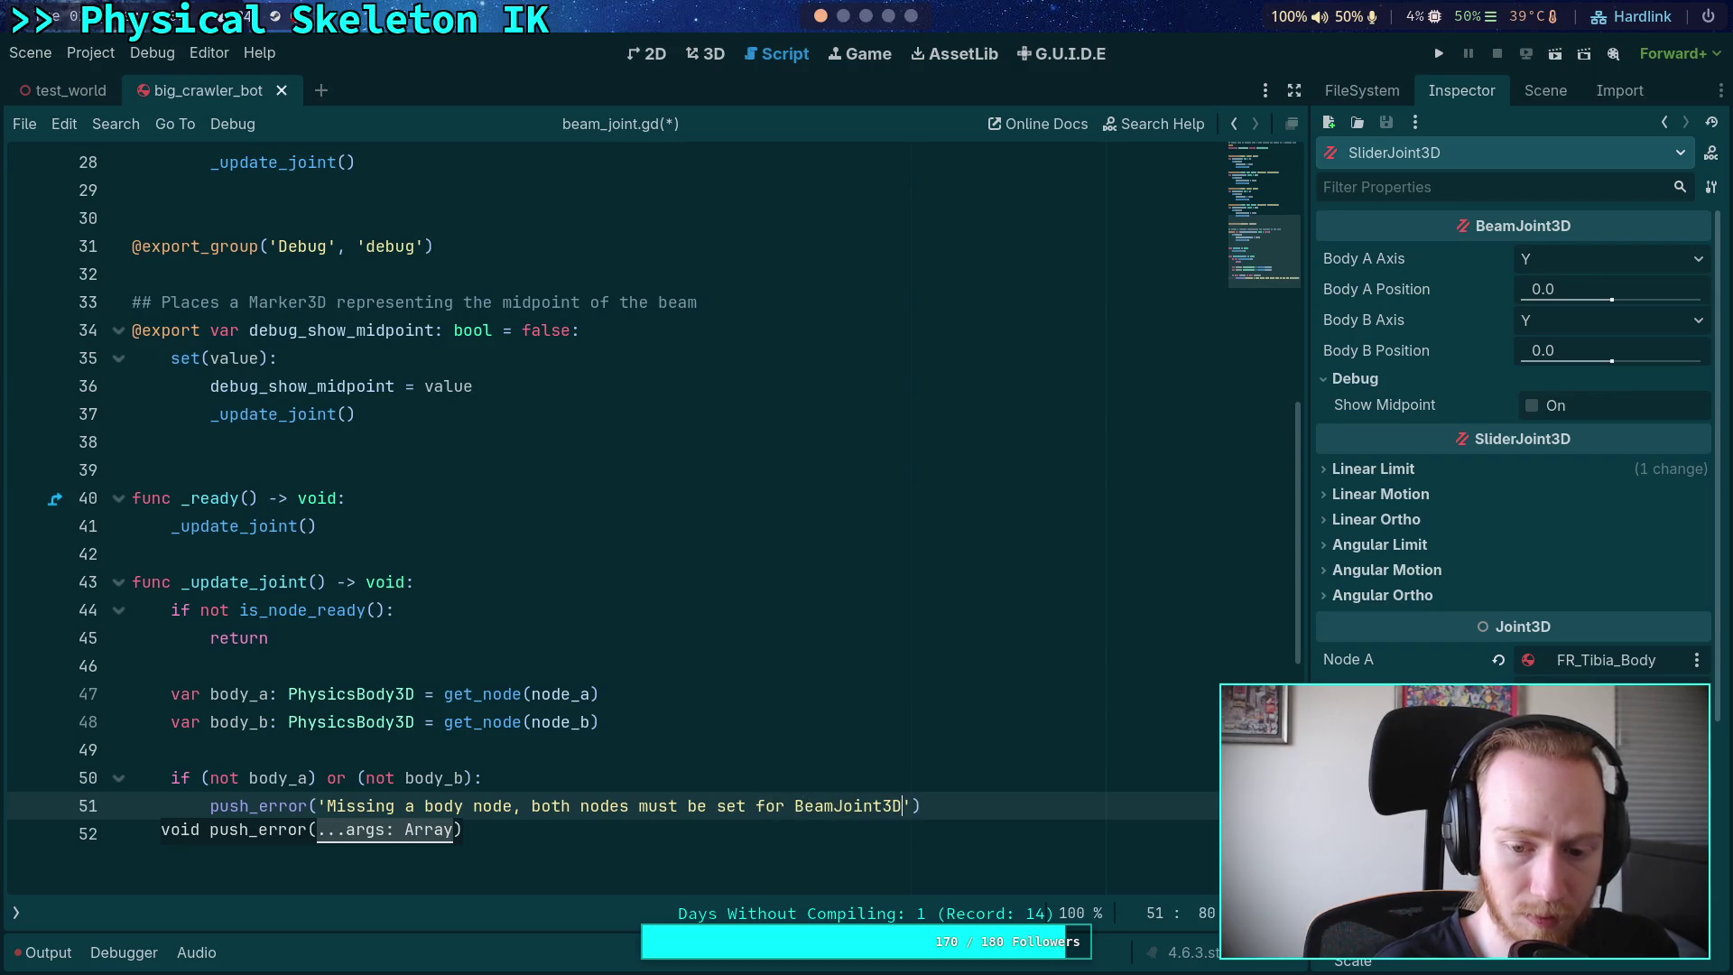
key(End)
key(Return)
text(return)
key(Return)
key(Return)
- Begin the parent check 'if body_b != get_parent()'
scroll(614, 514, down, 1)
text(if )
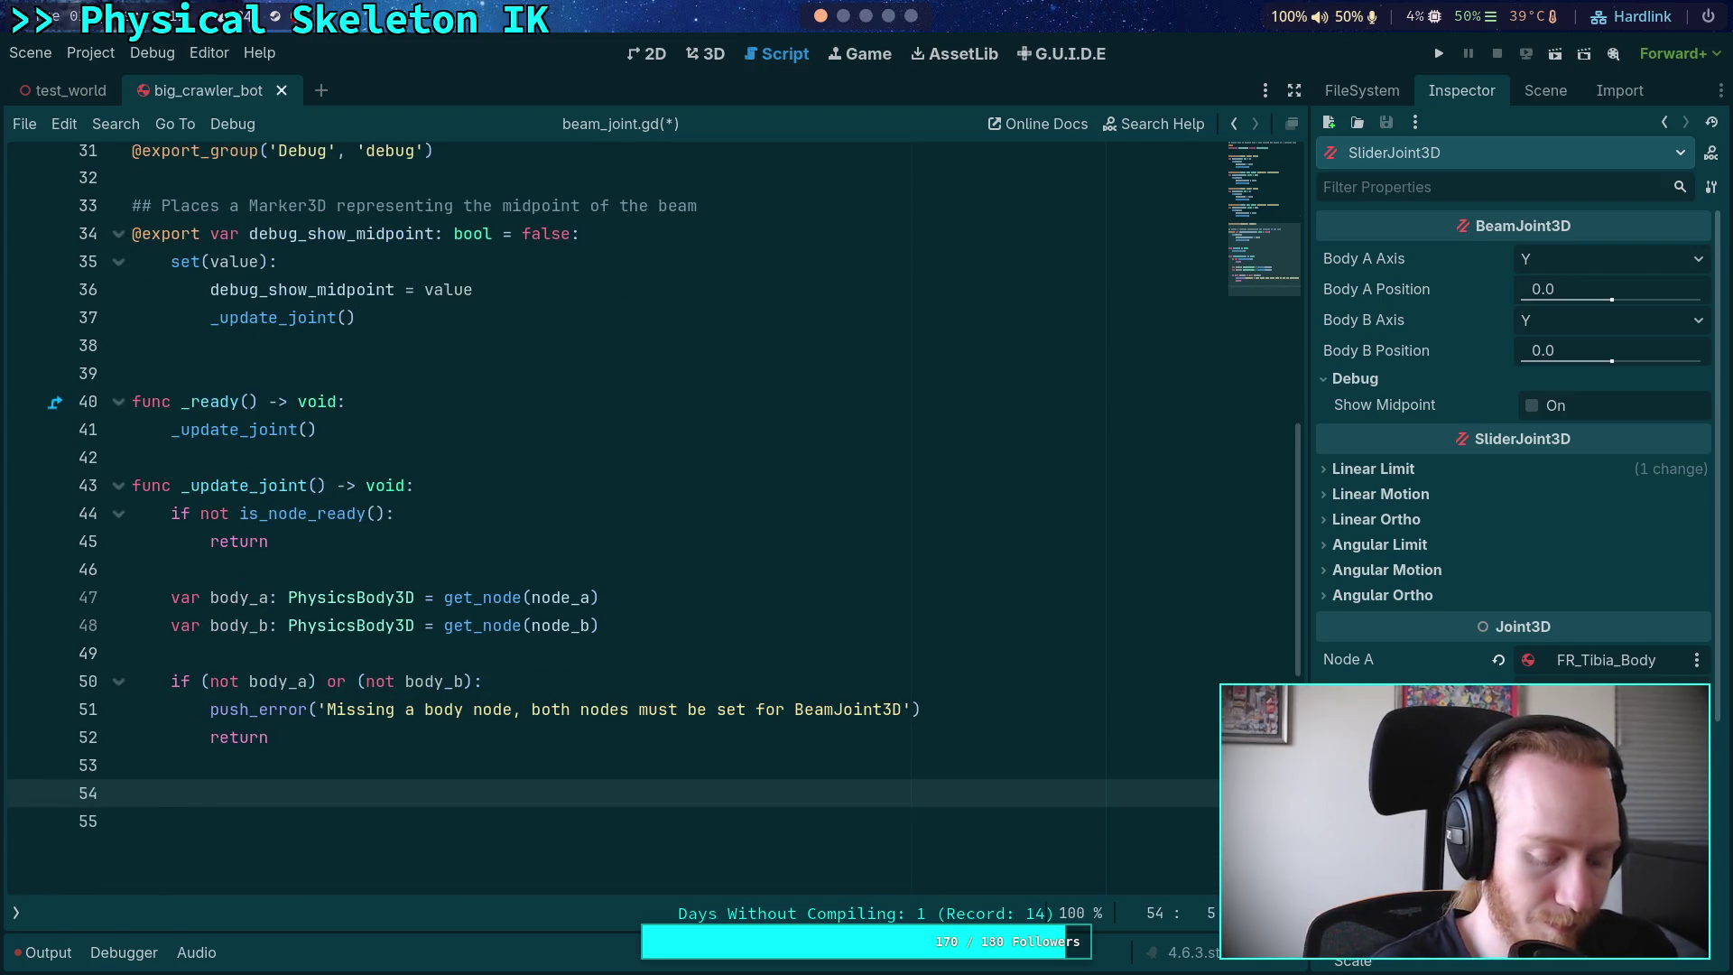
text(body_b !)
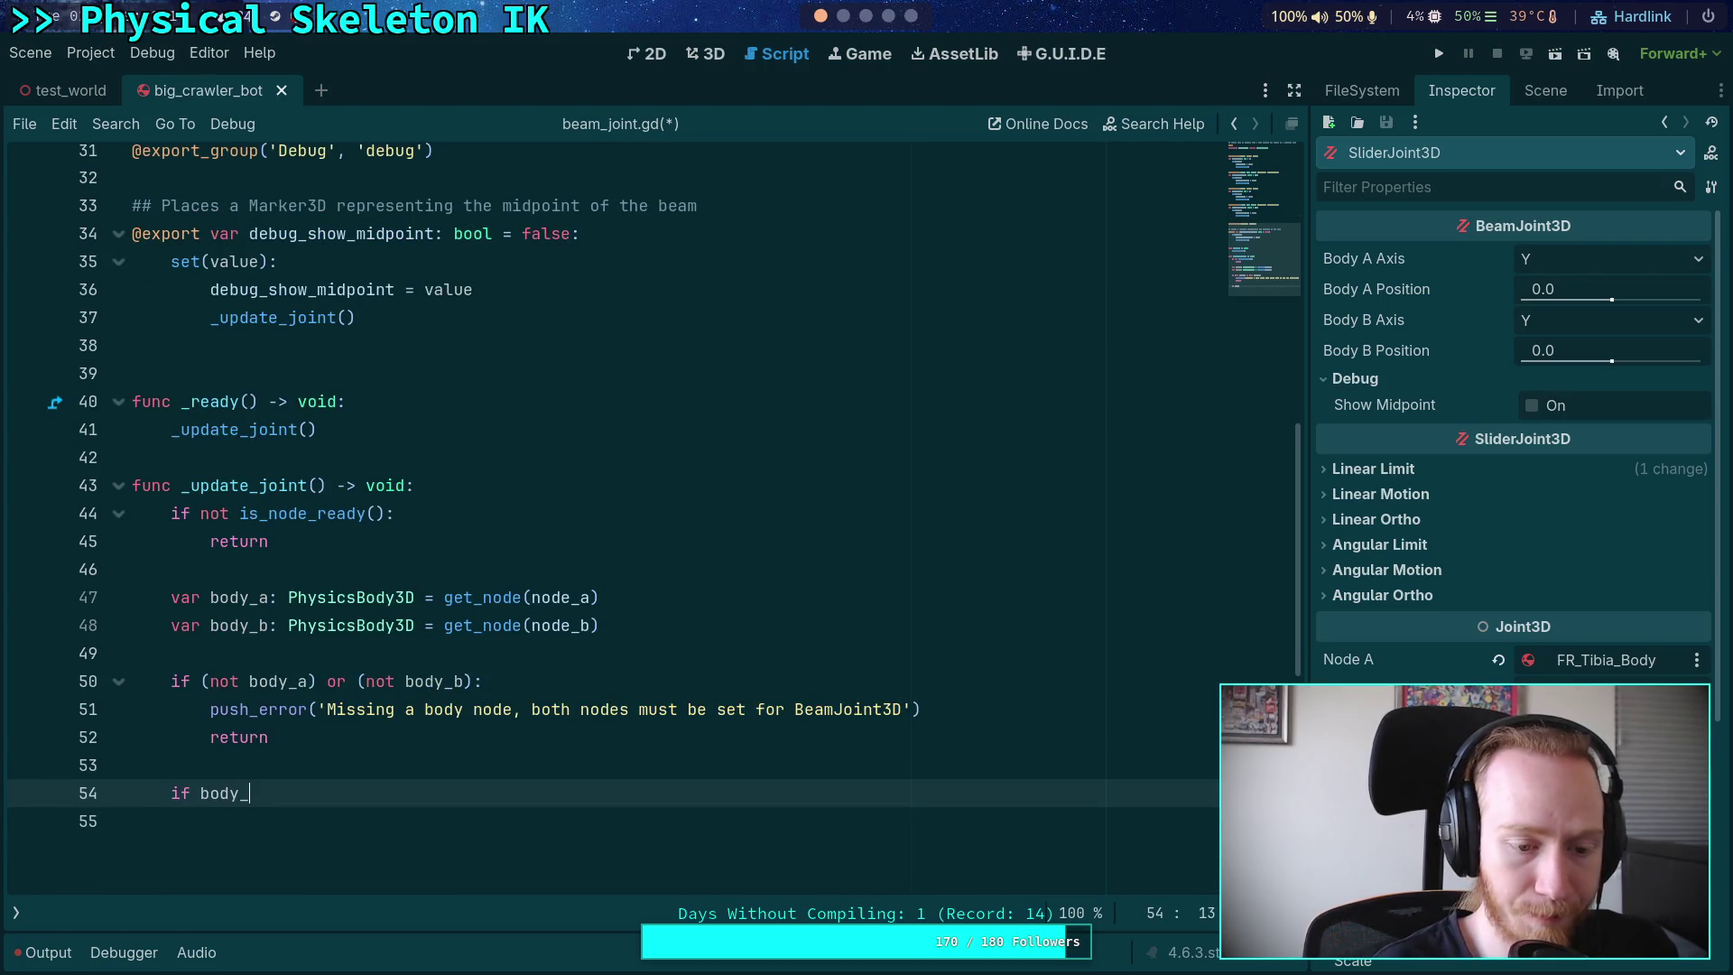
text(= parent)
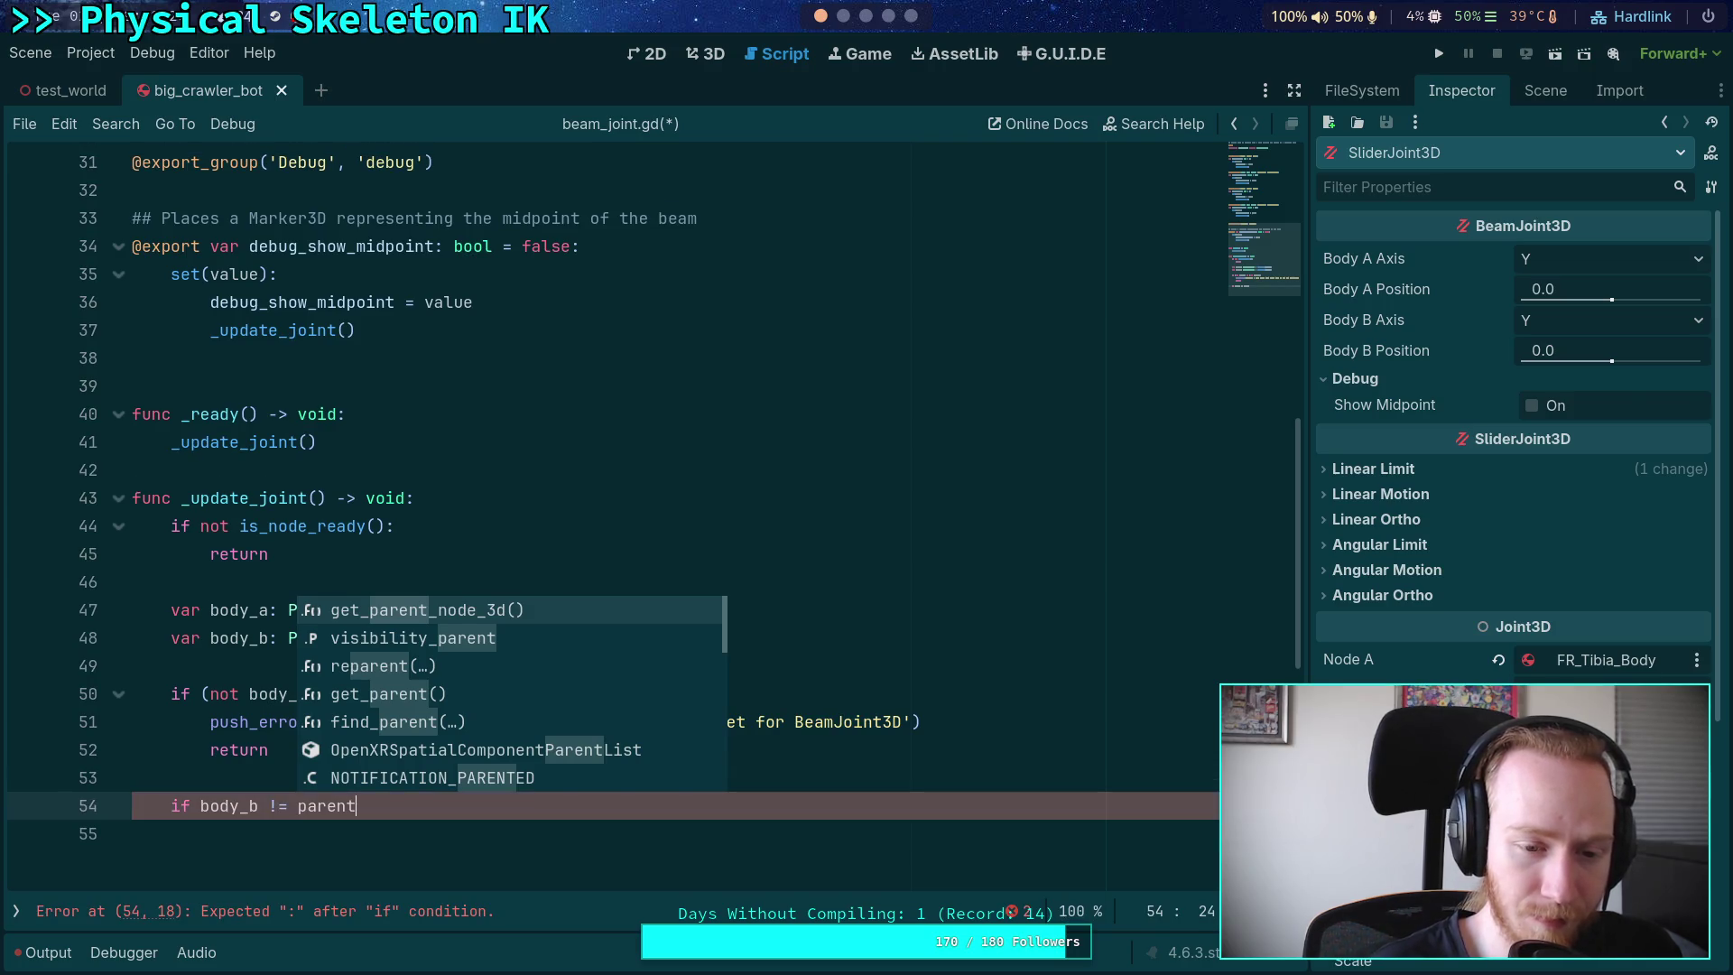
key(Down)
key(Down)
key(Down)
key(Return)
- Start a 'Body B must be' error under the parent check, then delete the unfinished check
text(:)
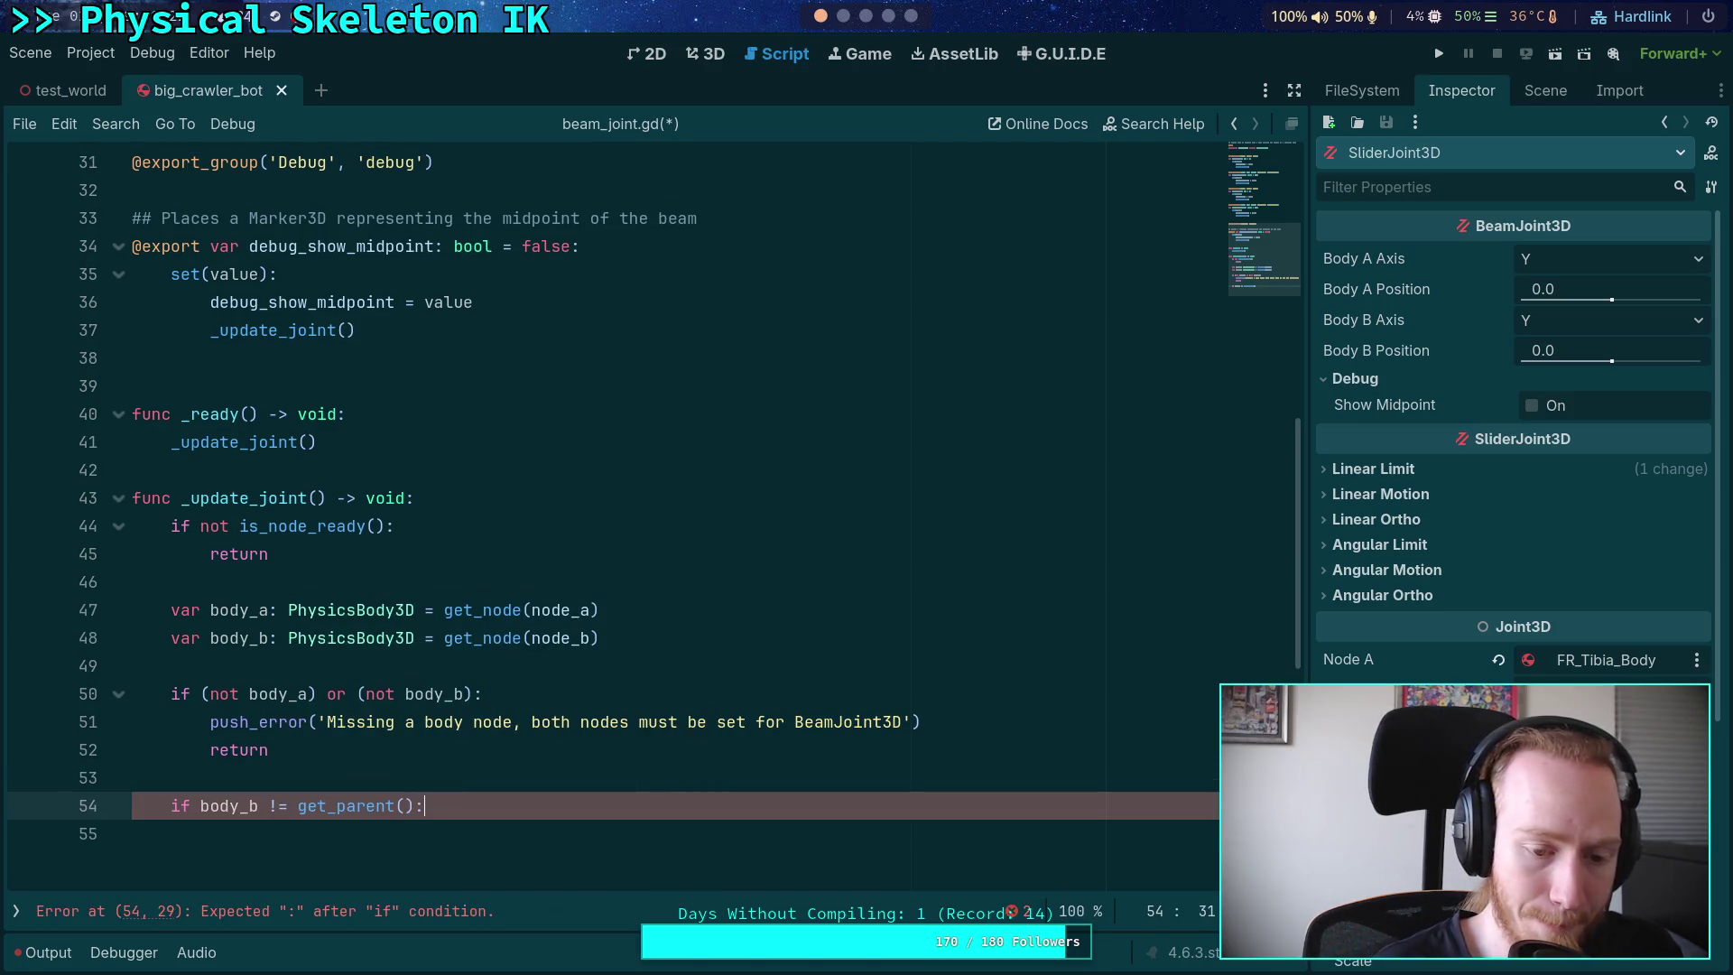
key(Return)
text(push_error('Body B must be)
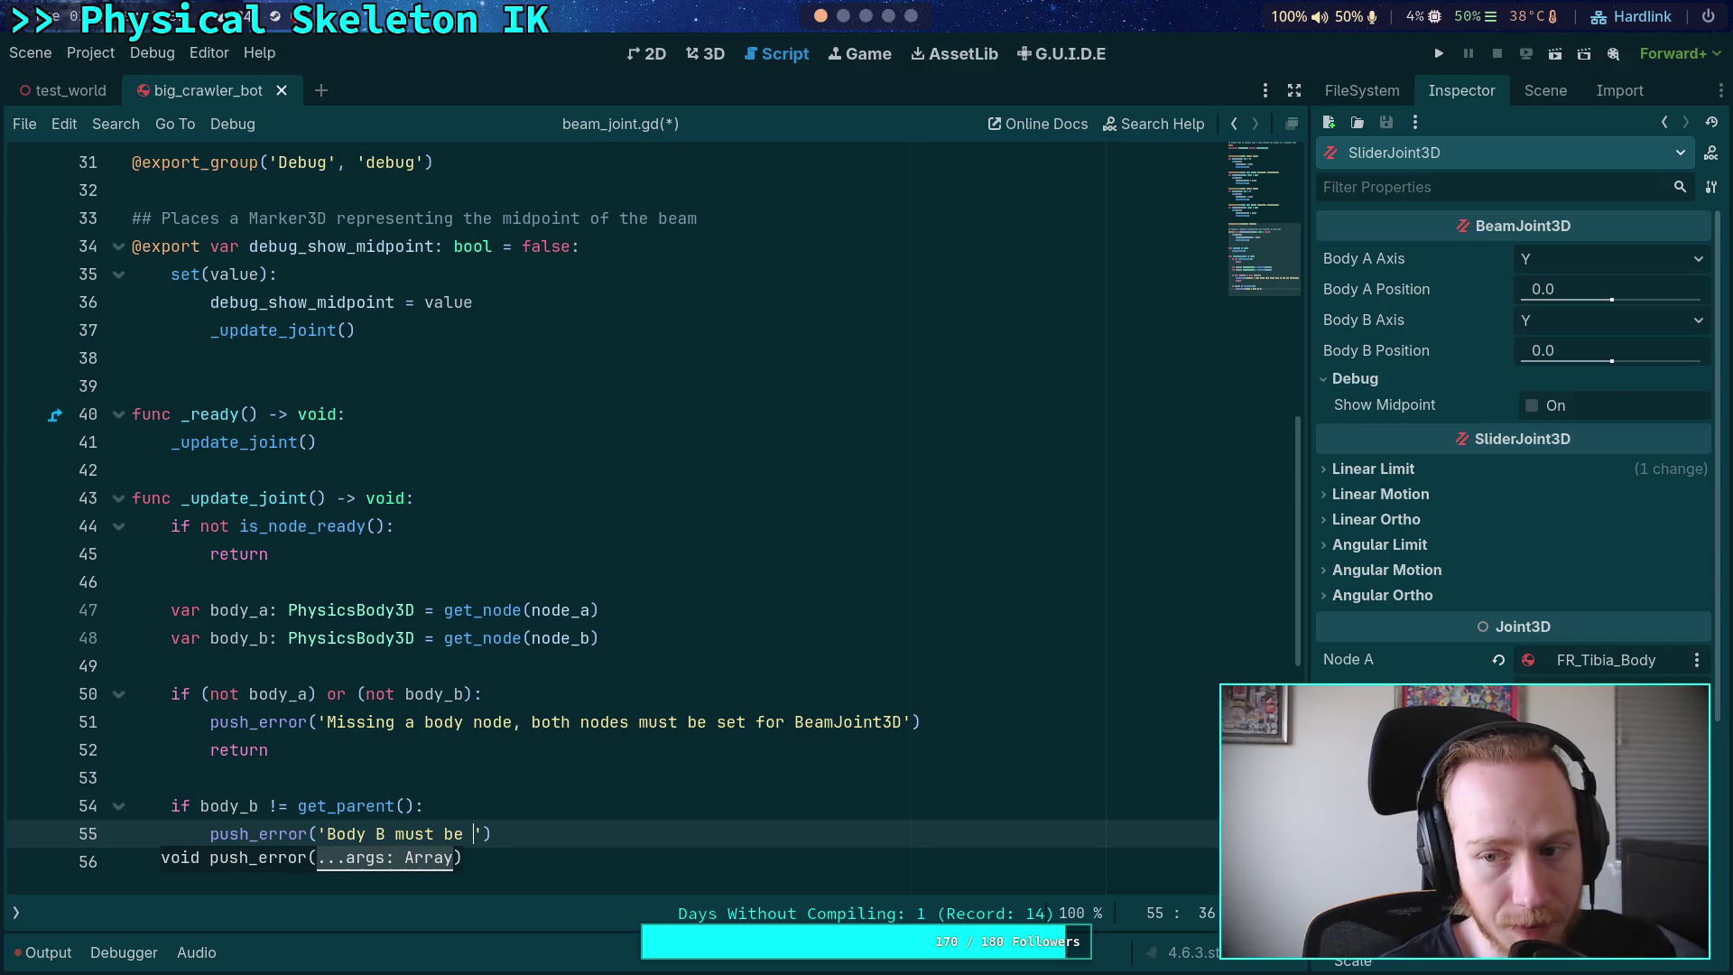
key(shift+Up)
key(shift+Up)
key(BackSpace)
key(Return)
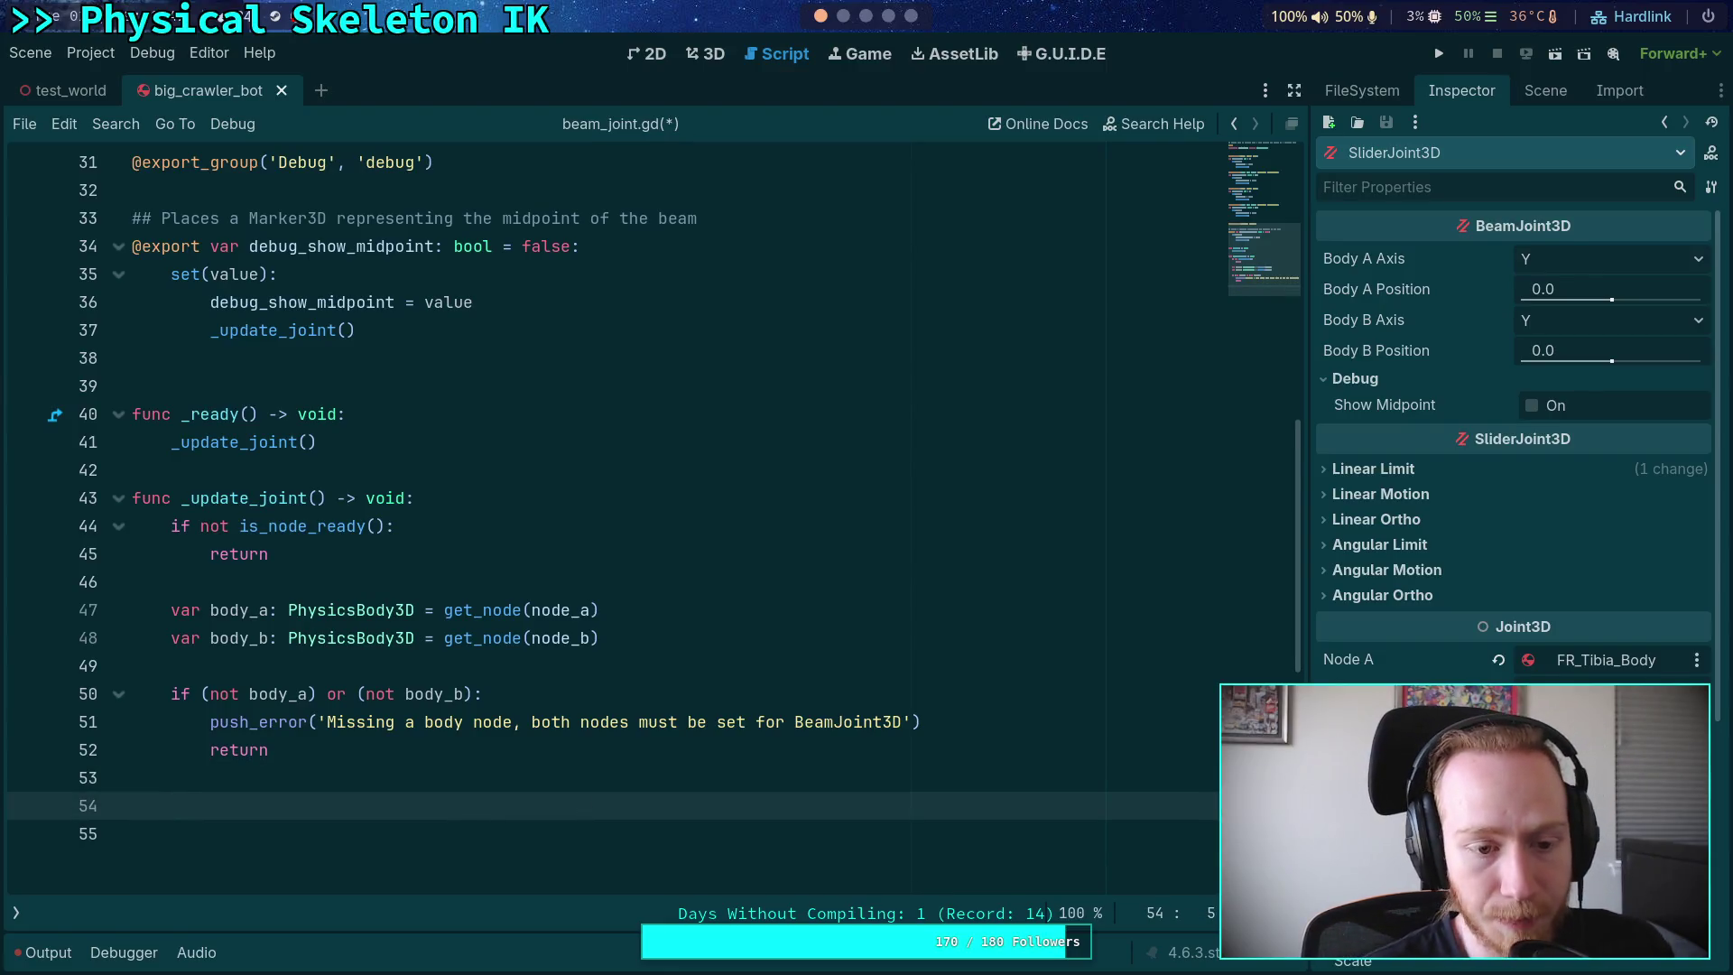
- Scroll up and back down to the end of _update_joint
scroll(477, 712, up, 9)
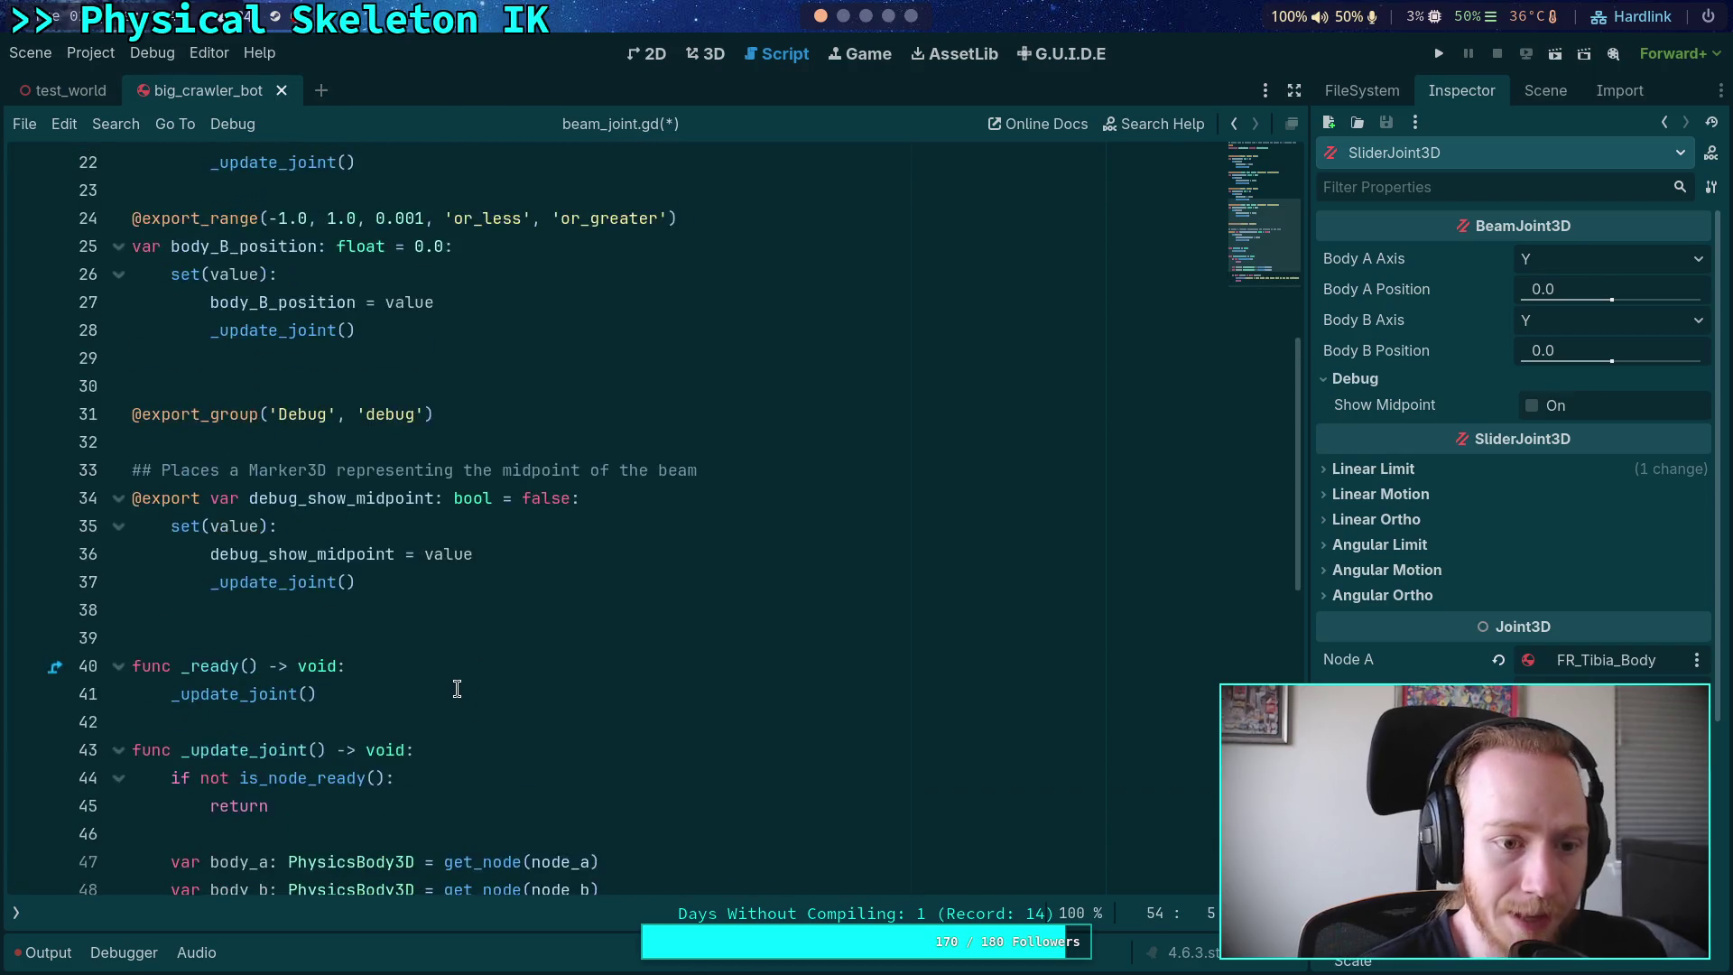
scroll(458, 696, up, 1)
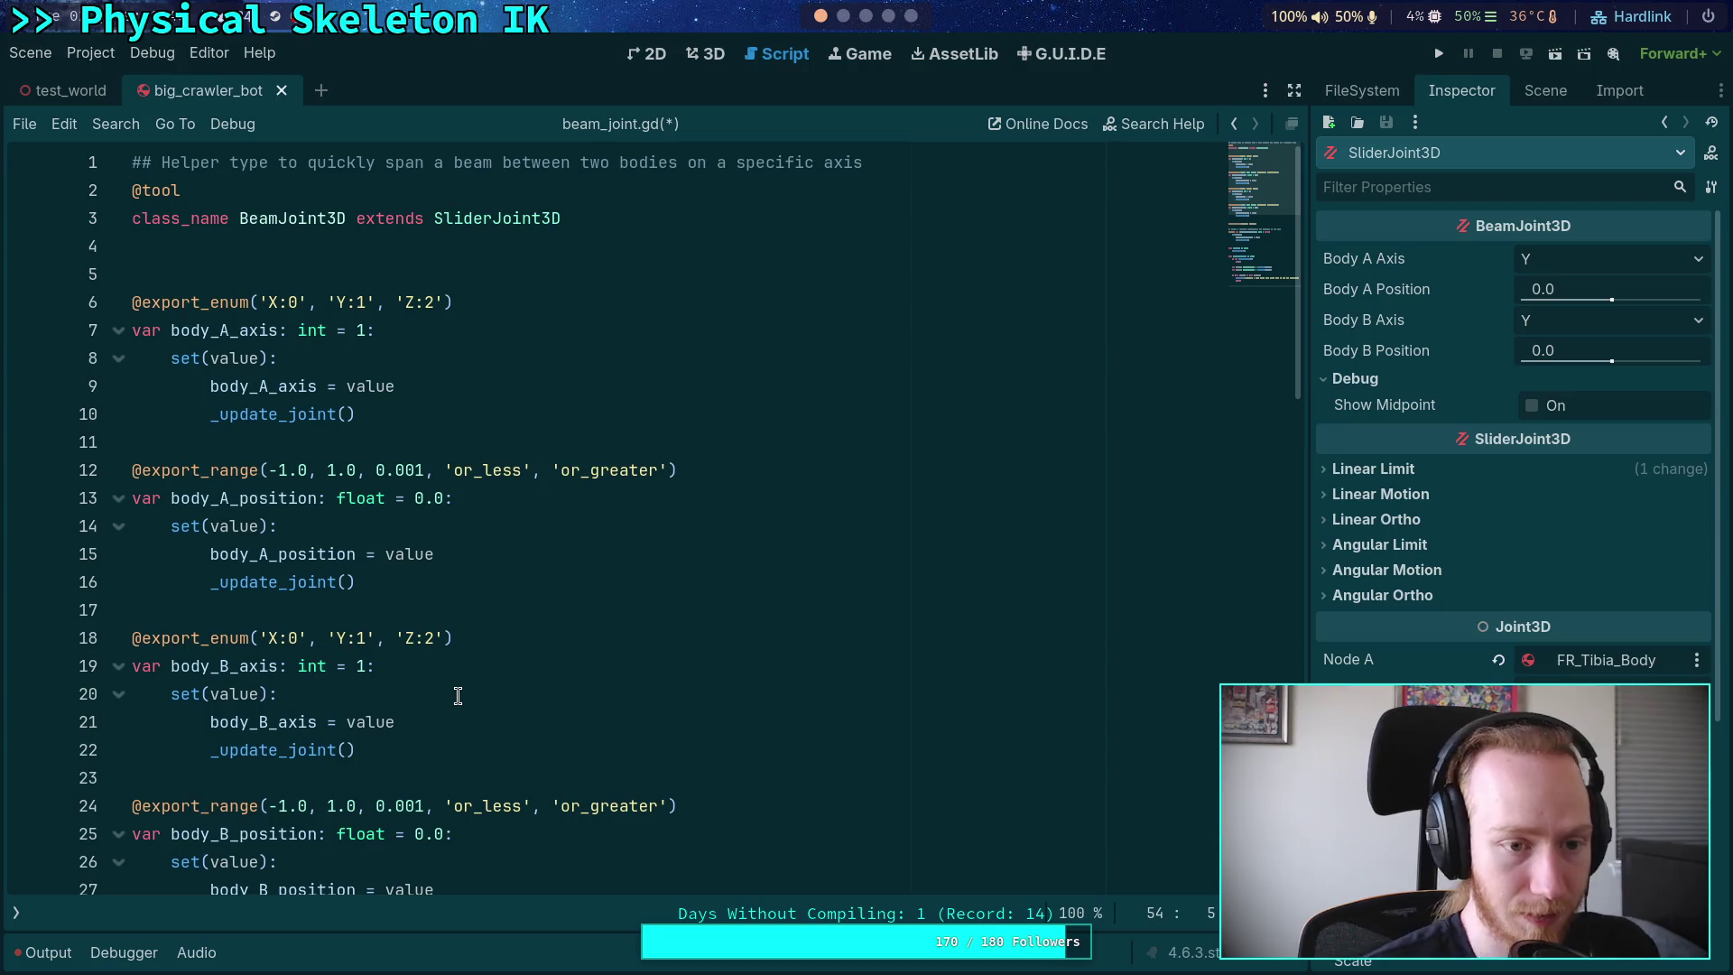
scroll(460, 691, down, 1)
scroll(471, 682, down, 4)
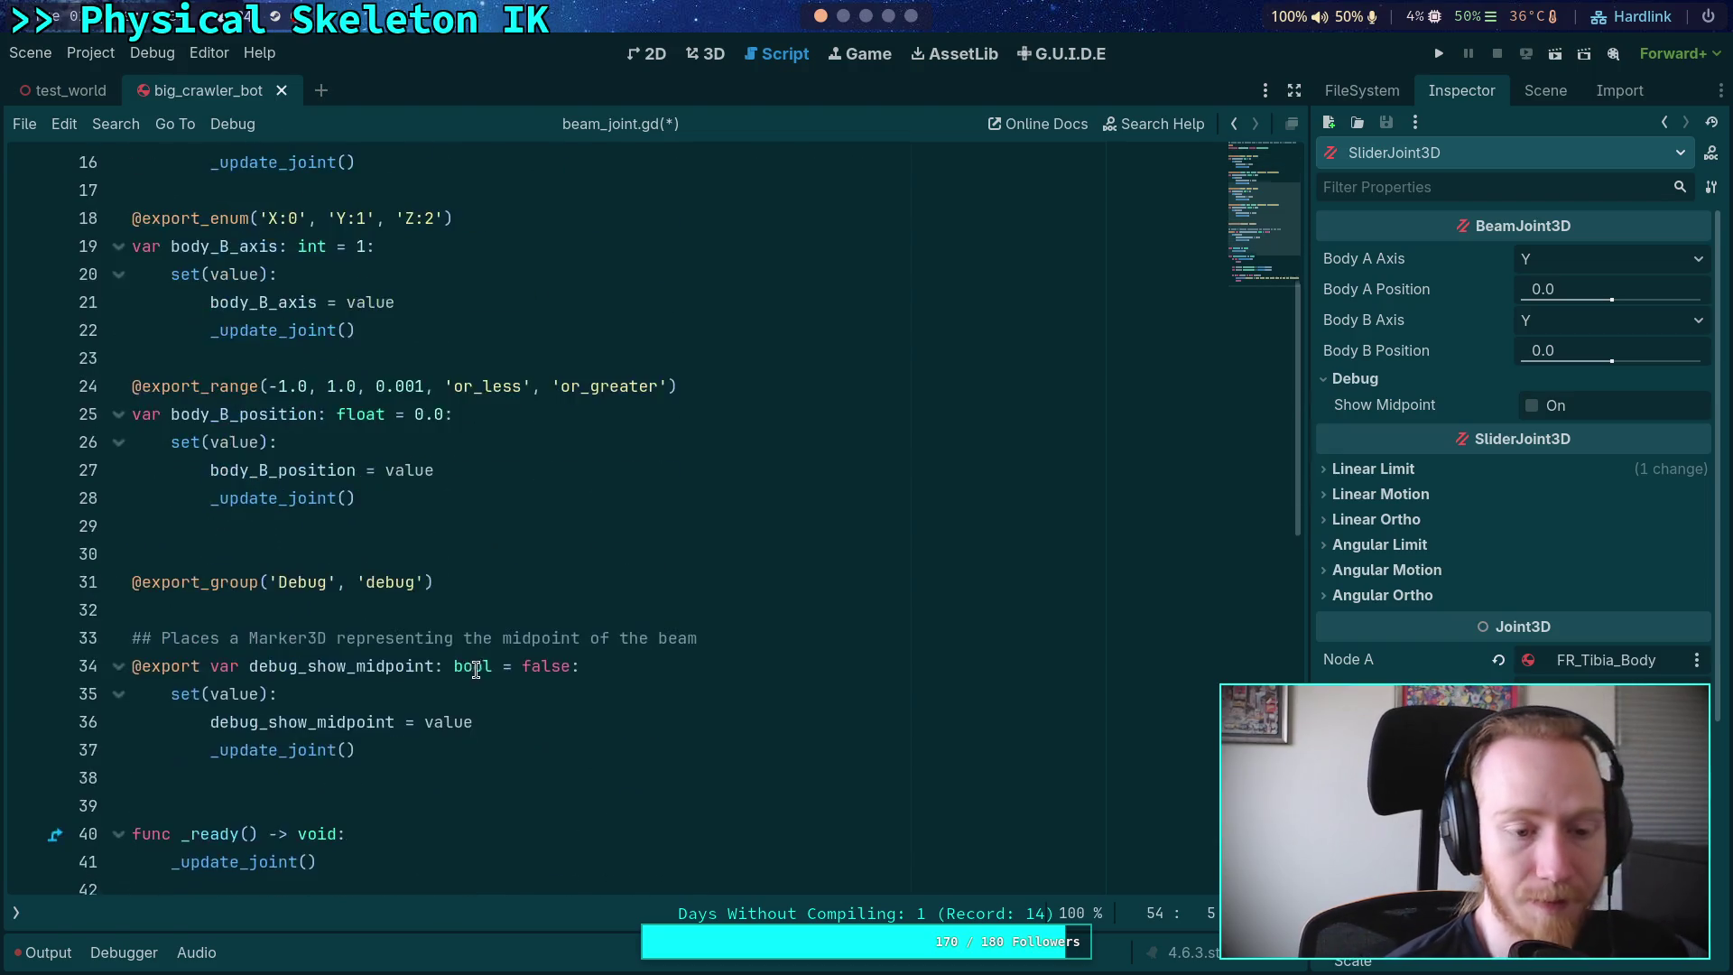
scroll(505, 686, down, 7)
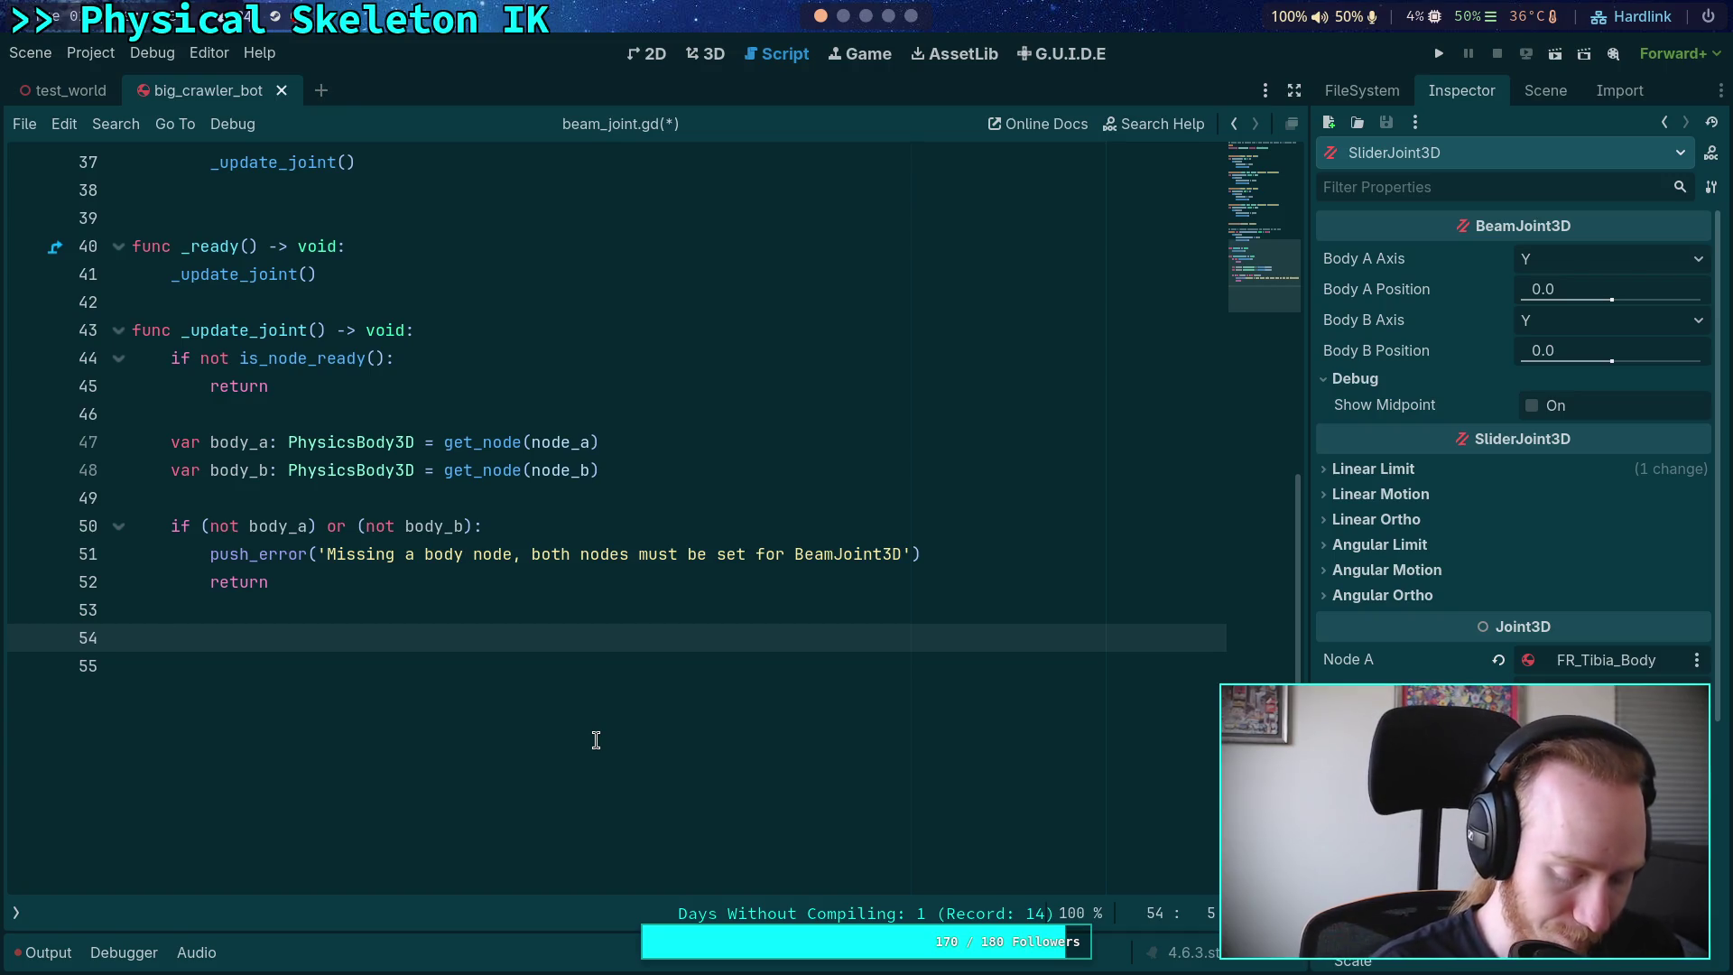
- Declare 'var body_b_offset: Vector3 =' and duplicate it as body_a_offset
text(var )
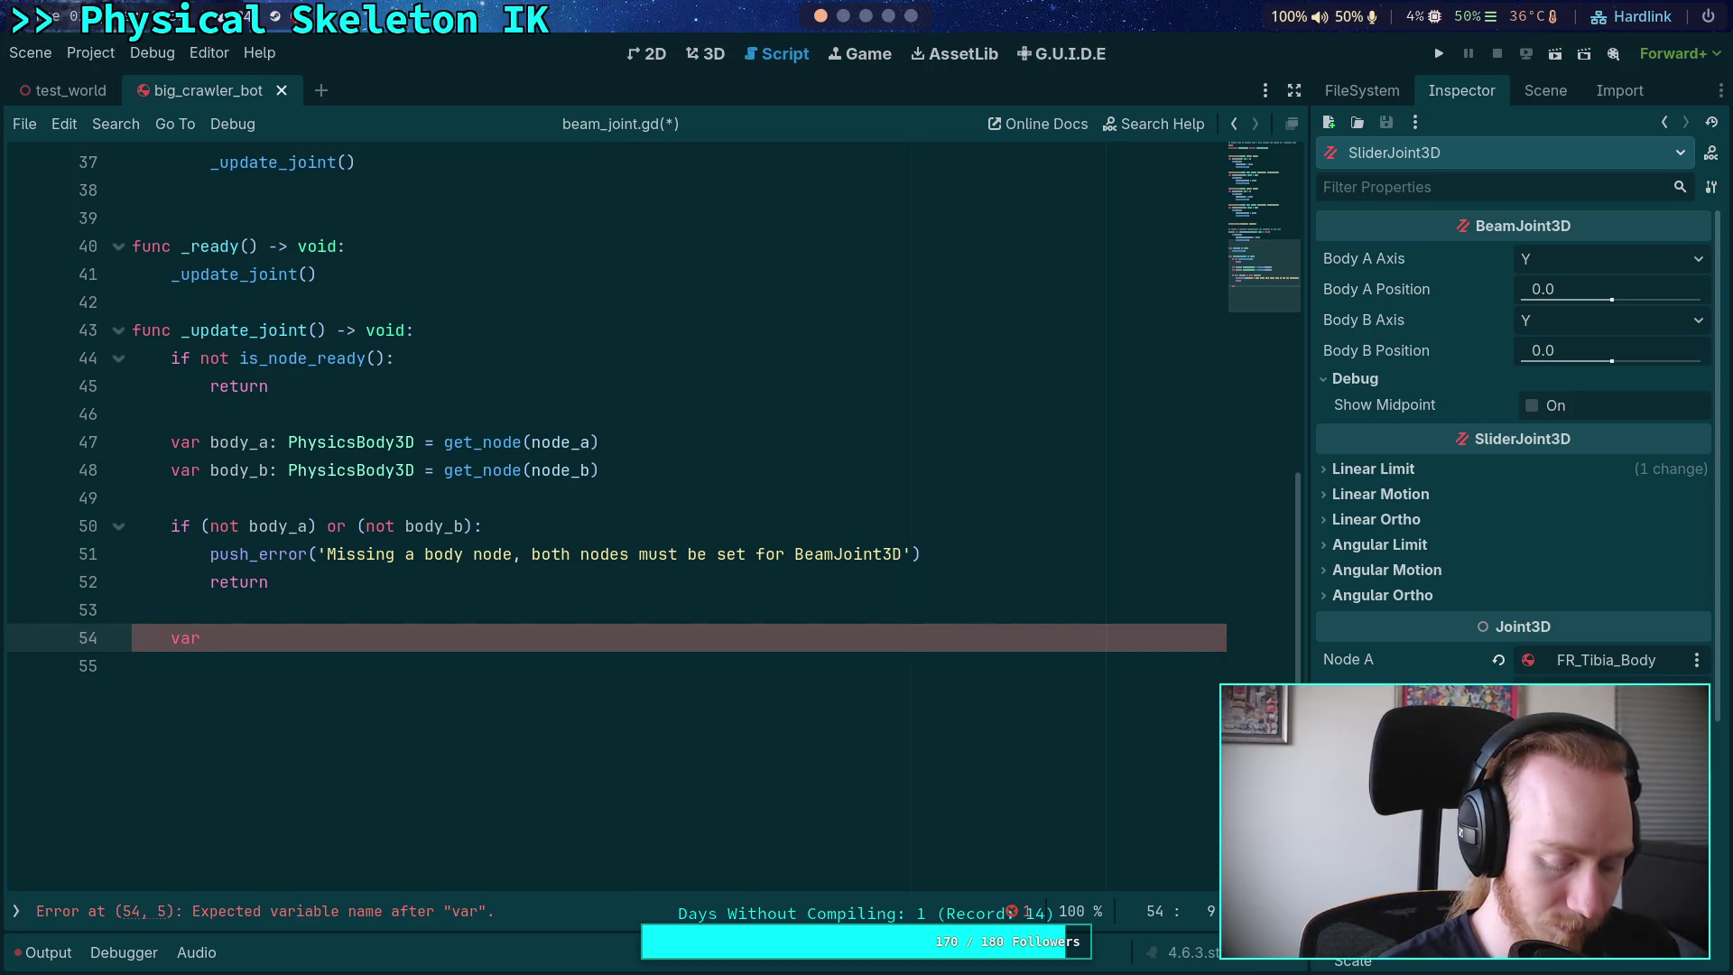
text(body_p)
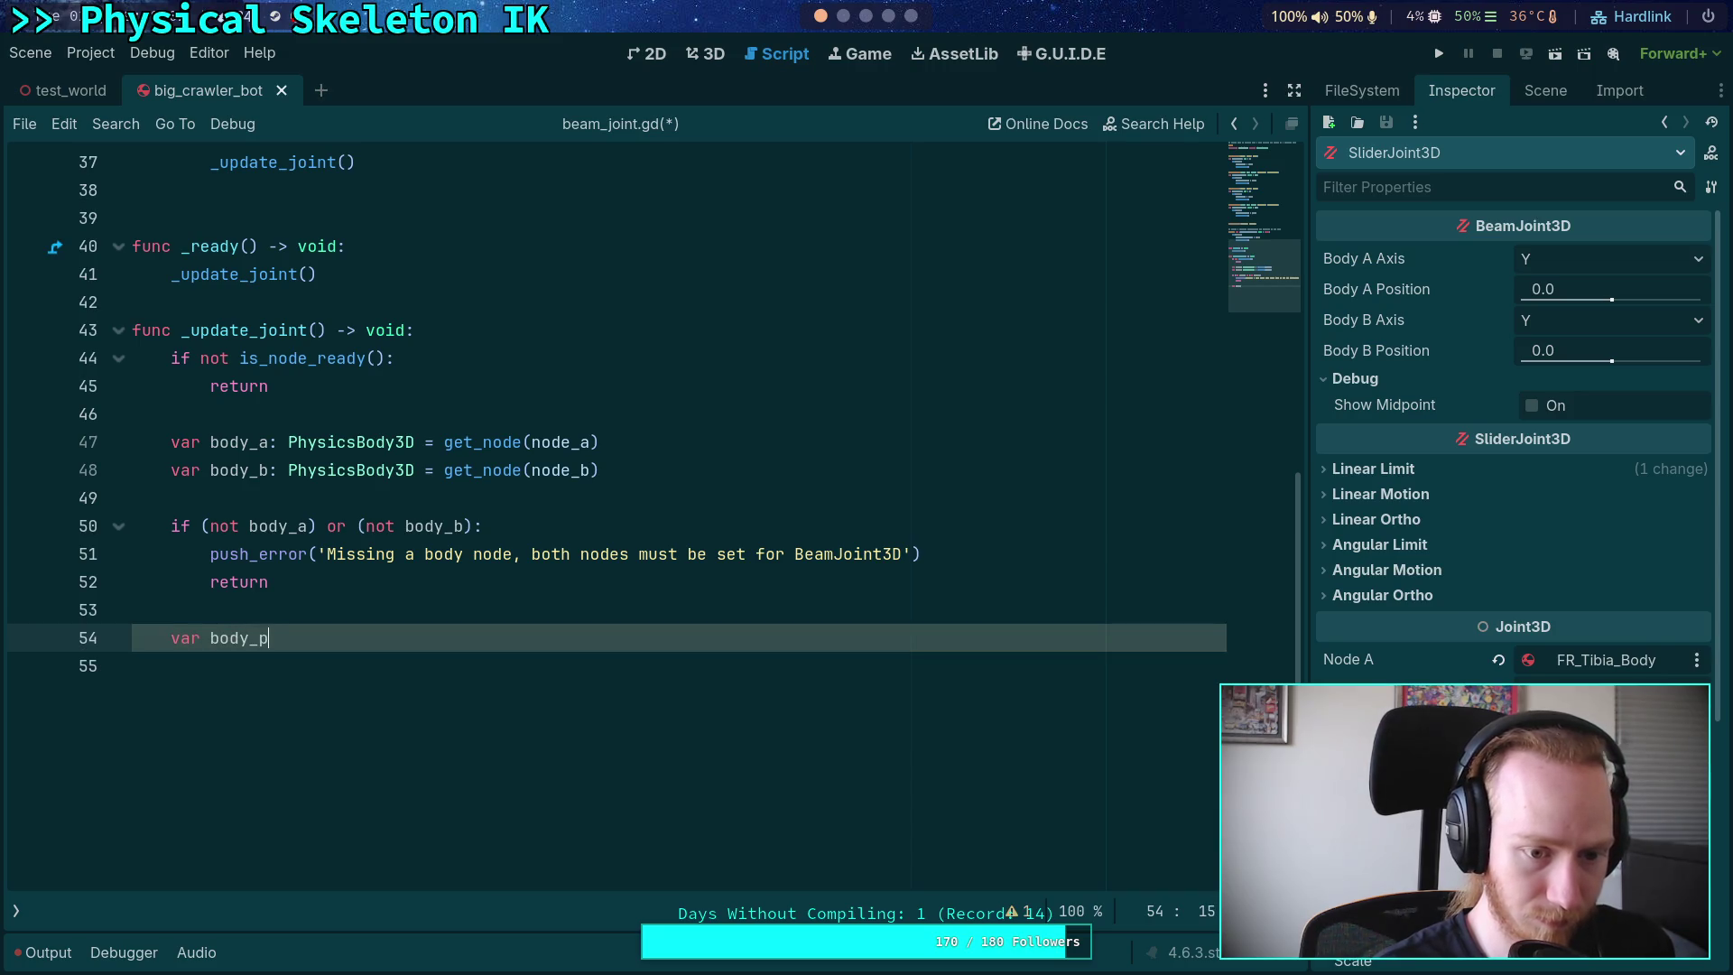
key(BackSpace)
text(B)
key(BackSpace)
text(b_)
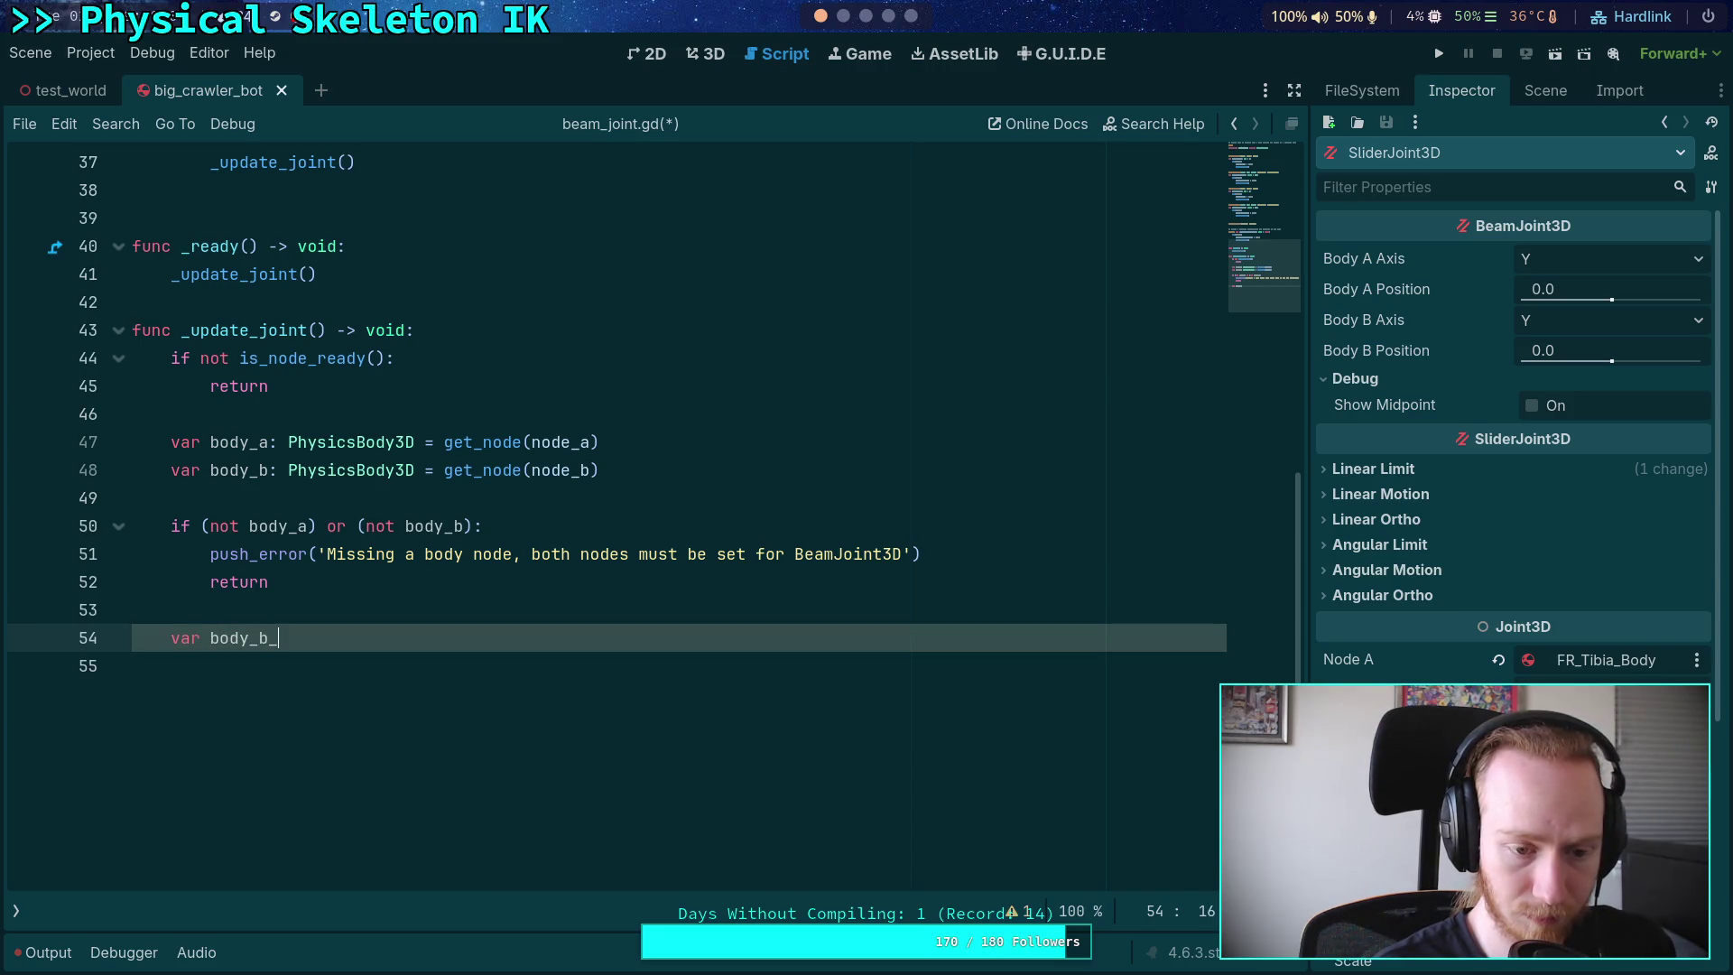
text(offset)
key(BackSpace)
key(BackSpace)
key(BackSpace)
text(set: )
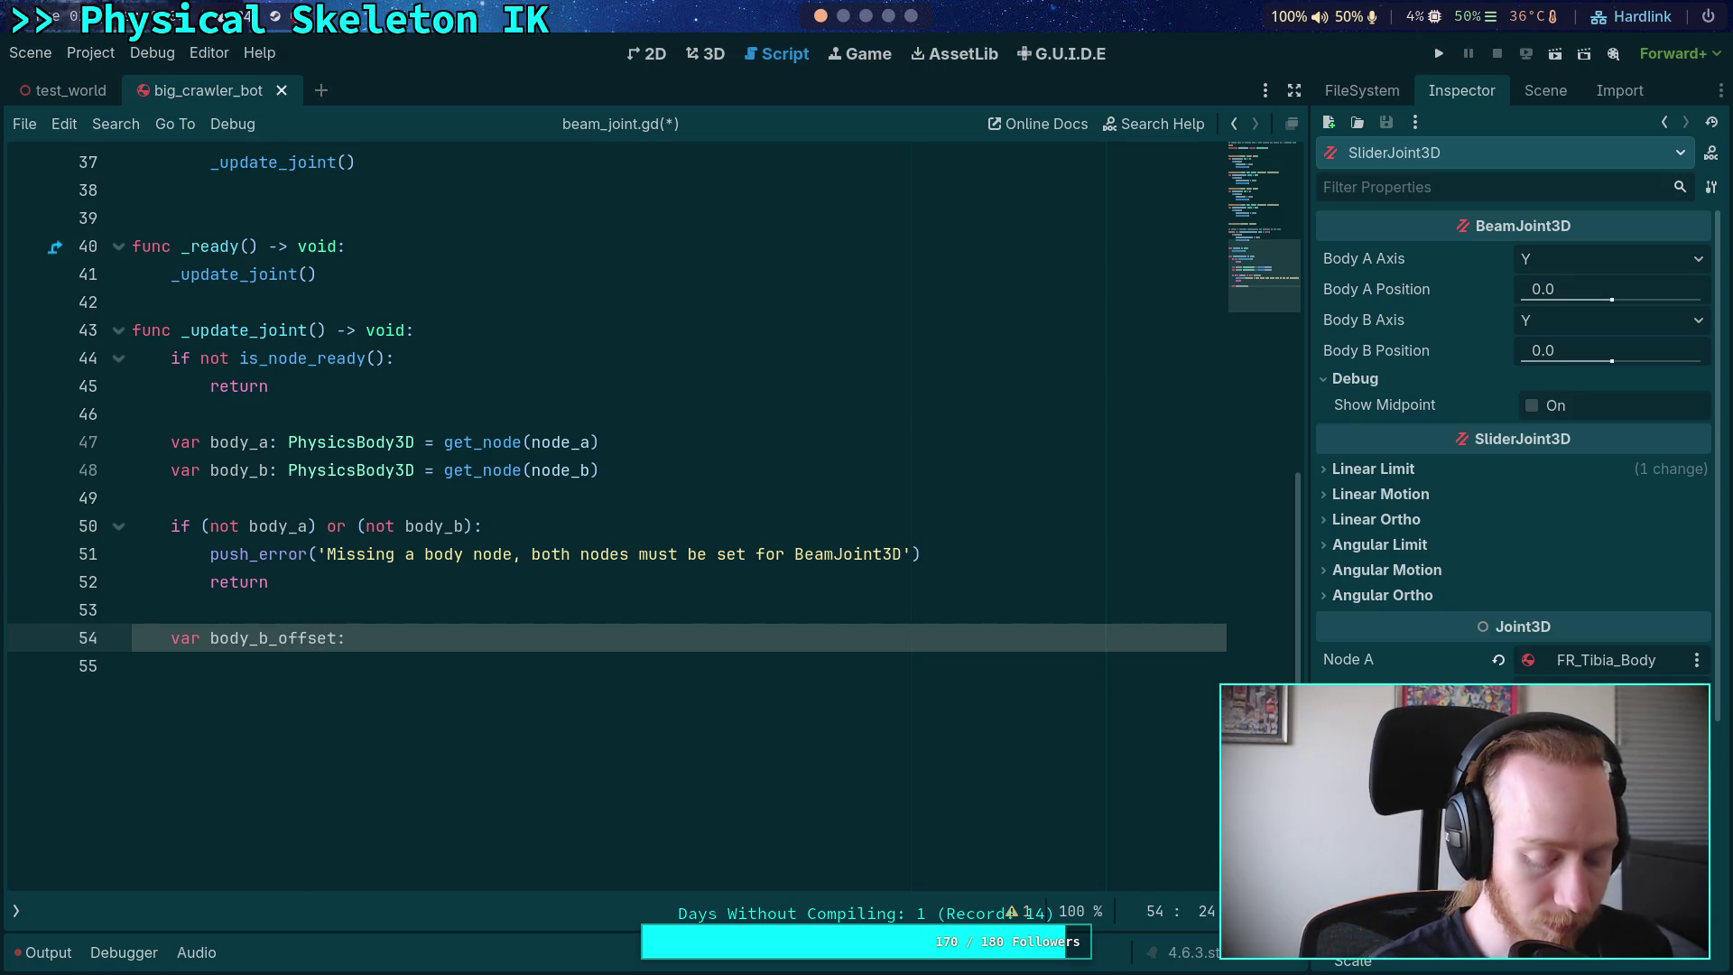
text(Vector3 =)
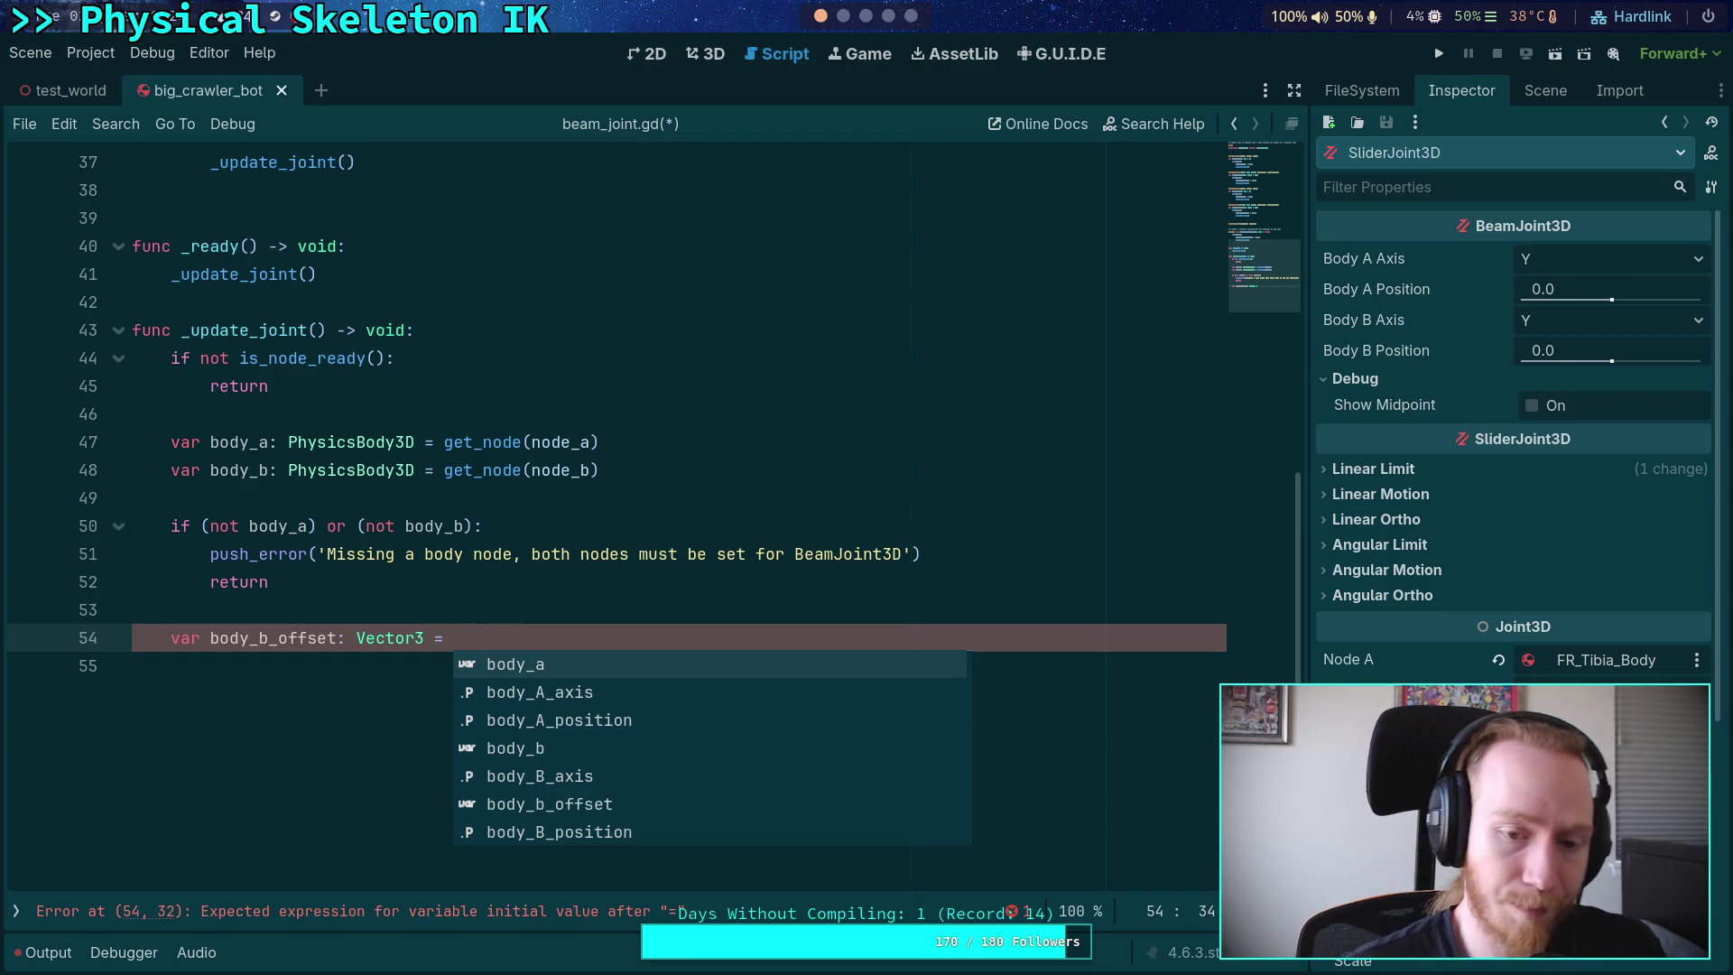
key(ctrl+shift+d)
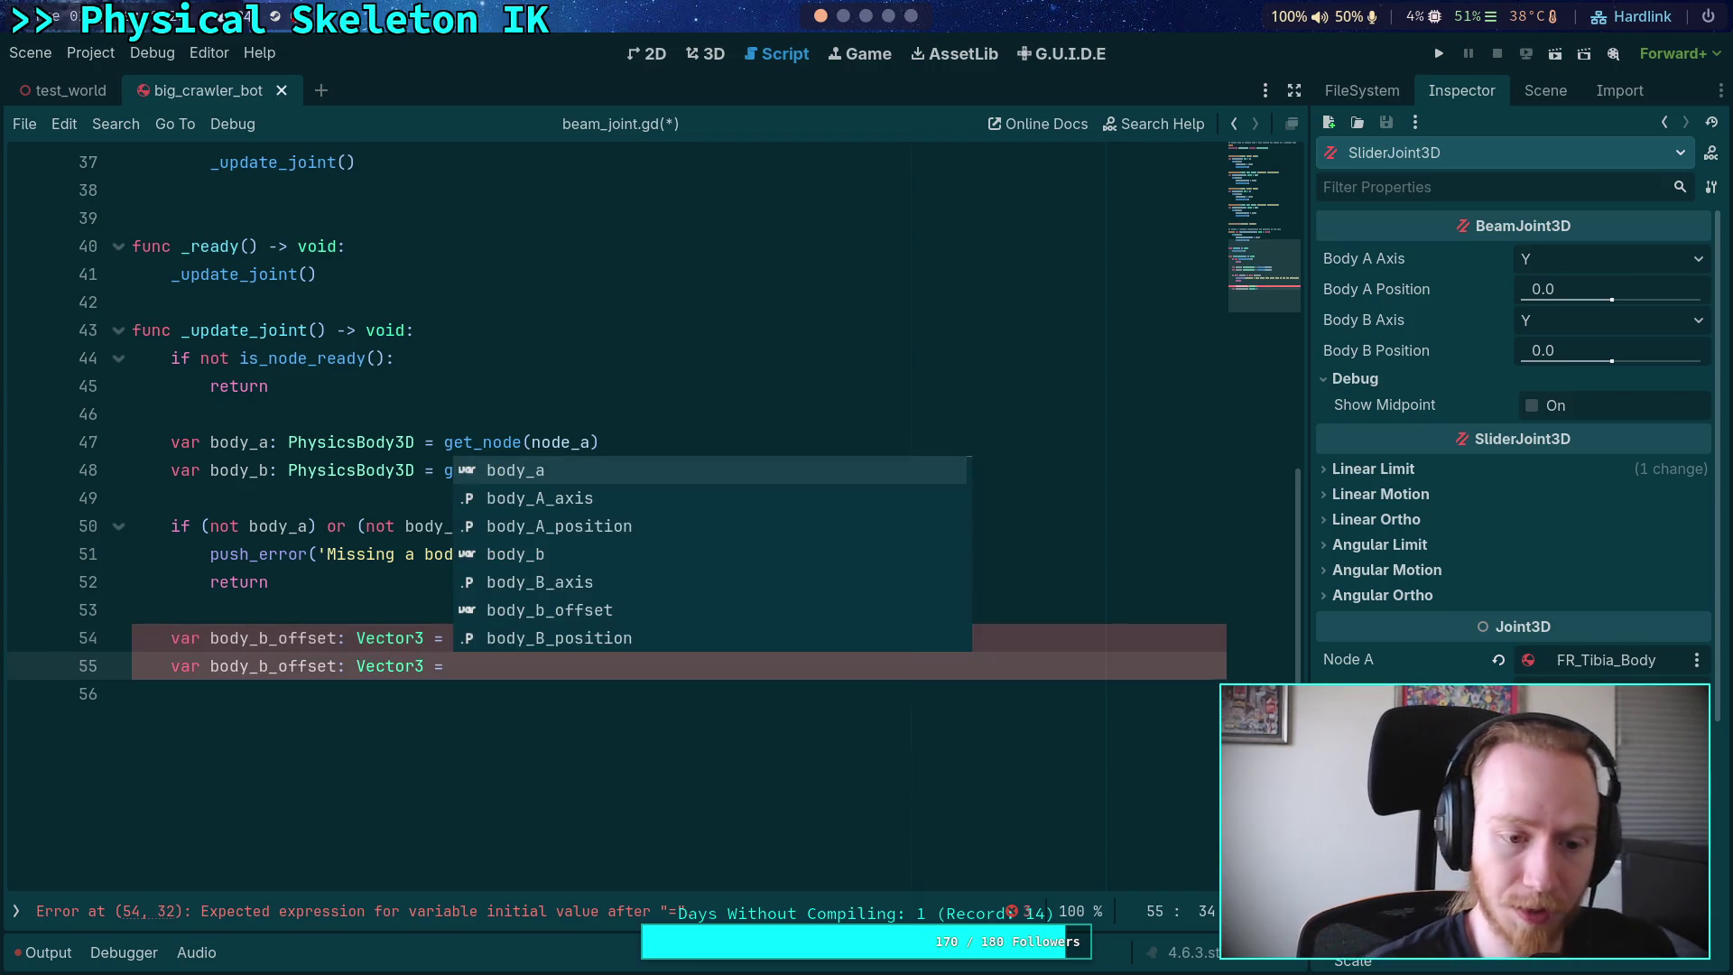
key(Up)
key(BackSpace)
text(a)
- Initialise both offsets to Vector3.ZERO and start a body_a line below
click(606, 629)
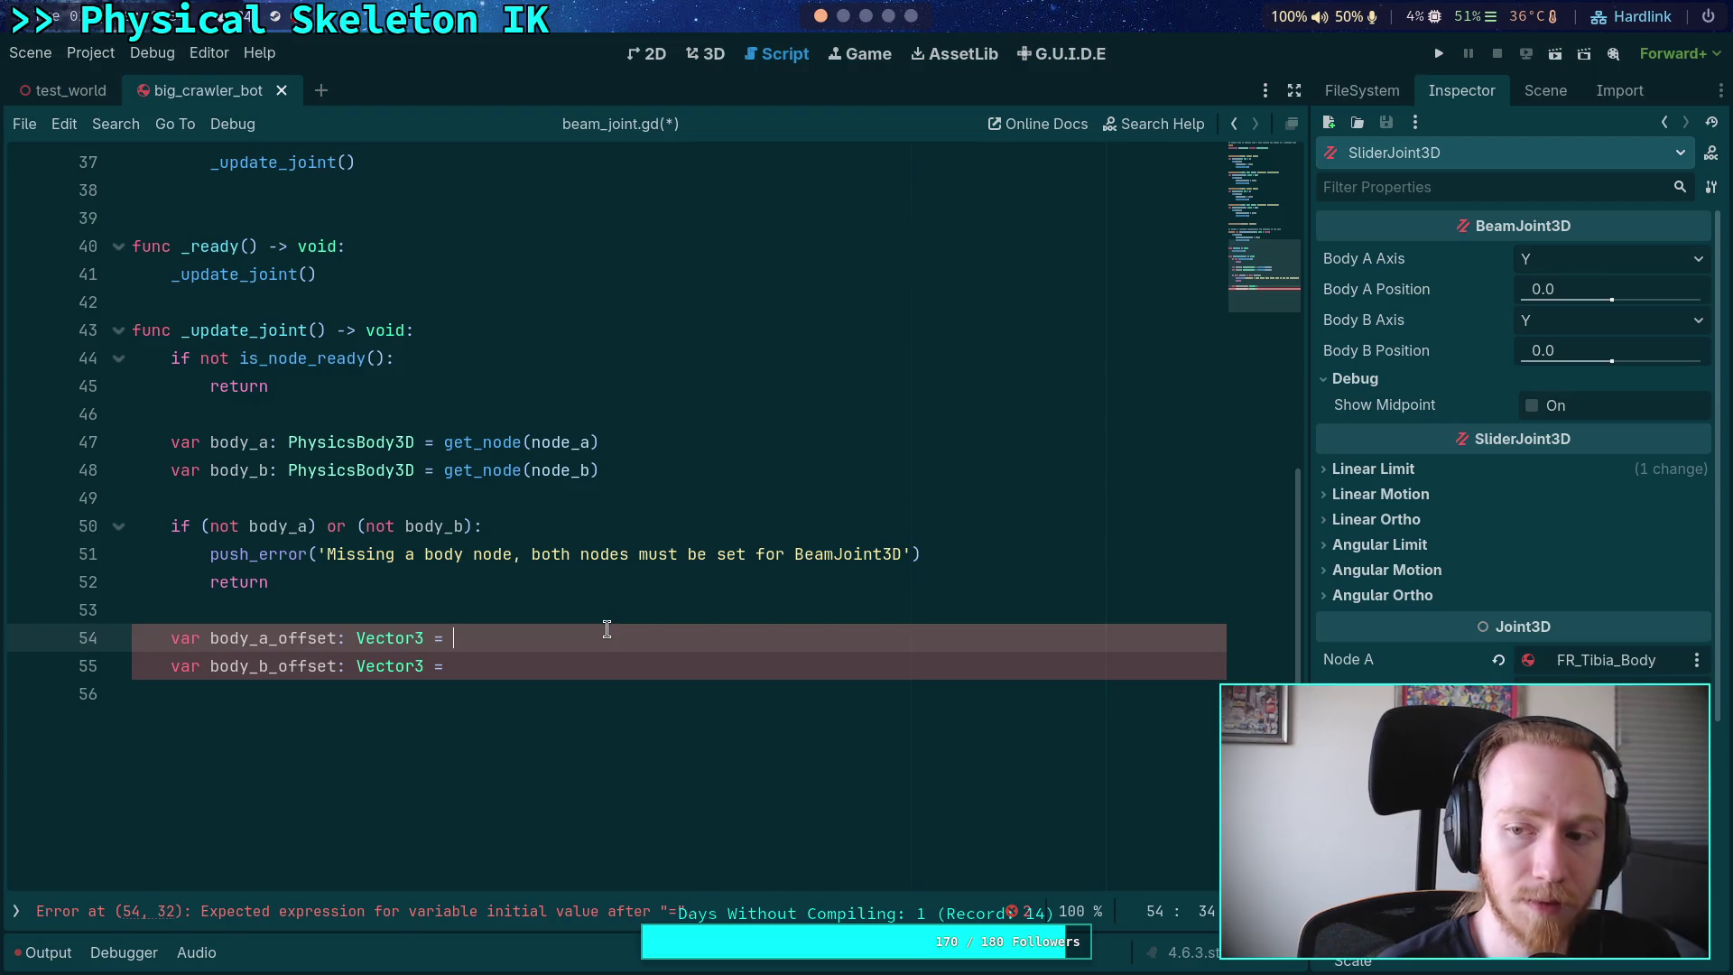
text(Vector3()
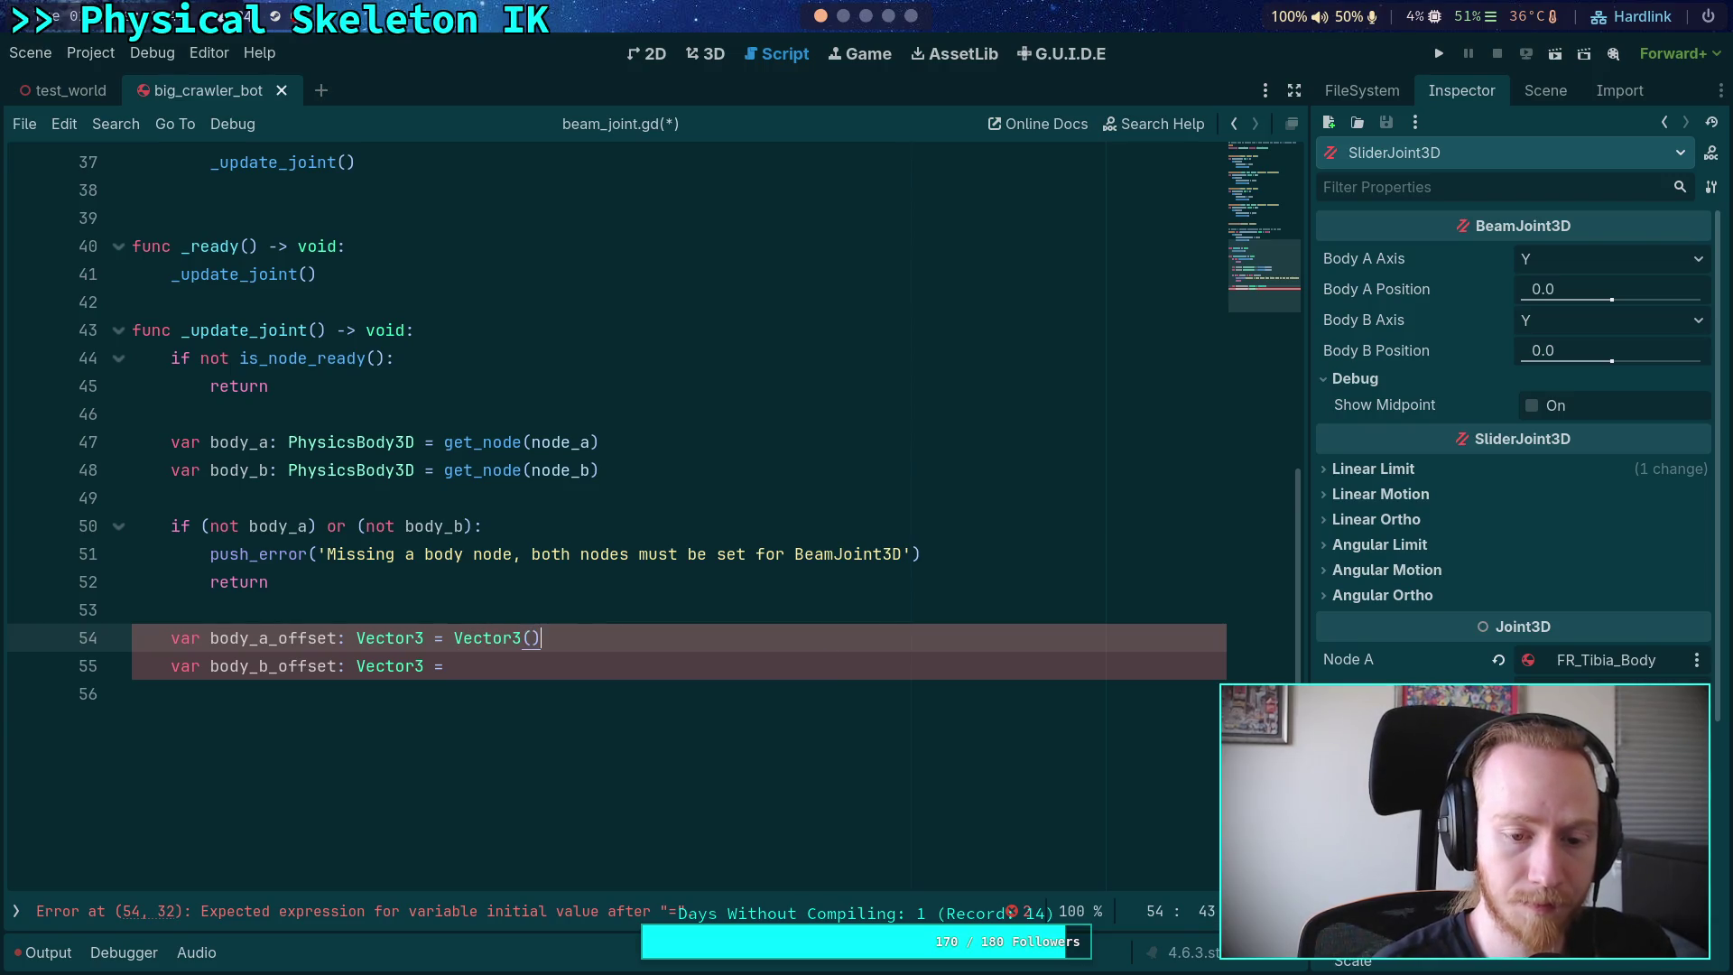
click(445, 665)
text(e)
key(BackSpace)
text(Vector3())
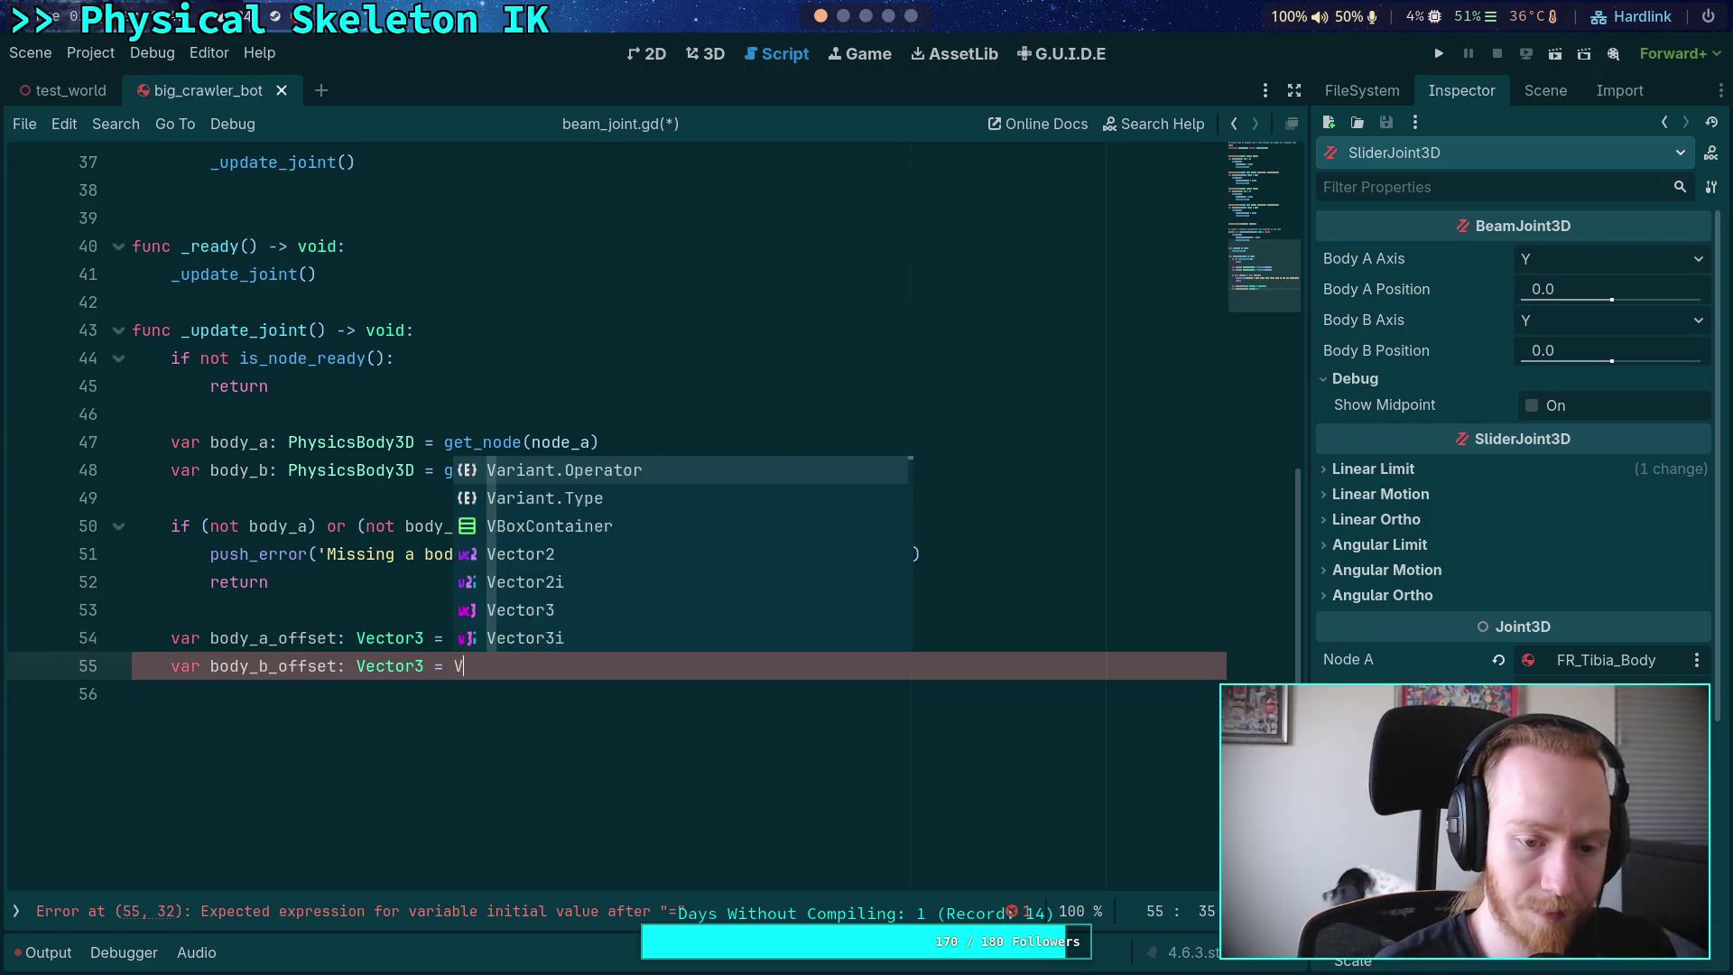
key(BackSpace)
key(BackSpace)
text(.ZERO)
key(Up)
key(BackSpace)
key(BackSpace)
text(.)
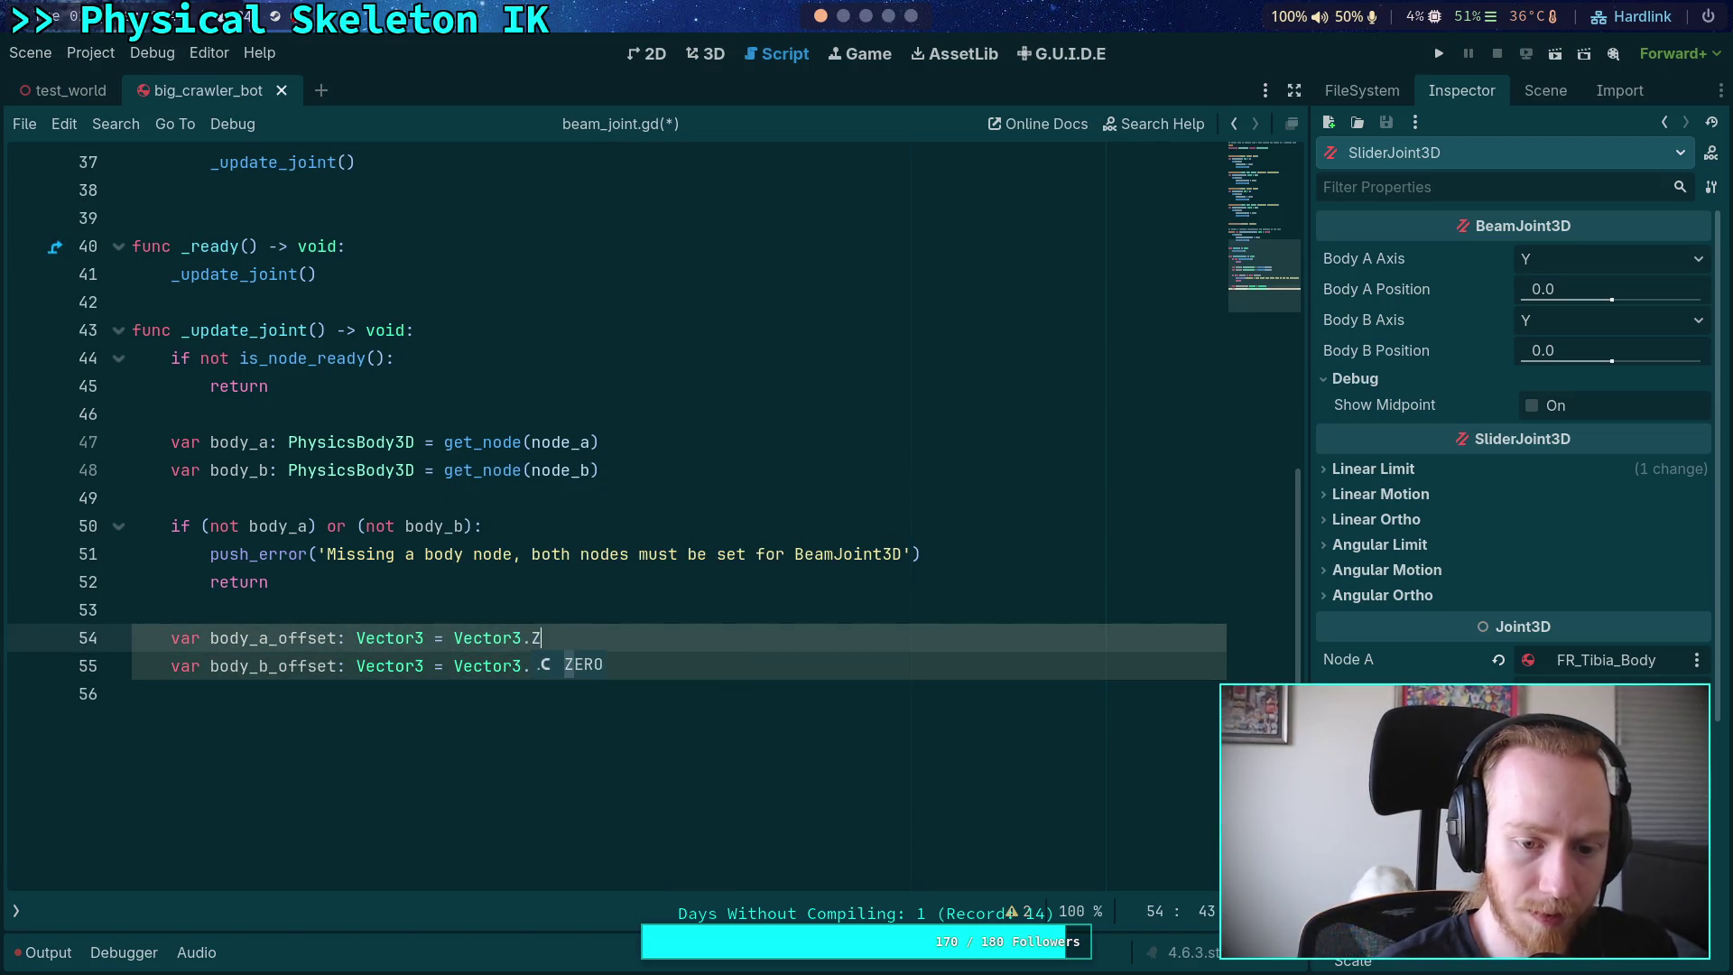
text(ZERO)
key(Down)
key(Return)
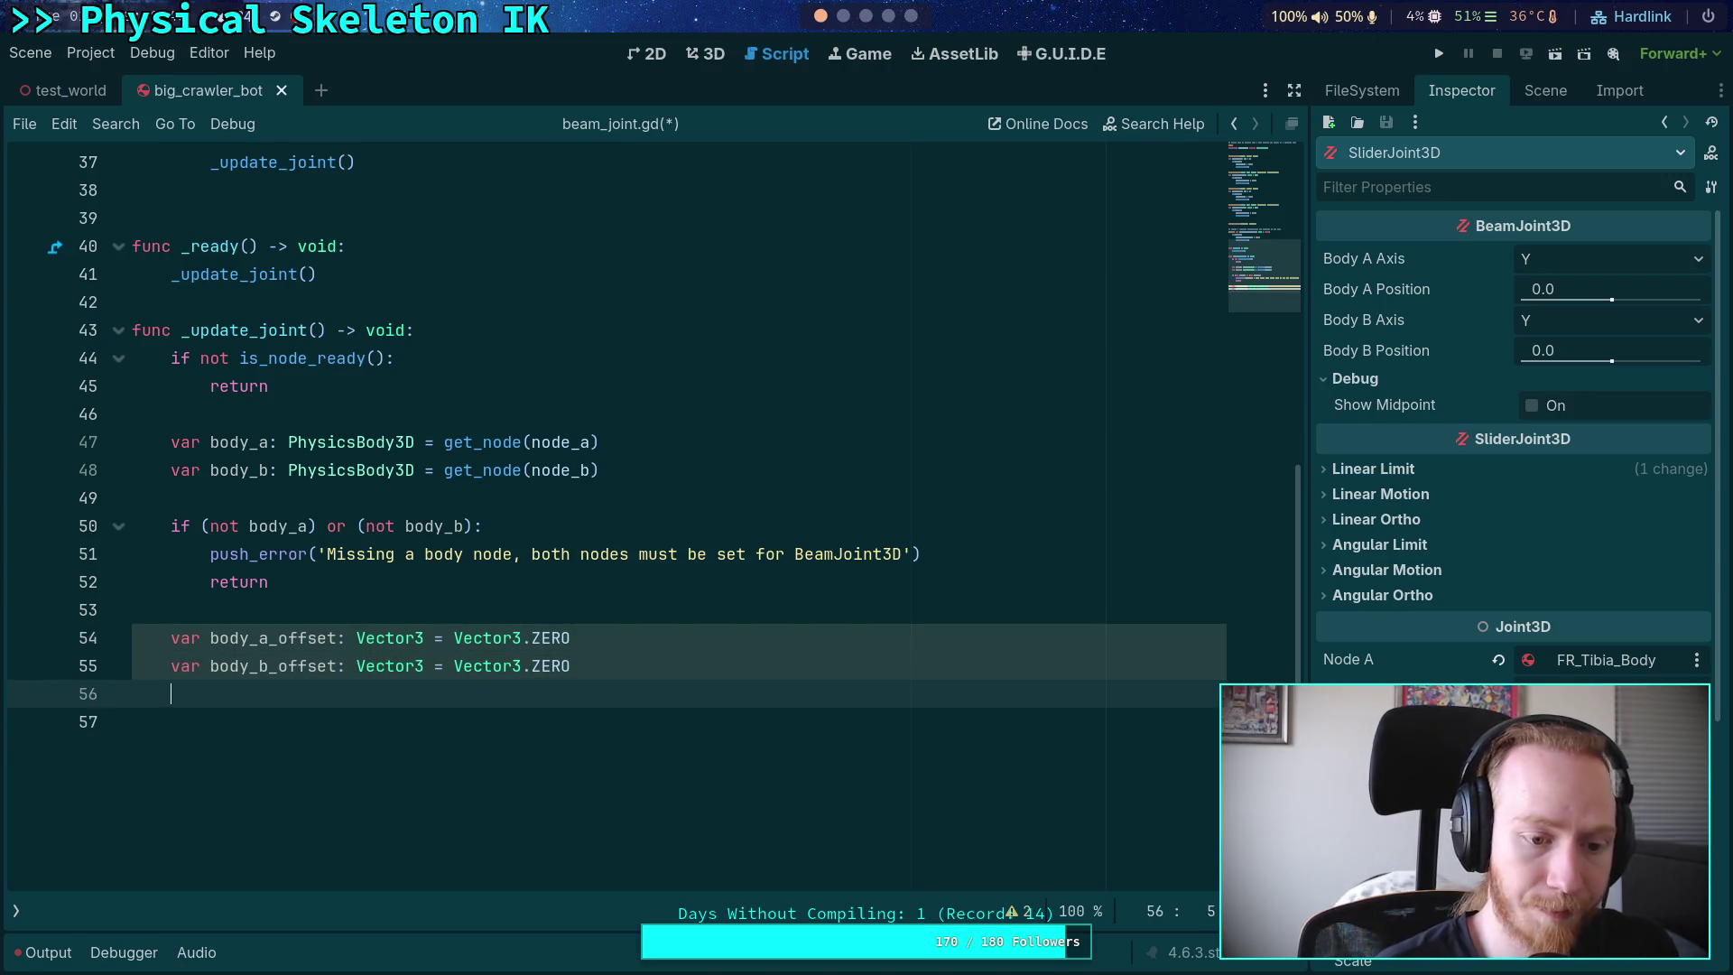
text(body_a)
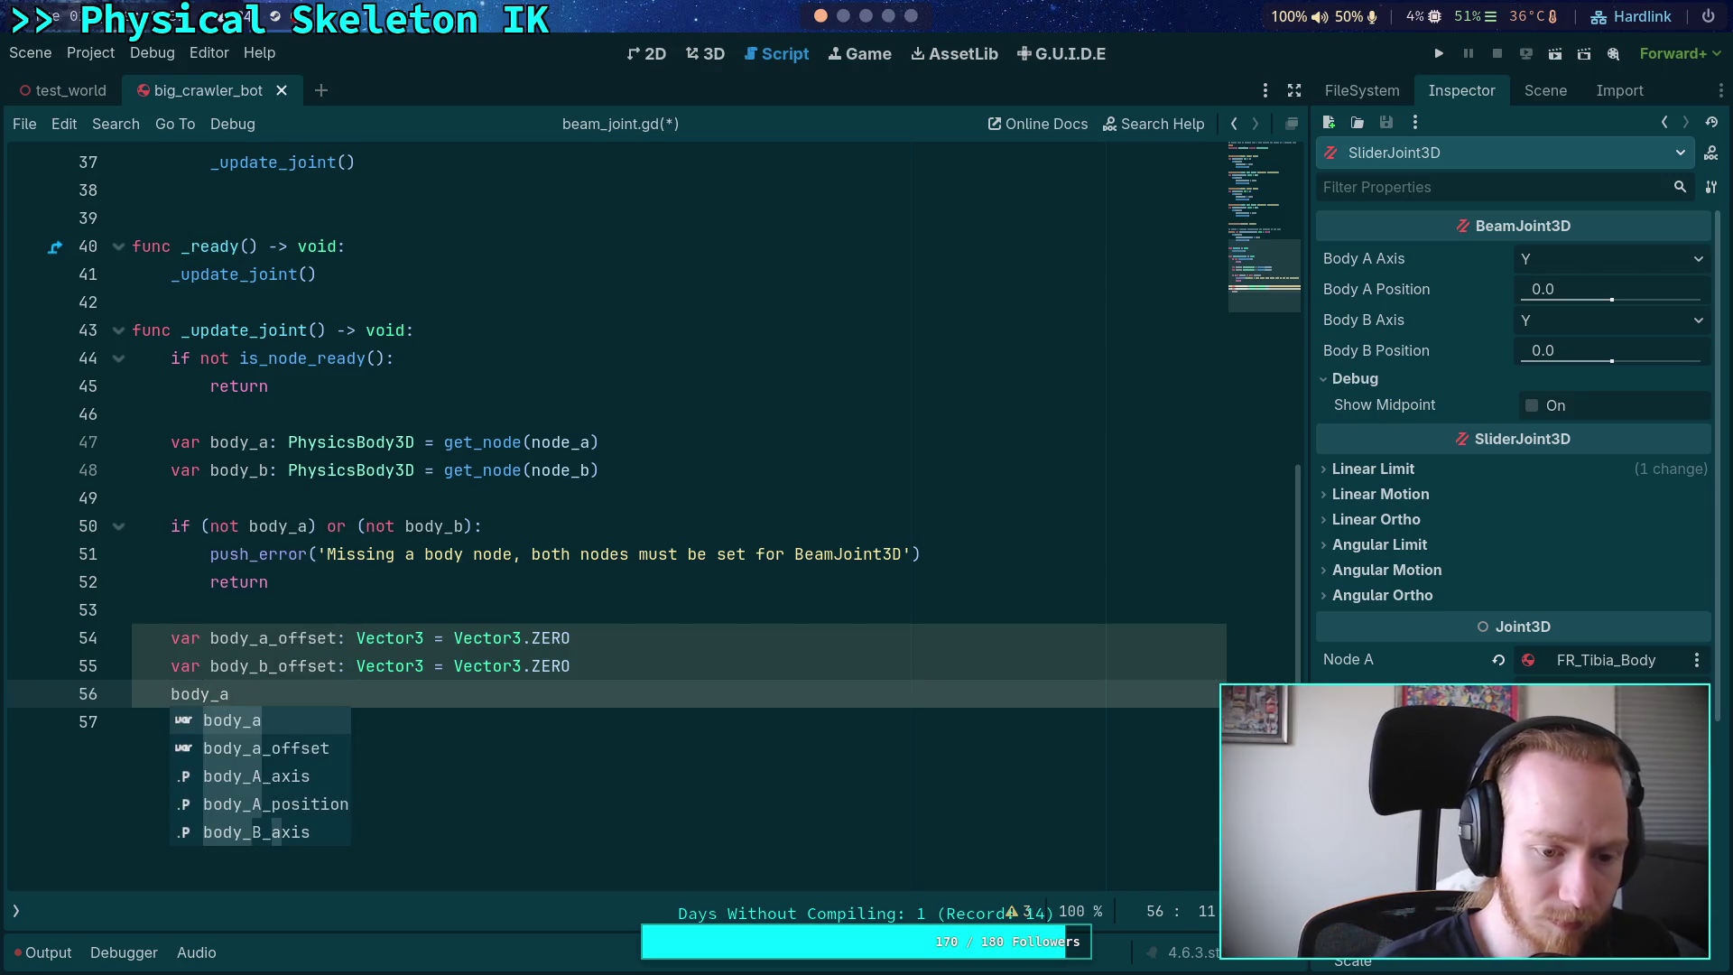
- Write 'body_a_offset[body_A_axis] = body_A_position' using autocomplete
key(Down)
key(Return)
text([body_)
key(Down)
key(Return)
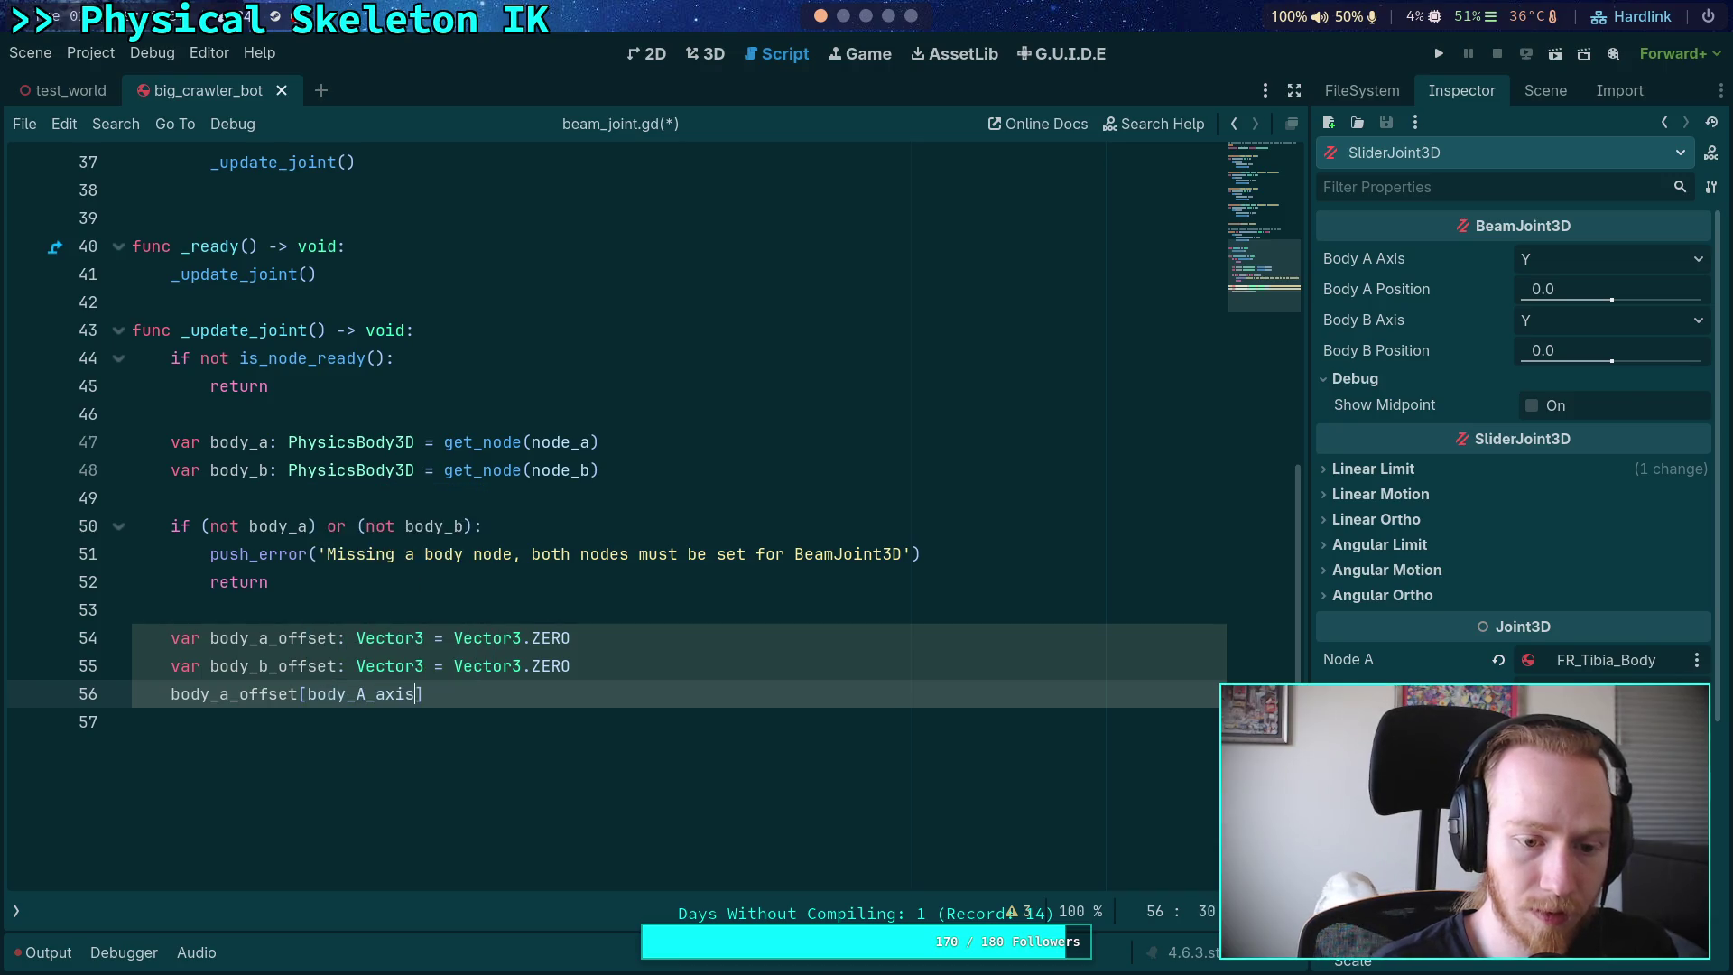
key(Right)
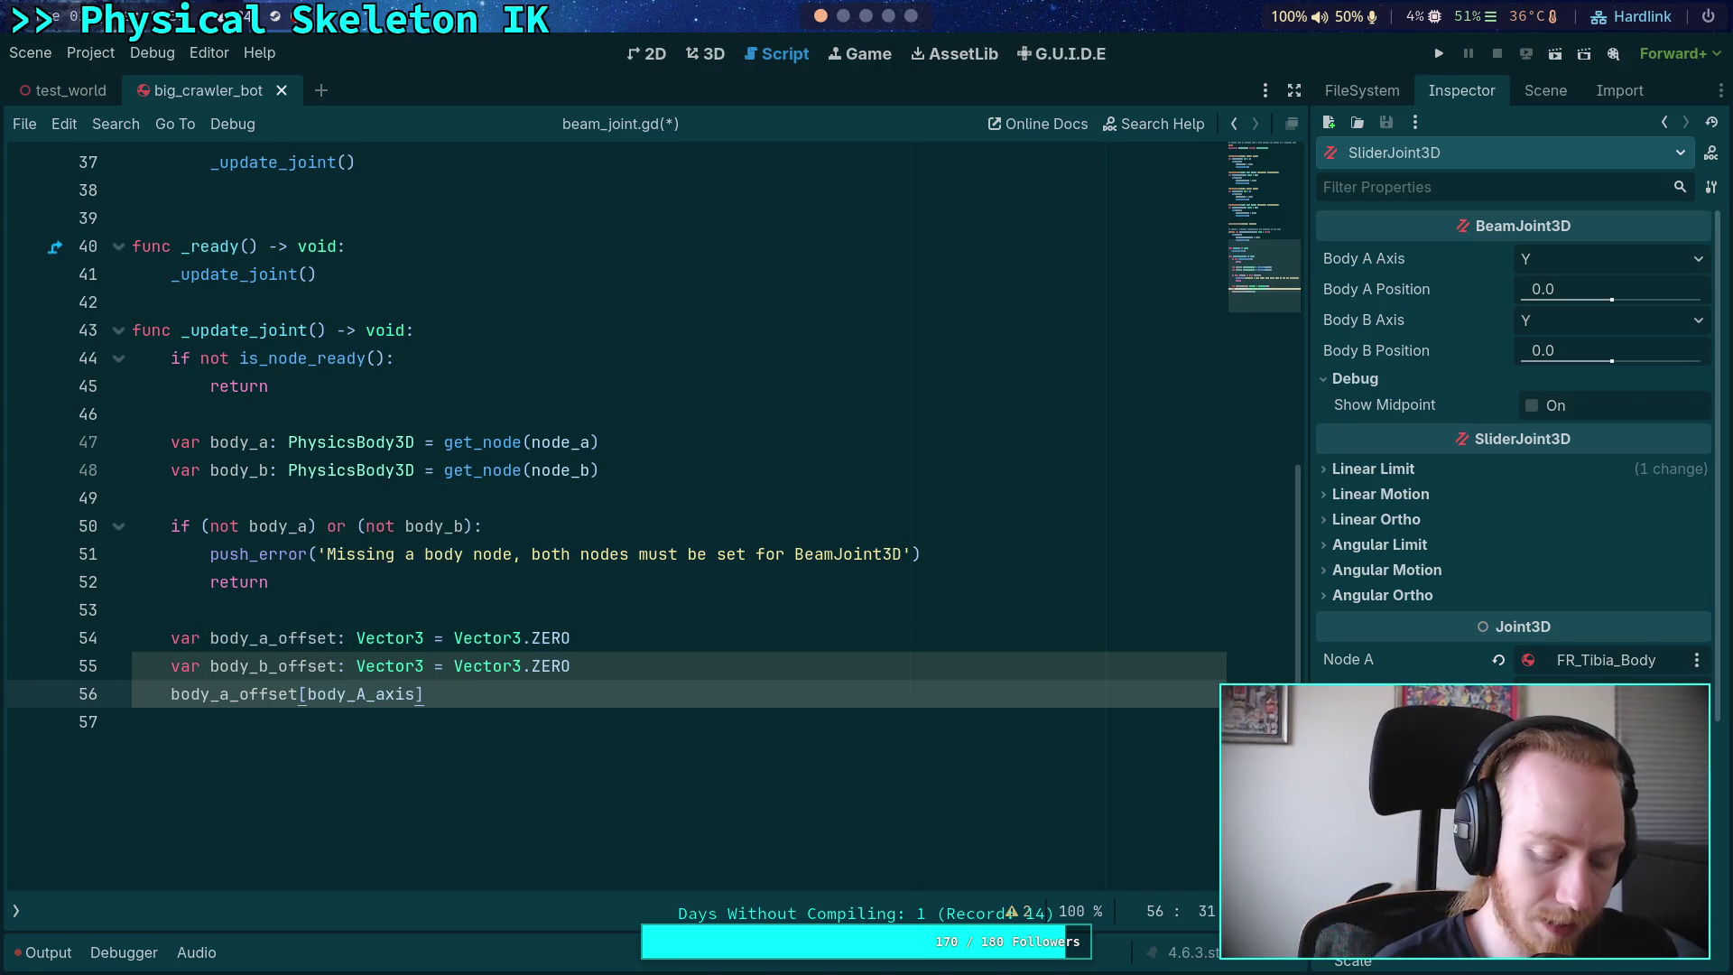
text(= )
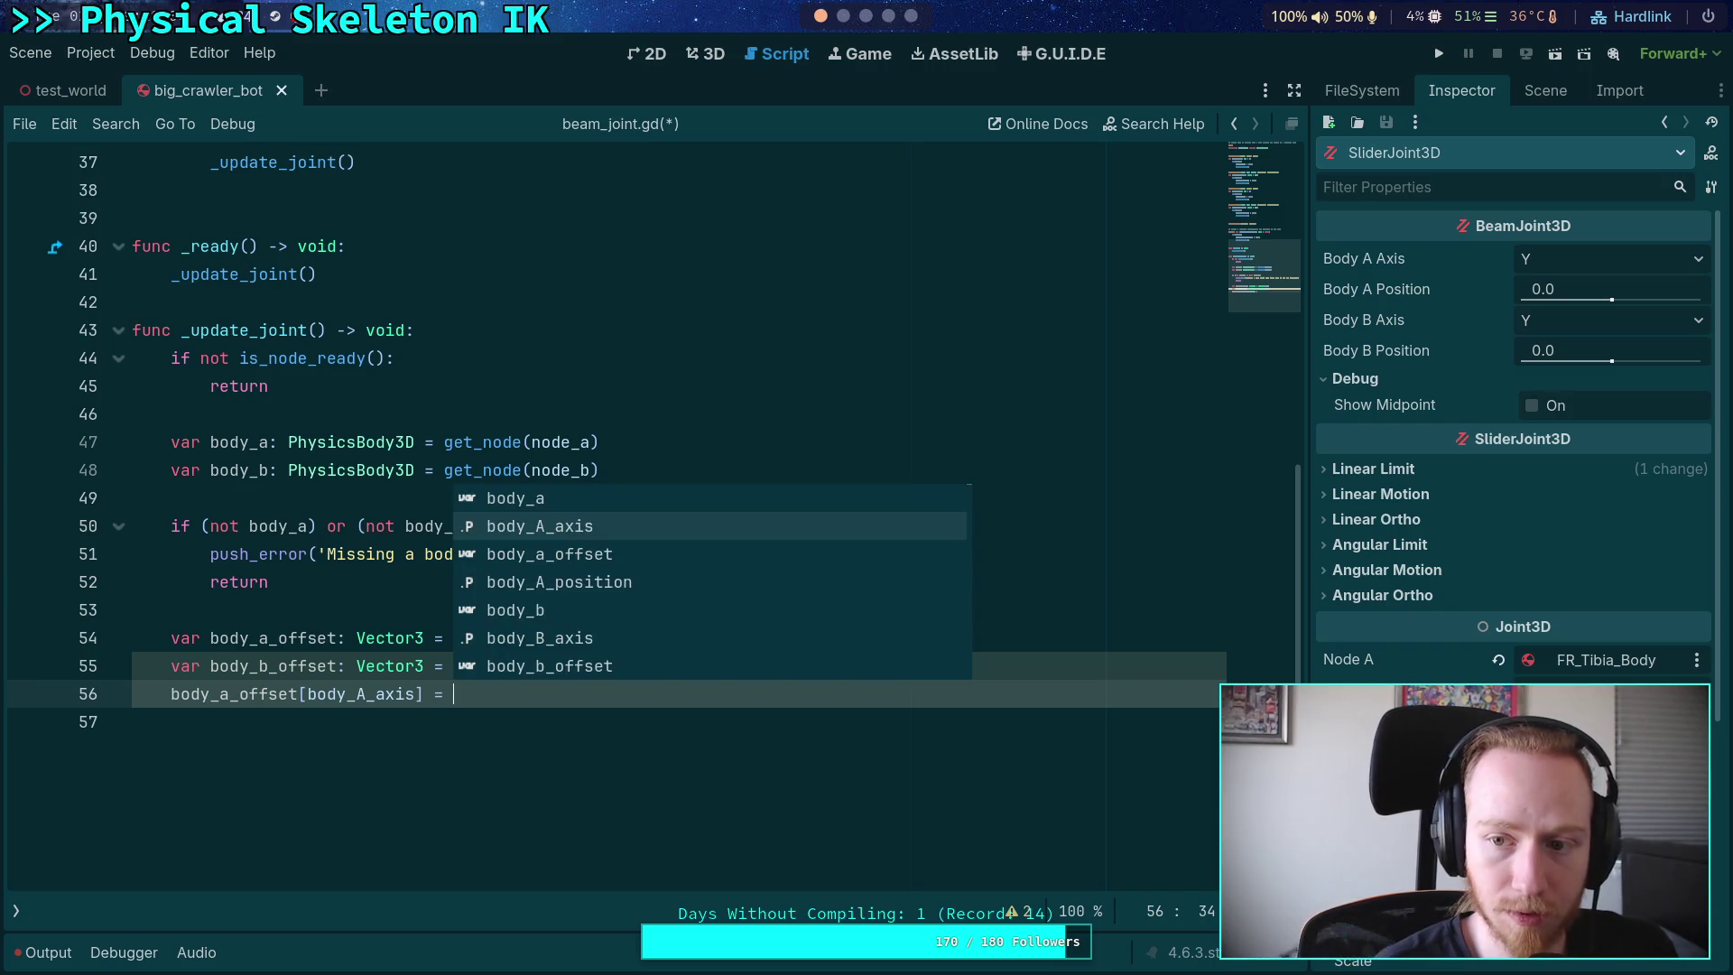
text(body)
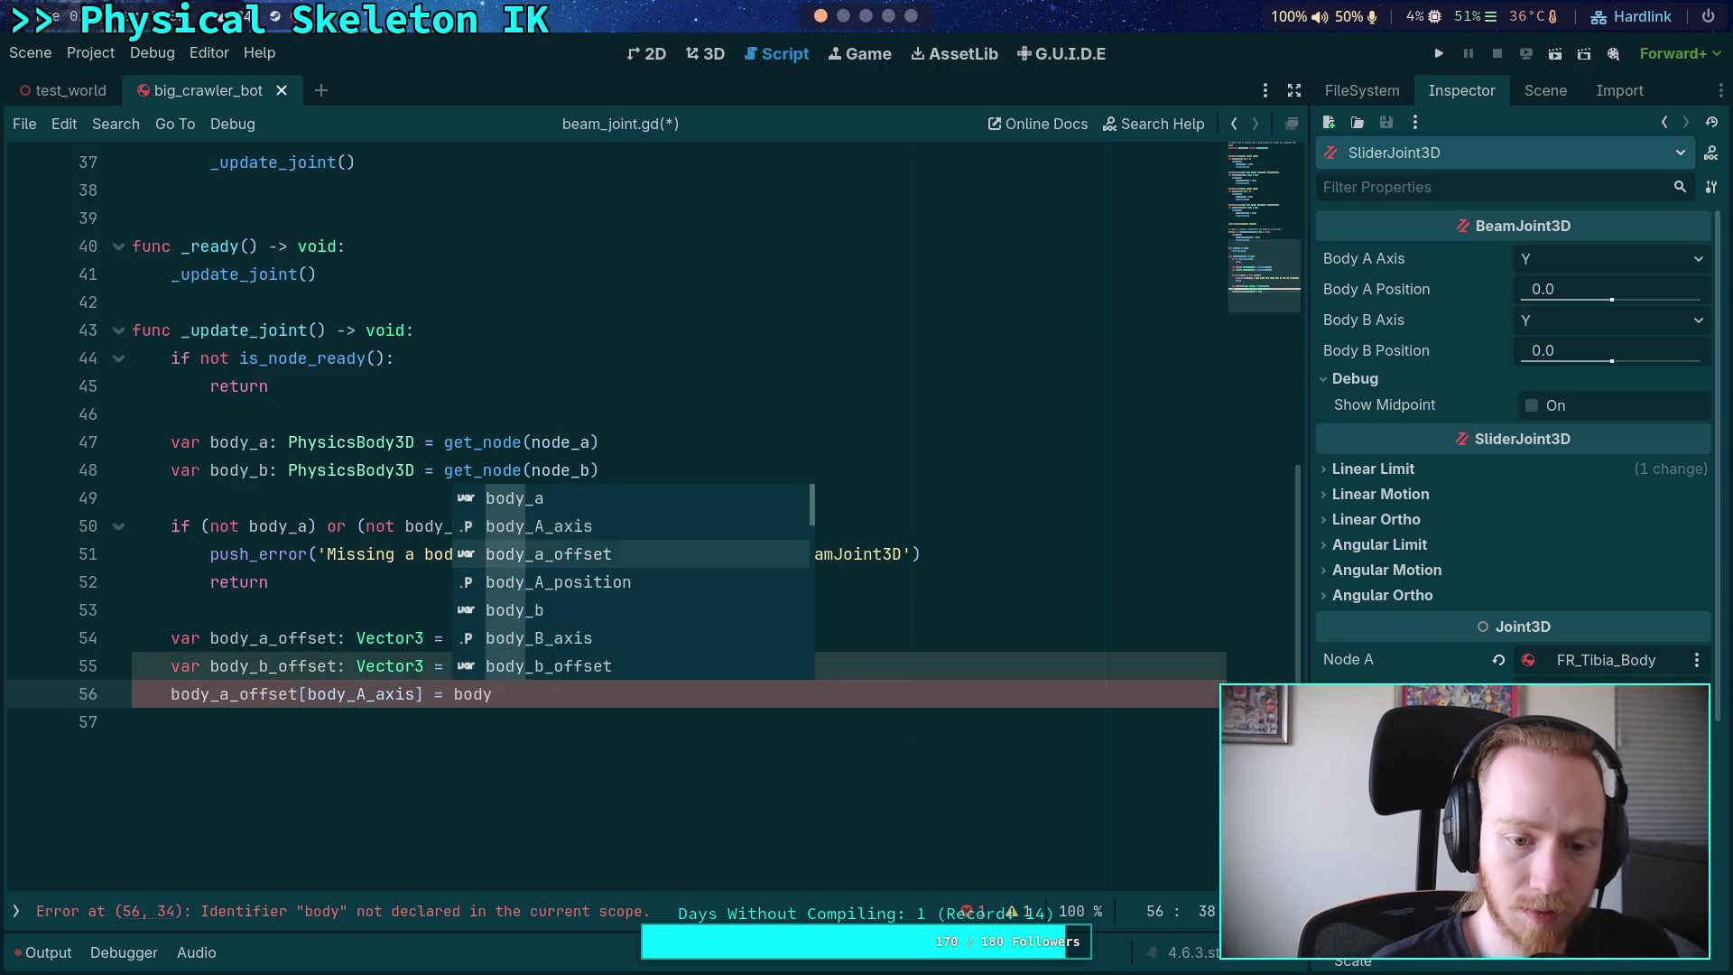
key(Down)
key(Down)
key(Return)
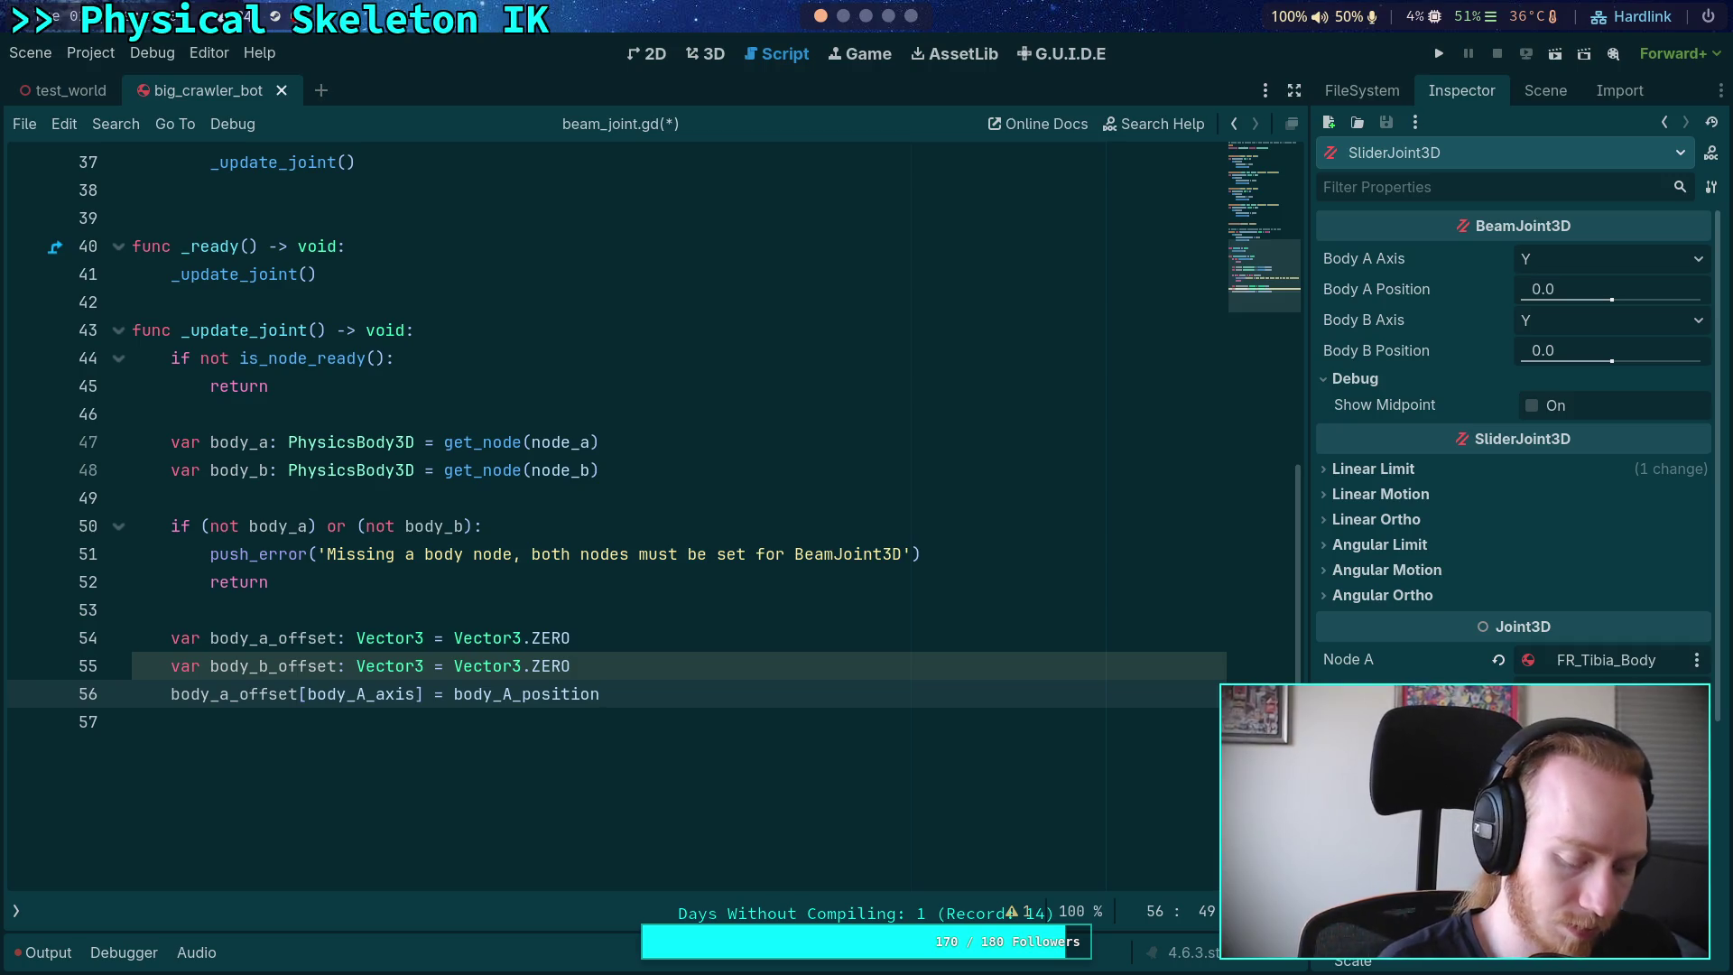
- Duplicate it as 'body_b_offset[body_B_axis] = body_B_position' and add blank lines below
key(ctrl+shift+d)
drag(220, 723, 229, 722)
text(b)
drag(354, 722, 364, 722)
text(B)
drag(503, 722, 511, 722)
text(B)
click(736, 720)
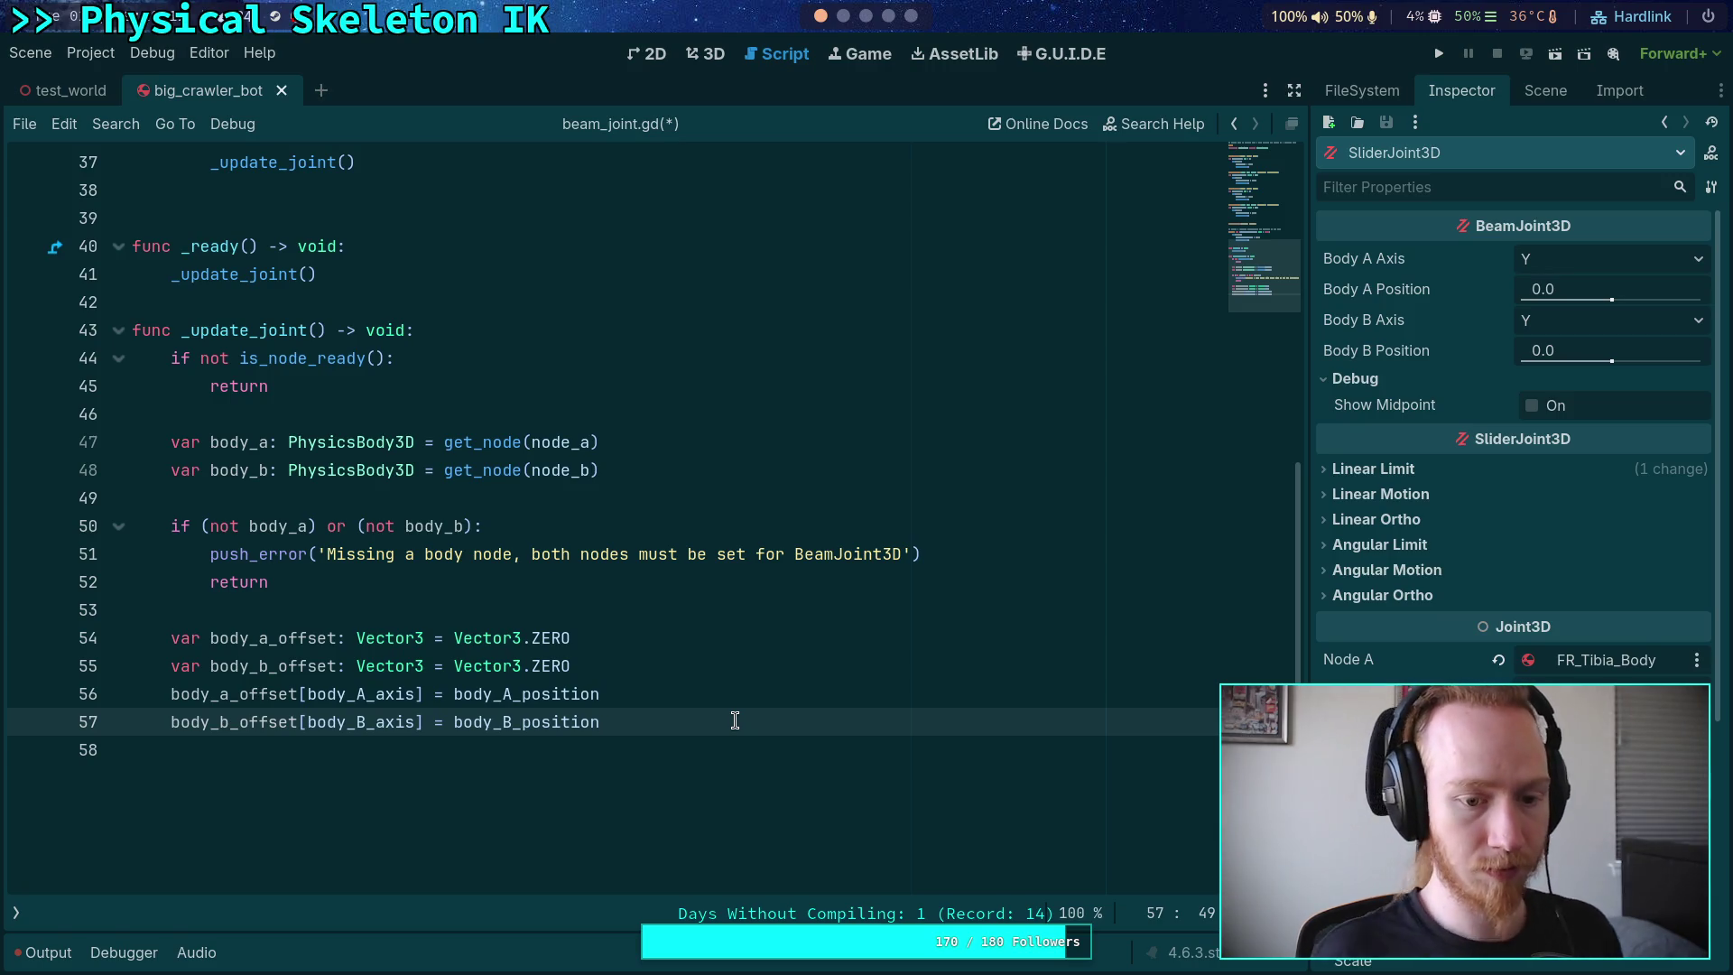
key(Return)
key(Return)
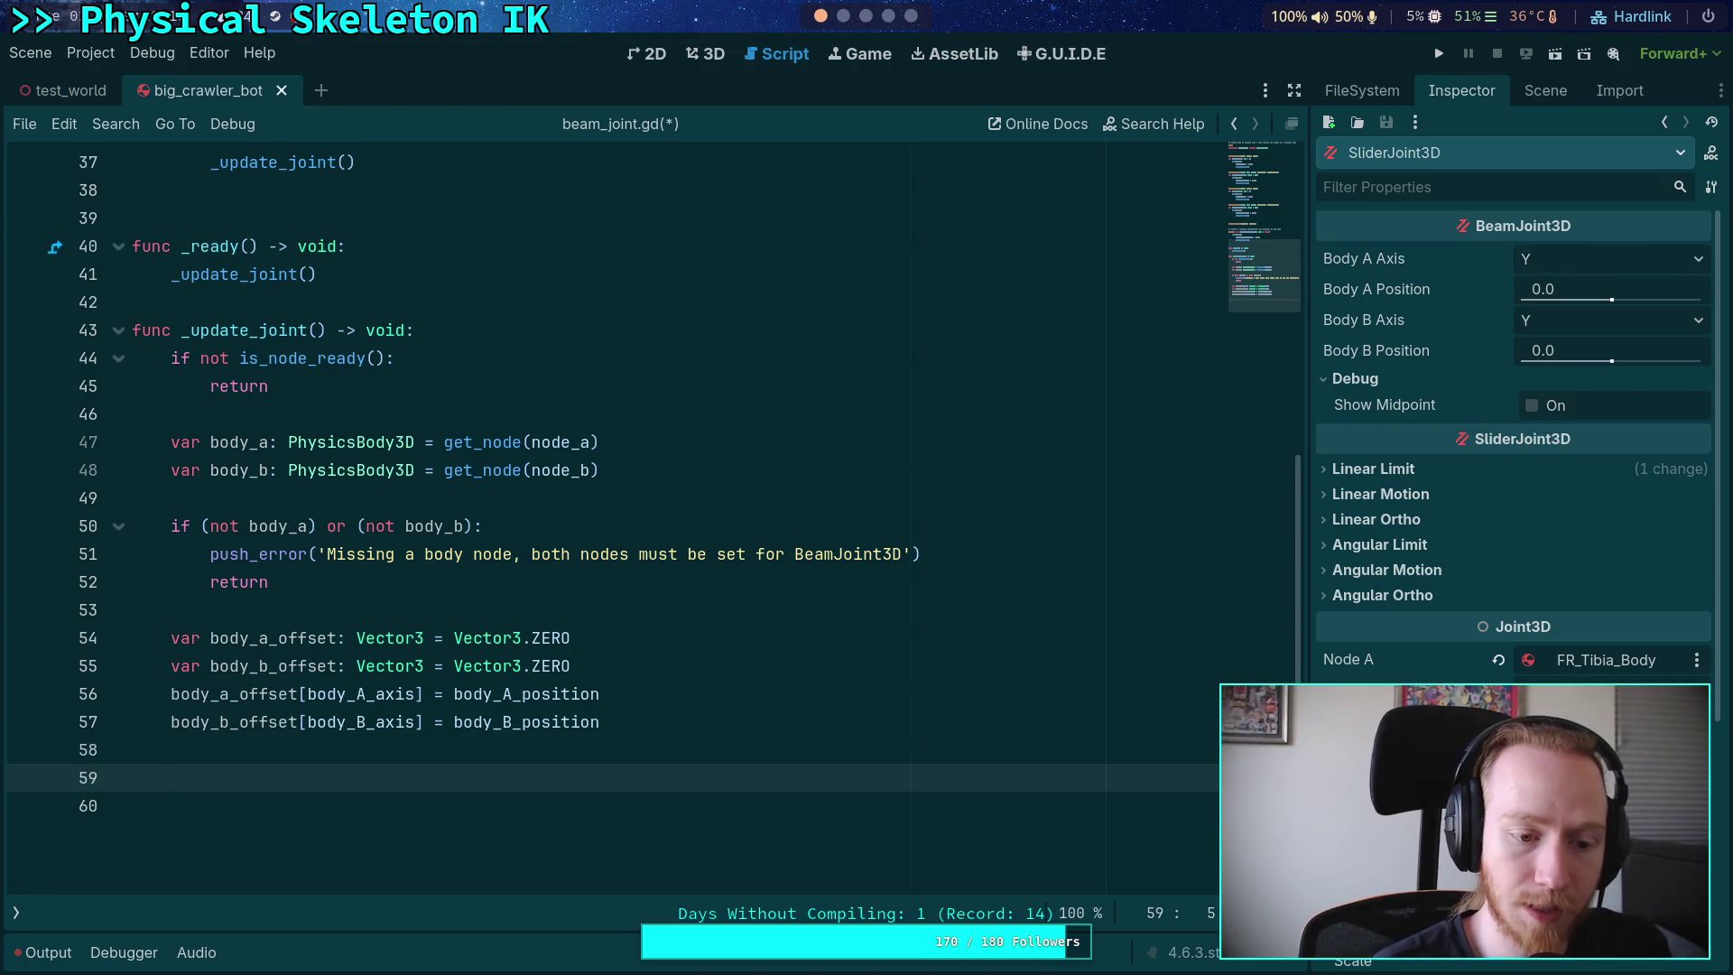
- Begin line 59 with 'global_position = body_b' using autocomplete suggestions
text(global_t)
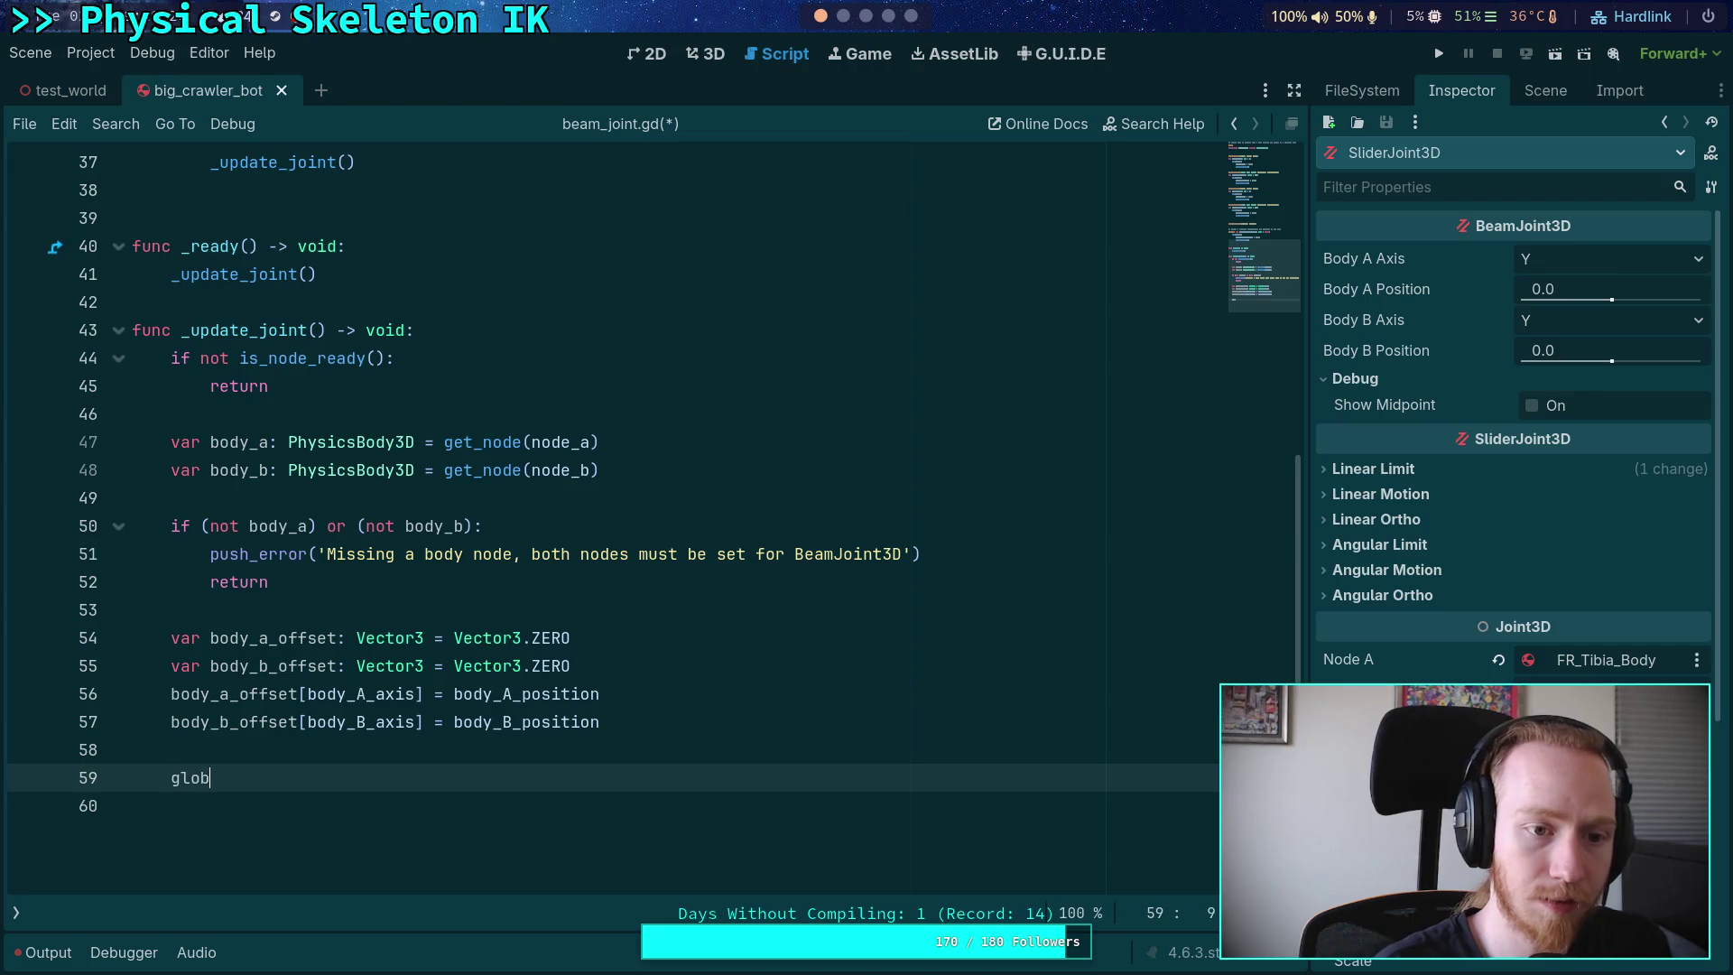
key(BackSpace)
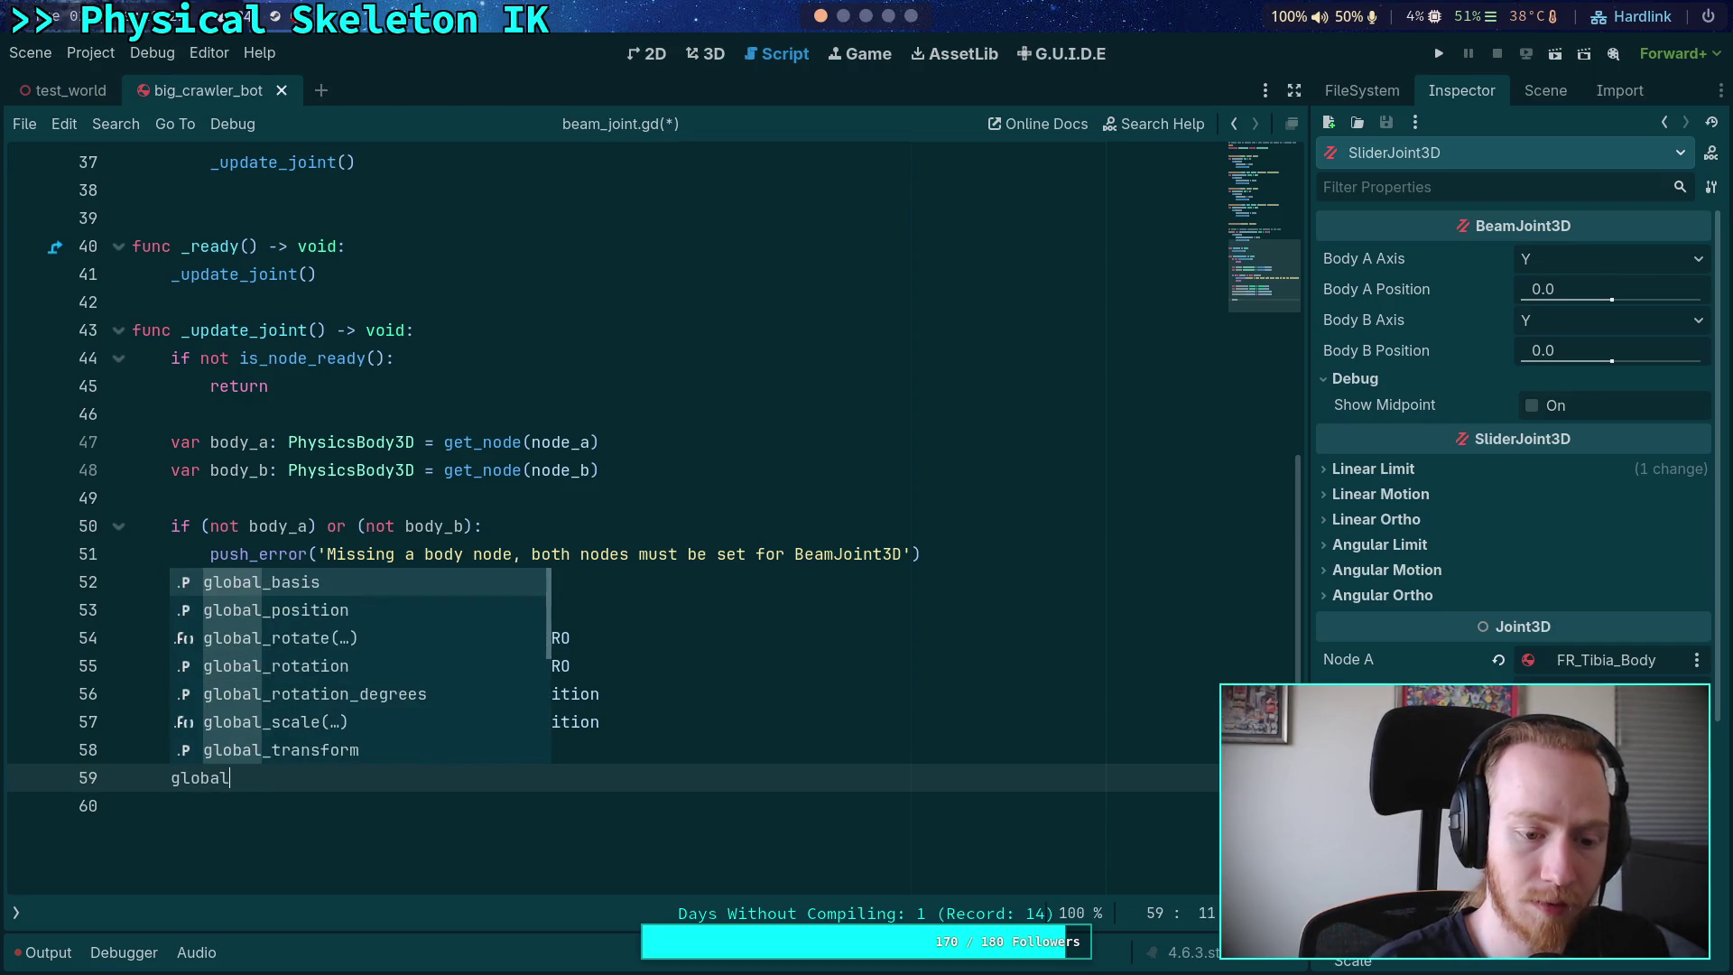
text(po)
key(Return)
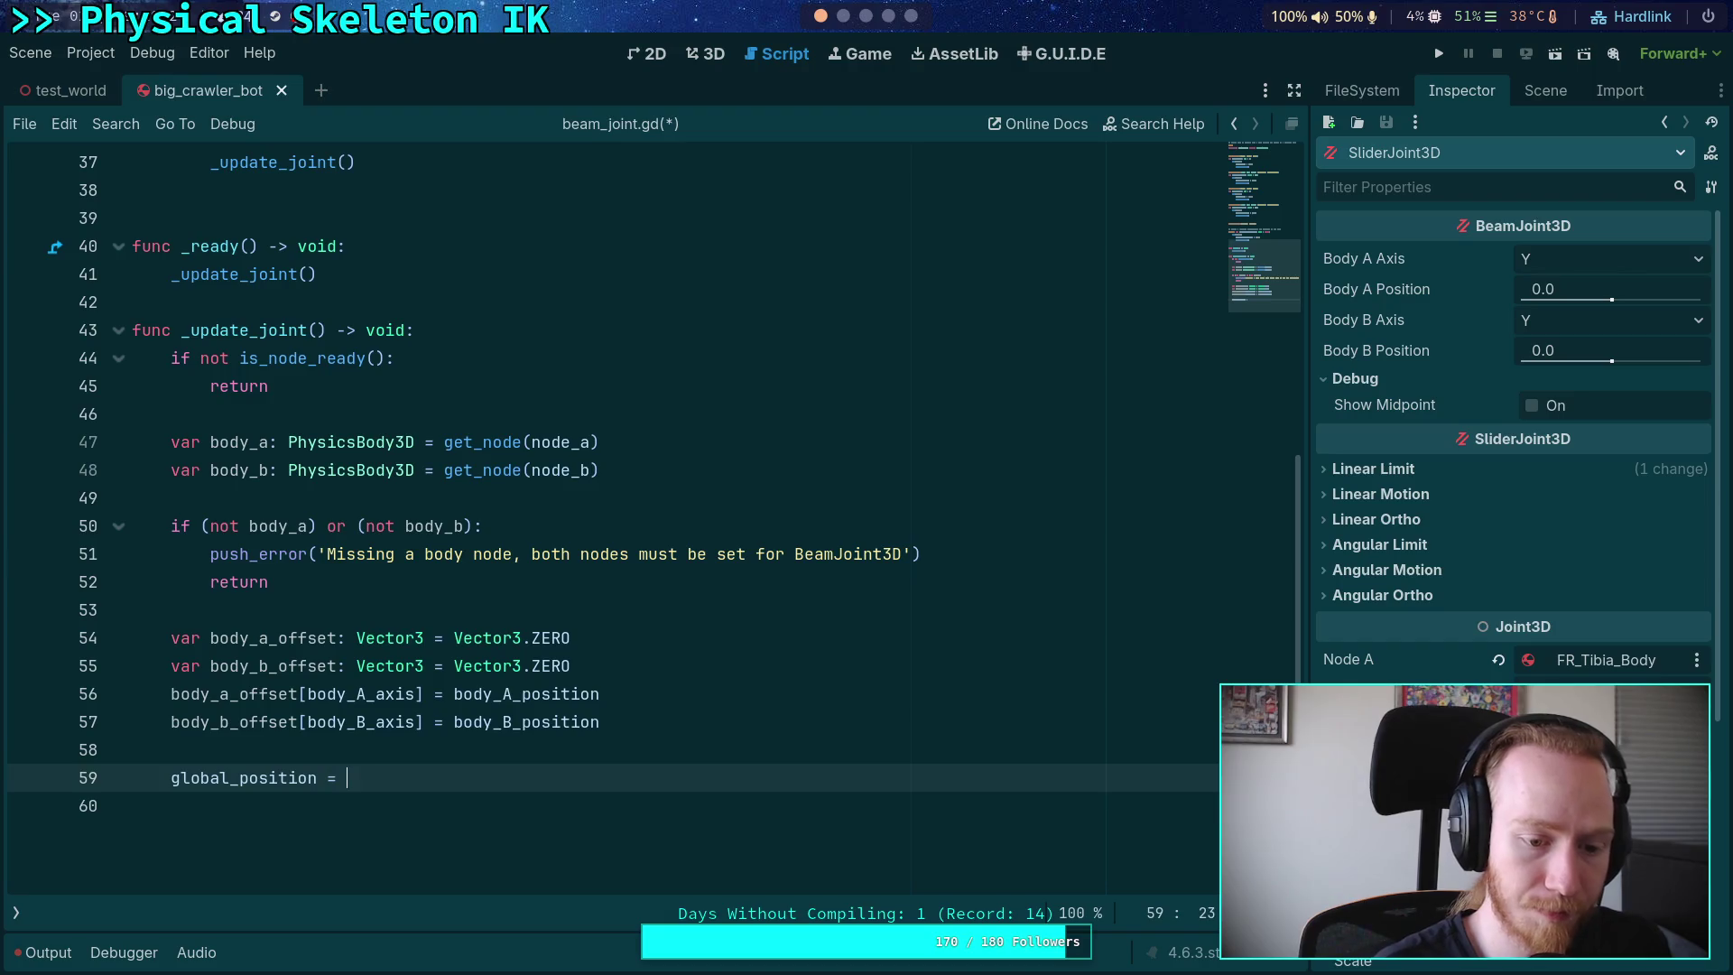
text(bod)
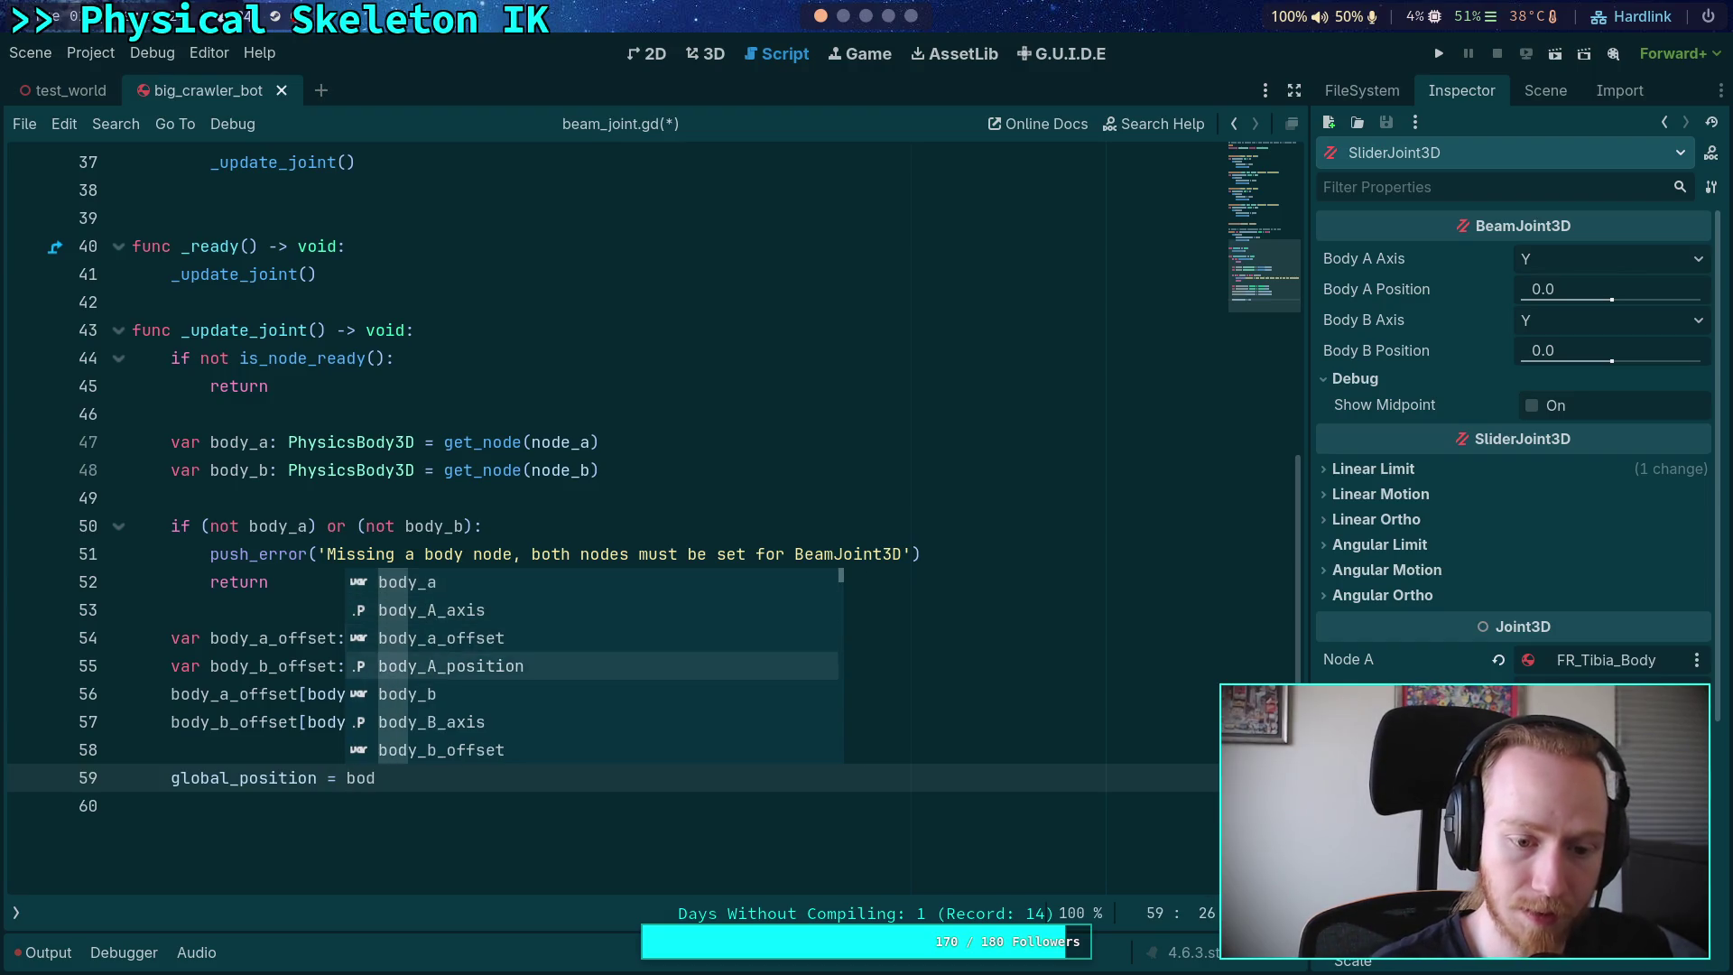
text(y)
key(Return)
- Complete the assignment as body_b.global_transform * body_b_offset and start a new line
text(.gl)
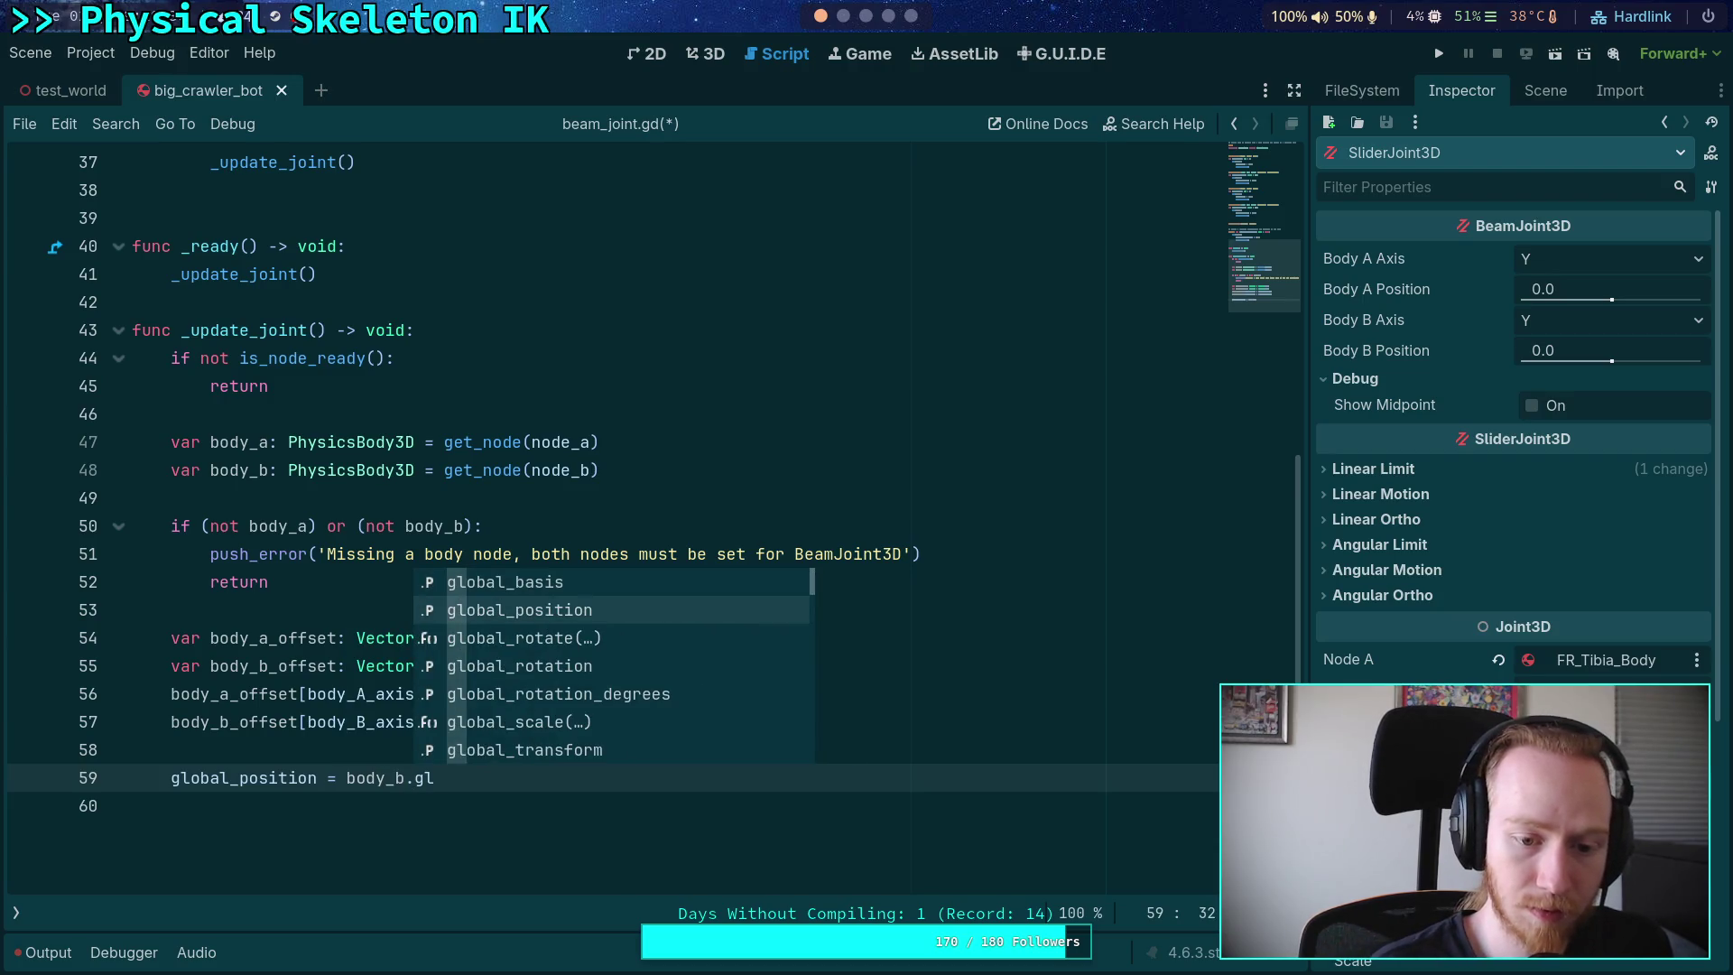
key(Down)
key(Down)
key(Down)
key(Return)
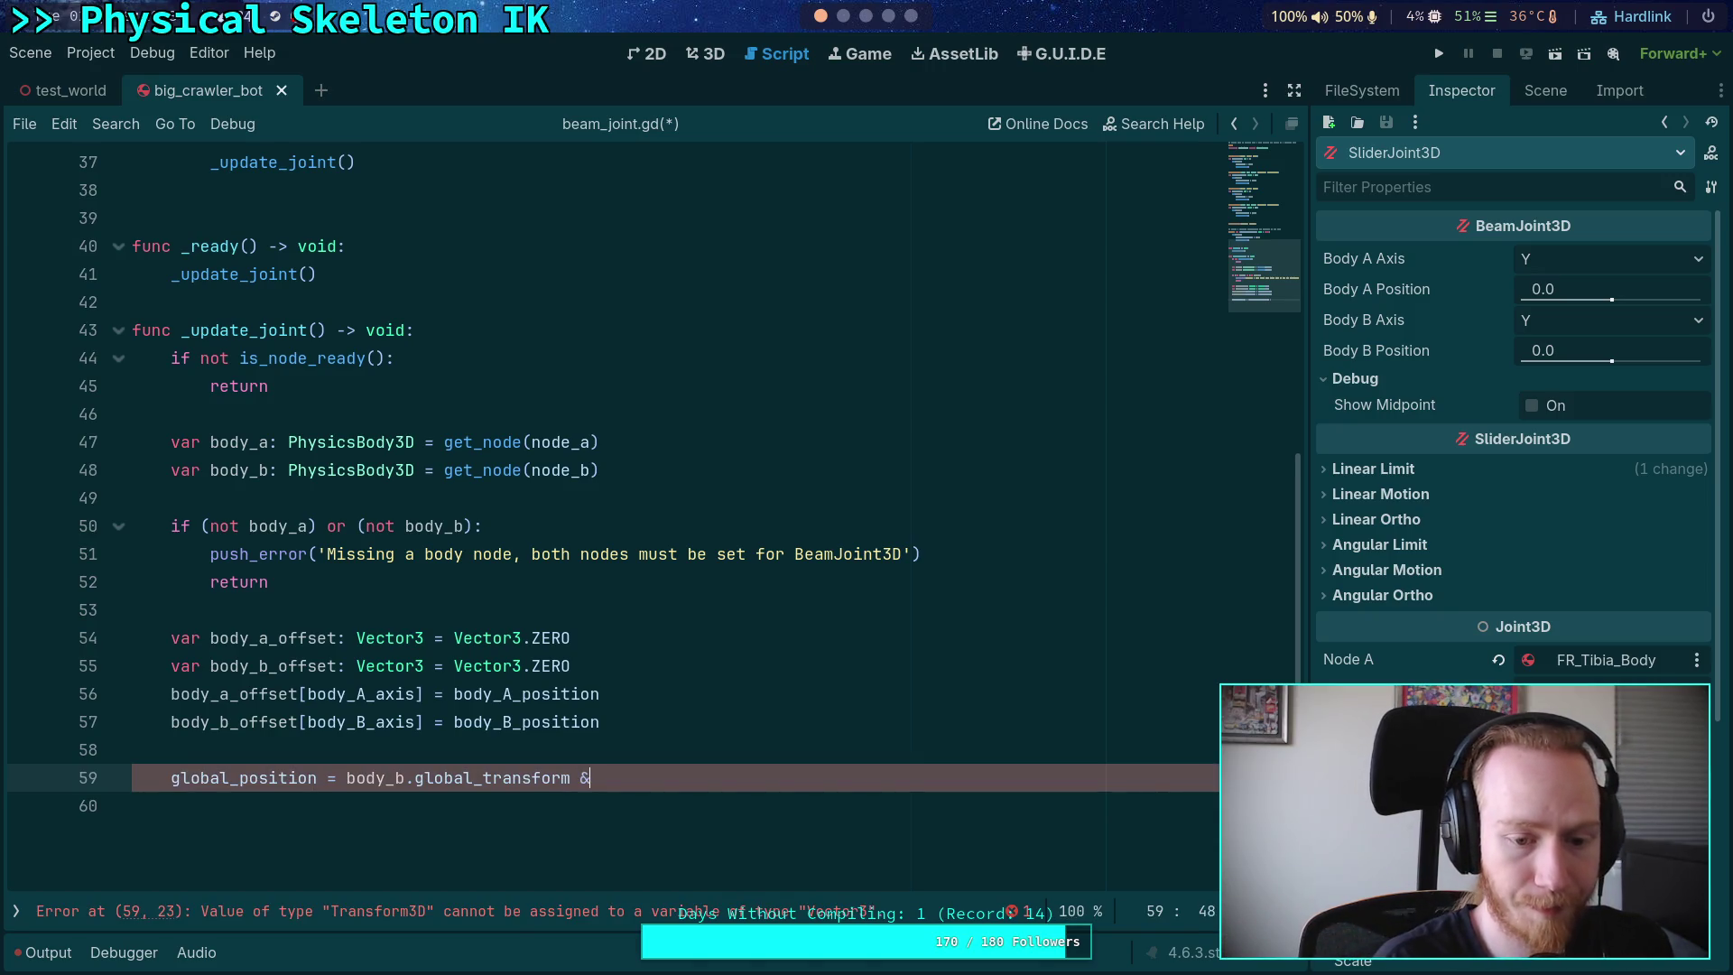
text(* body_B_a)
key(Return)
key(BackSpace)
key(BackSpace)
key(BackSpace)
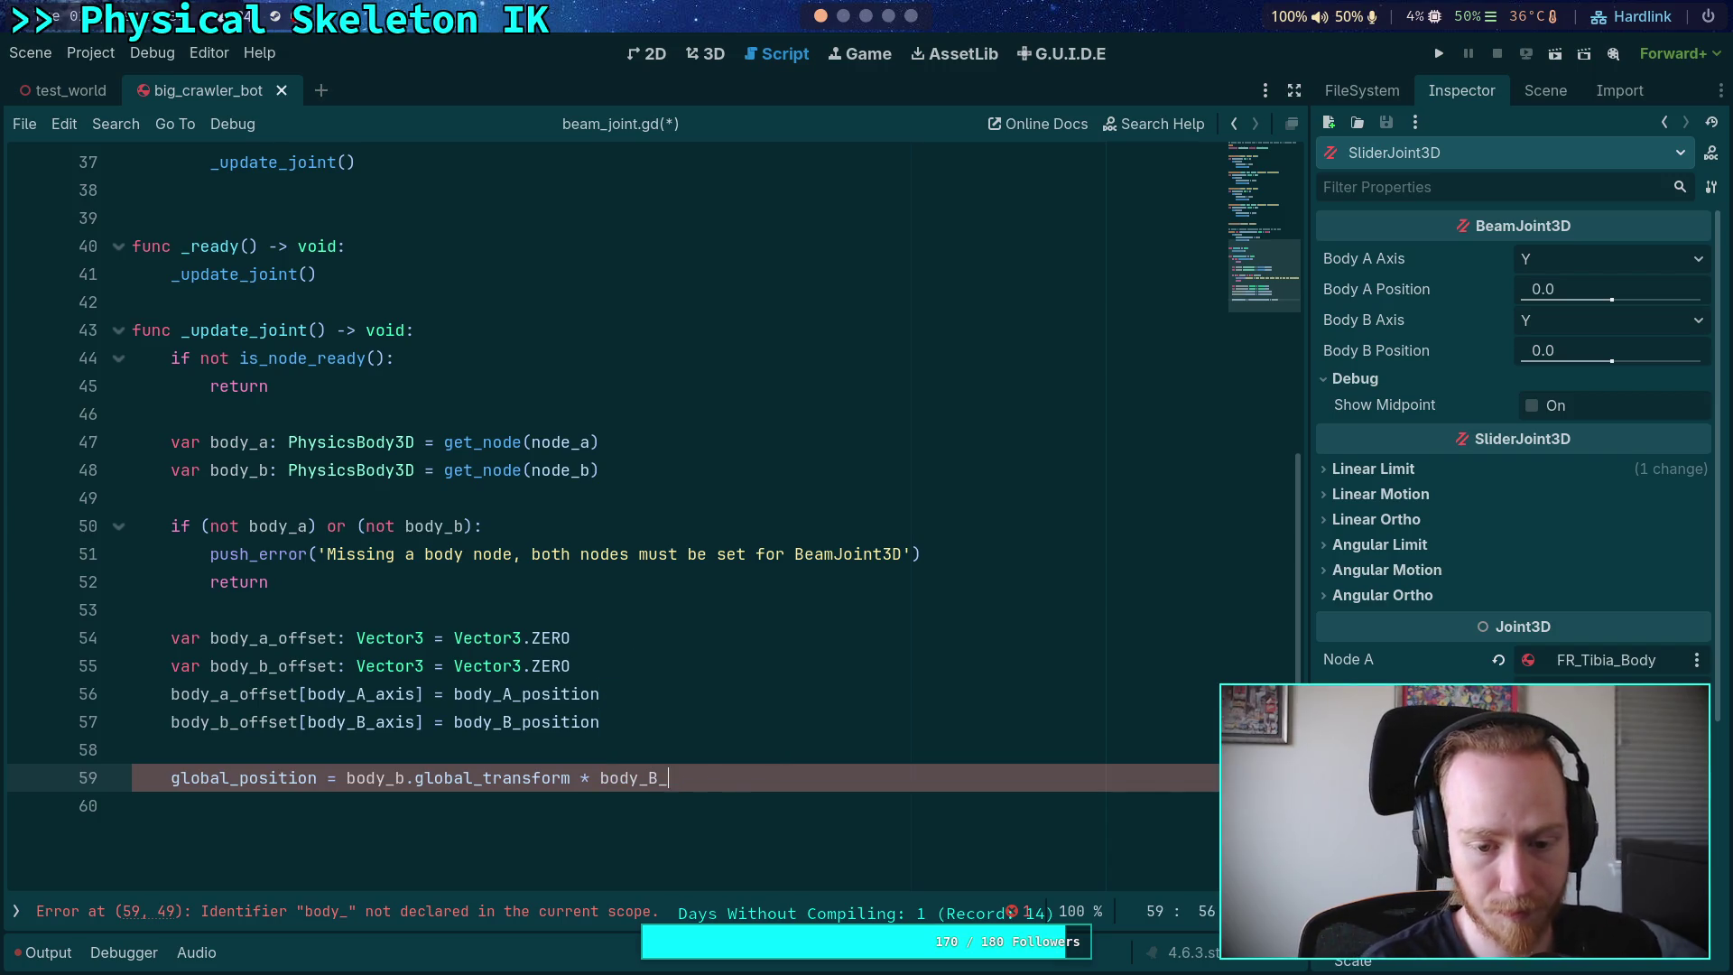
text(b_of)
key(Return)
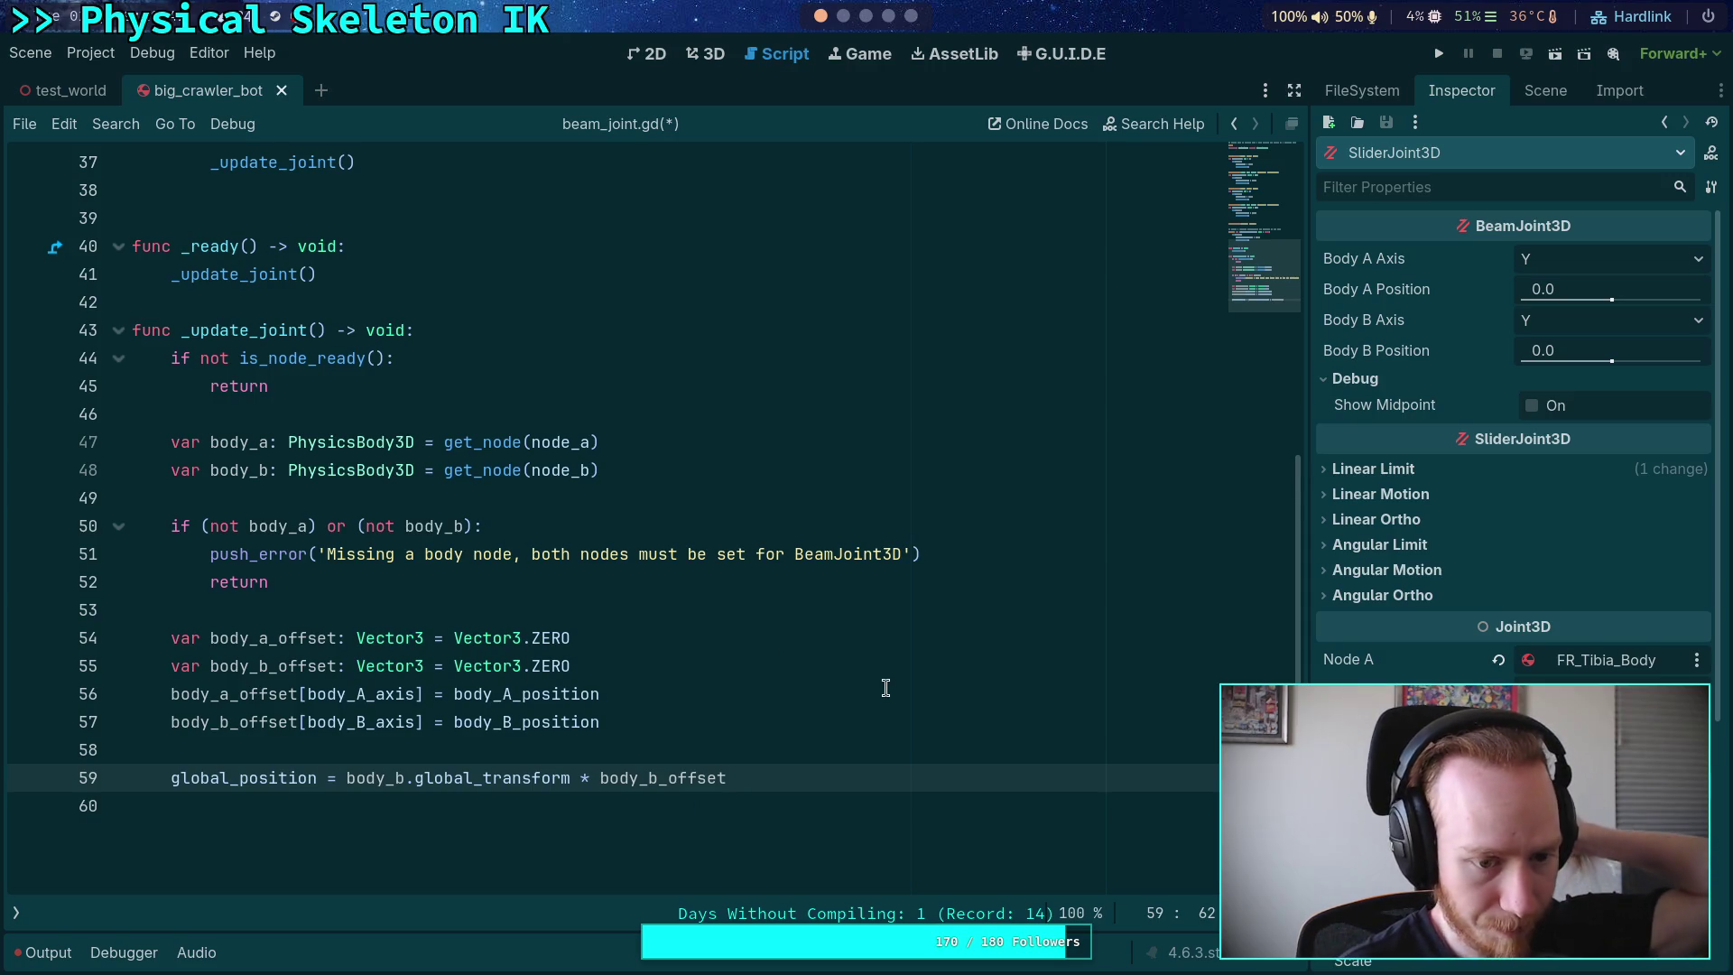
scroll(885, 687, down, 2)
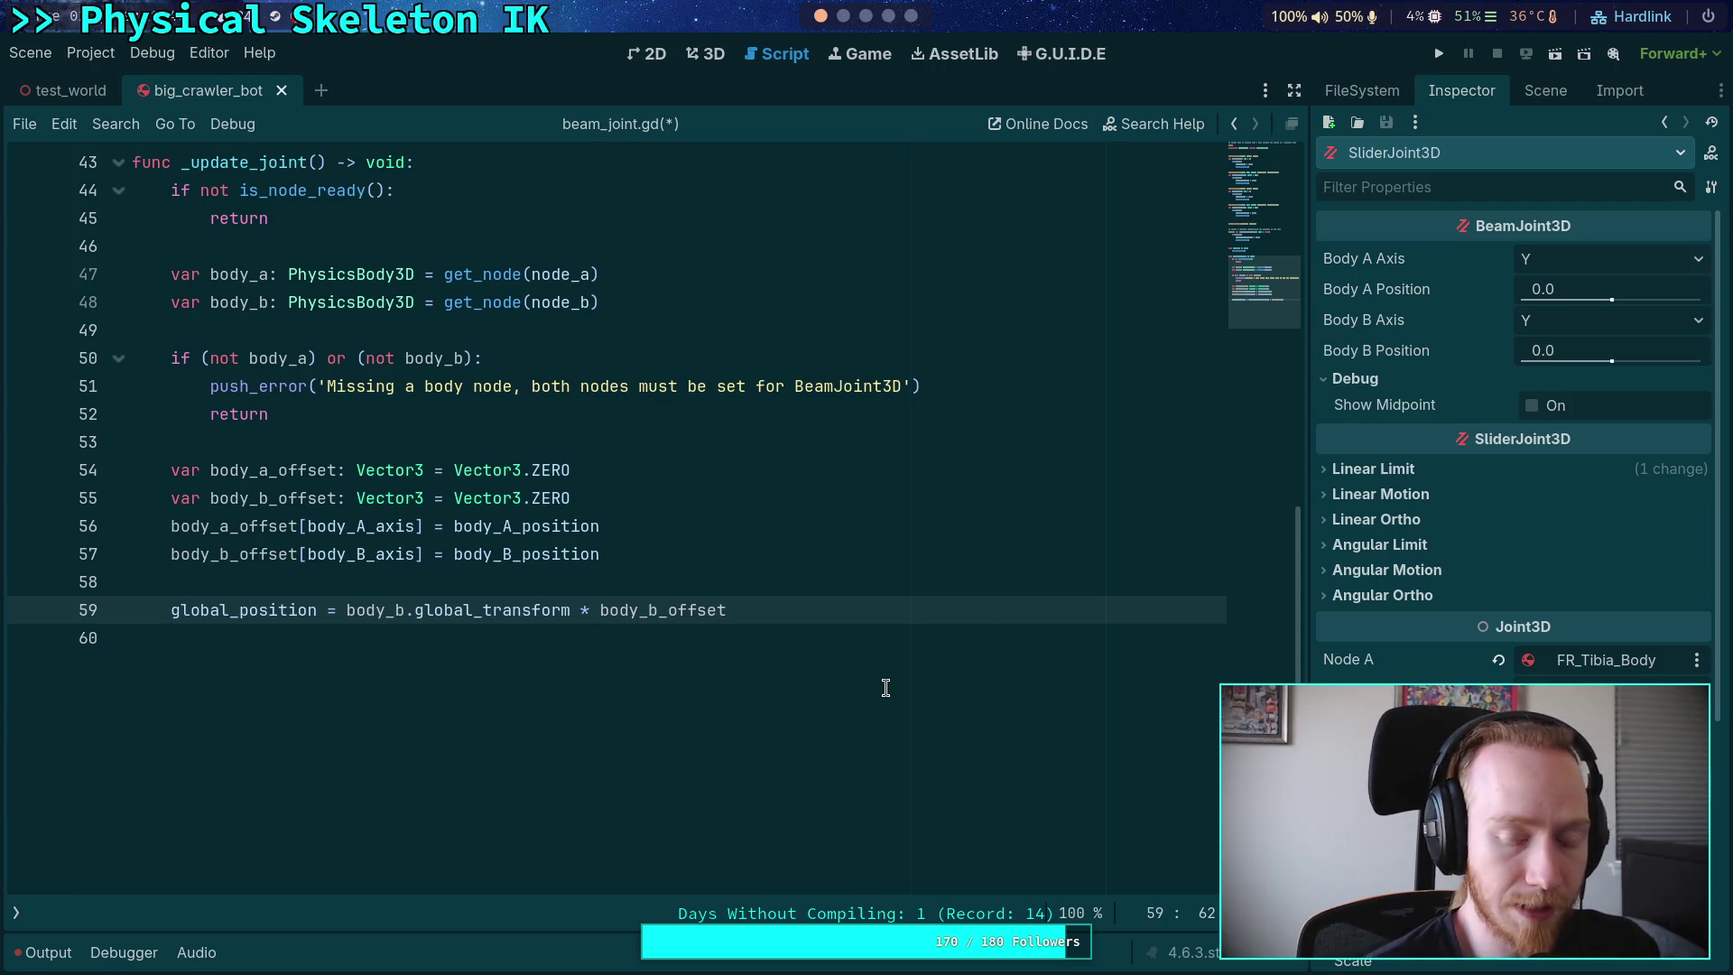
key(Return)
- Insert a look_at_from_position call on line 60, then delete it
text(loo)
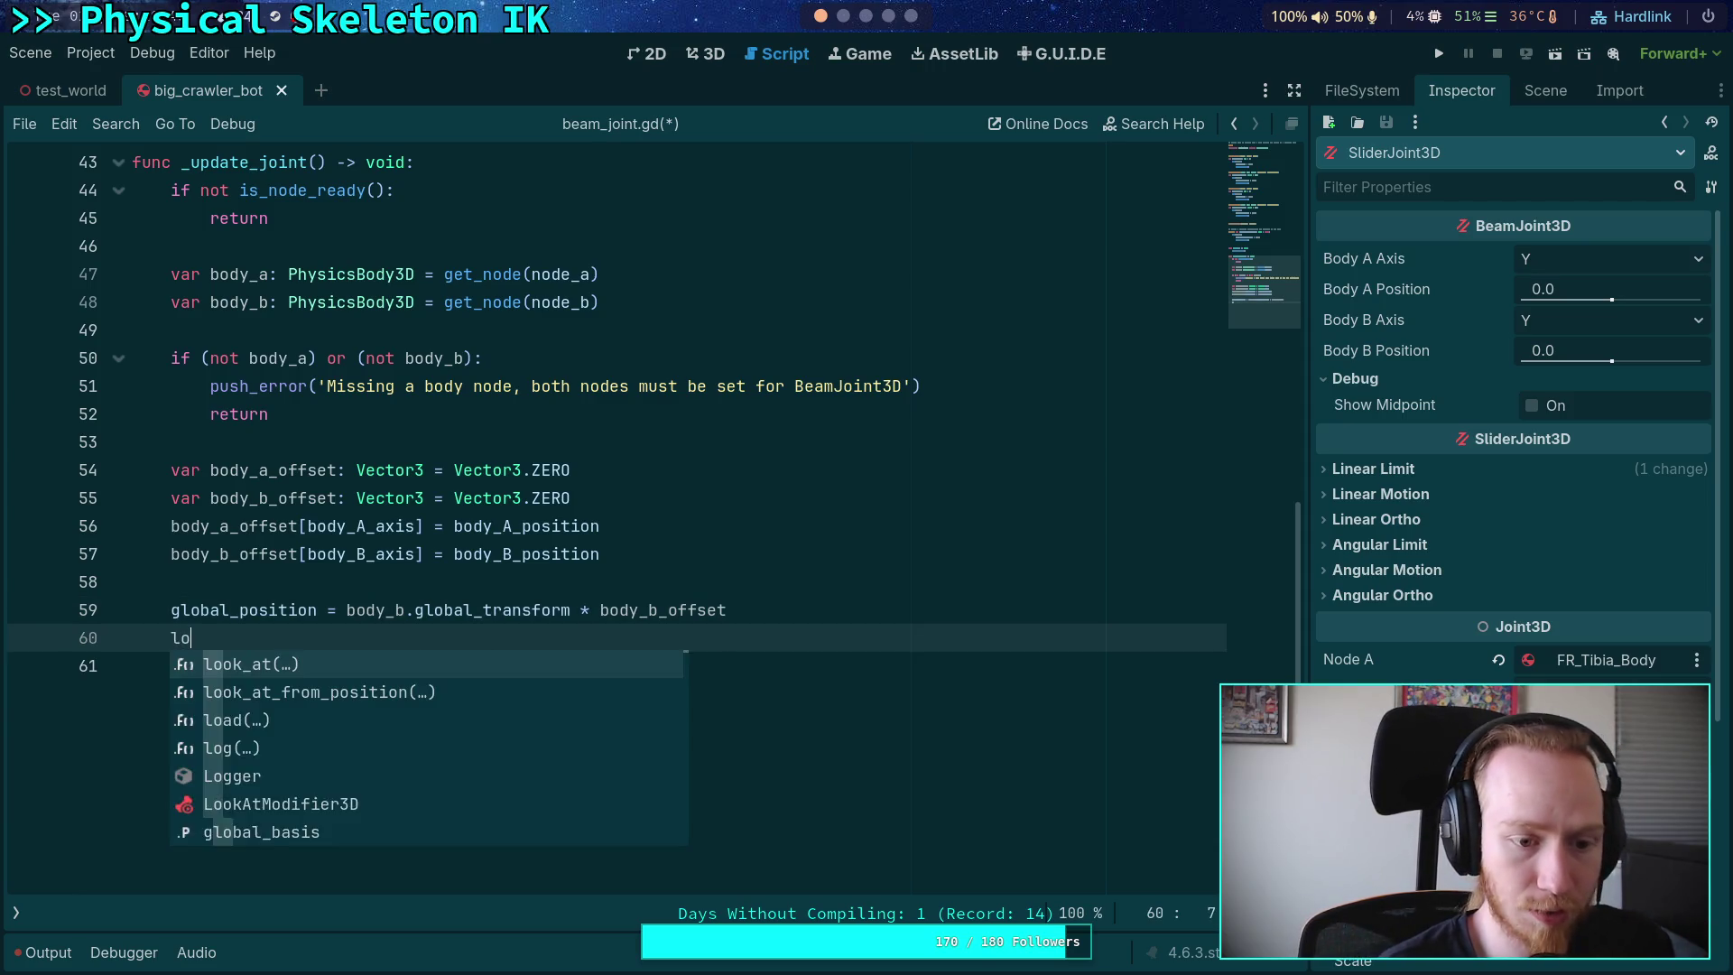
key(Down)
key(Return)
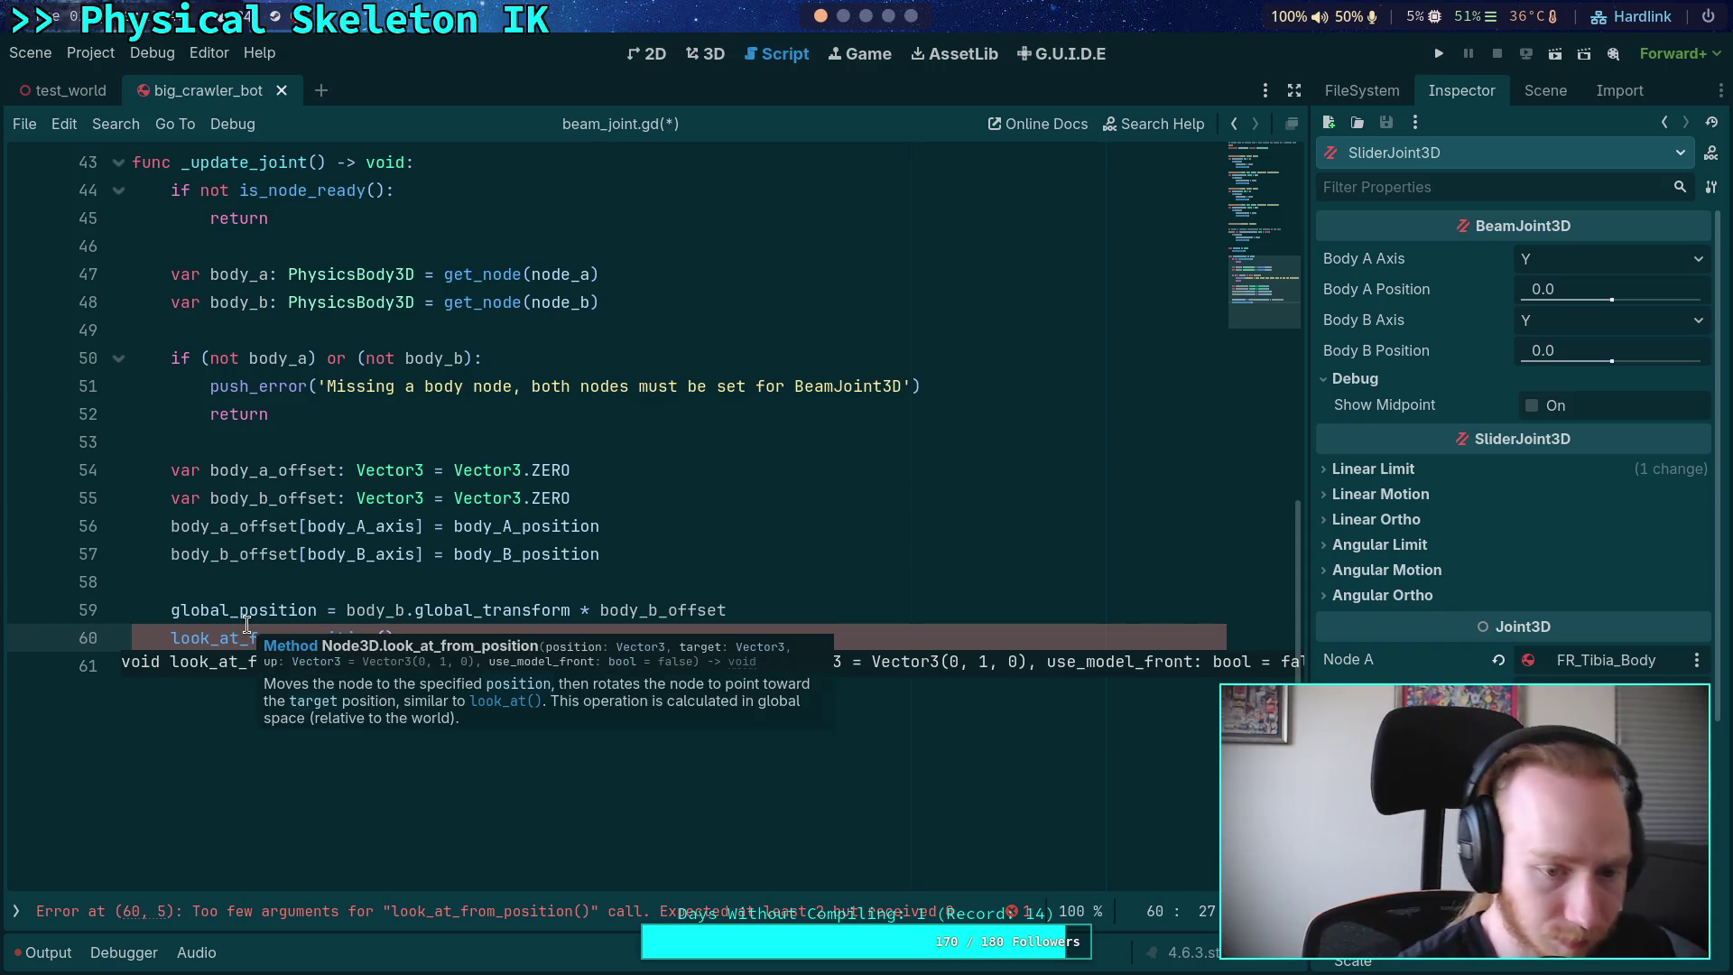
drag(431, 637, 355, 637)
key(shift+Home)
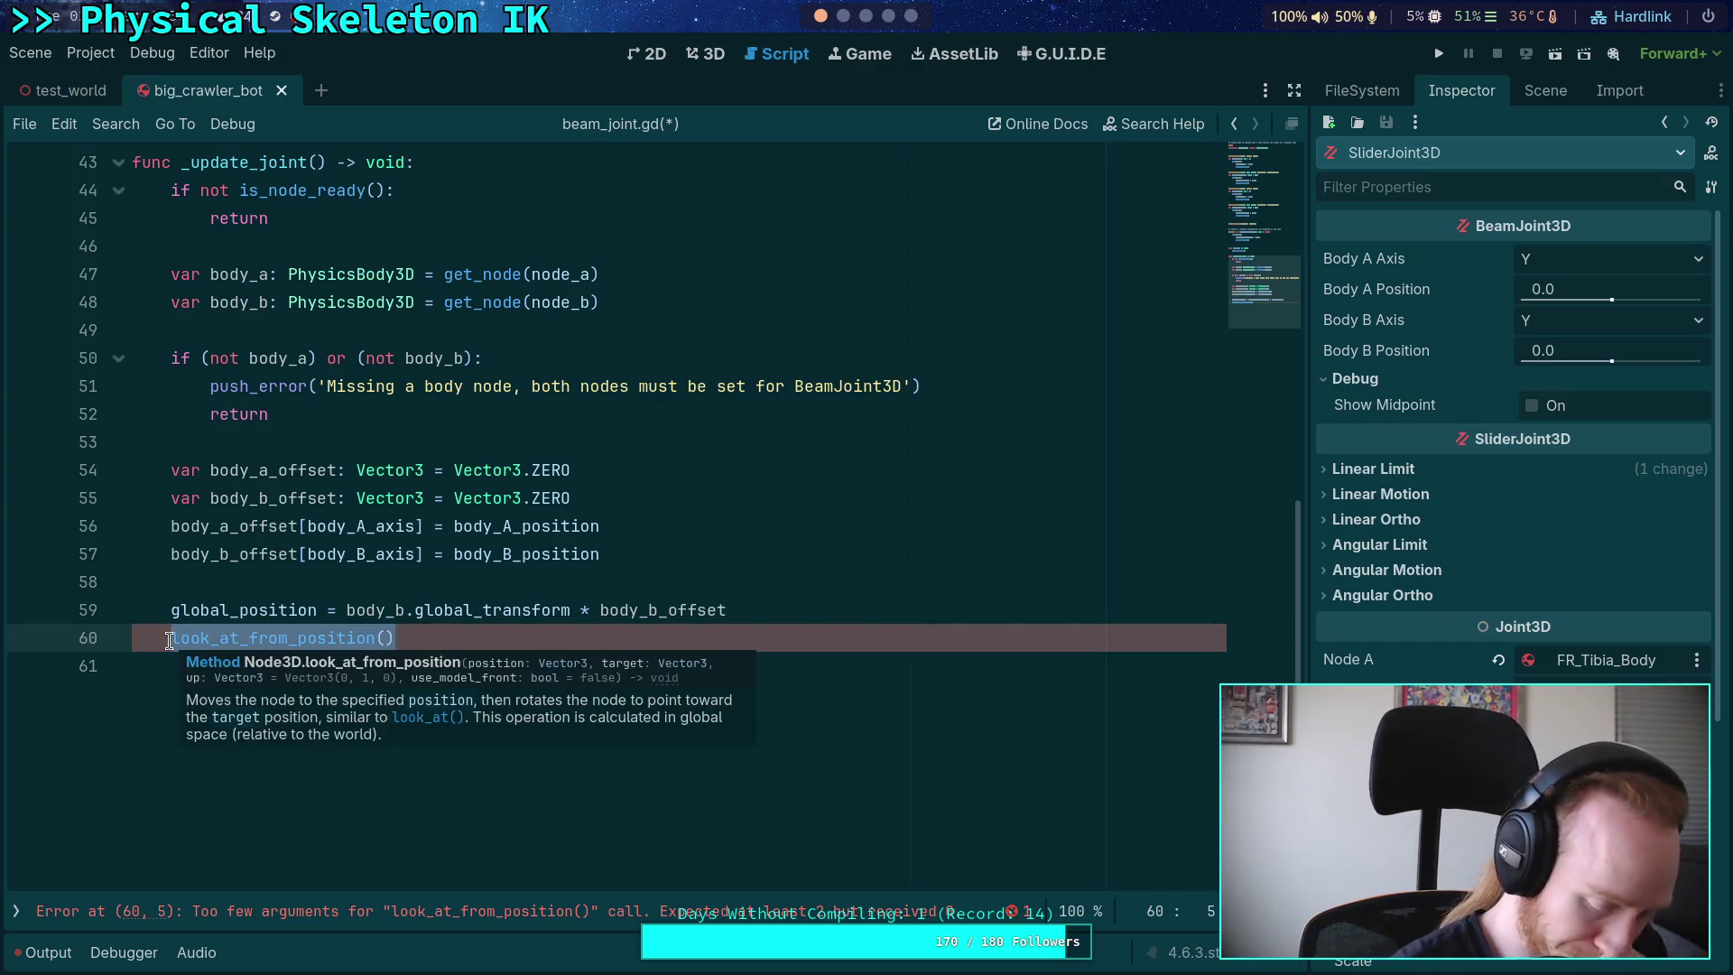
key(BackSpace)
- Declare var forward: Vector3 = global_position - (body_a.global_transform * body_a_offset)
text(var forward:)
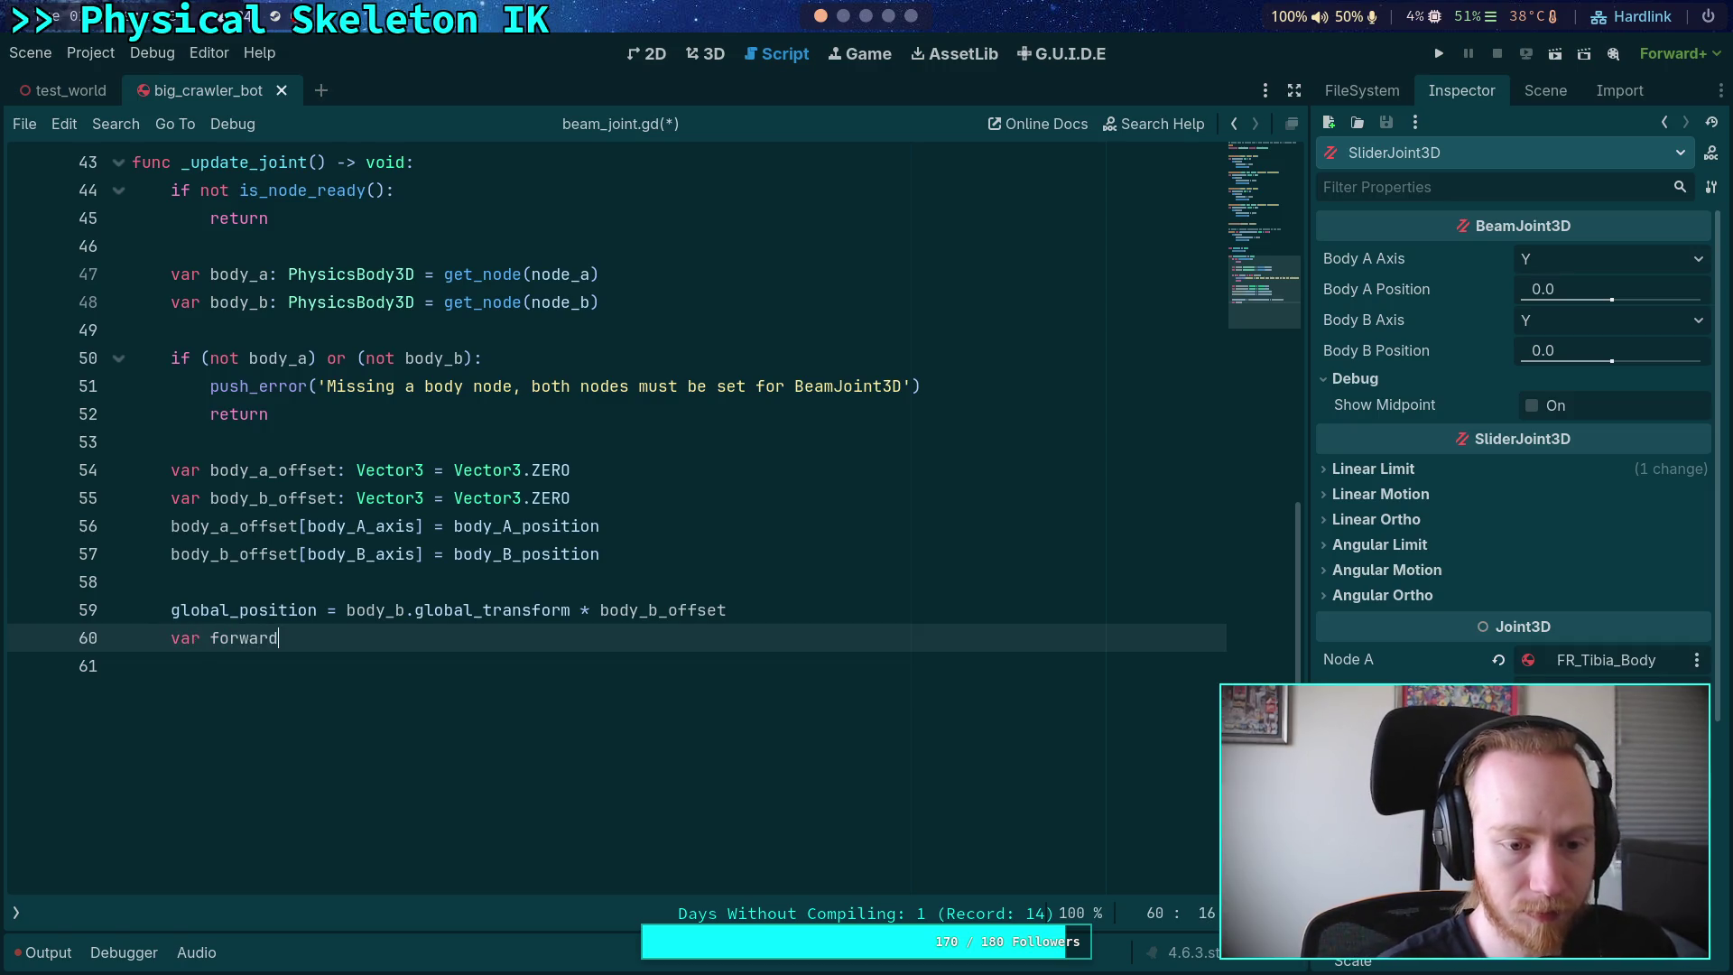
text( Vector3 =)
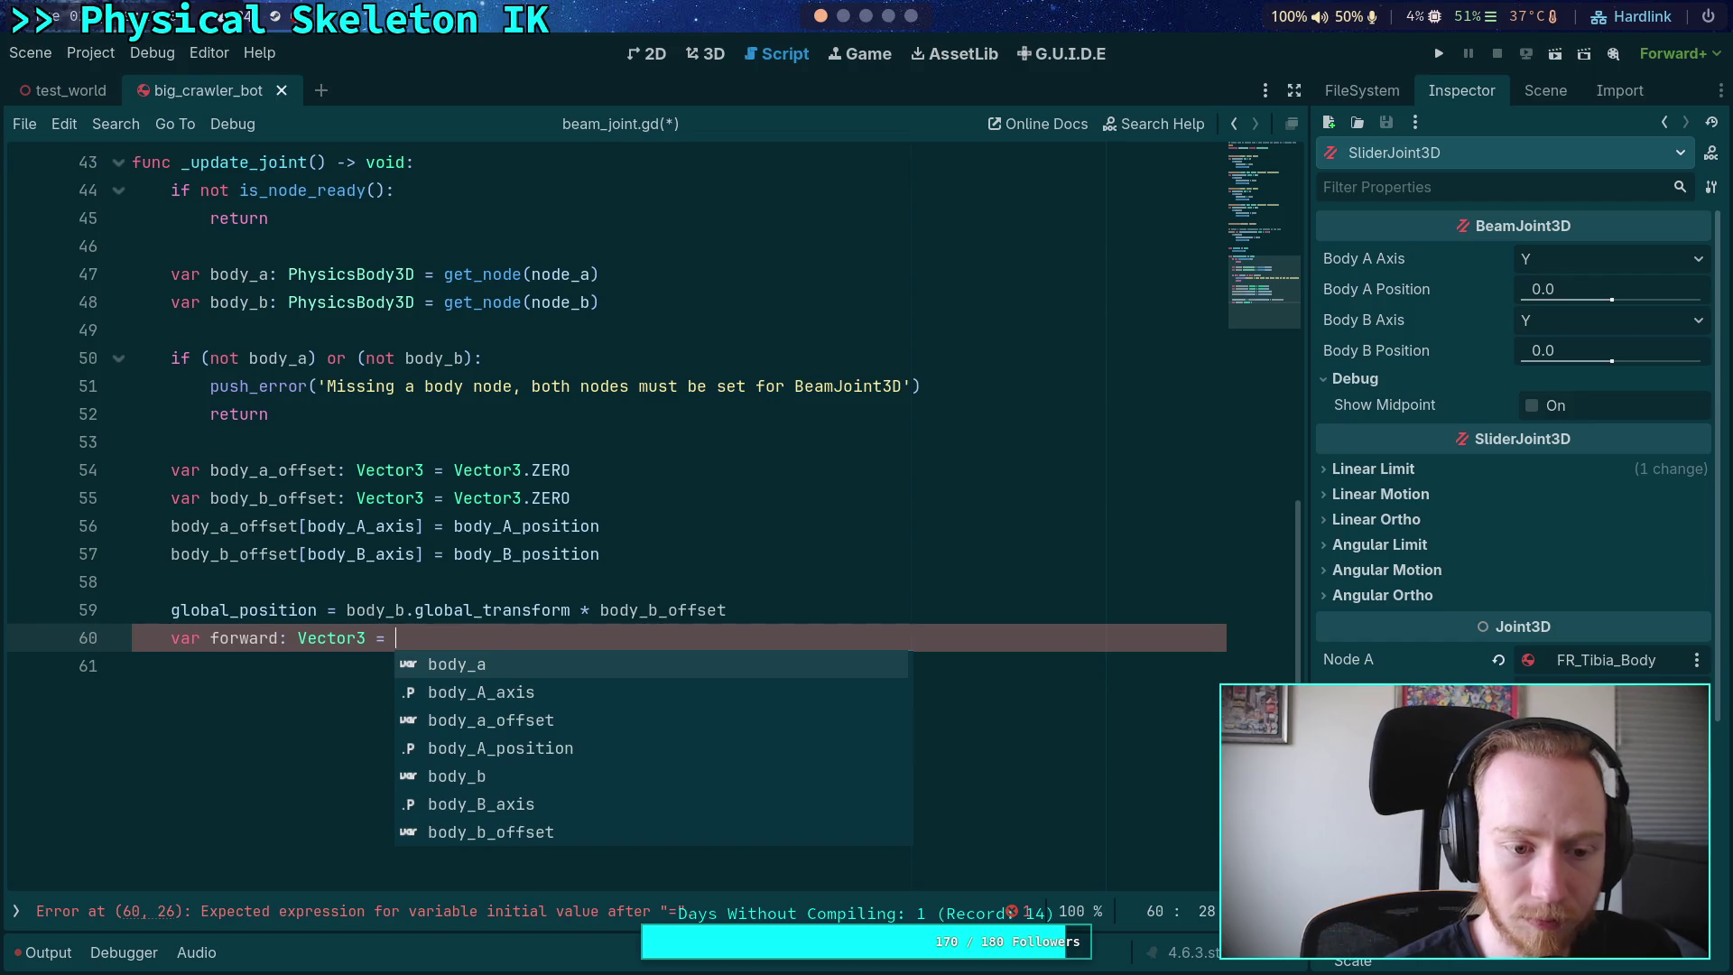
text(gl)
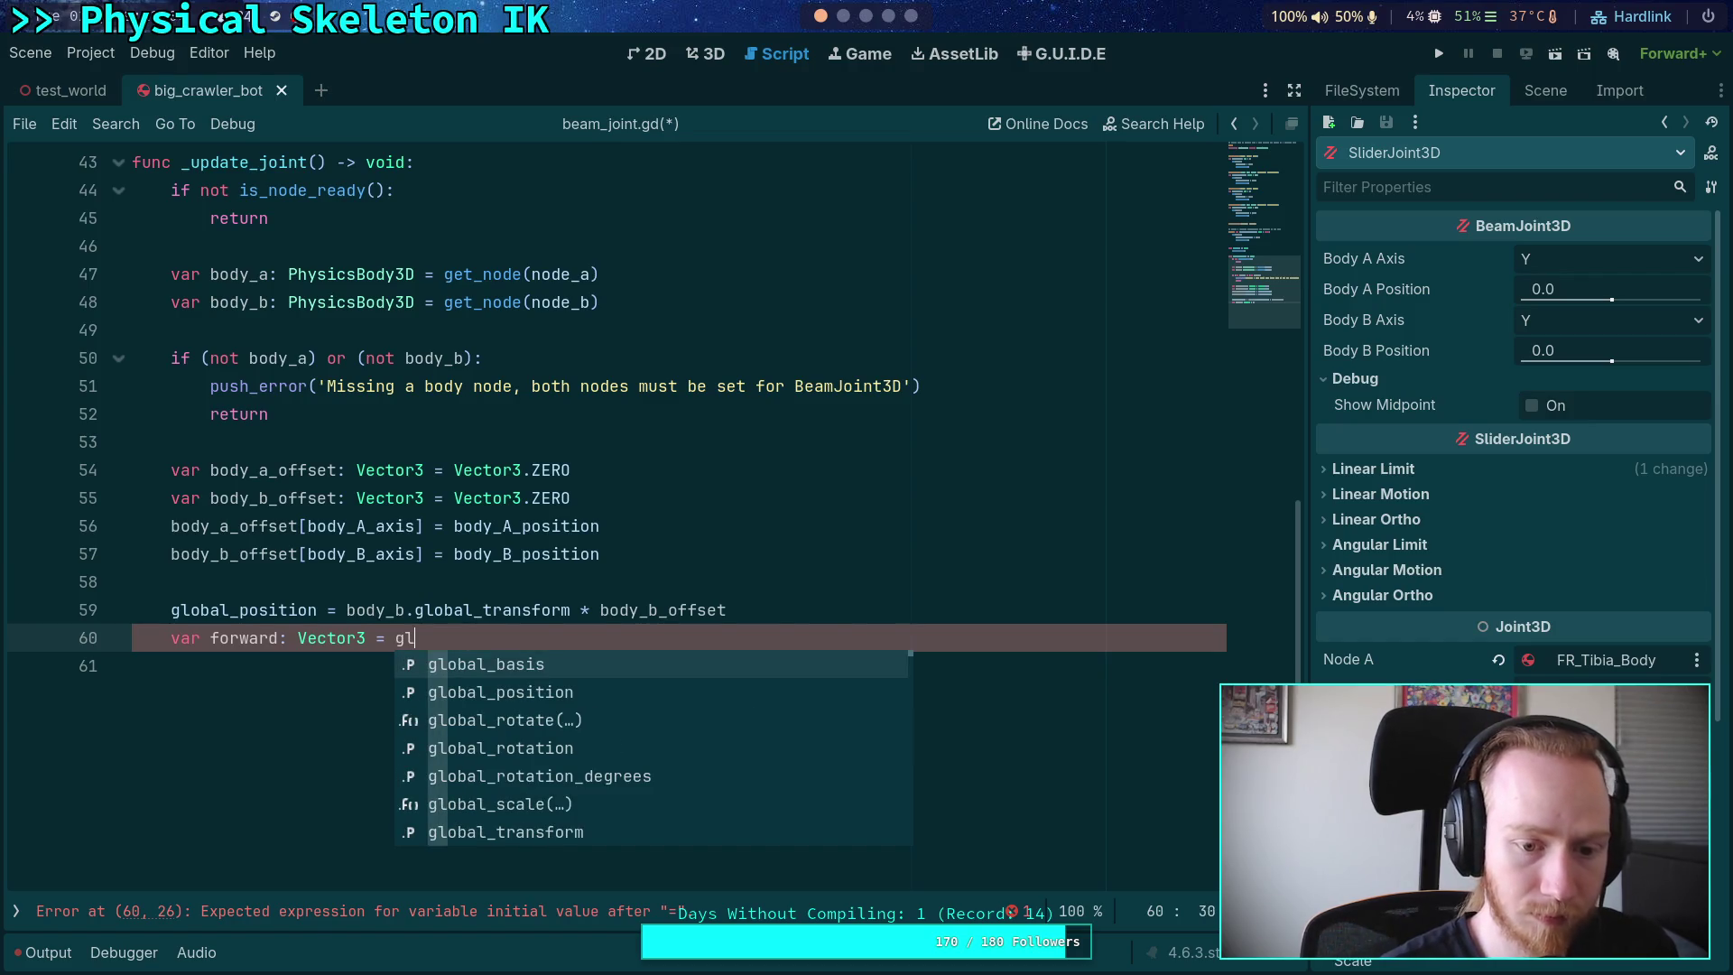
key(Down)
key(Return)
text(- (body_b)
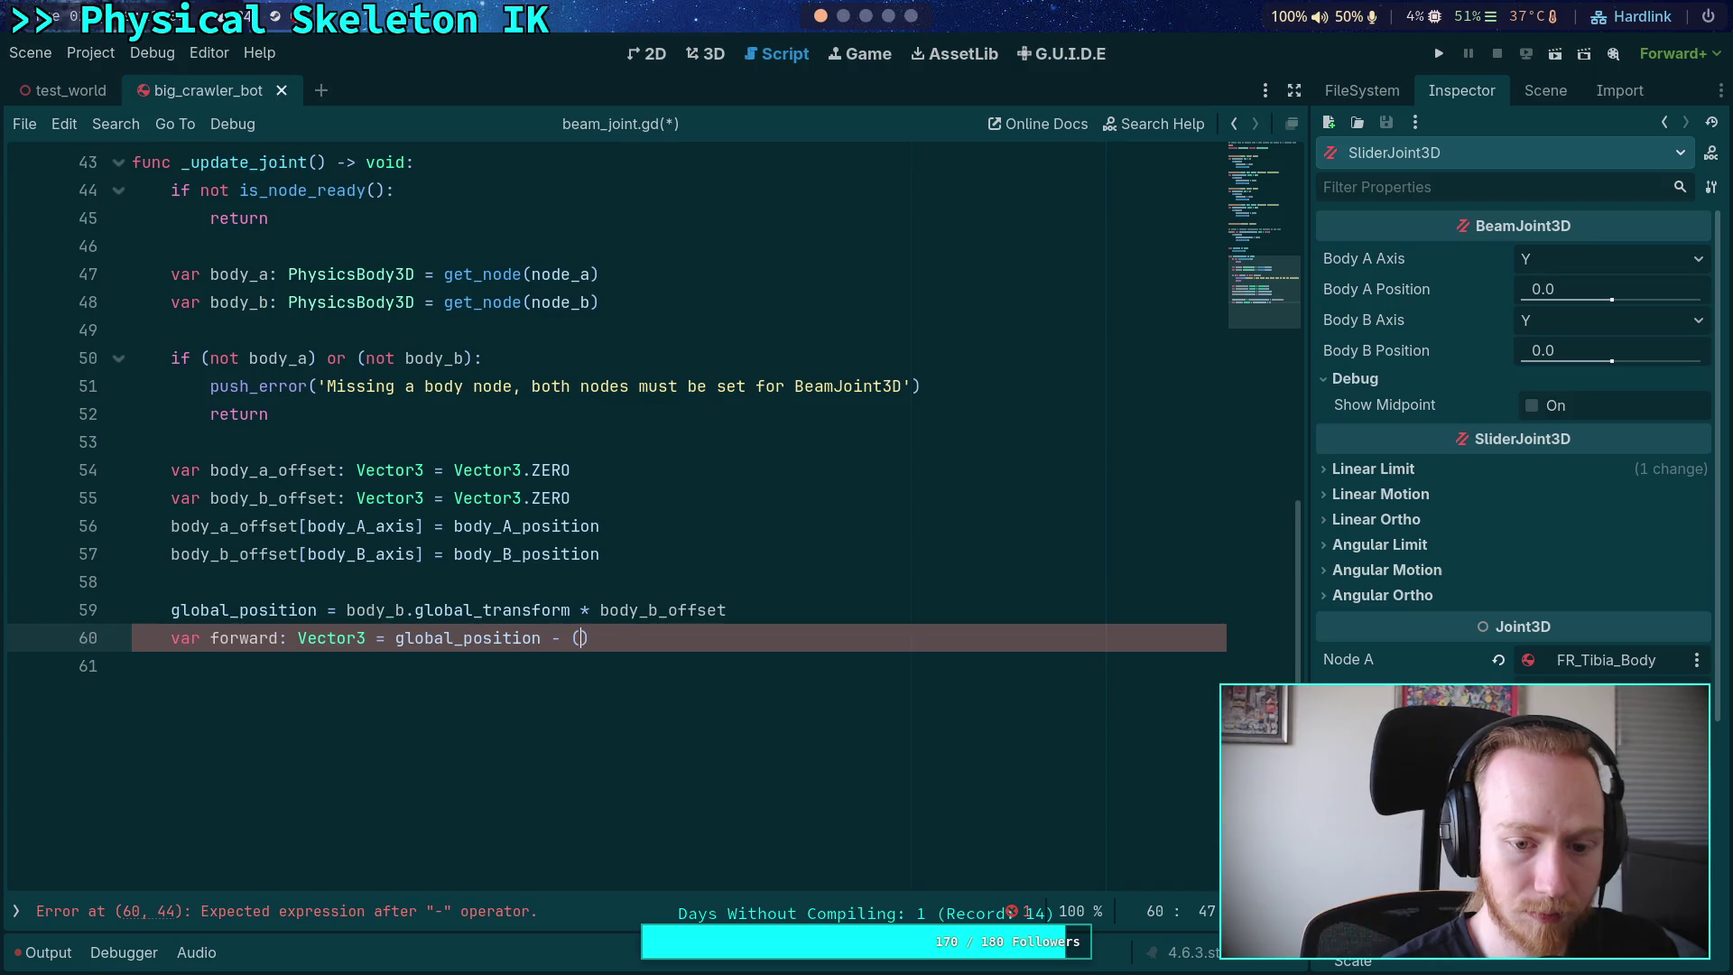
text(.)
key(BackSpace)
key(BackSpace)
text(a.glo)
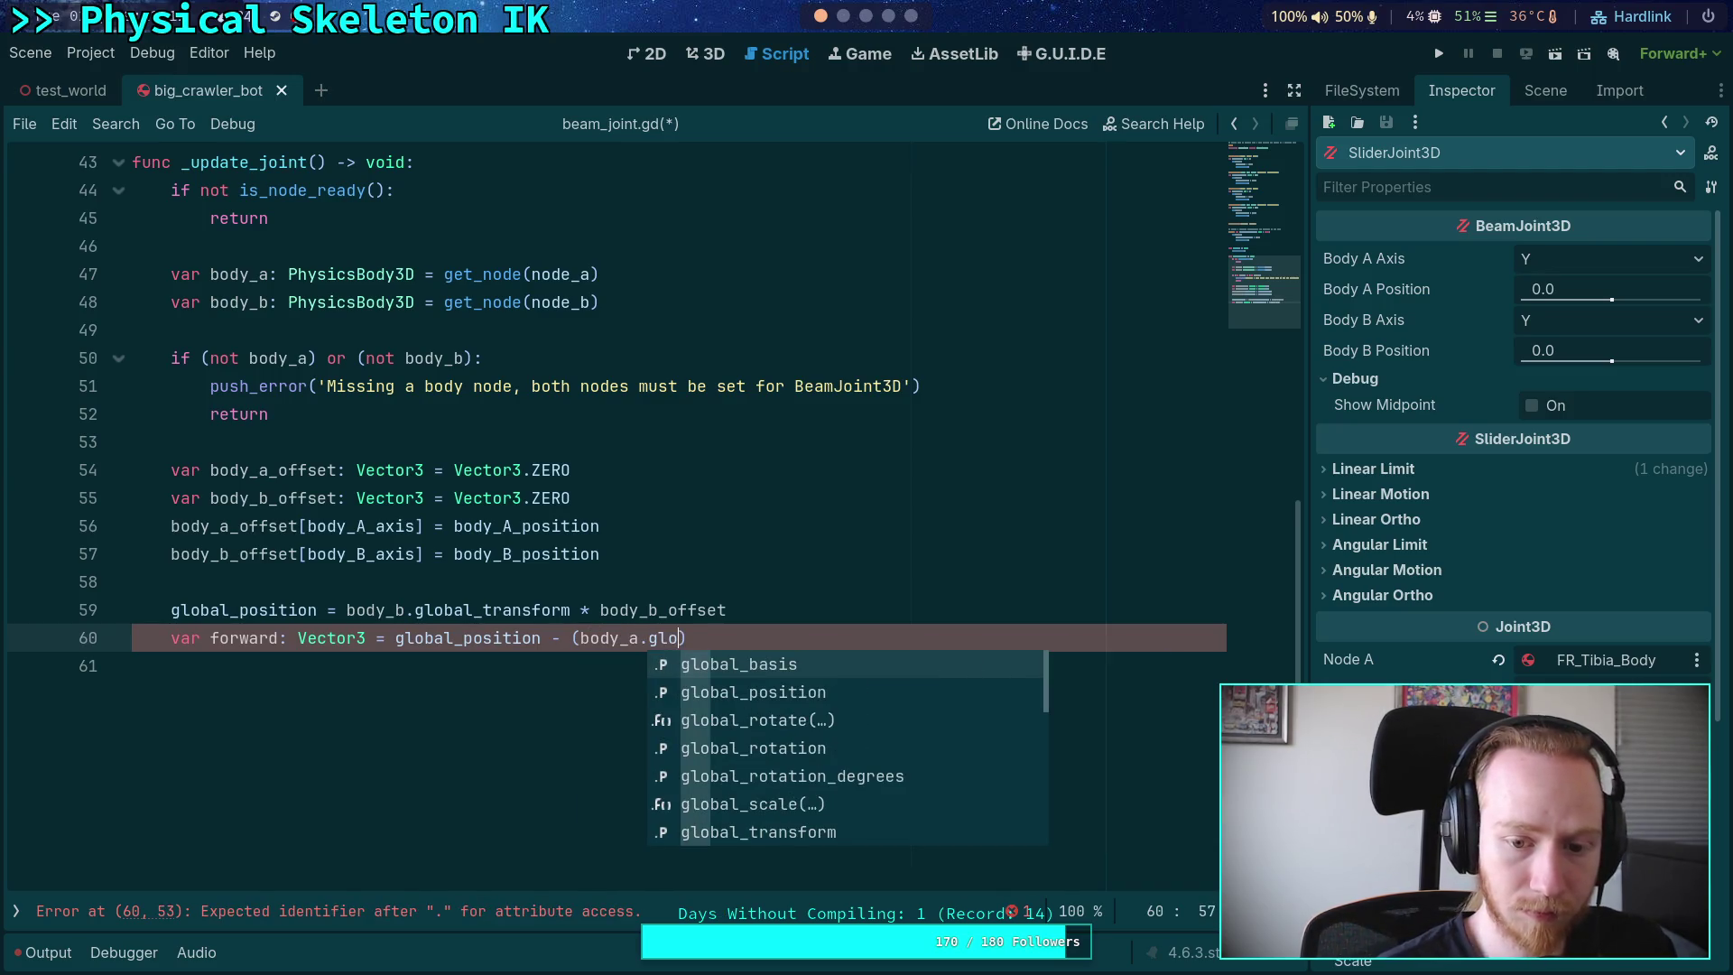
key(Down)
key(Down)
key(Down)
key(Return)
text(* )
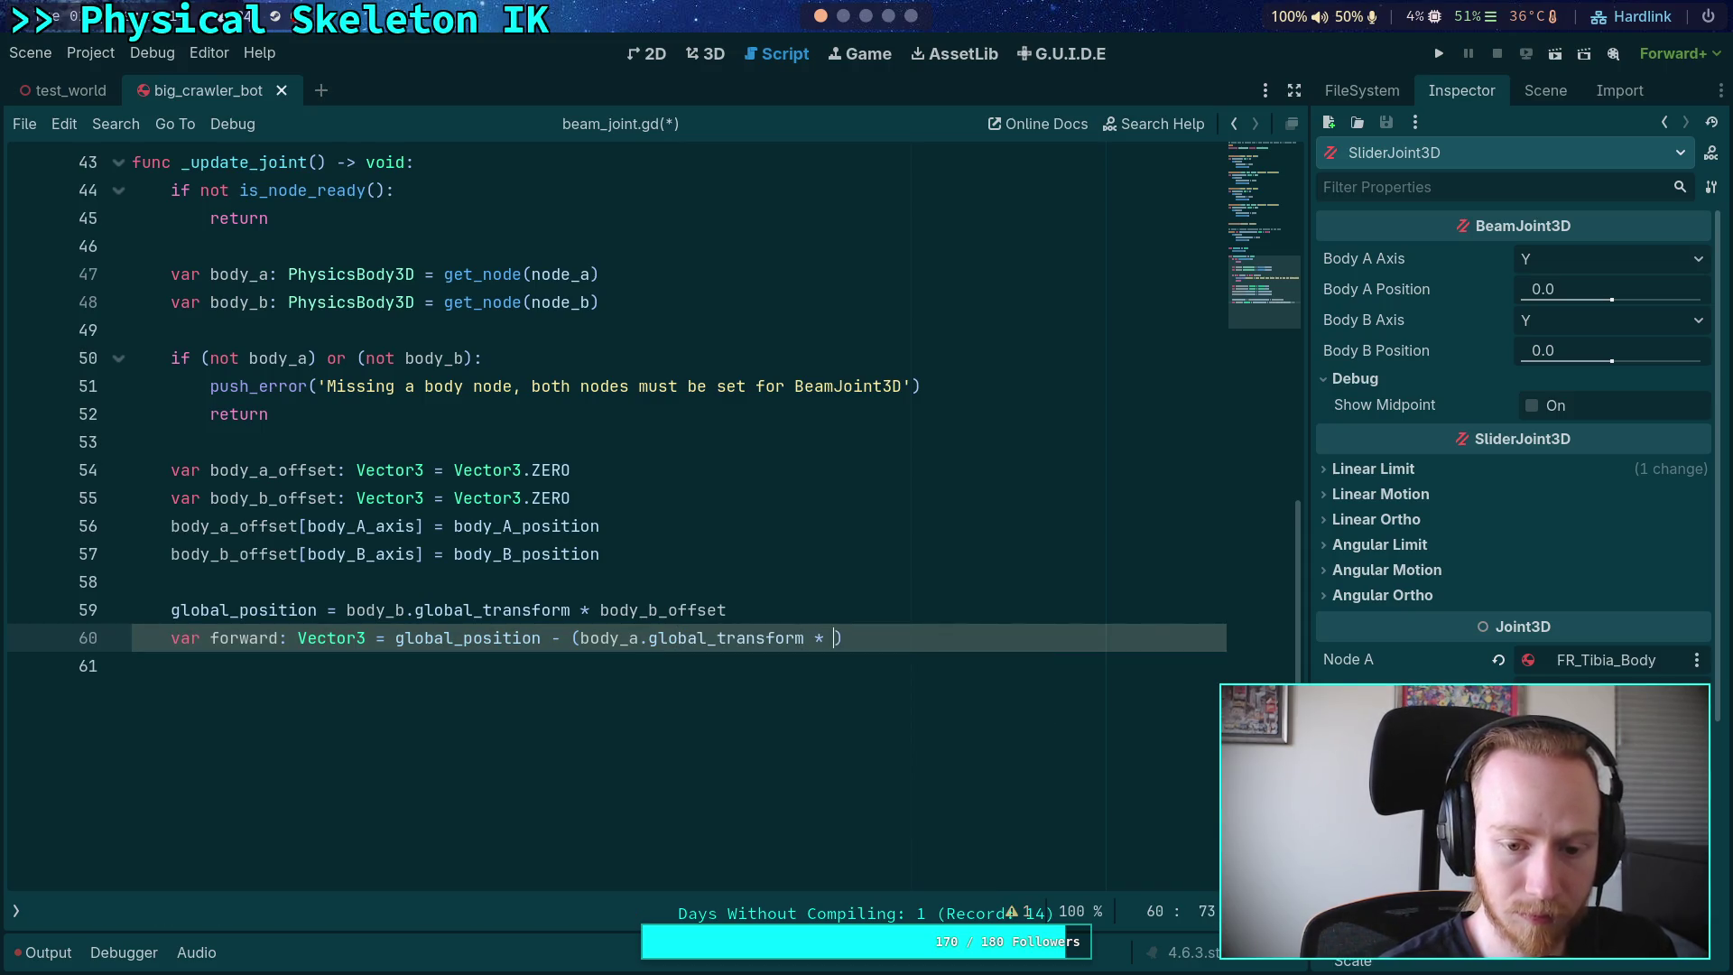
text(body_a)
text(_off)
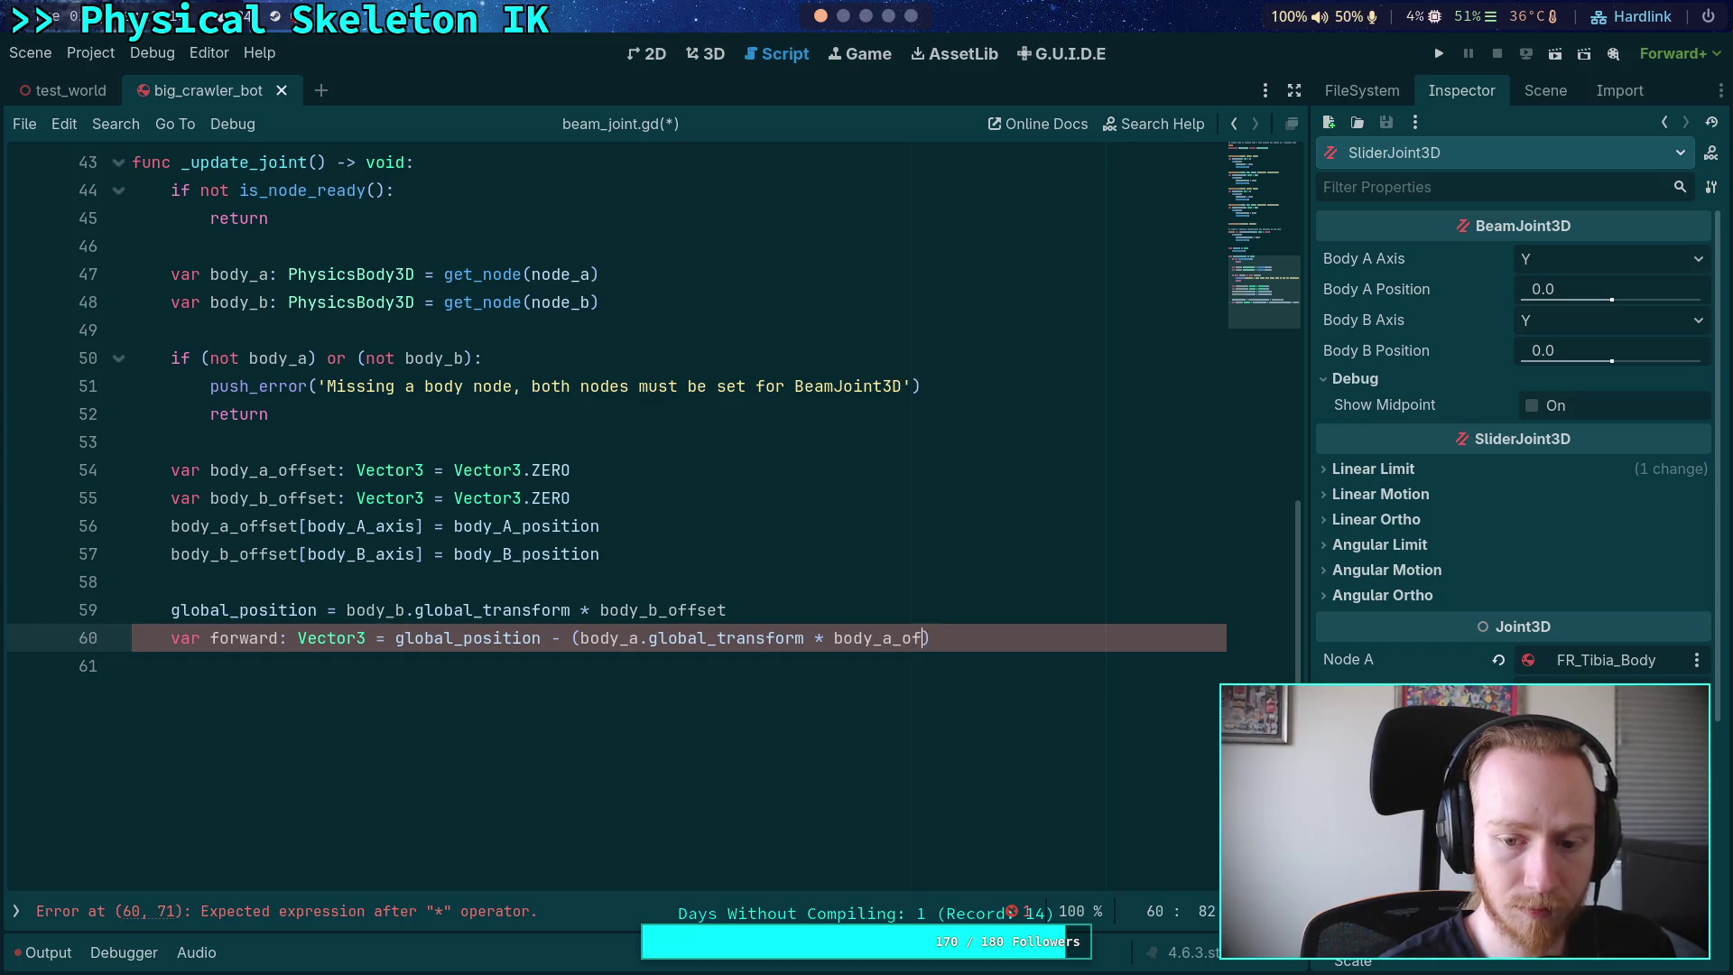
key(Return)
scroll(268, 601, up, 4)
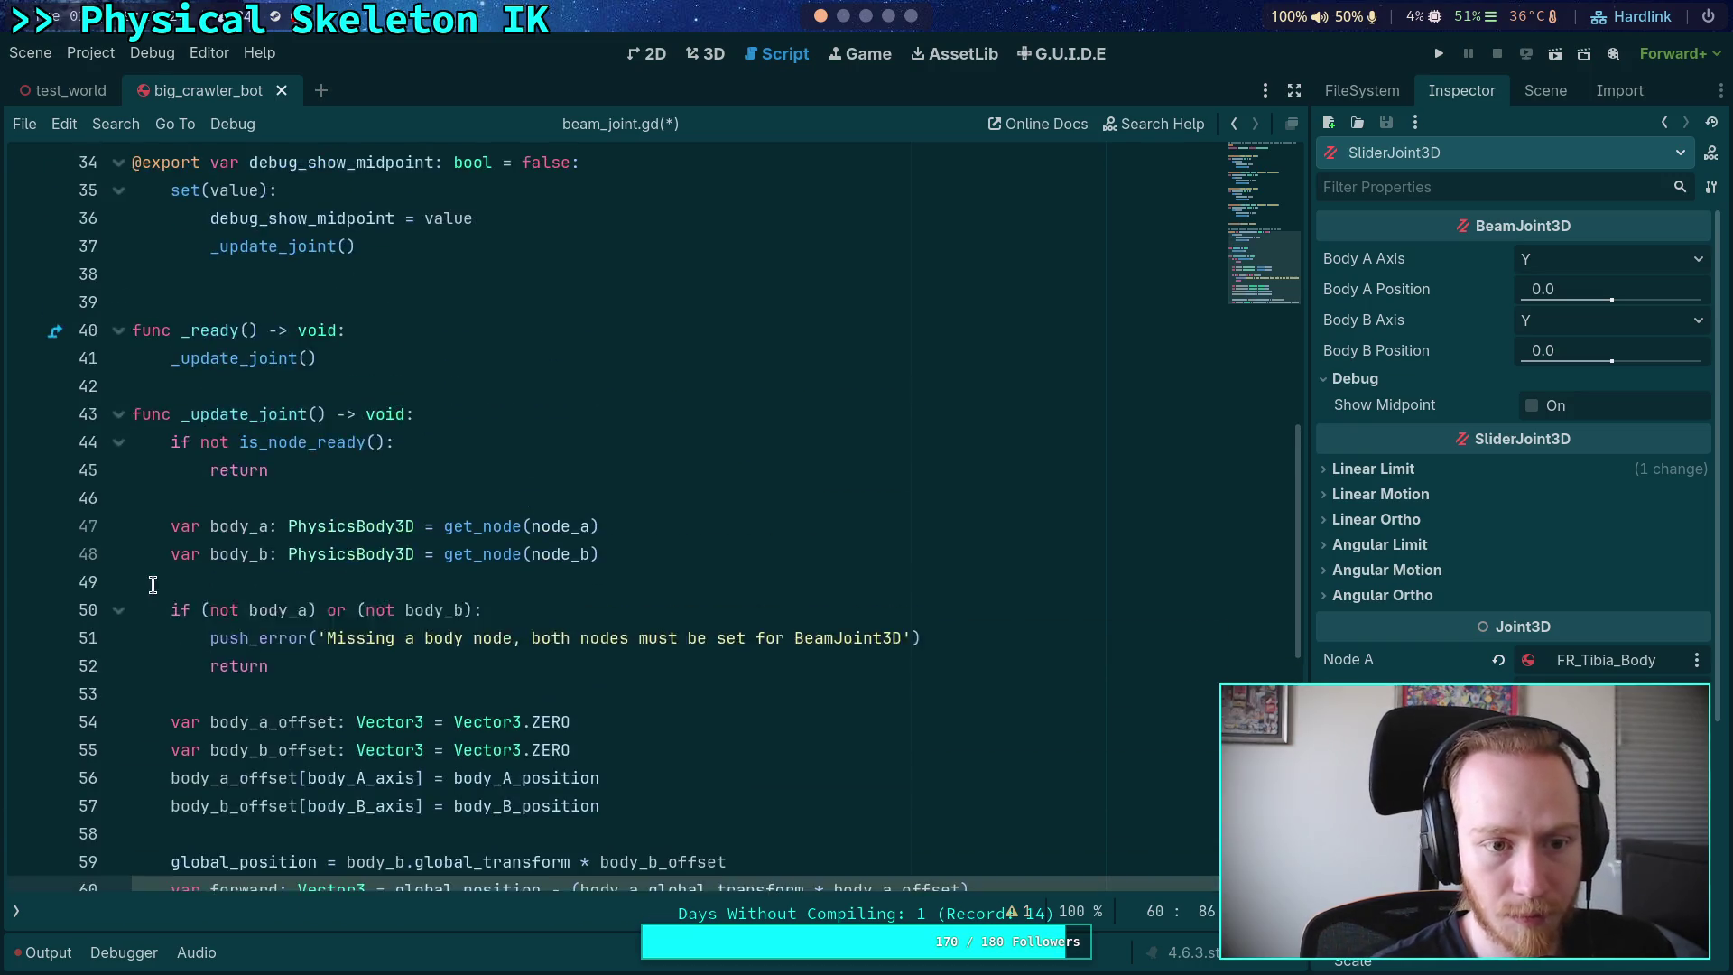
scroll(311, 561, down, 3)
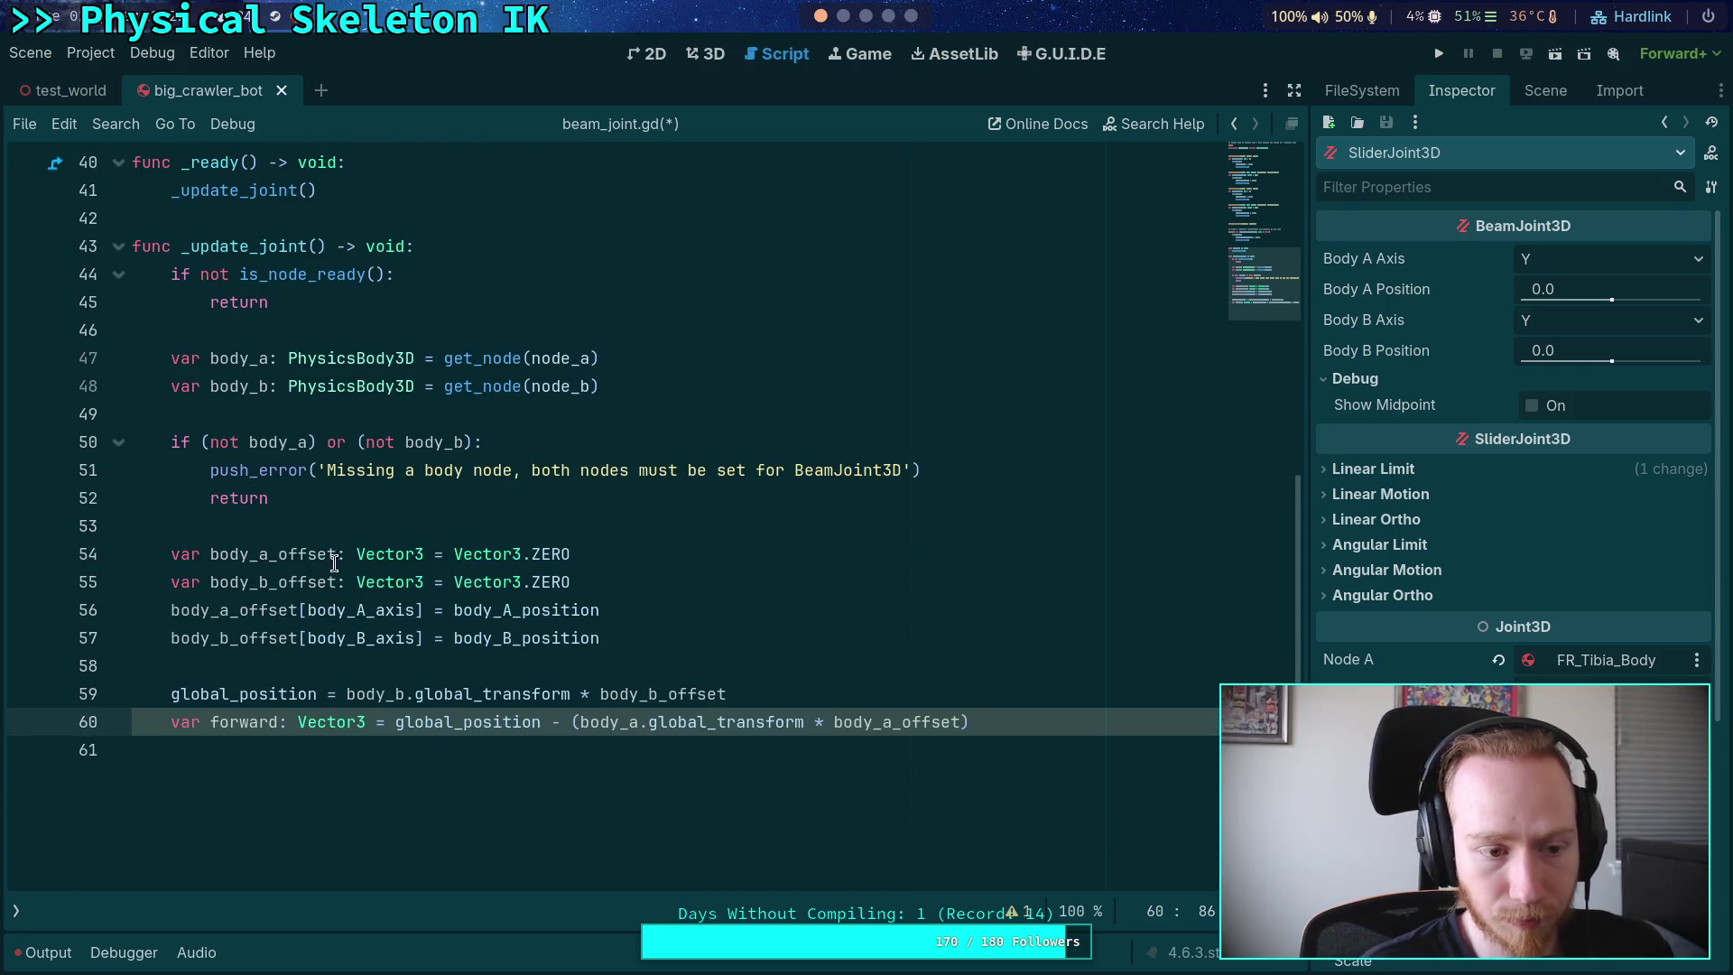
scroll(331, 562, up, 2)
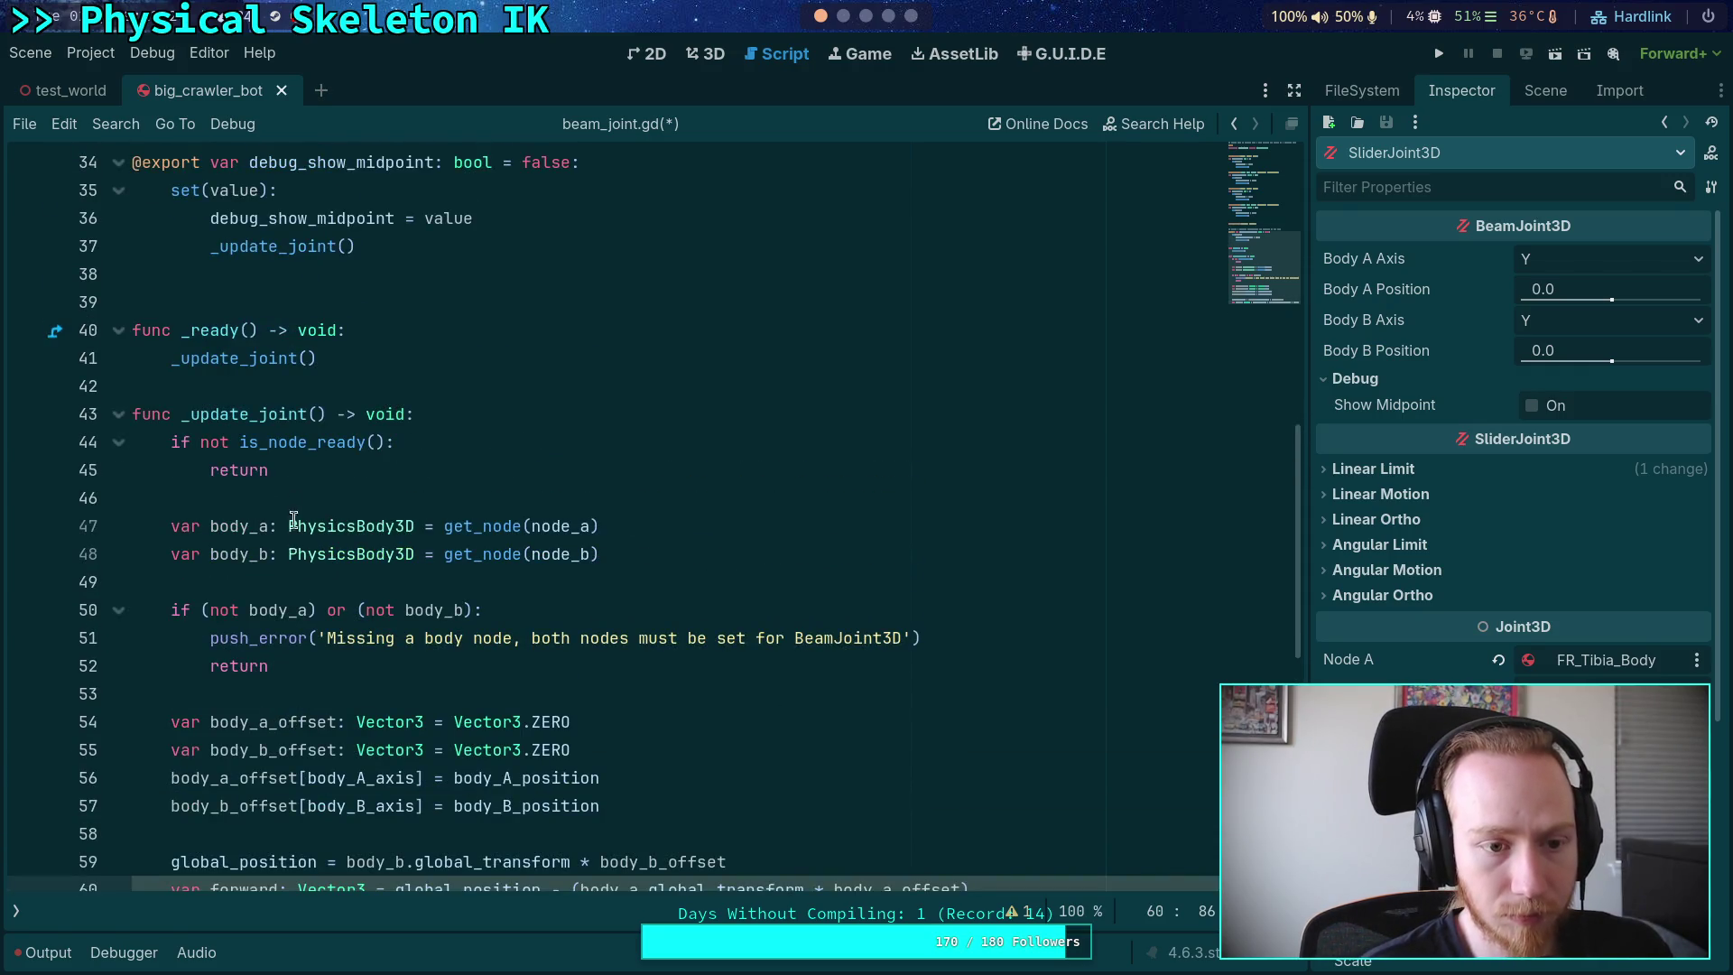
- Change the _update_joint() call on line 41 to _update_joint.call_deferred()
click(297, 357)
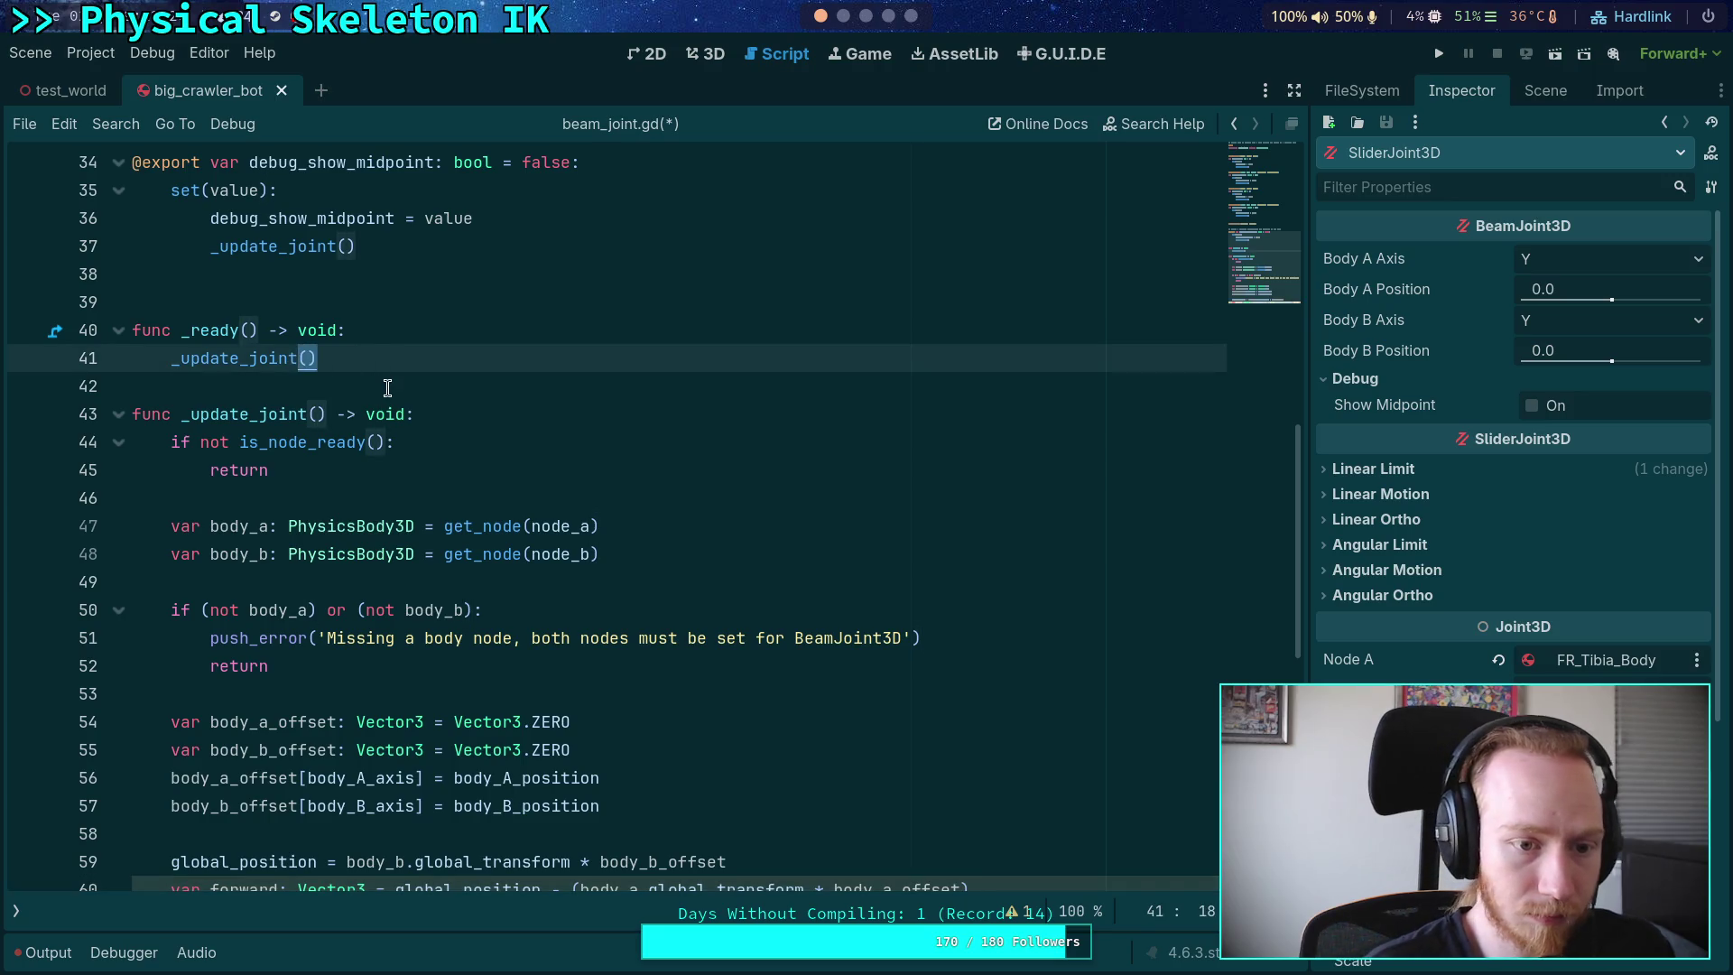
key(Delete)
key(Delete)
text(.call)
key(Down)
key(Down)
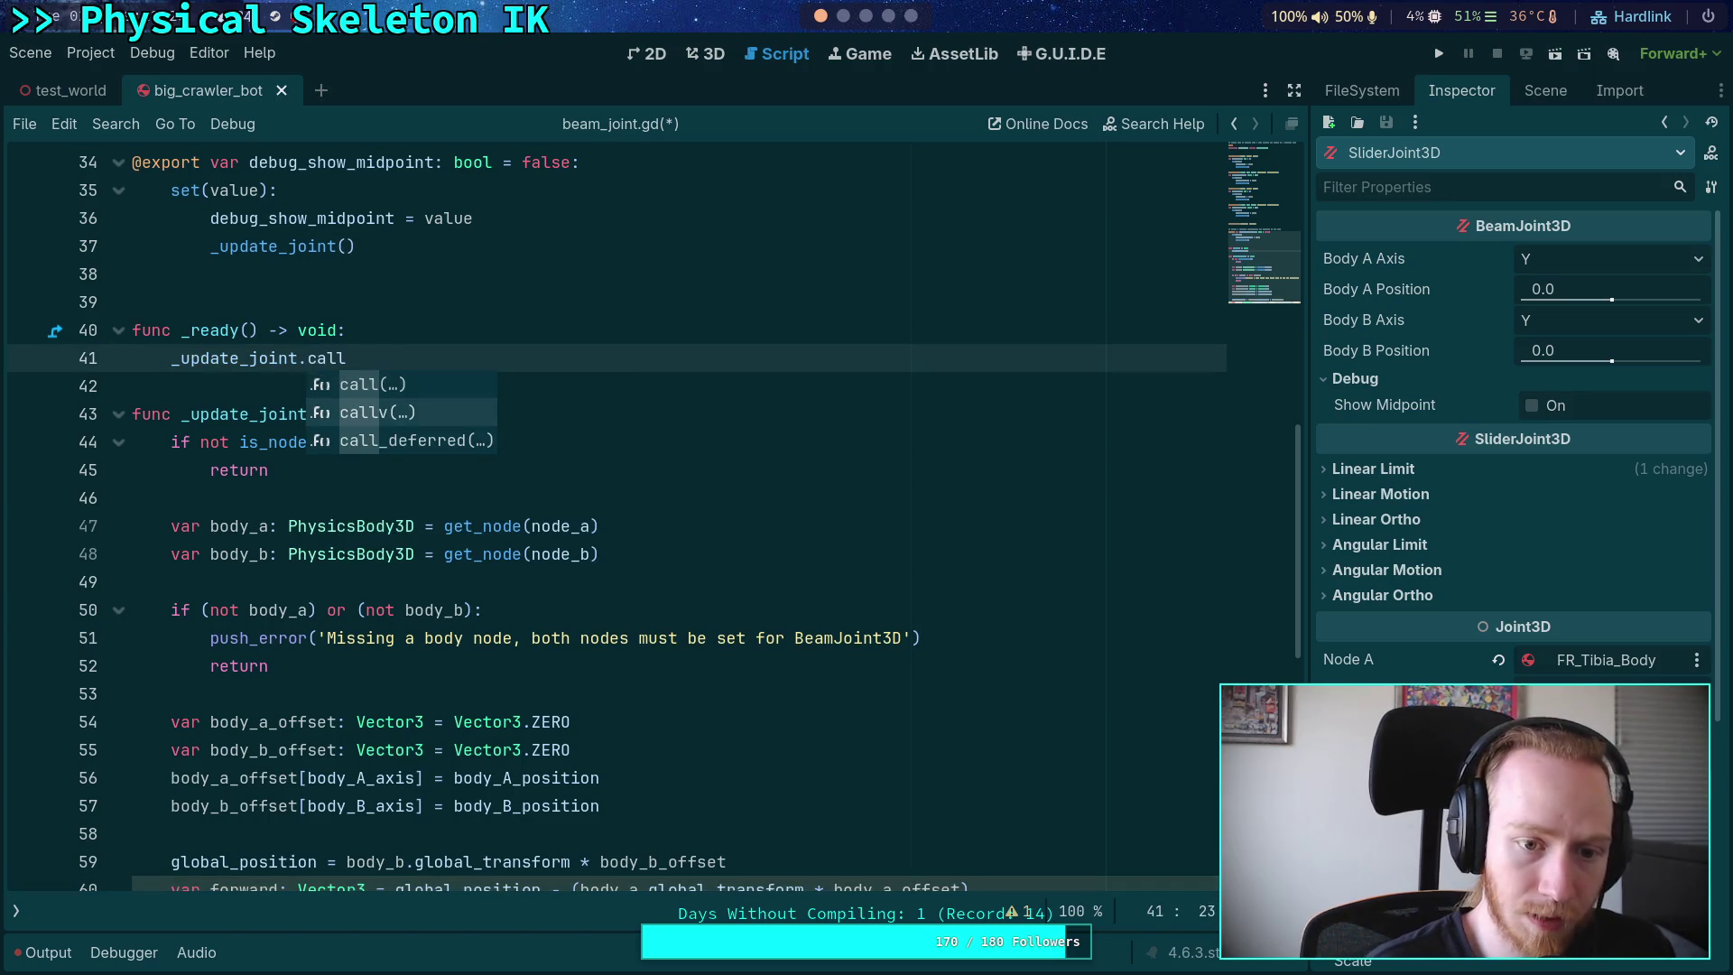
key(Return)
click(493, 468)
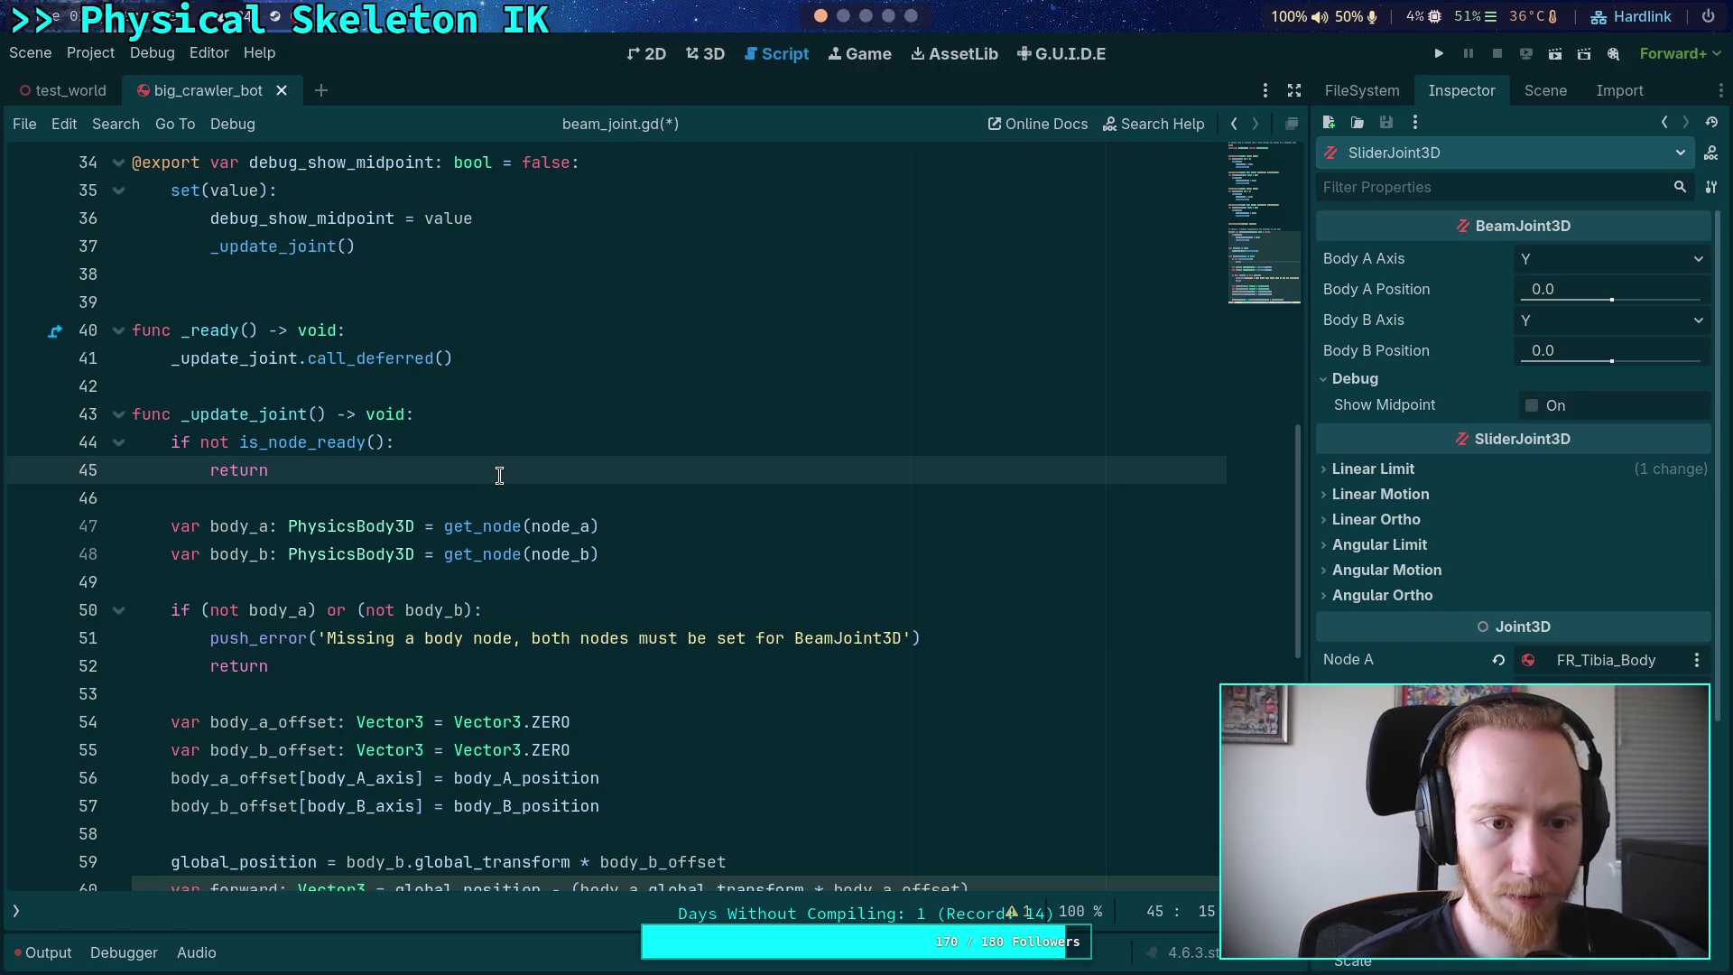
scroll(593, 621, down, 3)
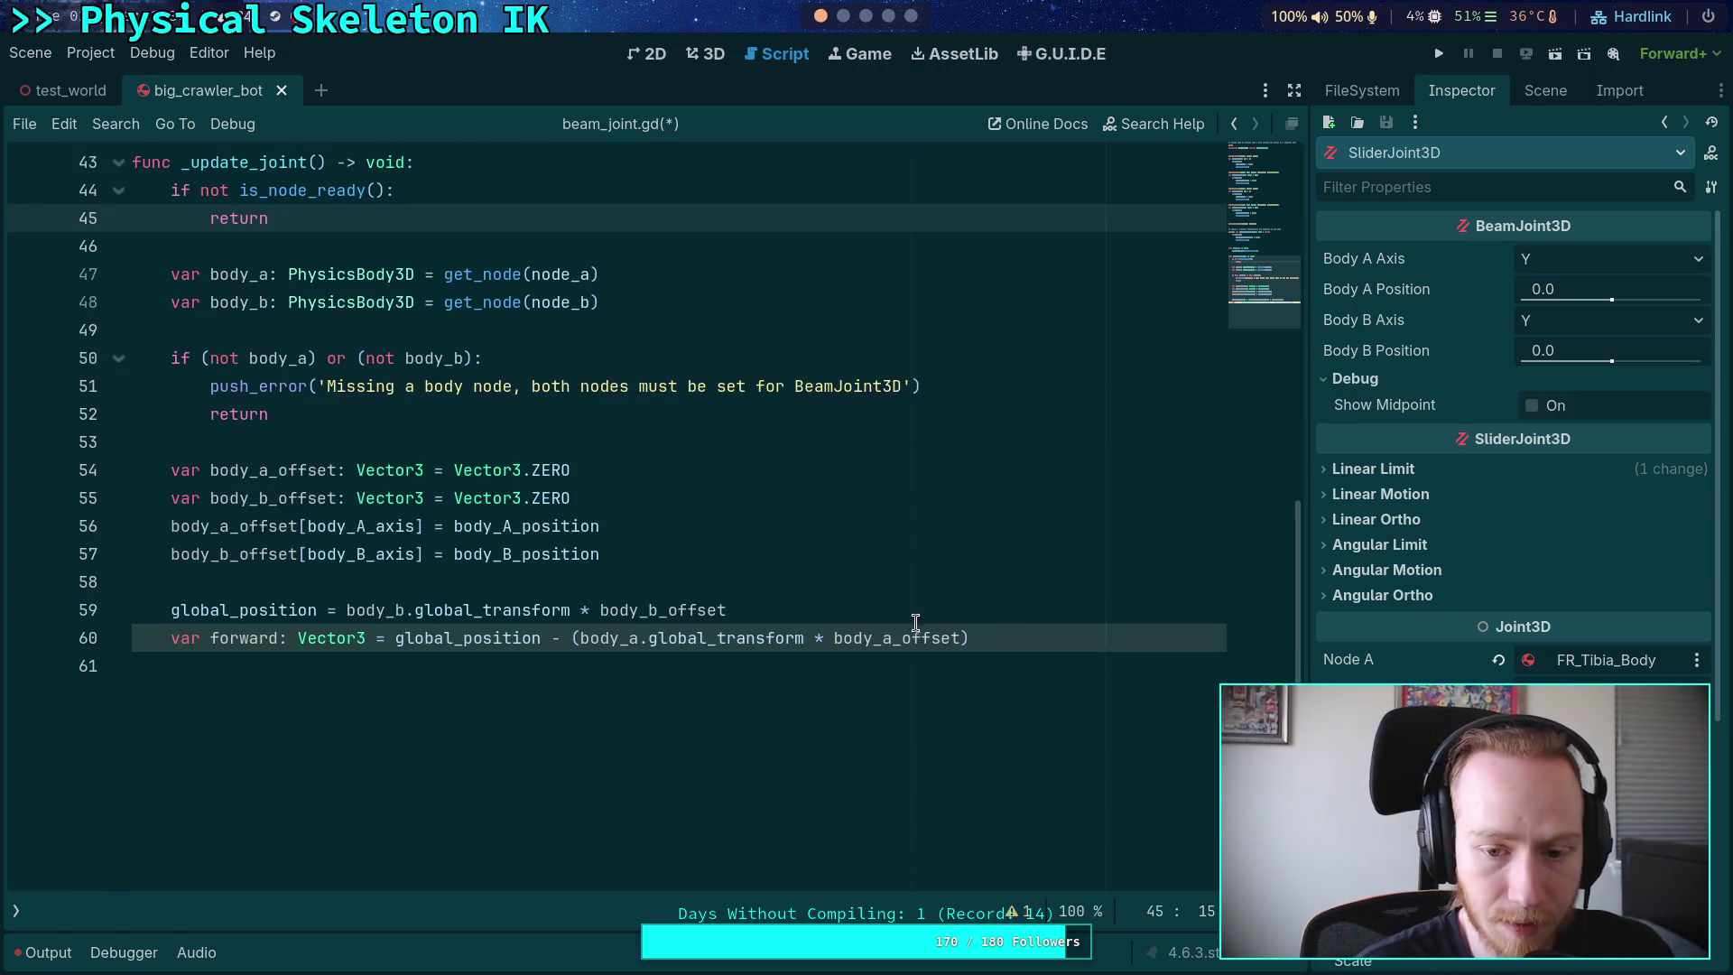
click(1017, 637)
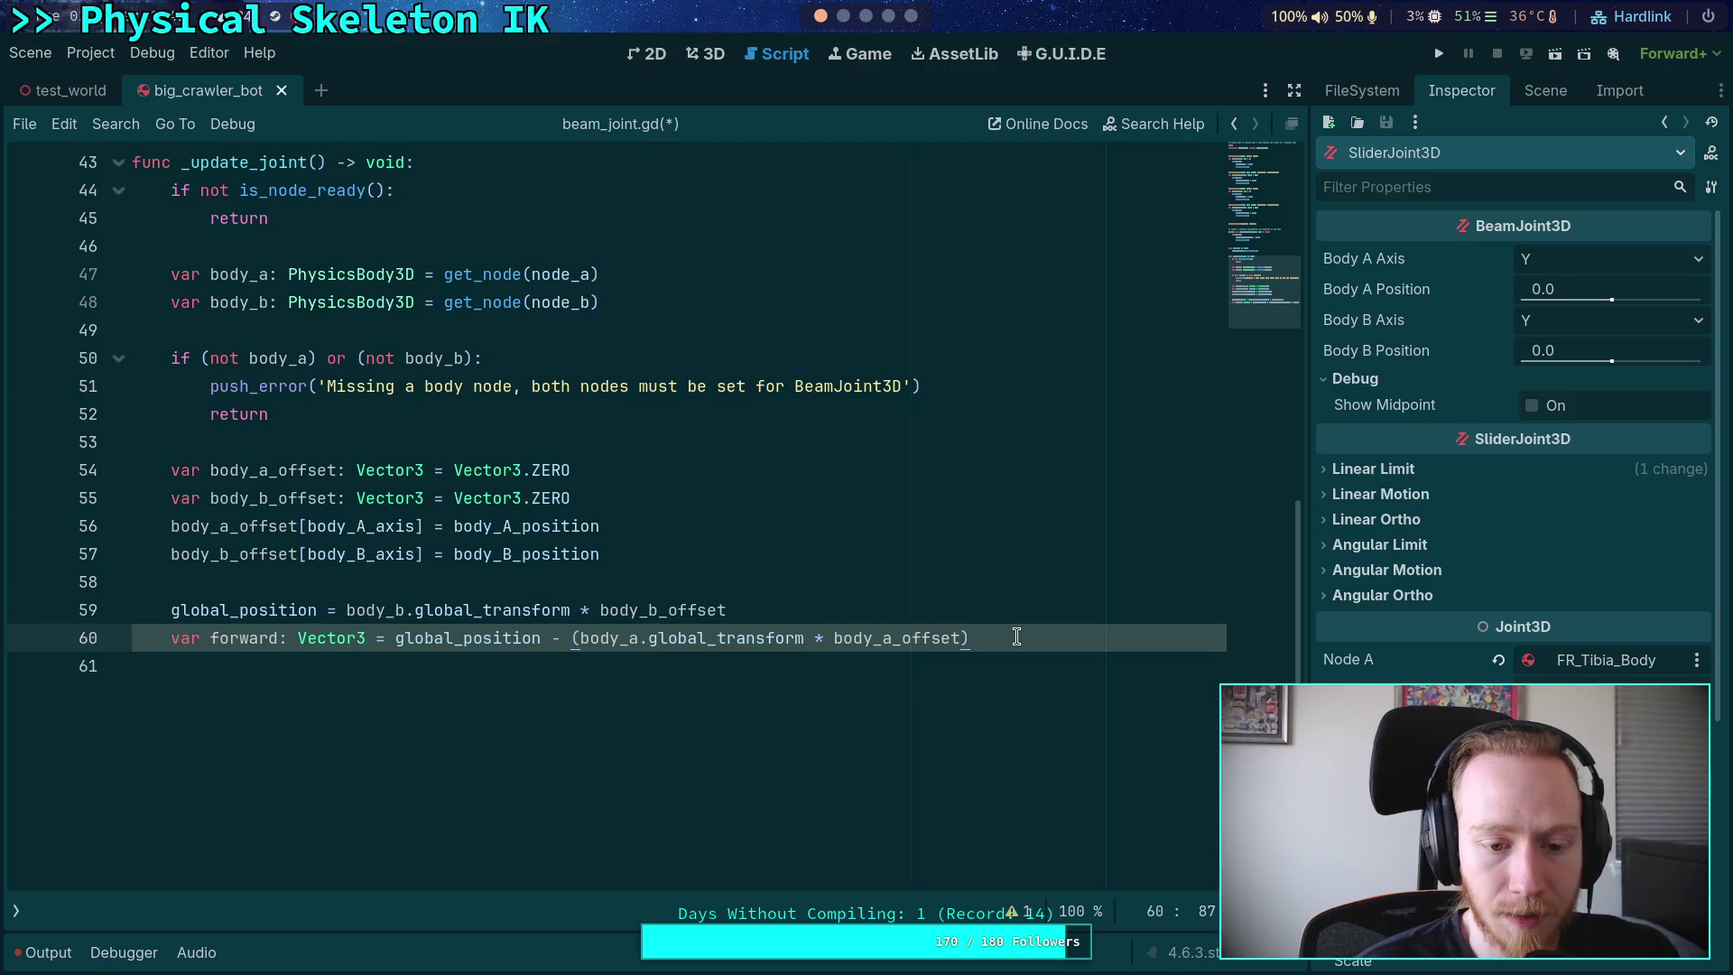
- Add 'var right: Vector3' with no initial value below the forward vector line
key(Return)
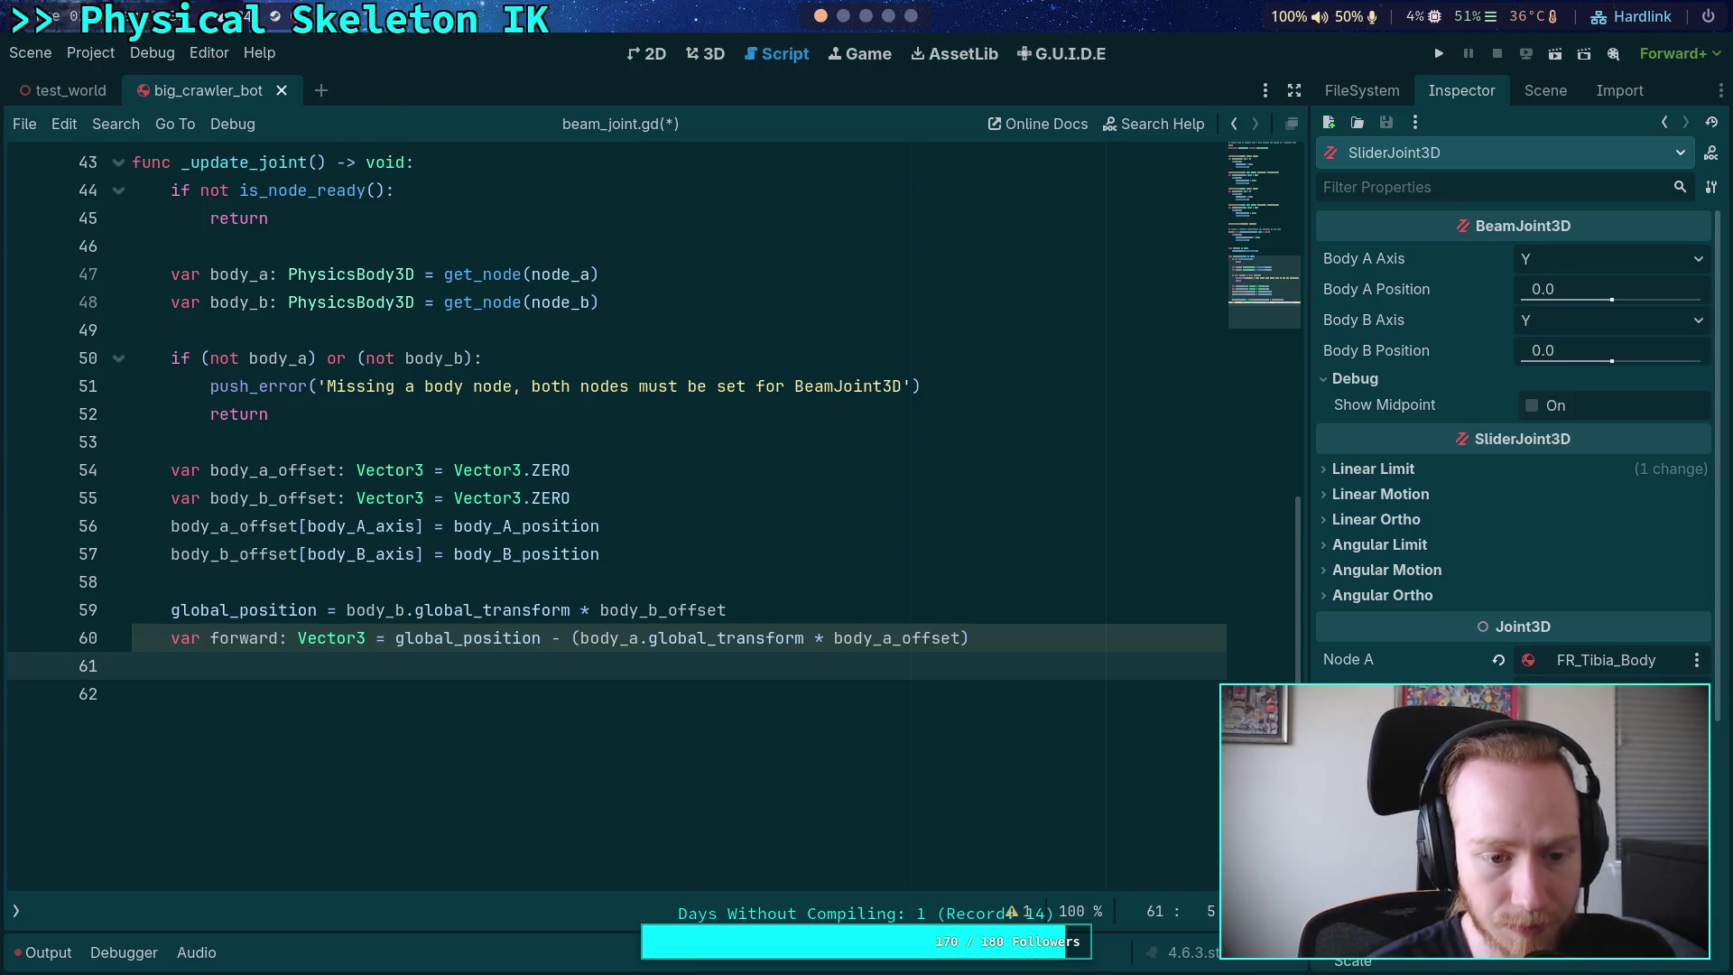
text(var right: Vector3 )
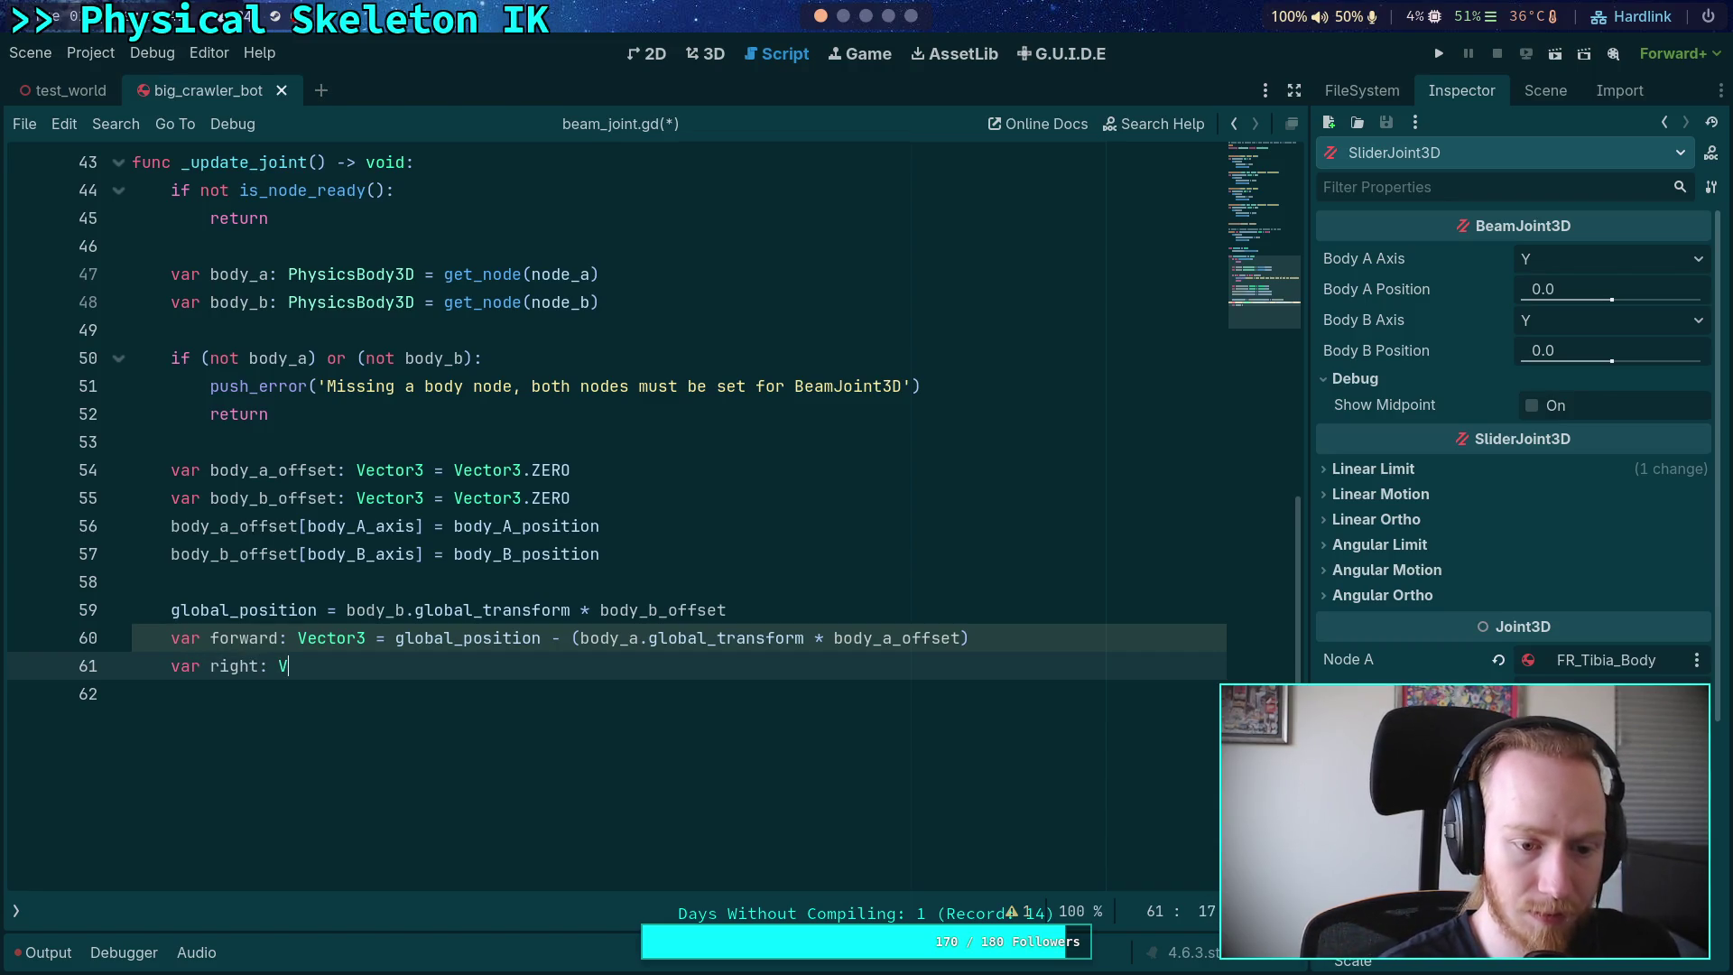
text(=)
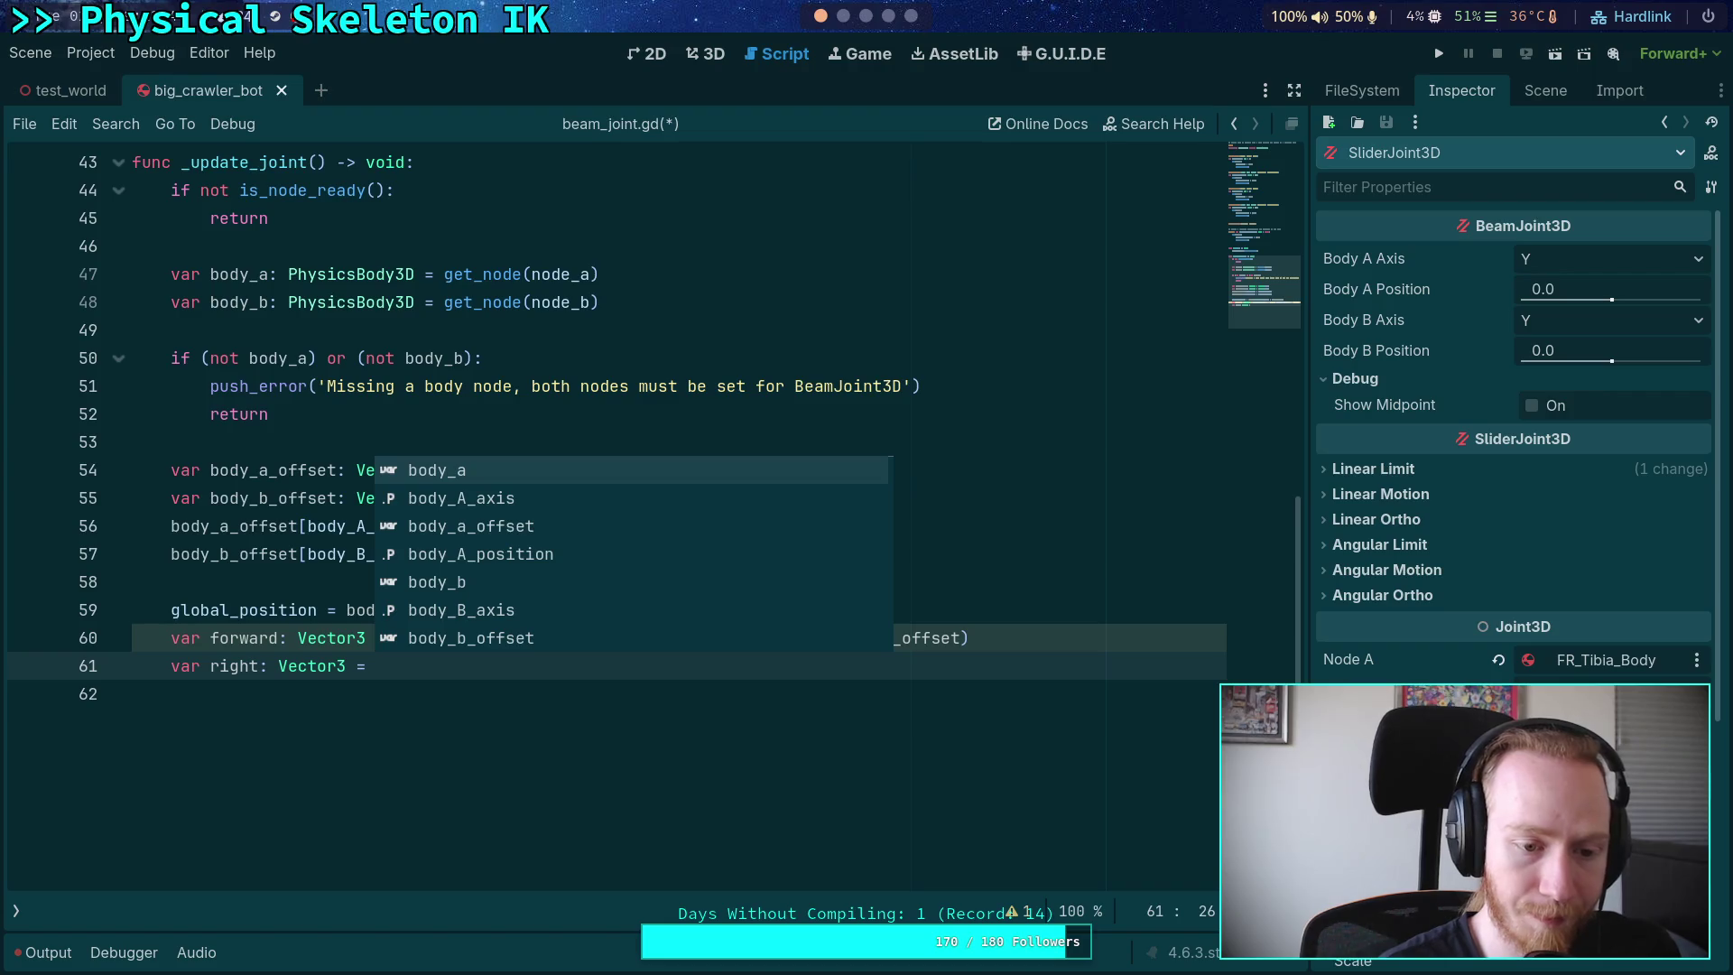
key(BackSpace)
key(BackSpace)
key(BackSpace)
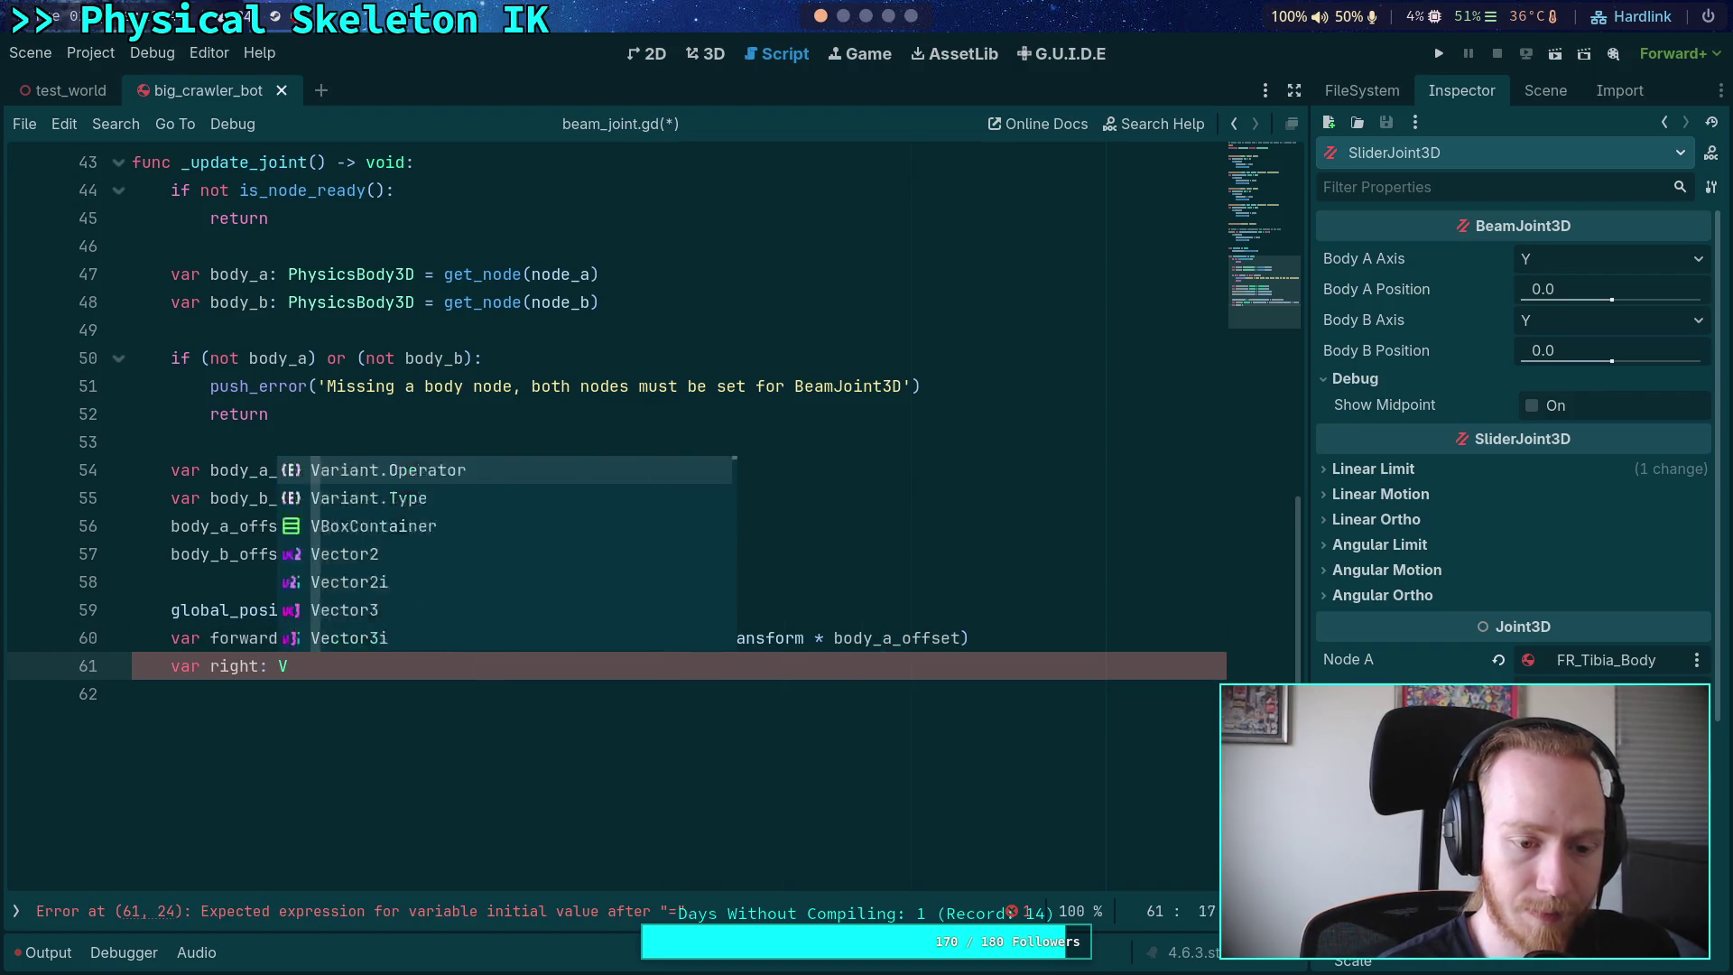
text(right: )
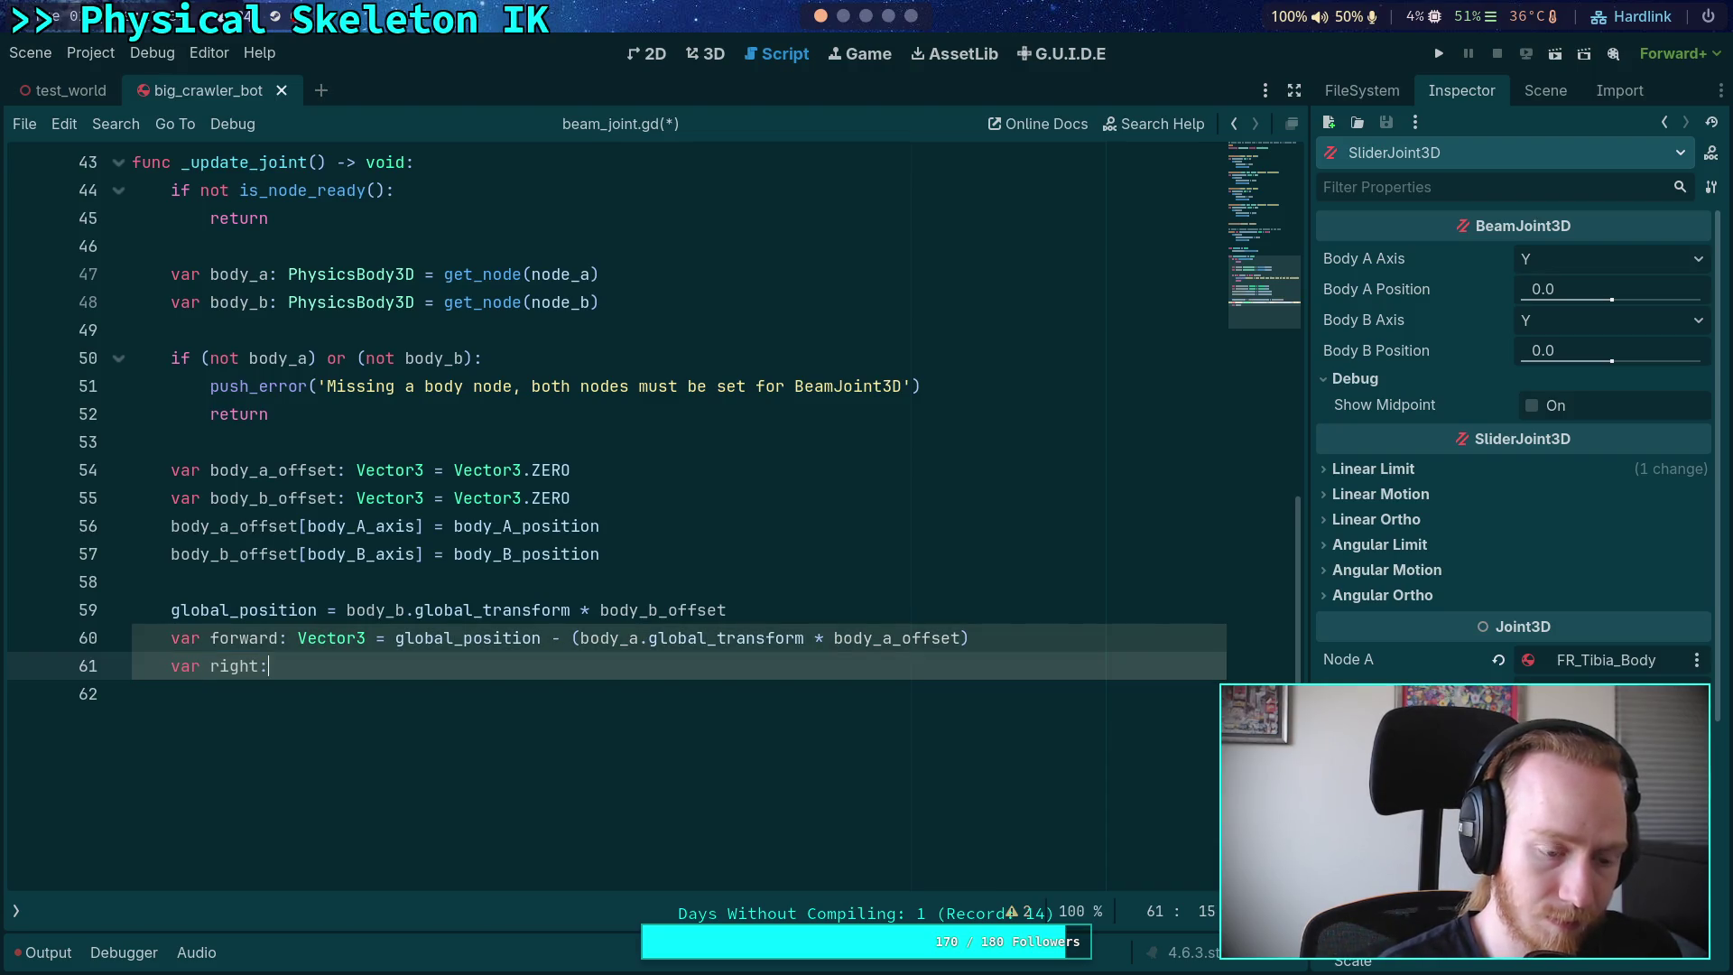
text(Vector3)
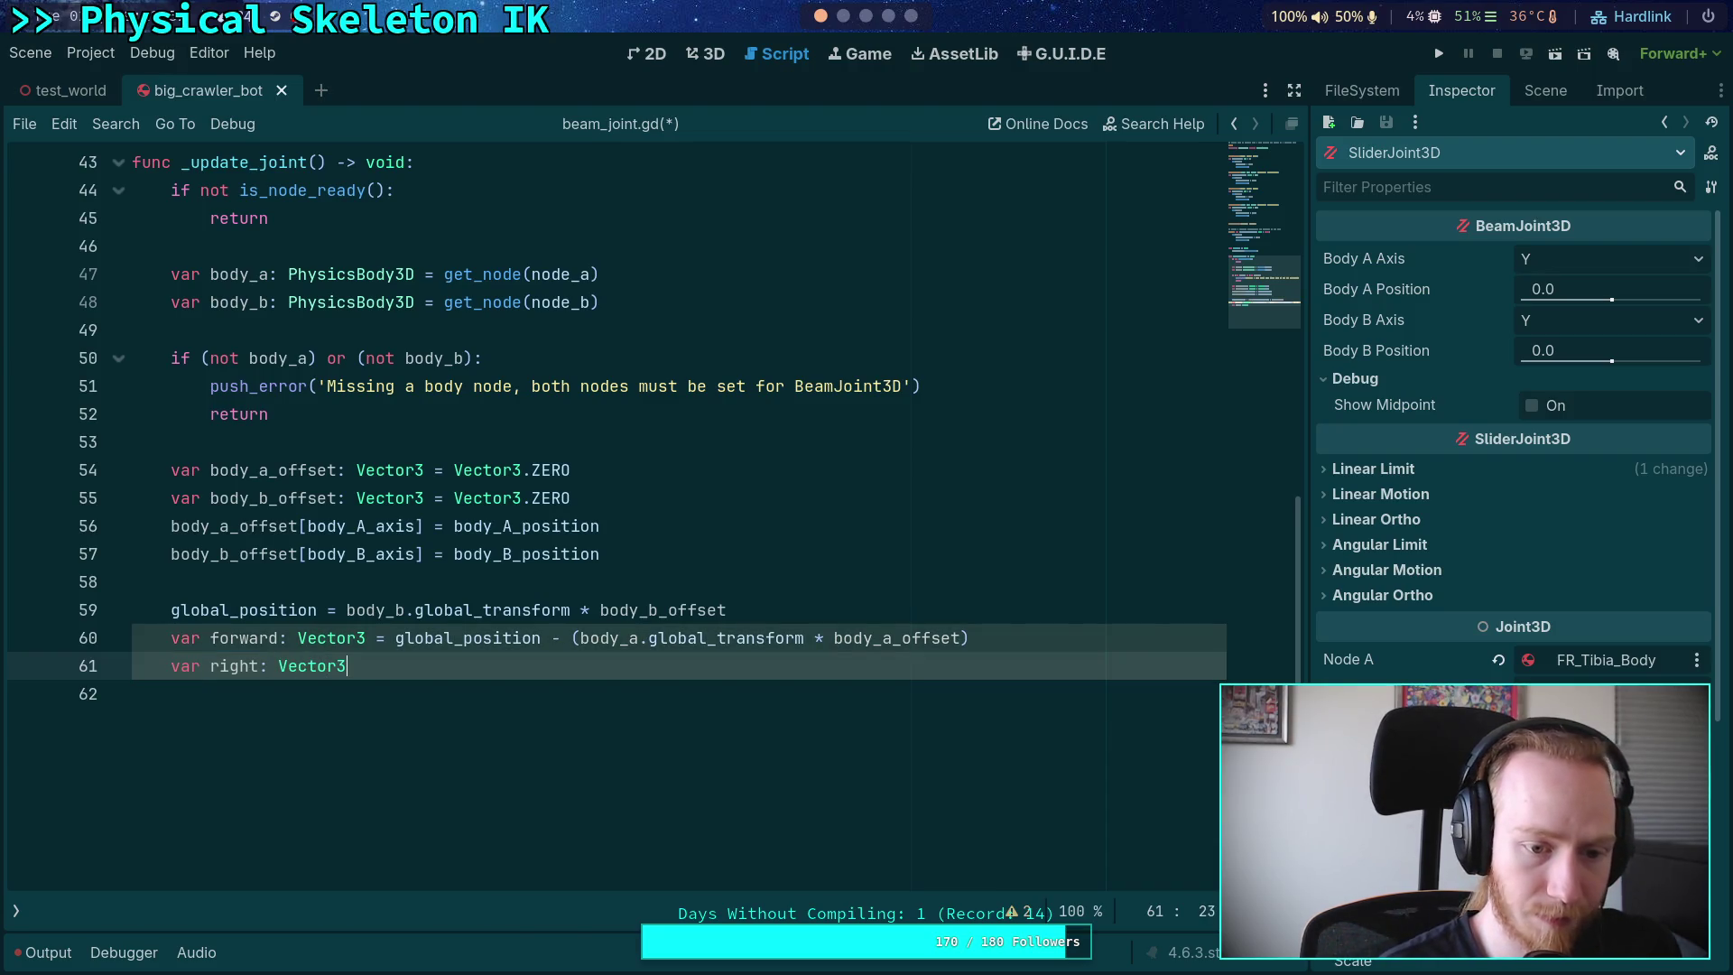
key(Return)
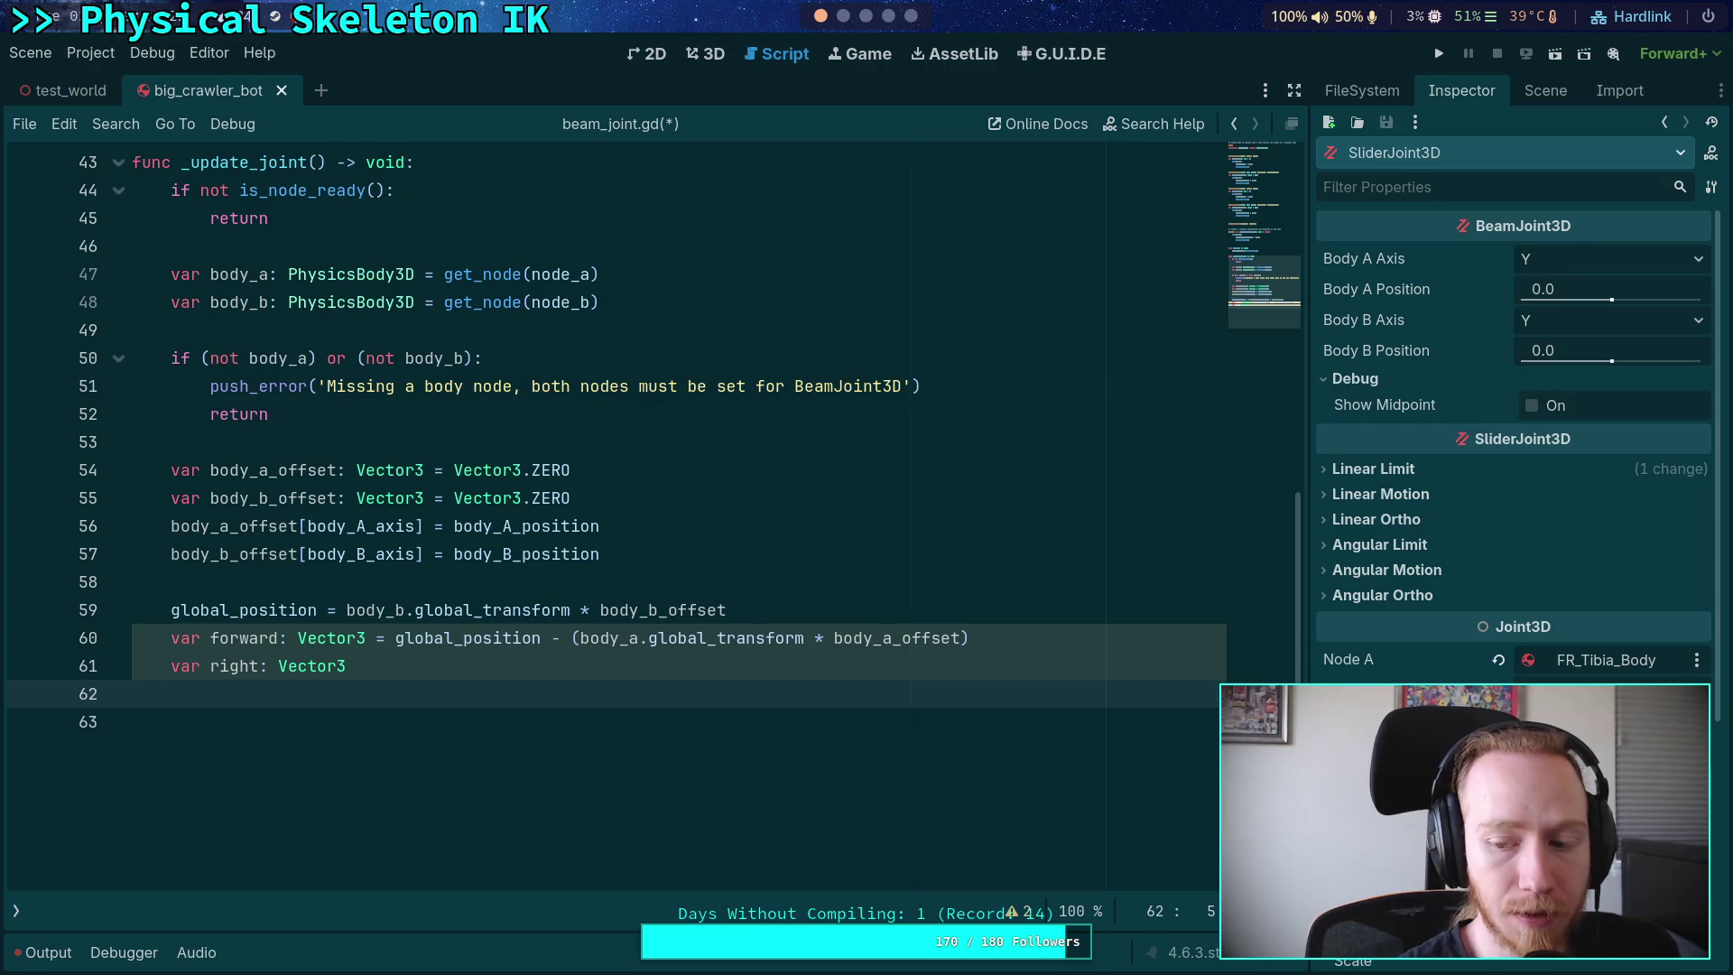
- Add an empty 'if forward.is_zero_approx():' check after forward, and a blank line after global_position
text(if )
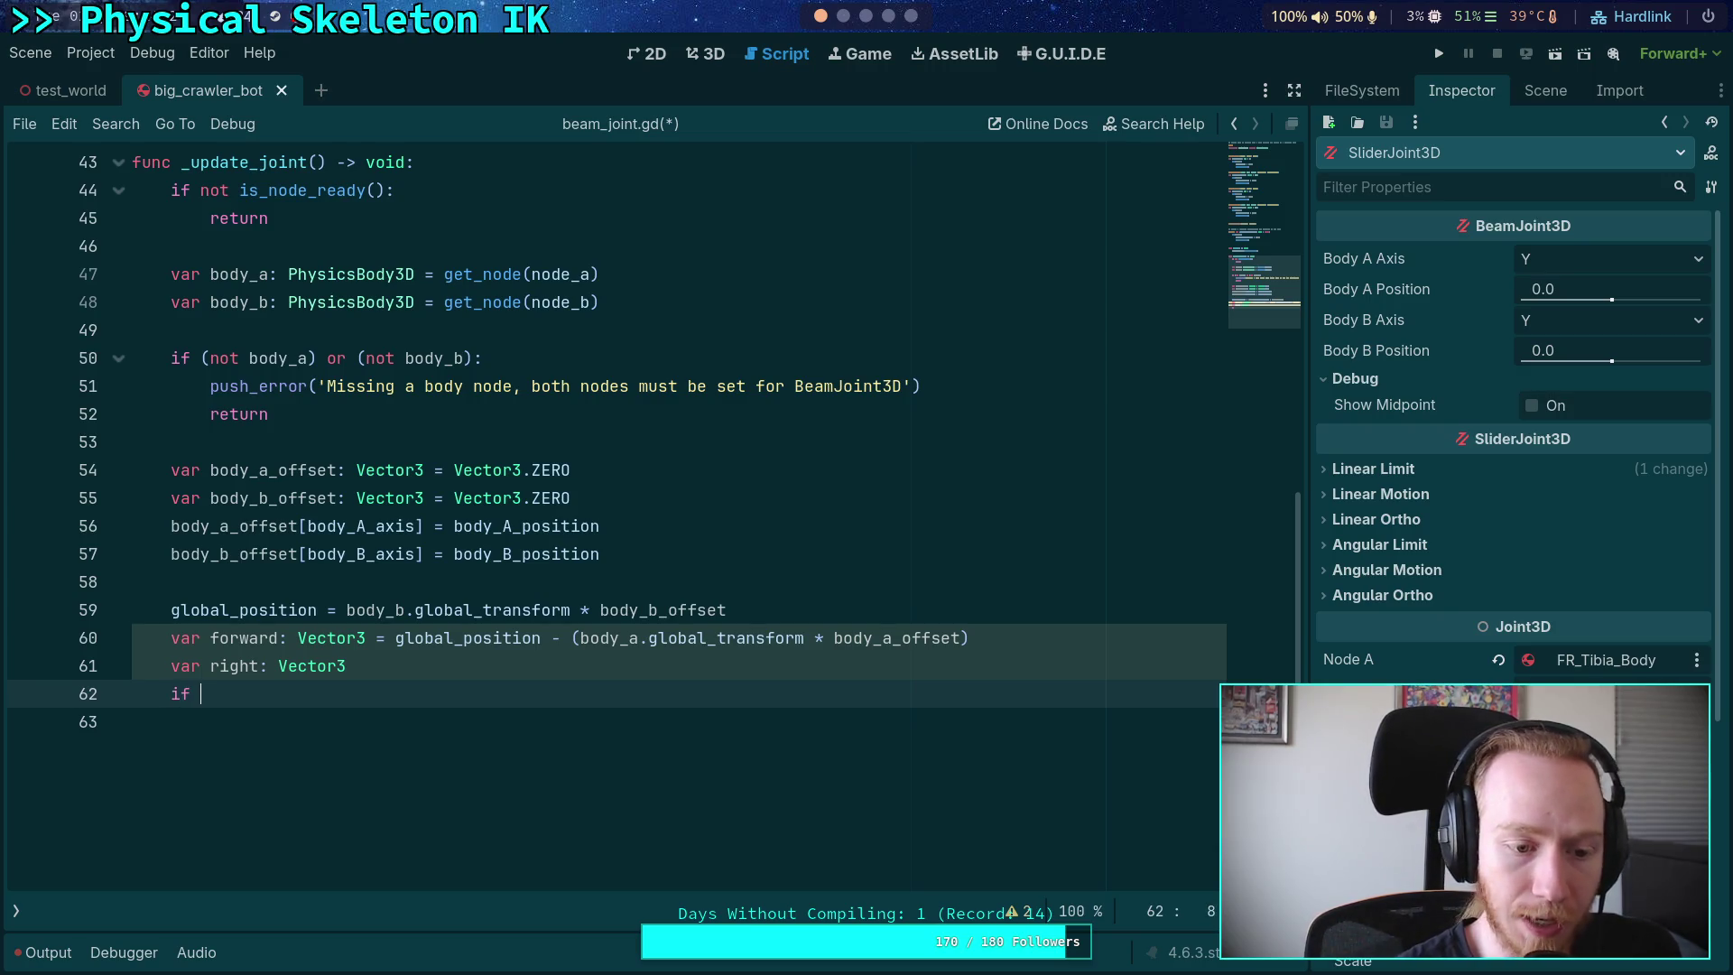
text(for)
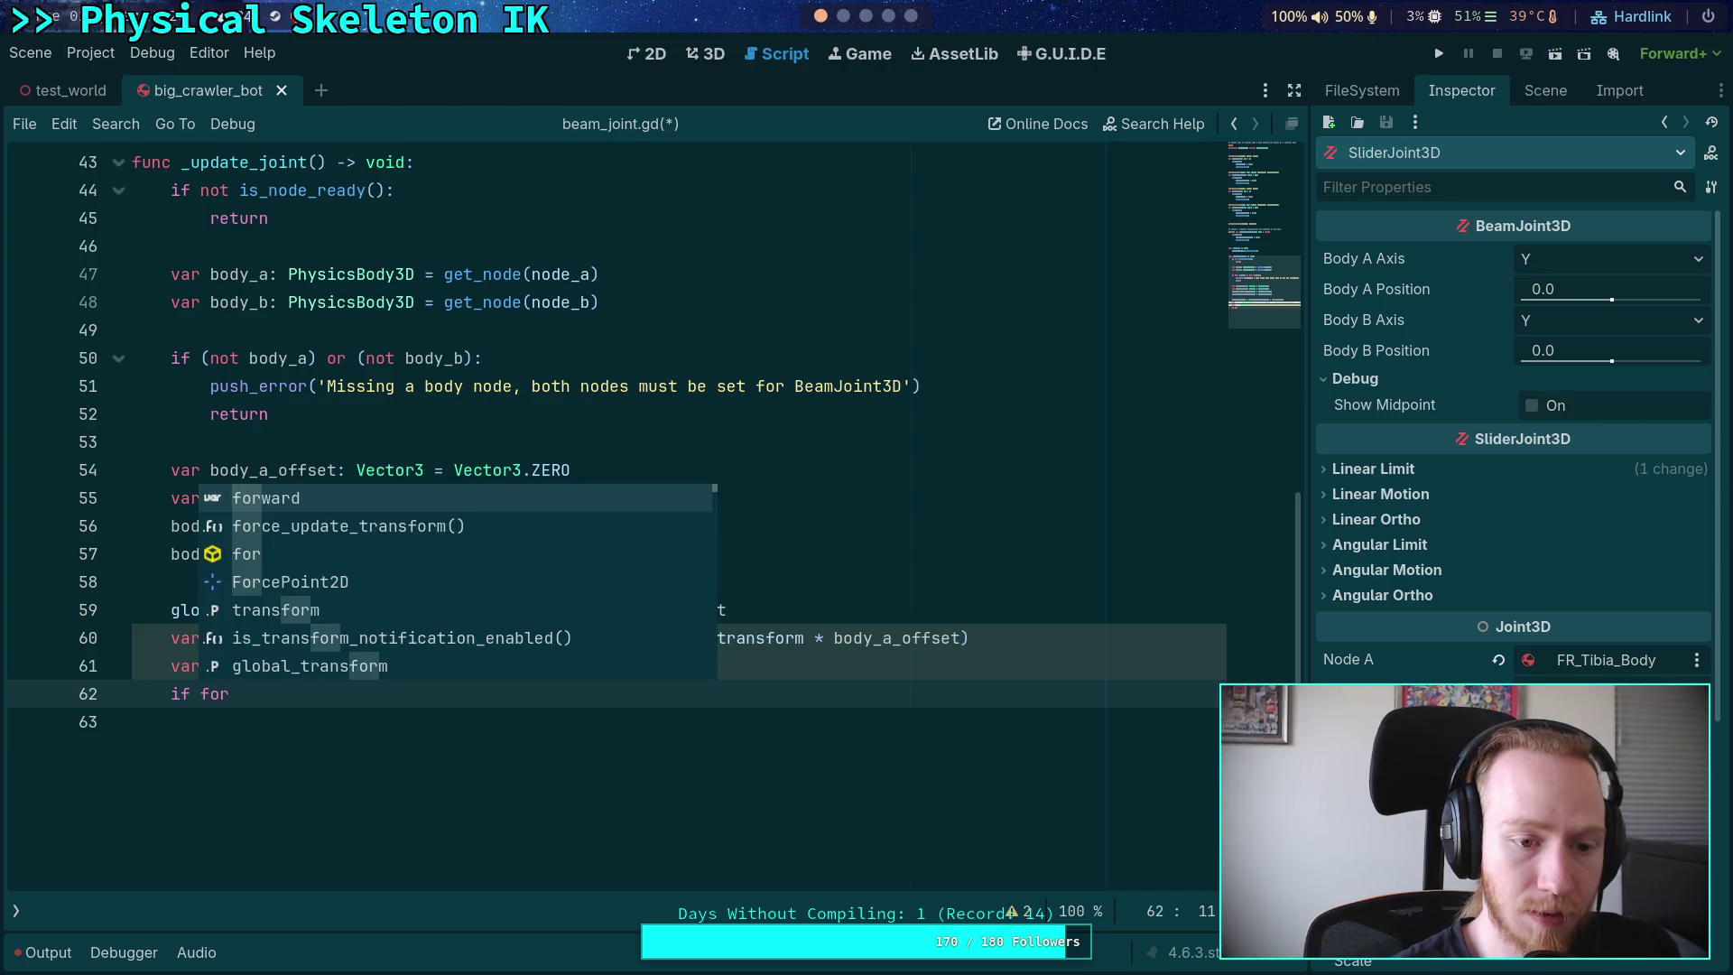
key(Escape)
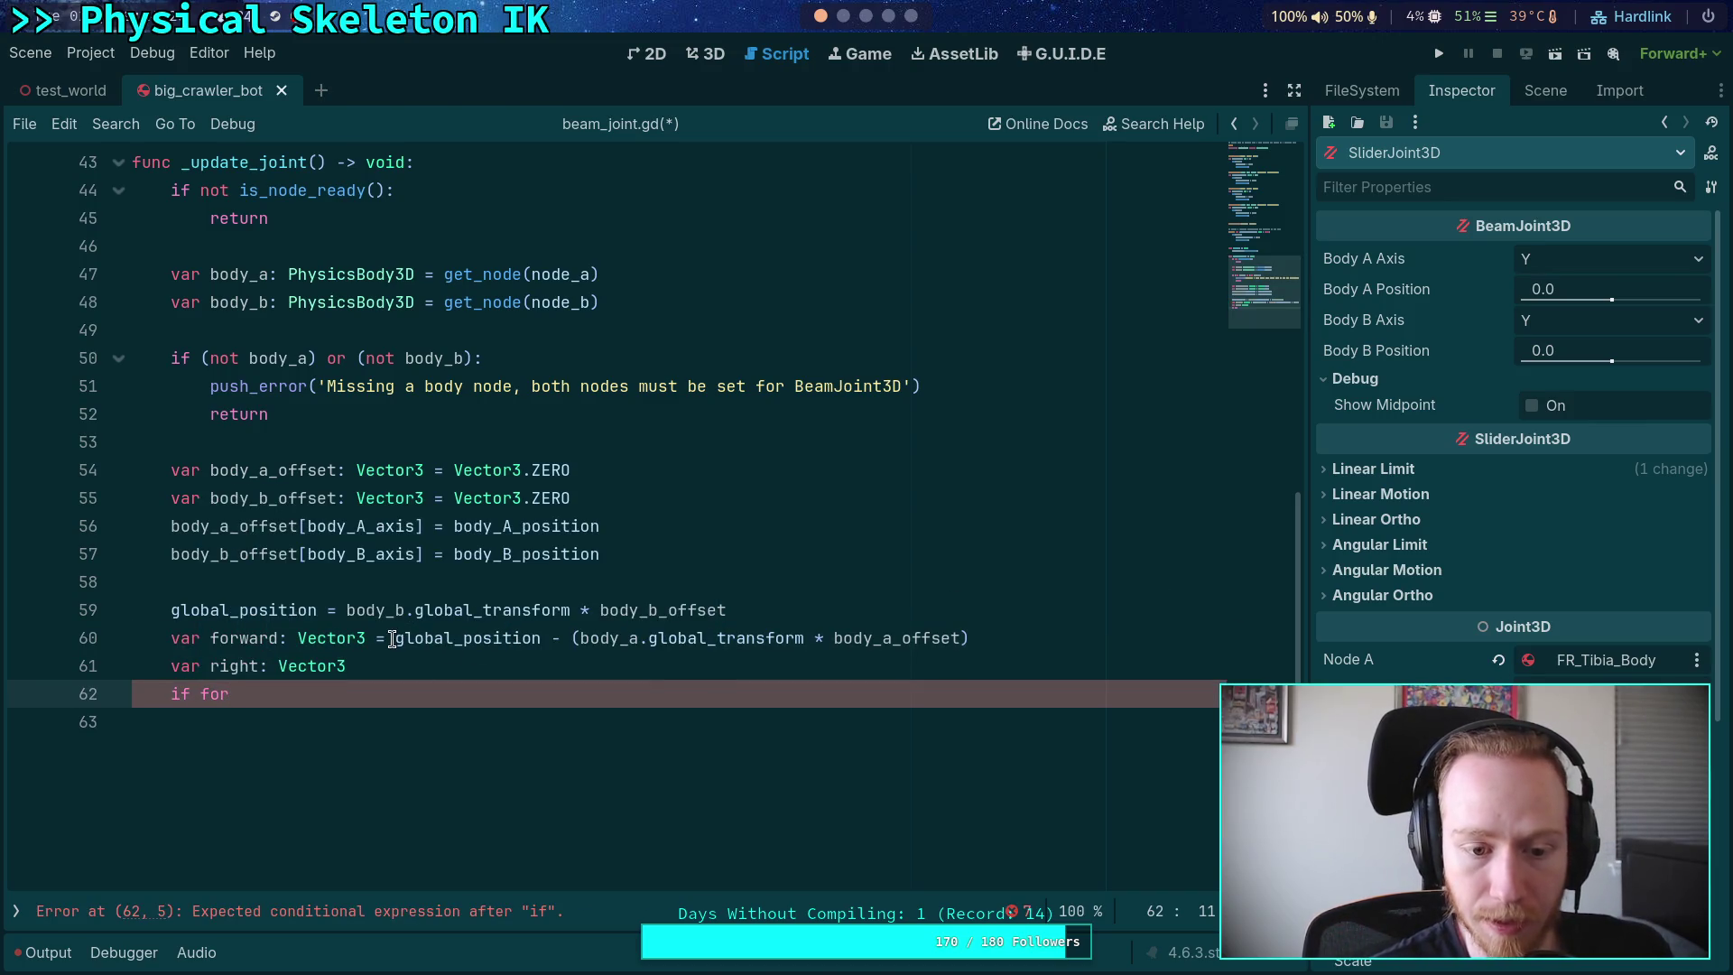
click(959, 643)
key(Return)
text(if )
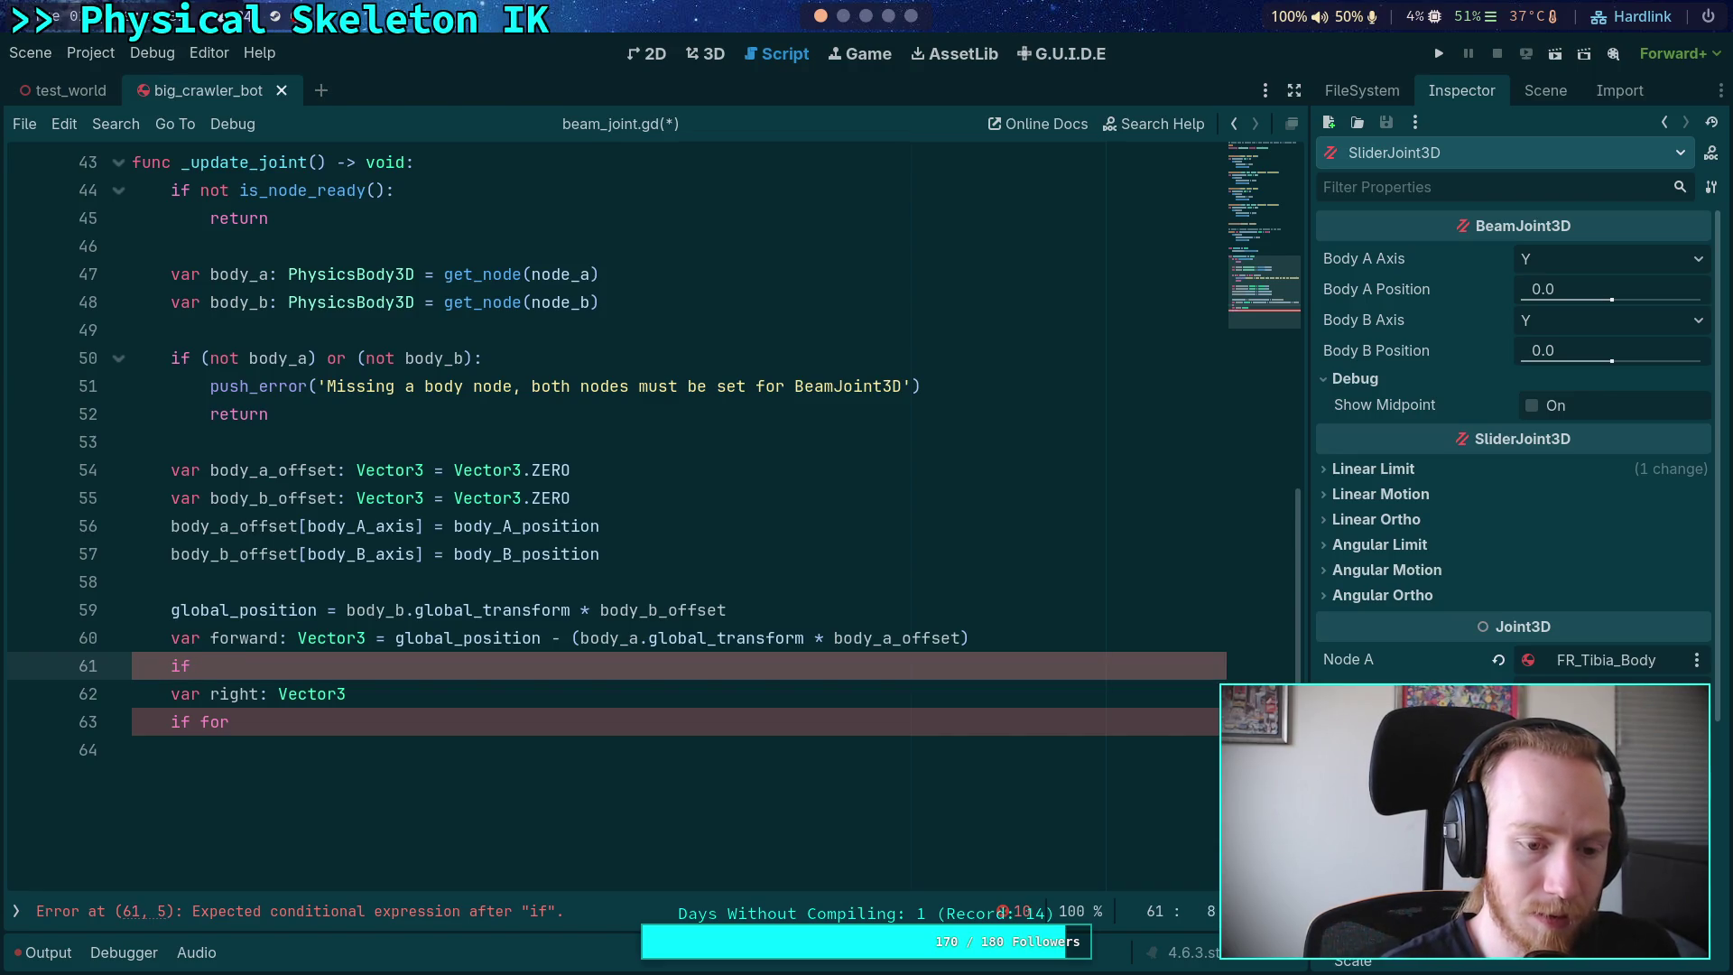
text(forward.is_ze)
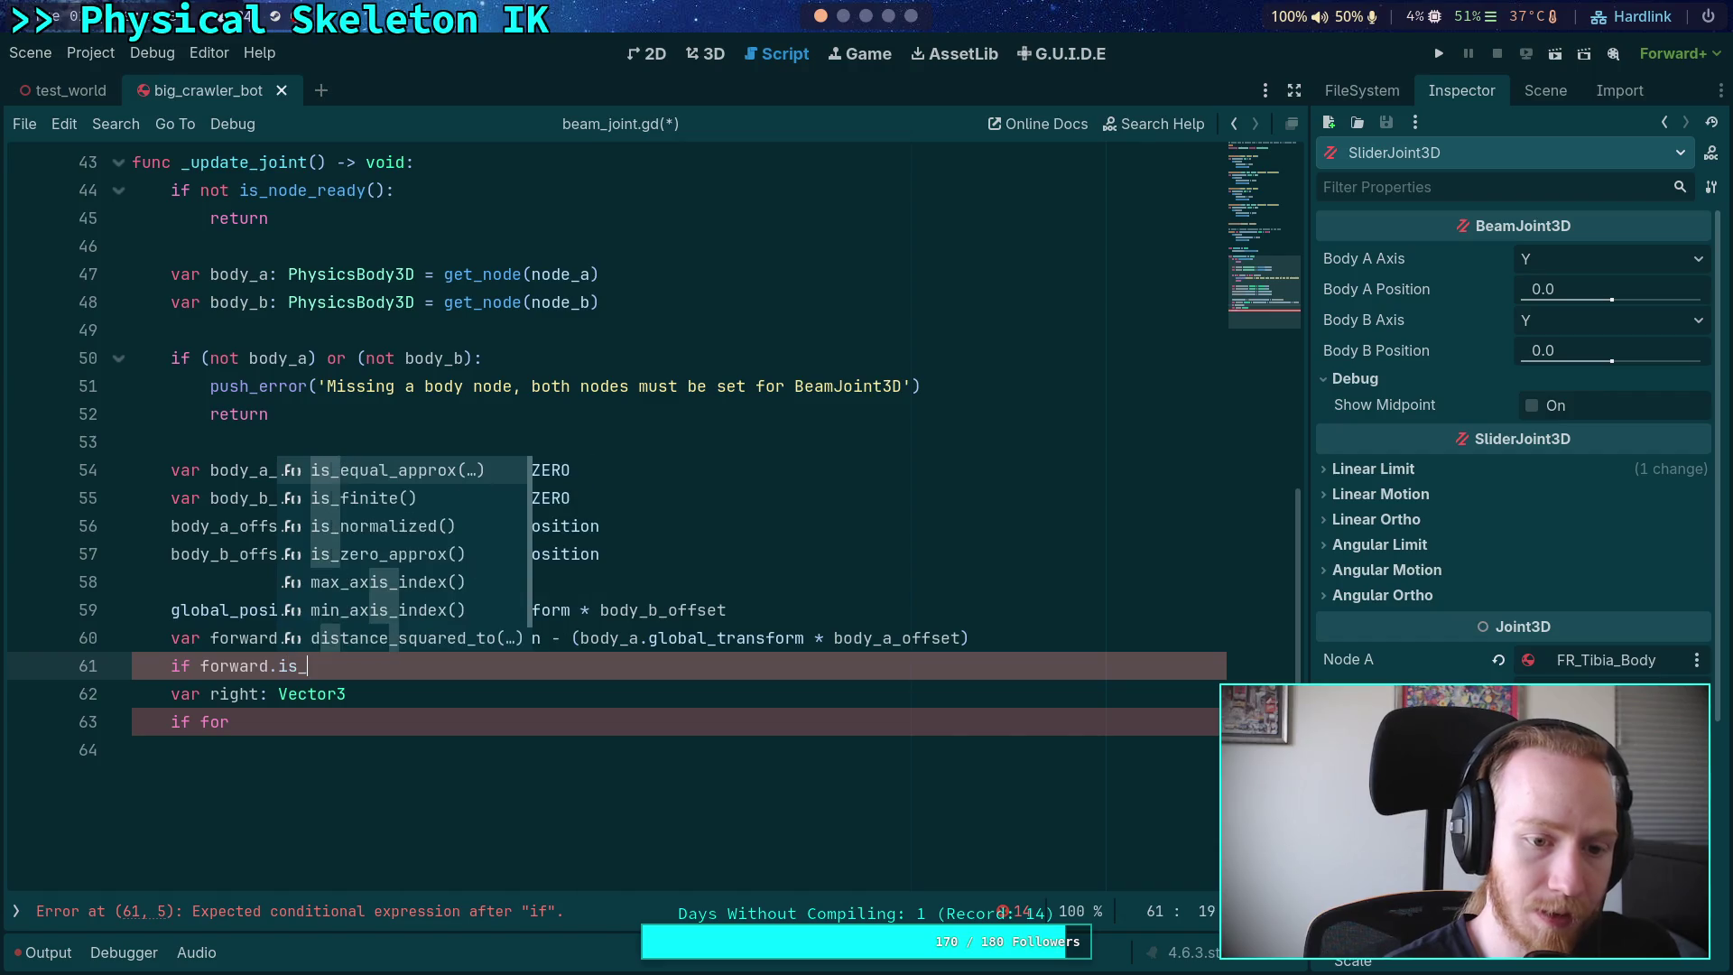
key(Return)
text(:)
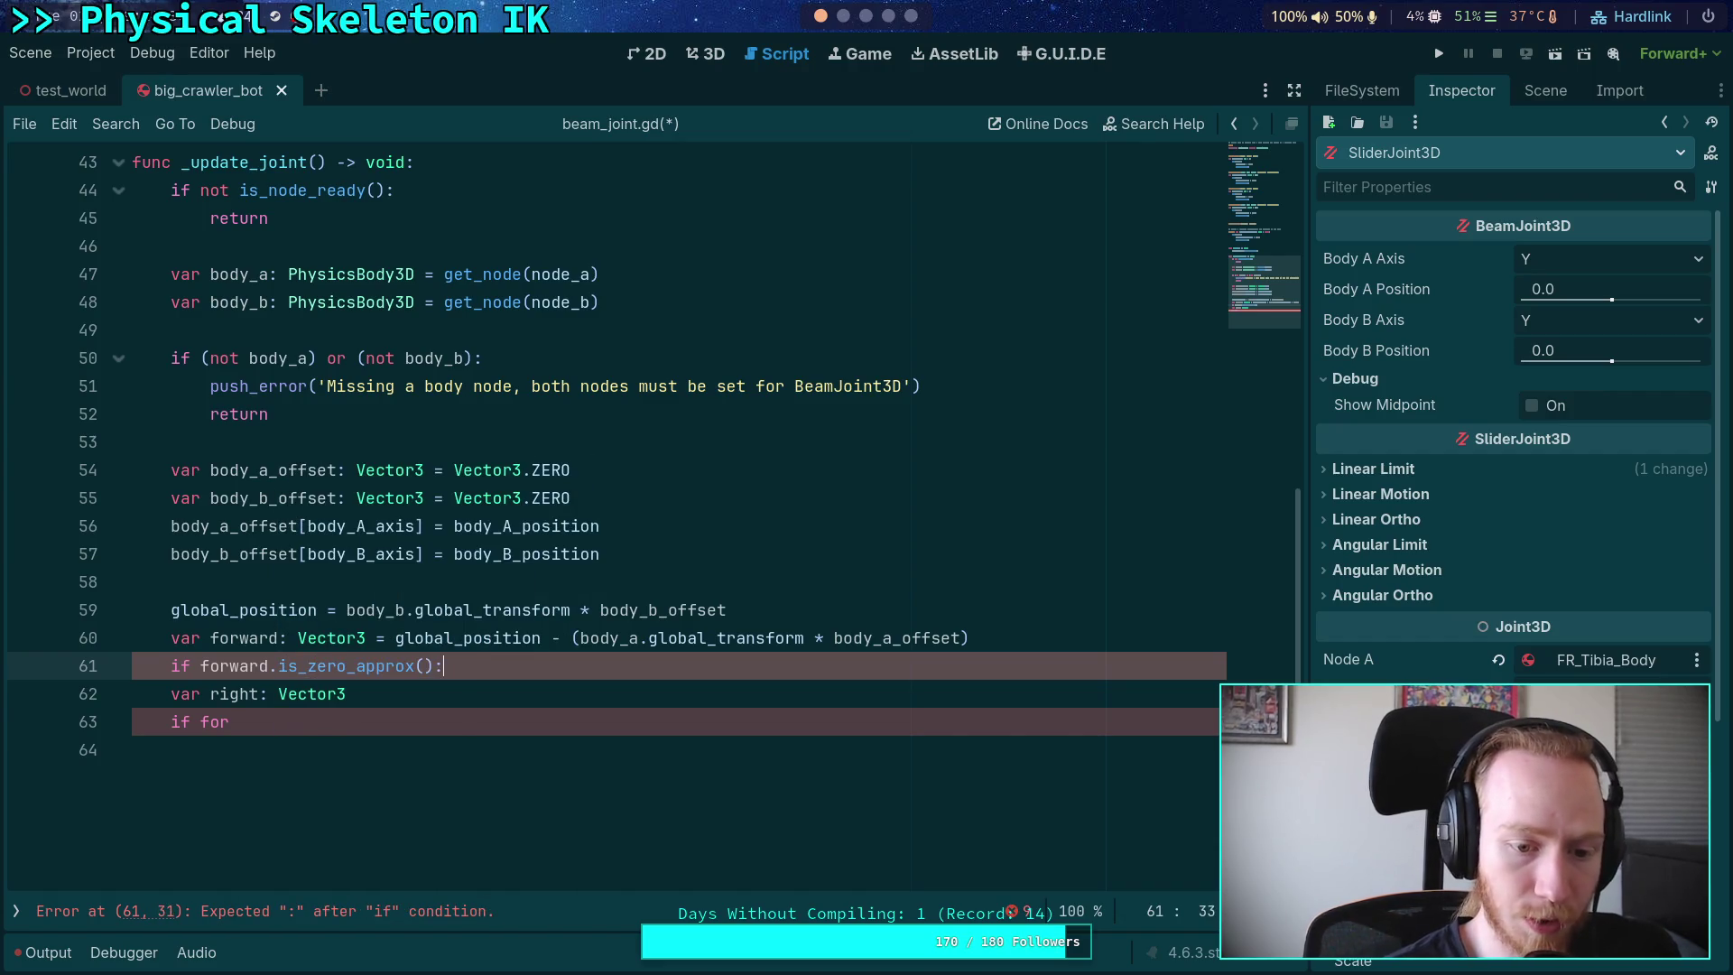
key(Return)
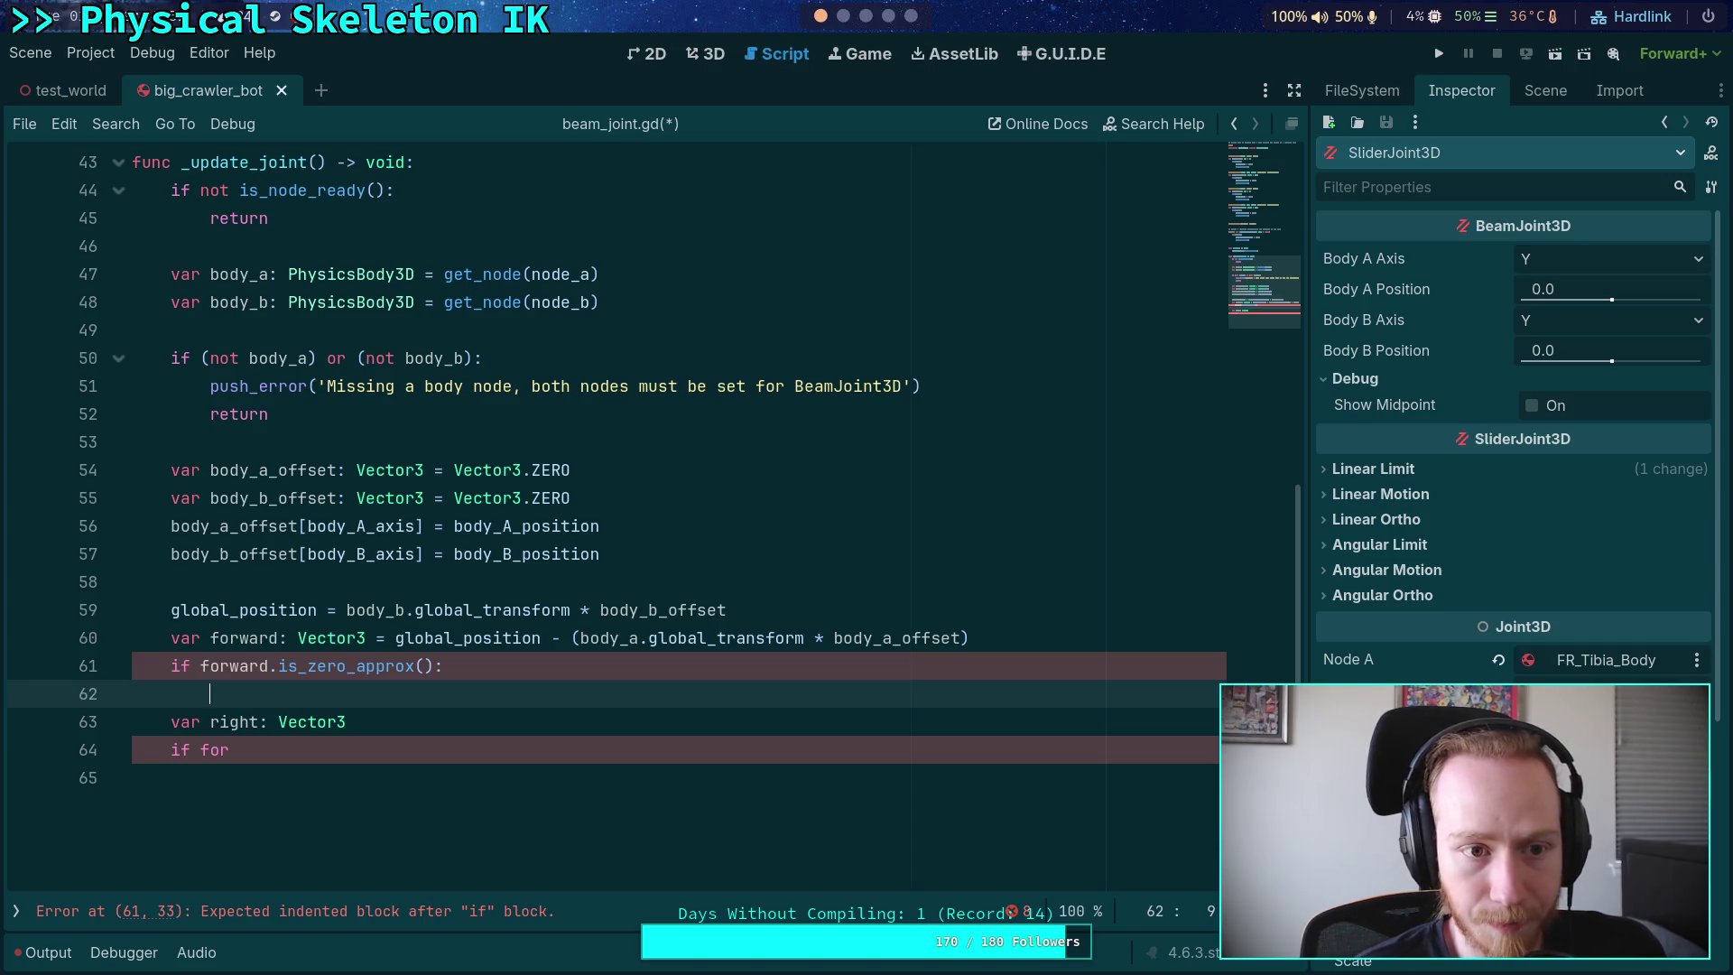
click(889, 614)
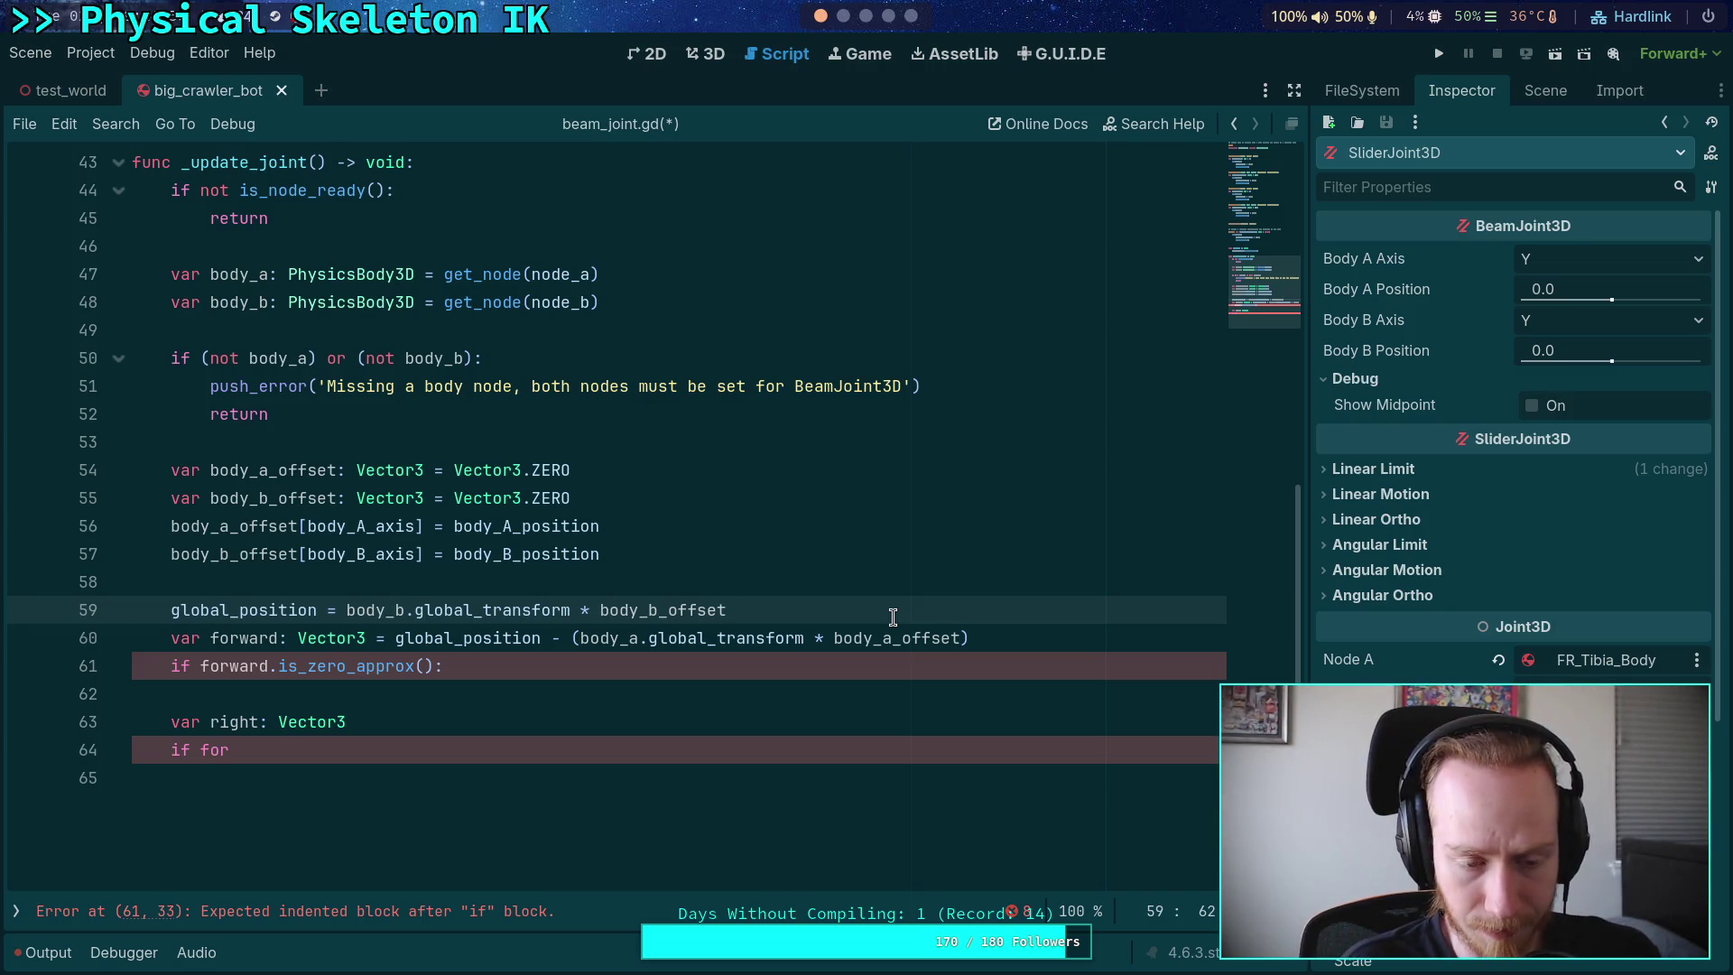
key(Return)
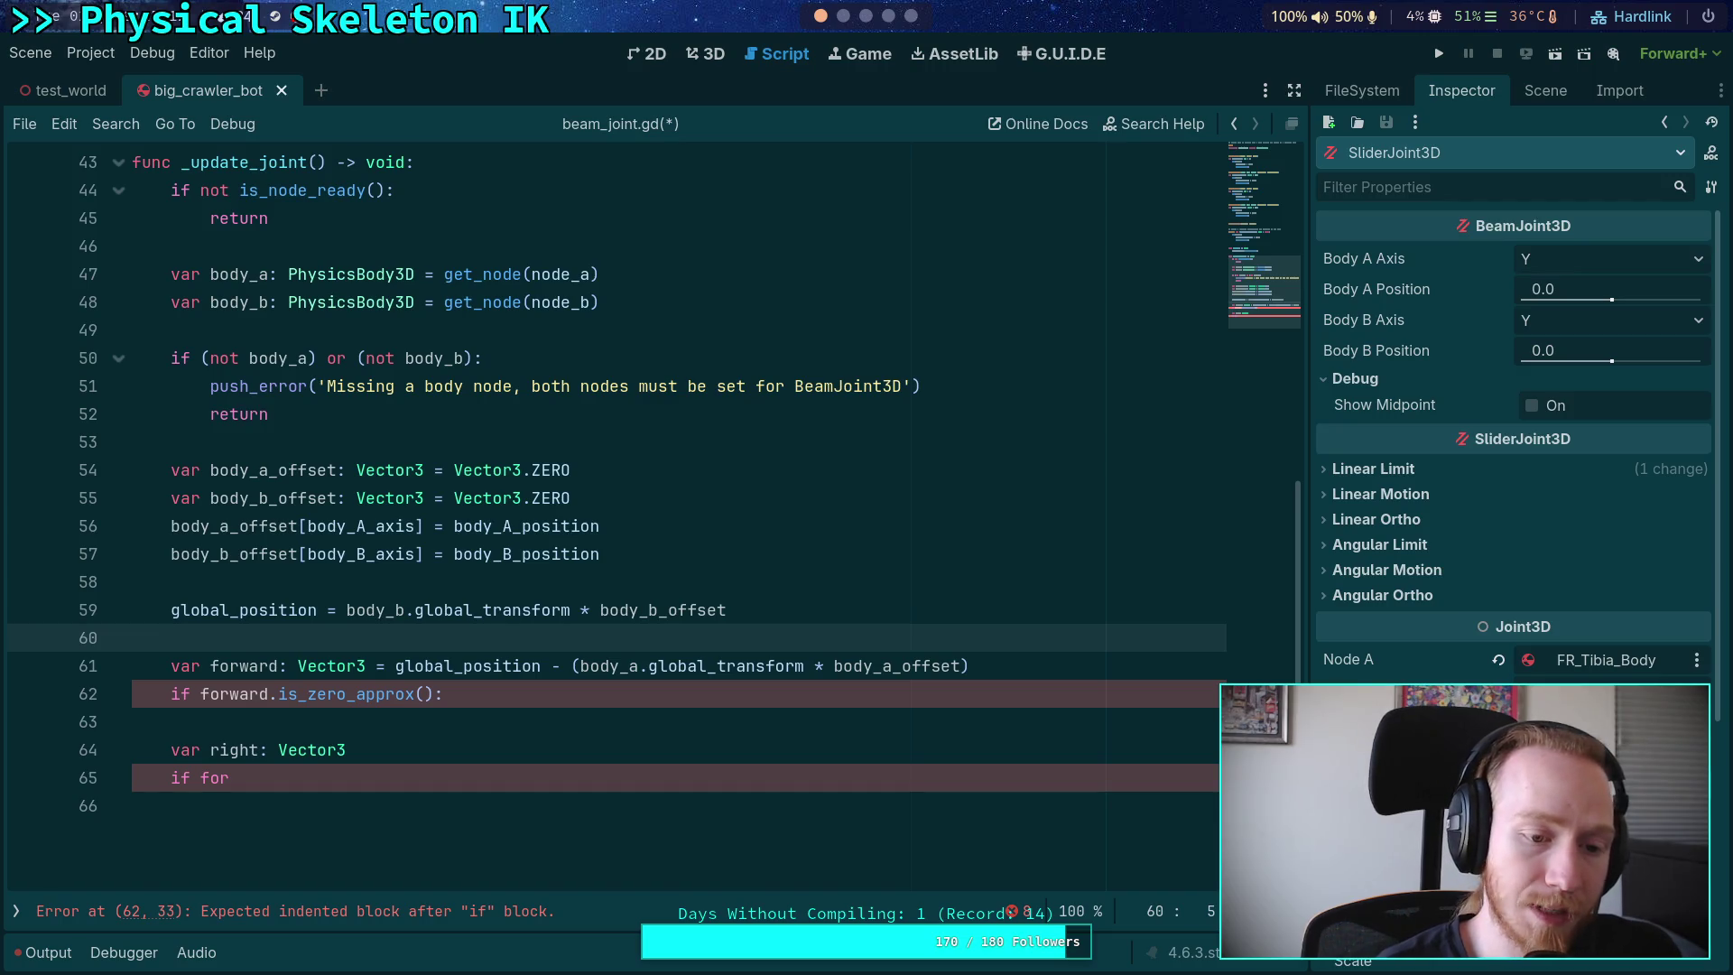
- Write 'global_basis = _calculate_orientation()' on line 60 of _update_joint
text(_update_or)
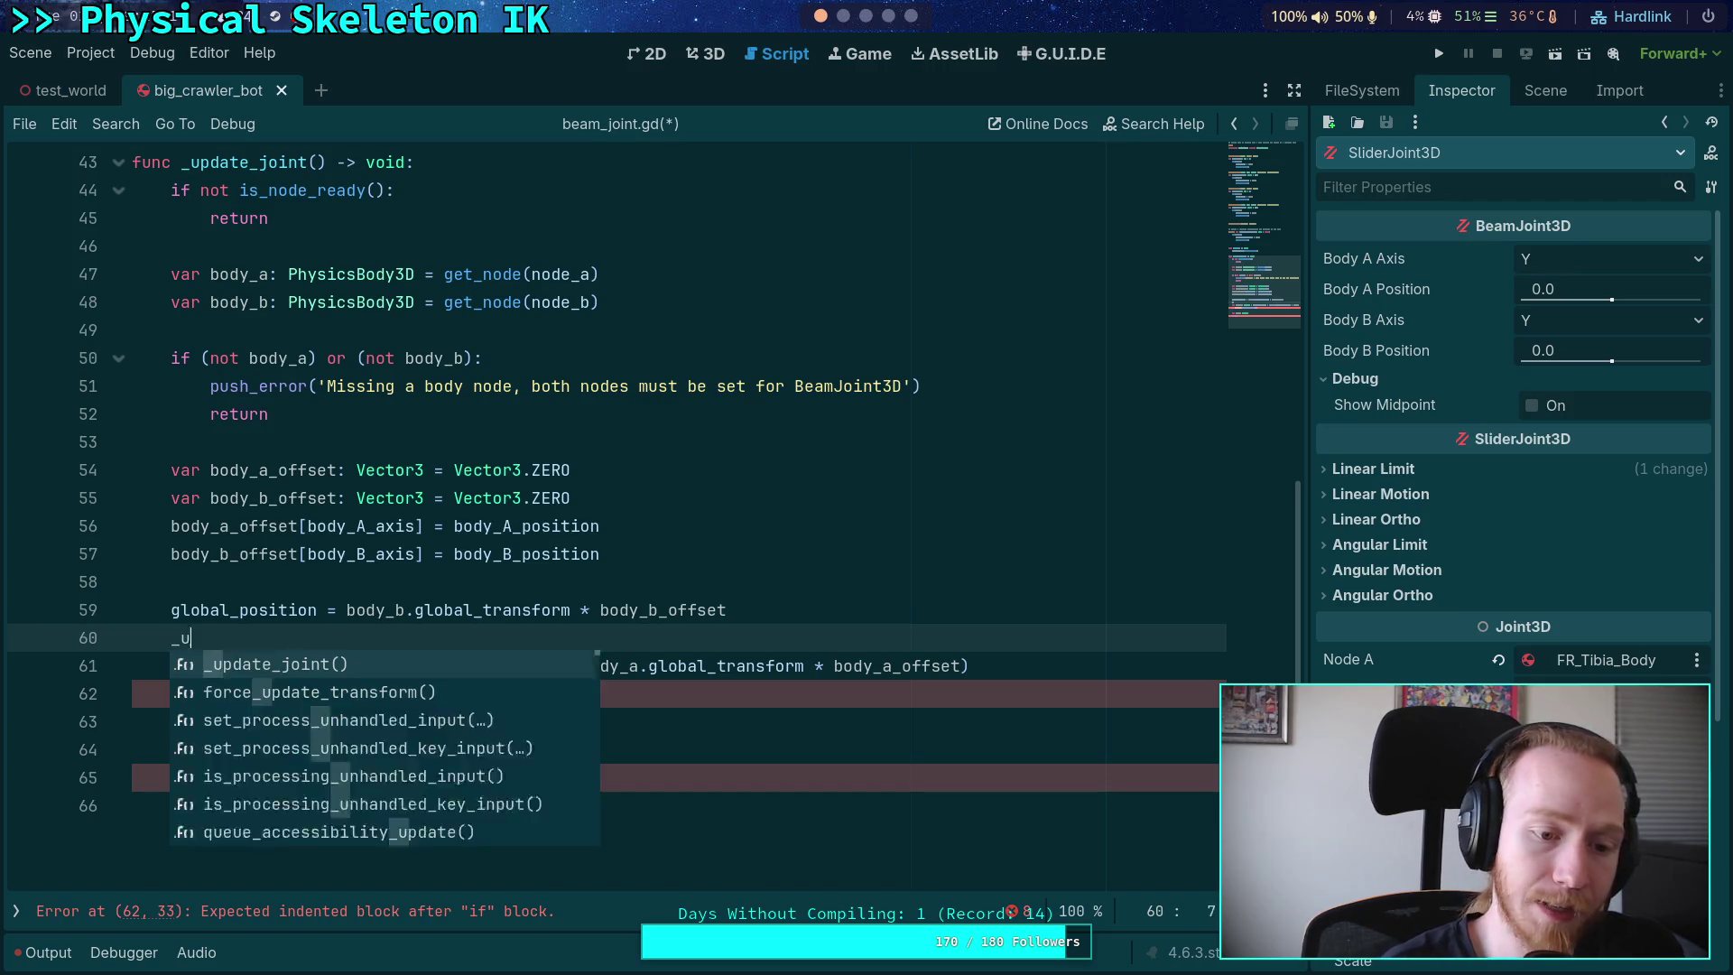
text(ientation())
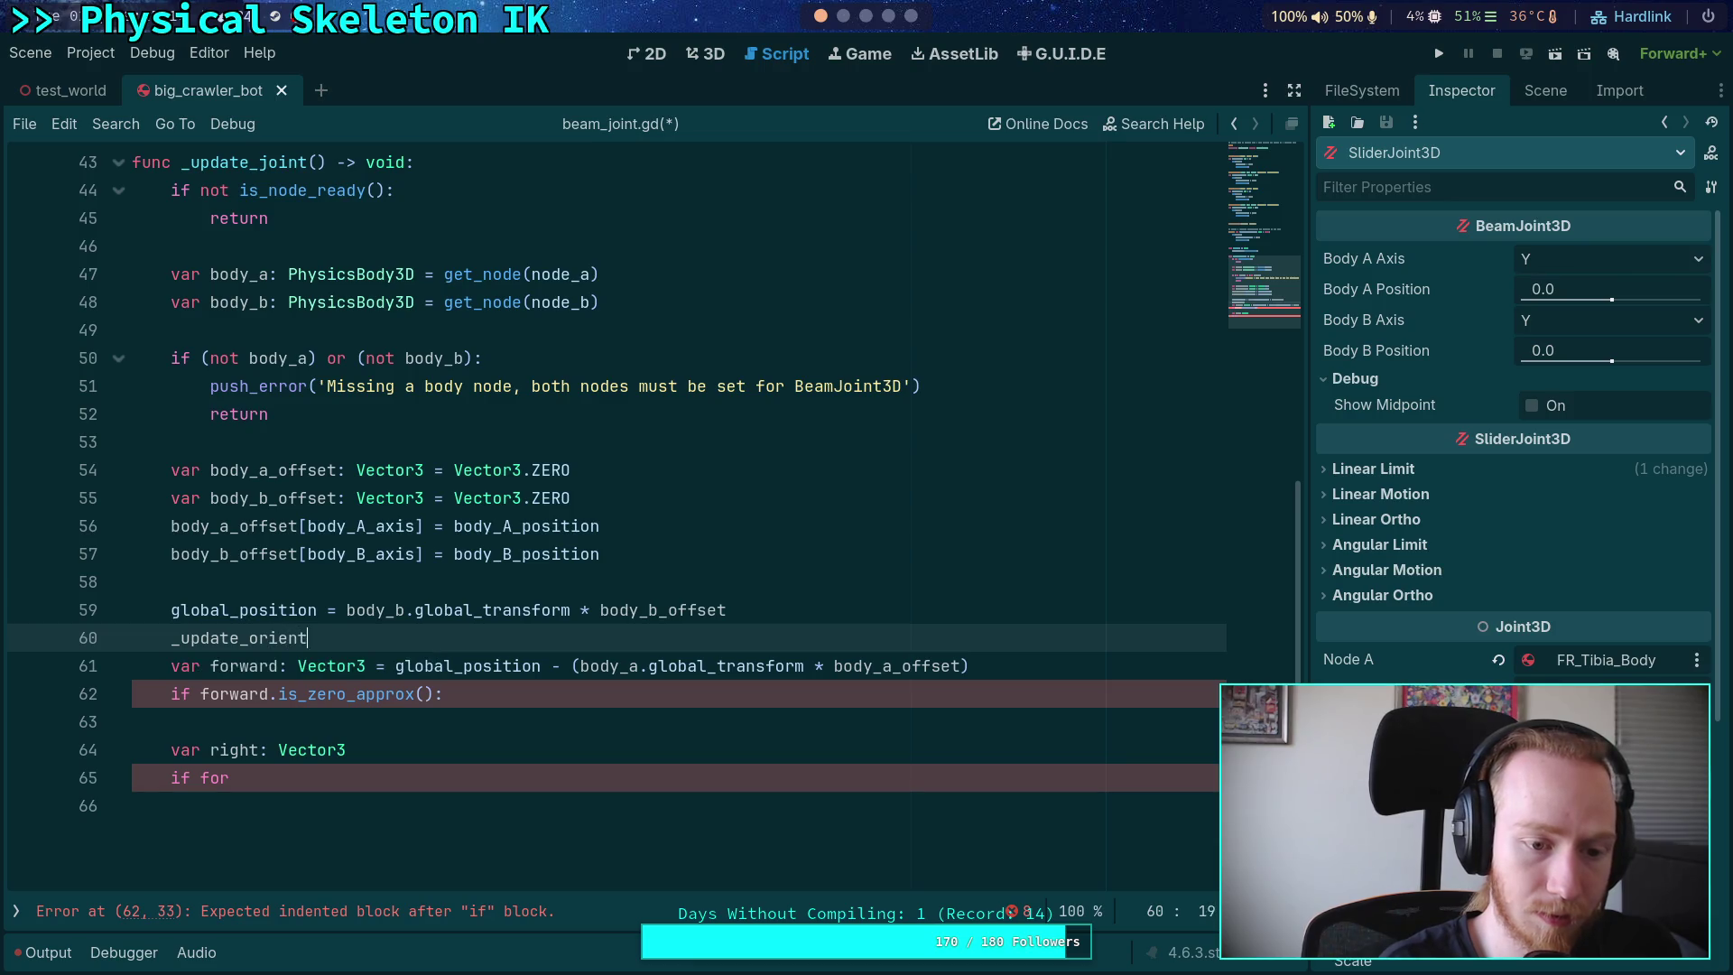
key(Return)
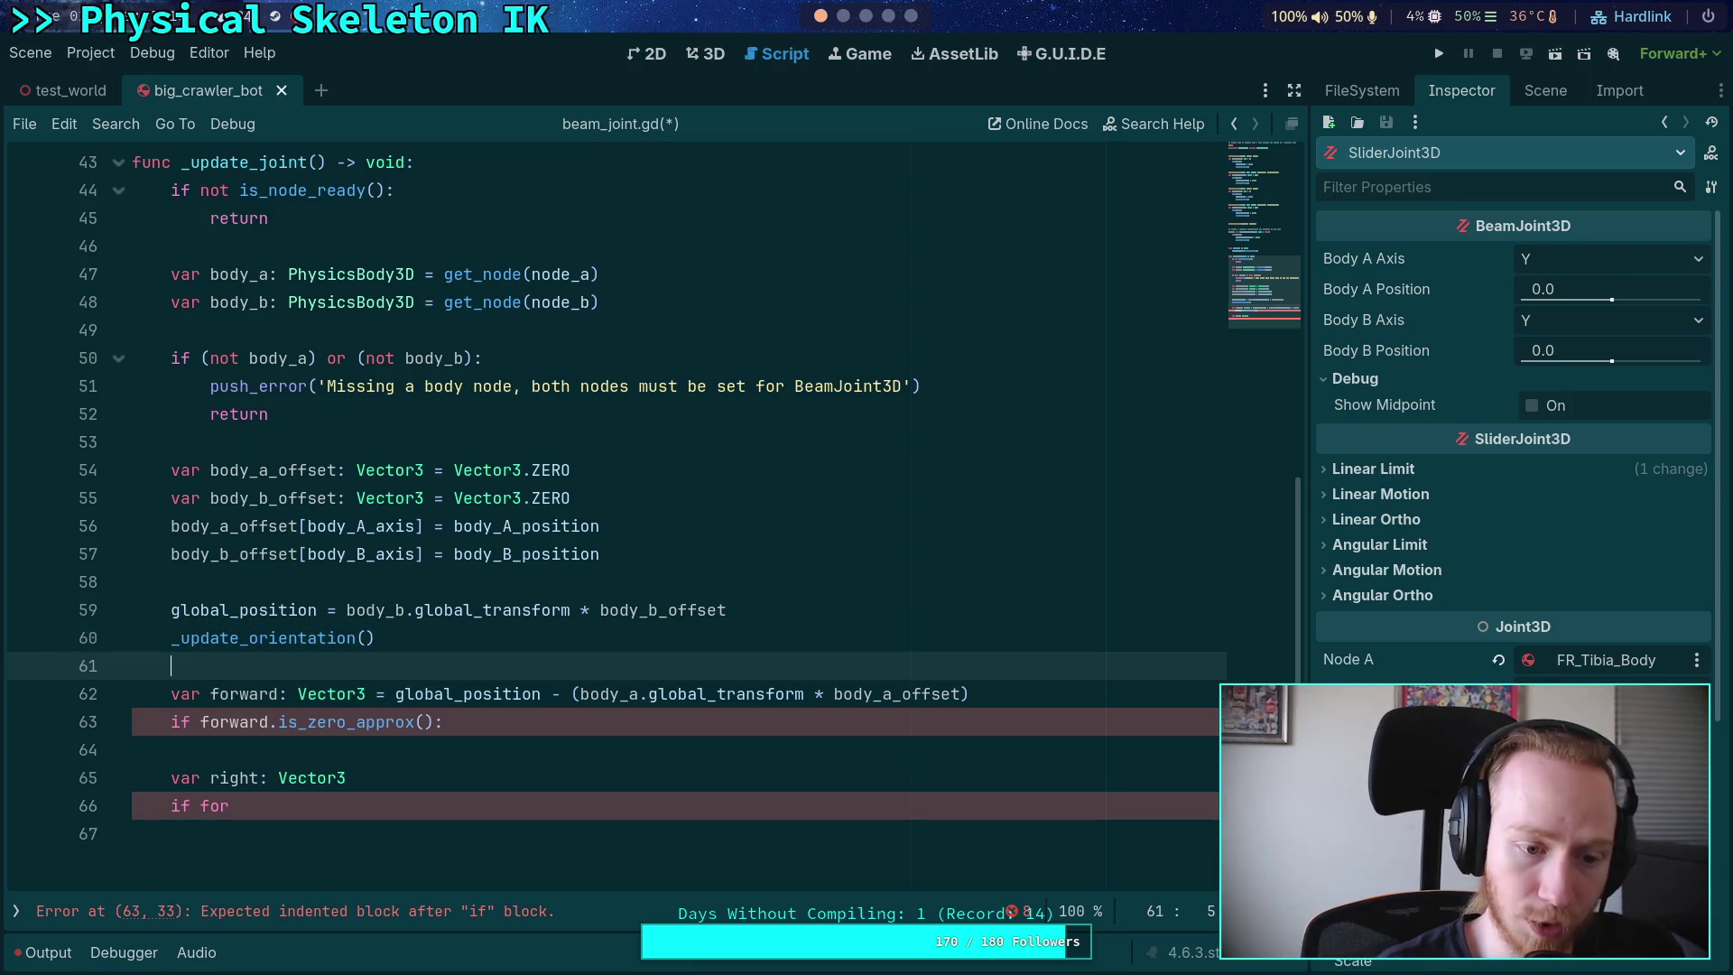
key(Return)
key(BackSpace)
text(func _update_or)
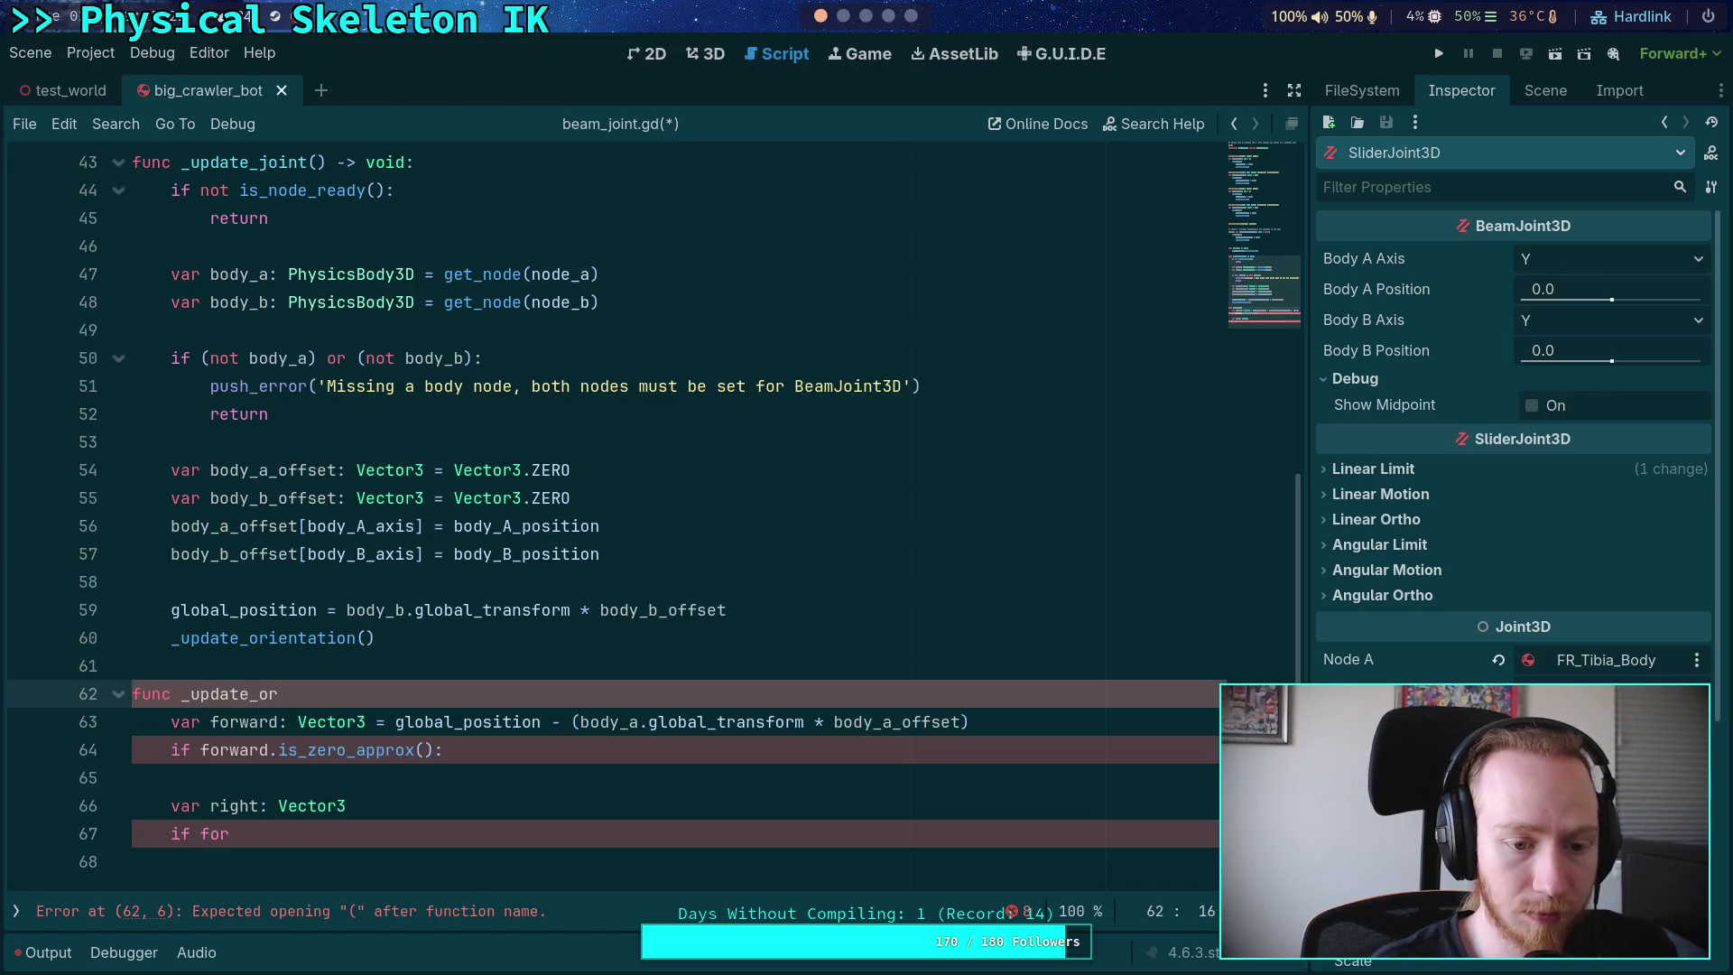
click(170, 638)
text(gl)
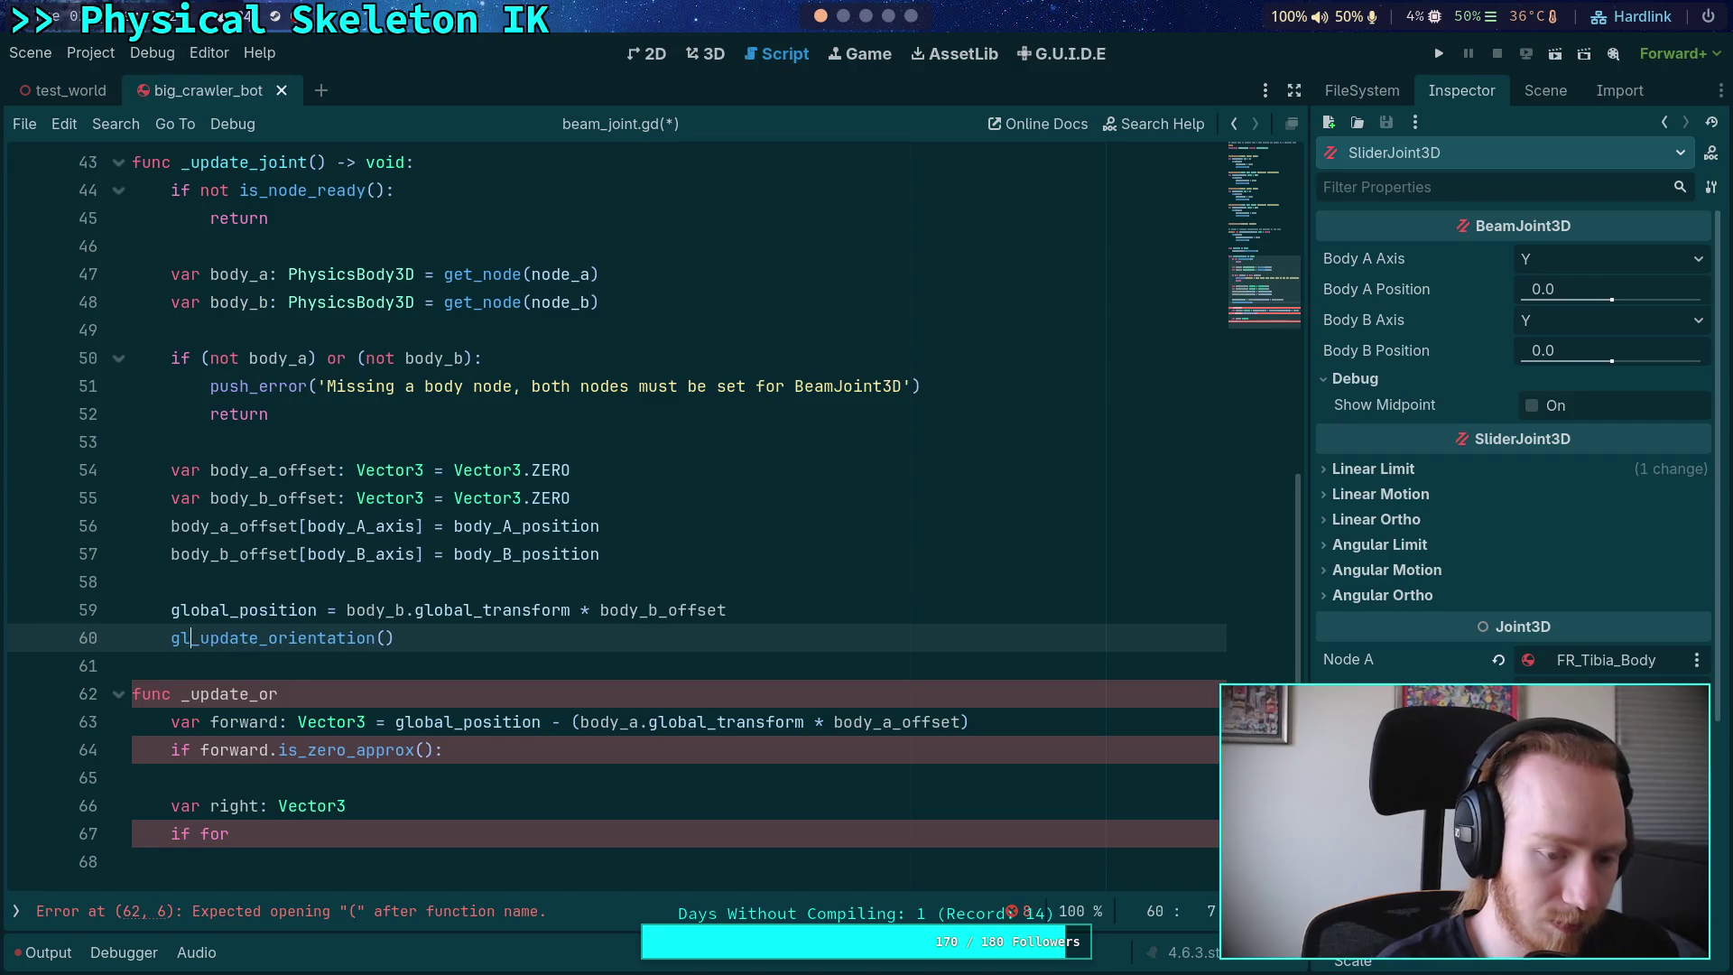
text(obal_basis = )
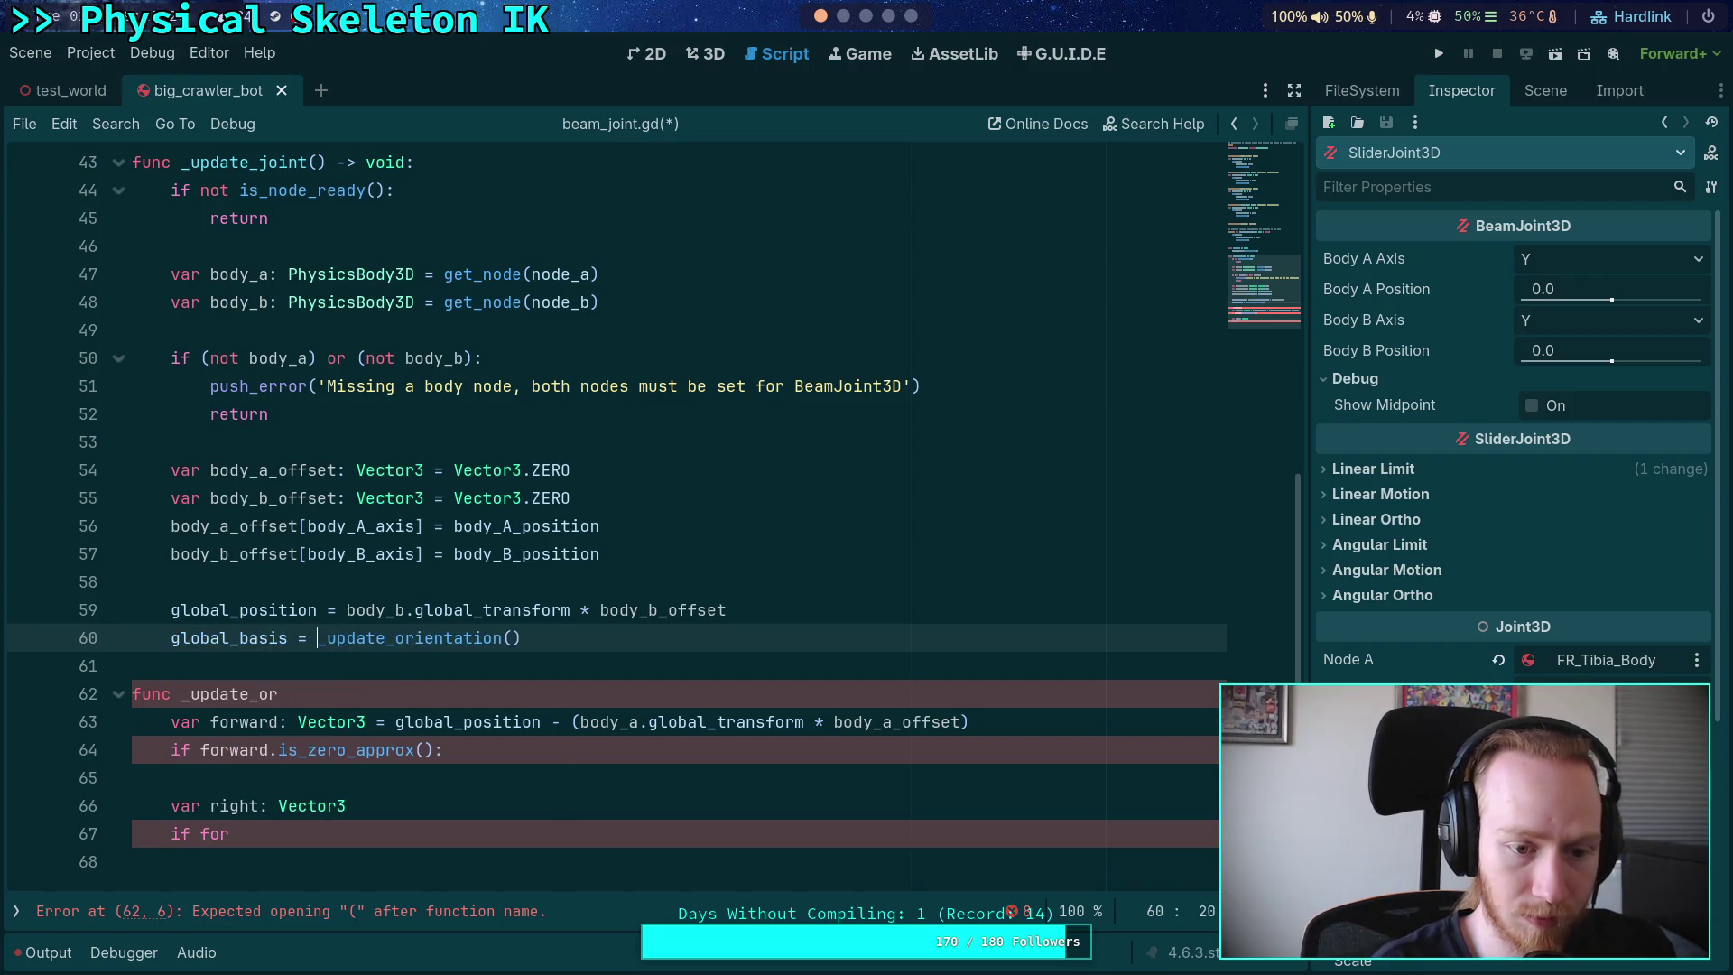
text(_)
key(Delete)
key(Delete)
key(Delete)
text(calculate)
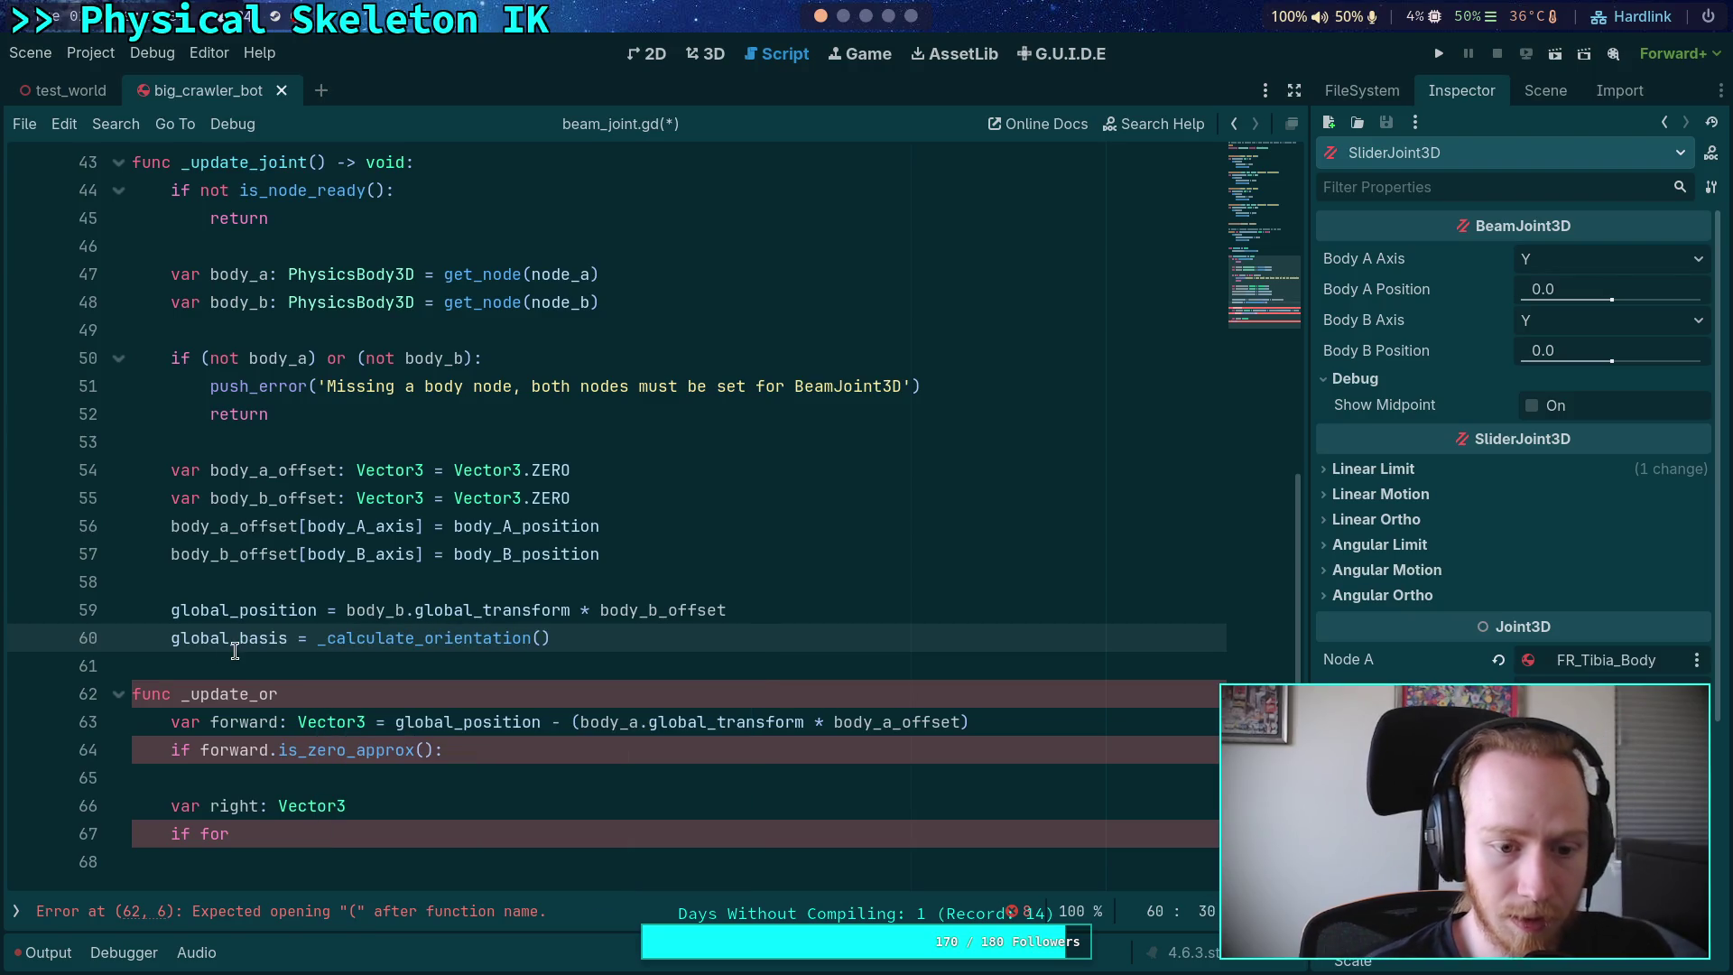
- Declare func _calculate_orientation() -> Basis: that returns global_basis when forward is zero
drag(298, 694, 185, 694)
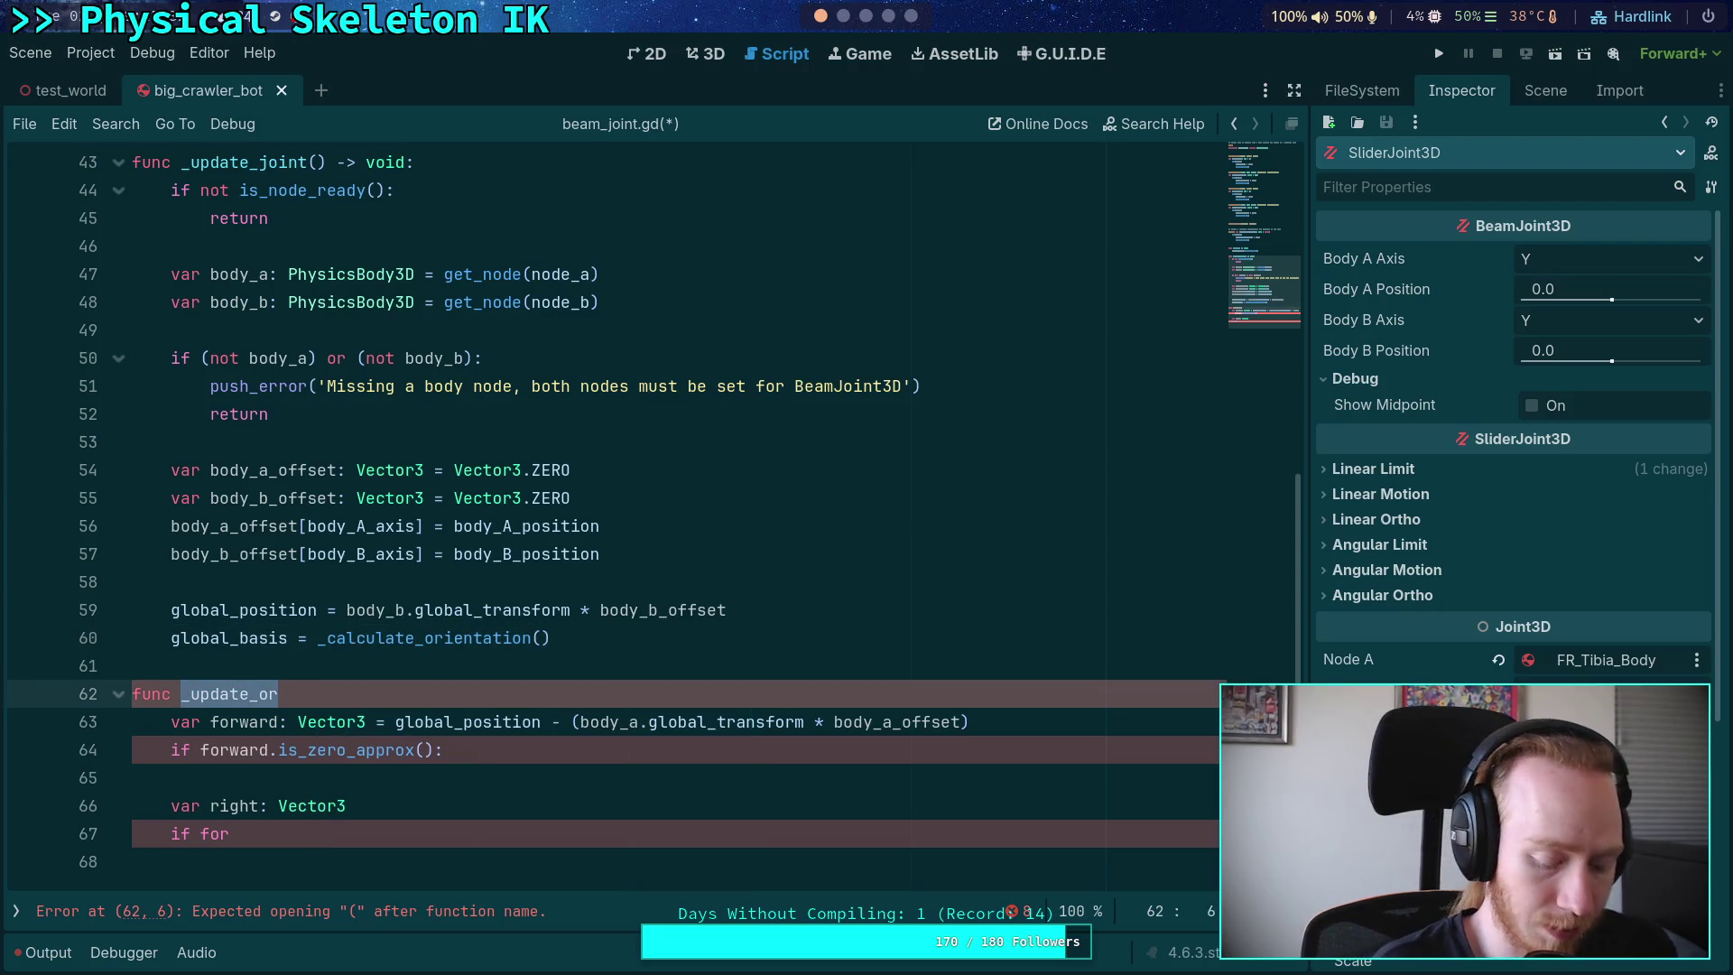
text(_calculate_orientation() -> Basis:)
key(Return)
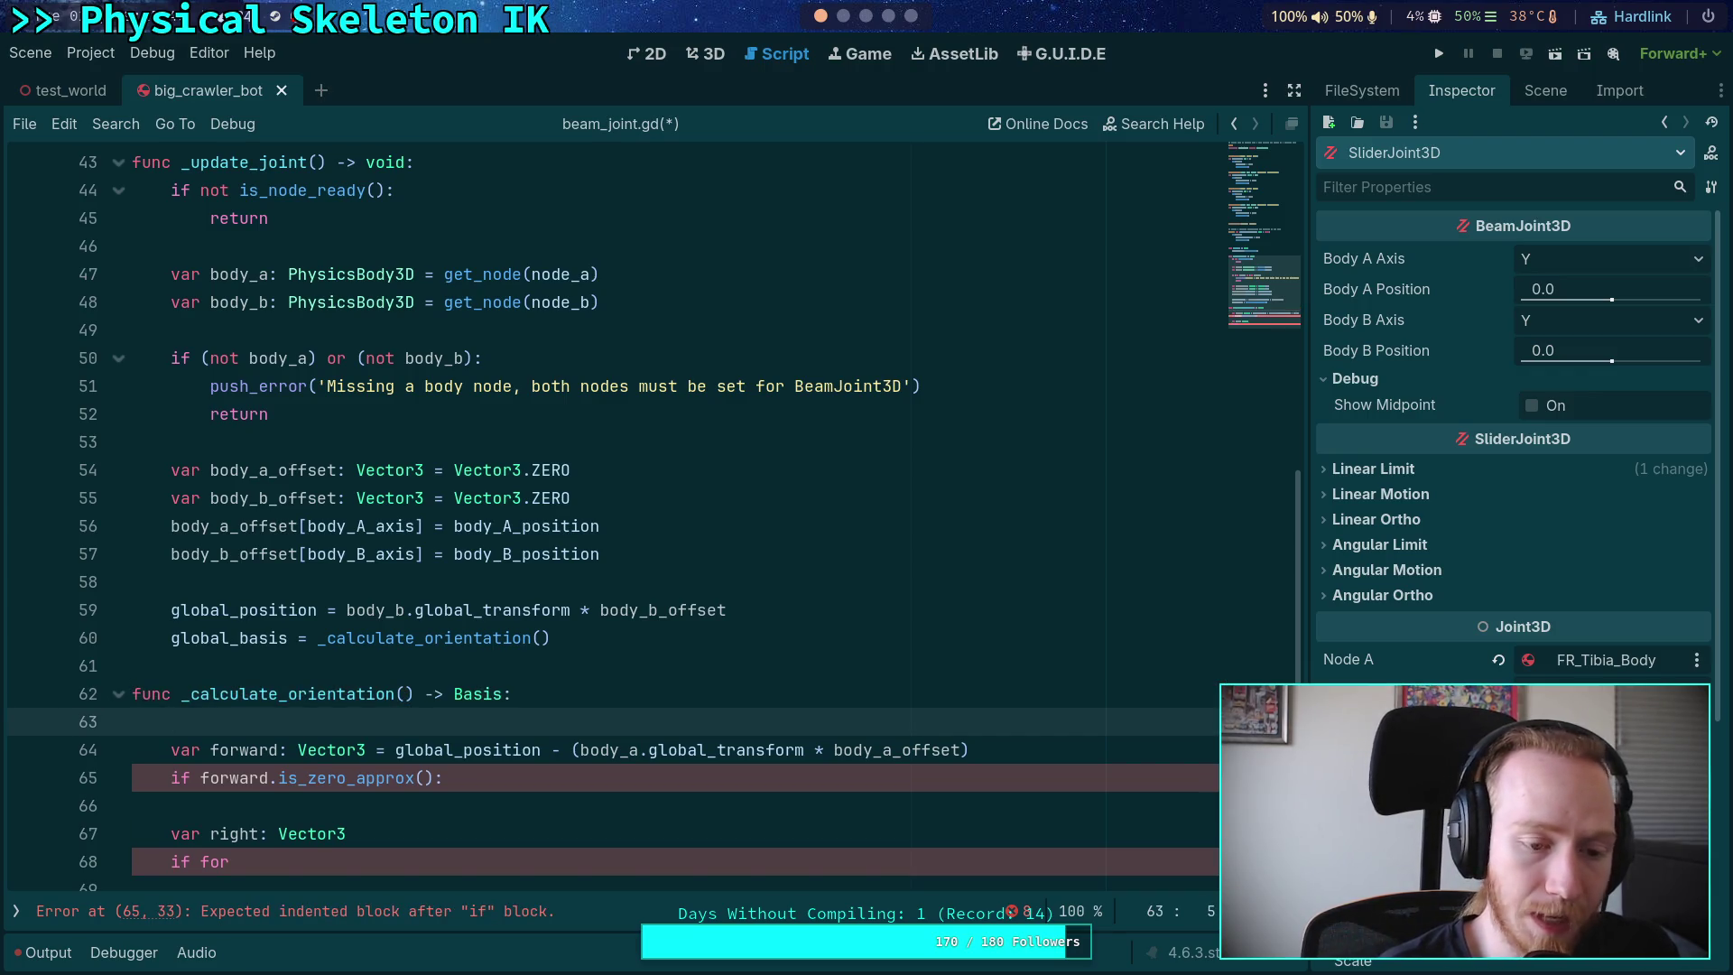
key(Down)
key(Down)
key(Down)
text(return global_bas)
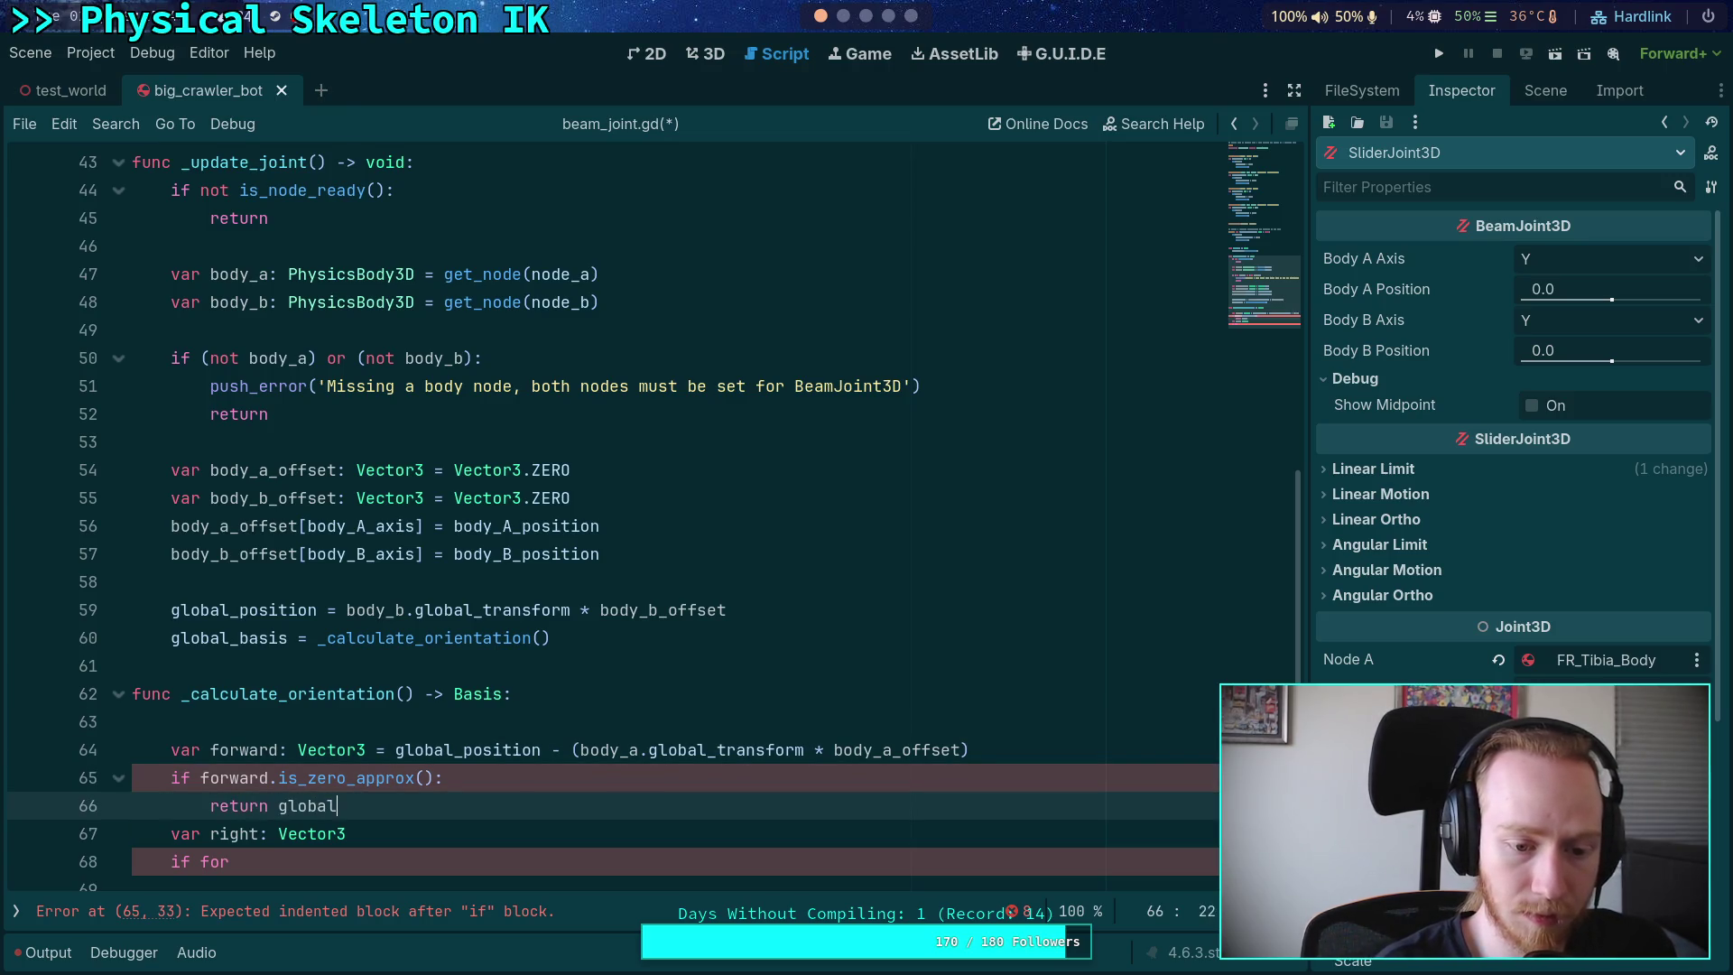
key(Return)
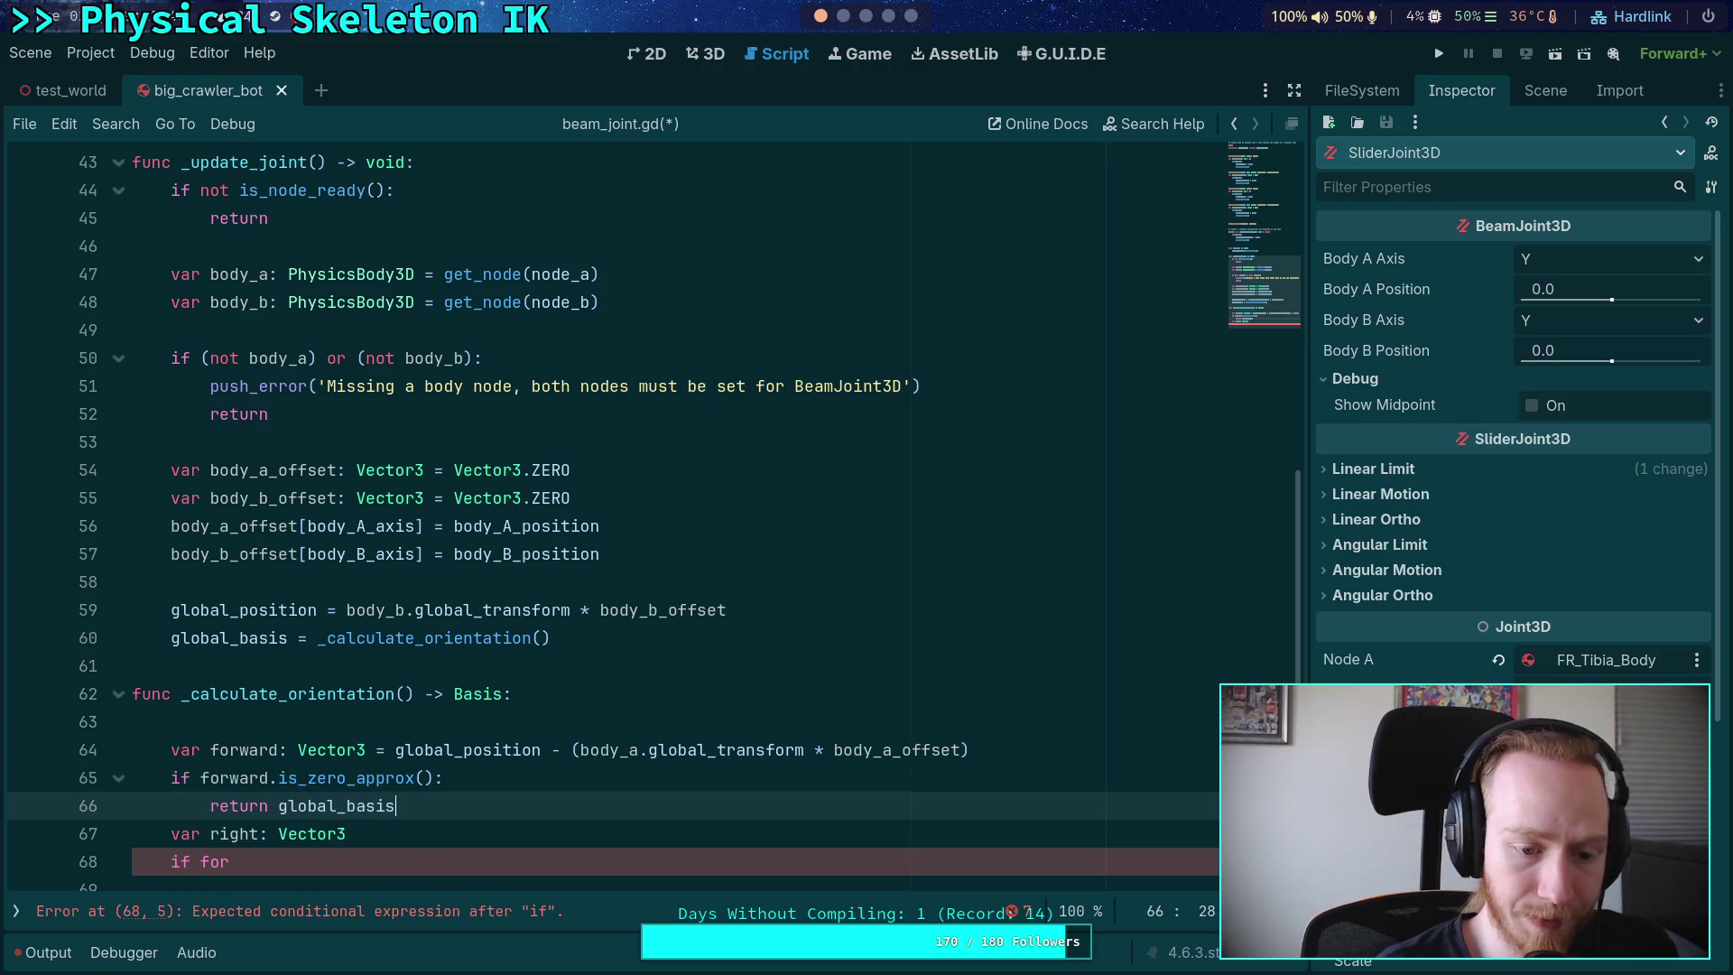
- Tidy the function's blank lines and move the 'if for' line above var right
click(172, 721)
key(BackSpace)
scroll(262, 769, down, 1)
click(469, 695)
key(Return)
click(477, 769)
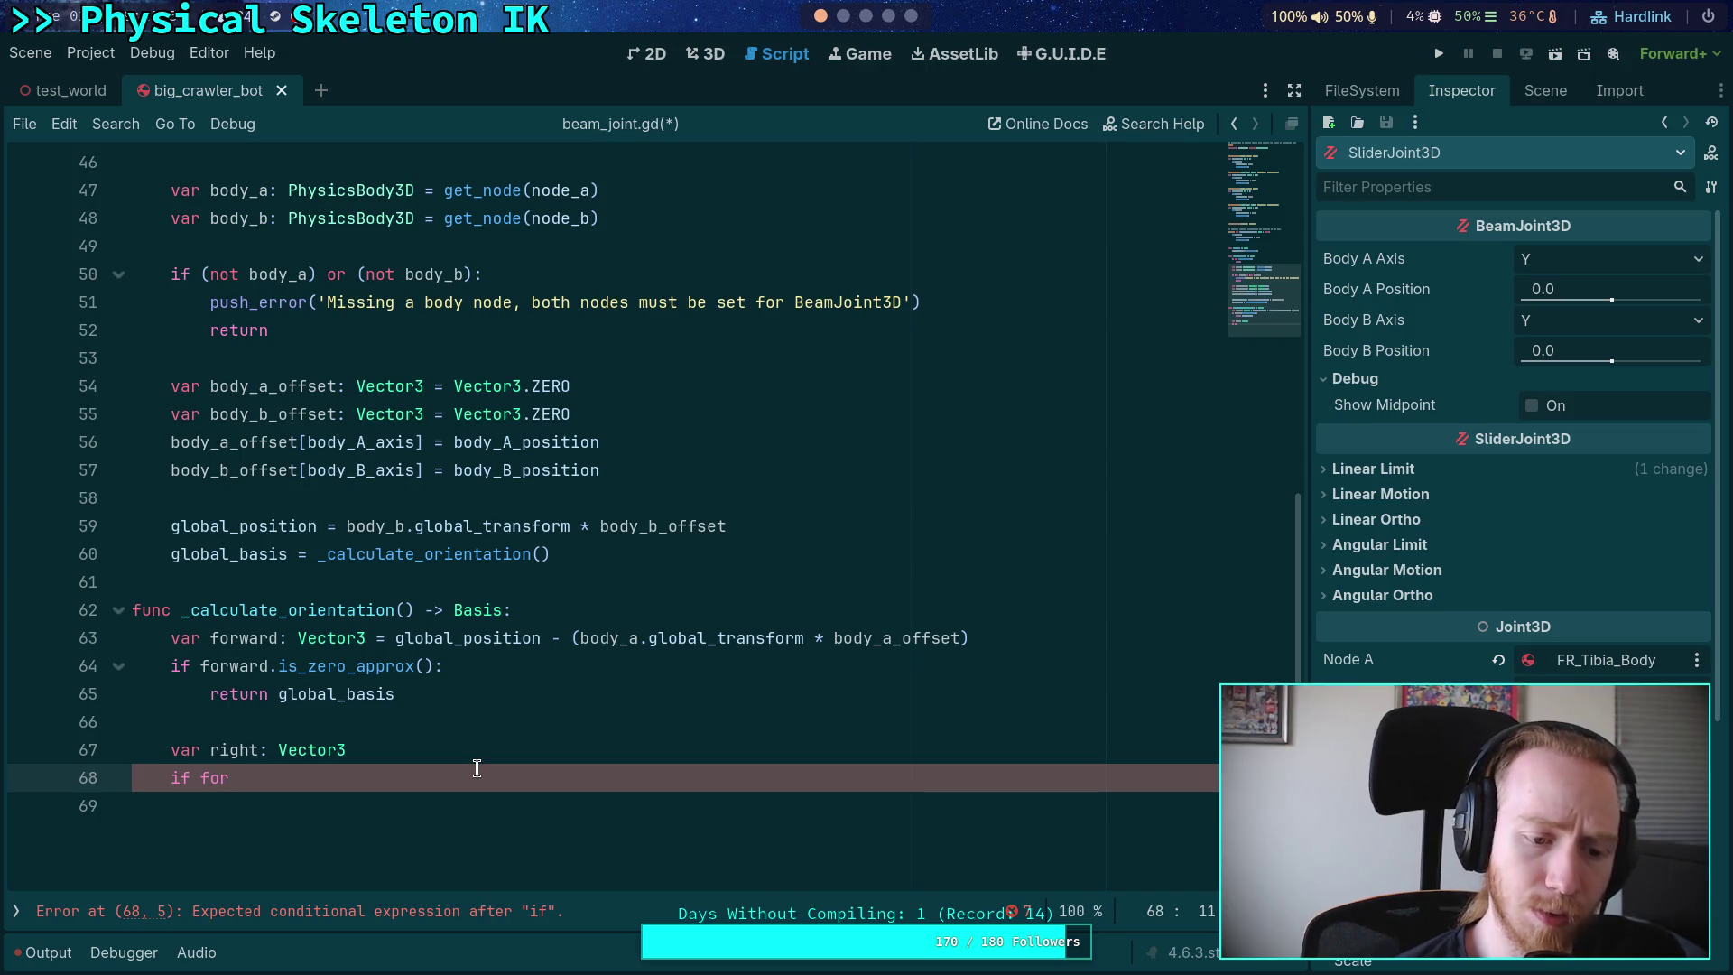
key(alt+Up)
key(alt+Up)
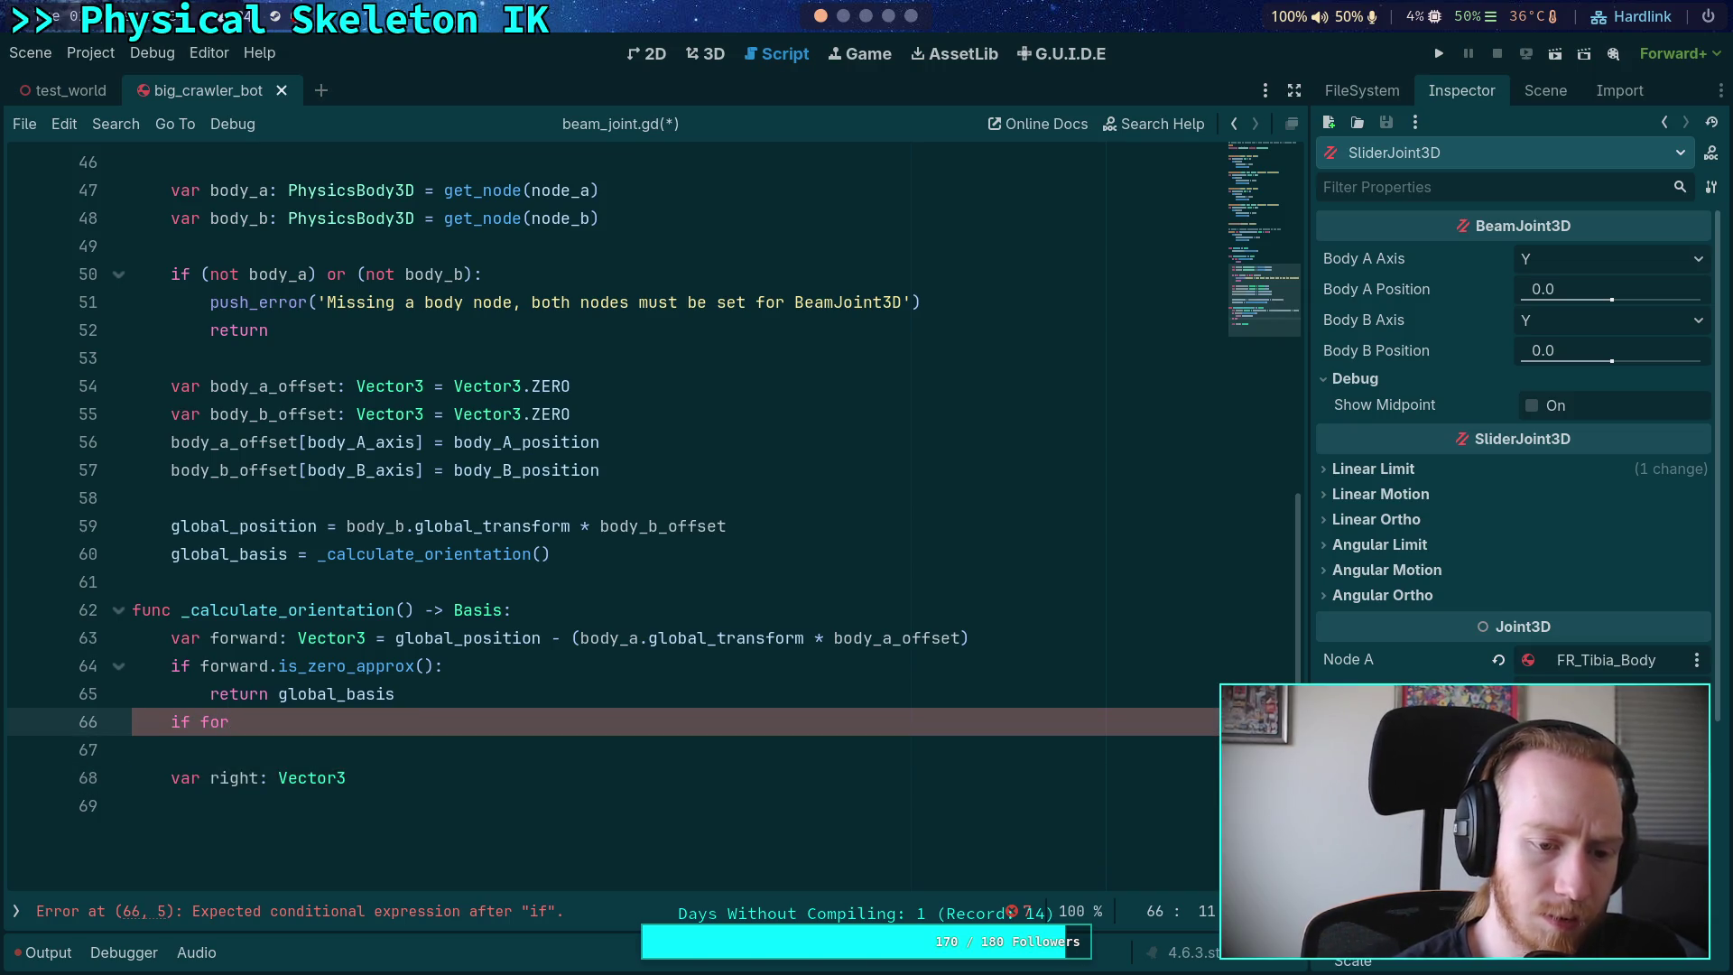
- Write the check 'if is_equal_approx(absf(forward.dot()), 1.0):' and open its body
text(ward.dot()
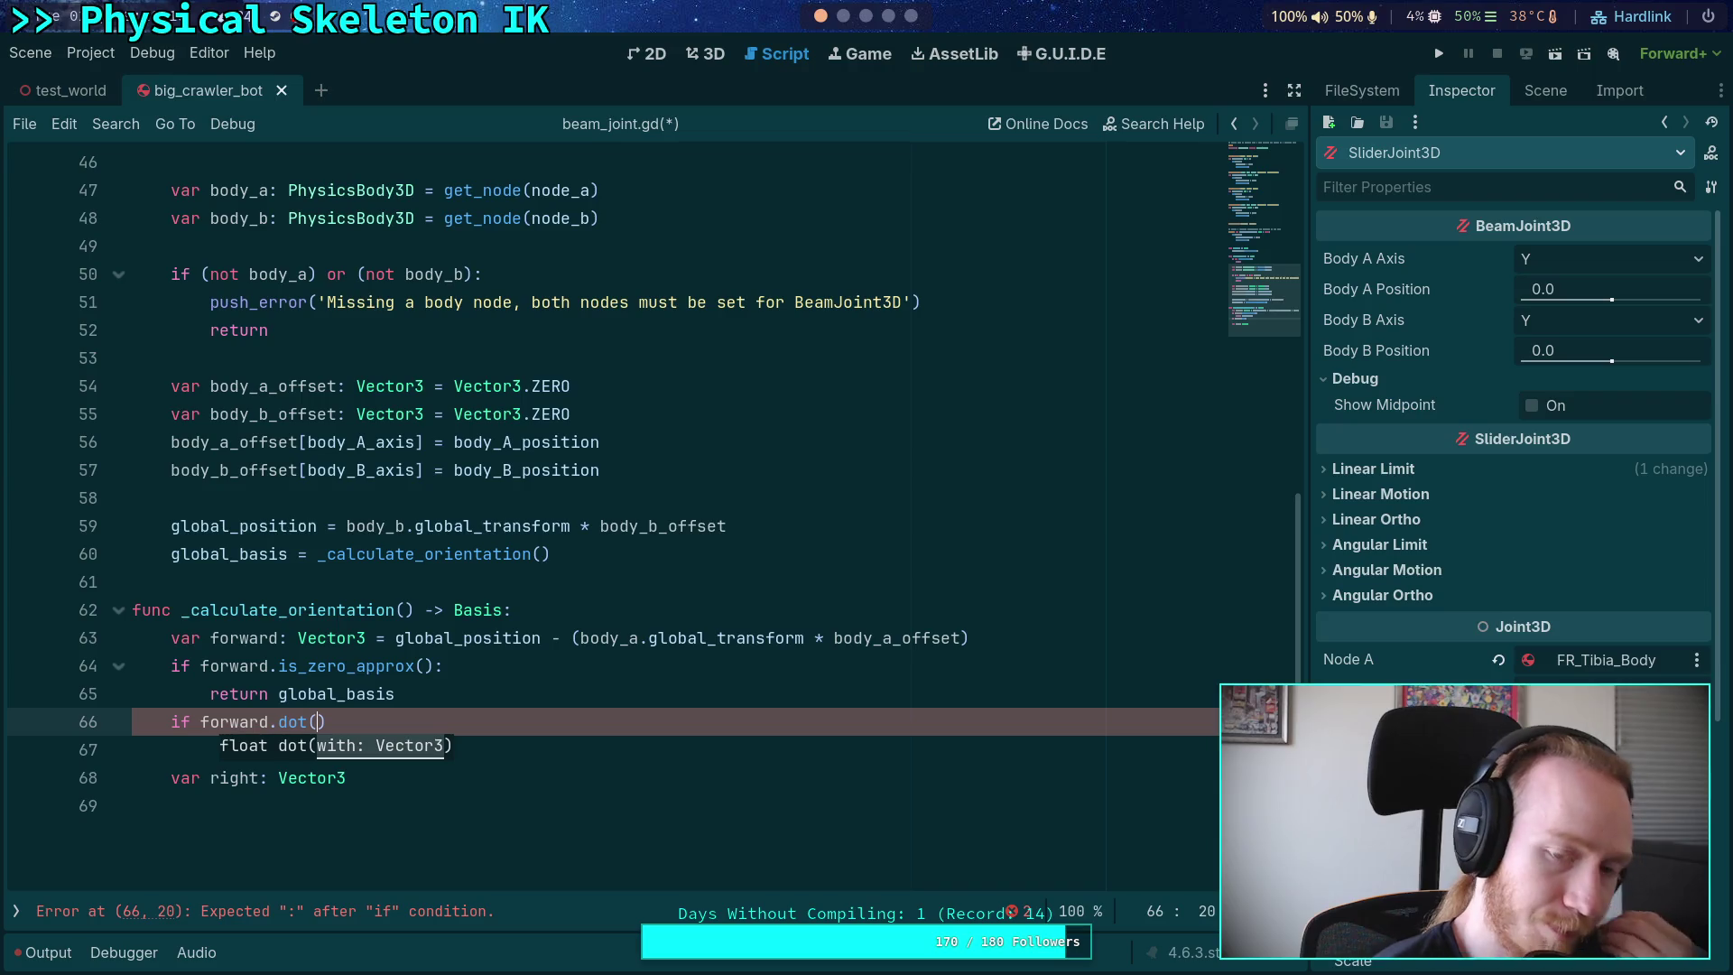
click(203, 723)
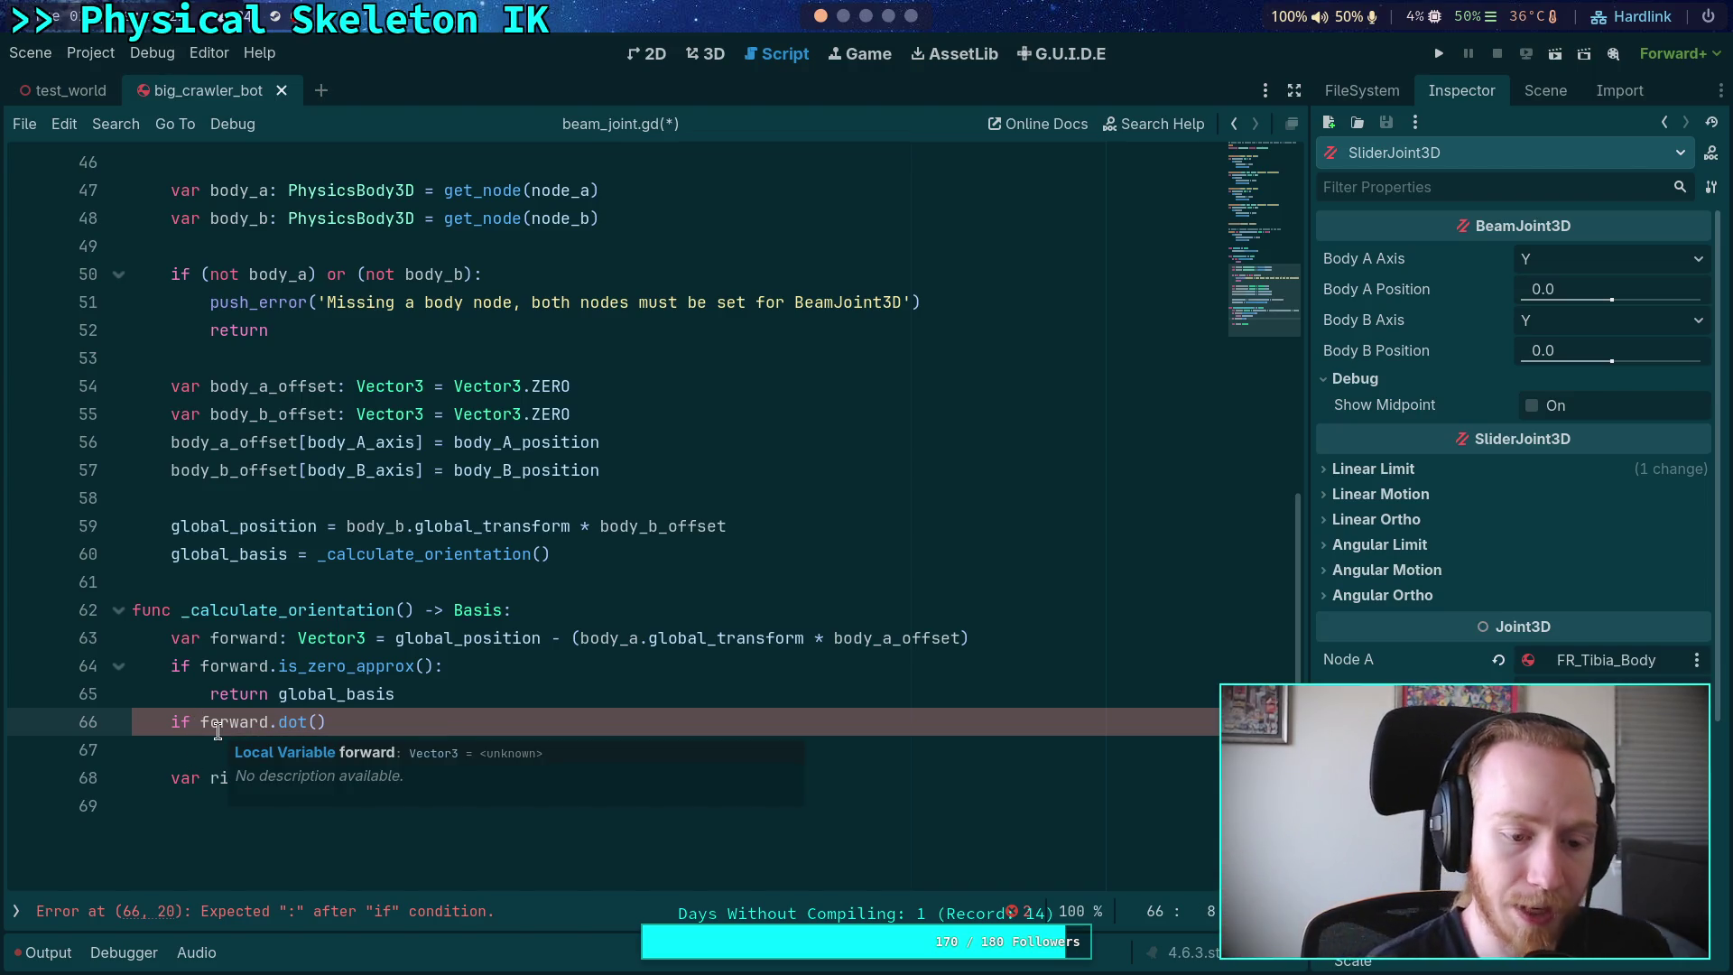
text(absf()
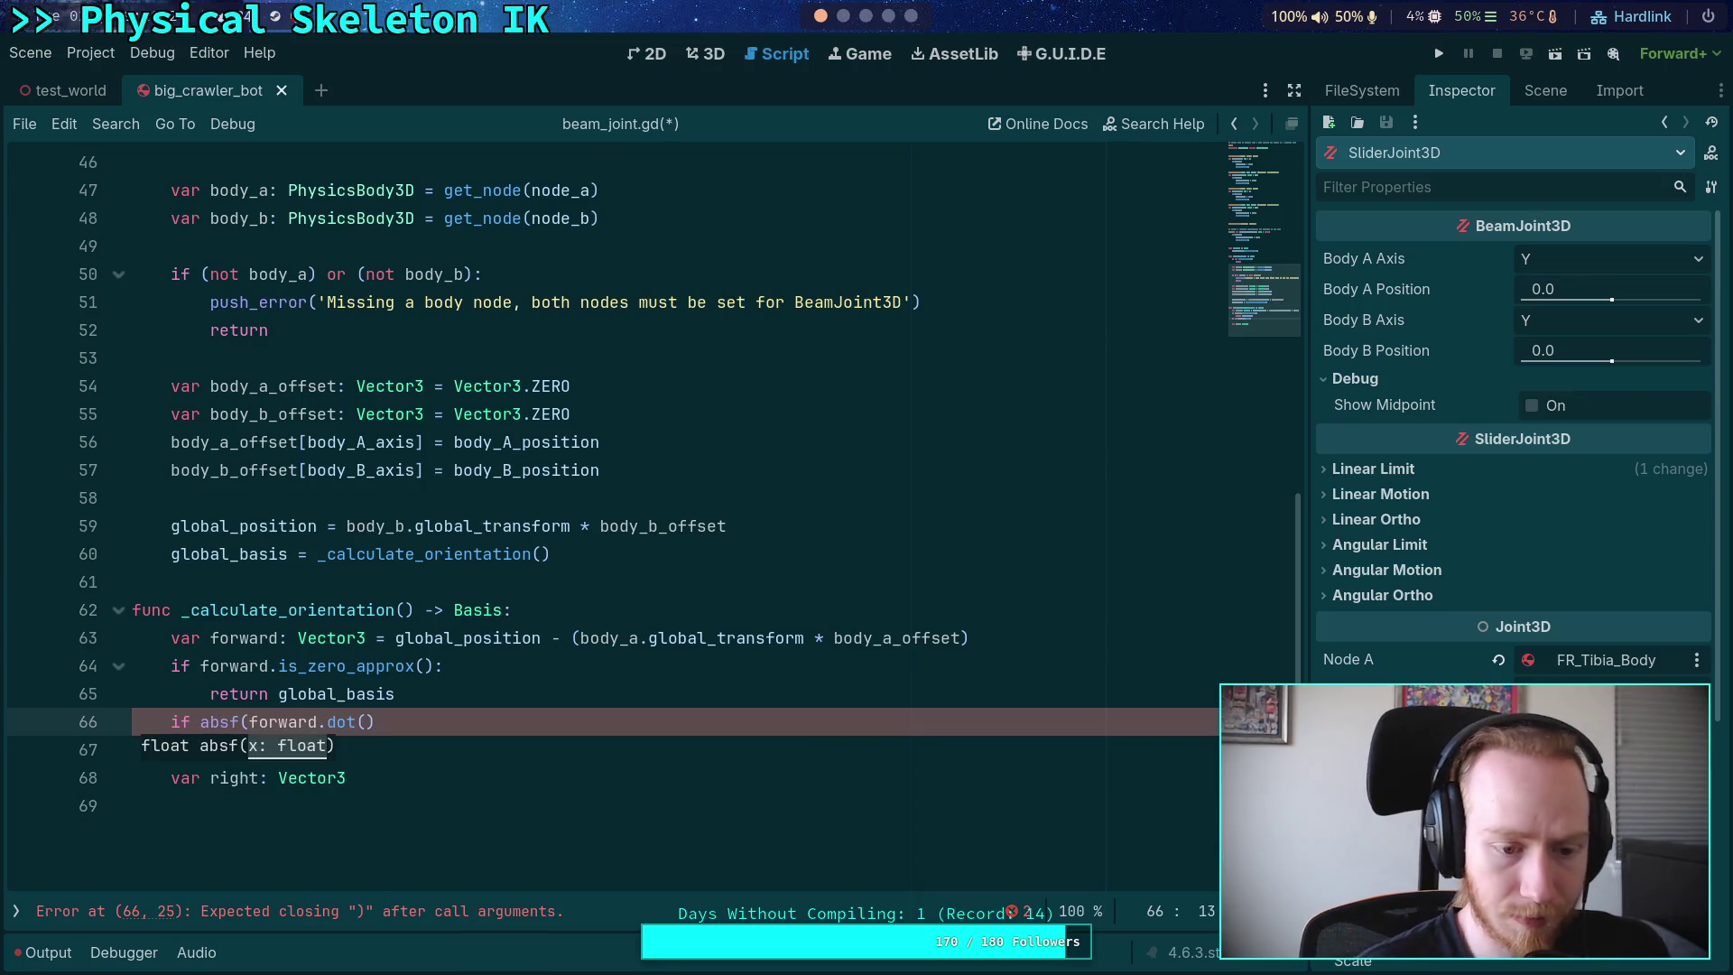
click(197, 723)
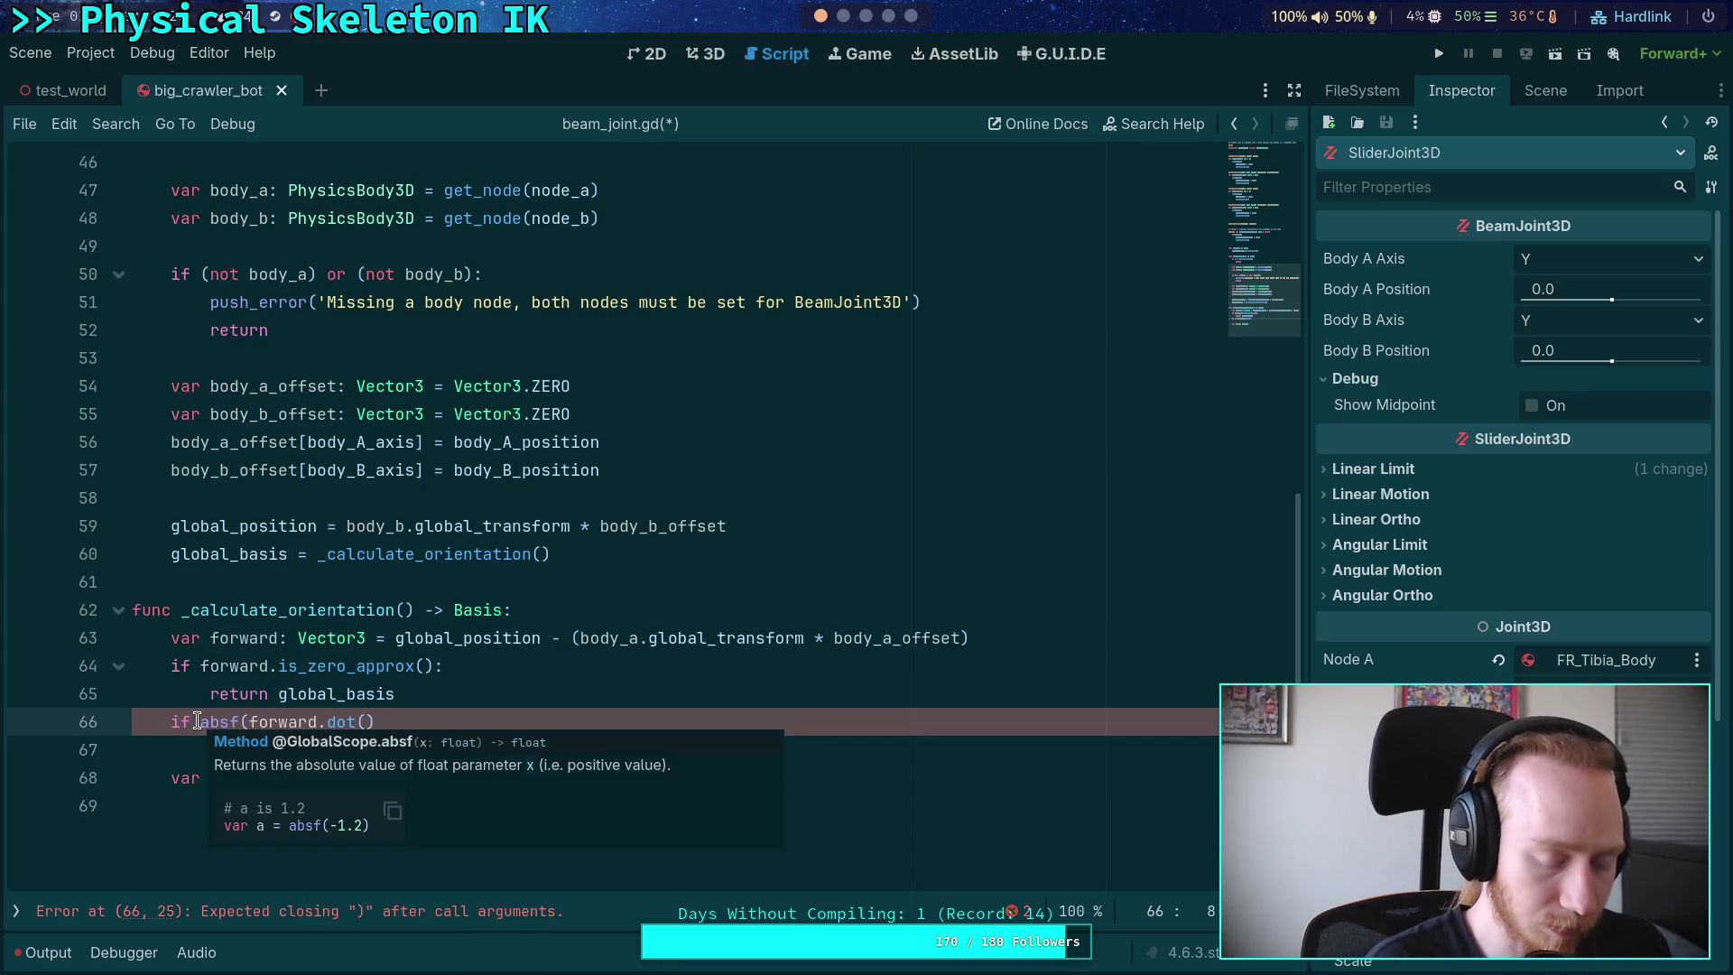
text(is_e)
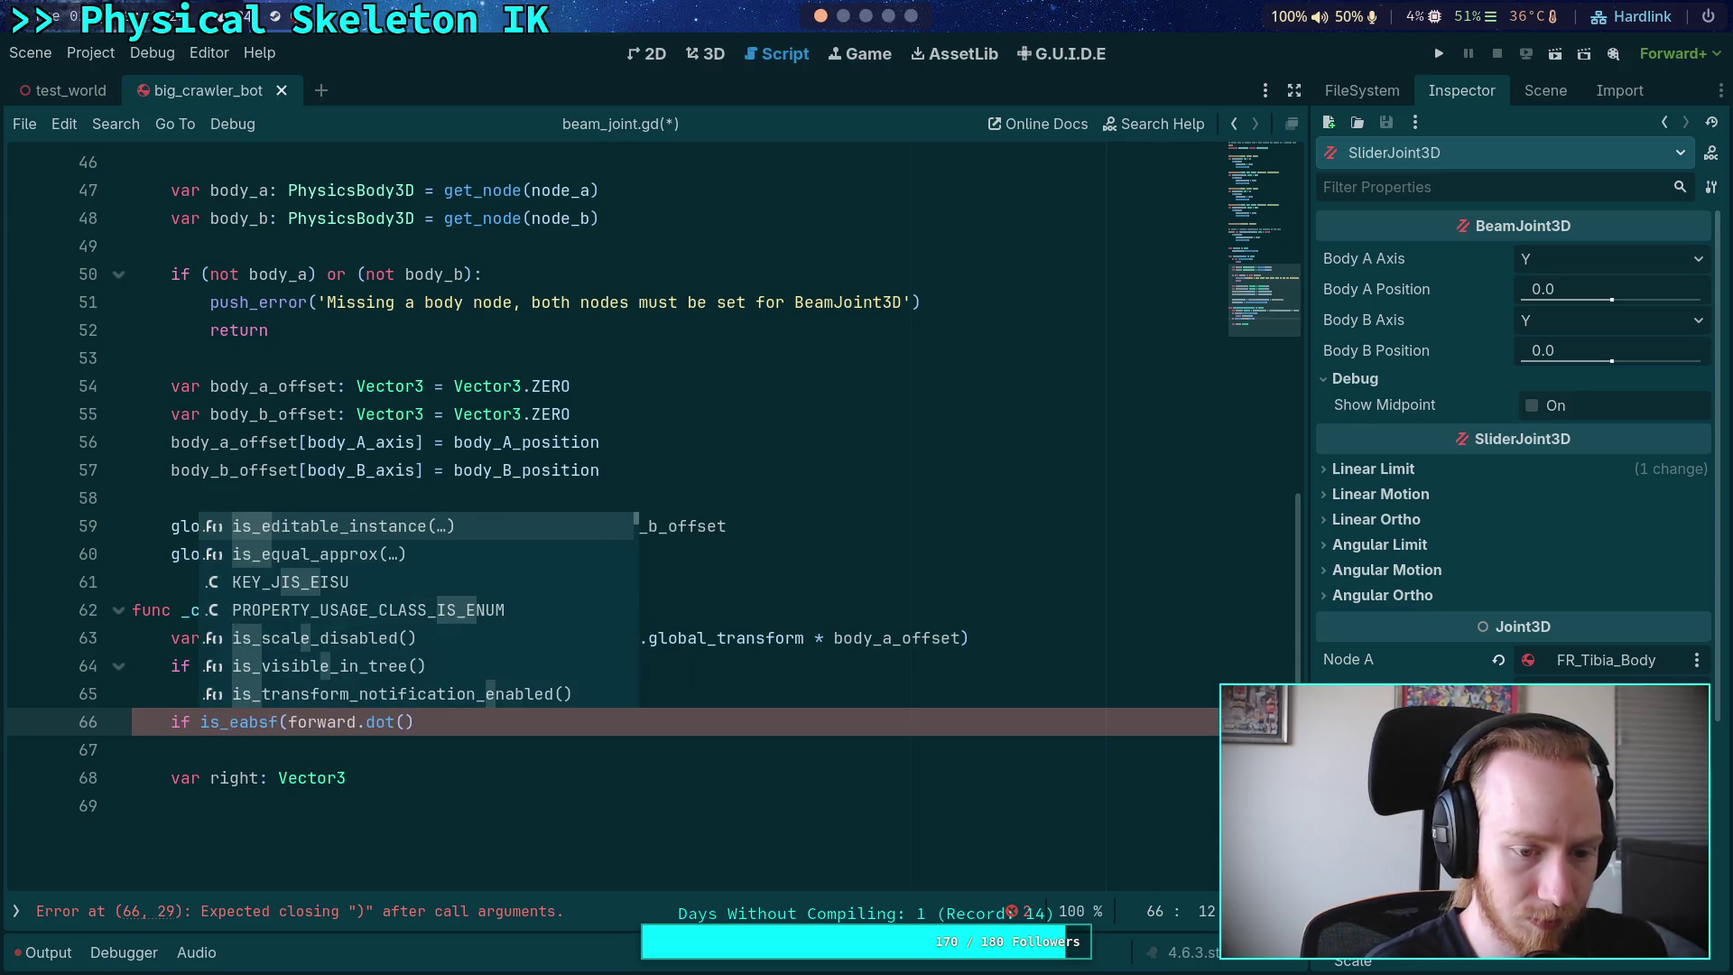
text(qu)
key(Return)
text(al_approx()
key(End)
text(,)
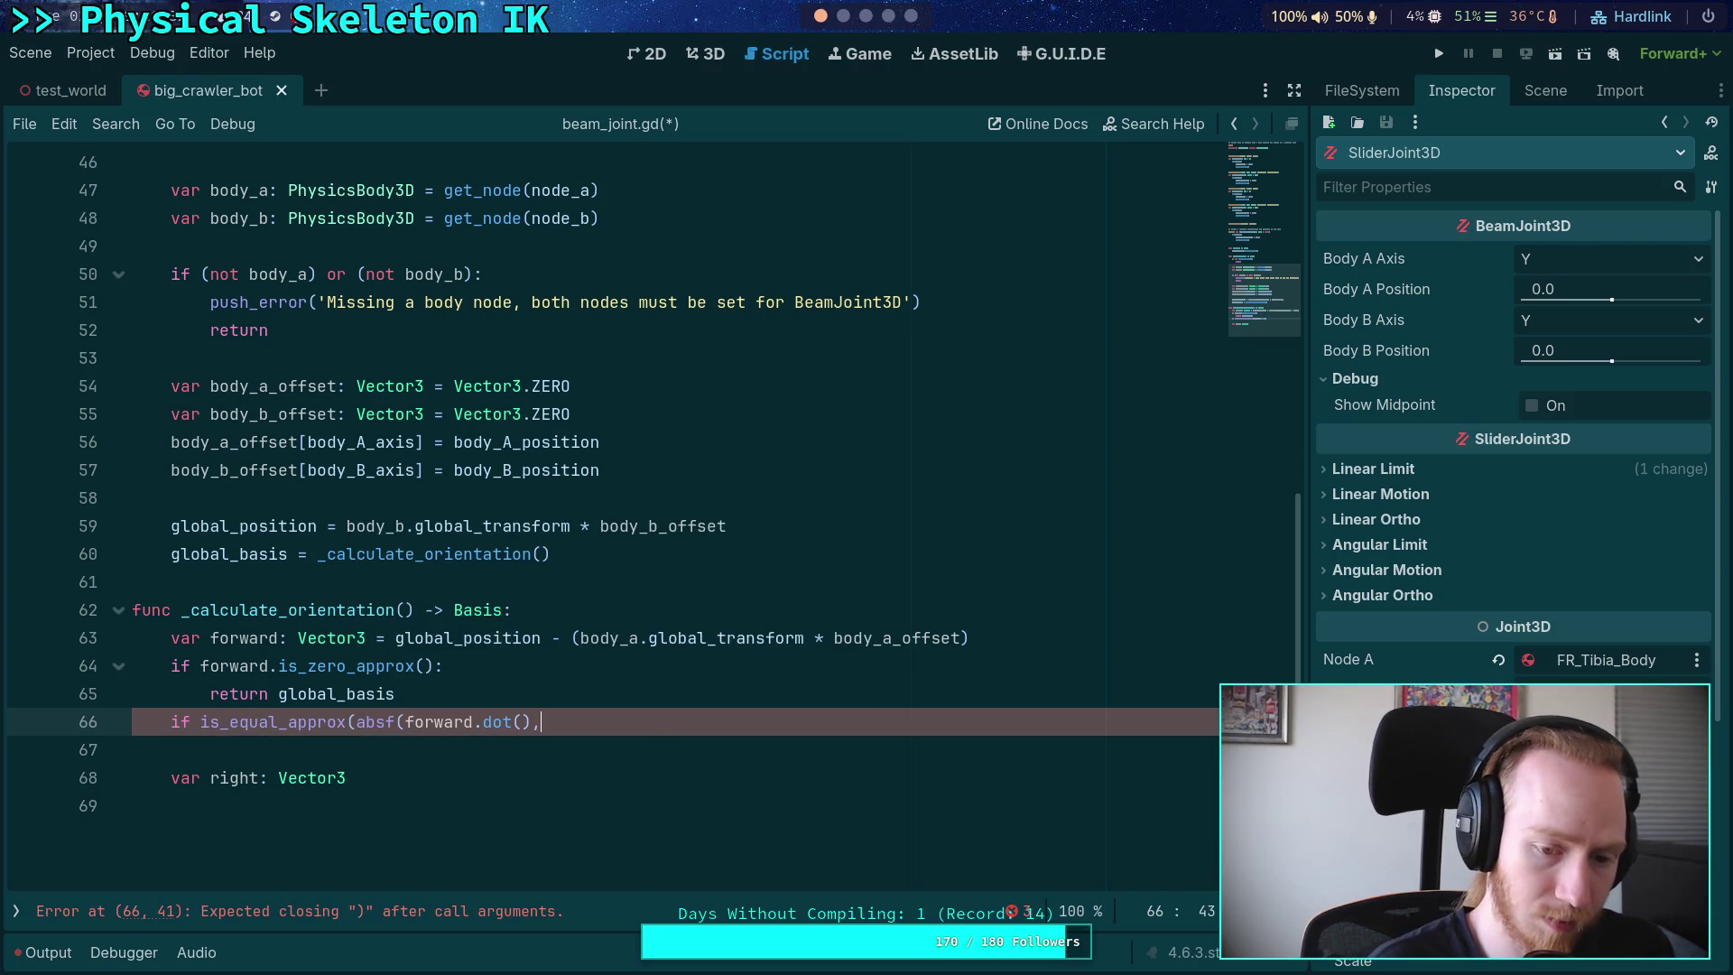
key(BackSpace)
text(), 1.0):)
key(Return)
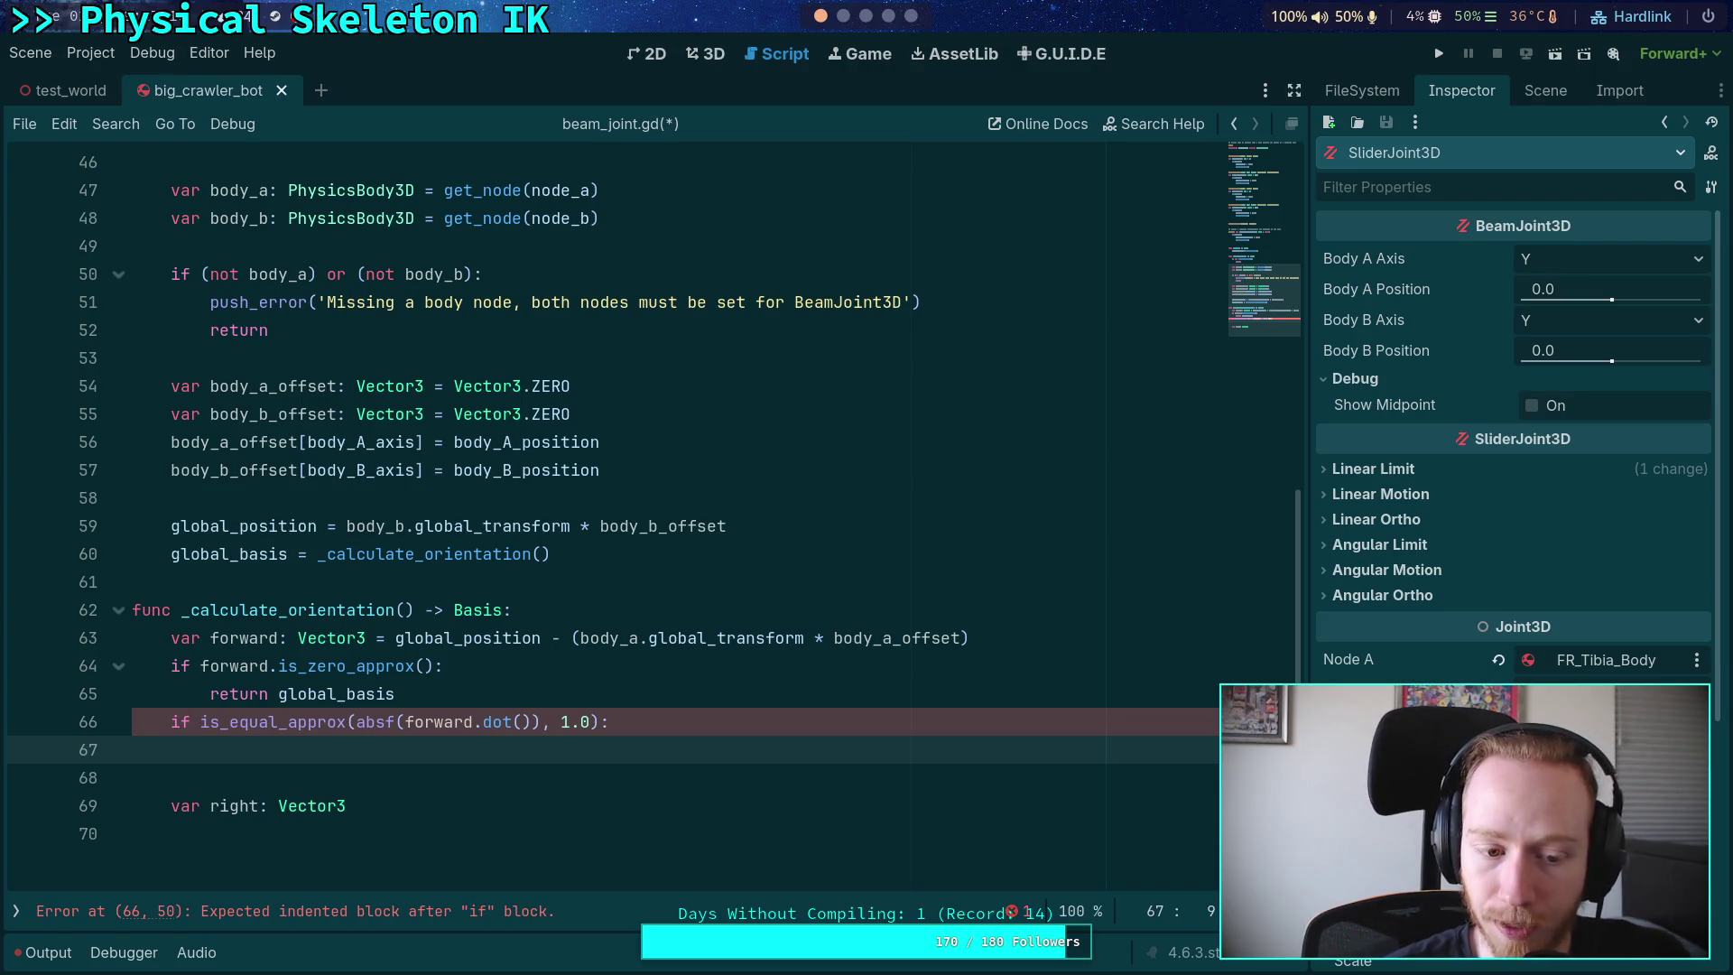
- Move var right above the alignment check and set right = global_basis.x inside it
key(Down)
key(Down)
key(alt+Up)
key(alt+Up)
key(alt+Up)
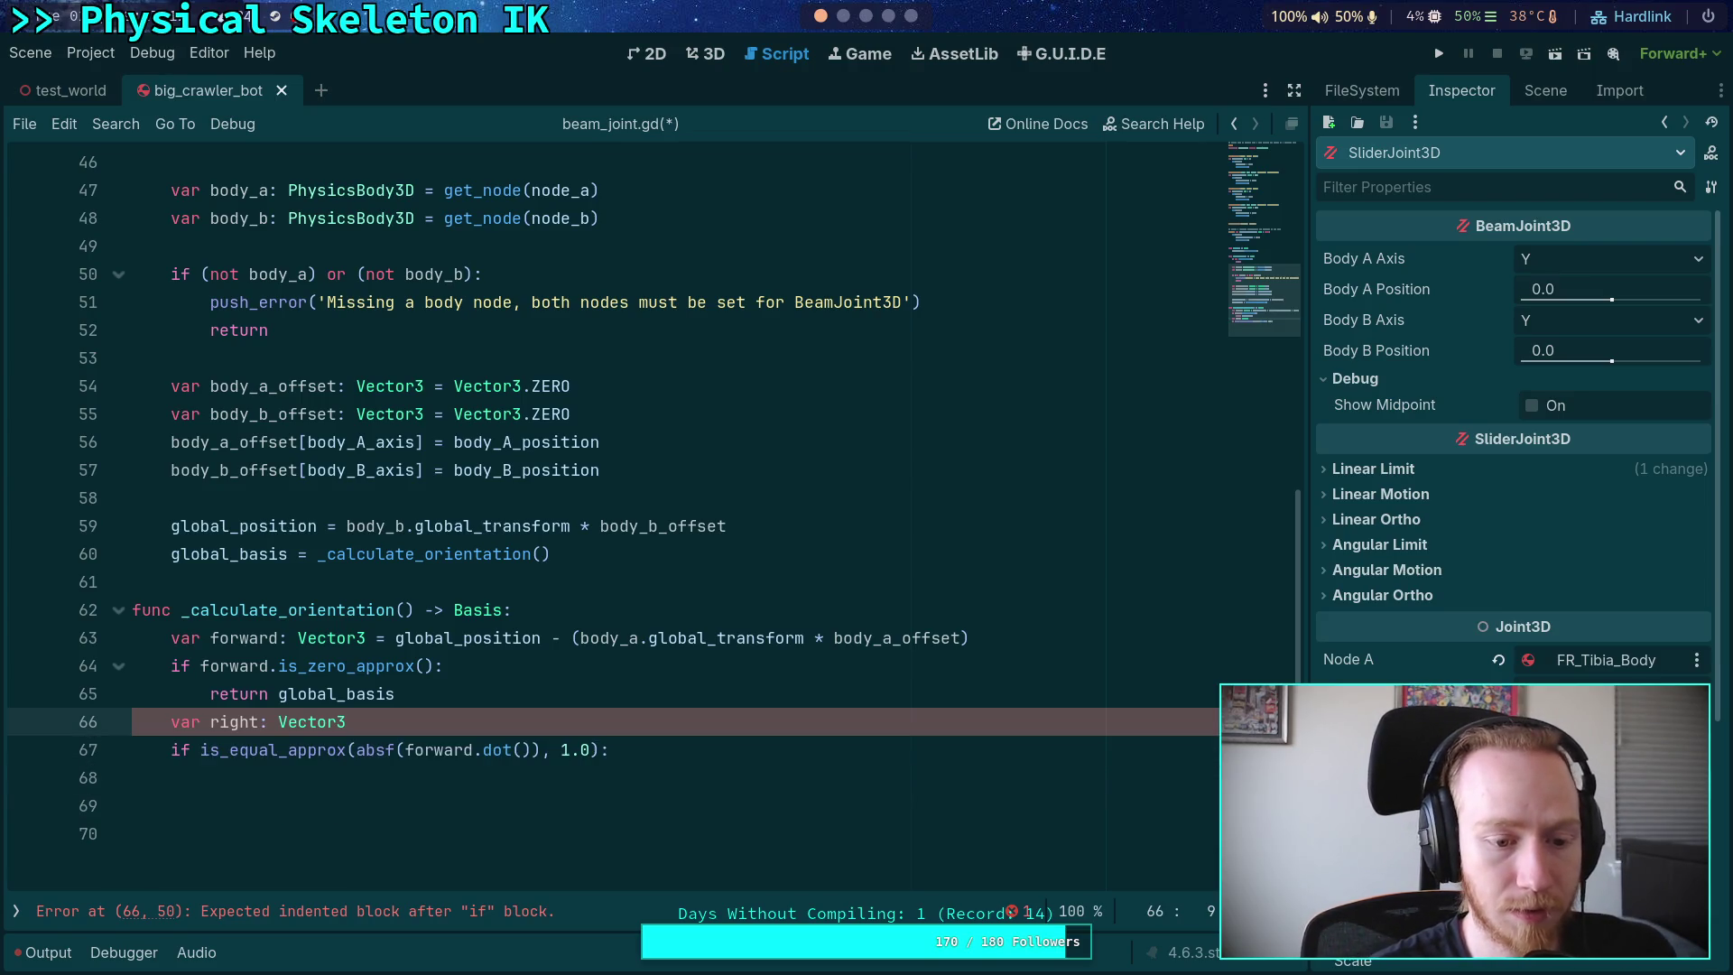
click(666, 780)
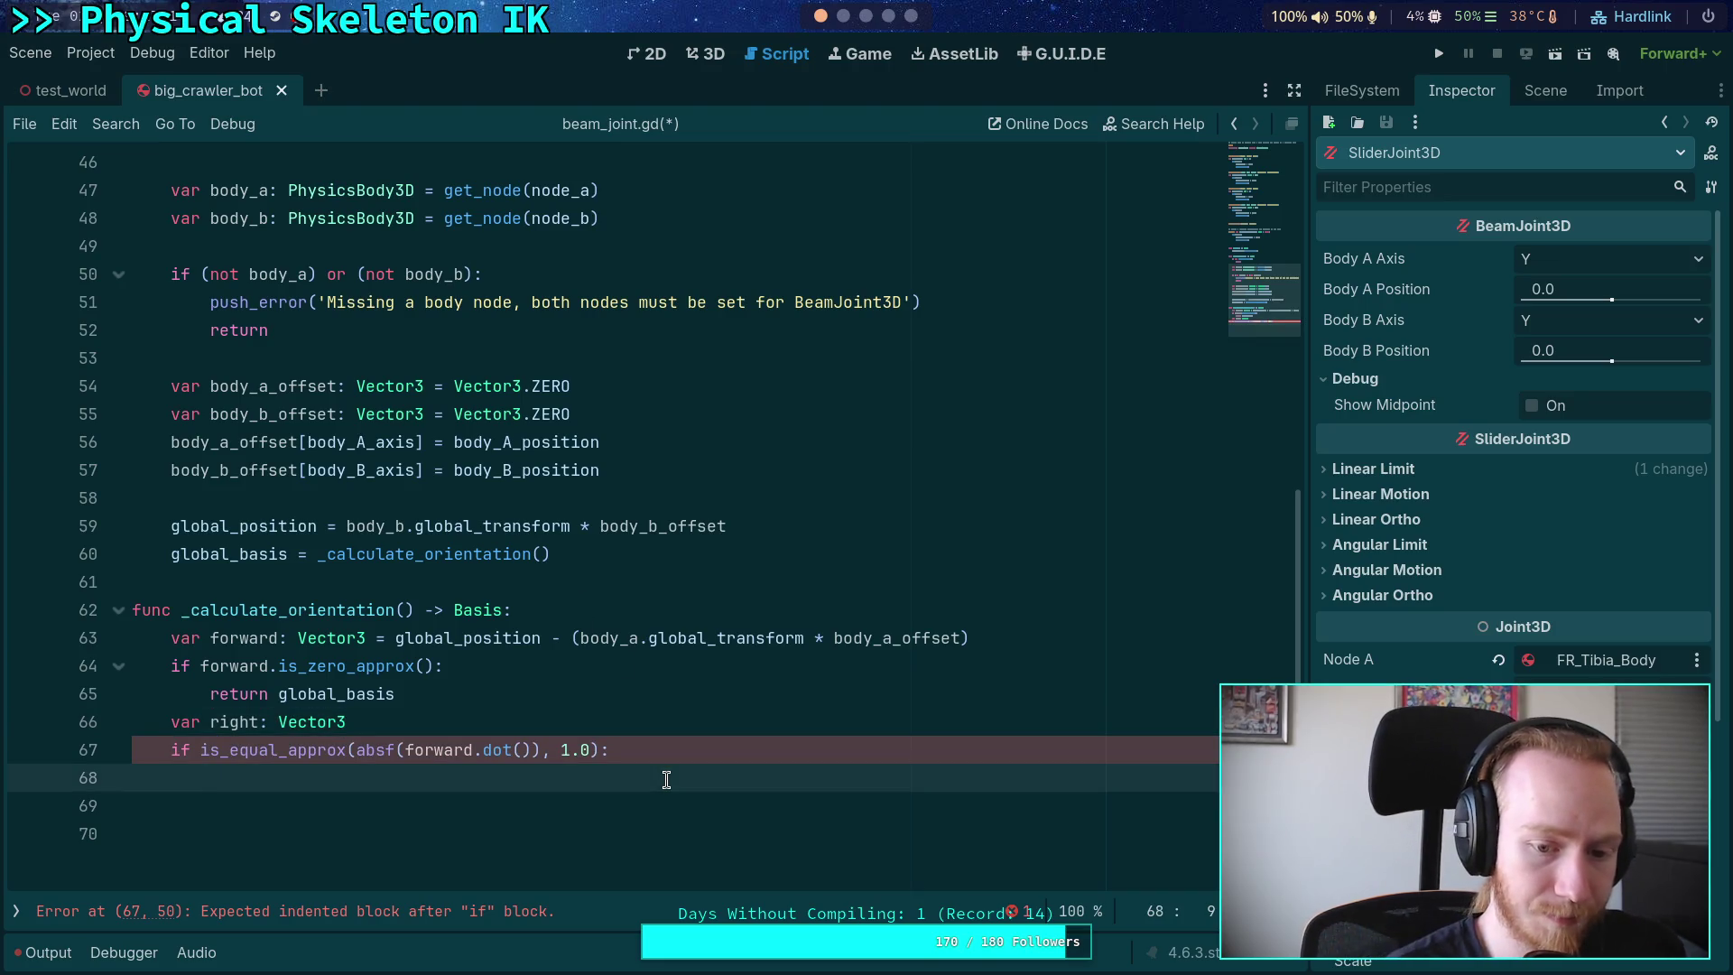
text(right = global_bab)
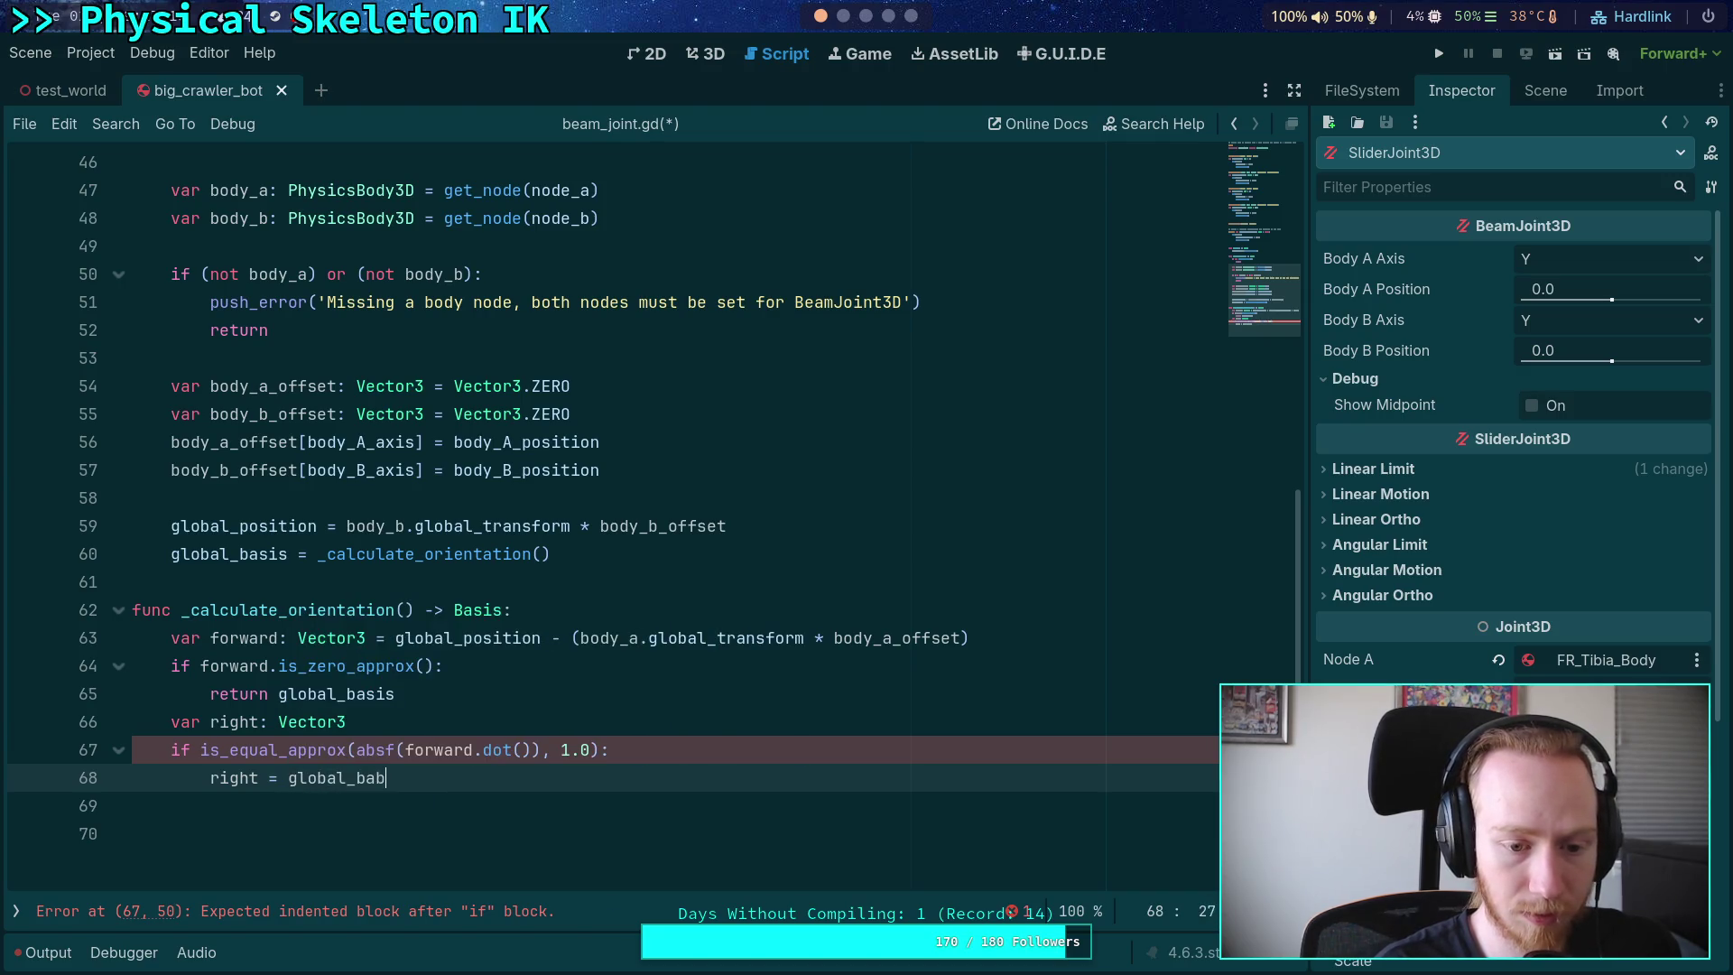
text(asis.)
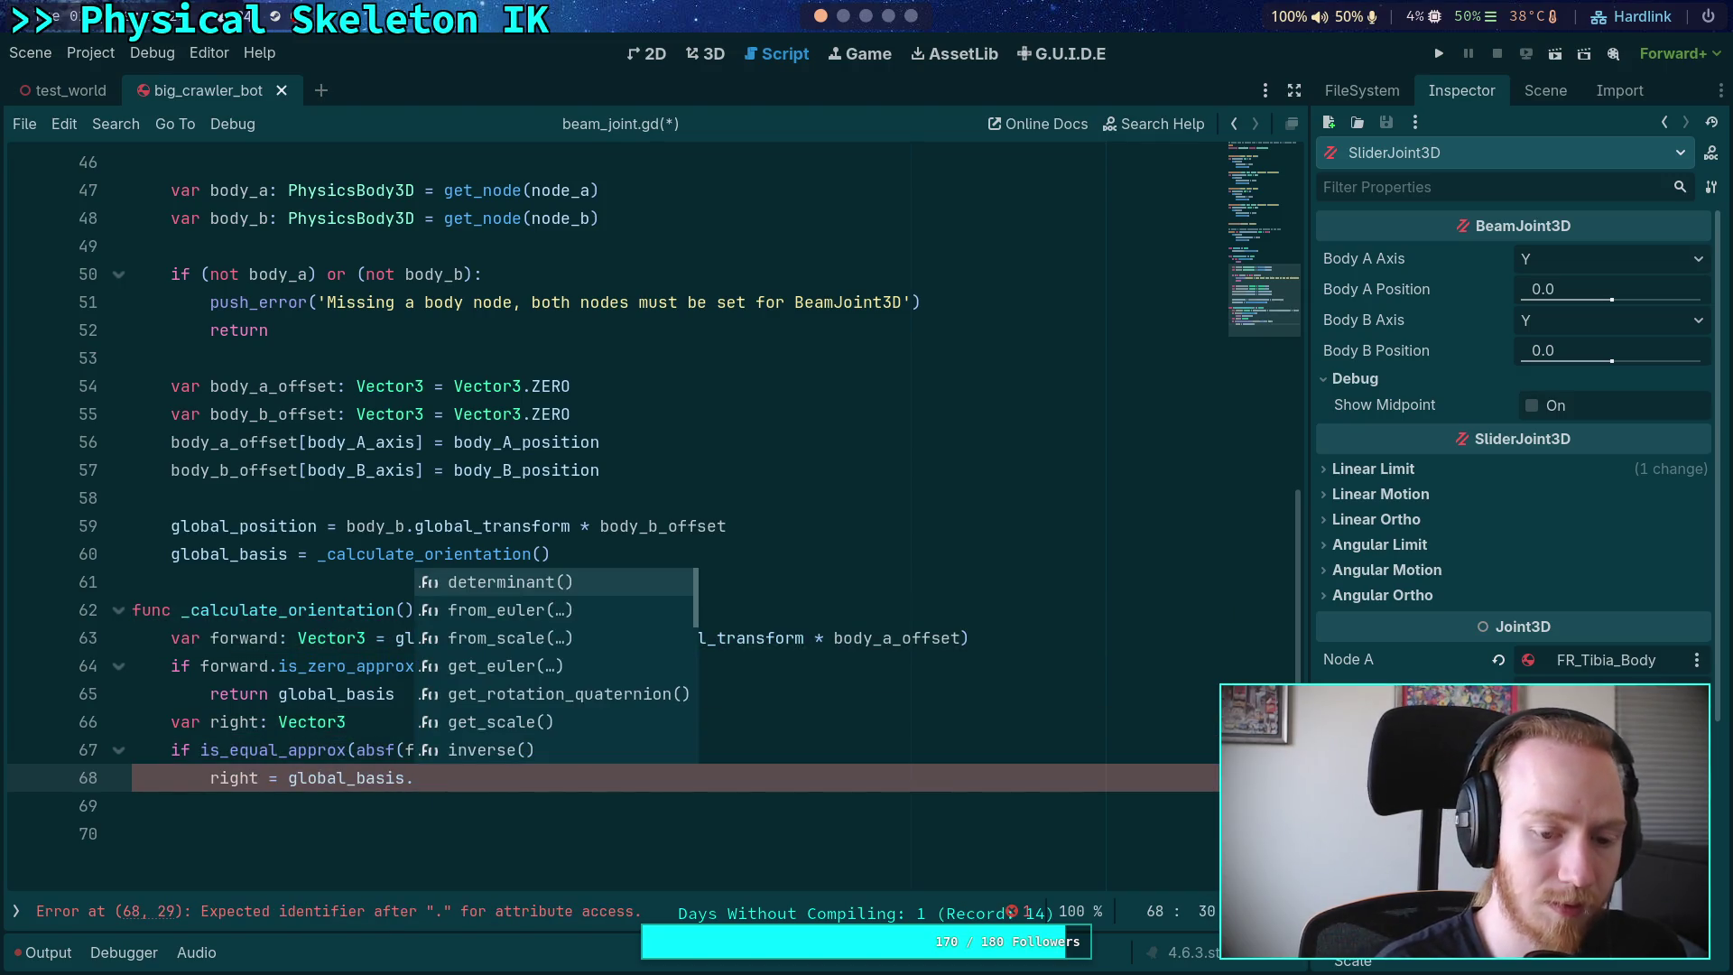
text(x)
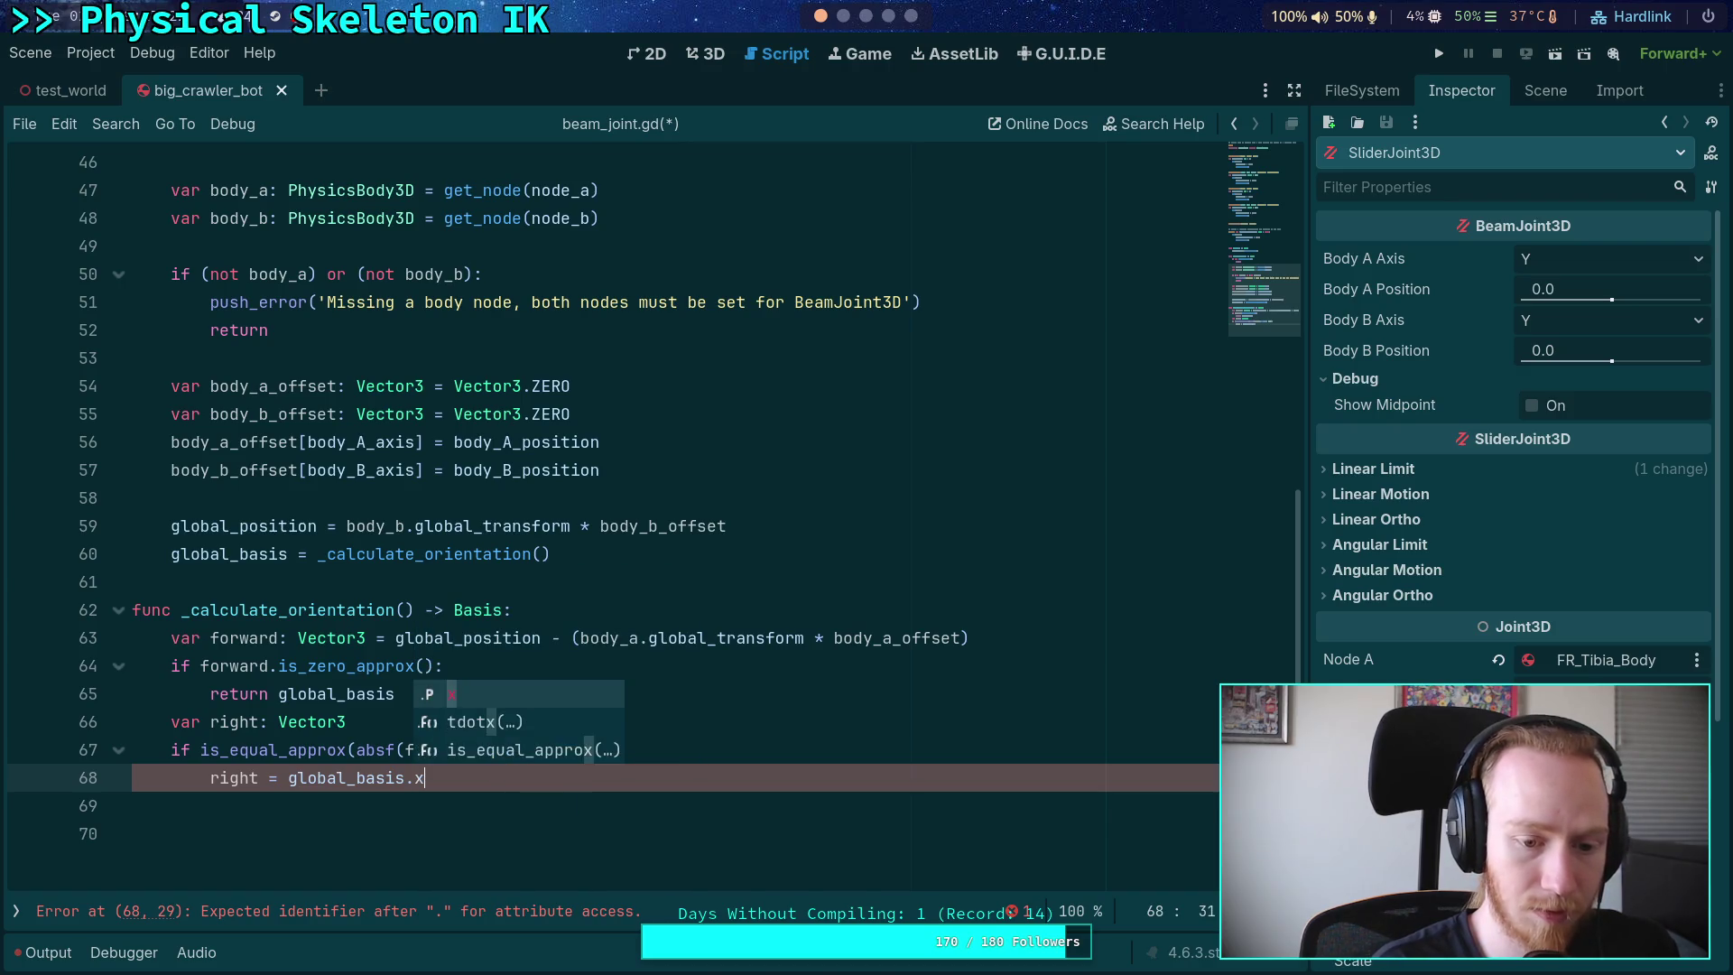
key(Return)
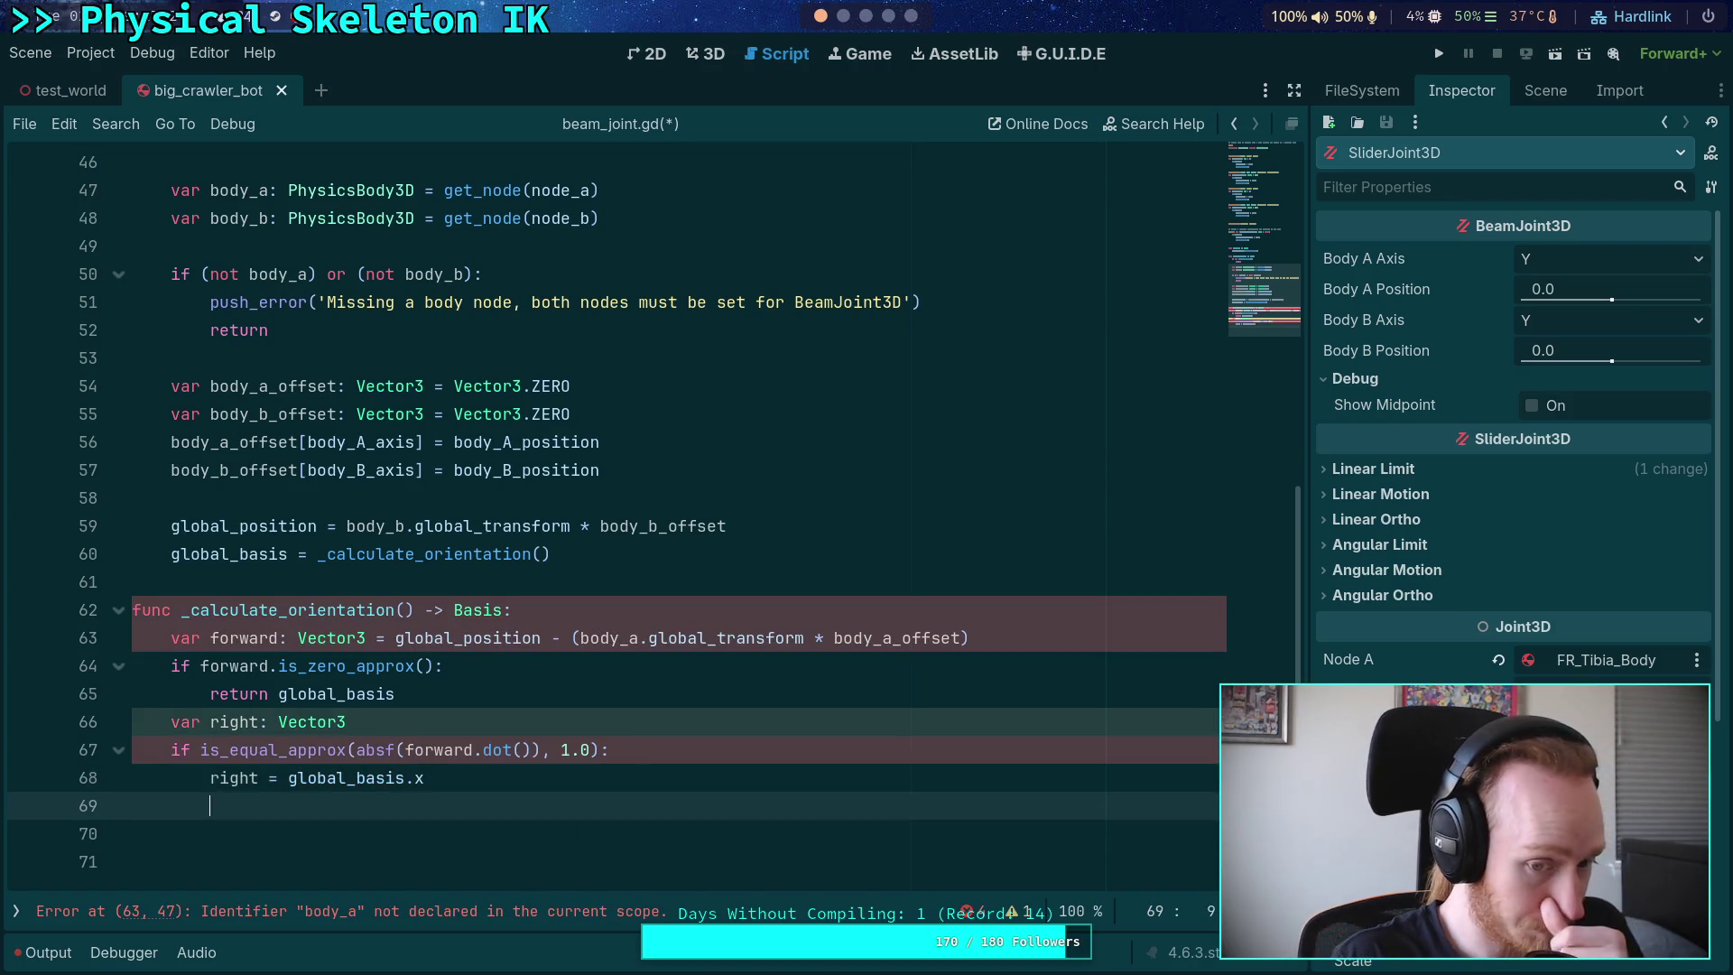
- Pass Vector3.UP to forward.dot(), save the script, and add a blank line after the early return
scroll(505, 704, down, 1)
click(522, 666)
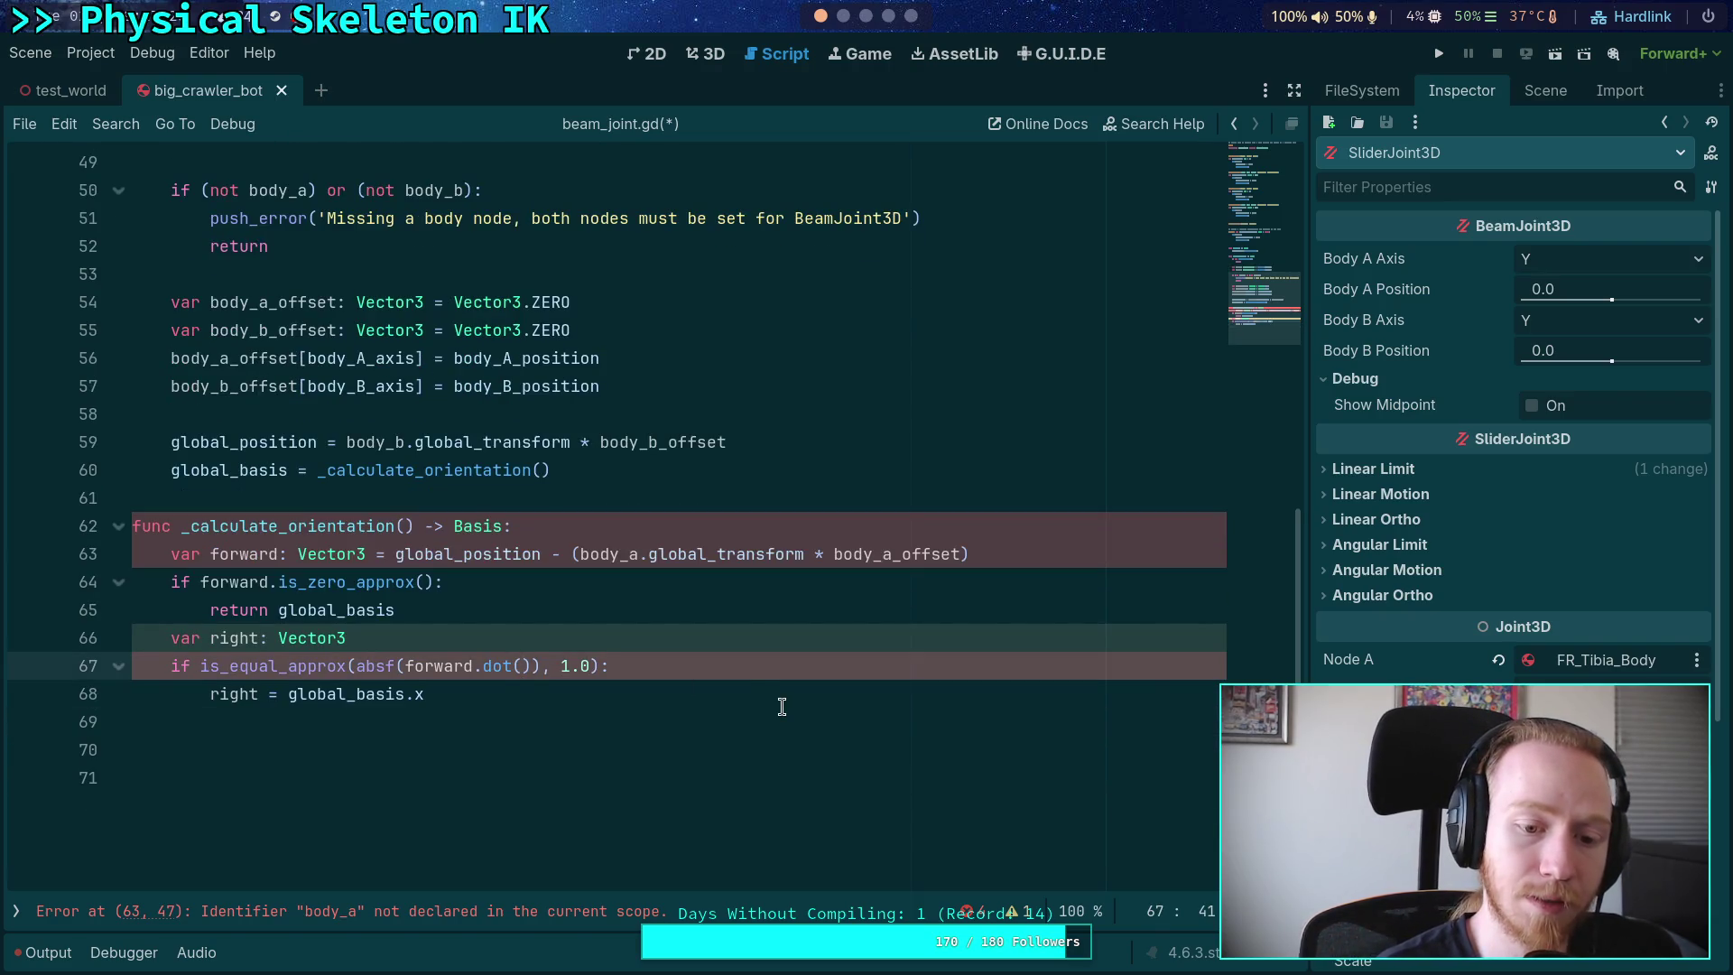
text(Vector3.UP)
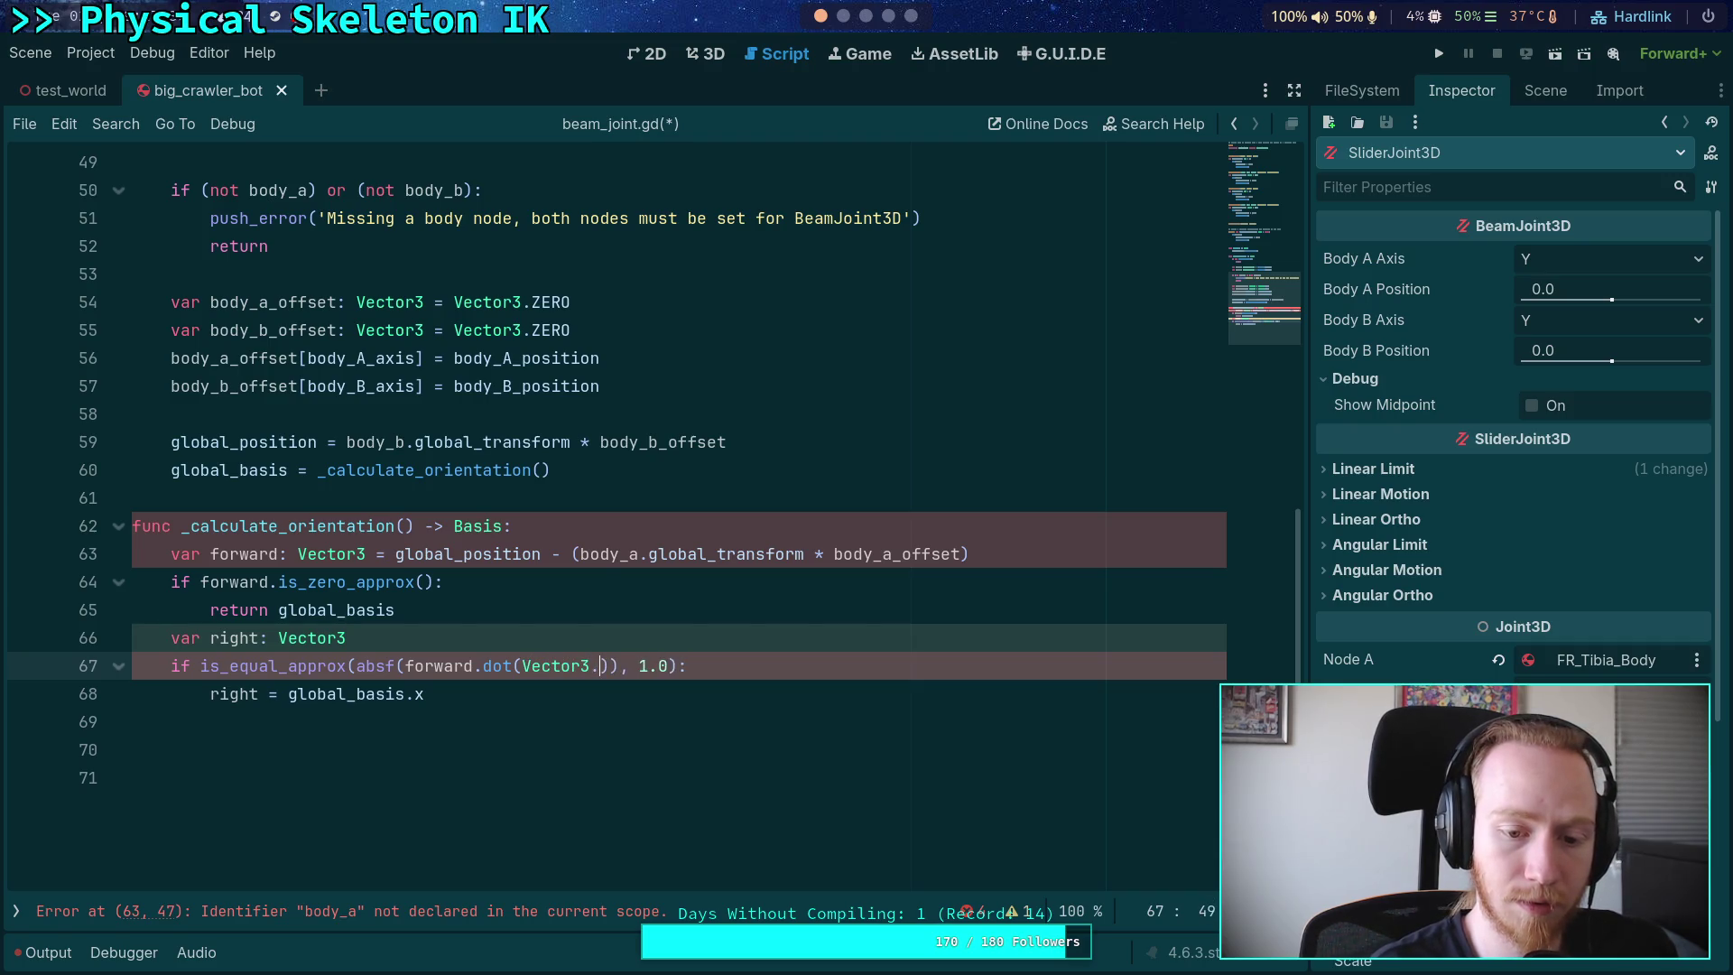
key(ctrl+s)
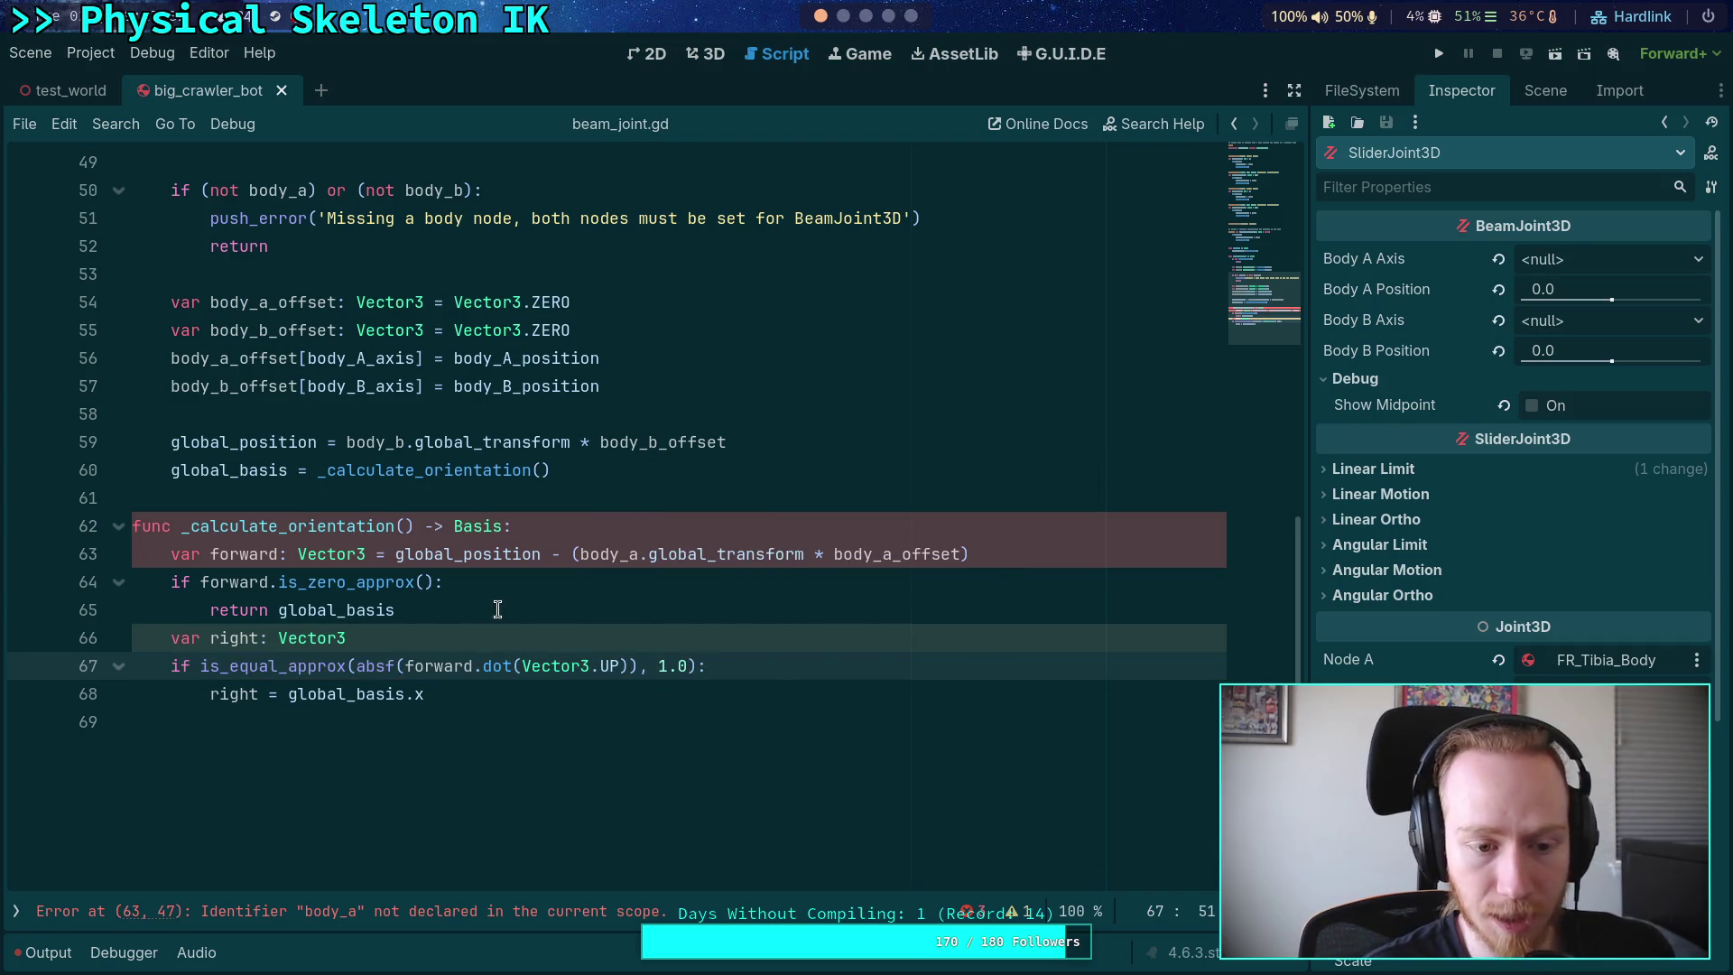
click(499, 610)
key(Return)
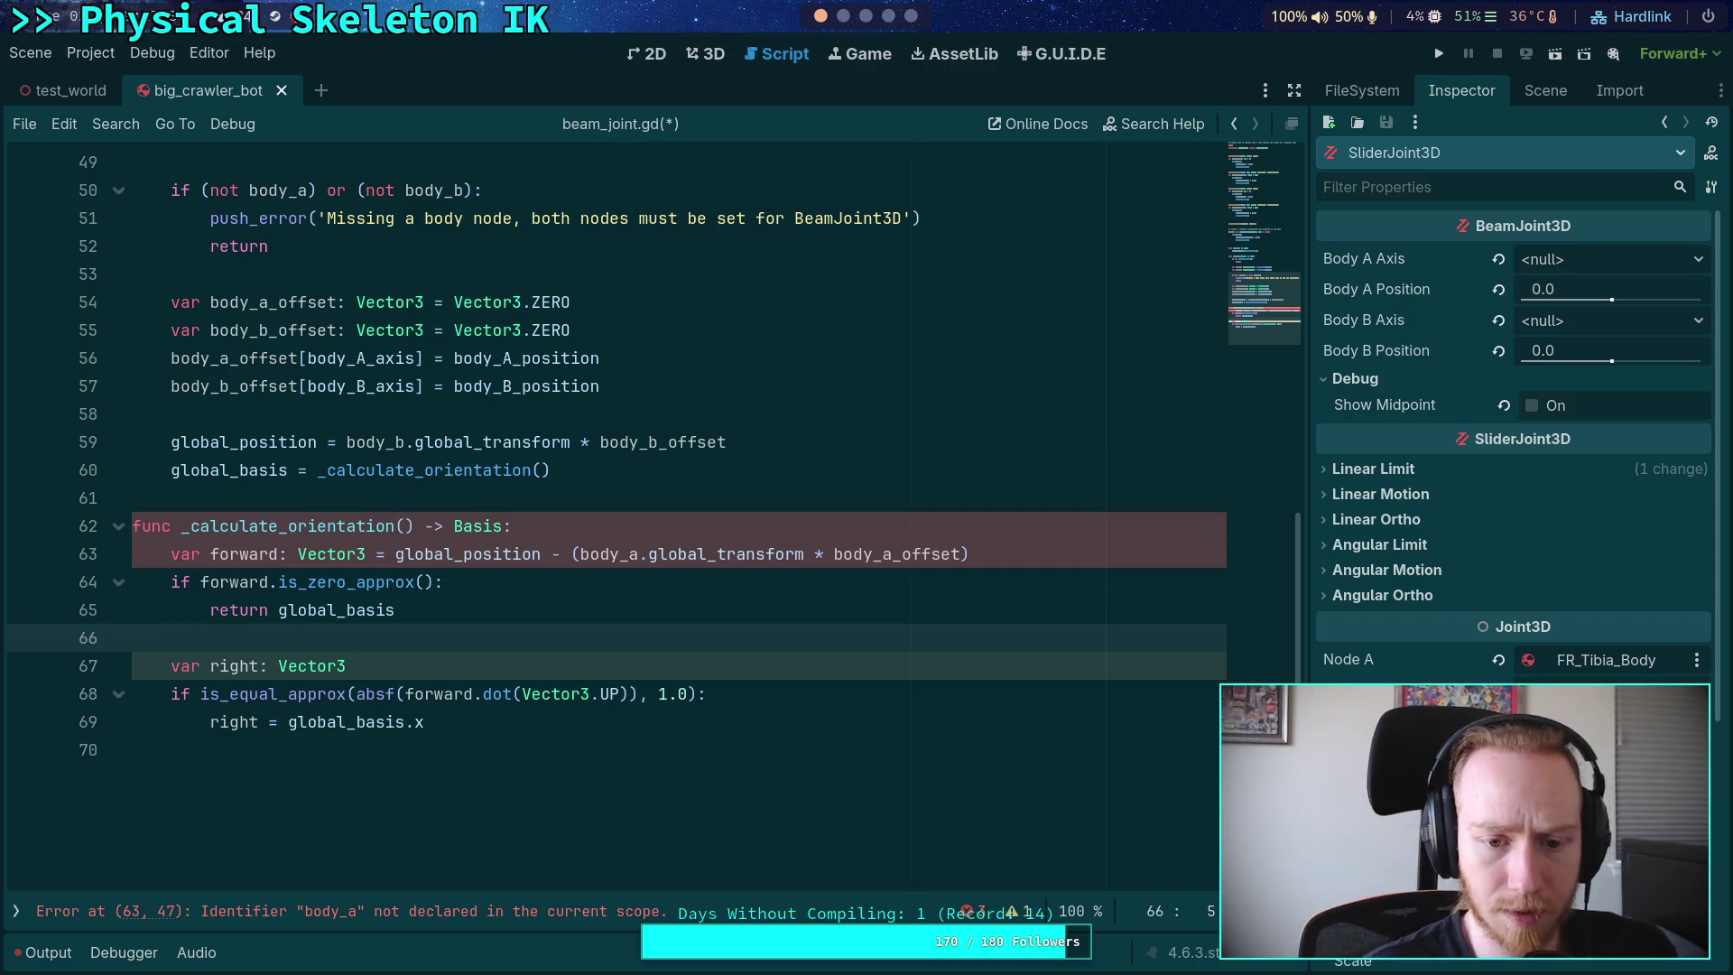
- Select the body_a_offset occurrences in the forward calculation and axis setup to inspect them
double_click(871, 554)
scroll(753, 603, up, 2)
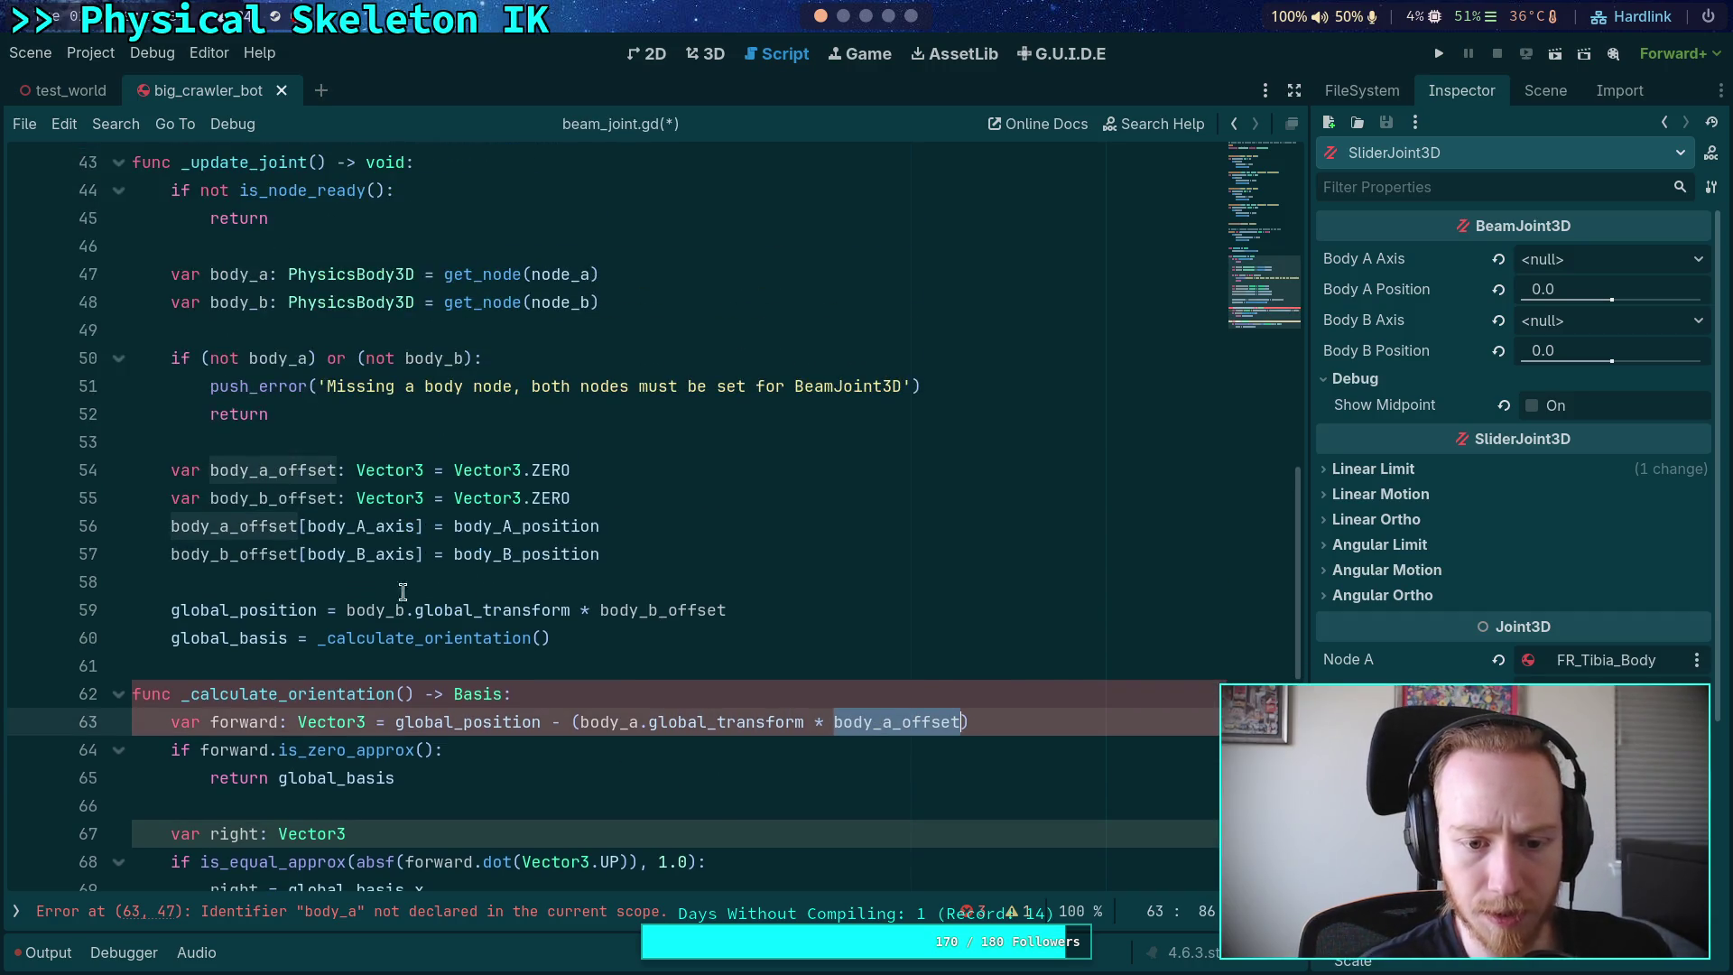
double_click(255, 529)
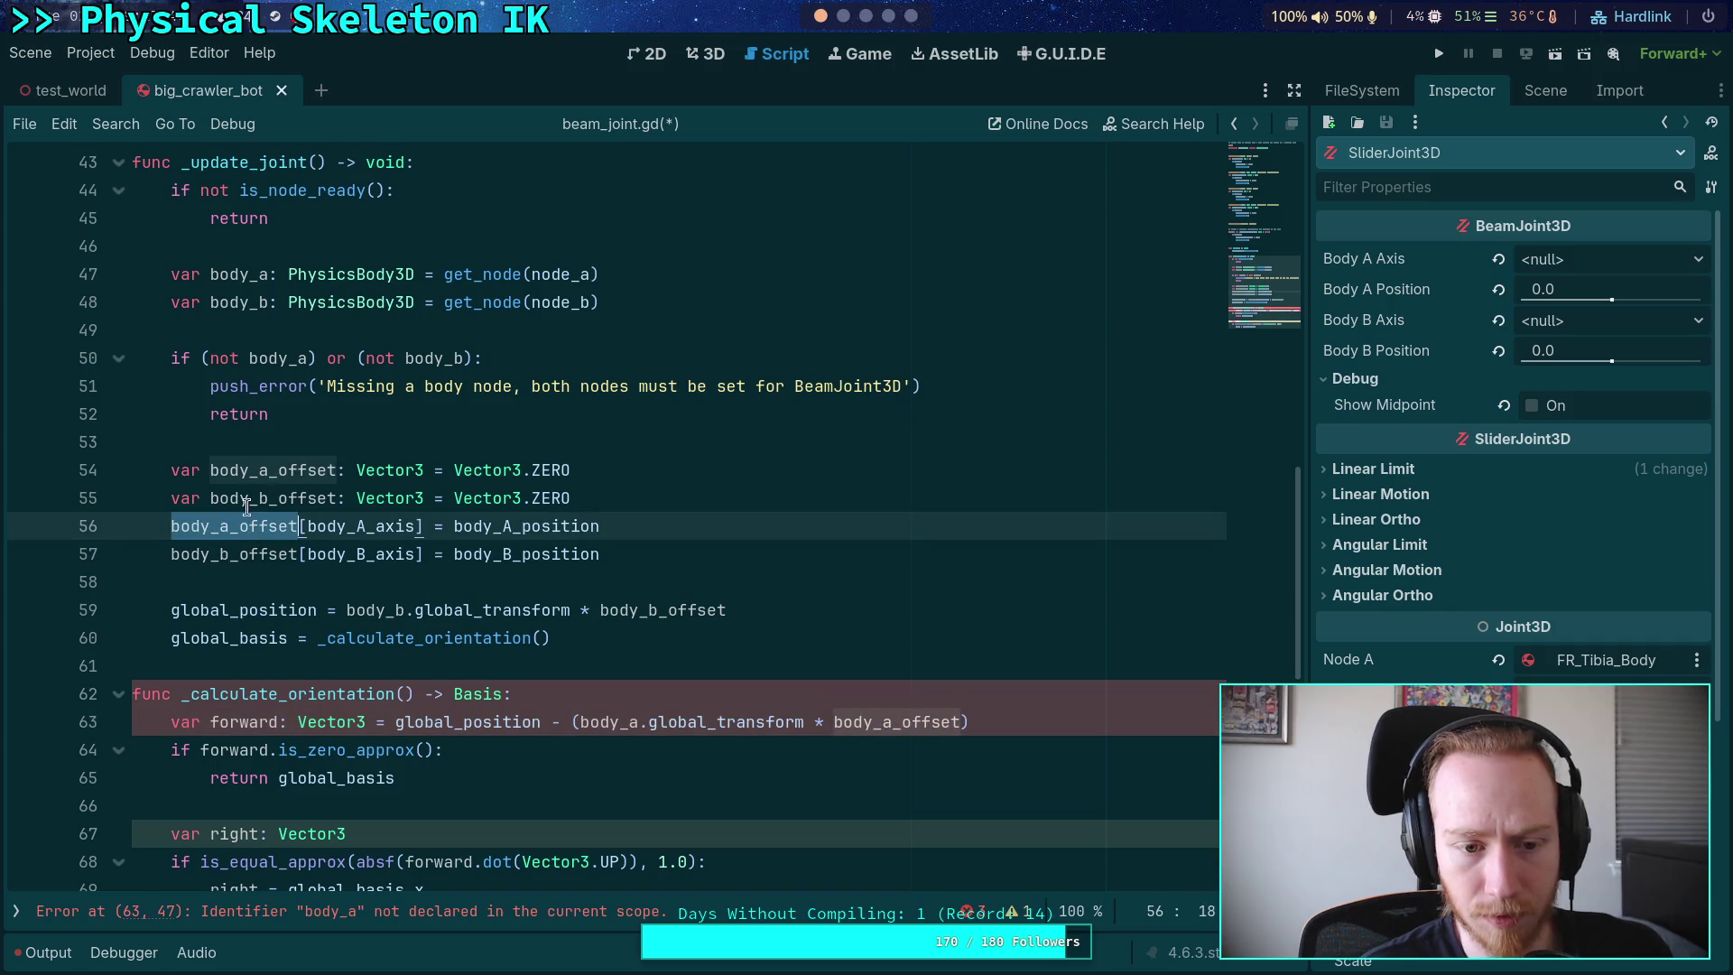
scroll(224, 575, down, 2)
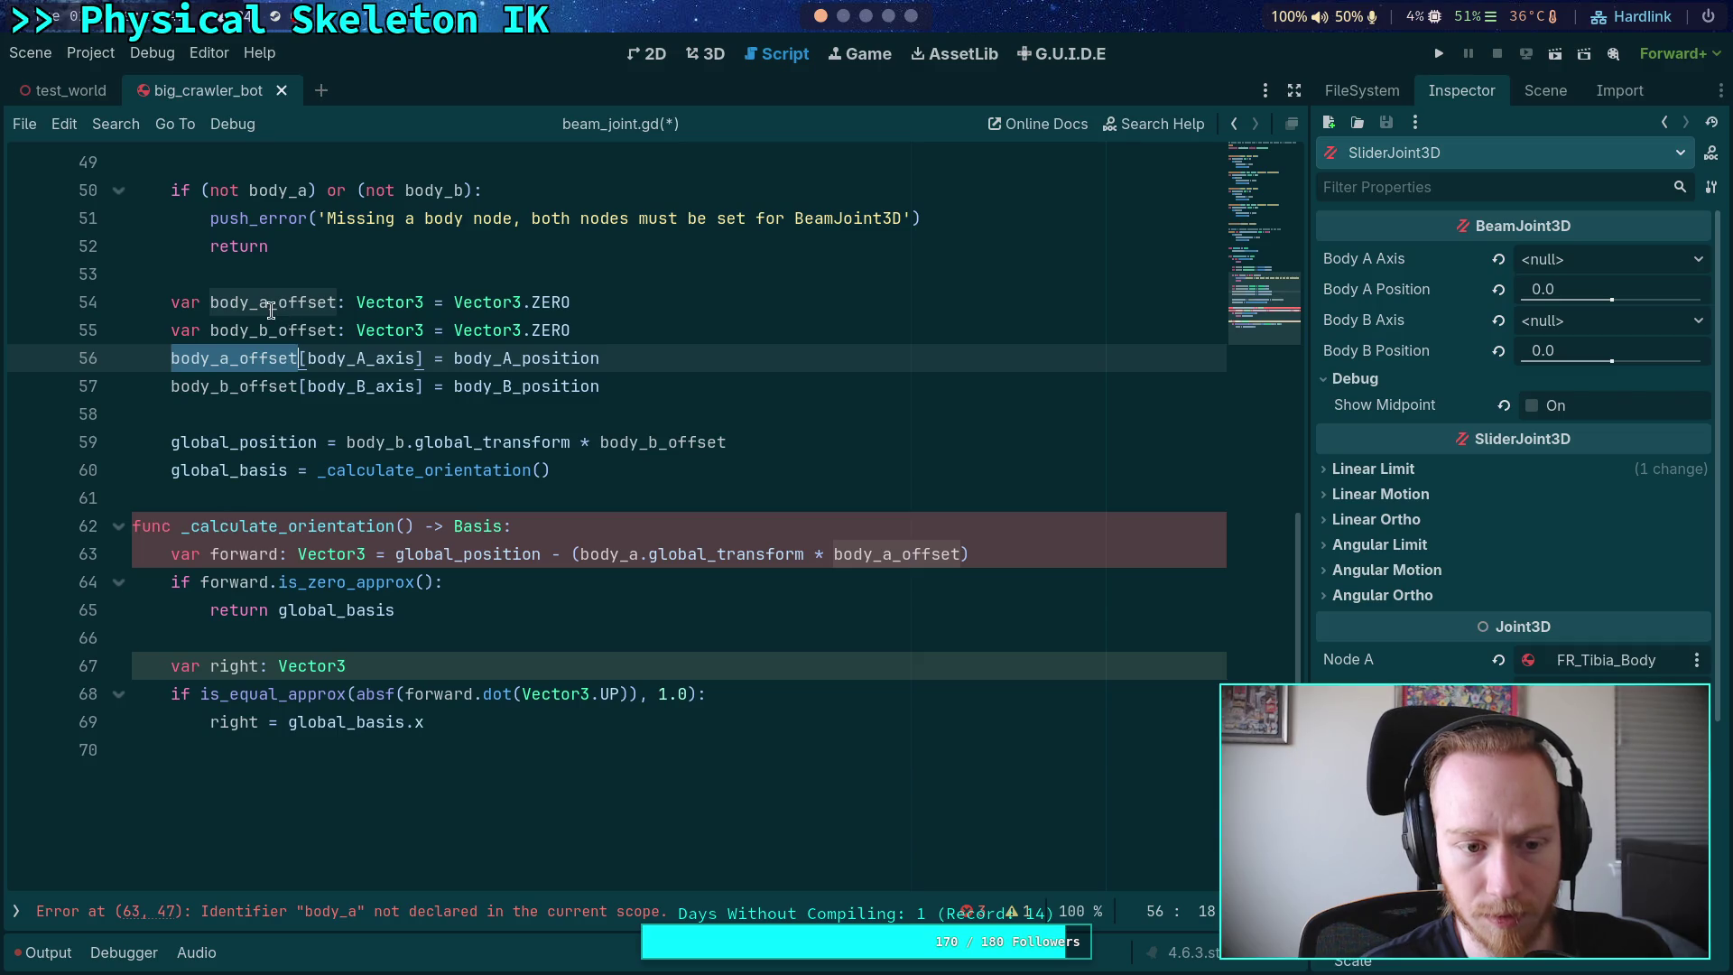
click(405, 526)
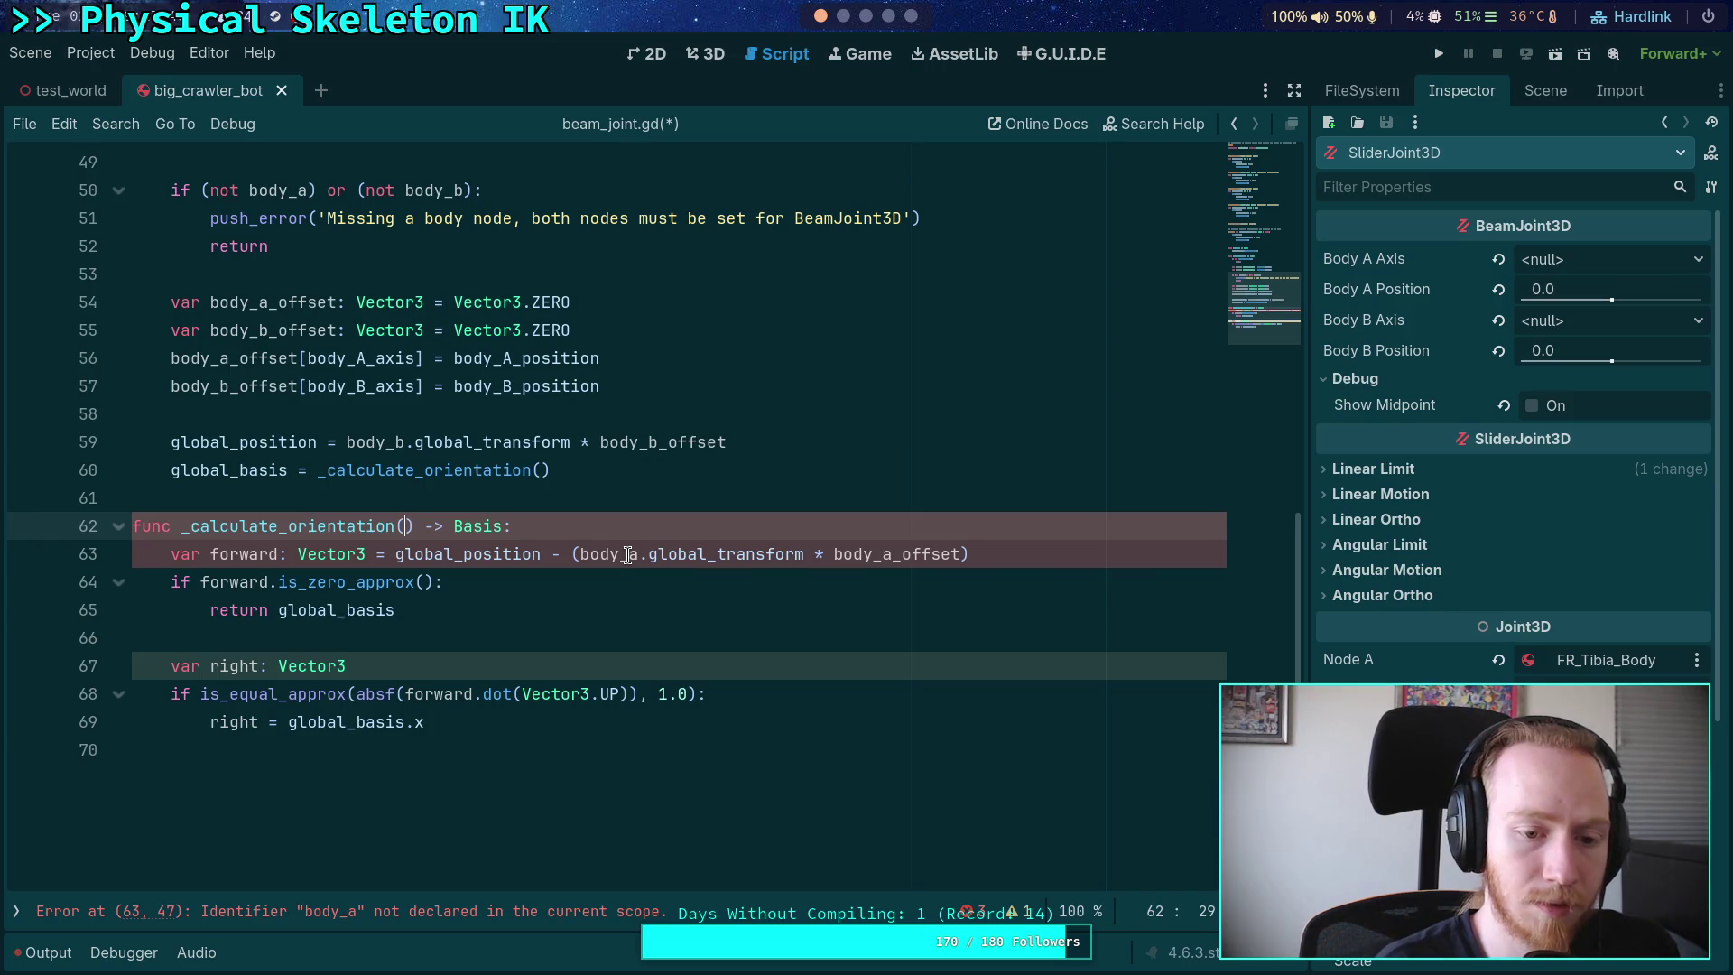
- Add a target: Vector3 parameter, pass body_a.global_transform * body_a_offset, and use forward = global_position - target
text(target: Vector3)
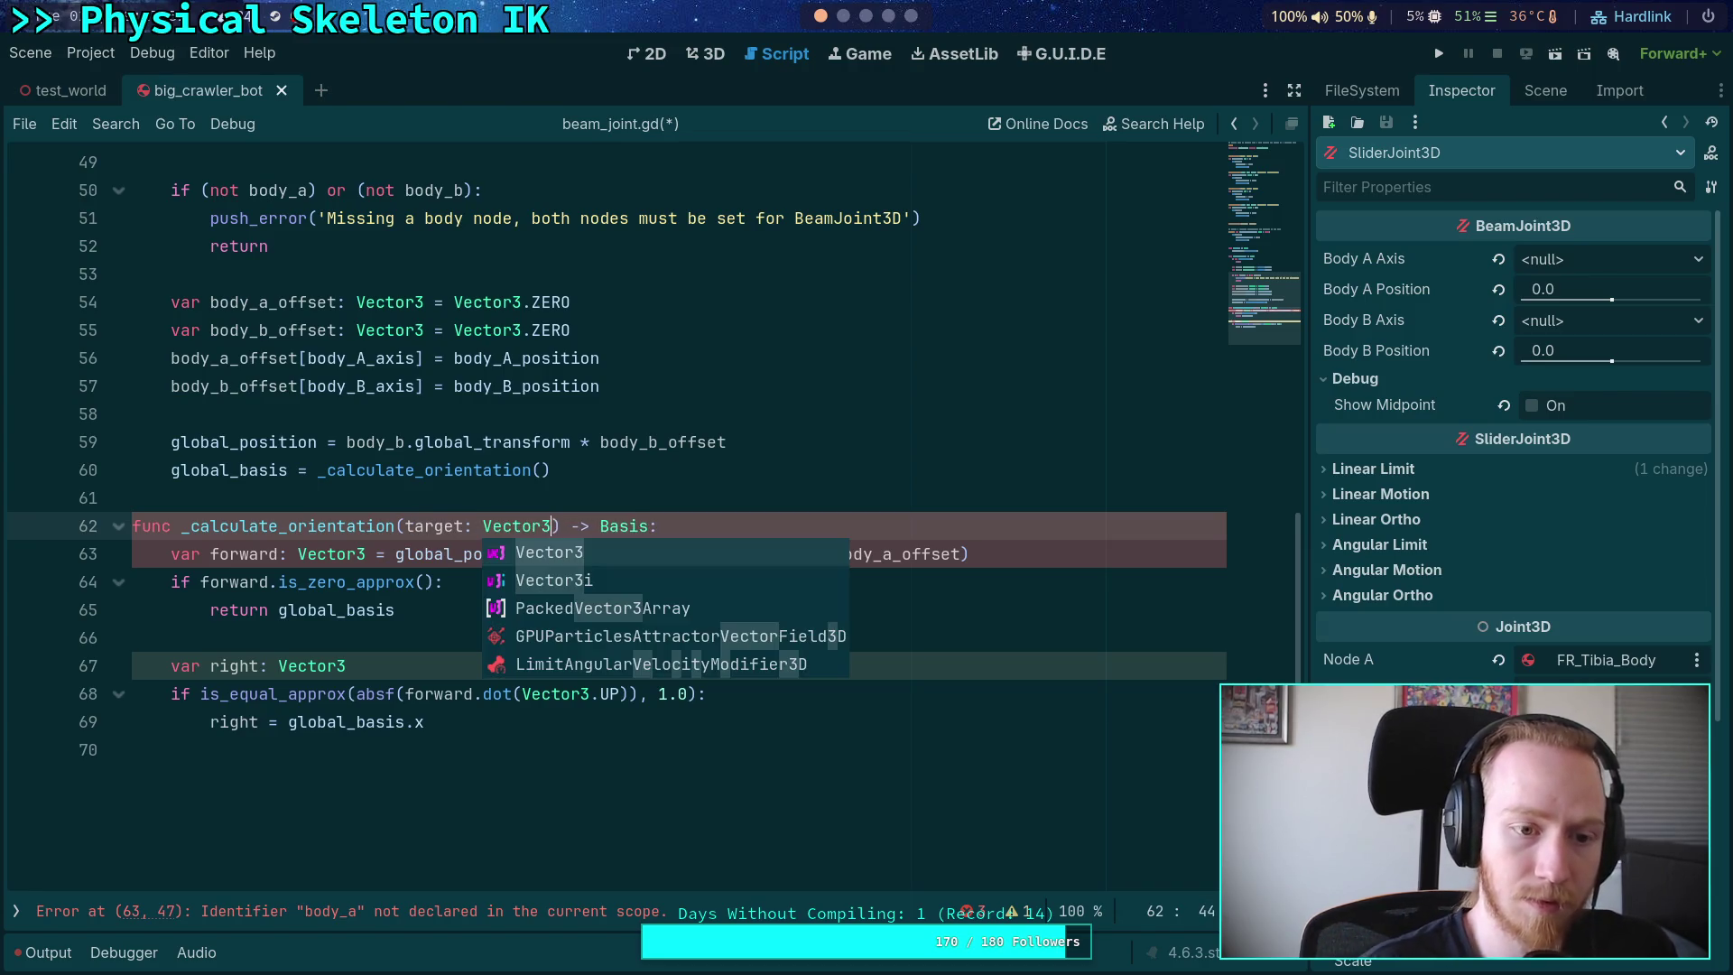
key(Escape)
drag(579, 553, 959, 553)
key(ctrl+x)
click(540, 470)
key(ctrl+v)
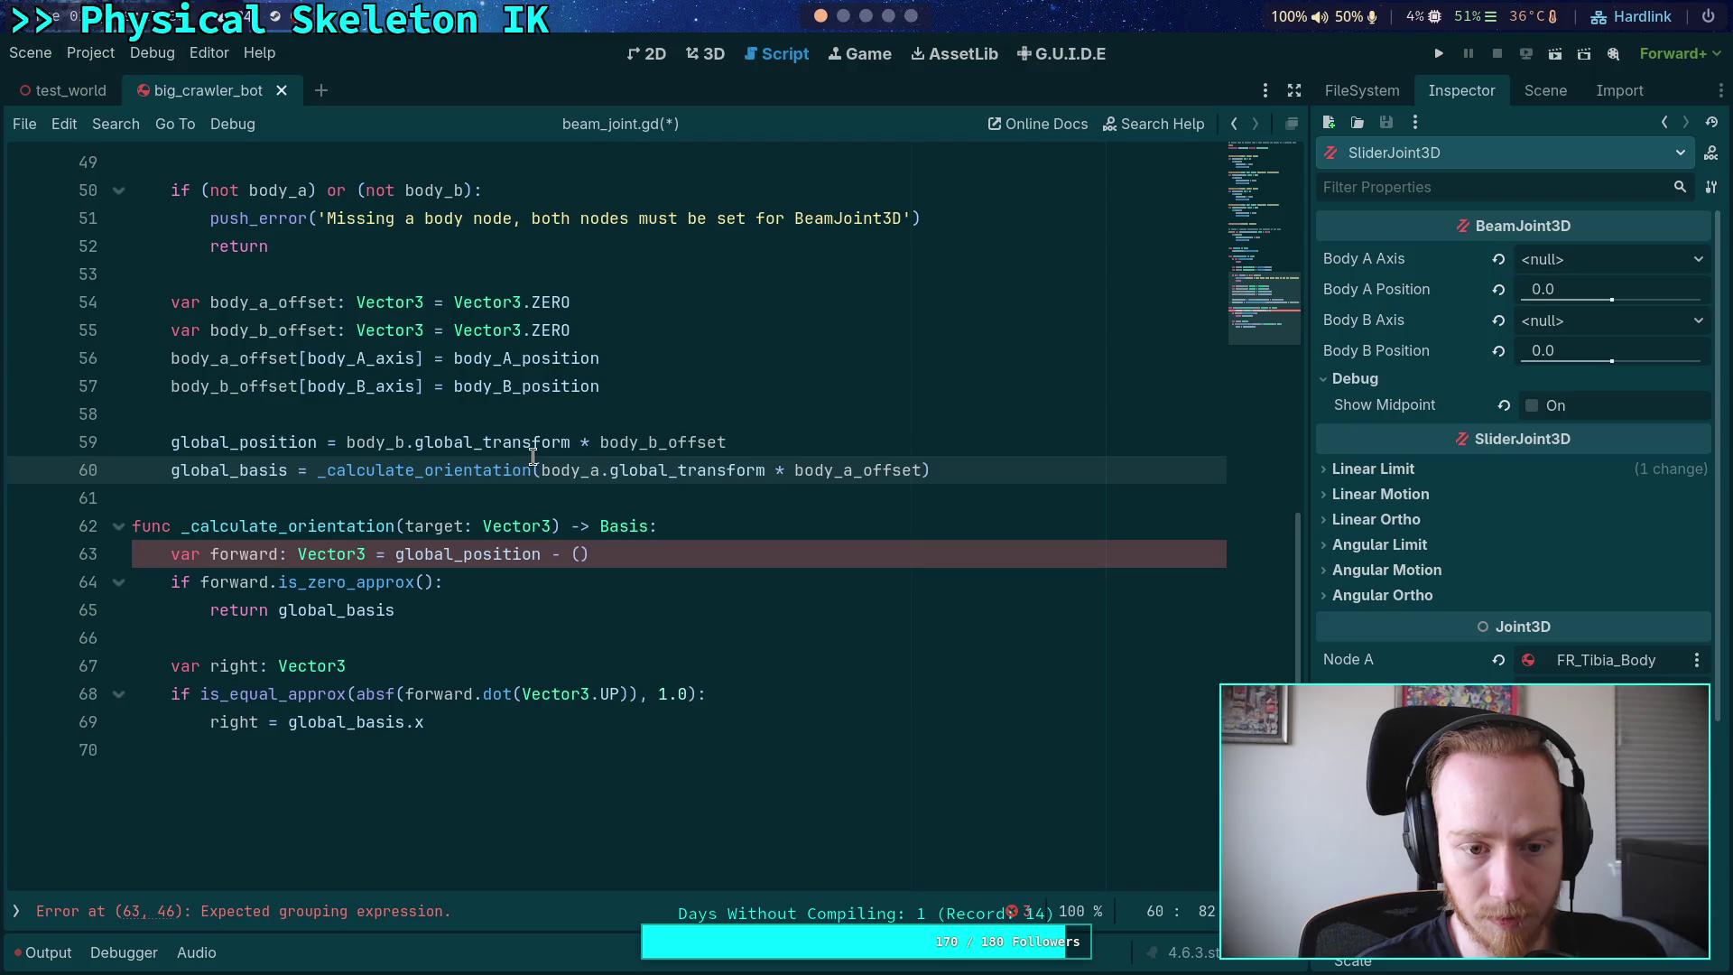
click(588, 554)
key(BackSpace)
key(BackSpace)
text(target)
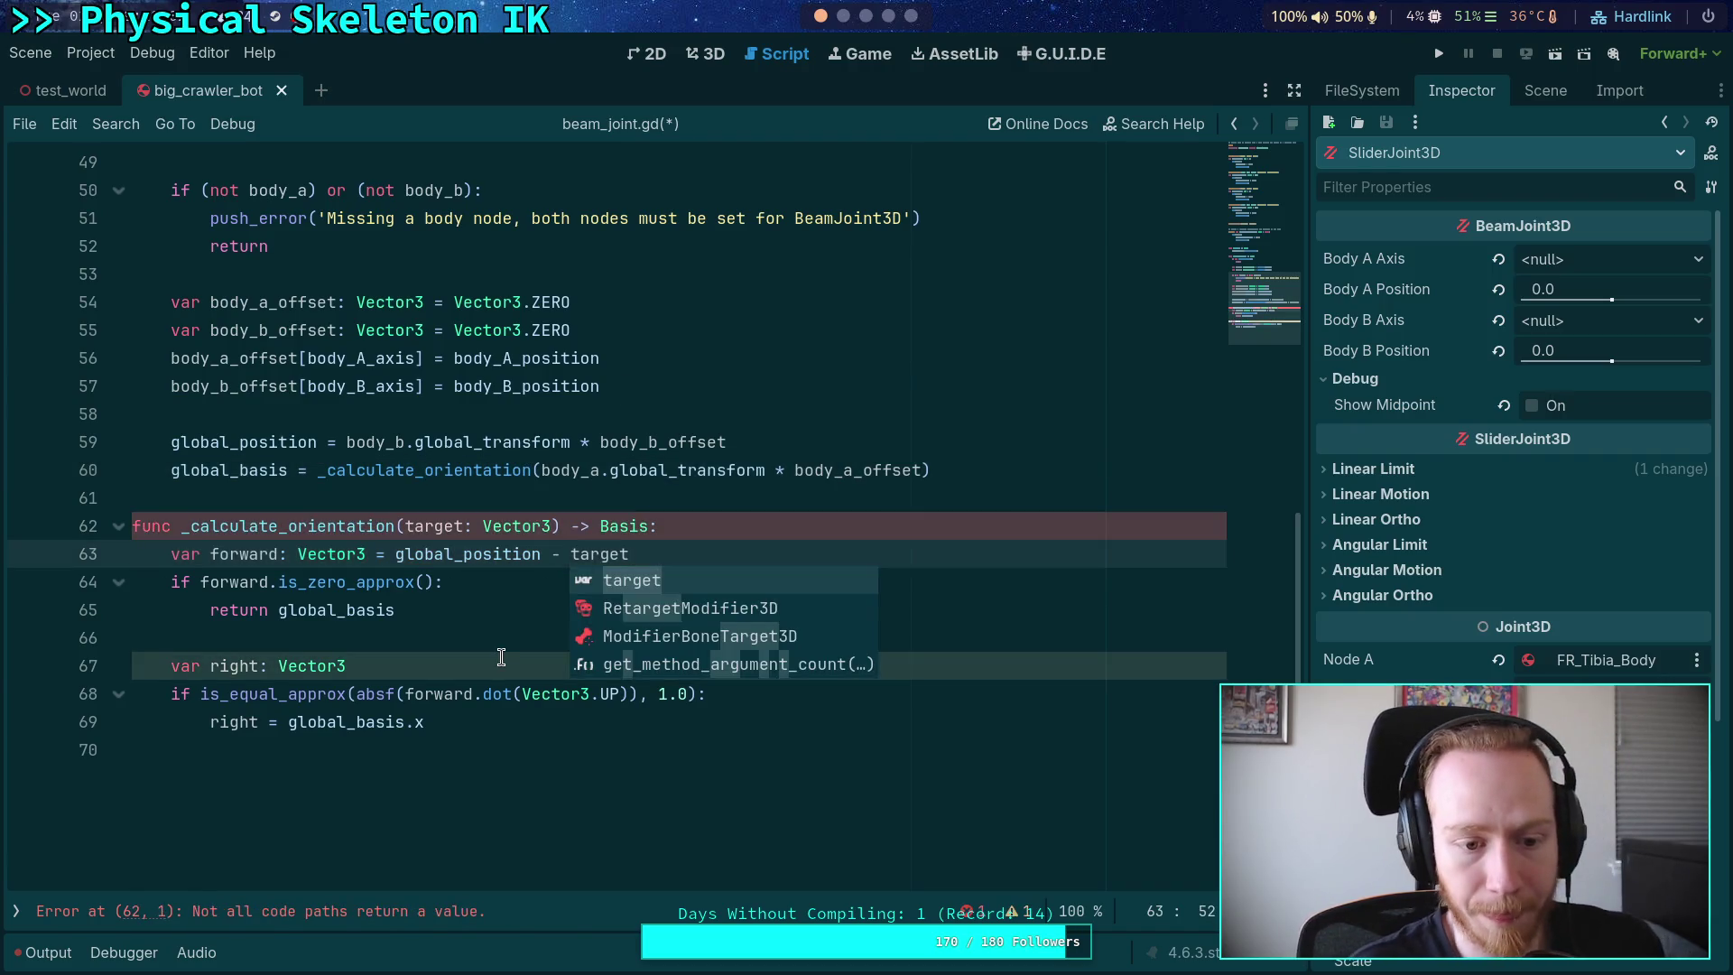
- Open a dedented line below the right assignment to begin an else branch
click(665, 726)
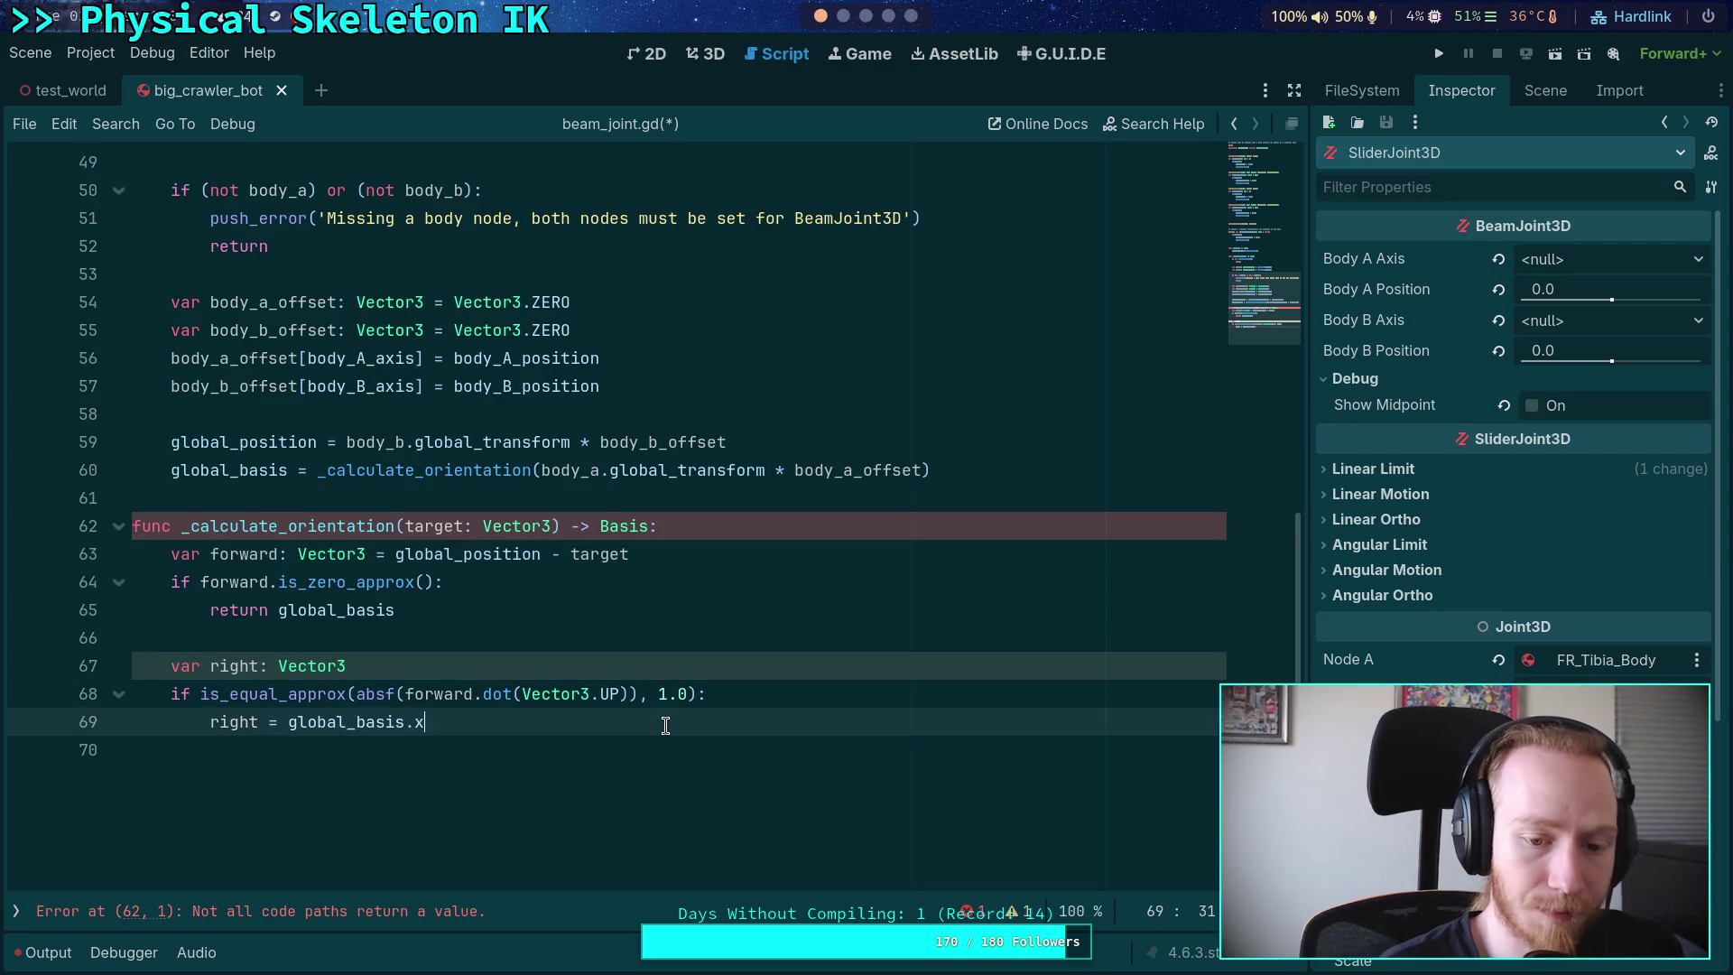
key(Return)
key(BackSpace)
- Add an else branch setting right = forward.cross(Vector3.UP).normalized()
text(else)
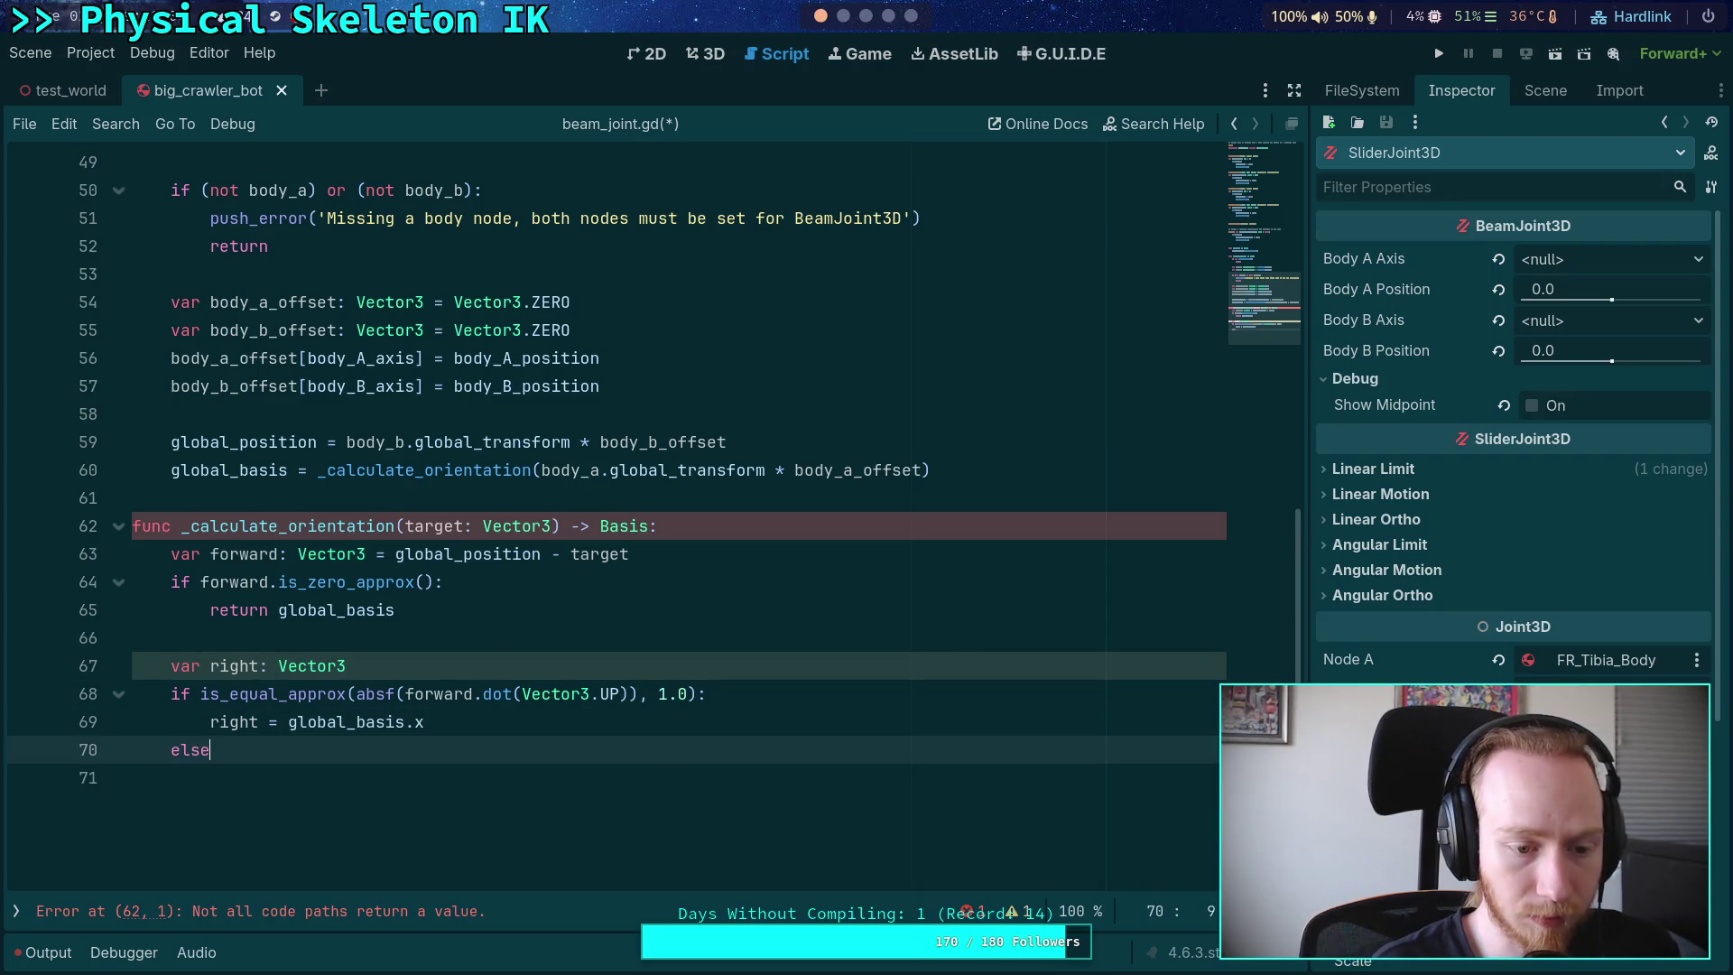
text(:)
key(Return)
text(right =)
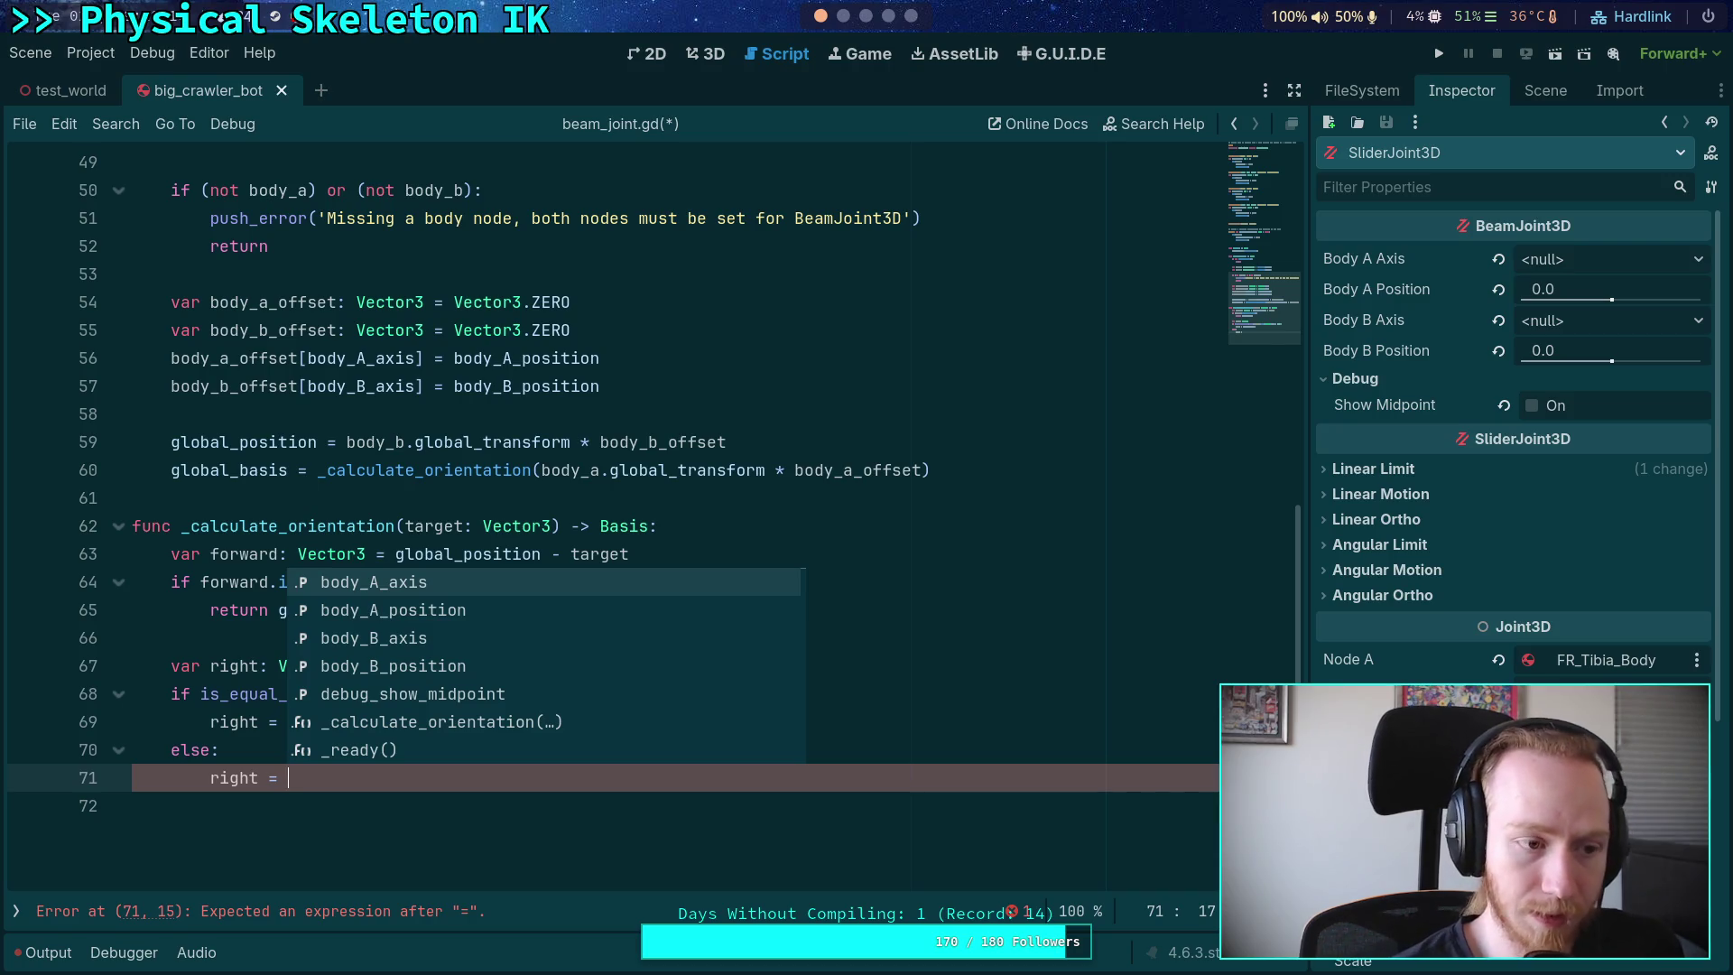
key(Escape)
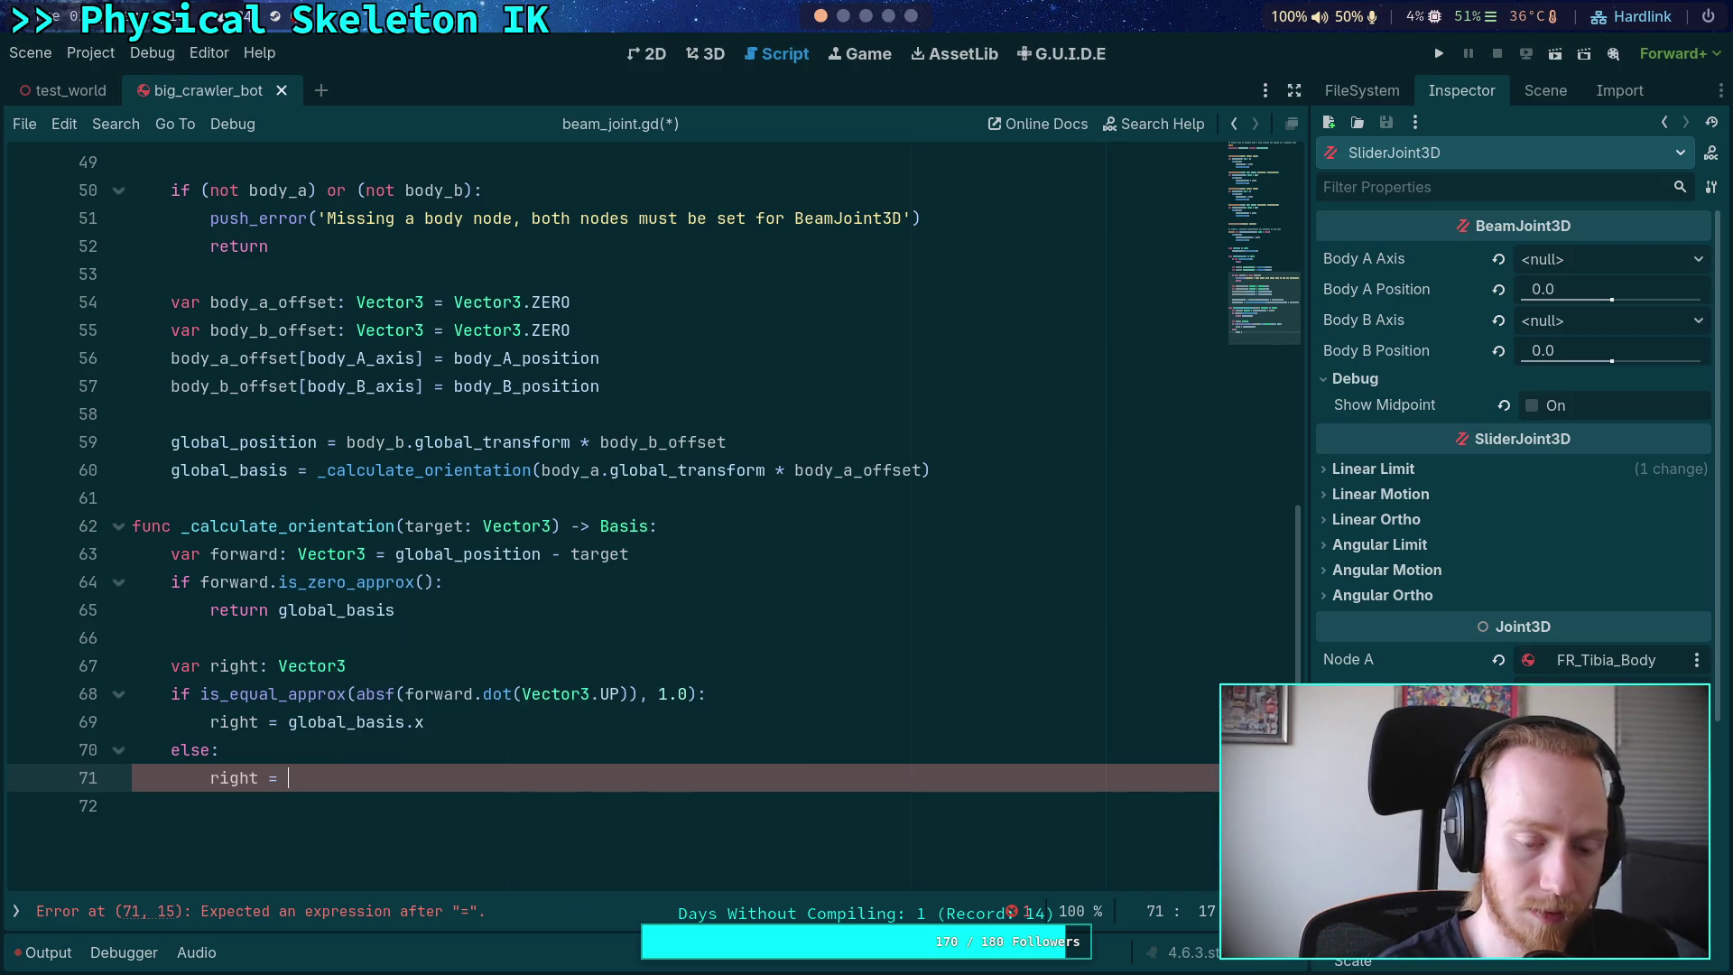
text(forw)
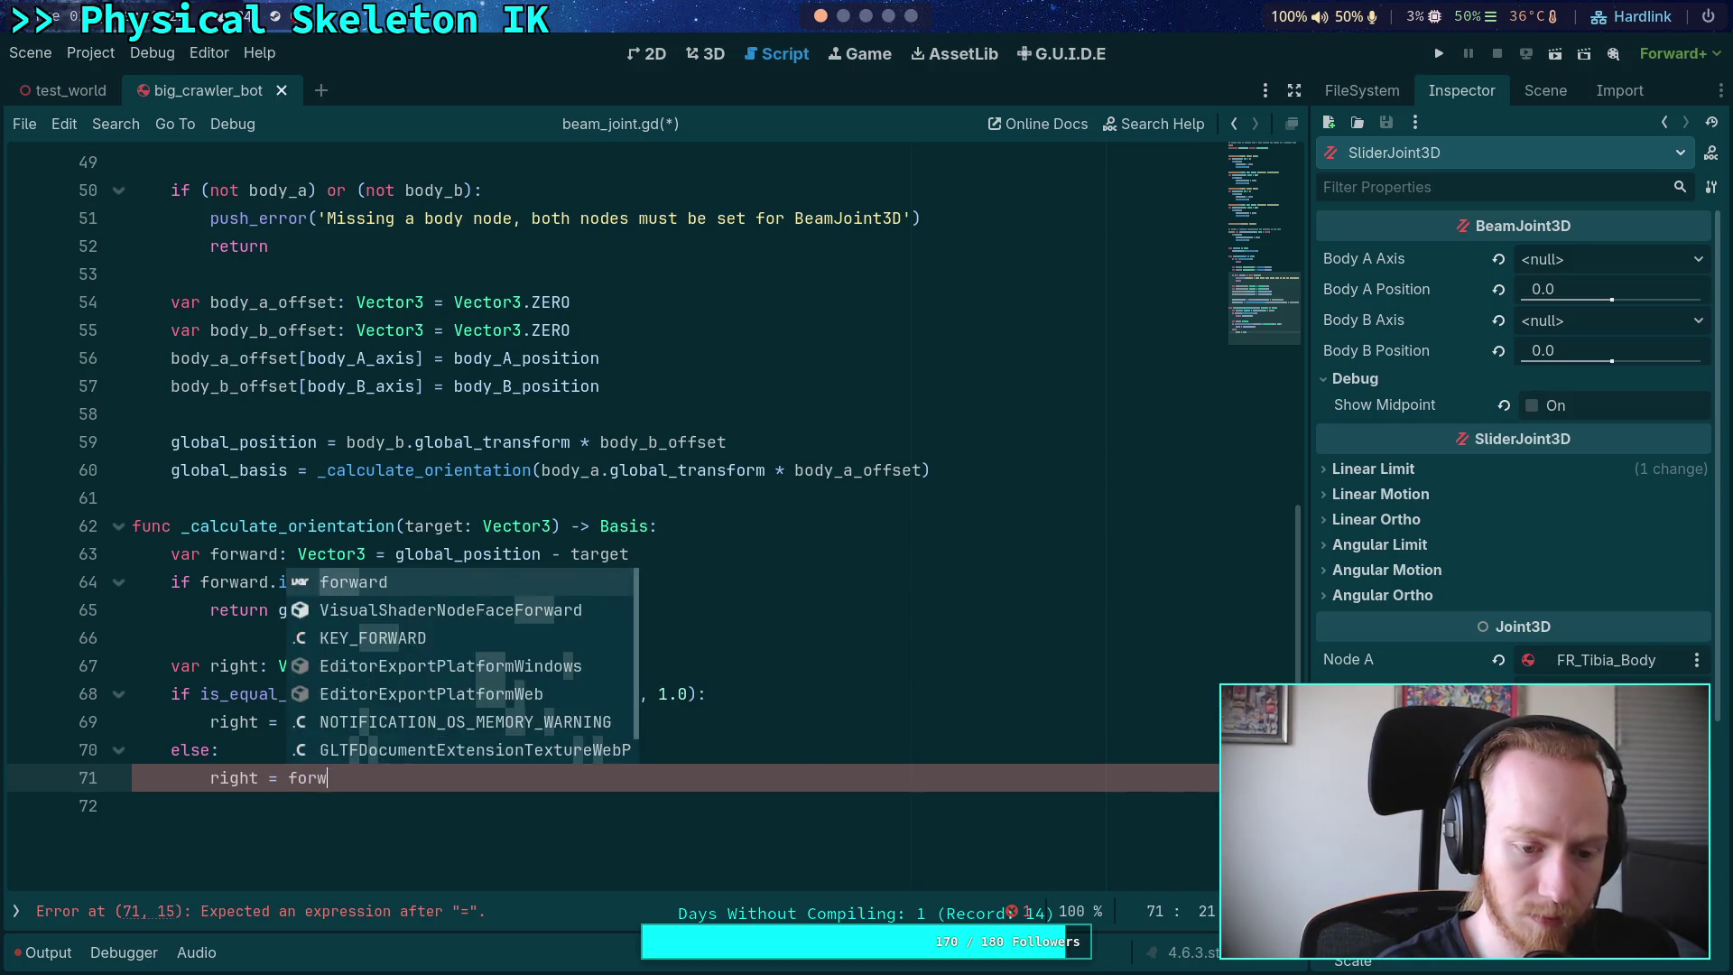
text(ard.cross)
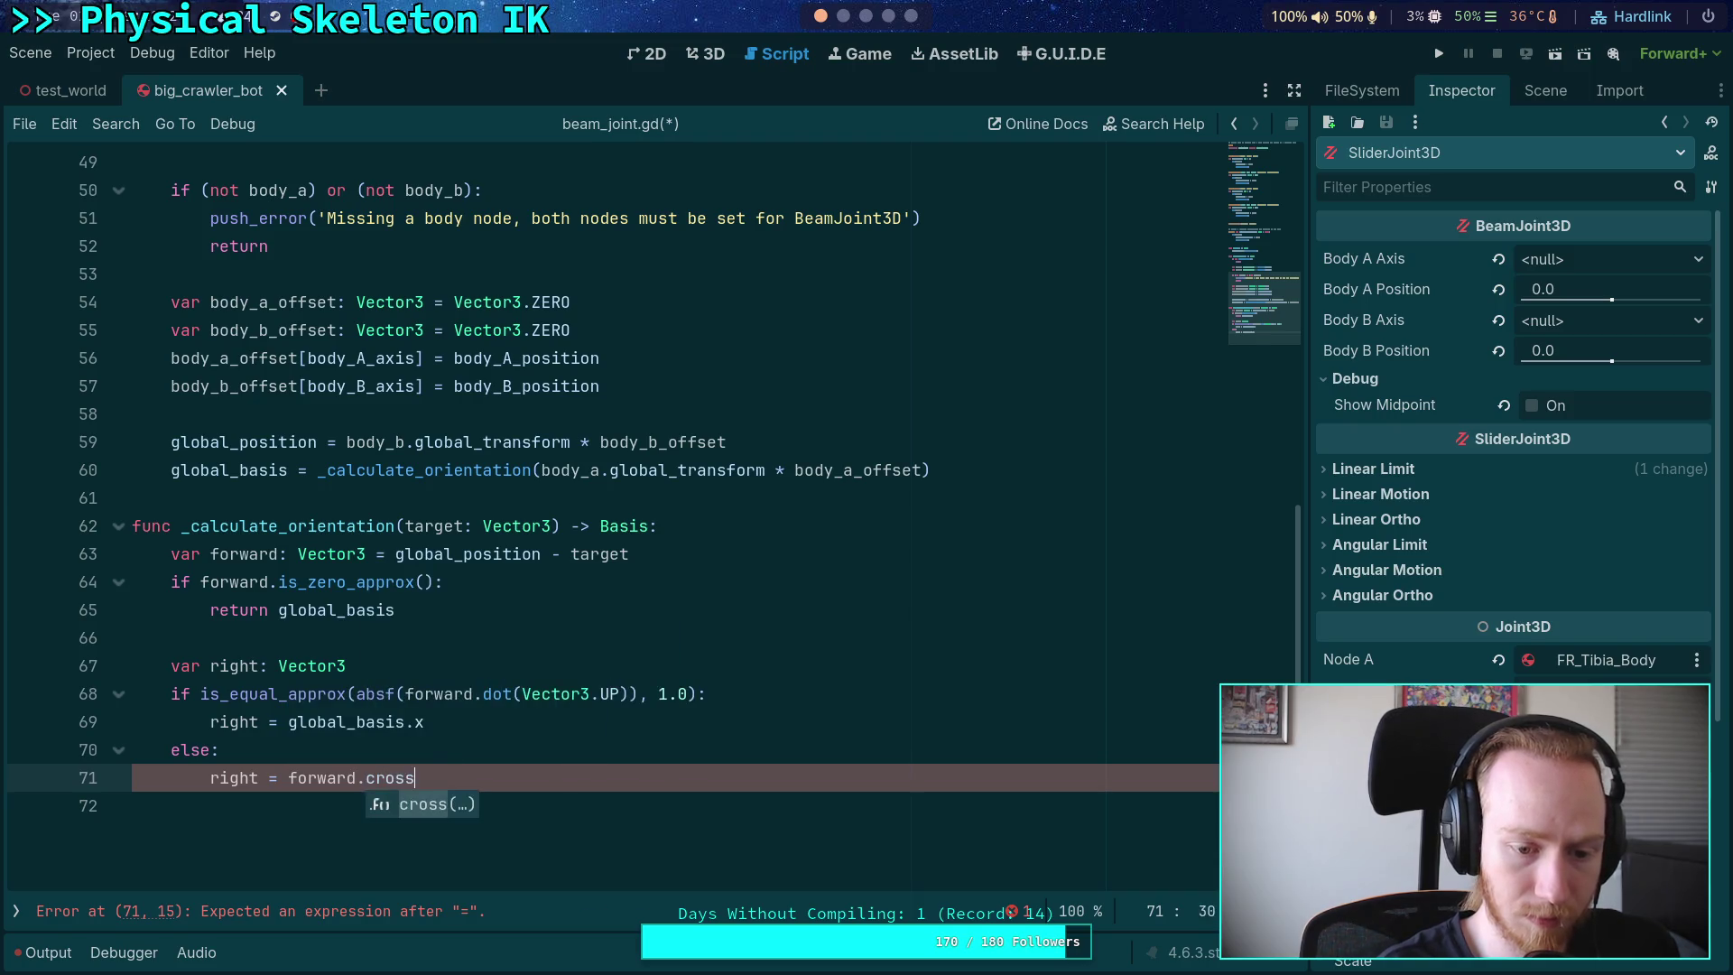
text((Vector3.)
text(FO)
key(BackSpace)
key(BackSpace)
text(UP).)
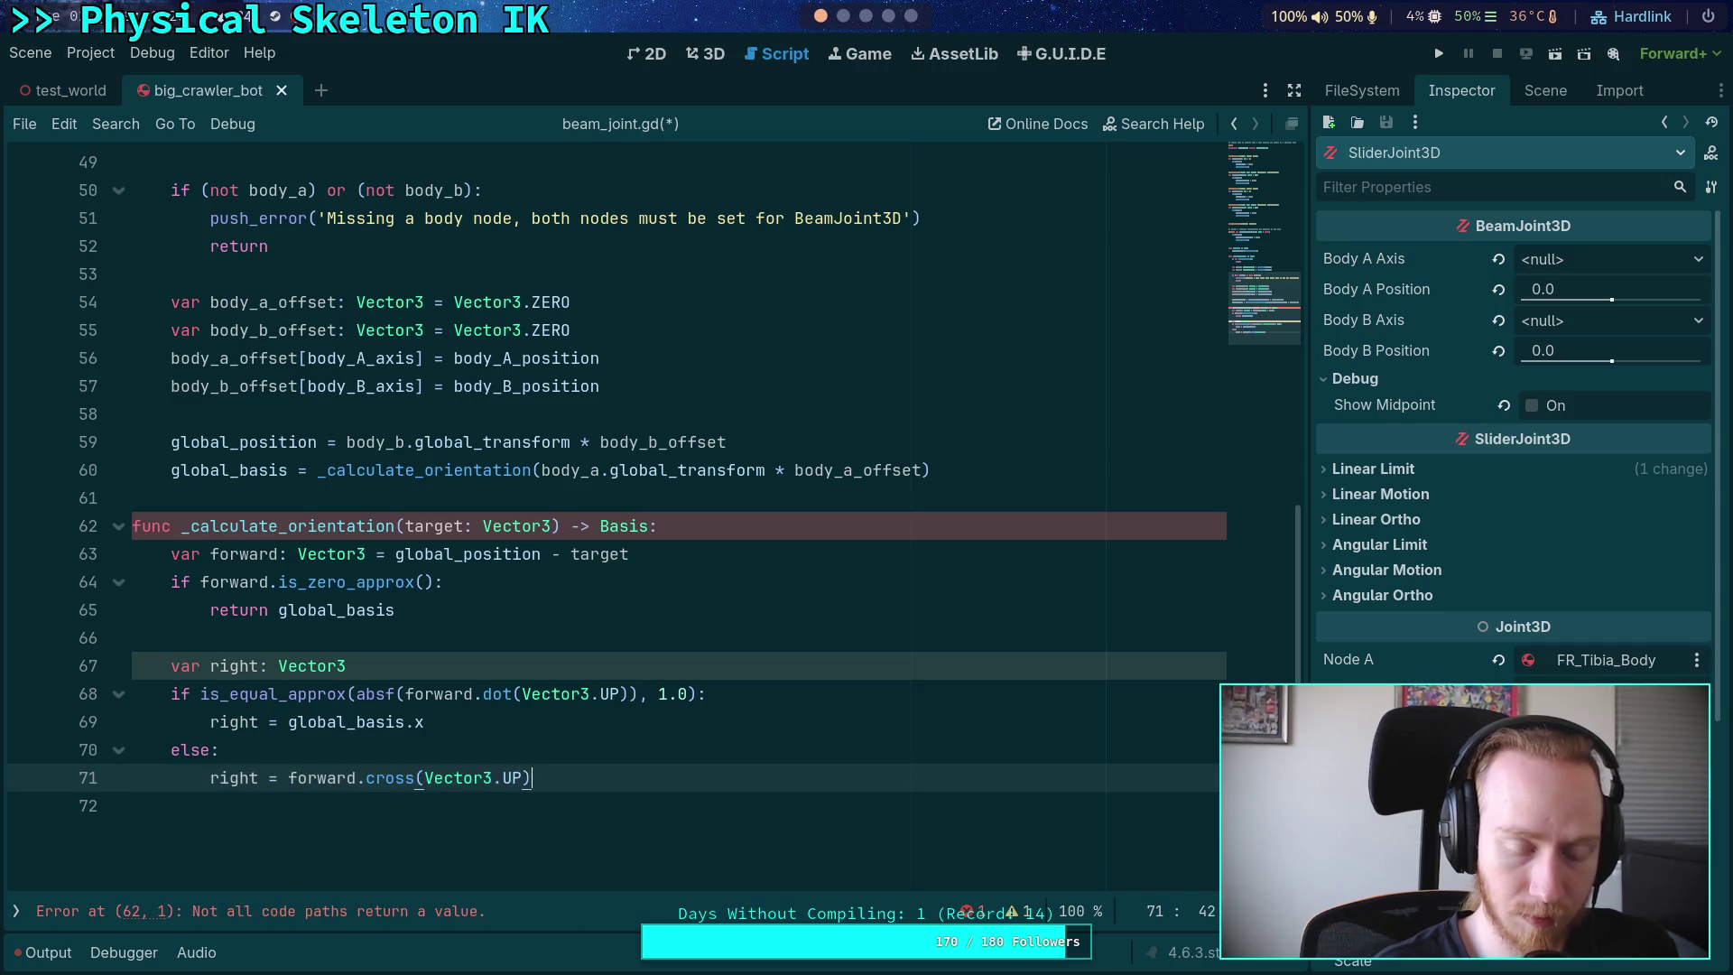
text(nor)
key(Return)
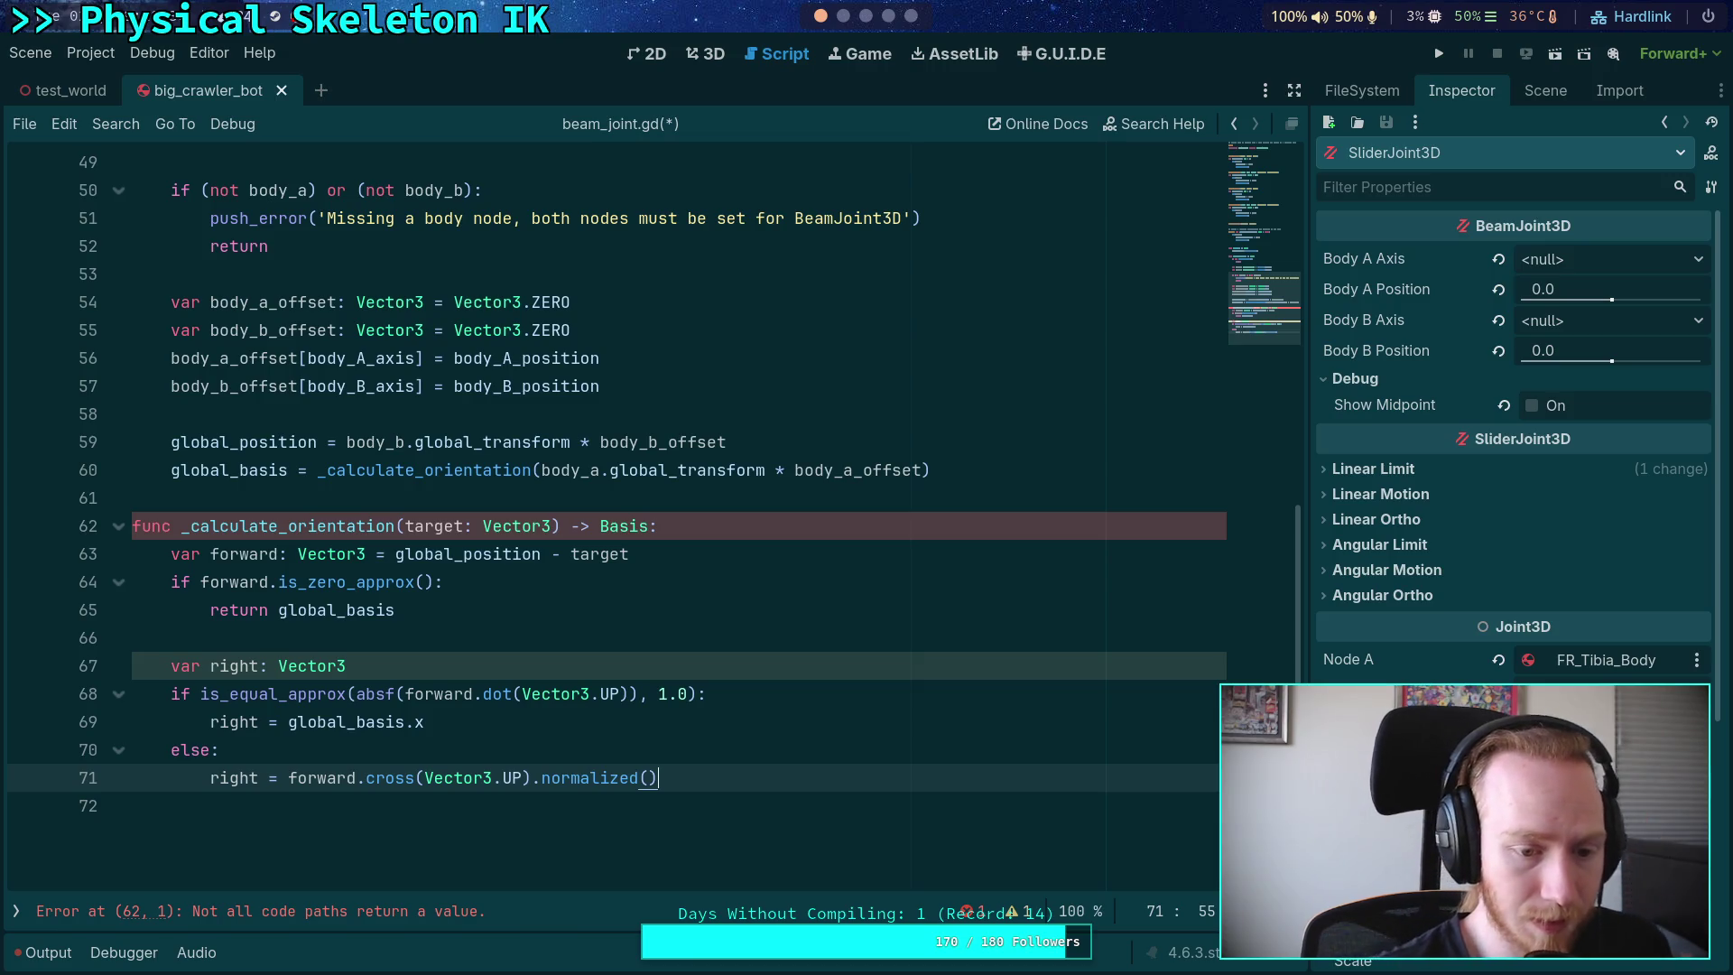
- Insert forward = forward.normalized() after the early return and save the script
scroll(653, 596, down, 2)
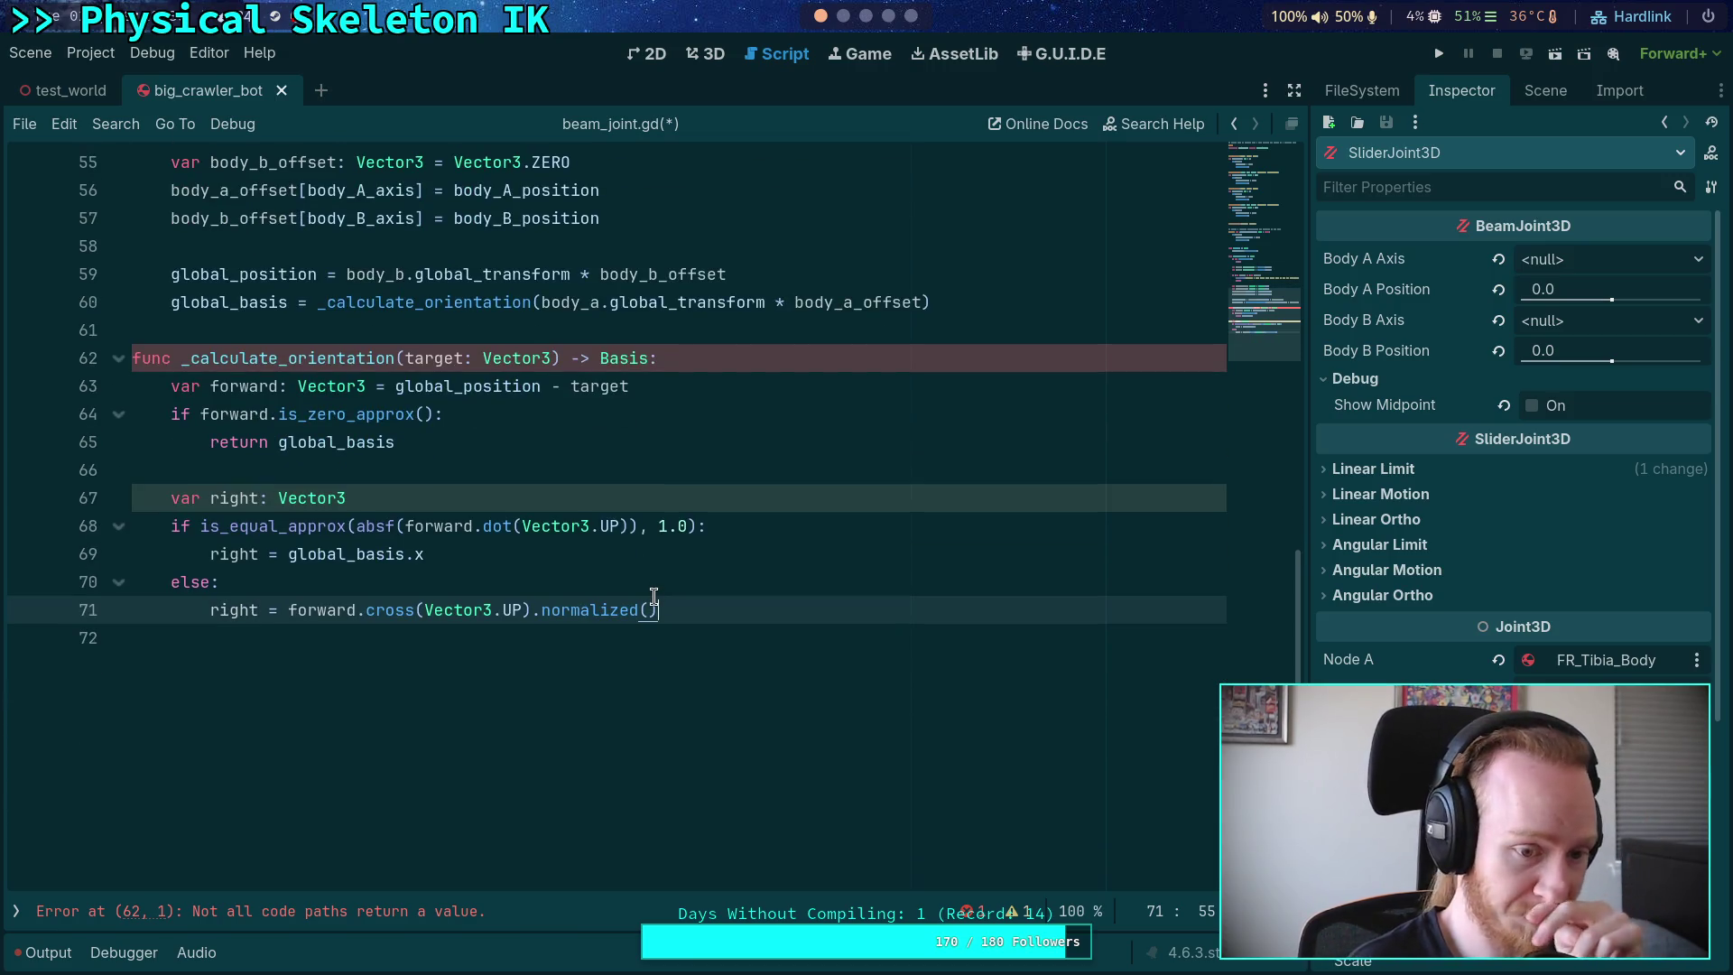
key(Return)
key(Return)
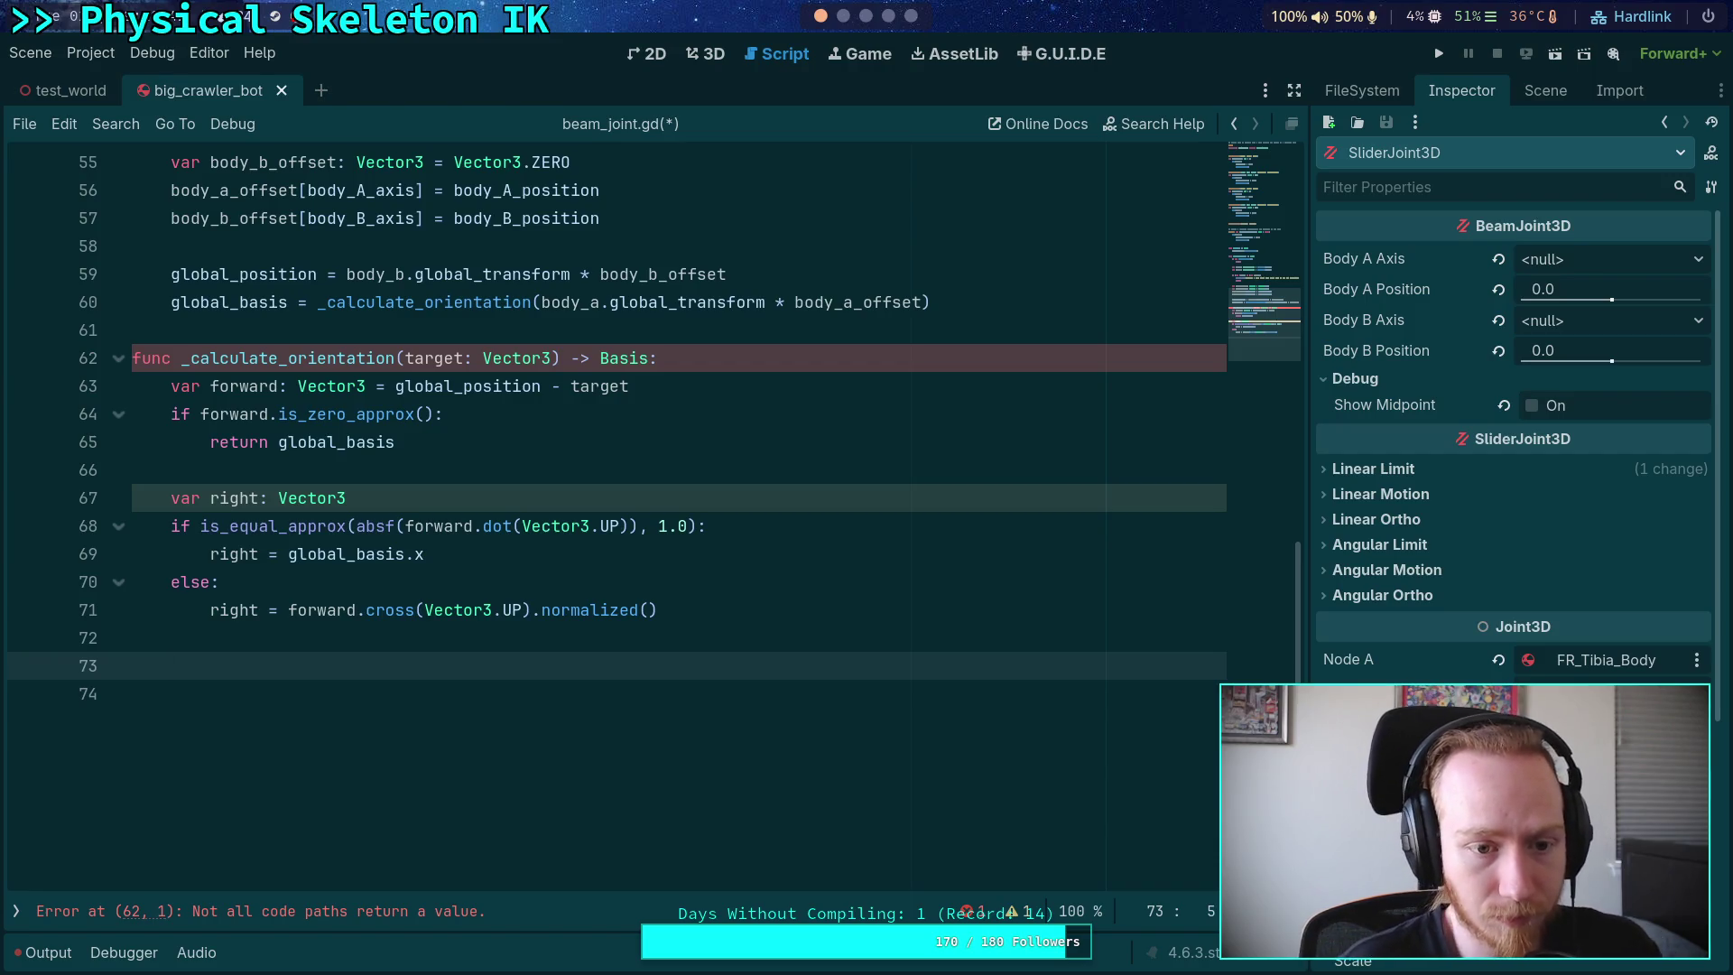
click(518, 501)
key(Up)
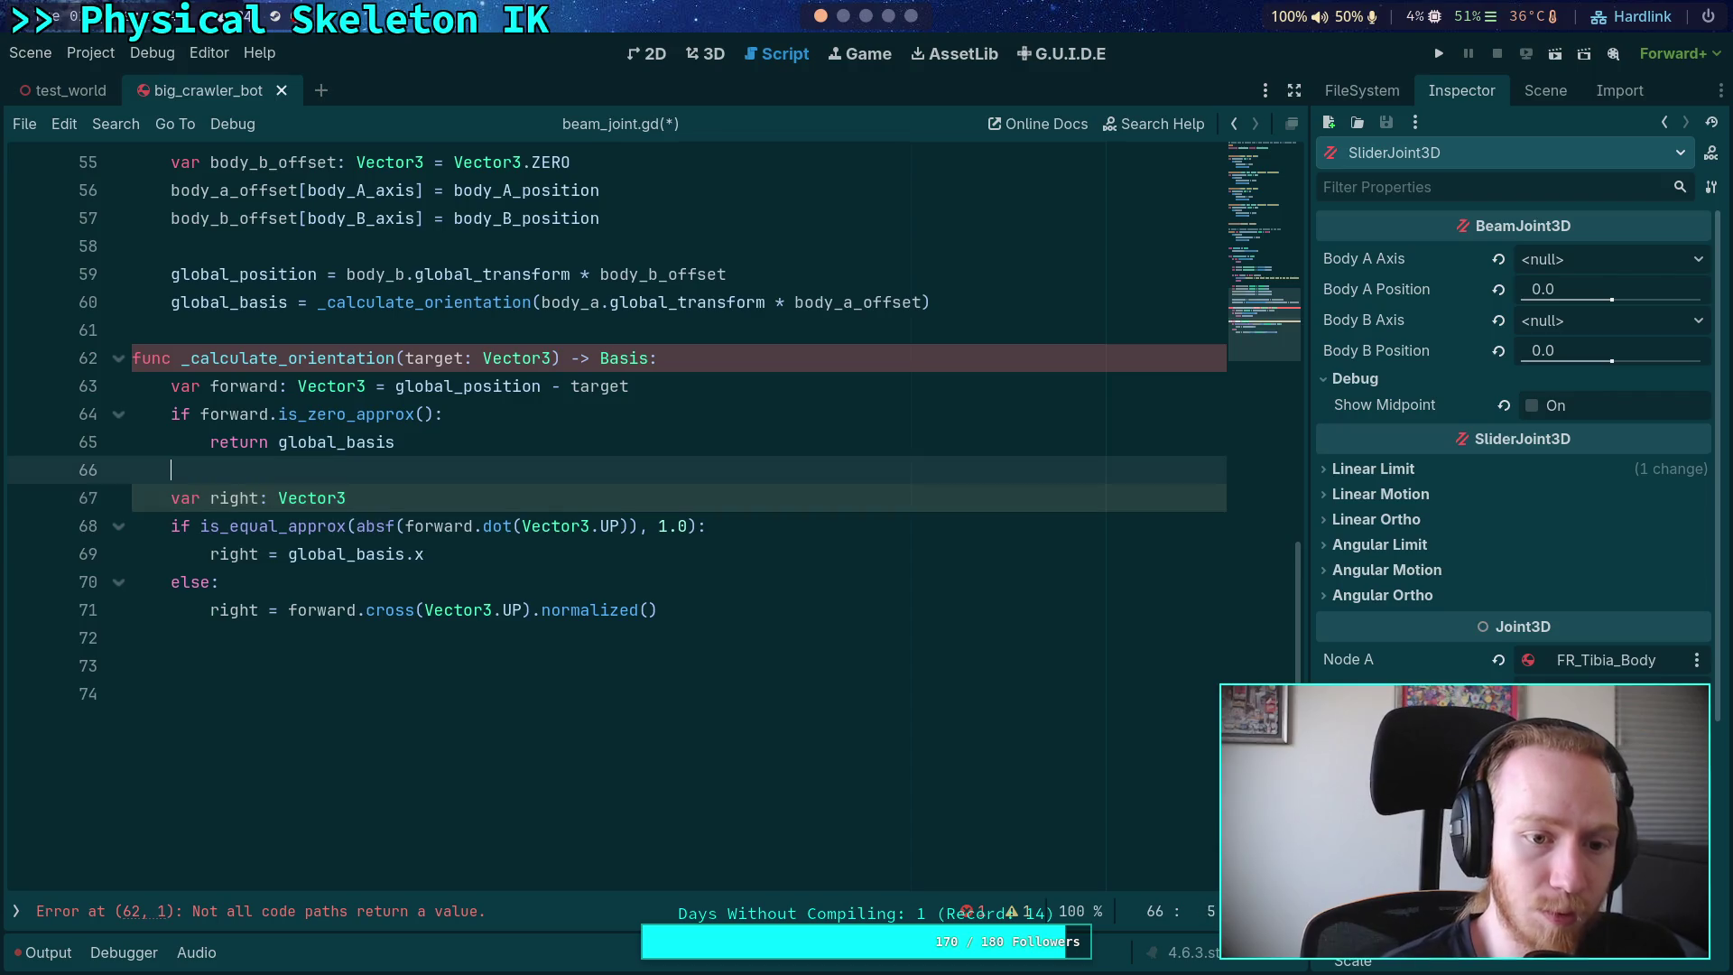
key(Return)
key(Up)
text(forward = f)
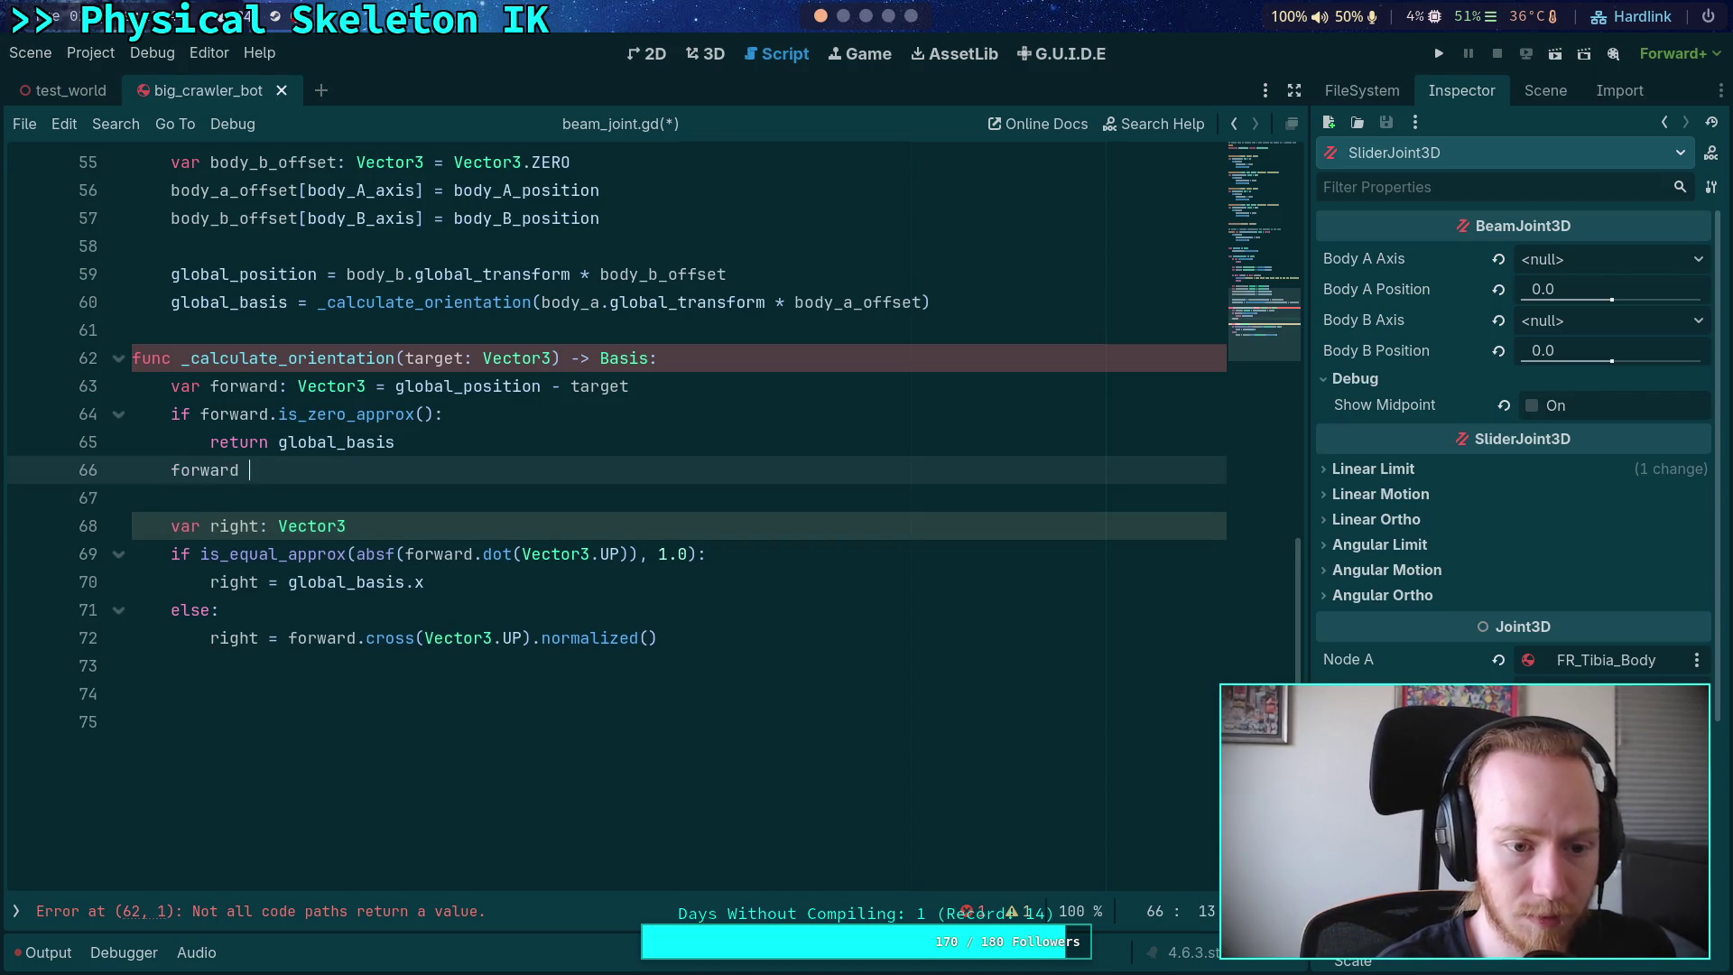
text(orward.norm)
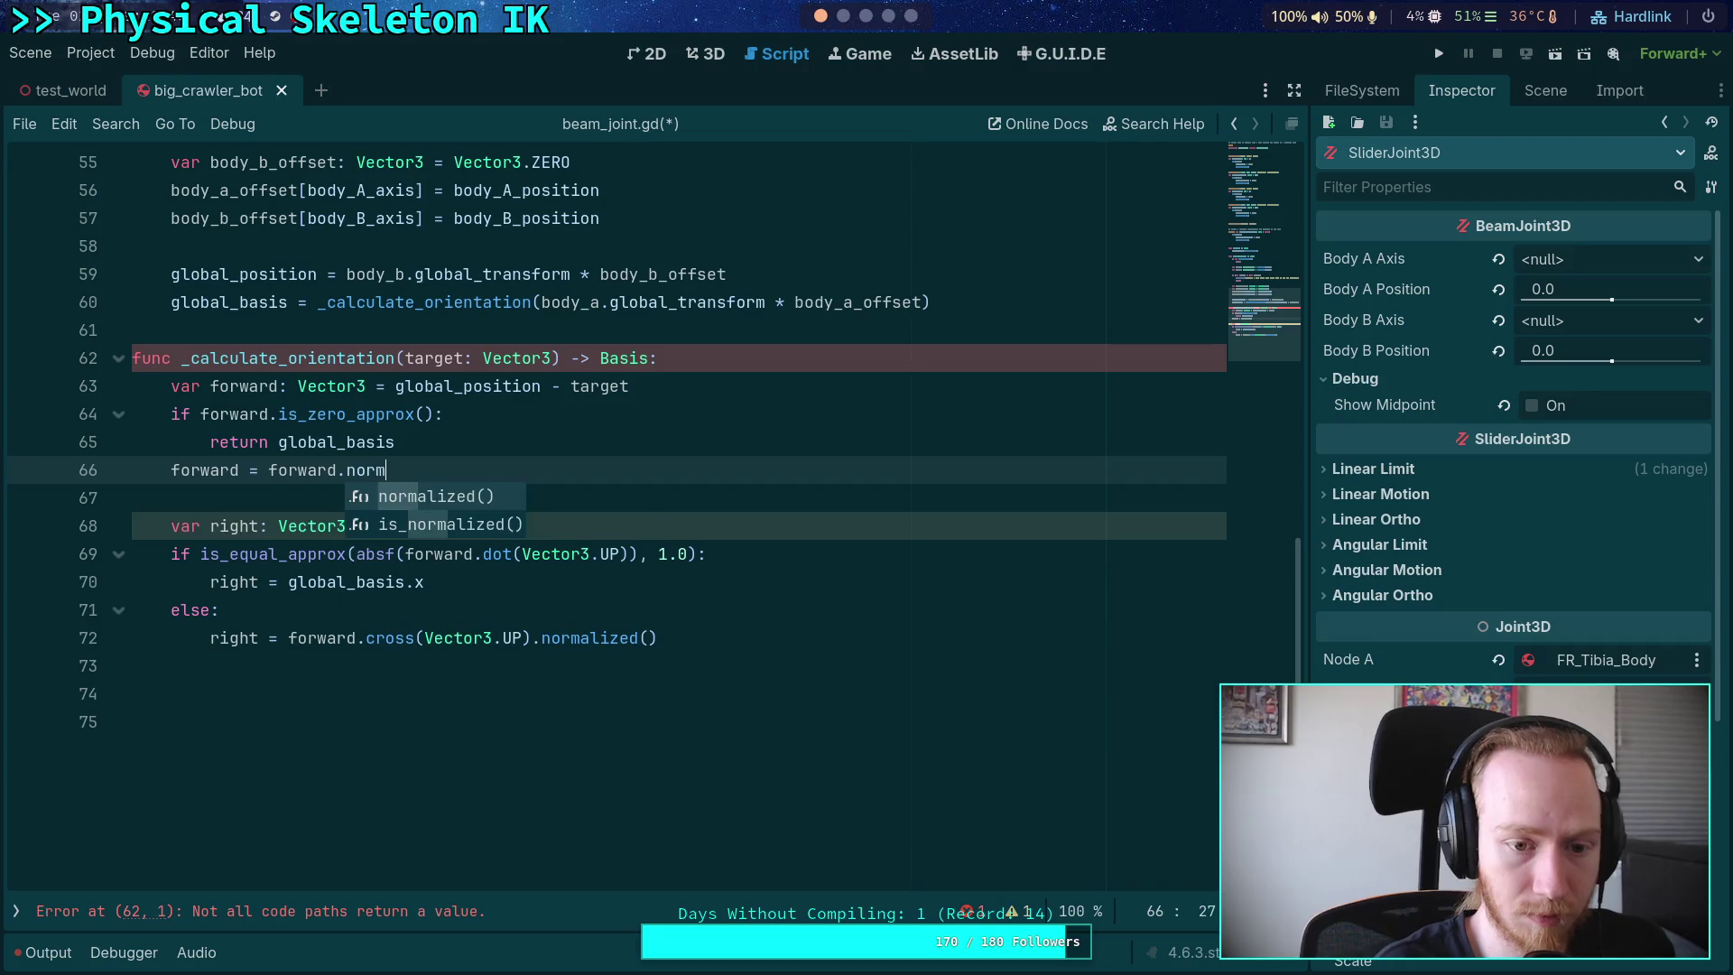
key(Return)
key(ctrl+s)
- Begin an indented var up: Vector3 declaration below the right calculation
key(Down)
click(170, 666)
key(Tab)
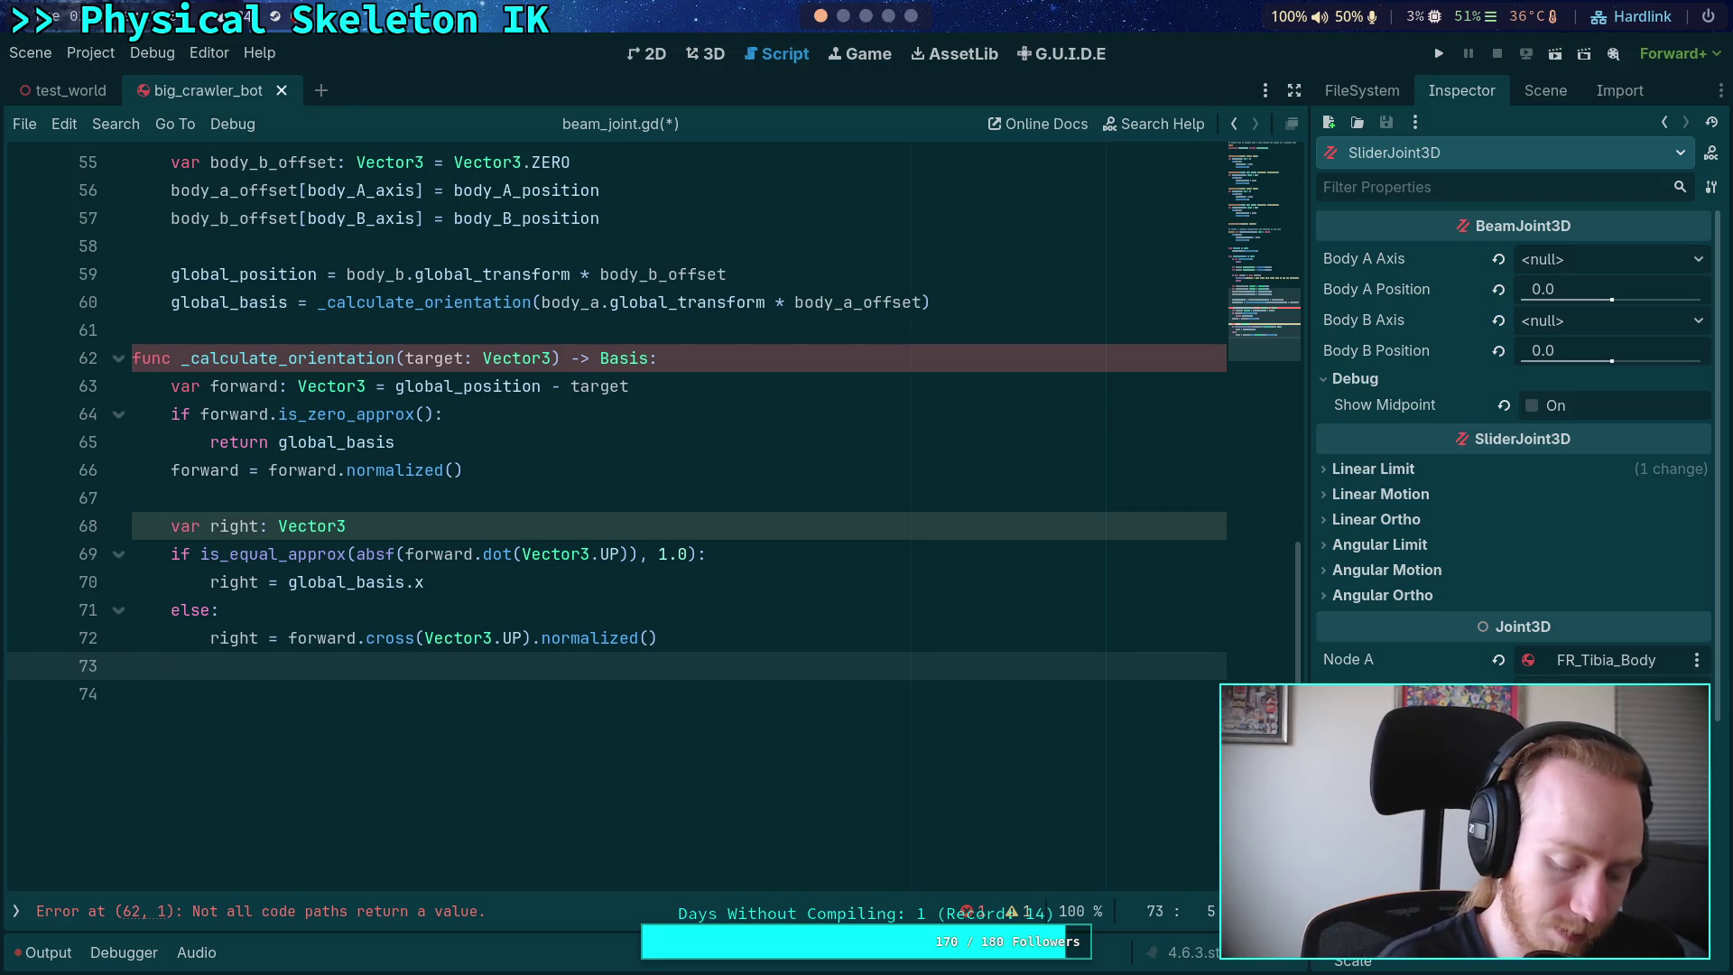
key(Return)
text(var up: )
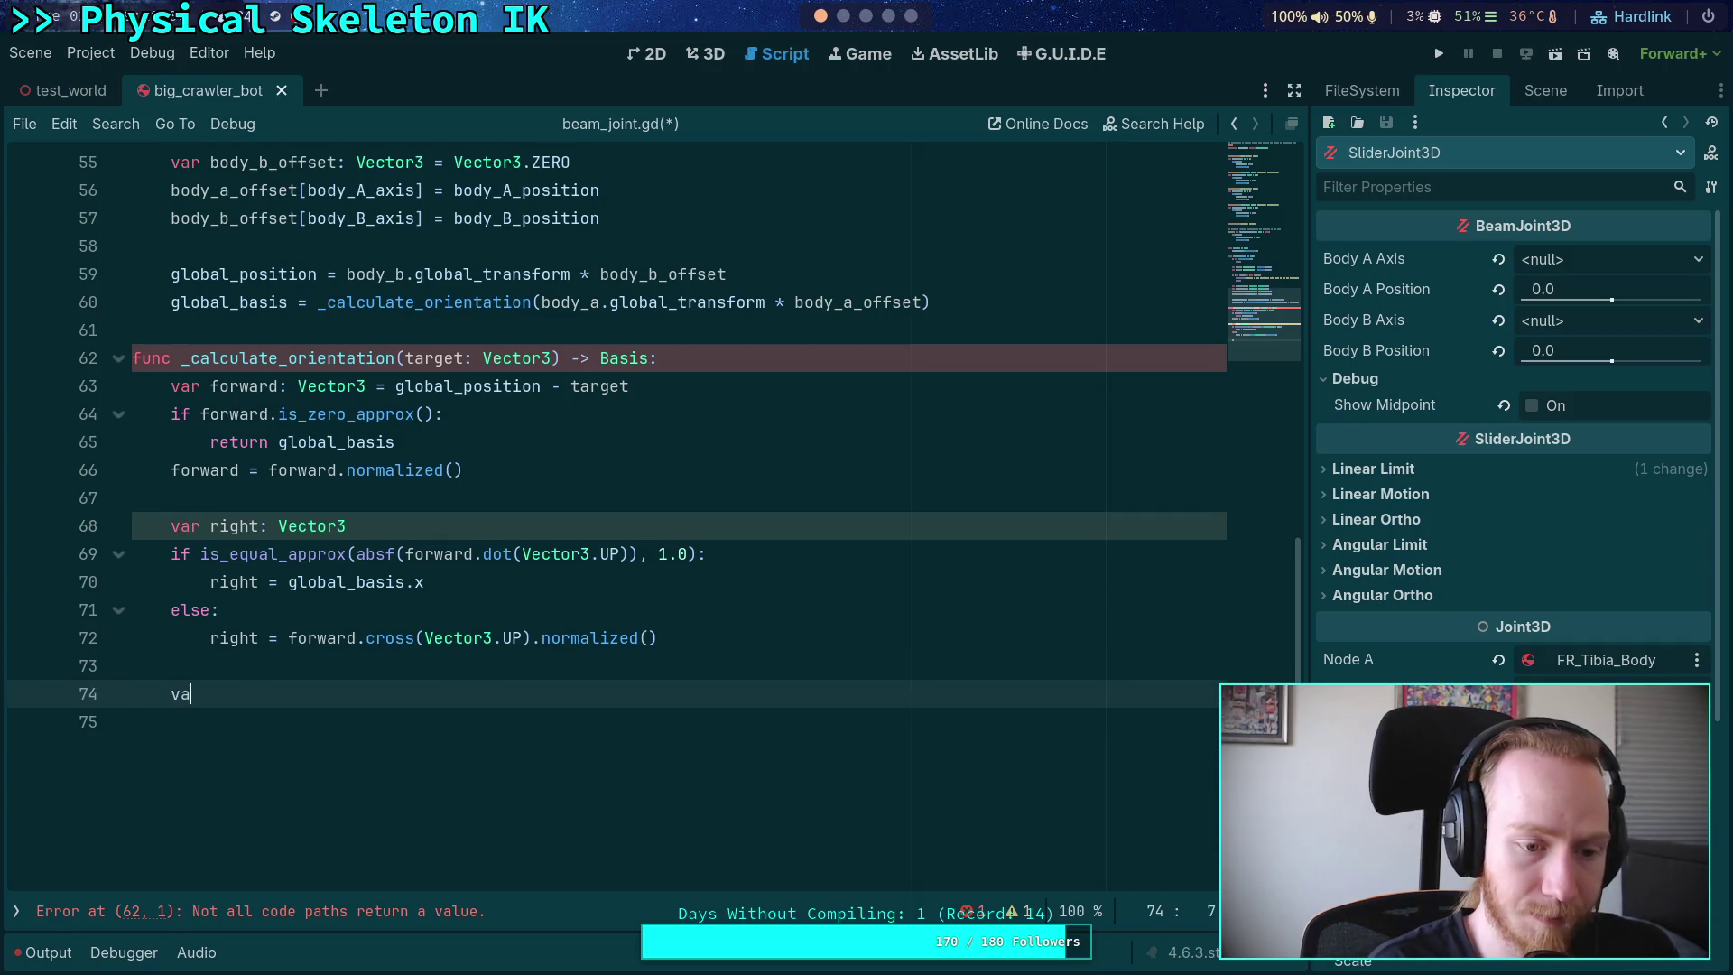
text(Vector3 = -)
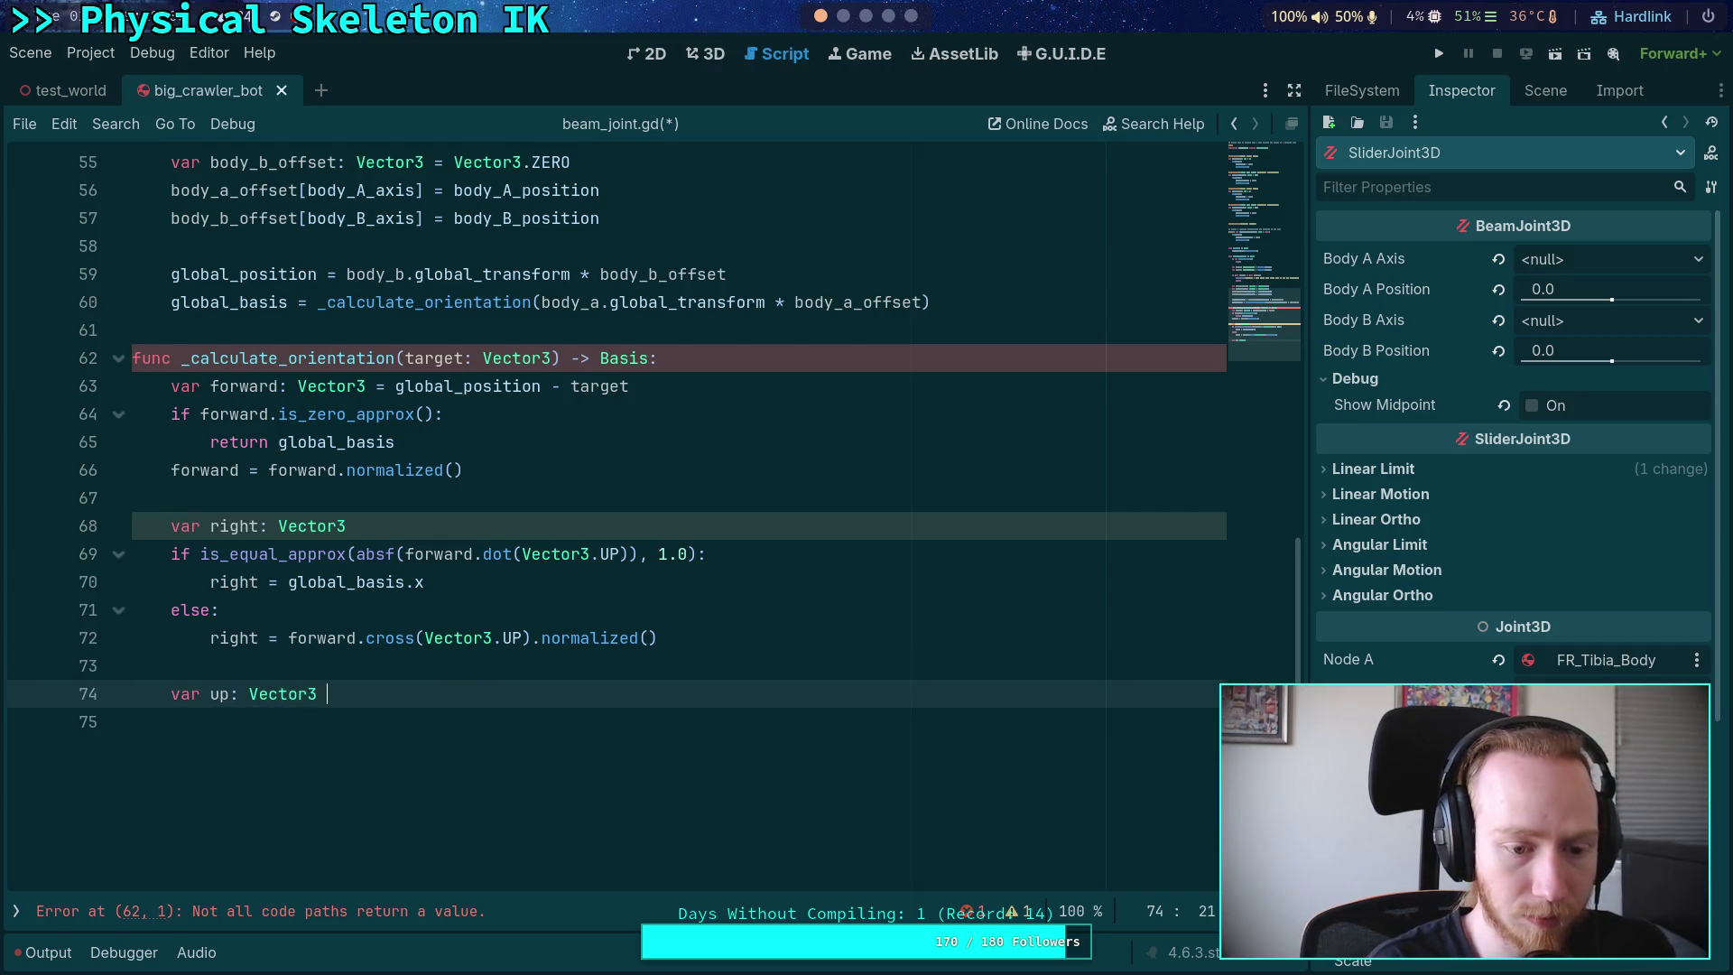
text(()
- Complete var up: Vector3 = forward.cross(-right).normalized() and open lines for the return statement
key(BackSpace)
key(BackSpace)
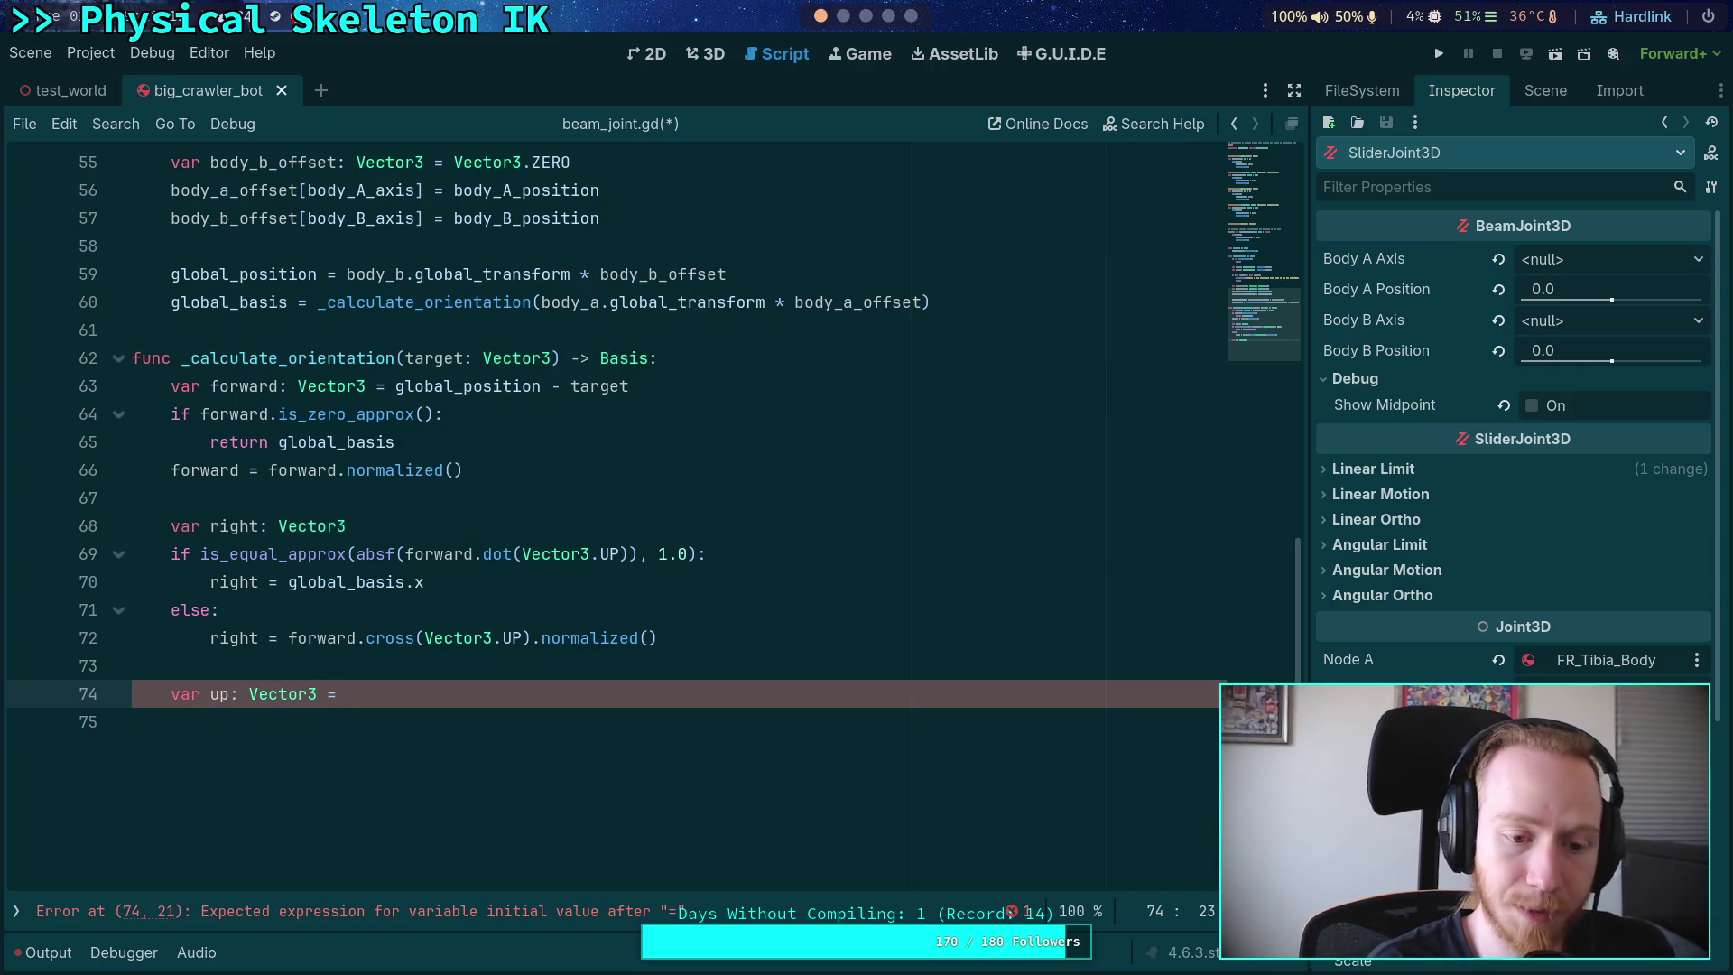
text(forward.cr)
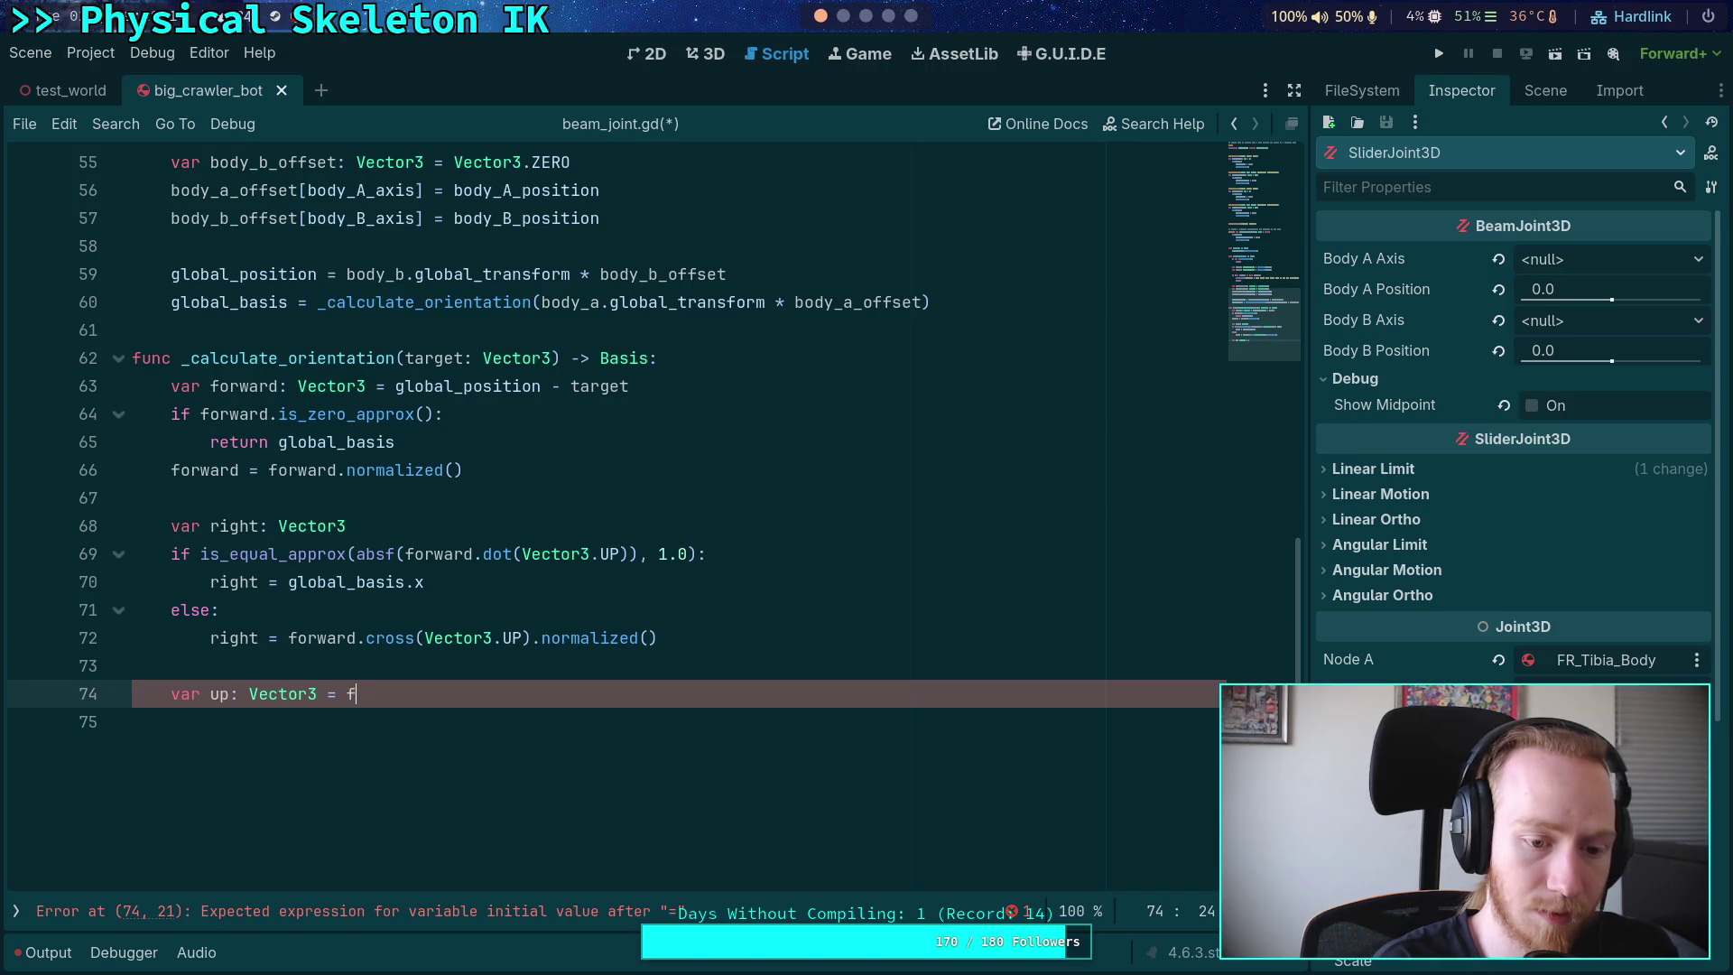
text(oss)
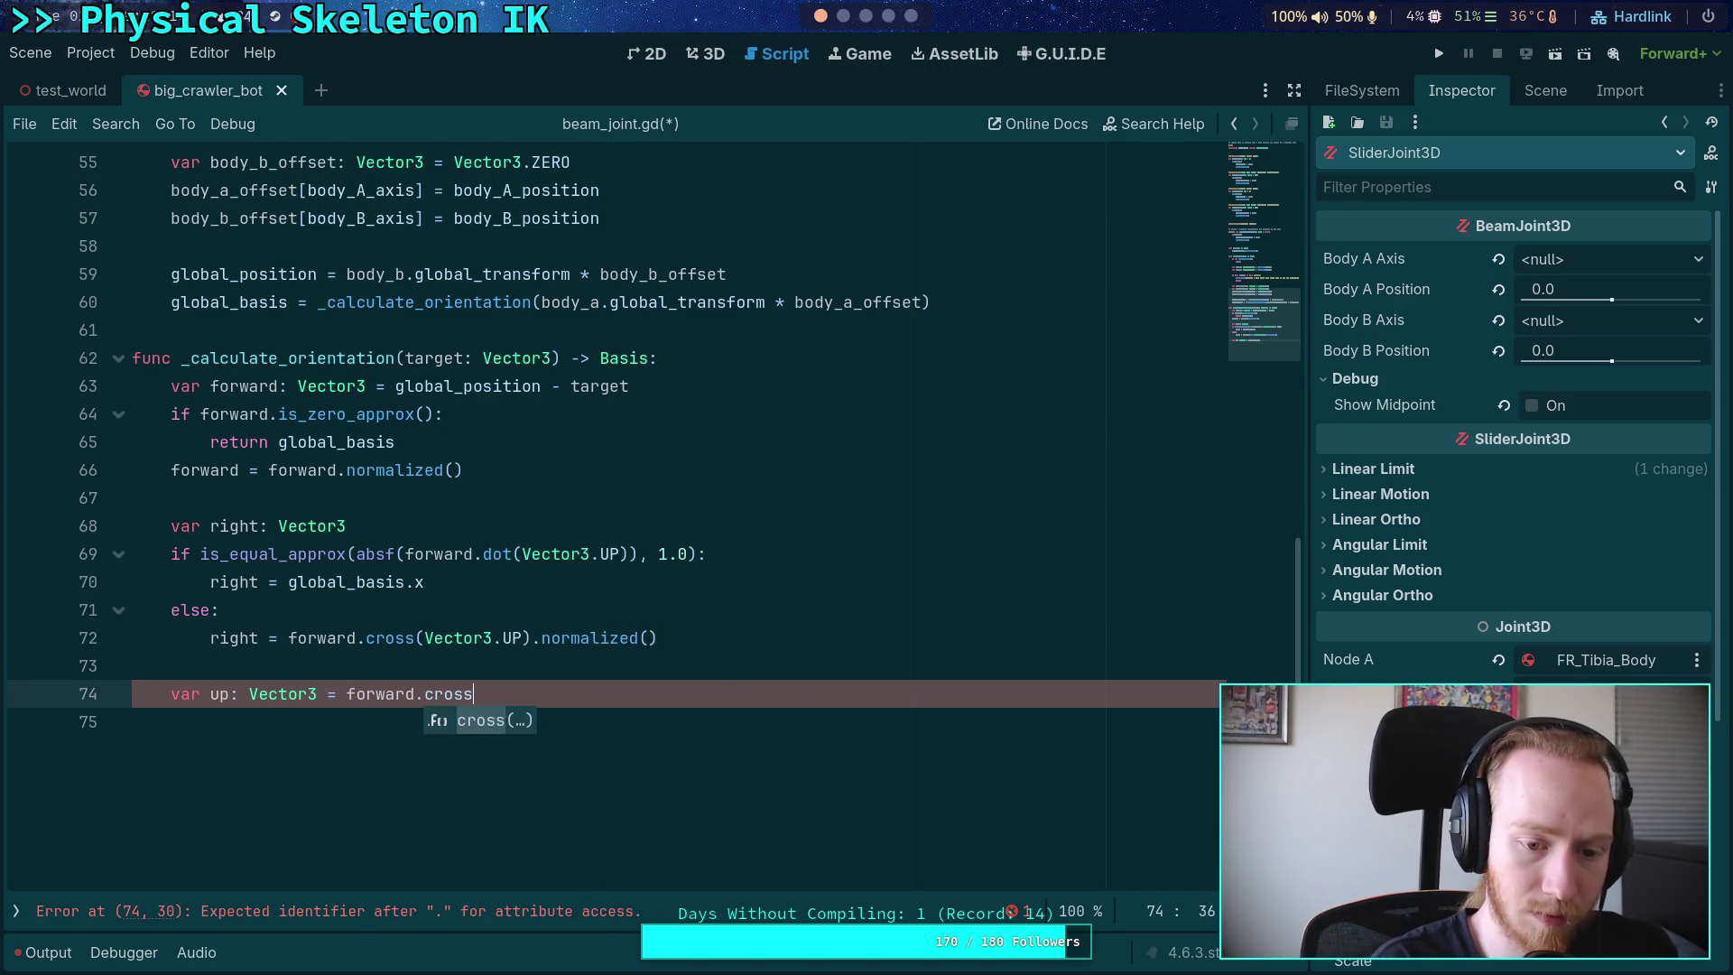
key(Return)
text(-right).norm)
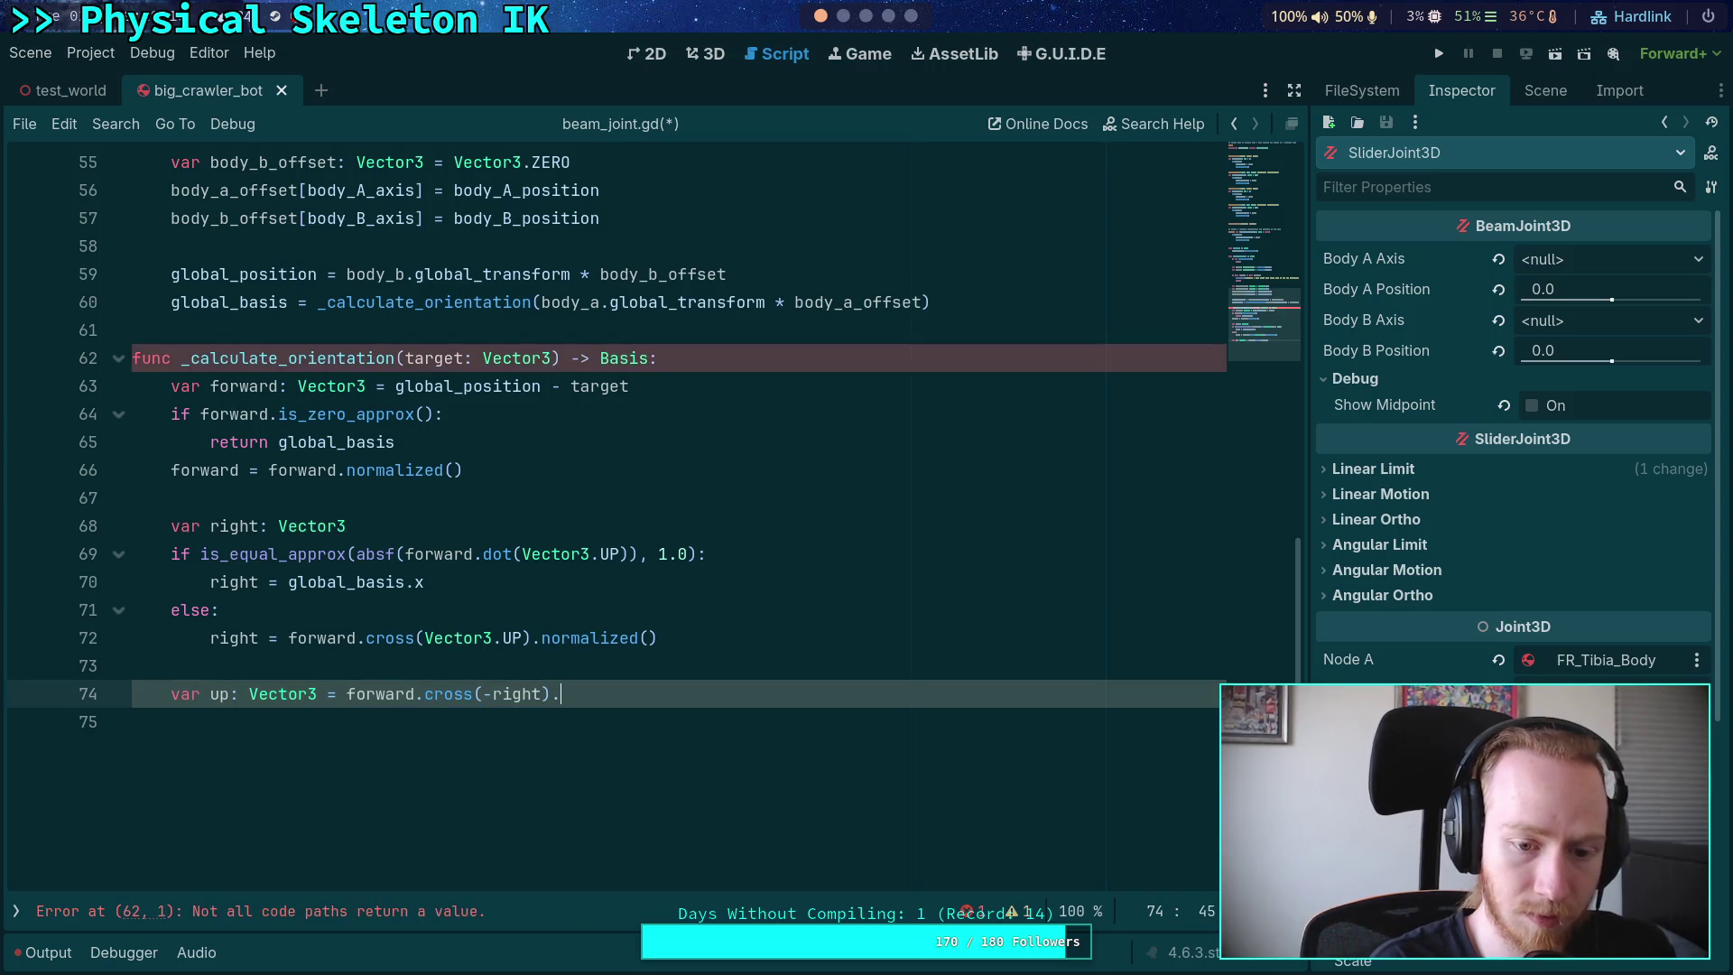
key(Return)
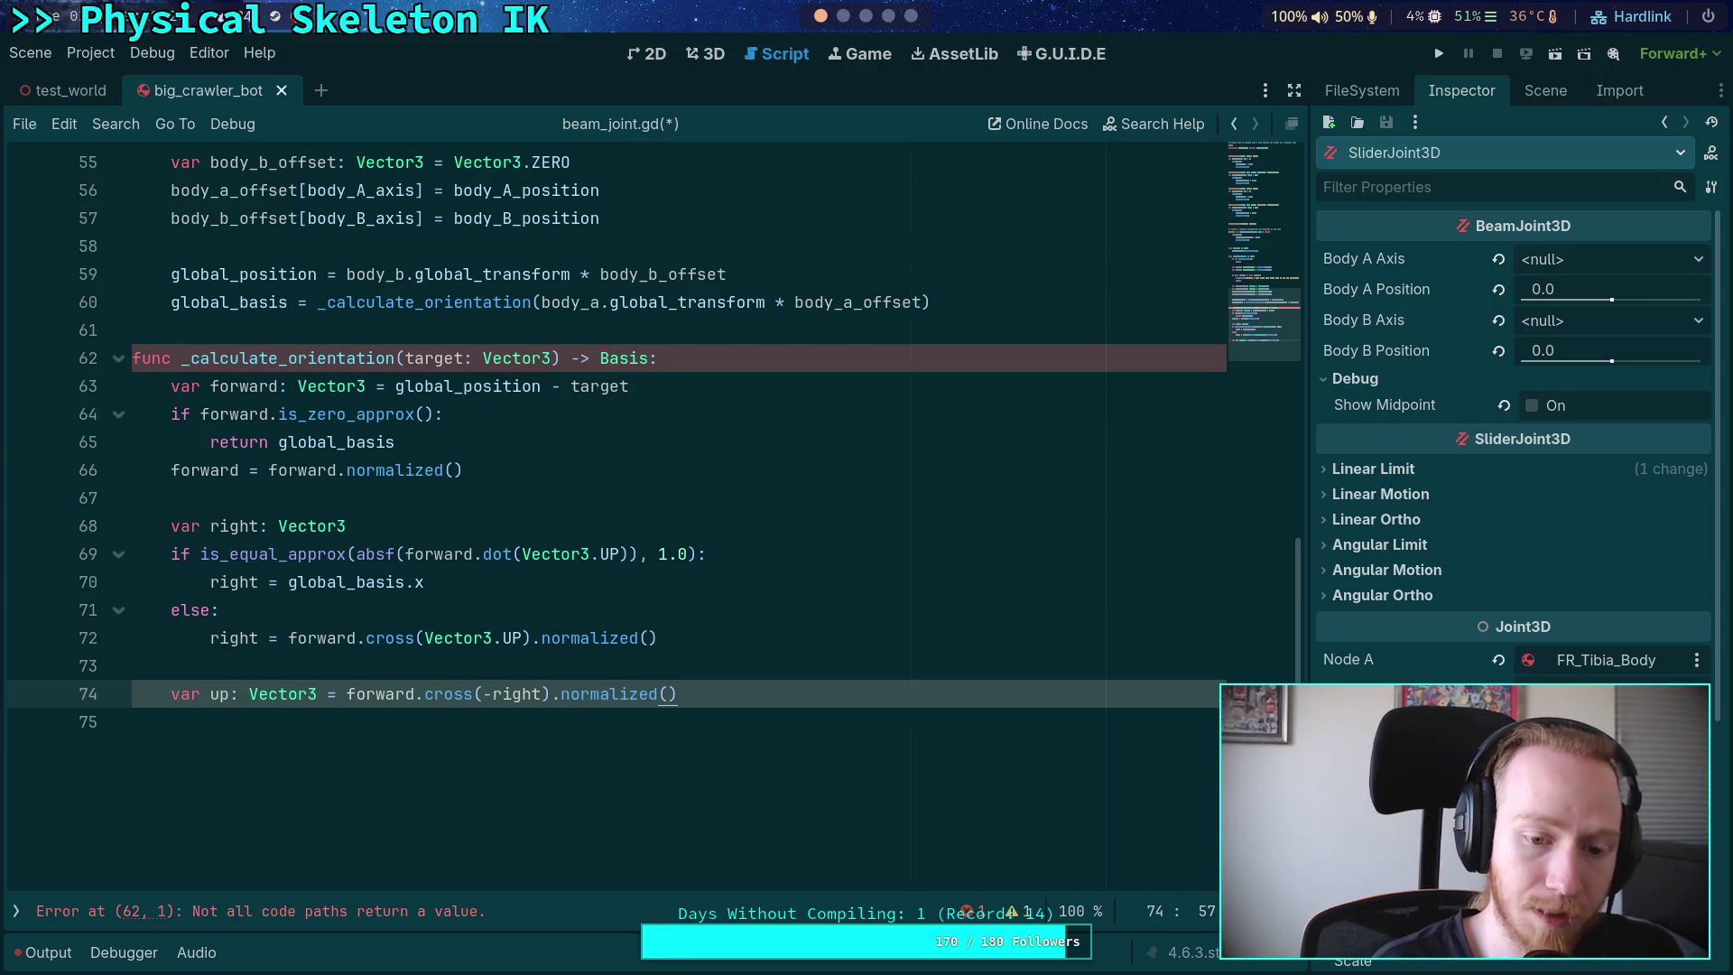
key(Return)
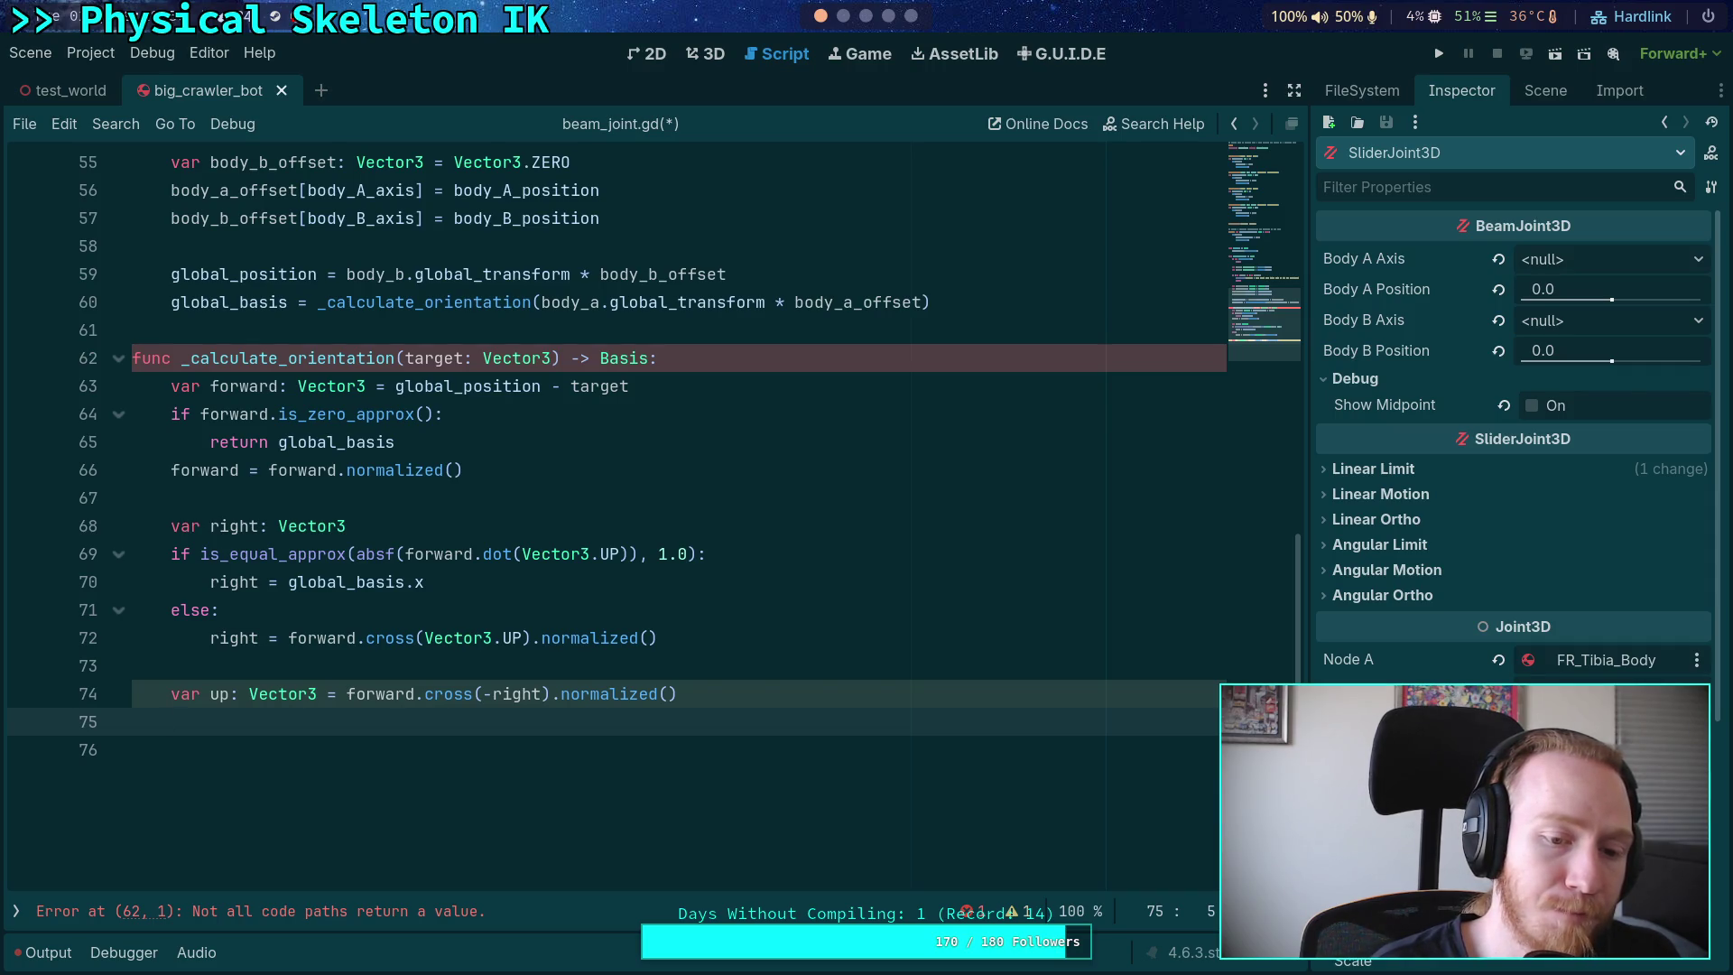
key(Return)
- Write 'return Basis(forward, up,' as the start of the function's return line
text(return Basis)
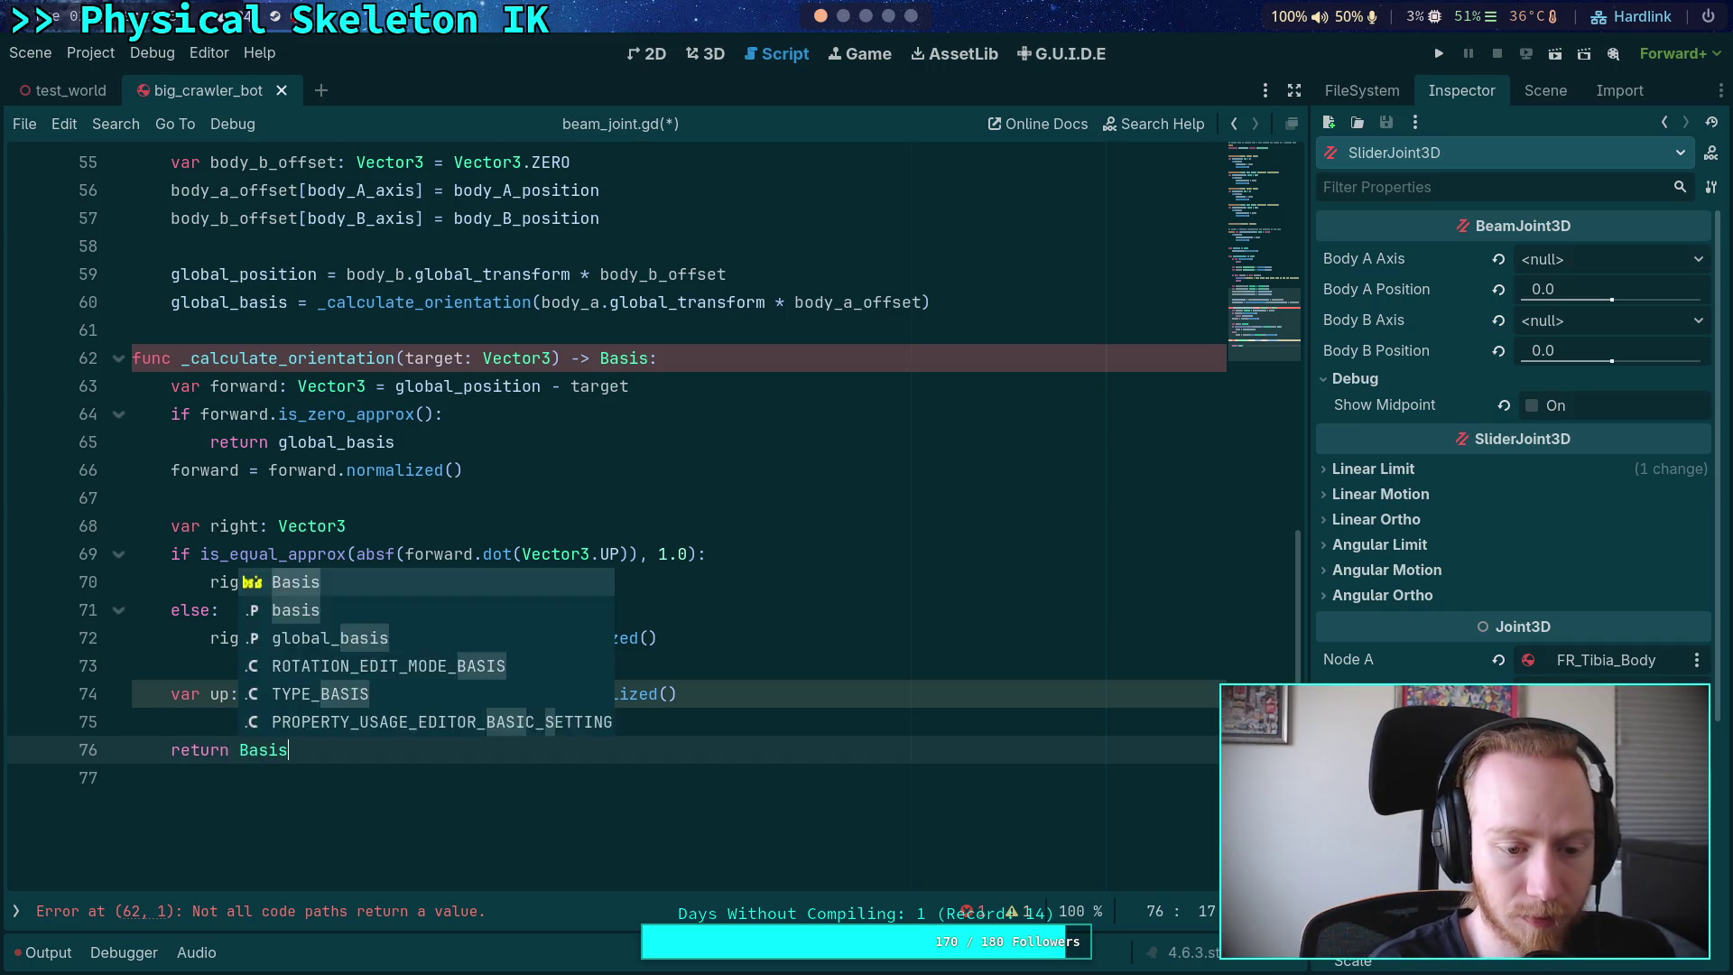
text(()
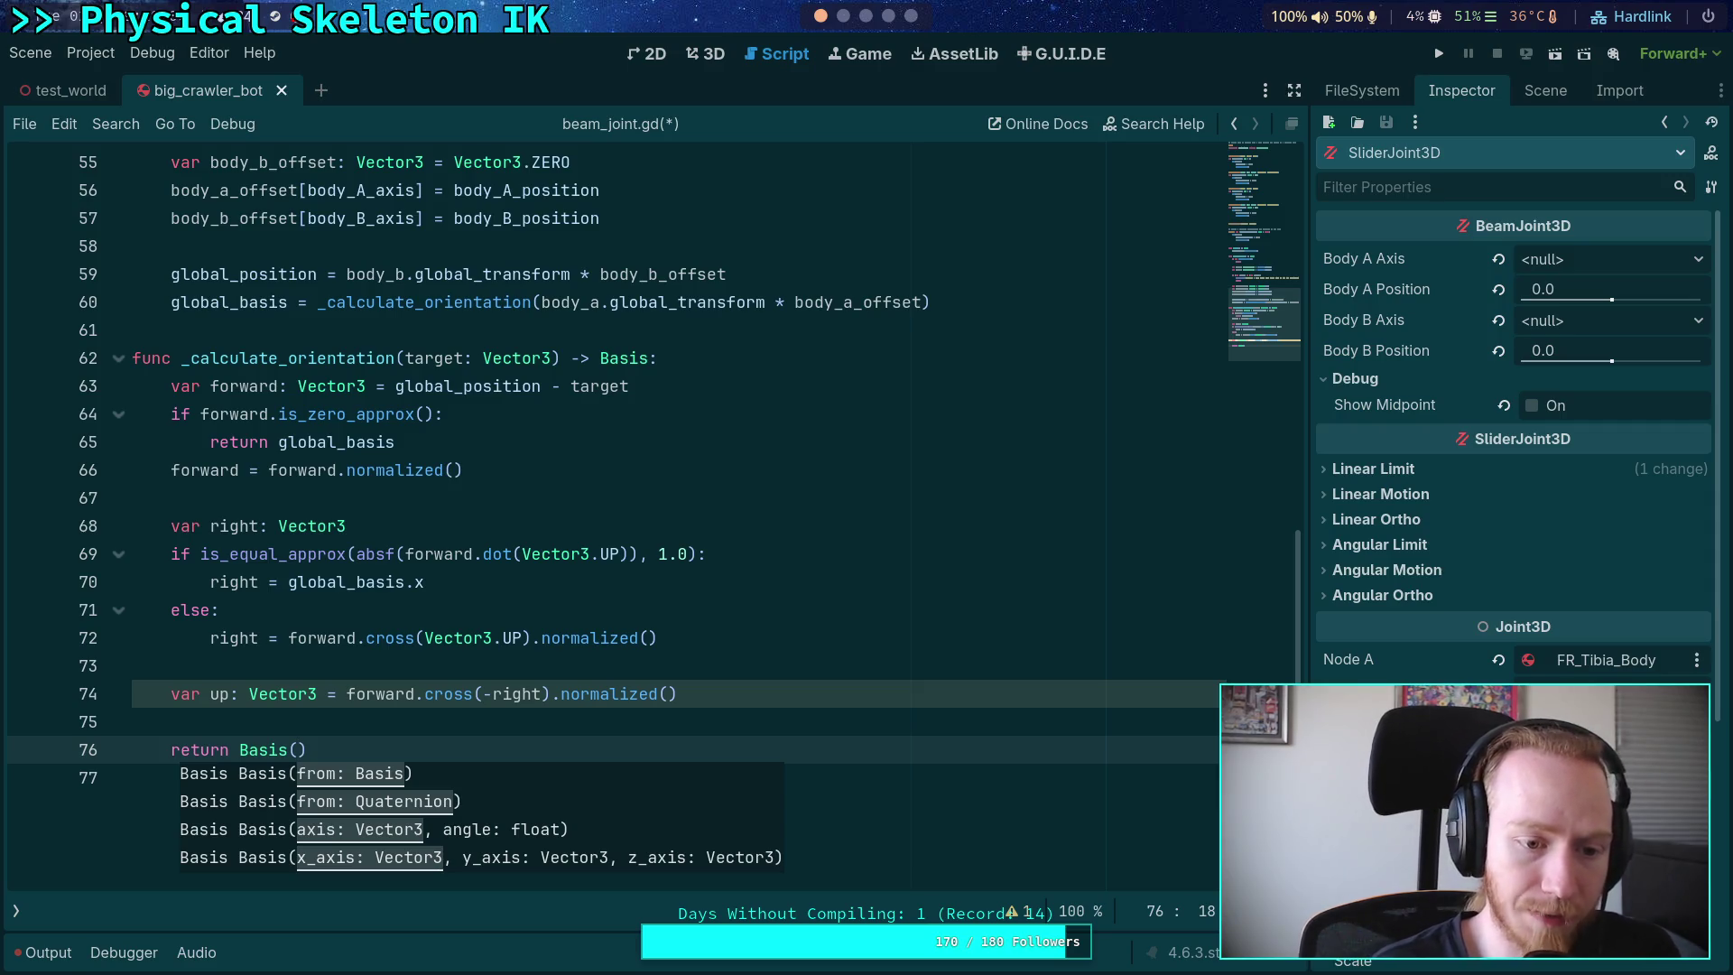
text(forward,)
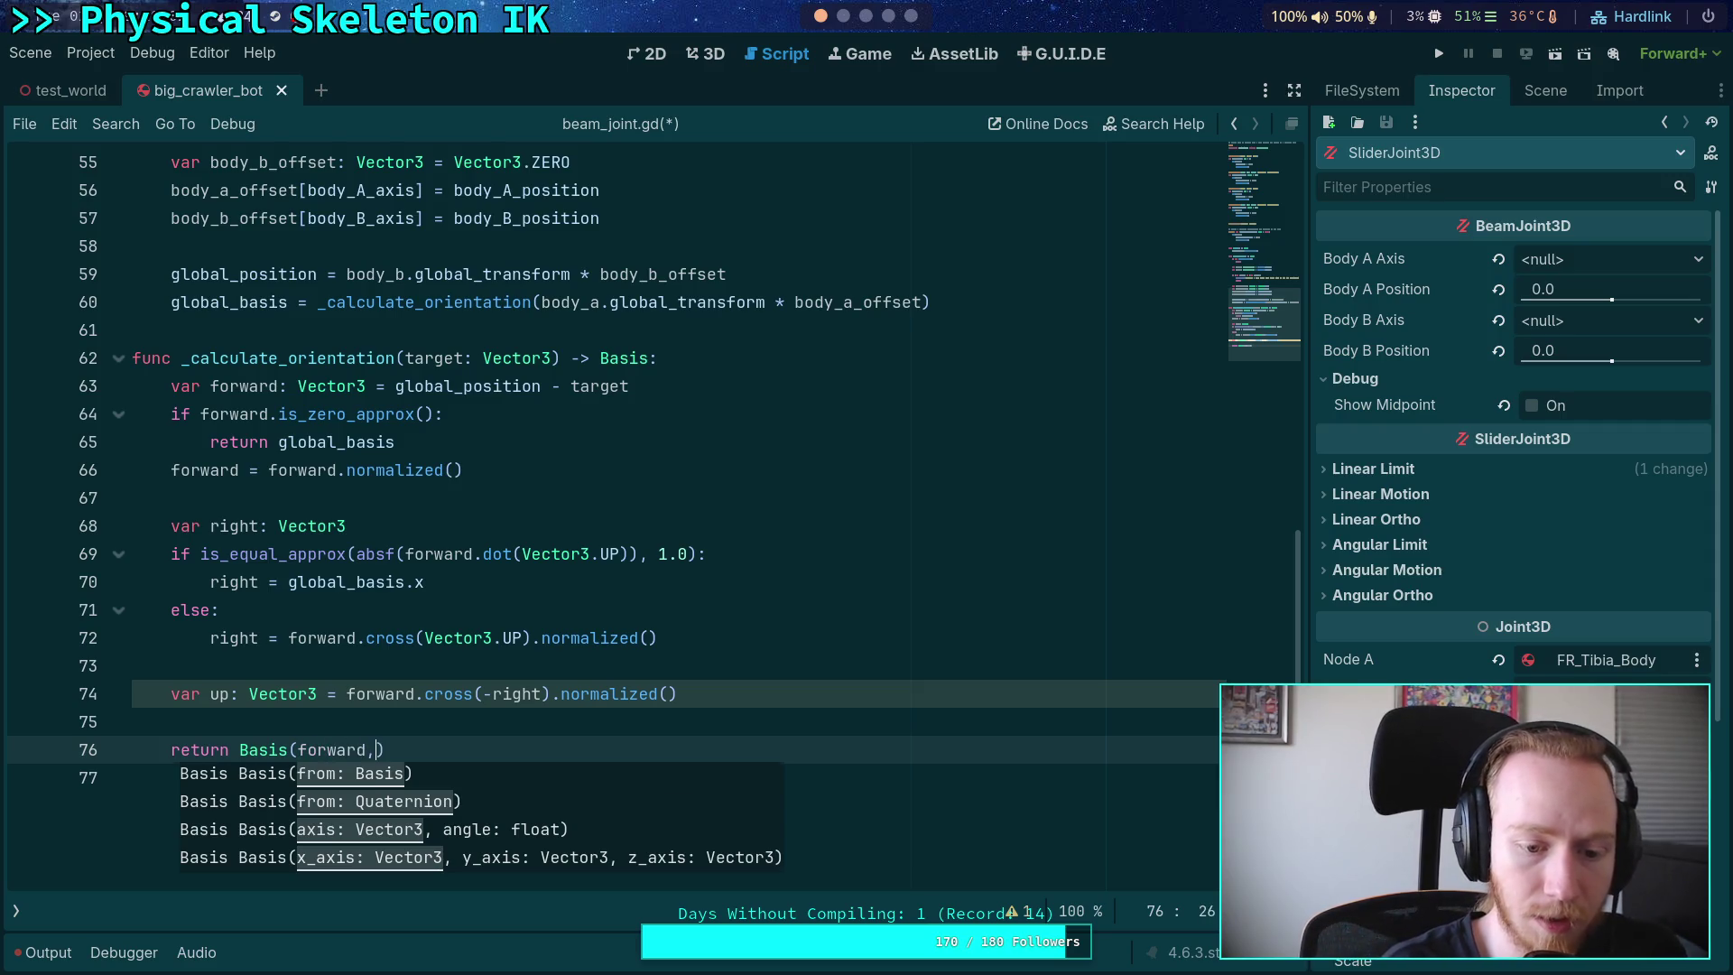
text( up,)
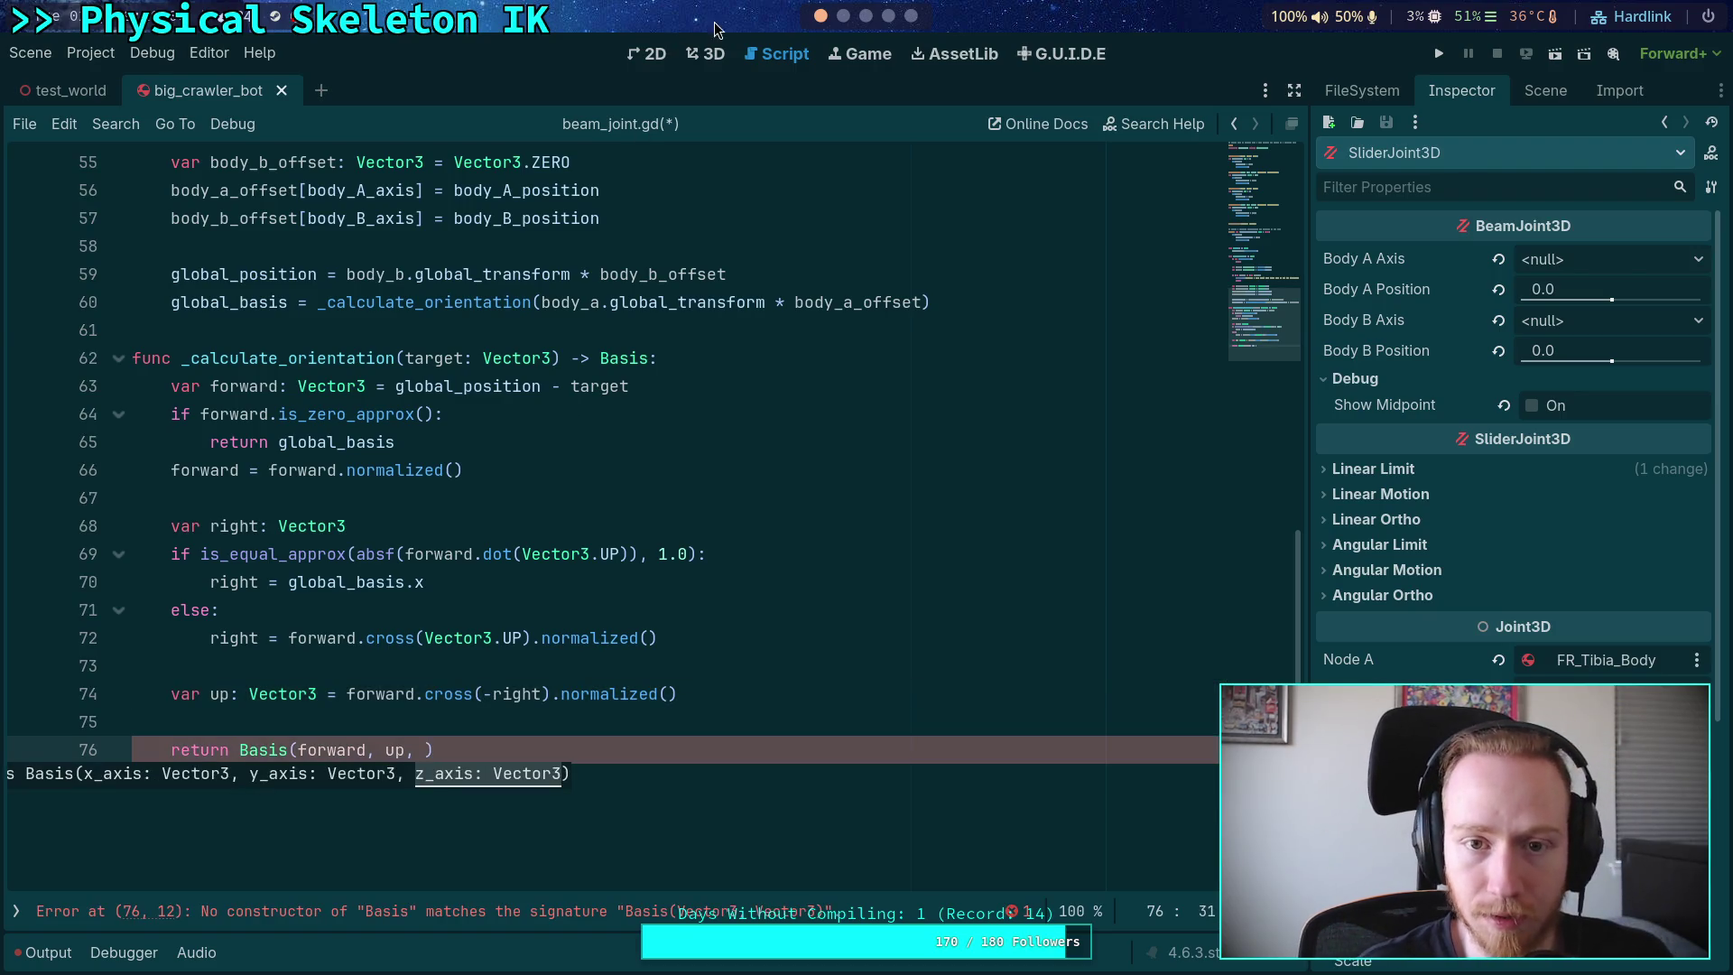
- Orbit and pan the 3D view around the crawler robot's leg beams, then return to the script
click(706, 53)
mouse_move(649, 599)
mouse_down()
mouse_move(713, 550)
mouse_move(749, 606)
mouse_move(812, 598)
mouse_move(762, 584)
mouse_up()
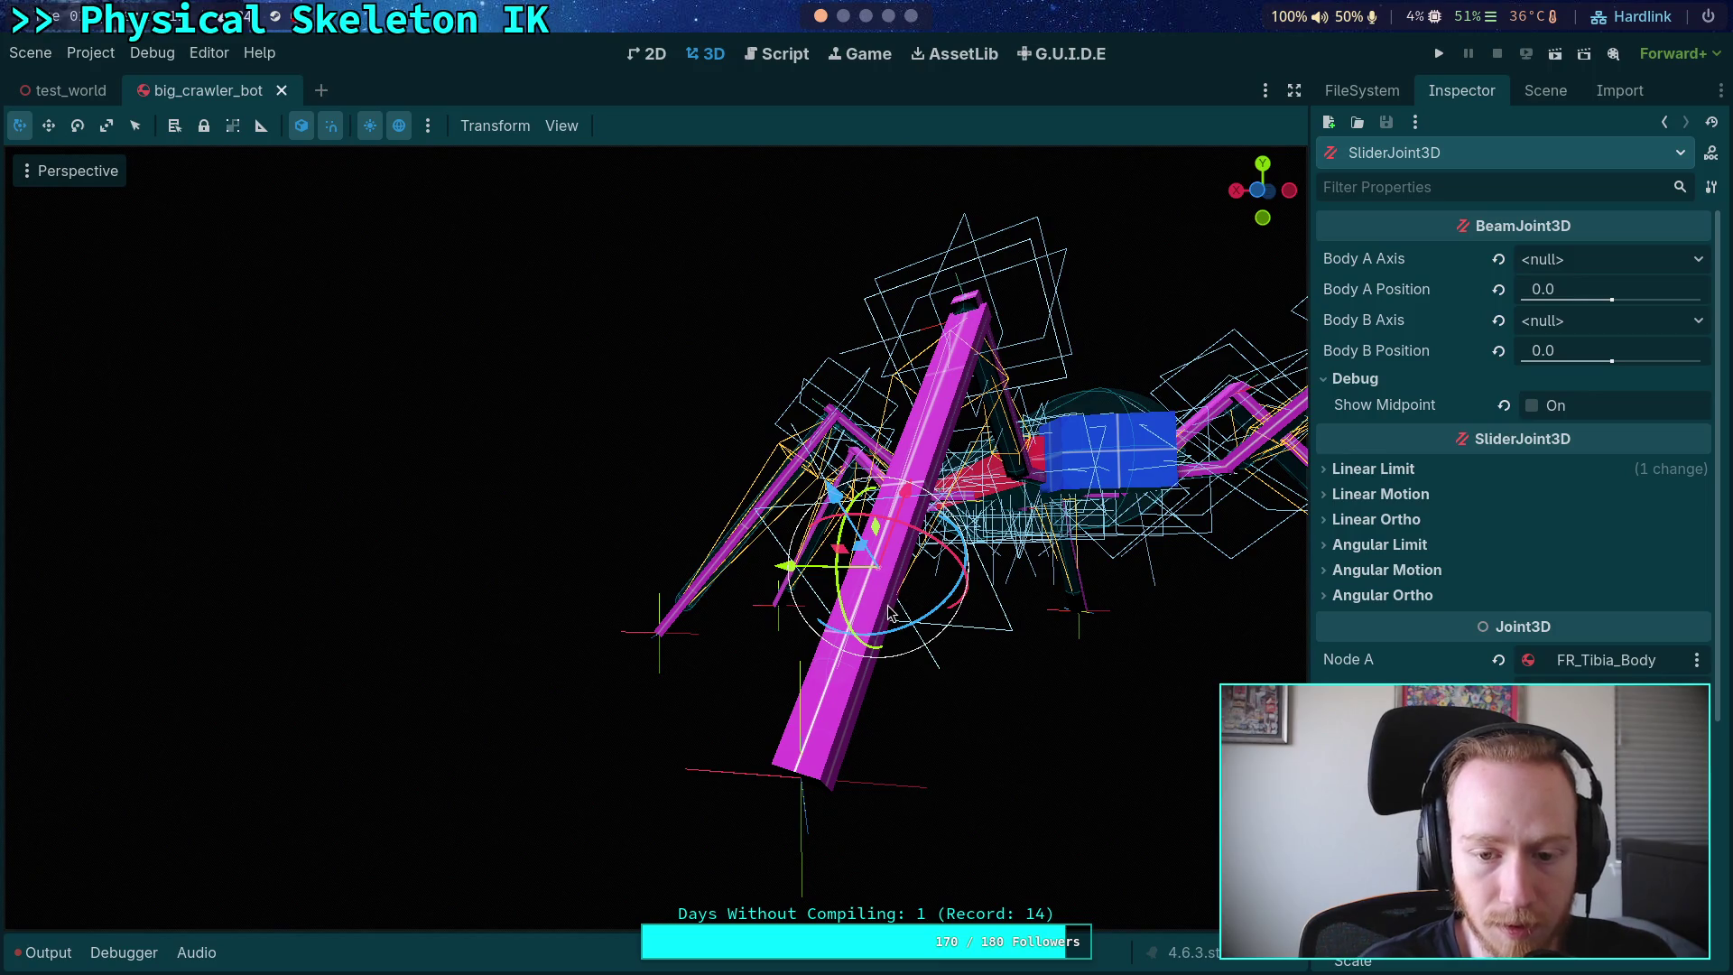
drag(880, 612, 761, 633)
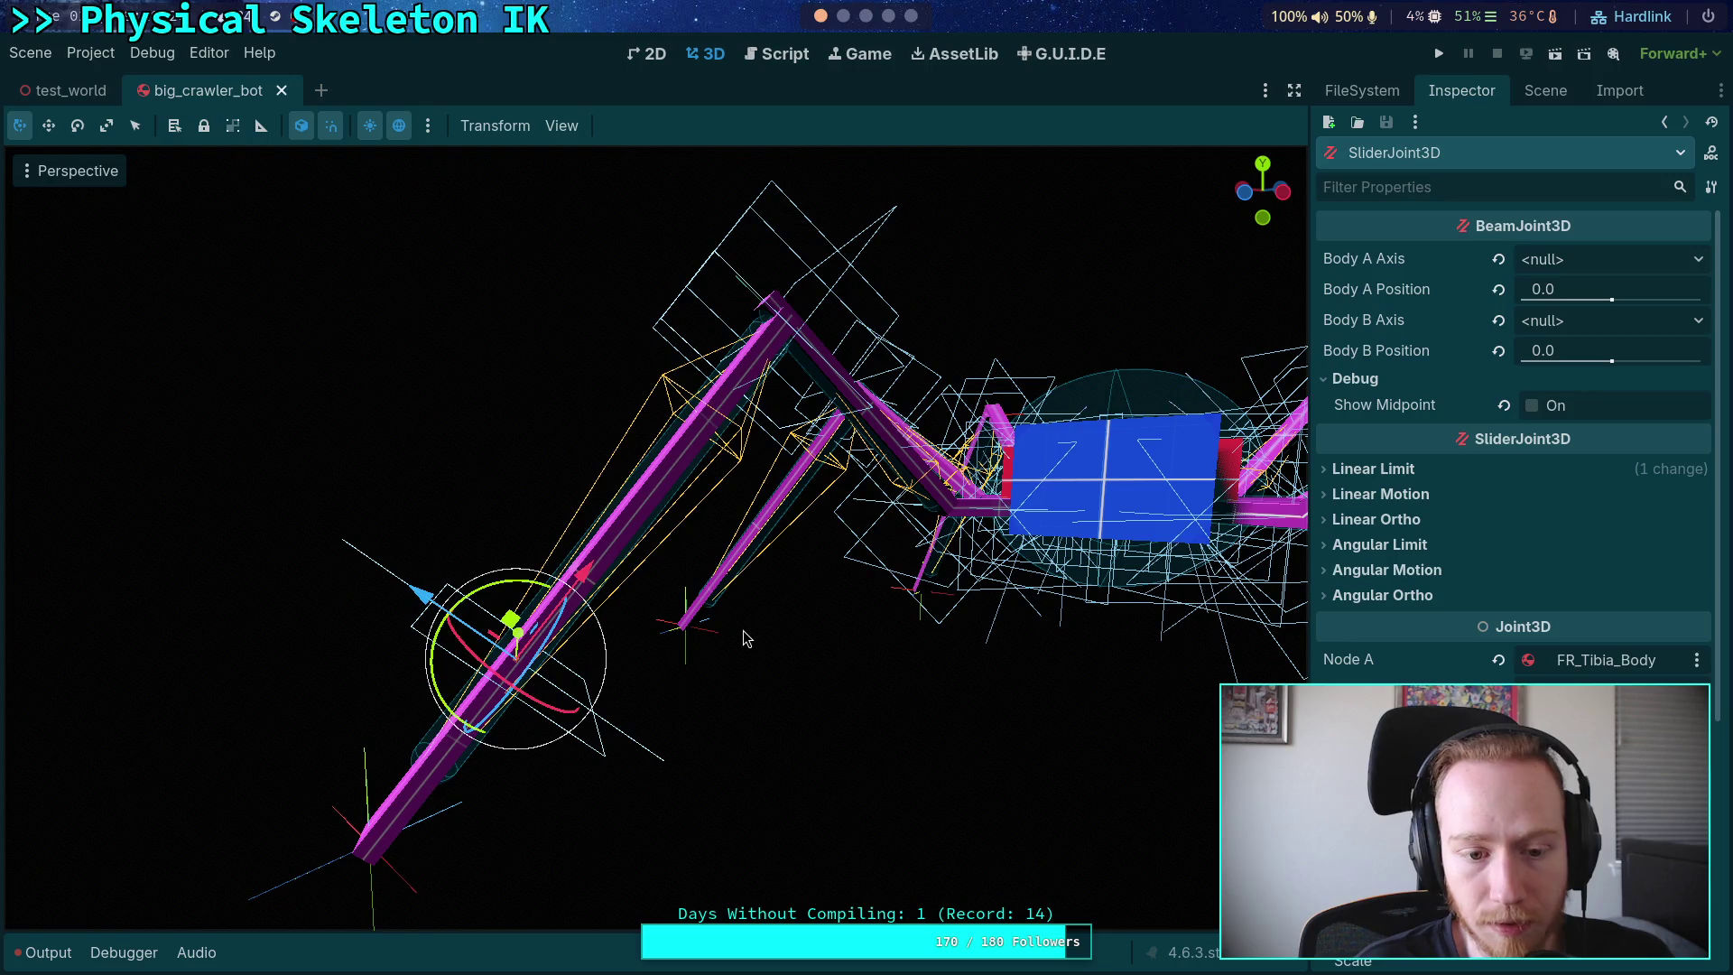
drag(677, 650, 661, 657)
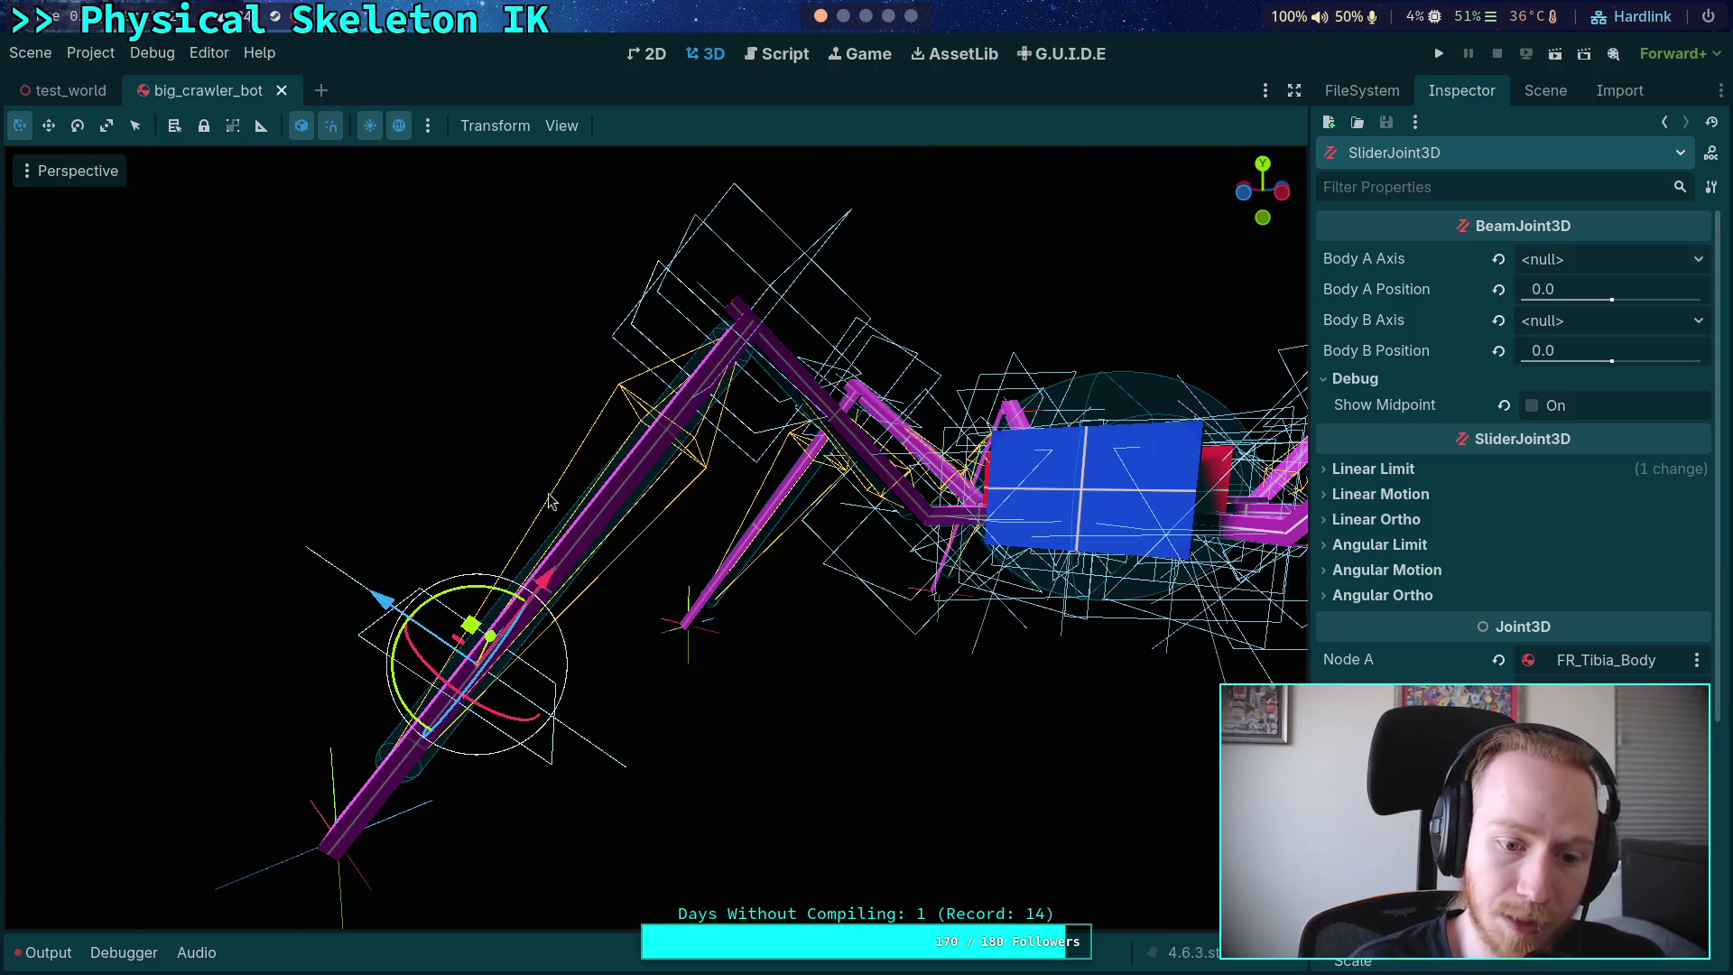
mouse_move(402, 668)
mouse_down()
mouse_move(622, 631)
mouse_move(798, 627)
mouse_move(818, 649)
mouse_move(800, 635)
mouse_up()
mouse_move(952, 693)
mouse_down()
mouse_move(767, 679)
mouse_move(734, 707)
mouse_move(825, 730)
mouse_move(925, 710)
mouse_move(932, 692)
mouse_up()
mouse_move(914, 726)
mouse_down()
mouse_move(603, 831)
mouse_move(592, 794)
mouse_move(670, 276)
mouse_up()
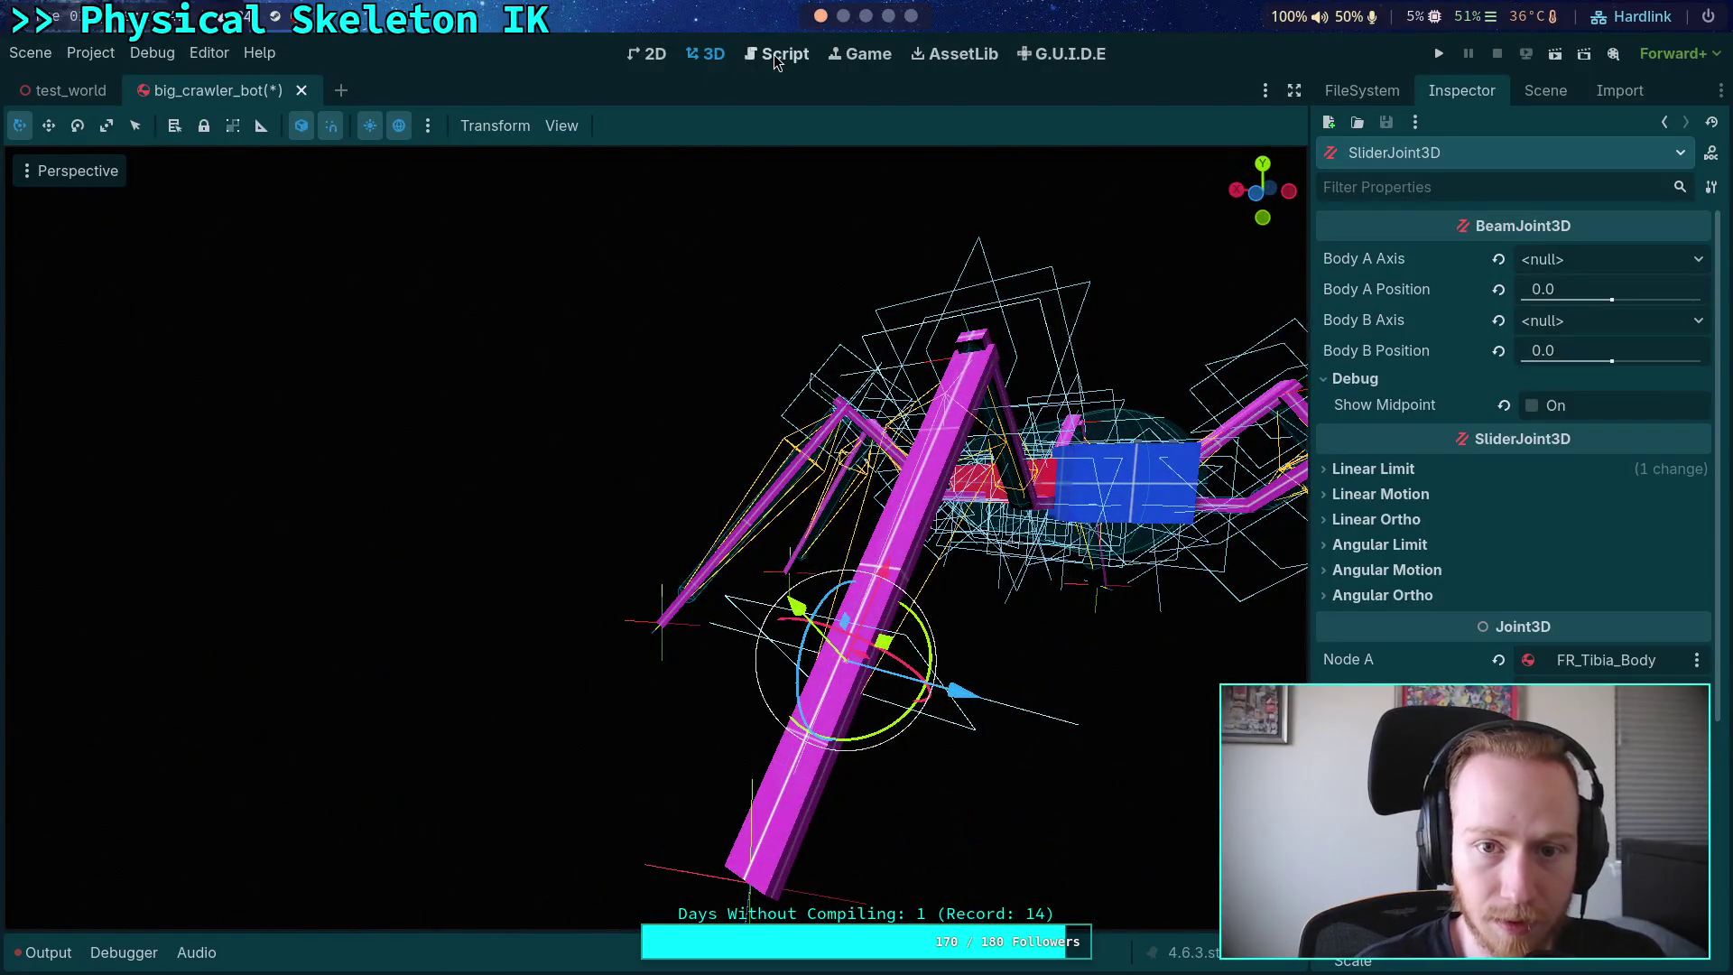
click(776, 56)
- Close the return as Basis(forward, up, right), add '# Slider joints point +X' above it, and save
text(right))
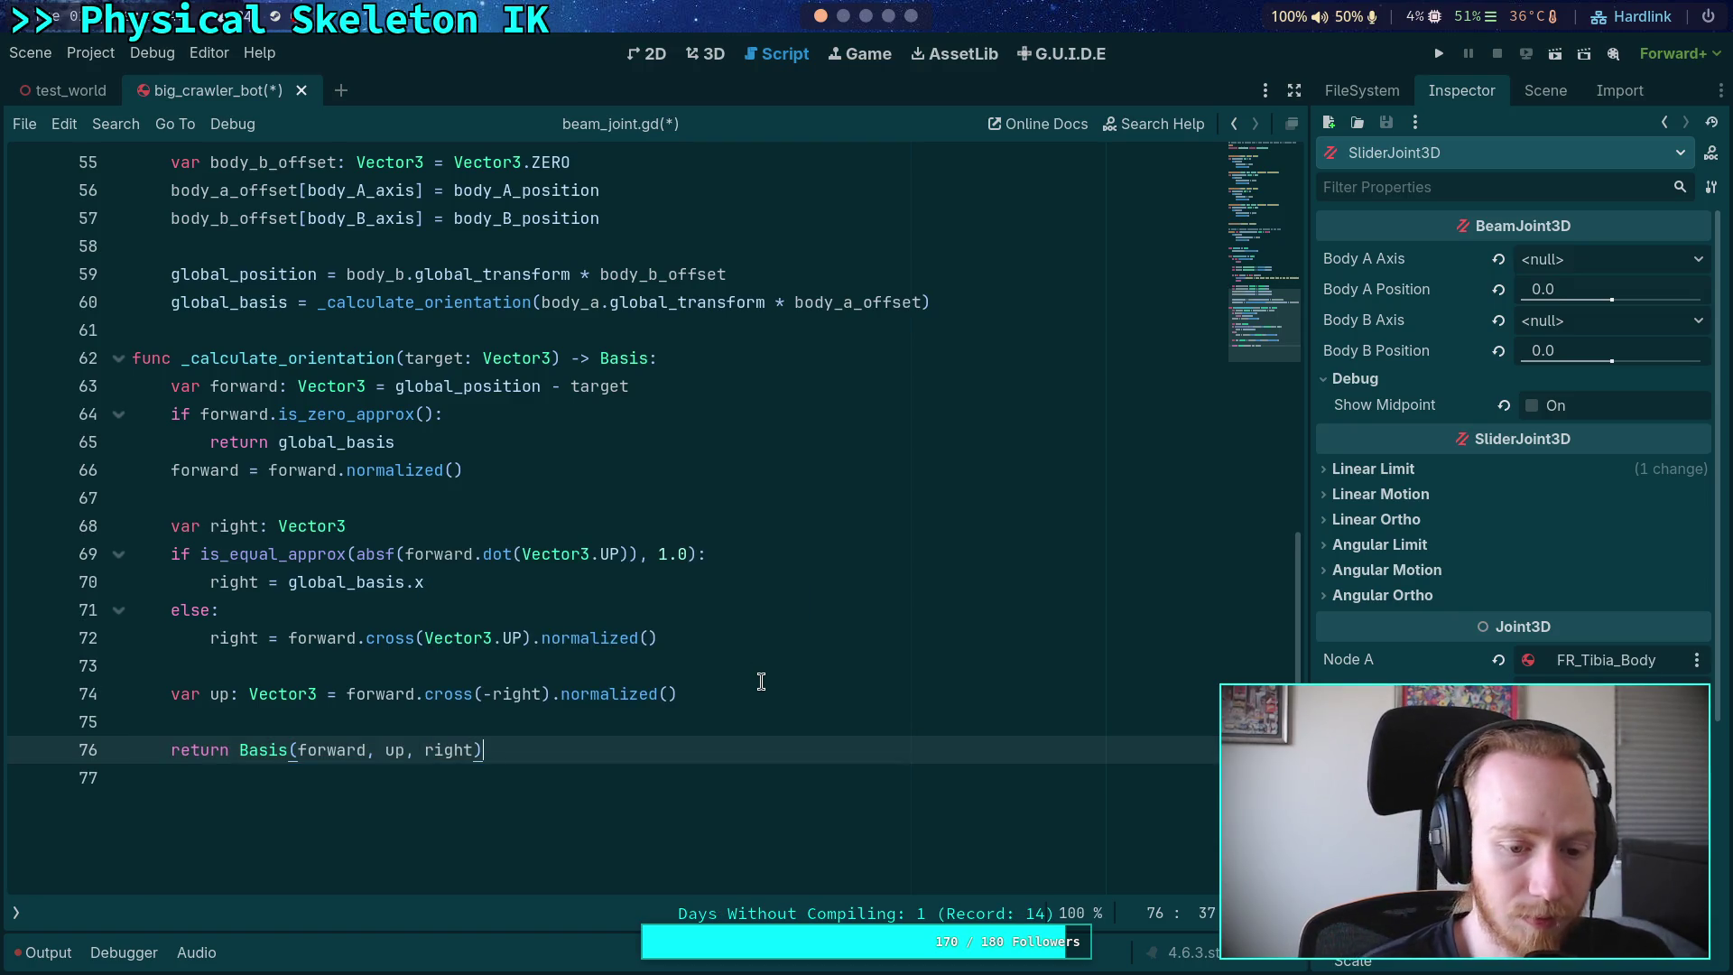
key(Up)
key(Return)
text(# Slider joints )
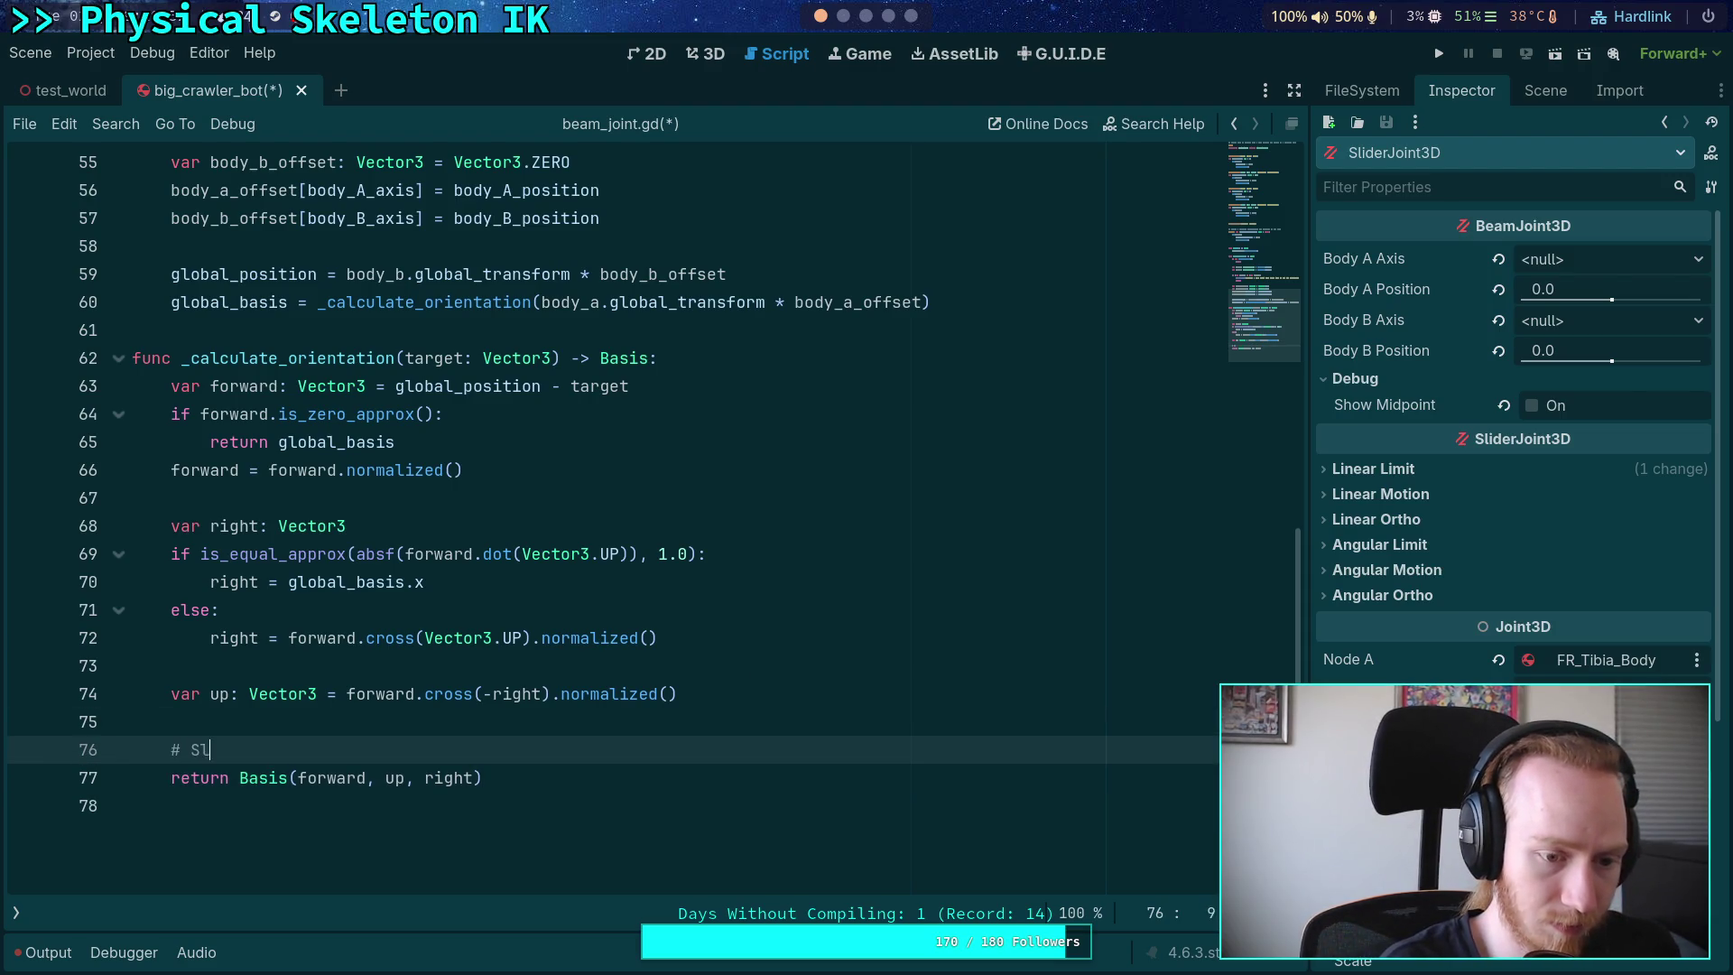
text(point )
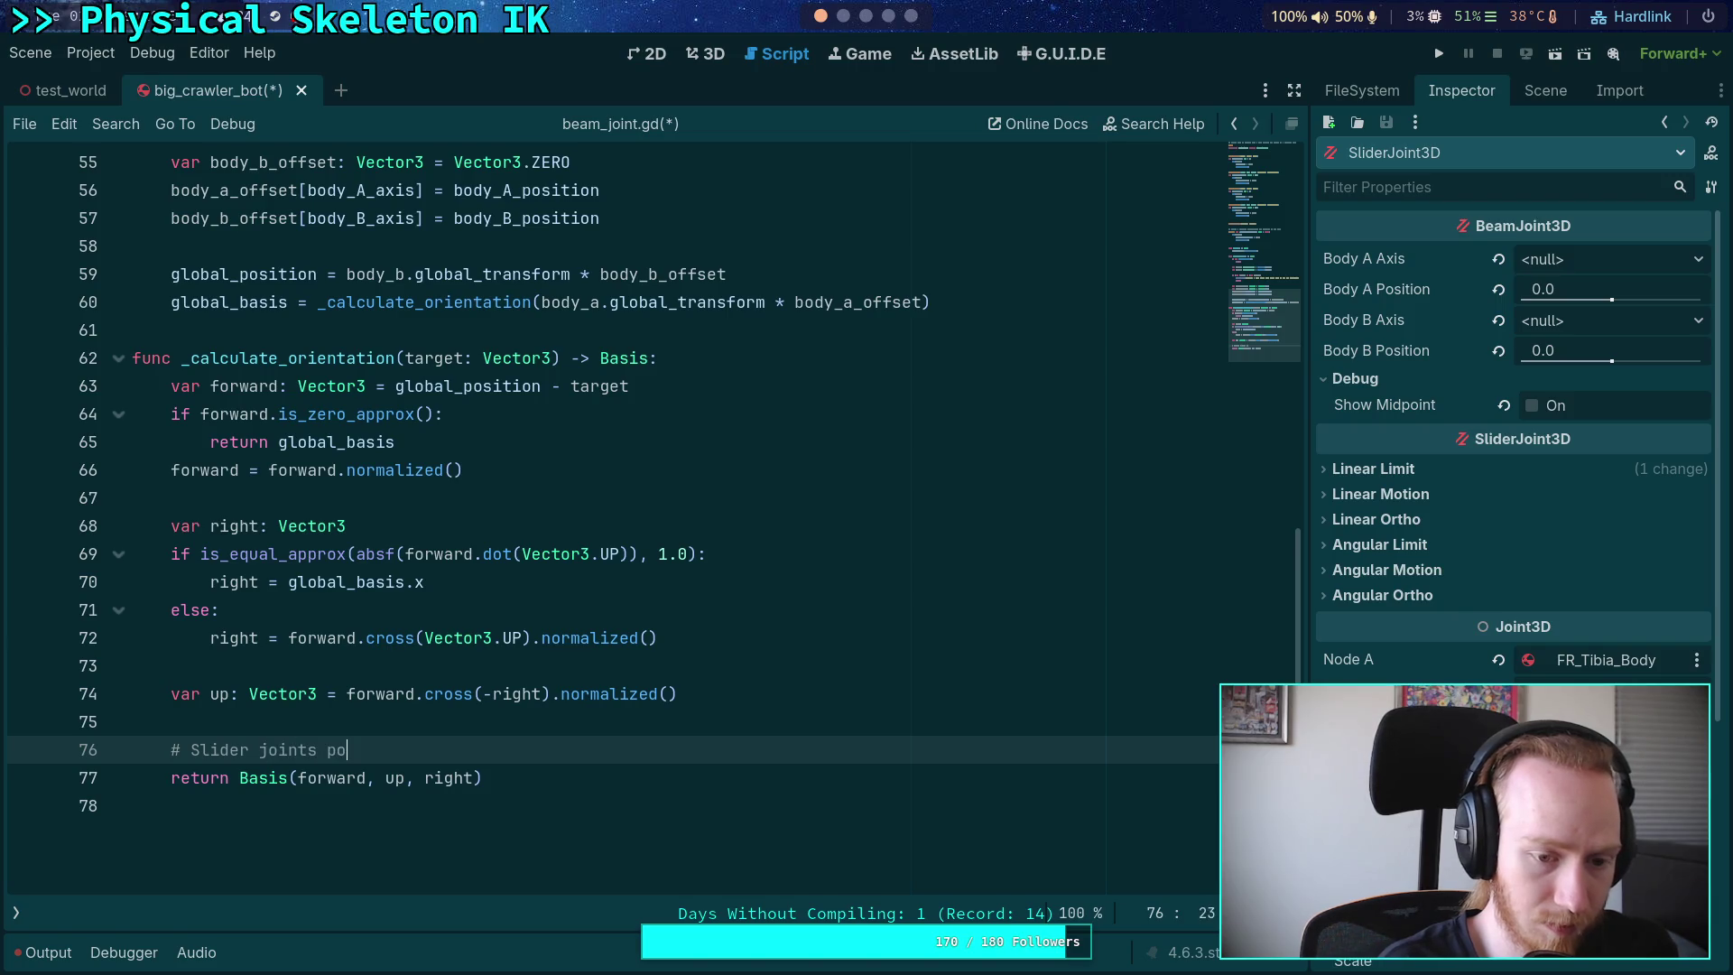
text(+X)
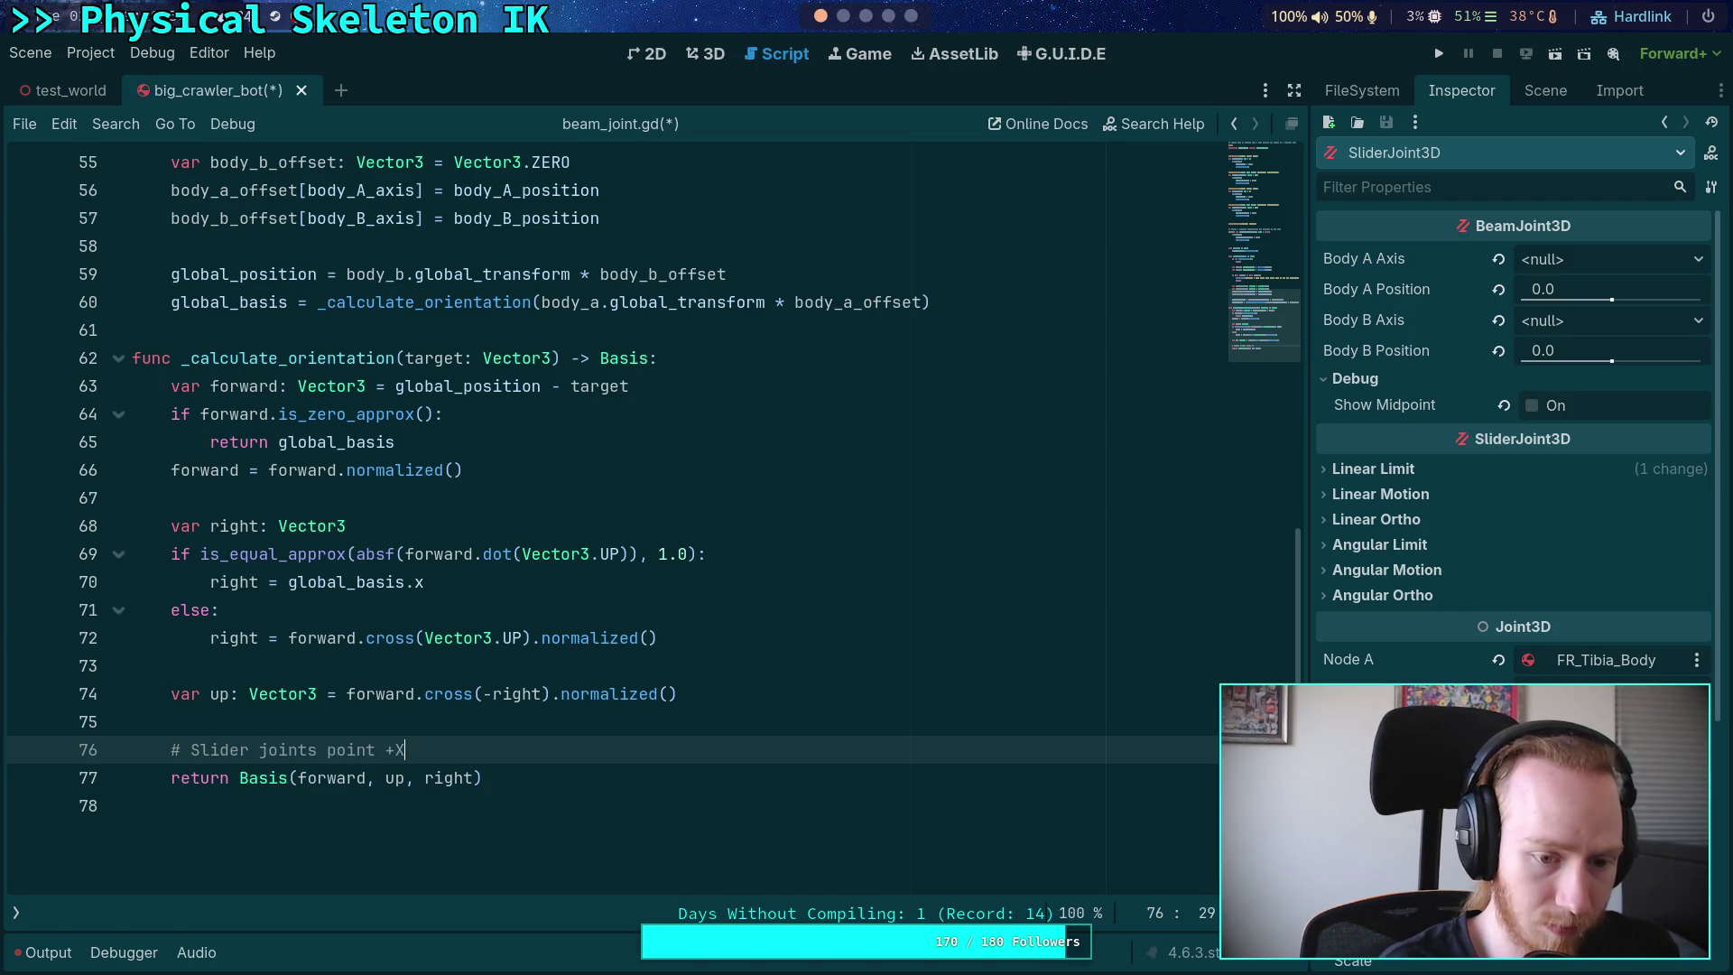
key(ctrl+s)
- Add an empty line after line 60, following the global_basis assignment in _update_joint
click(684, 731)
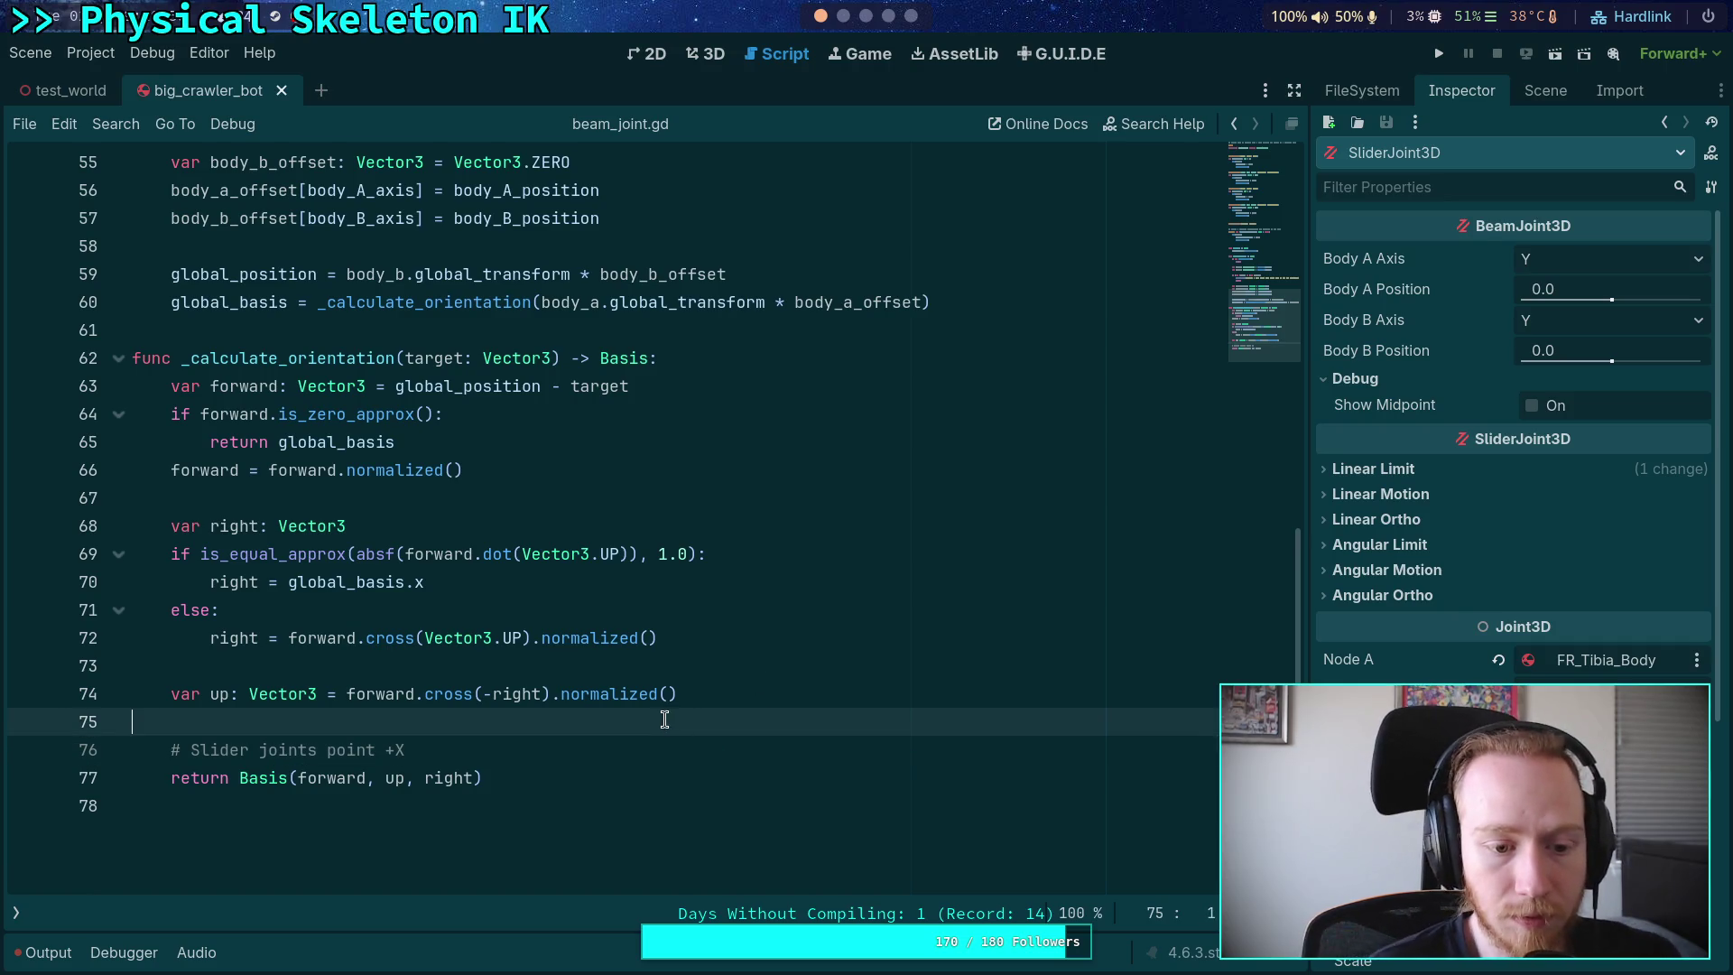
scroll(601, 693, up, 4)
click(1007, 639)
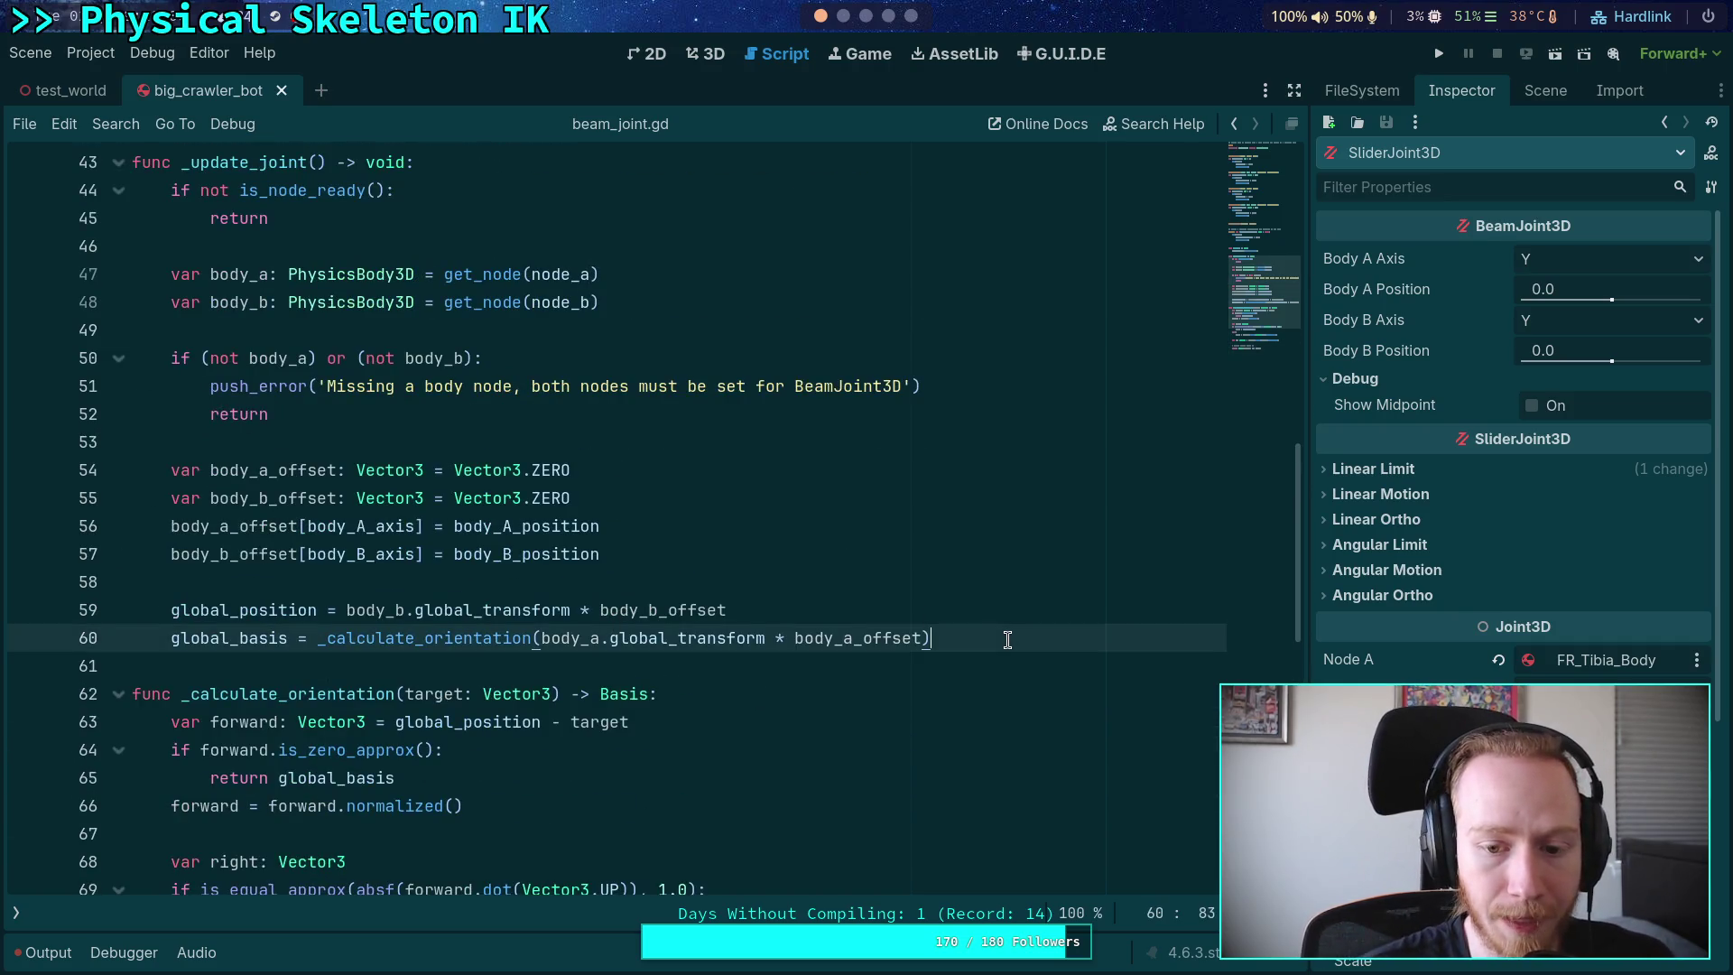
key(Return)
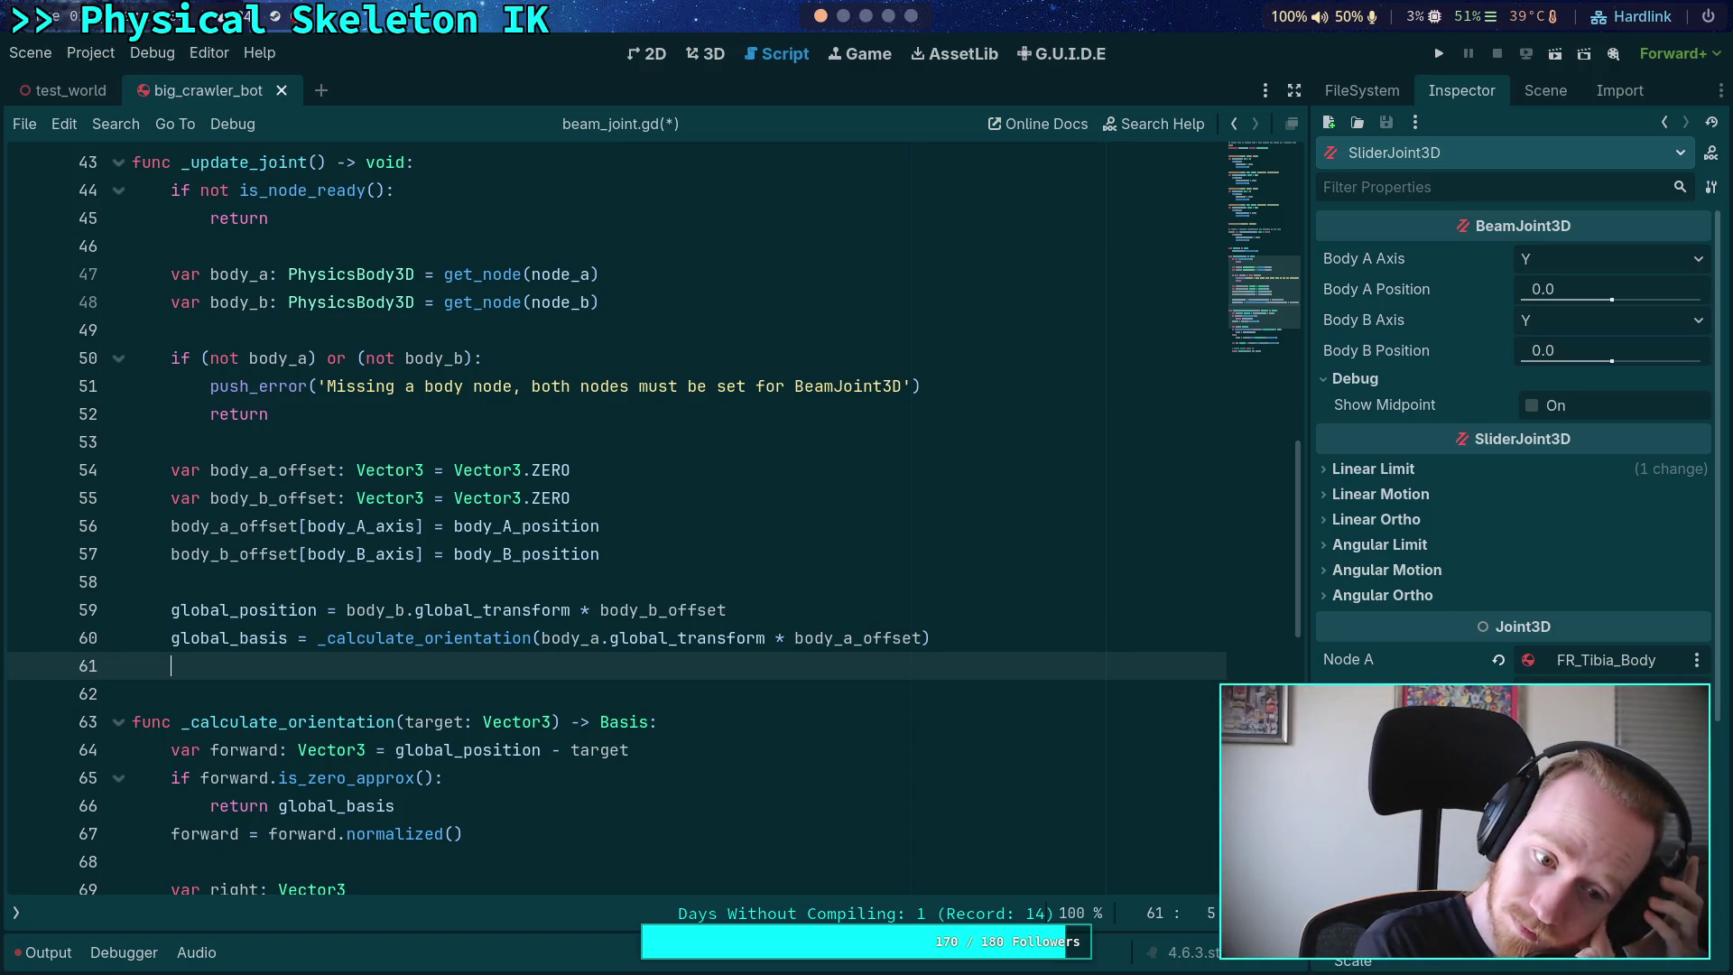
scroll(867, 641, down, 3)
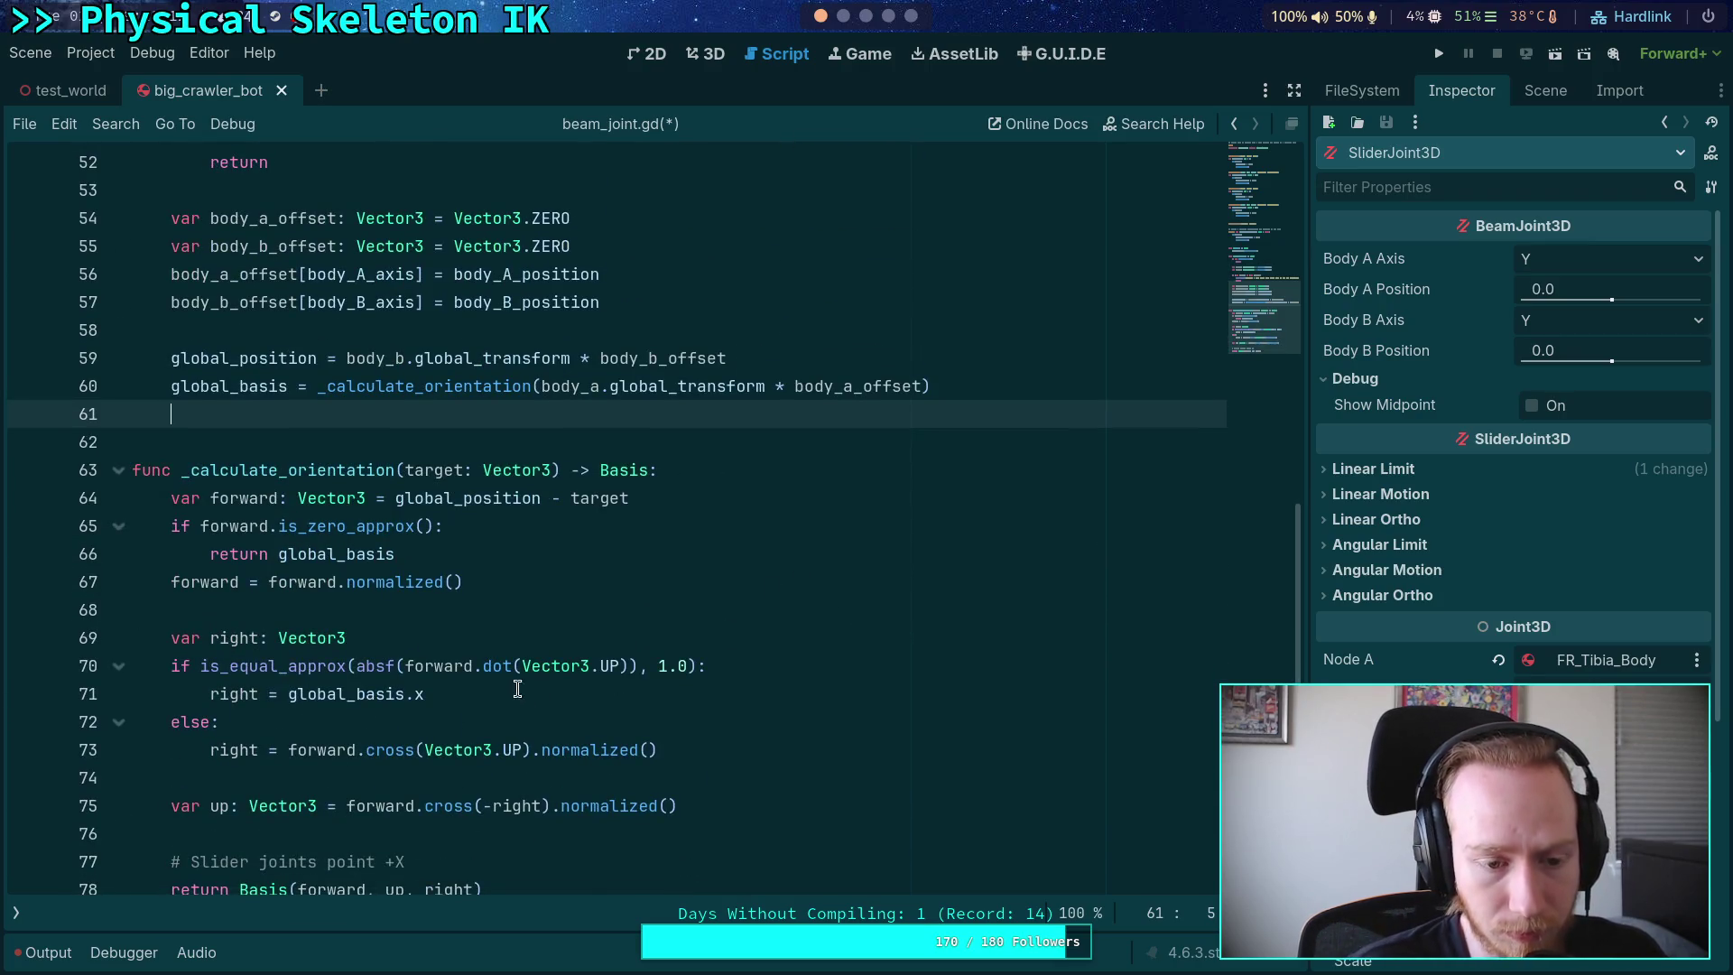
- Insert an empty line after right = global_basis.x in _calculate_orientation
click(468, 619)
click(469, 636)
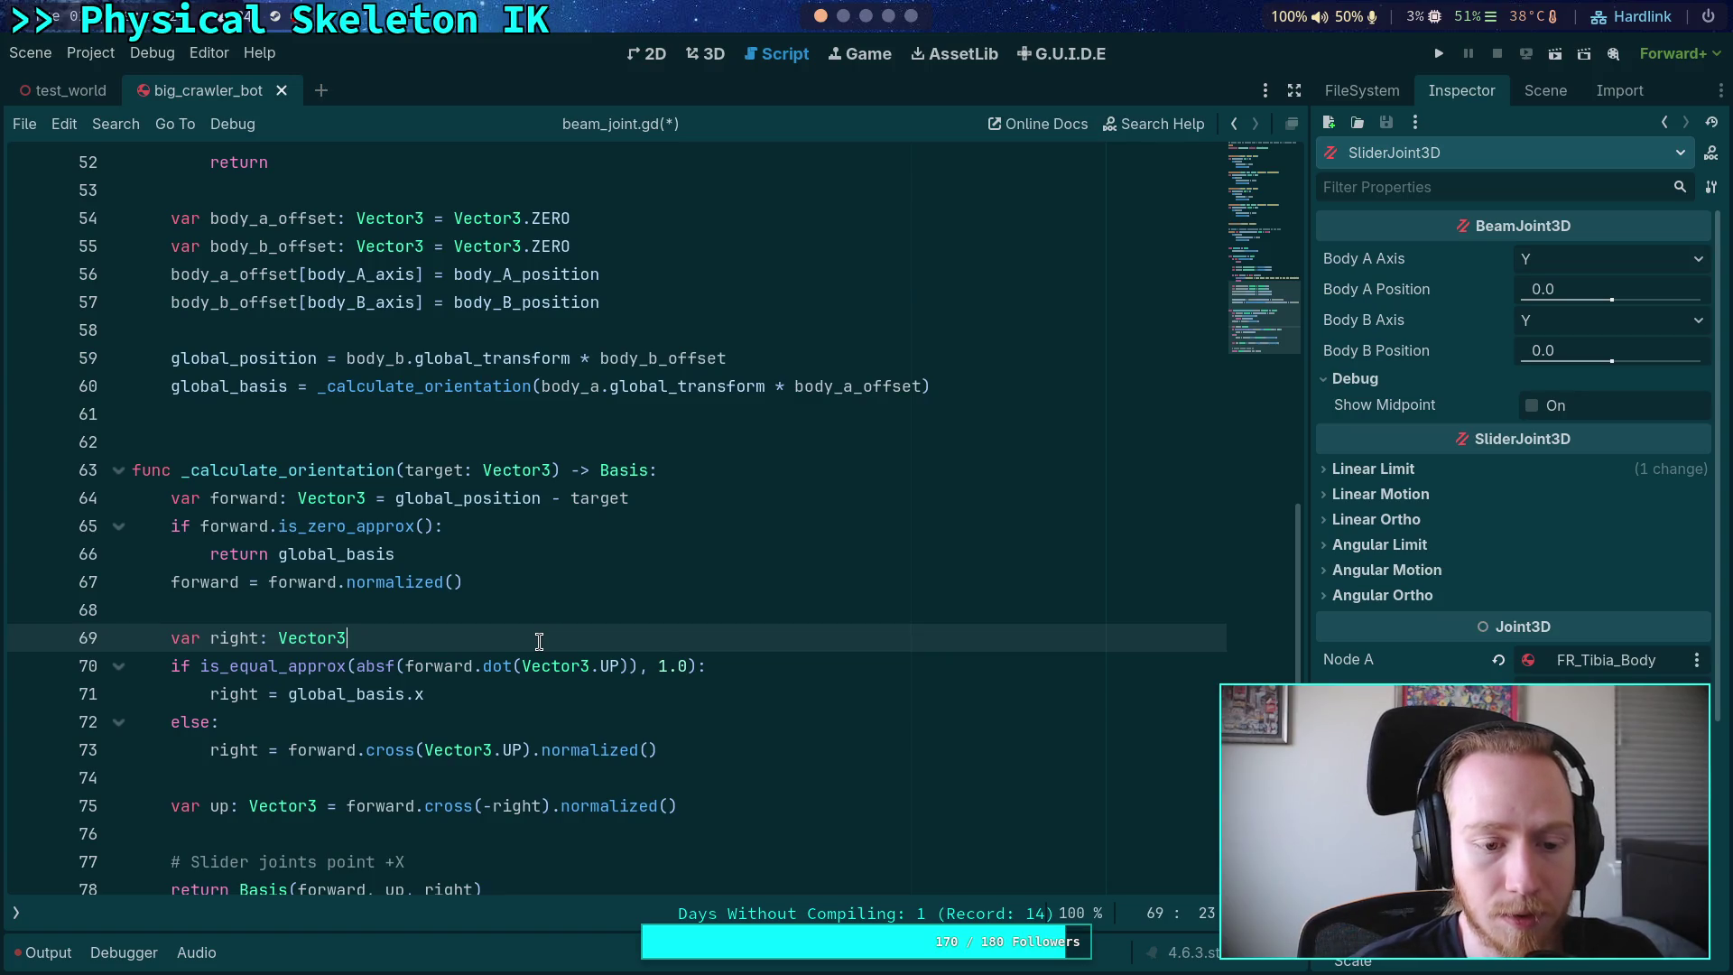
click(494, 691)
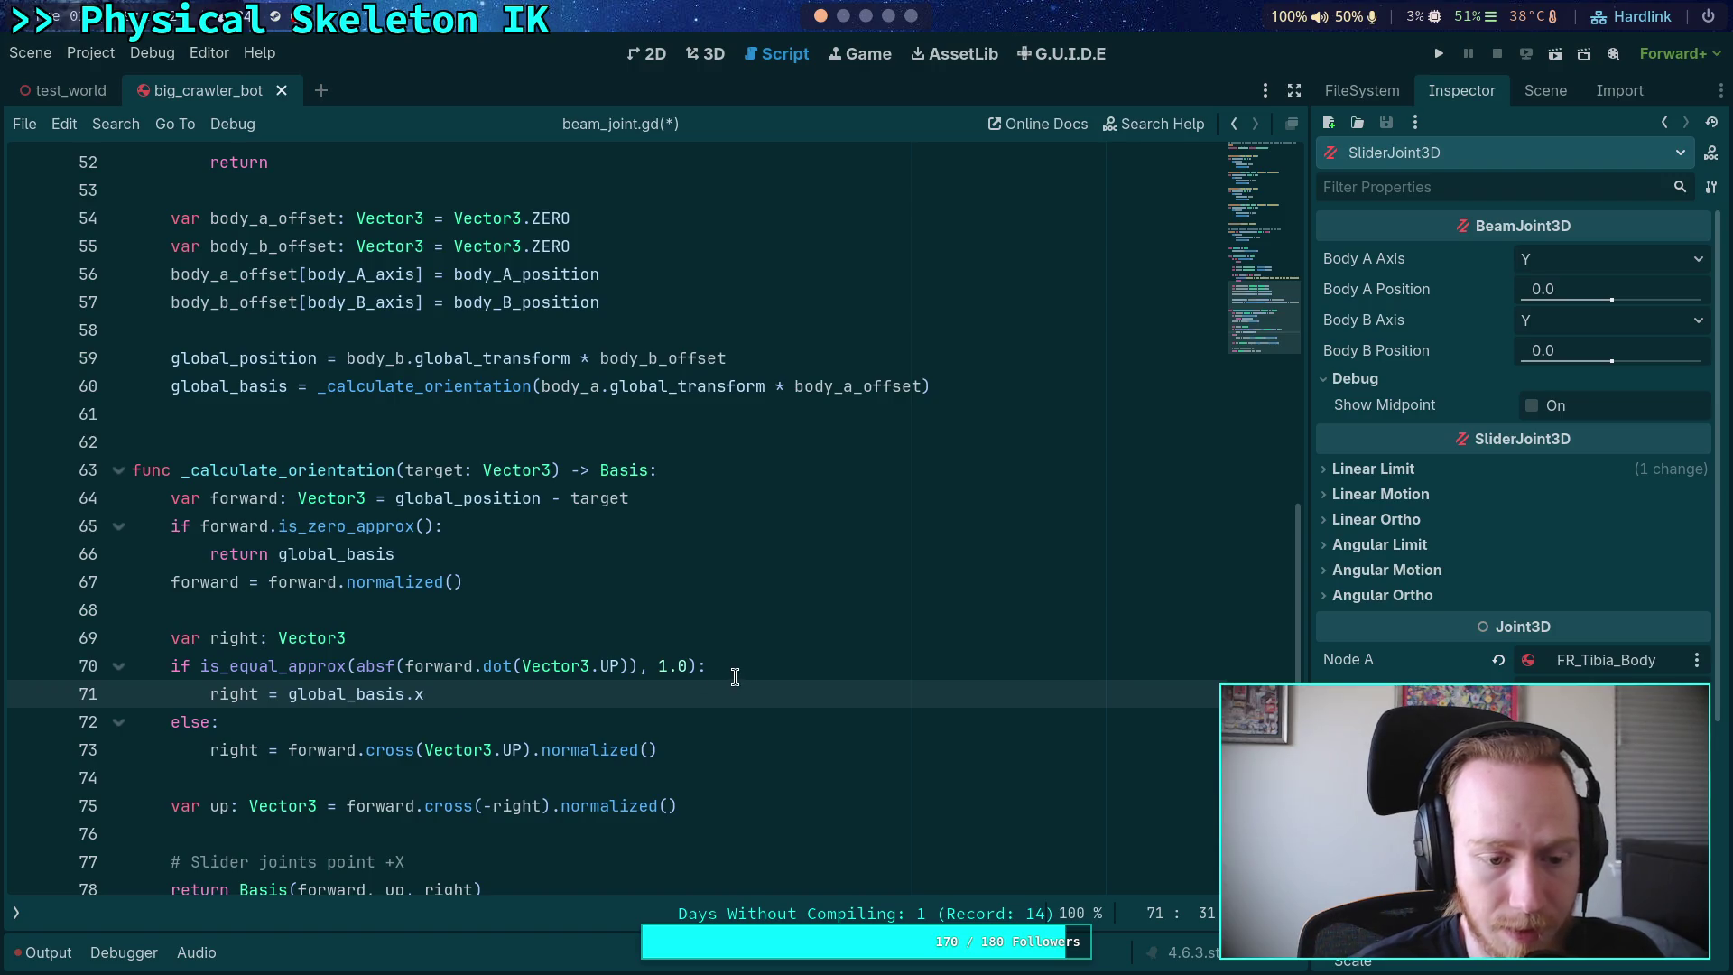
scroll(733, 677, down, 2)
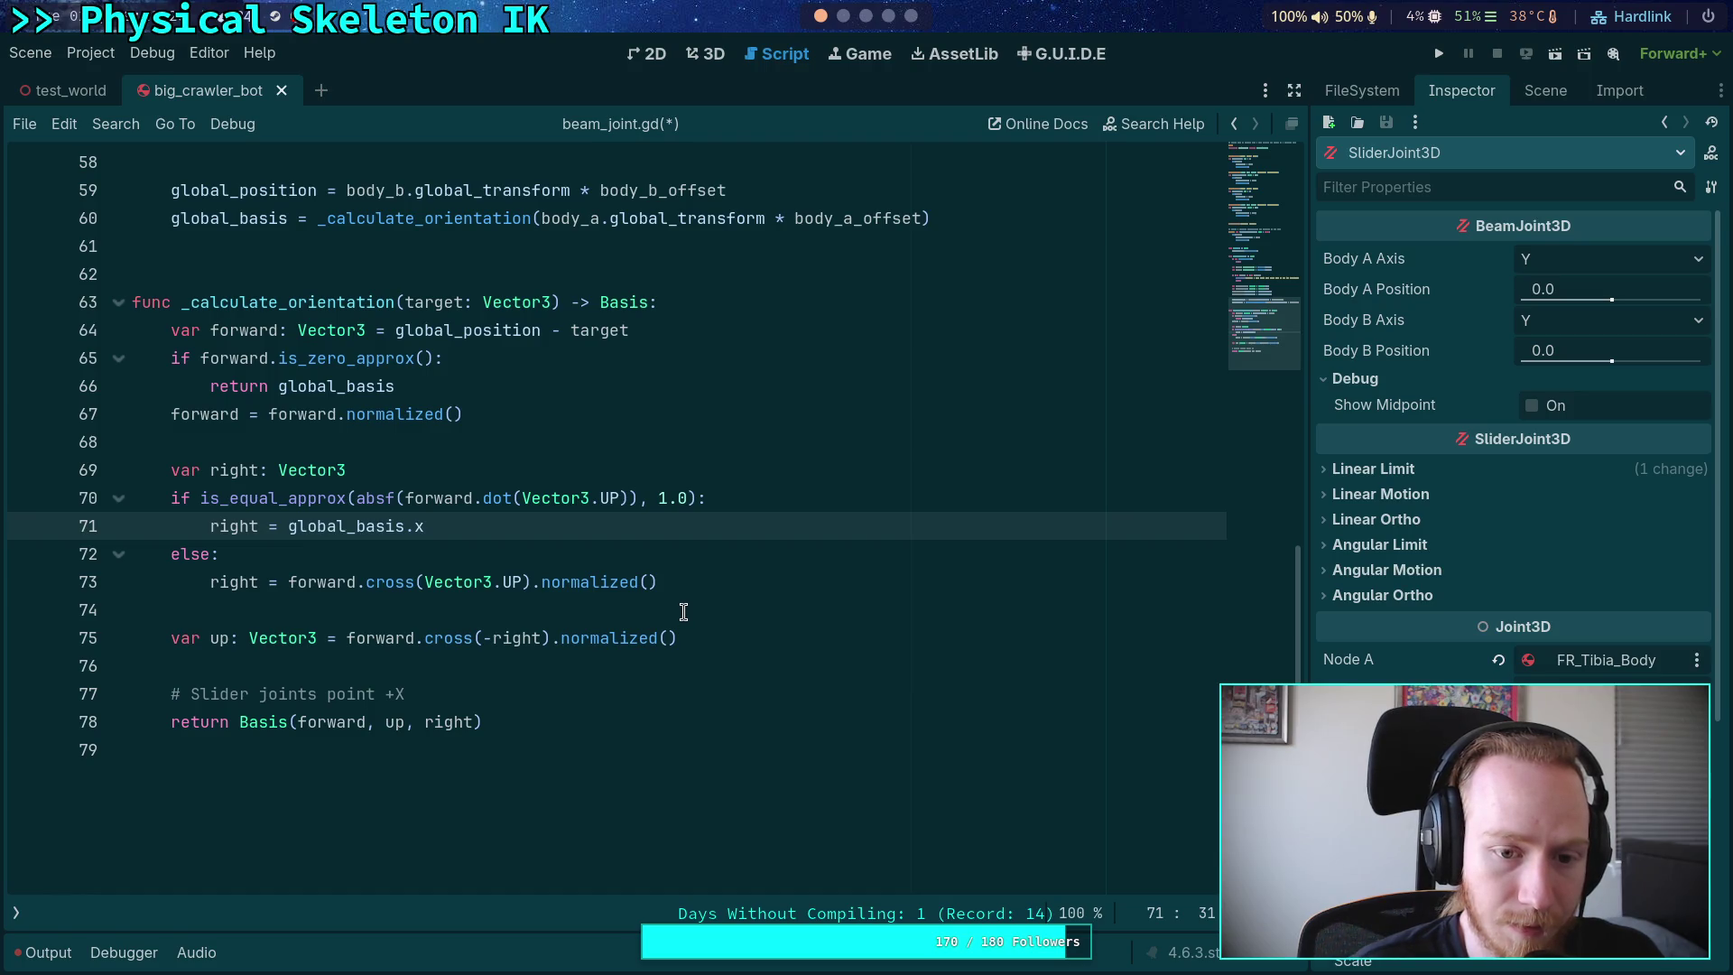
drag(665, 582, 210, 470)
click(451, 554)
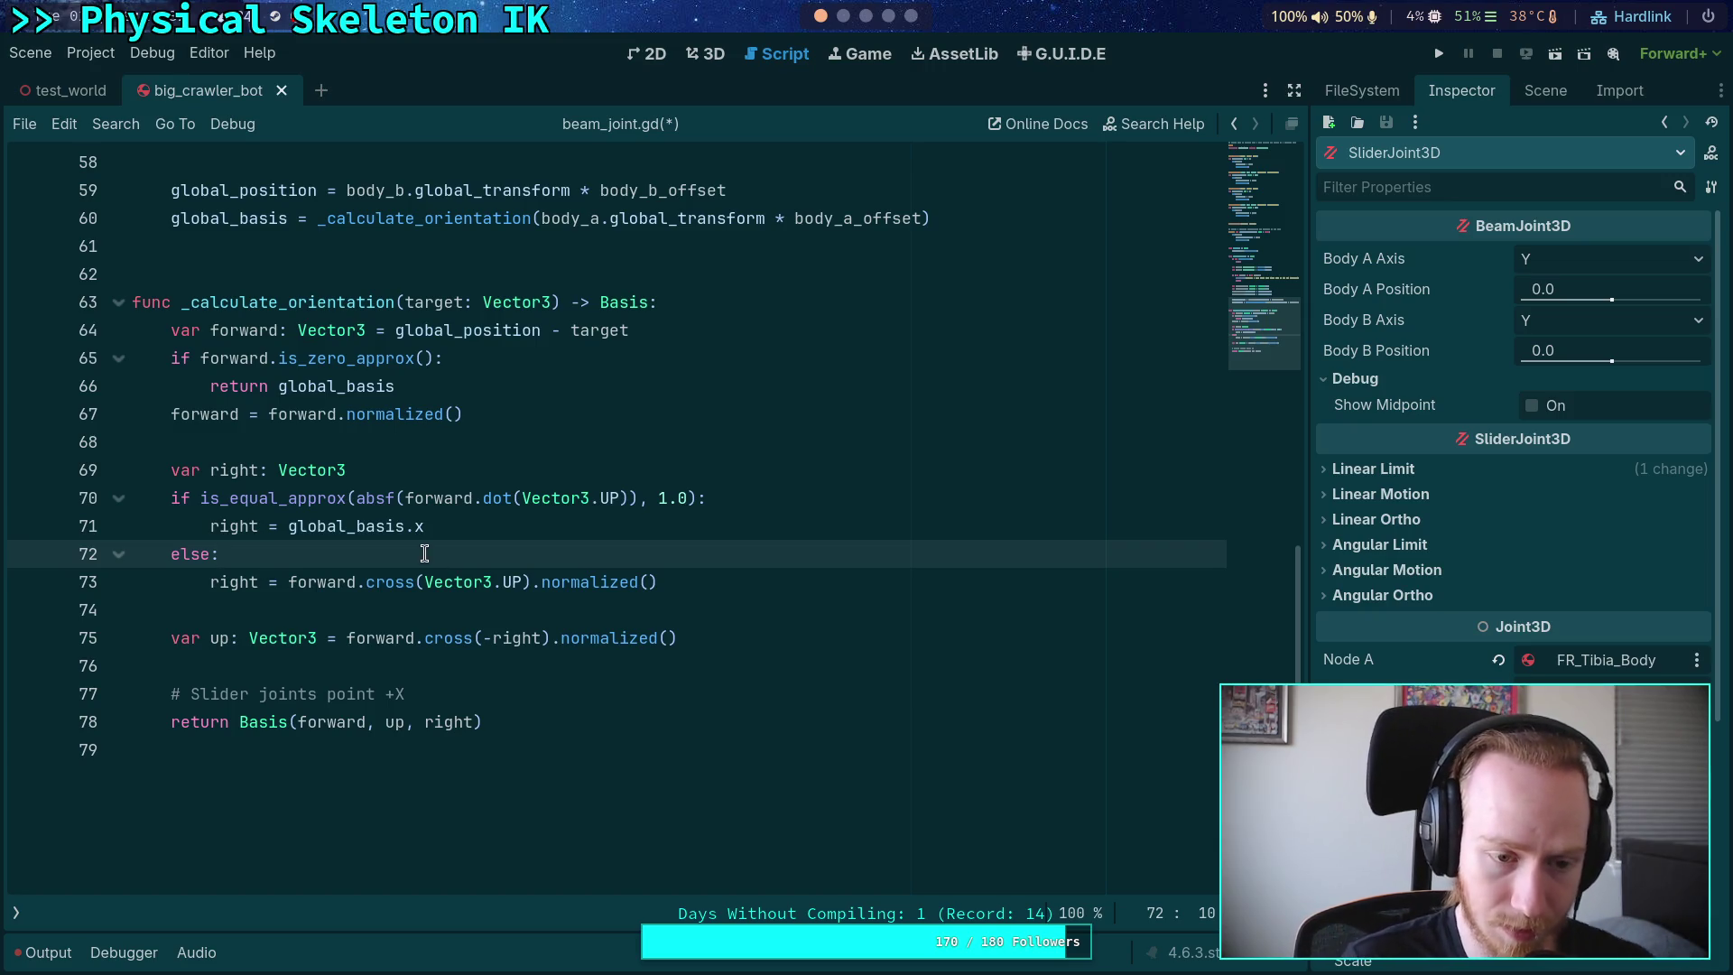
click(523, 526)
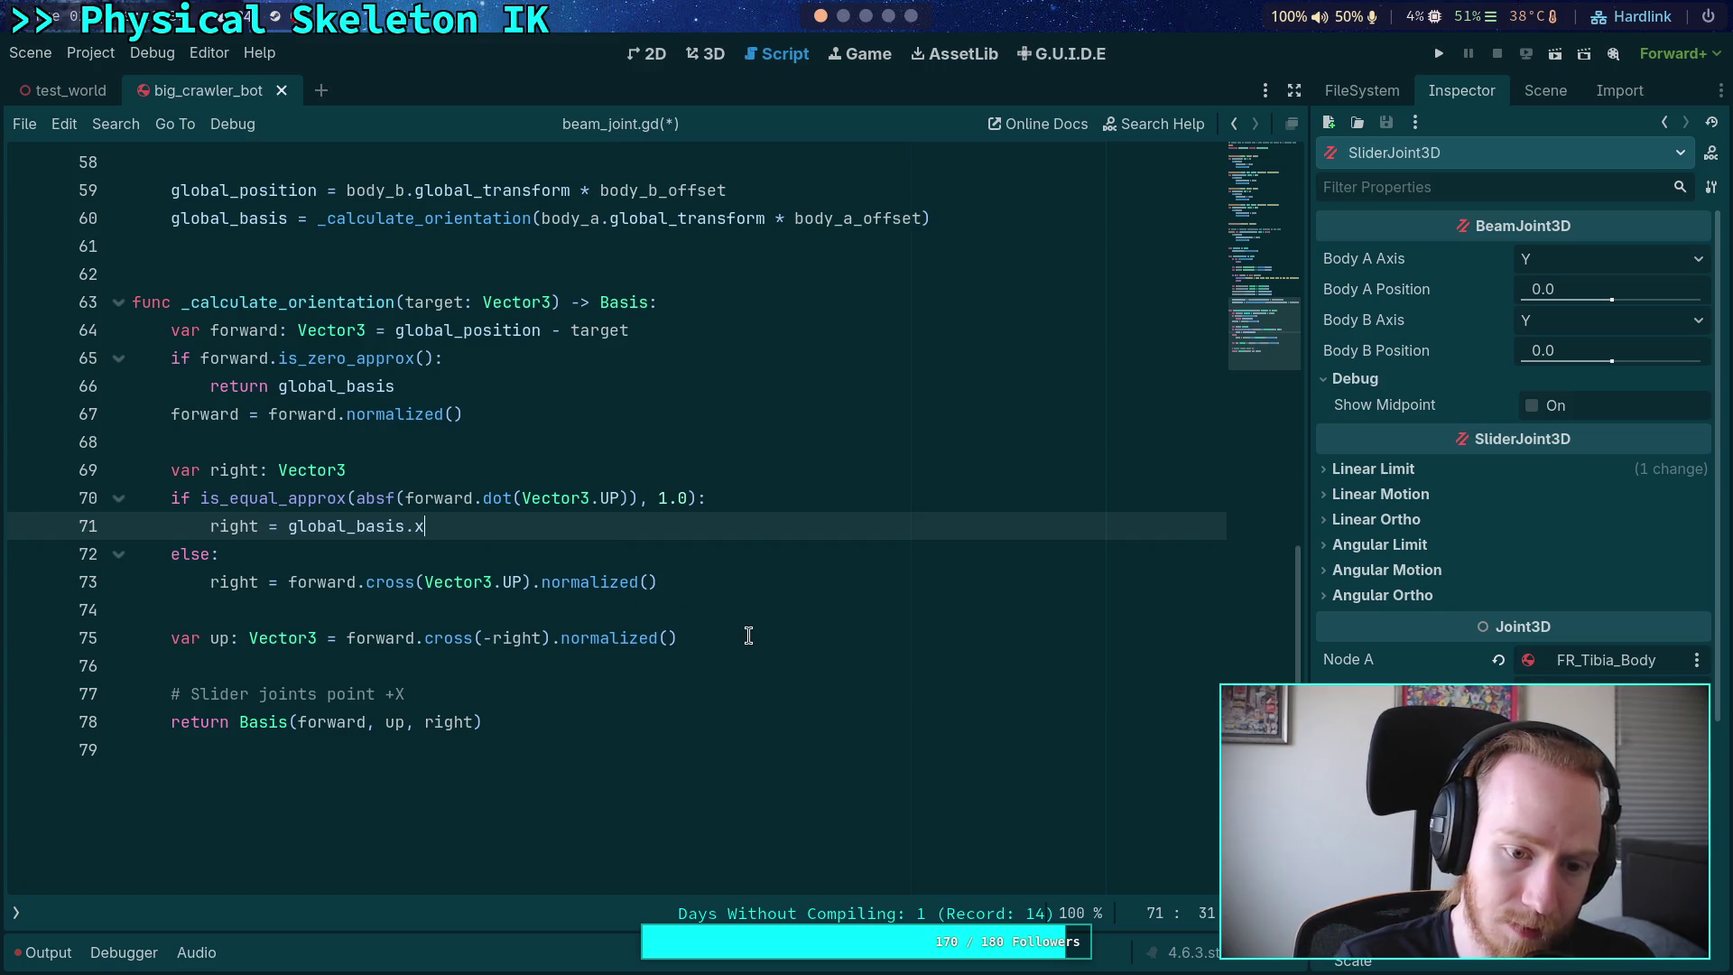
click(773, 620)
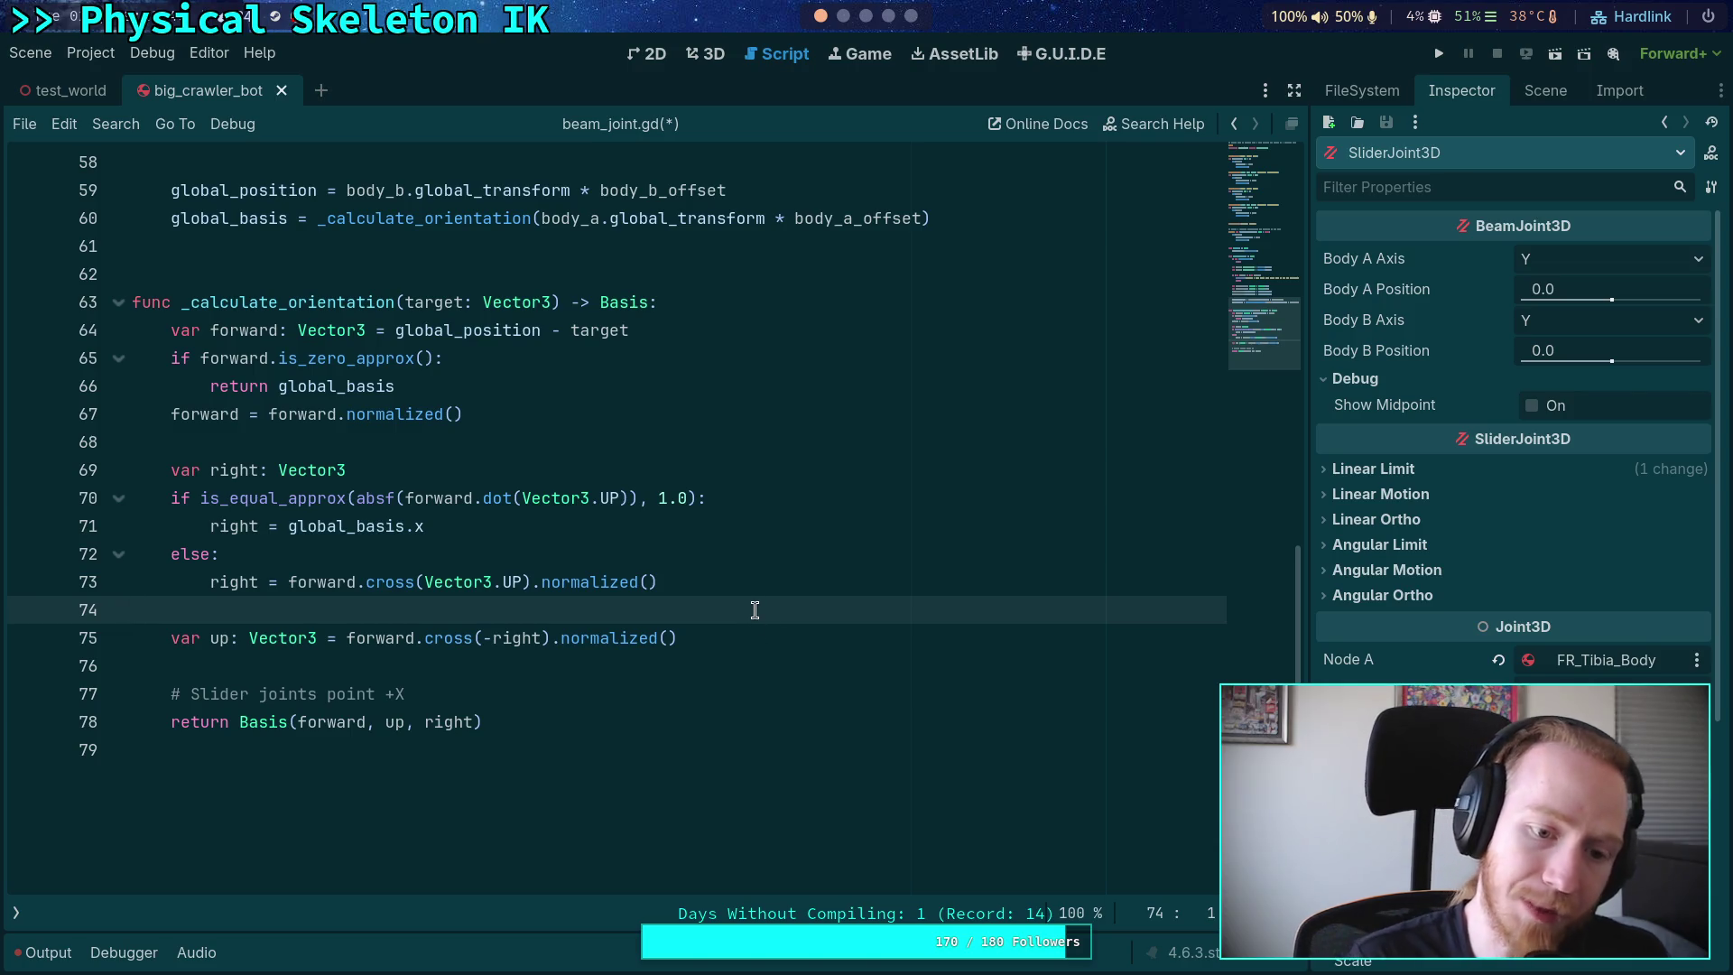
click(542, 503)
click(559, 531)
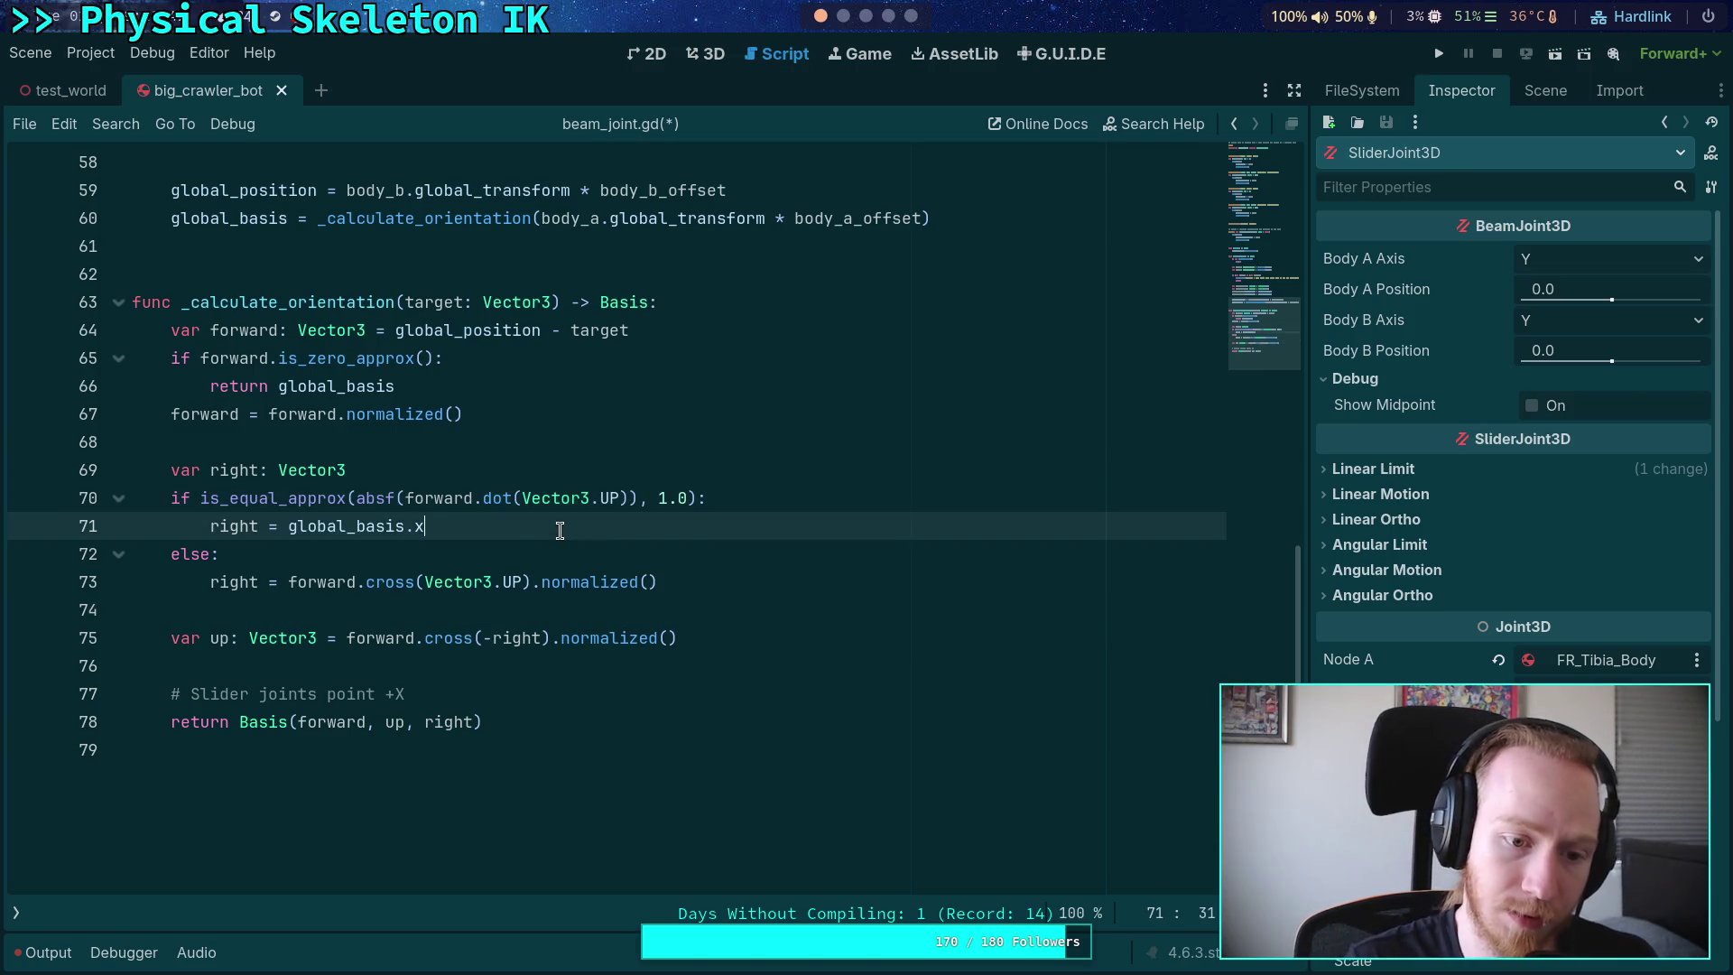
key(Return)
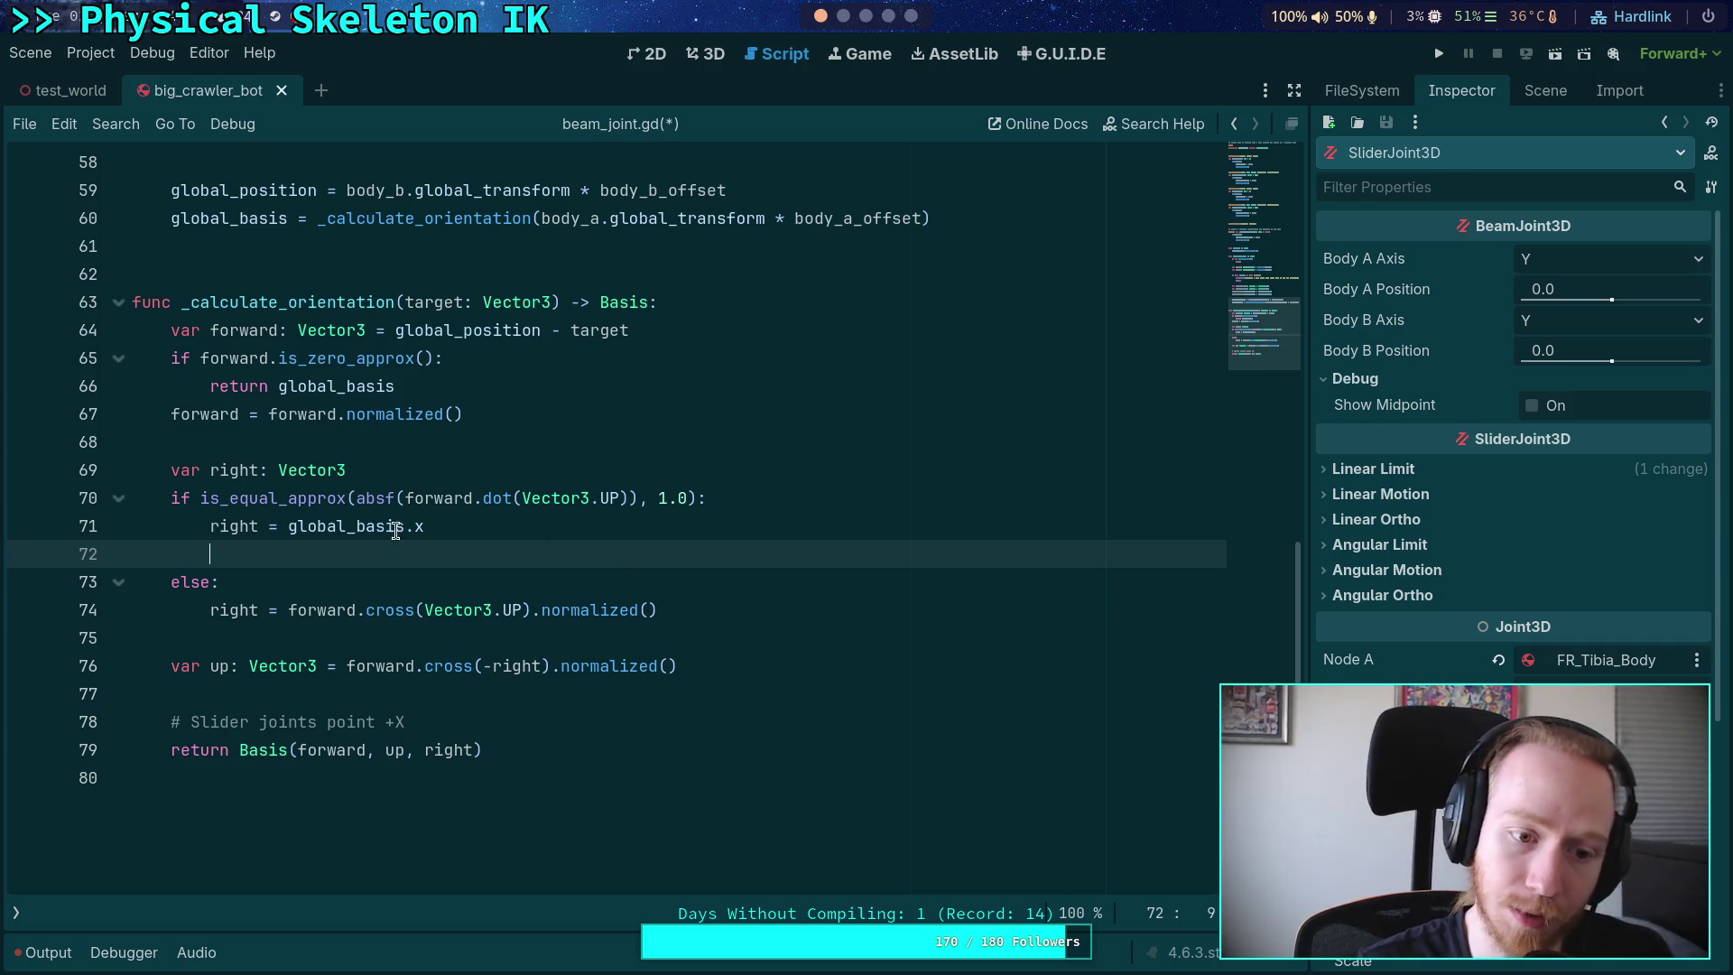
- Try declaring var up: Vector3 below var right, then delete it as a duplicate of line 77
click(451, 469)
key(Return)
text(var up: )
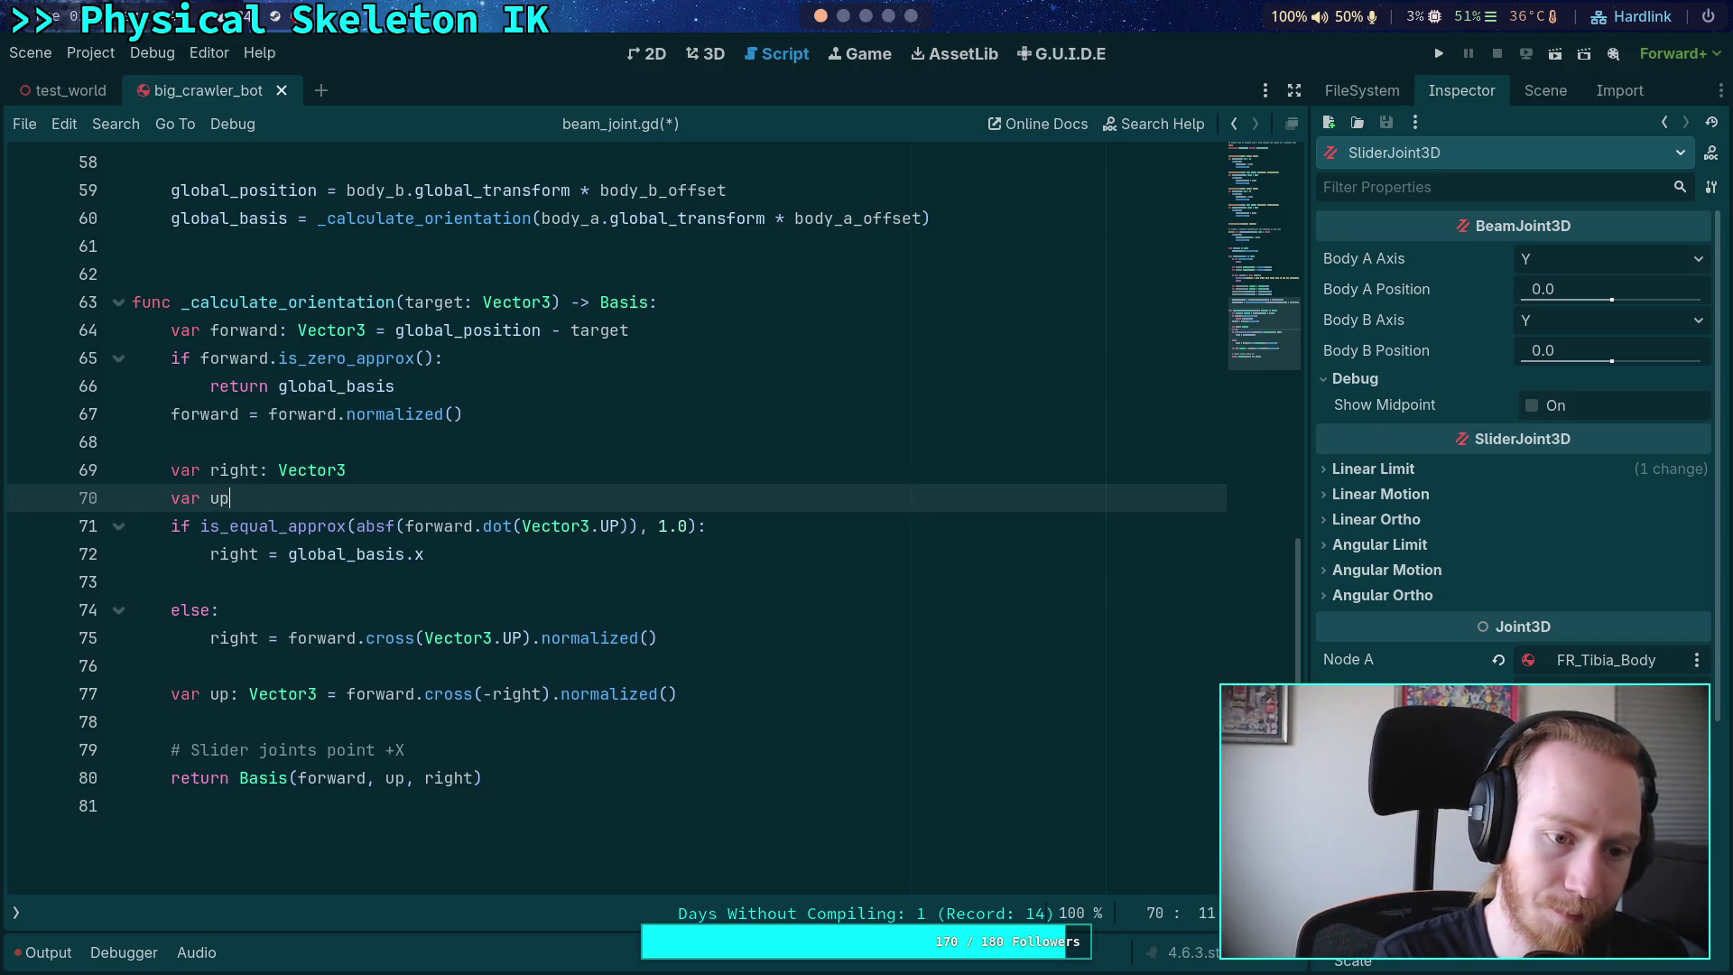
text(Vector3)
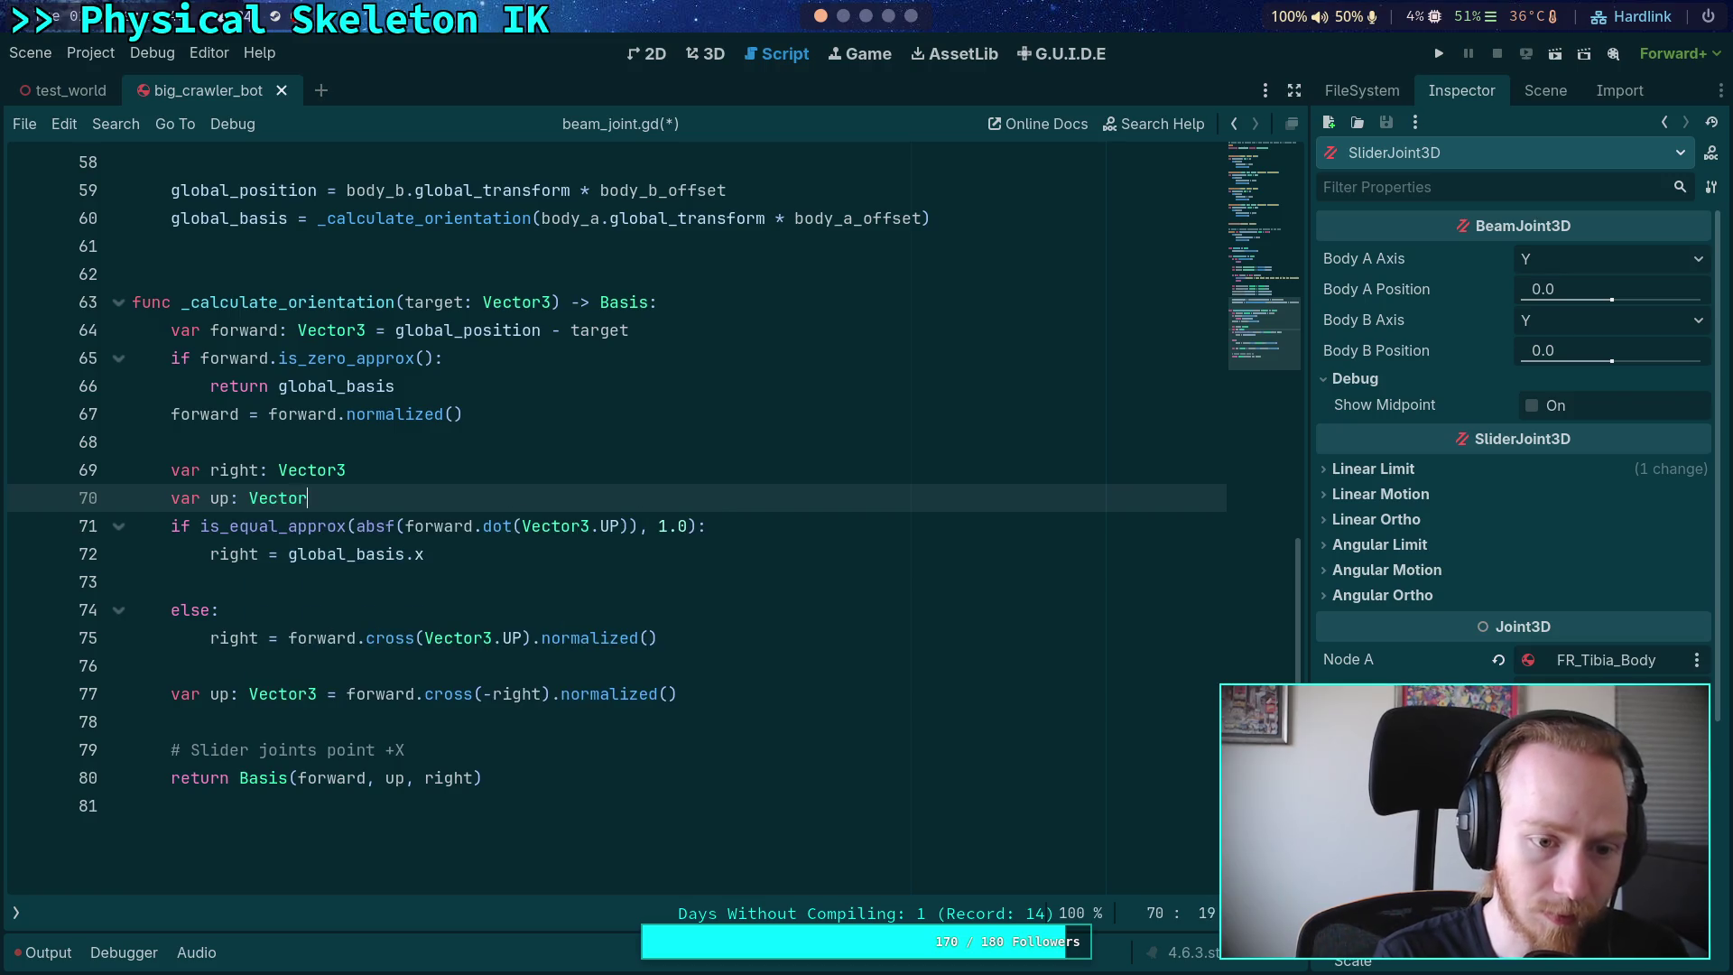
click(376, 693)
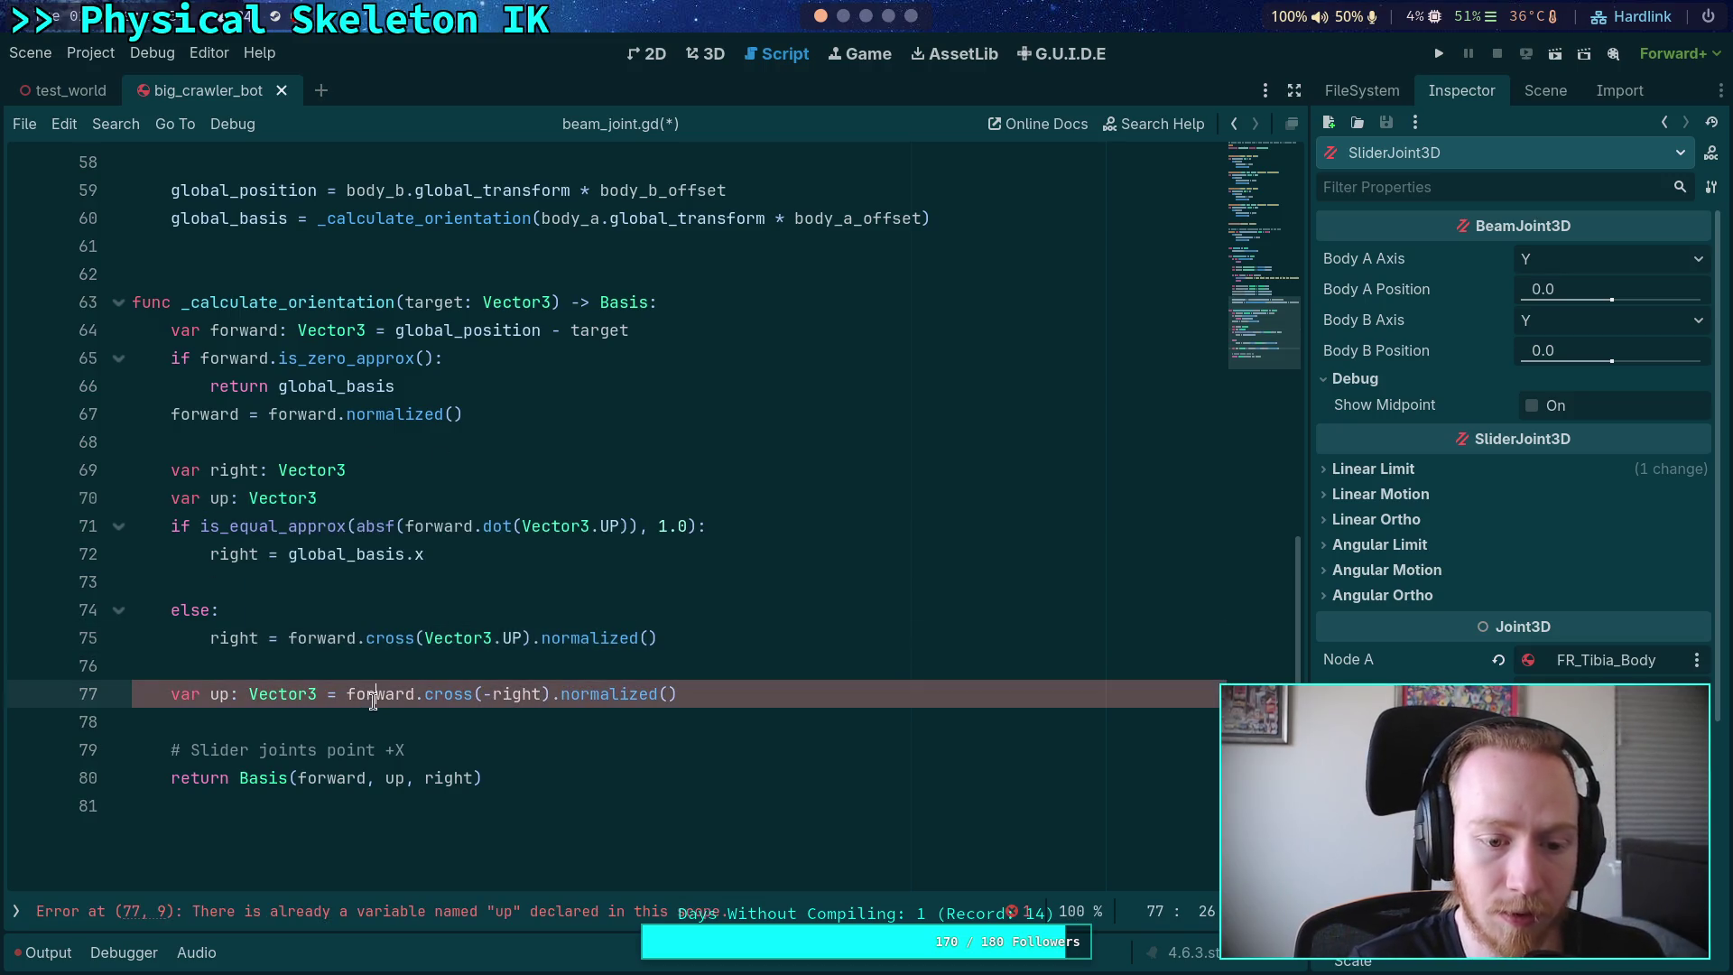
drag(435, 496, 454, 472)
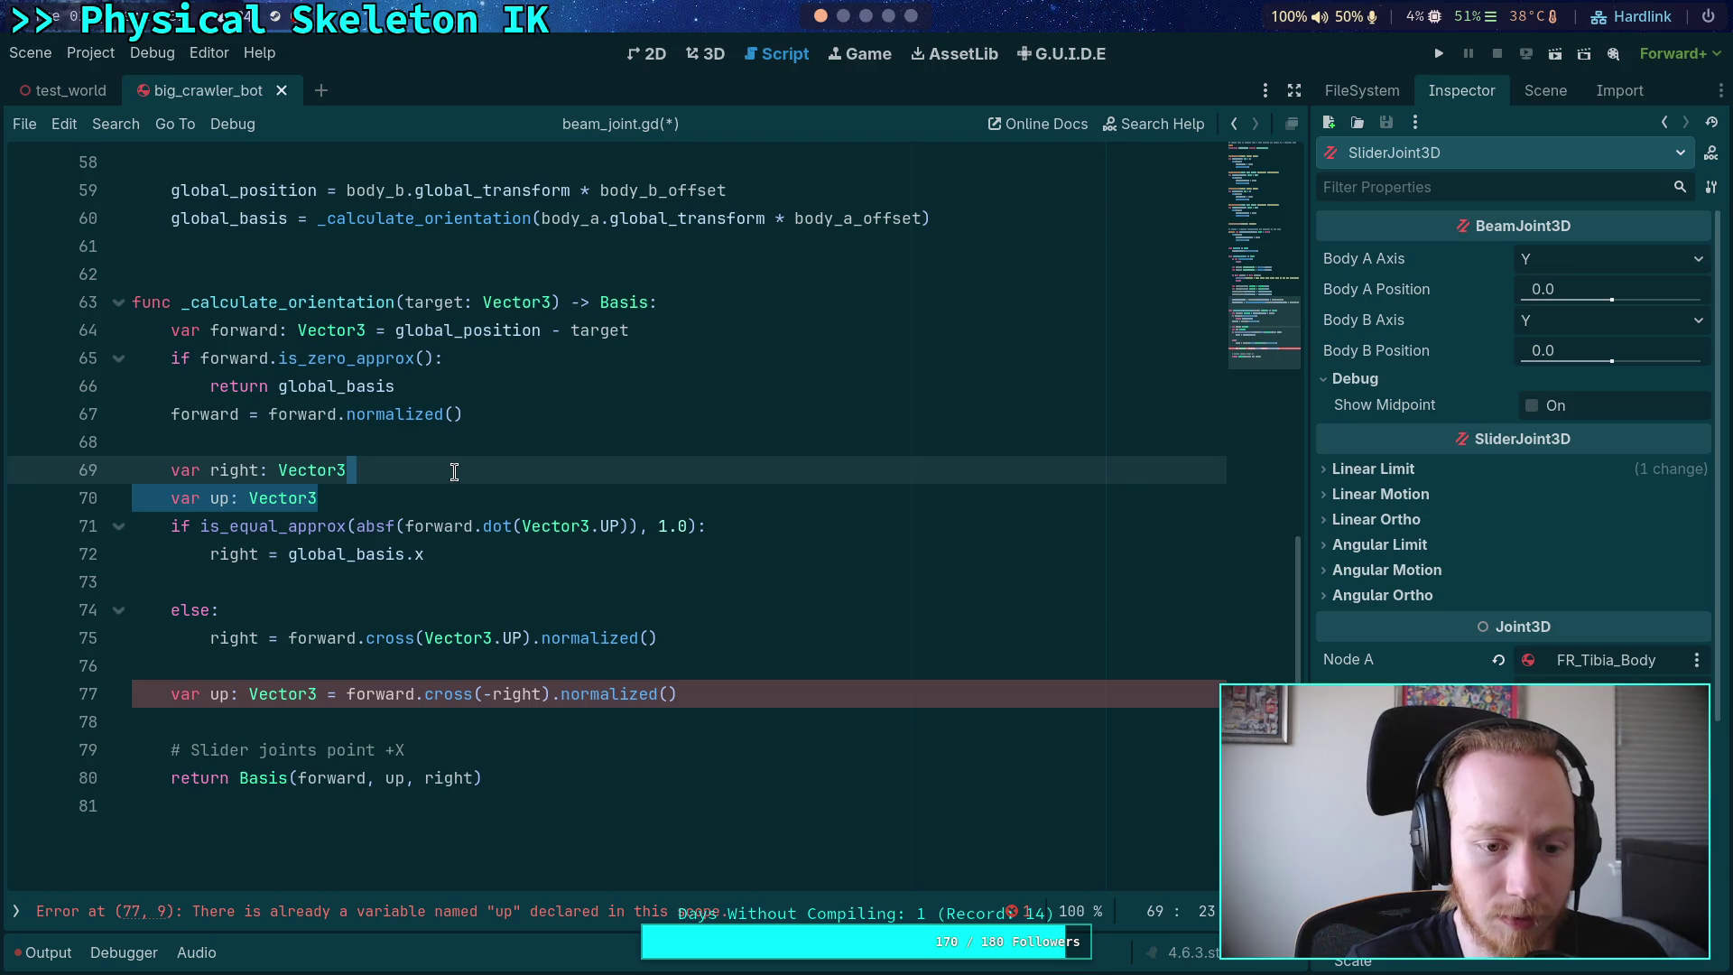
key(BackSpace)
click(547, 552)
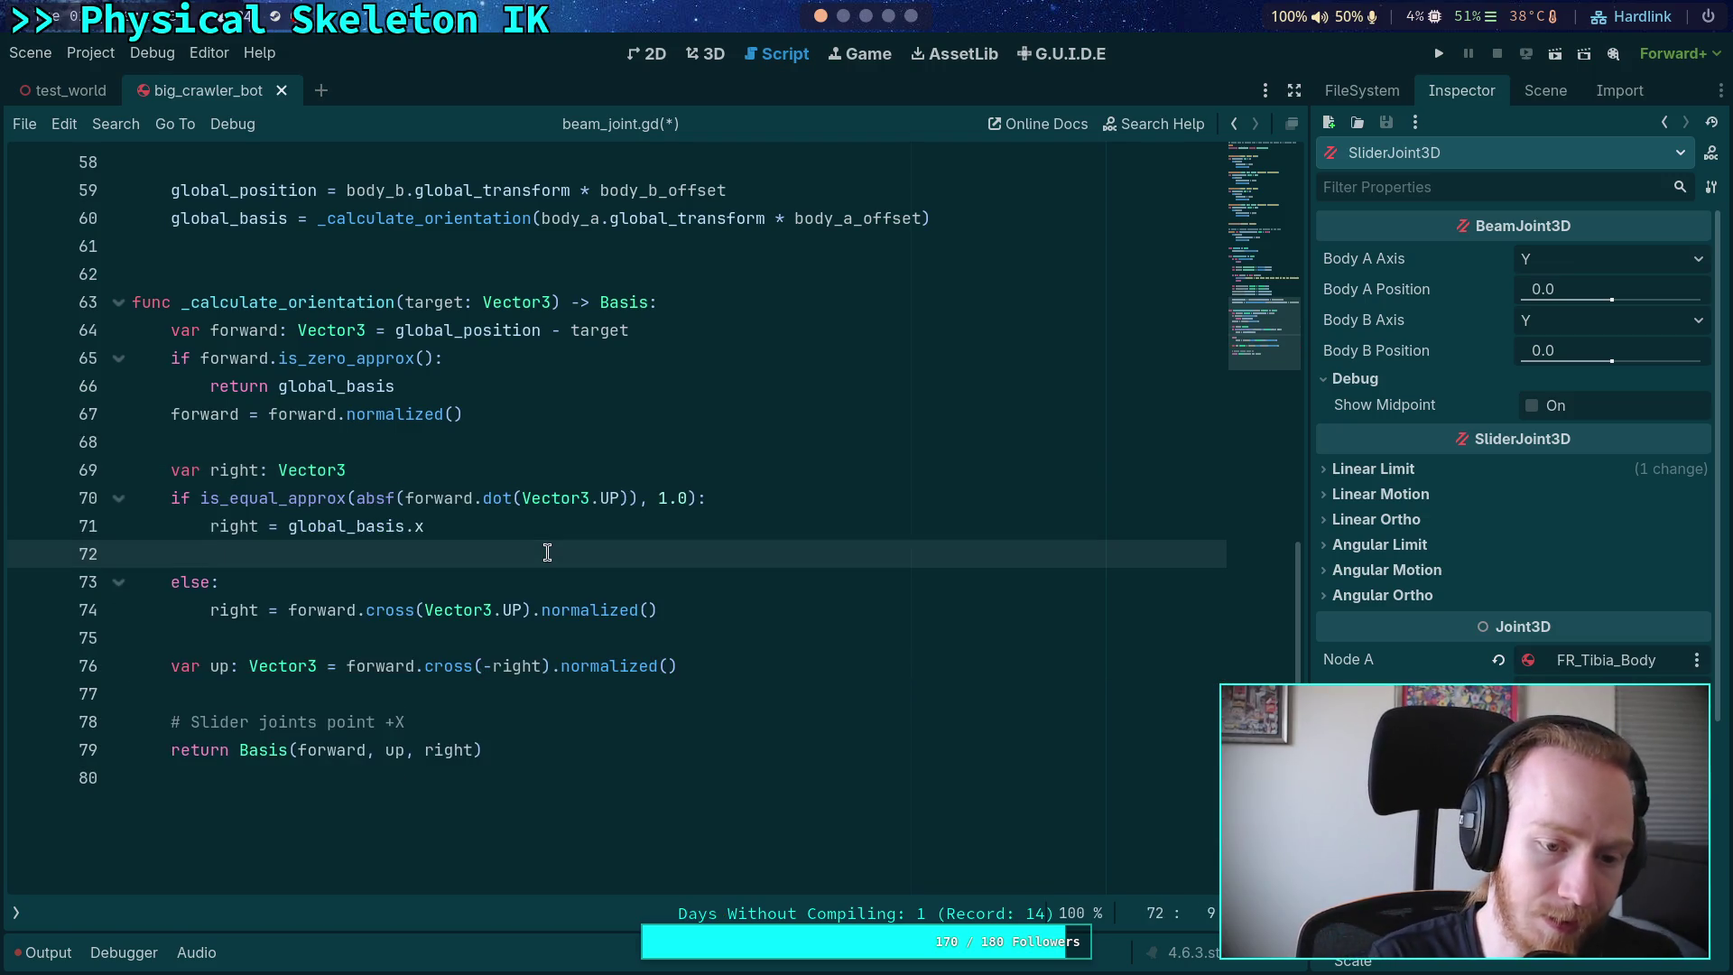
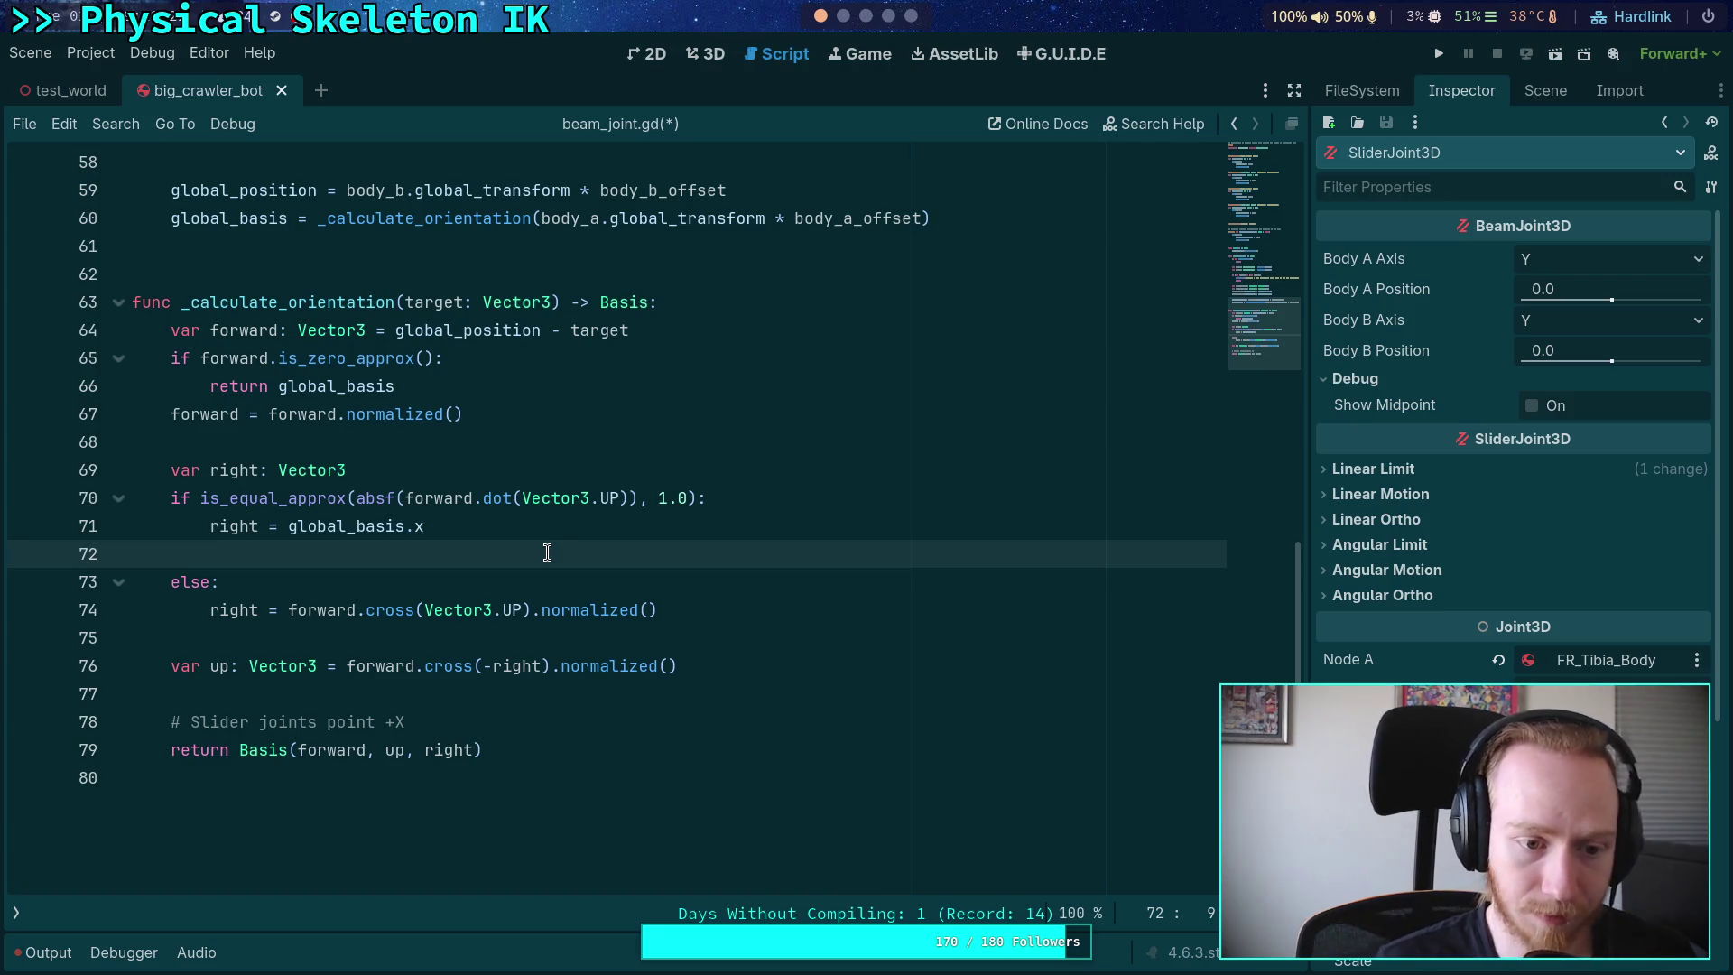
- Add a nested is_equal_approx(absf(forward.dot(right)), 1.0) check setting right = Vector3.RIGHT, and save beam_joint.gd
text(if is_e)
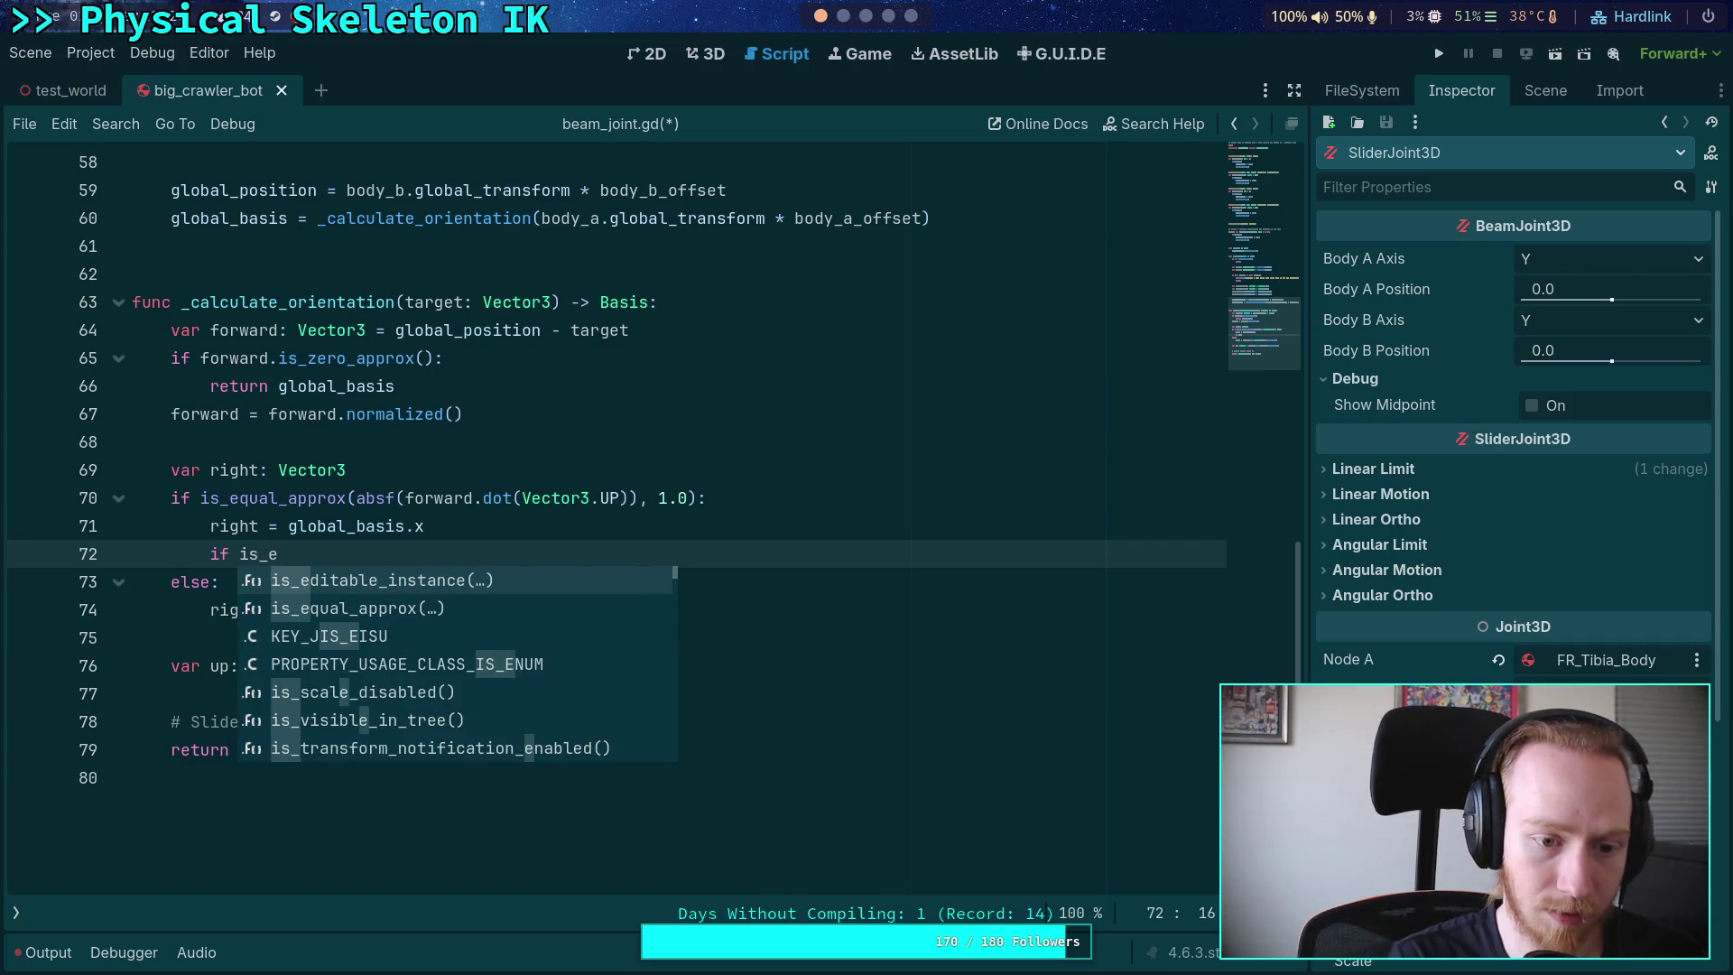
key(Down)
key(Return)
text(absf()
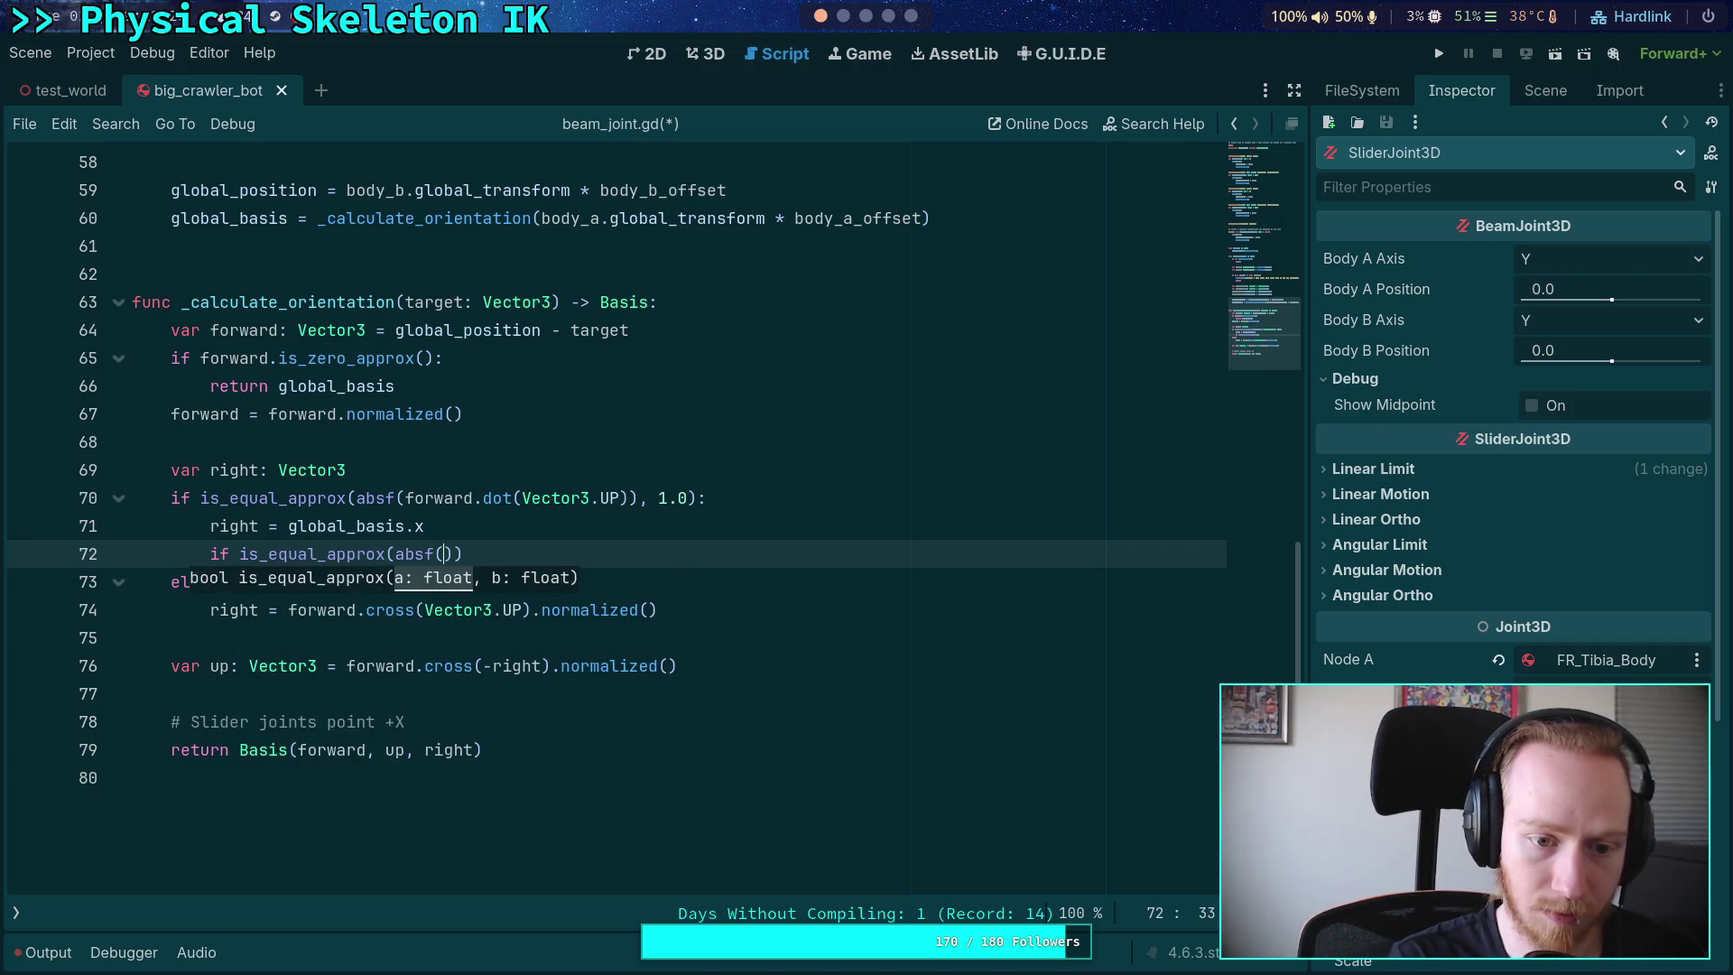
text(forward.dot()
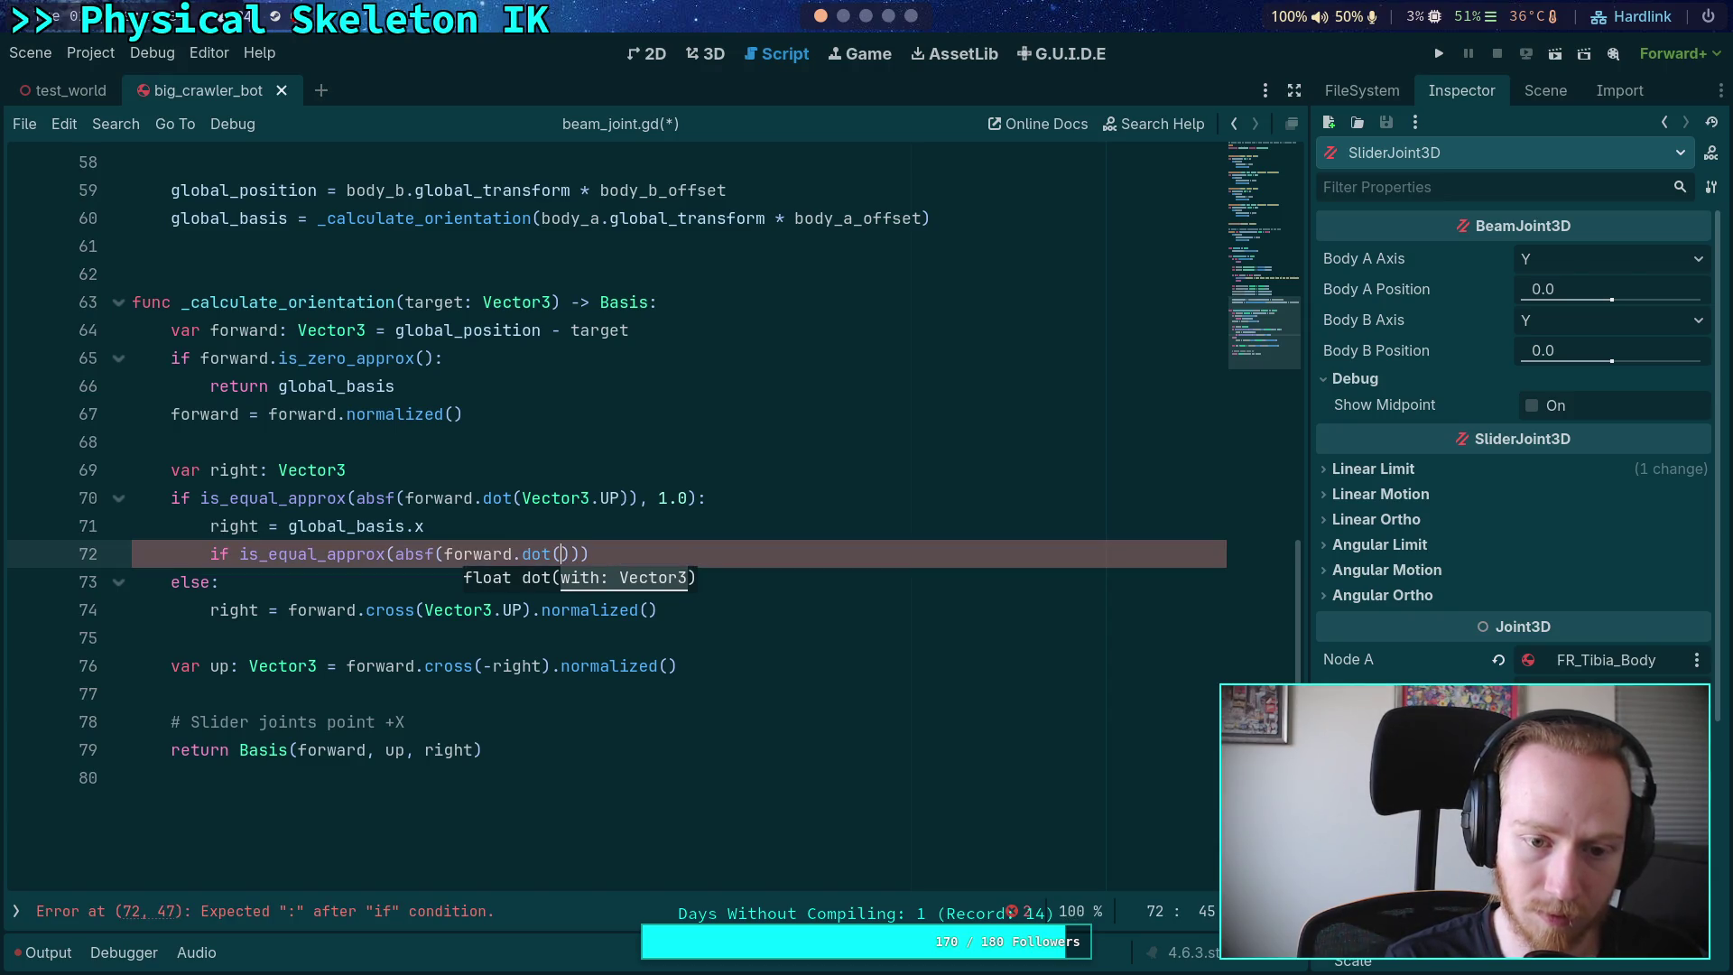
text(right)), 1)
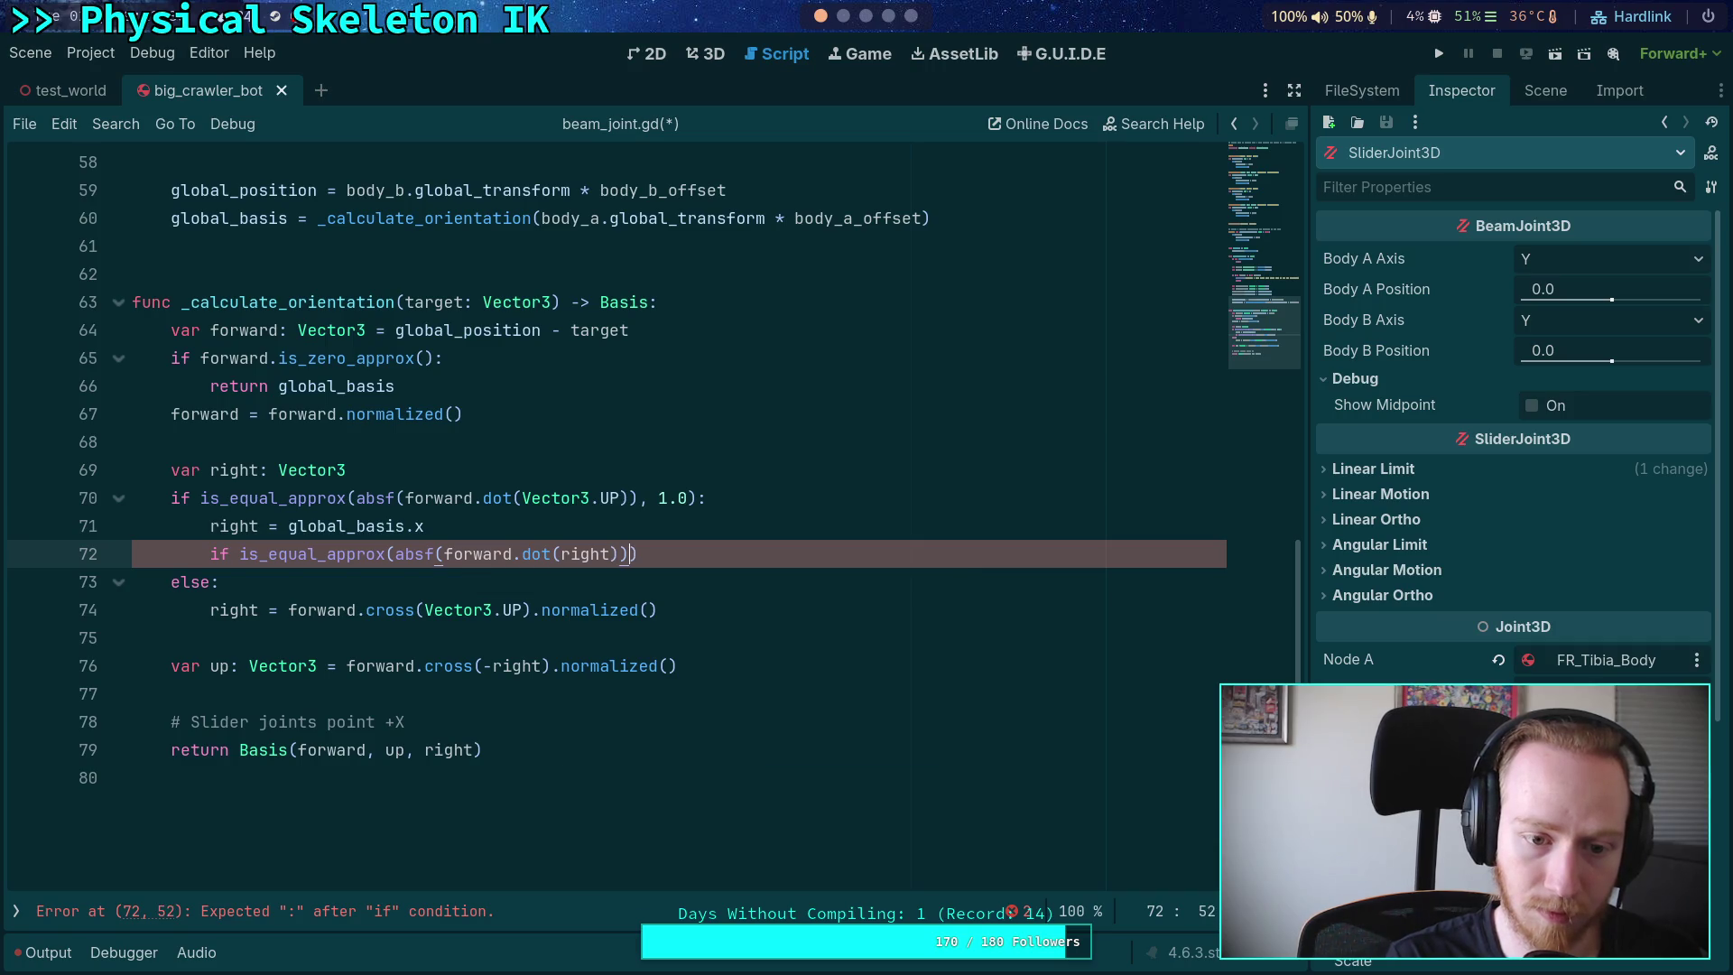
text(.0))
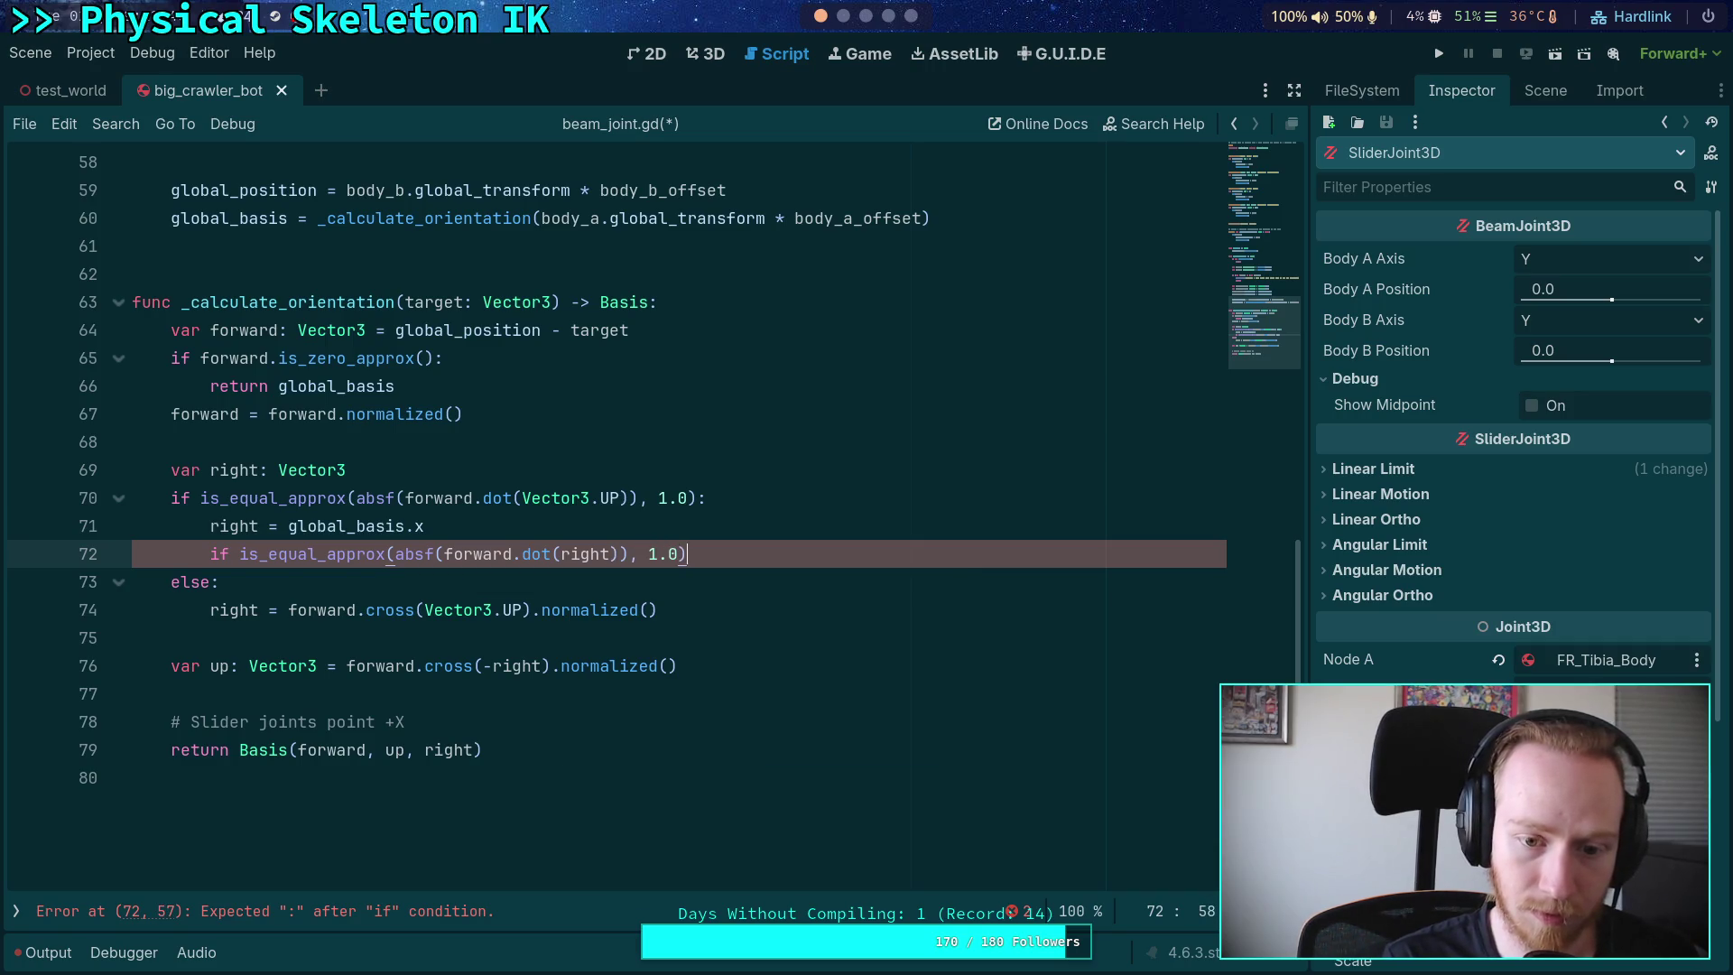
text(:)
key(Return)
text(right =)
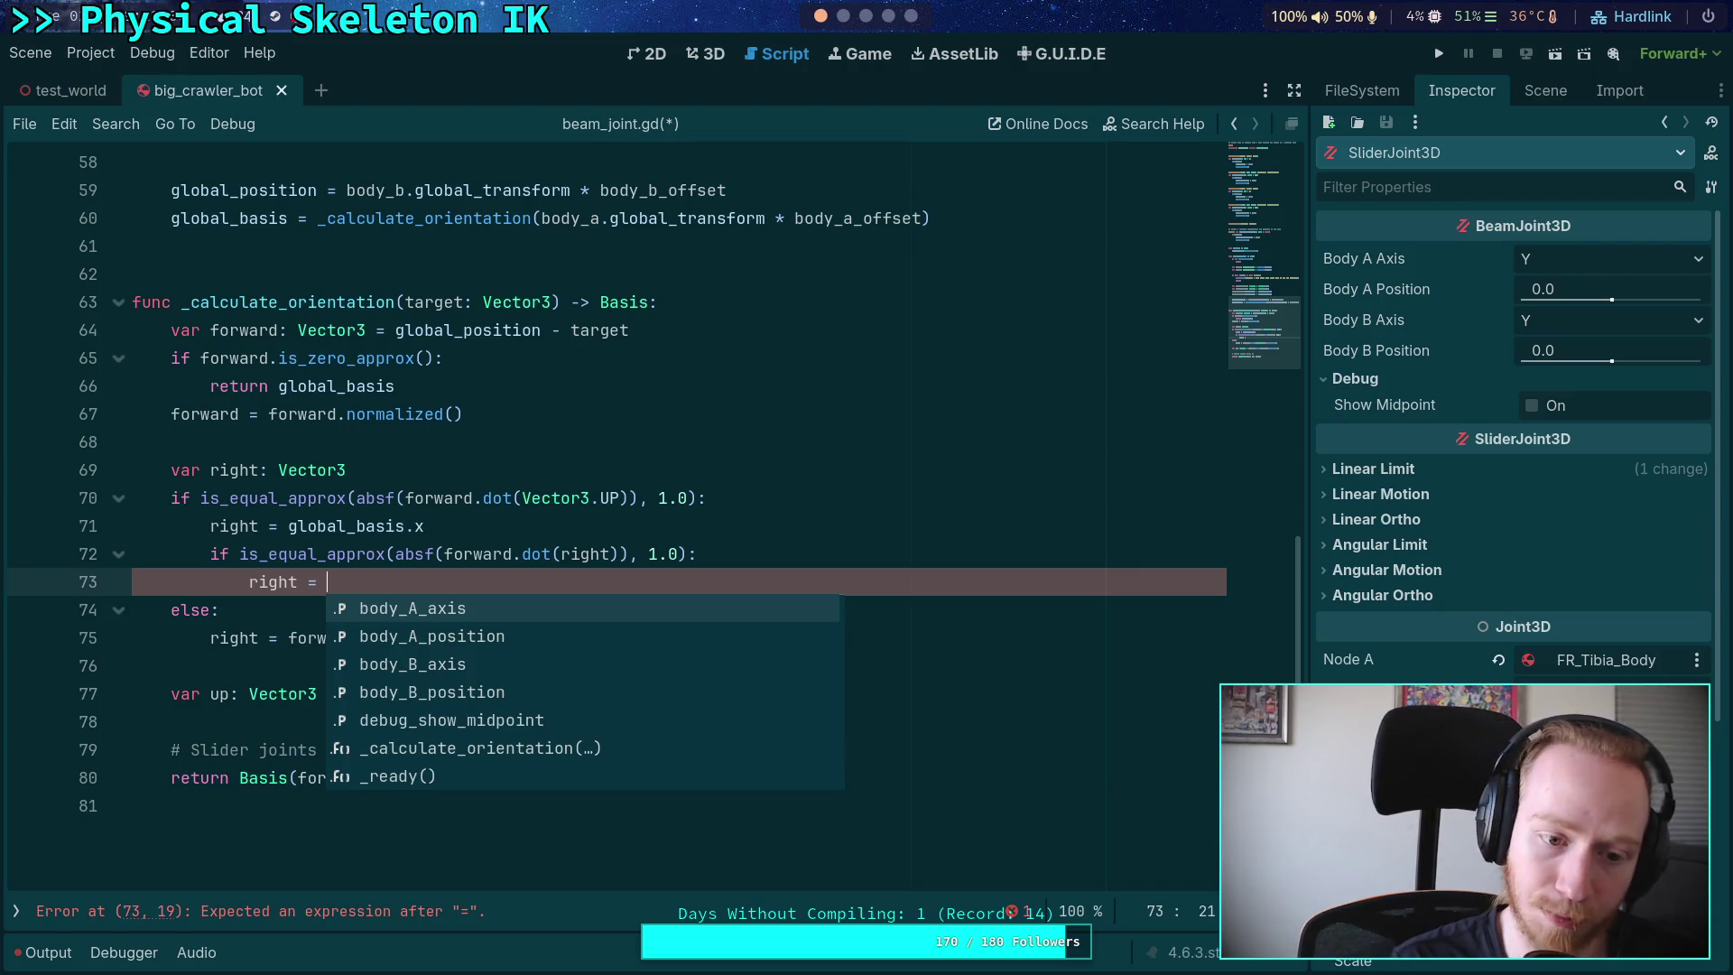
text(Vector3.R)
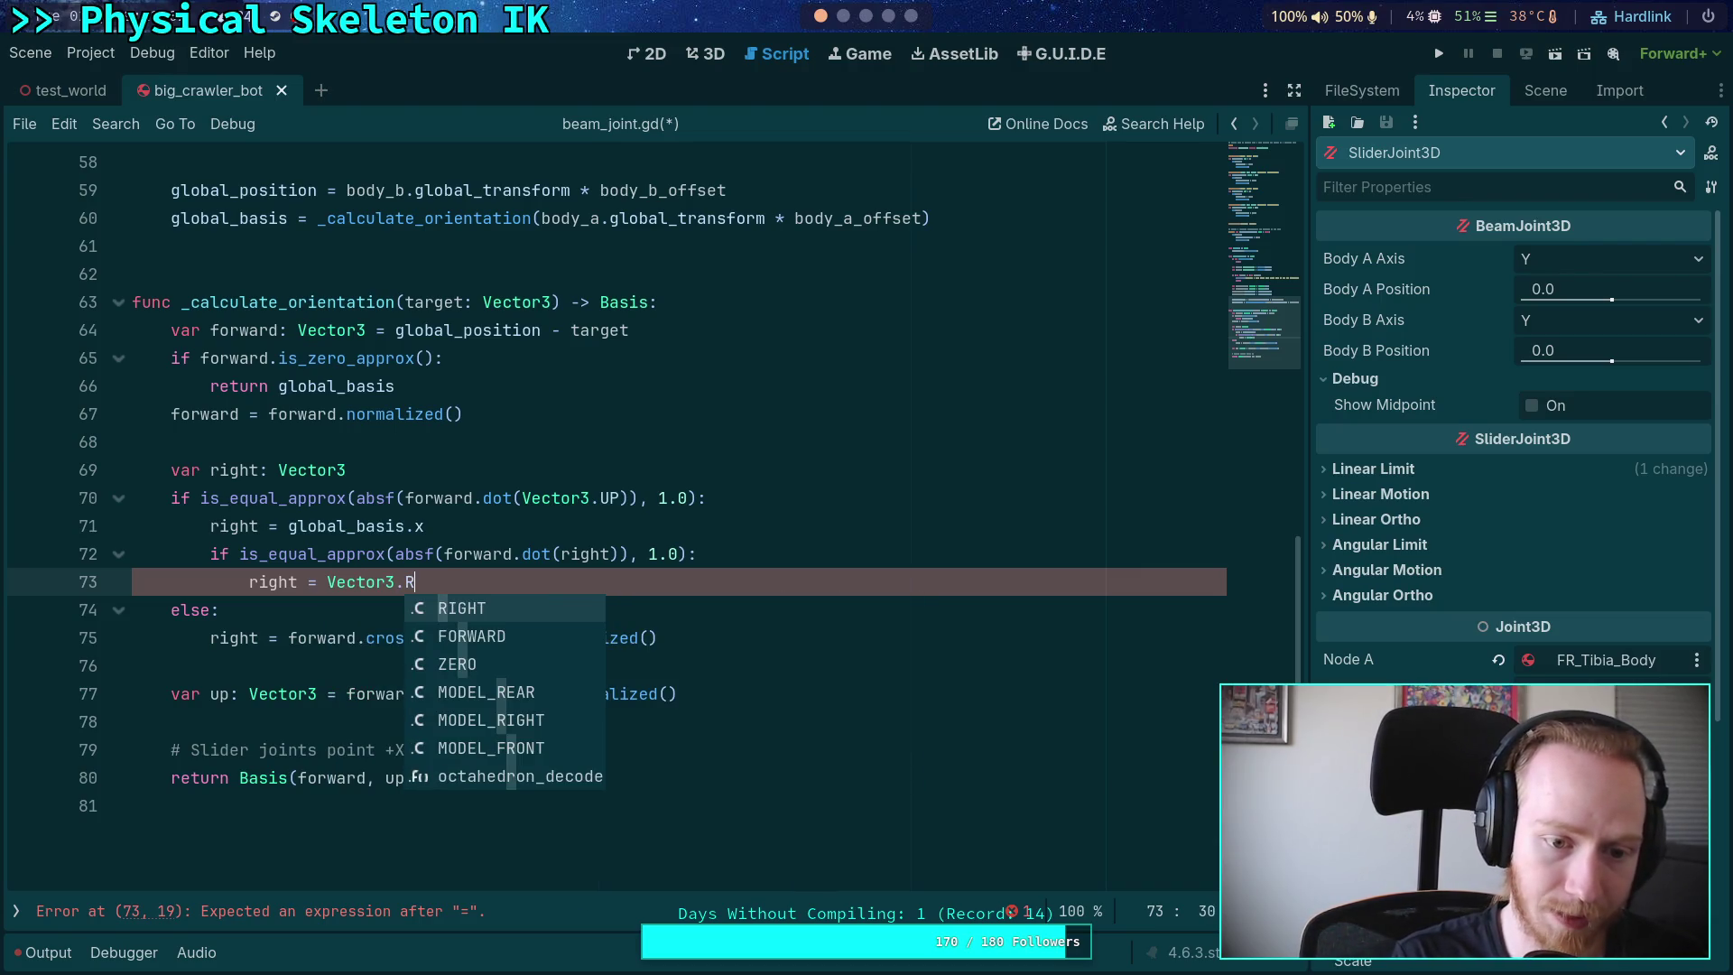
key(Return)
key(ctrl+s)
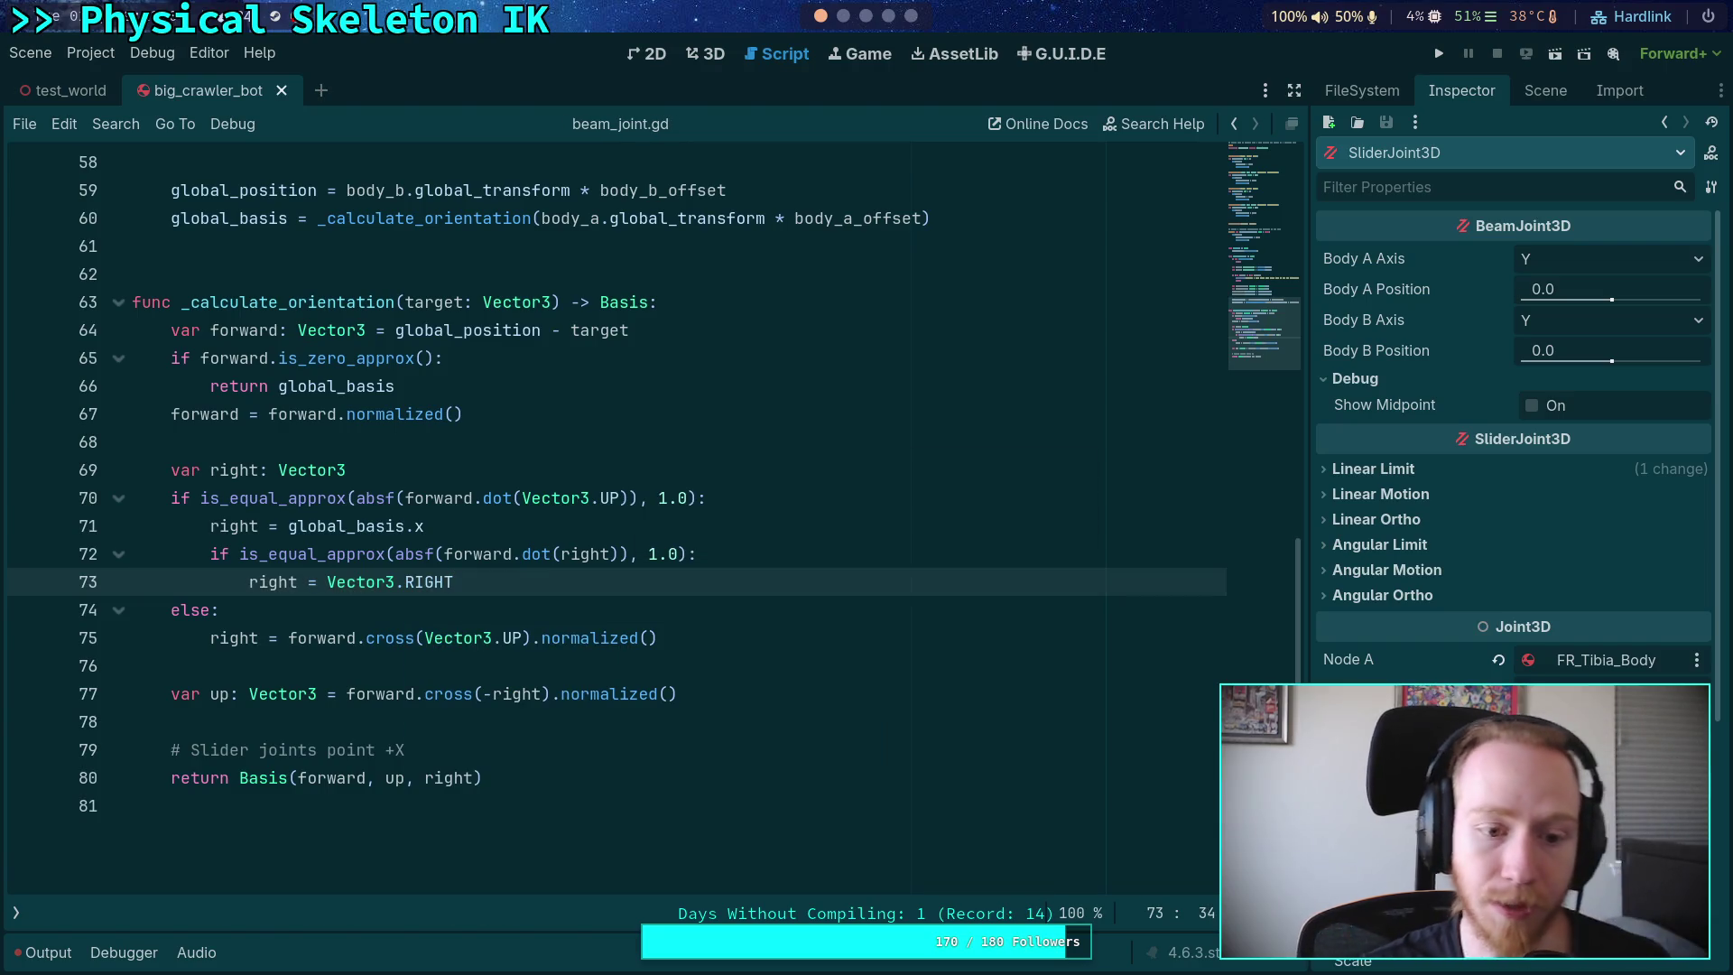
- Move through the surrounding else branch and return line of the orientation code
click(575, 598)
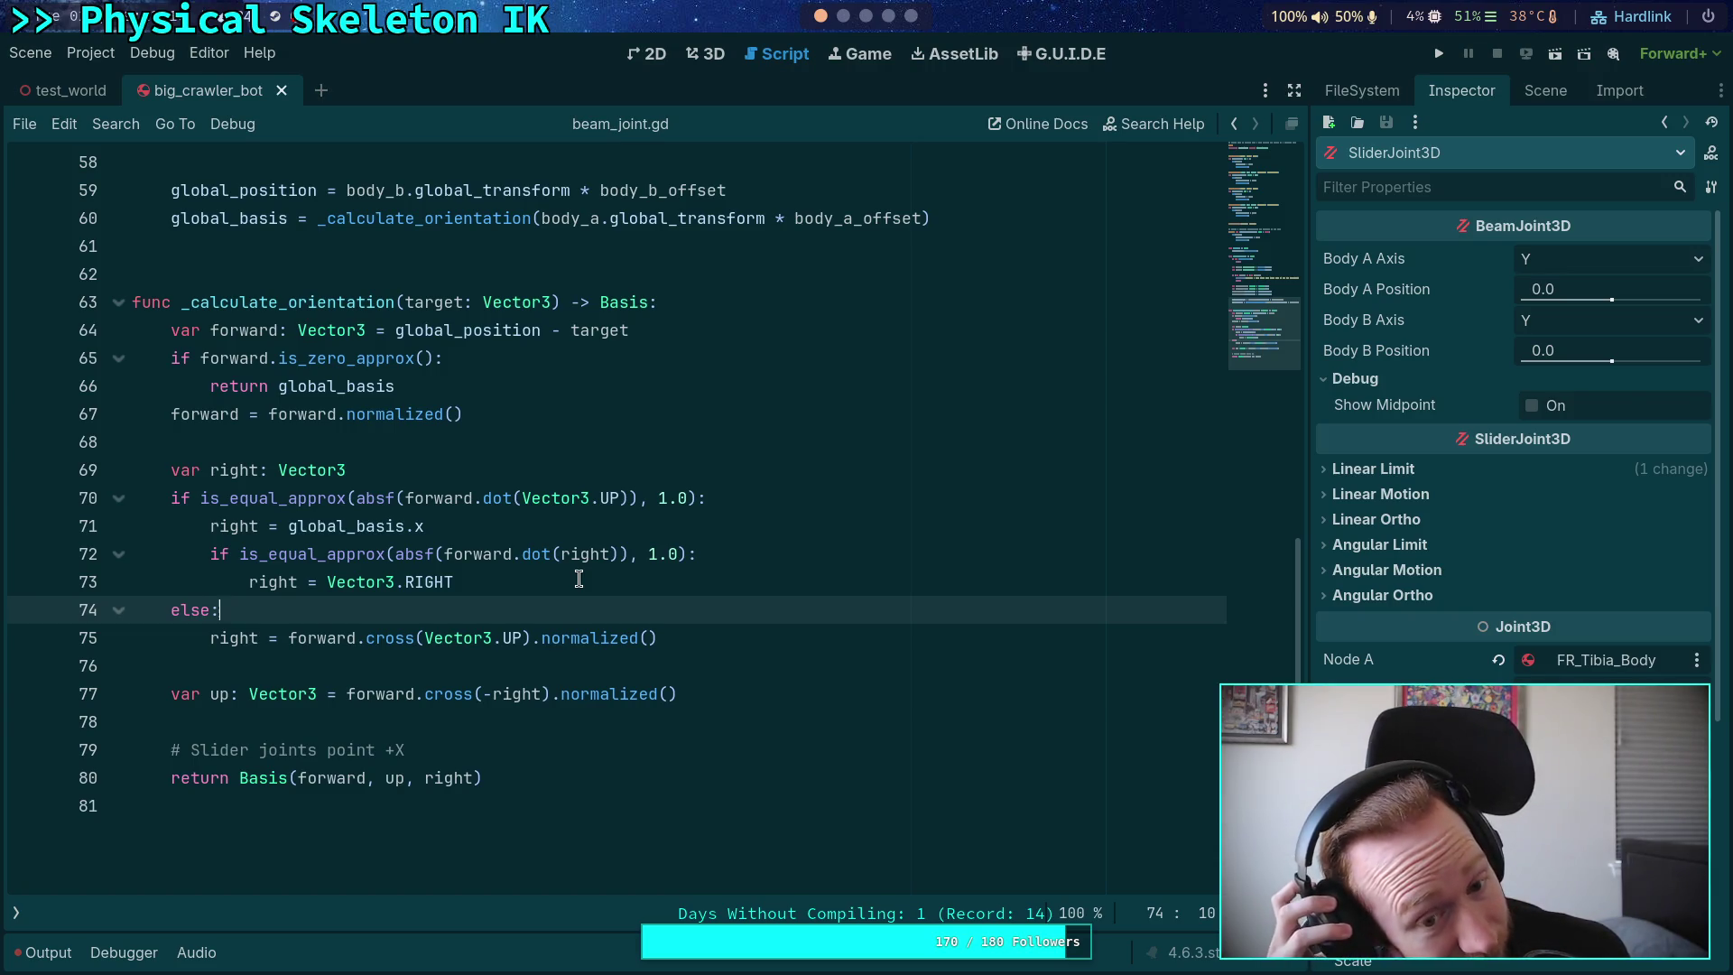
click(605, 658)
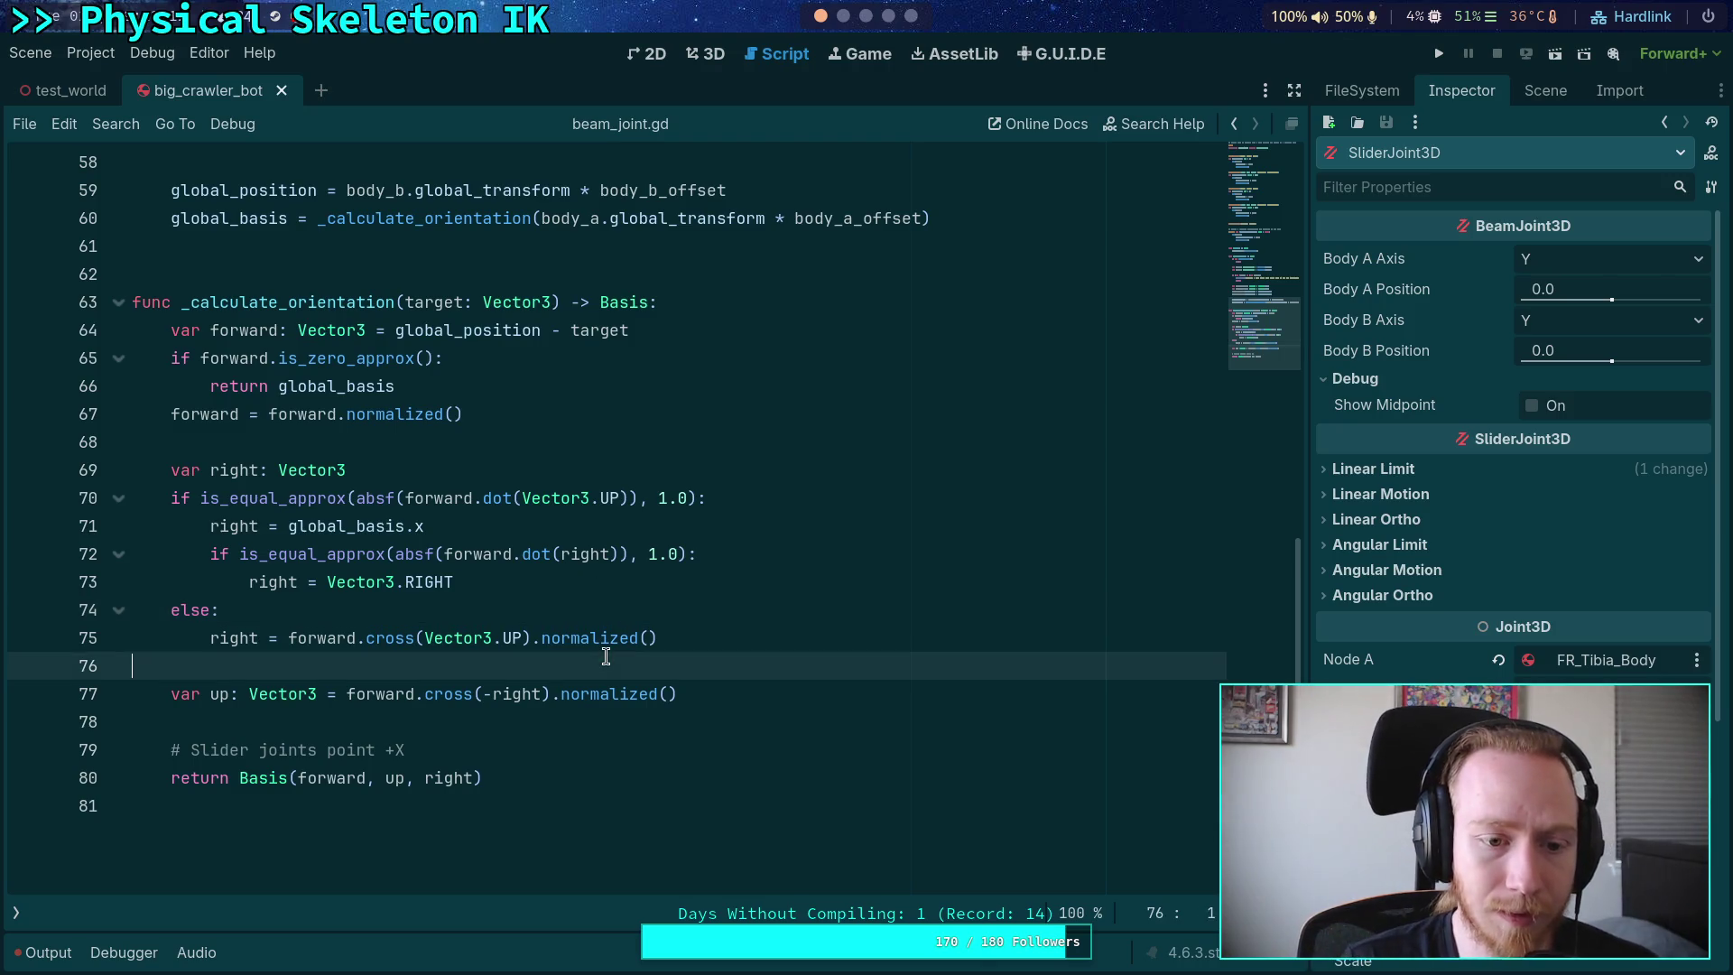
scroll(504, 658, up, 1)
scroll(504, 658, down, 1)
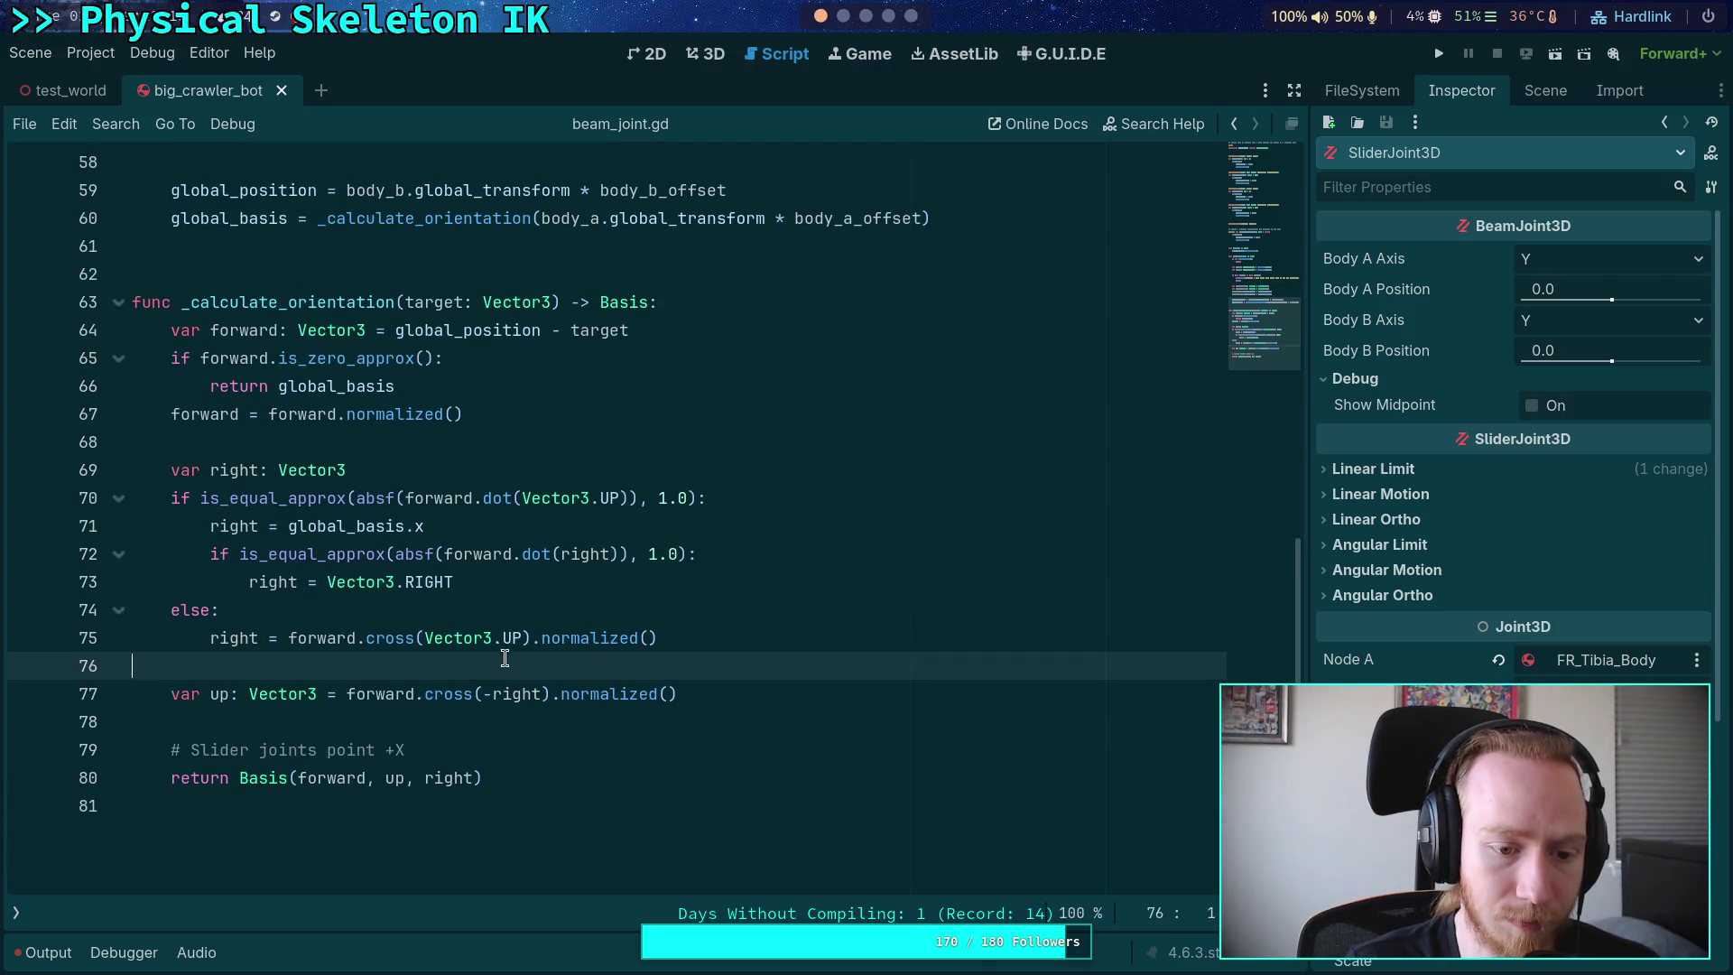
click(631, 776)
click(617, 714)
scroll(617, 714, up, 6)
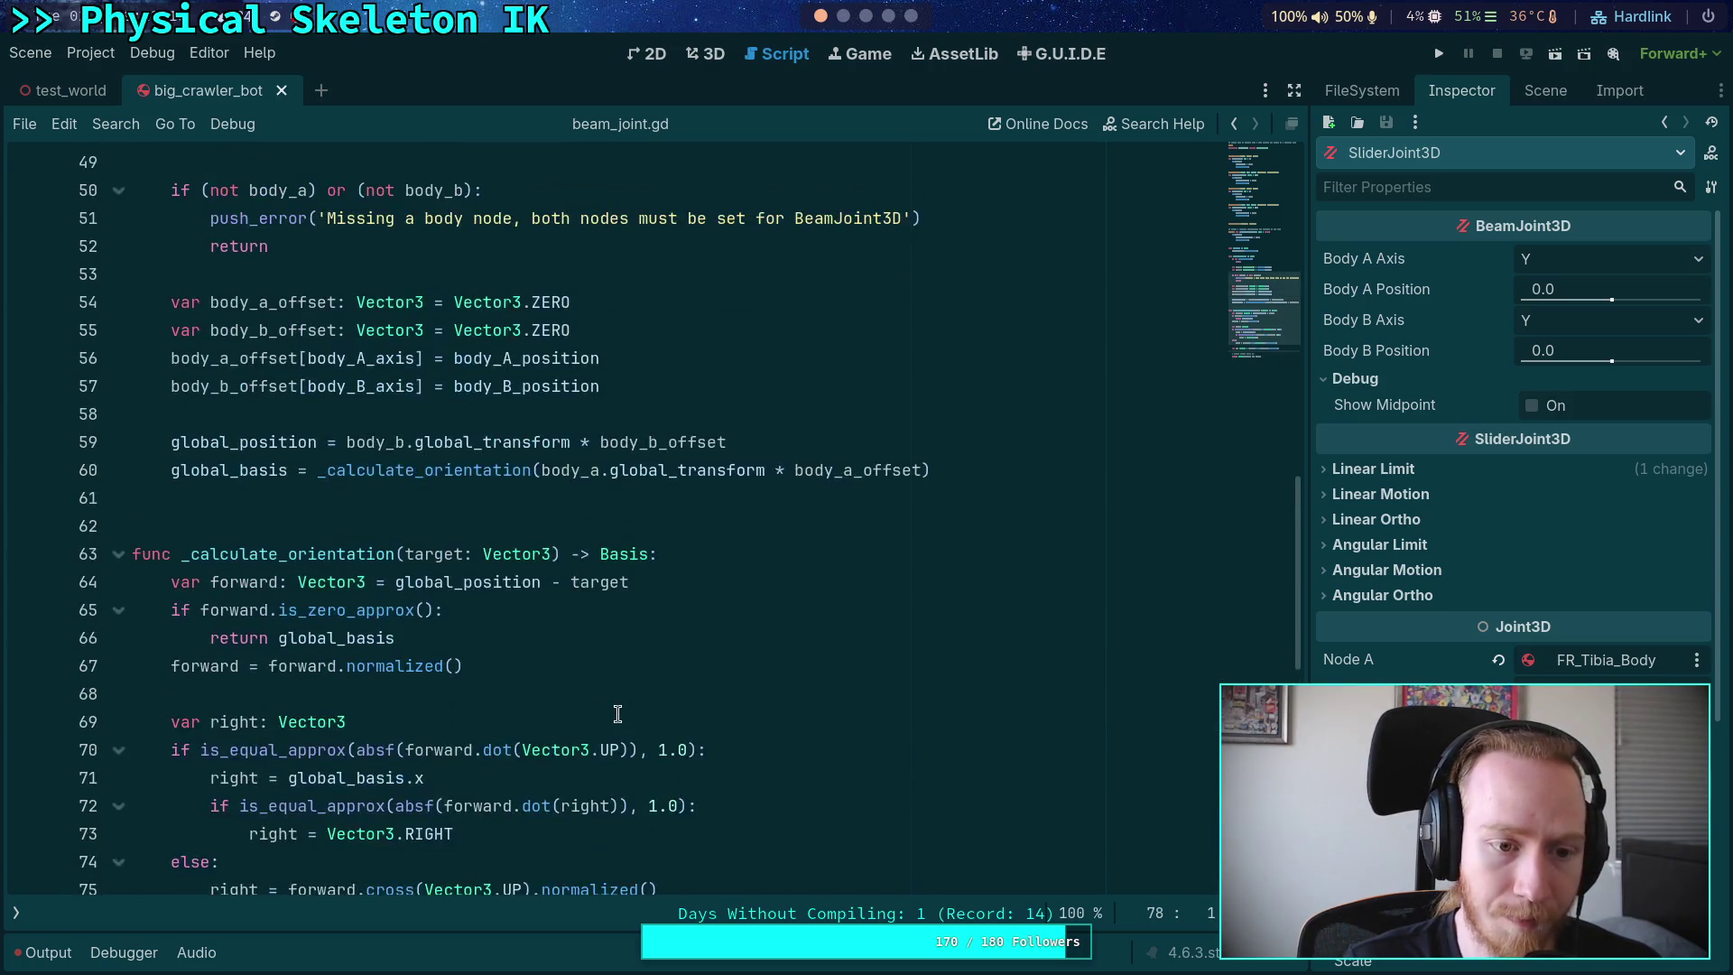
- Add an 'if debug_show_midpoint:' check at the end of _update_joint
click(877, 756)
key(Return)
key(Up)
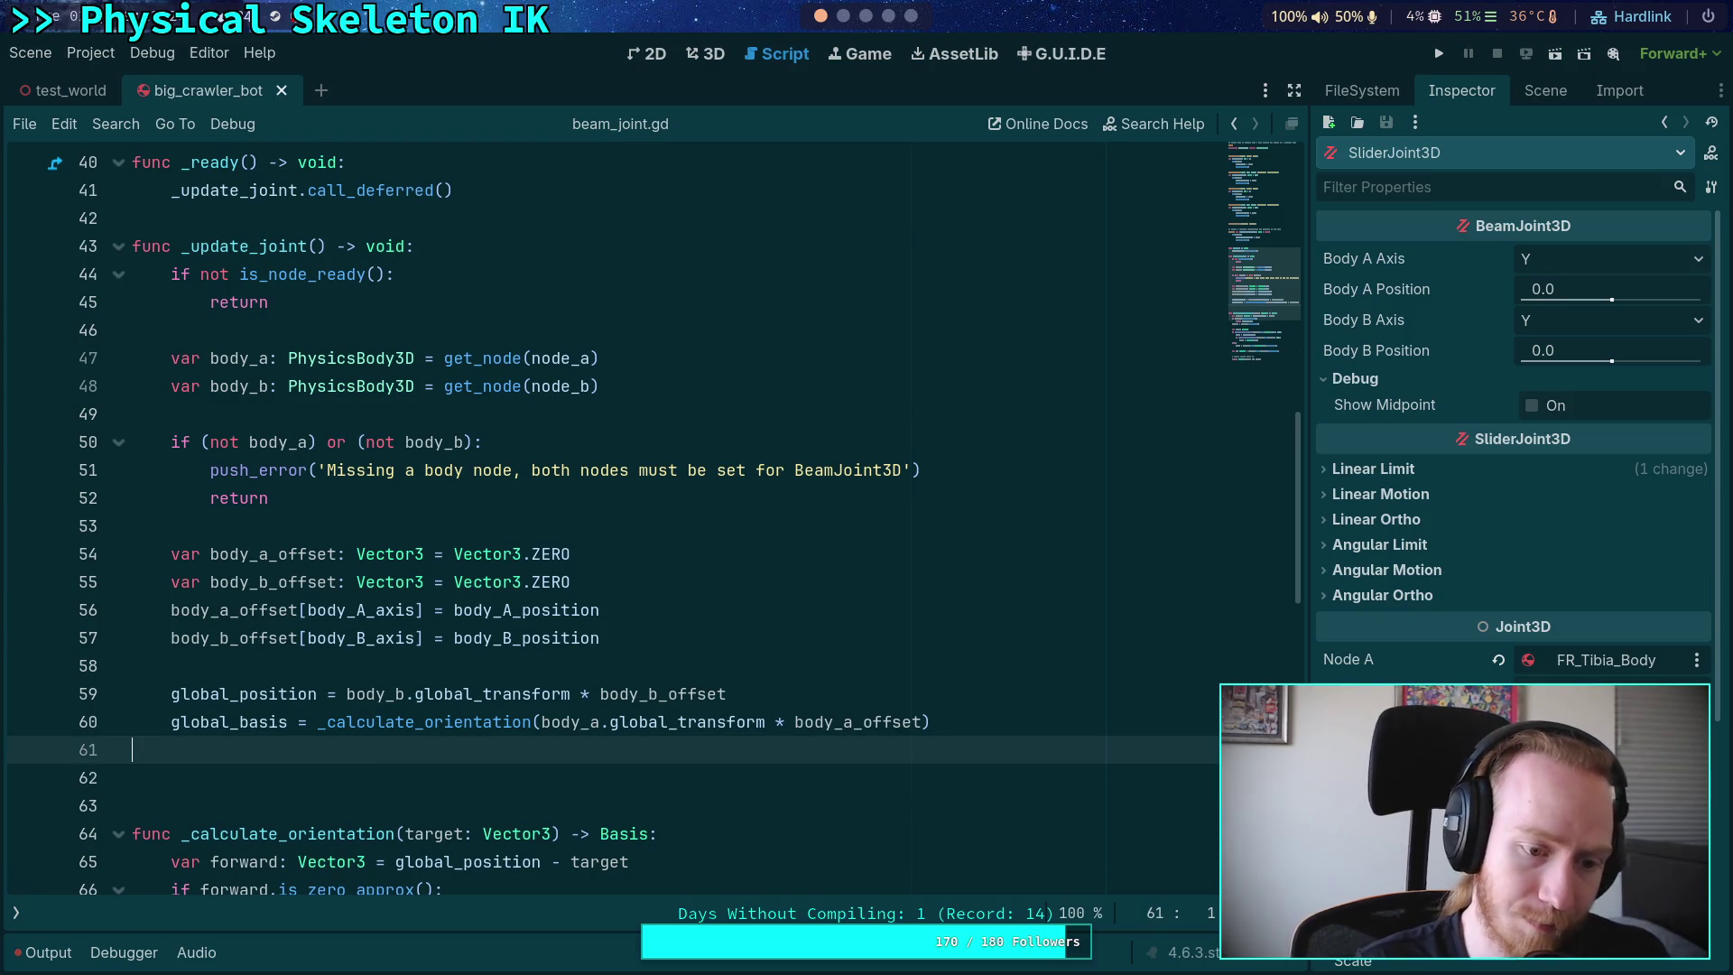
key(Return)
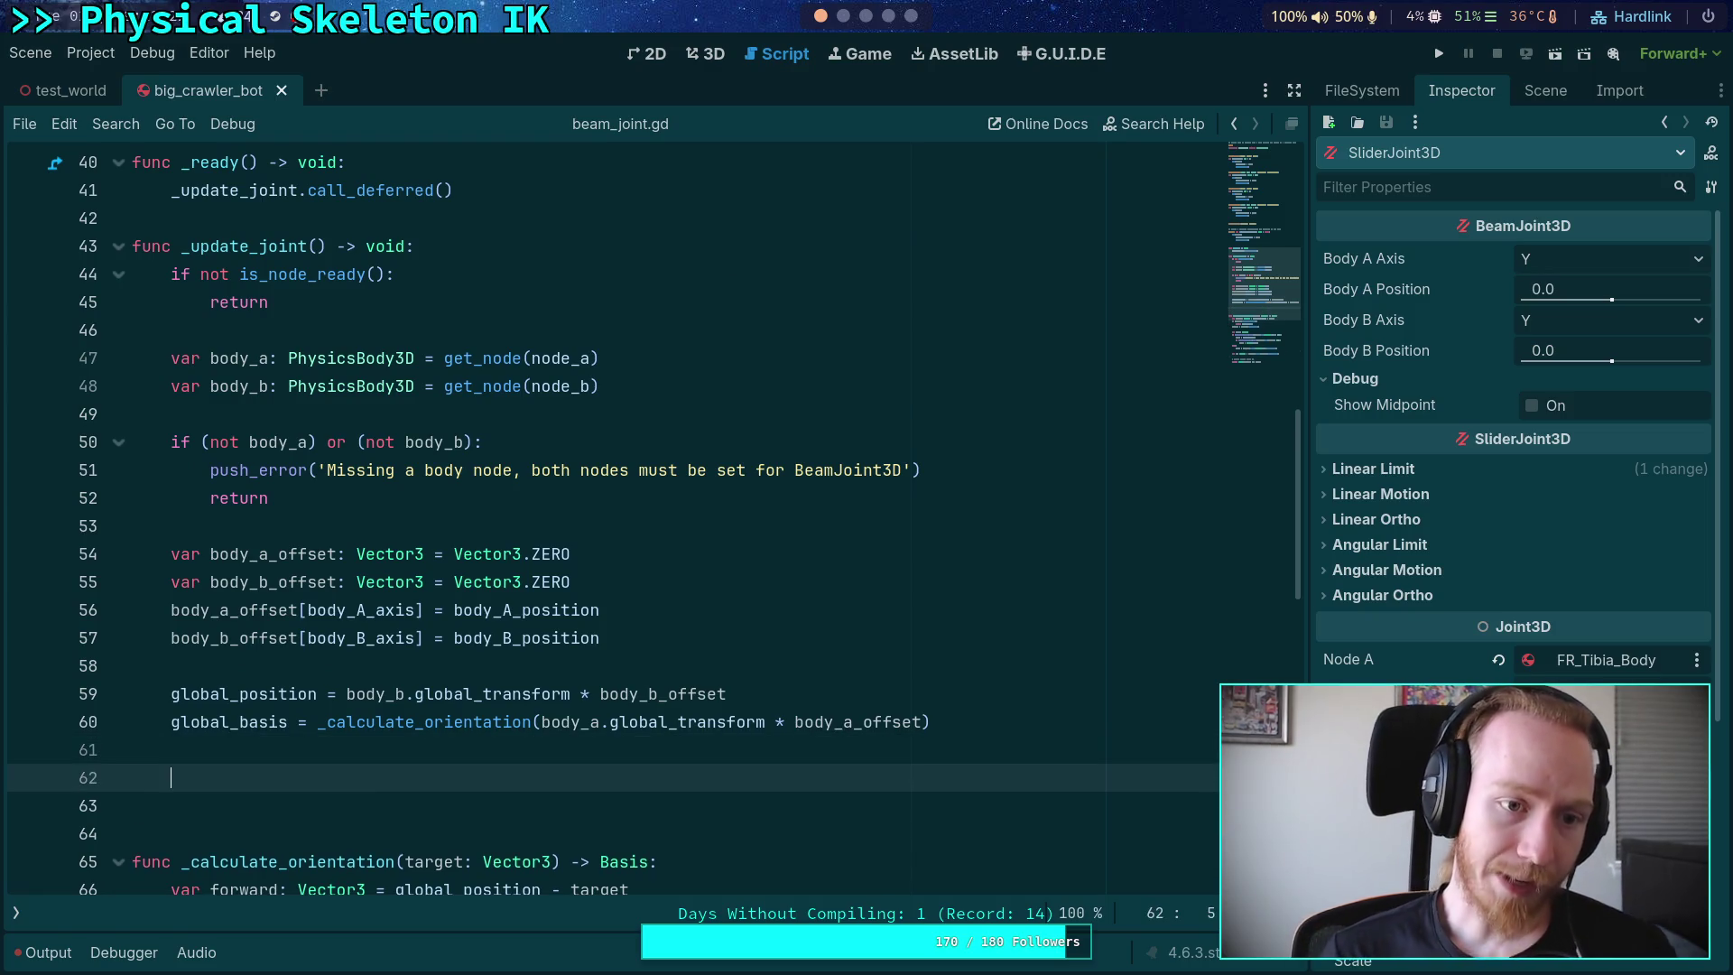
scroll(814, 683, down, 1)
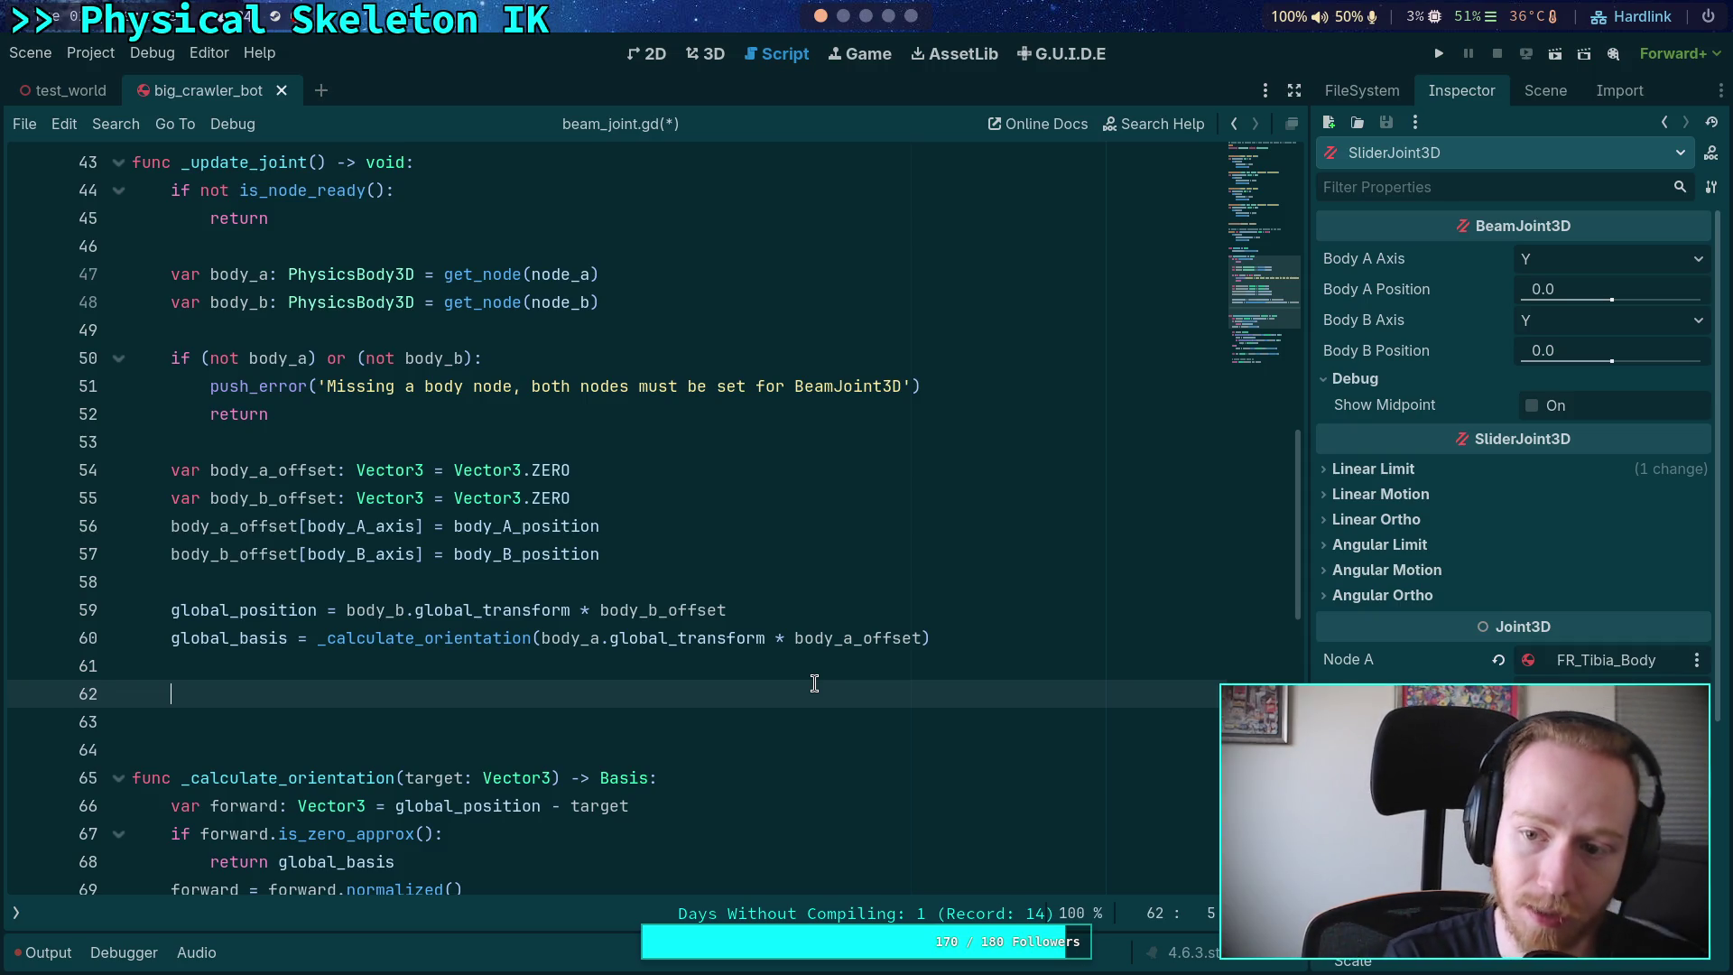
text(if deb)
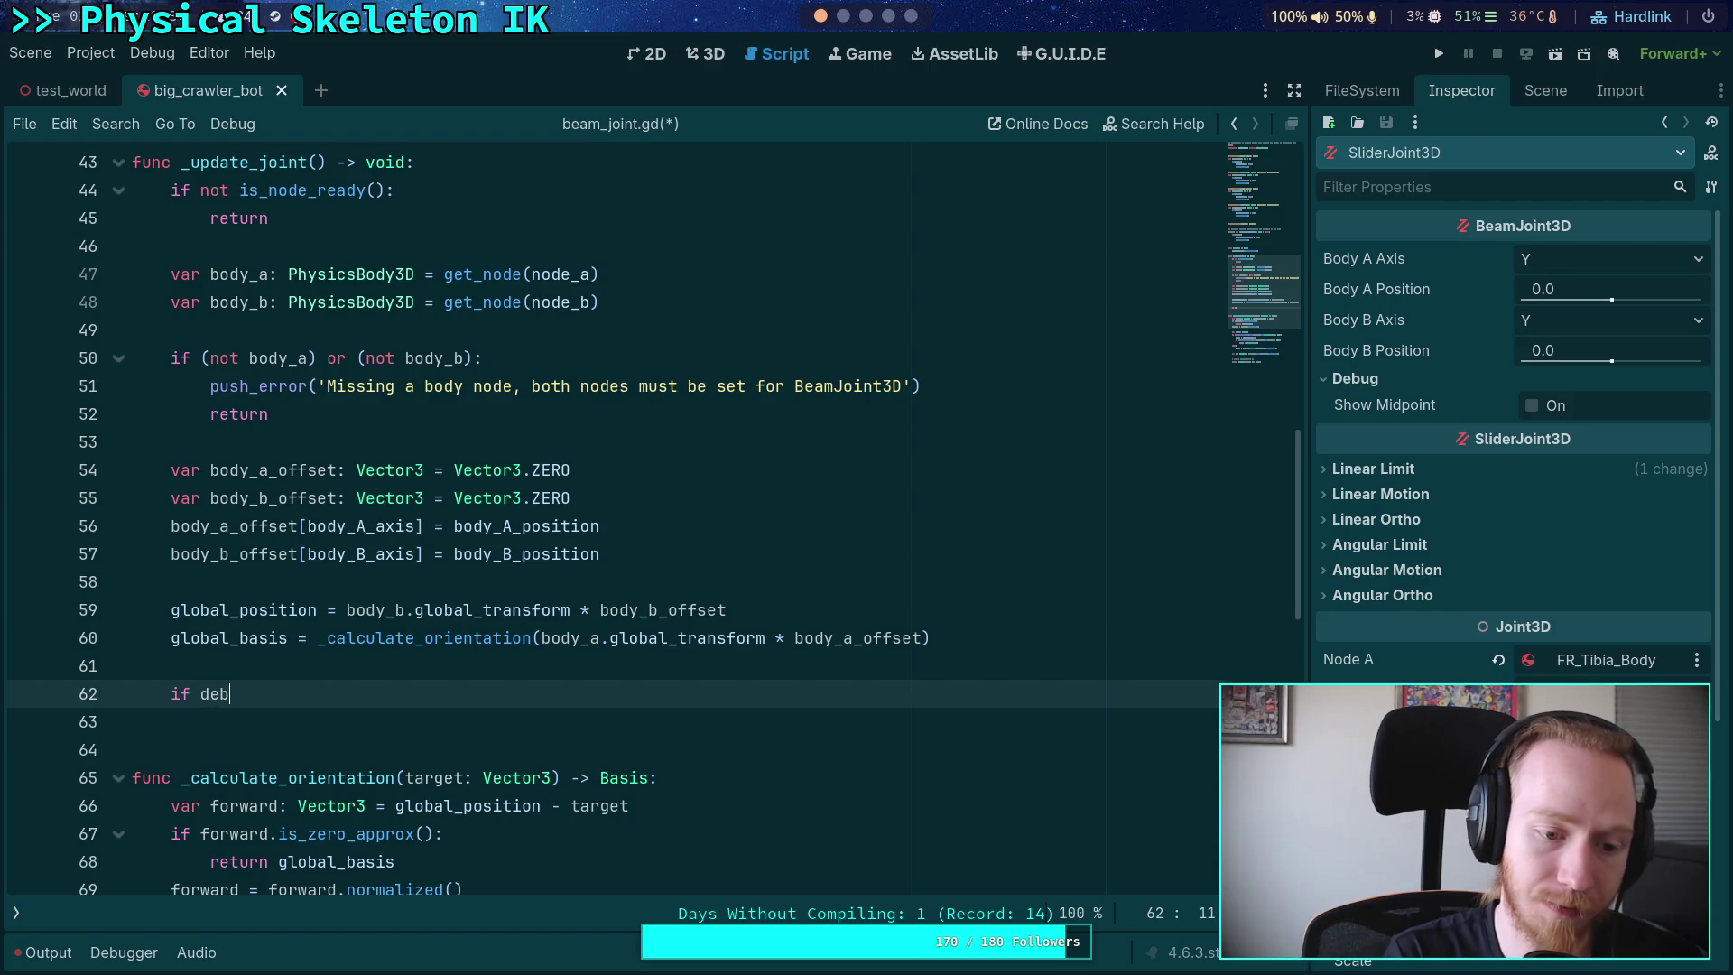
key(Return)
text(:)
key(Return)
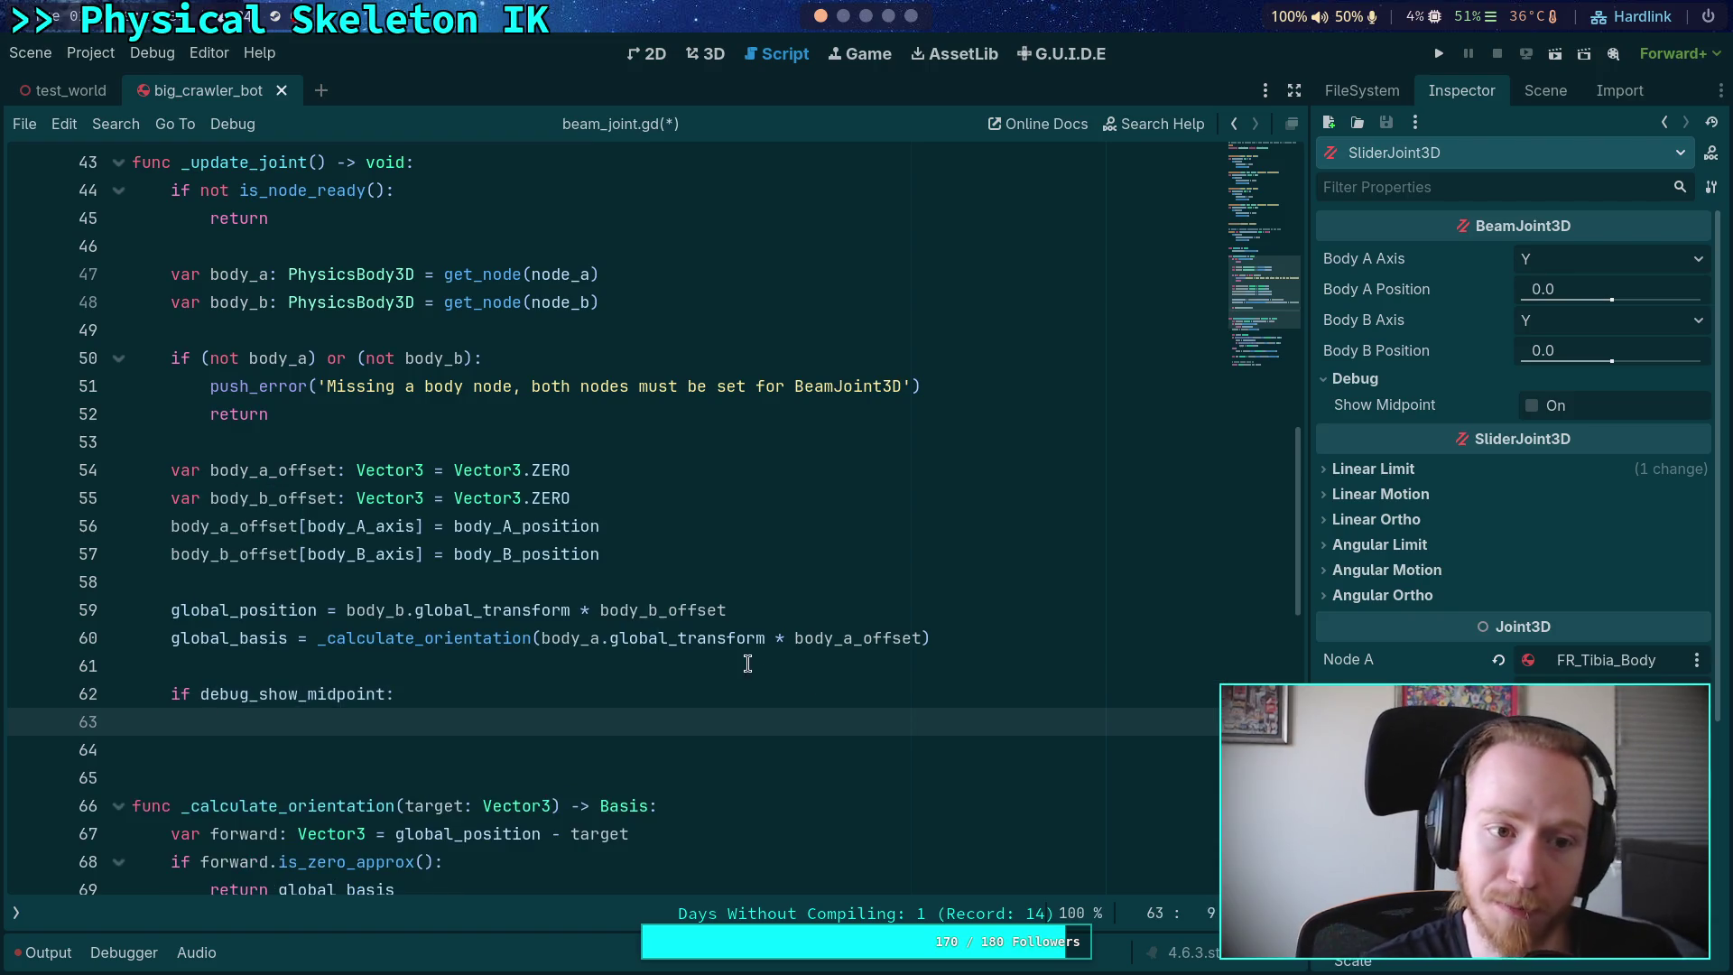
- Declare 'var _debug_midpoint_marker: Marker3D' below the debug_show_midpoint setter
scroll(746, 657, up, 6)
click(554, 496)
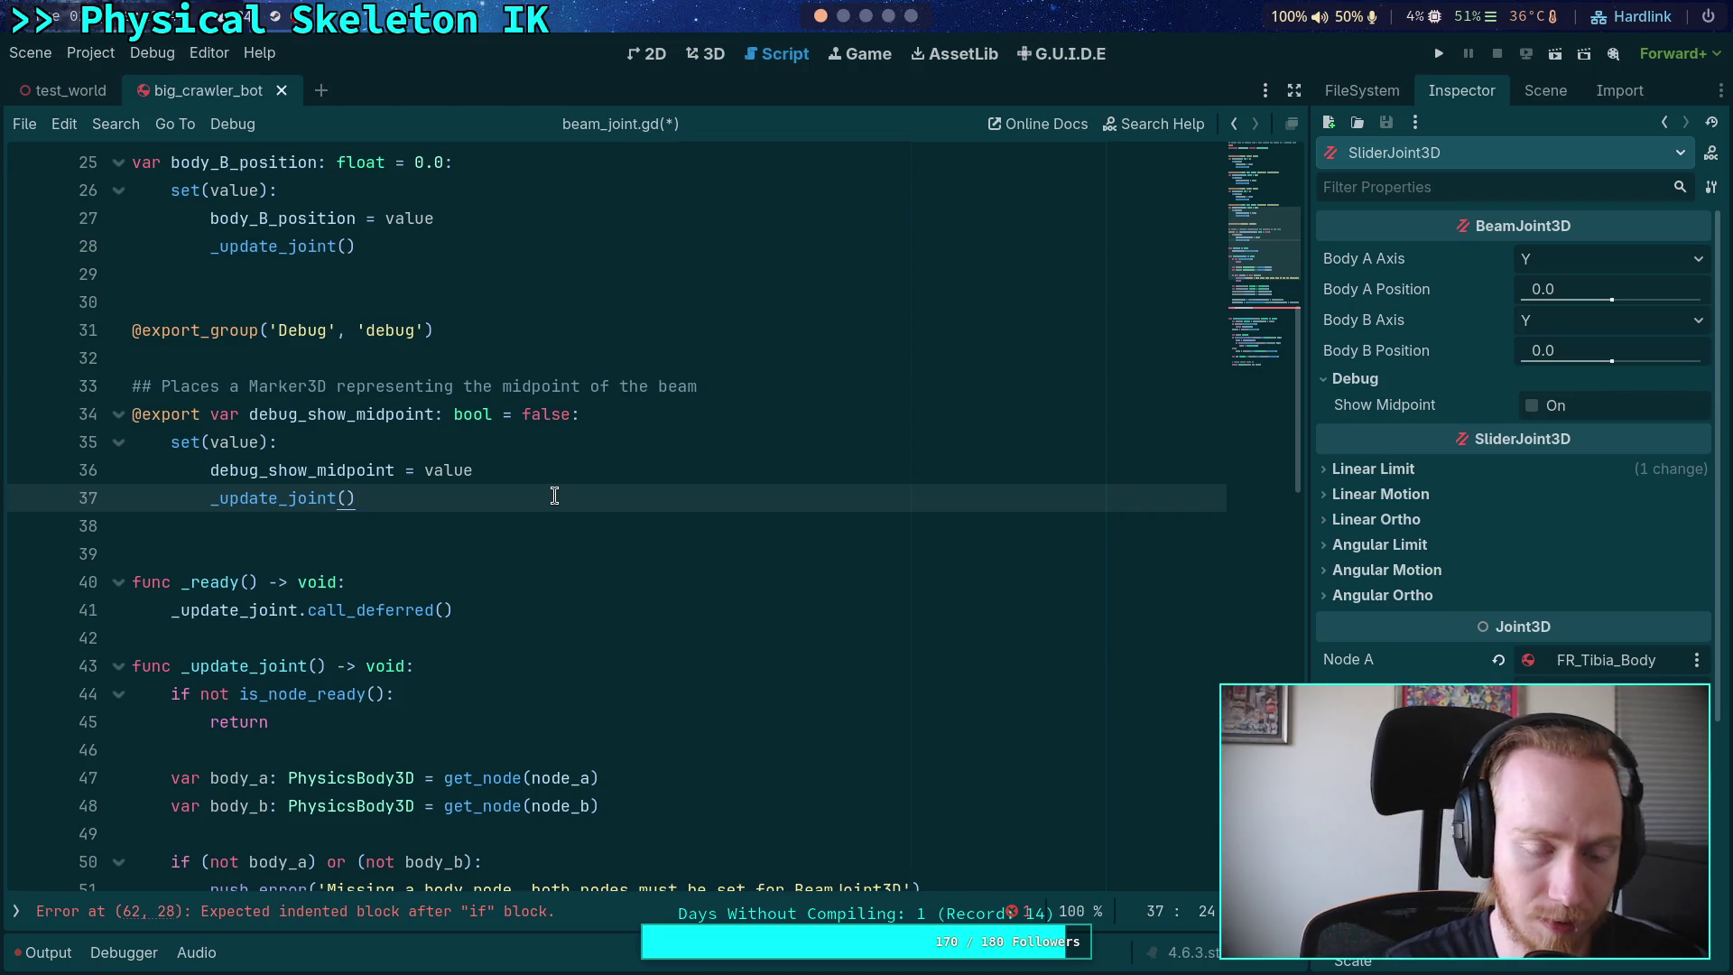
key(Return)
key(BackSpace)
text(var )
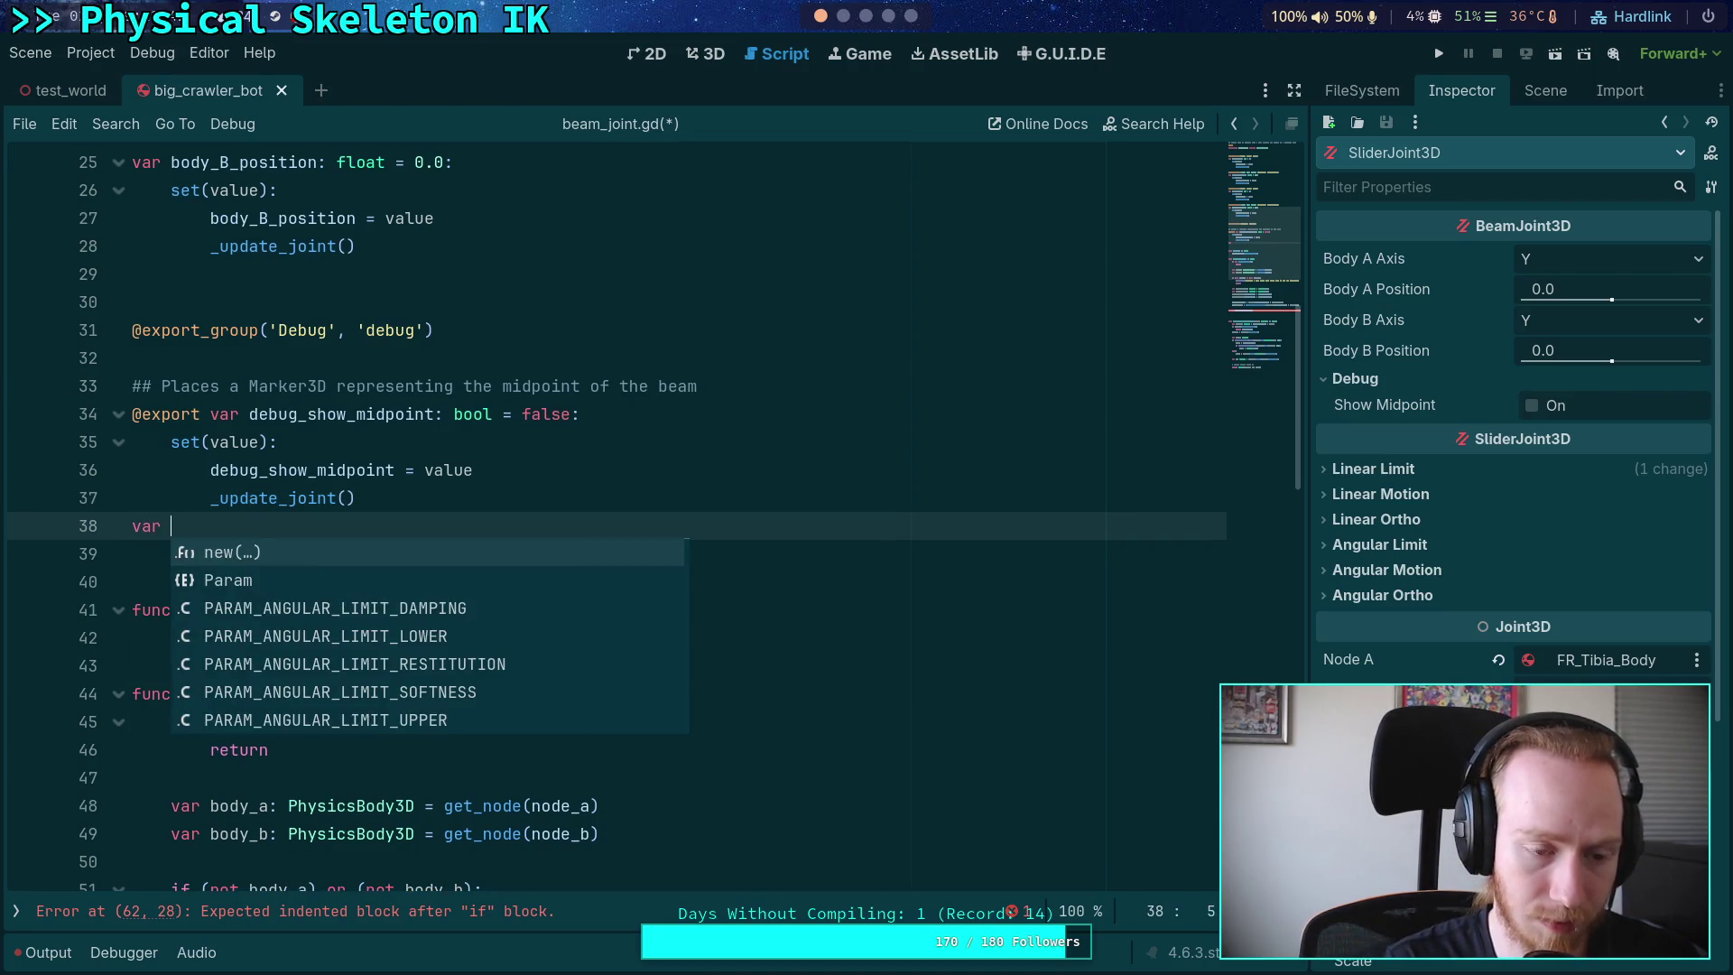
text(_)
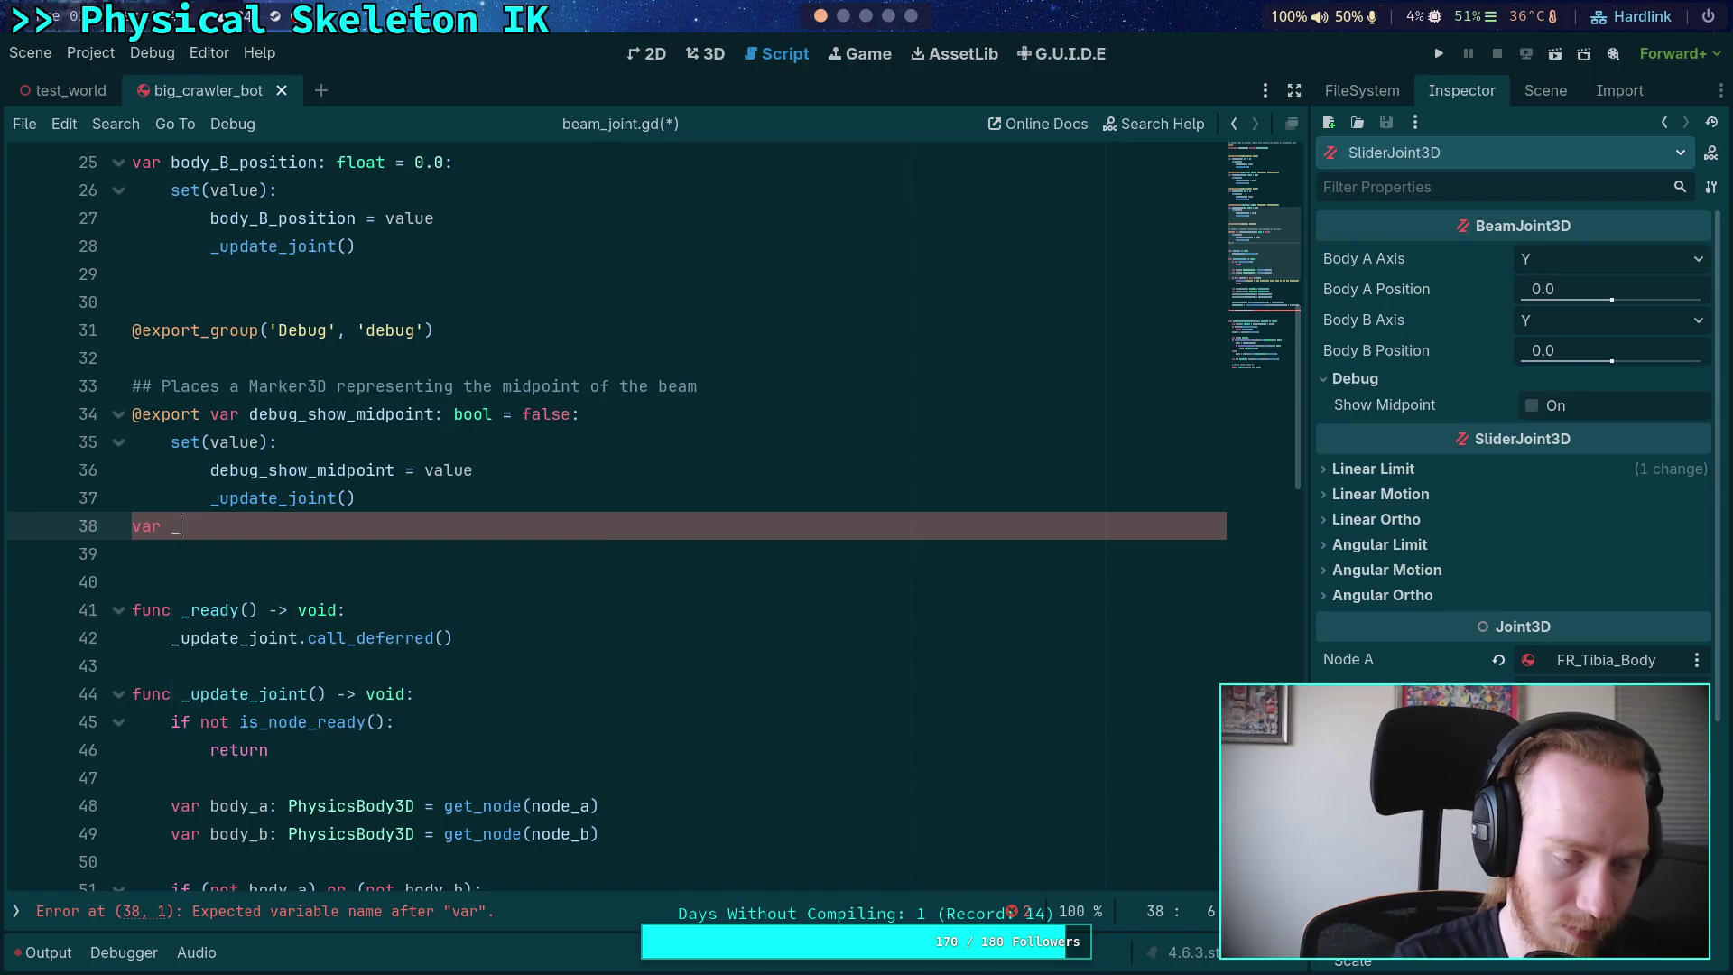
text(debu)
key(BackSpace)
key(BackSpace)
text(d)
key(BackSpace)
text(bug_)
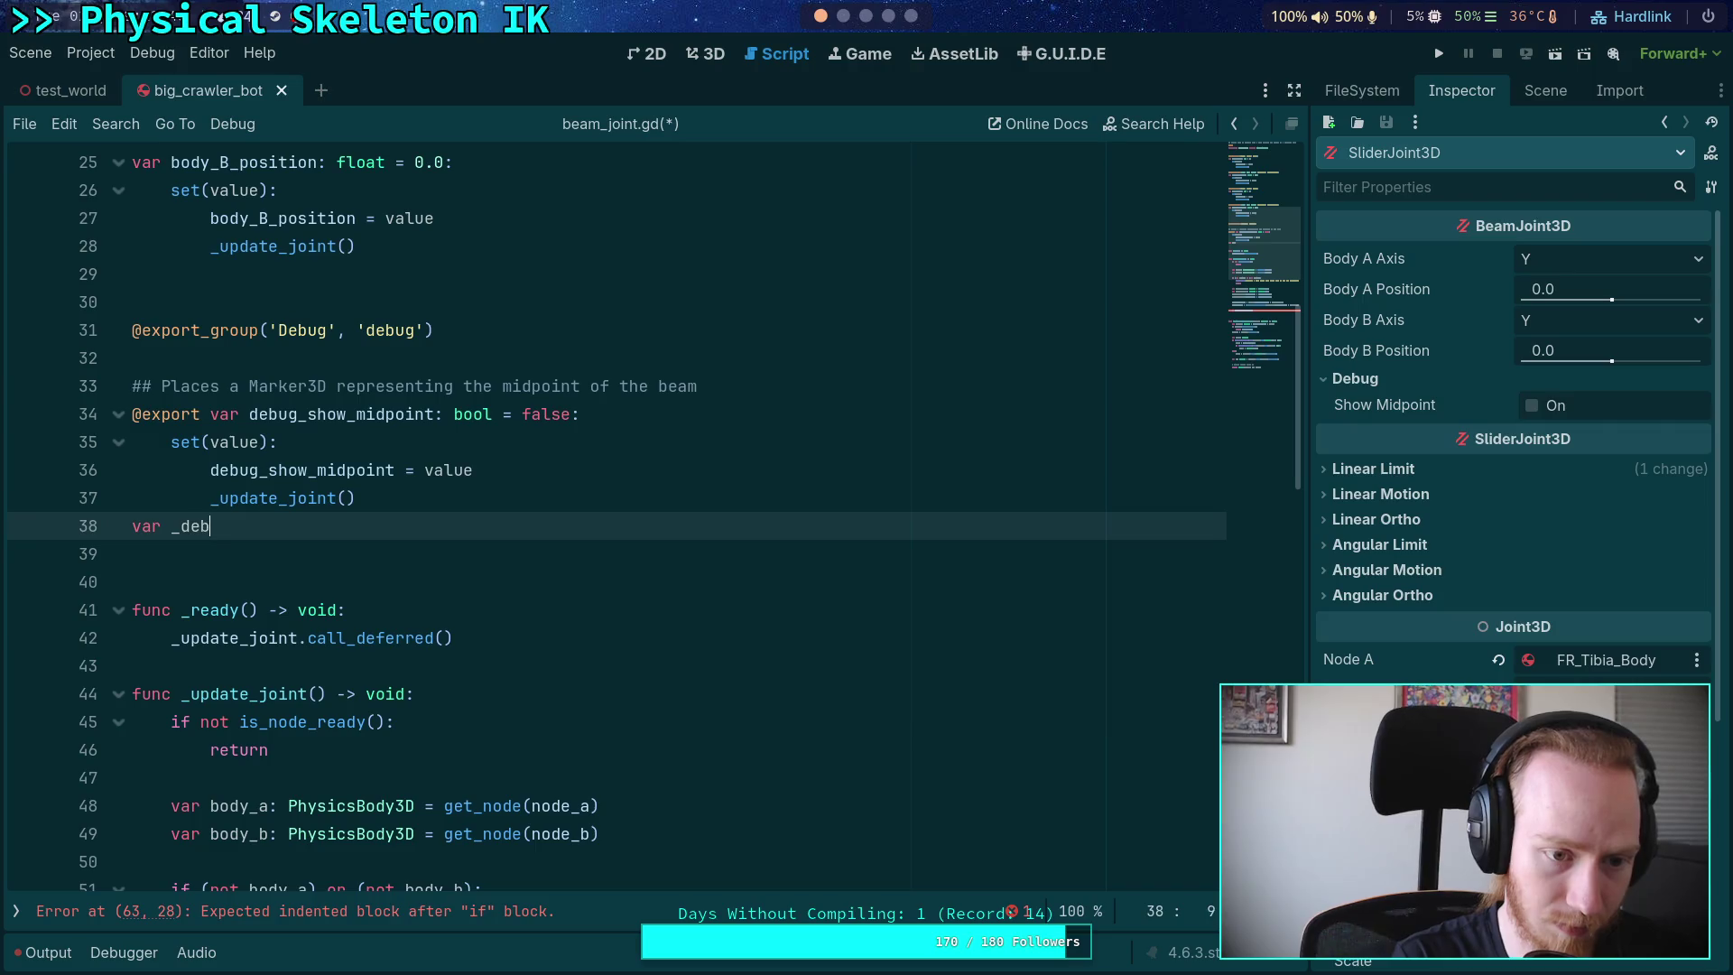
text(midpoint_mar)
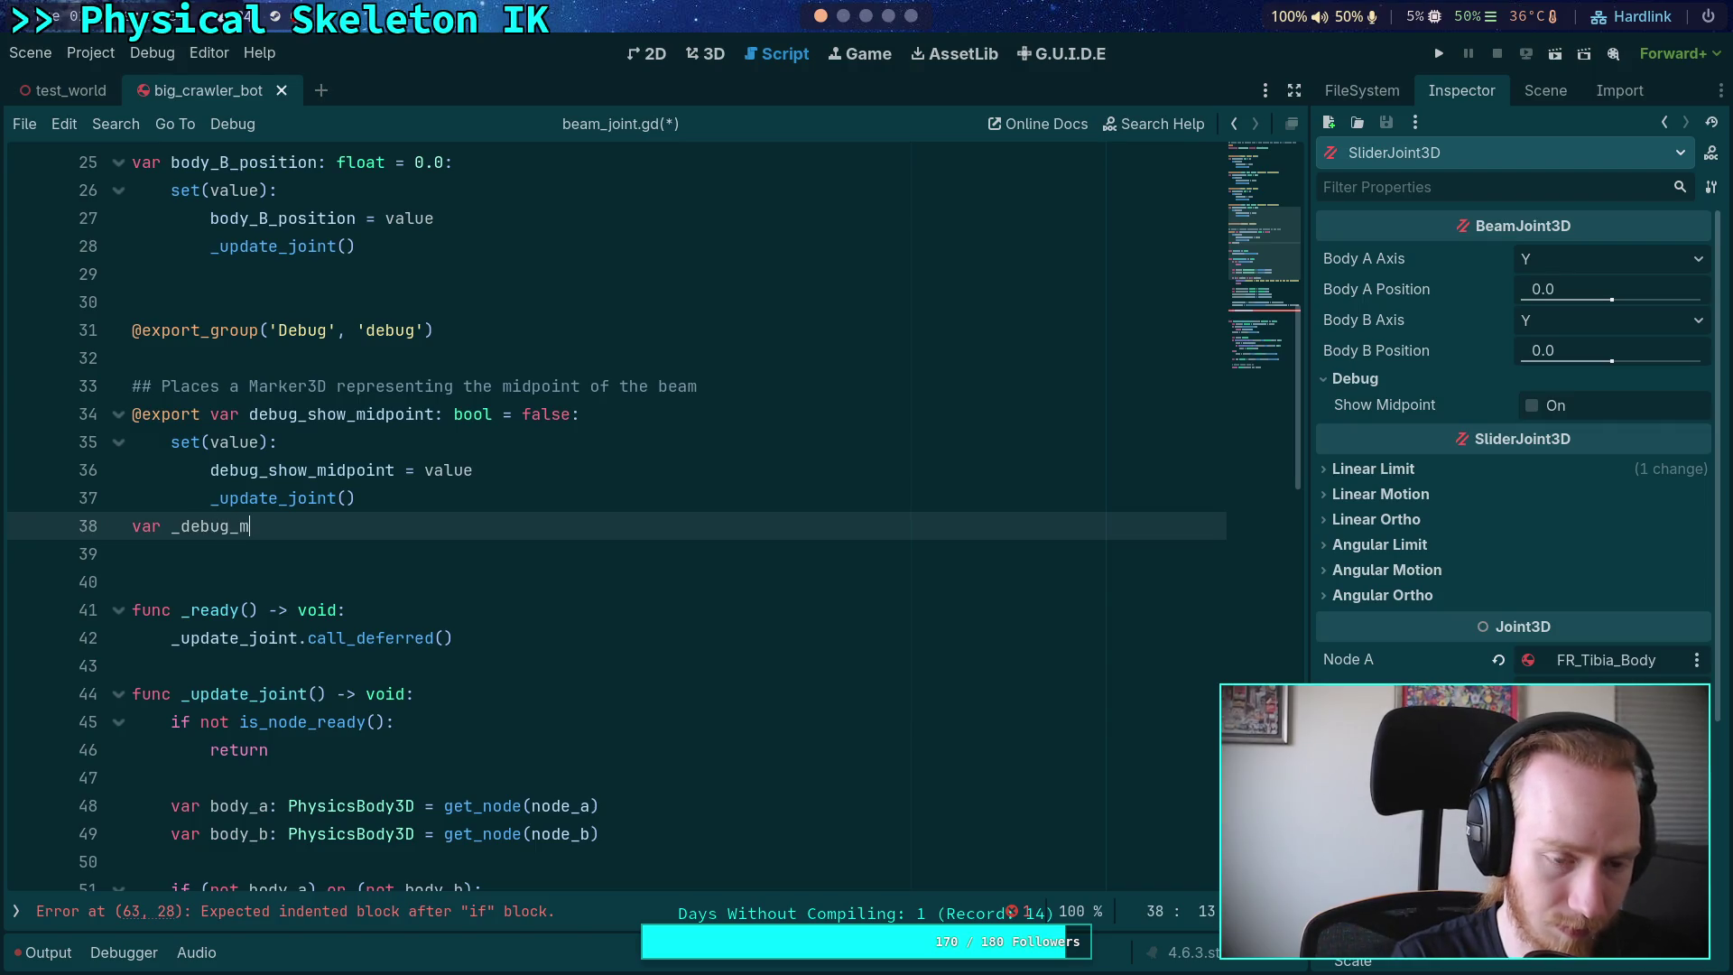
text(ker: Marker3)
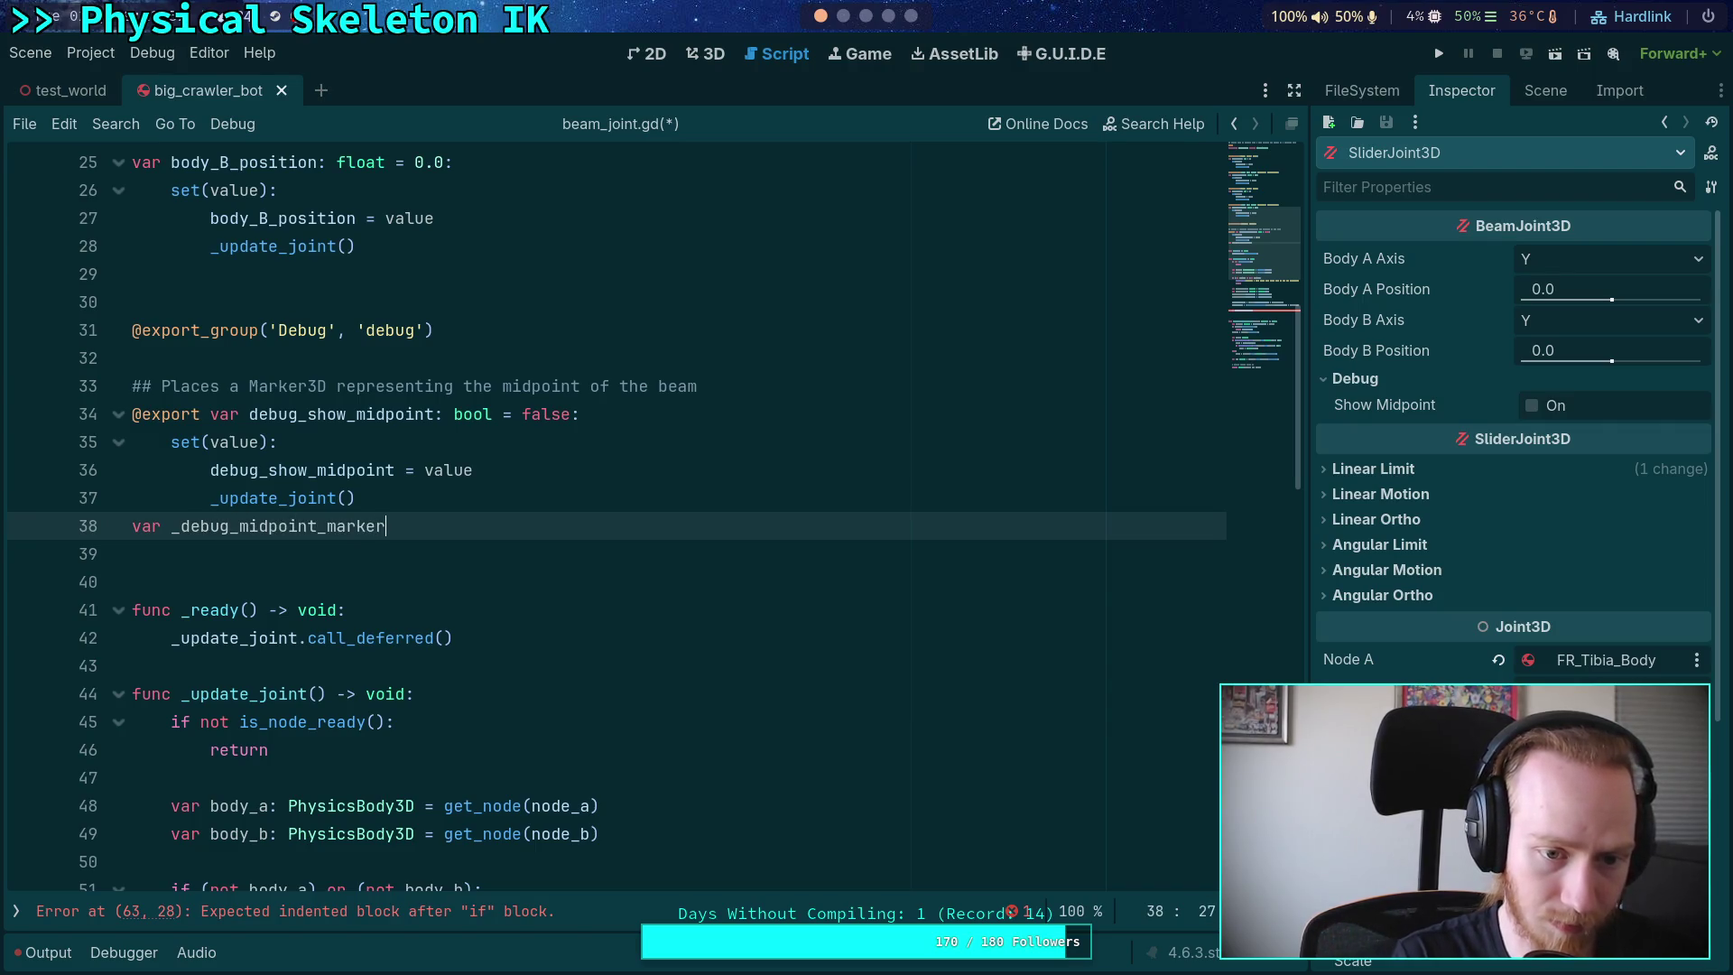
text(D)
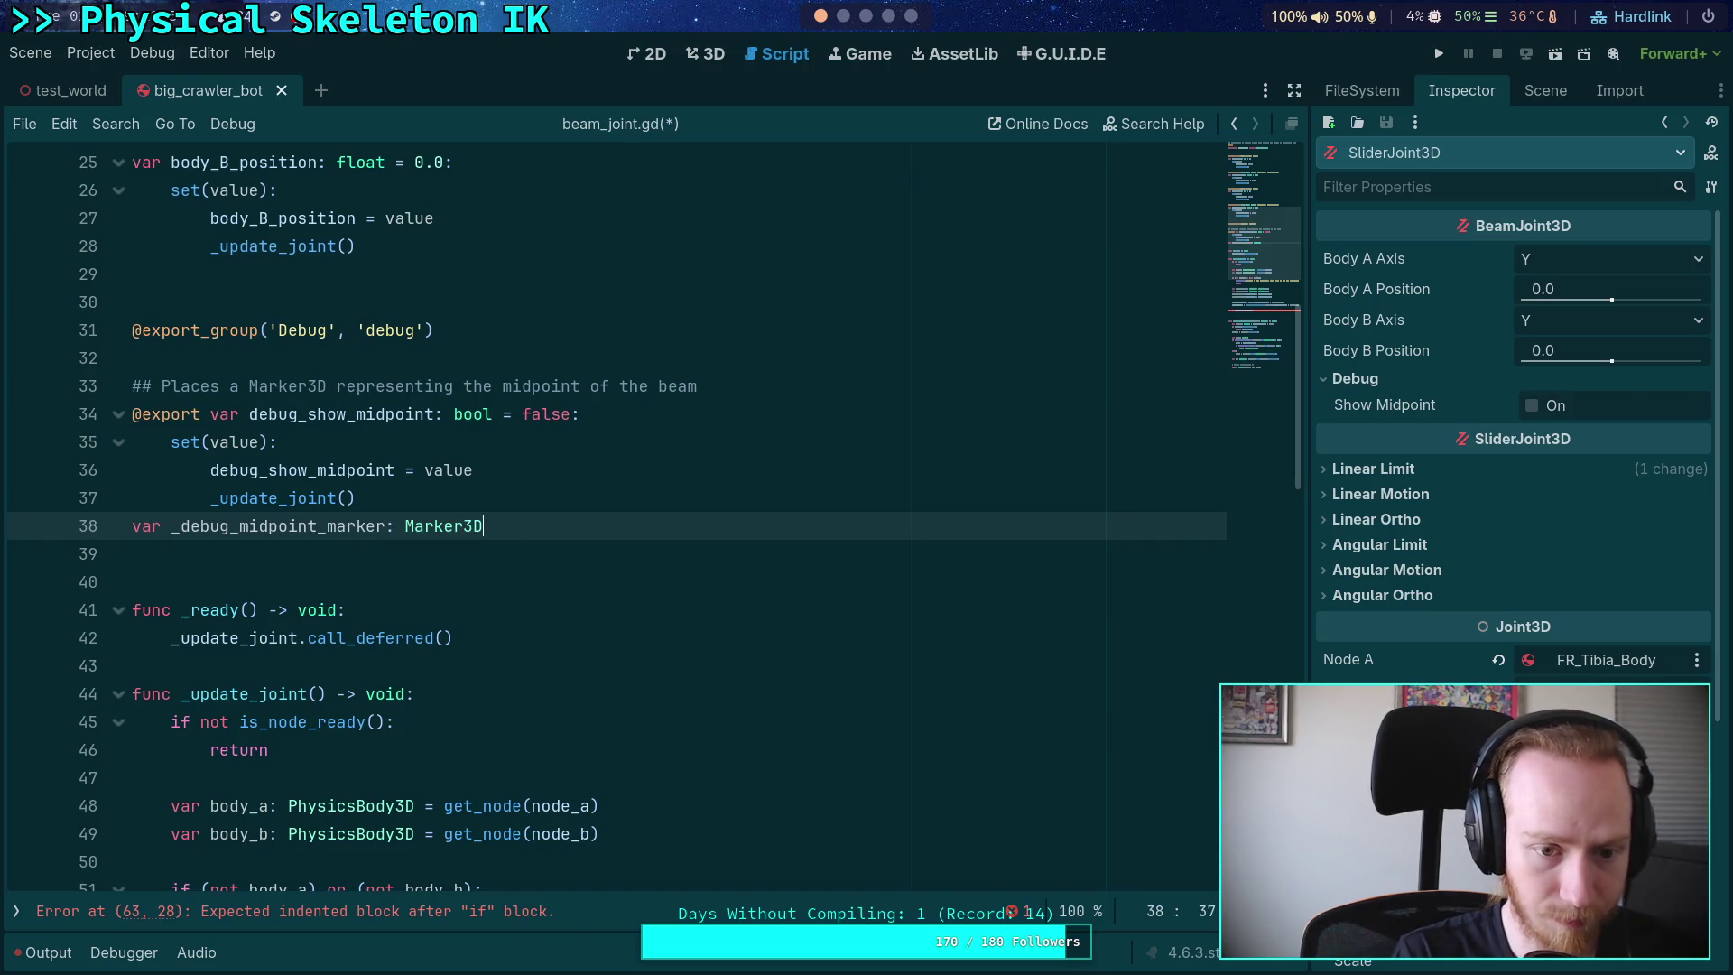
- Call the debug midpoint drawing function inside the debug_show_midpoint check
scroll(490, 741, down, 5)
scroll(519, 827, down, 2)
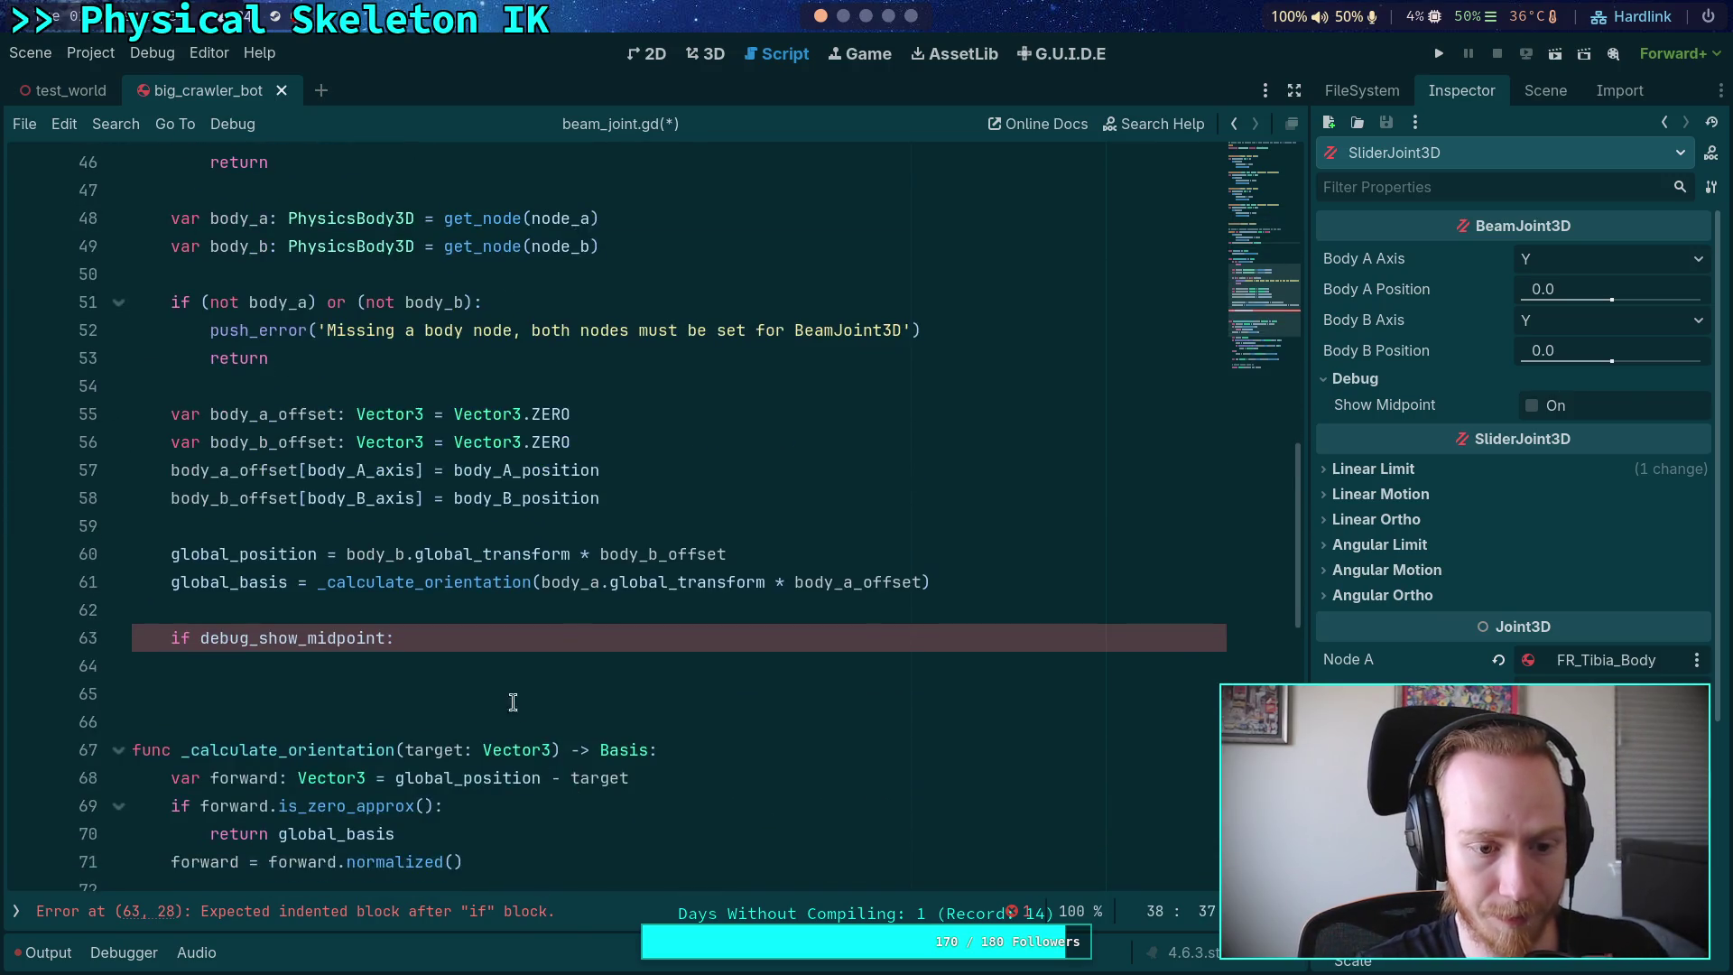
click(528, 668)
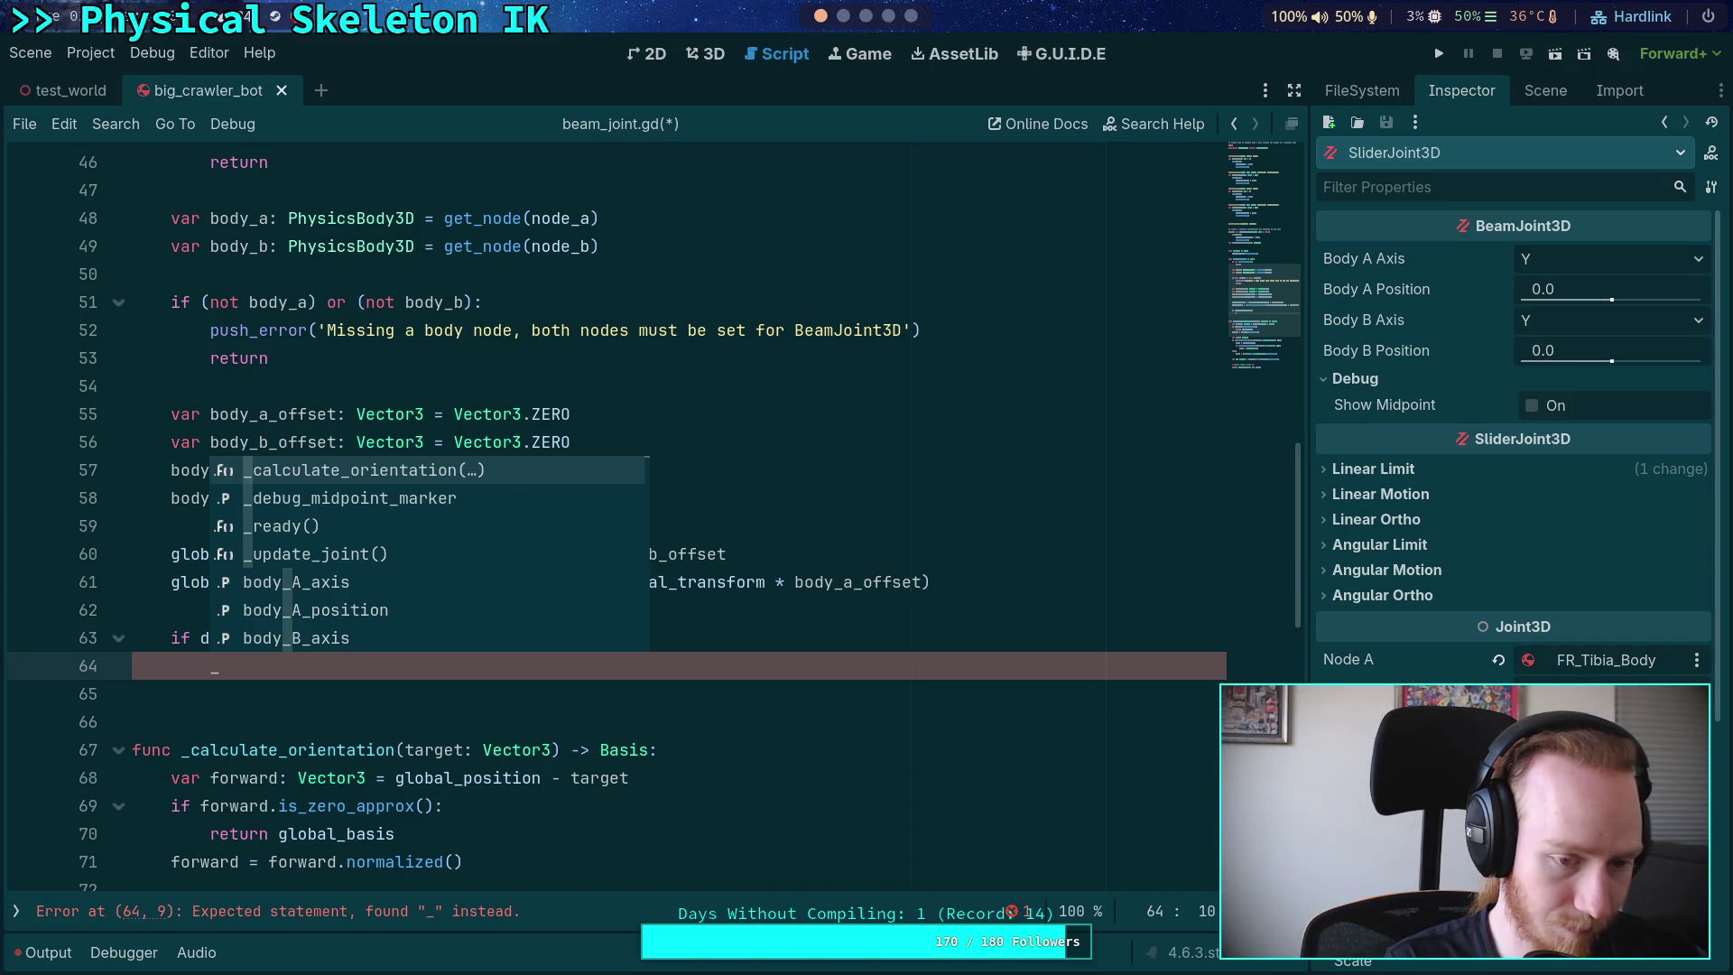
text(debug_dram)
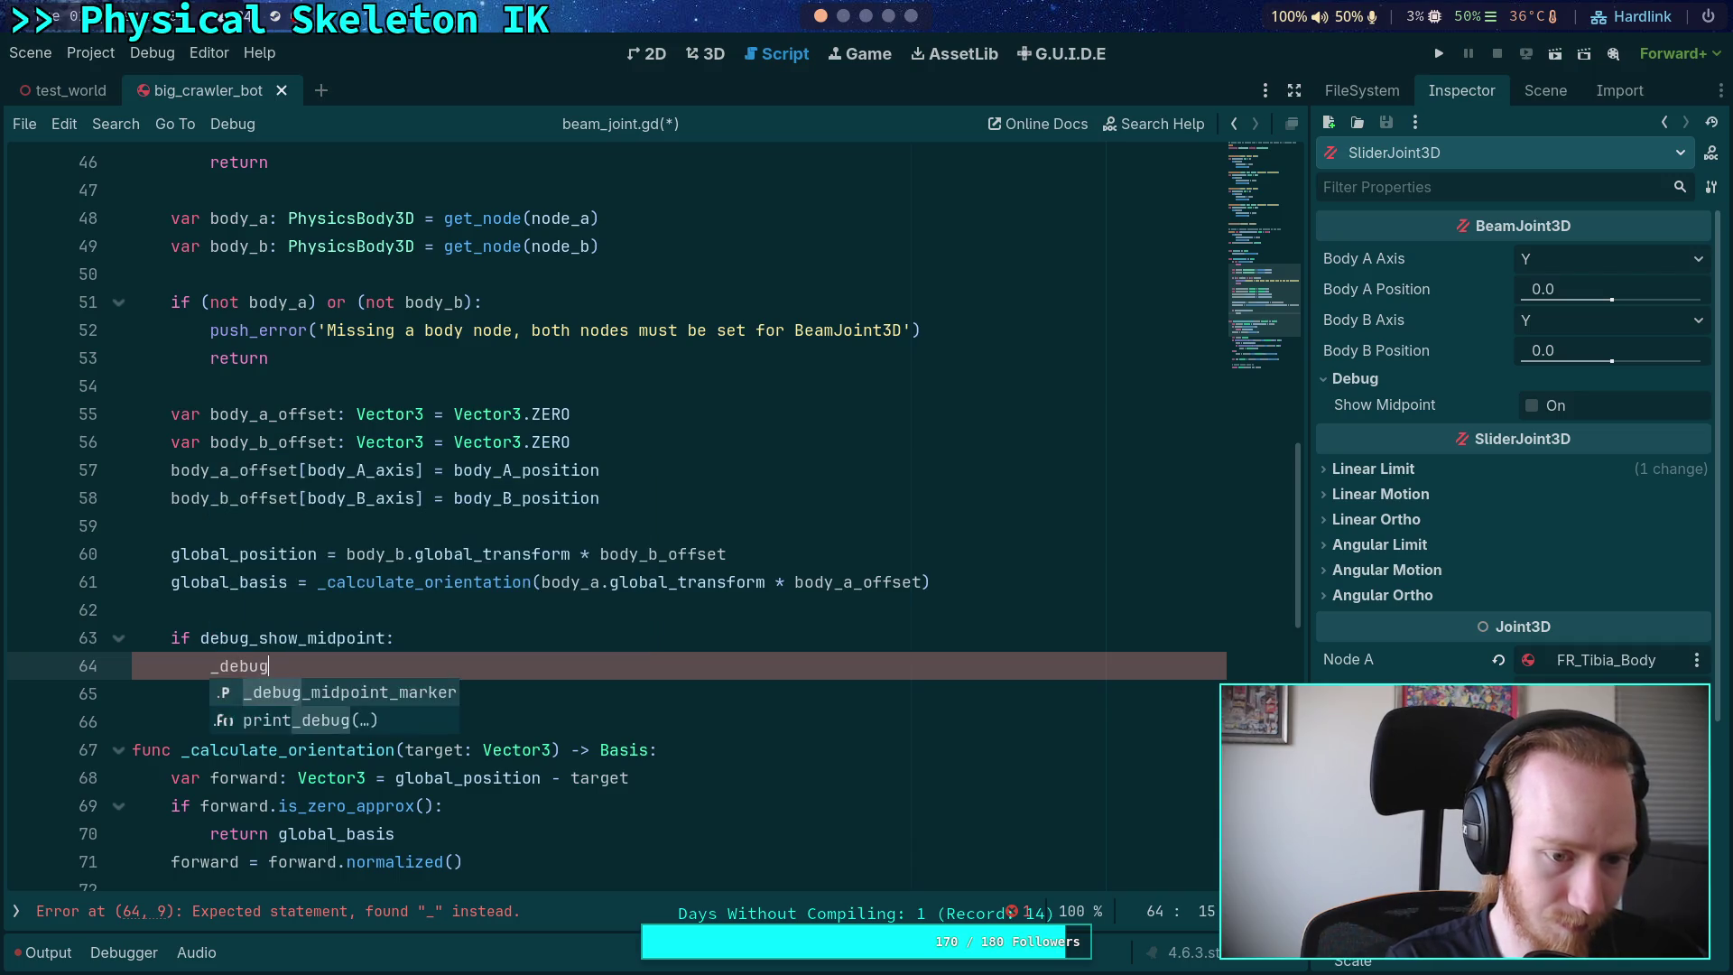
text(_midpoint)
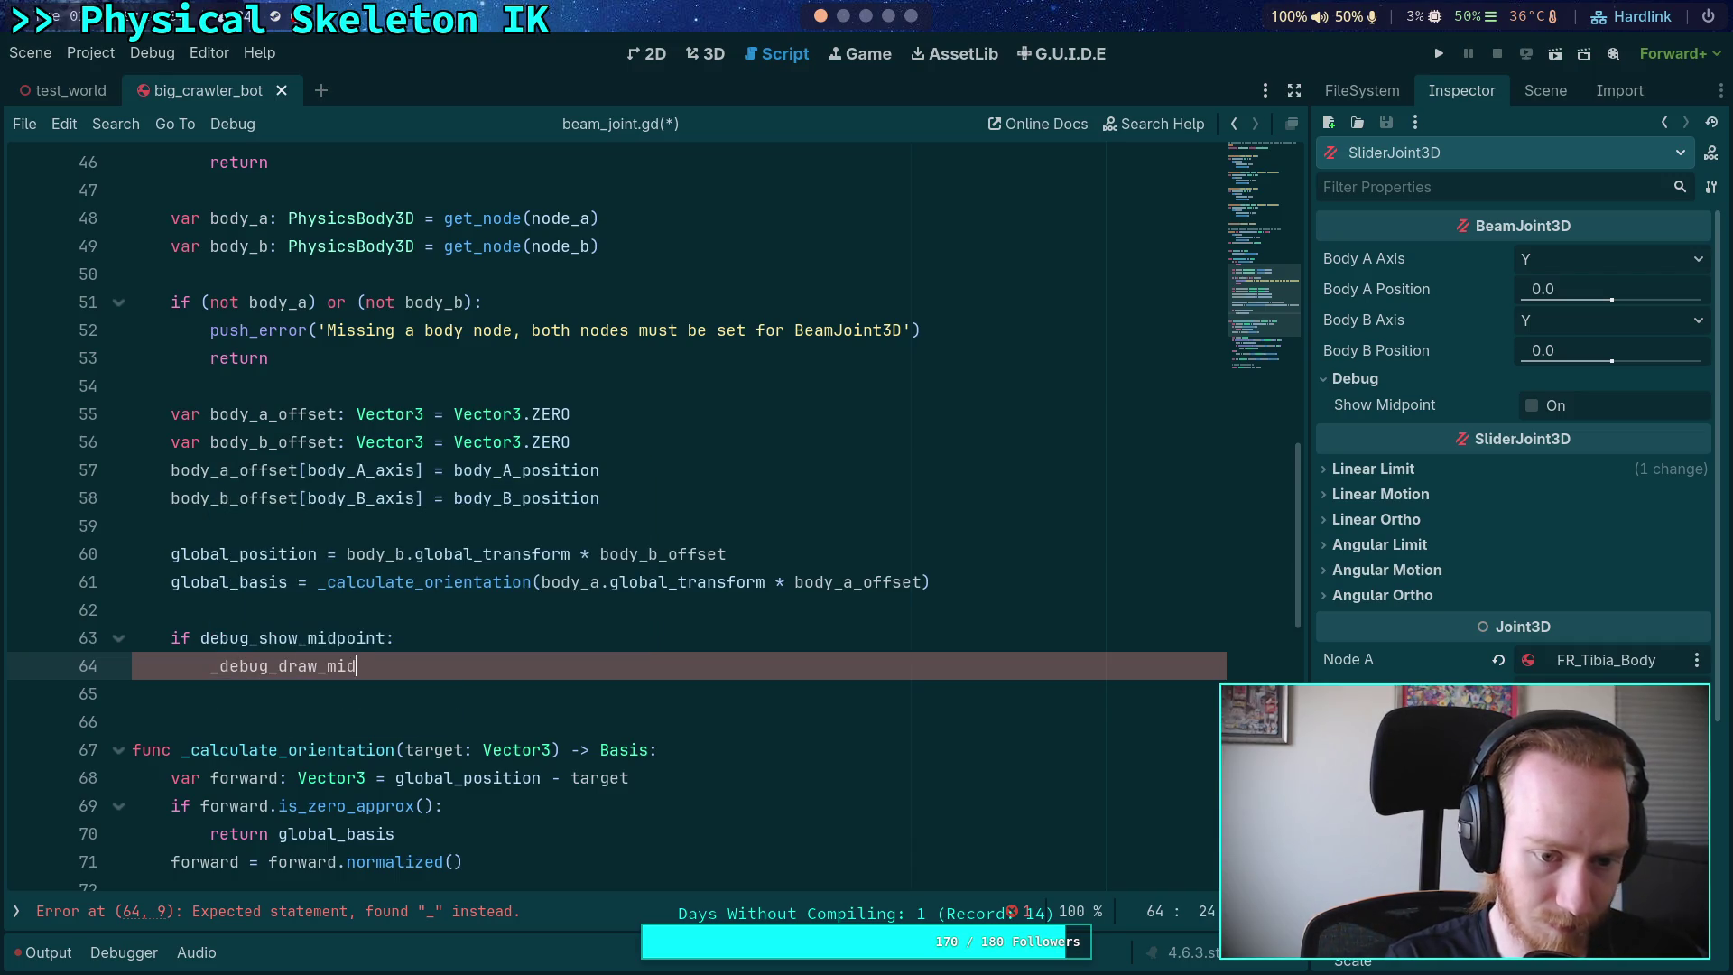
text(())
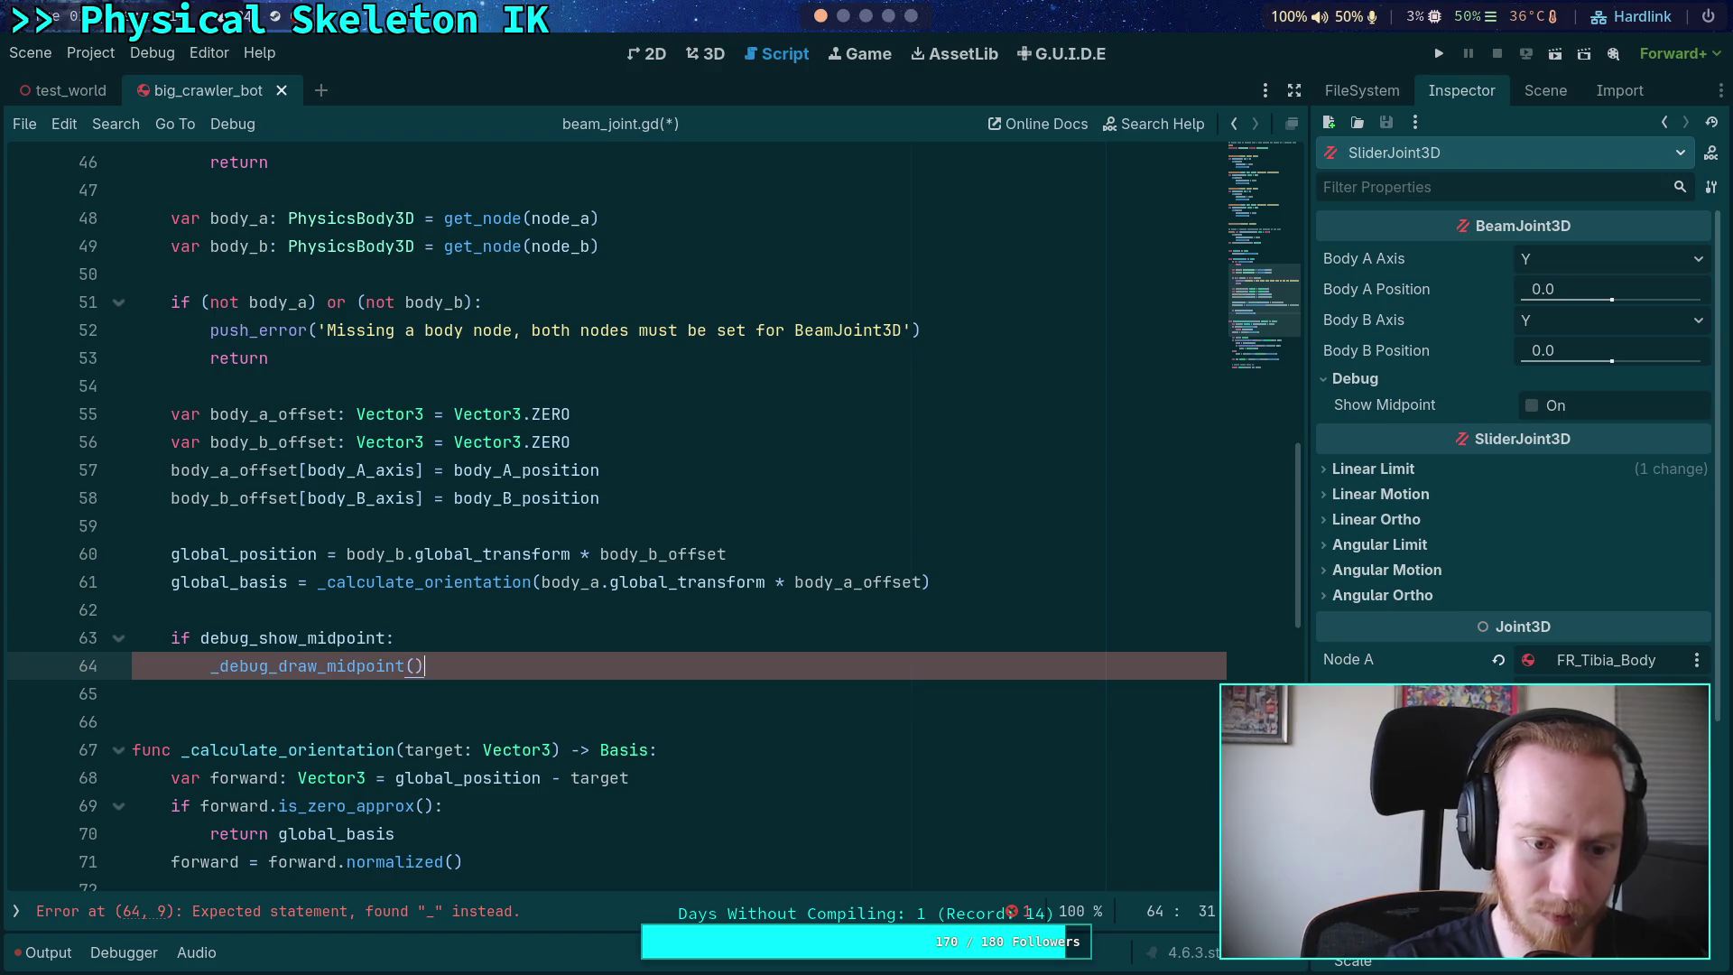
scroll(679, 736, down, 8)
- Start func _debug_draw_midpoint() -> void, creating a Marker3D.new() when _debug_midpoint_marker is missing
click(679, 729)
key(Return)
text(func _debug_)
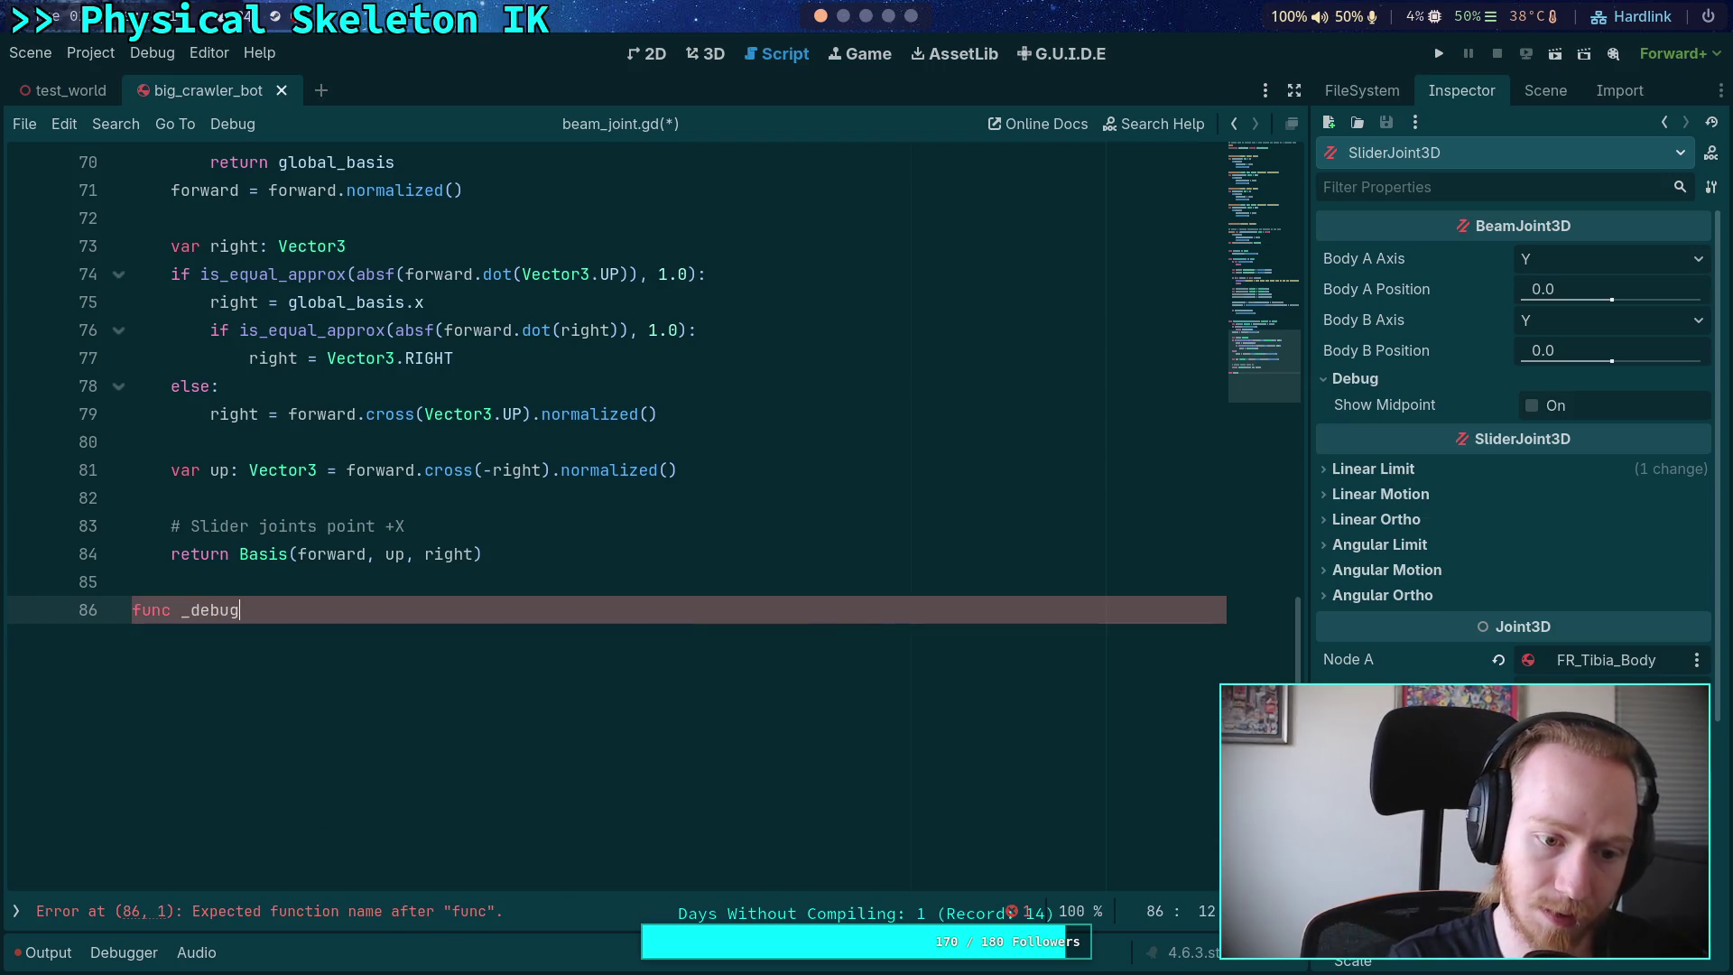
text(draw_midp)
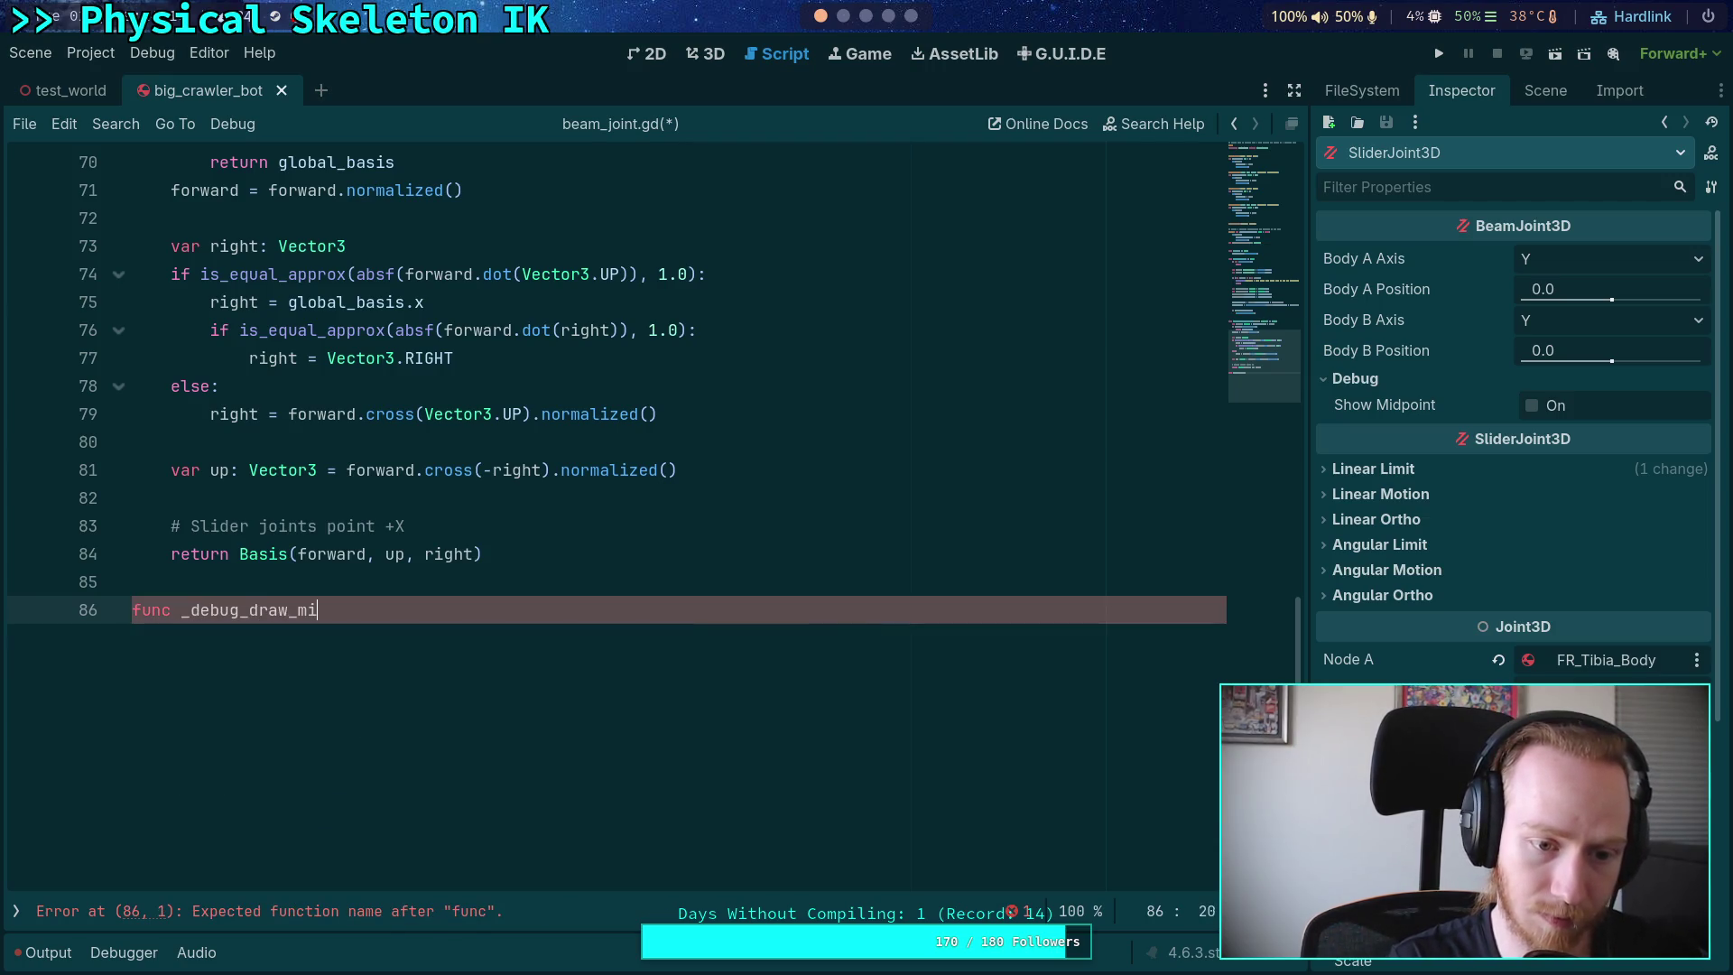
text(oint() -> void)
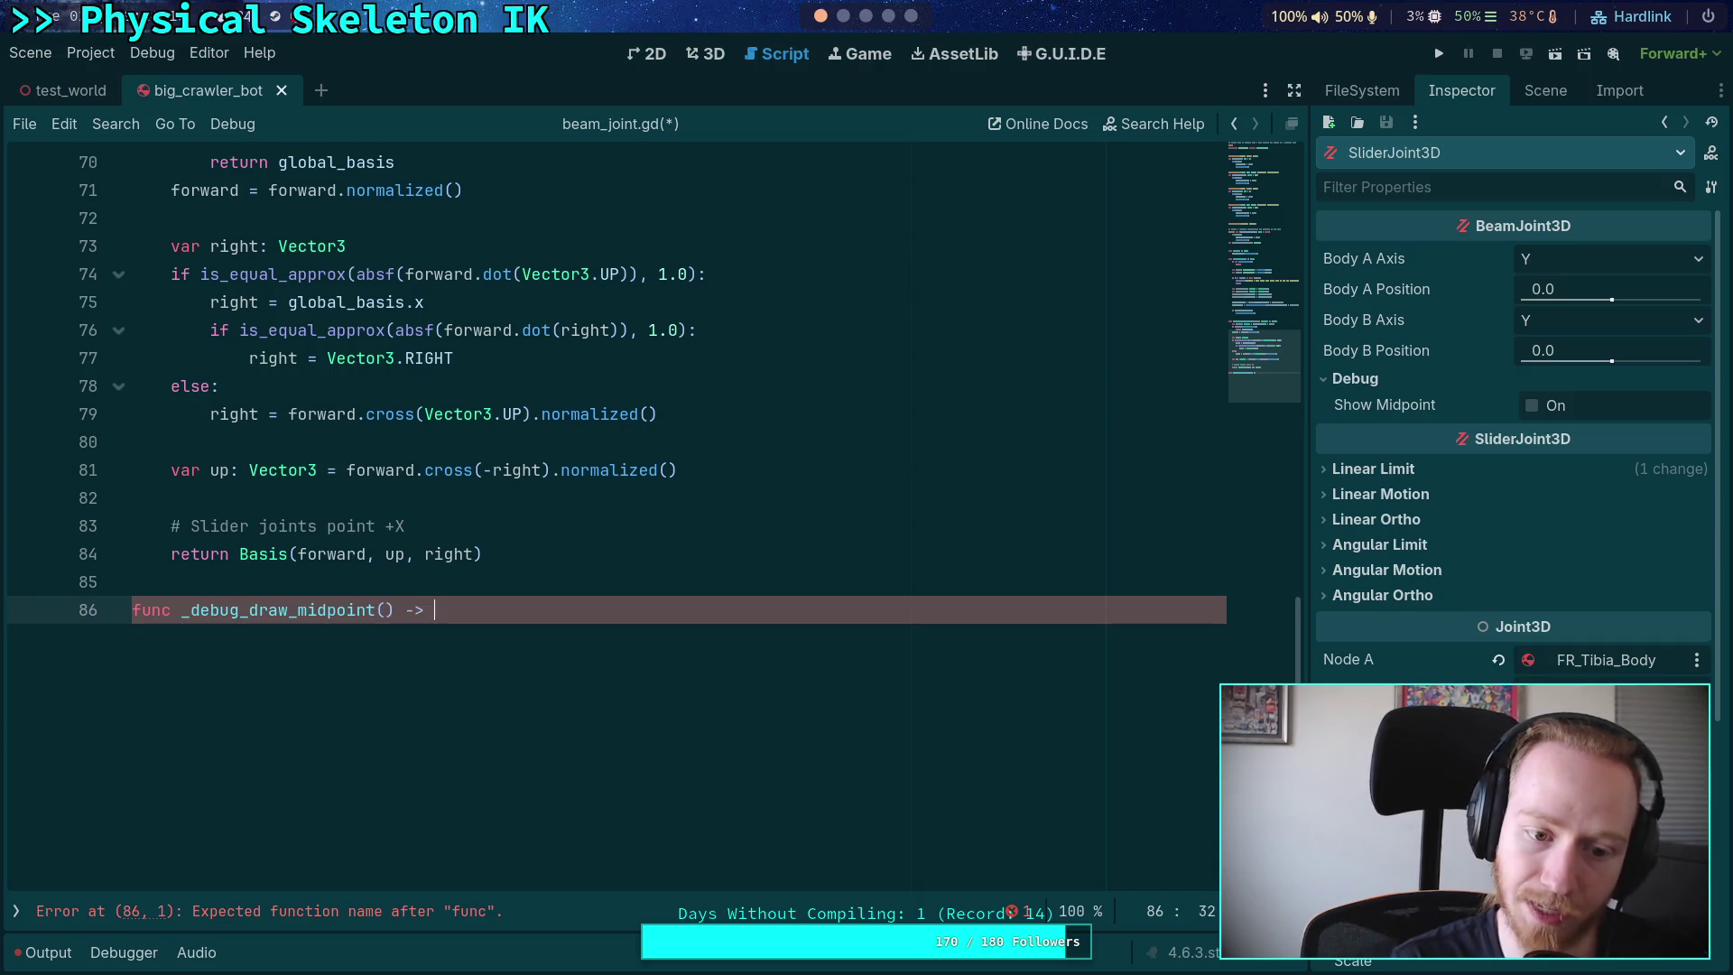
text(:)
key(Return)
text(if not _debug_midpoint_marker:)
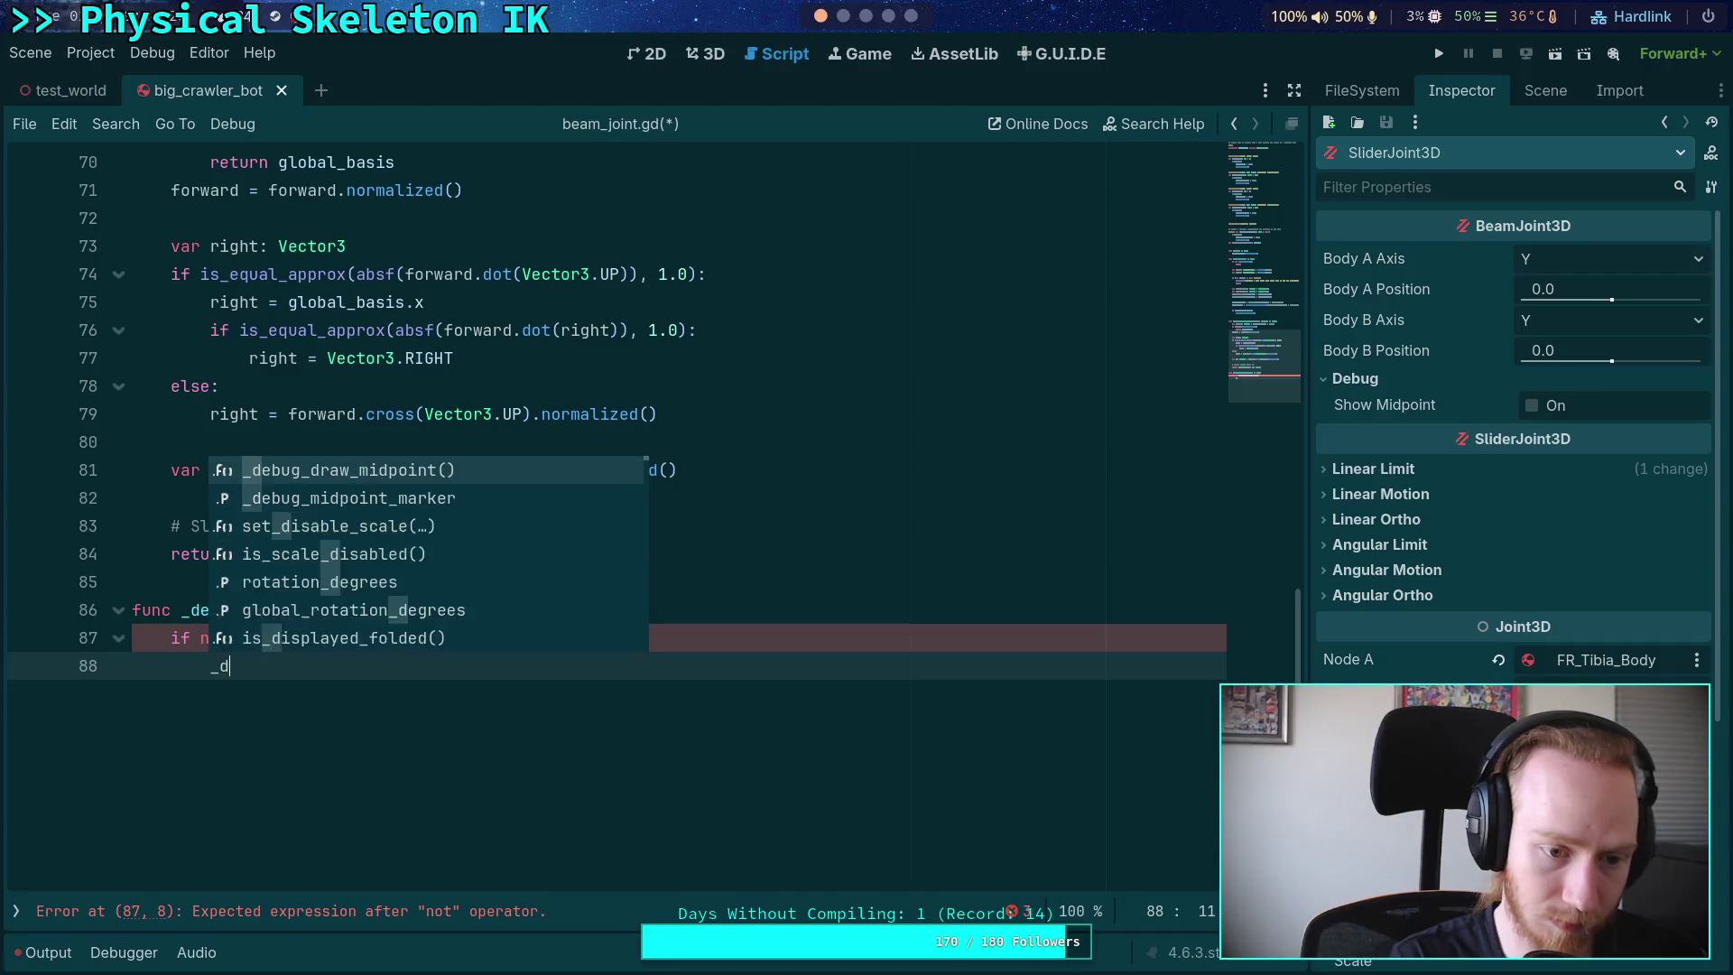
key(Return)
text(_debug_midpoint_marker = Market)
key(BackSpace)
text(r)
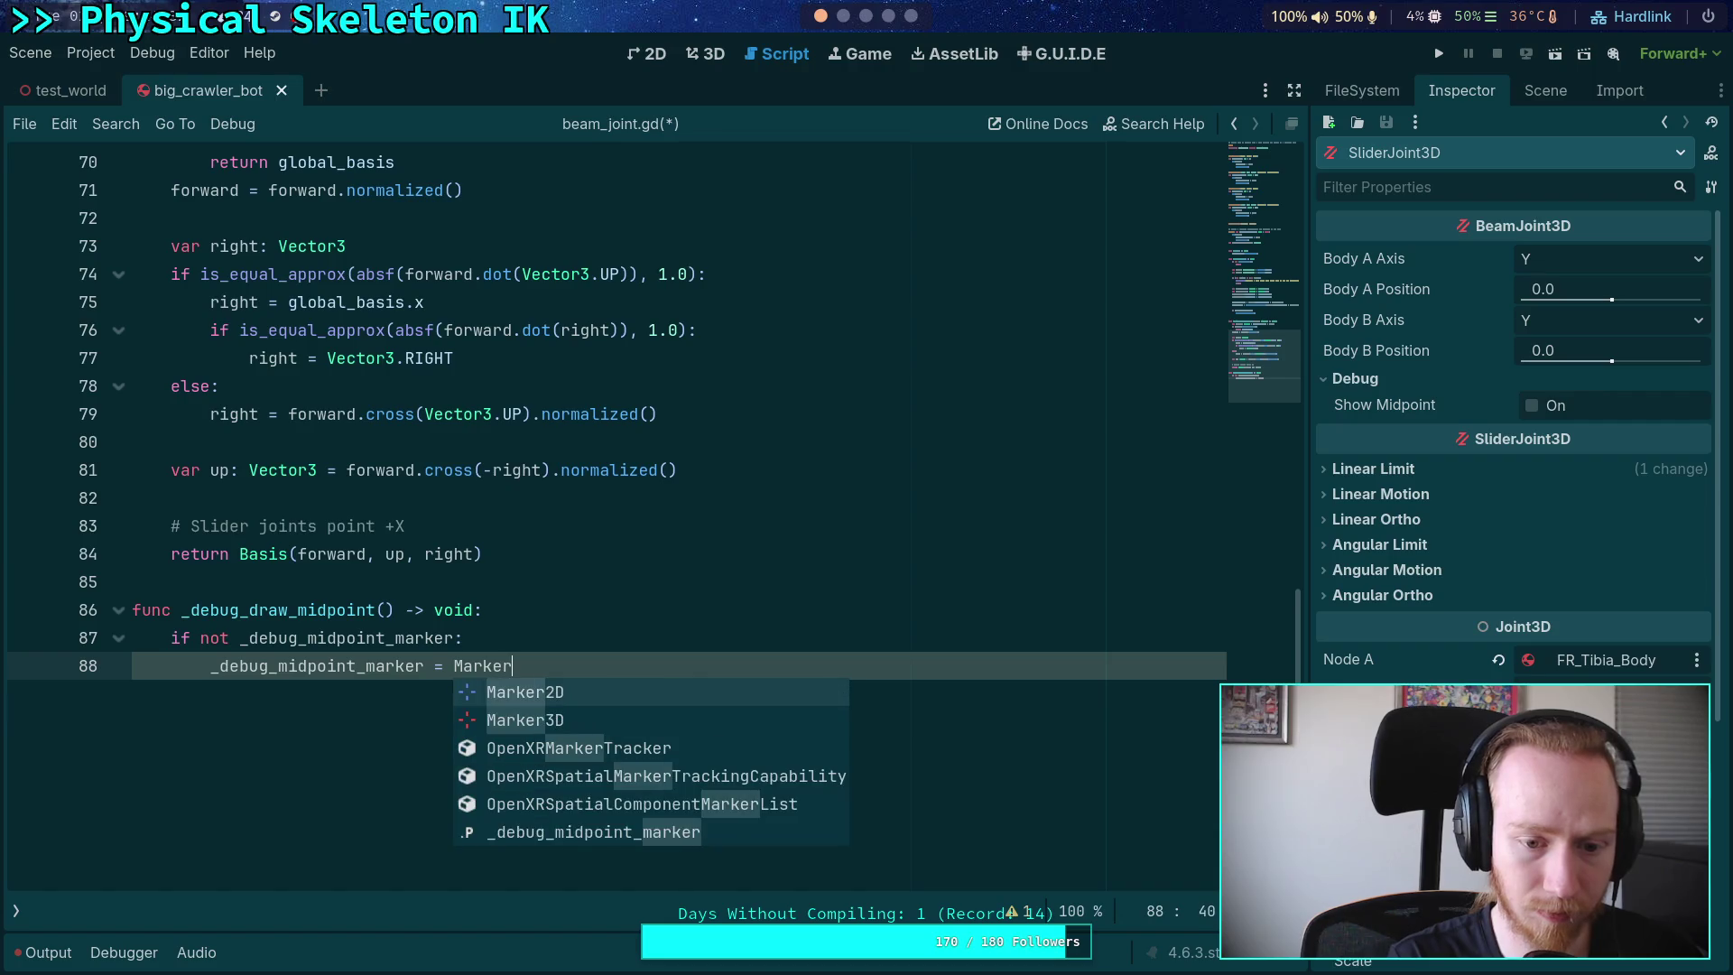
key(Down)
key(Return)
text(.new())
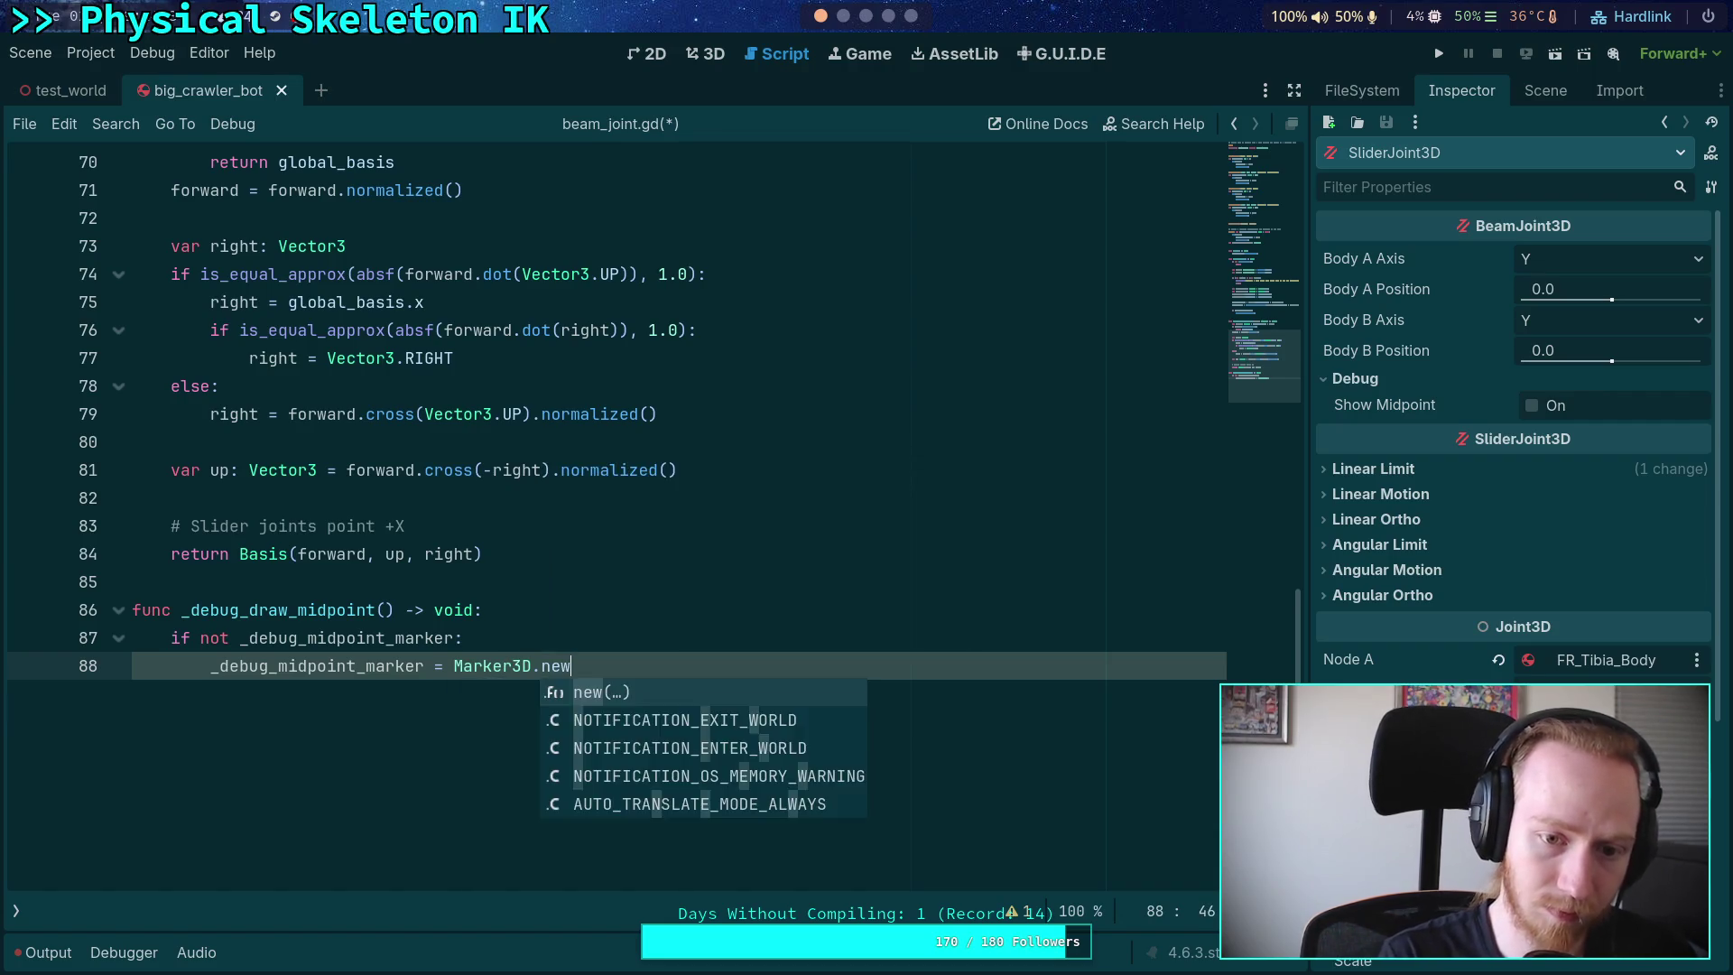
key(Return)
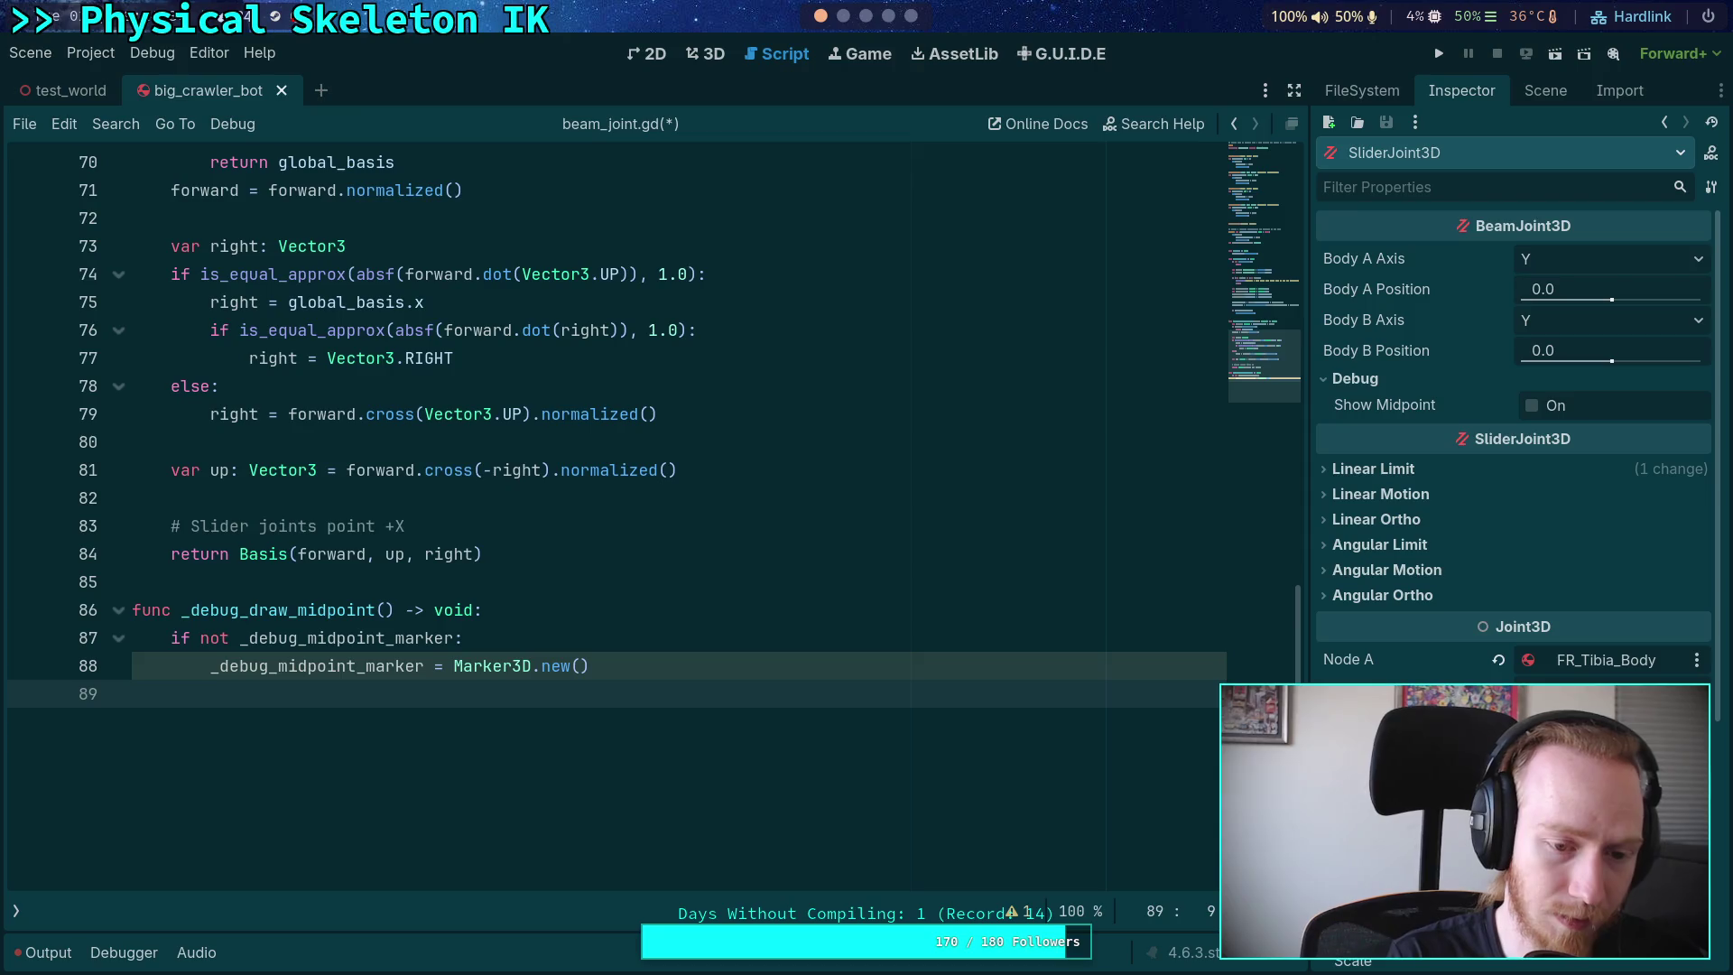
- Add the marker as a child with add_child(_debug_midpoint_marker, false, Node.INTERNAL_MODE_FRONT)
text(add_child)
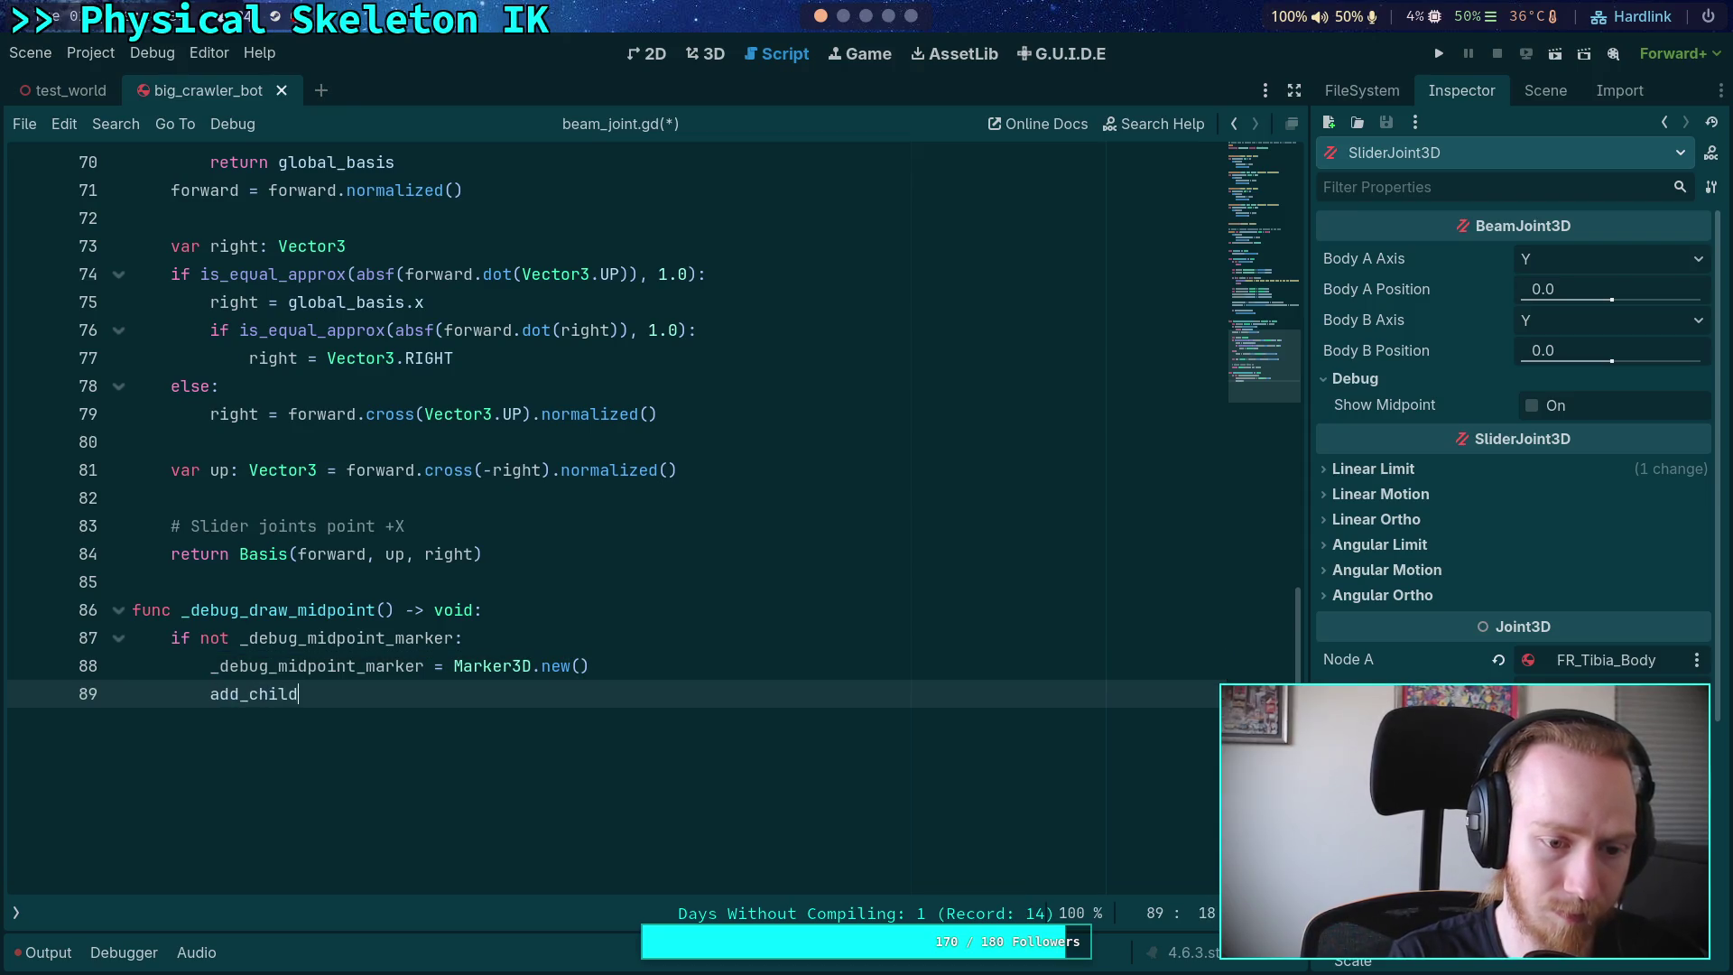
text((_deb)
key(Down)
key(Return)
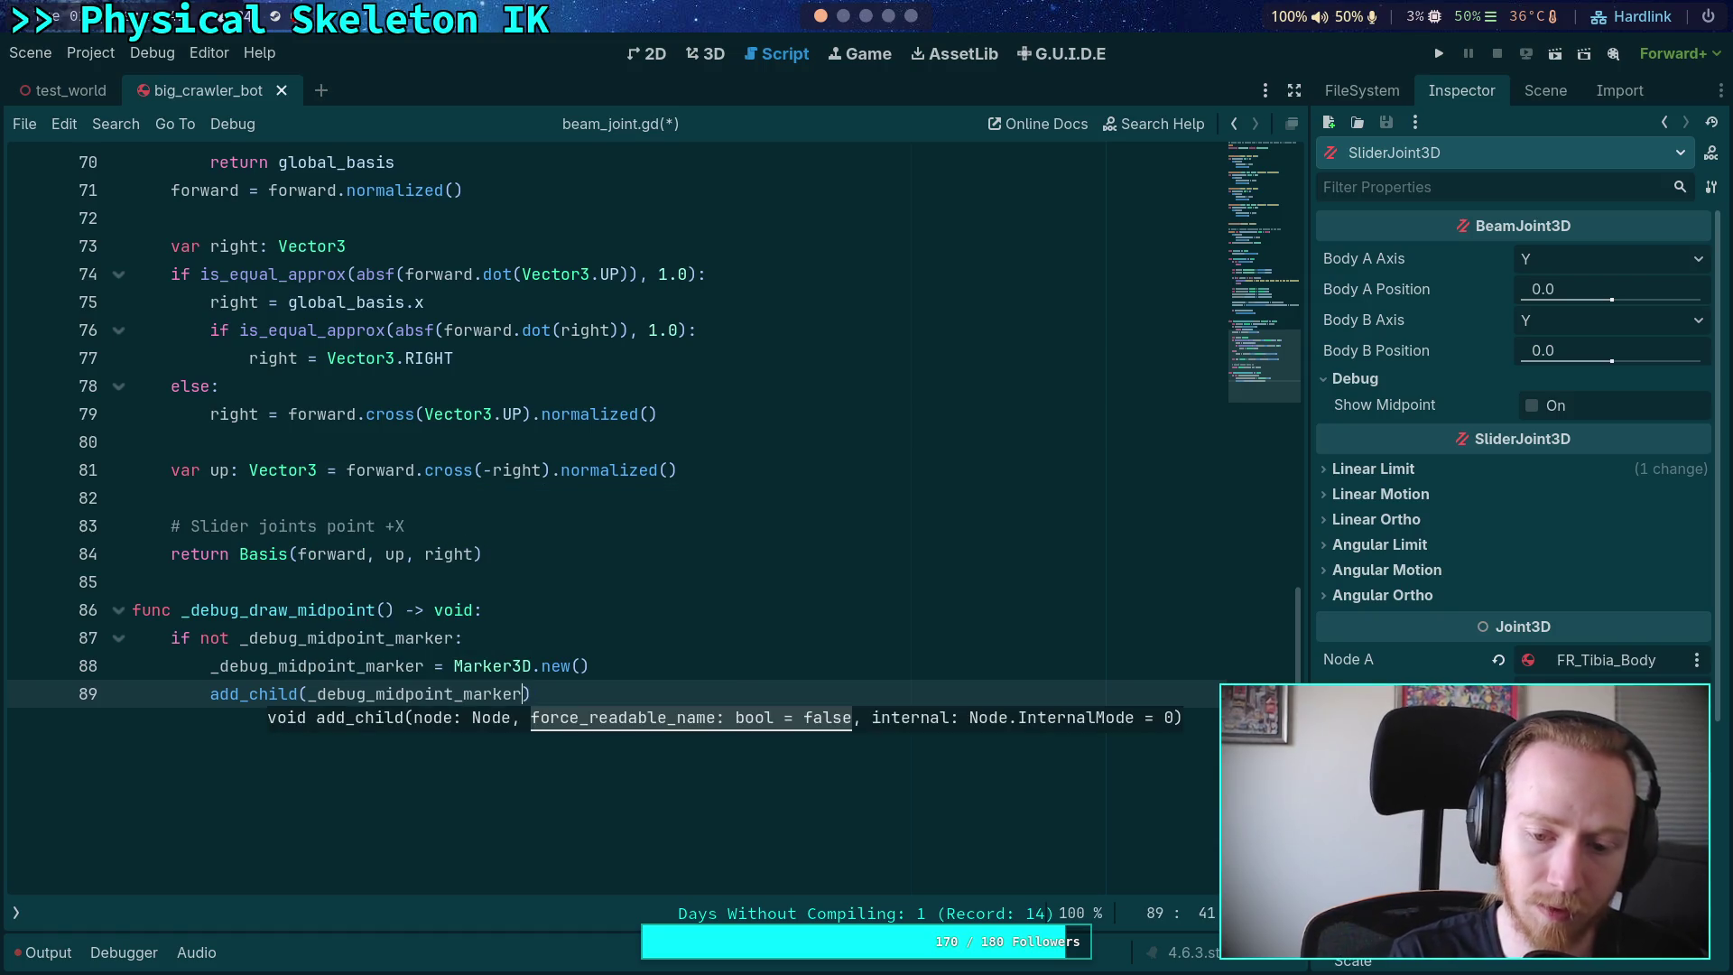
text(,)
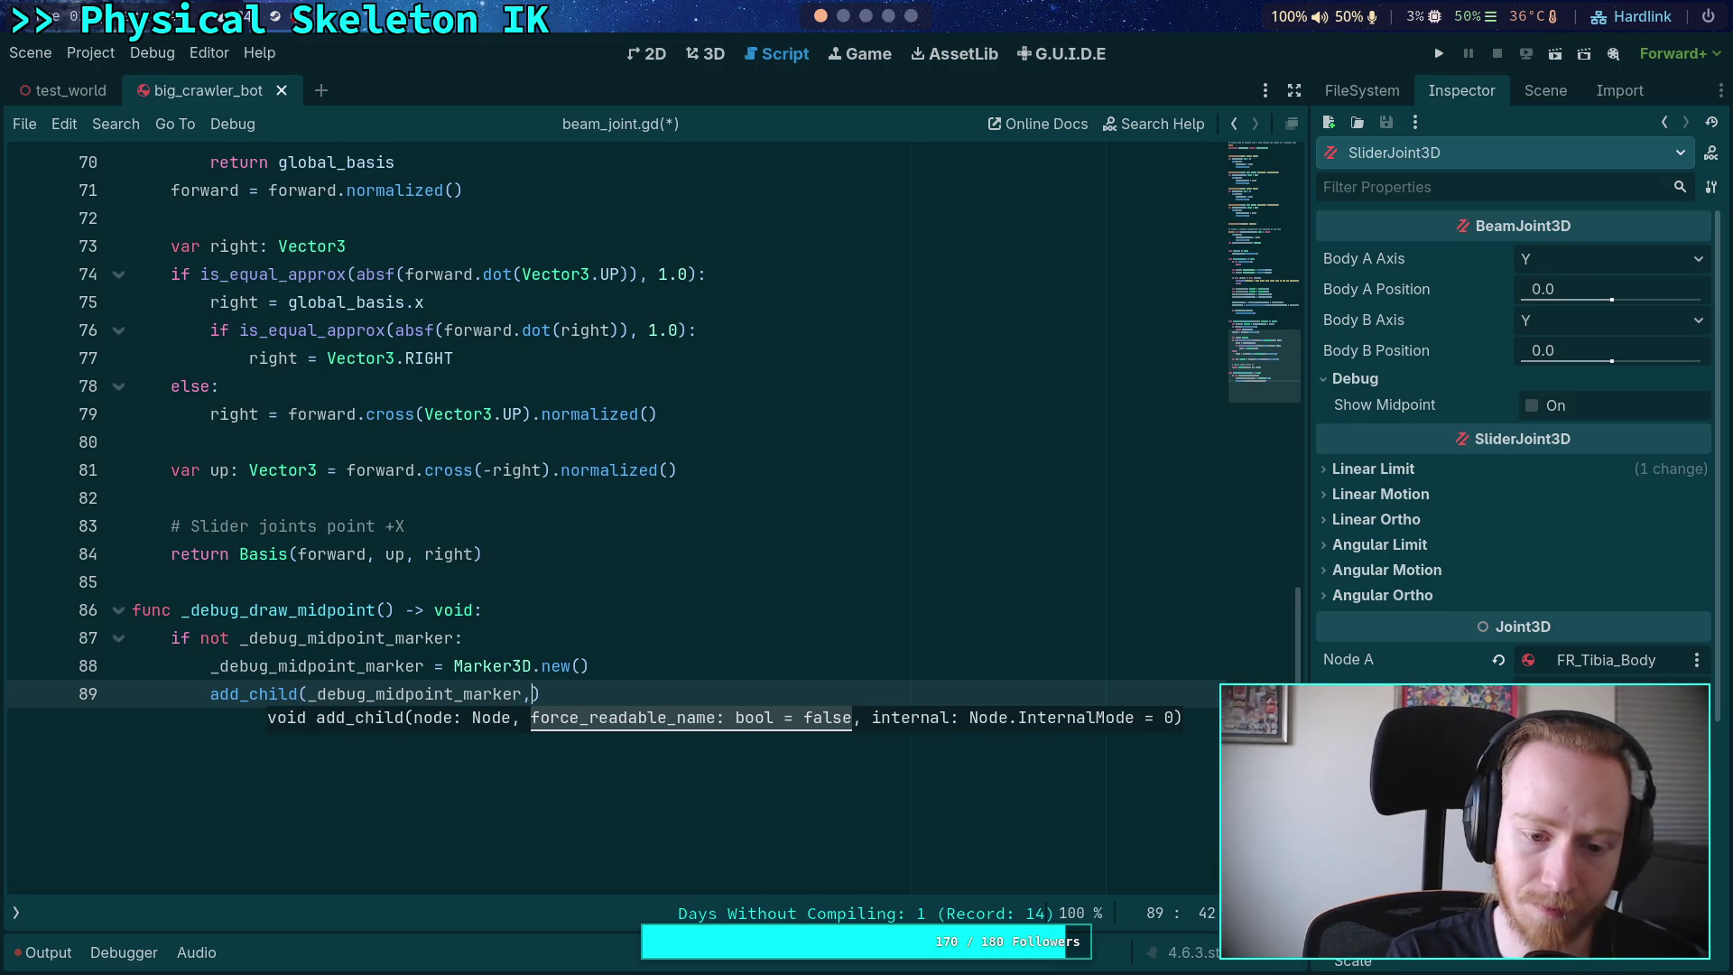
text( false,)
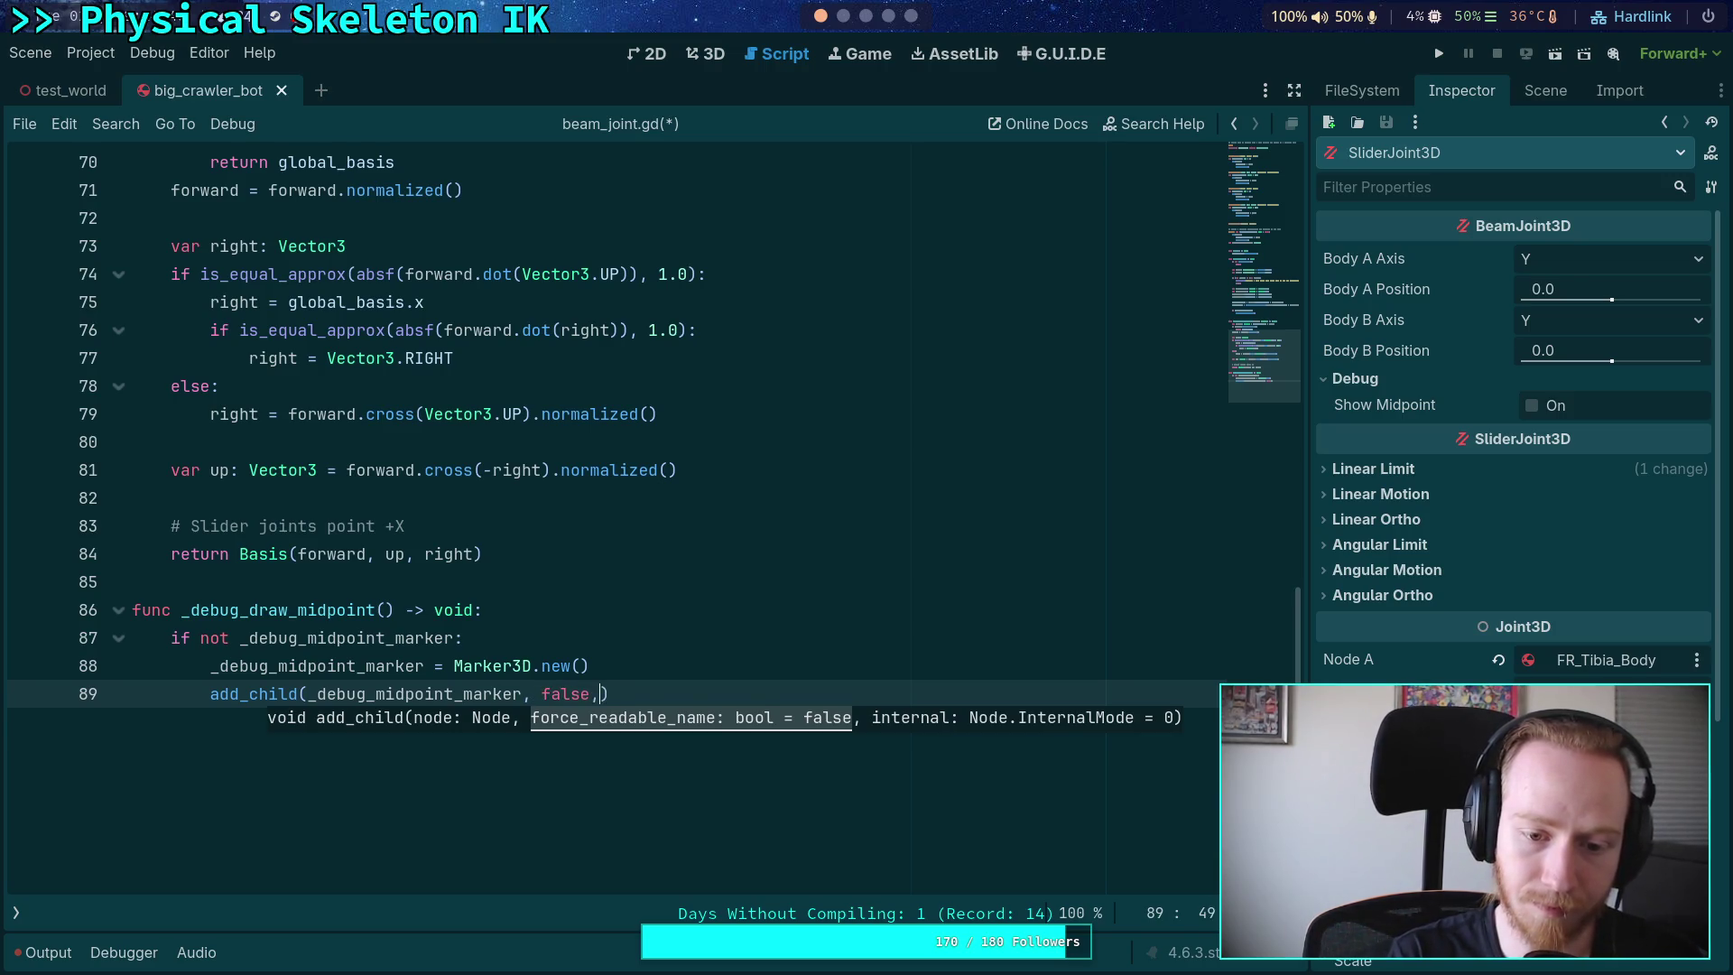
key(Down)
key(Down)
key(Return)
text())
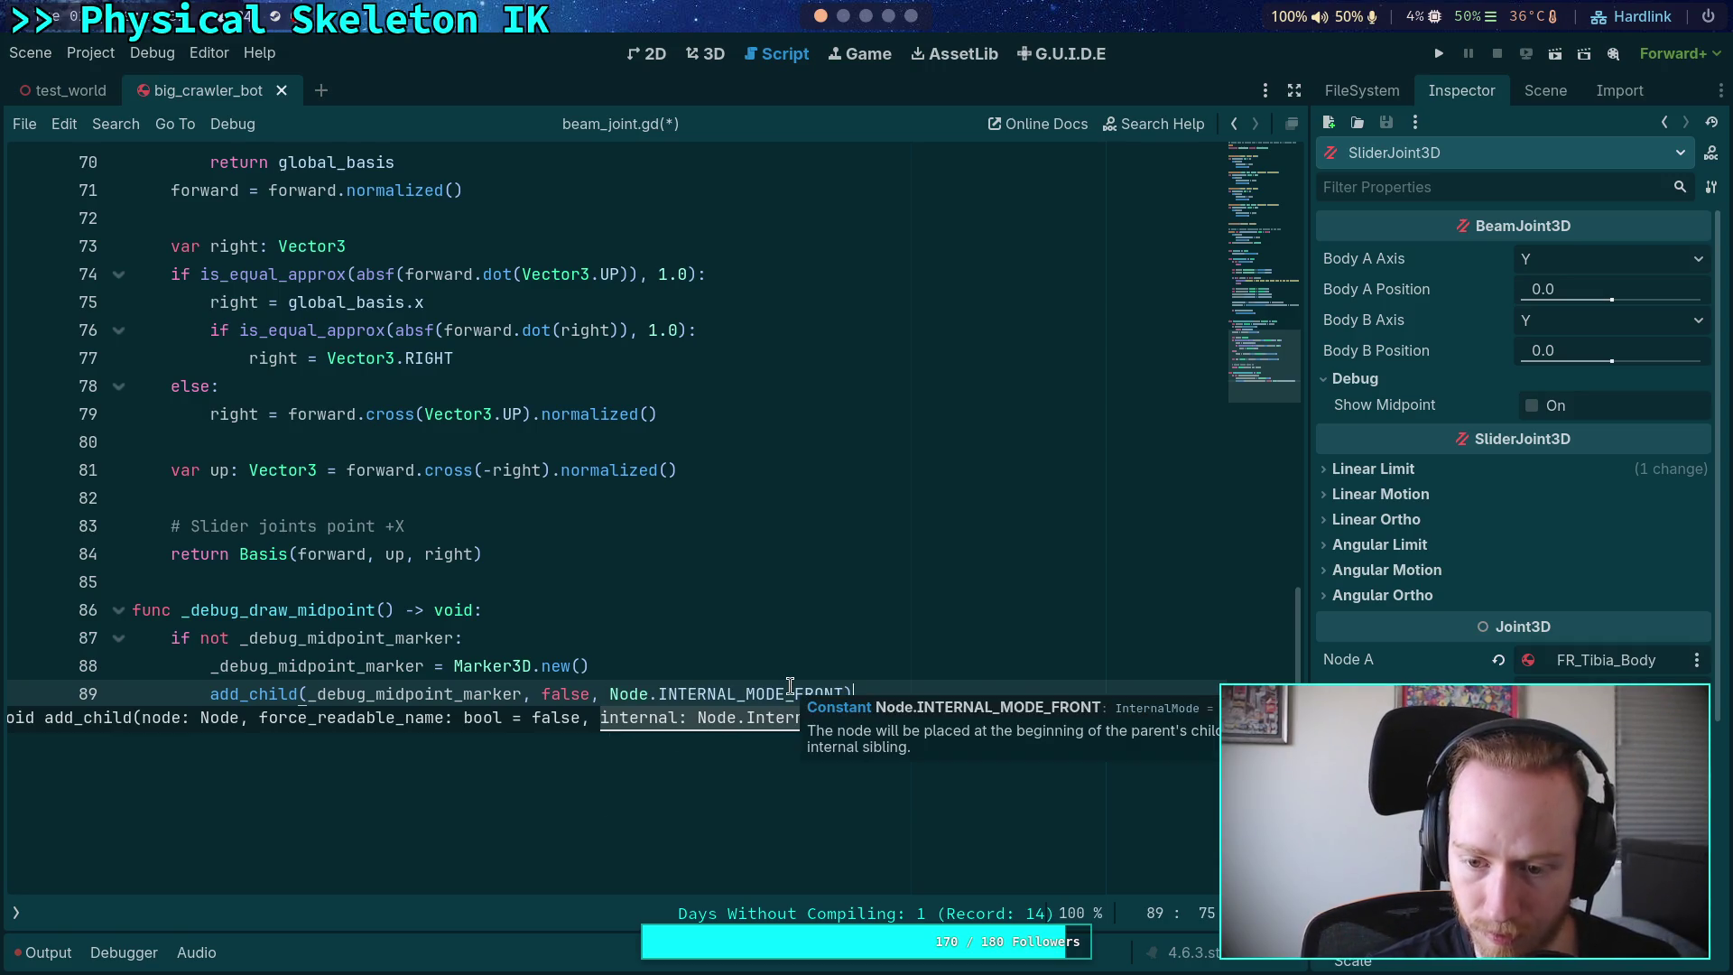
click(916, 675)
click(917, 693)
key(Return)
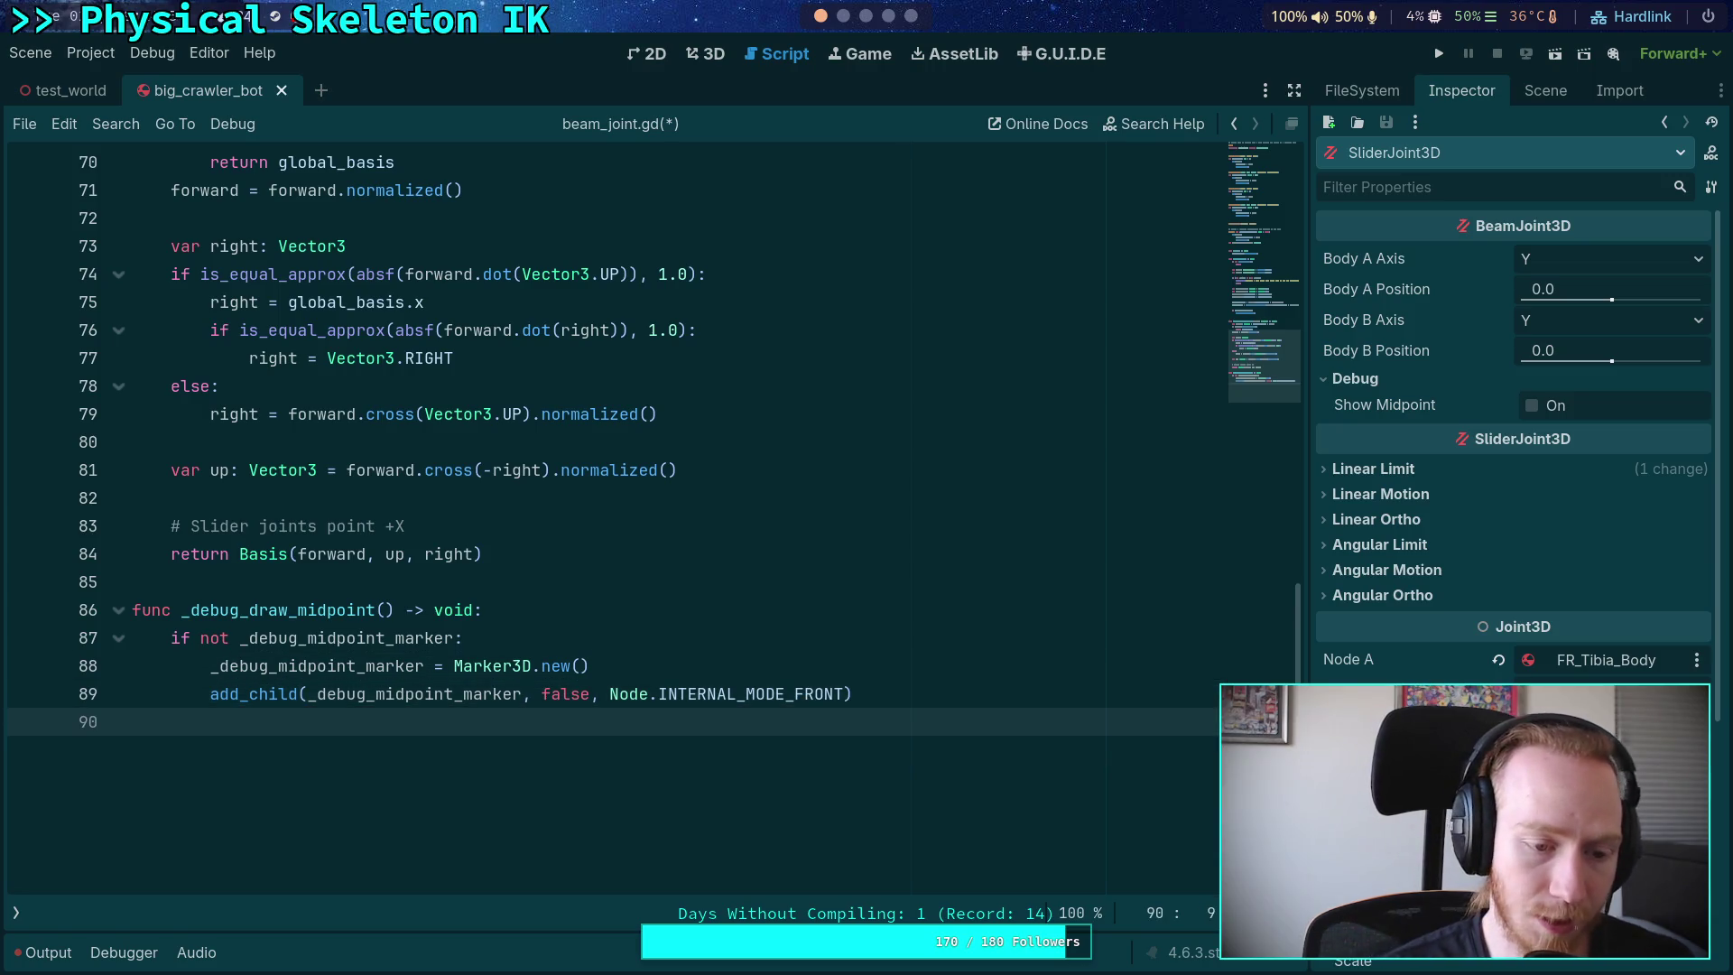
key(Return)
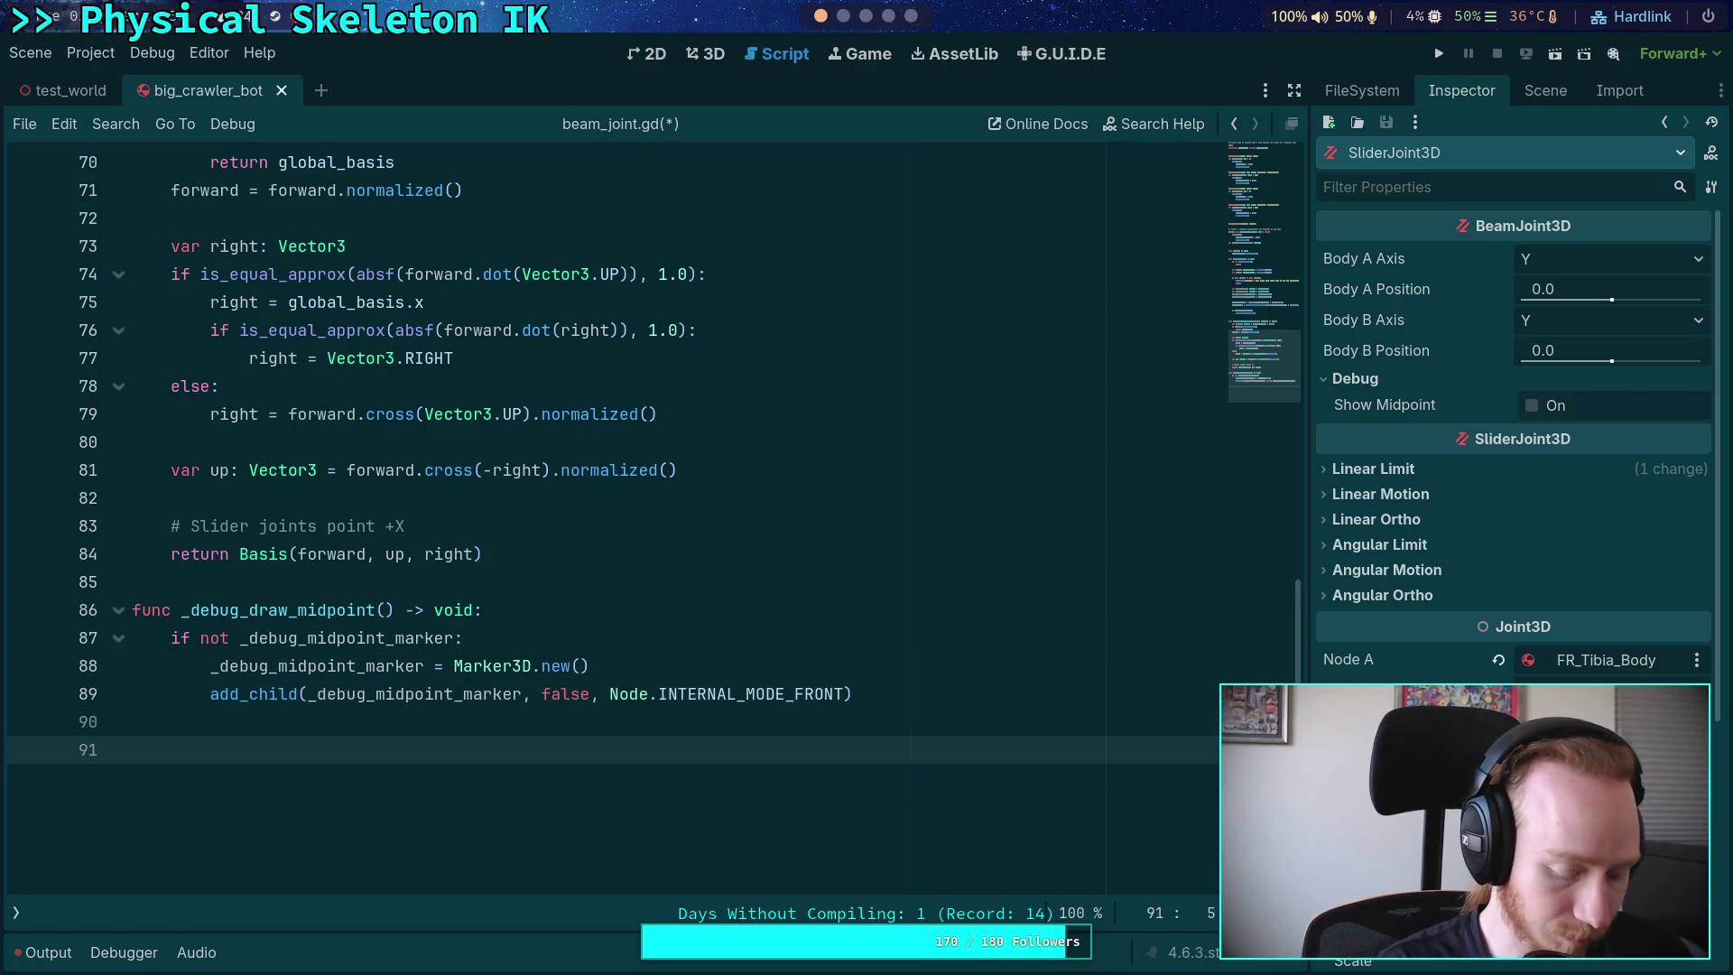
- Begin a '_debug_midpoint_marker.position =' assignment below the if block
text(deb)
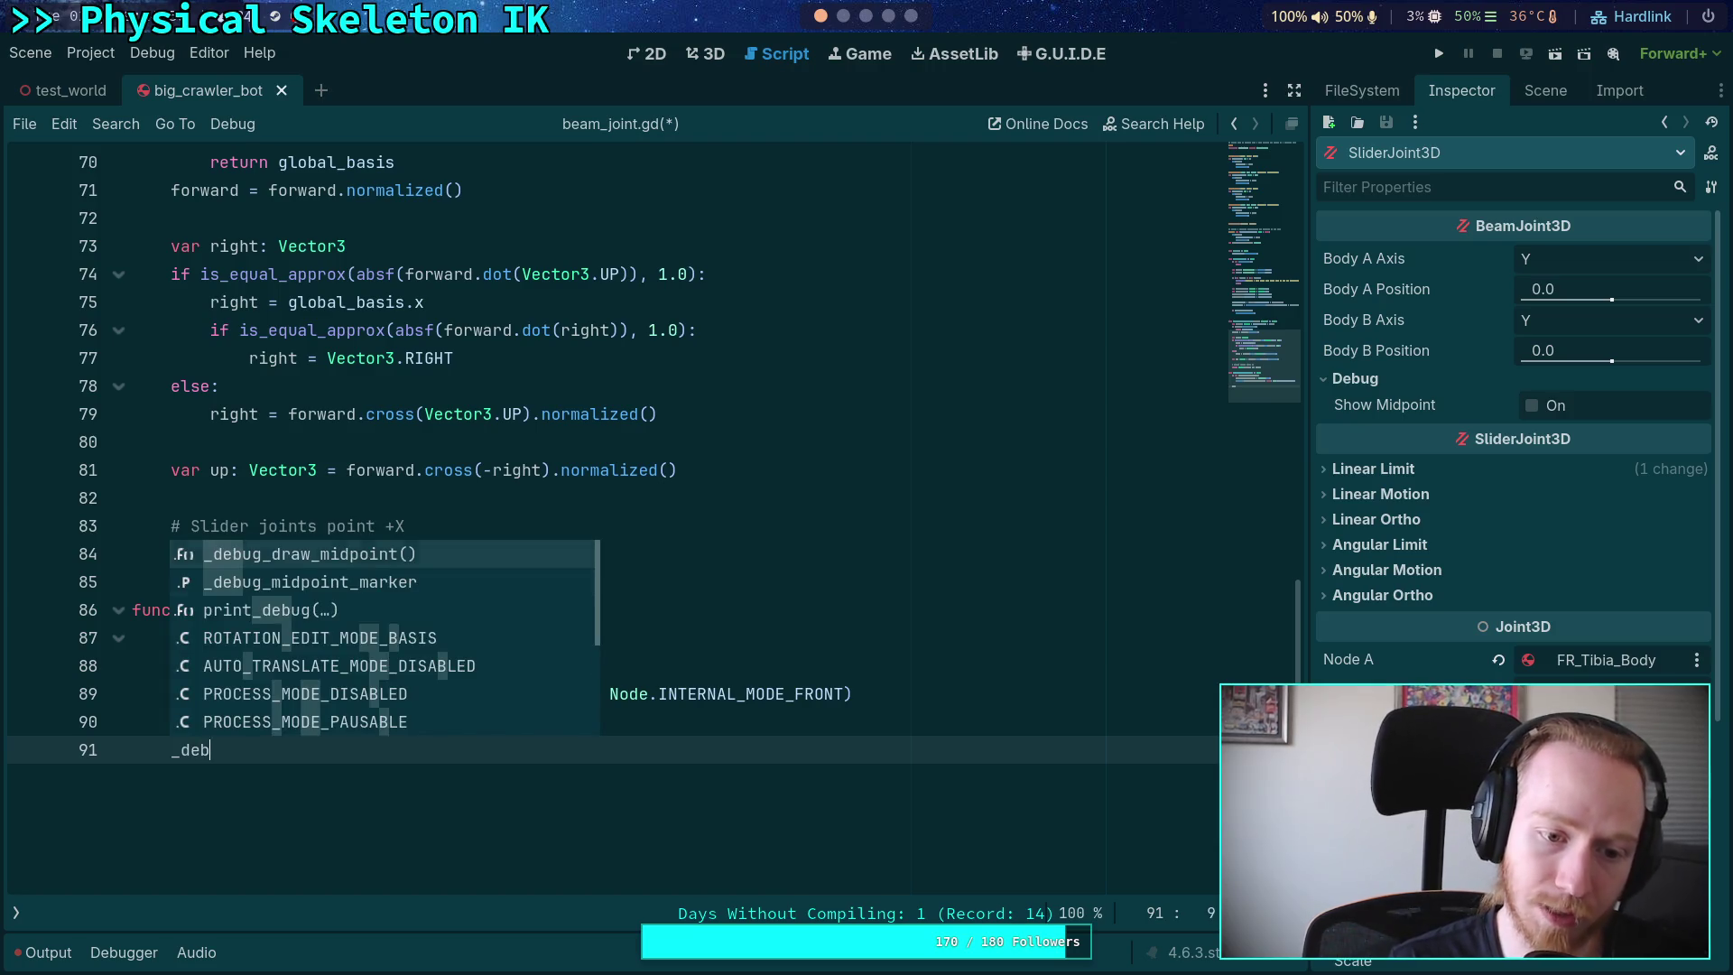
key(Down)
key(Return)
text(.position =)
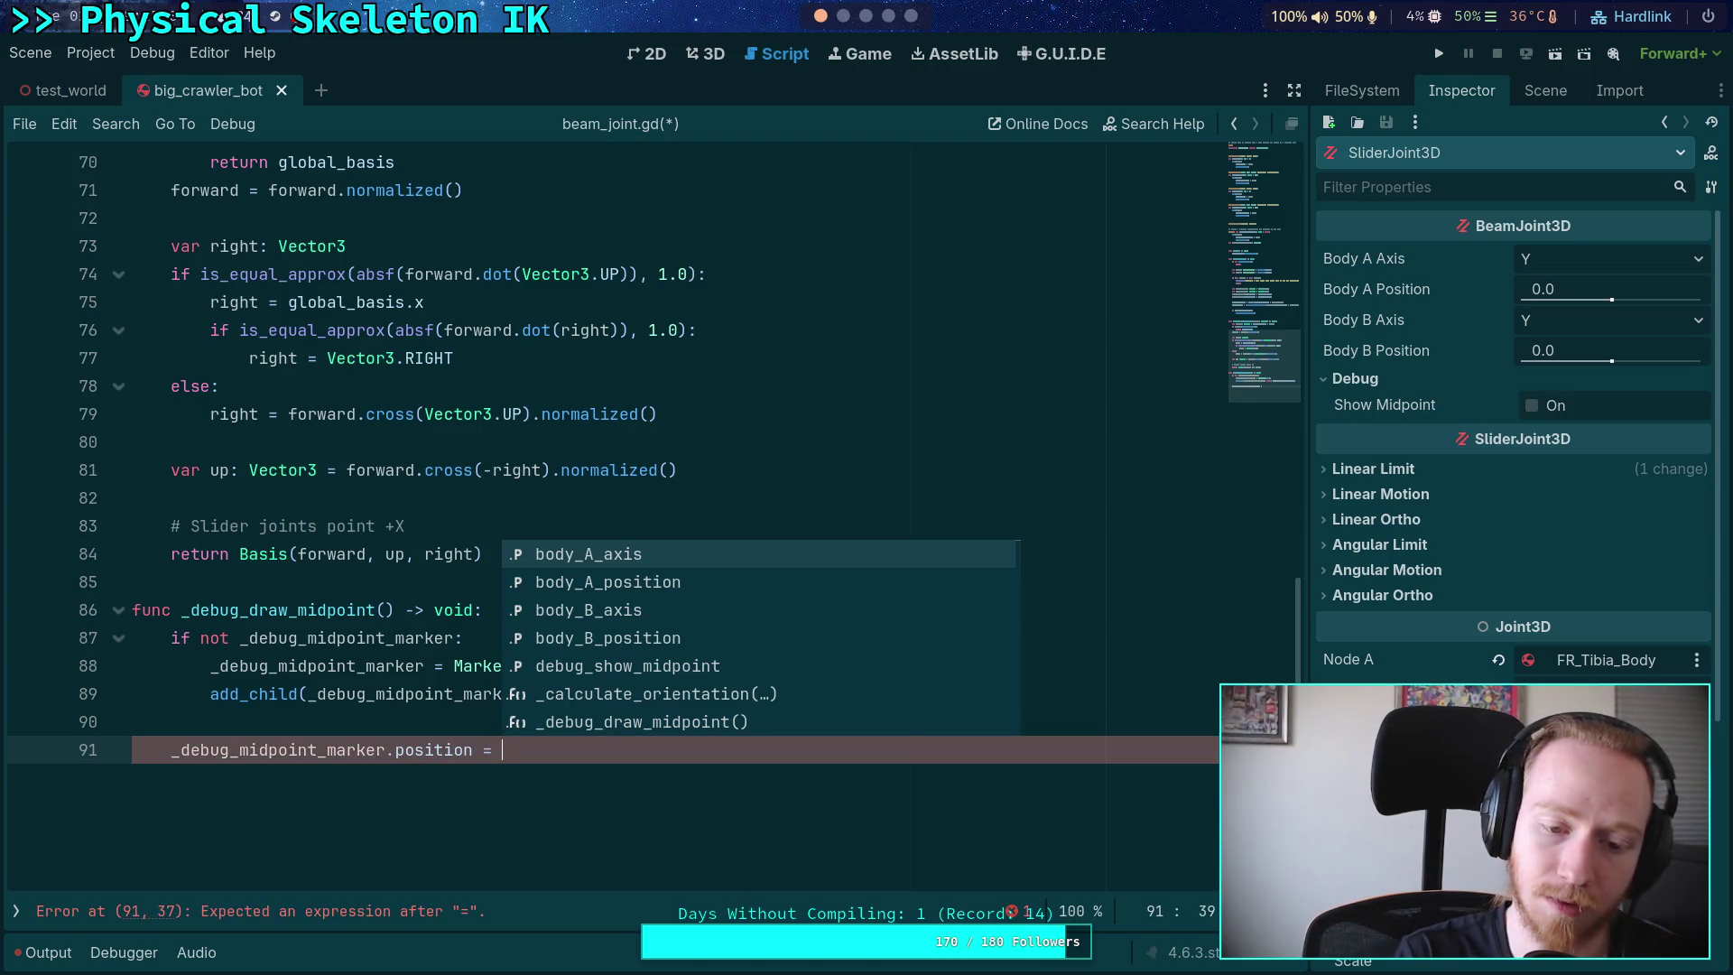
text(b)
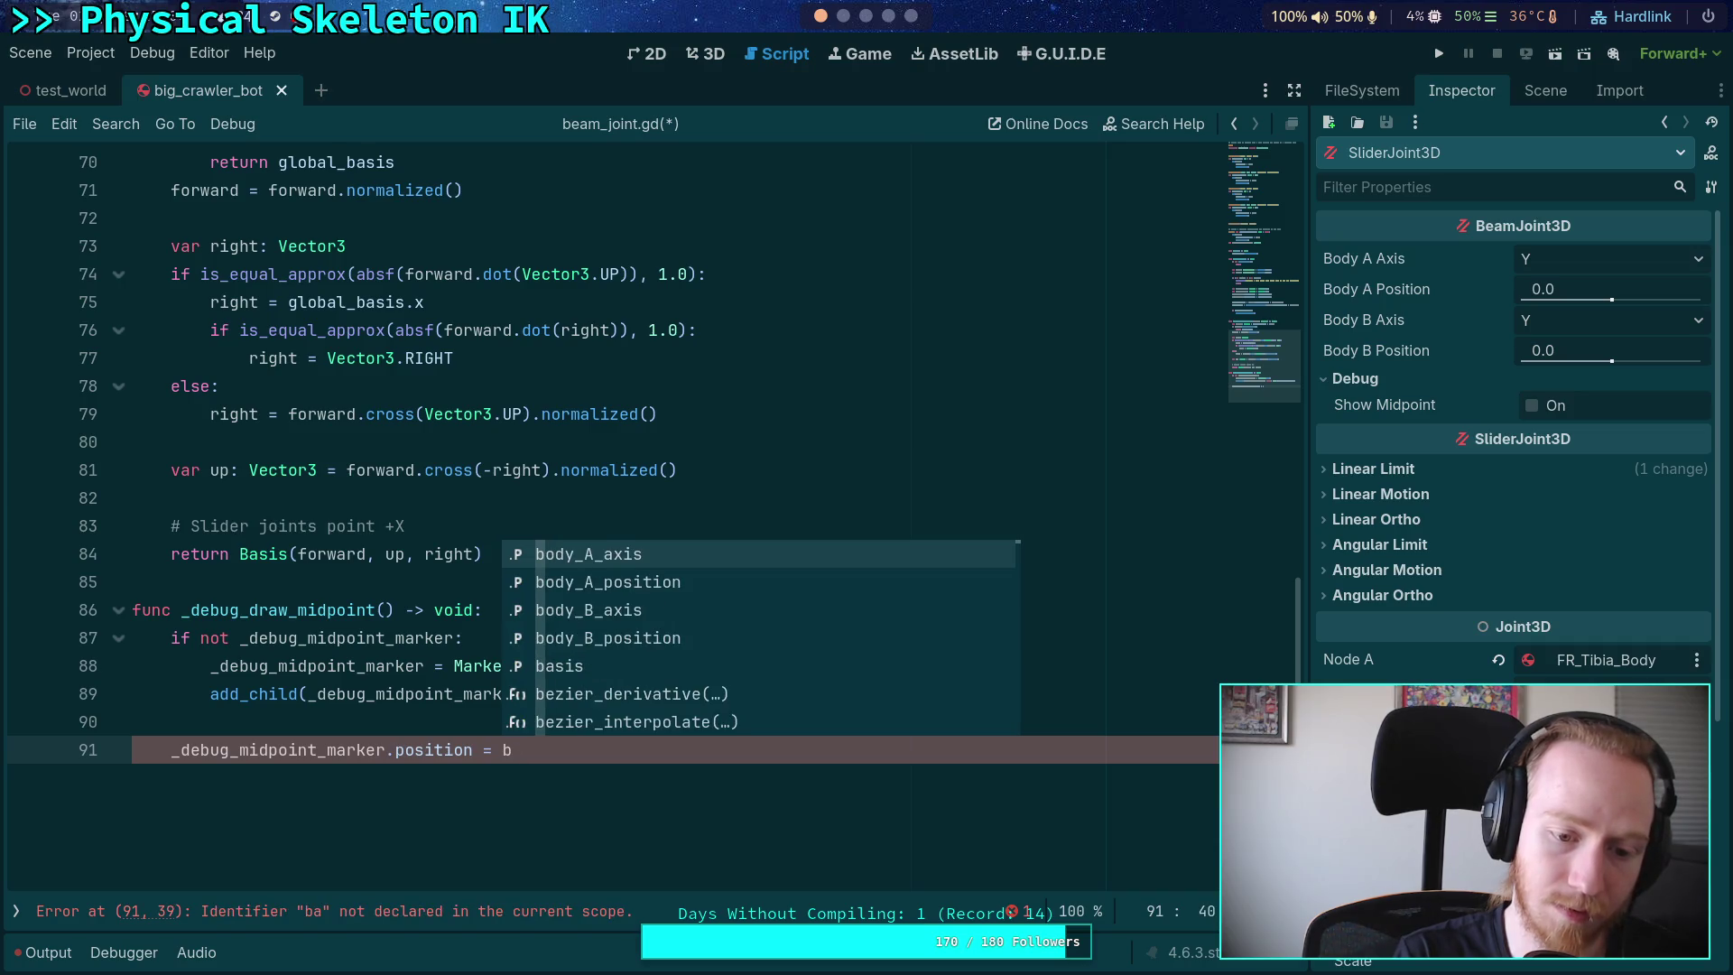
key(BackSpace)
key(BackSpace)
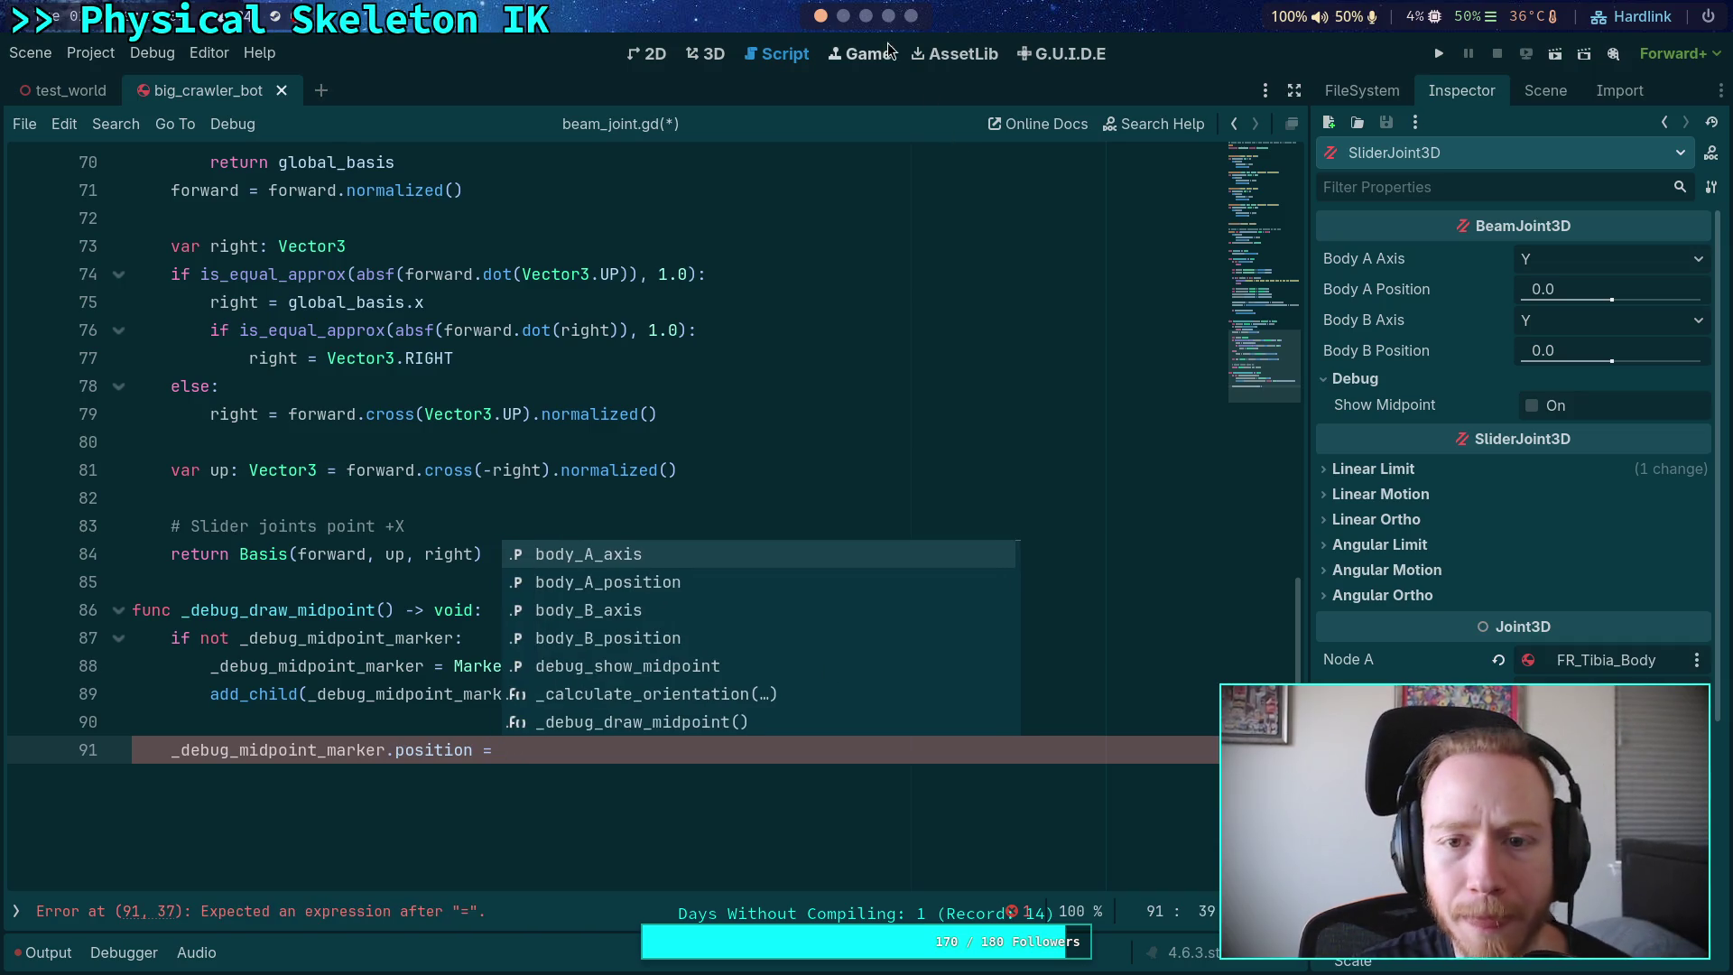
click(844, 17)
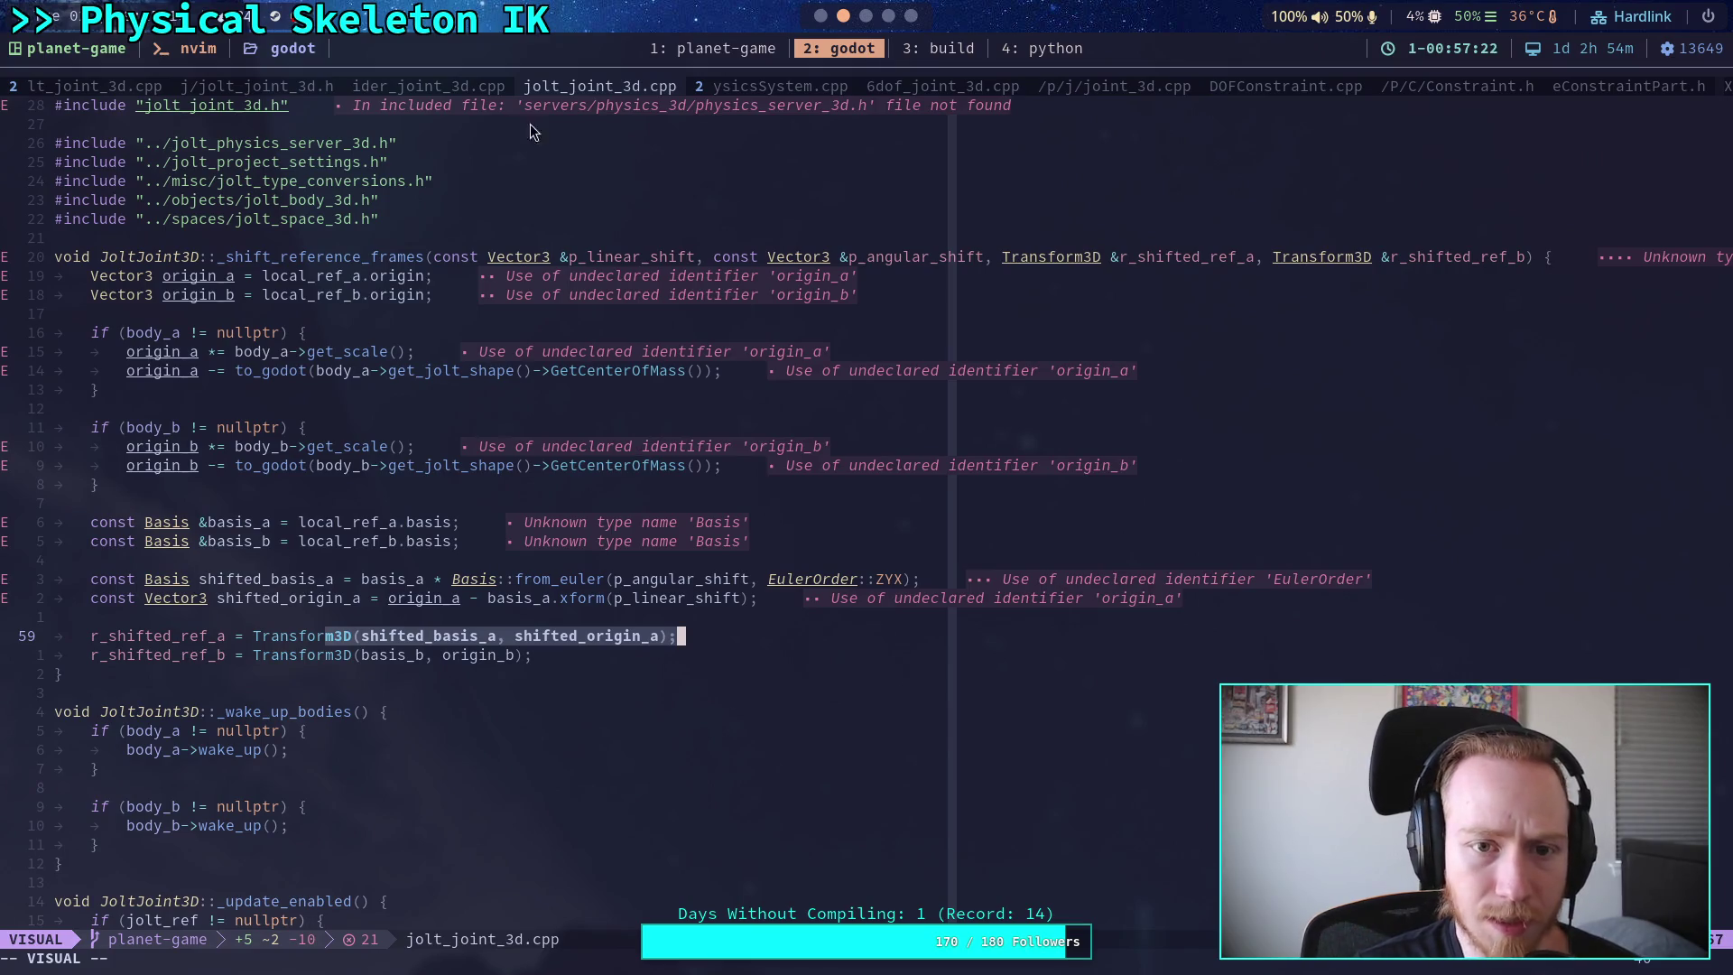
- Read the limit midpoint code in JoltSliderJoint3D::rebuild() in jolt_slider_joint_3d.cpp, then return to beam_joint.gd
click(403, 83)
scroll(502, 430, down, 10)
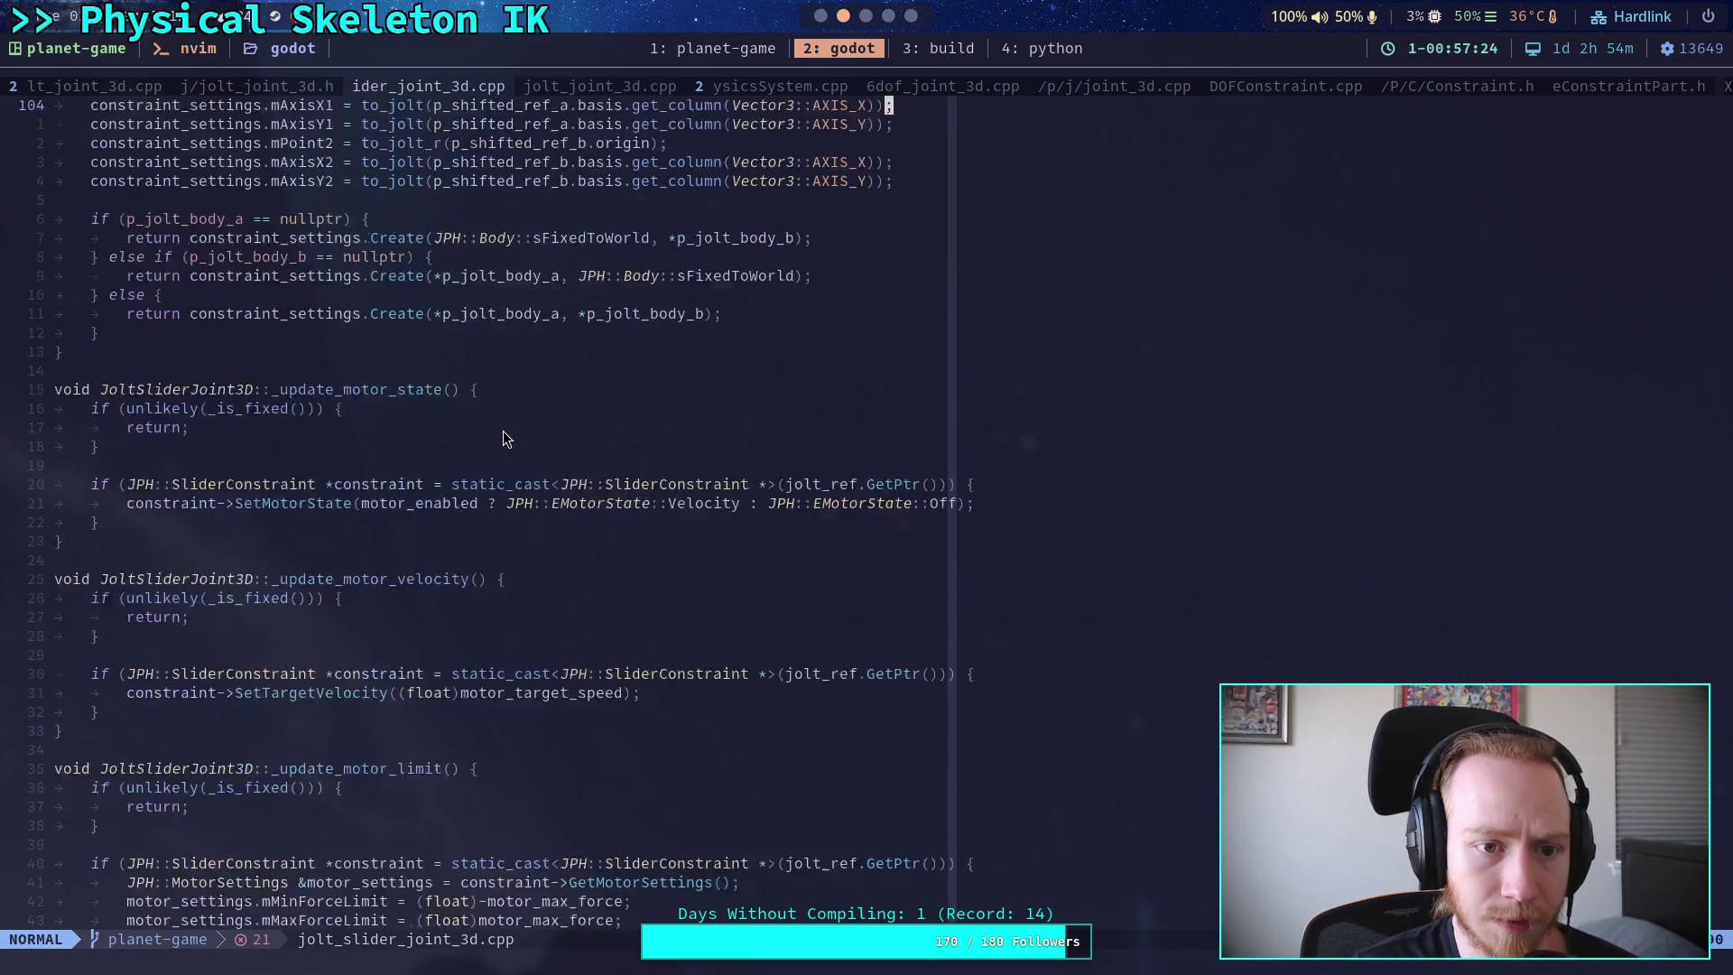
scroll(515, 417, down, 20)
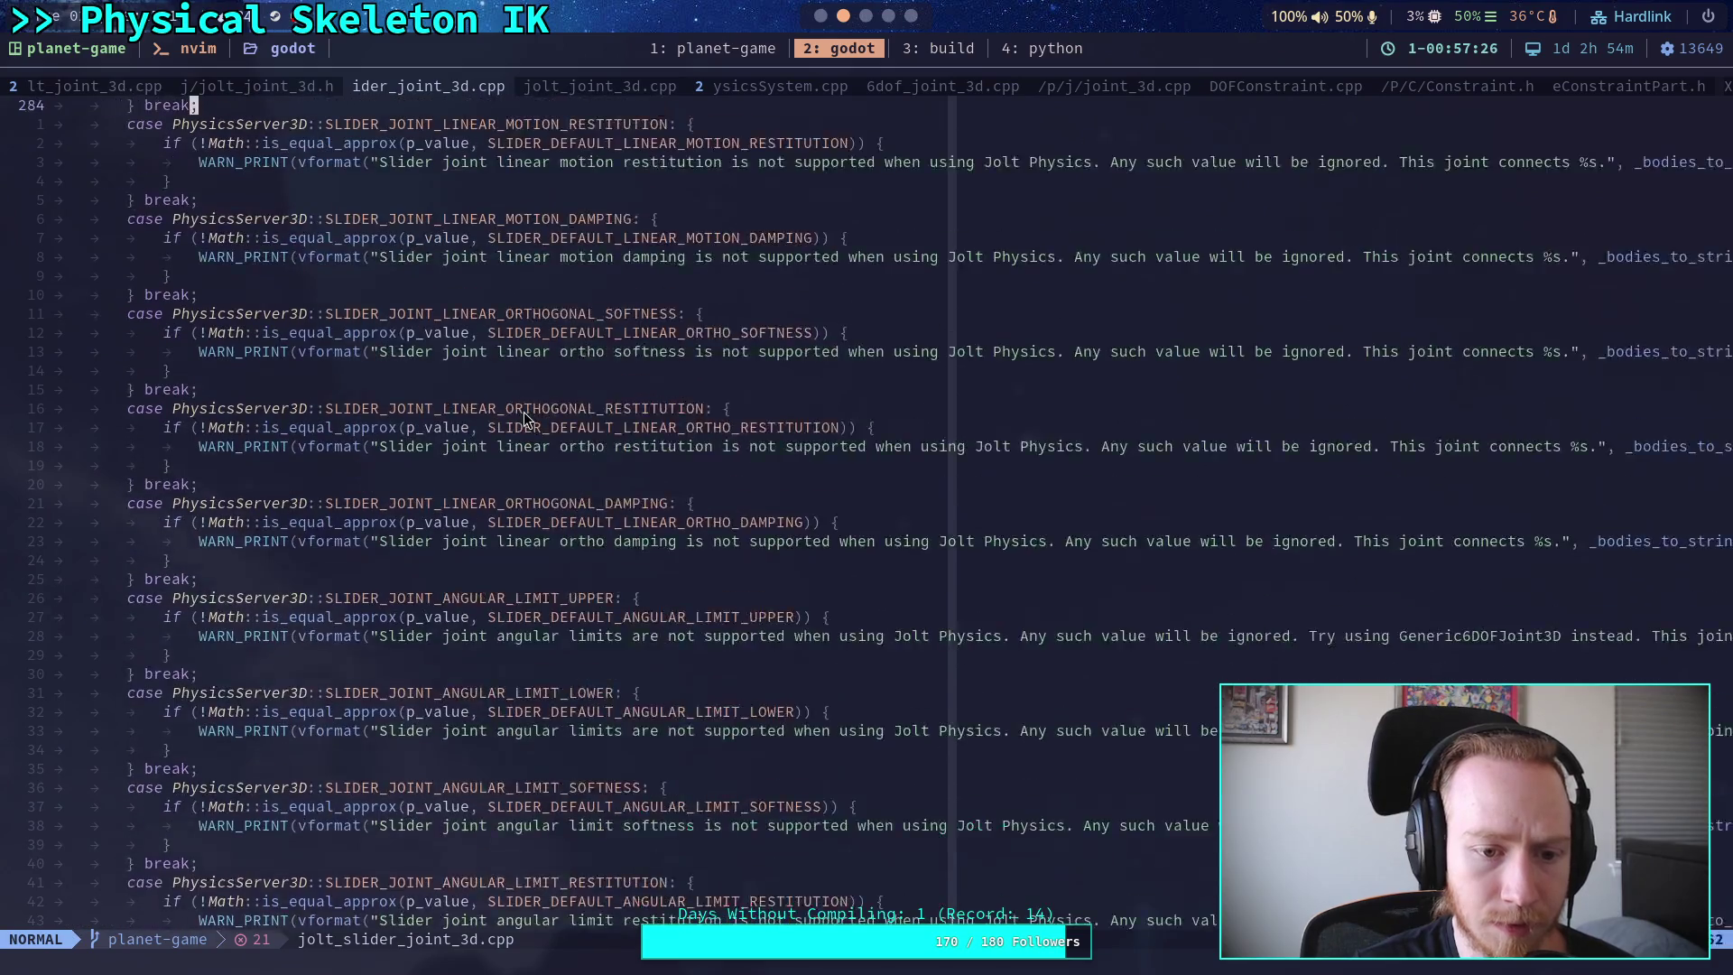
scroll(523, 411, down, 20)
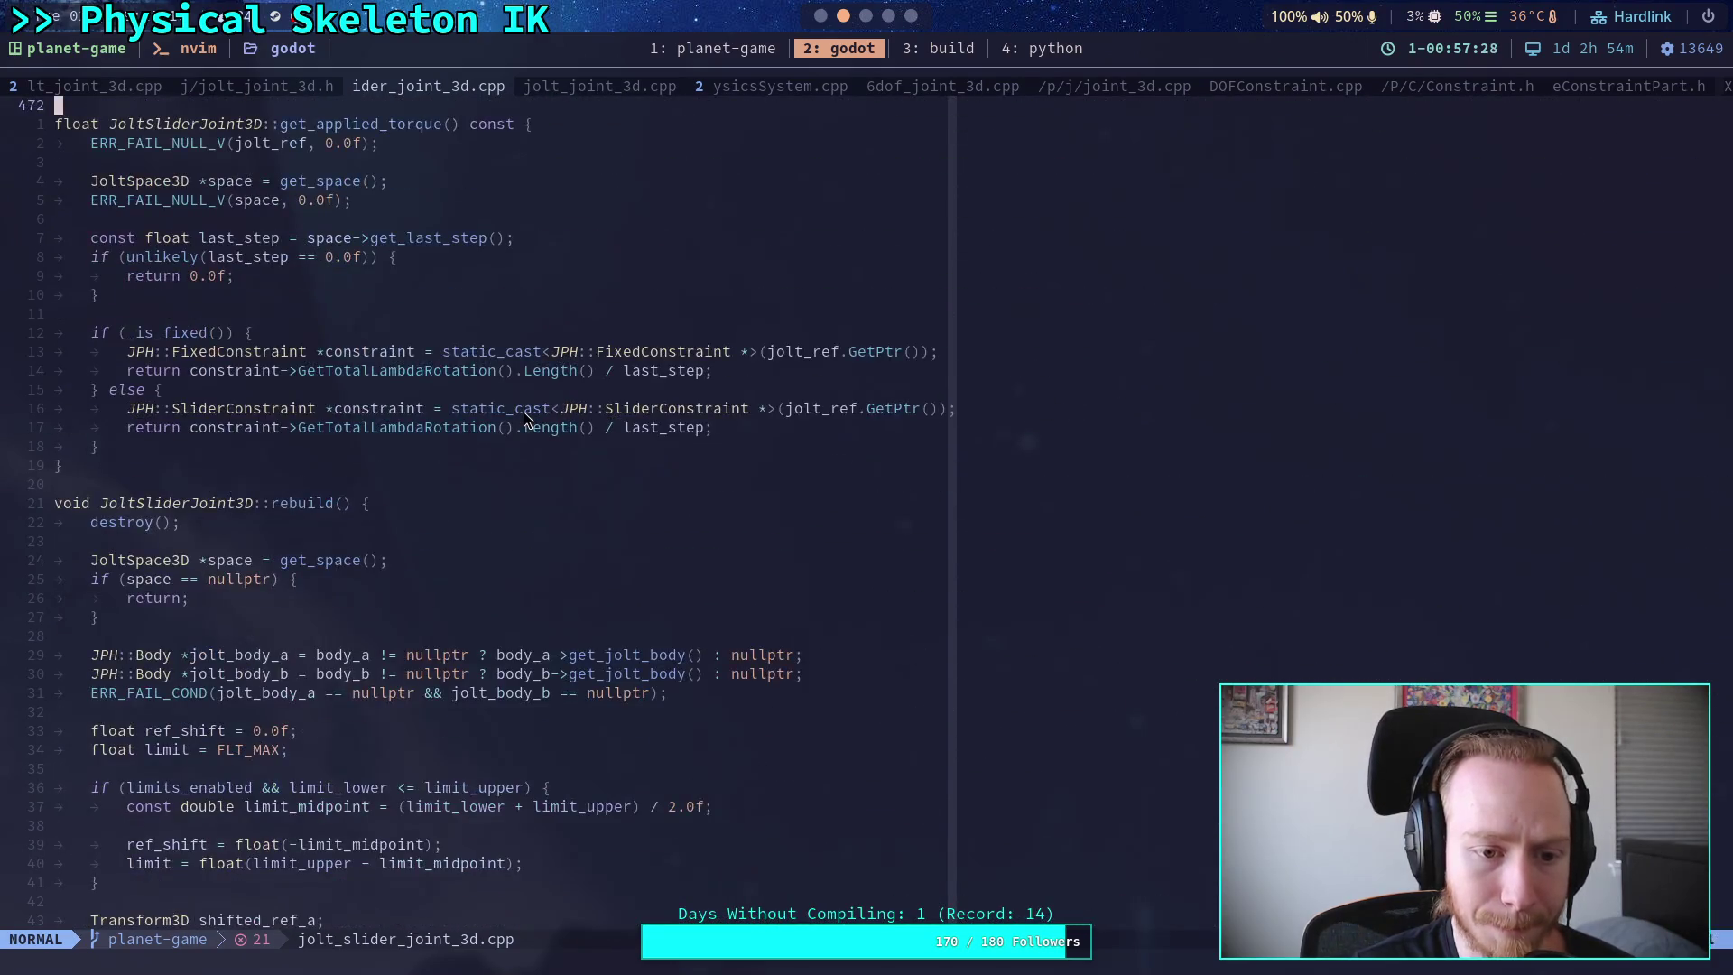
scroll(527, 419, down, 7)
scroll(527, 418, up, 3)
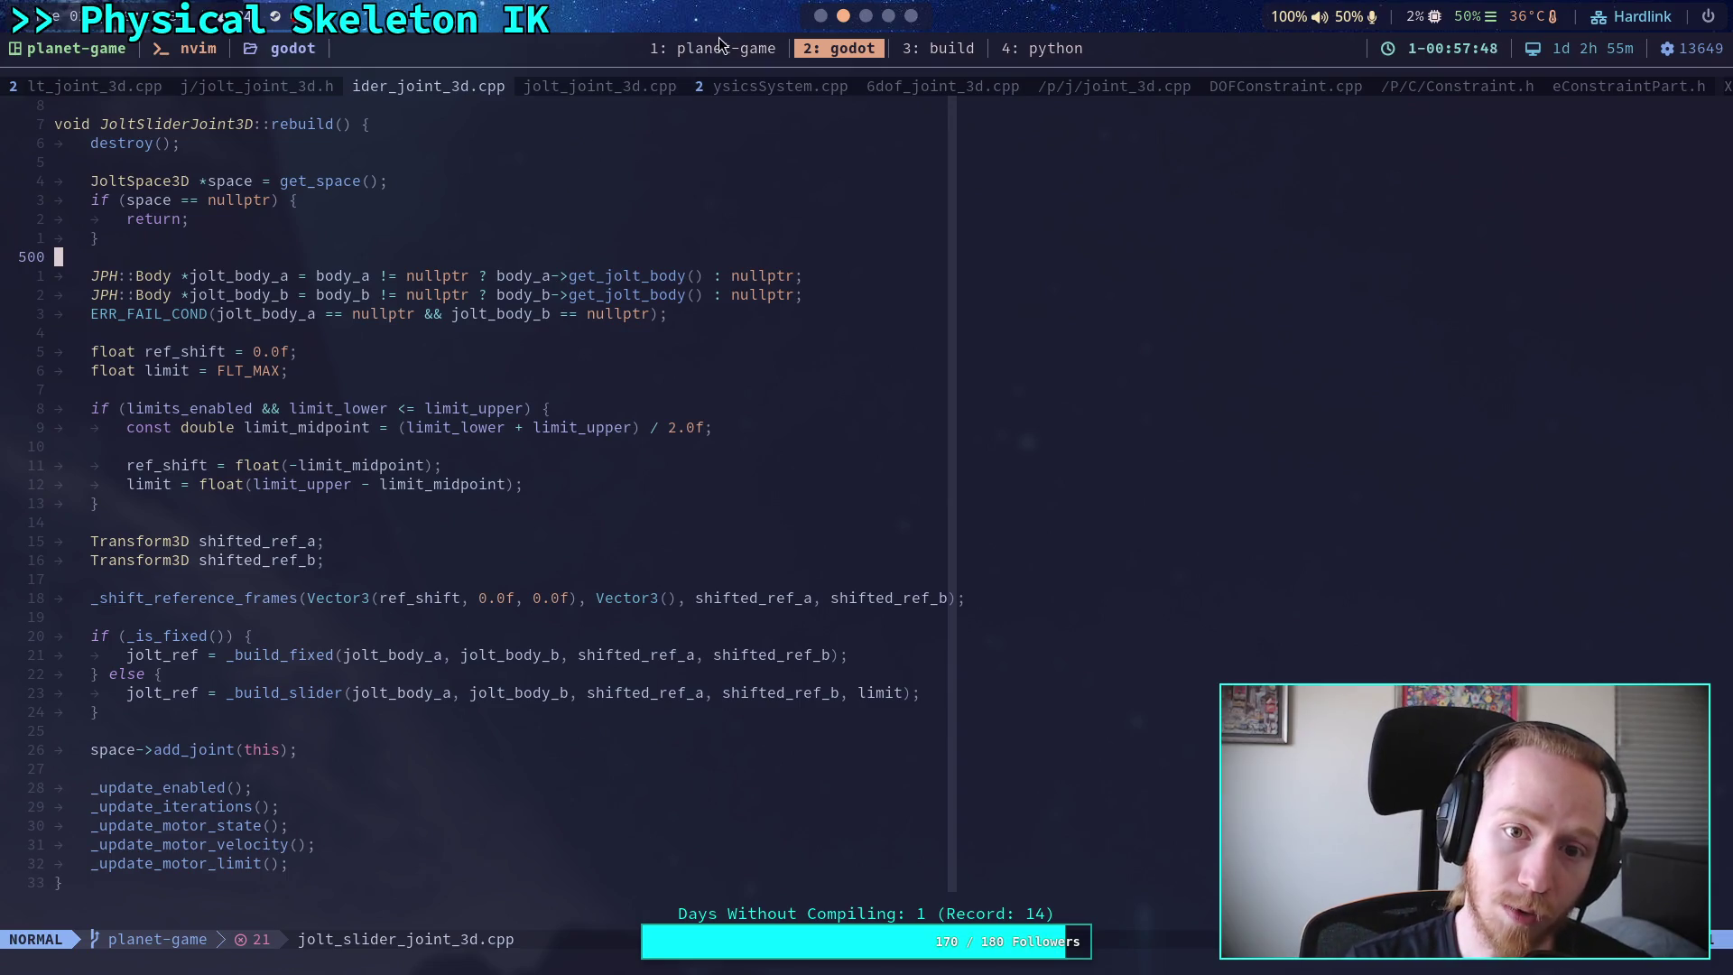
key(alt+Tab)
key(Escape)
key(Up)
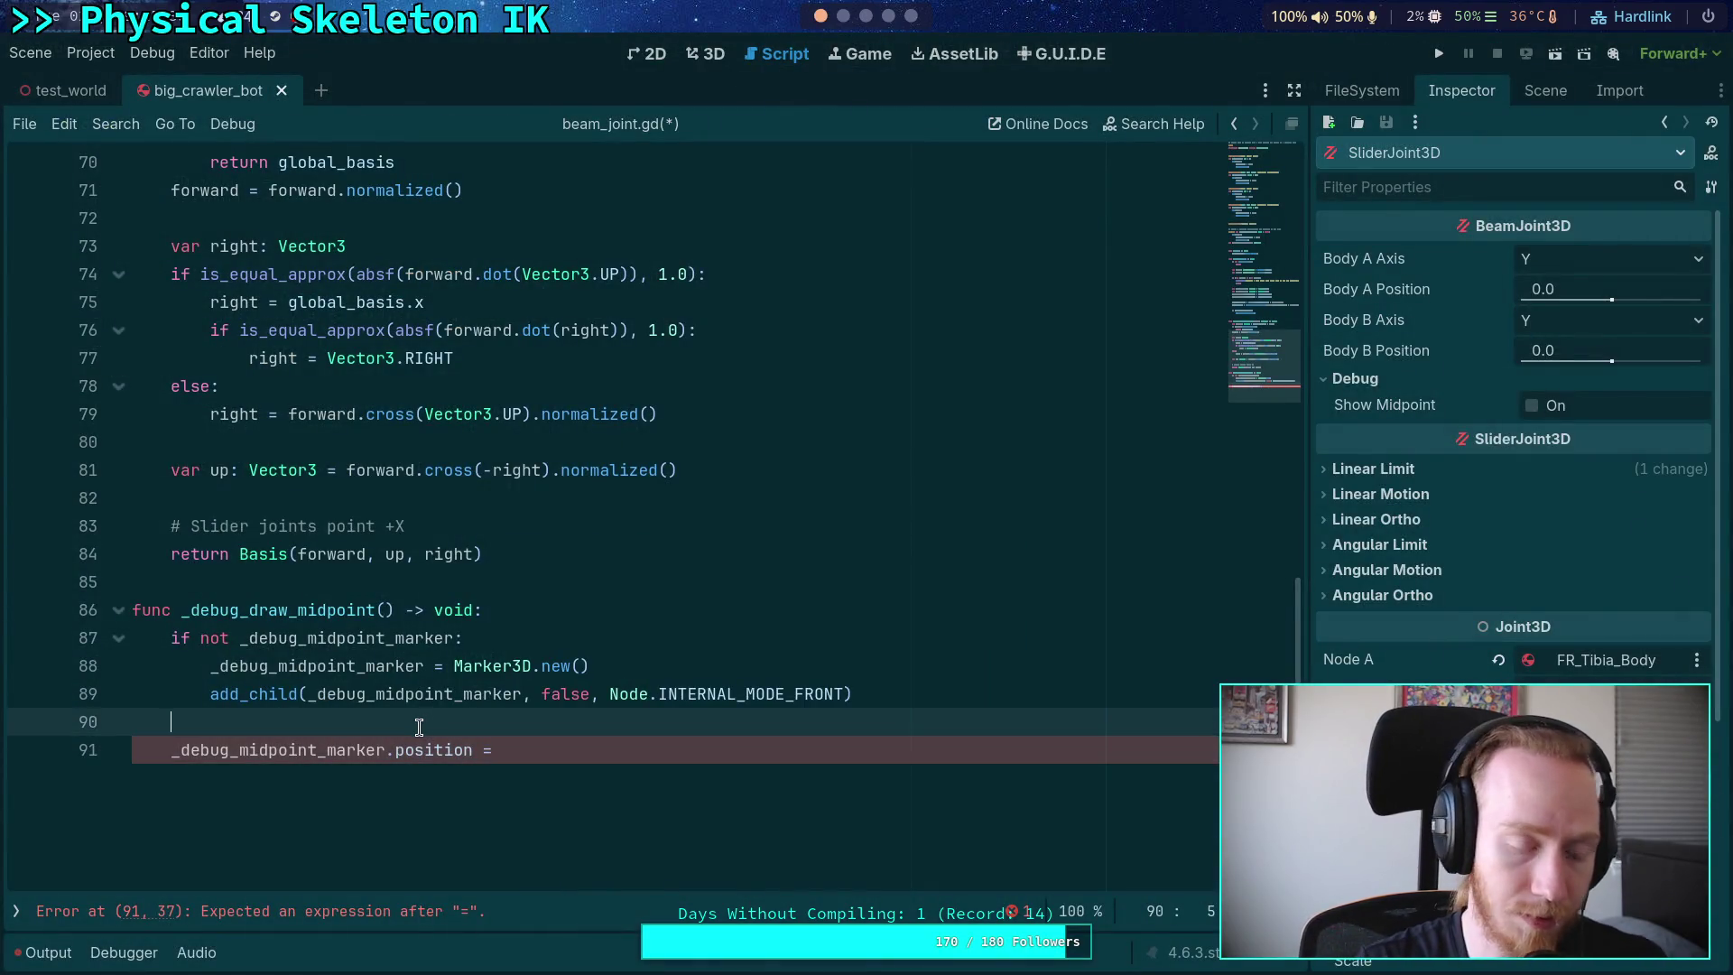
- Declare 'var limit_midpoint: float = -0.5 * (' above the position line, checking the C++ formula
key(Return)
text(var)
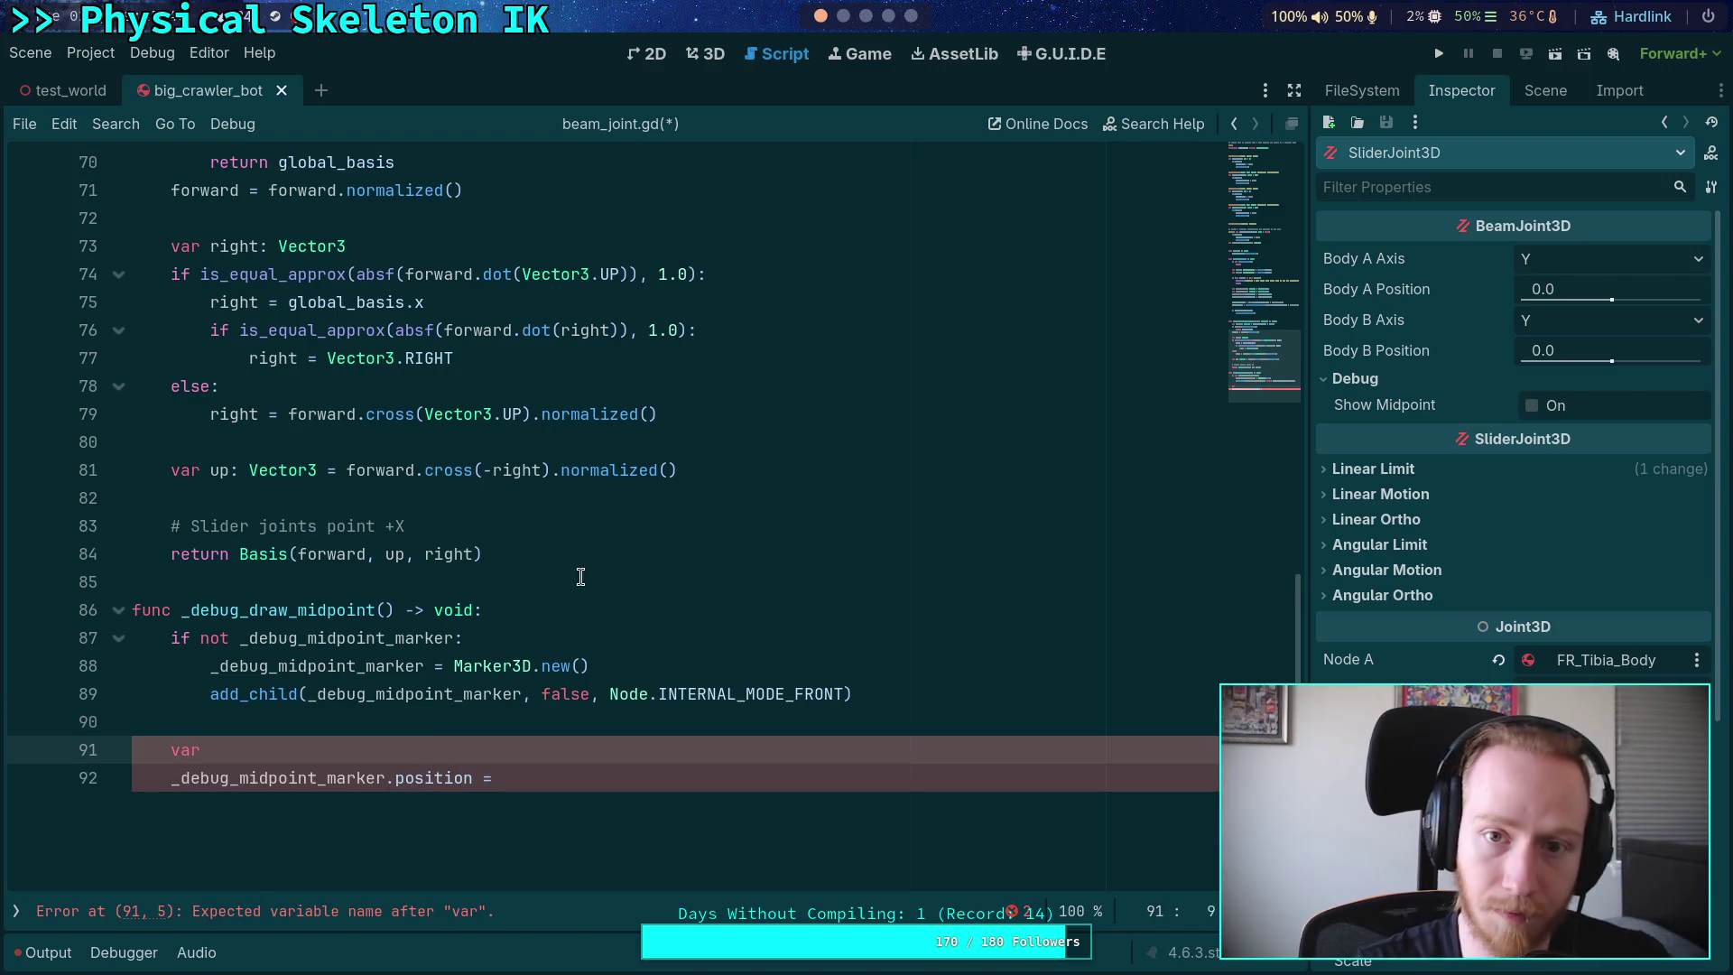
click(836, 12)
click(821, 17)
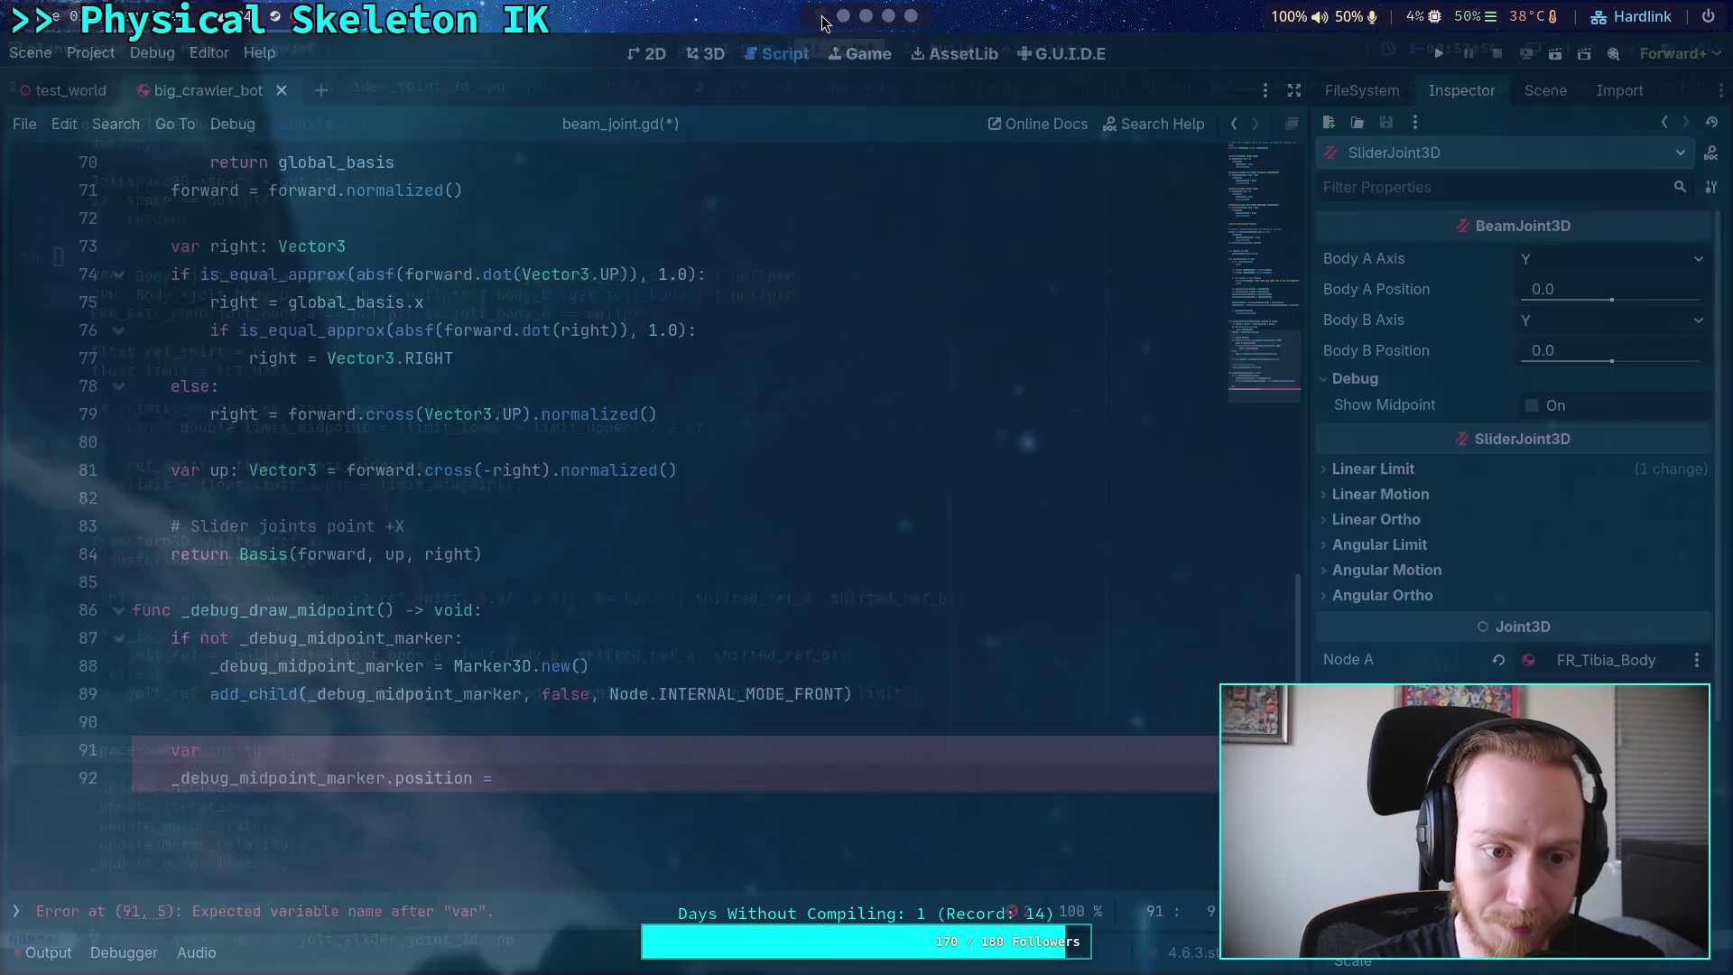
text(limit_m)
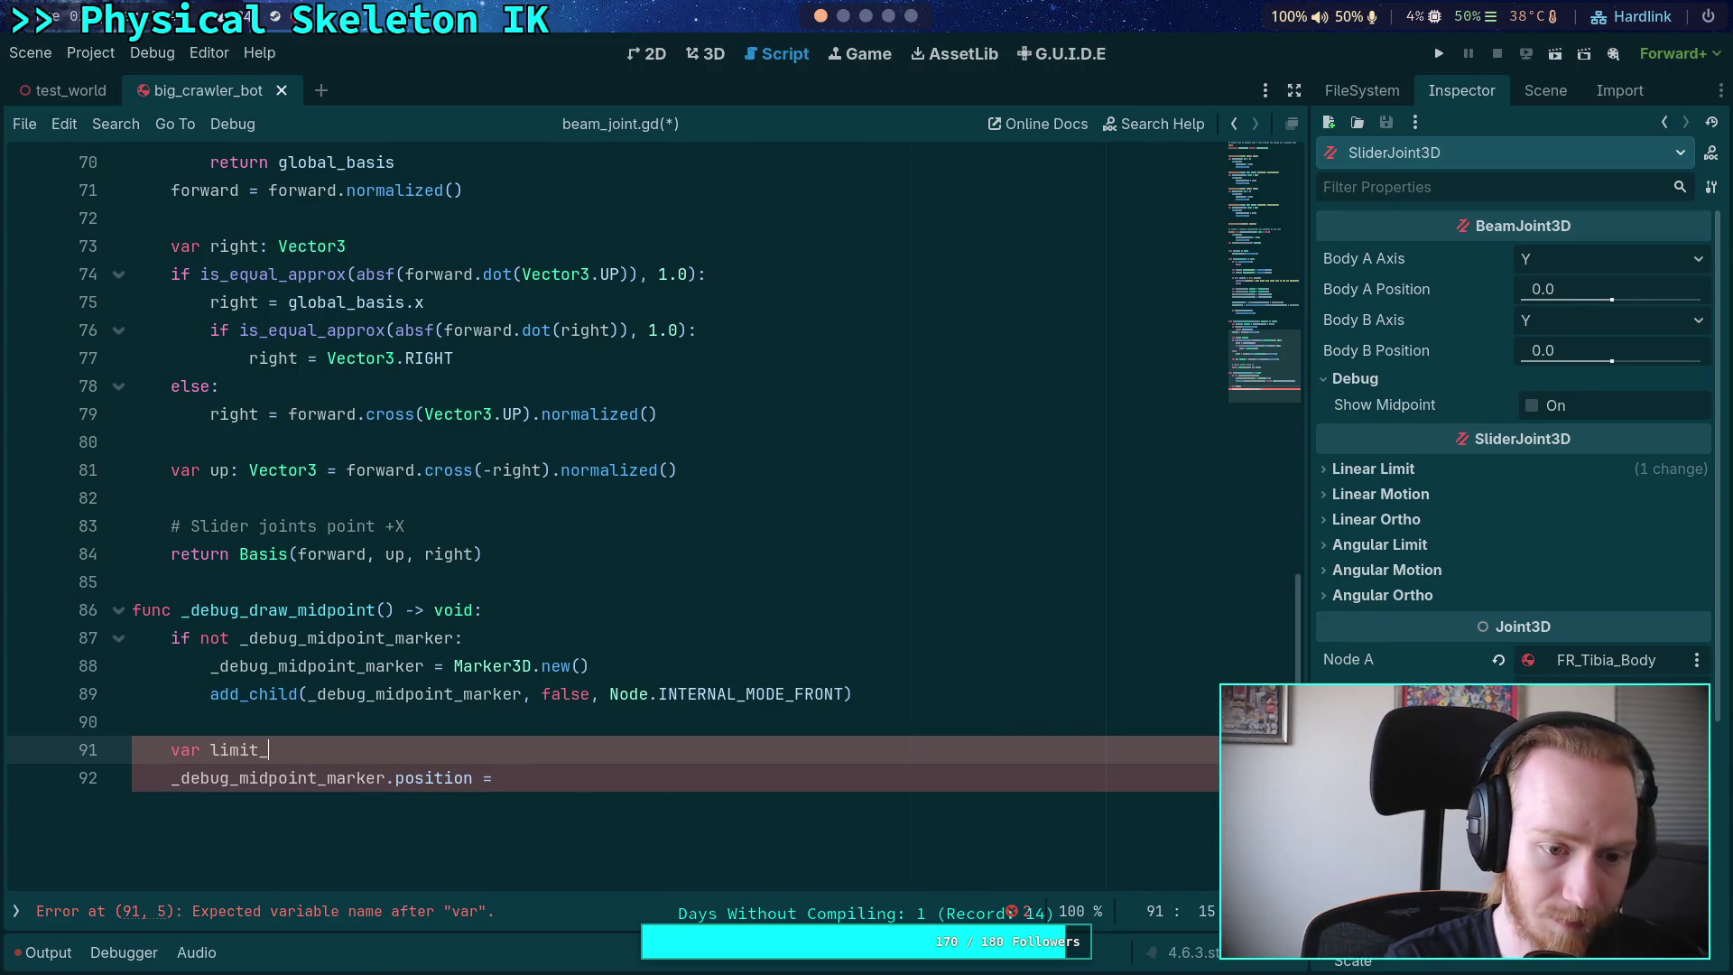
text(idpoint: float)
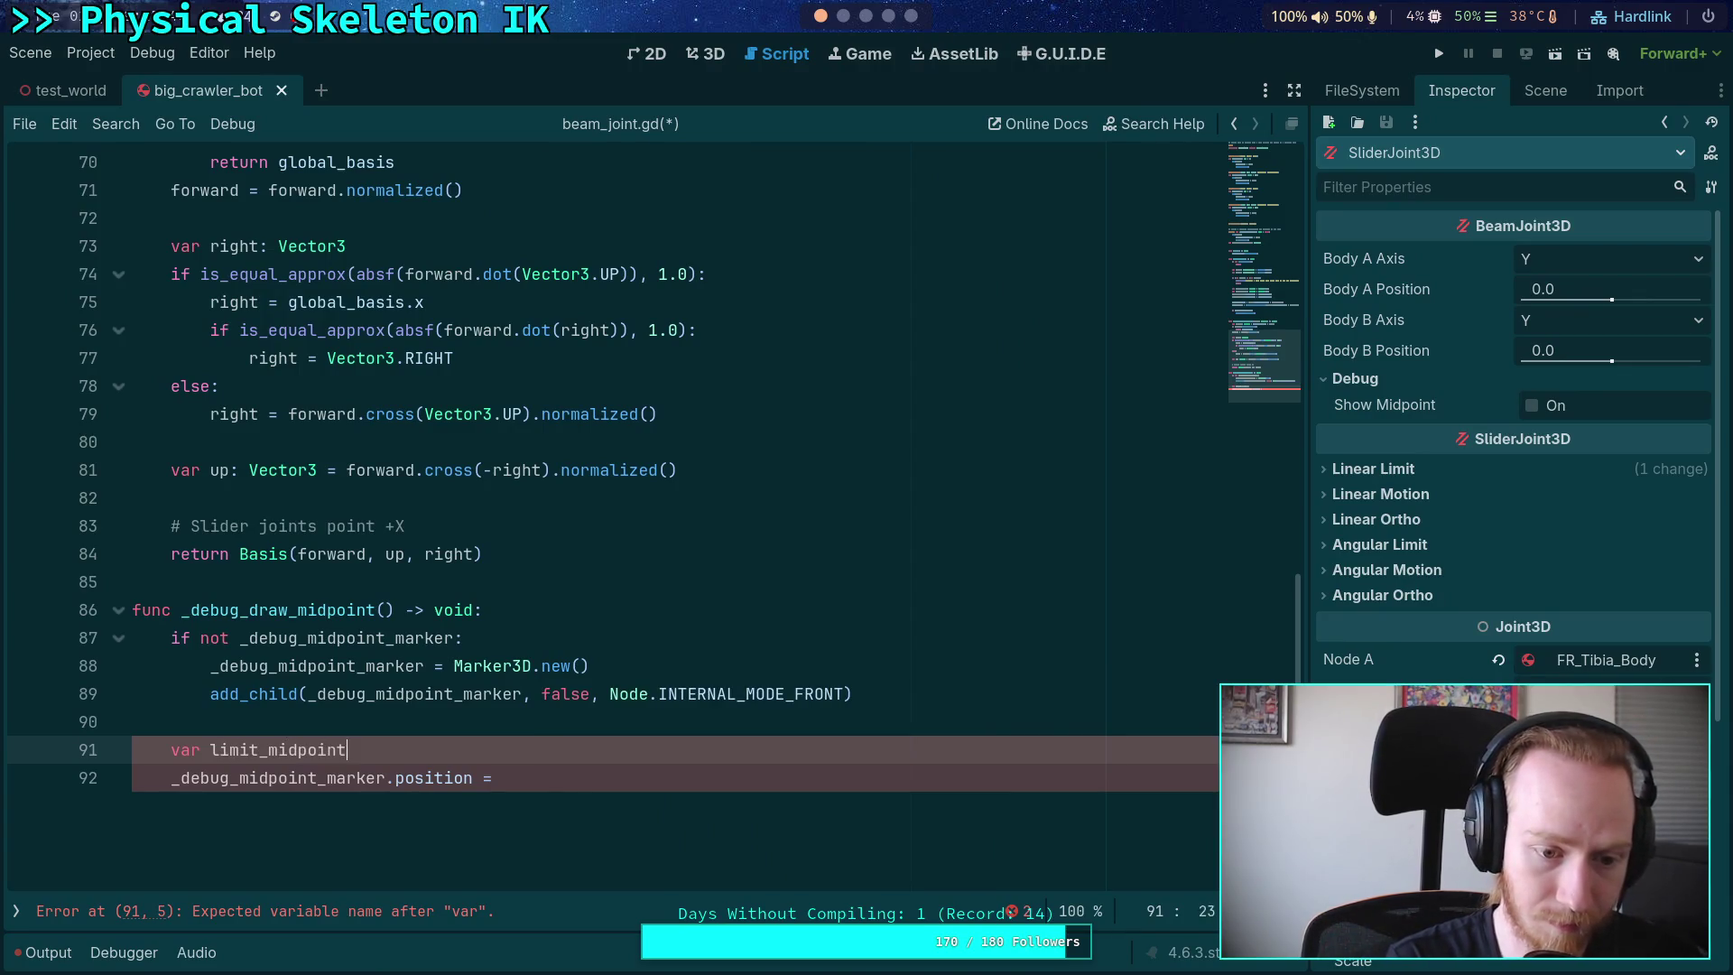
text( =)
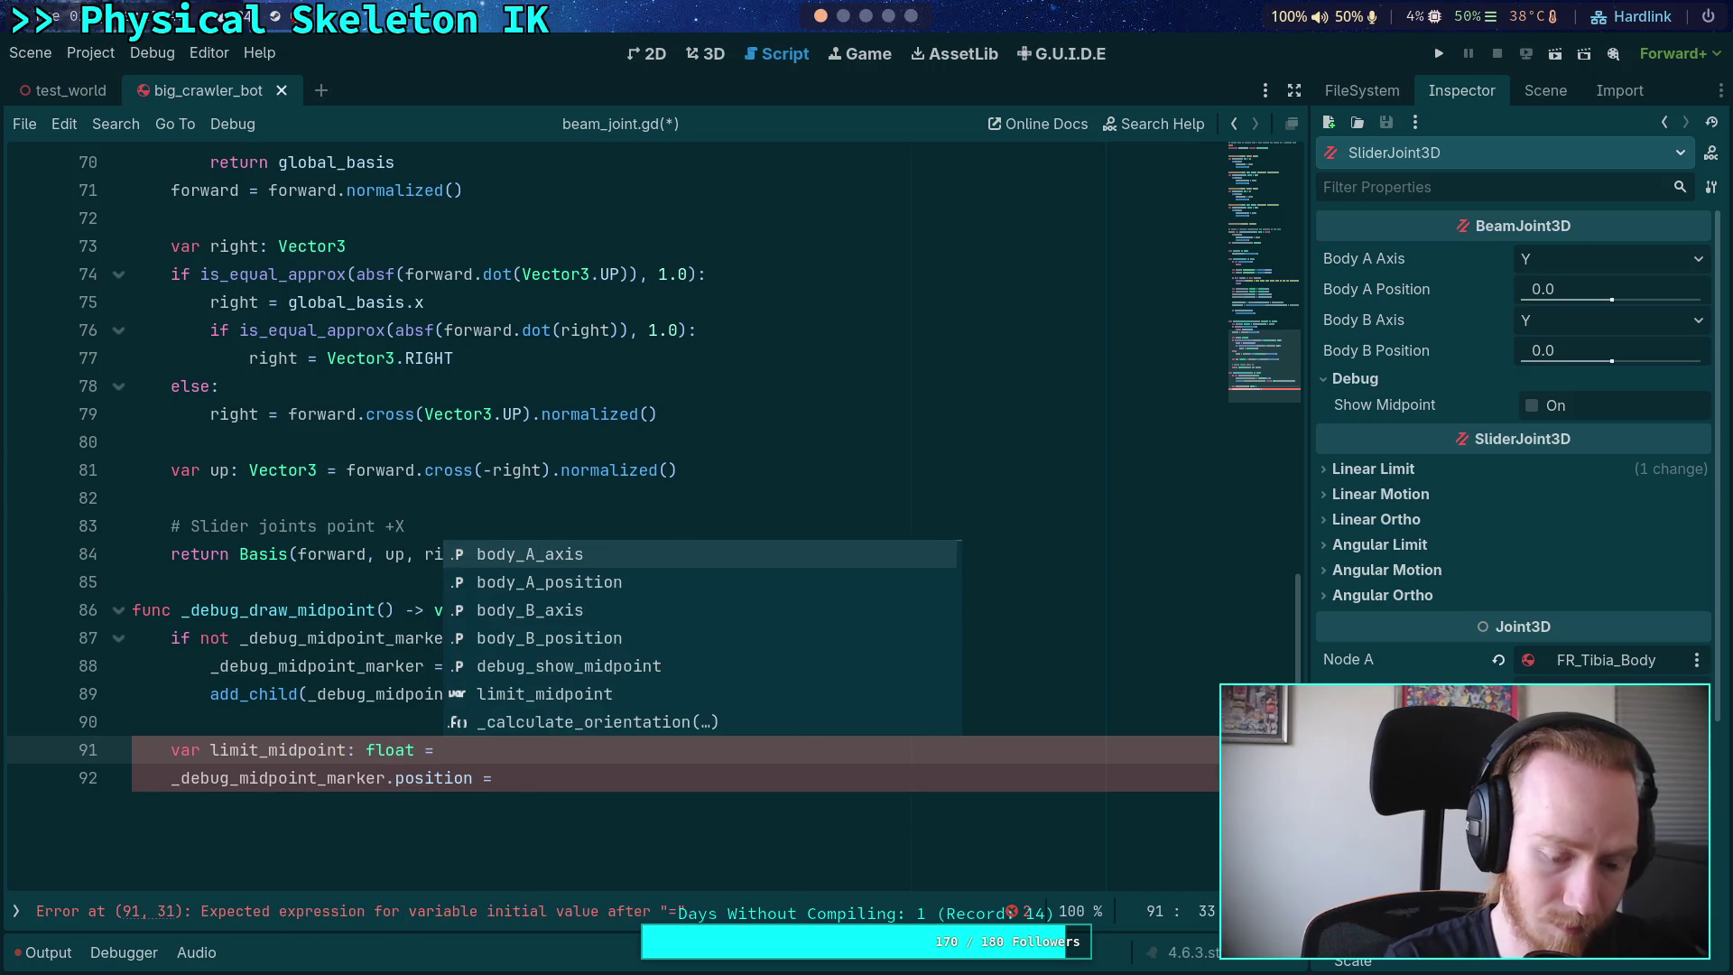
click(832, 17)
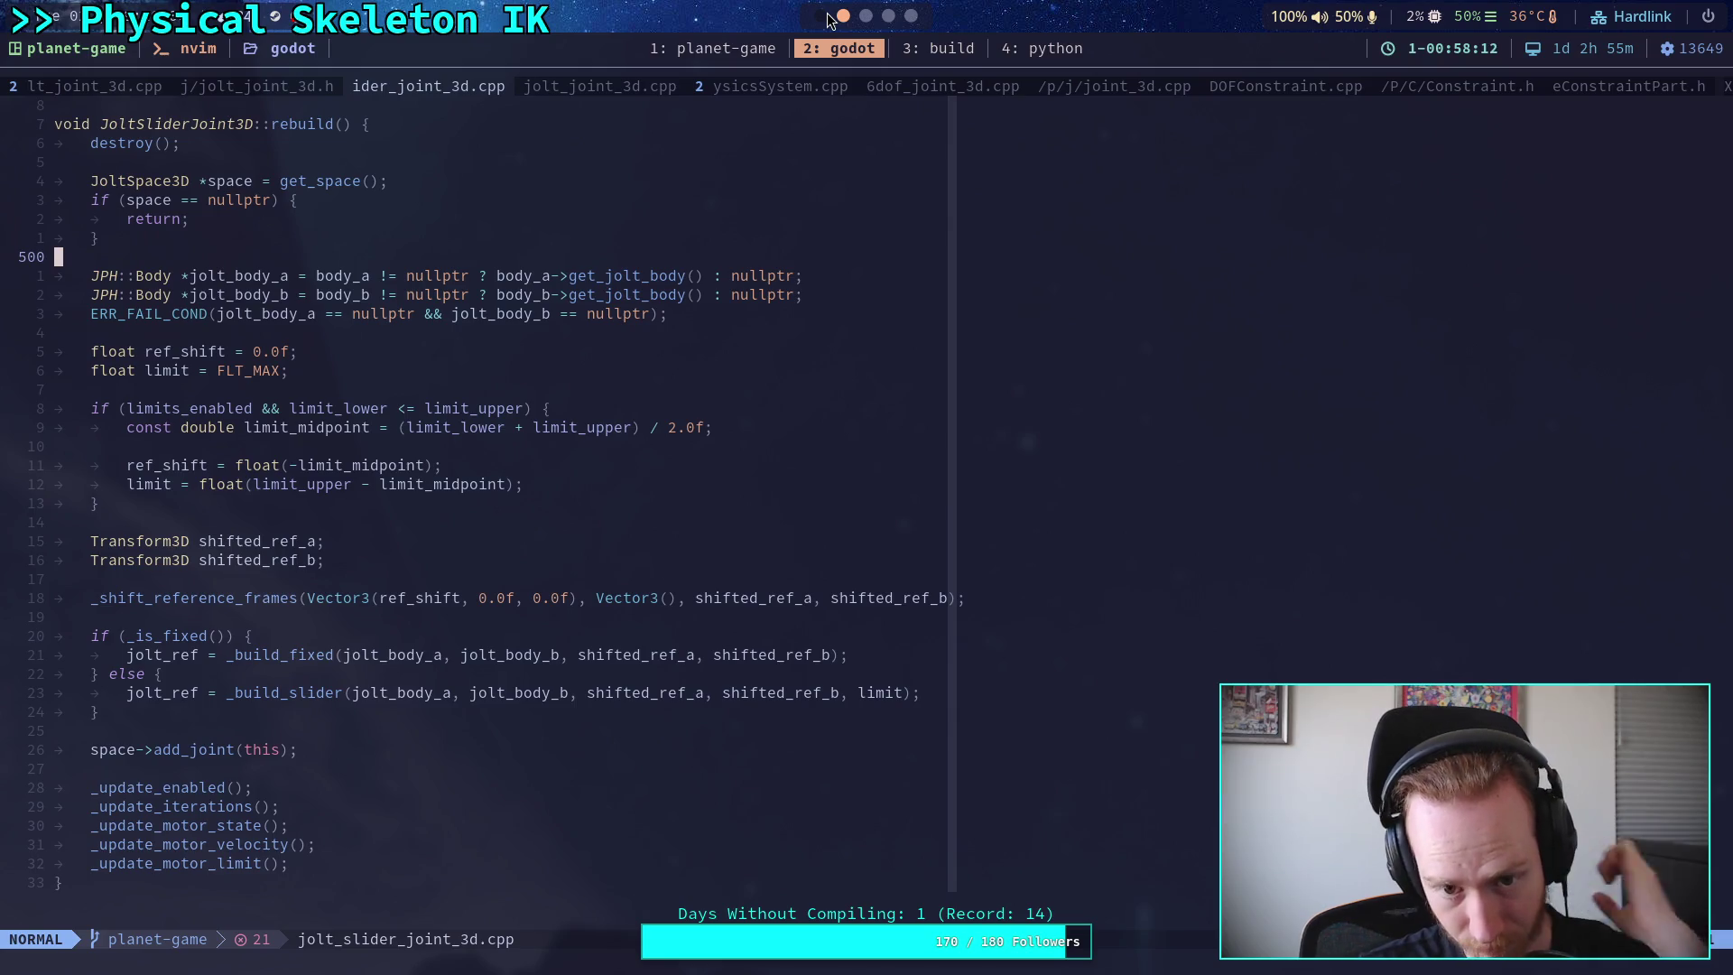
click(823, 16)
text(-0.6)
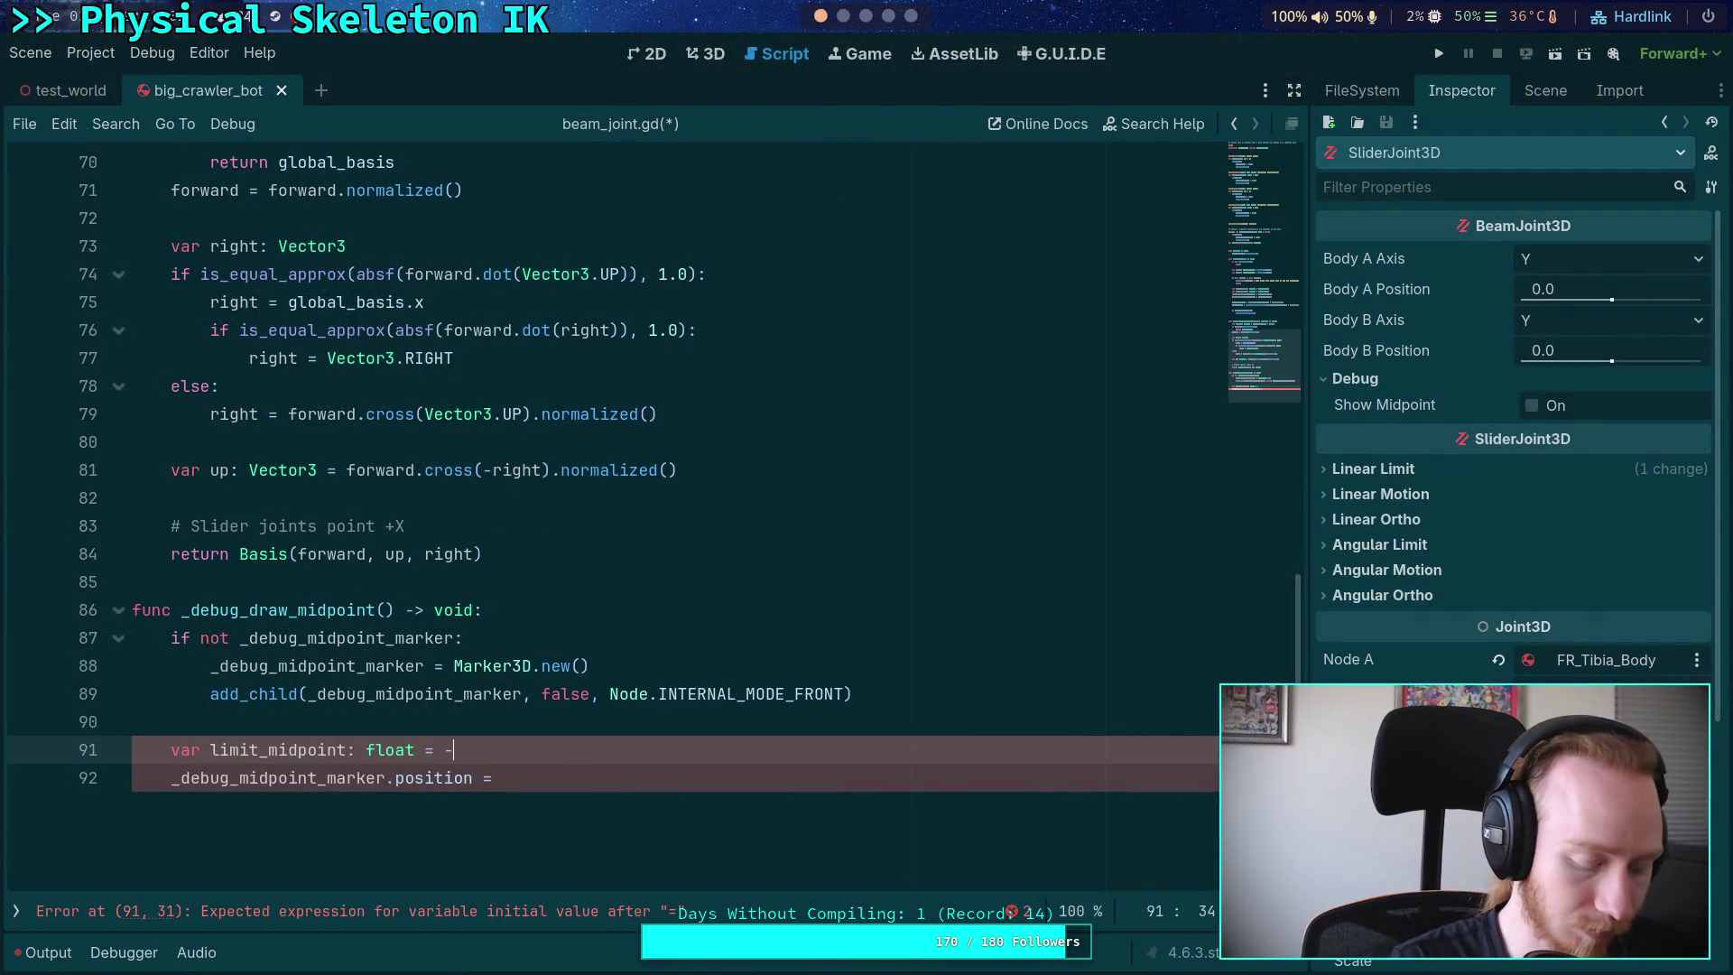
key(BackSpace)
text(5 * )
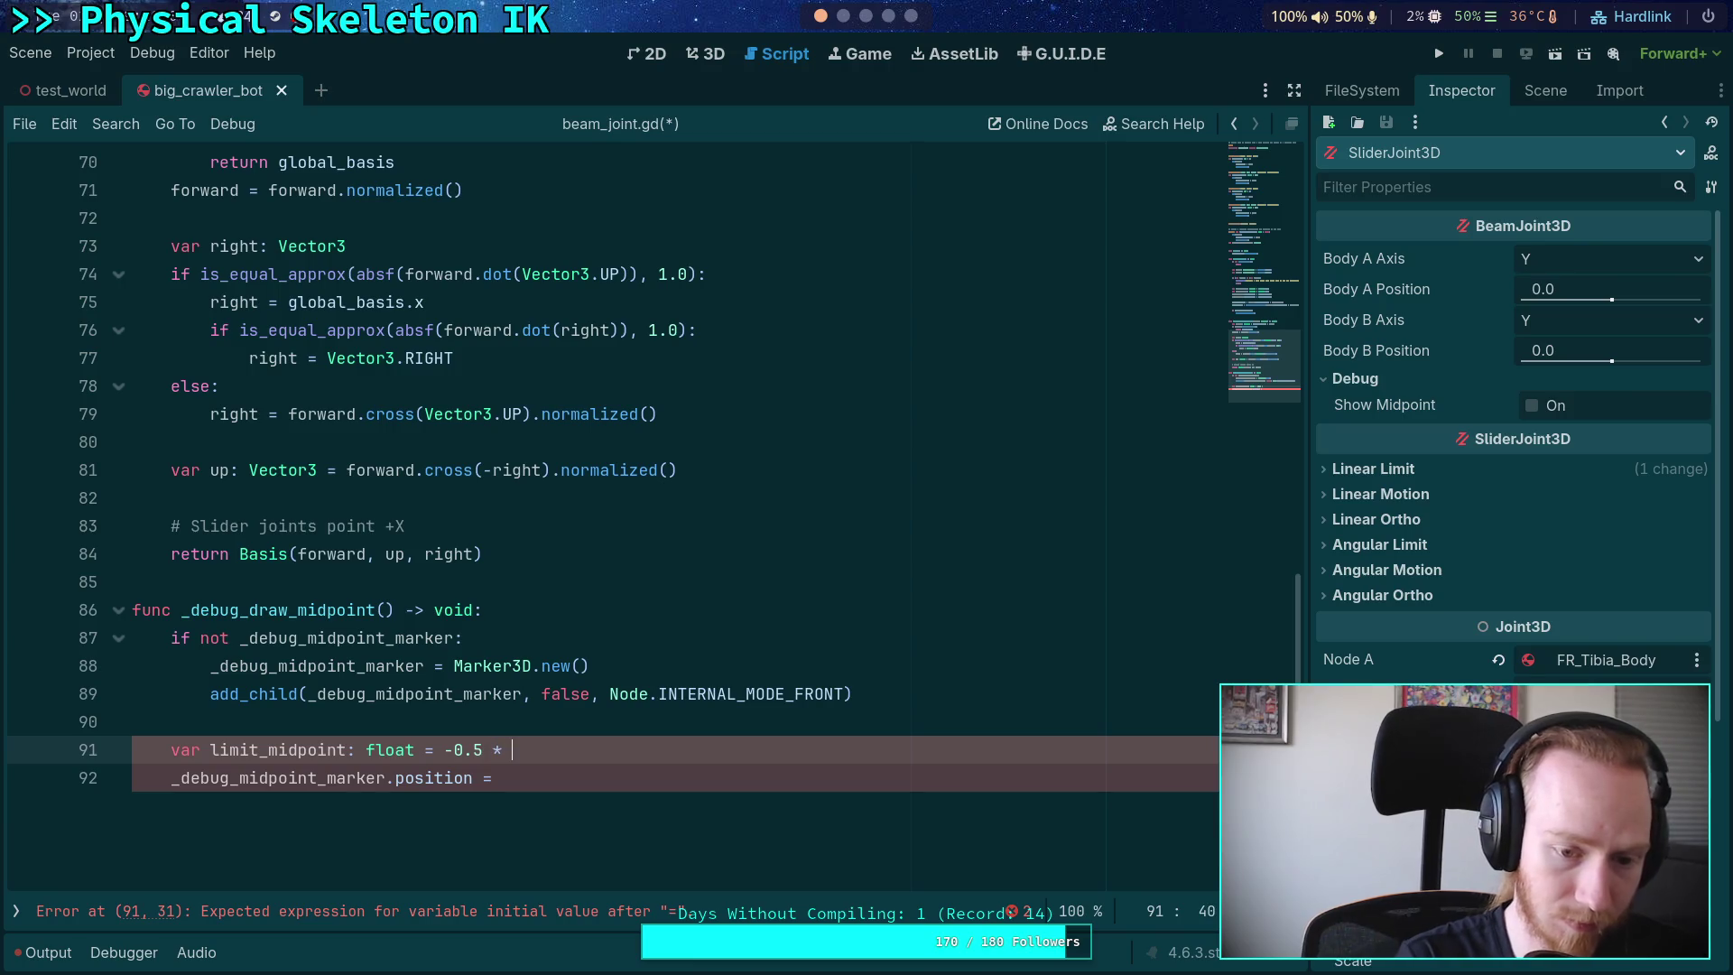
text((limit)
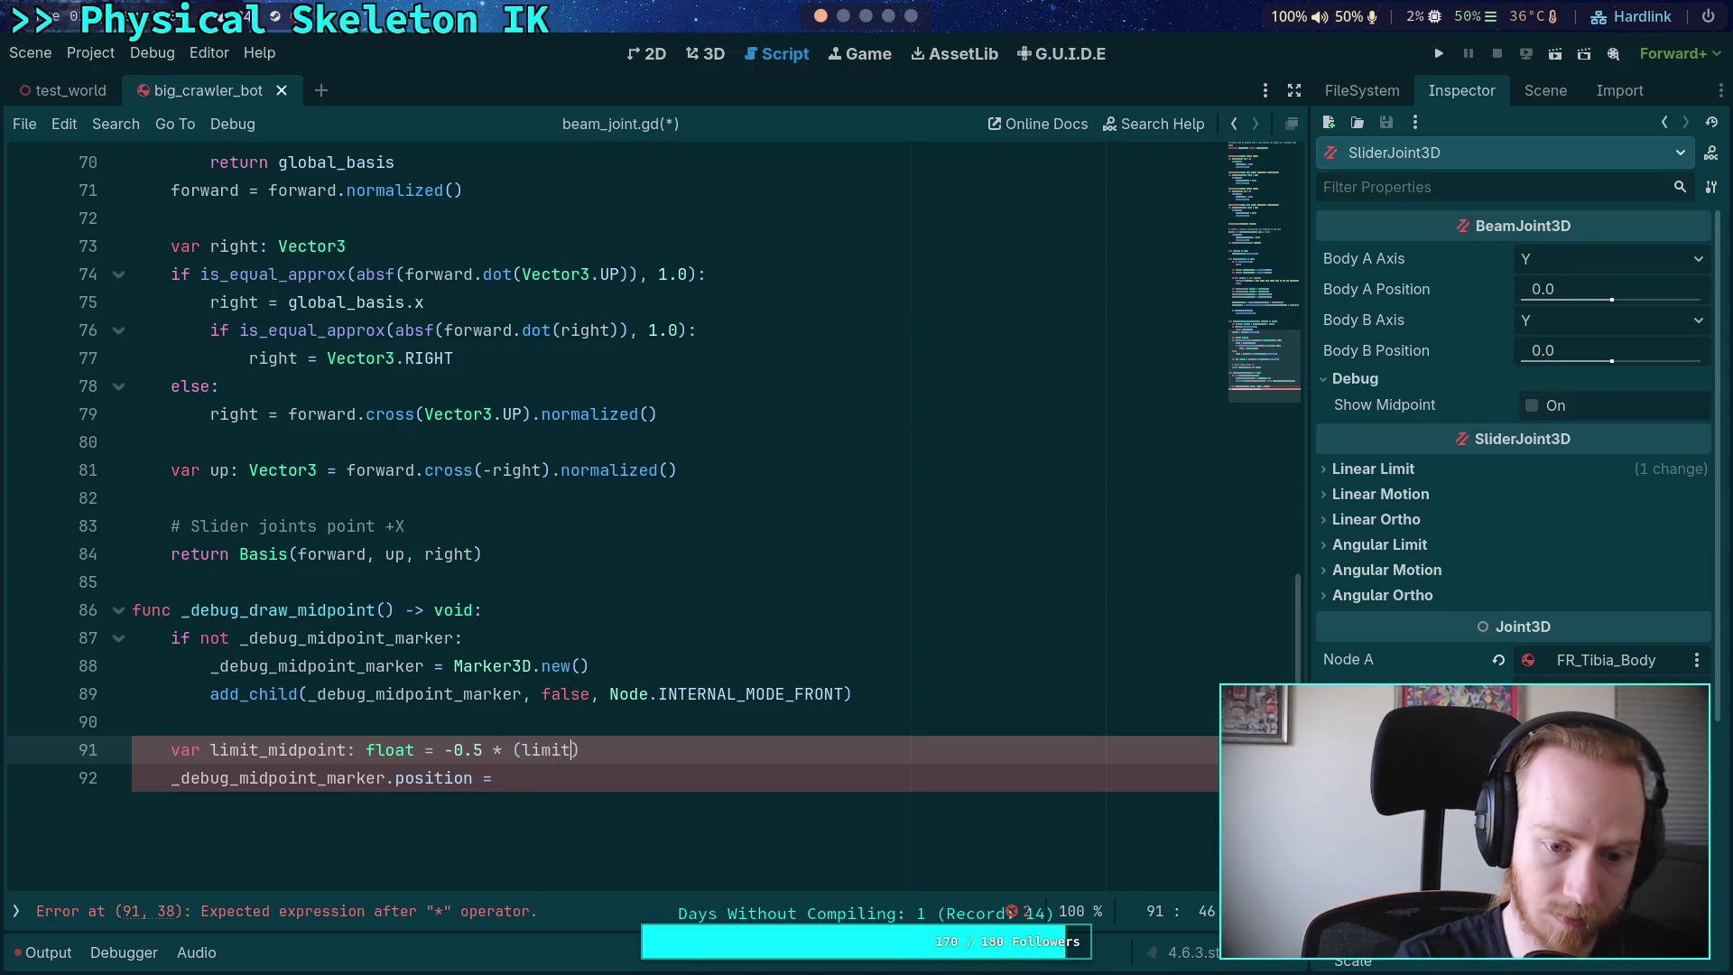
key(BackSpace)
key(BackSpace)
key(BackSpace)
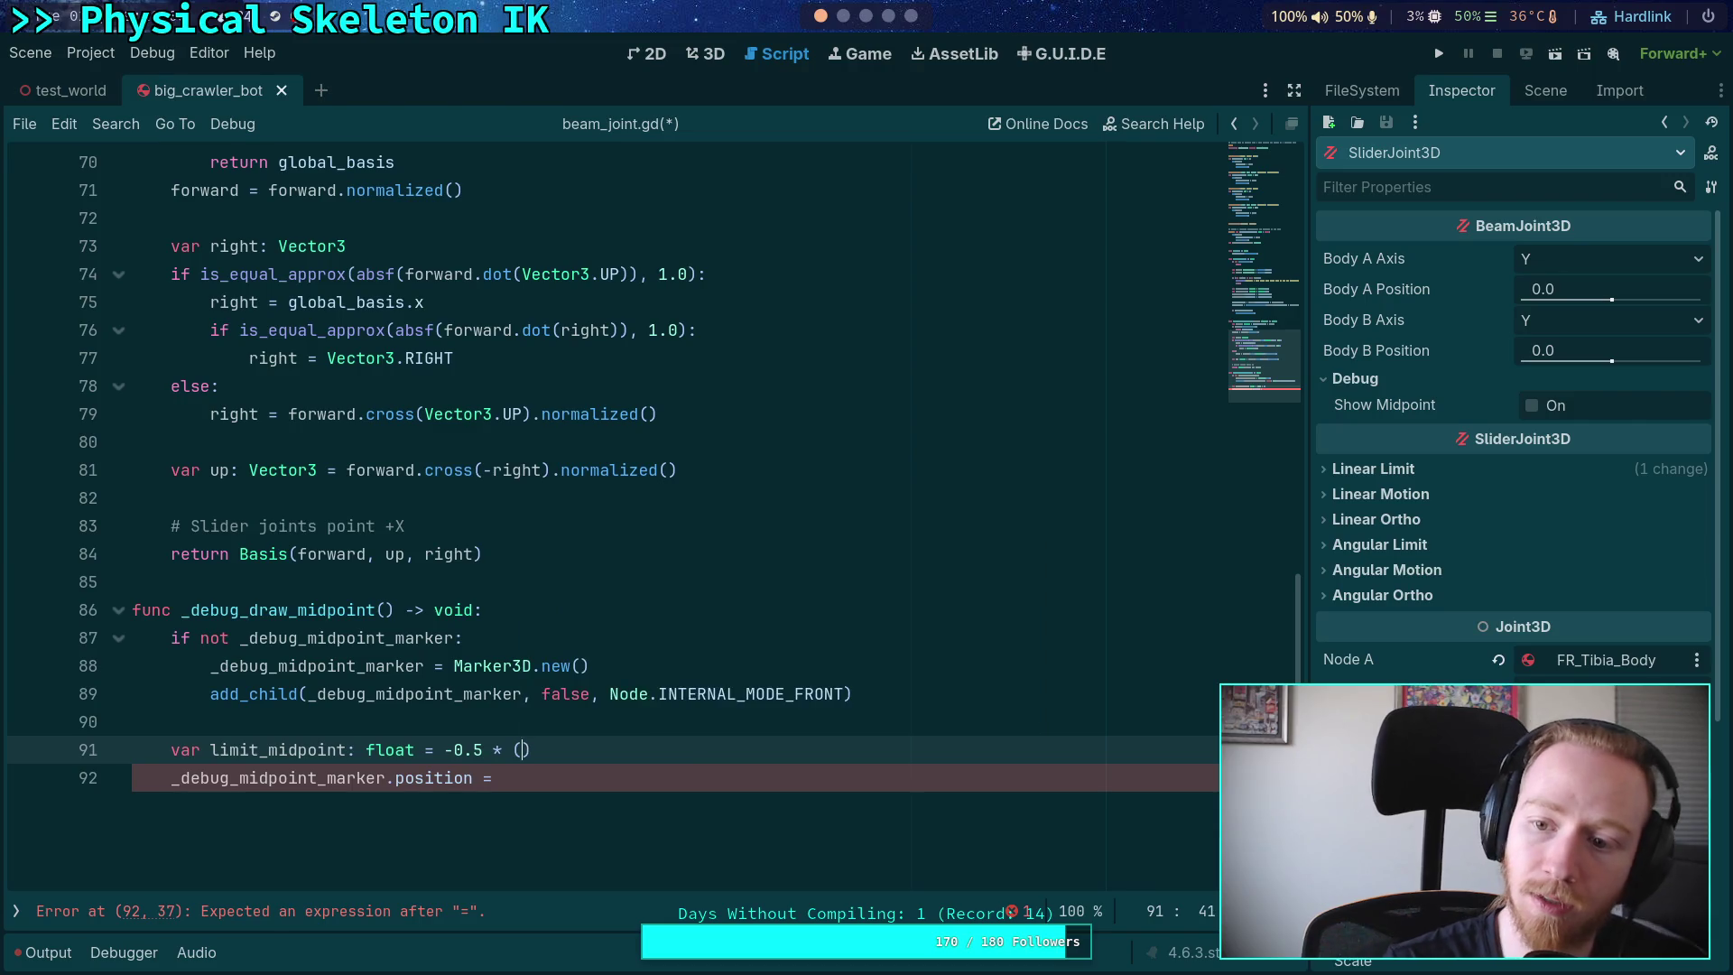
- Complete the sum get_param(PARAM_ANGULAR_LIMIT_LOWER) + get_param(PARAM_ANGULAR_LIMIT_UPPER) inside the parentheses
click(1415, 472)
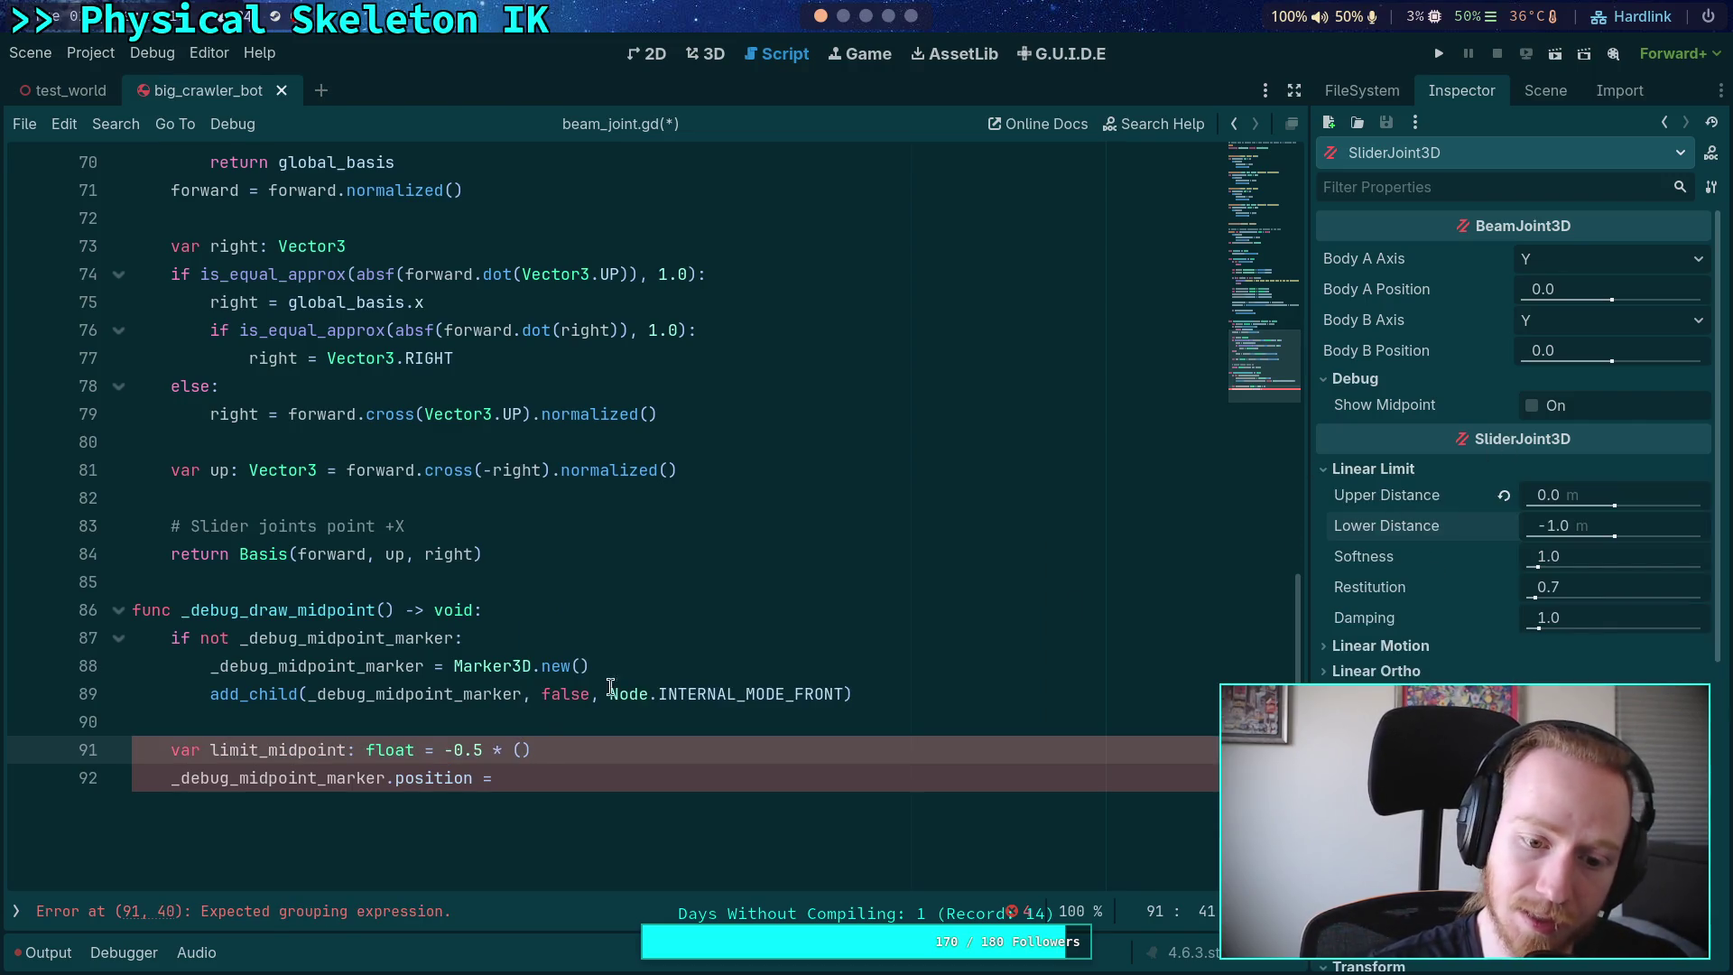
text(get_param_x)
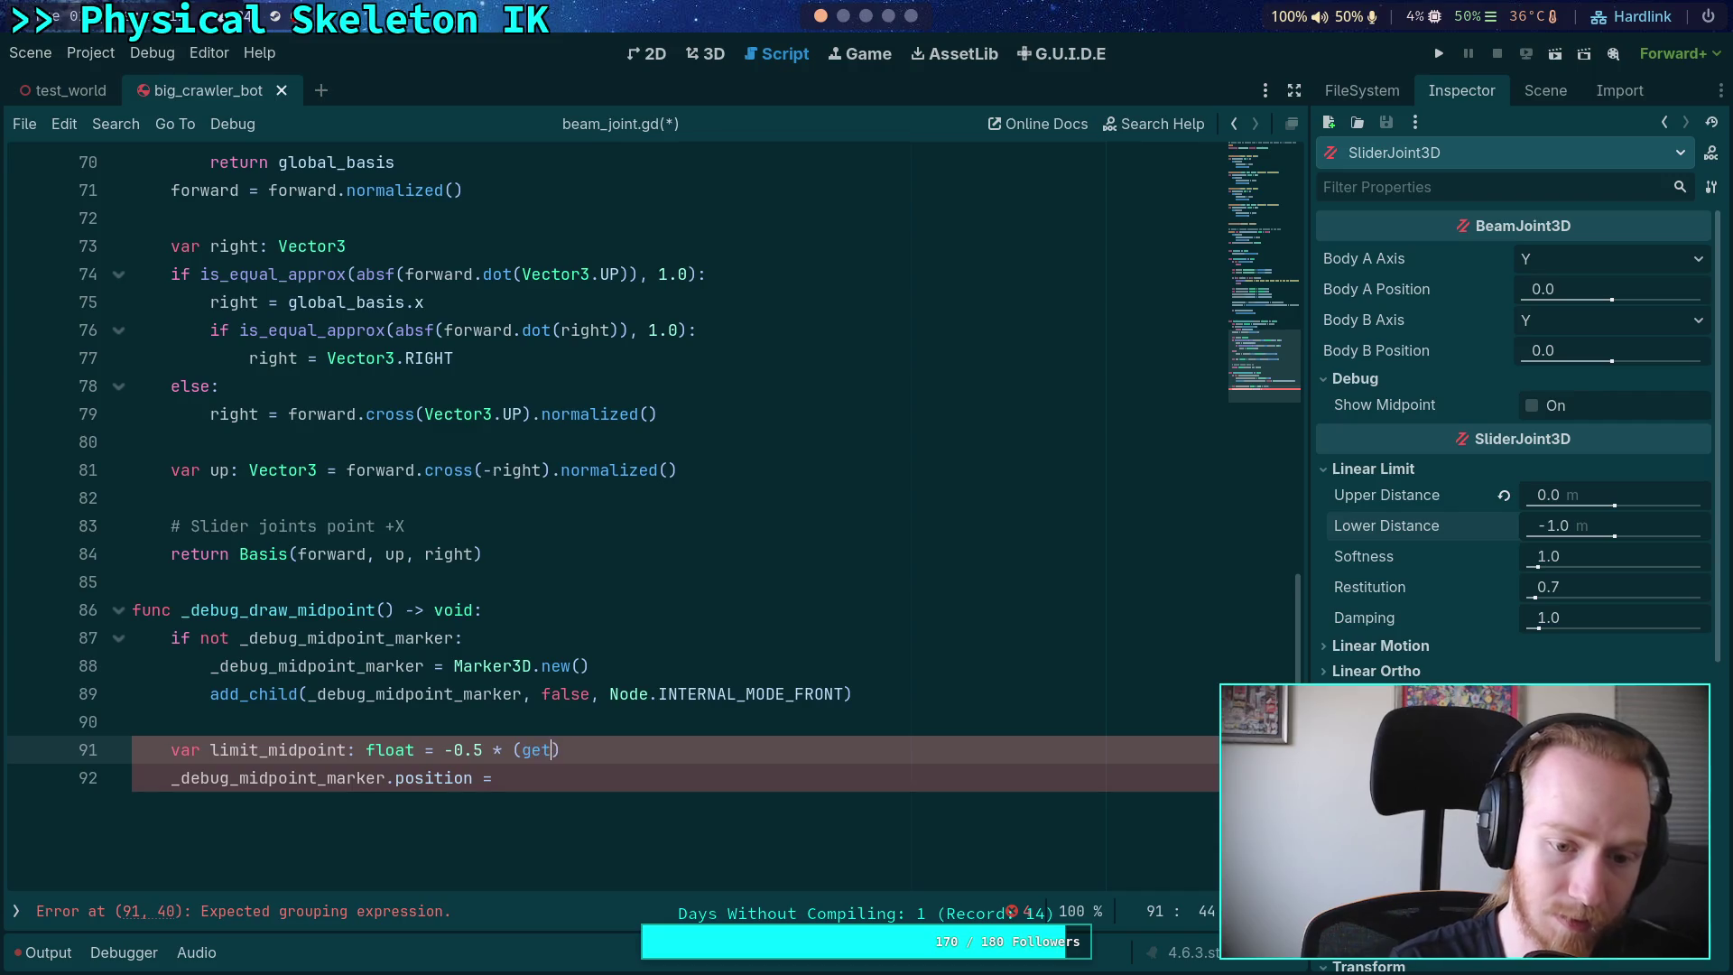
text(()
key(BackSpace)
key(BackSpace)
key(BackSpace)
text(()
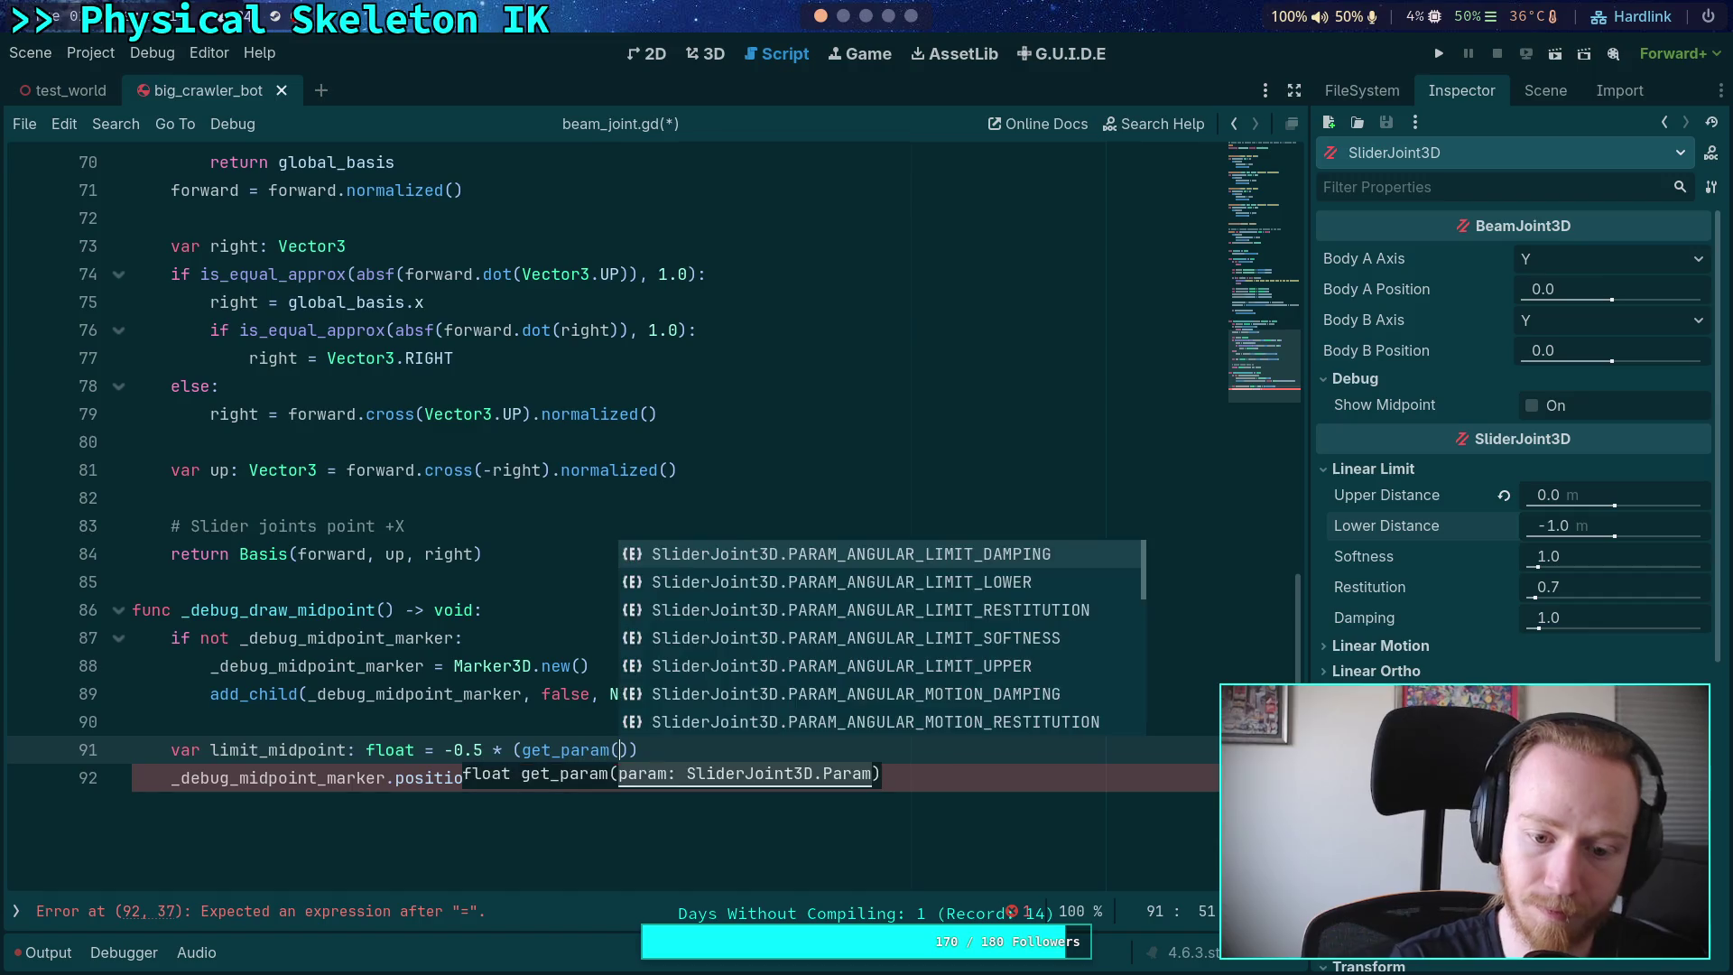
key(Down)
key(Return)
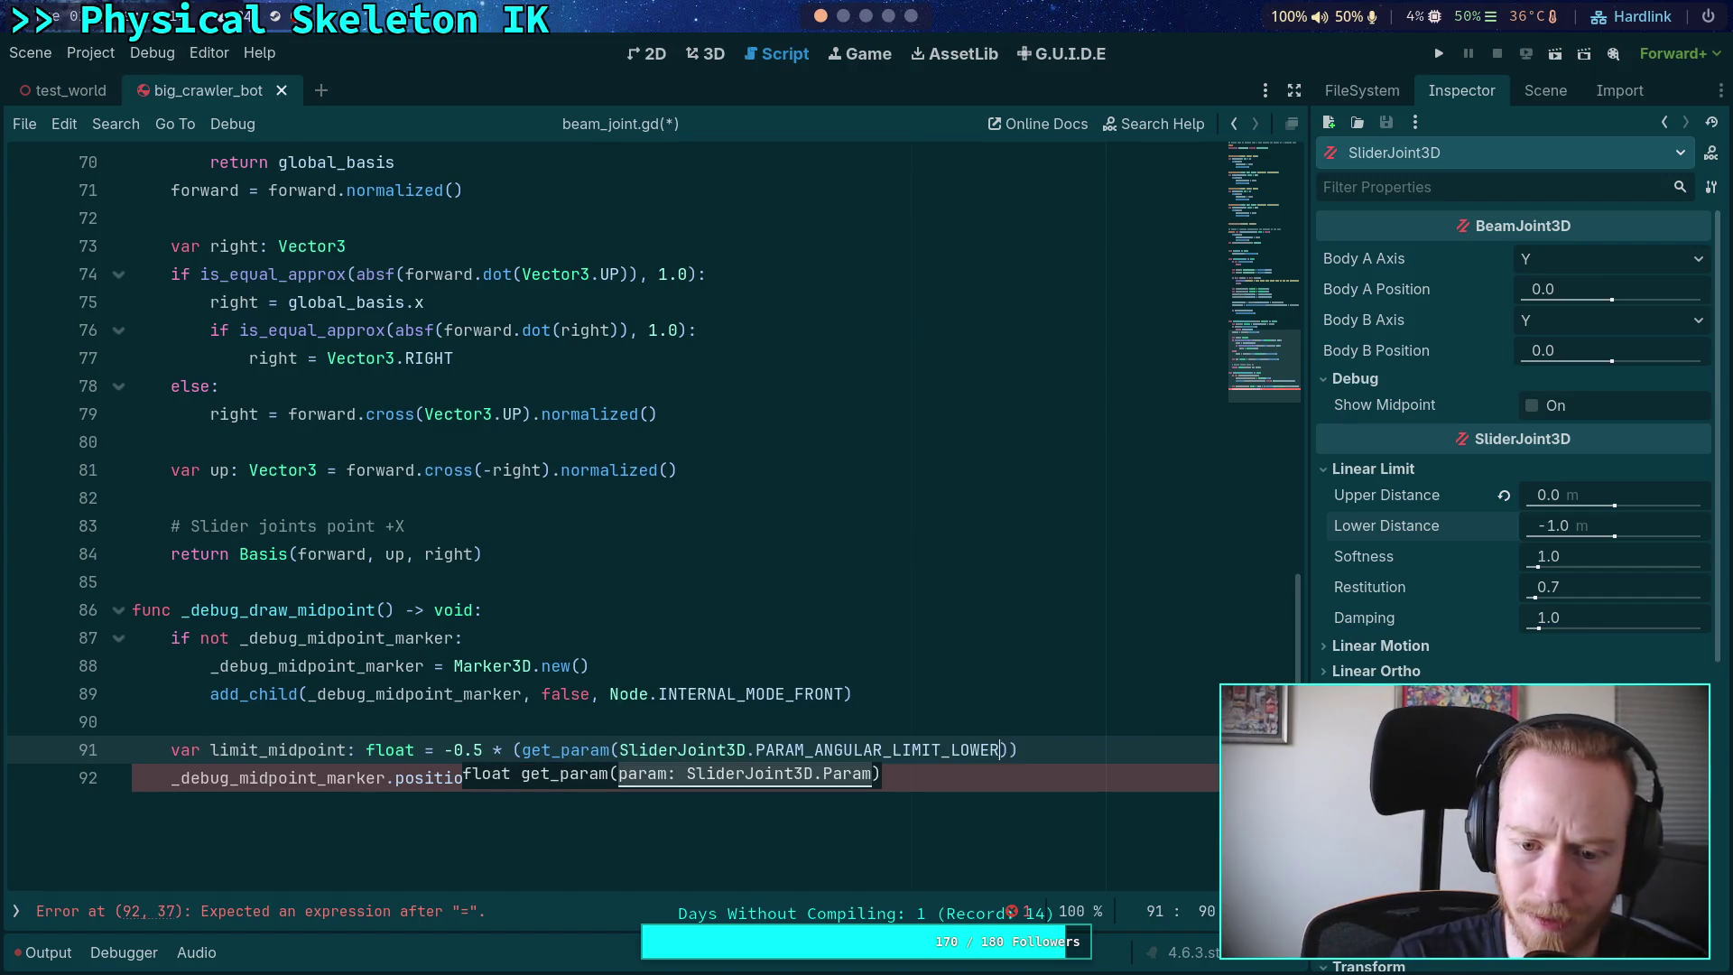
text(+ get_)
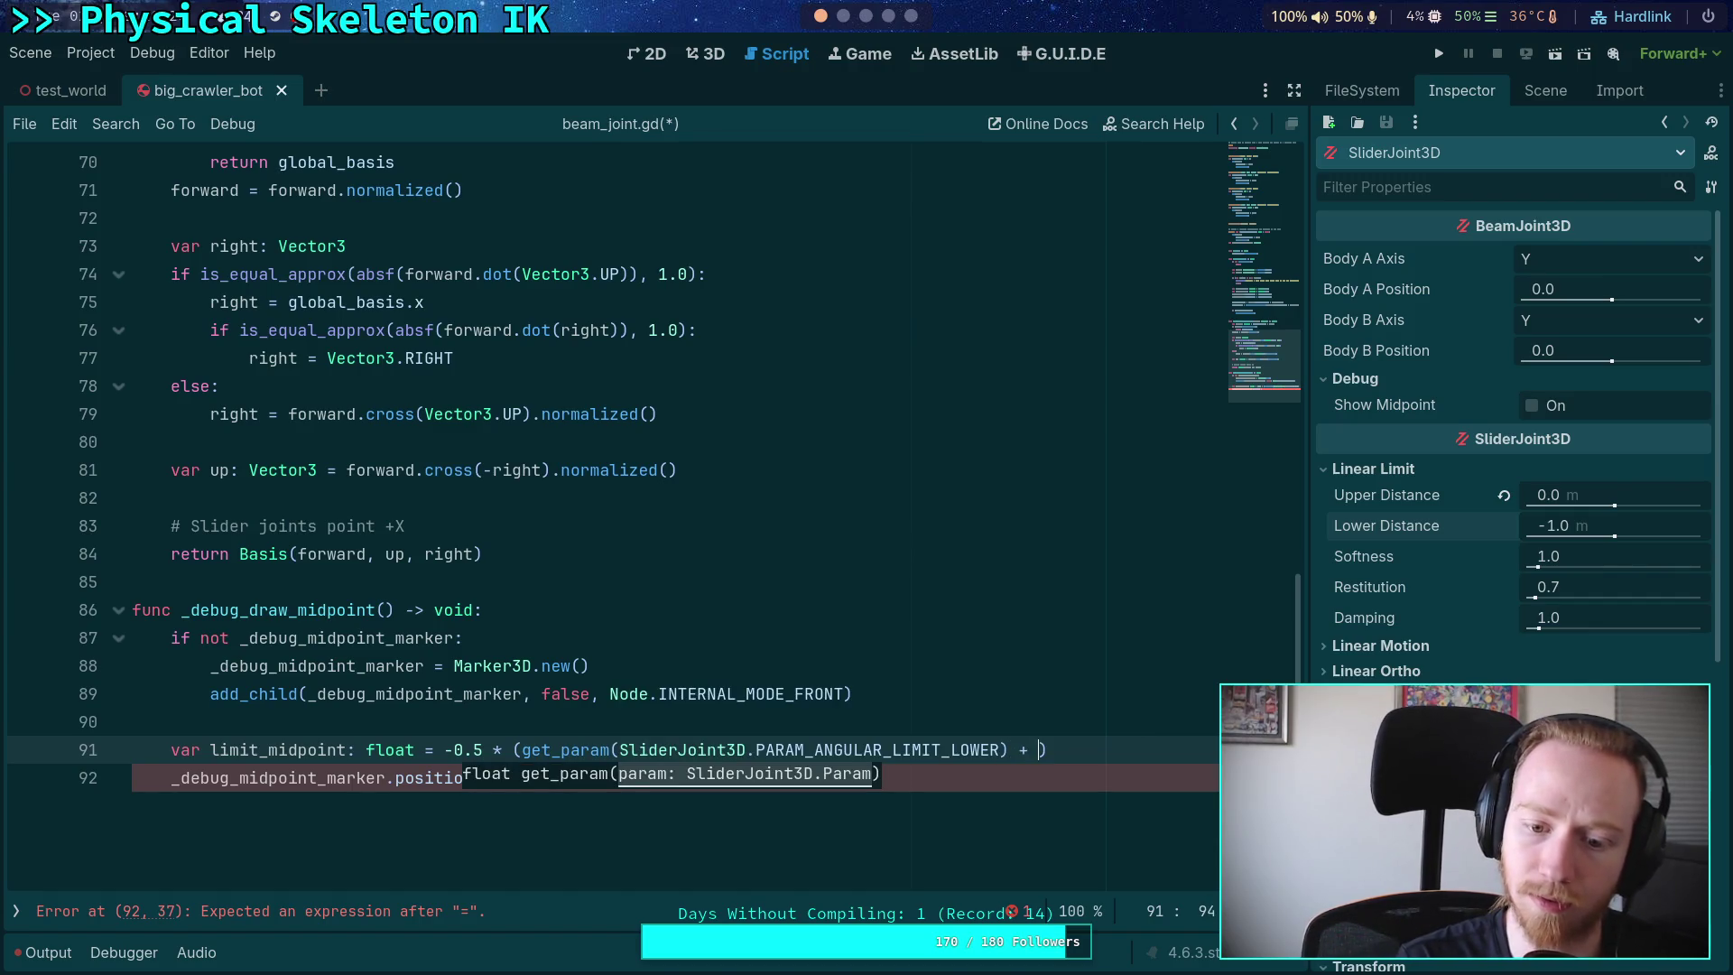
text(param()
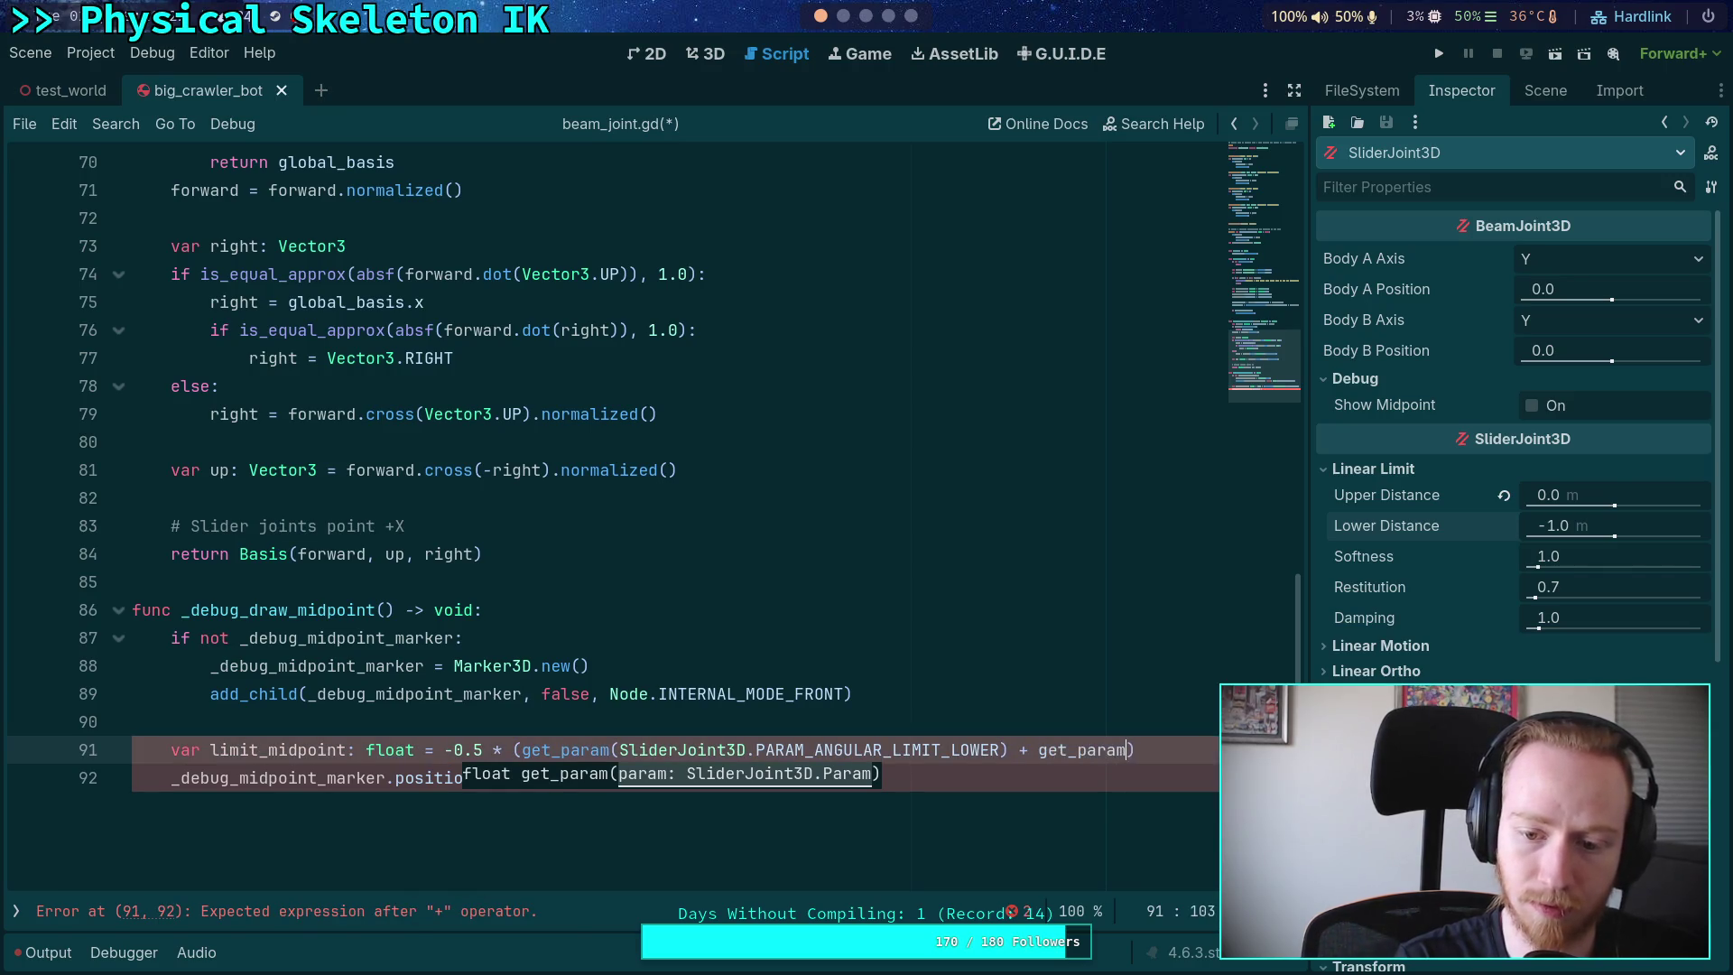
key(Down)
key(Down)
key(Down)
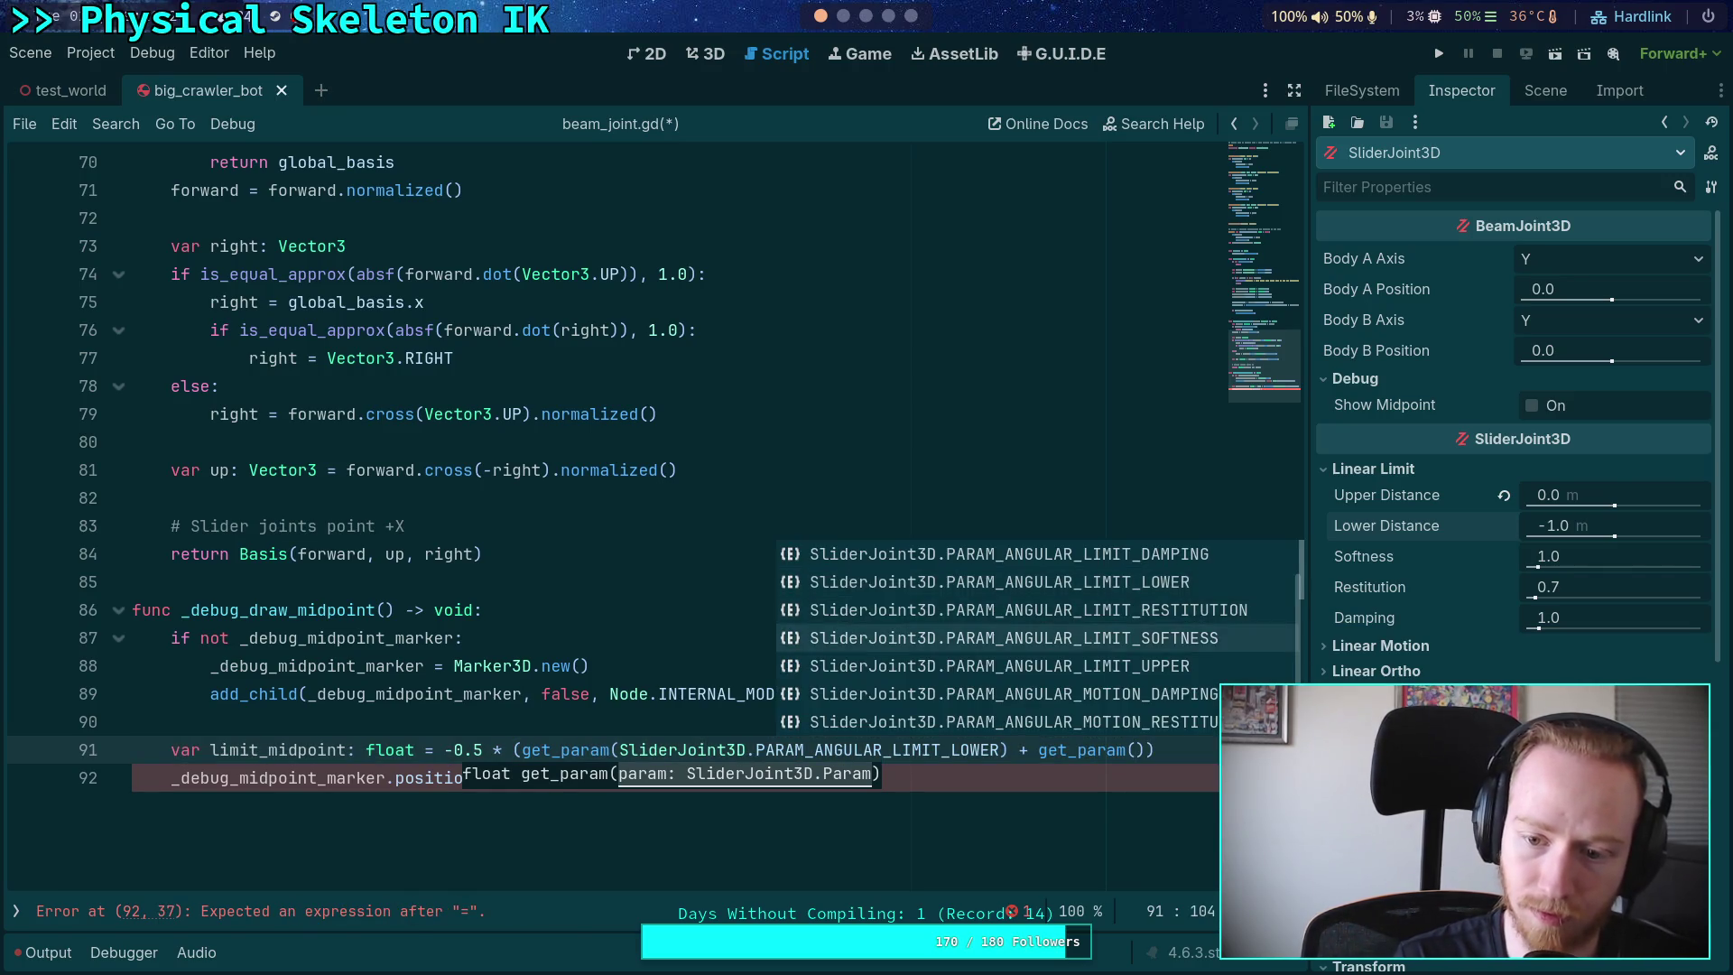
key(Return)
click(847, 27)
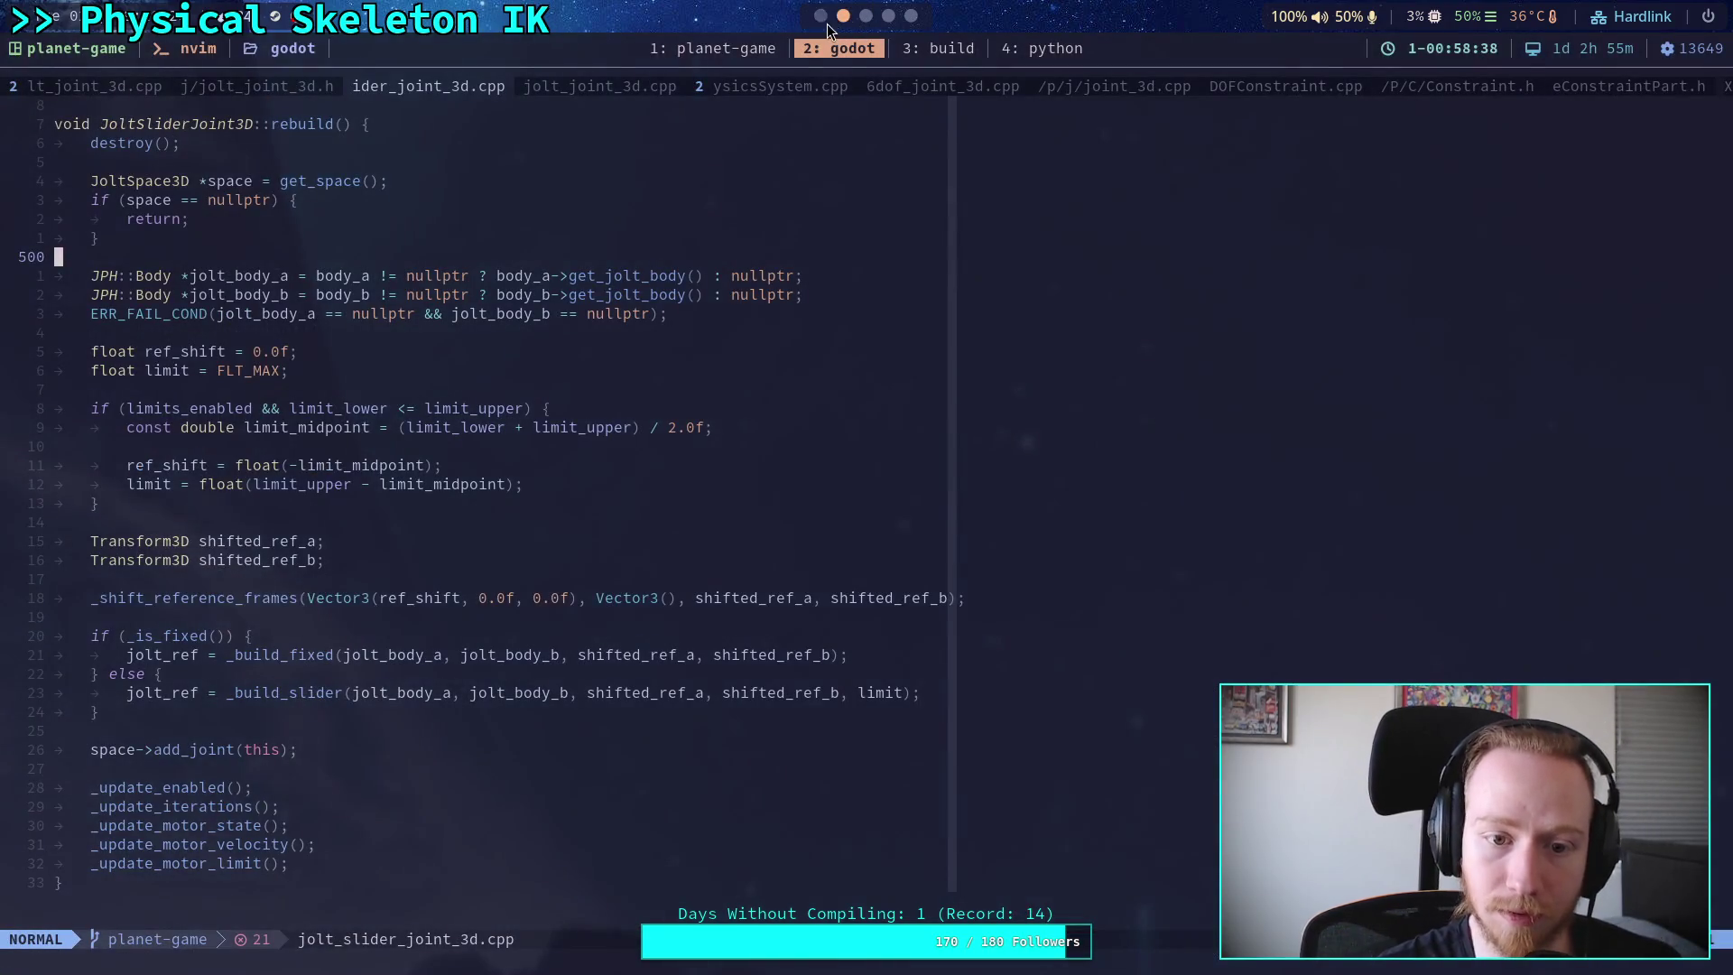
click(821, 15)
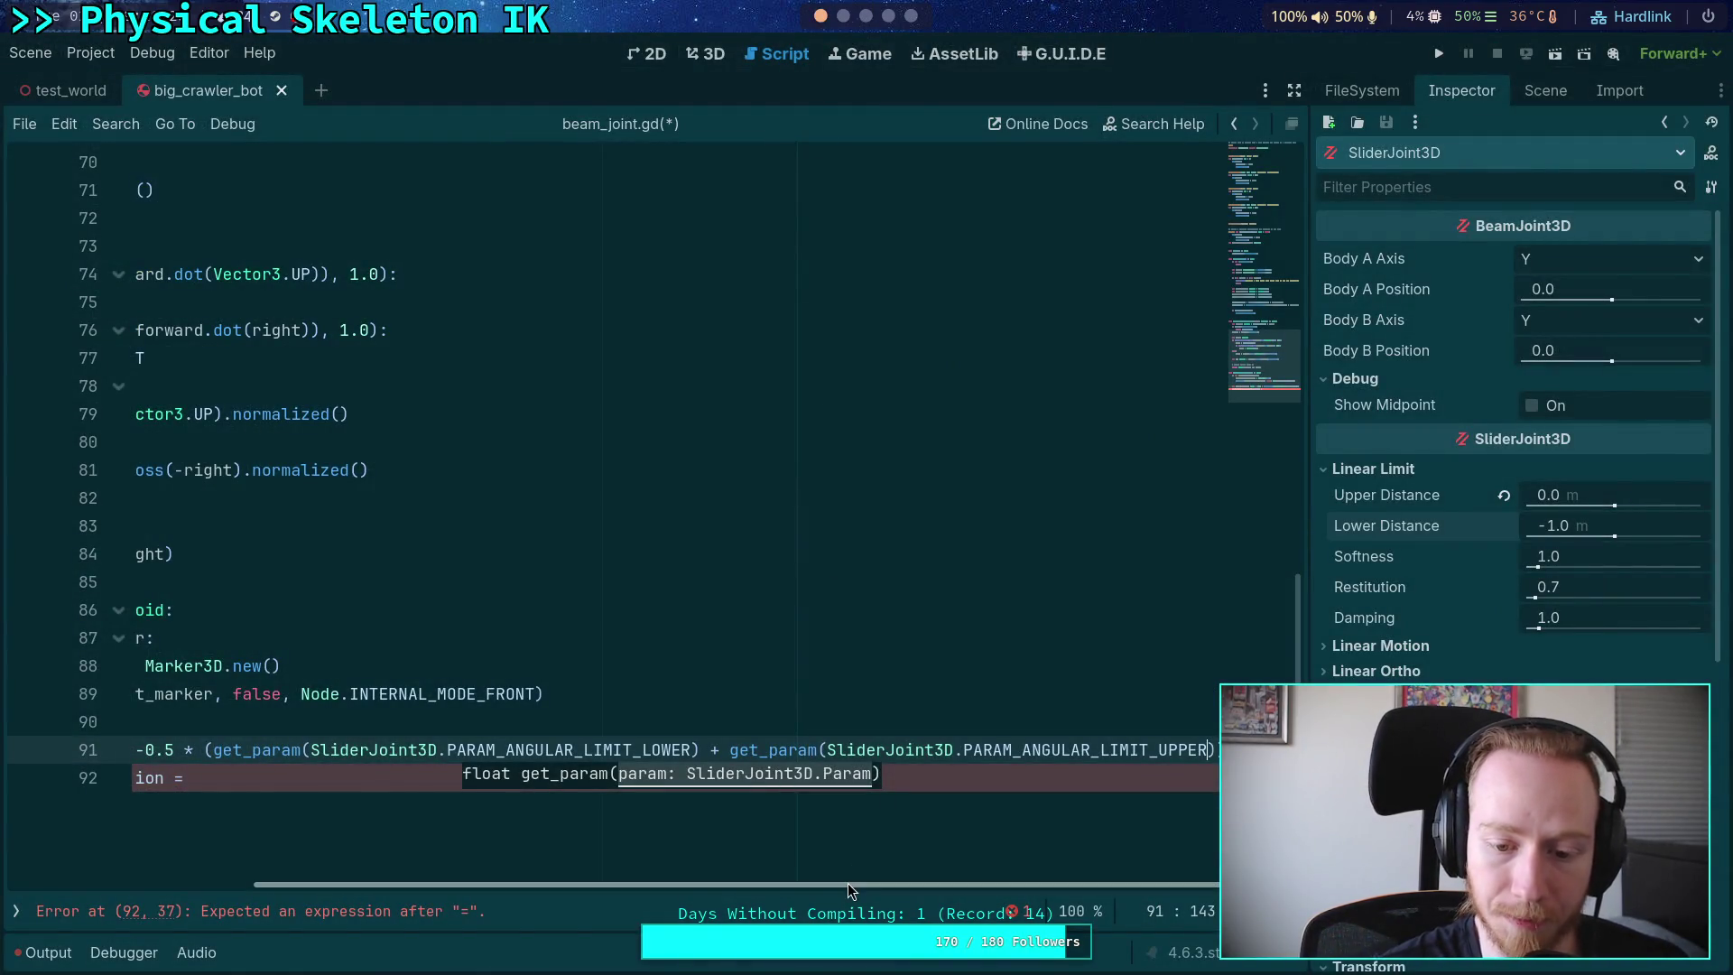
click(360, 804)
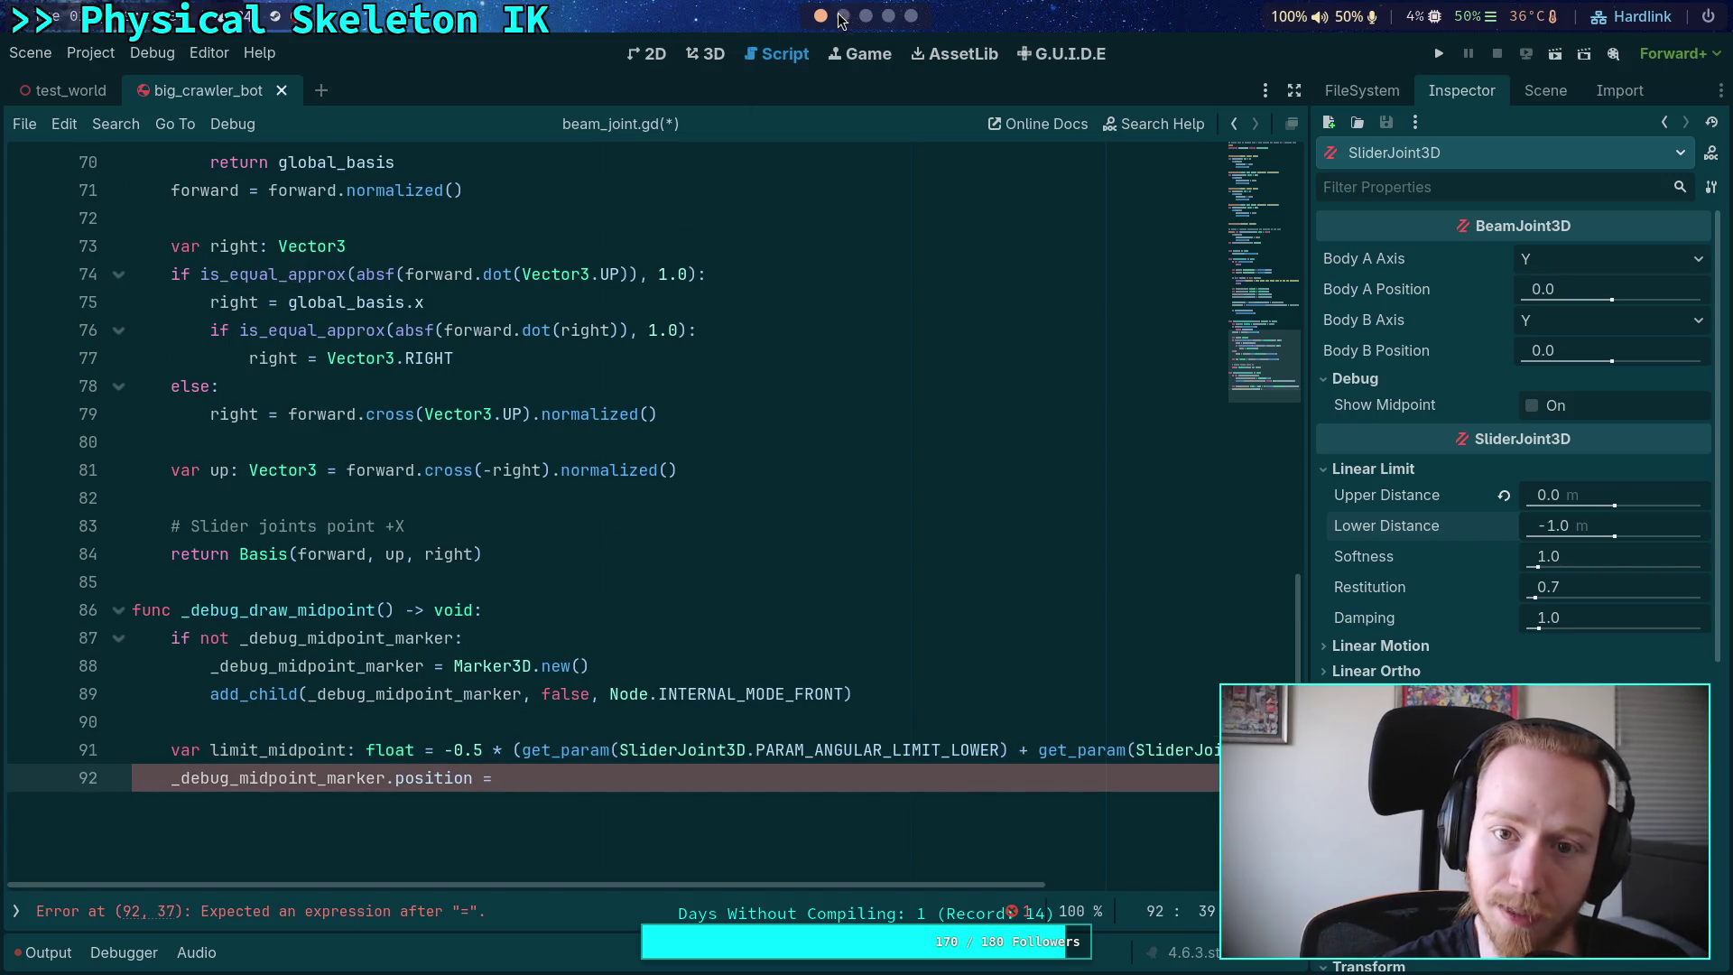
- Set _debug_midpoint_marker.position.x = limit_midpoint and save the script
click(843, 15)
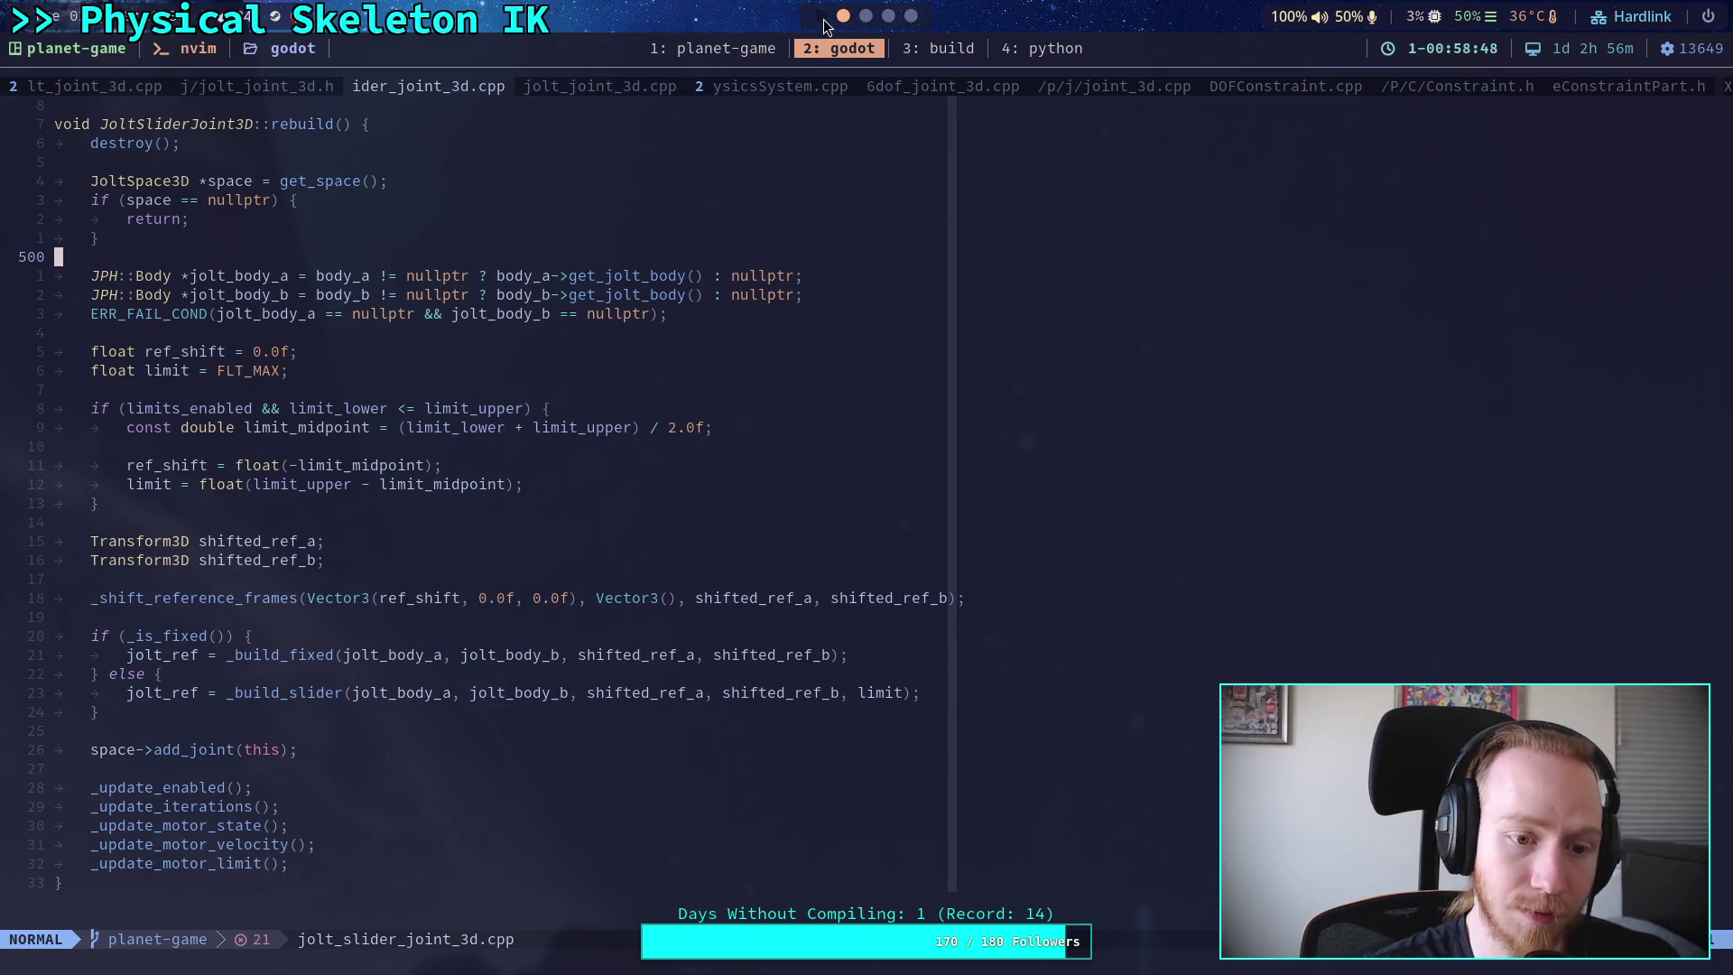
click(822, 16)
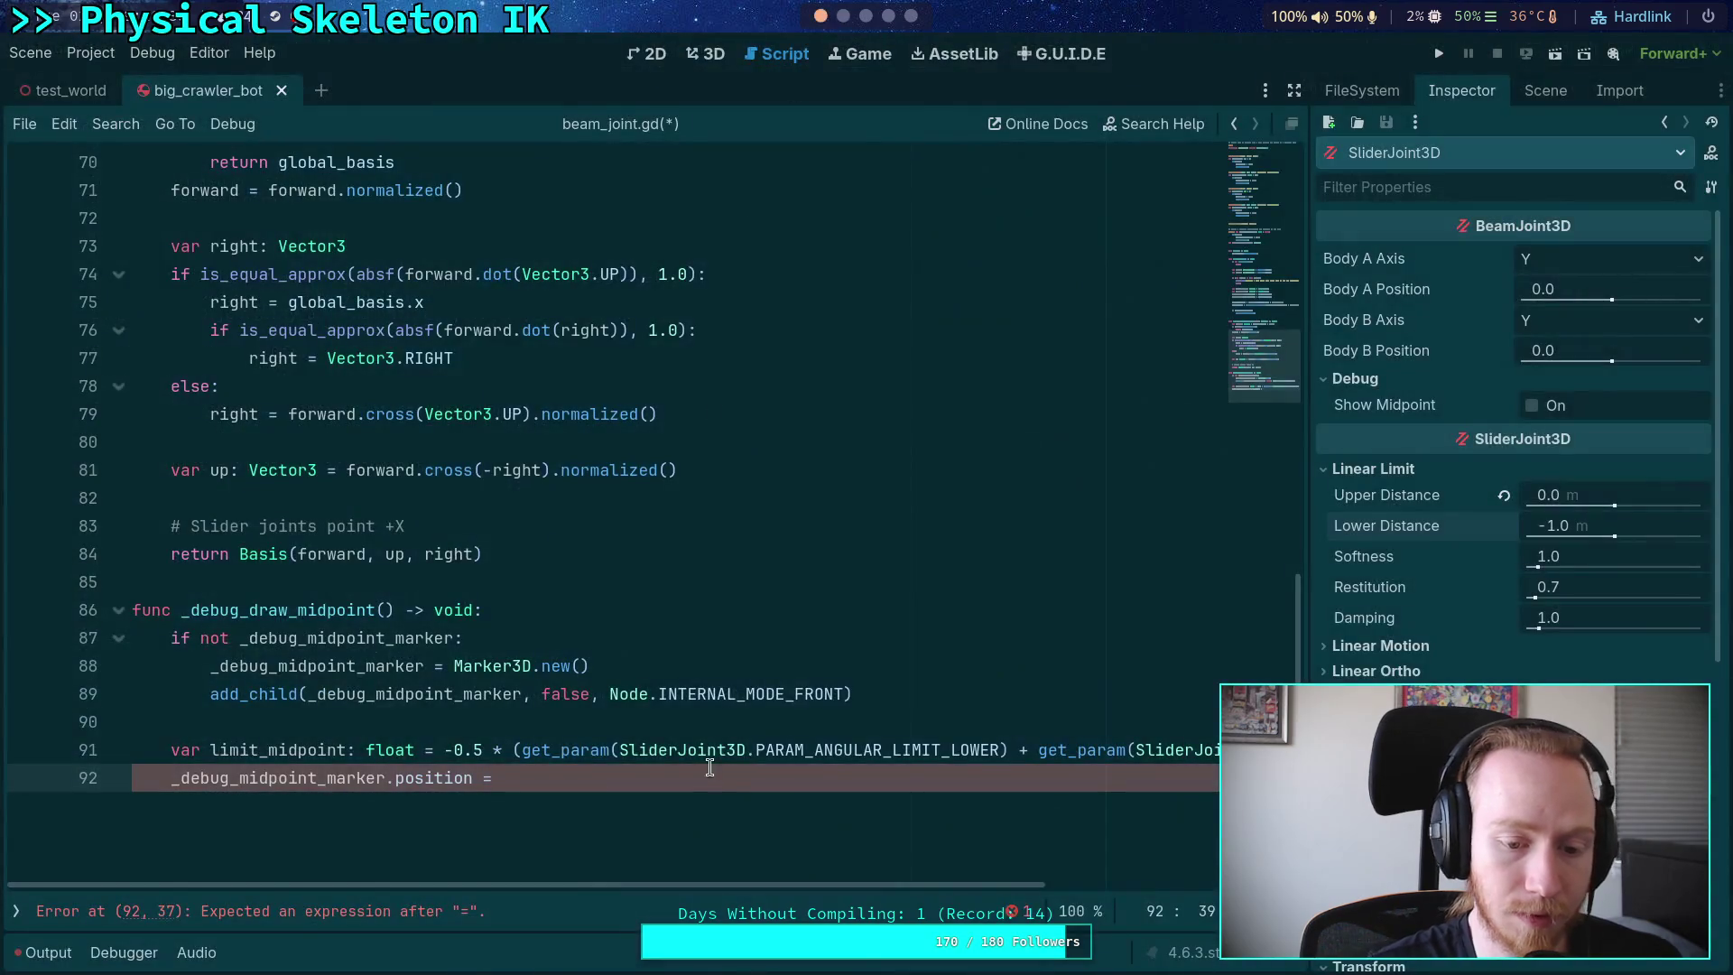
text(limit)
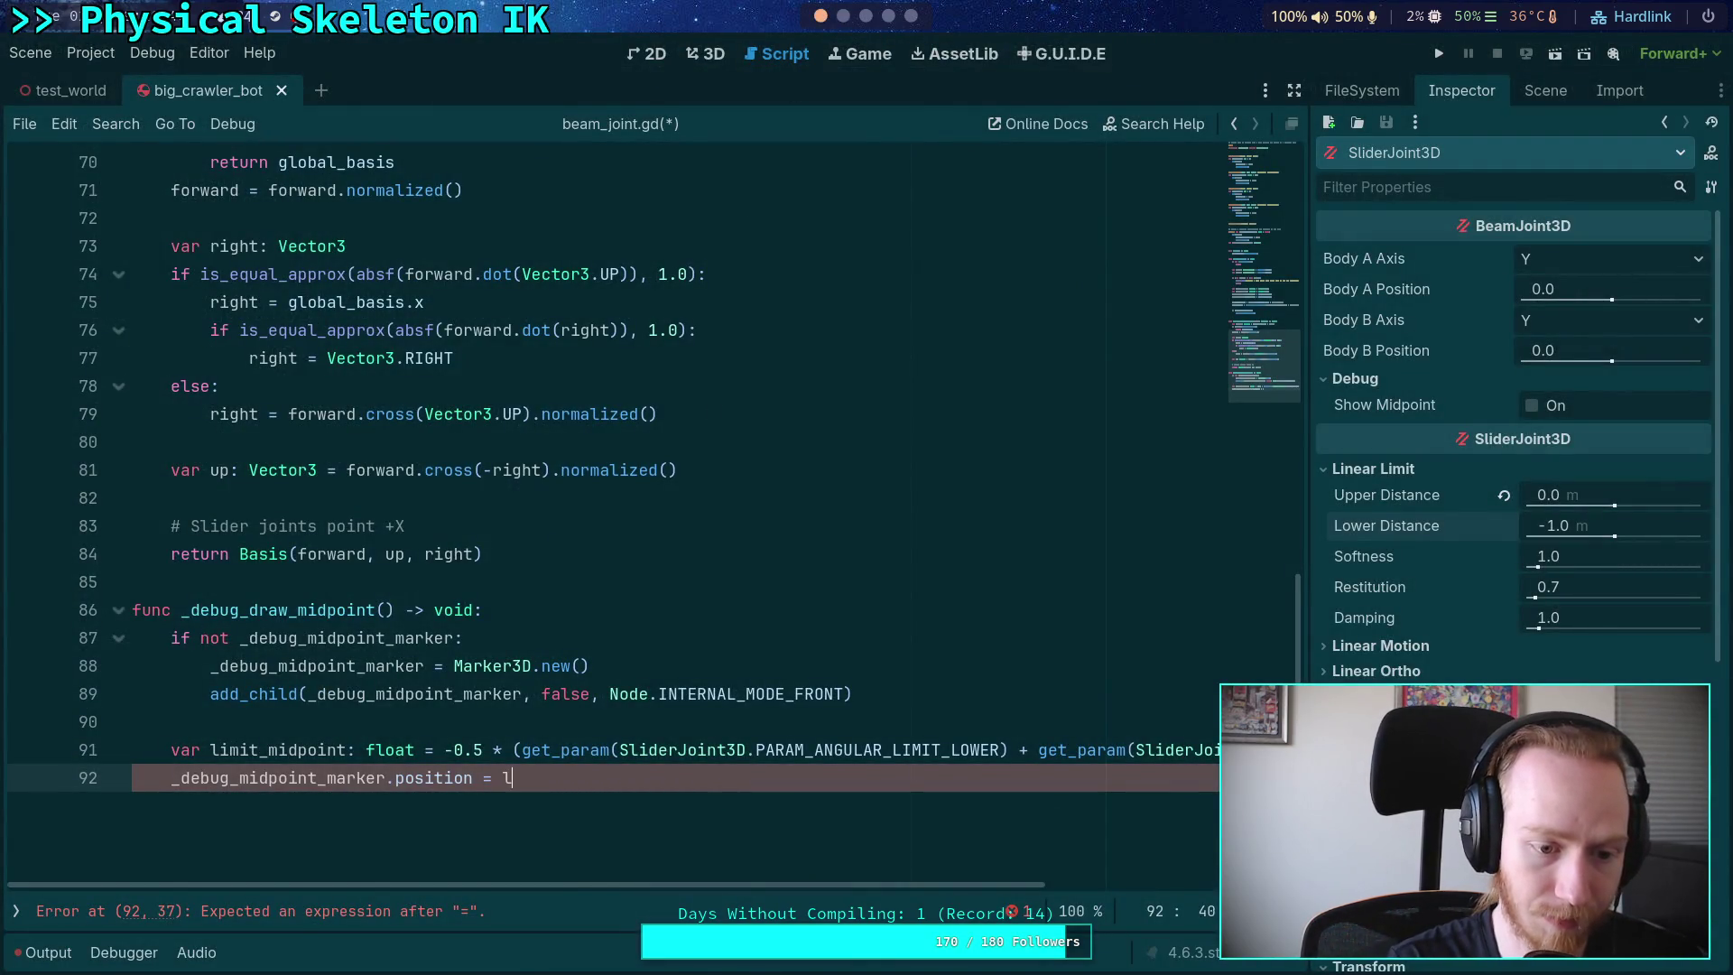
key(BackSpace)
key(BackSpace)
key(BackSpace)
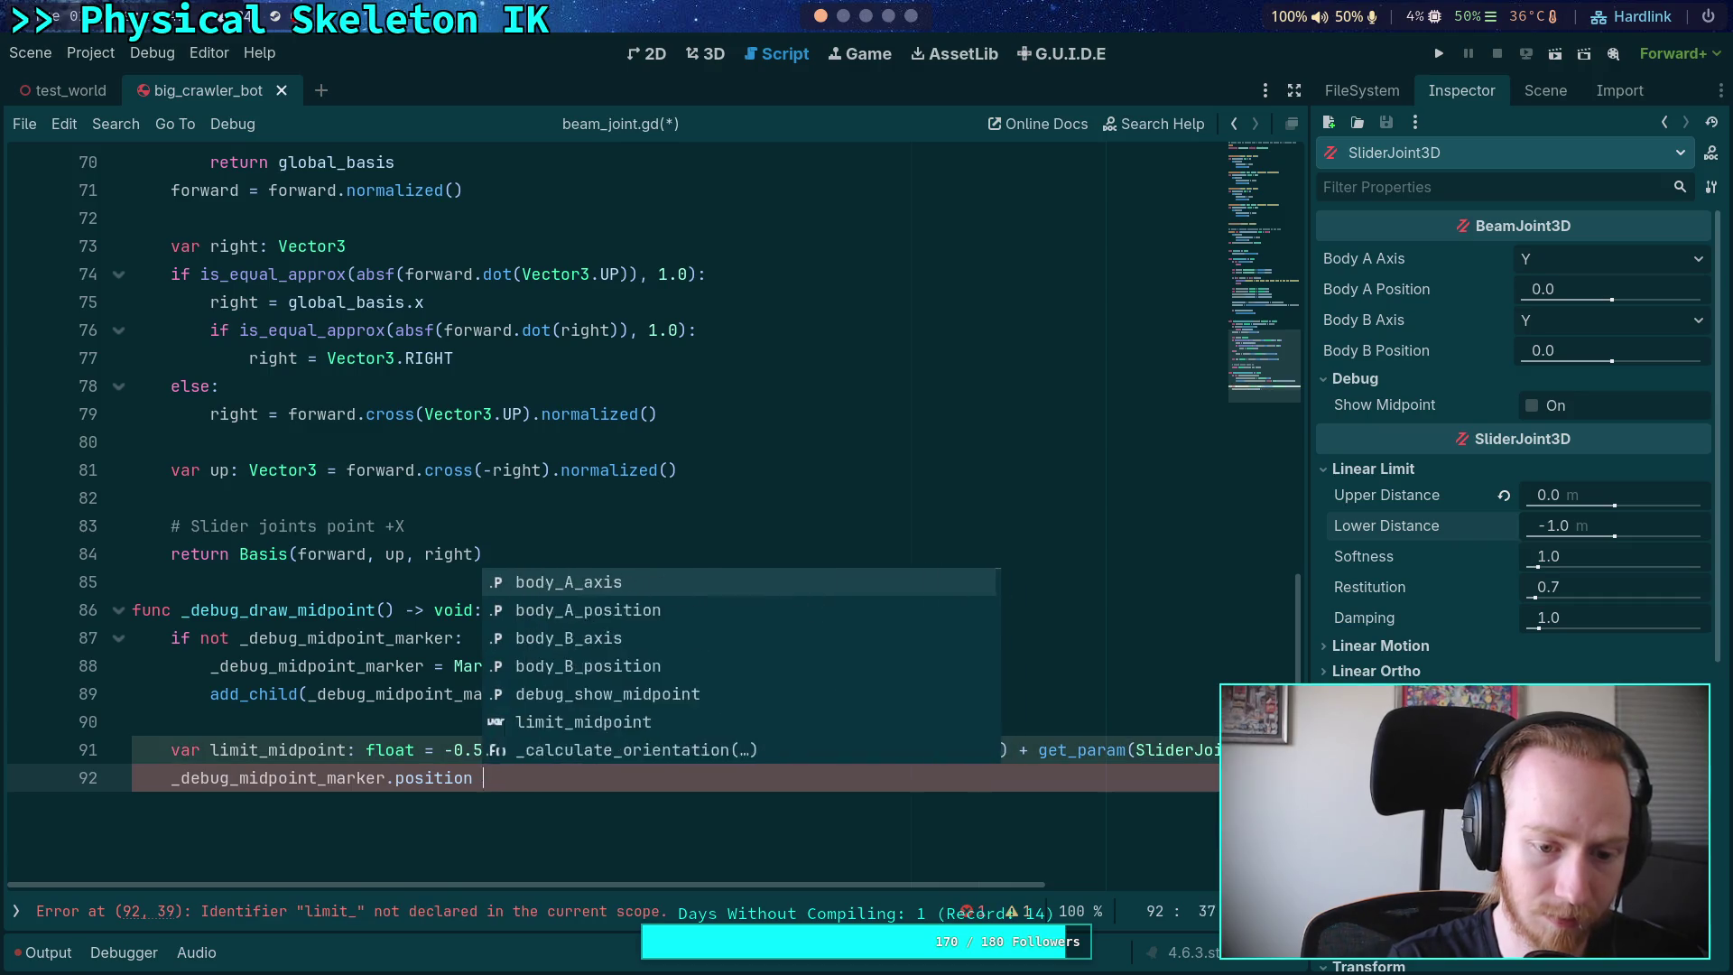
text(.x = limit_mi)
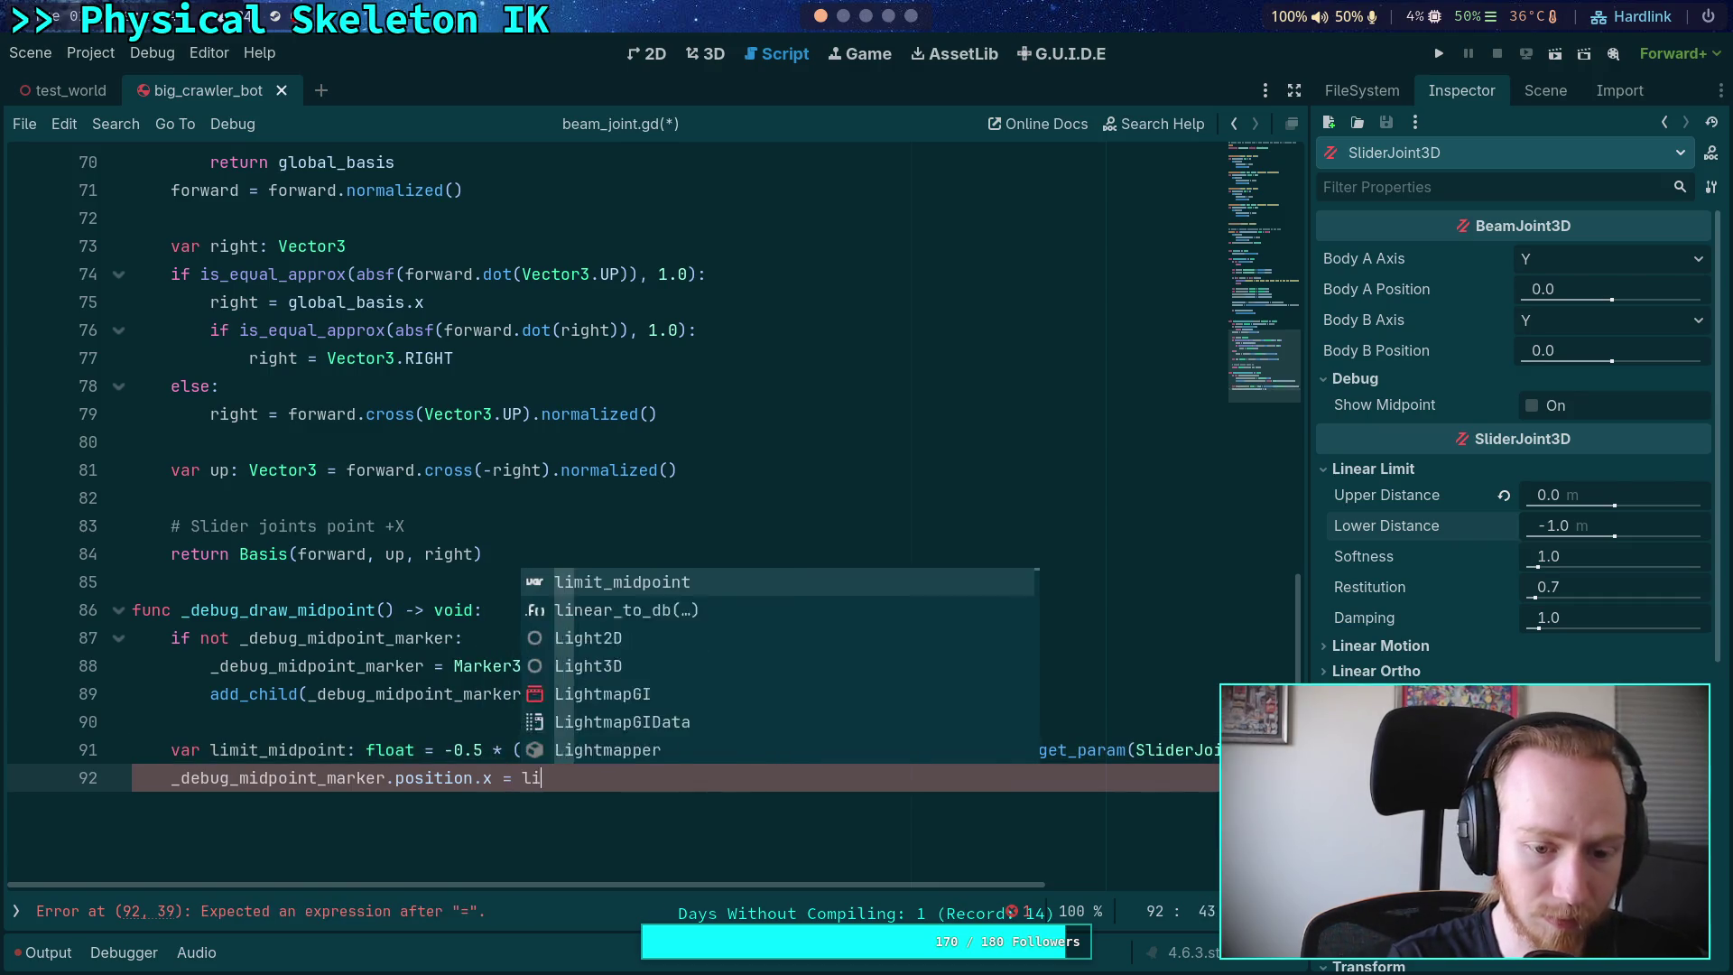
key(Return)
key(ctrl+s)
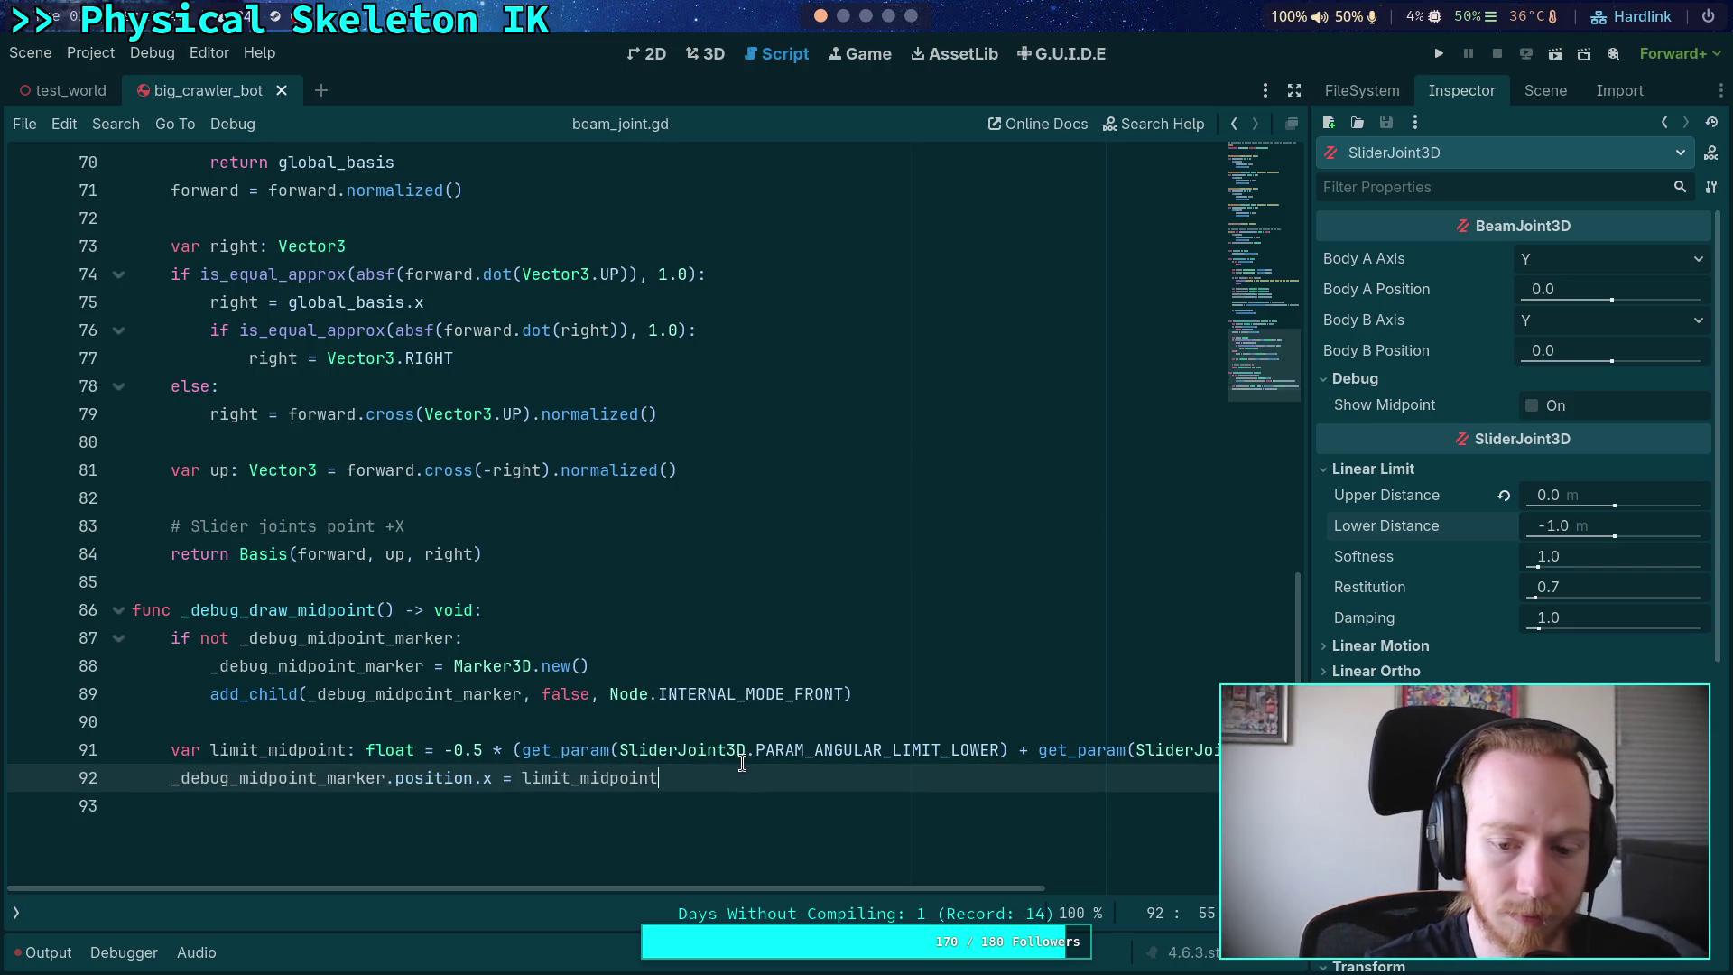
- Give the new marker gizmo_extents = 0.1 right after creating it, and save
click(793, 658)
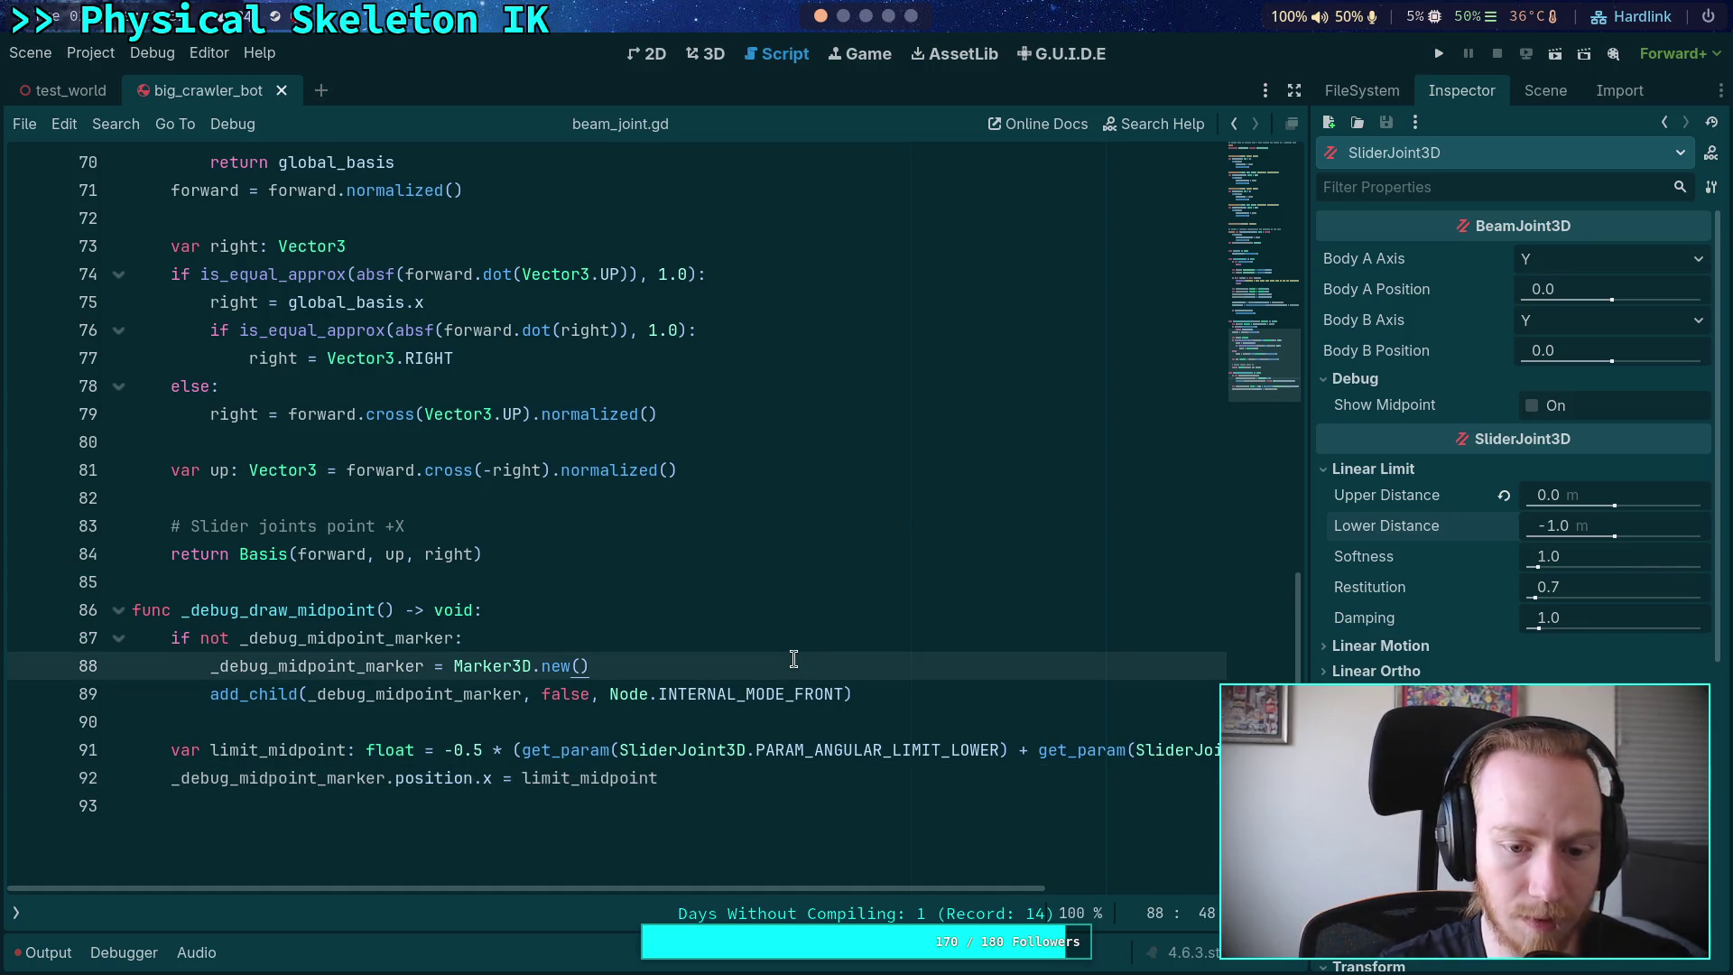
key(Return)
text(_de)
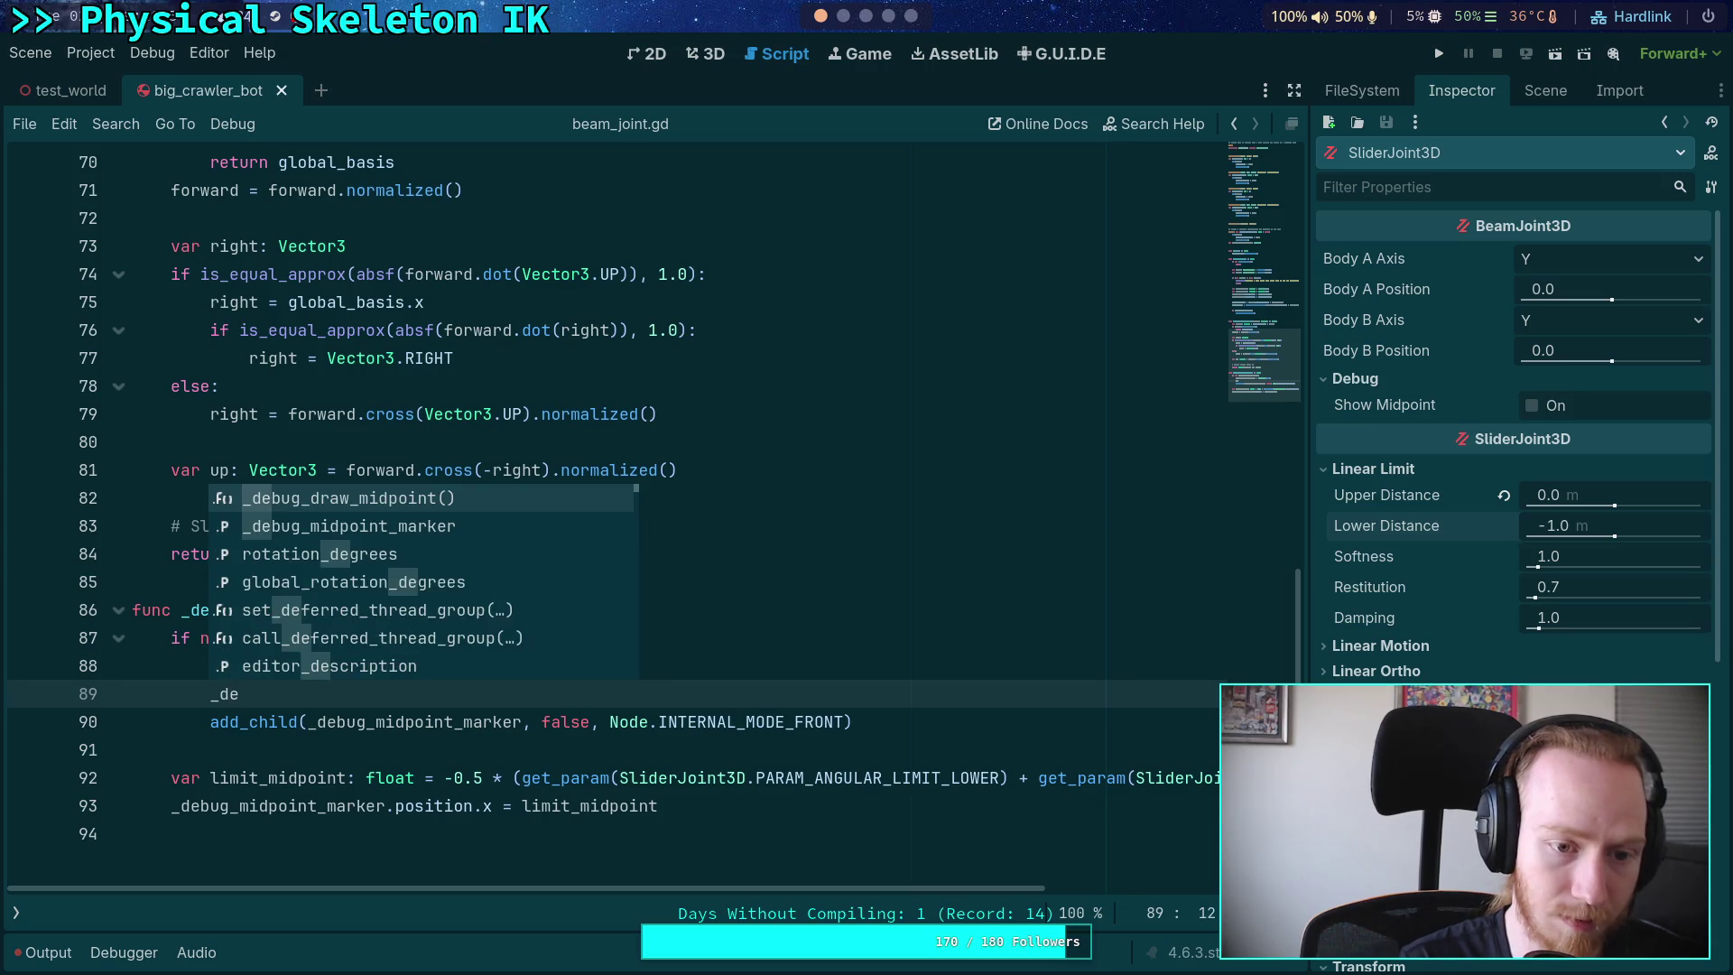
key(Down)
key(Return)
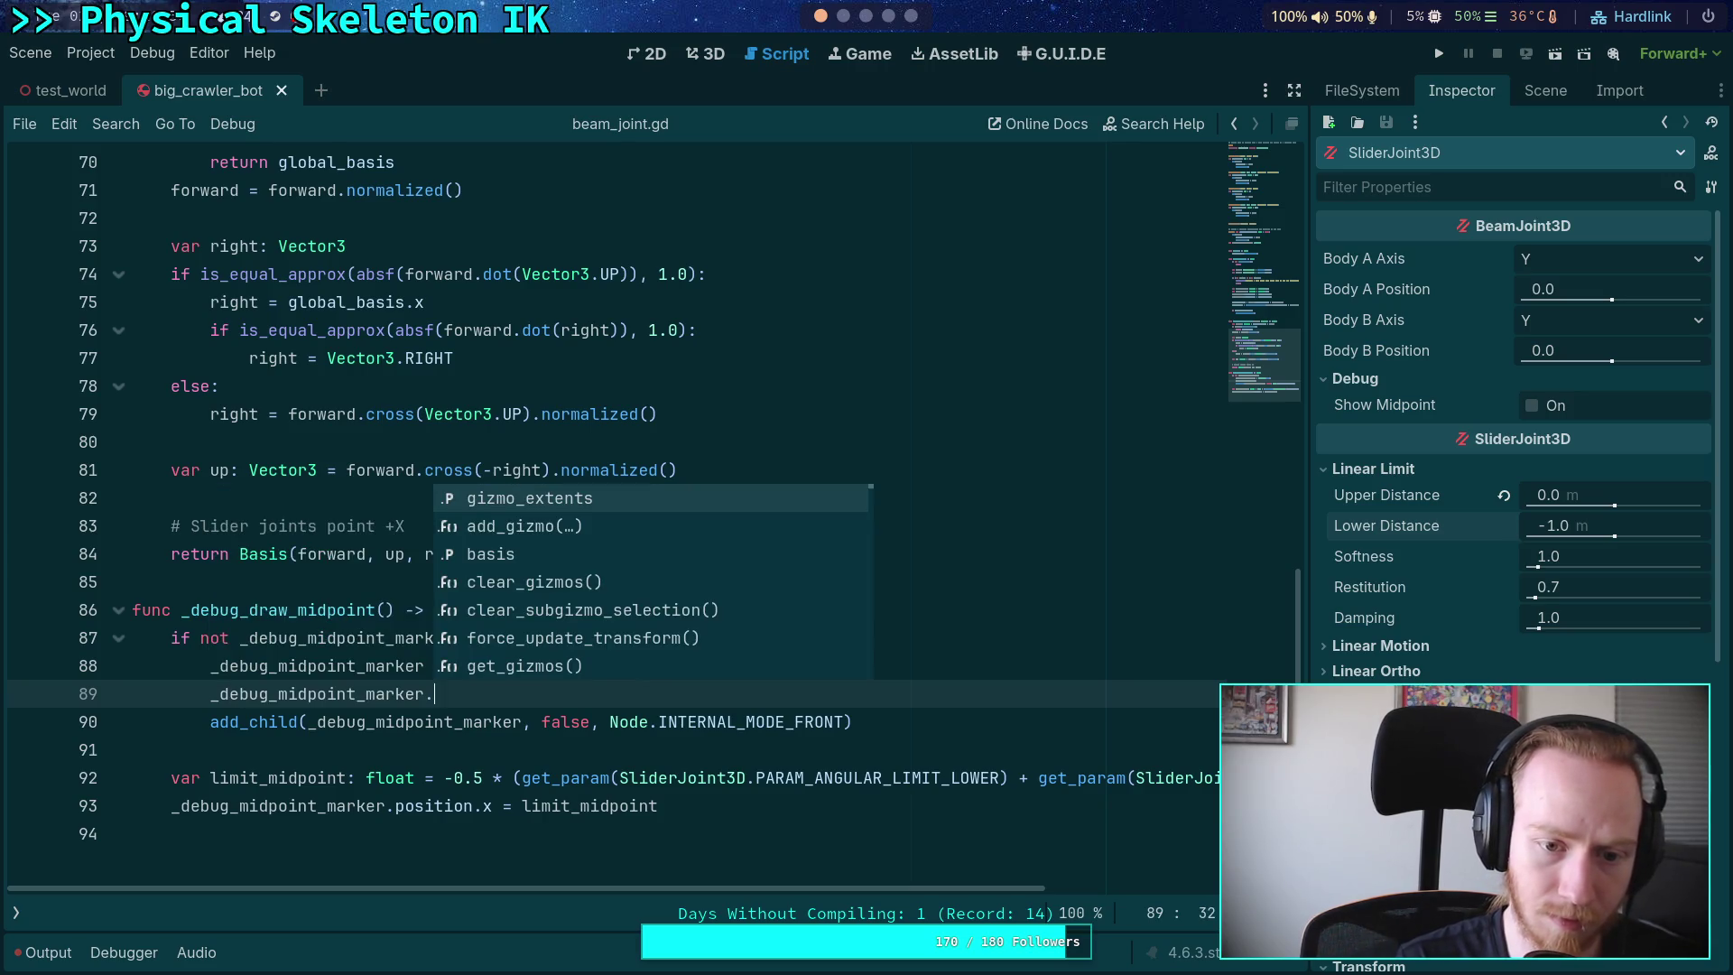
key(Return)
text(0.1)
key(ctrl+s)
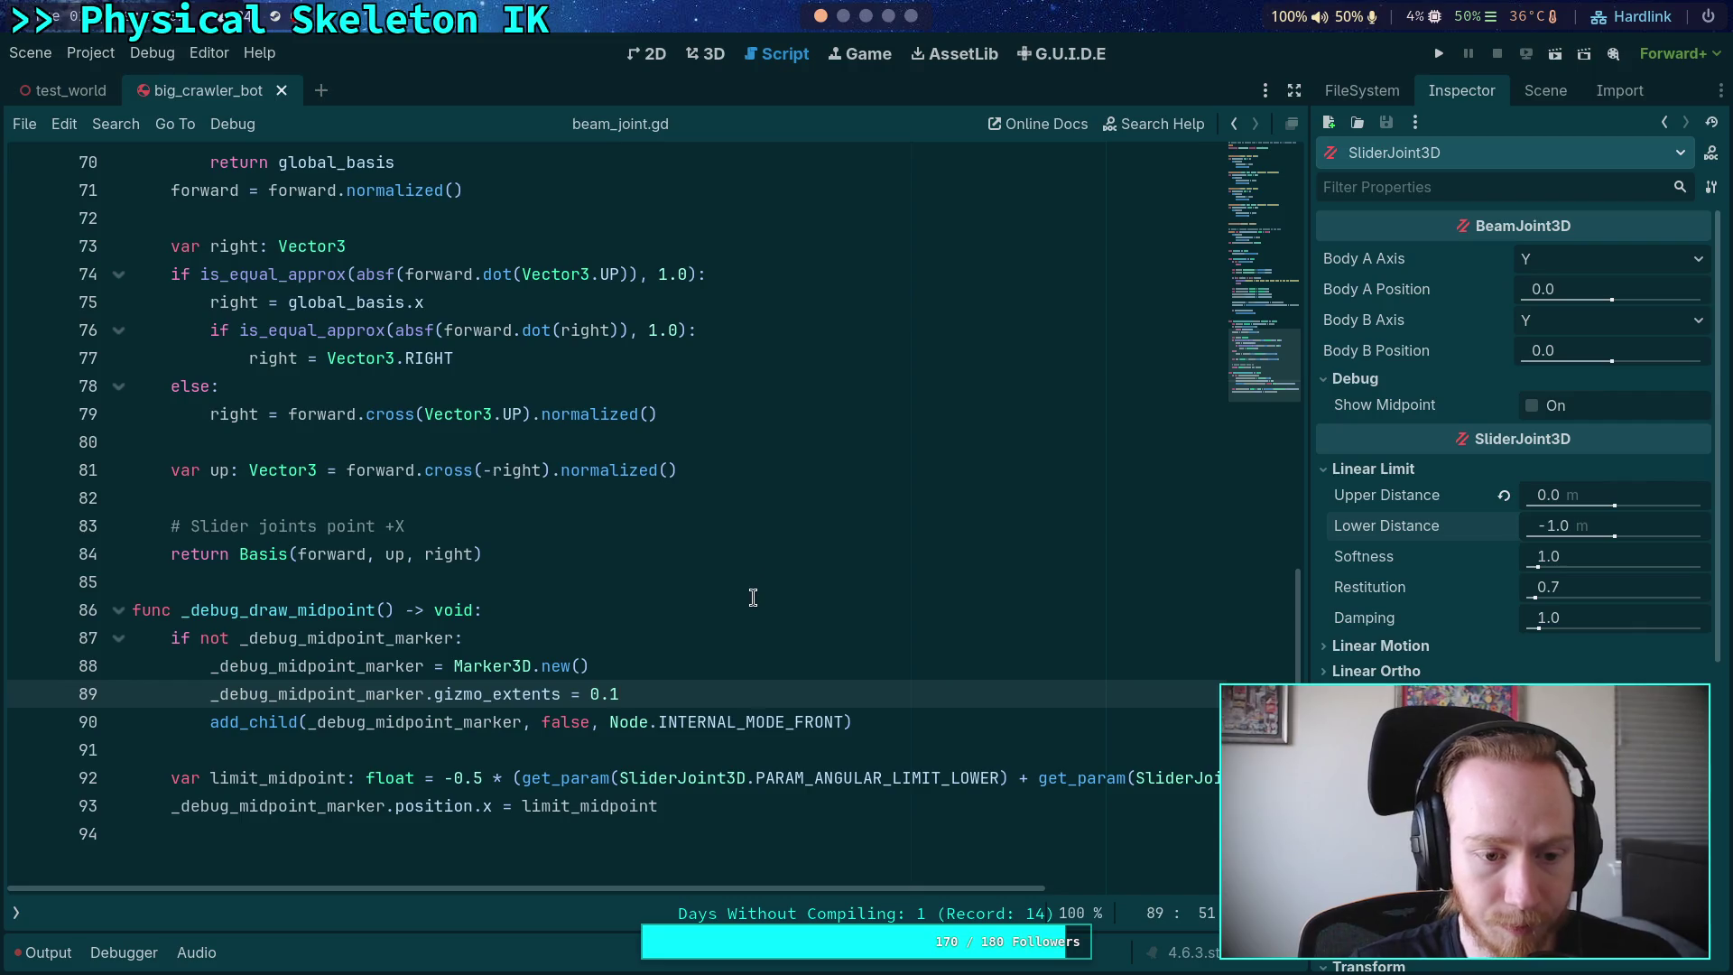
click(642, 611)
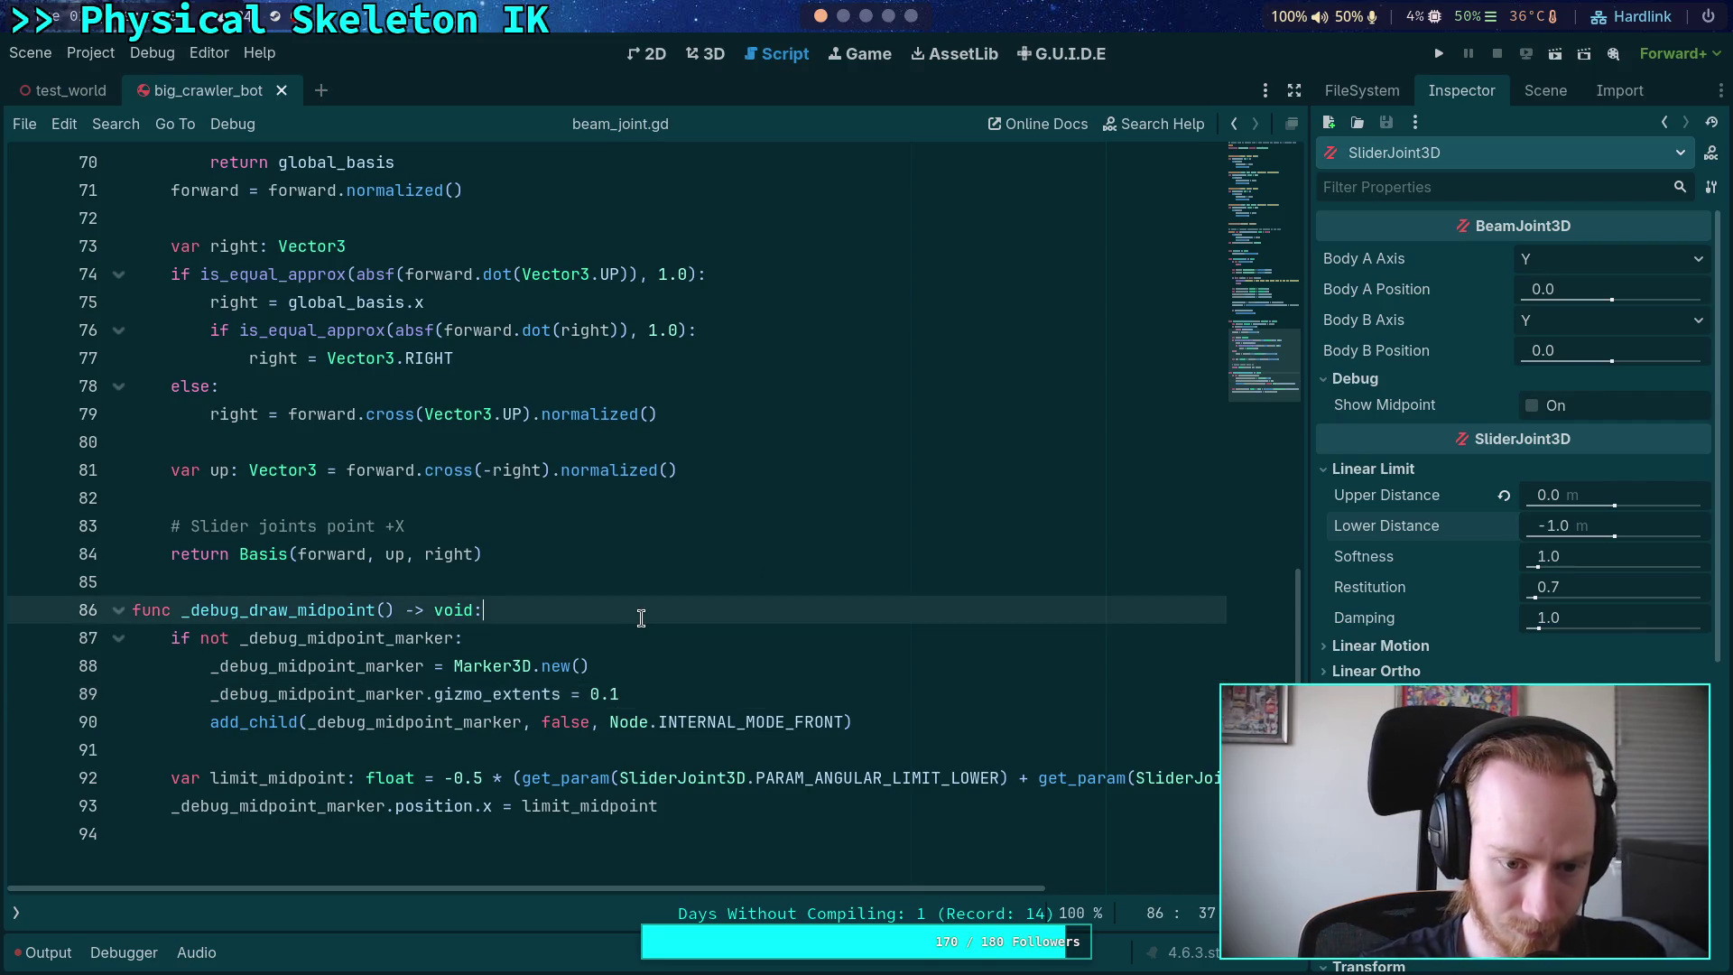
scroll(642, 611, up, 3)
scroll(645, 585, up, 2)
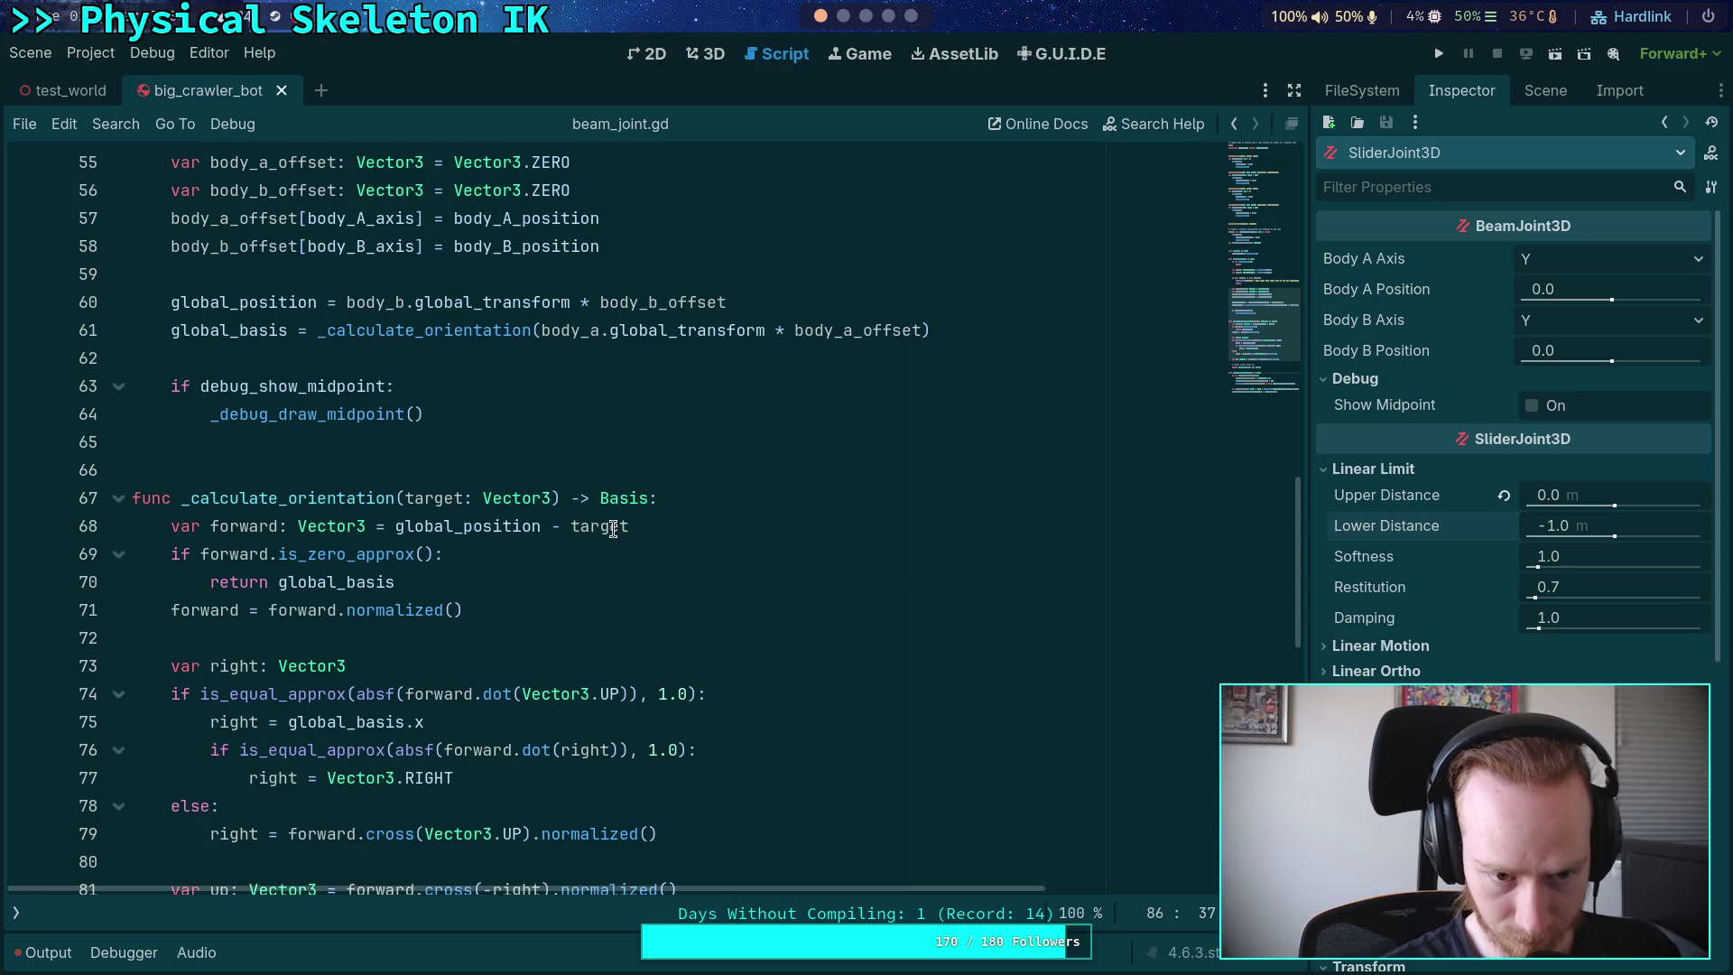
drag(206, 415, 171, 386)
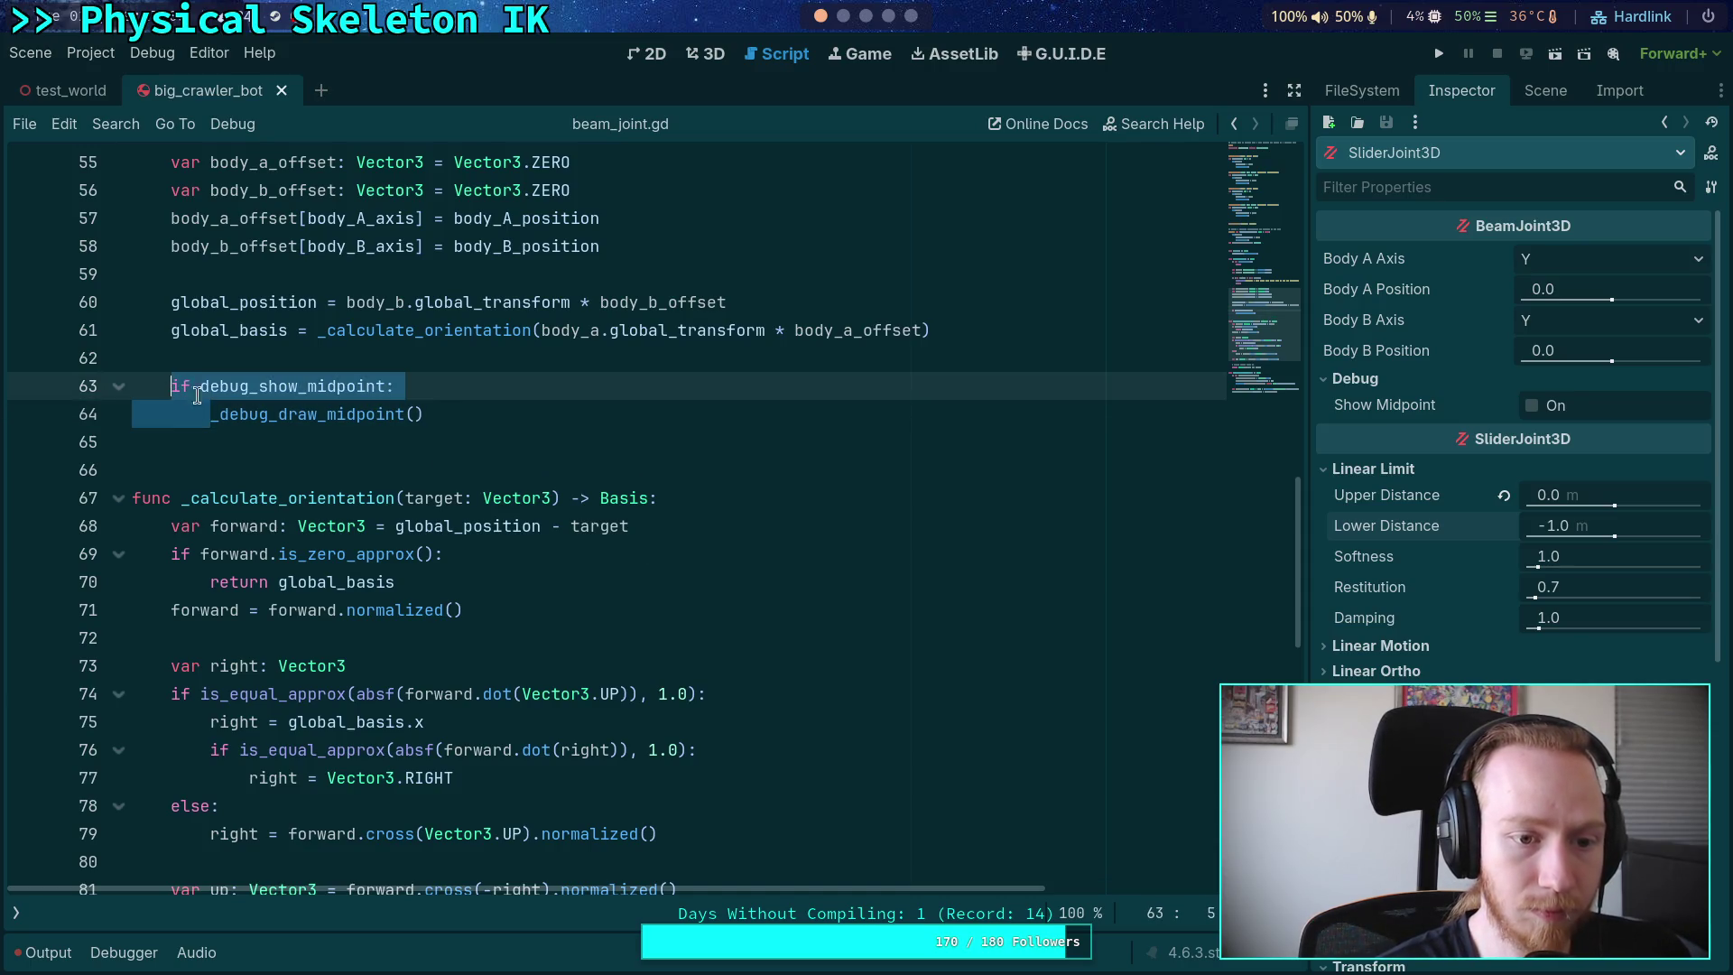
- Remove the old check around the draw call and start an 'if not debug_show_midpoint:' branch
key(BackSpace)
scroll(595, 488, down, 4)
scroll(596, 489, down, 2)
click(592, 498)
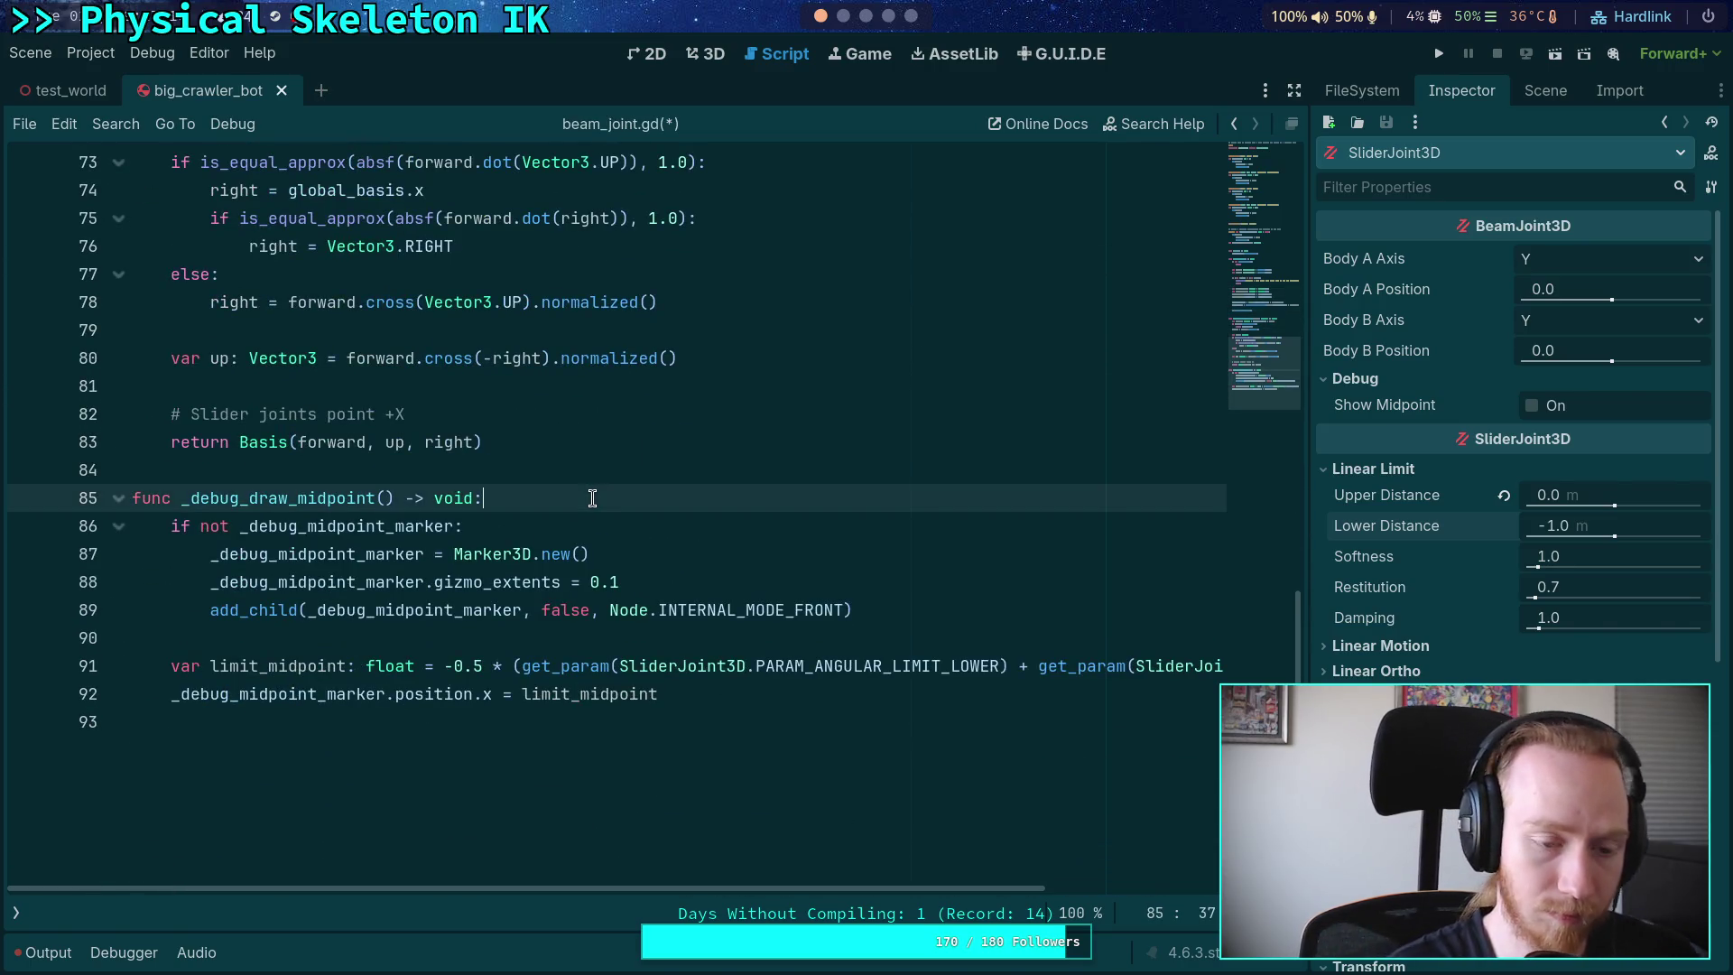
key(Return)
key(Return)
key(Up)
text(if not)
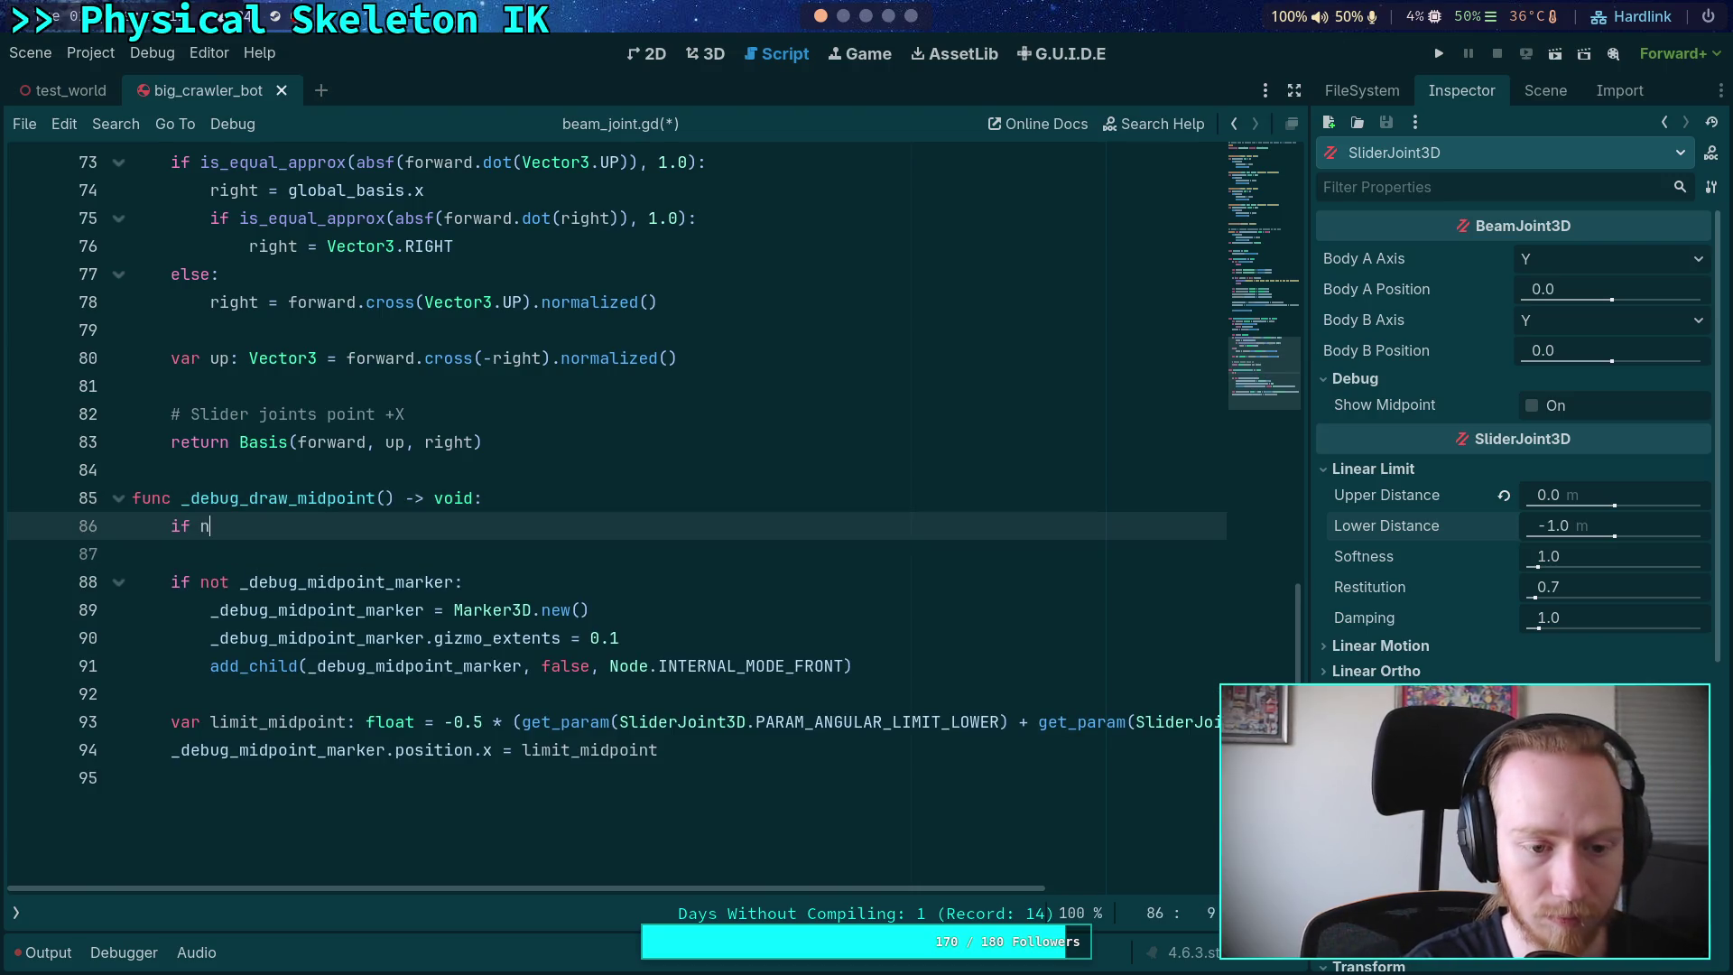
text( debug)
key(Return)
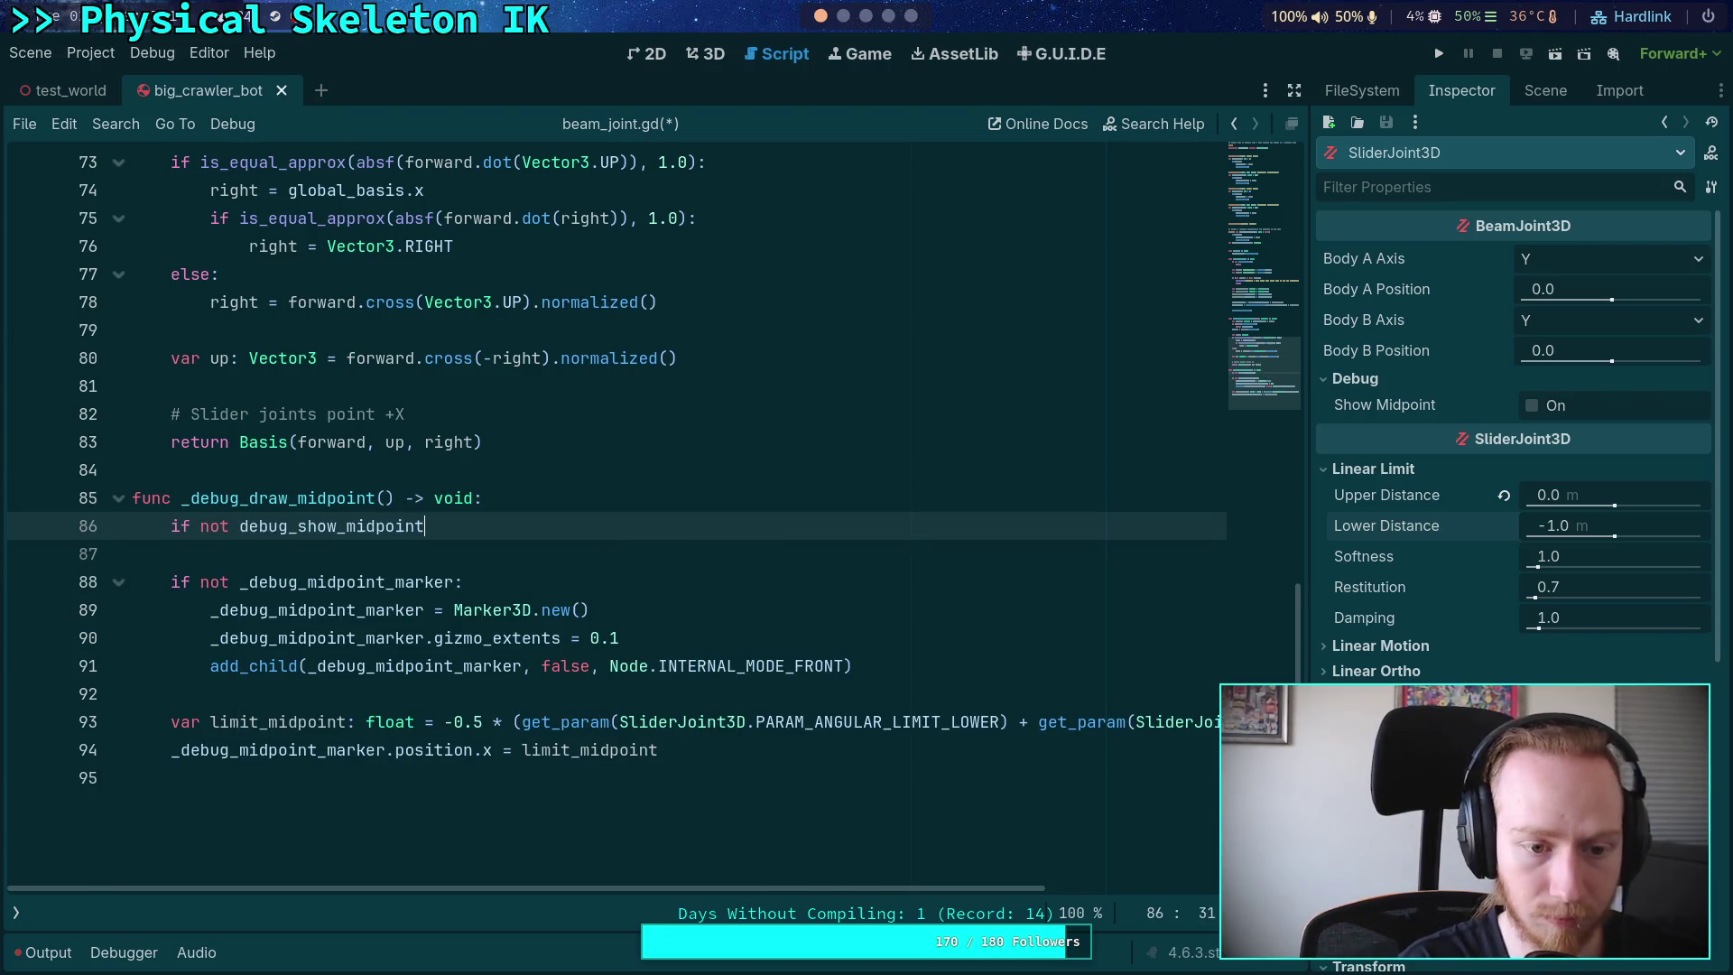
key(Return)
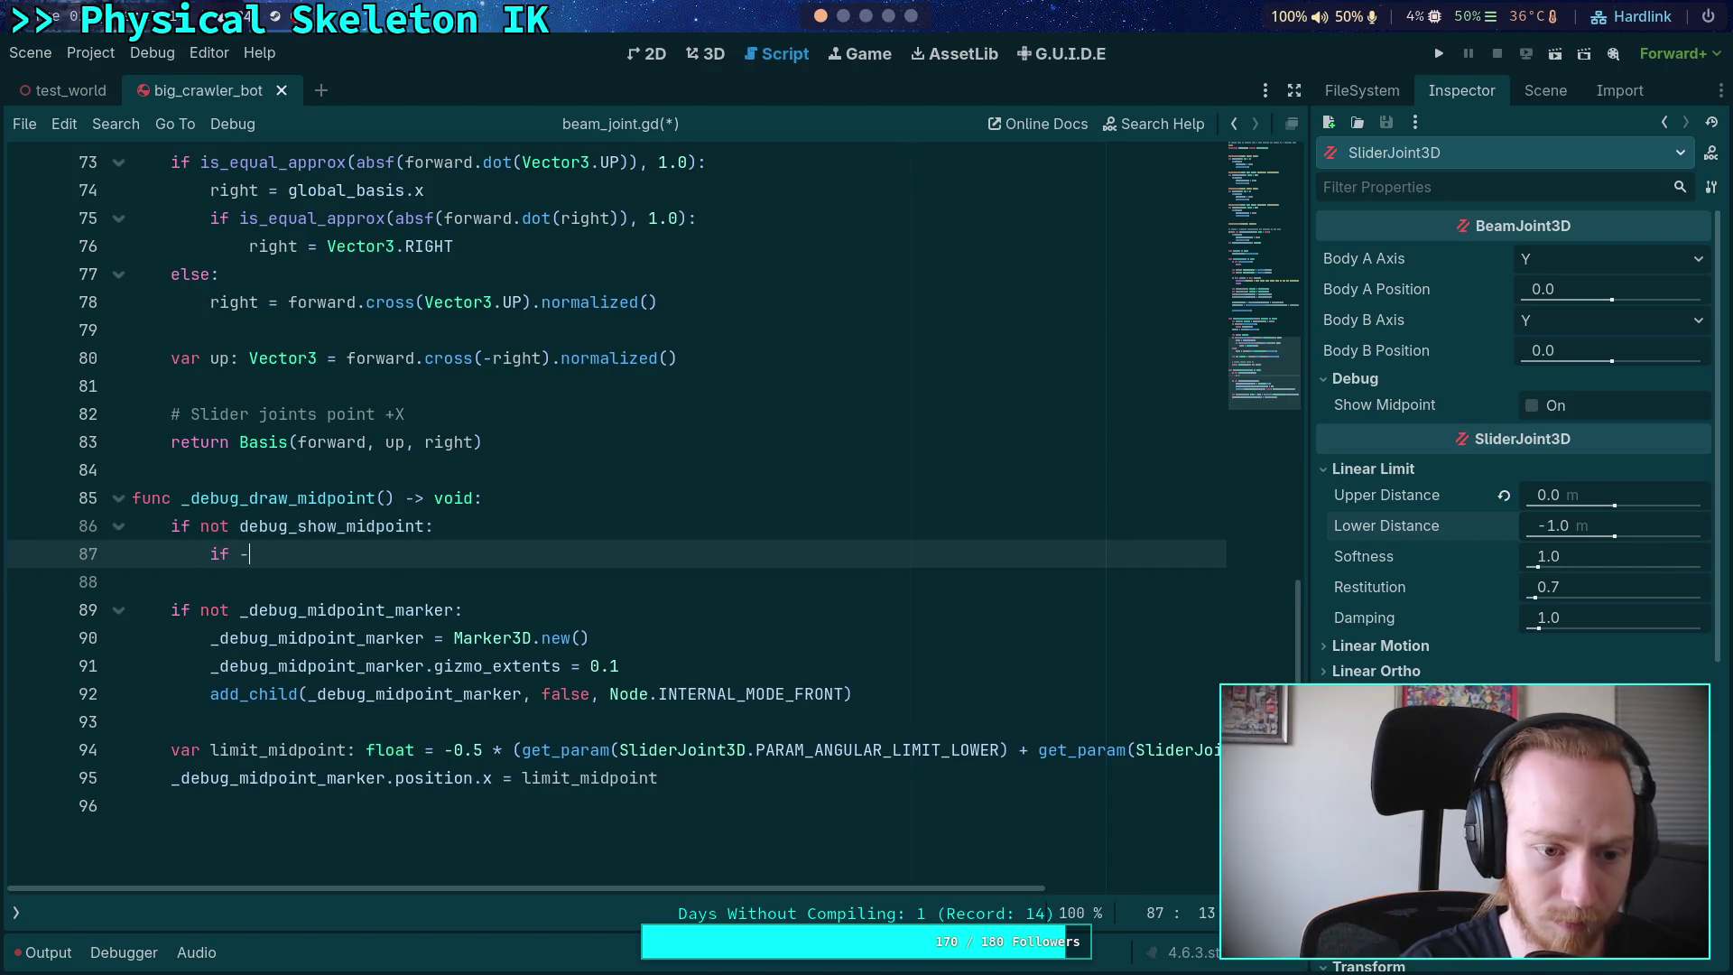
- Inside that branch, add 'if _debug_midpoint_marker:' calling _debug_midpoint_marker.queue_free()
text(debm)
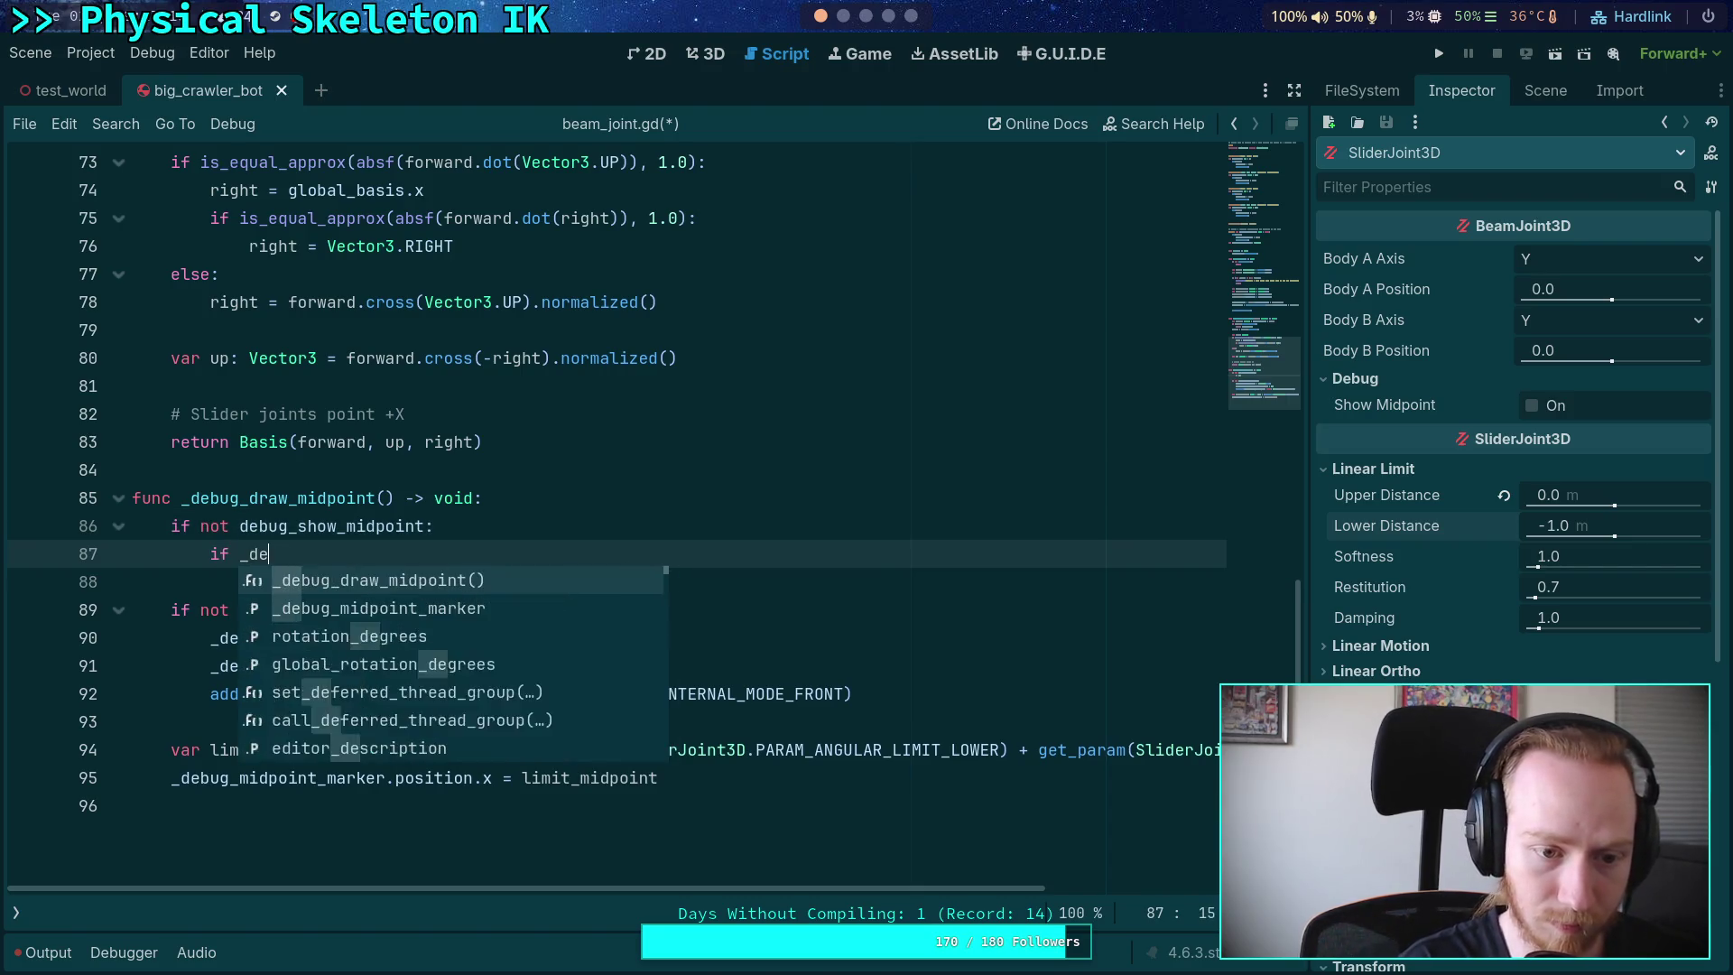
key(Return)
text(:)
key(Return)
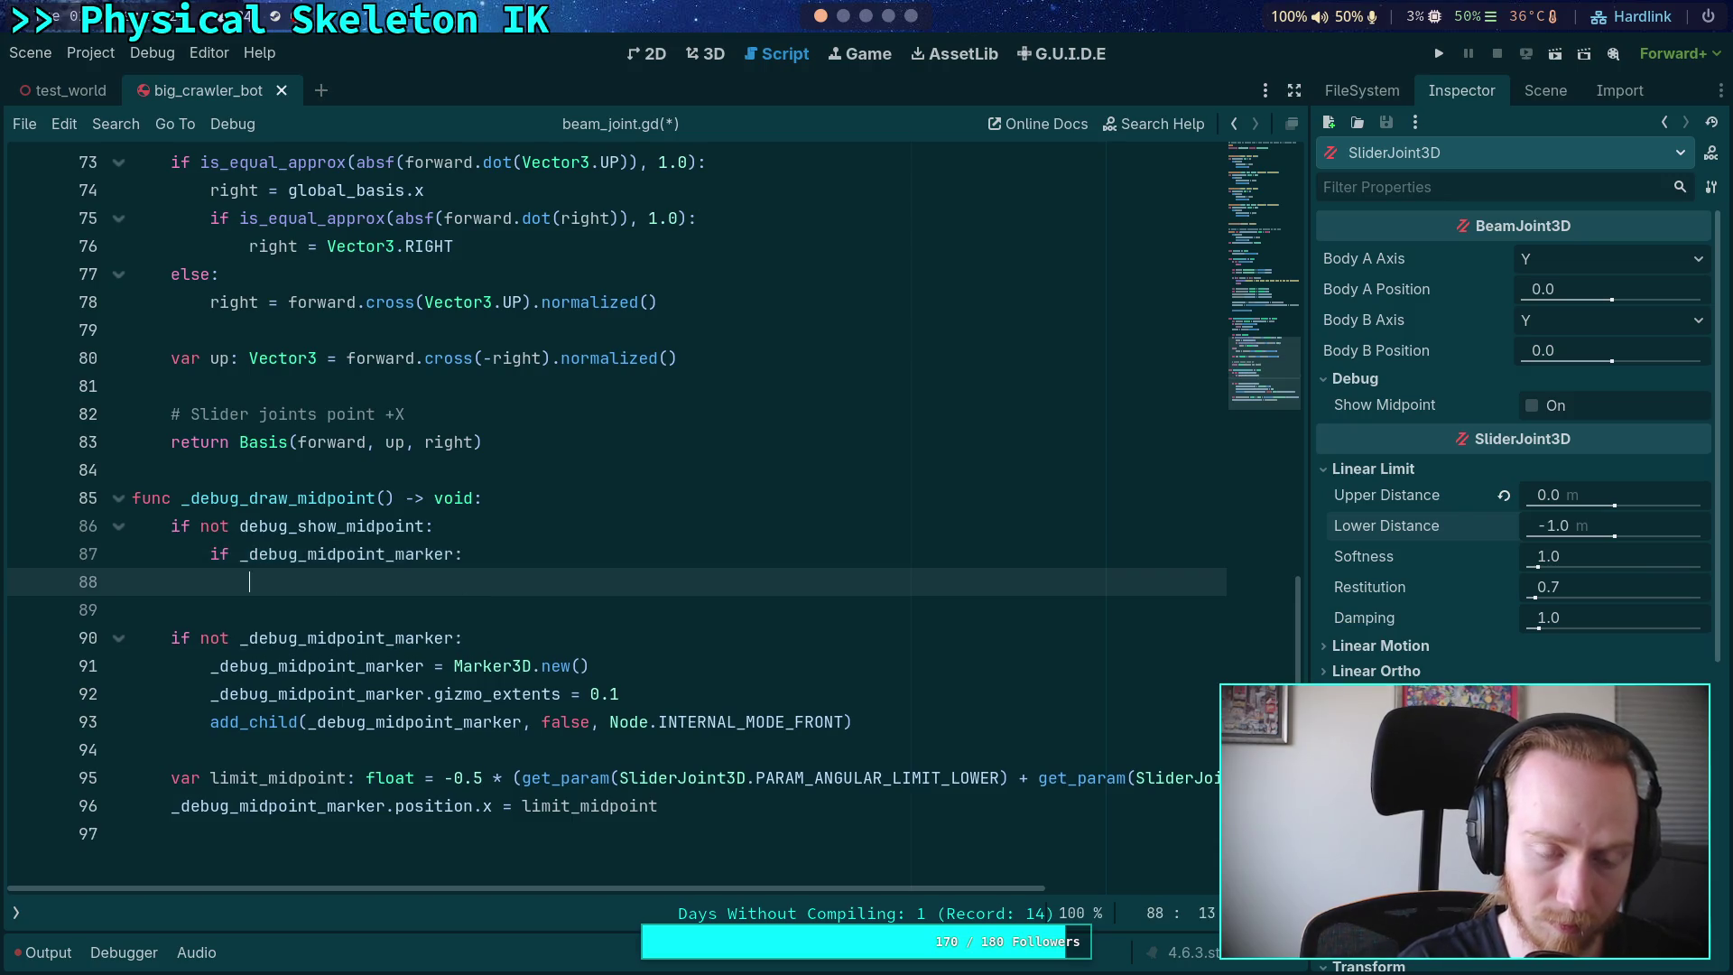
text(deb)
key(Down)
key(Return)
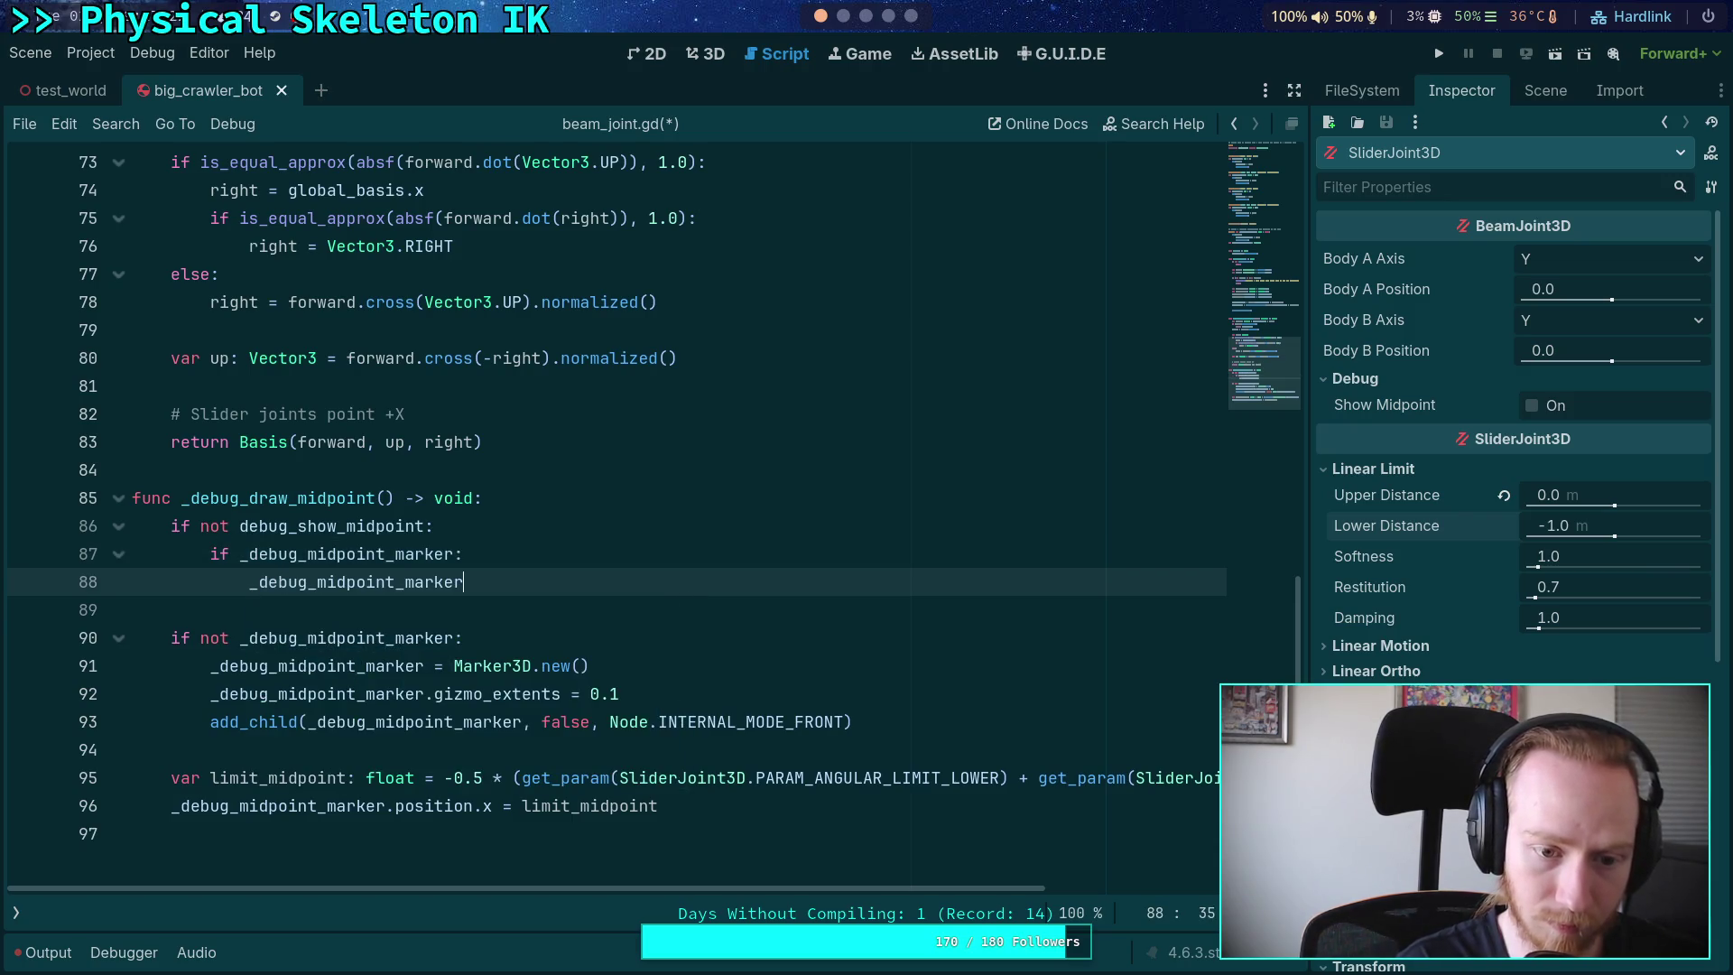
text(p)
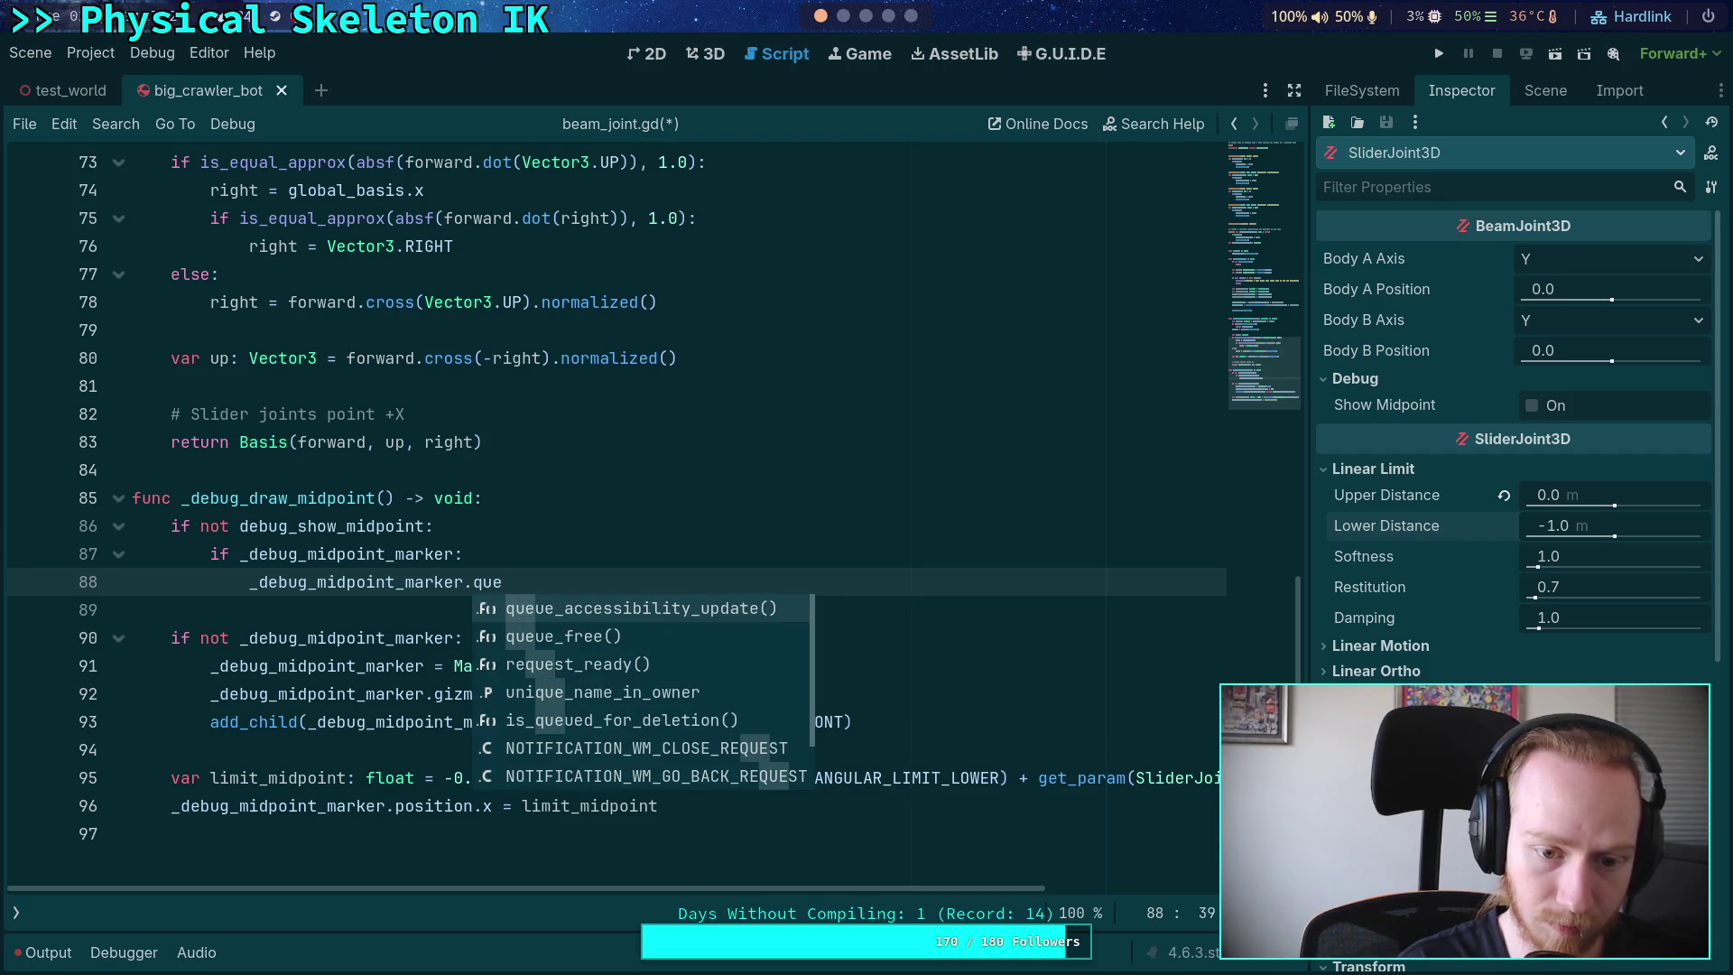
key(Down)
key(Return)
key(Return)
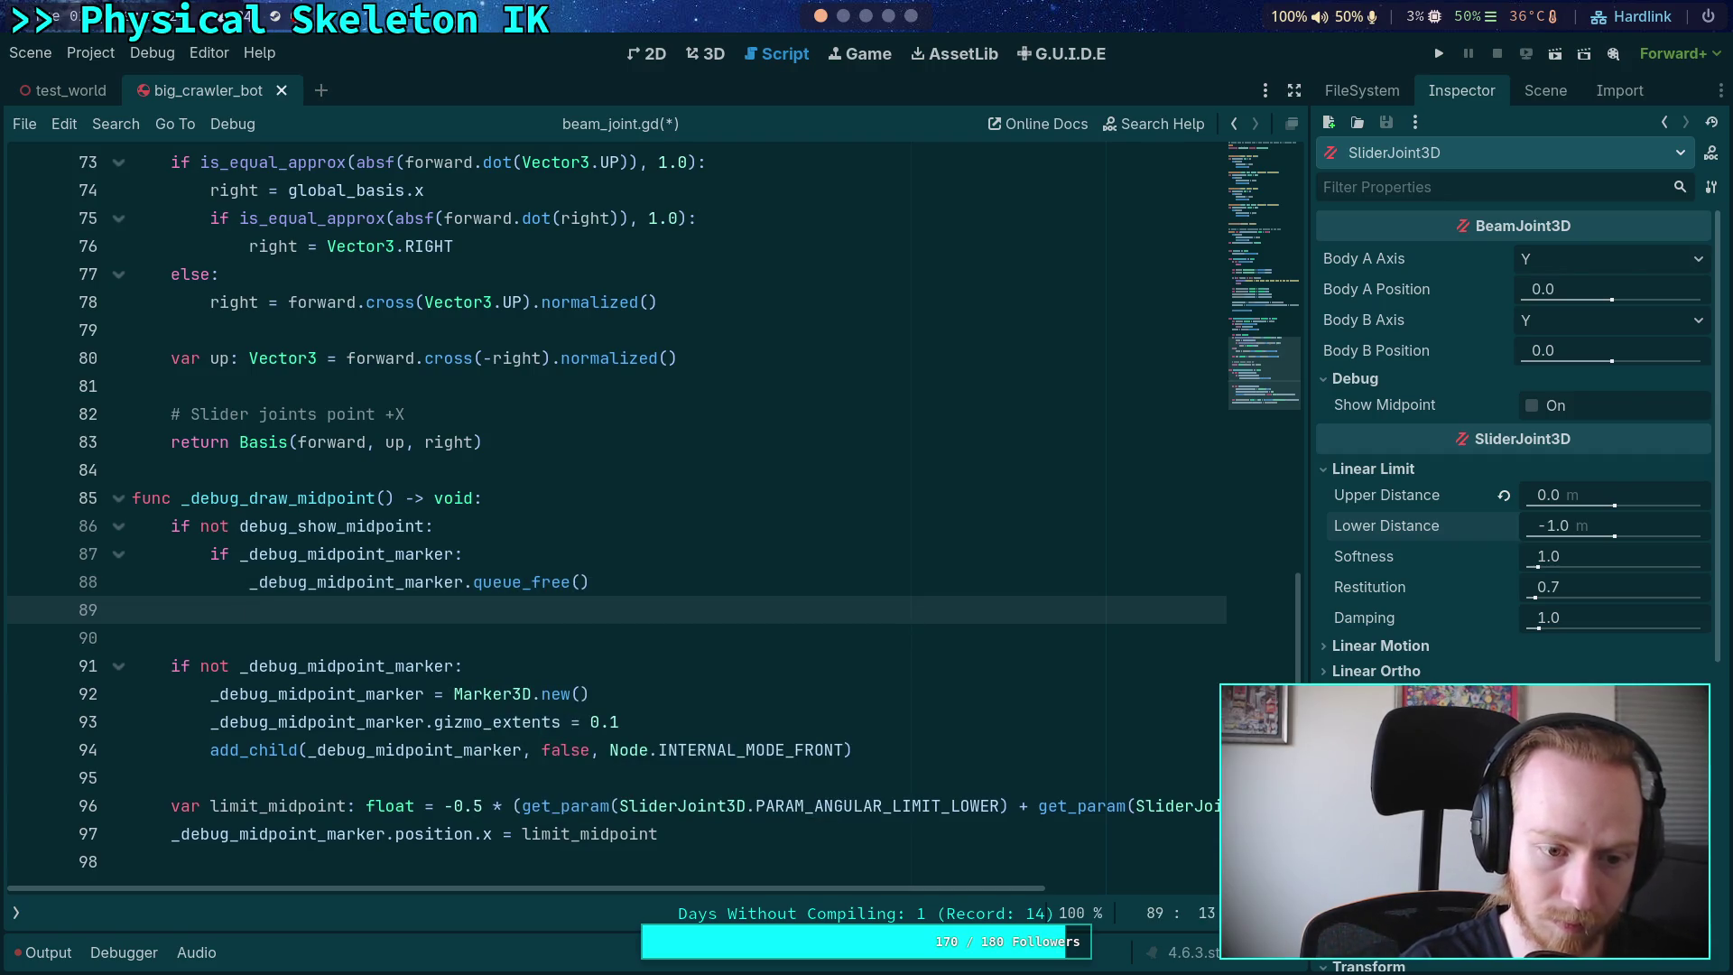
- Set _debug_midpoint_marker to null, add 'return', and save beam_joint.gd
text(eb)
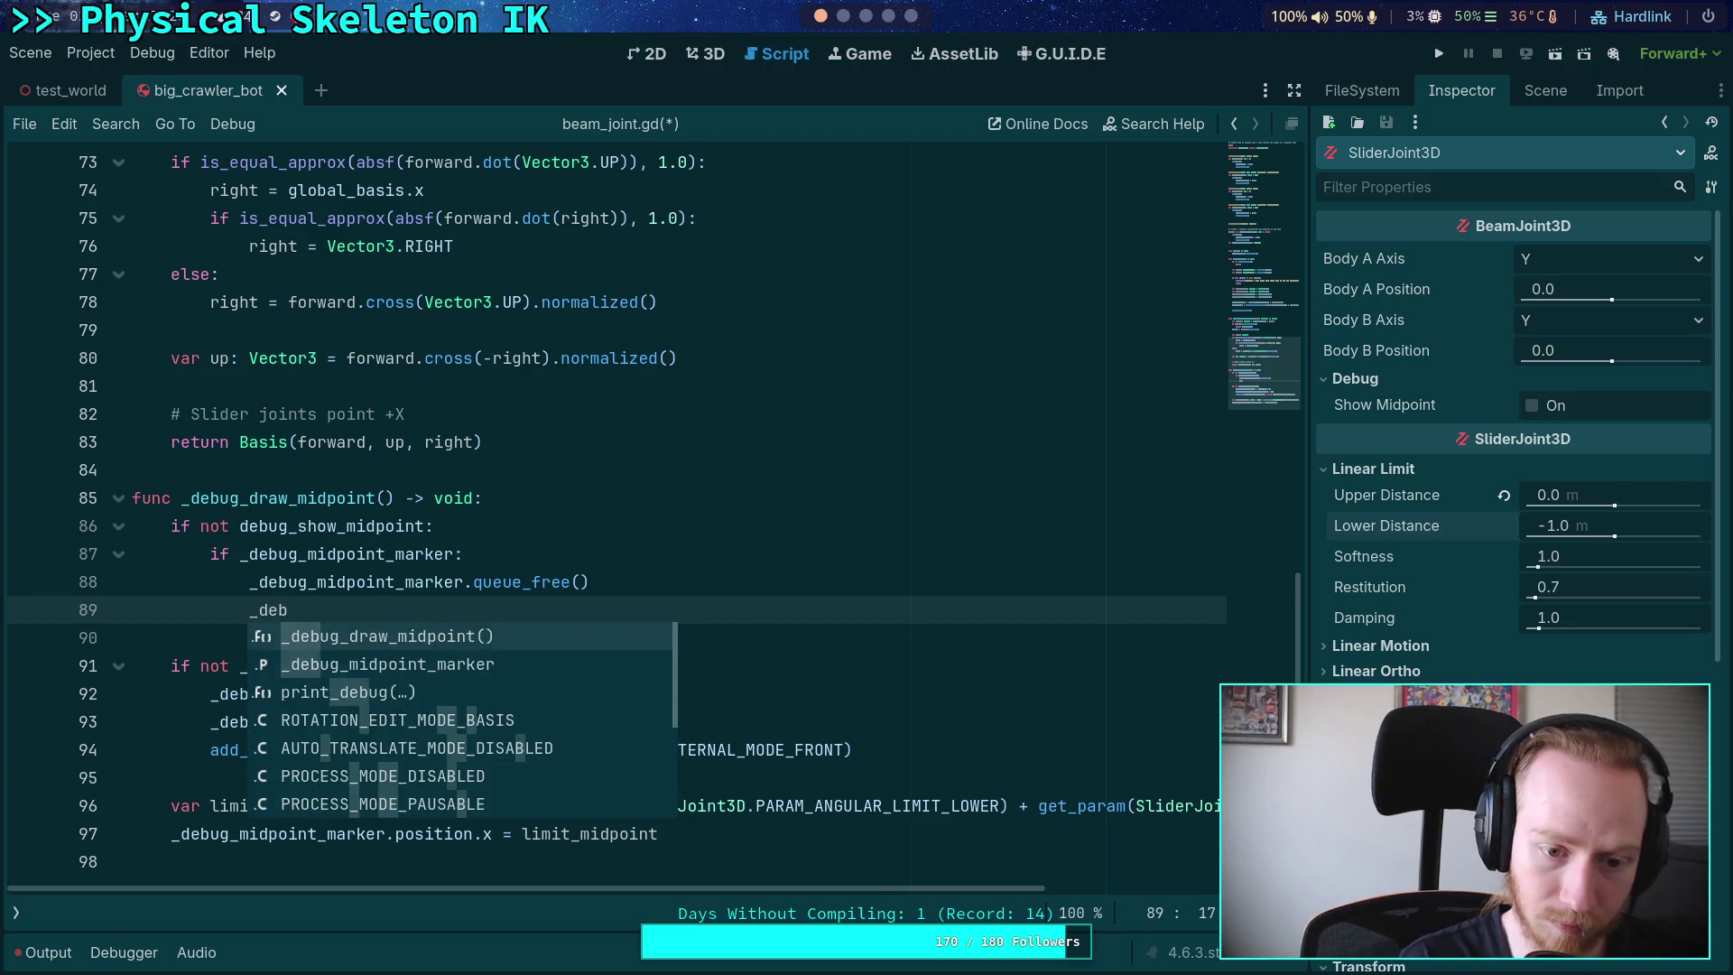
key(Down)
key(Return)
text(nu)
key(Return)
key(Return)
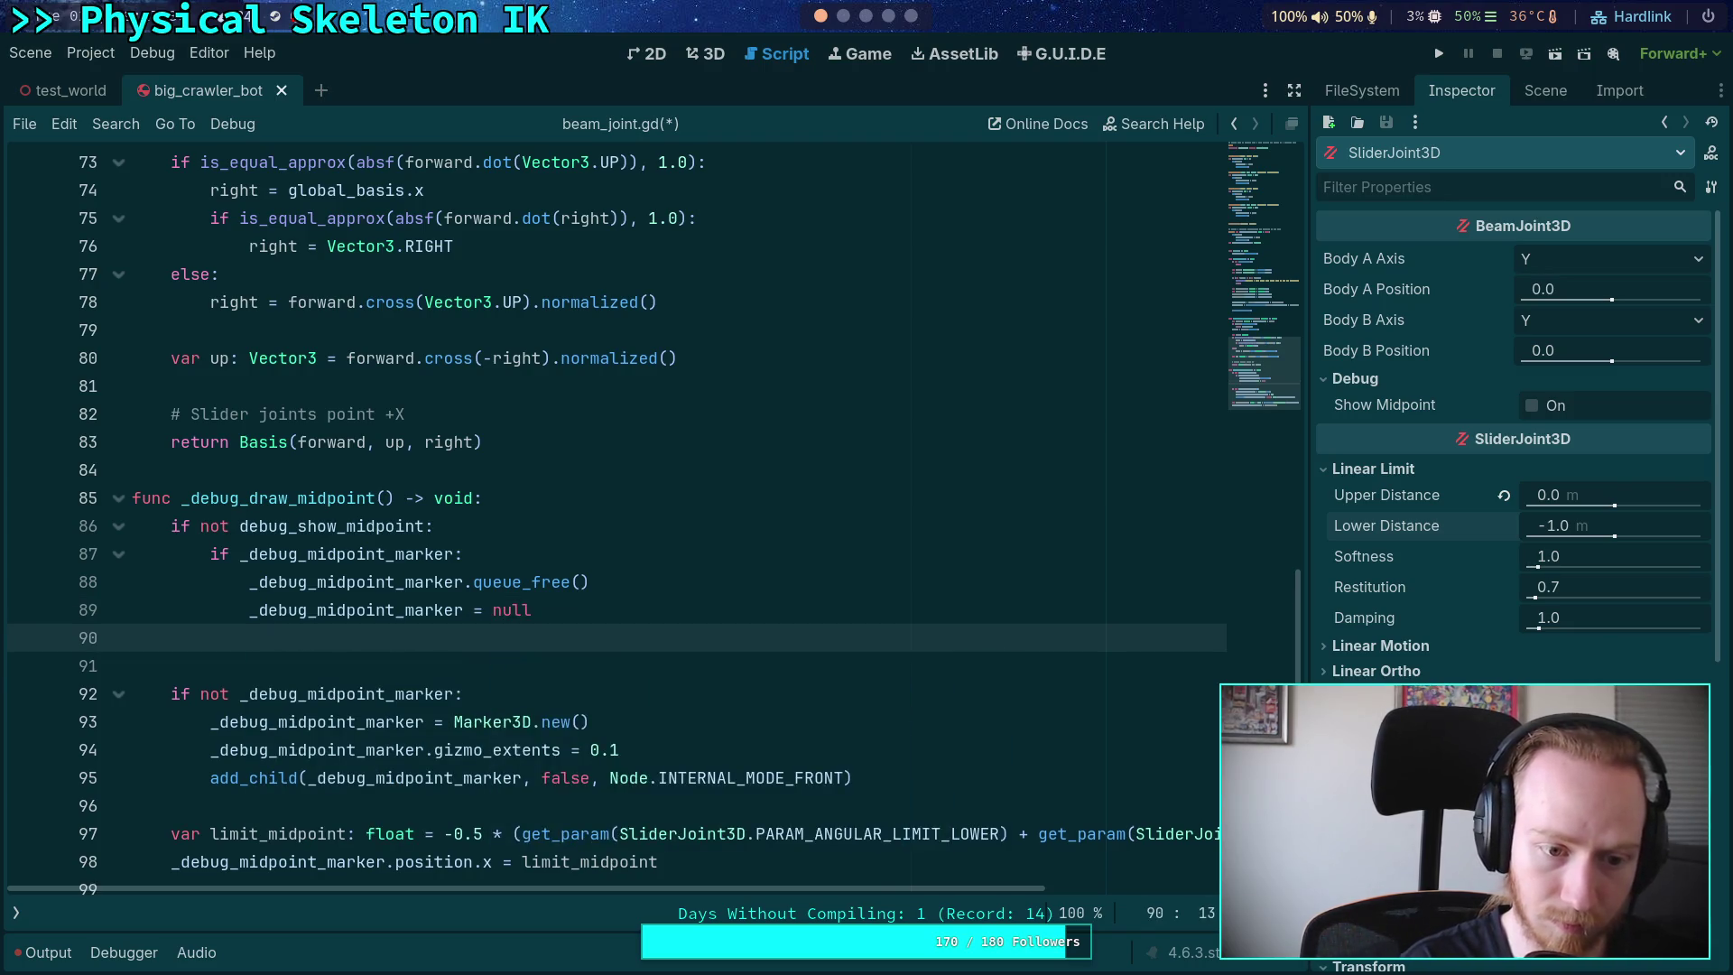
text(return)
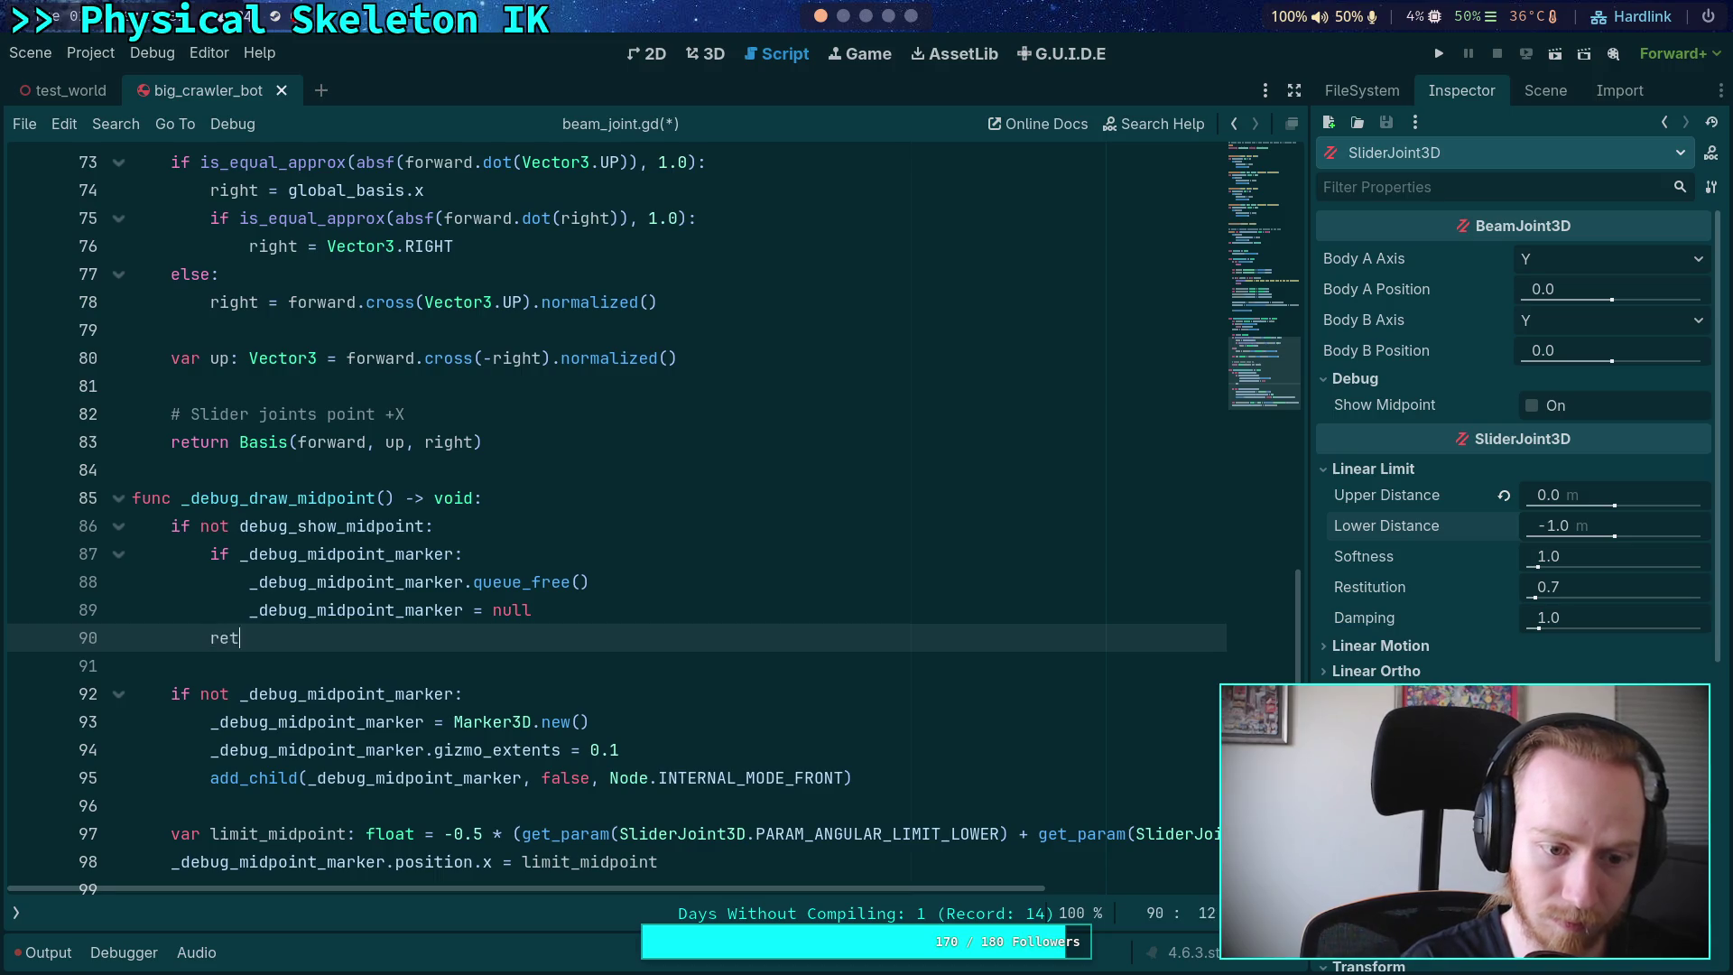
key(ctrl+s)
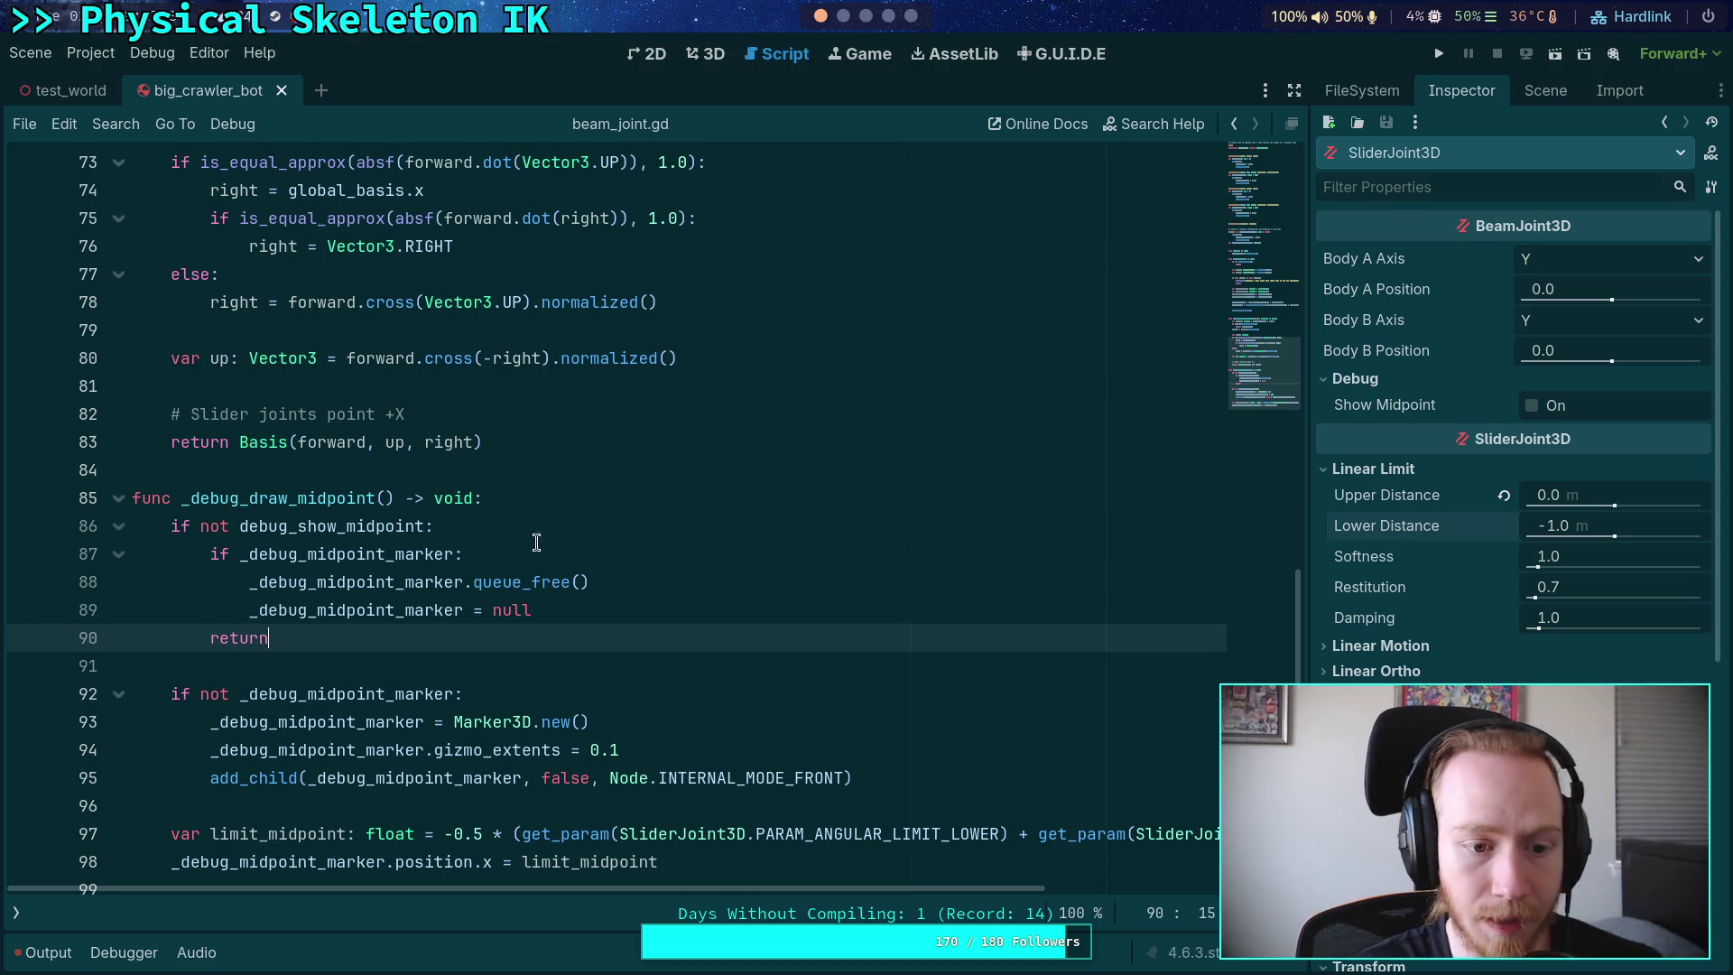
click(525, 665)
scroll(537, 641, up, 14)
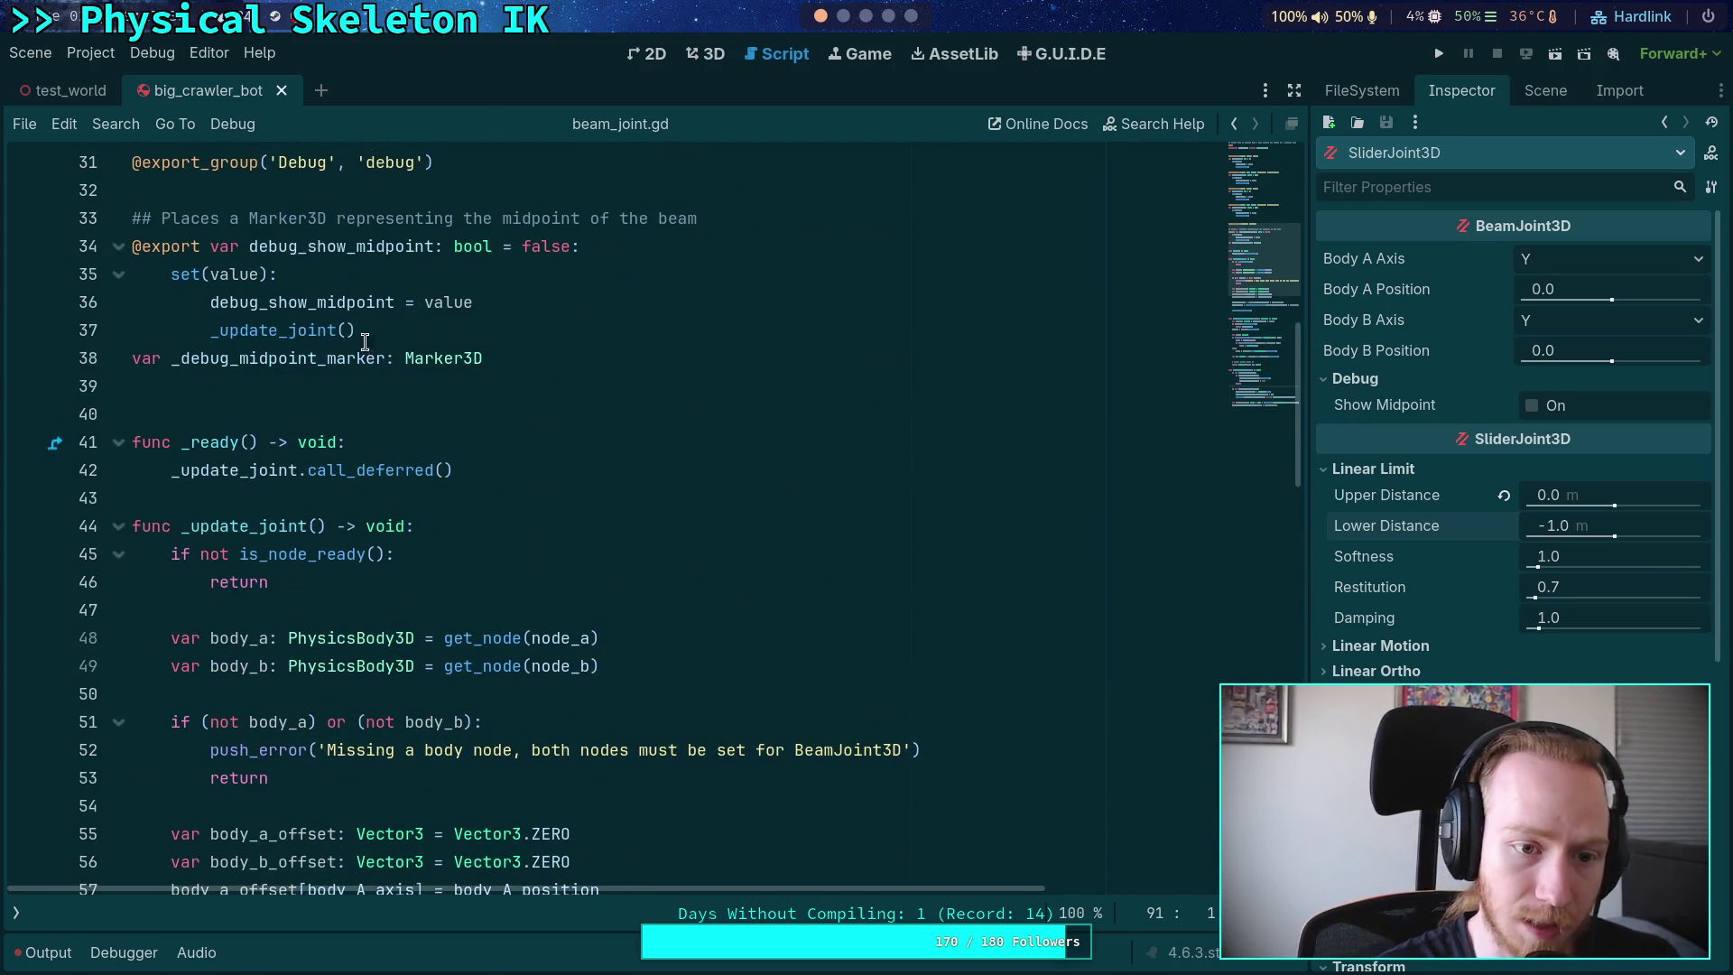
- Replace _update_joint() with _debug_draw_midpoint() on setter line 37 and save beam_joint.gd
mouse_move(275, 341)
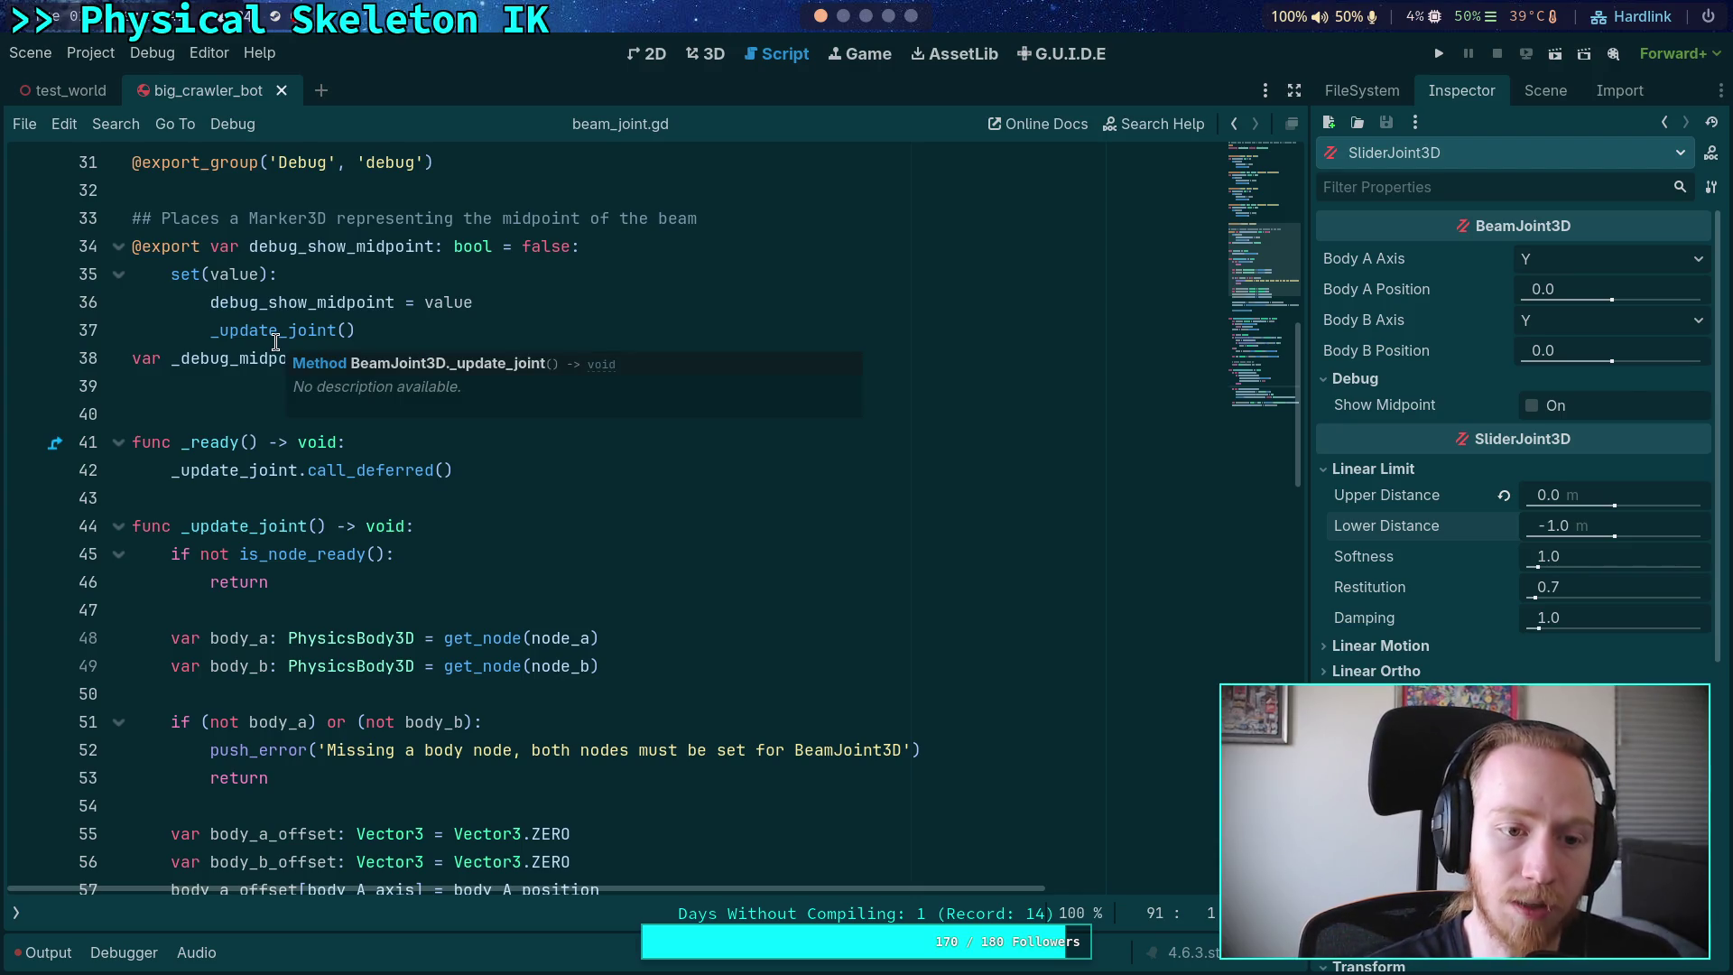
scroll(406, 388, down, 7)
scroll(555, 379, down, 5)
scroll(493, 516, down, 3)
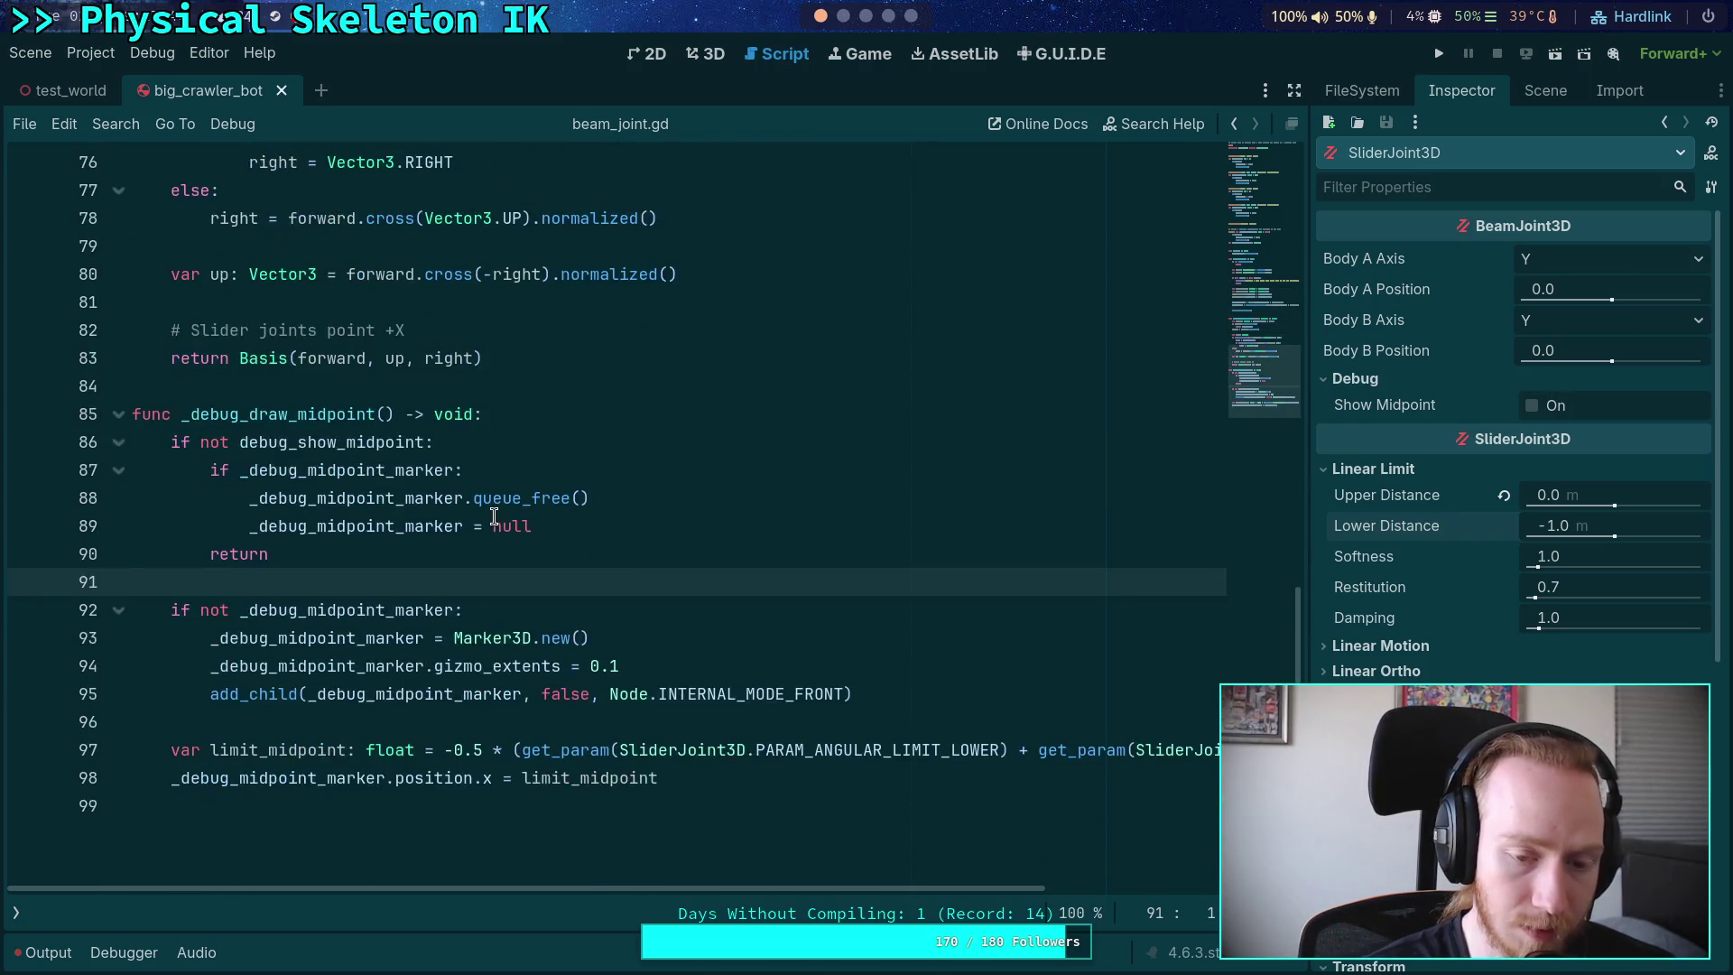
scroll(494, 515, up, 16)
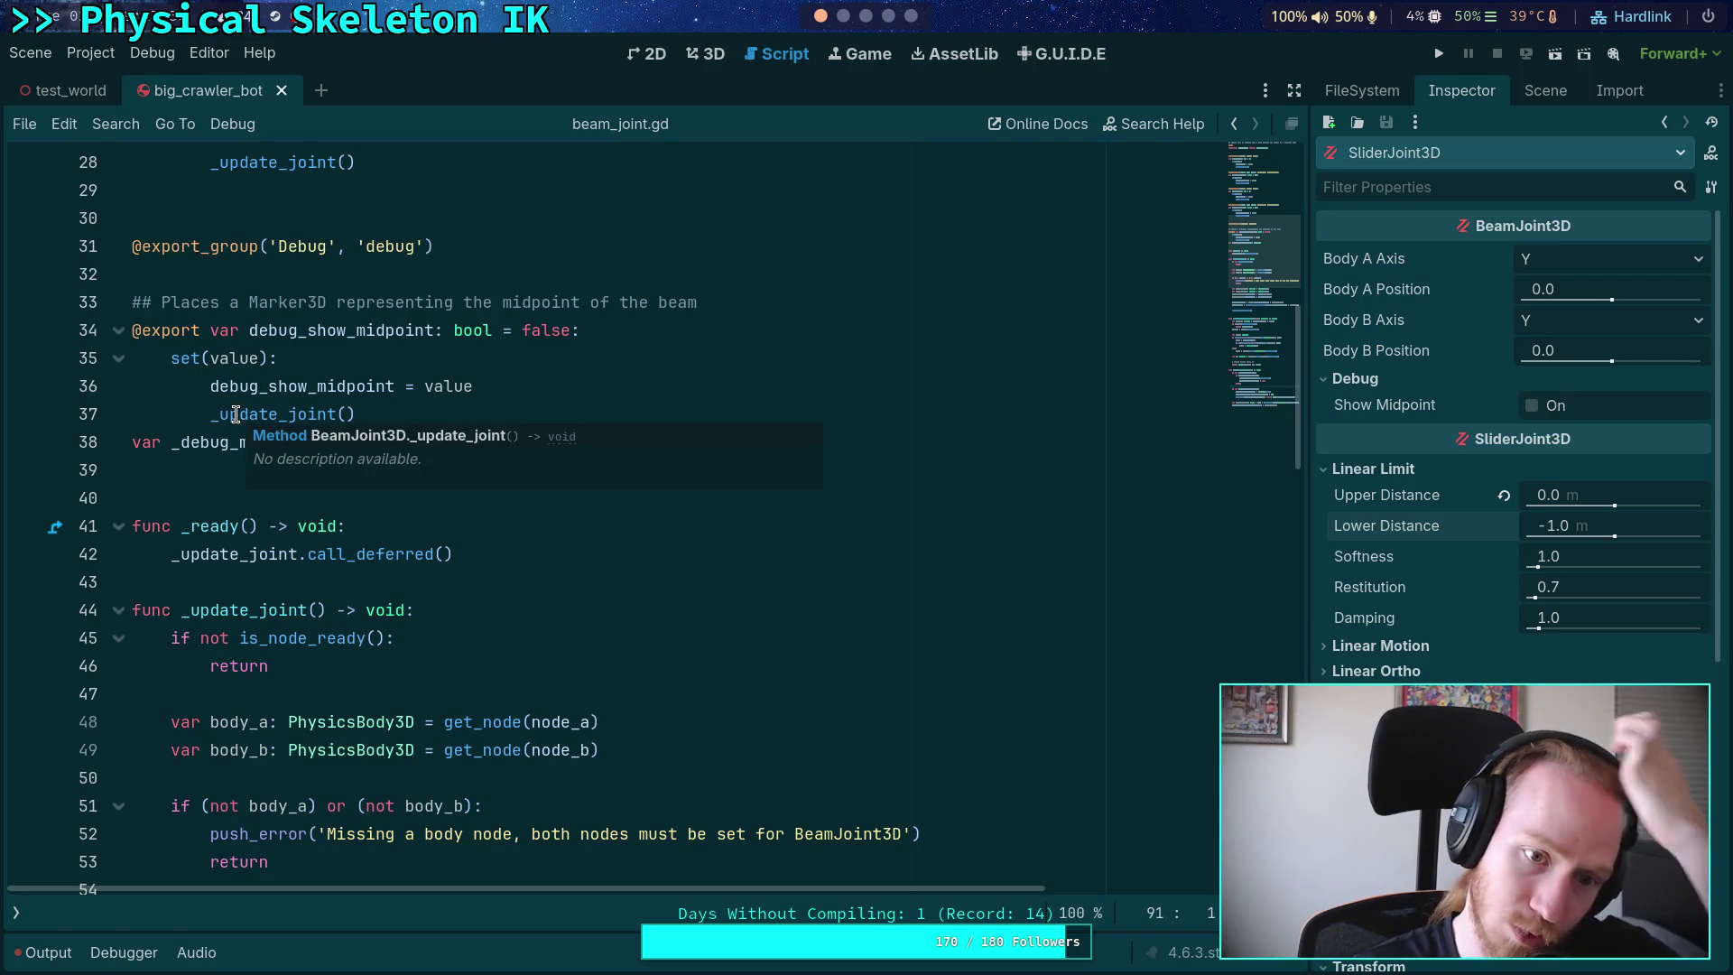
drag(220, 414, 333, 406)
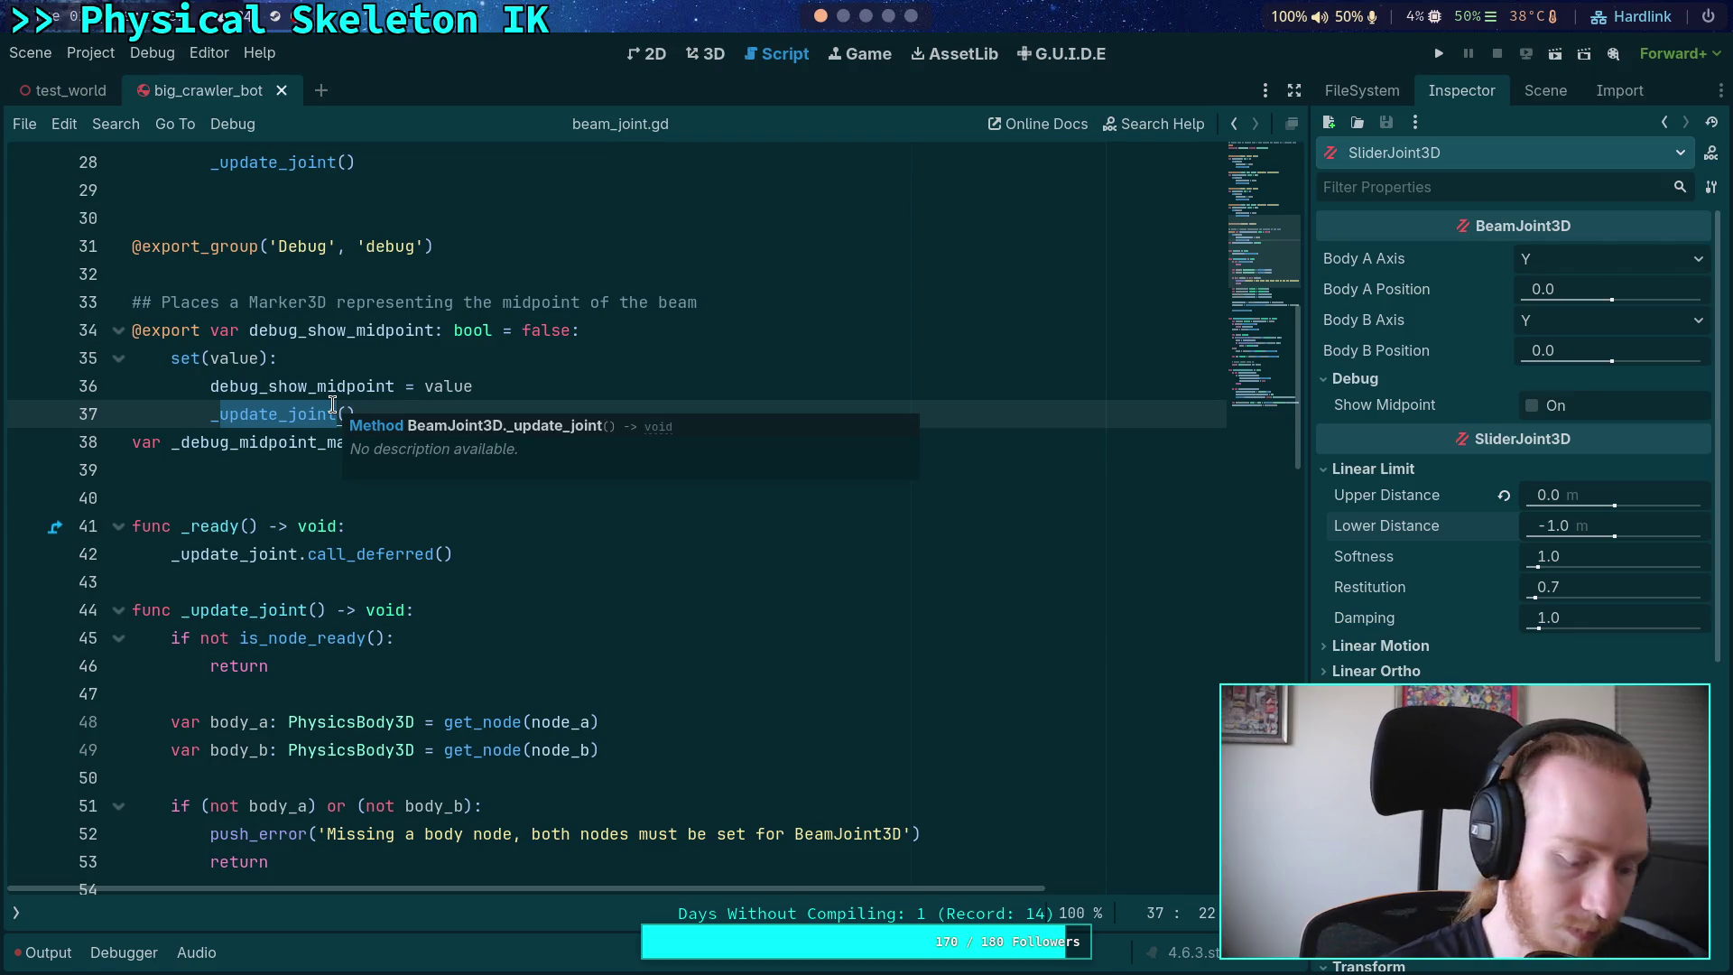
key(BackSpace)
key(ctrl+space)
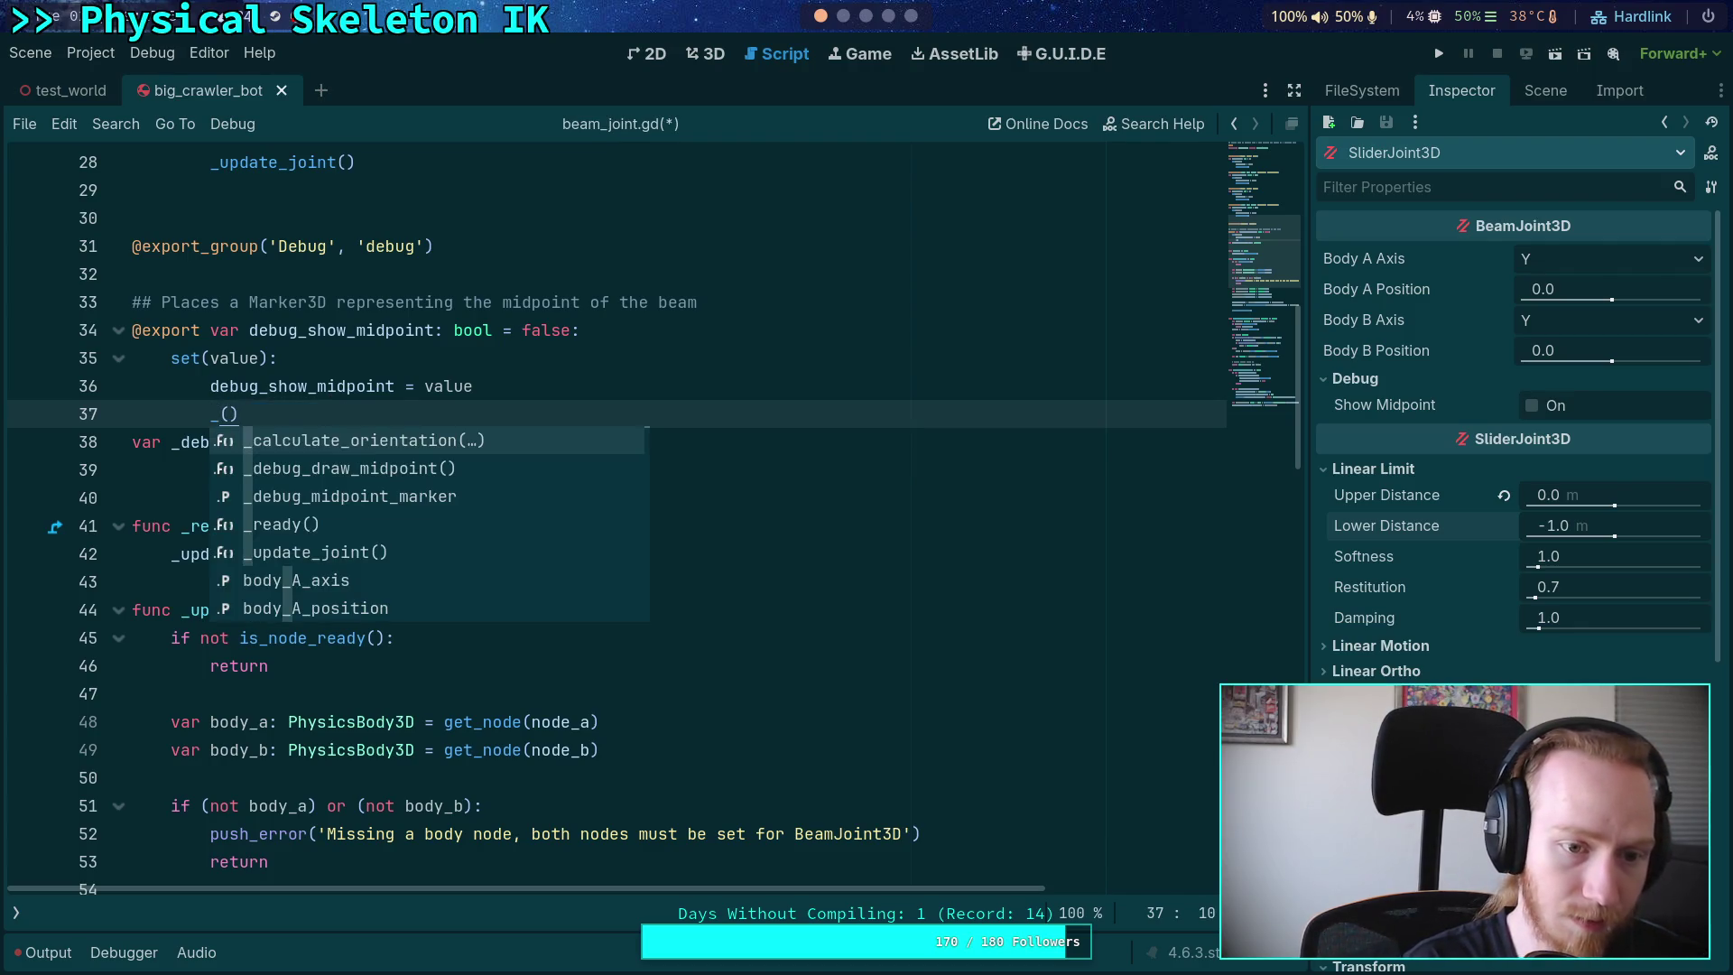
key(Down)
key(Return)
key(ctrl+s)
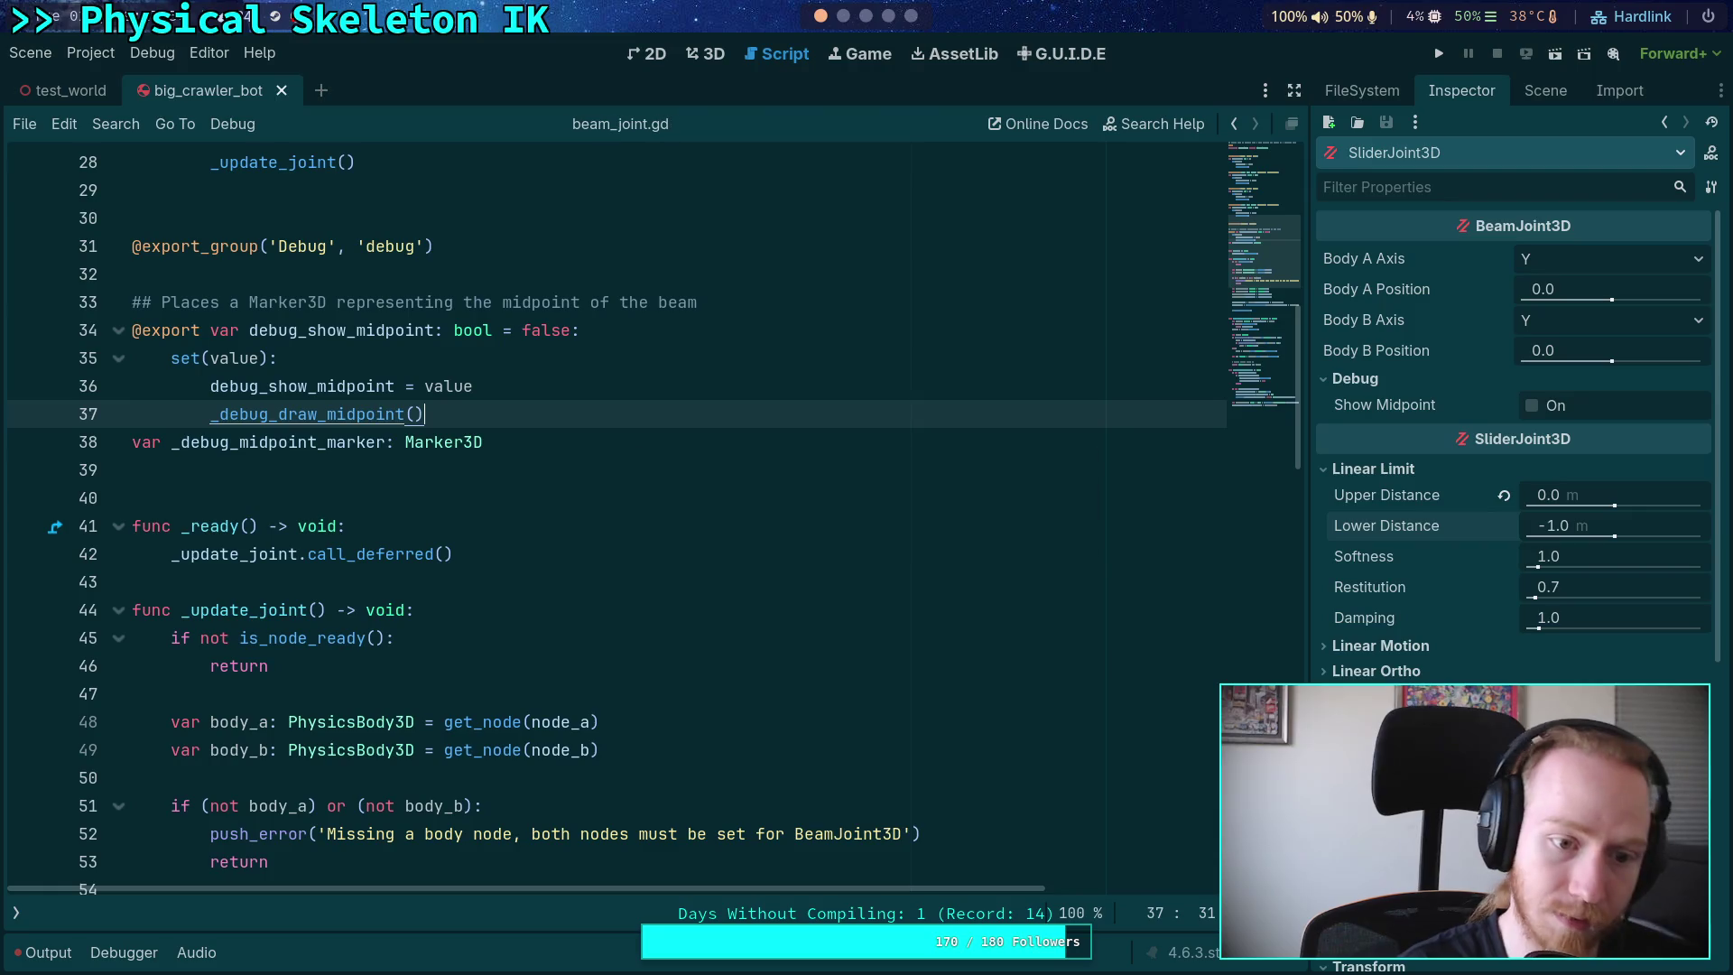
- Dismiss the node_a documentation popup and switch to the crawler bot's 3D view
click(319, 466)
scroll(325, 465, down, 3)
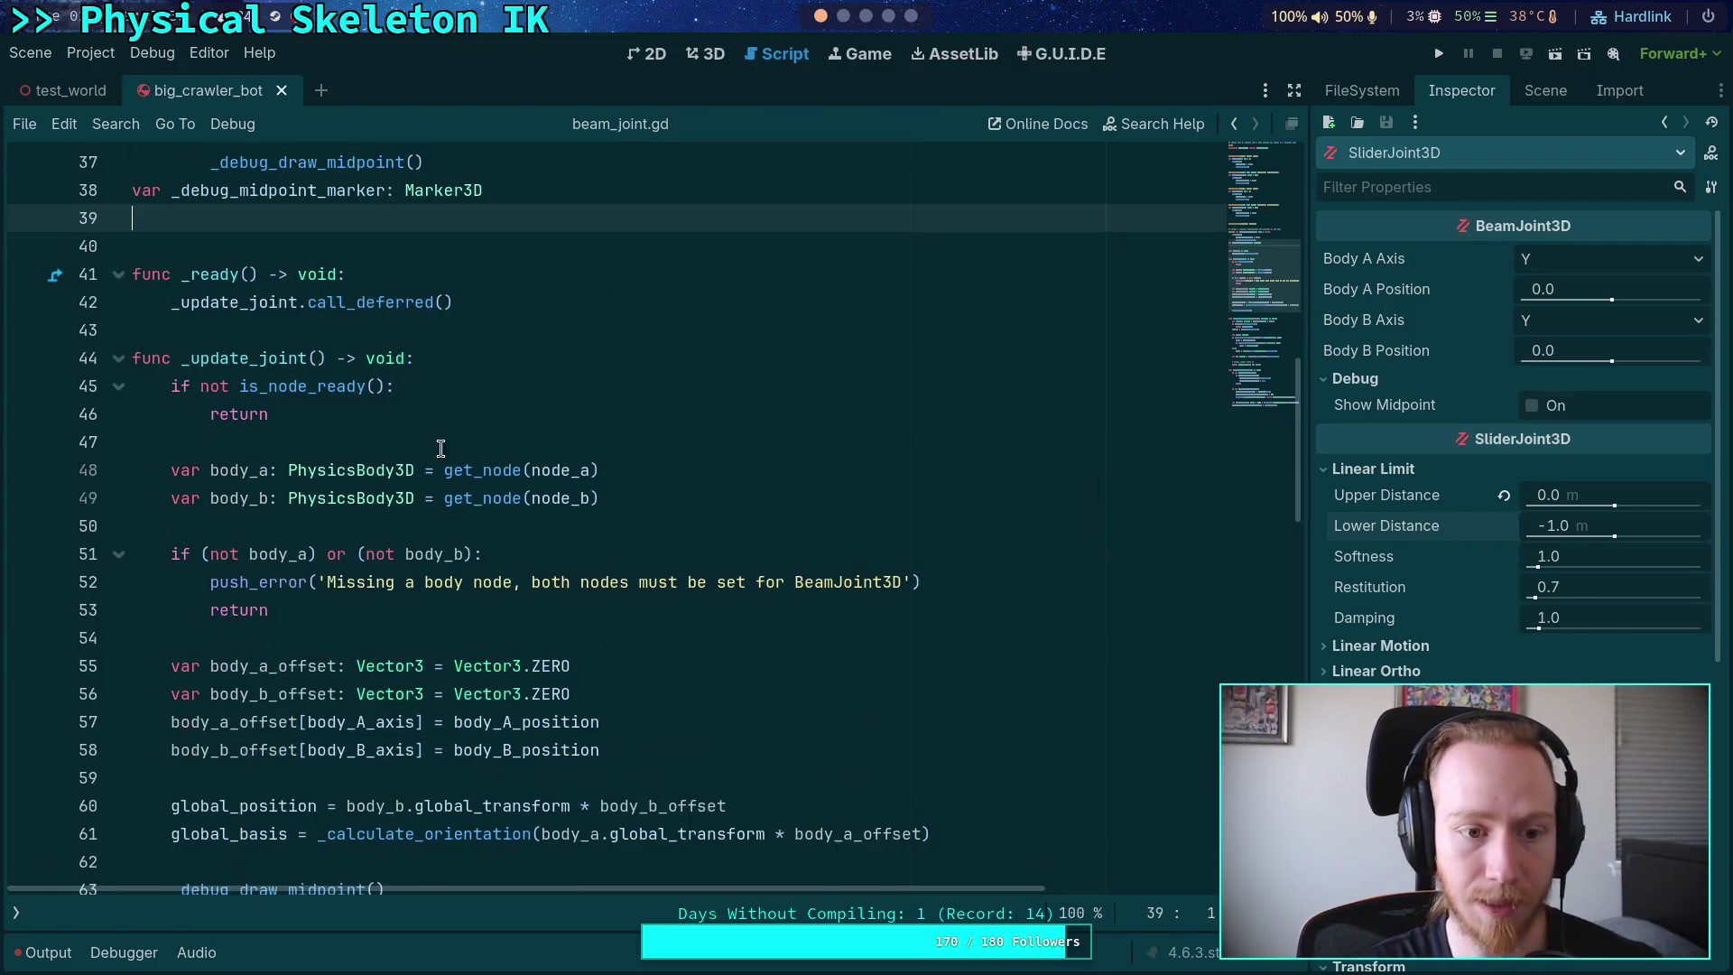
mouse_move(531, 465)
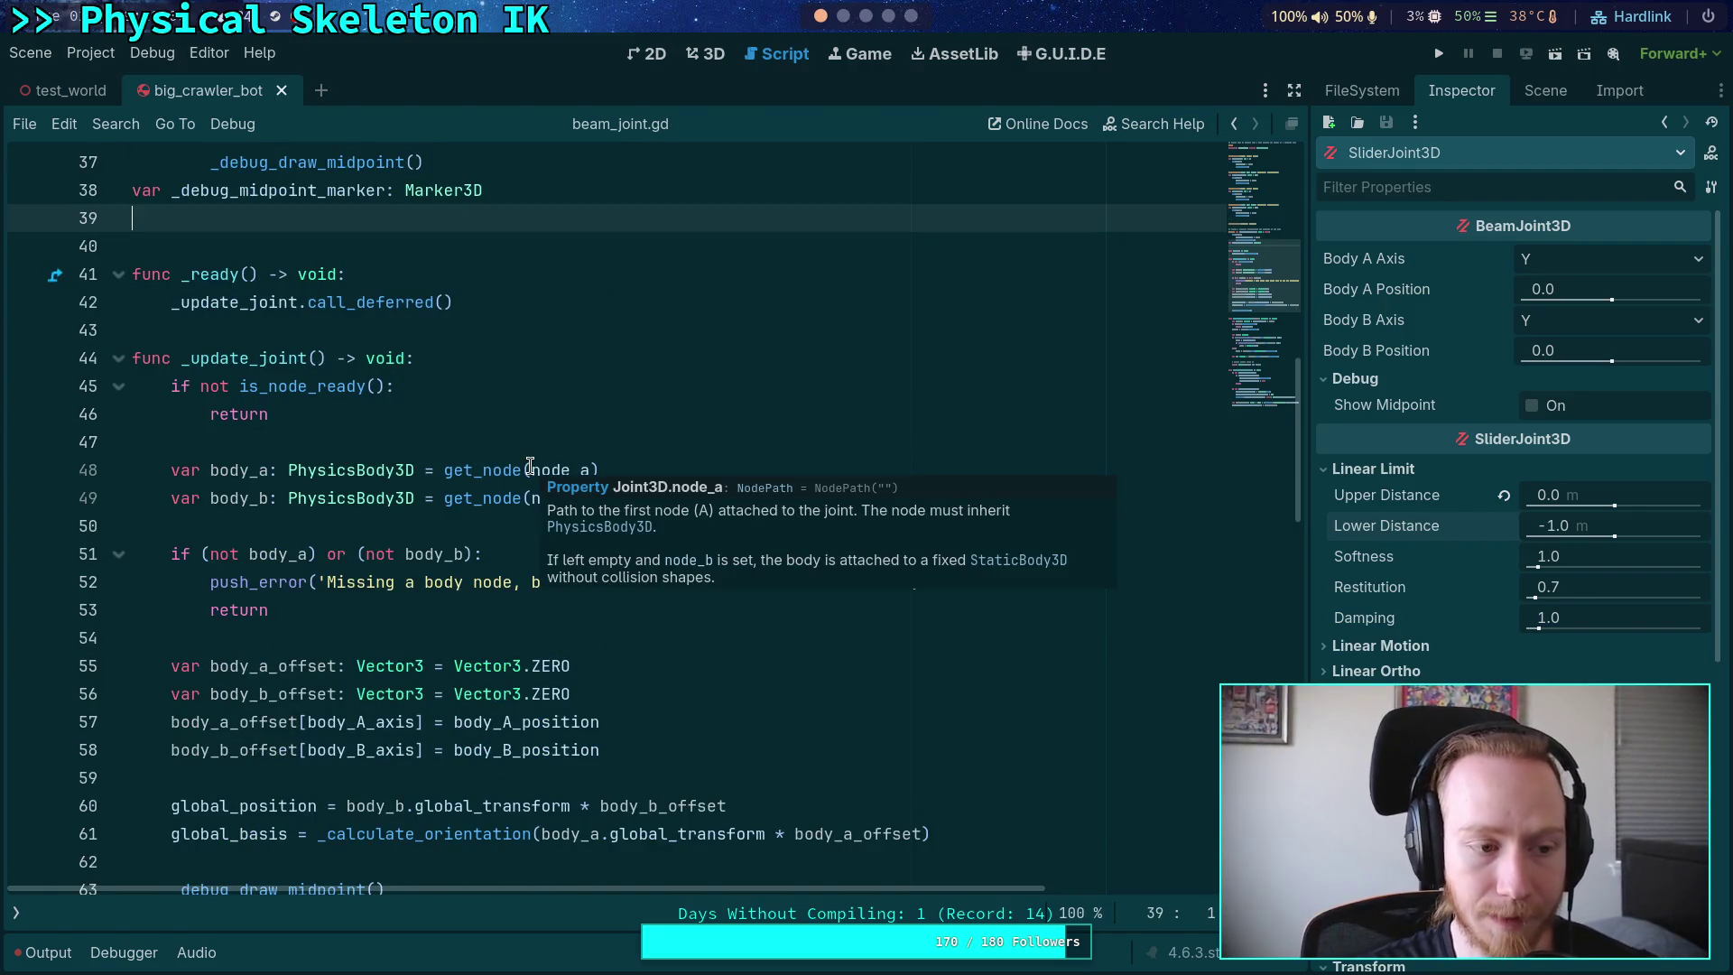
click(695, 413)
click(675, 462)
click(675, 446)
scroll(677, 470, down, 9)
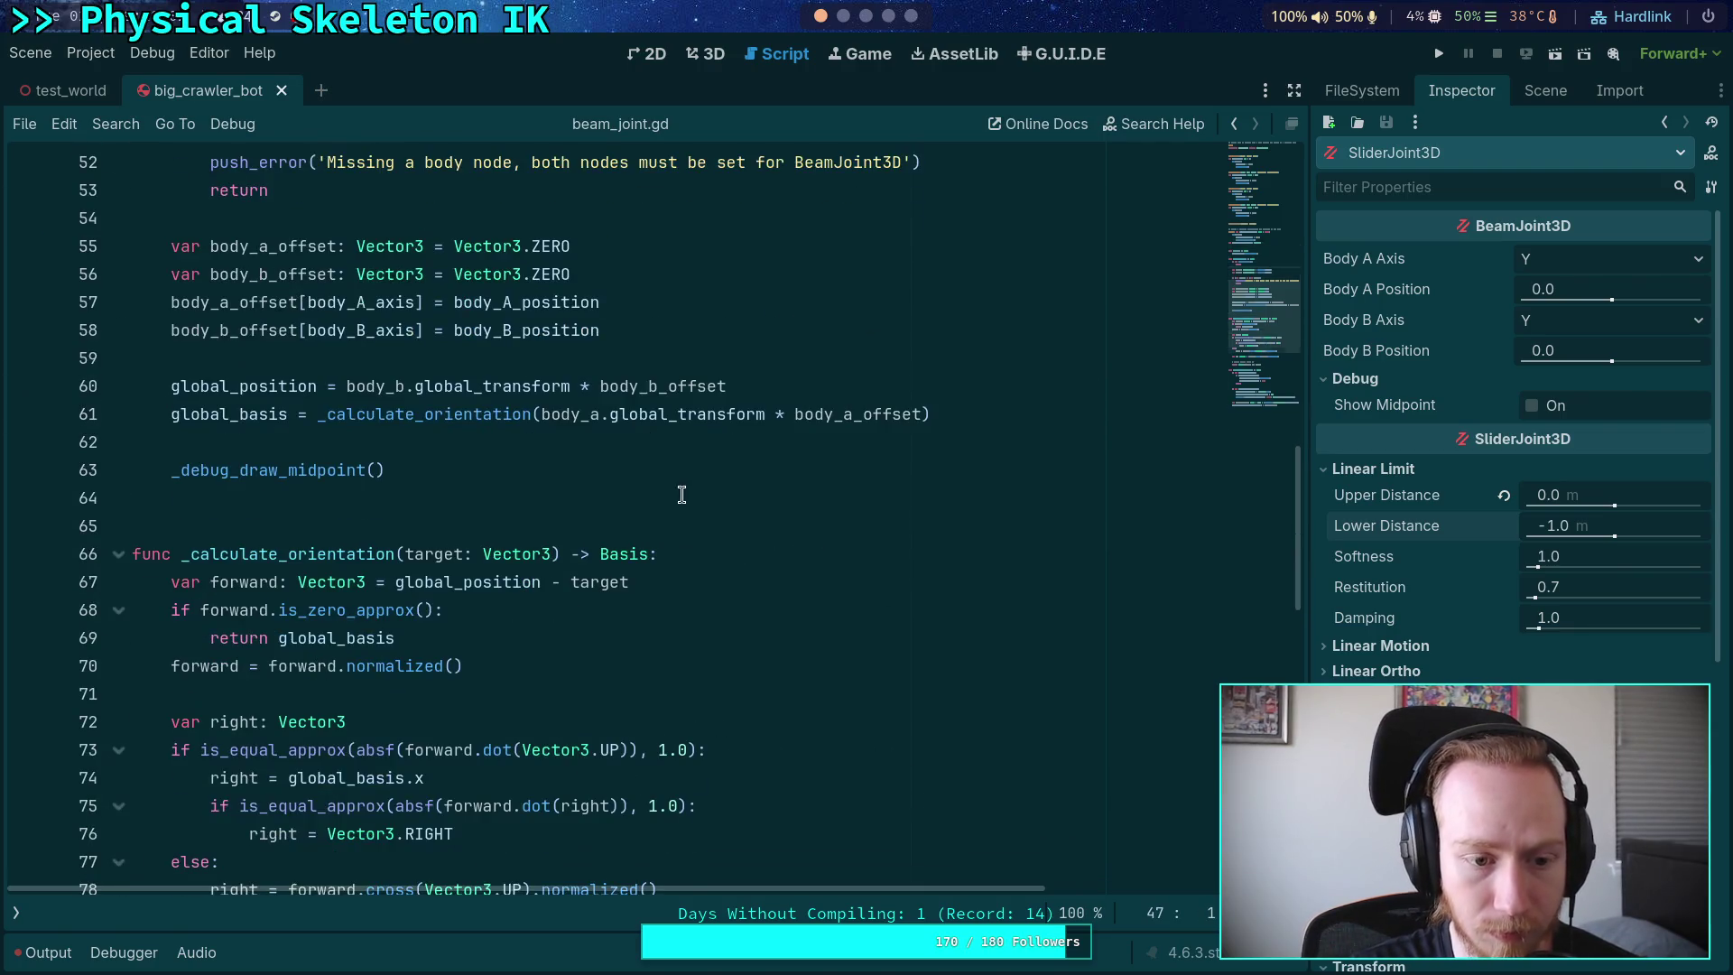
click(706, 55)
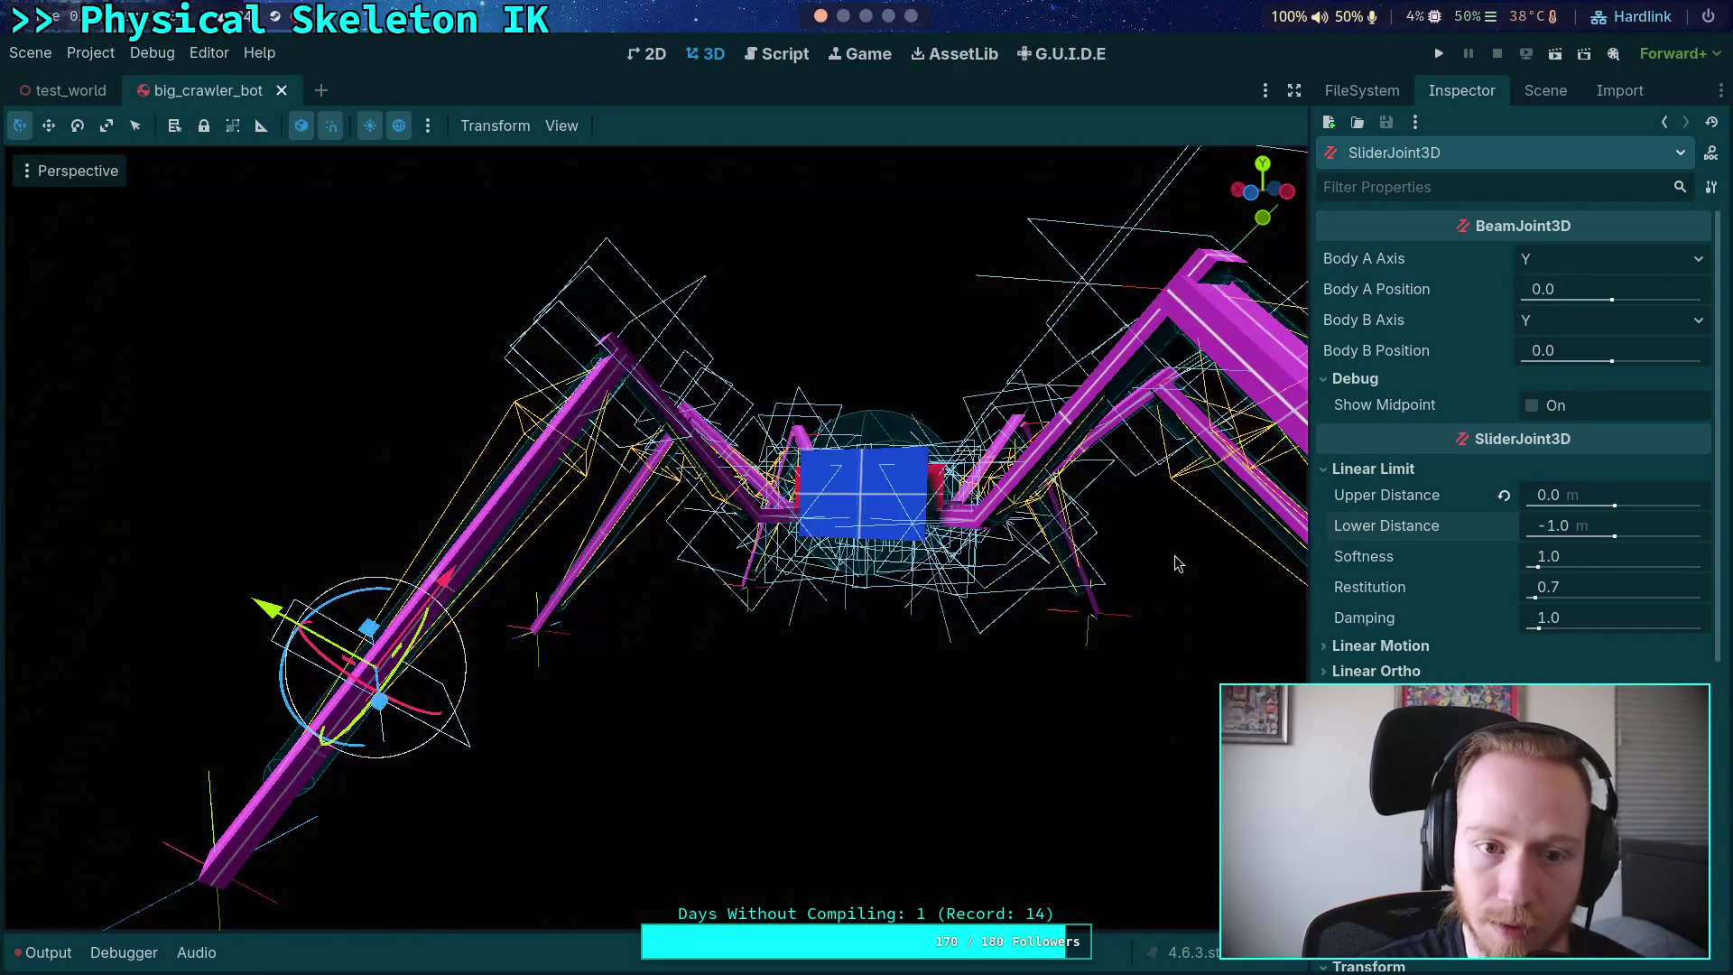
- Filter the Scene tree by 'box', select all box leg meshes and hide them
click(1570, 94)
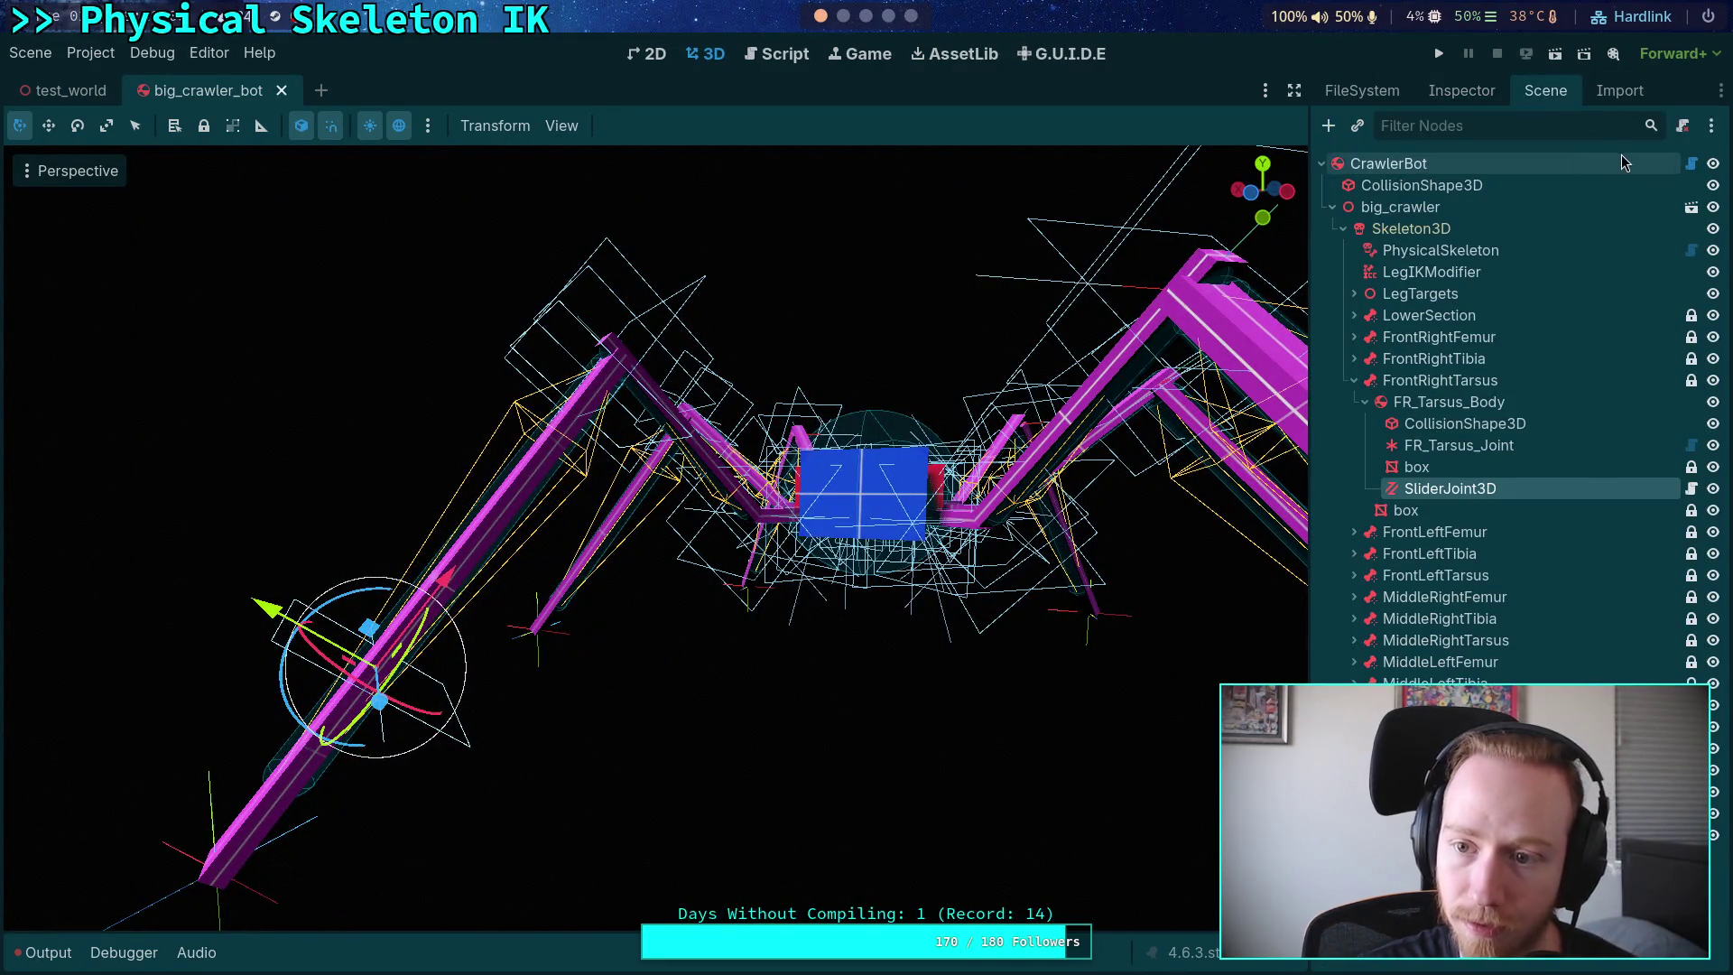
click(1534, 126)
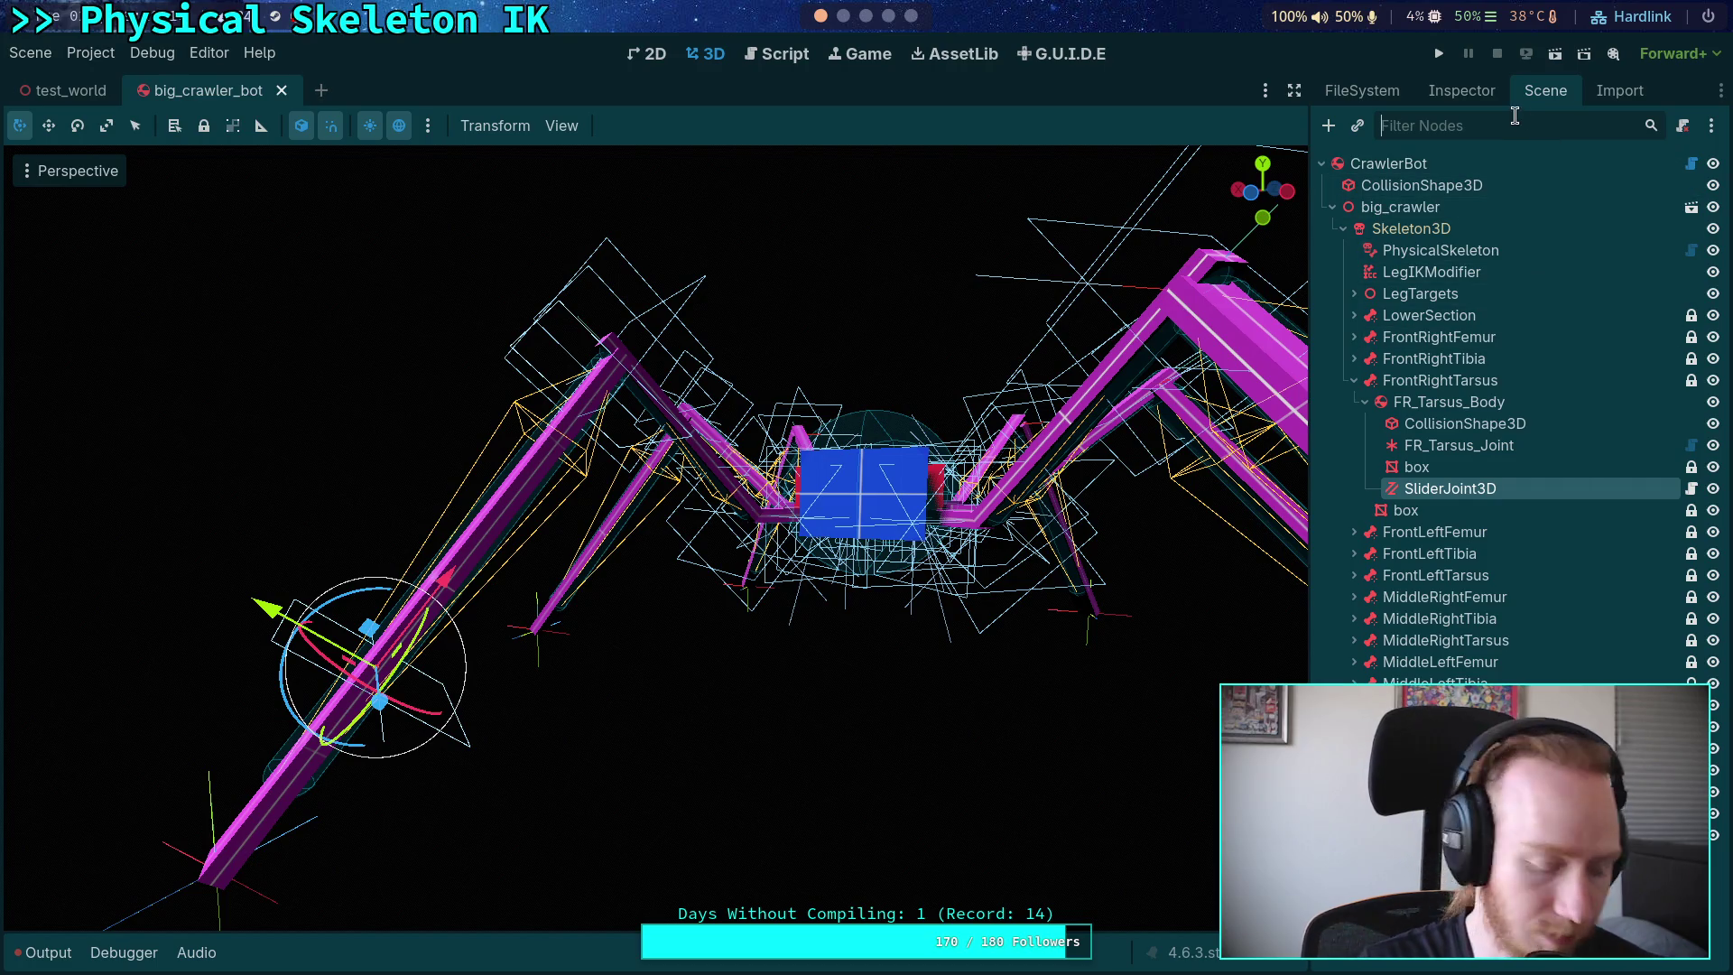
text(box)
click(1516, 163)
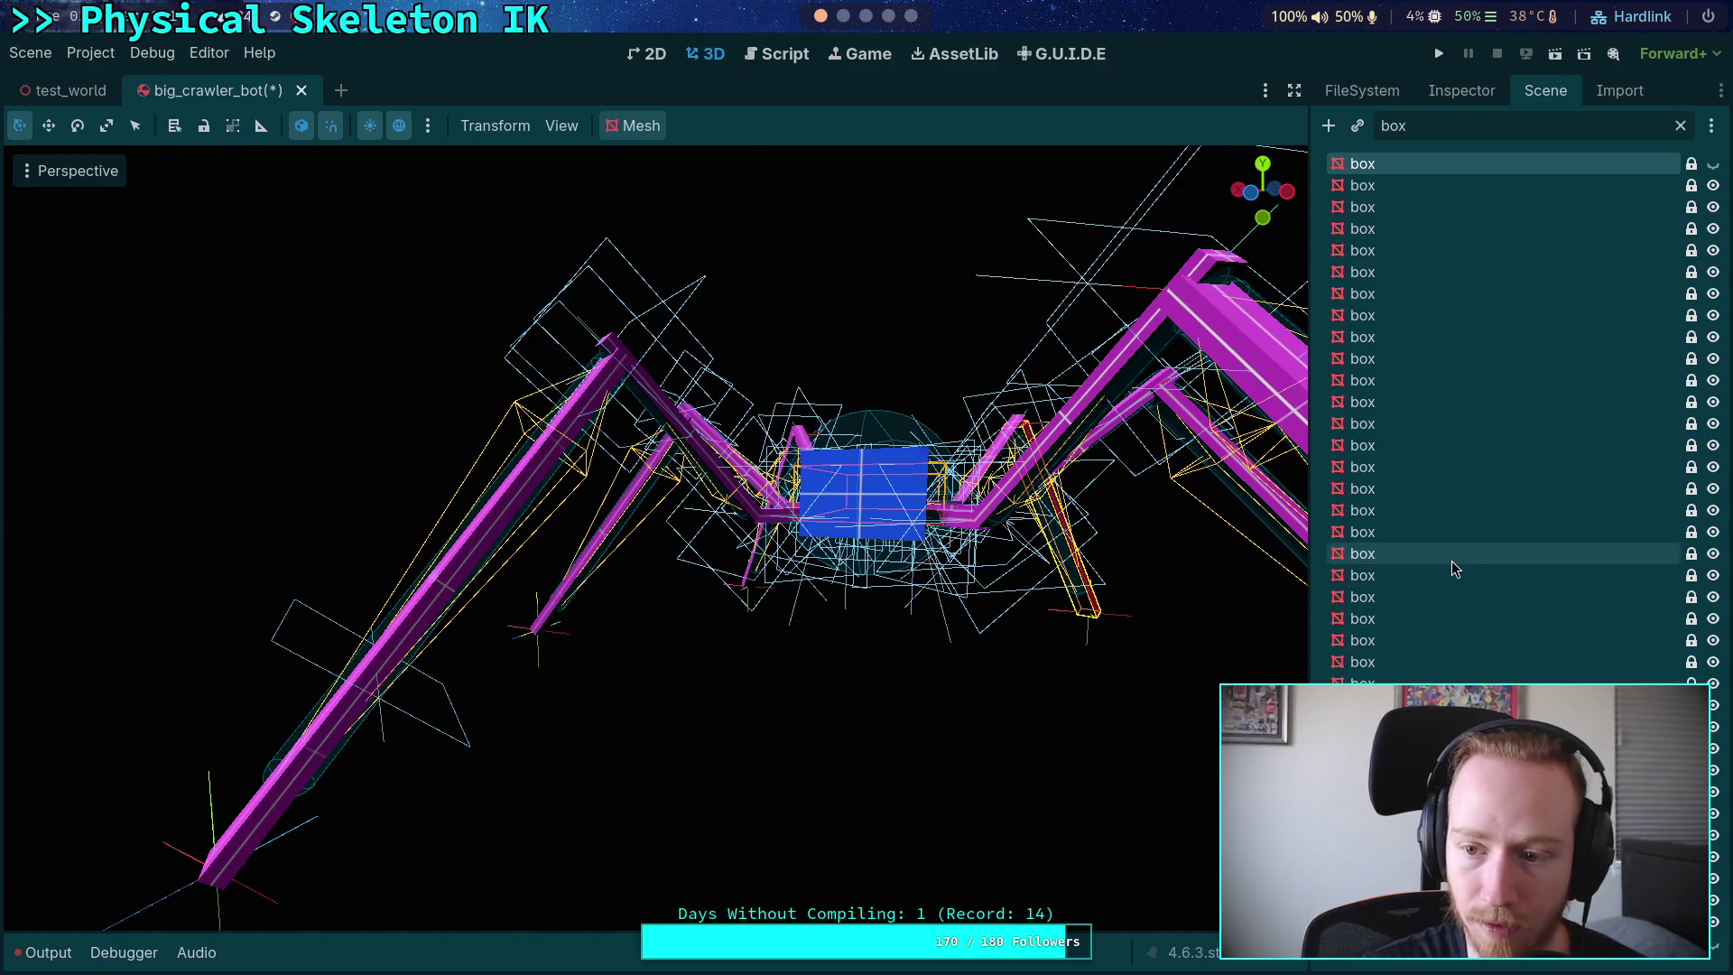
click(1490, 293)
click(1436, 166)
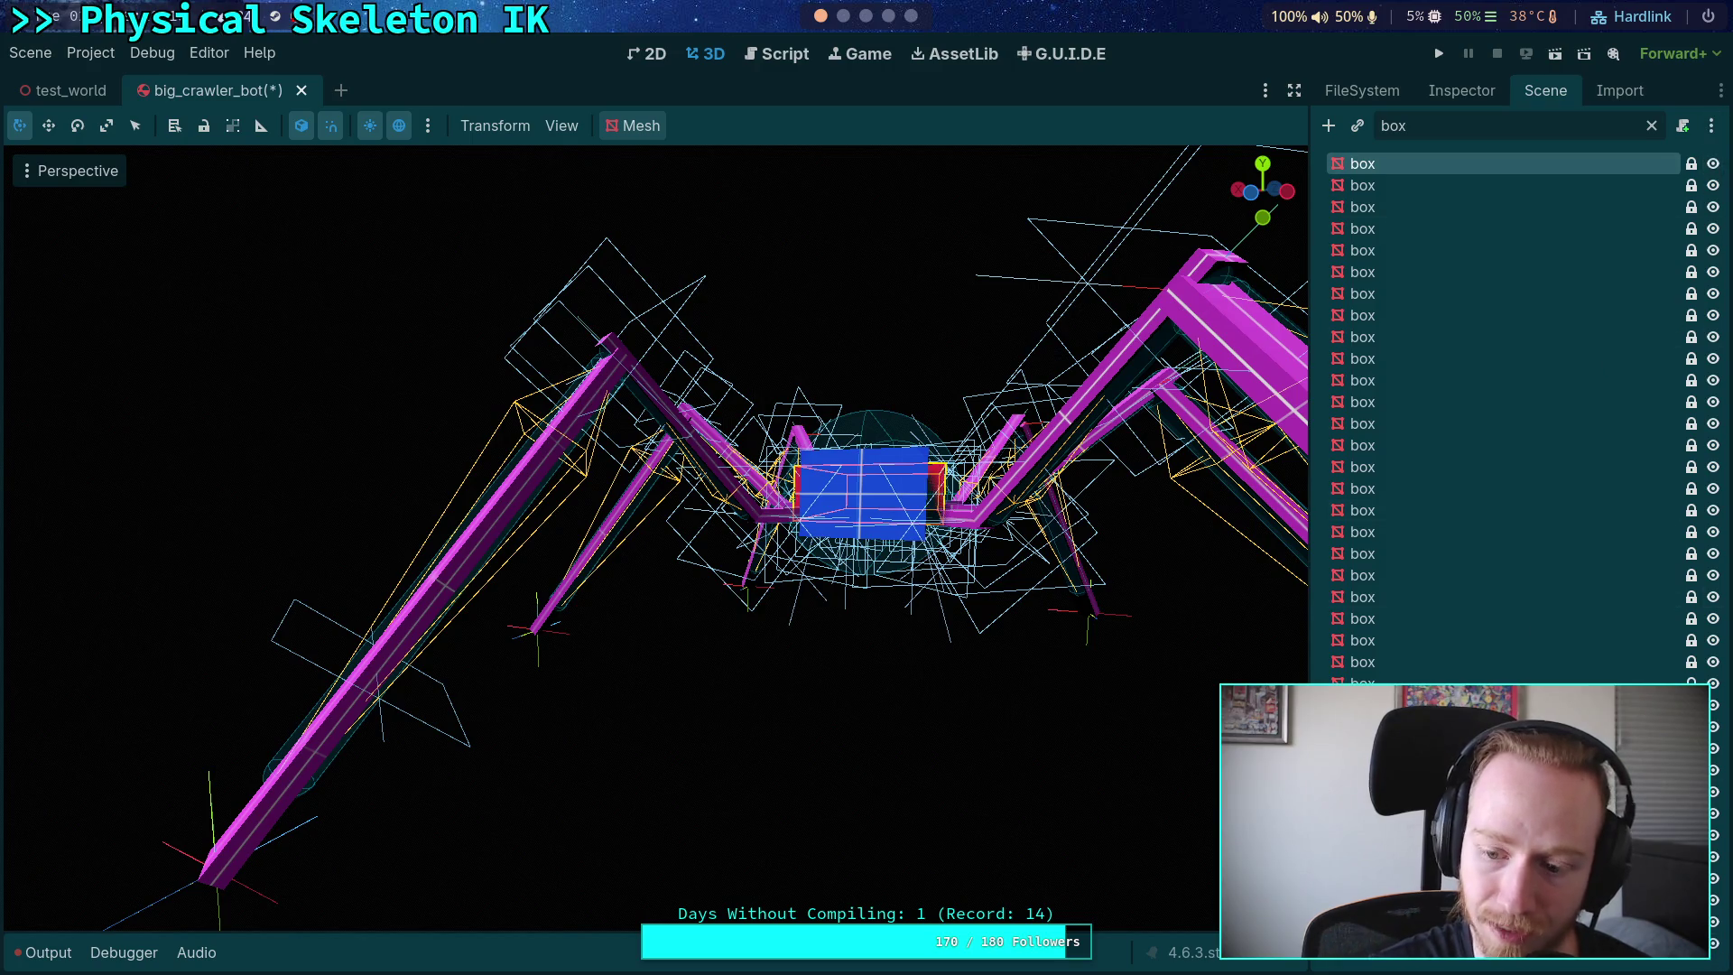
key(ctrl+a)
click(1714, 943)
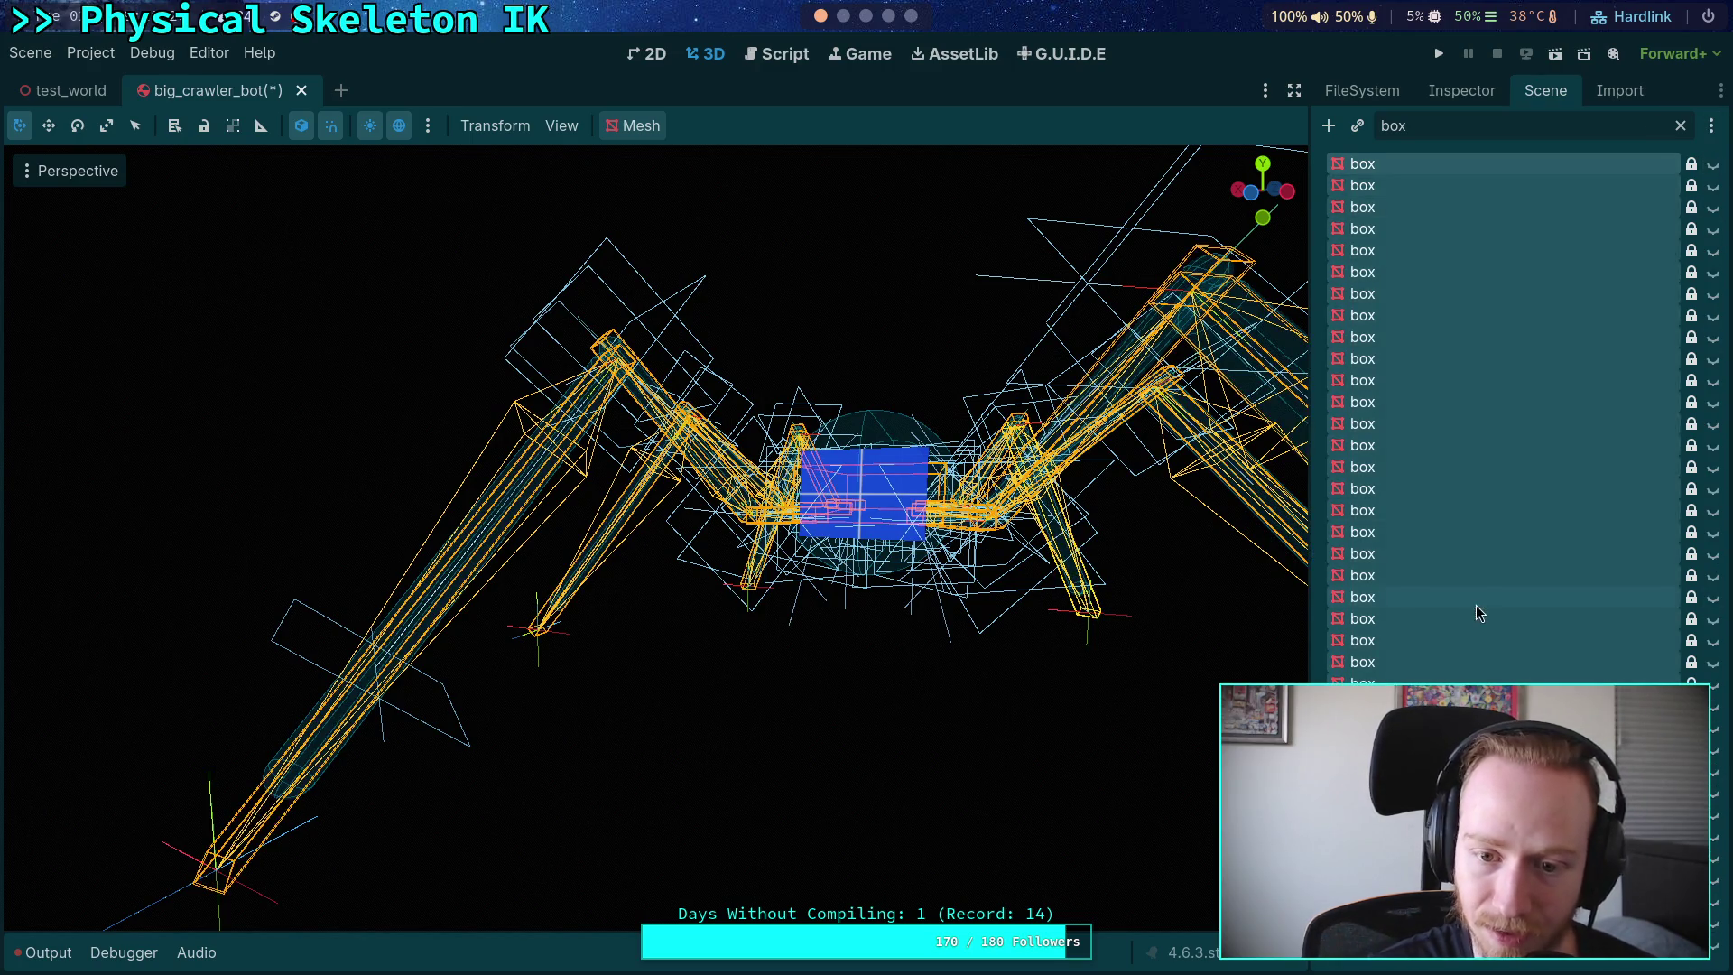
click(1090, 698)
- Filter by 'Joint' and hide the FR, FL and back leg joints, leaving SliderJoint3D visible
click(1488, 92)
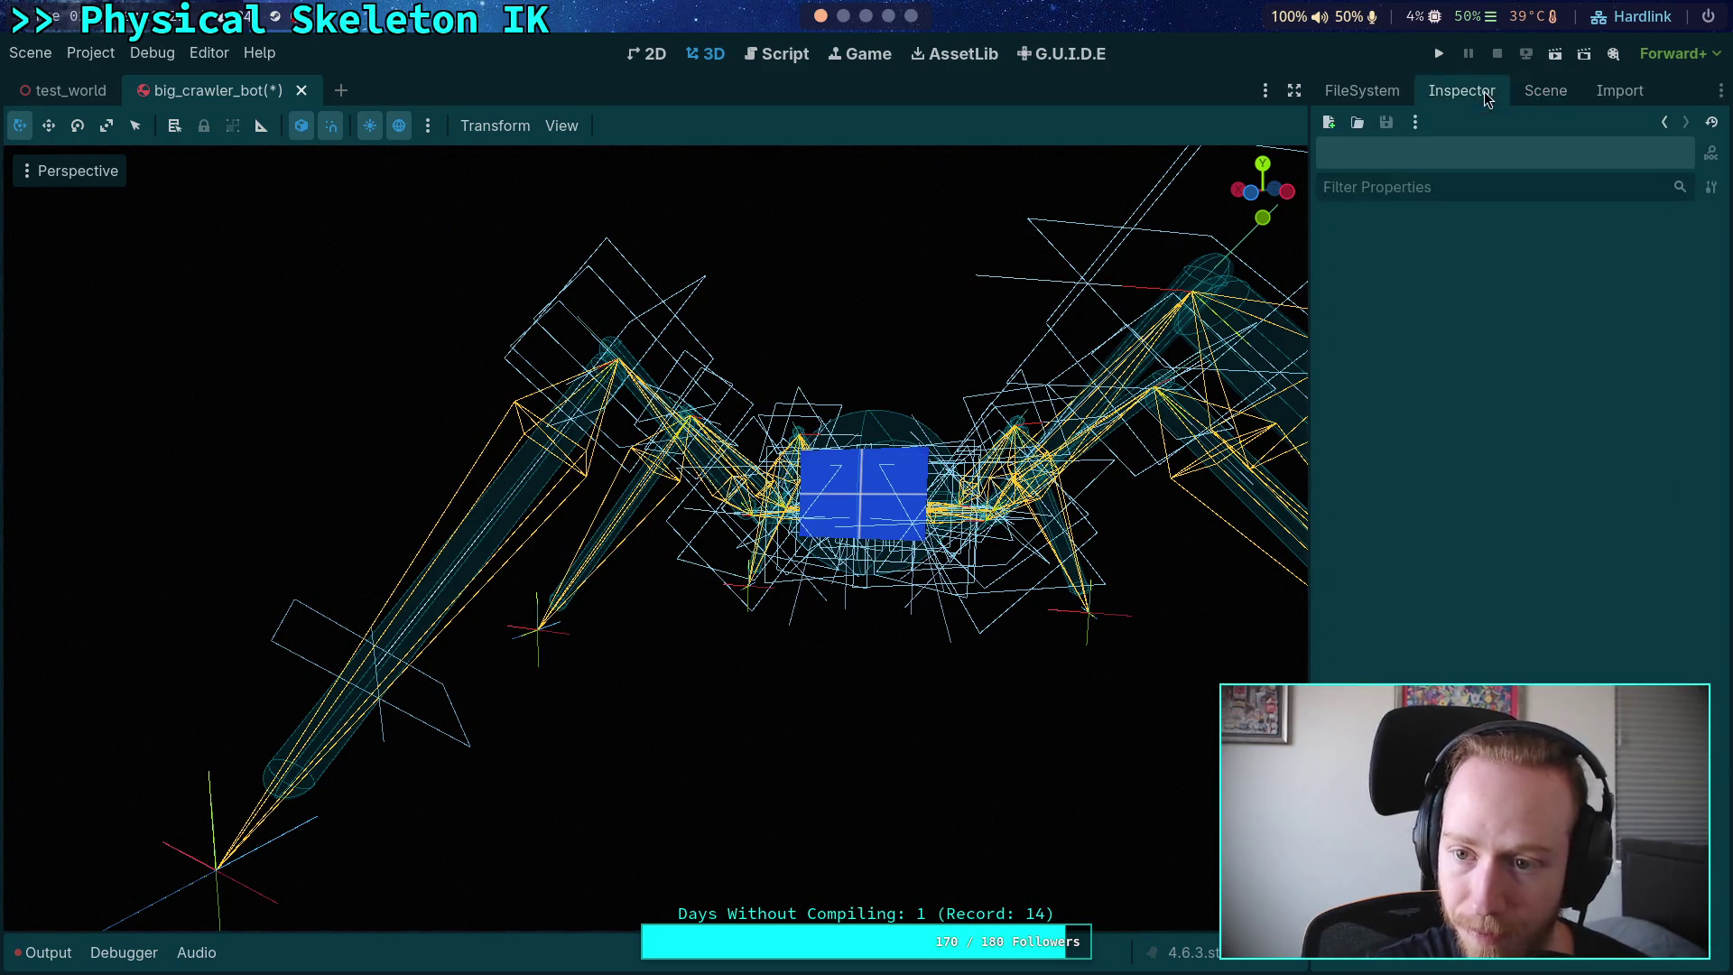
click(1546, 90)
click(1457, 122)
double_click(1449, 118)
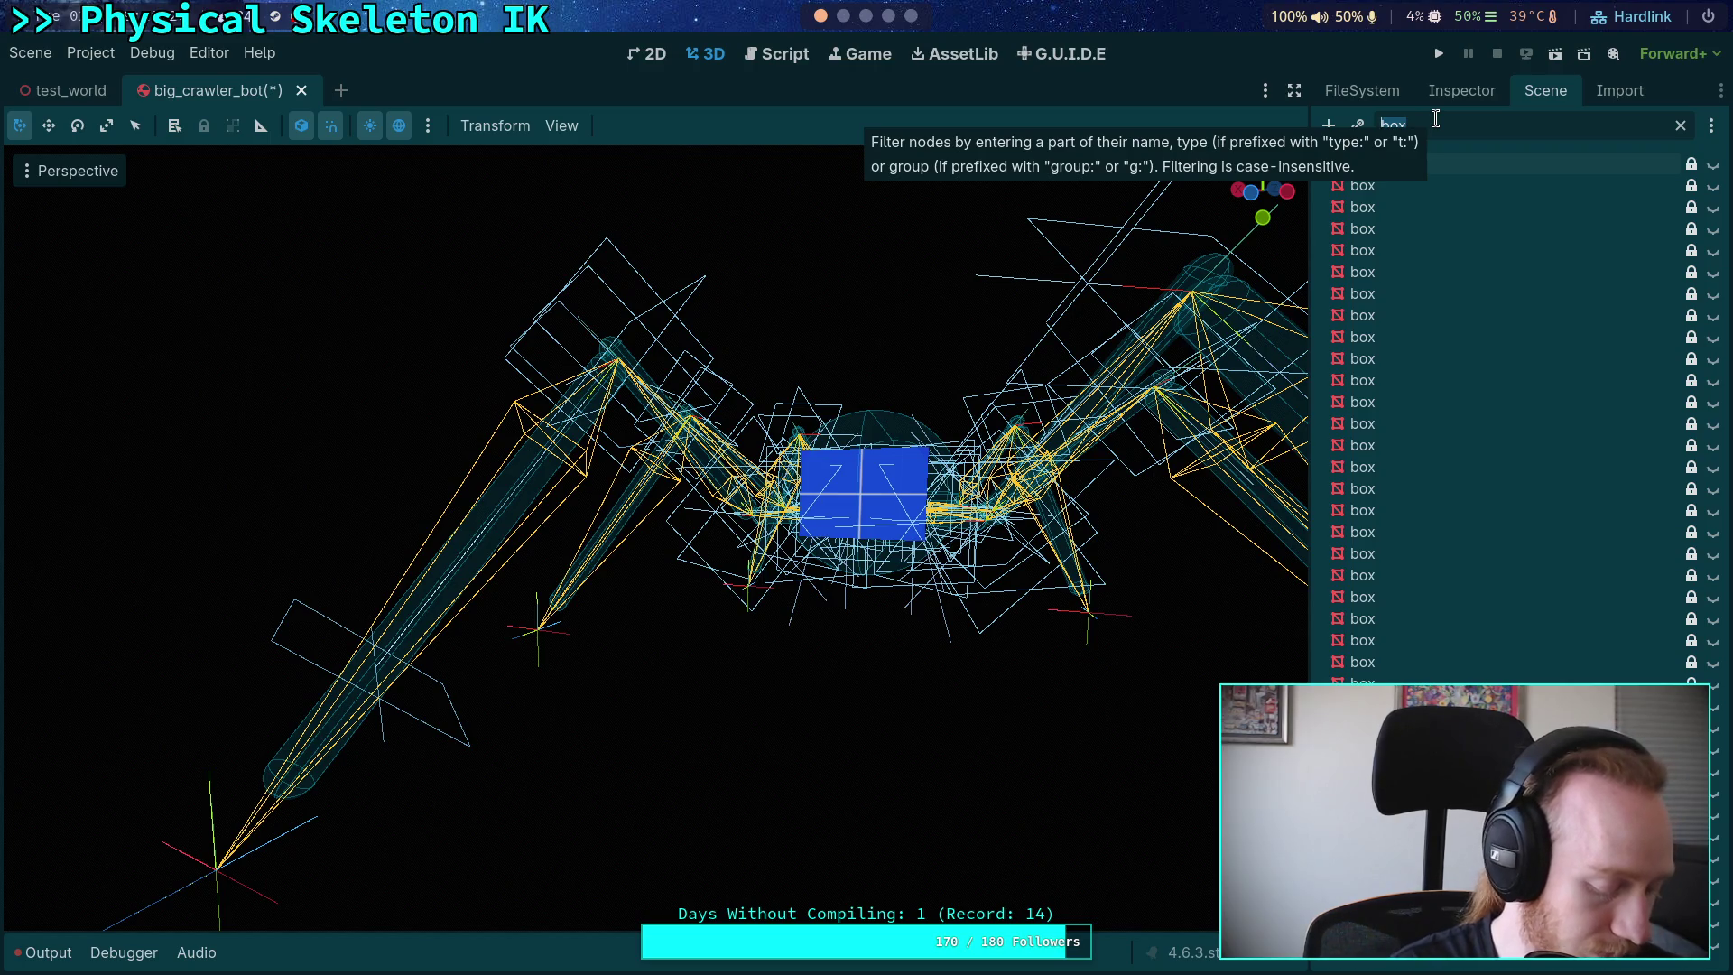
text(Gen)
key(BackSpace)
key(BackSpace)
key(BackSpace)
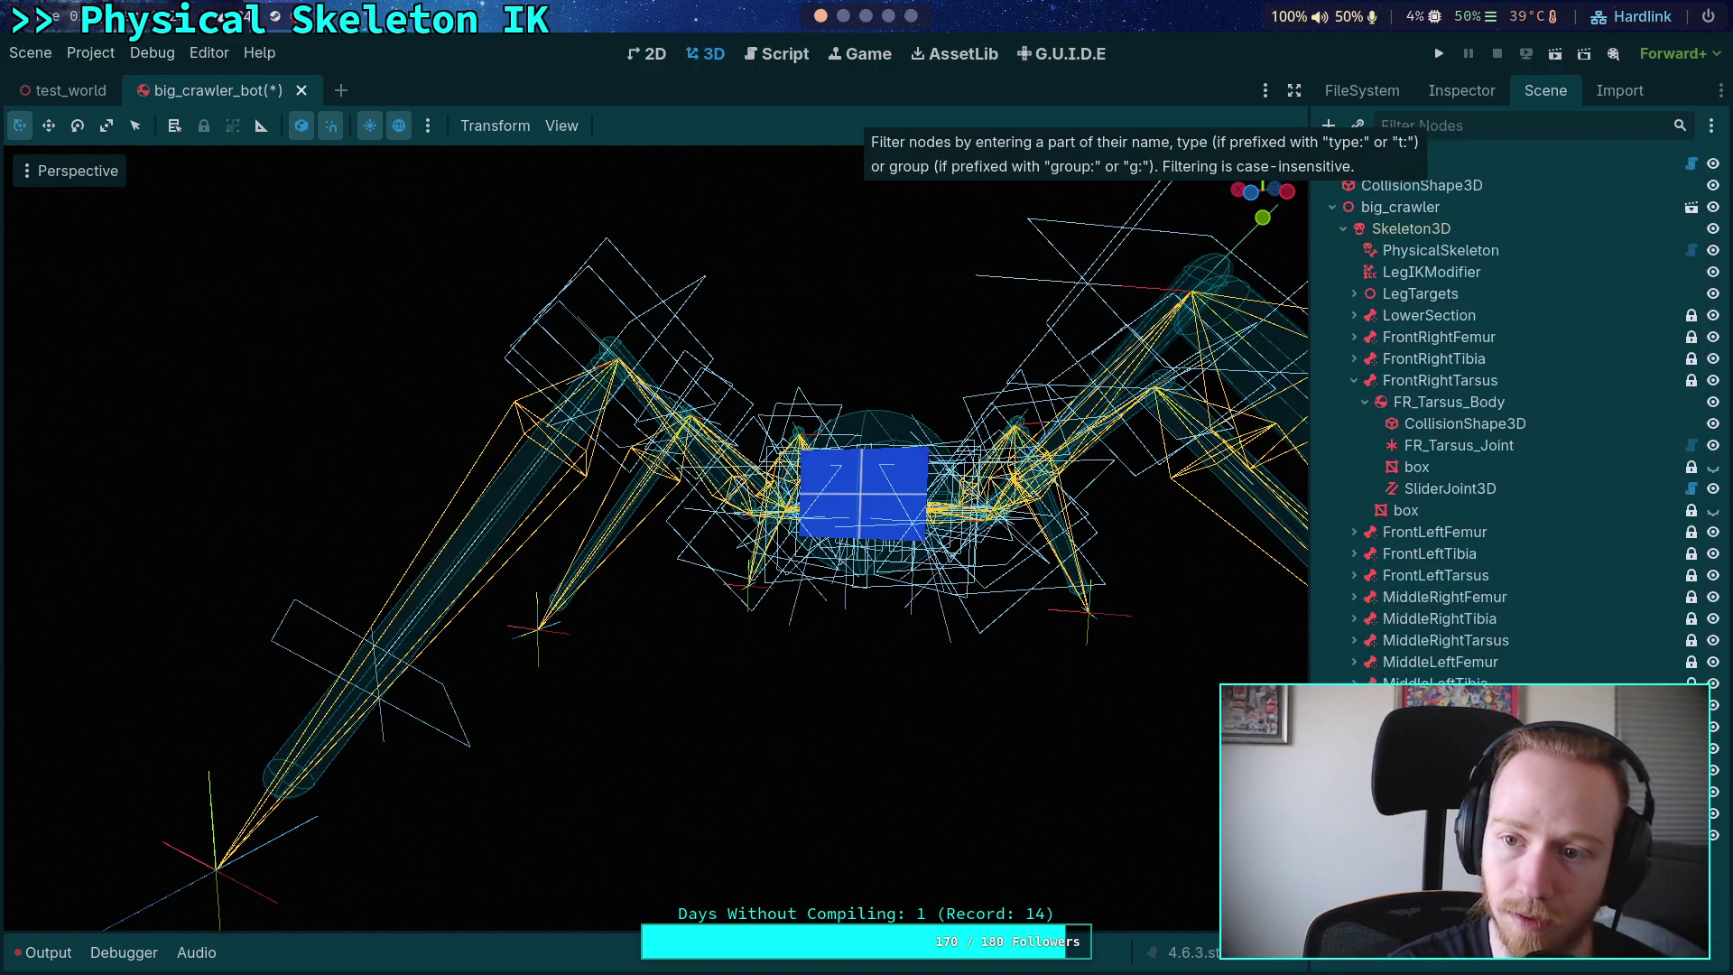
text(Joint)
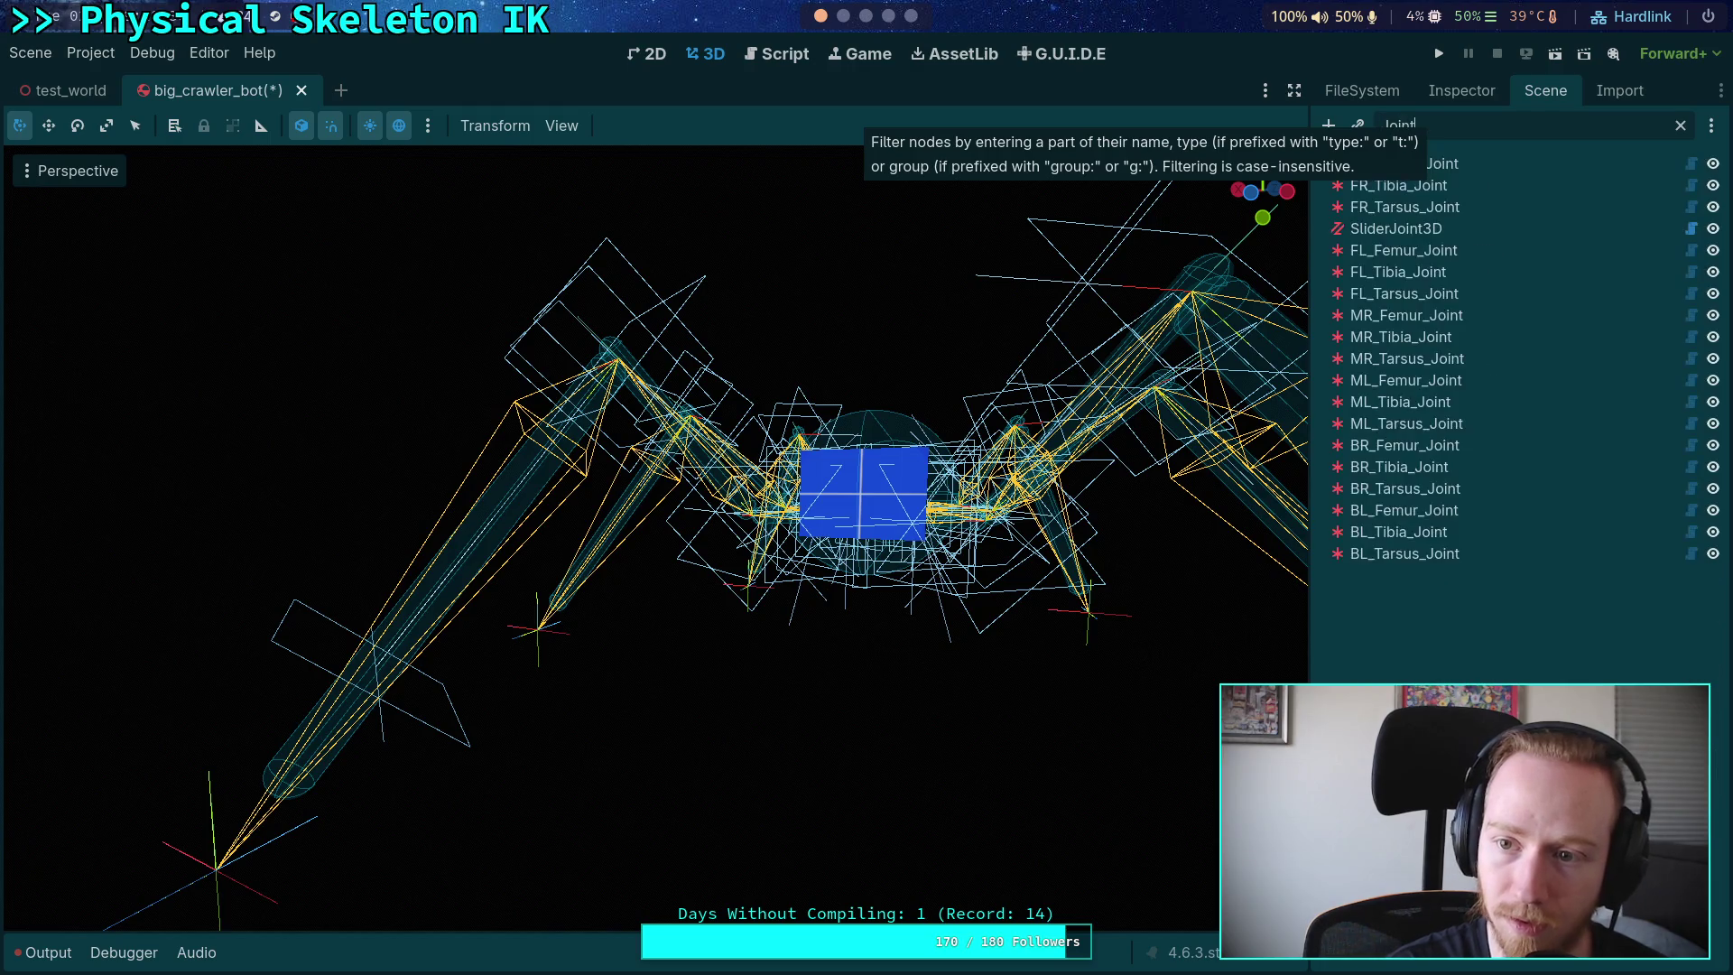
click(1480, 169)
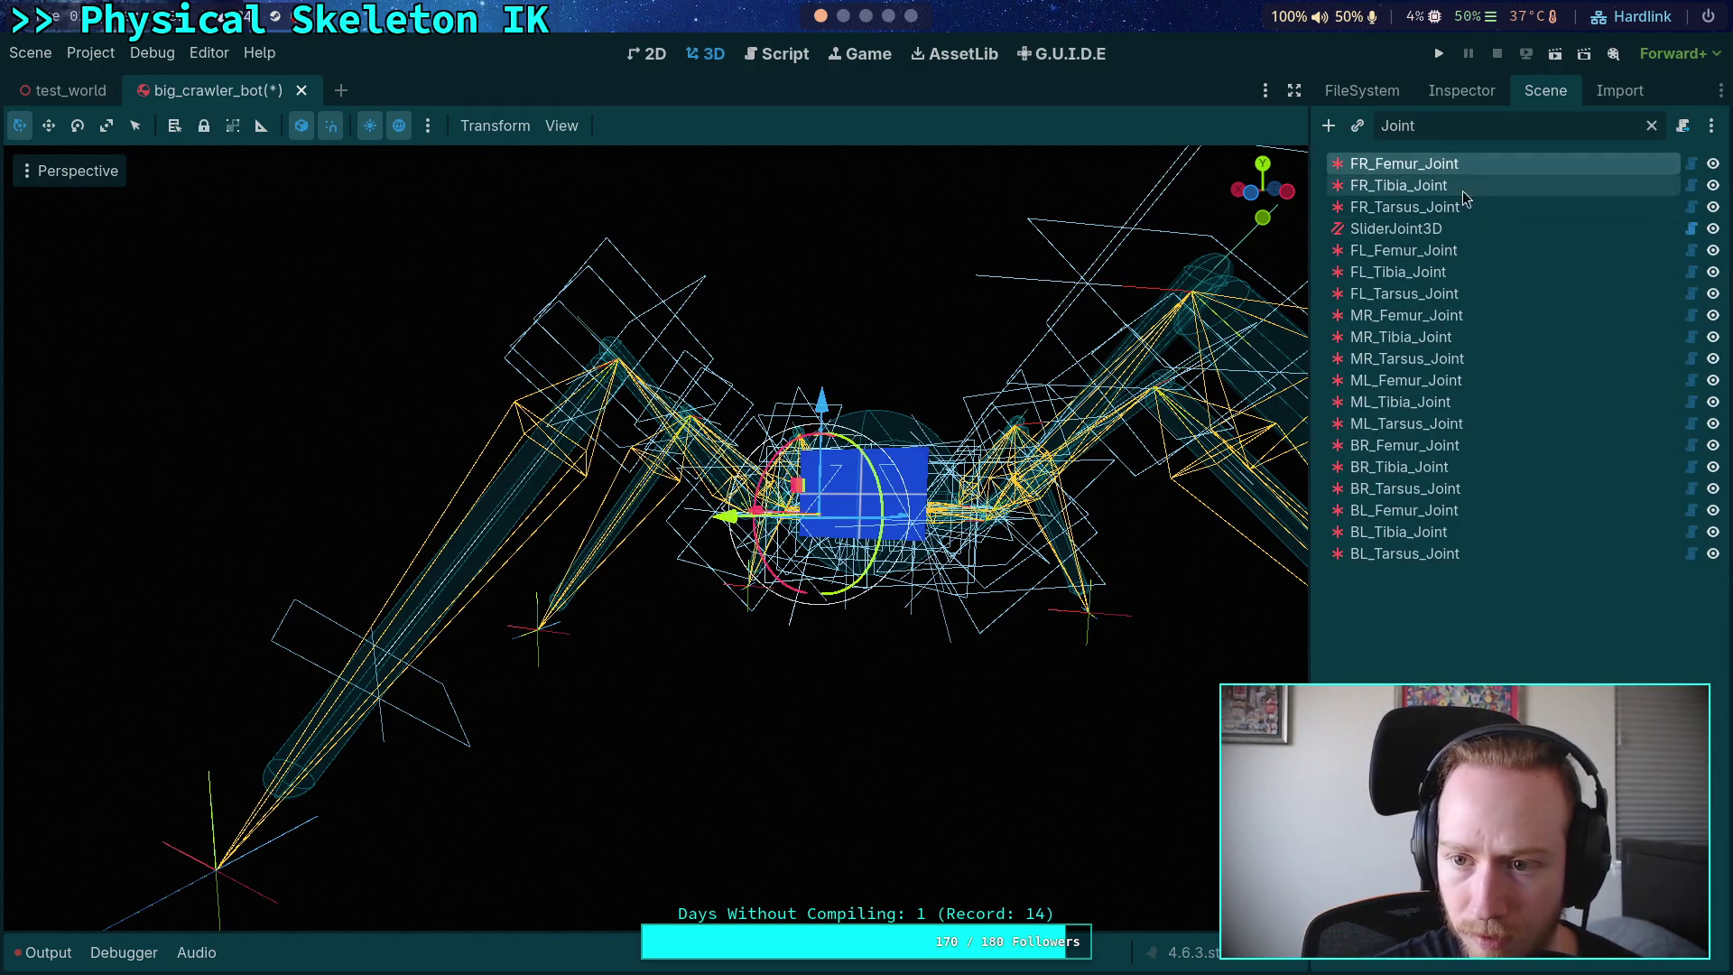
shift+click(1462, 206)
click(1714, 165)
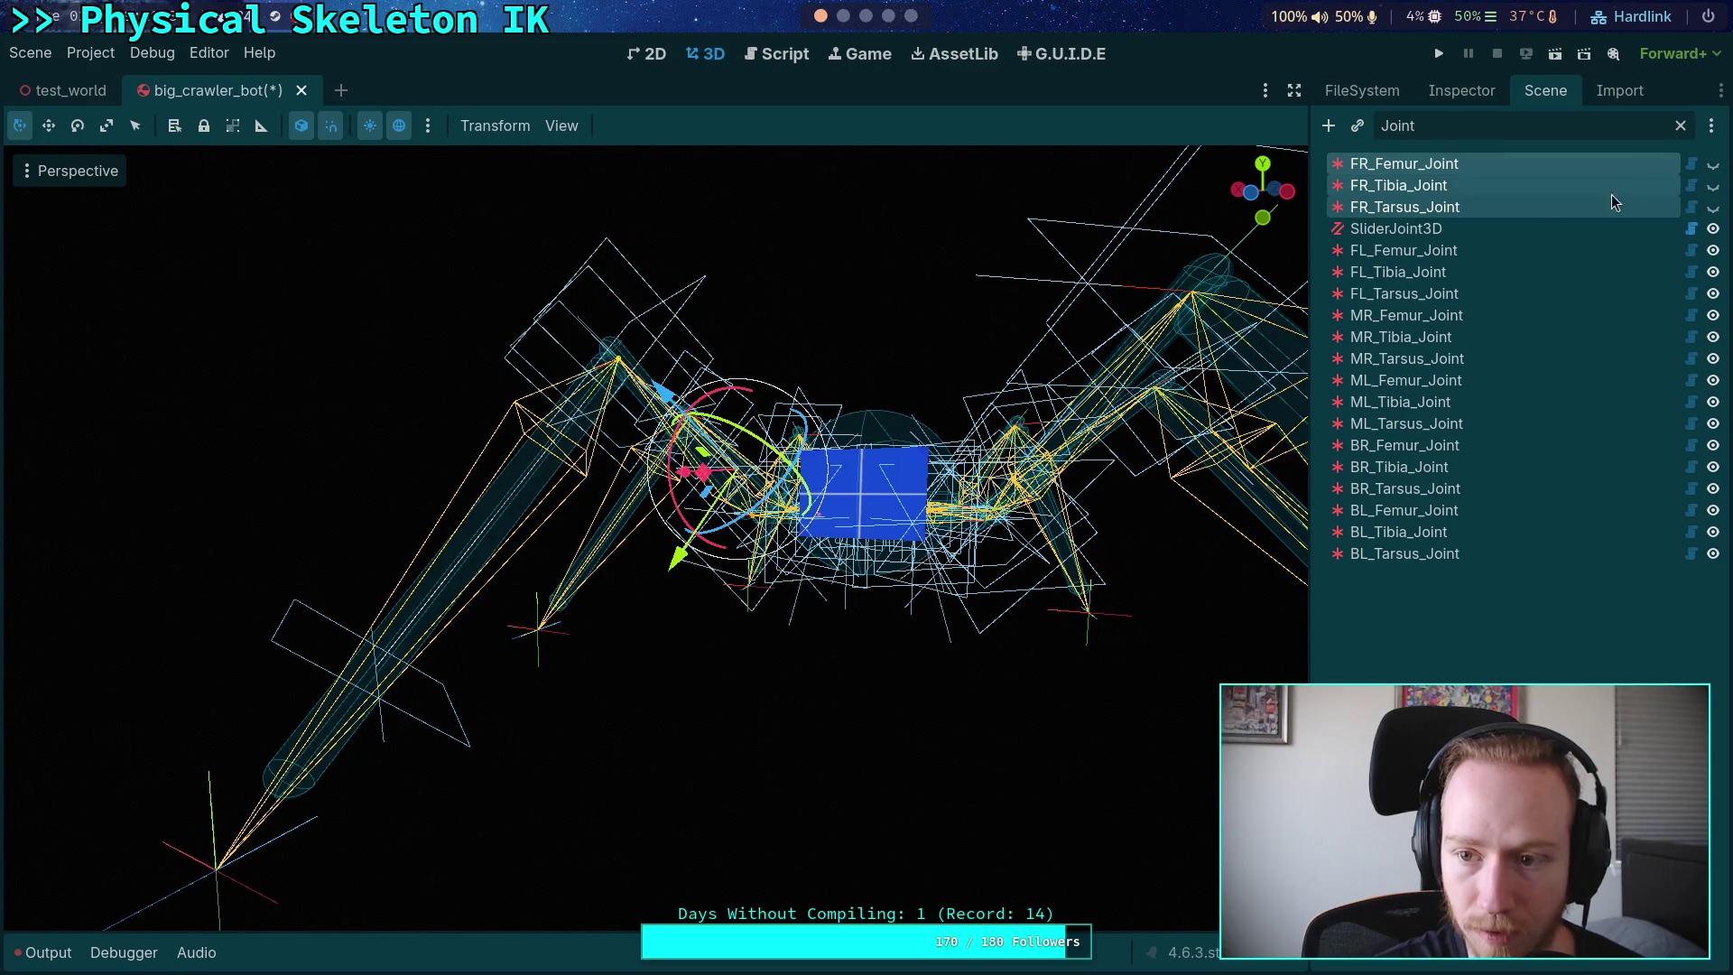
click(1458, 250)
shift+click(1460, 553)
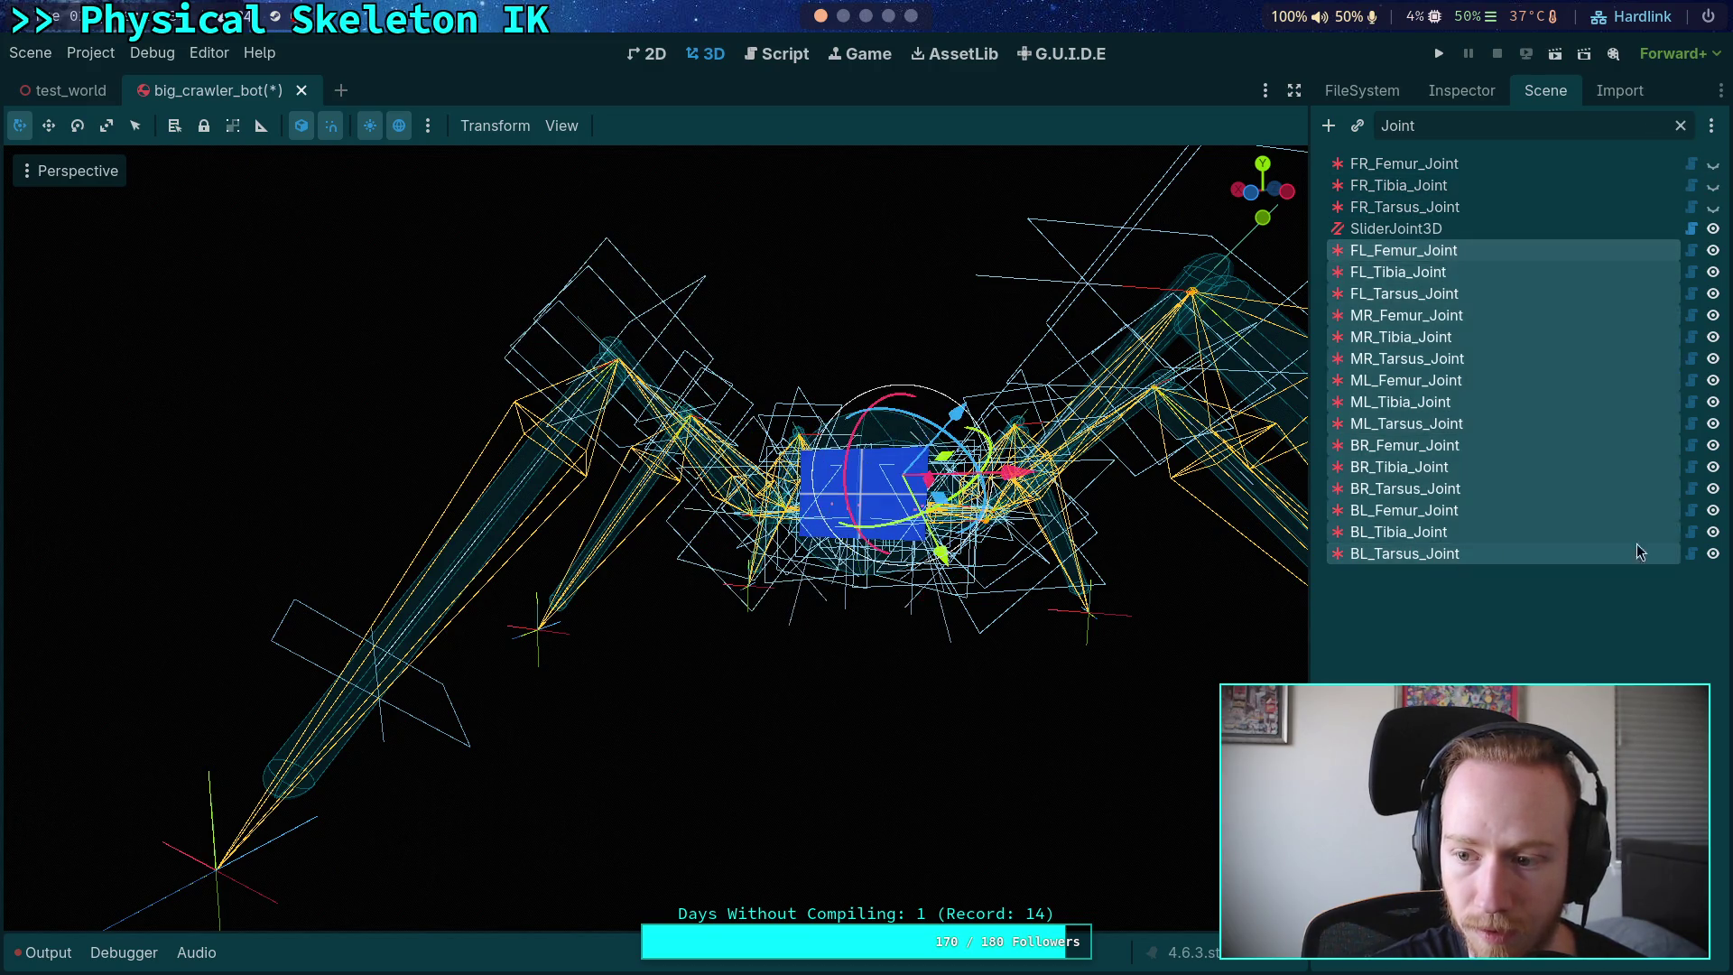
click(1712, 553)
click(1528, 665)
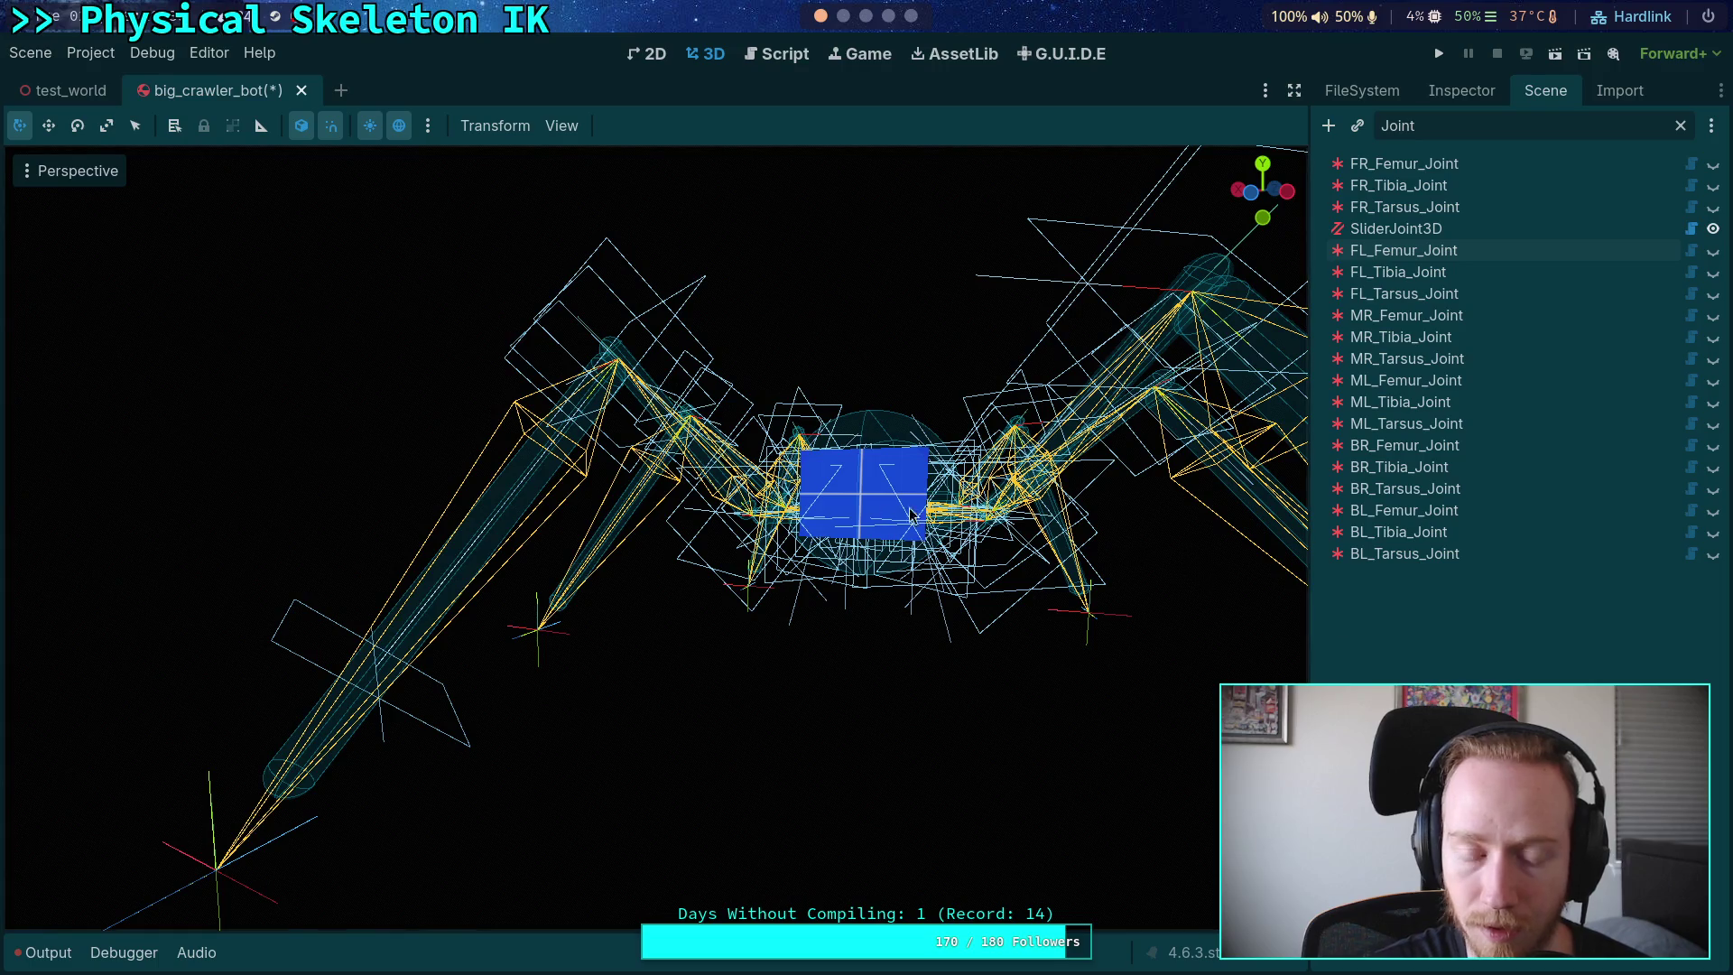
- Toggle Joint3D gizmo visibility off and on repeatedly under View > Gizmos, ending visible
click(560, 125)
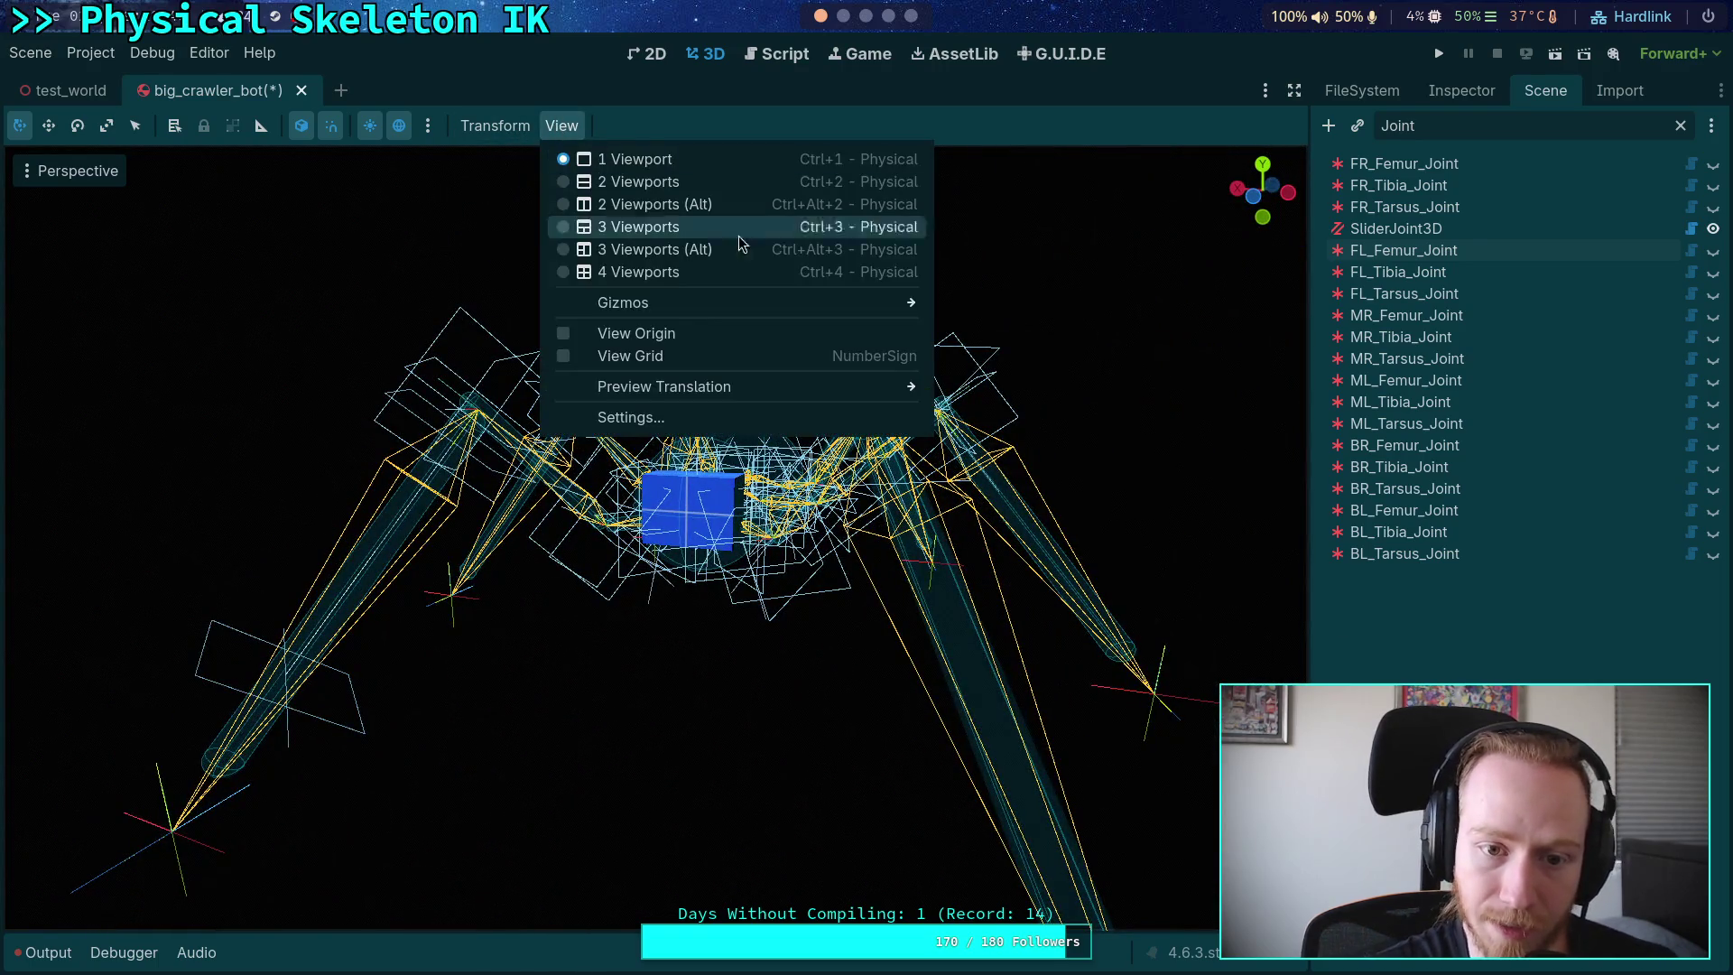
mouse_move(874, 310)
click(960, 415)
click(961, 414)
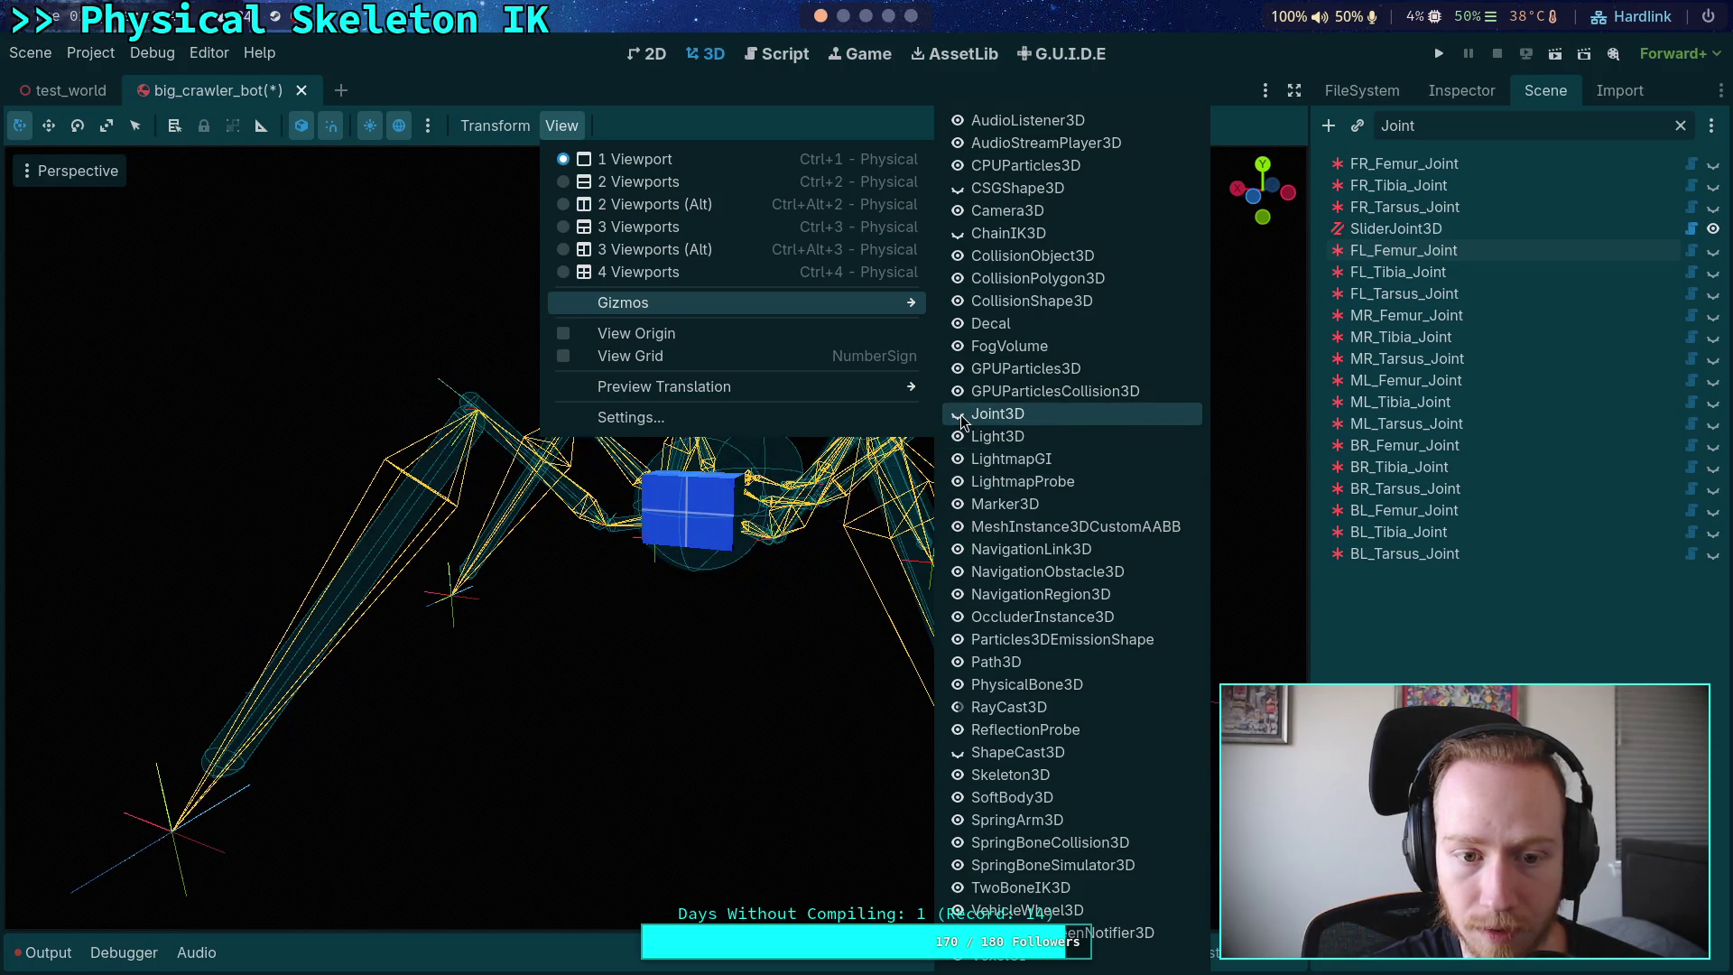
click(961, 414)
click(961, 414)
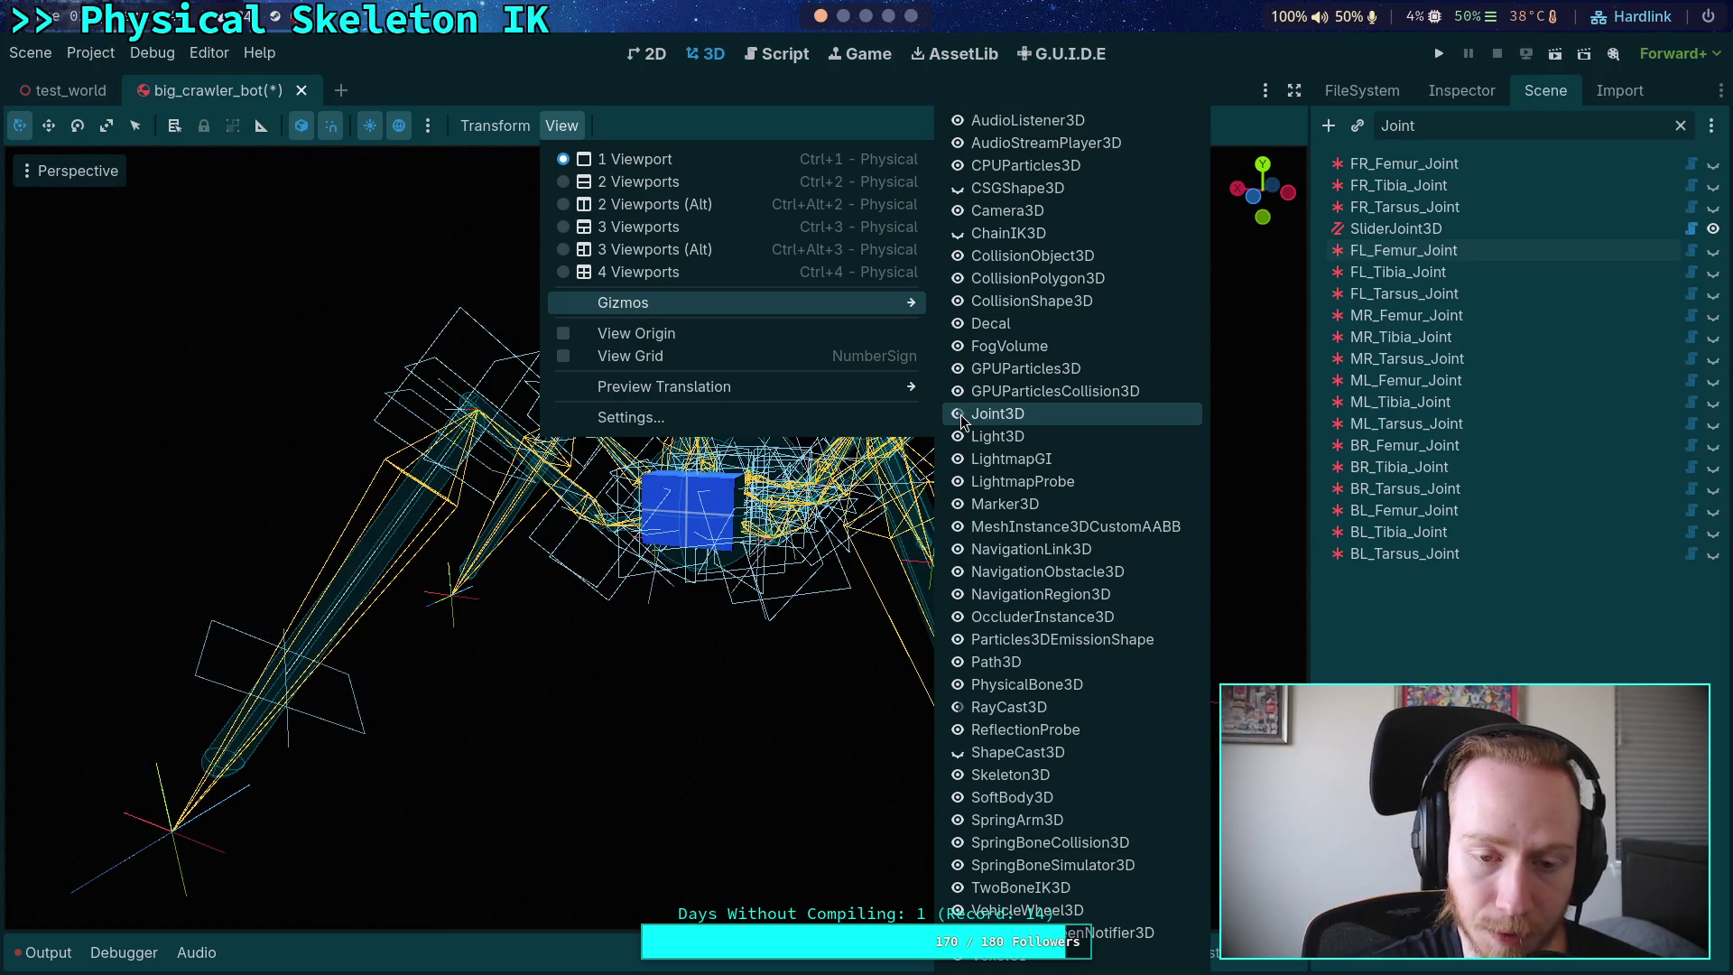
click(960, 415)
click(960, 414)
click(620, 77)
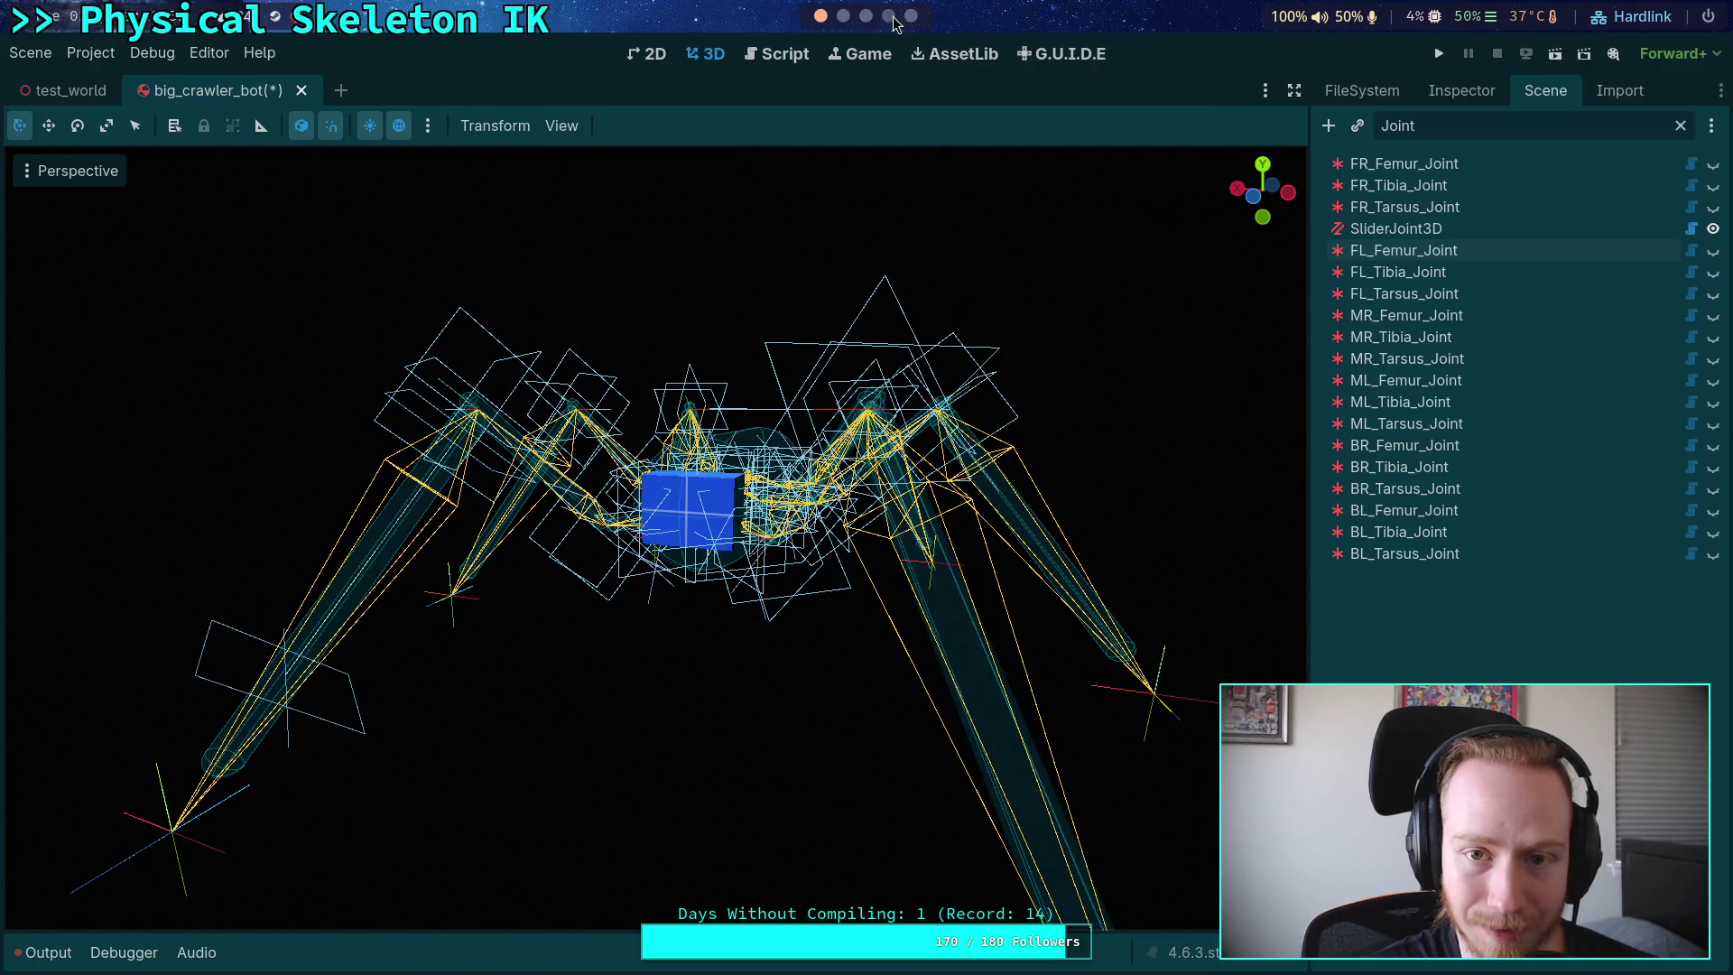
click(843, 16)
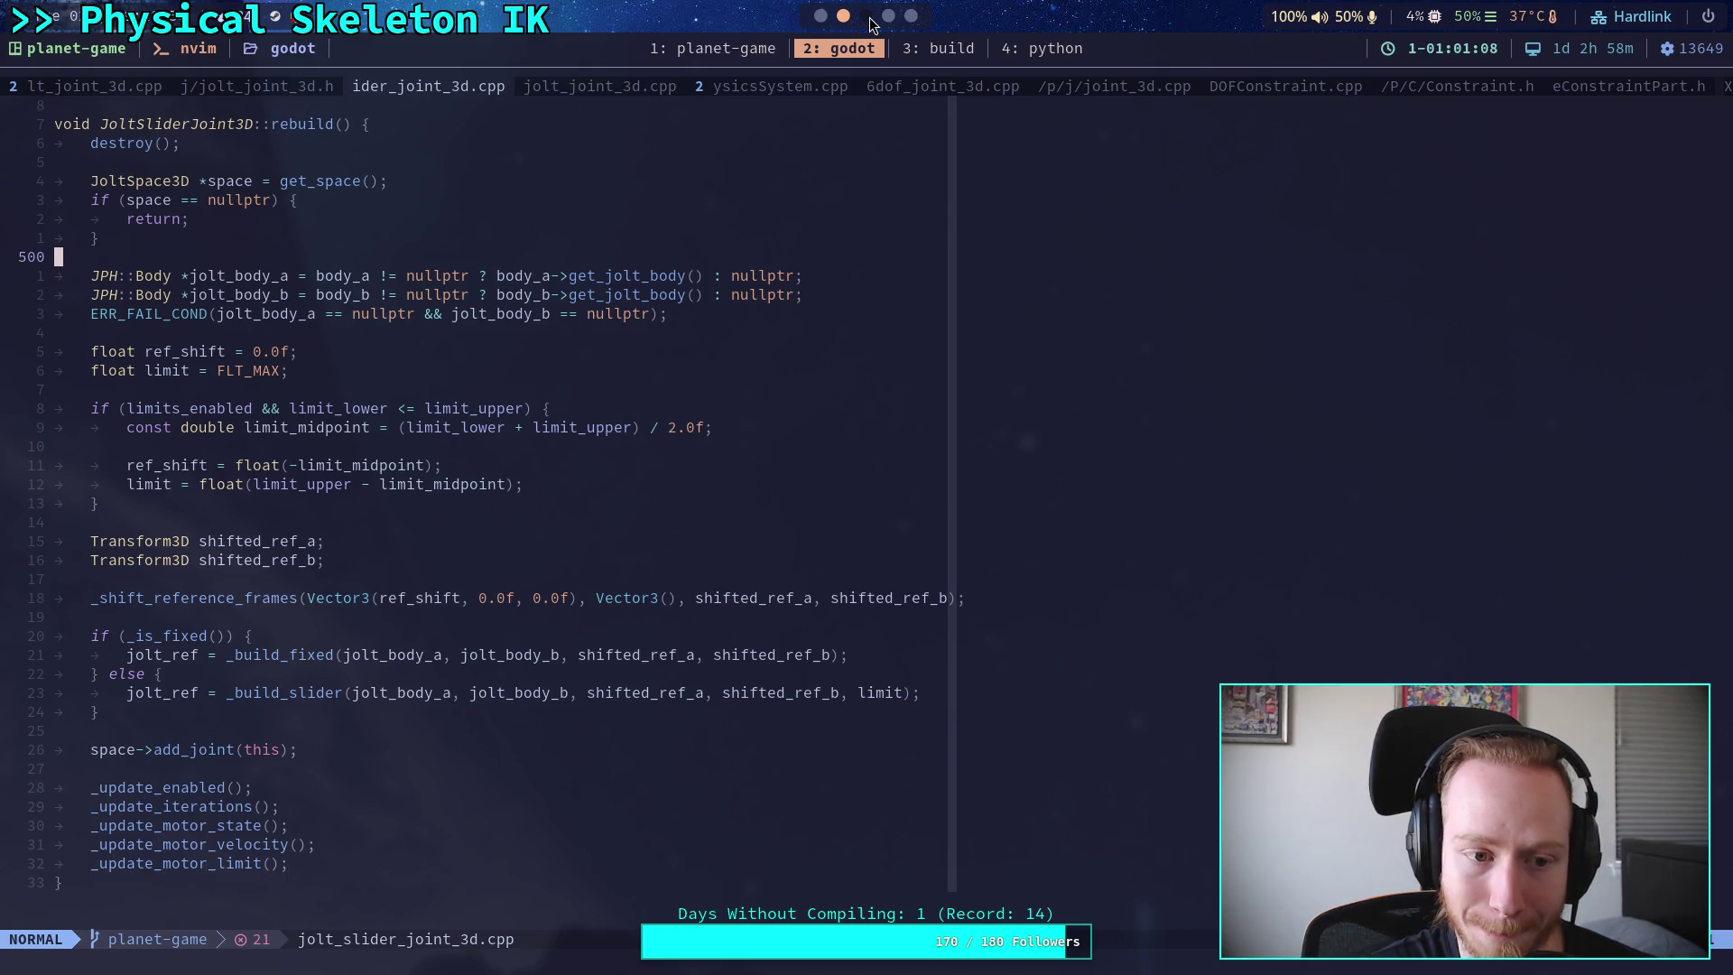
- Switch to the notes workspace showing the Crawler Bot note's 'TODO NOW FOR LEG PHYSICS'
click(869, 18)
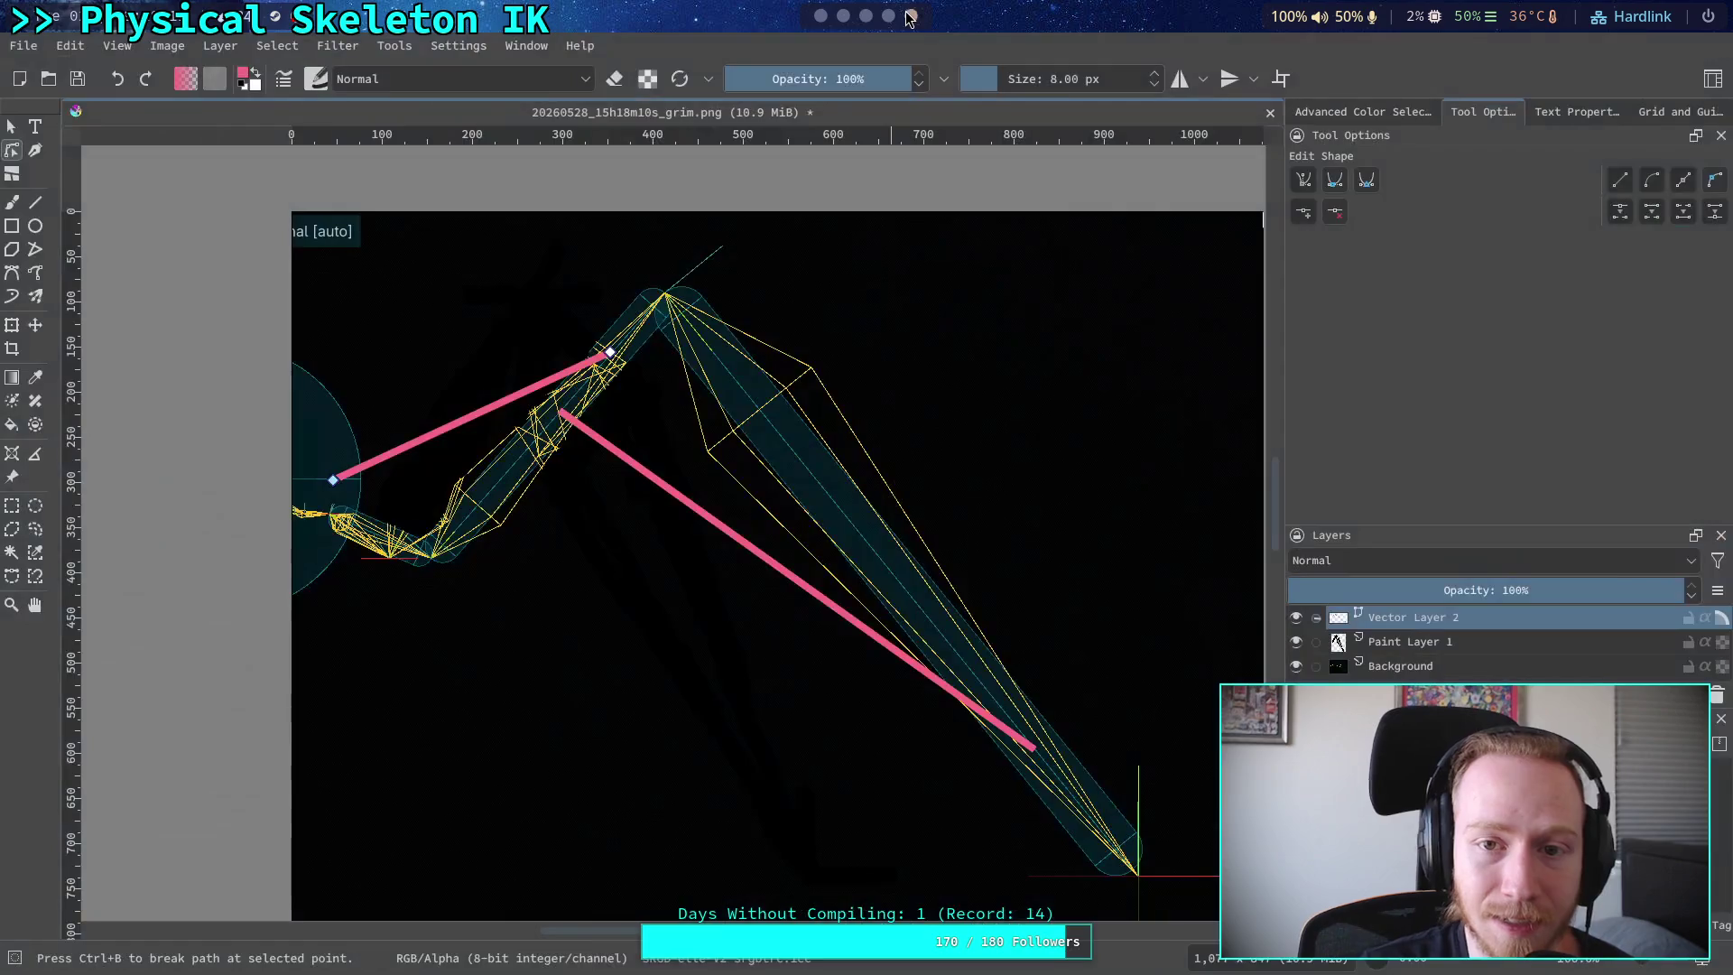
- Reload pull request #119901 in the browser and delete its leftover comment draft
click(910, 16)
click(888, 17)
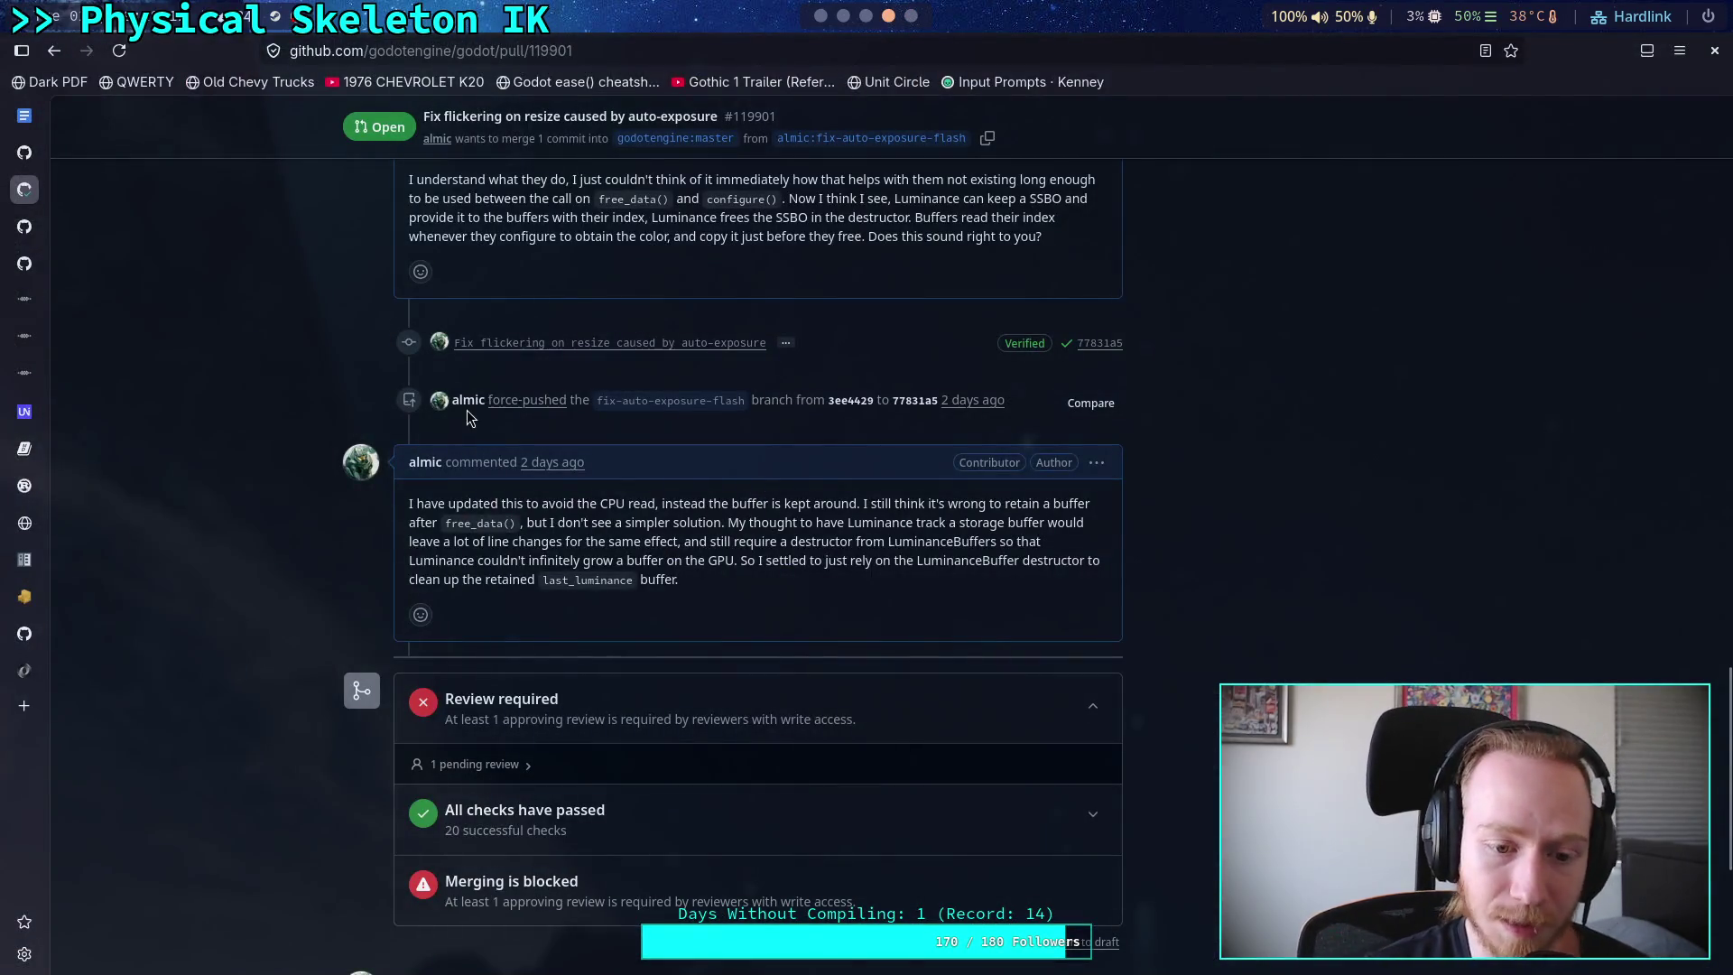
scroll(228, 469, down, 5)
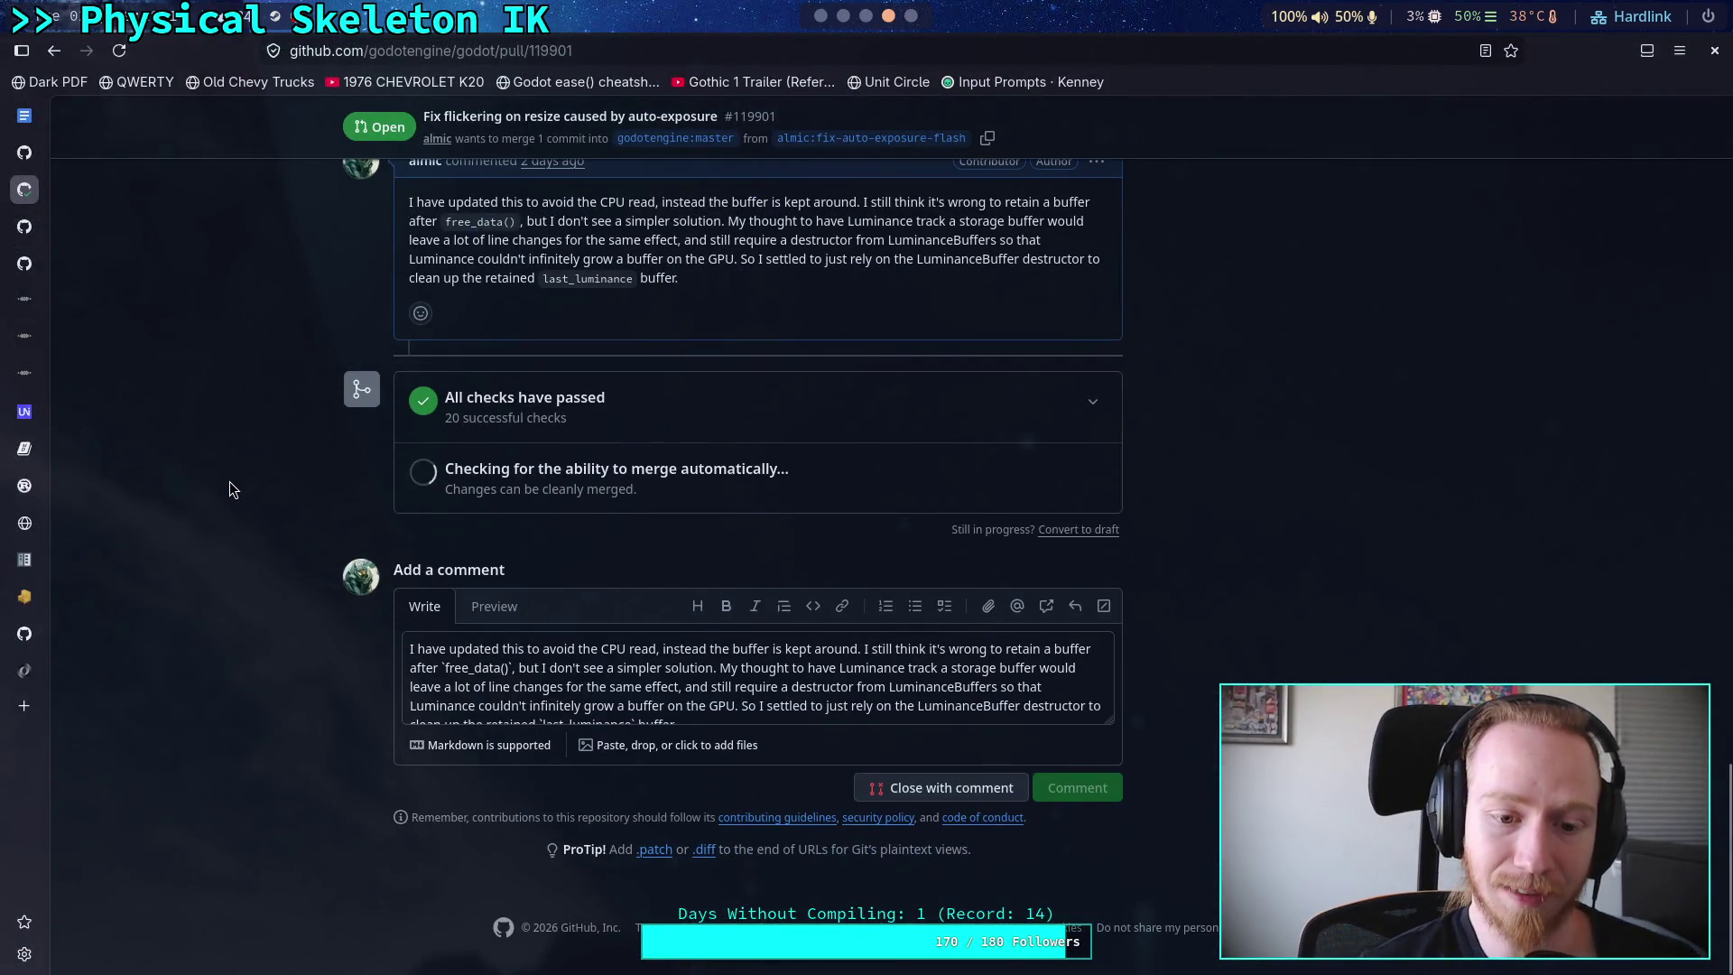
click(118, 54)
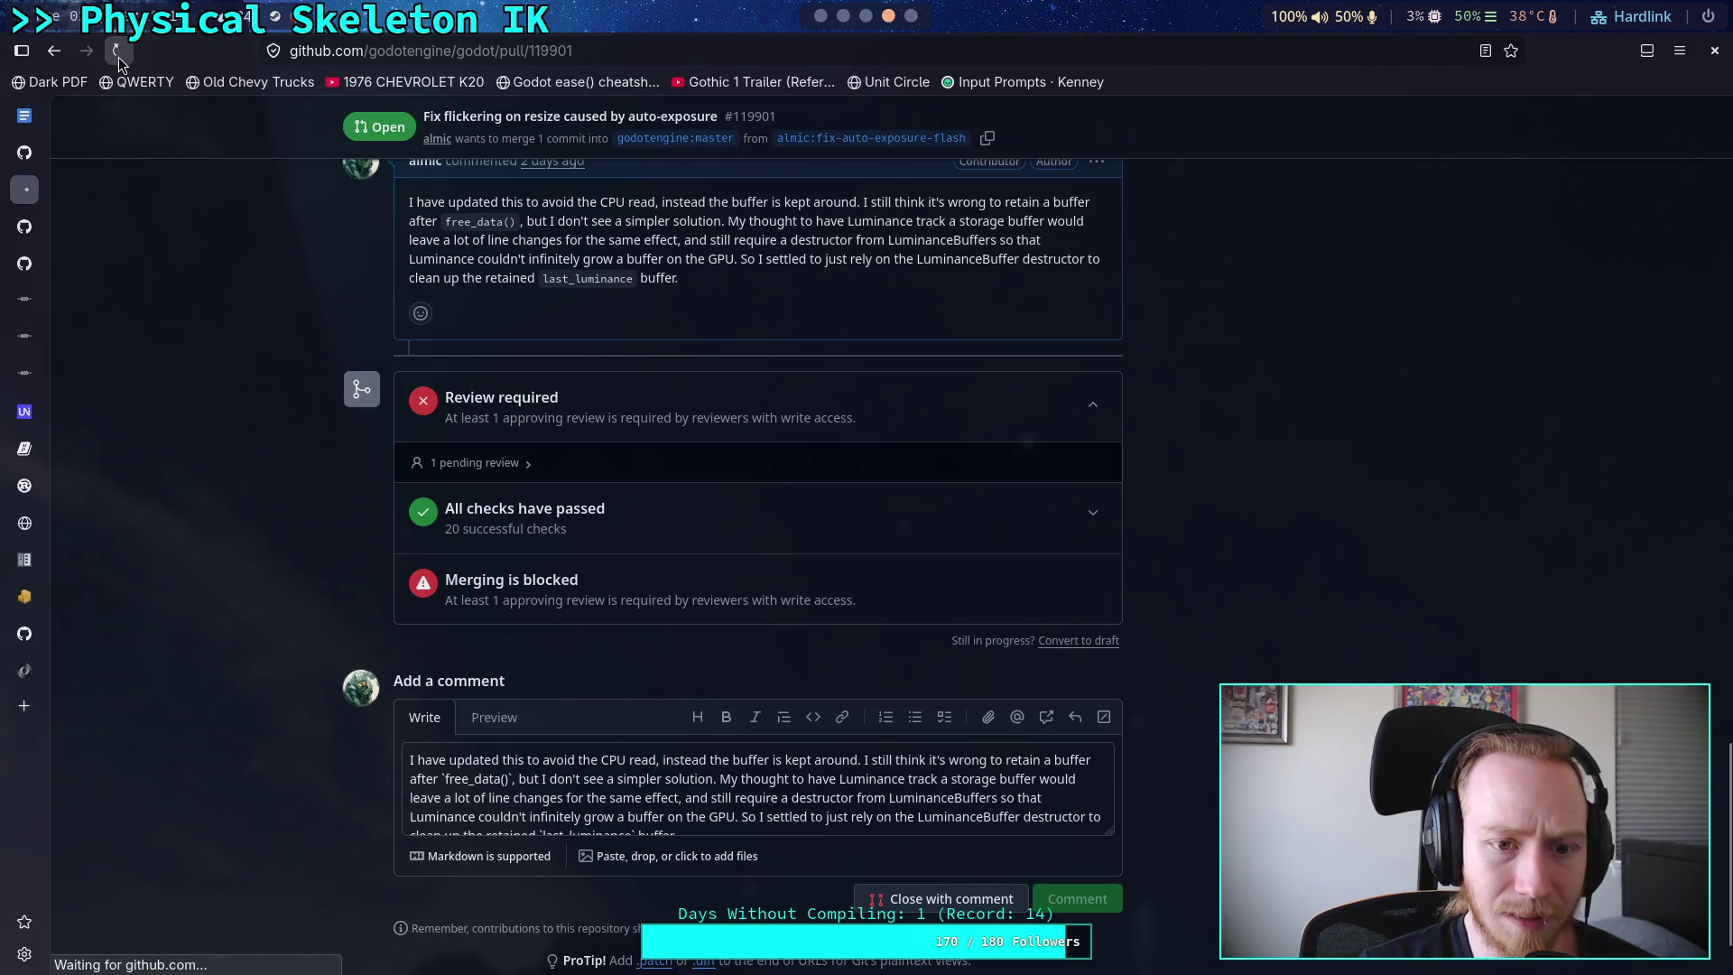
scroll(311, 724, down, 15)
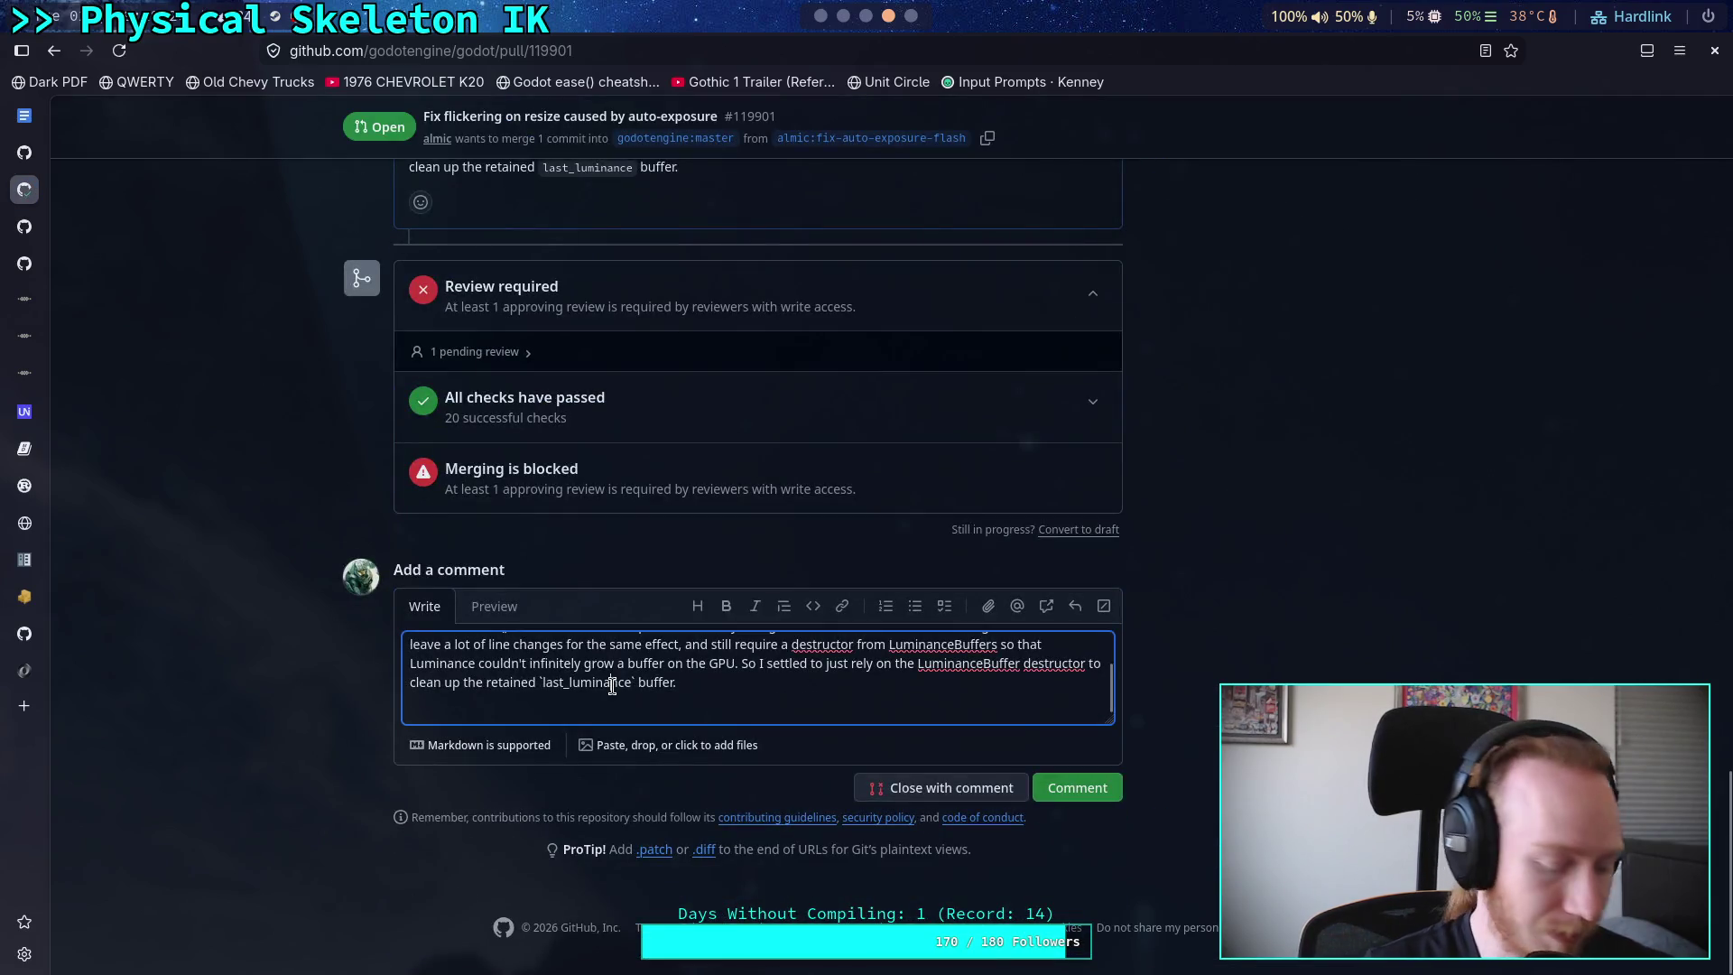
key(ctrl+a)
key(BackSpace)
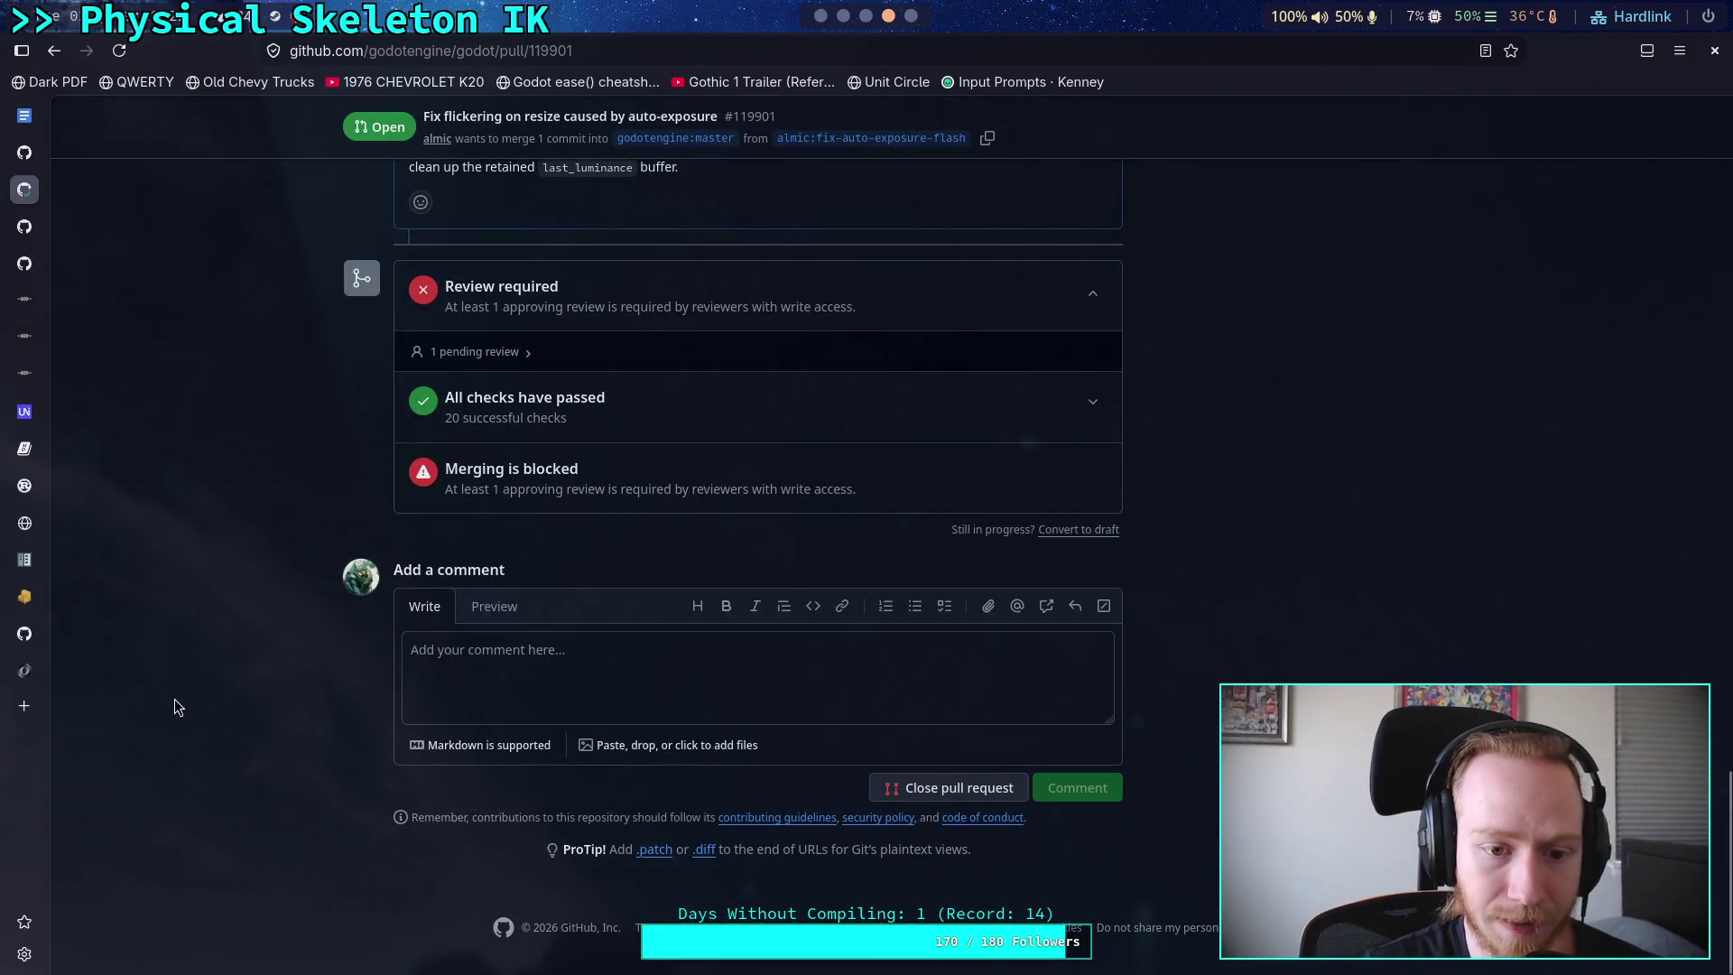
scroll(249, 650, up, 9)
scroll(230, 648, down, 4)
scroll(230, 648, up, 15)
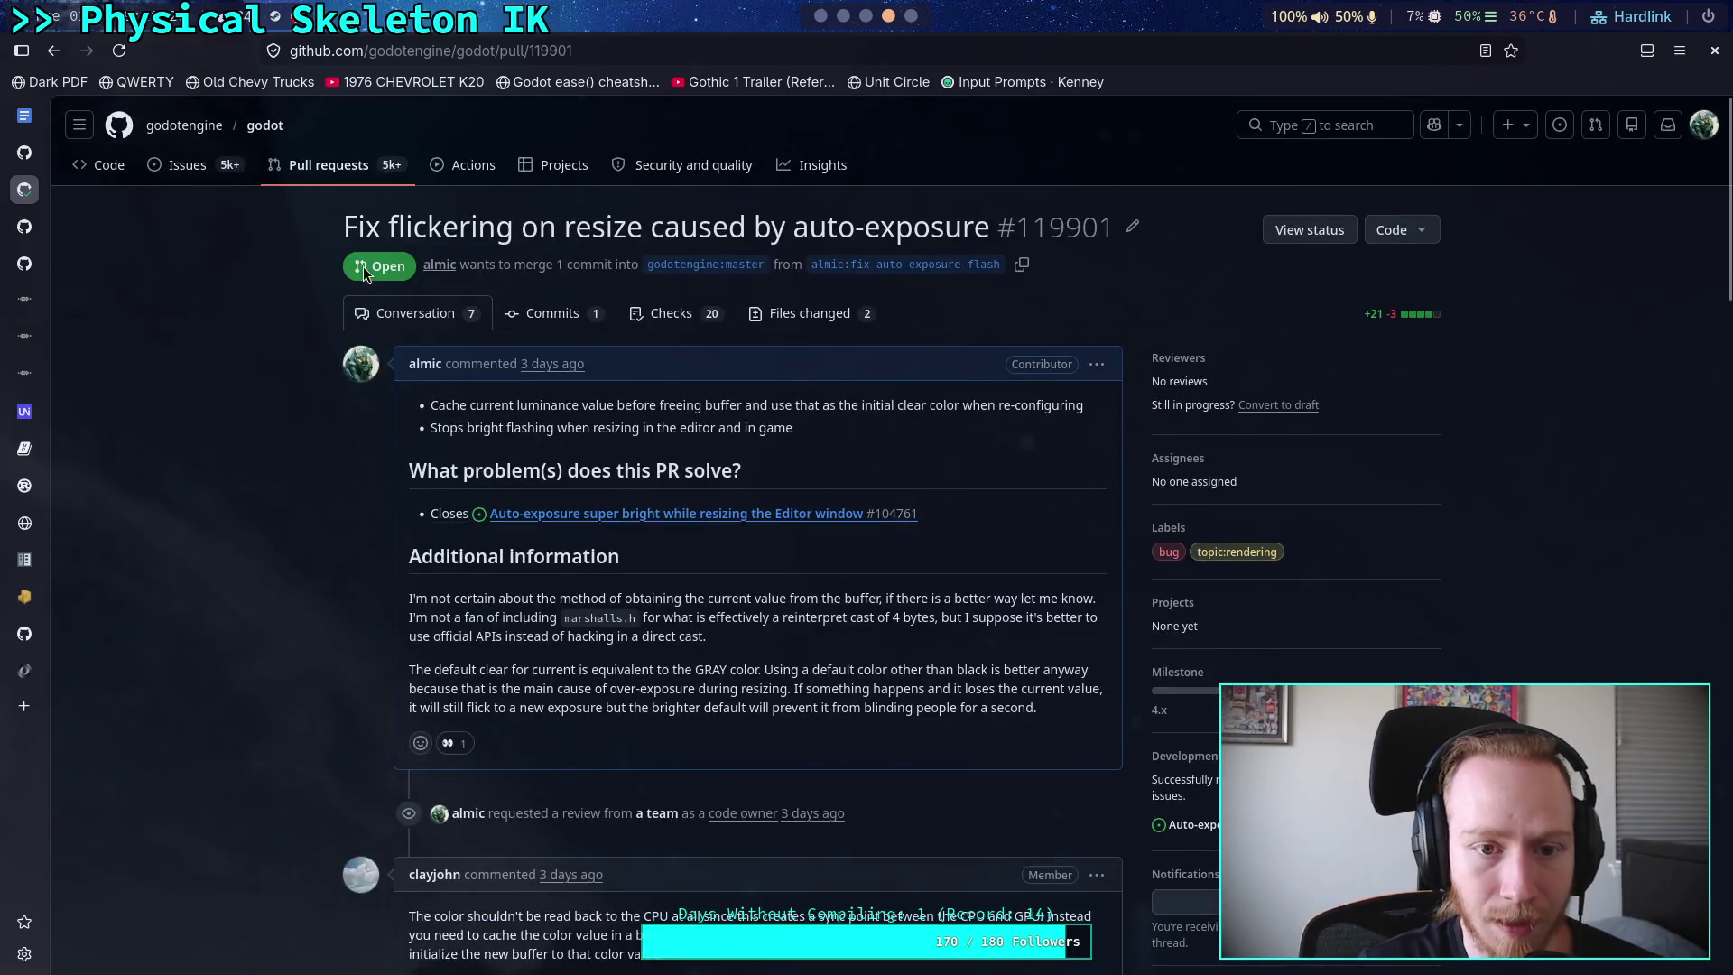
click(844, 18)
- Open the joint_3d.cpp buffer and scroll through the Joint3D implementation down to the destructor
click(571, 316)
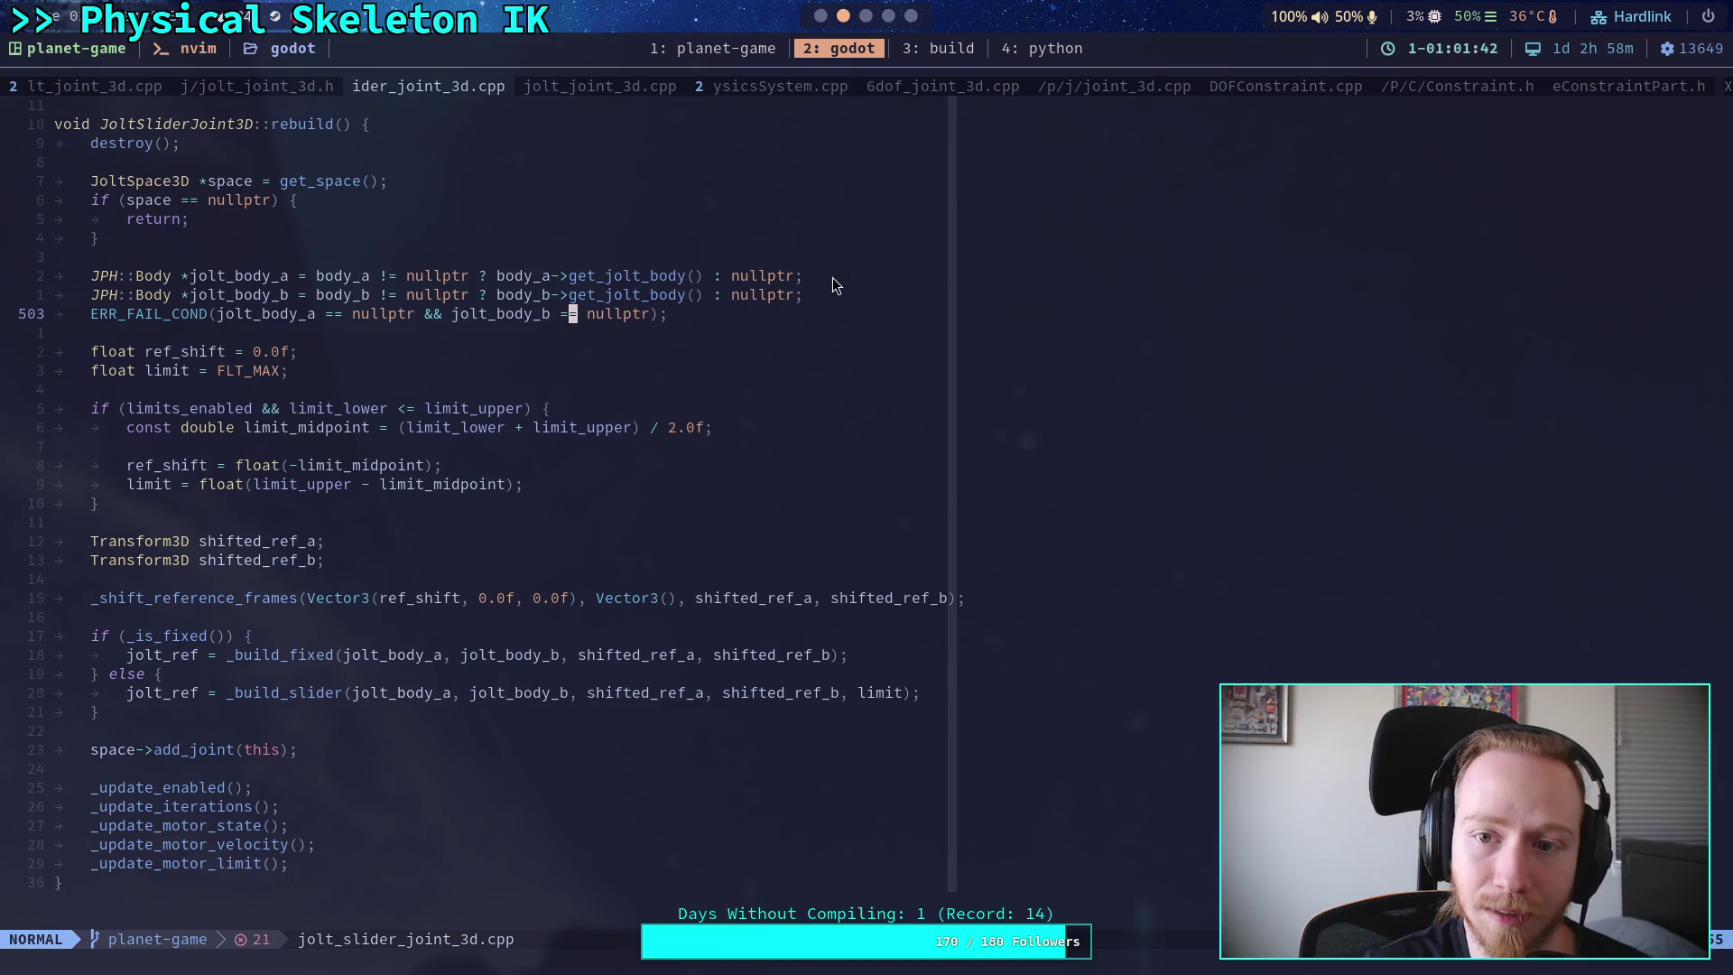
click(1124, 85)
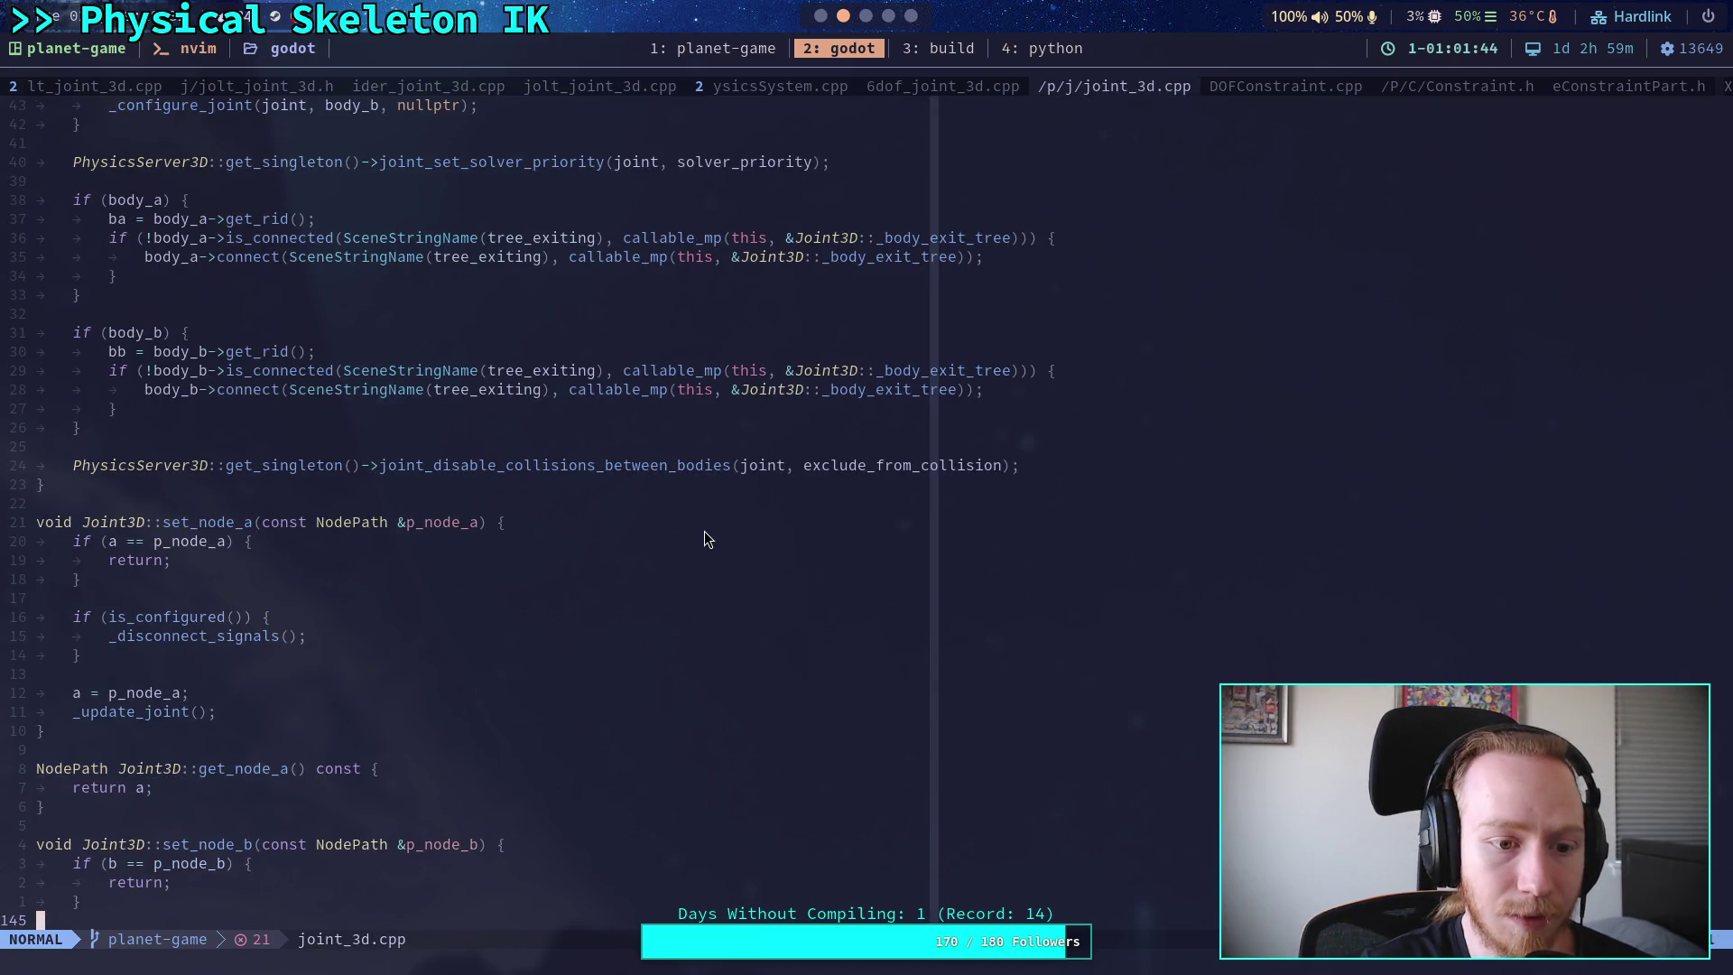
scroll(704, 531, up, 16)
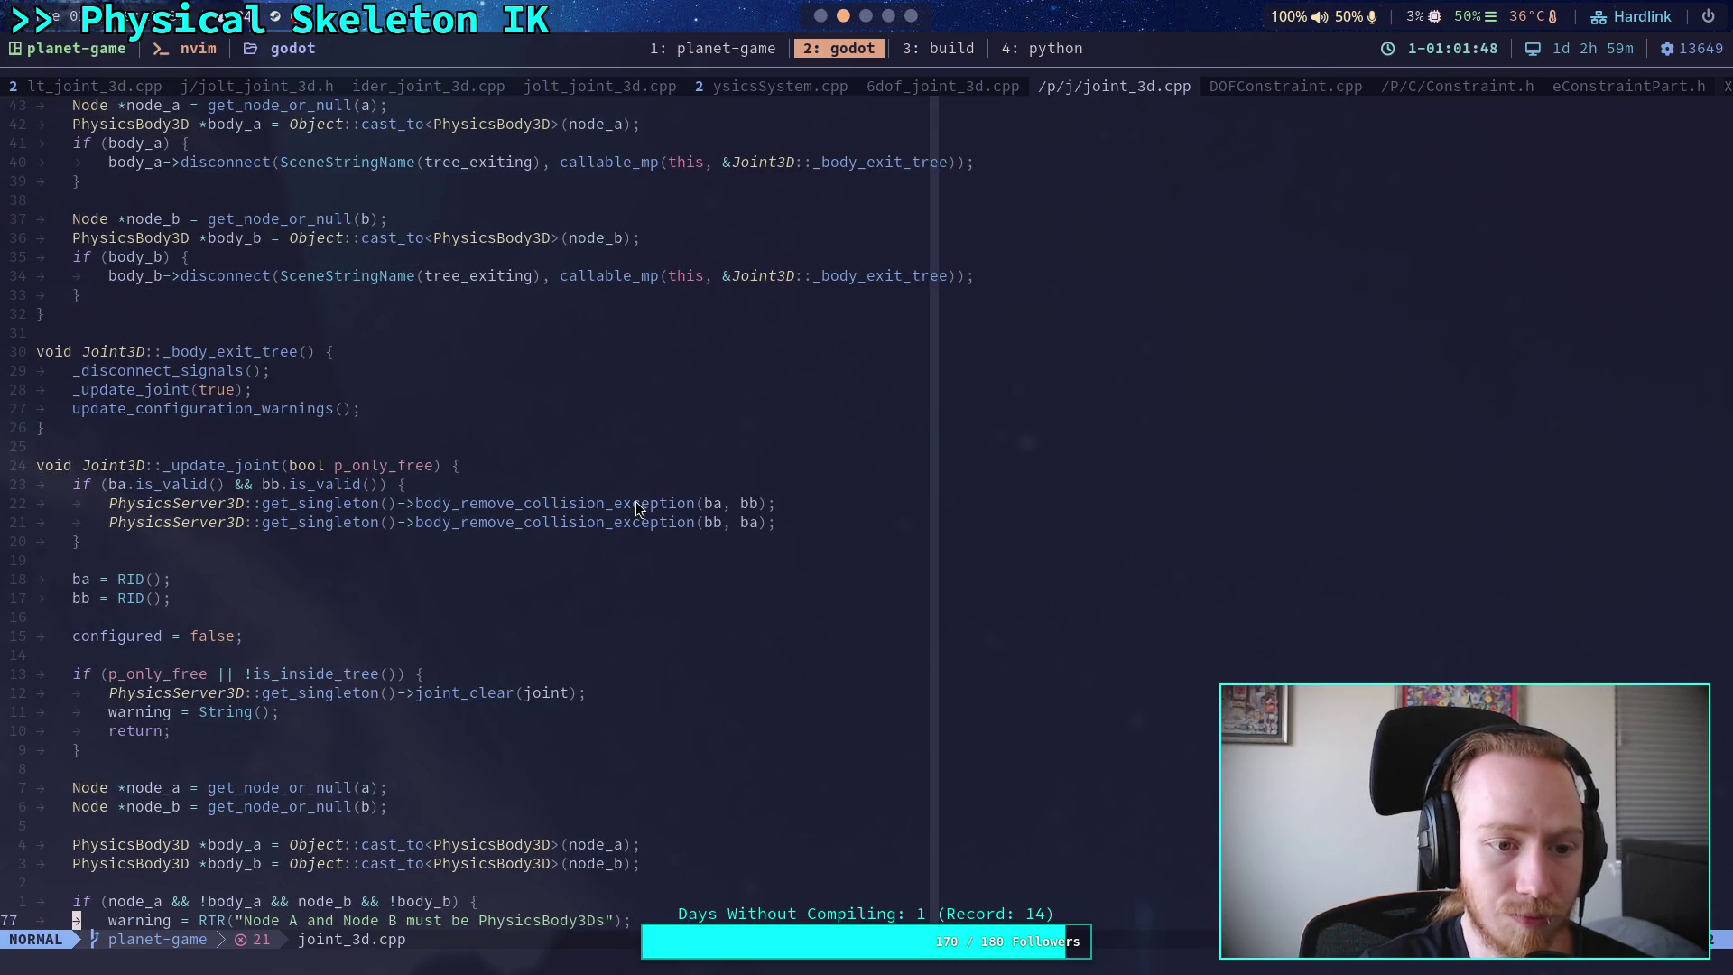
scroll(598, 497, up, 4)
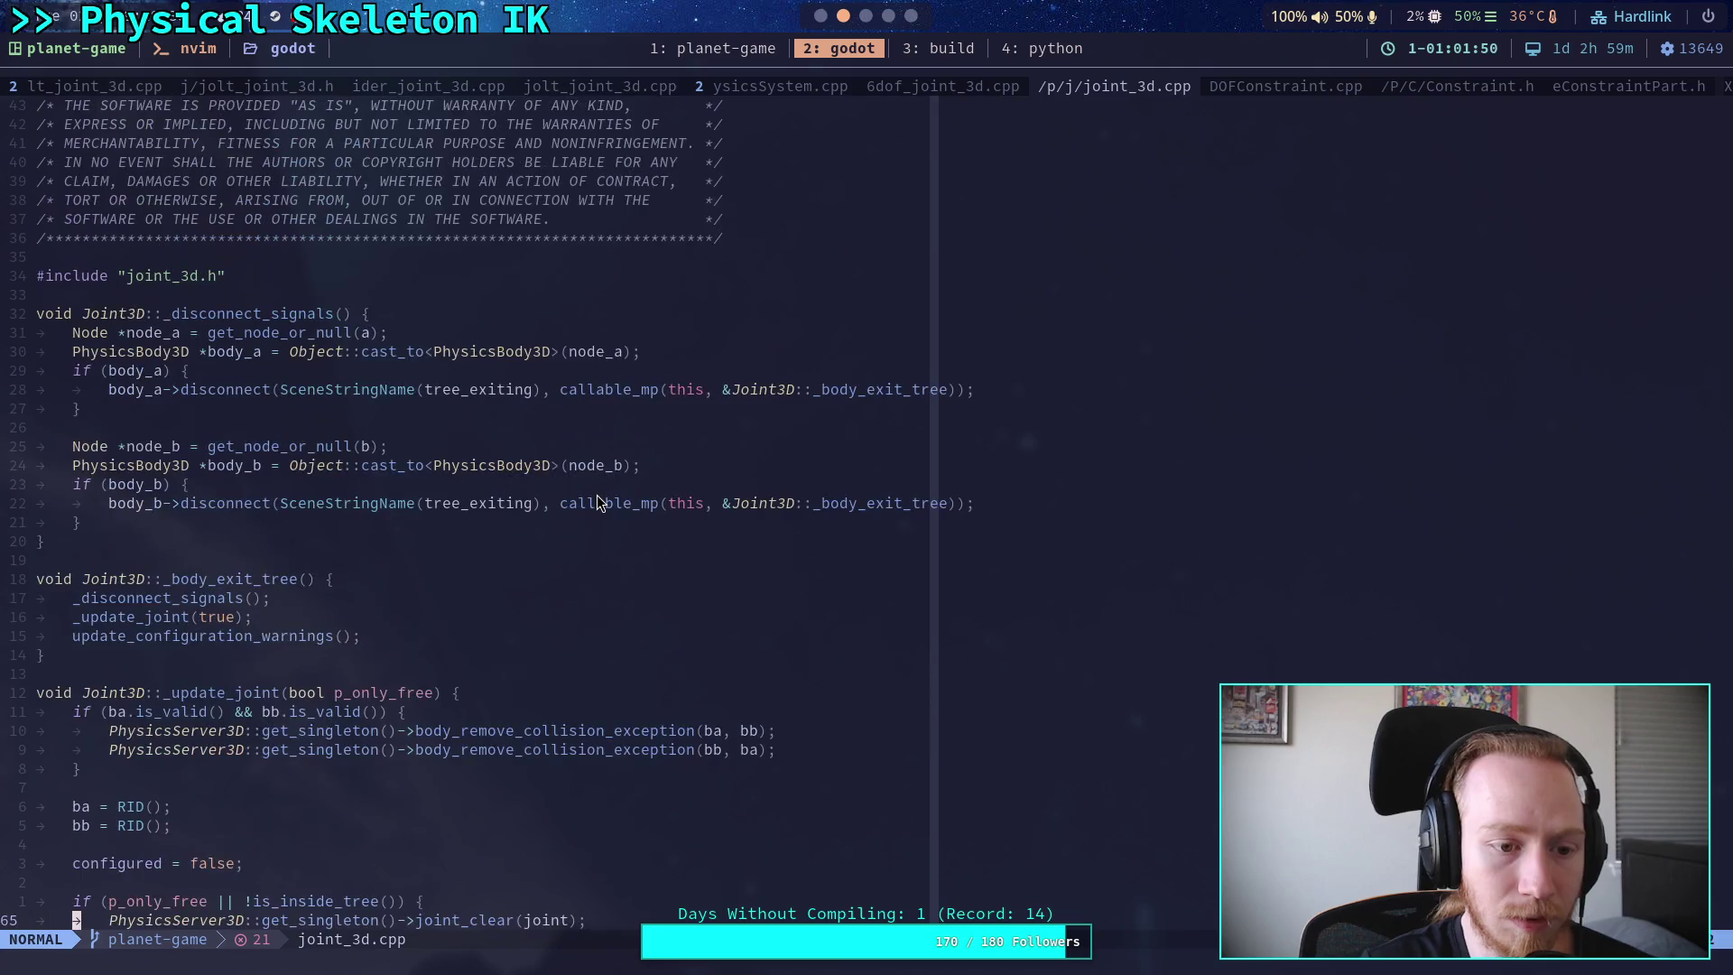
scroll(598, 494, down, 20)
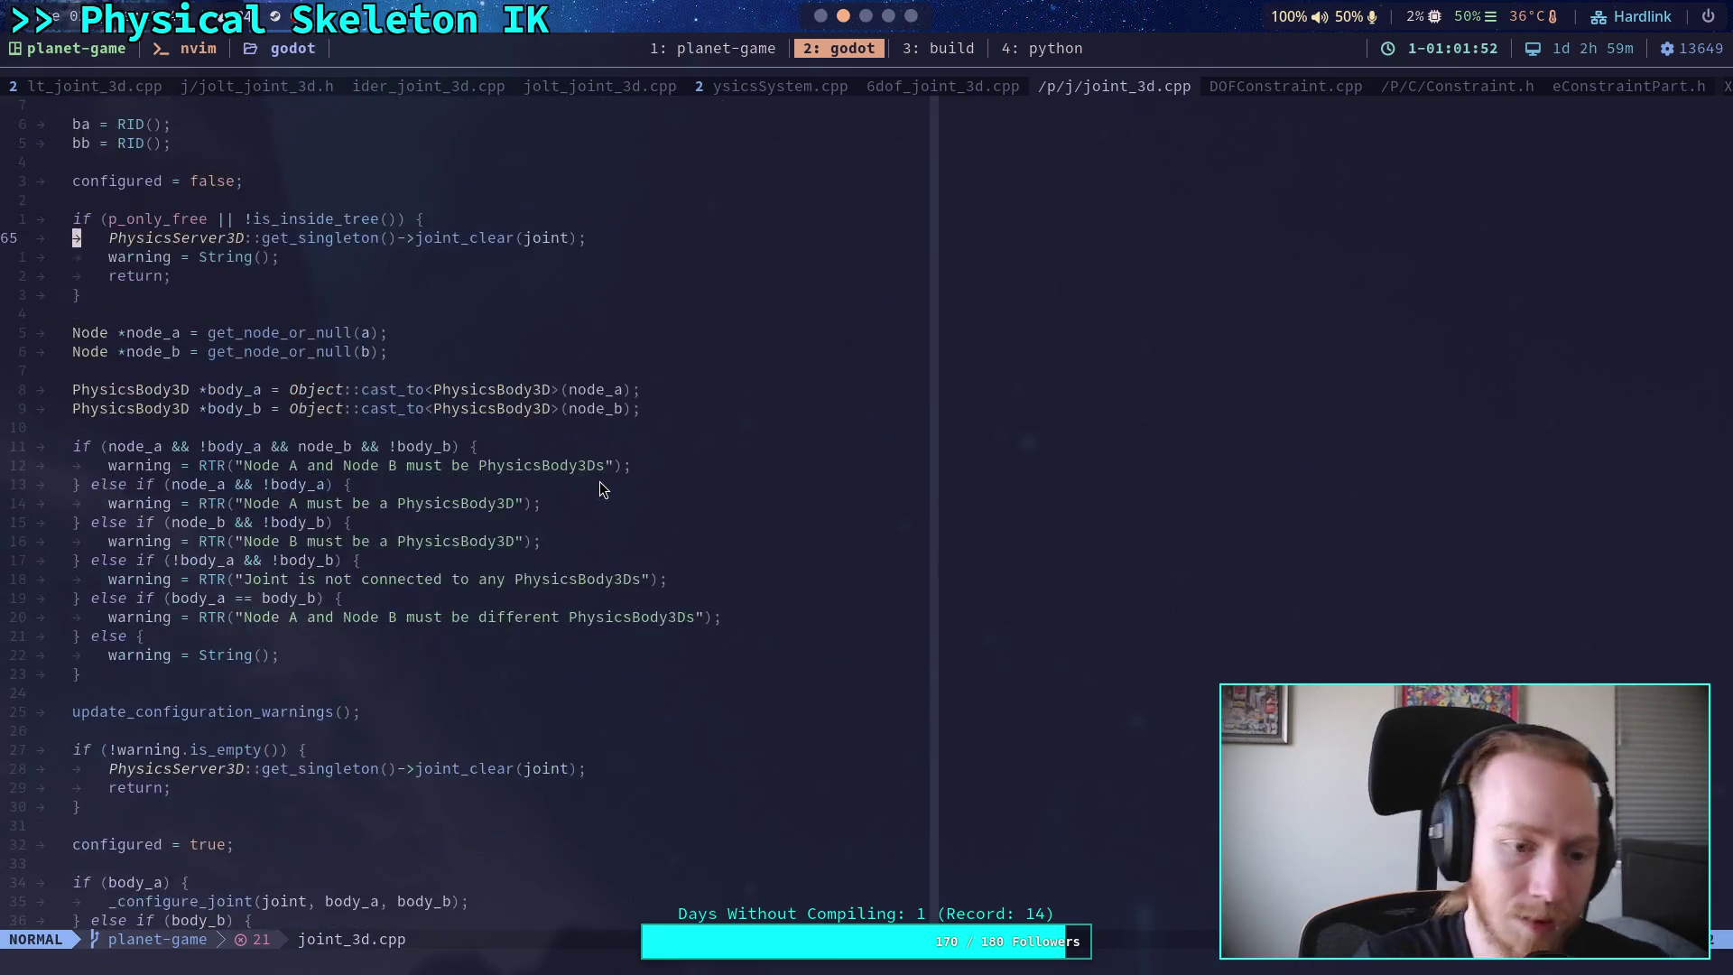
scroll(618, 476, down, 13)
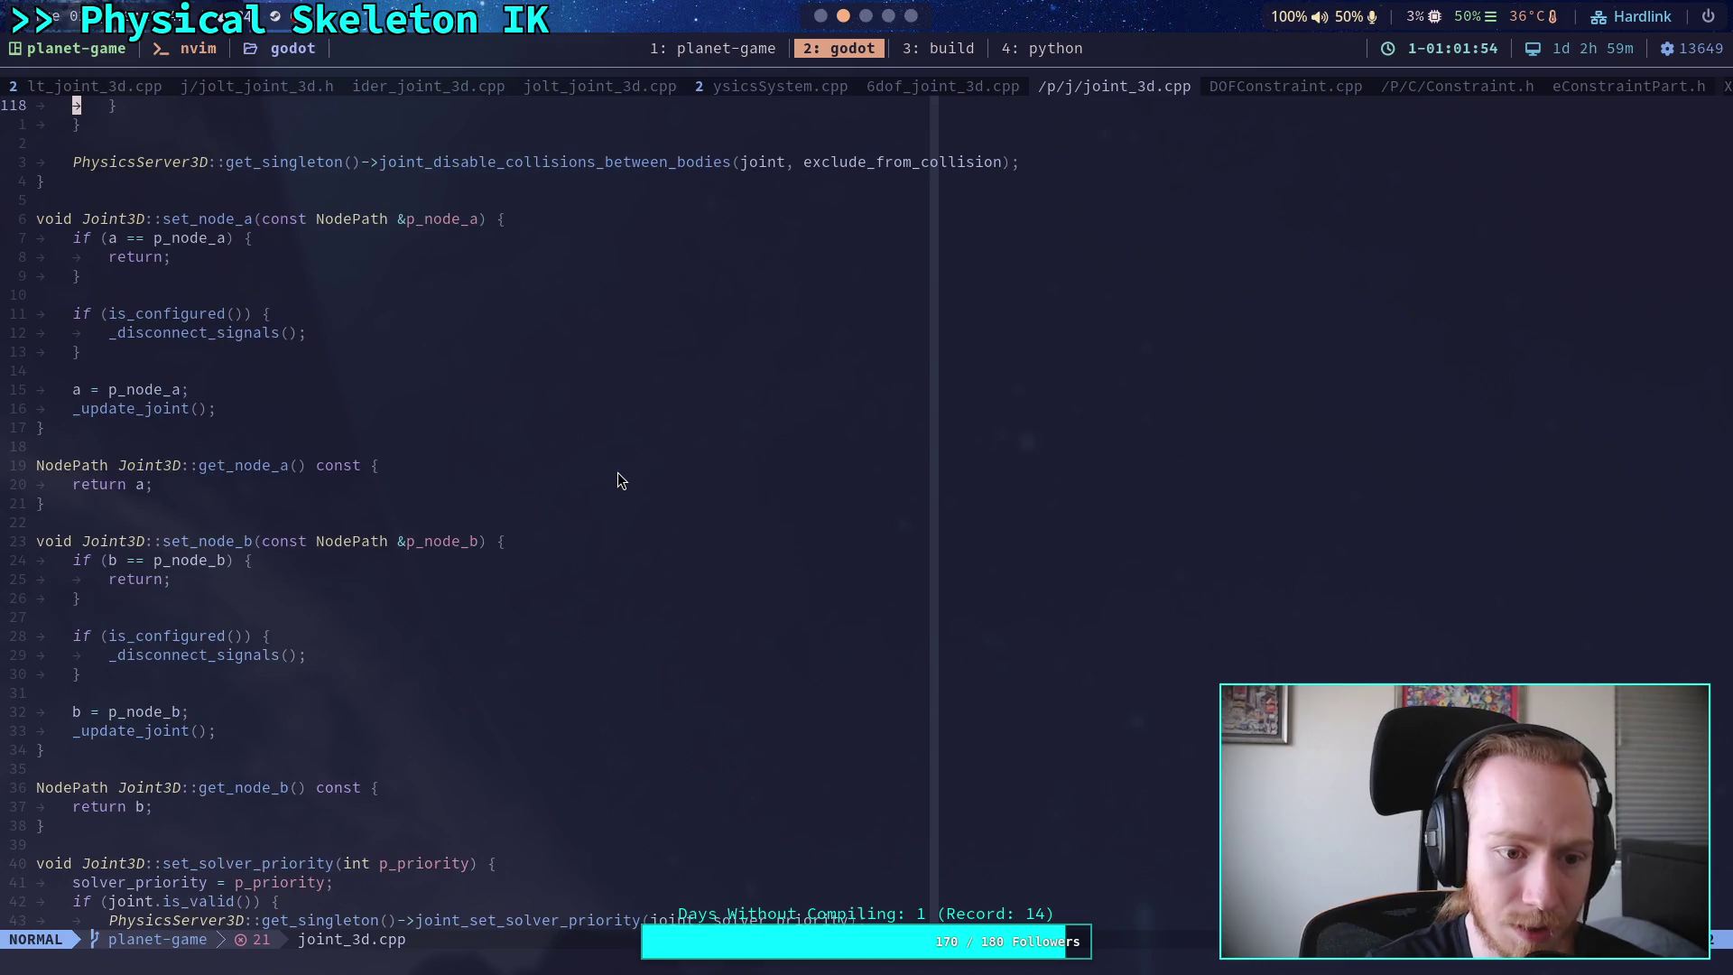
scroll(616, 480, down, 5)
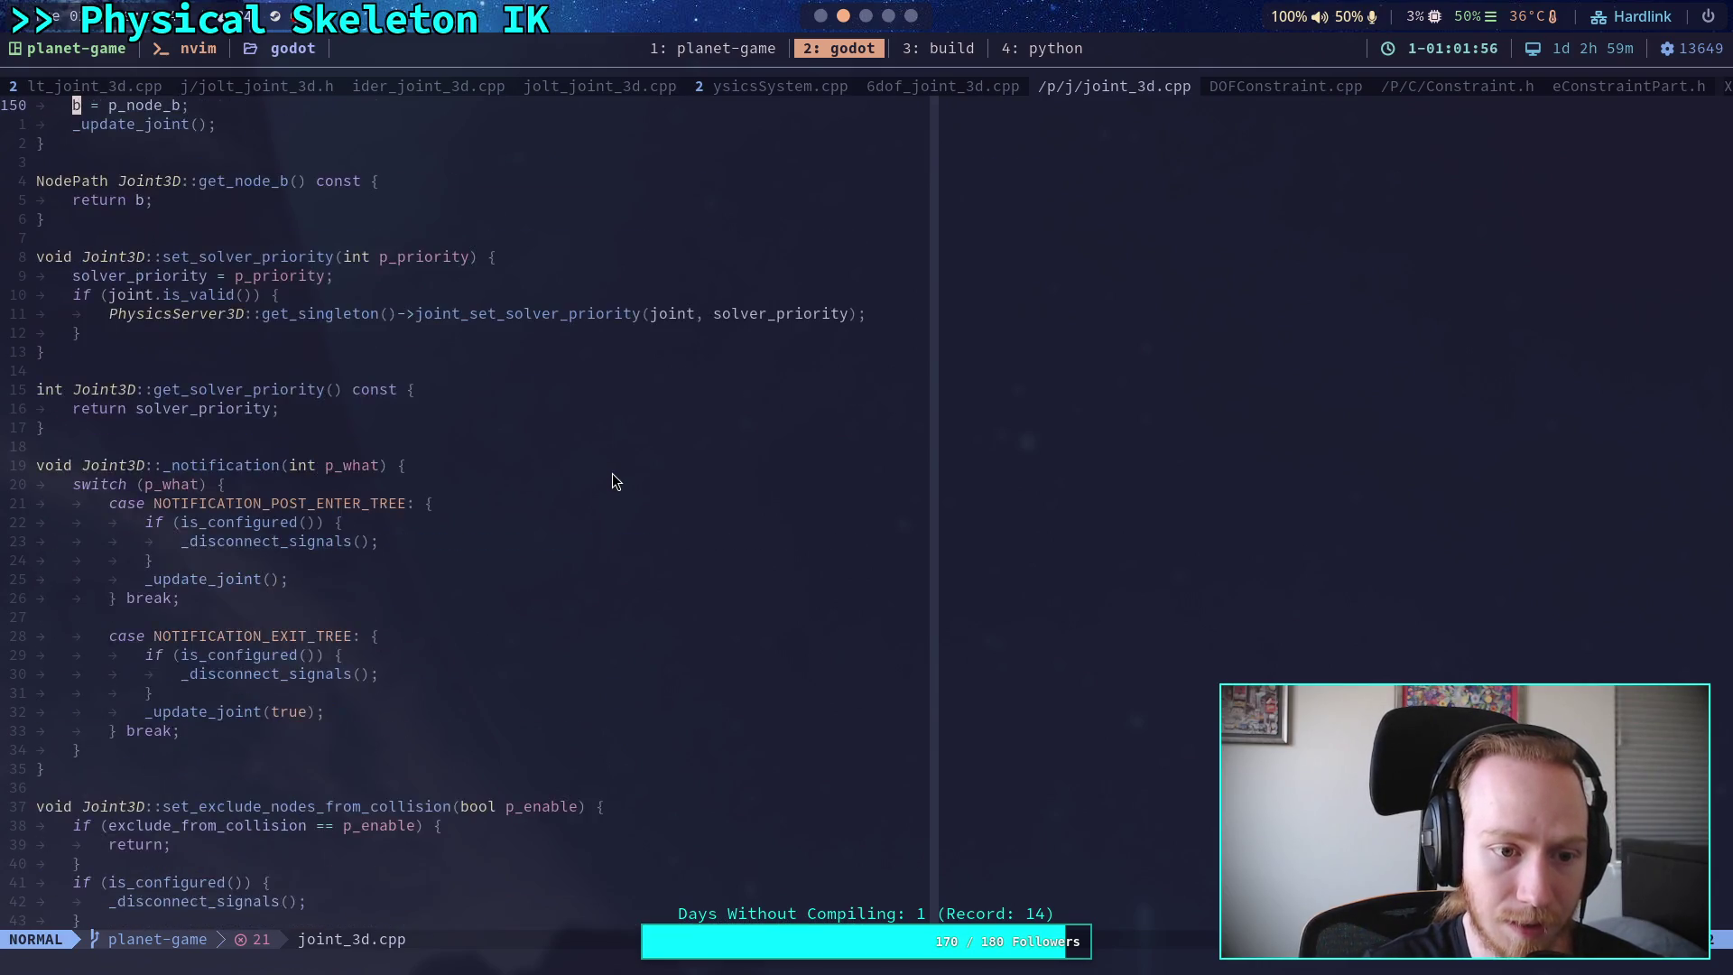
scroll(612, 473, down, 4)
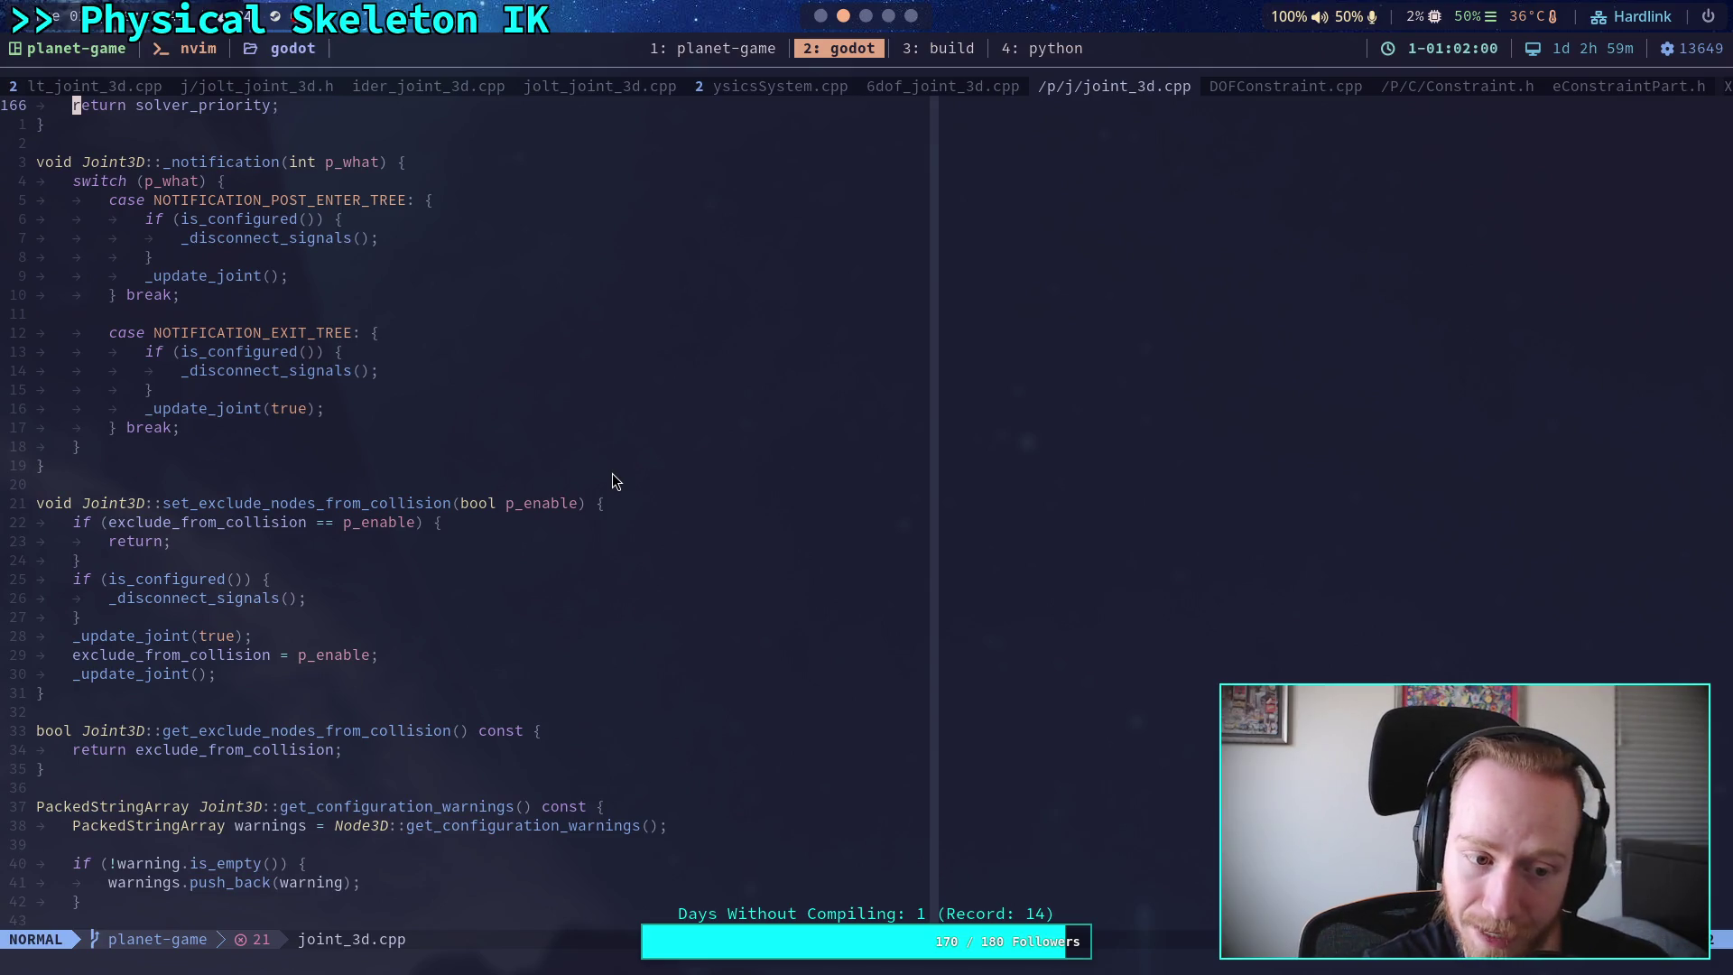
scroll(598, 480, down, 8)
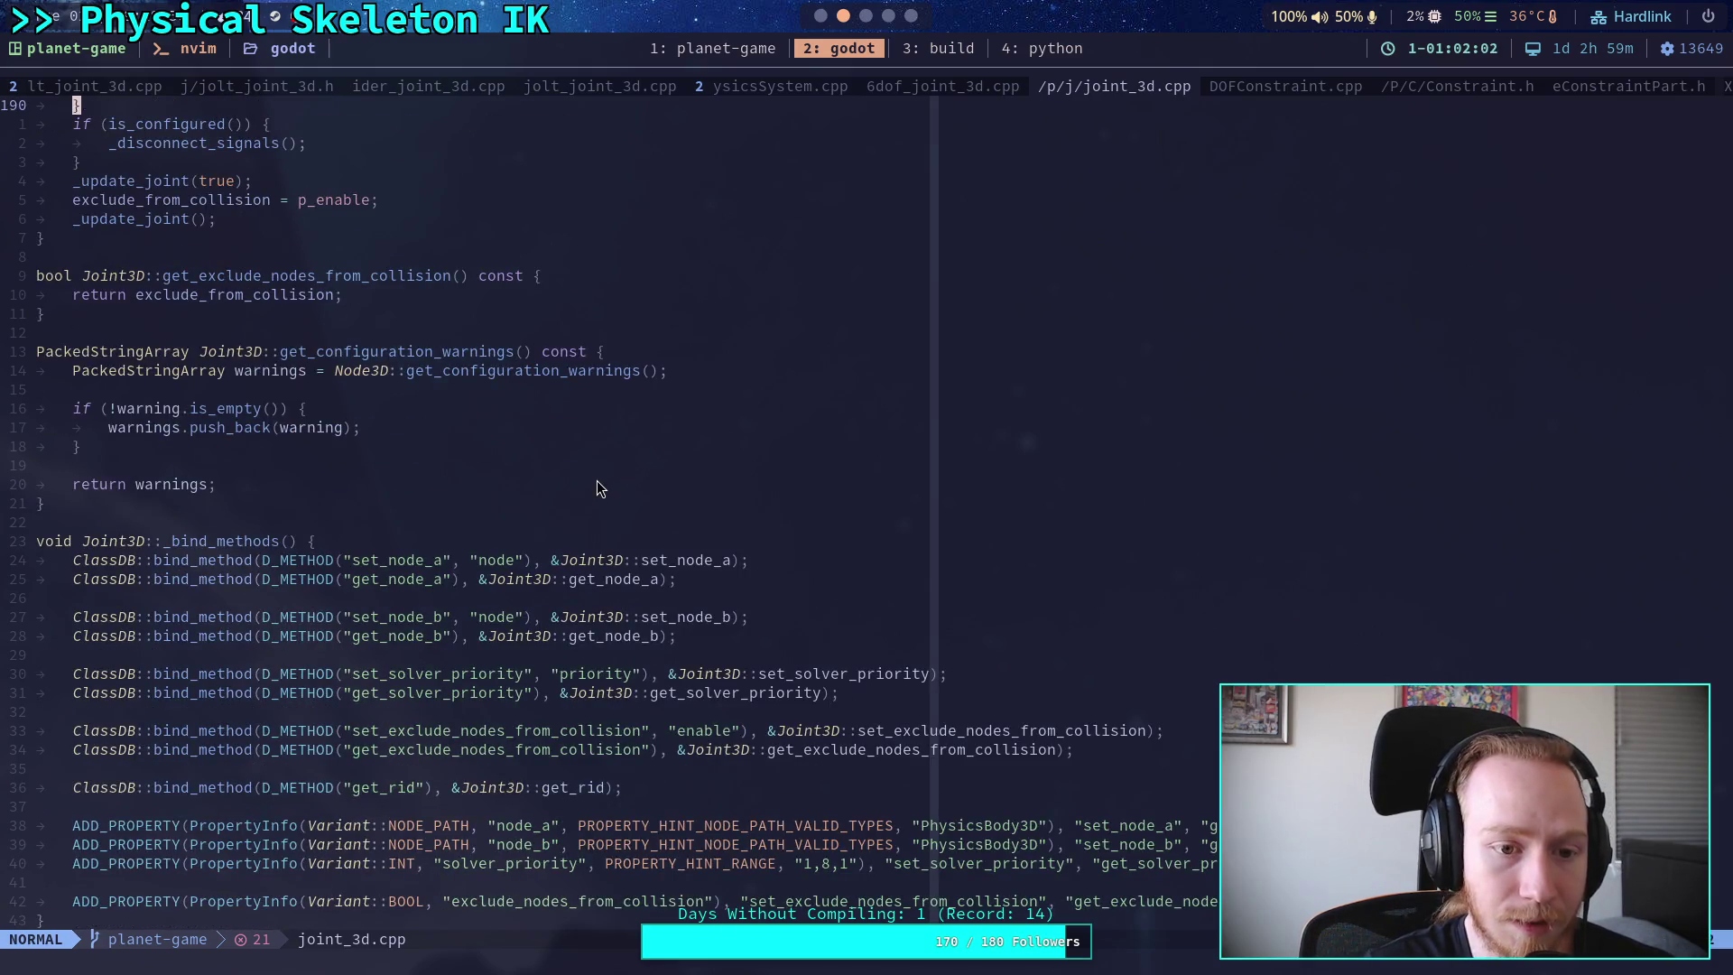
scroll(597, 480, down, 10)
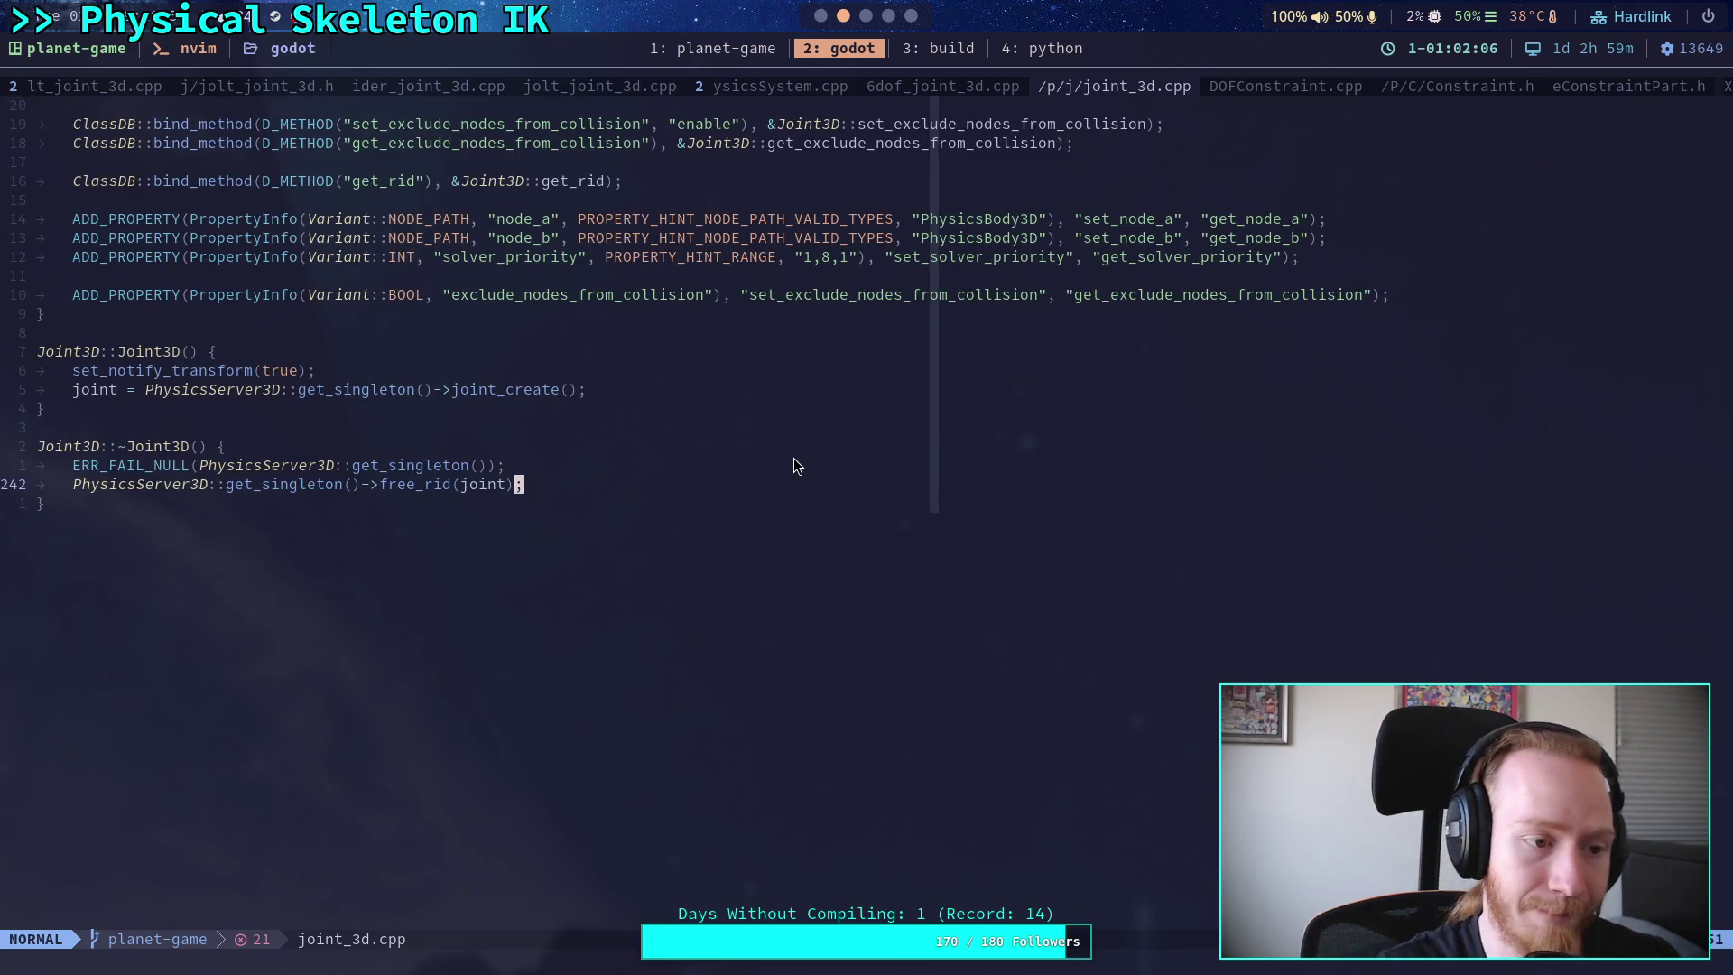
key(space)
- Search 'joint' in Find Files and open editor/scene/3d/gizmos/physics/joint_3d_gizmo_plugin.cpp
key(f)
key(f)
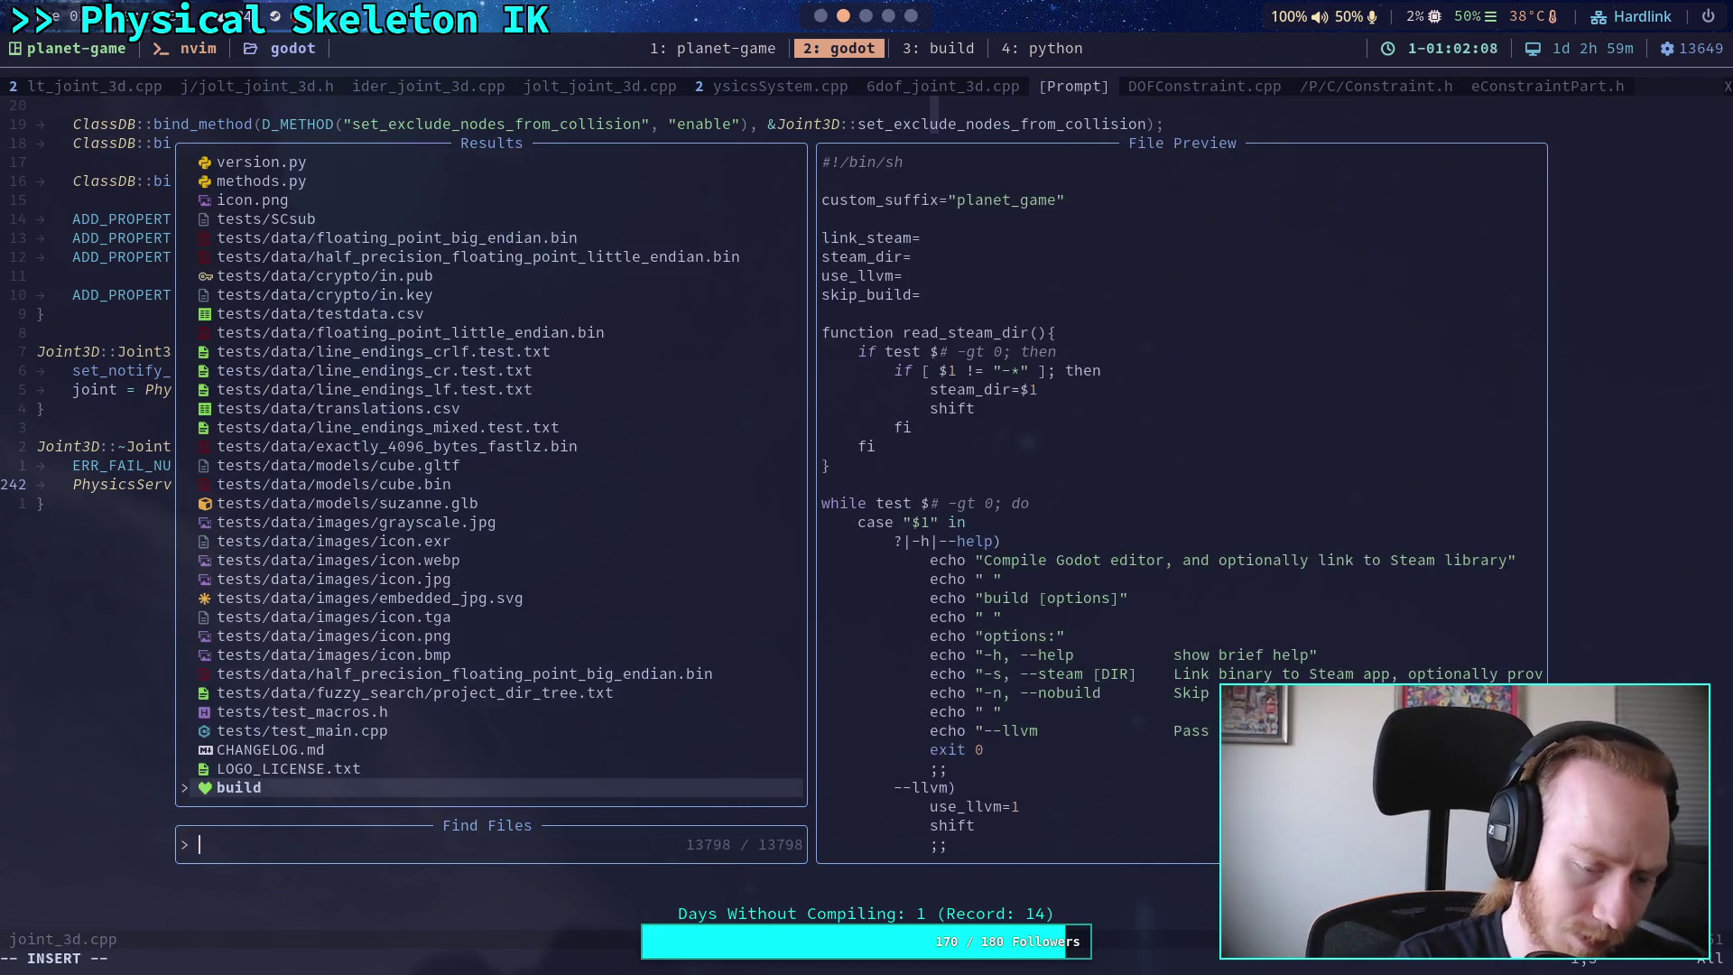
text(joint)
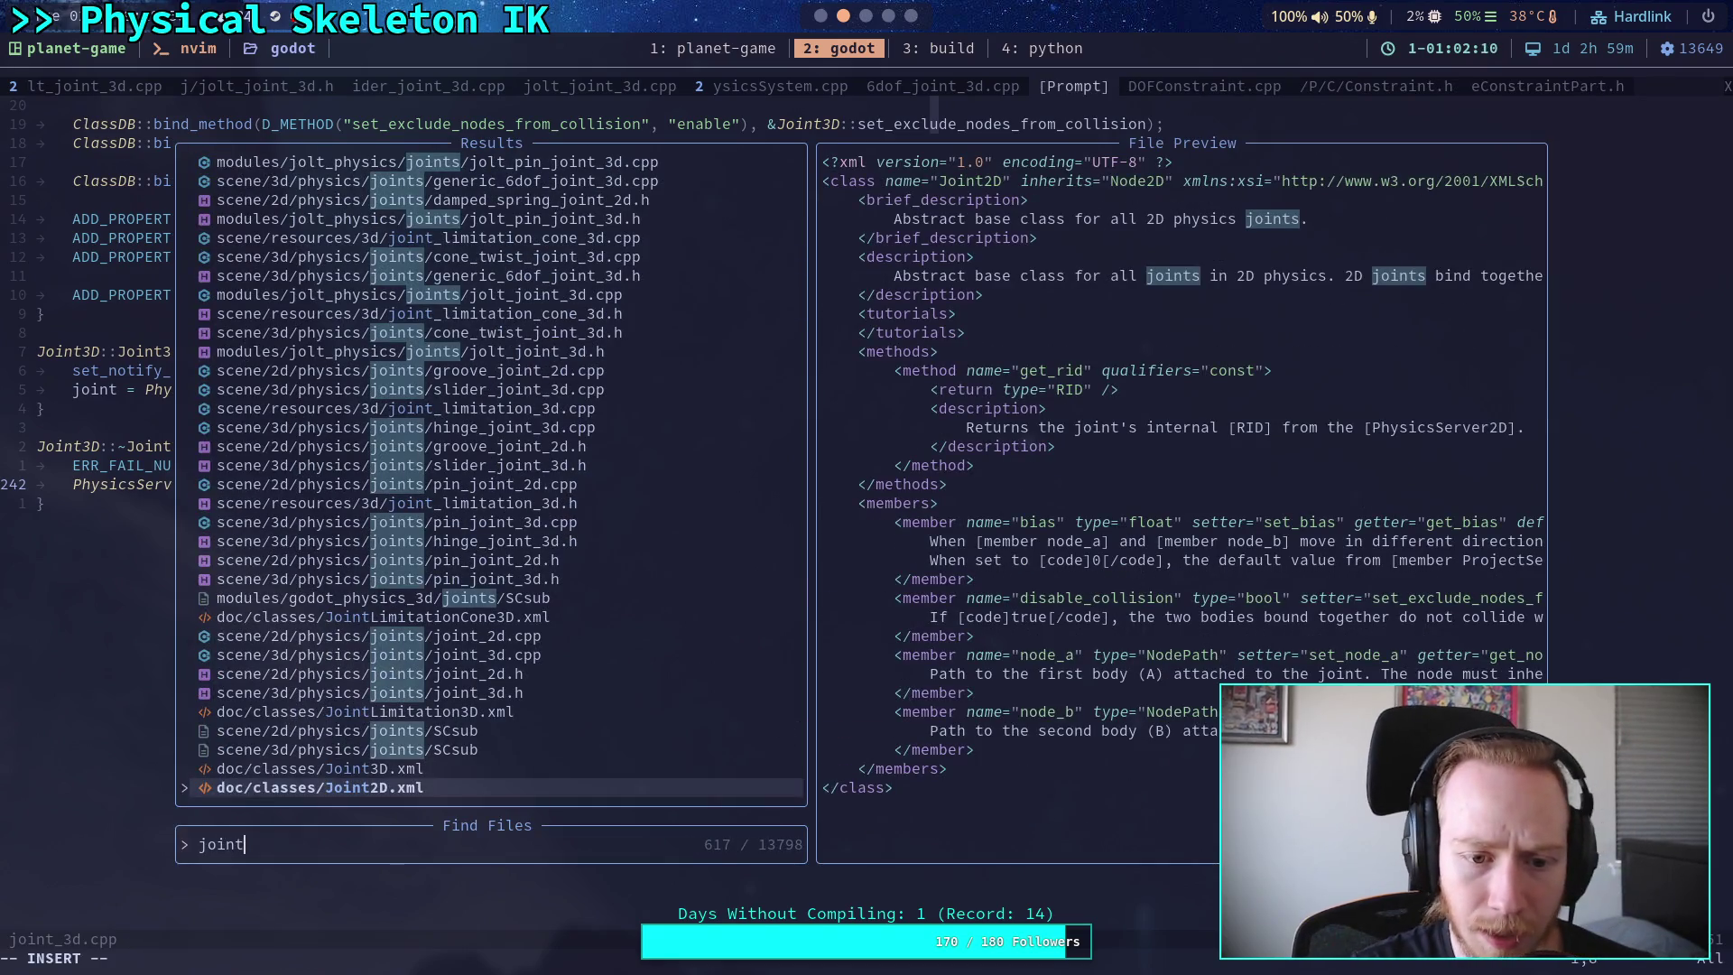
key(Up)
key(Up)
key(Up)
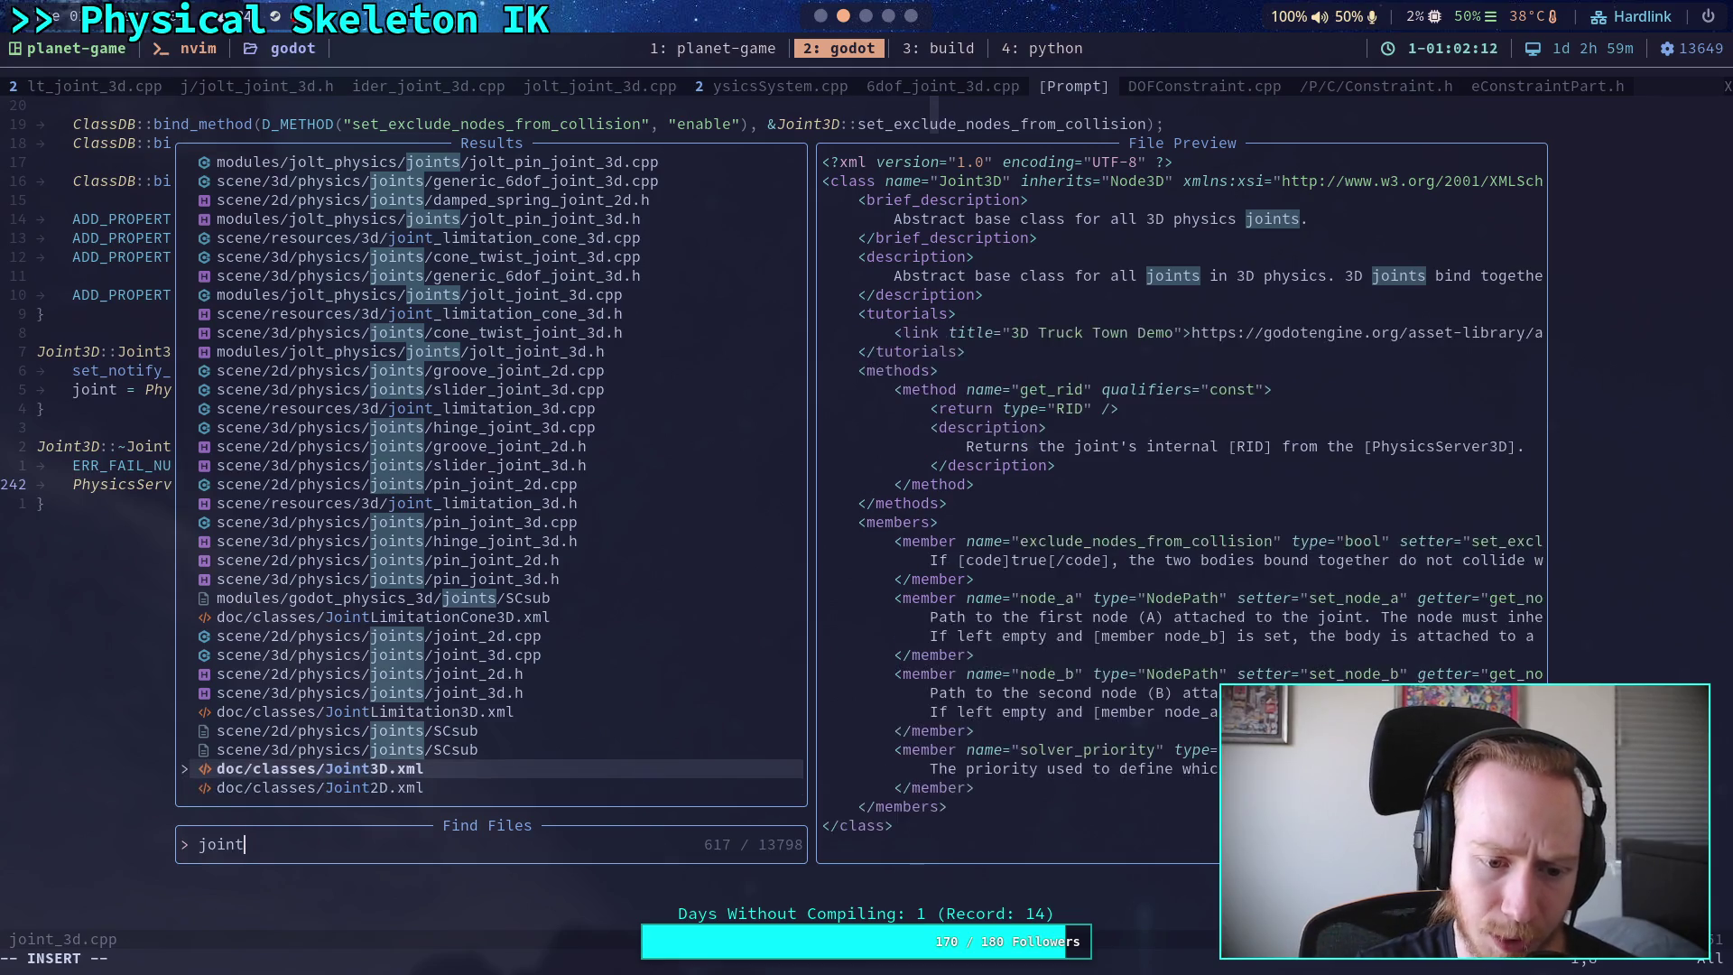
key(Up)
key(Up)
key(Up)
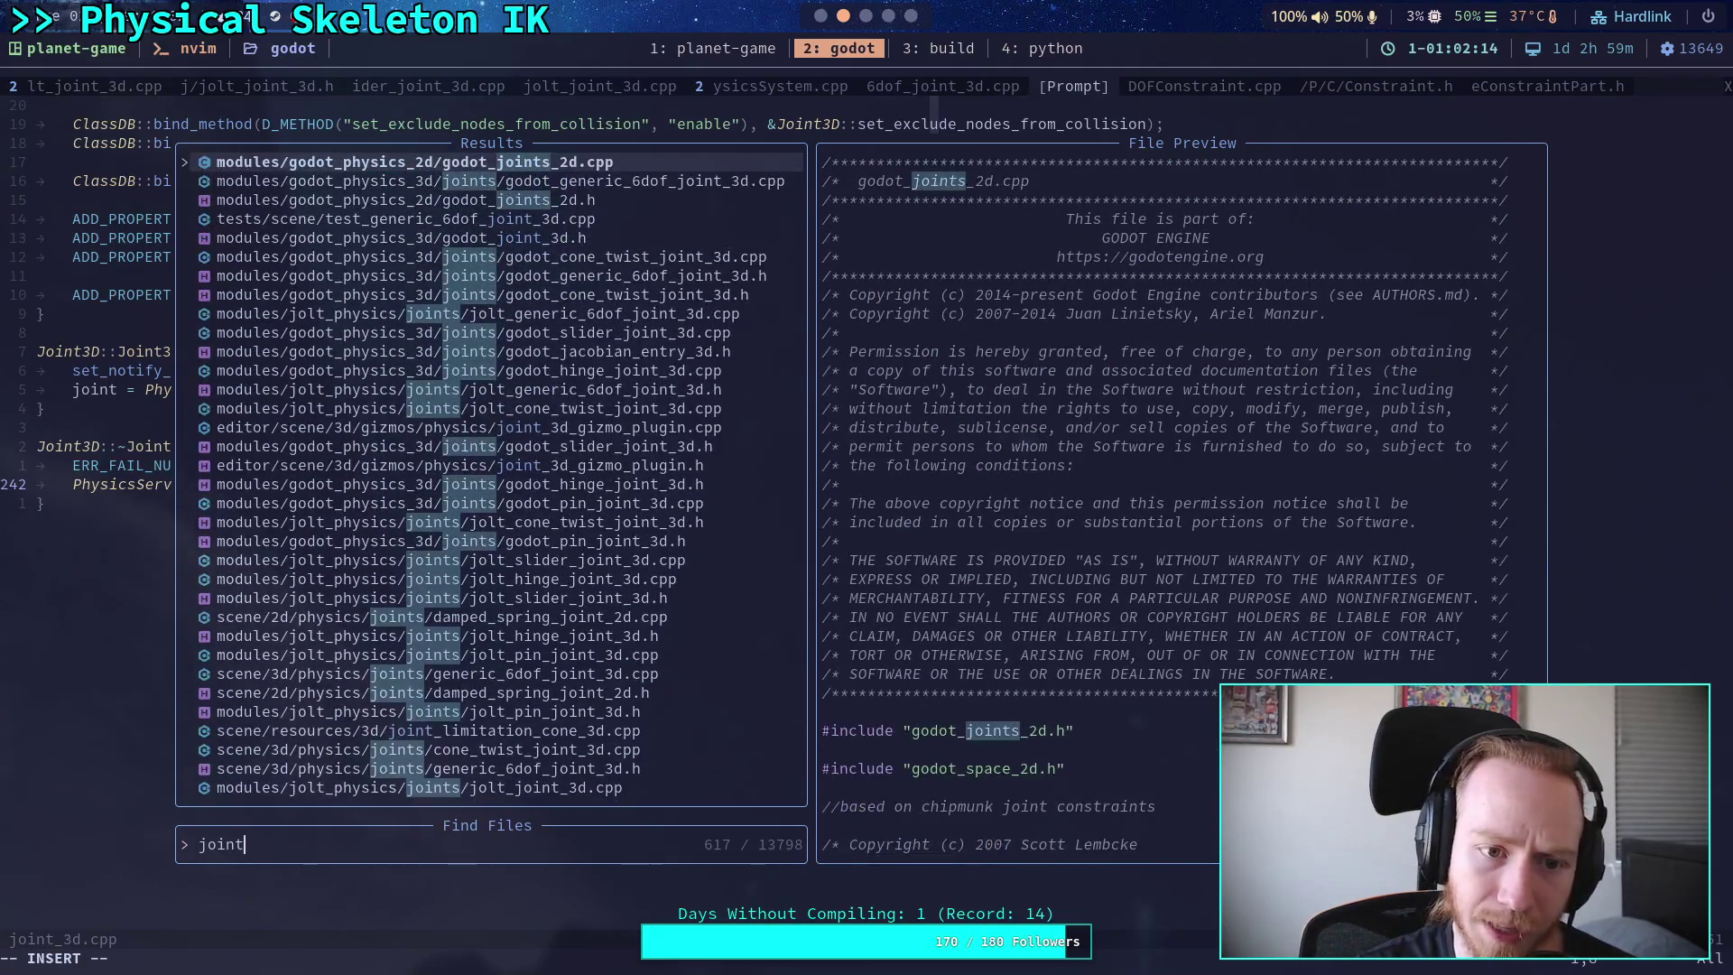
key(Down)
key(Down)
key(Down)
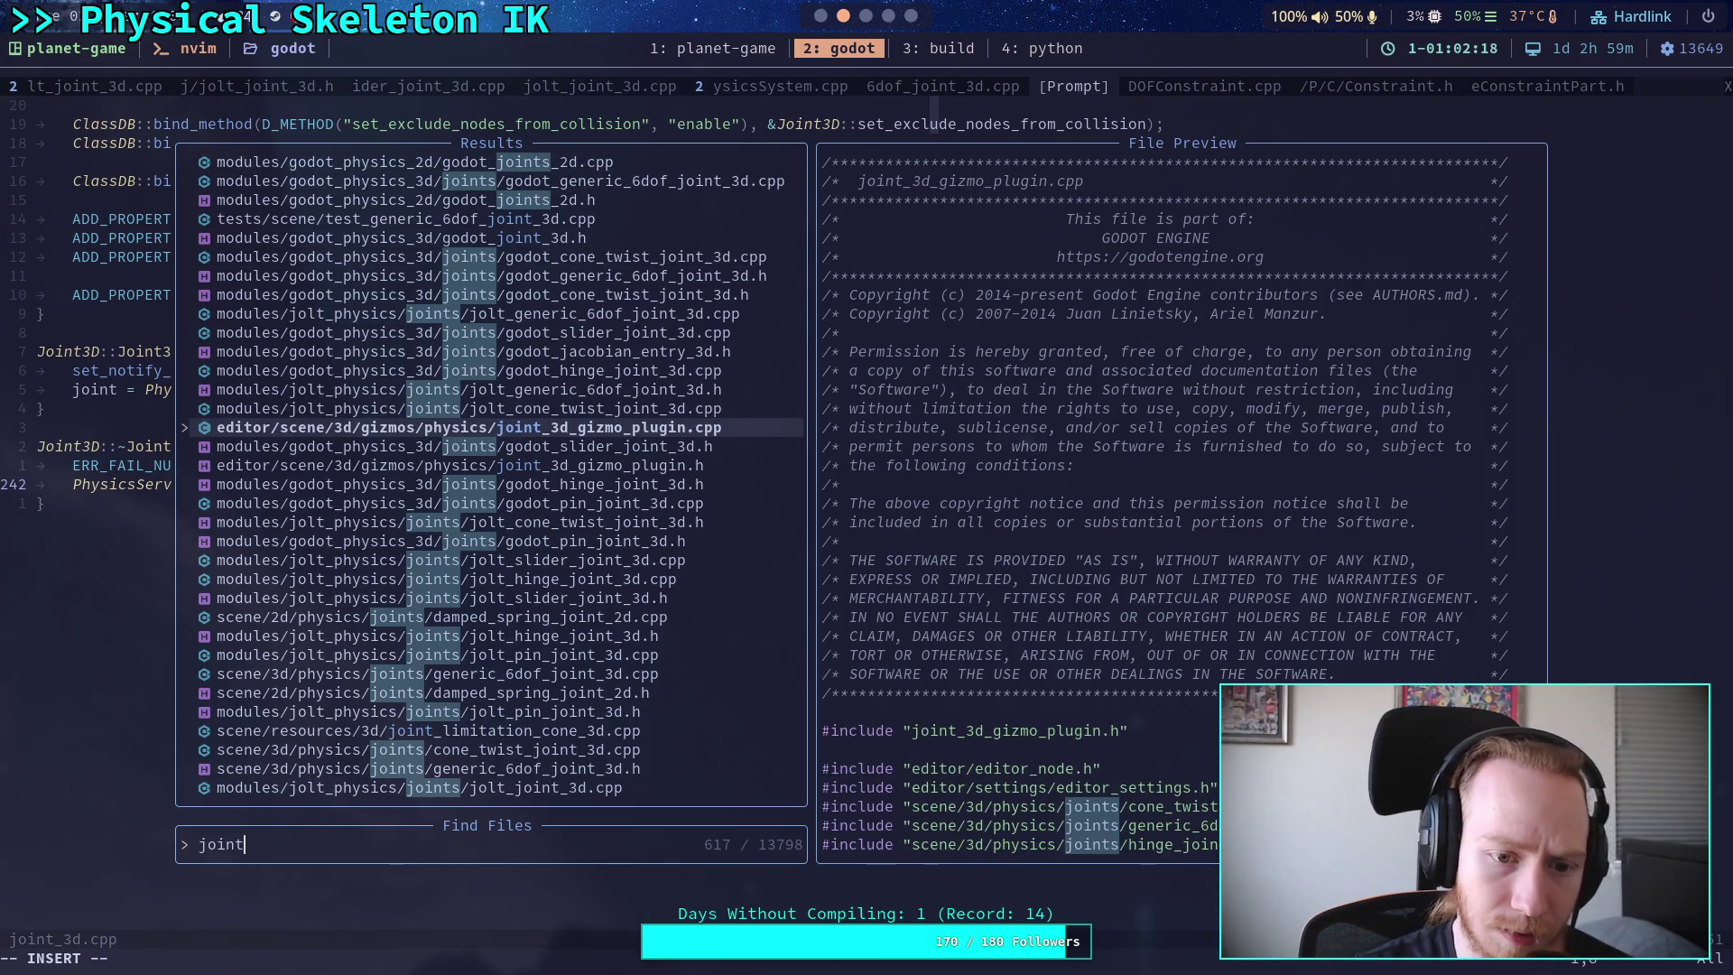
key(Return)
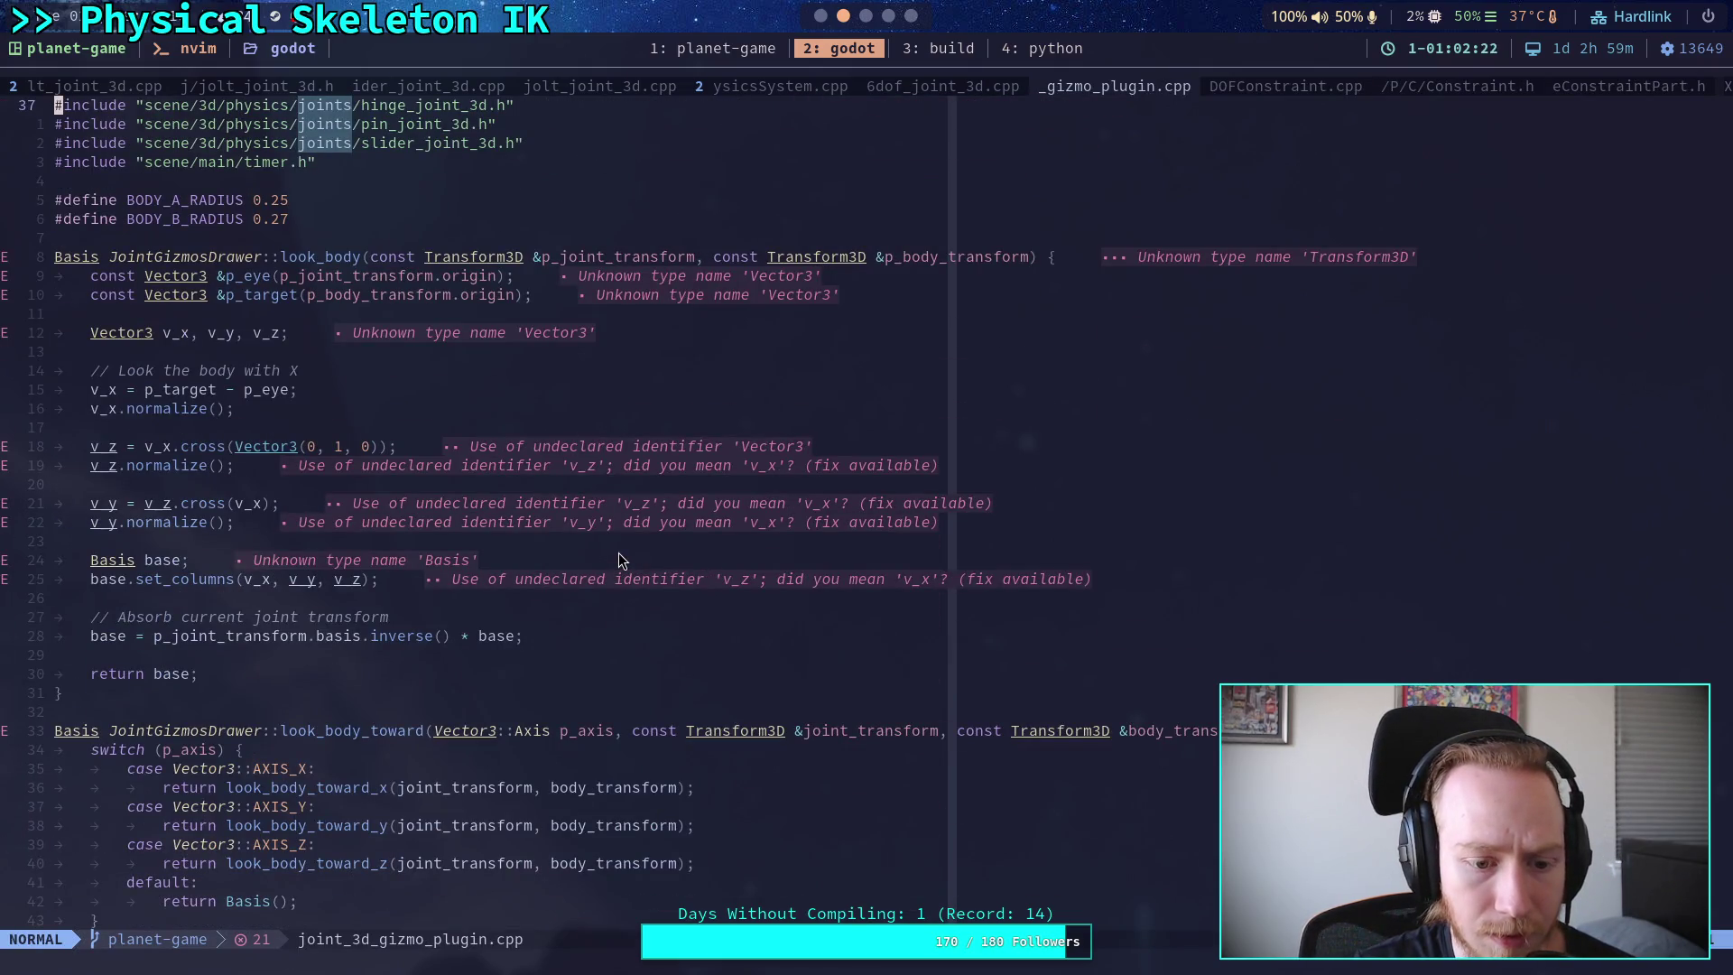
scroll(620, 555, down, 20)
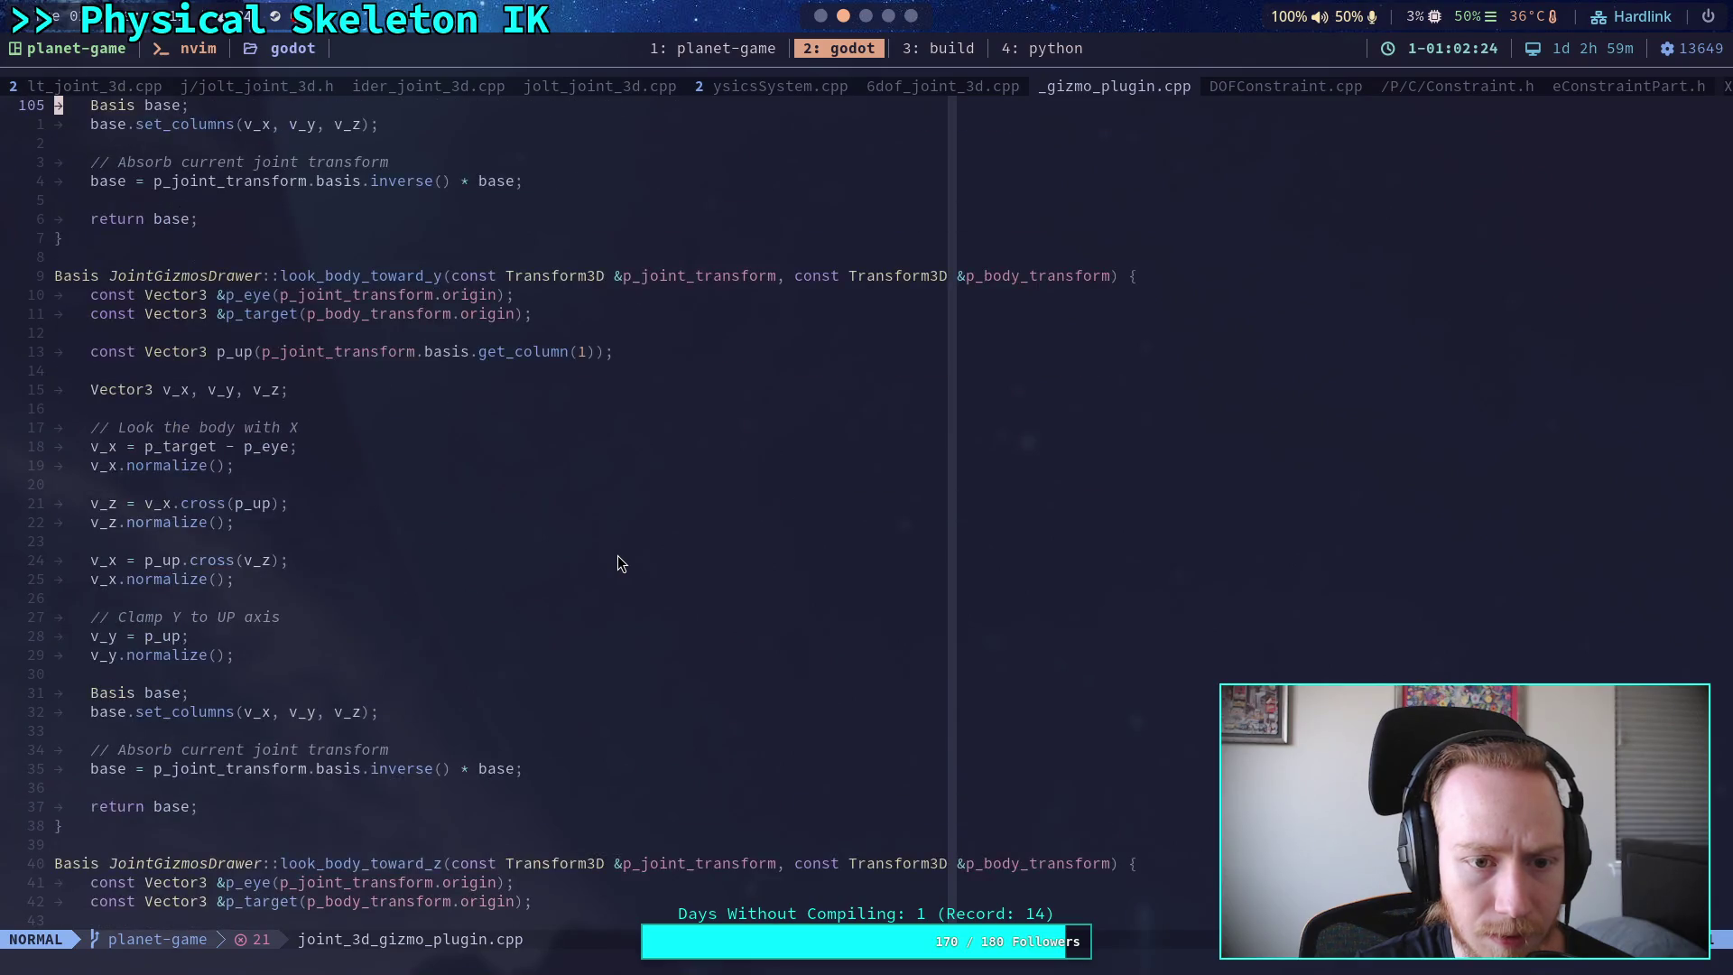
scroll(618, 555, down, 20)
scroll(617, 555, down, 20)
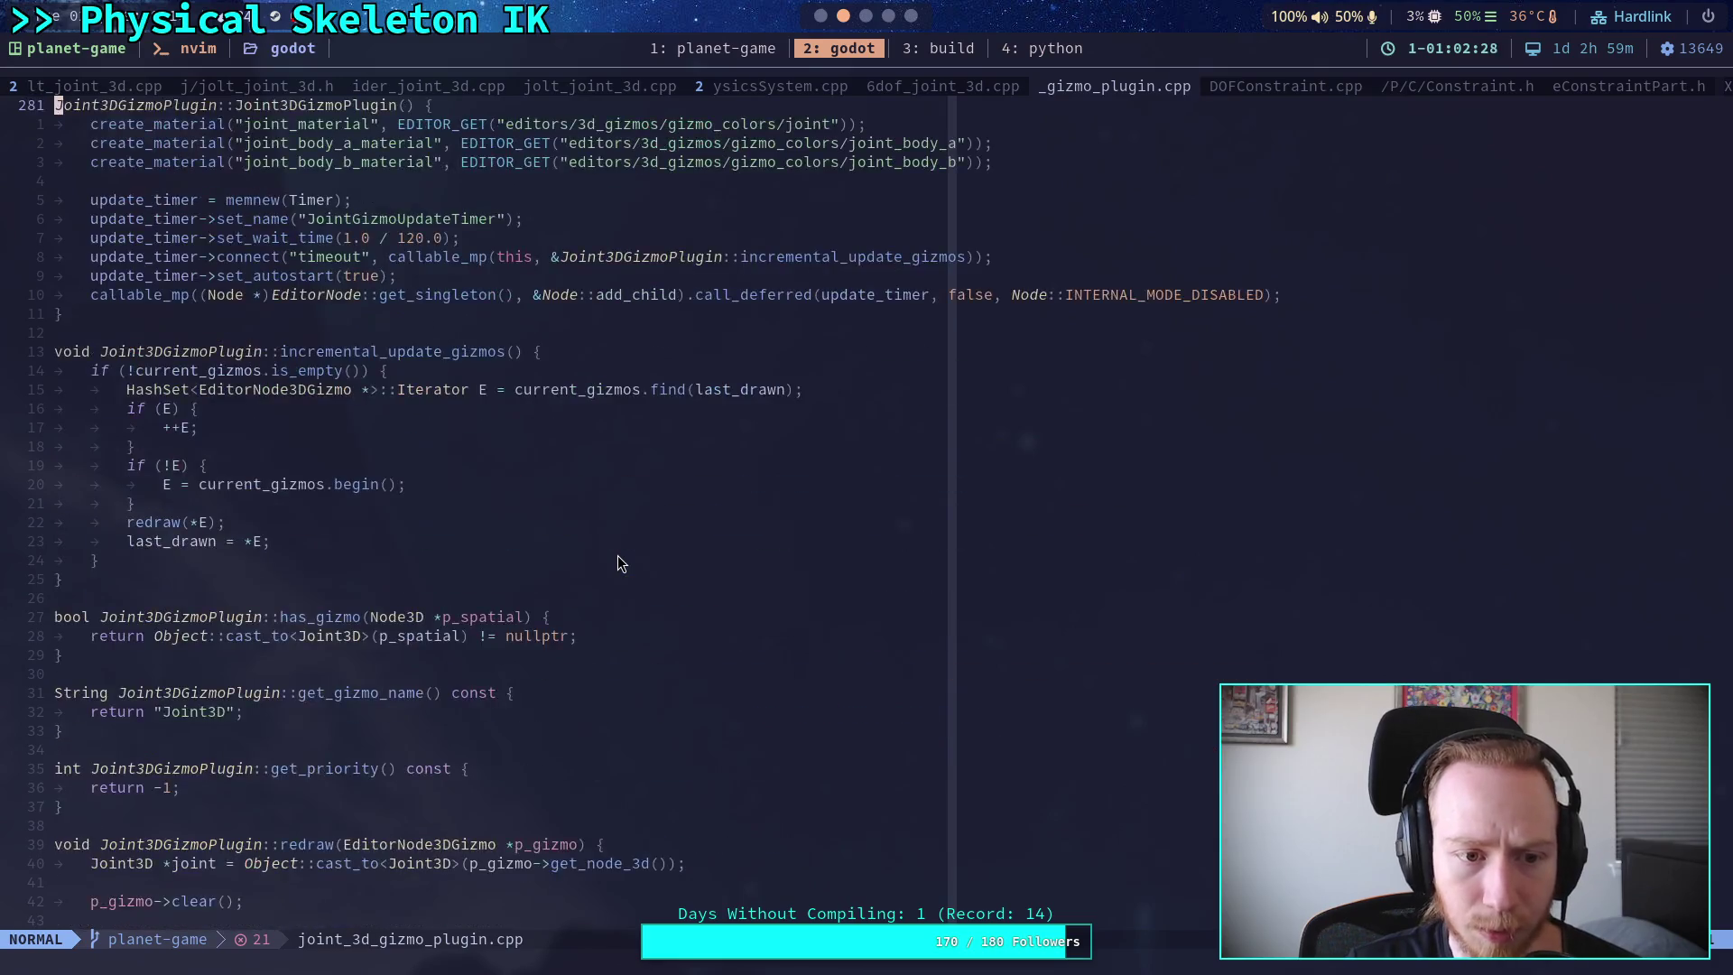
scroll(617, 555, up, 3)
scroll(617, 555, down, 4)
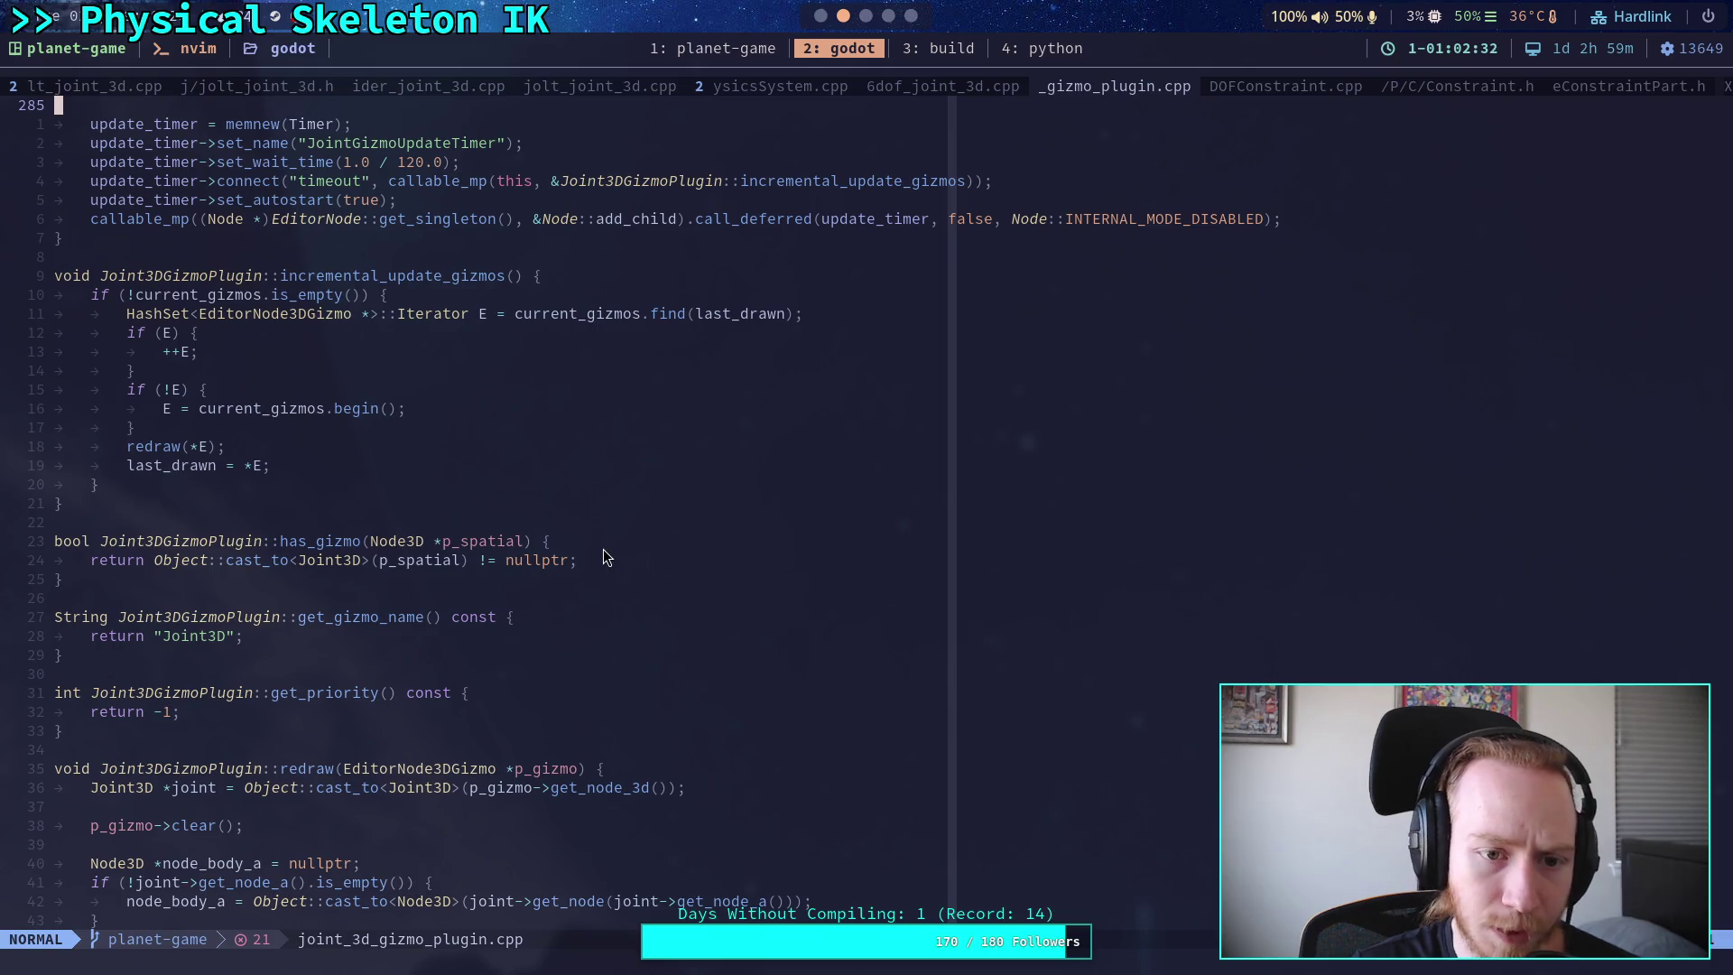
scroll(604, 551, down, 5)
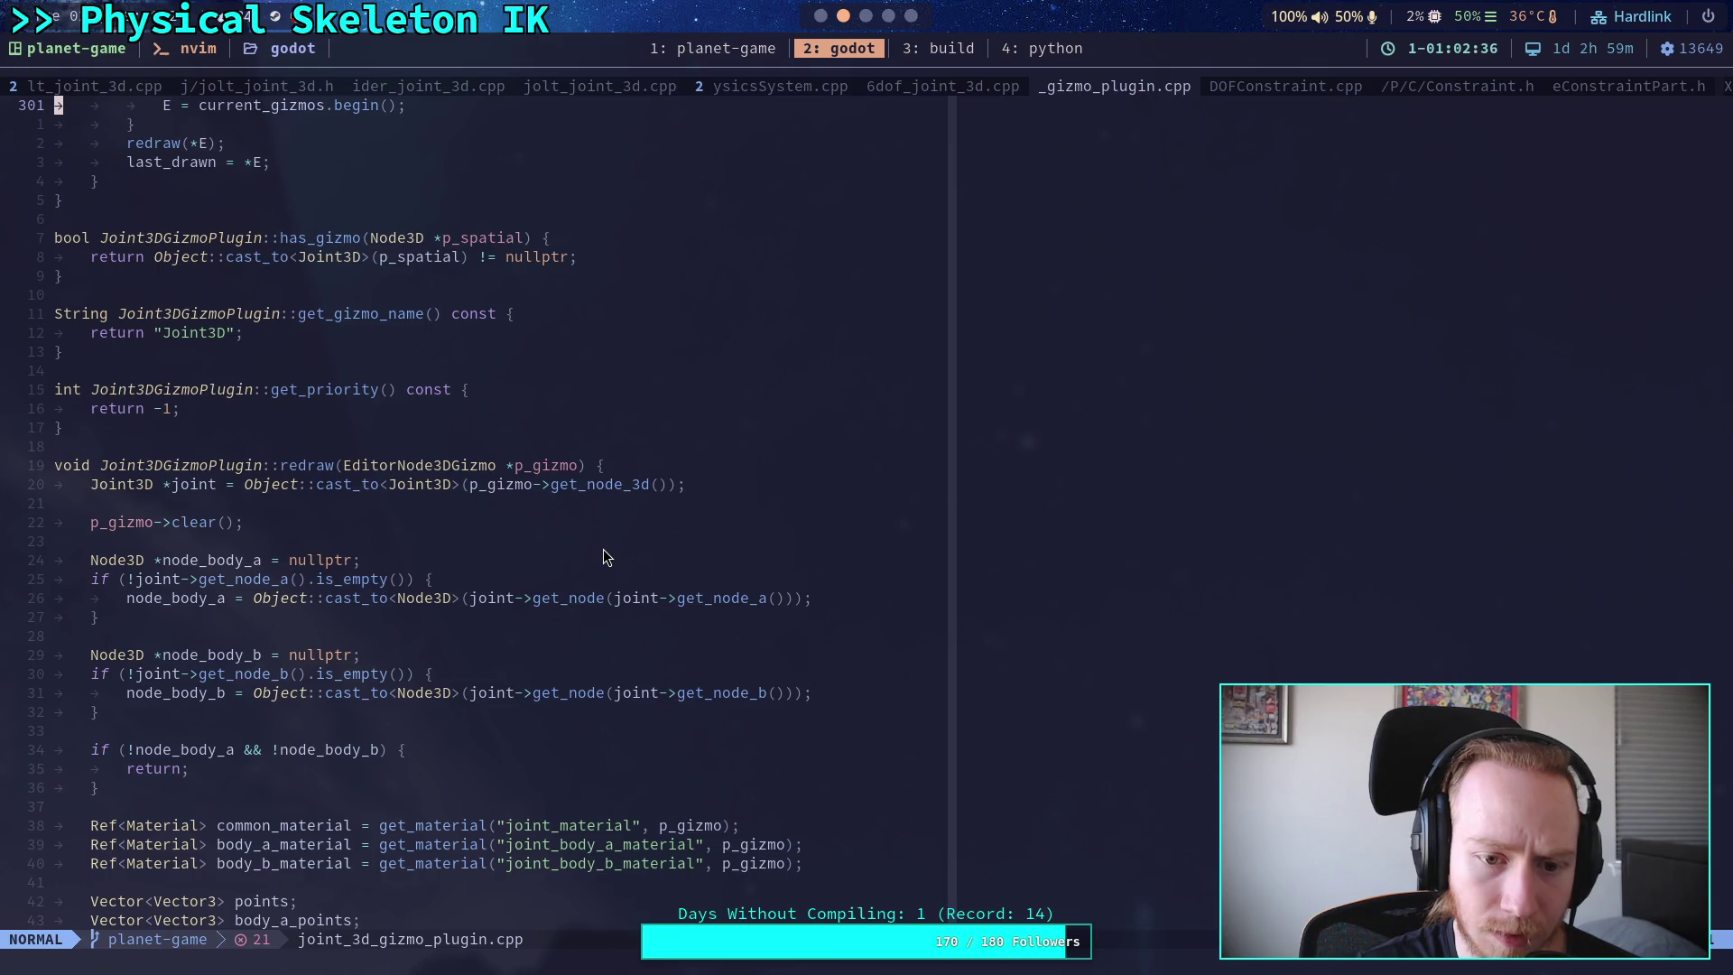
scroll(603, 550, down, 3)
click(738, 323)
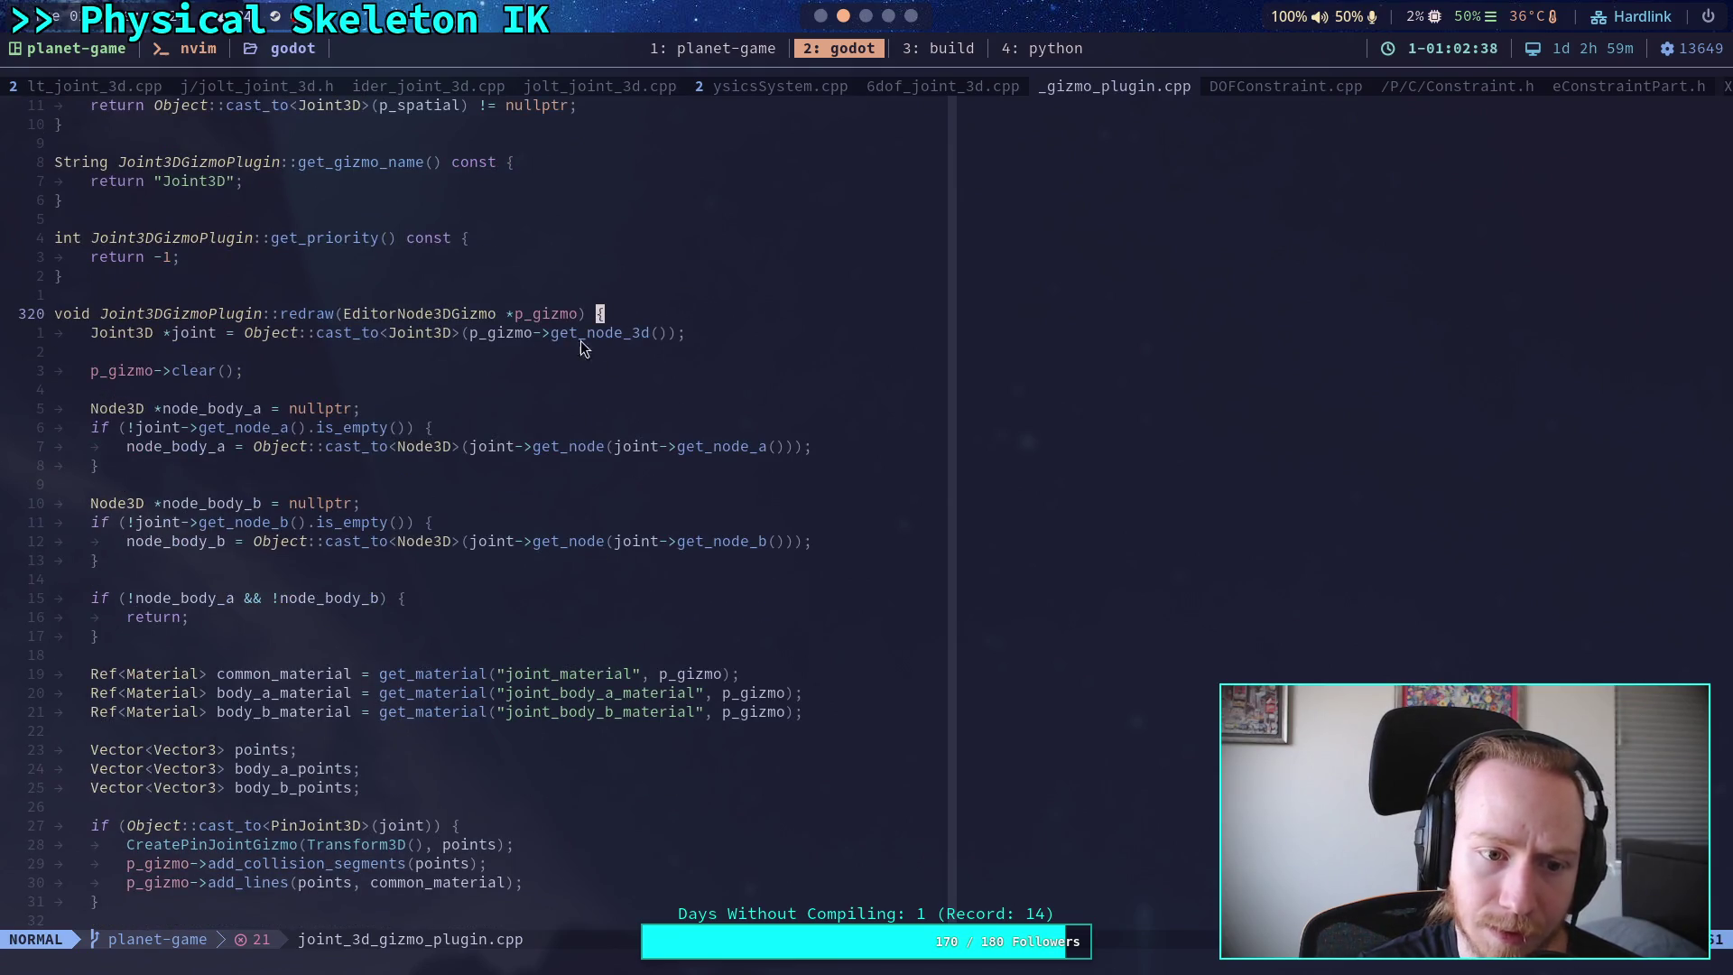
scroll(352, 435, down, 3)
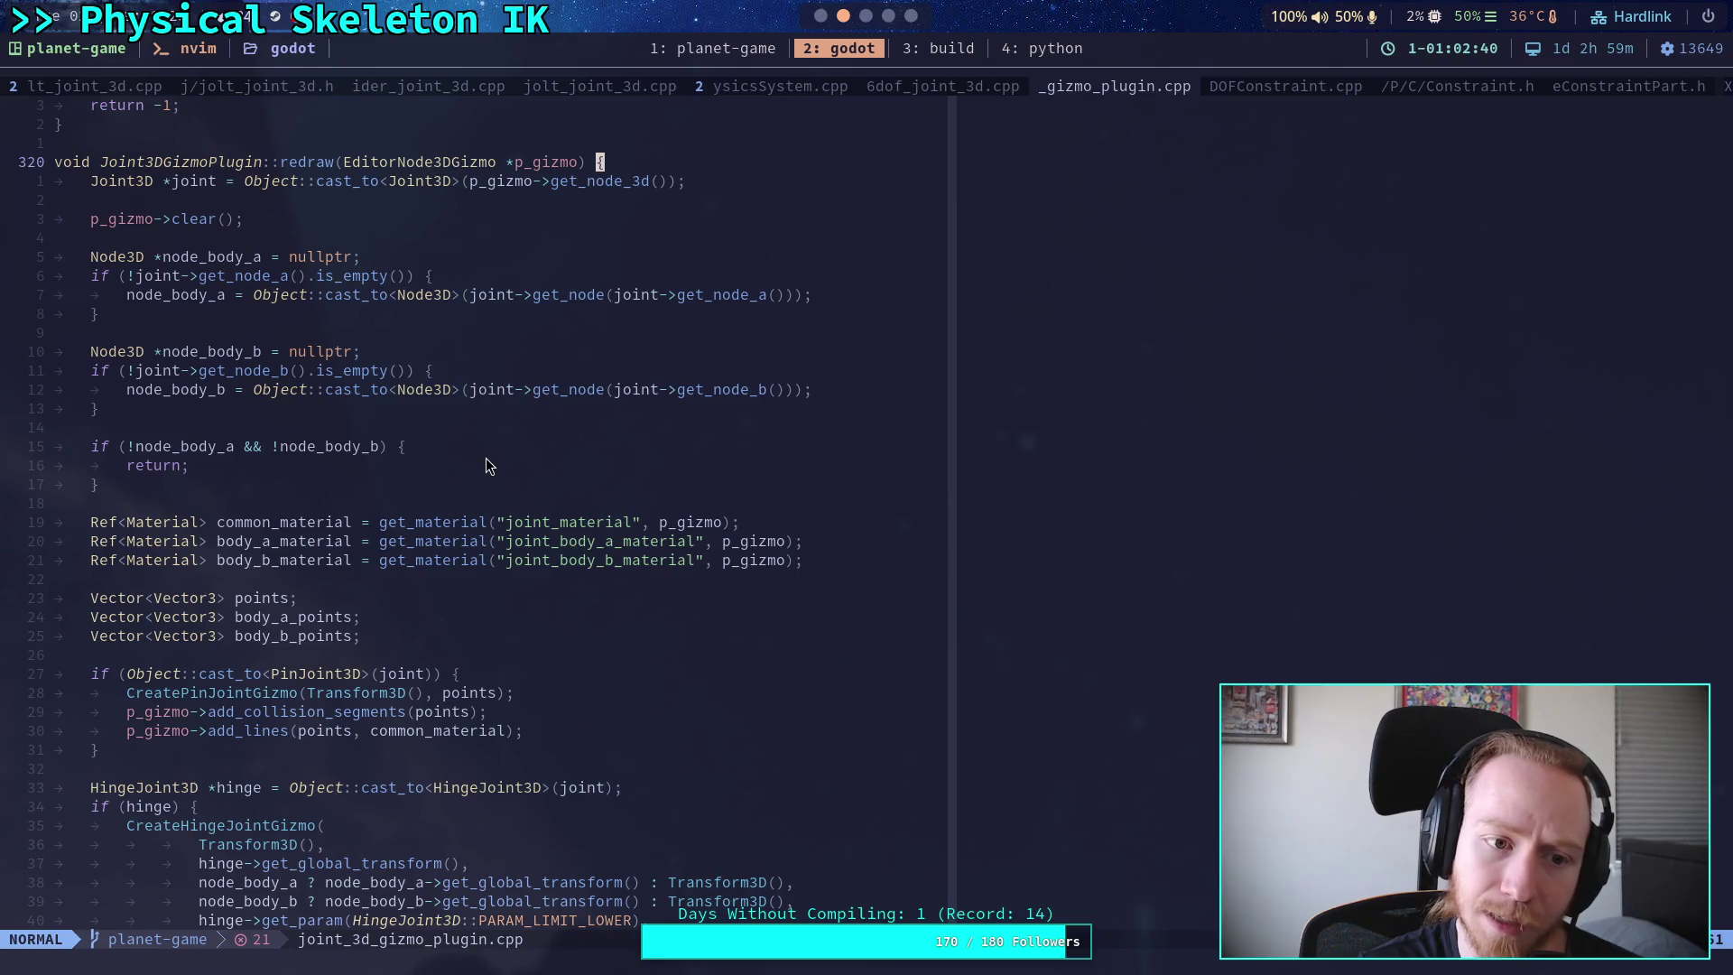
scroll(486, 460, down, 2)
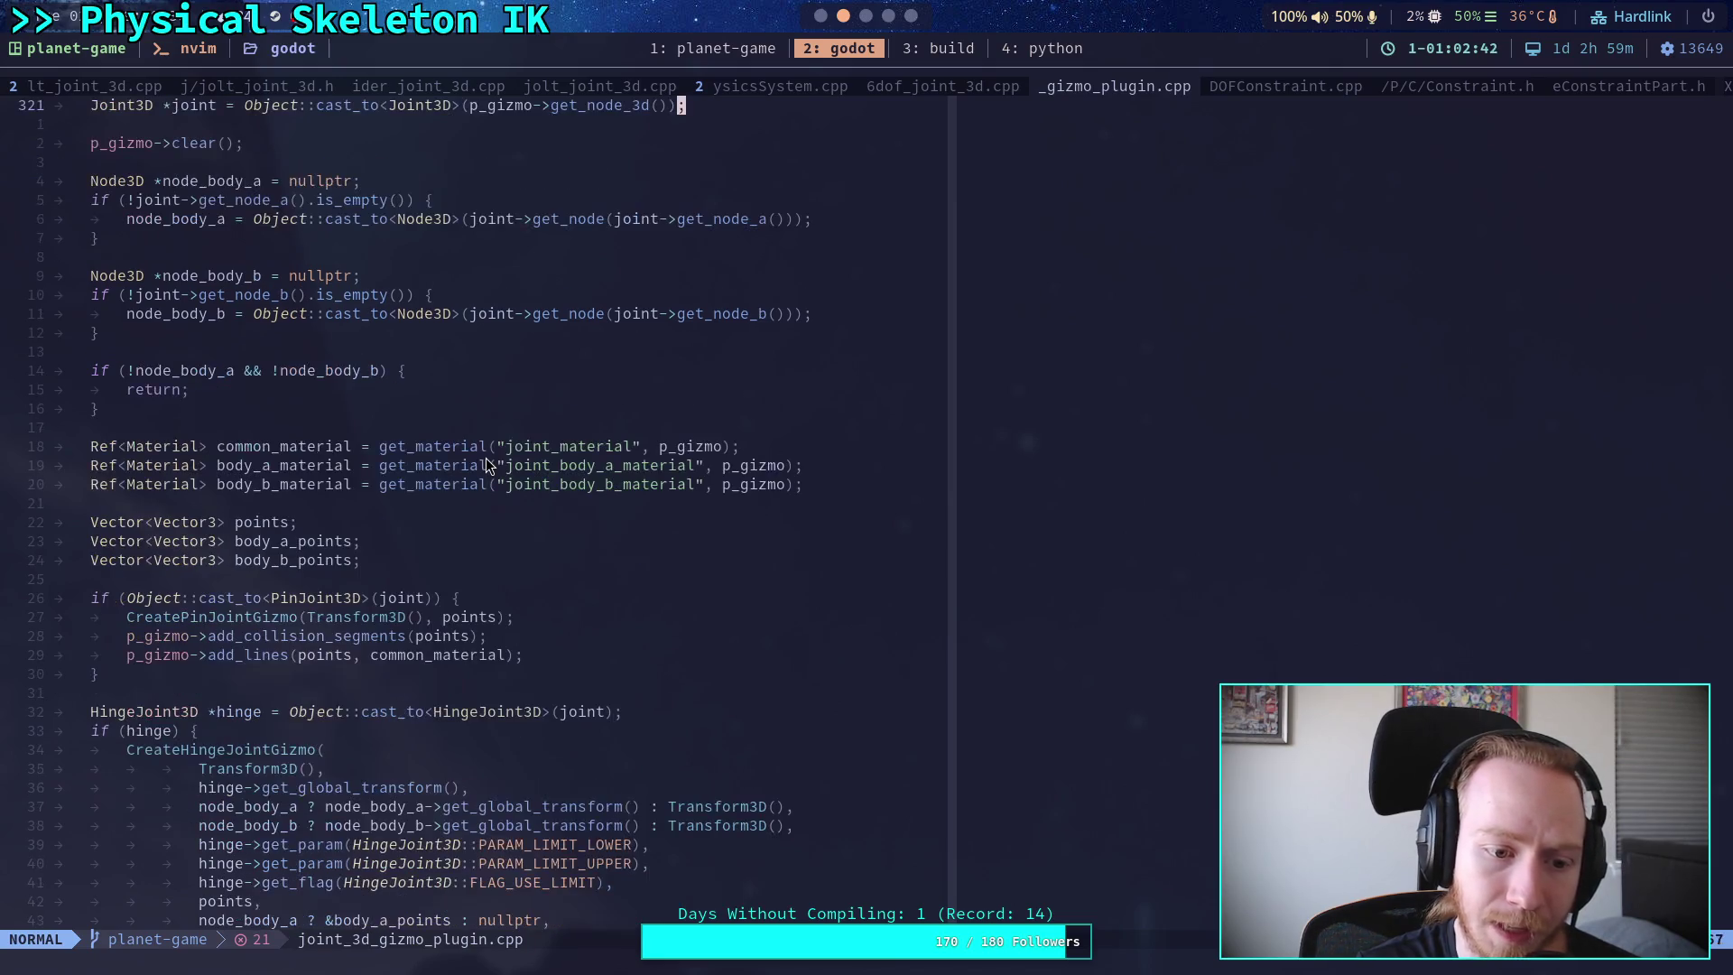
scroll(486, 465, down, 9)
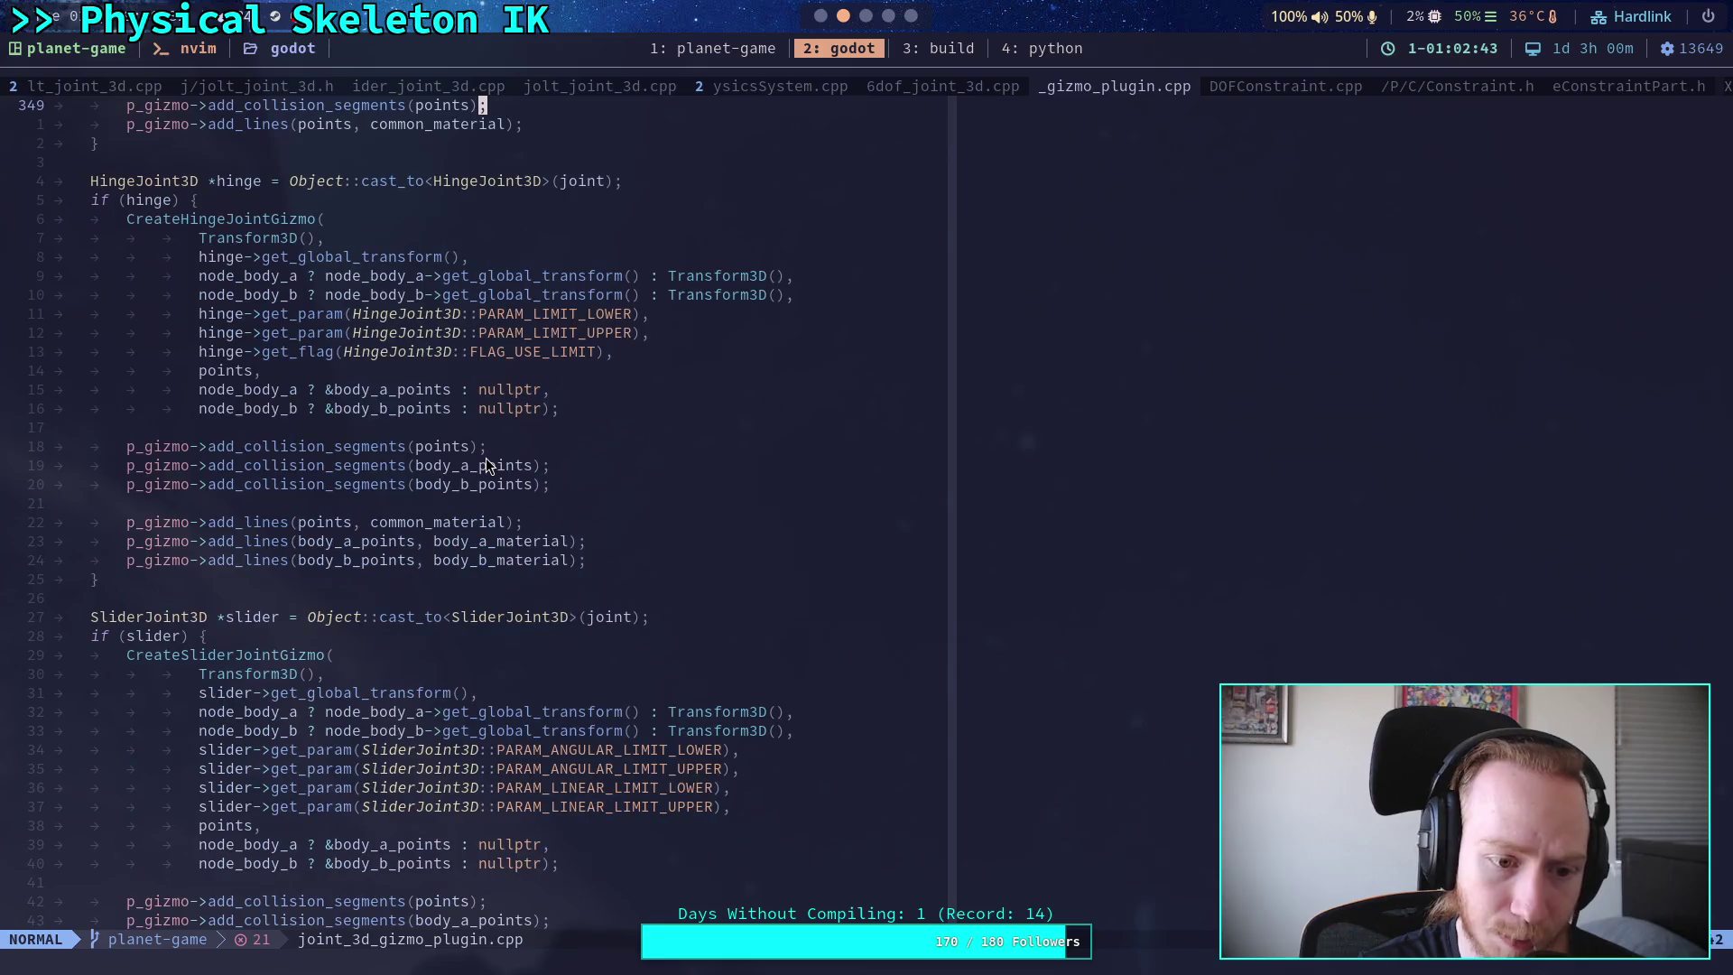
scroll(486, 465, up, 7)
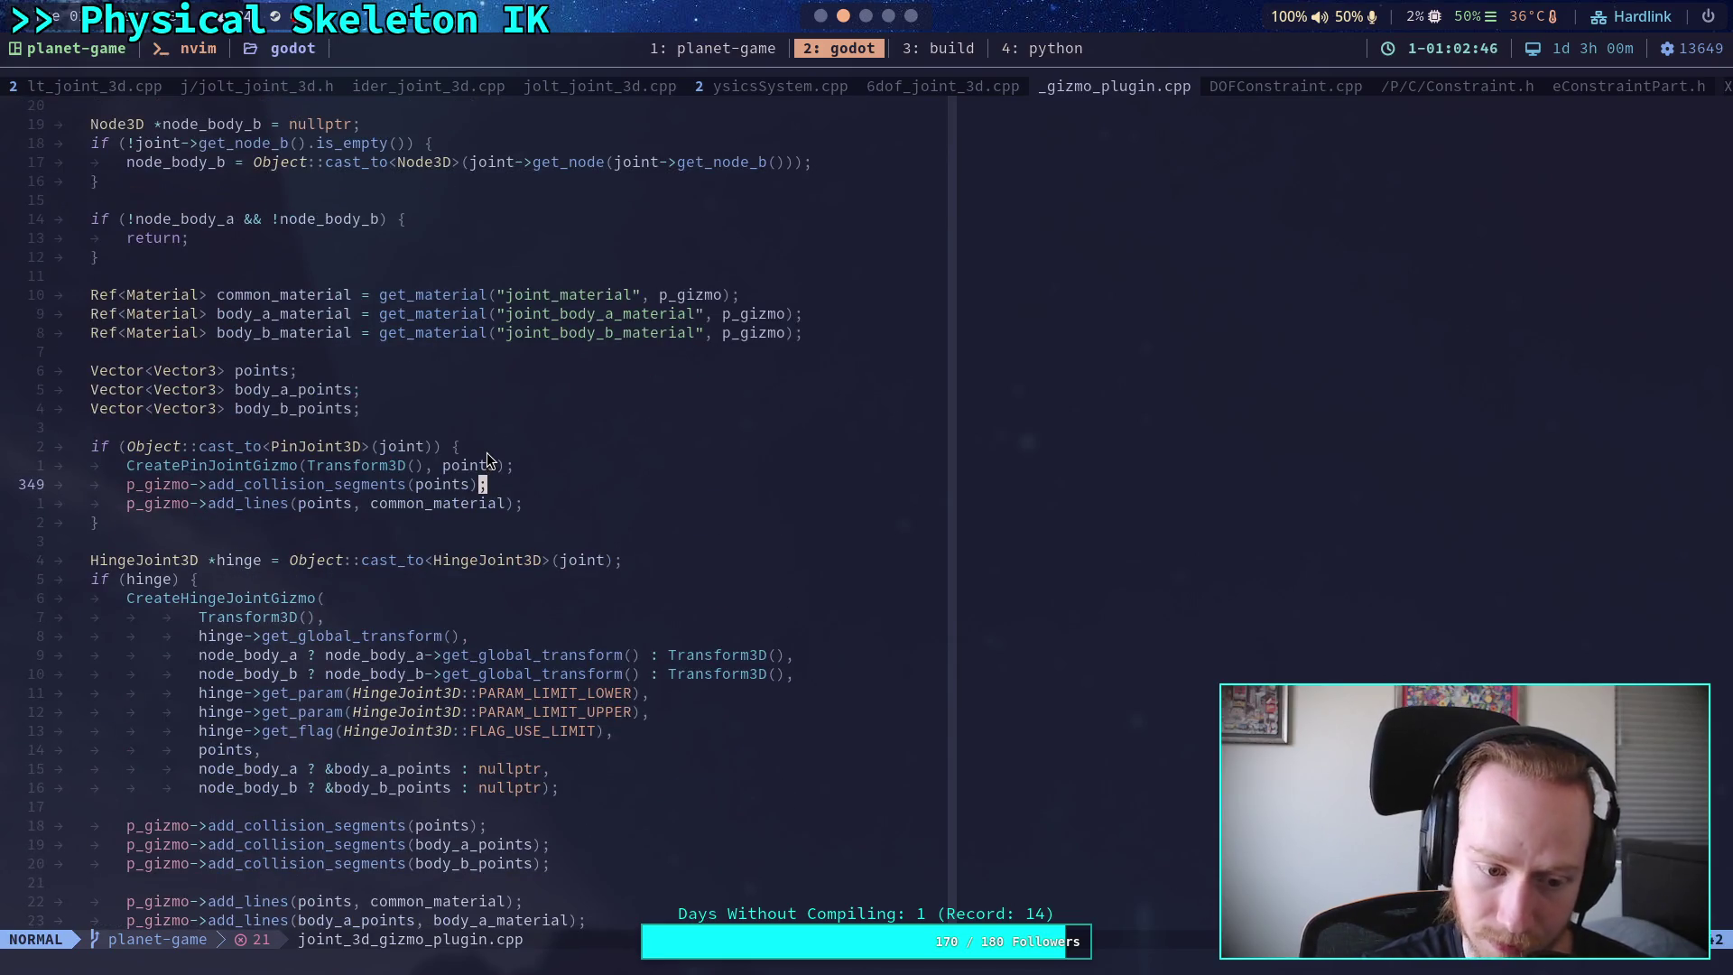
scroll(485, 456, up, 8)
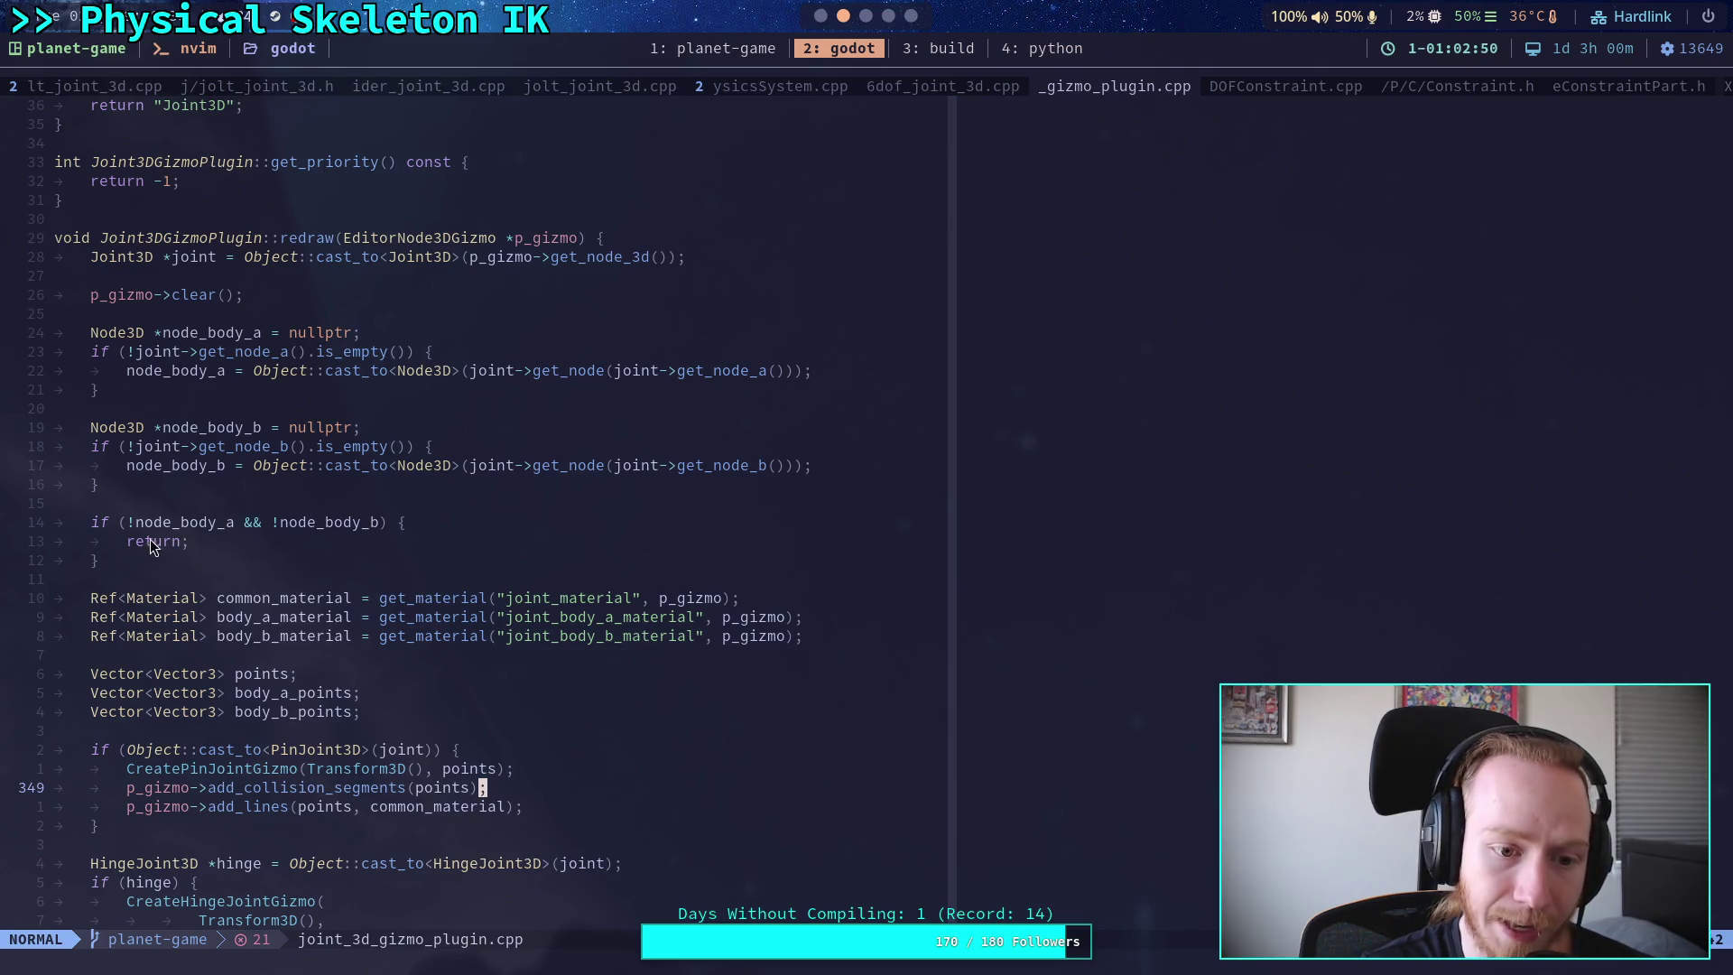
drag(122, 523, 220, 547)
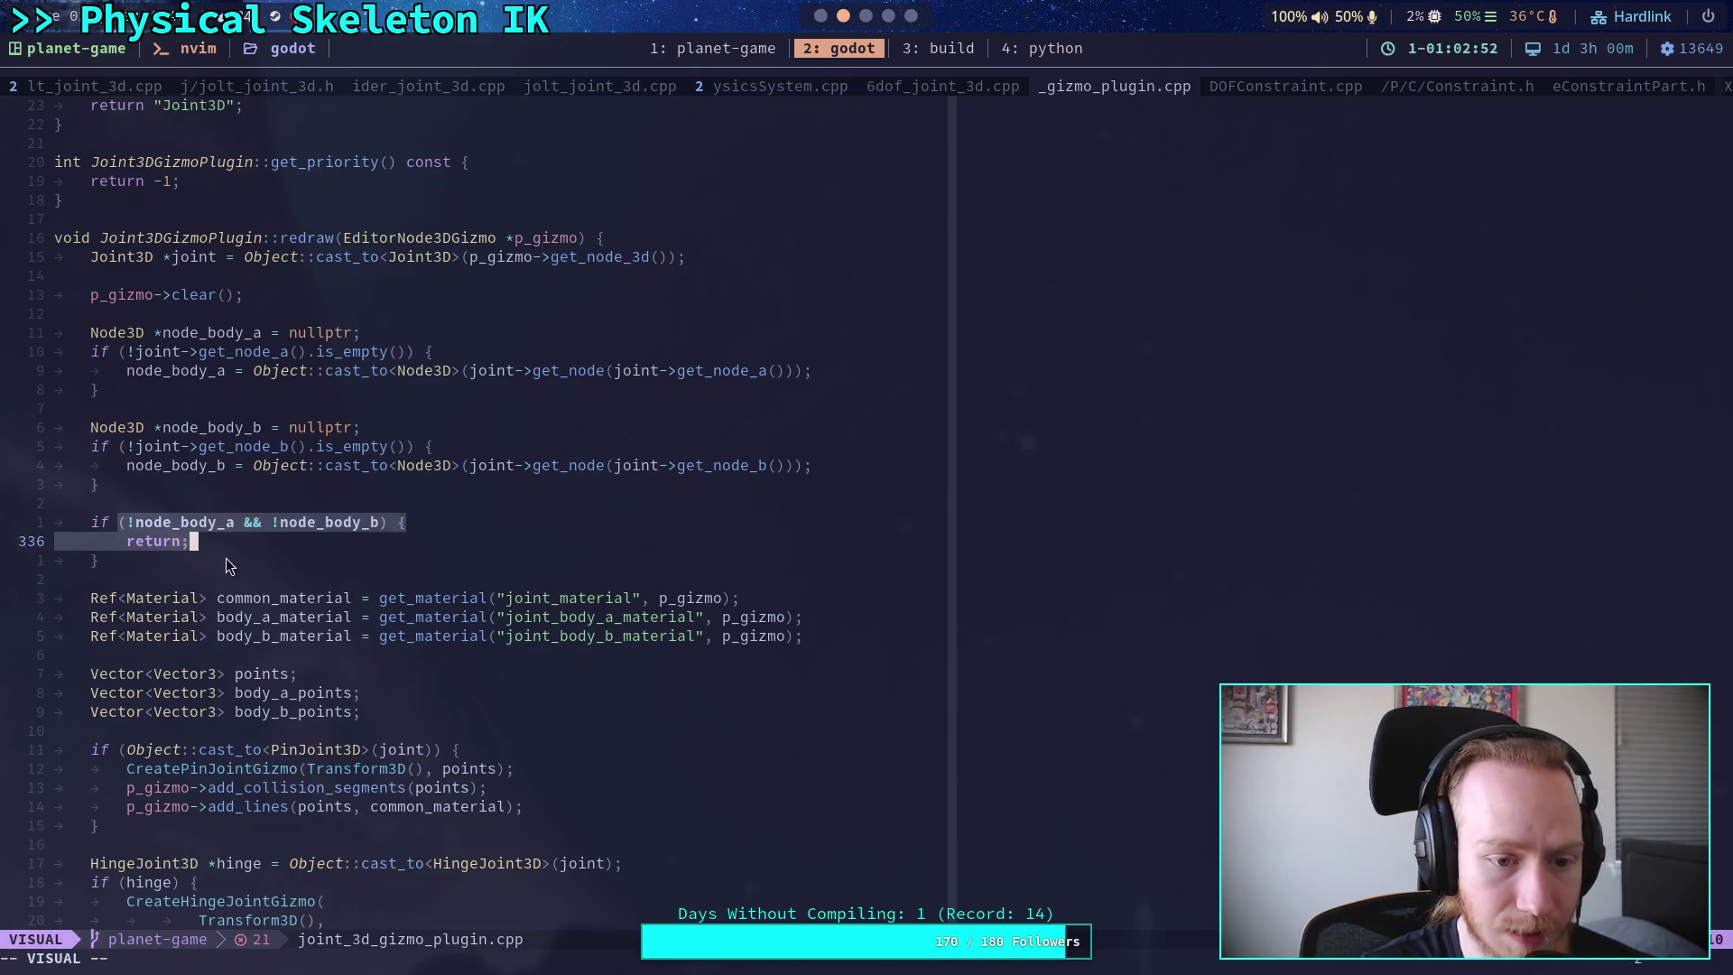
scroll(236, 619, down, 4)
click(295, 603)
scroll(298, 594, down, 10)
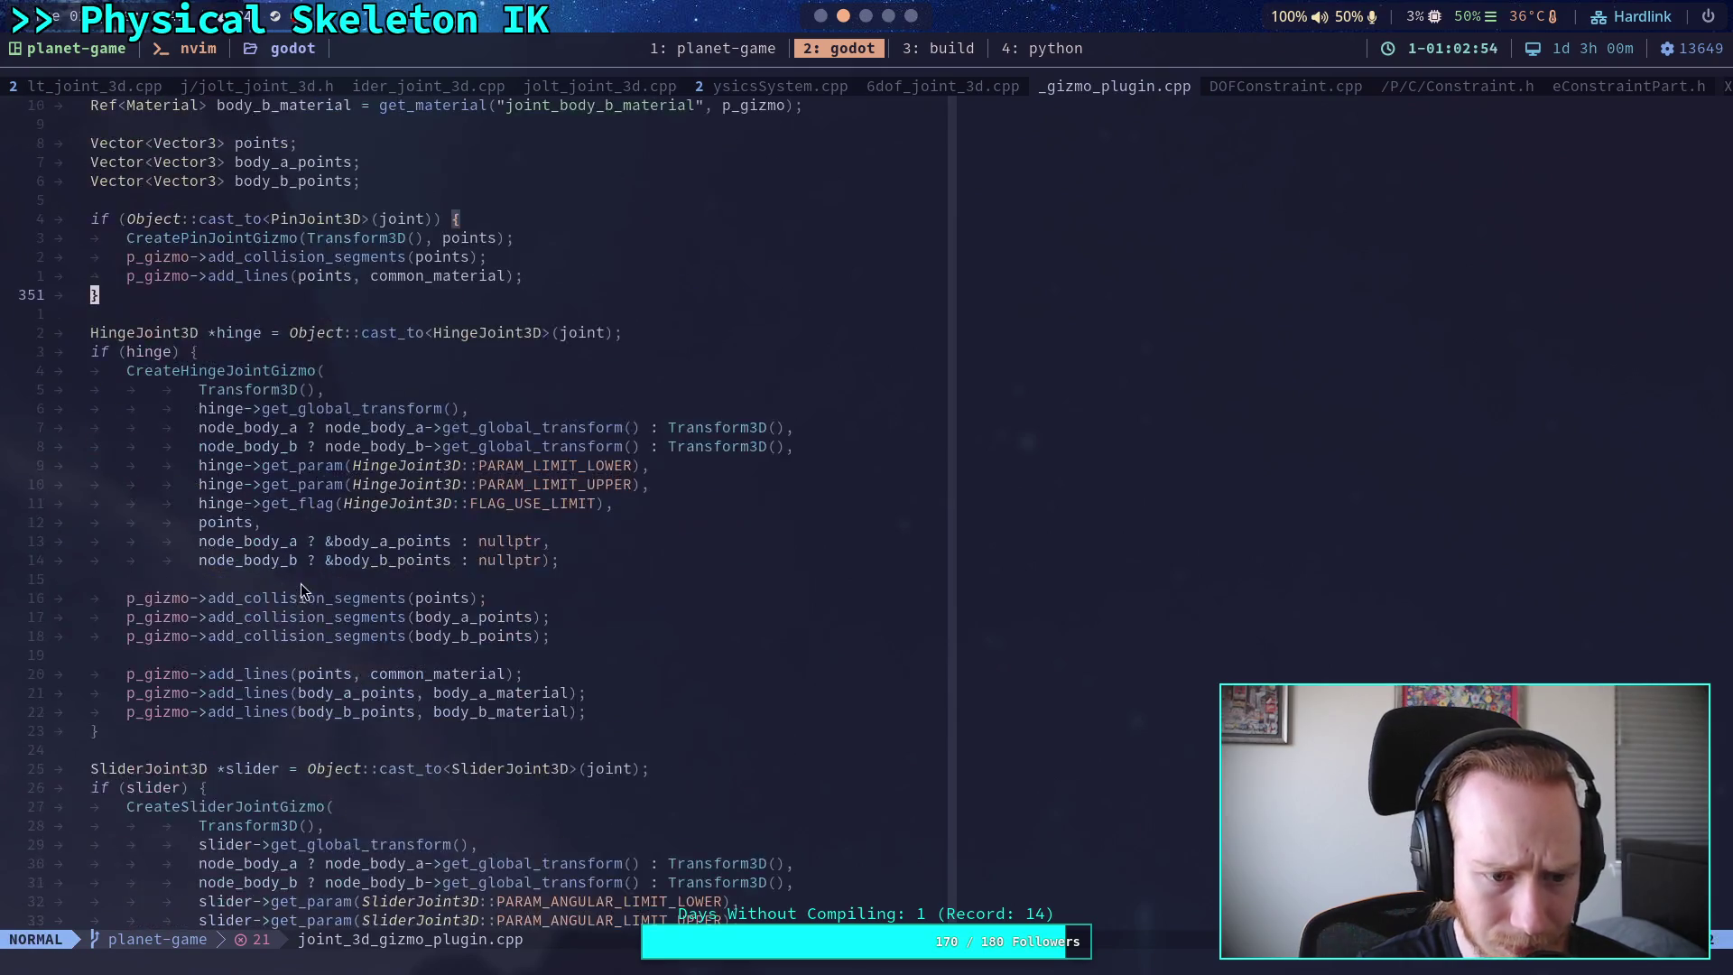
scroll(300, 585, down, 10)
scroll(303, 588, down, 13)
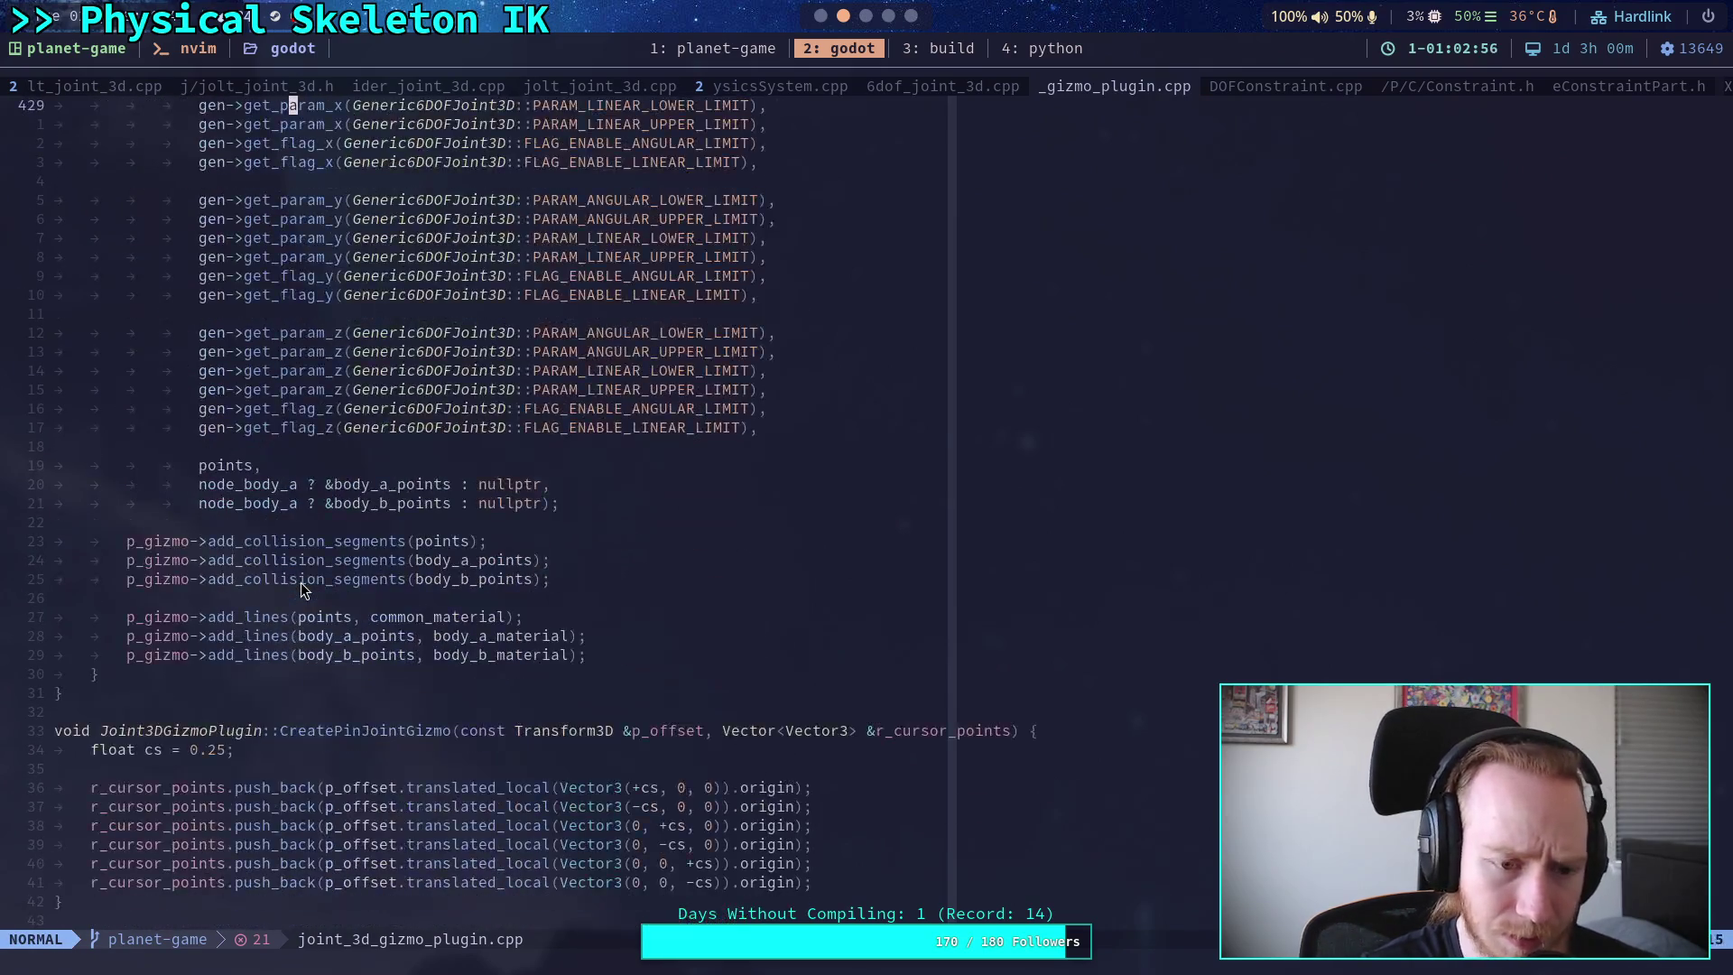
scroll(302, 588, up, 11)
scroll(300, 589, up, 20)
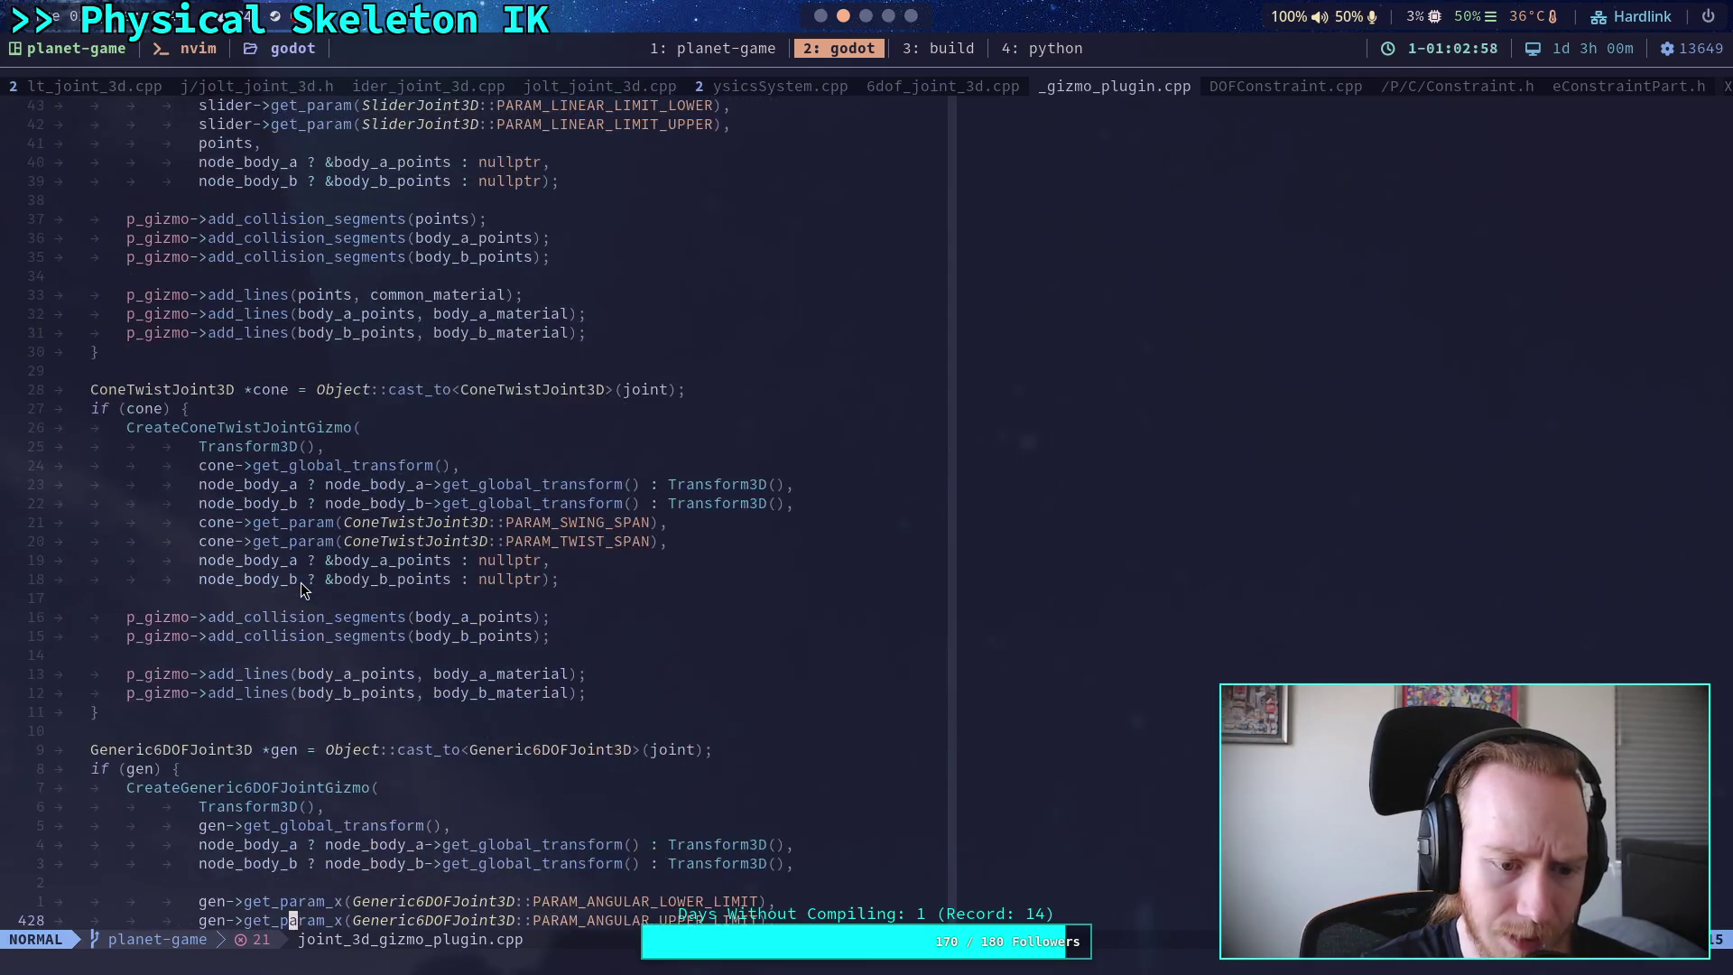
scroll(302, 588, up, 7)
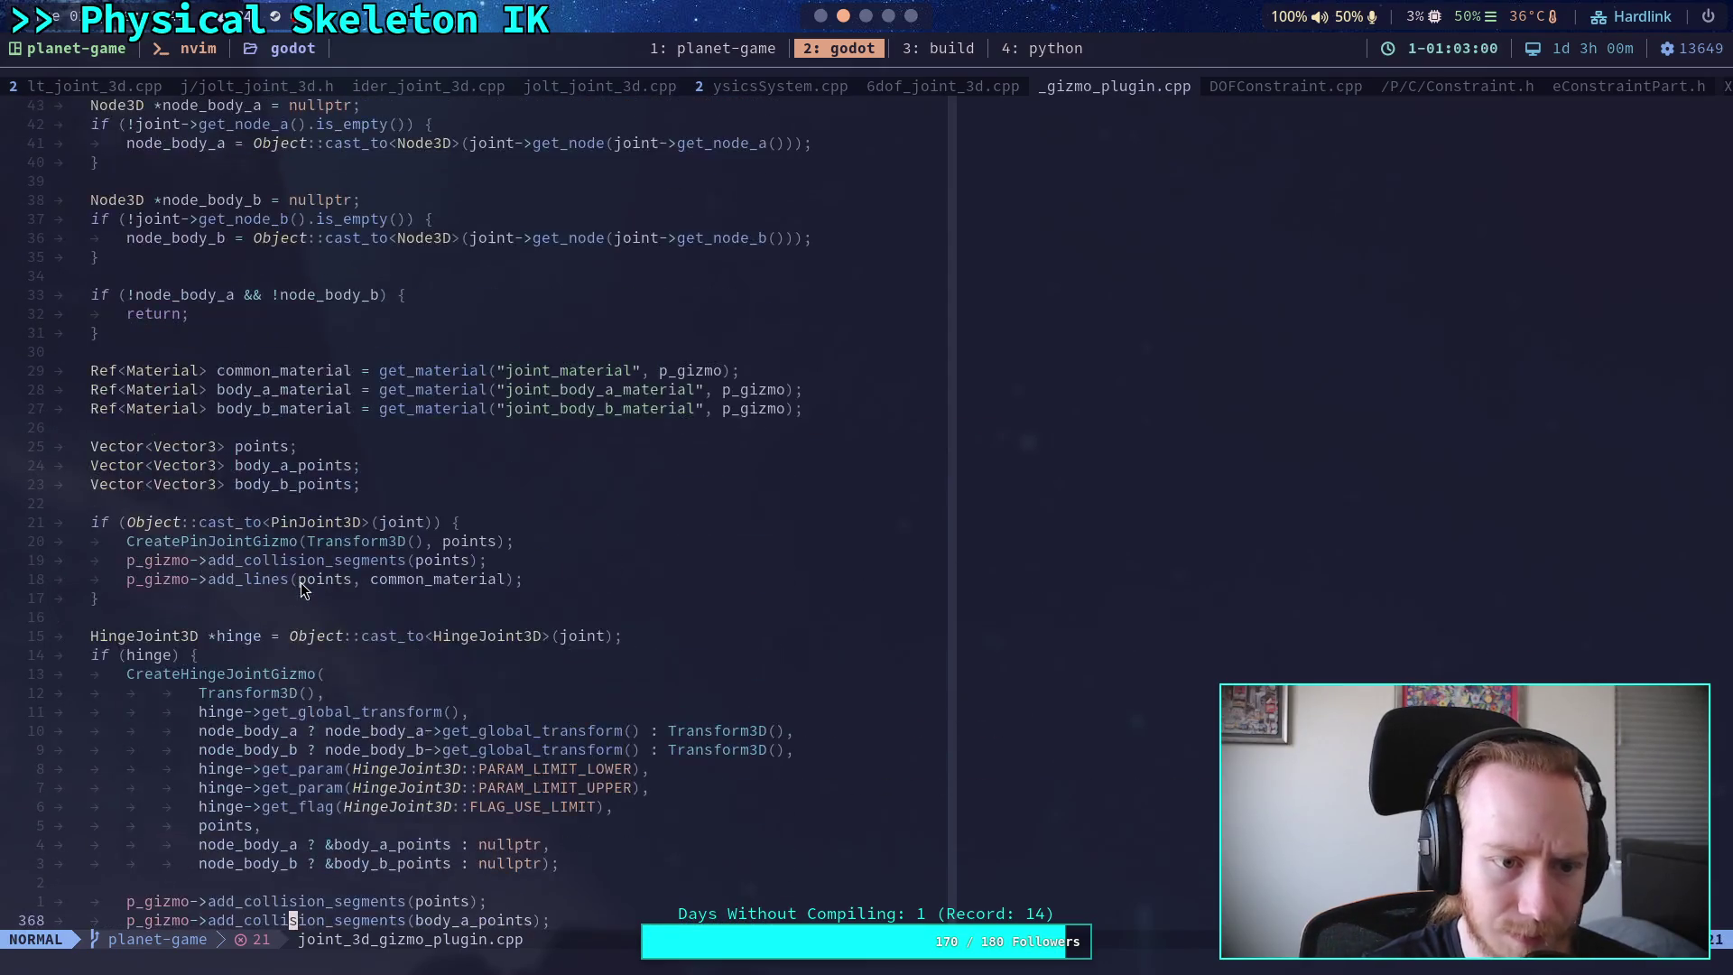
scroll(302, 589, down, 16)
scroll(303, 589, up, 19)
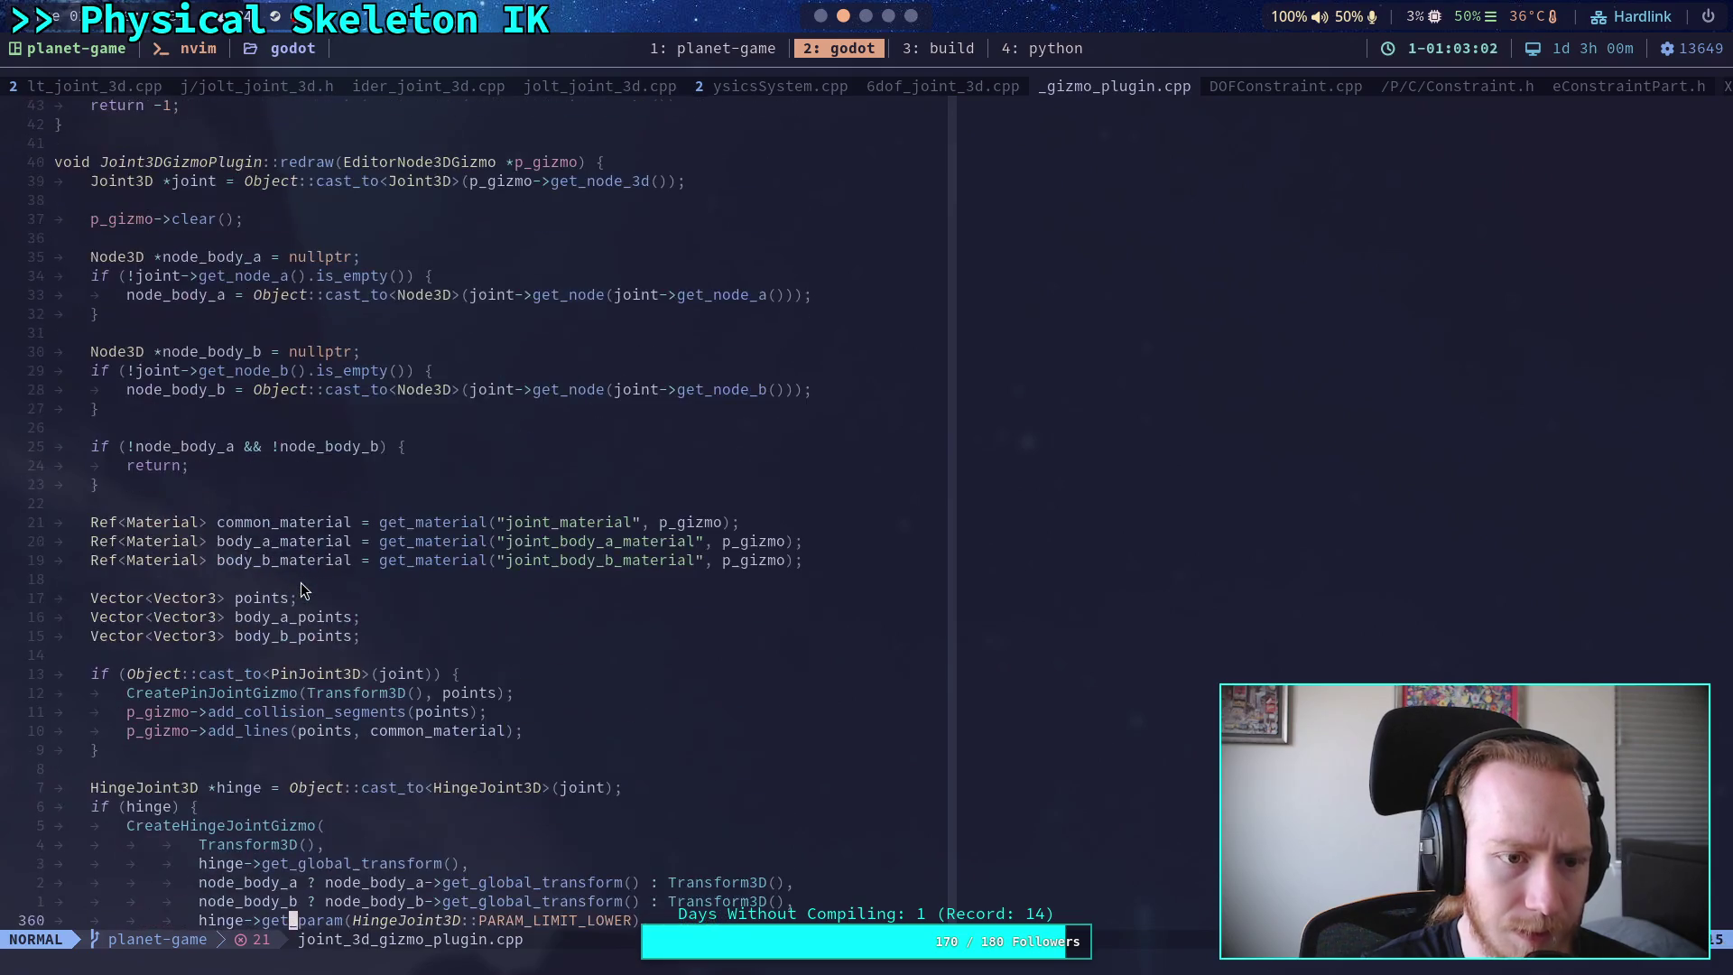
scroll(302, 589, up, 1)
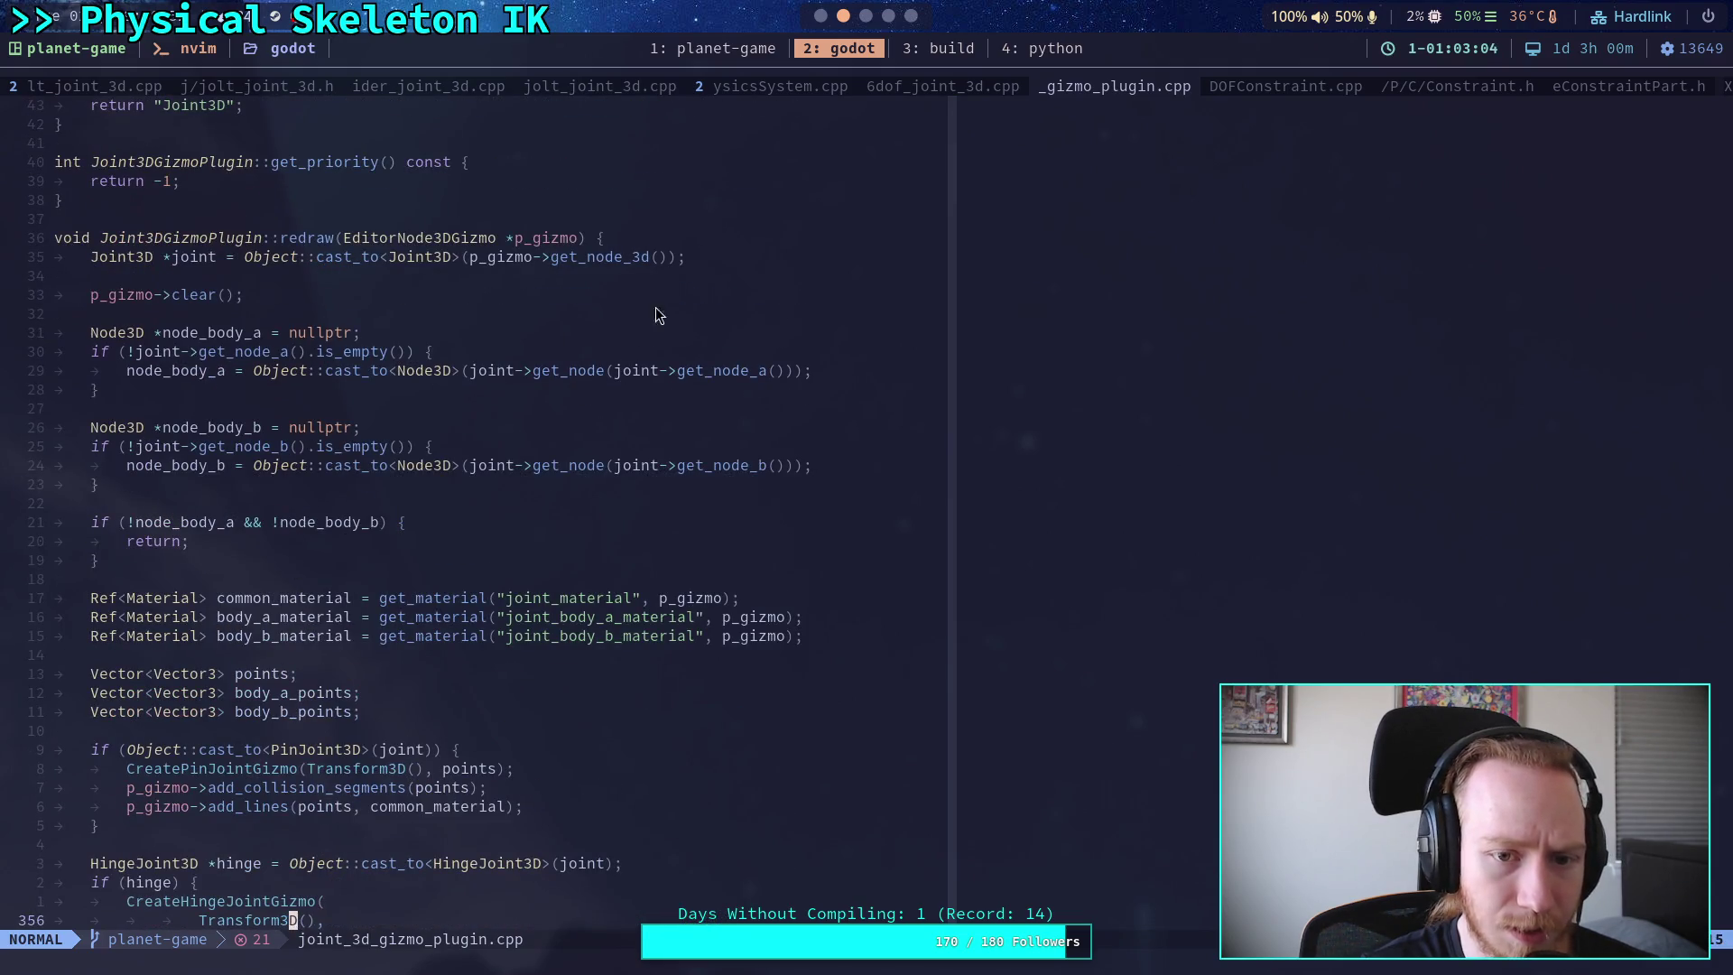
click(749, 258)
click(721, 291)
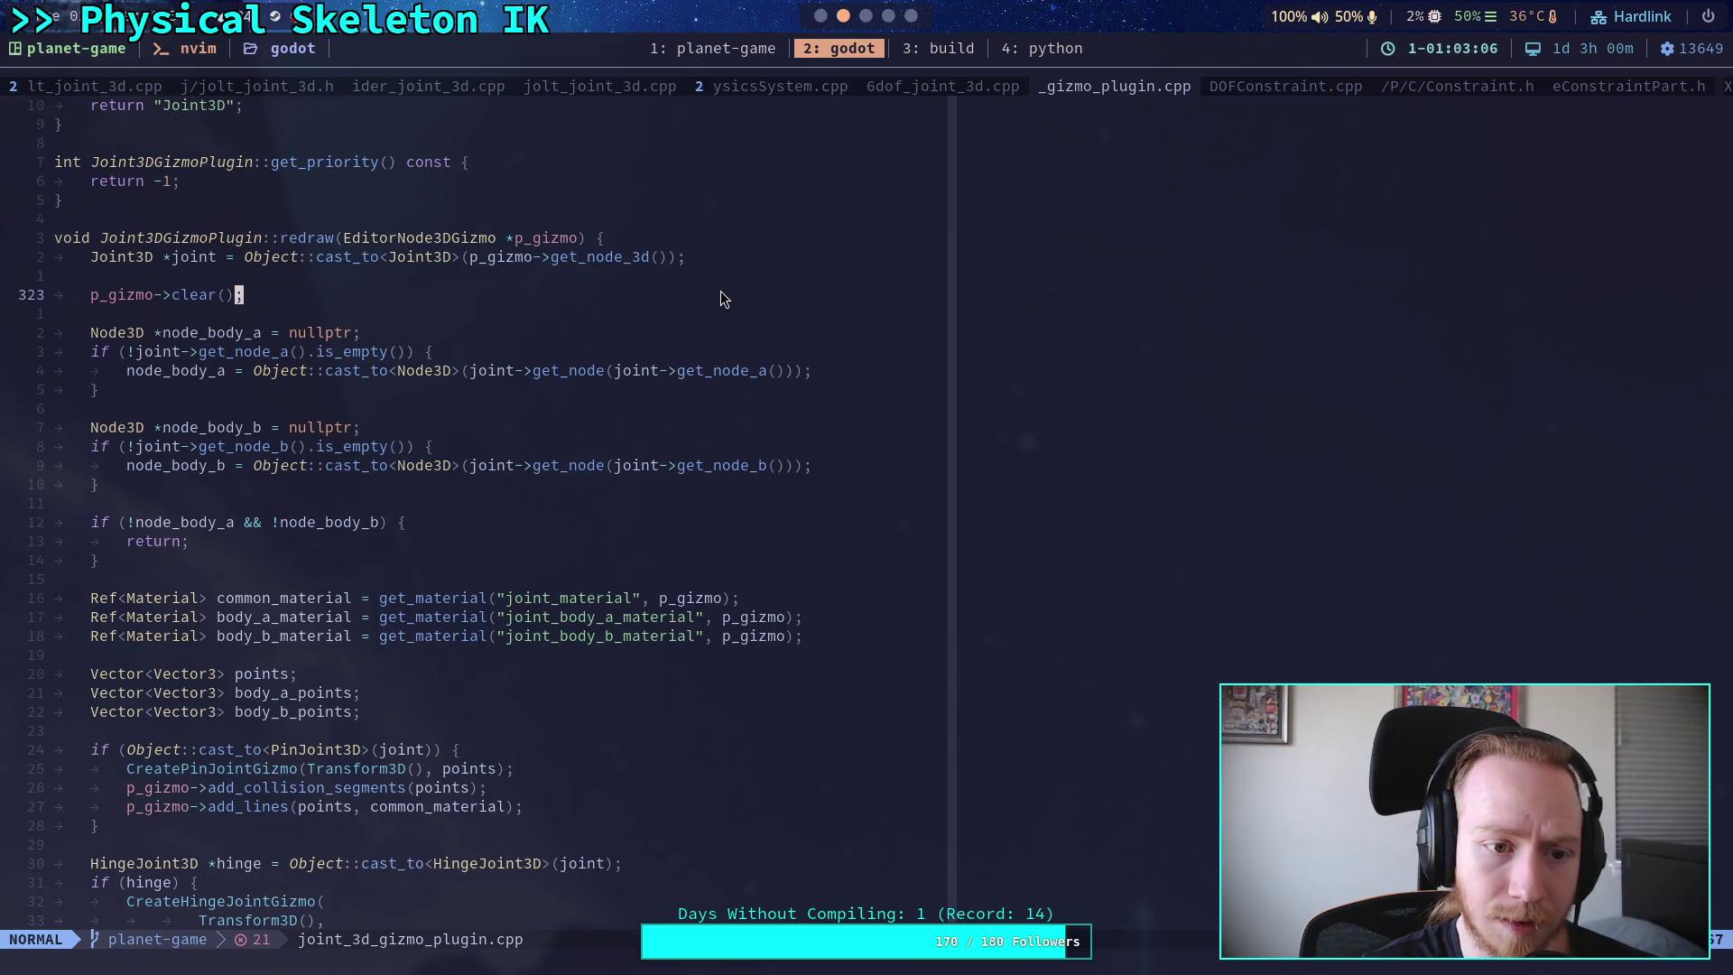
key(o)
- Begin an 'if (joint->' check after p_gizmo->clear(), then bring up PhysicsSystem.cpp beside the file tree
key(Return)
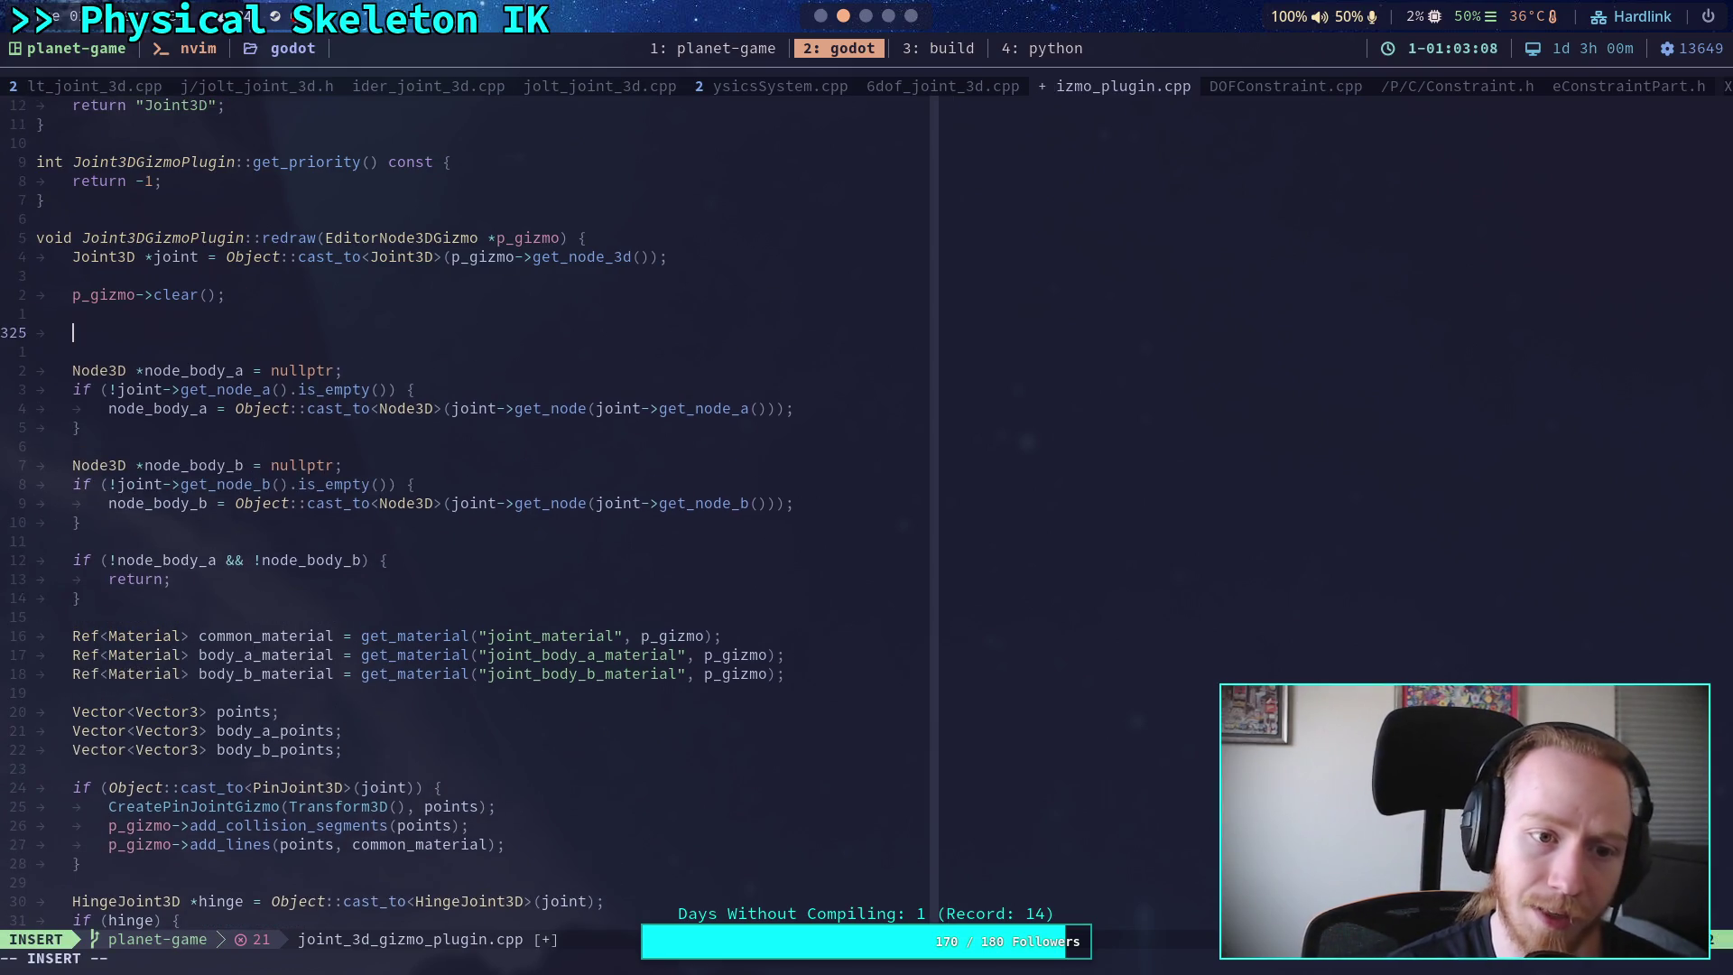
text(if )
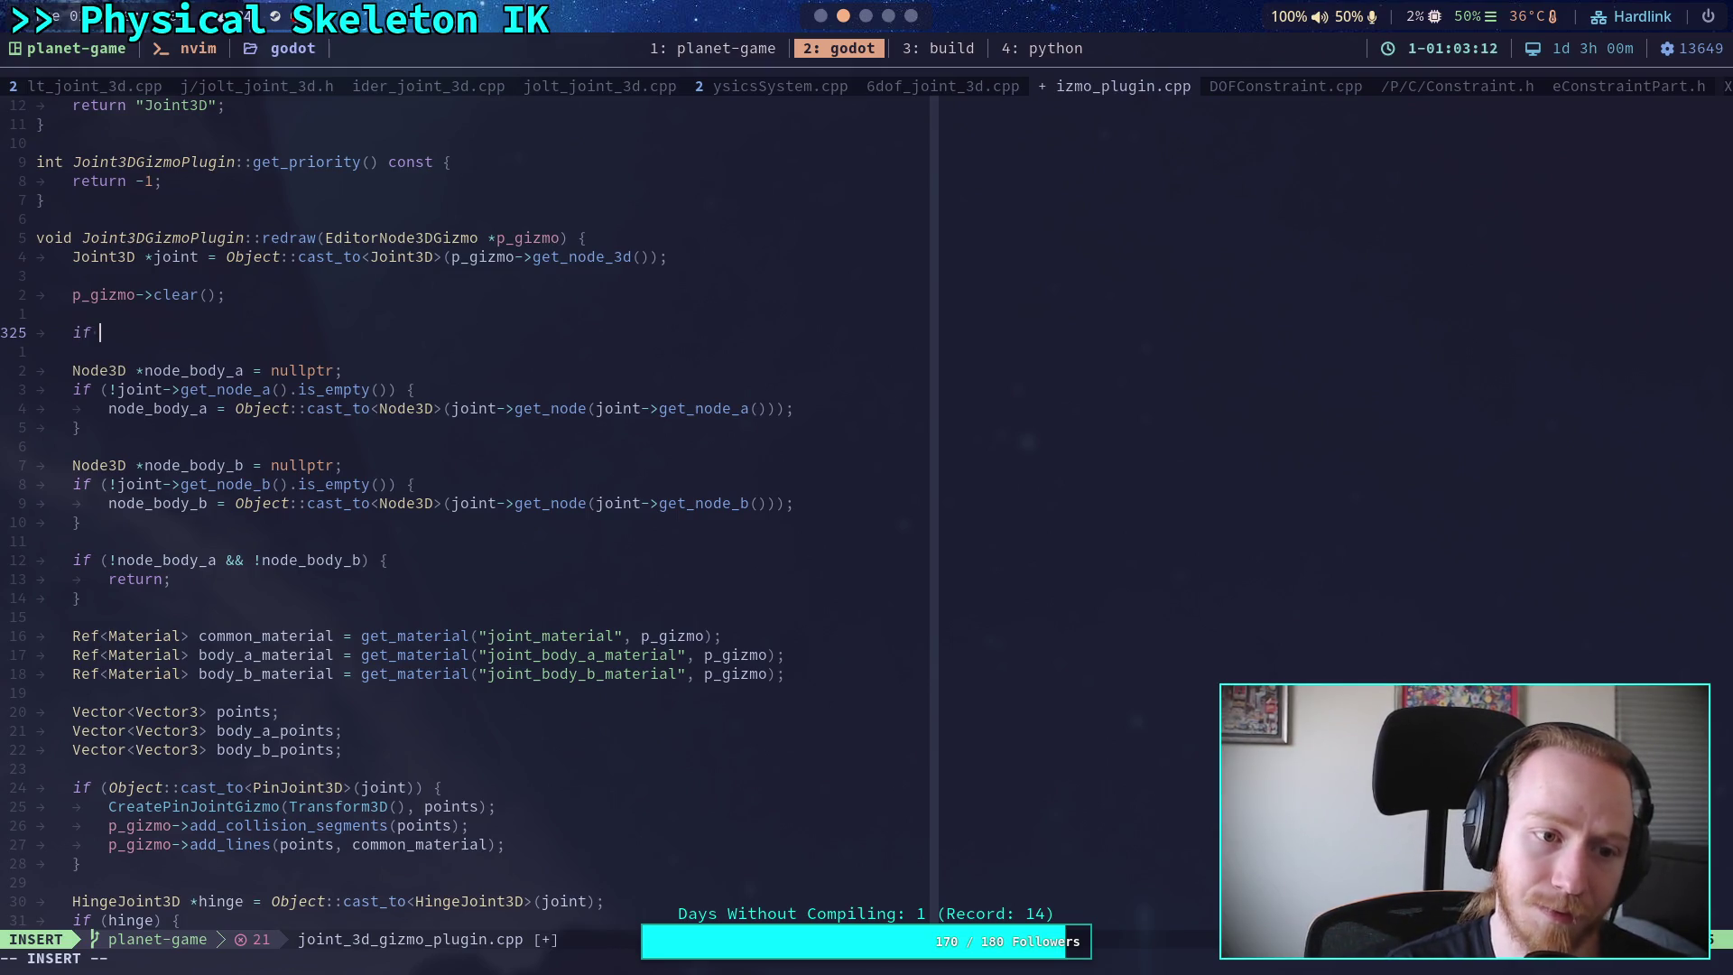
text((joint->)
click(1601, 84)
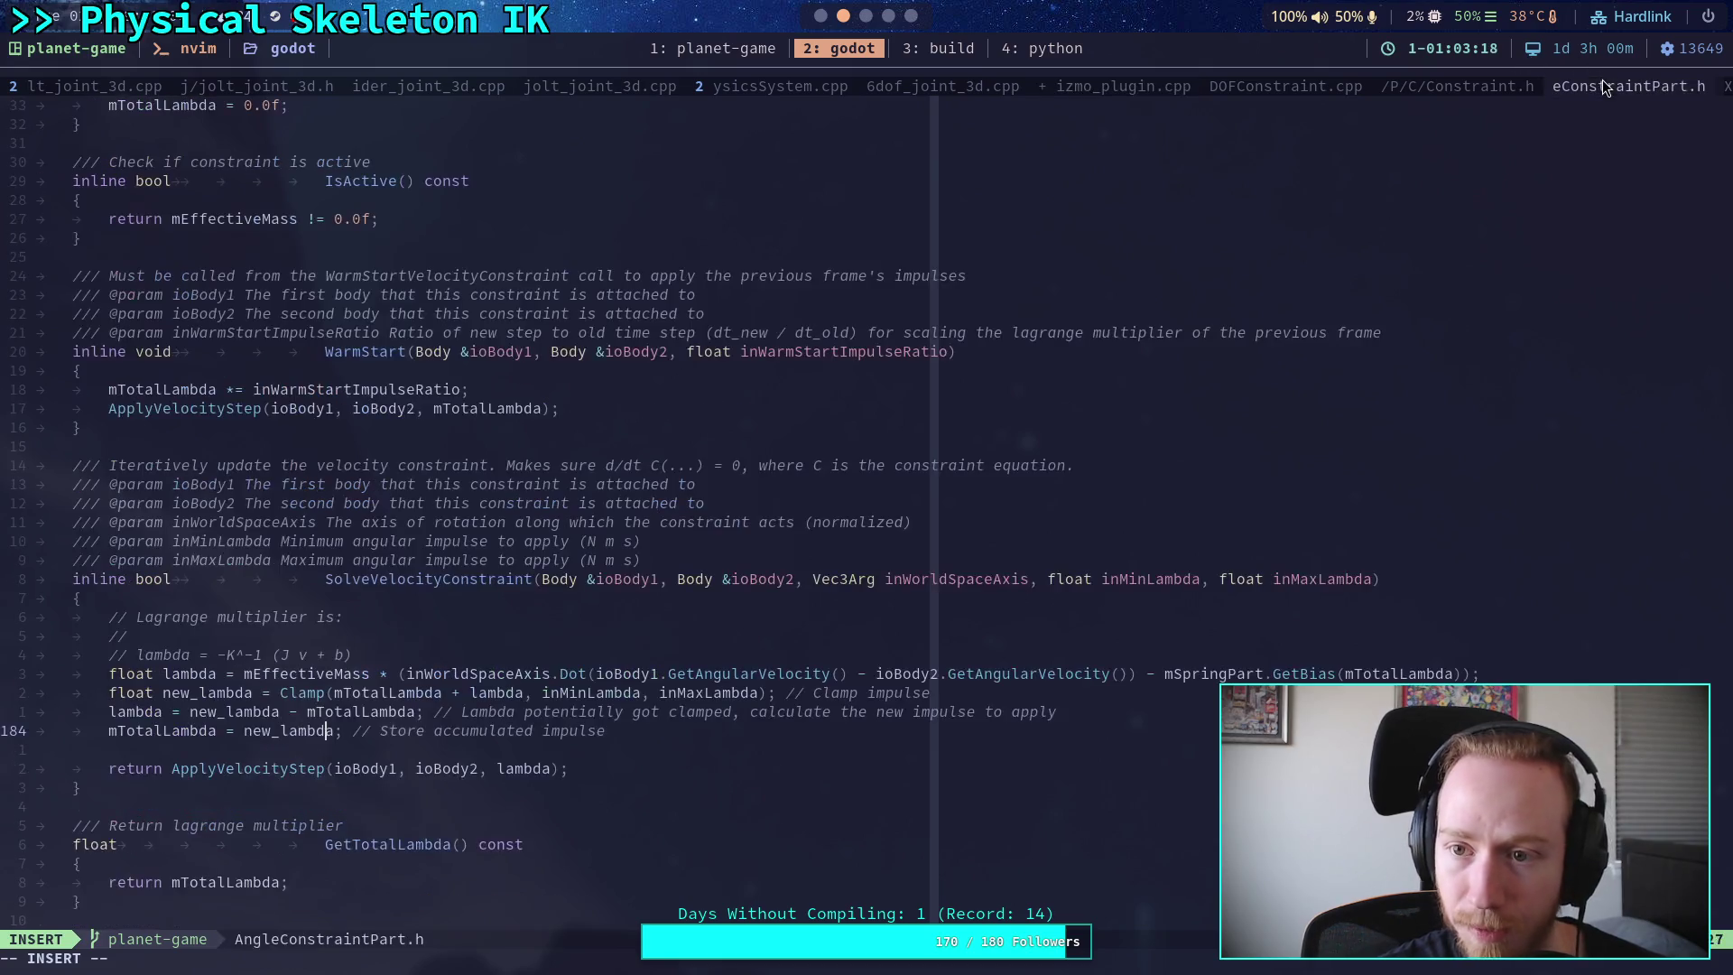
click(973, 85)
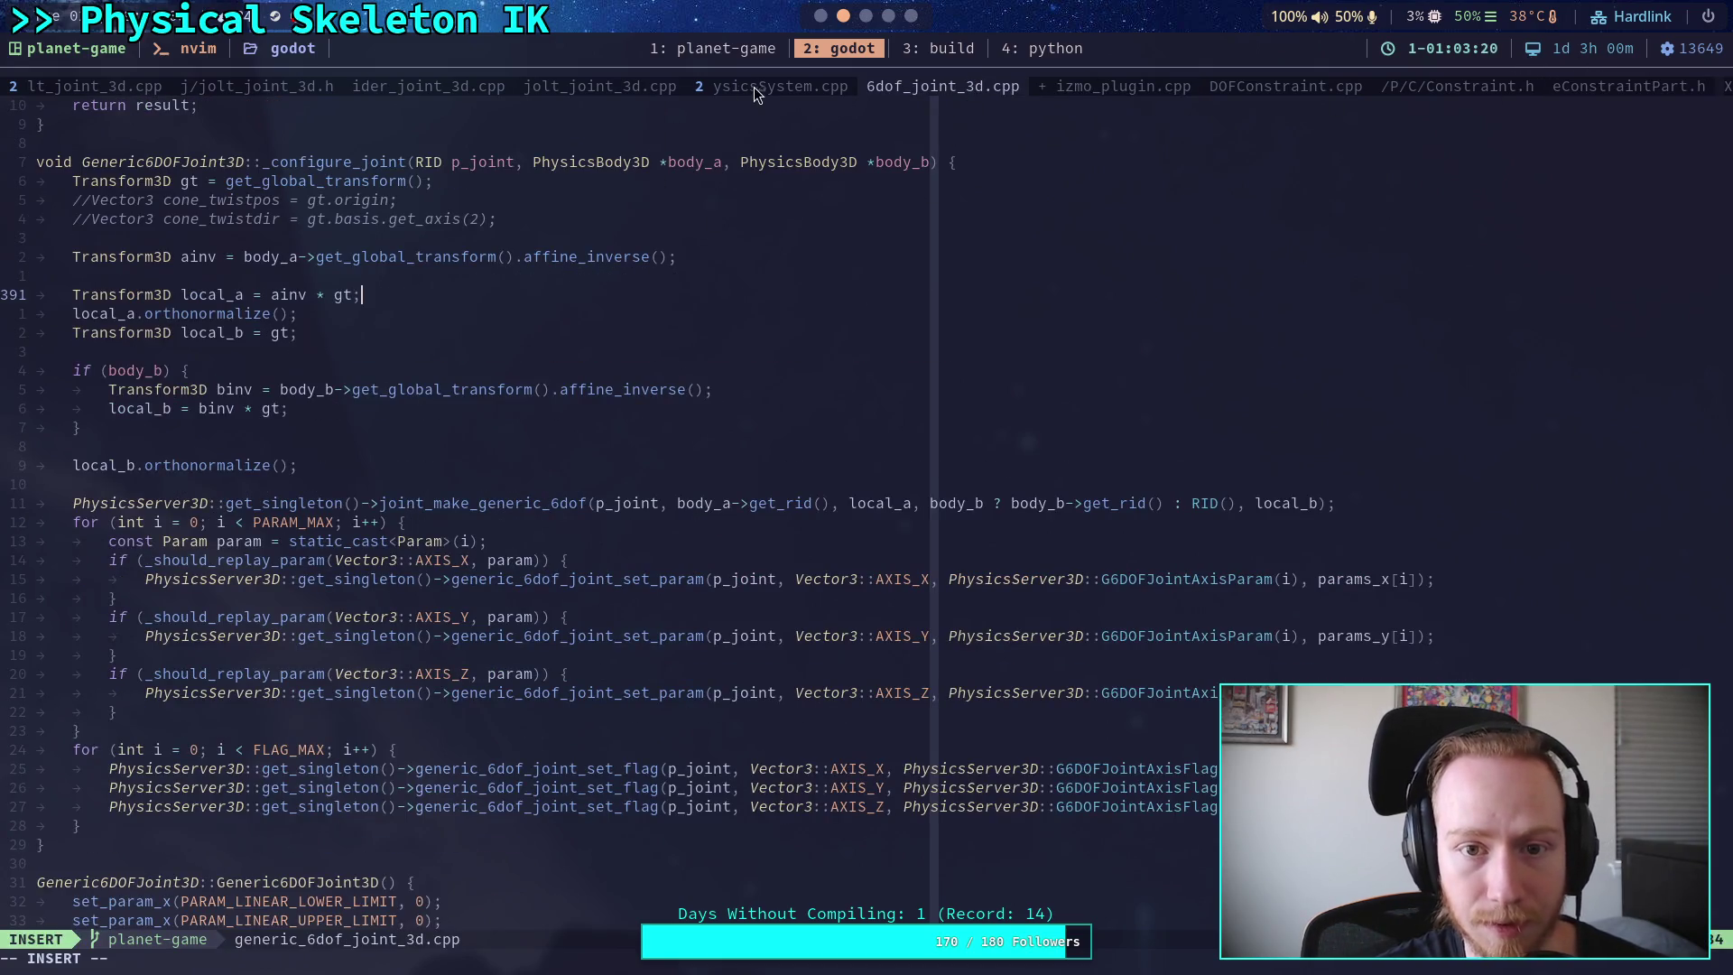
click(750, 86)
key(Escape)
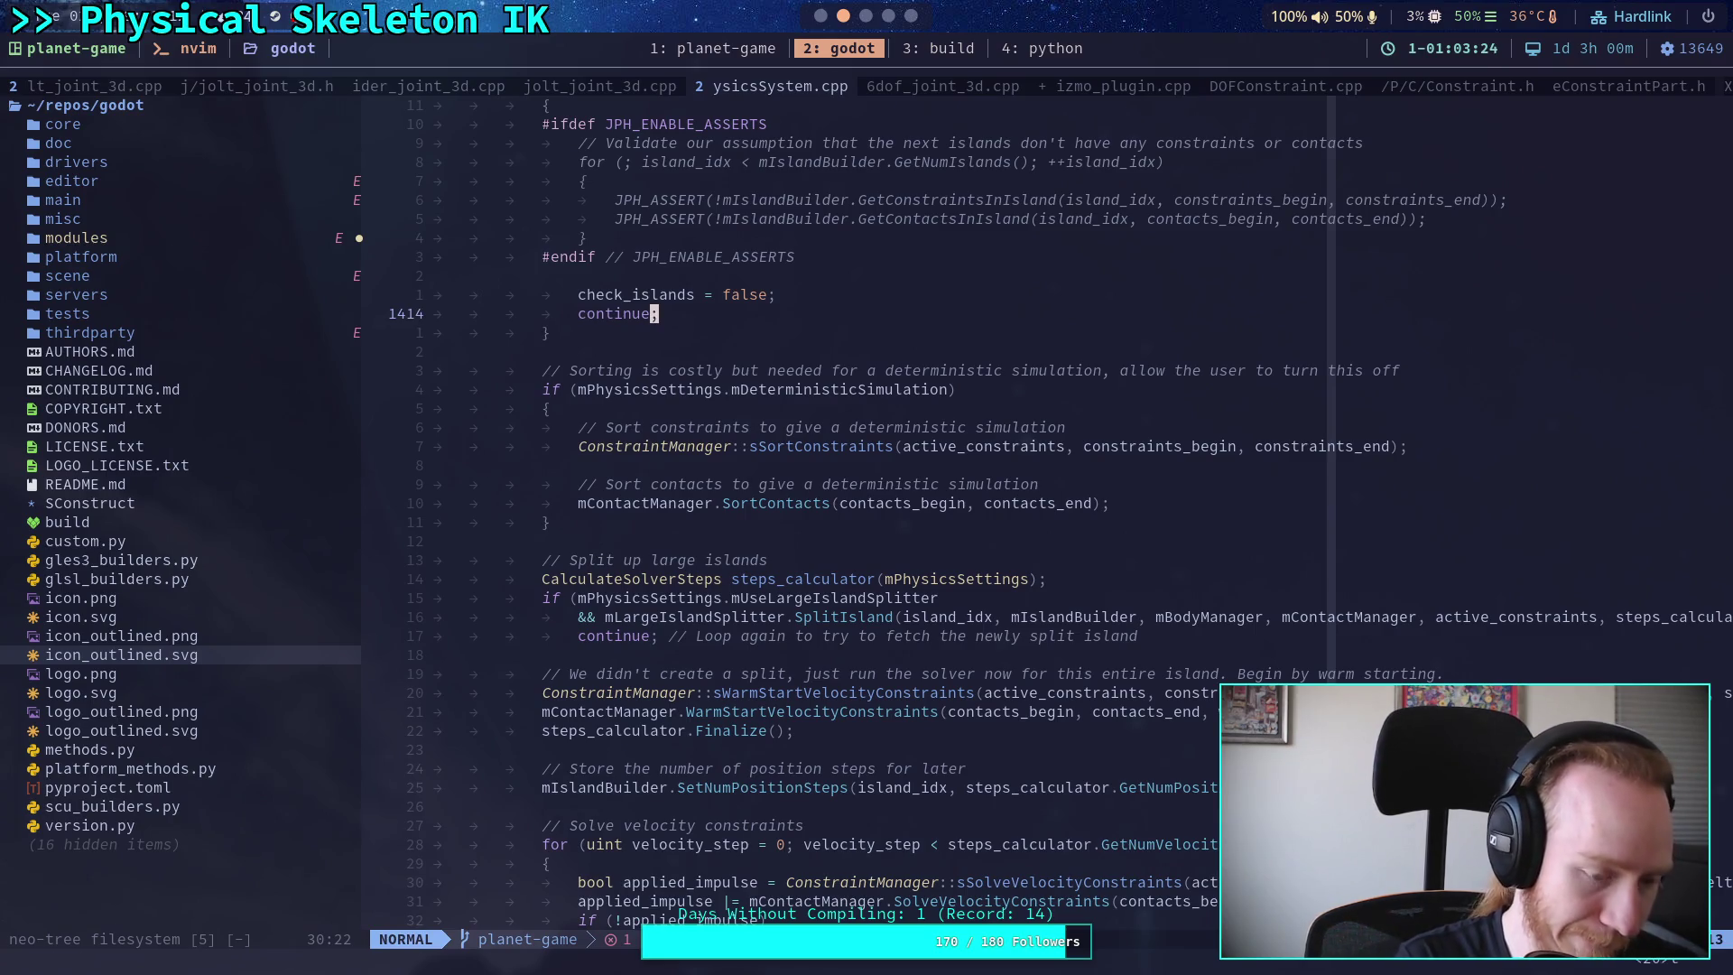
- Find and open scene/3d/node_3d.h via a 'node' search, then hide the file tree
key(space)
key(f)
key(f)
text(node)
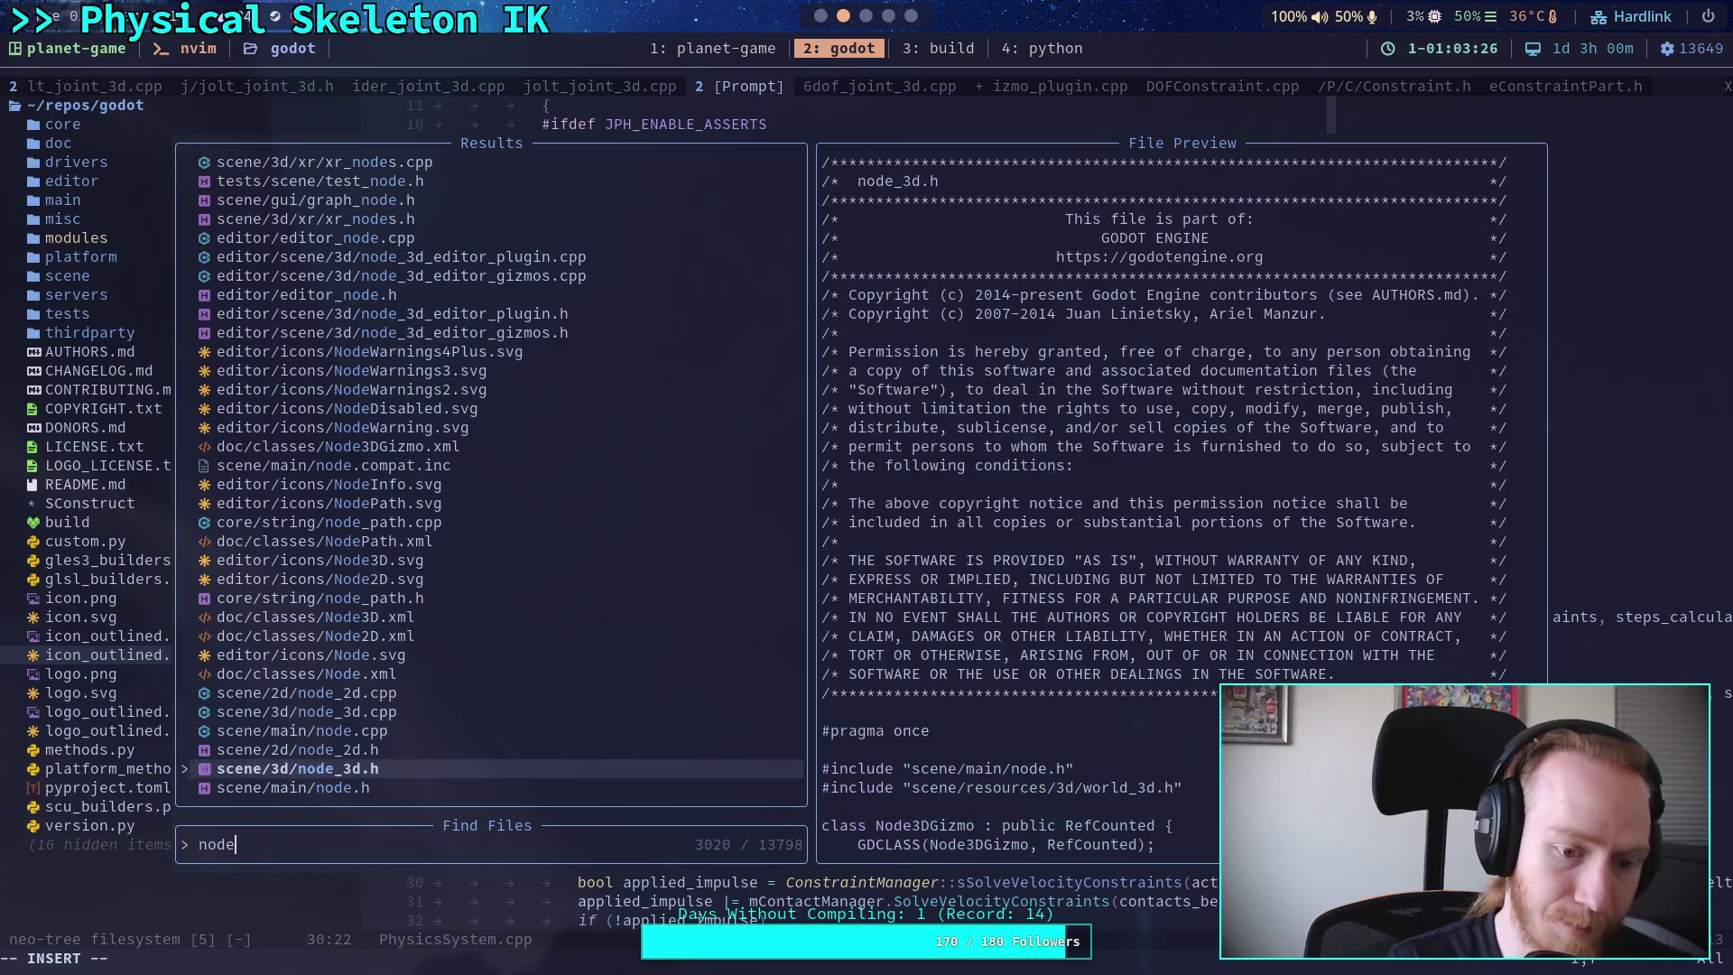
key(Return)
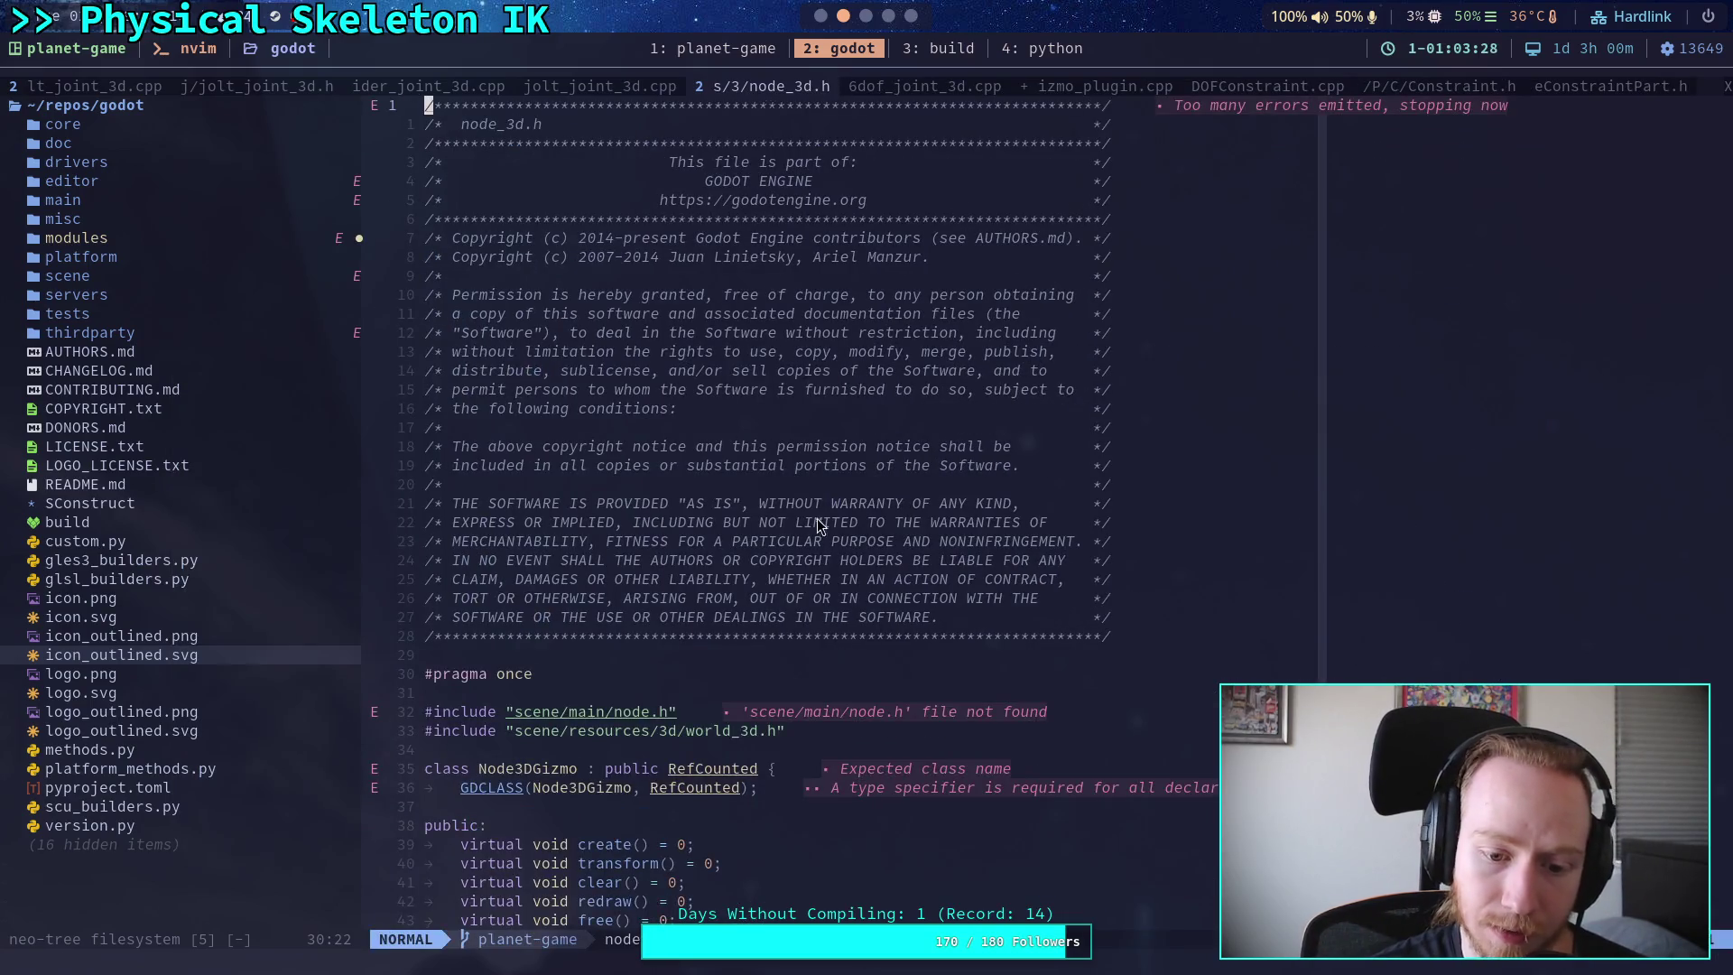
scroll(839, 452, down, 9)
click(277, 576)
key(q)
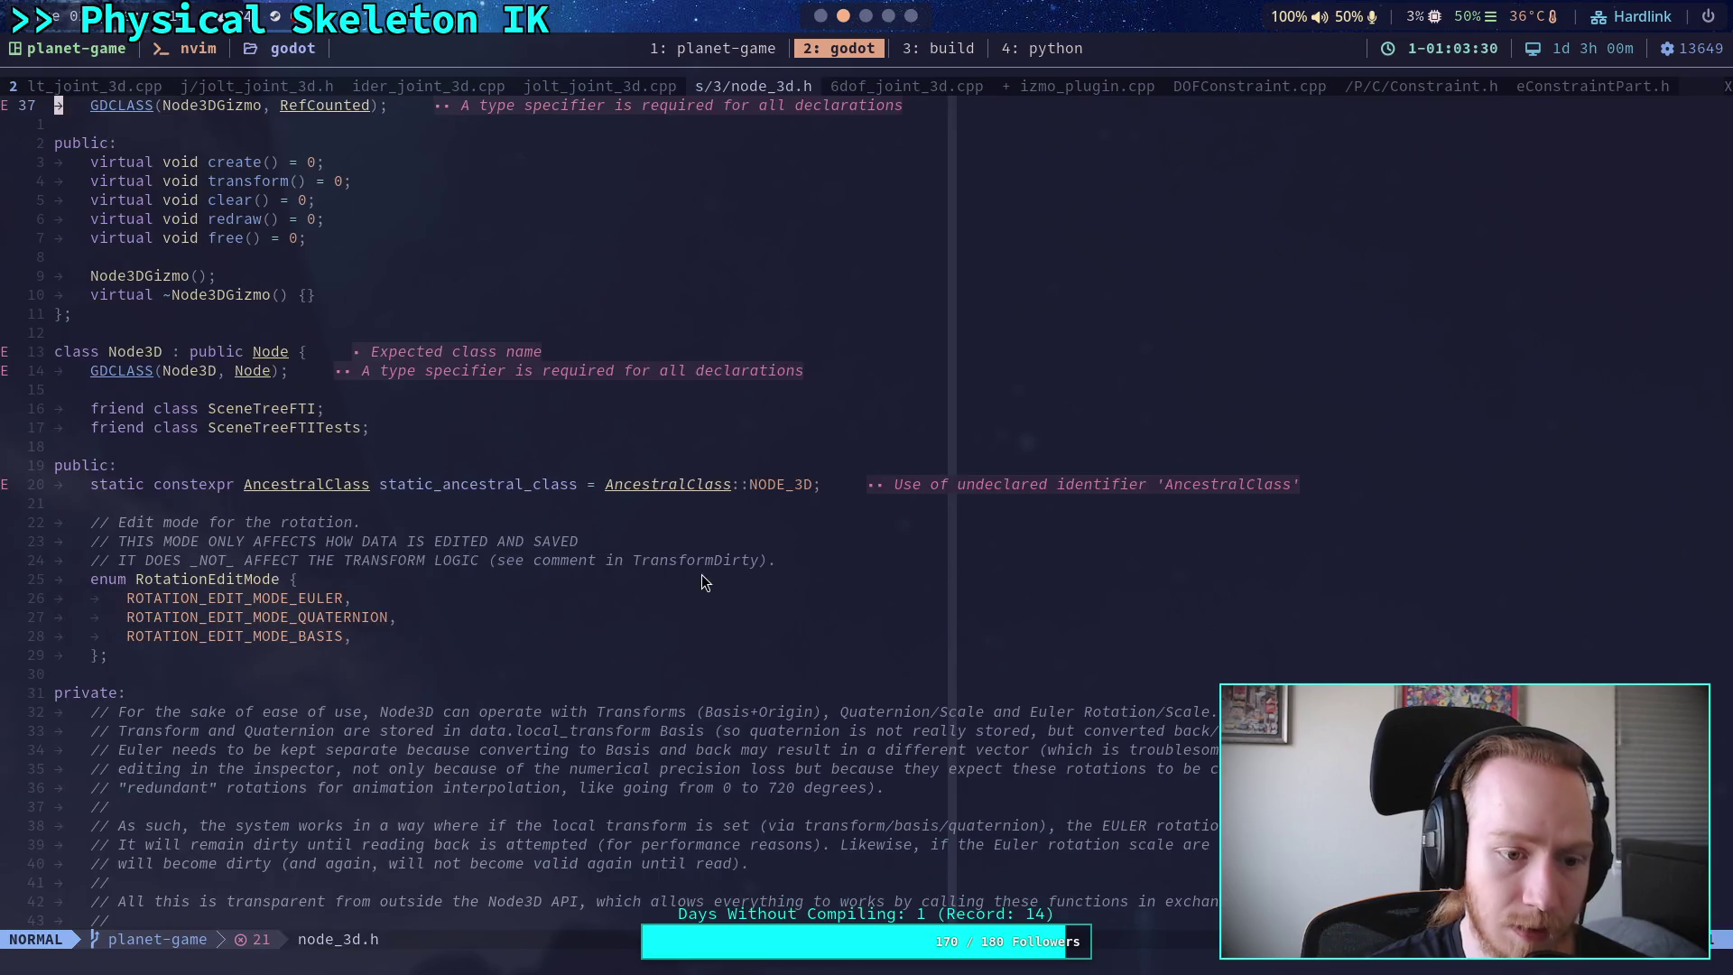
- Scroll through the Node3D class declaration down to its visibility methods
scroll(702, 576, down, 15)
scroll(704, 577, down, 13)
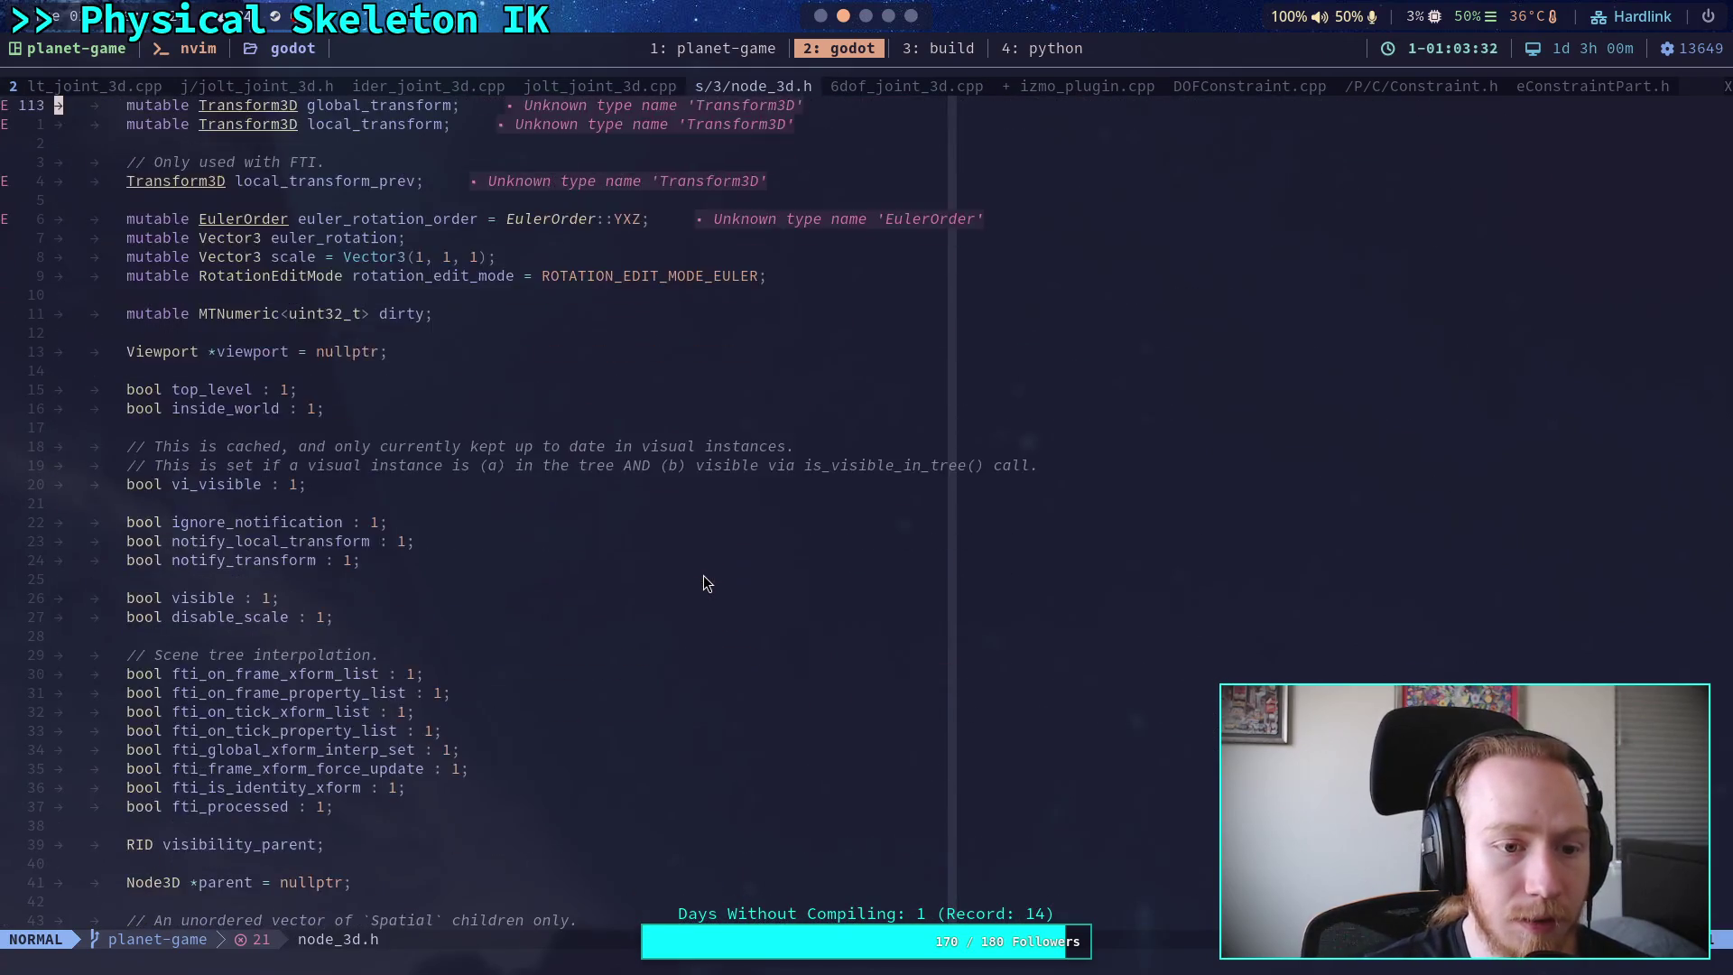
scroll(538, 536, up, 9)
scroll(538, 536, down, 19)
scroll(538, 536, down, 6)
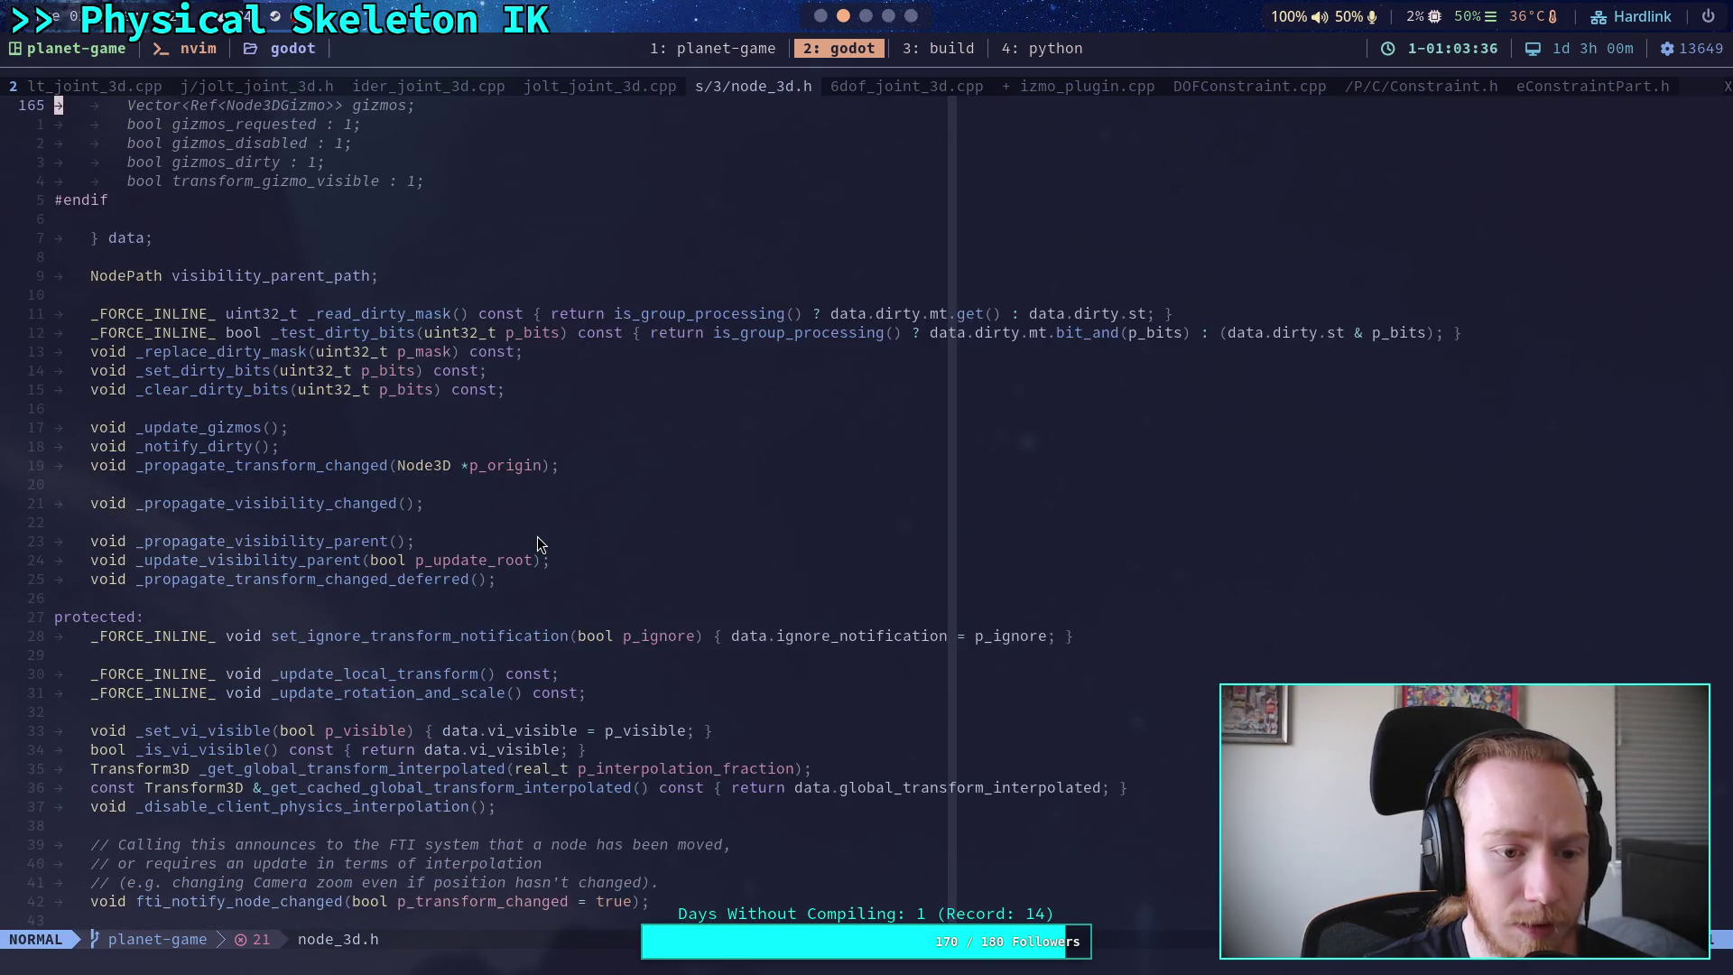
scroll(538, 536, down, 4)
scroll(538, 537, down, 15)
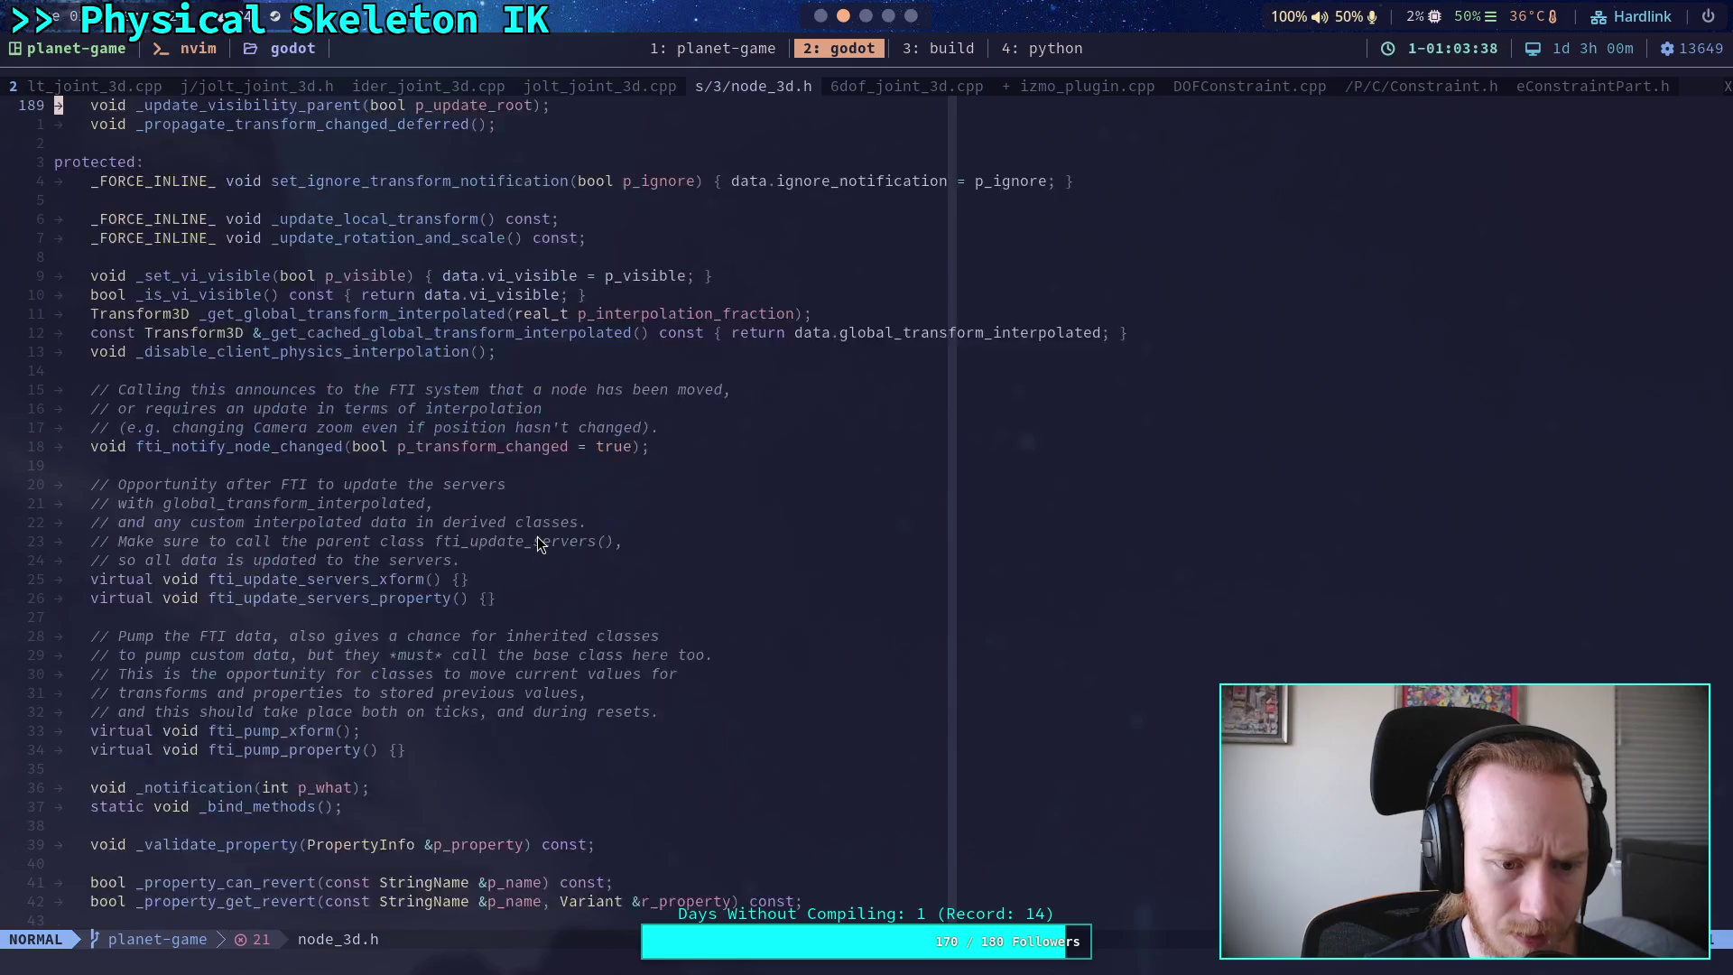
scroll(538, 536, down, 3)
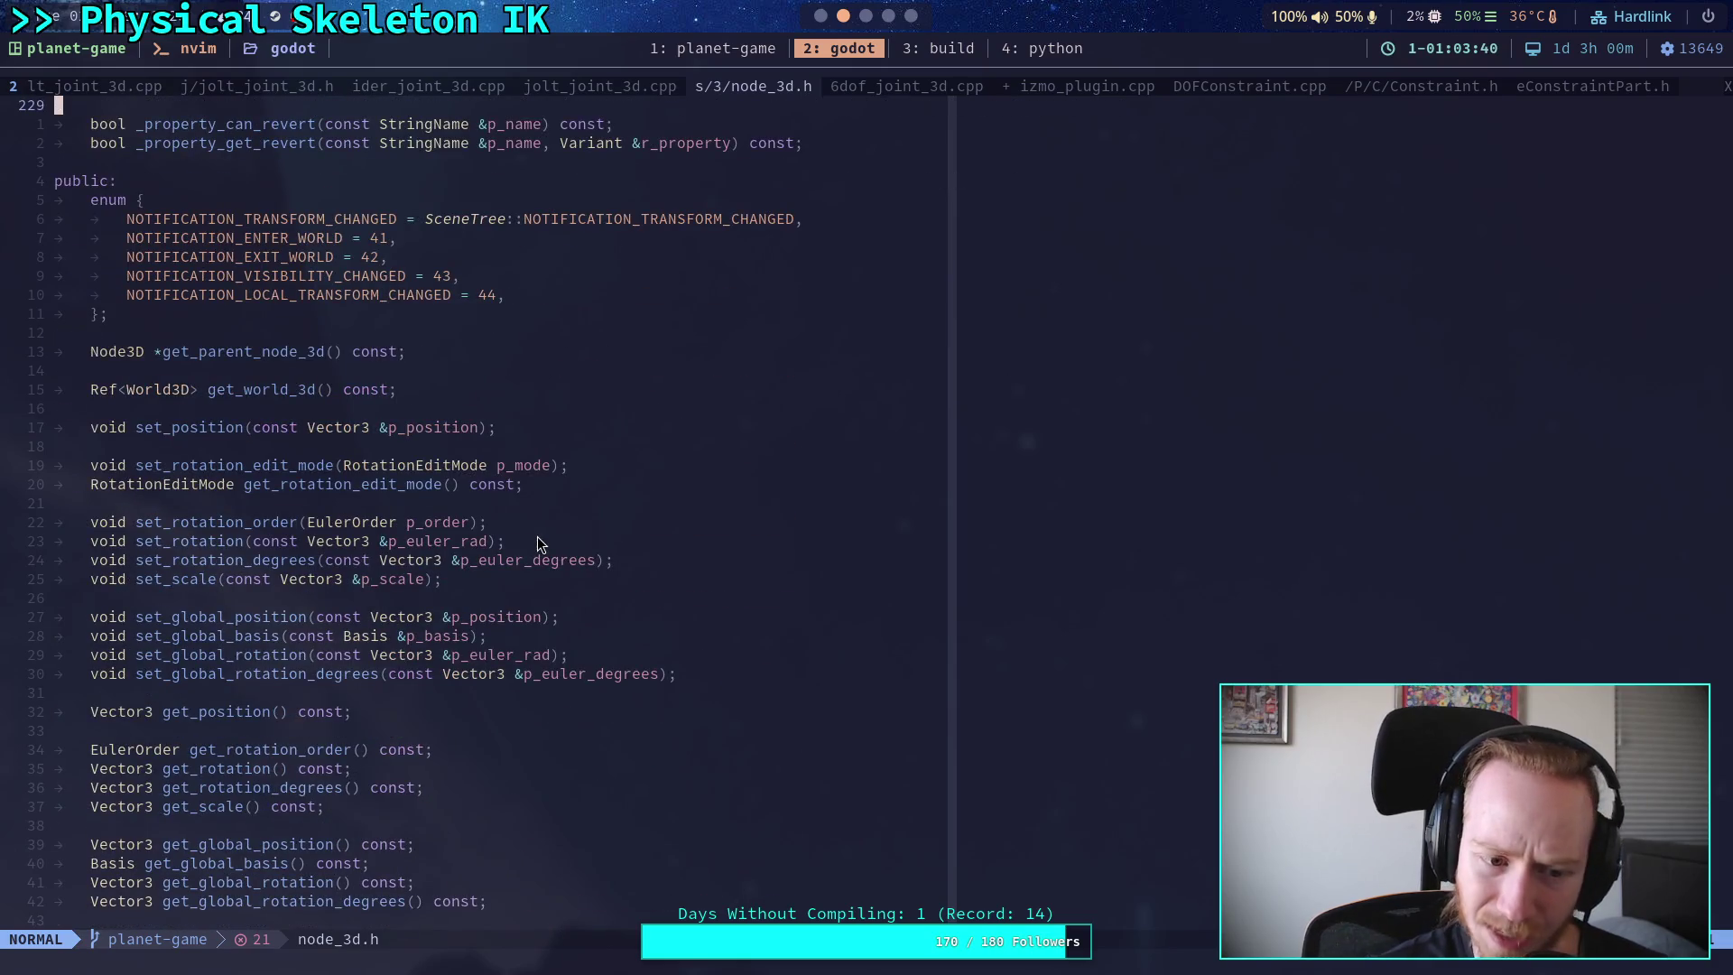
scroll(538, 536, down, 6)
scroll(538, 544, down, 8)
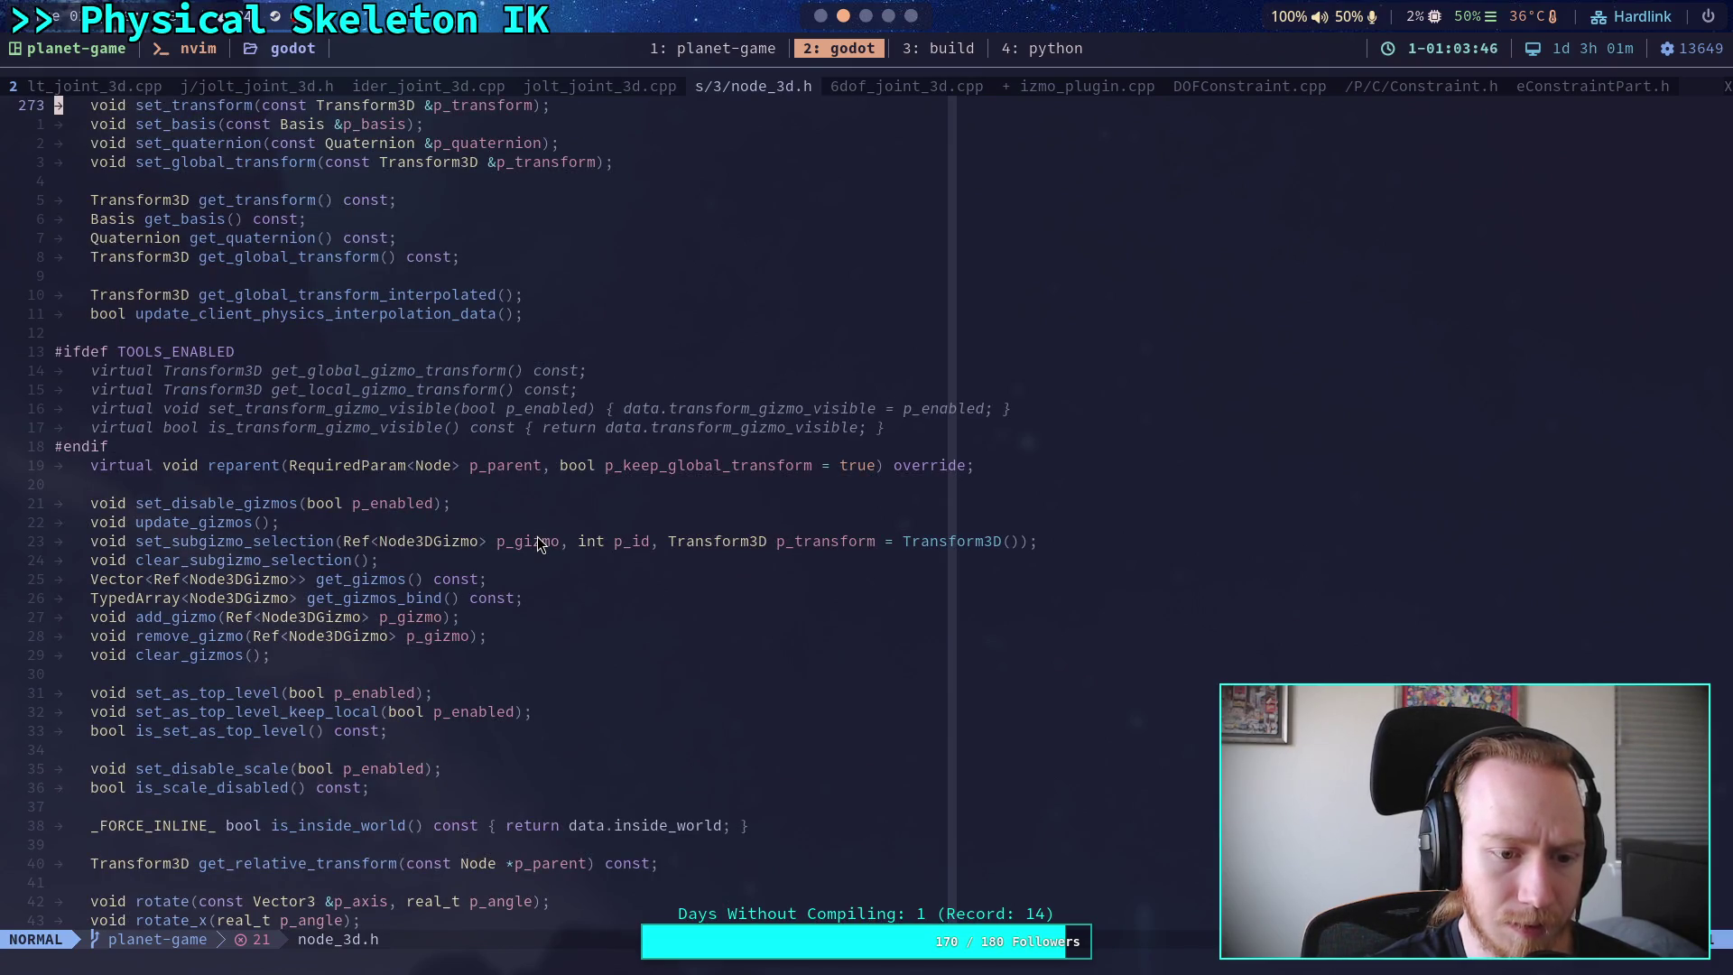
scroll(539, 543, down, 1)
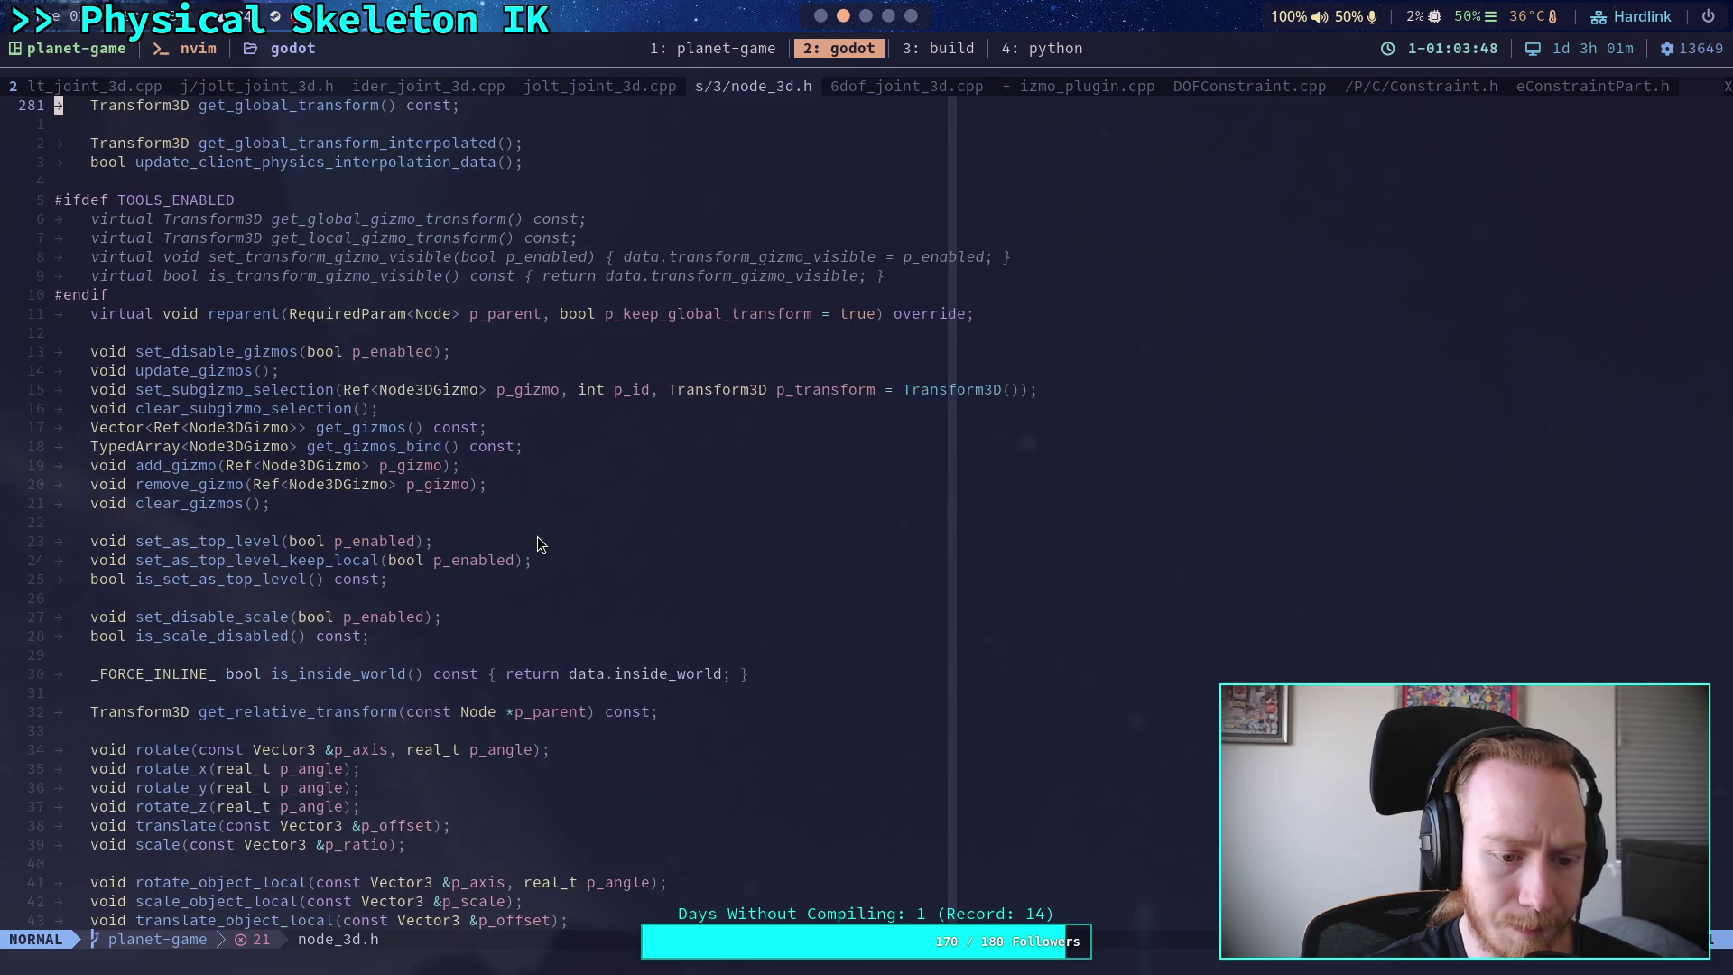
scroll(538, 543, down, 7)
scroll(538, 542, down, 7)
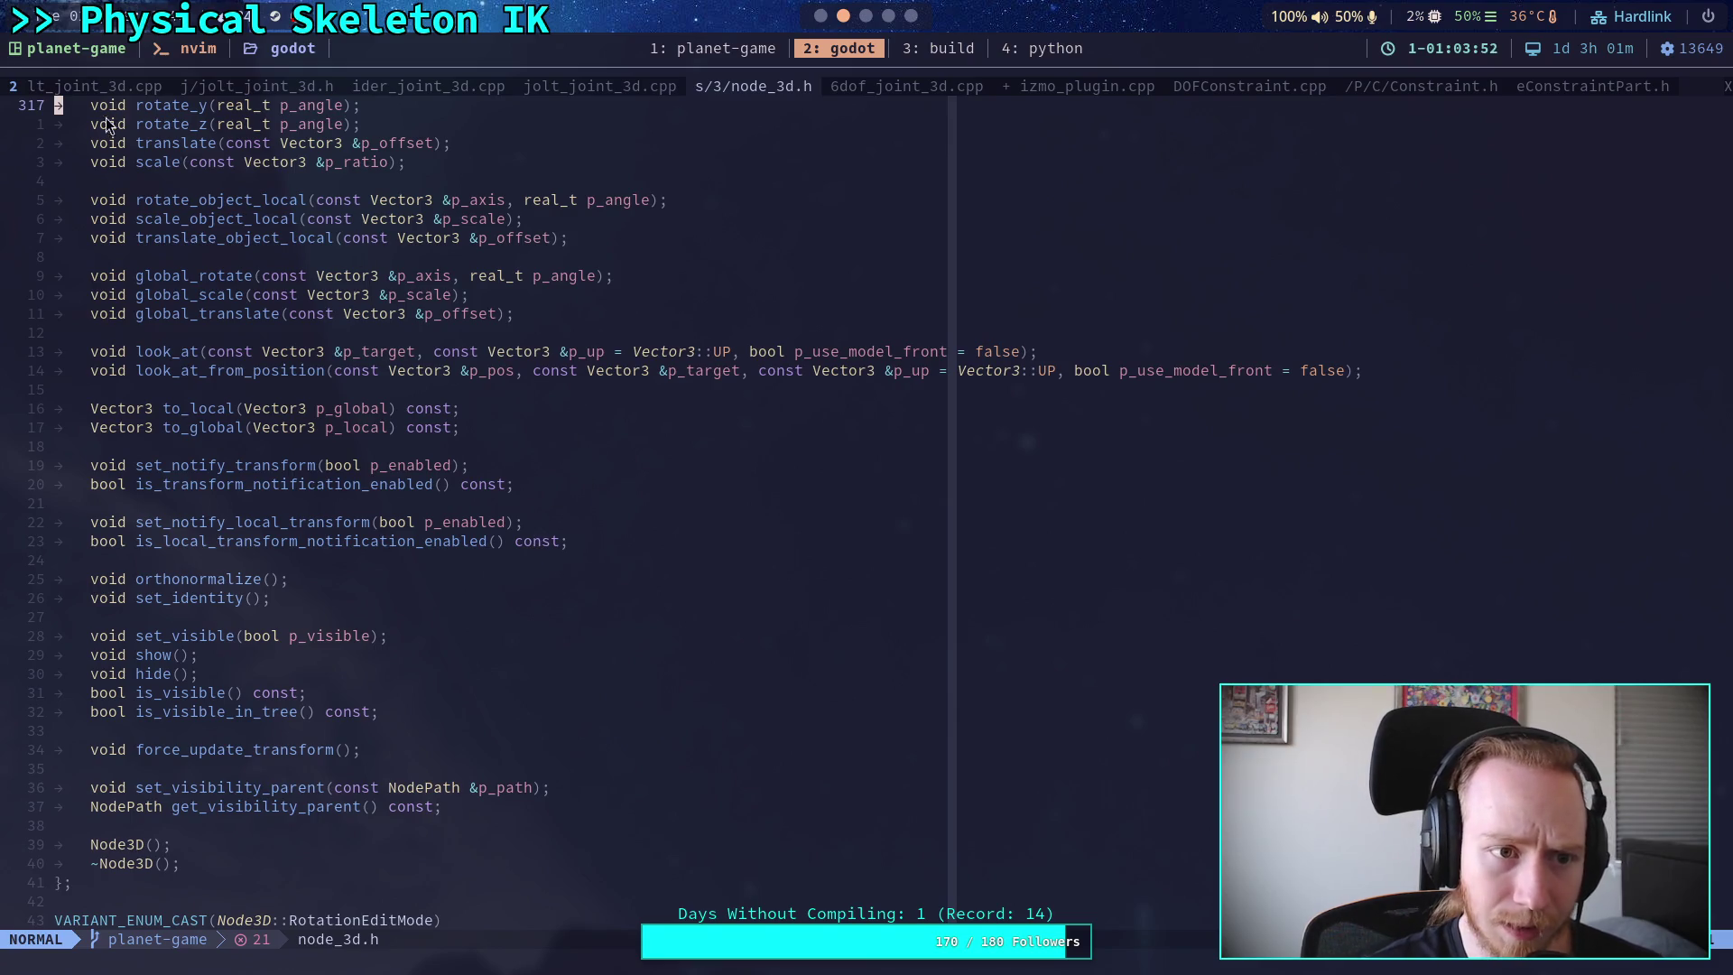
click(739, 45)
- Bring up the joint_3d_gizmo_plugin.cpp buffer in the Neovim workspace
click(928, 44)
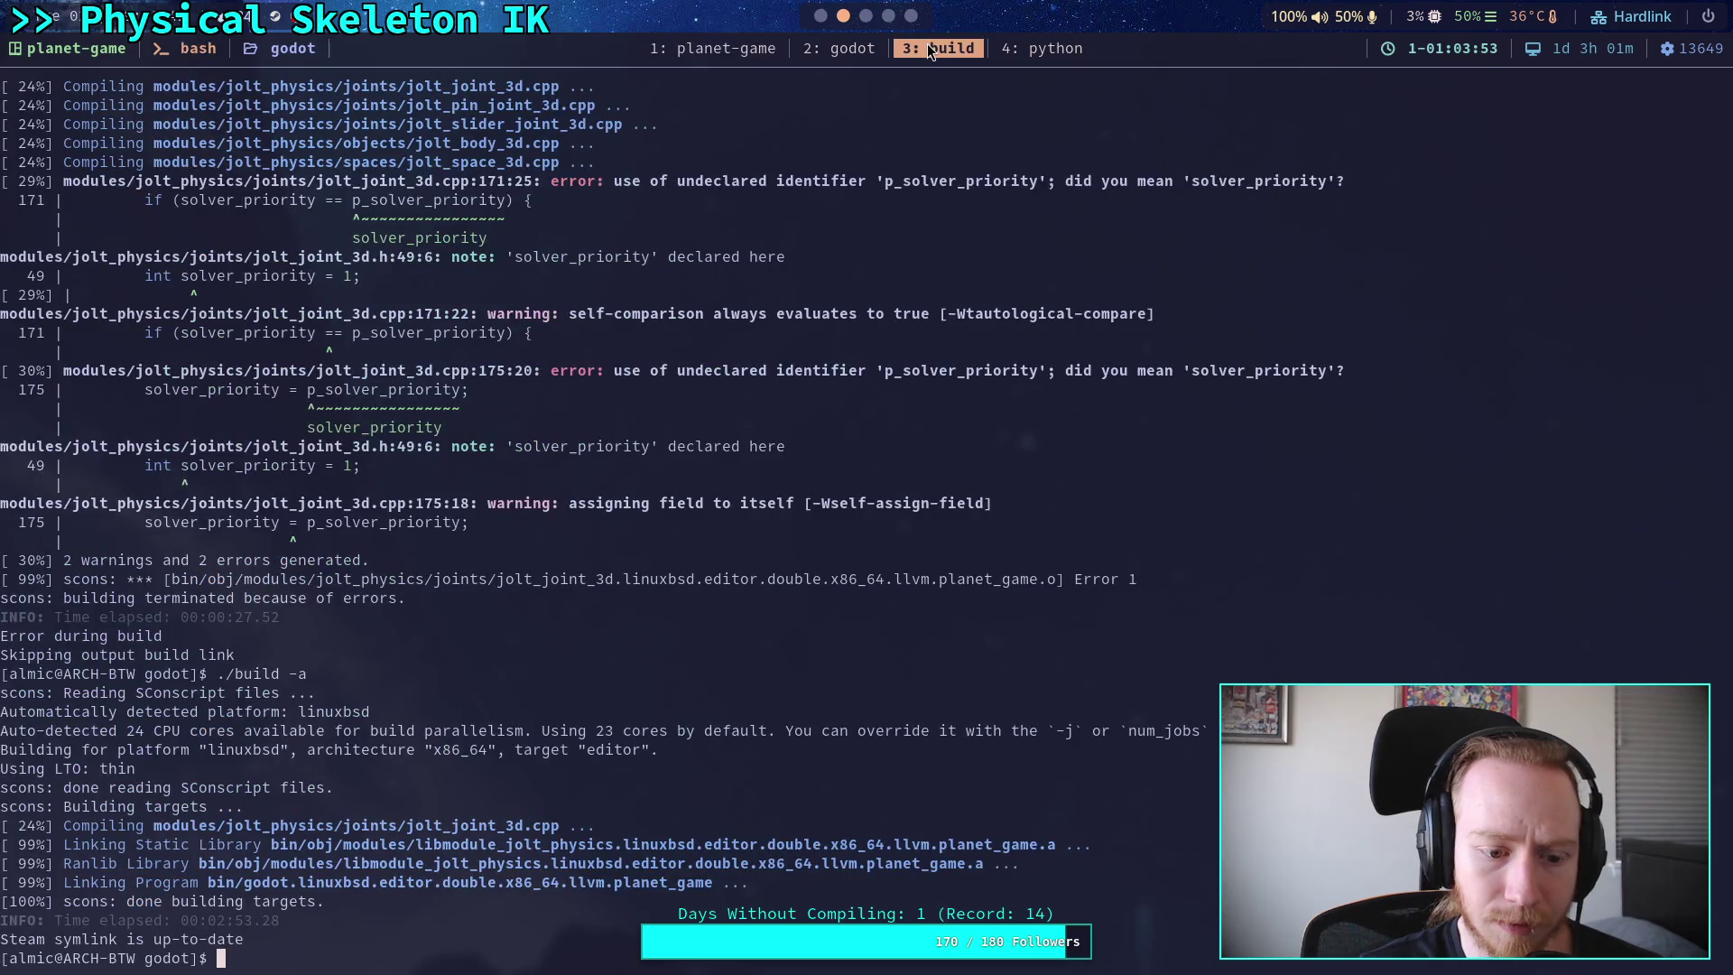
click(875, 51)
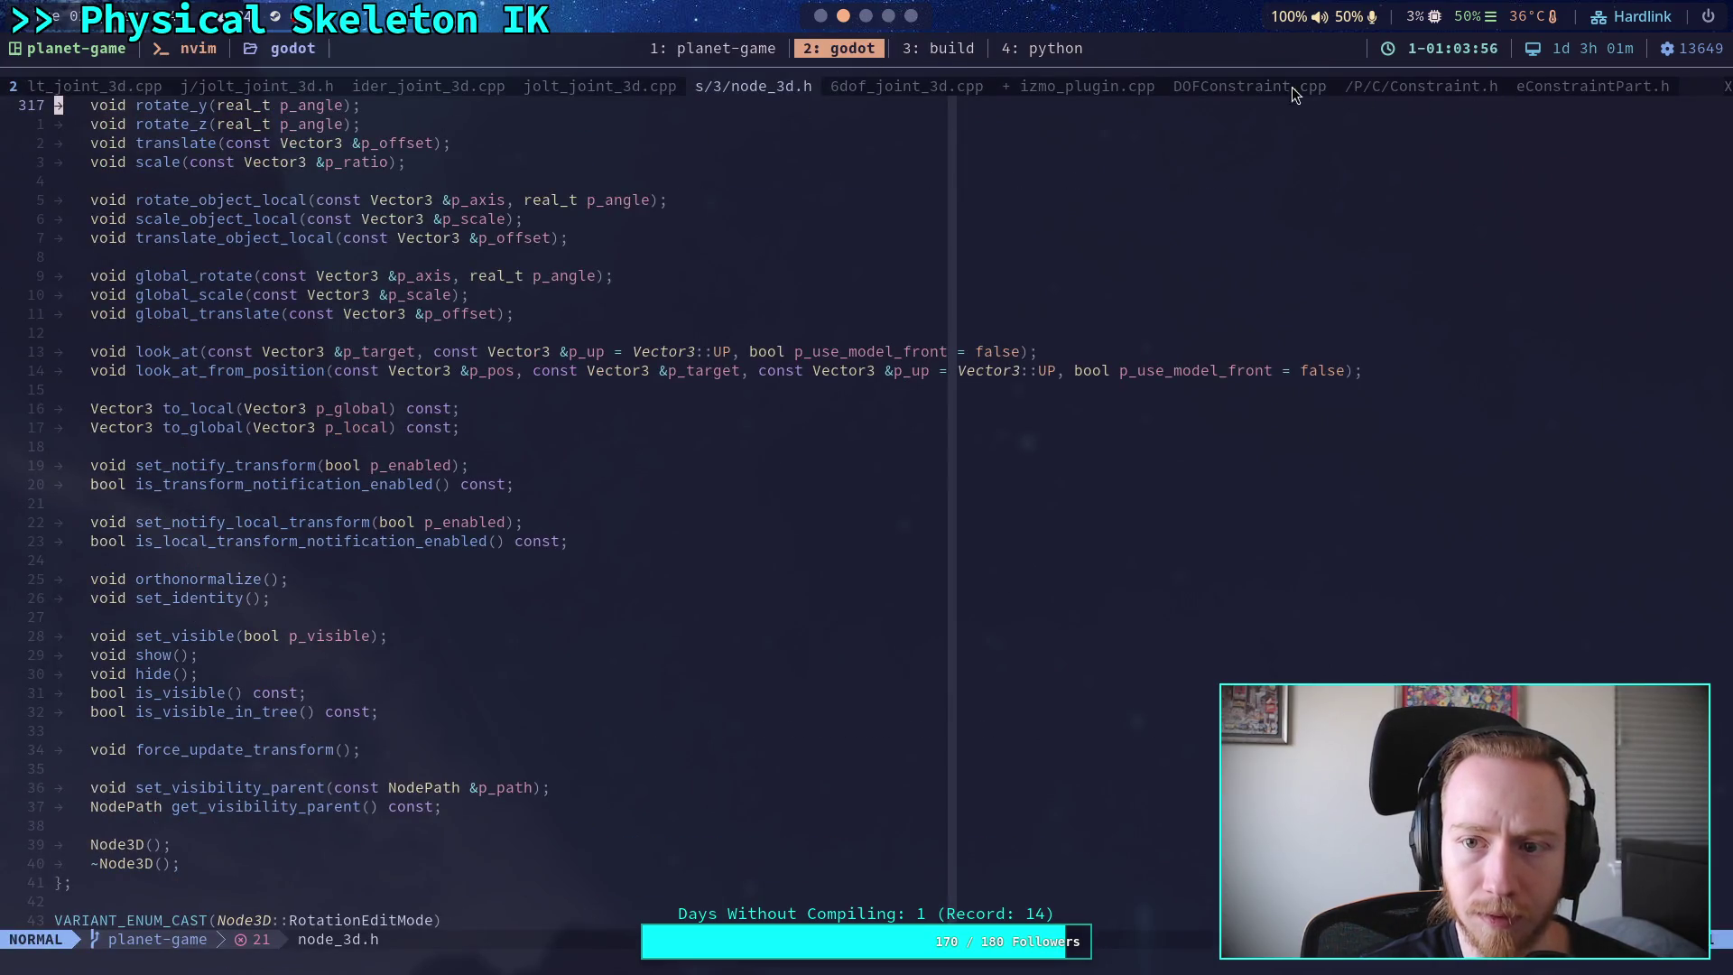
click(1054, 92)
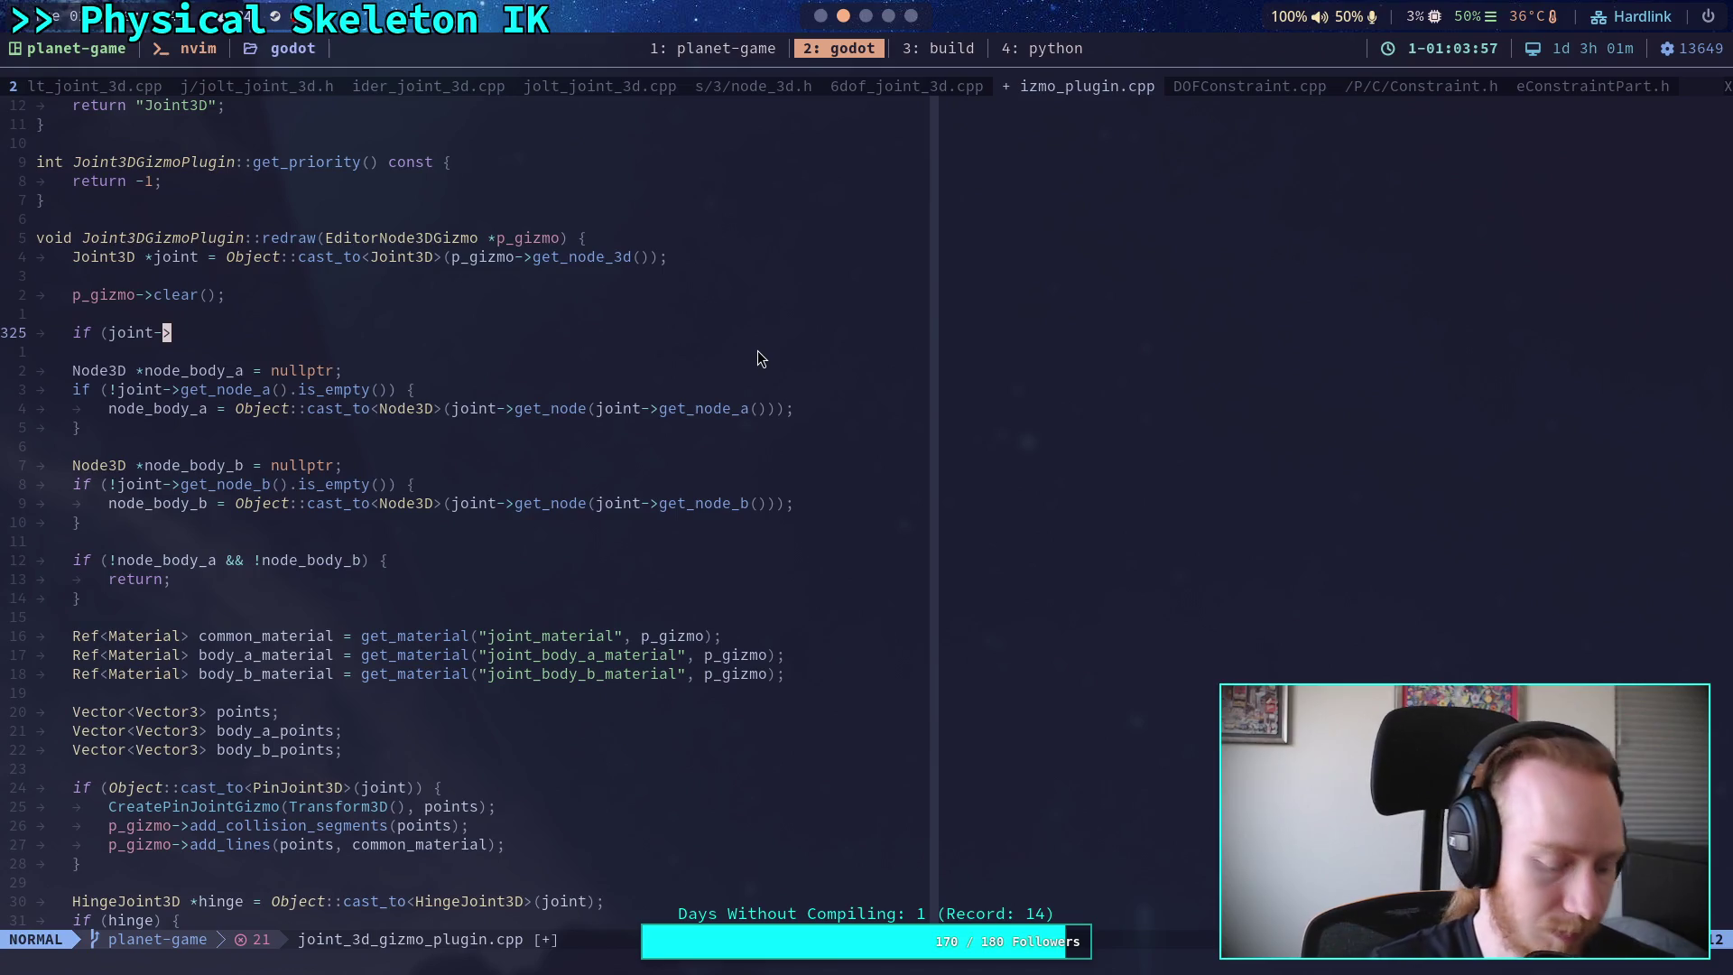
- Add `if (!joint->is_visible()) { return }` after clear() in redraw and save the file
text(Ais_visi)
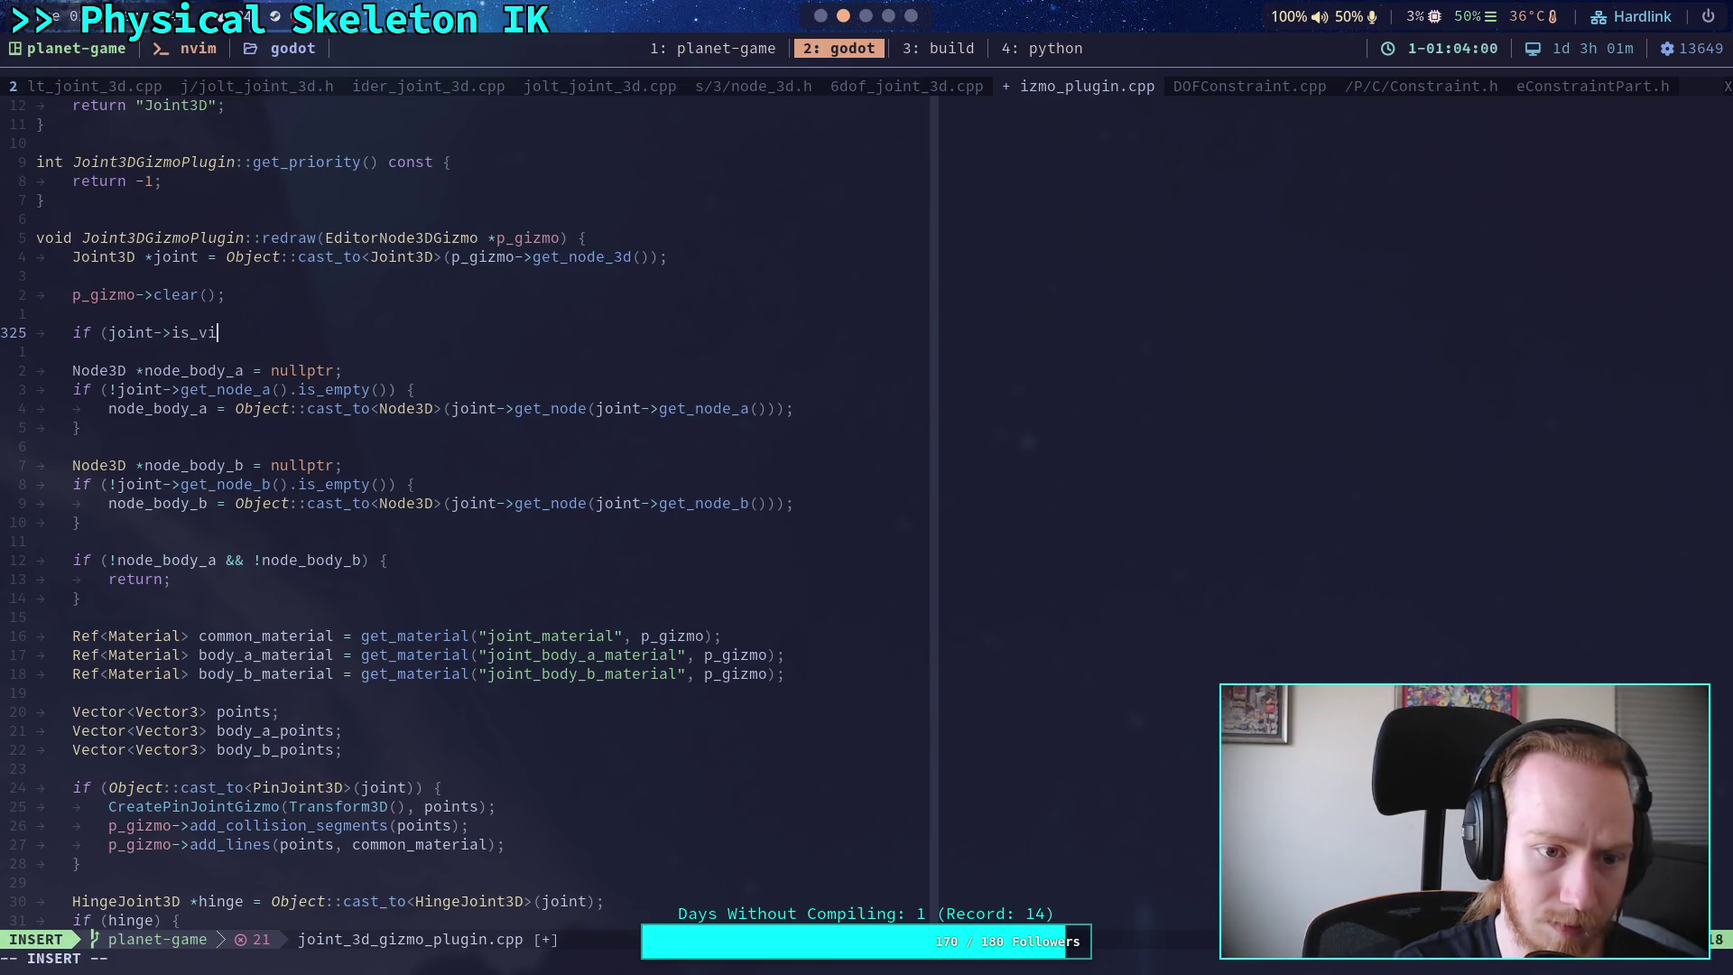
text(ble()) {)
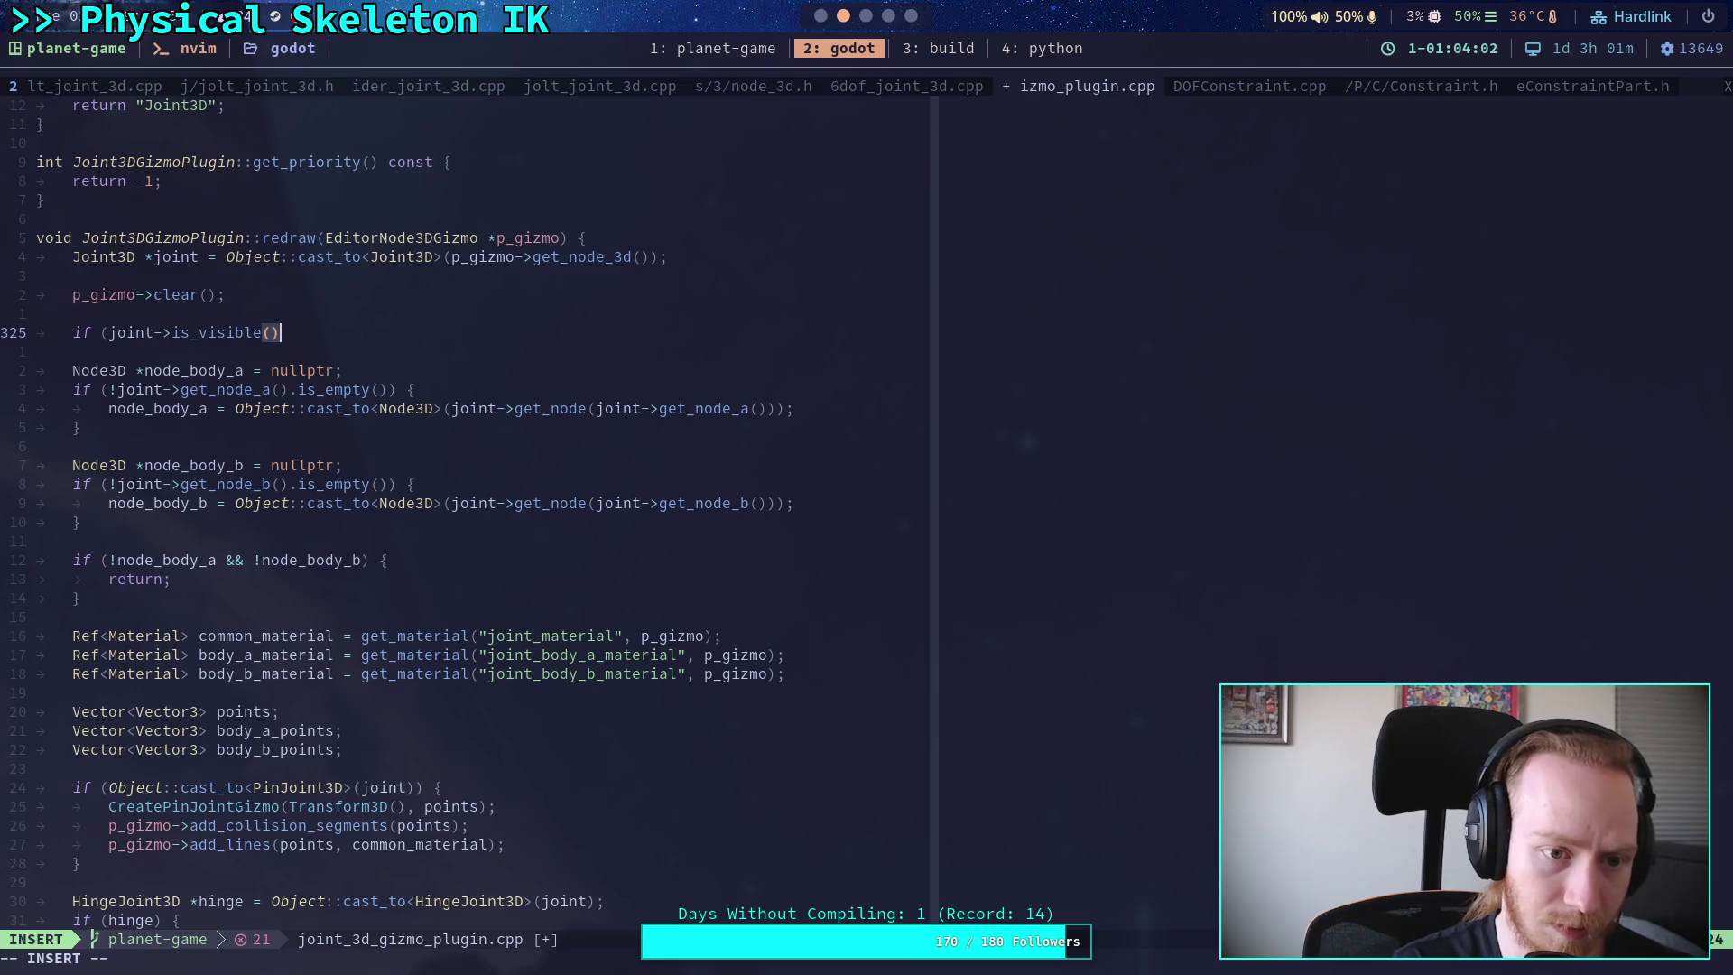
key(Return)
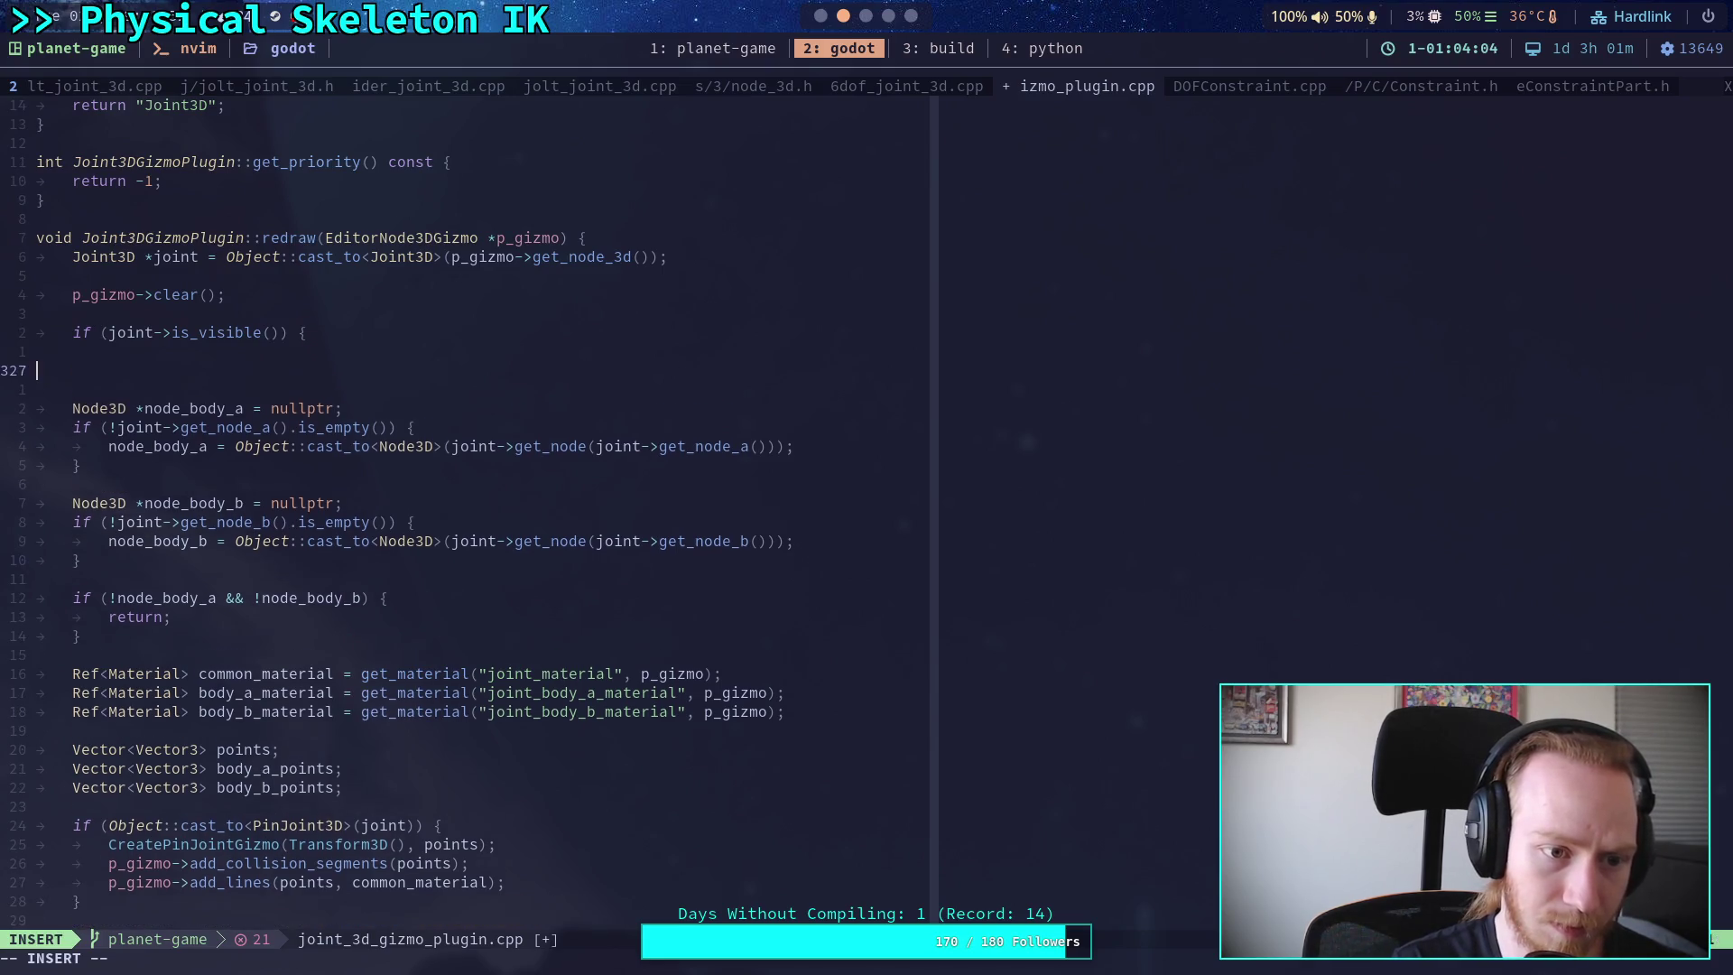
key(Tab)
text(return)
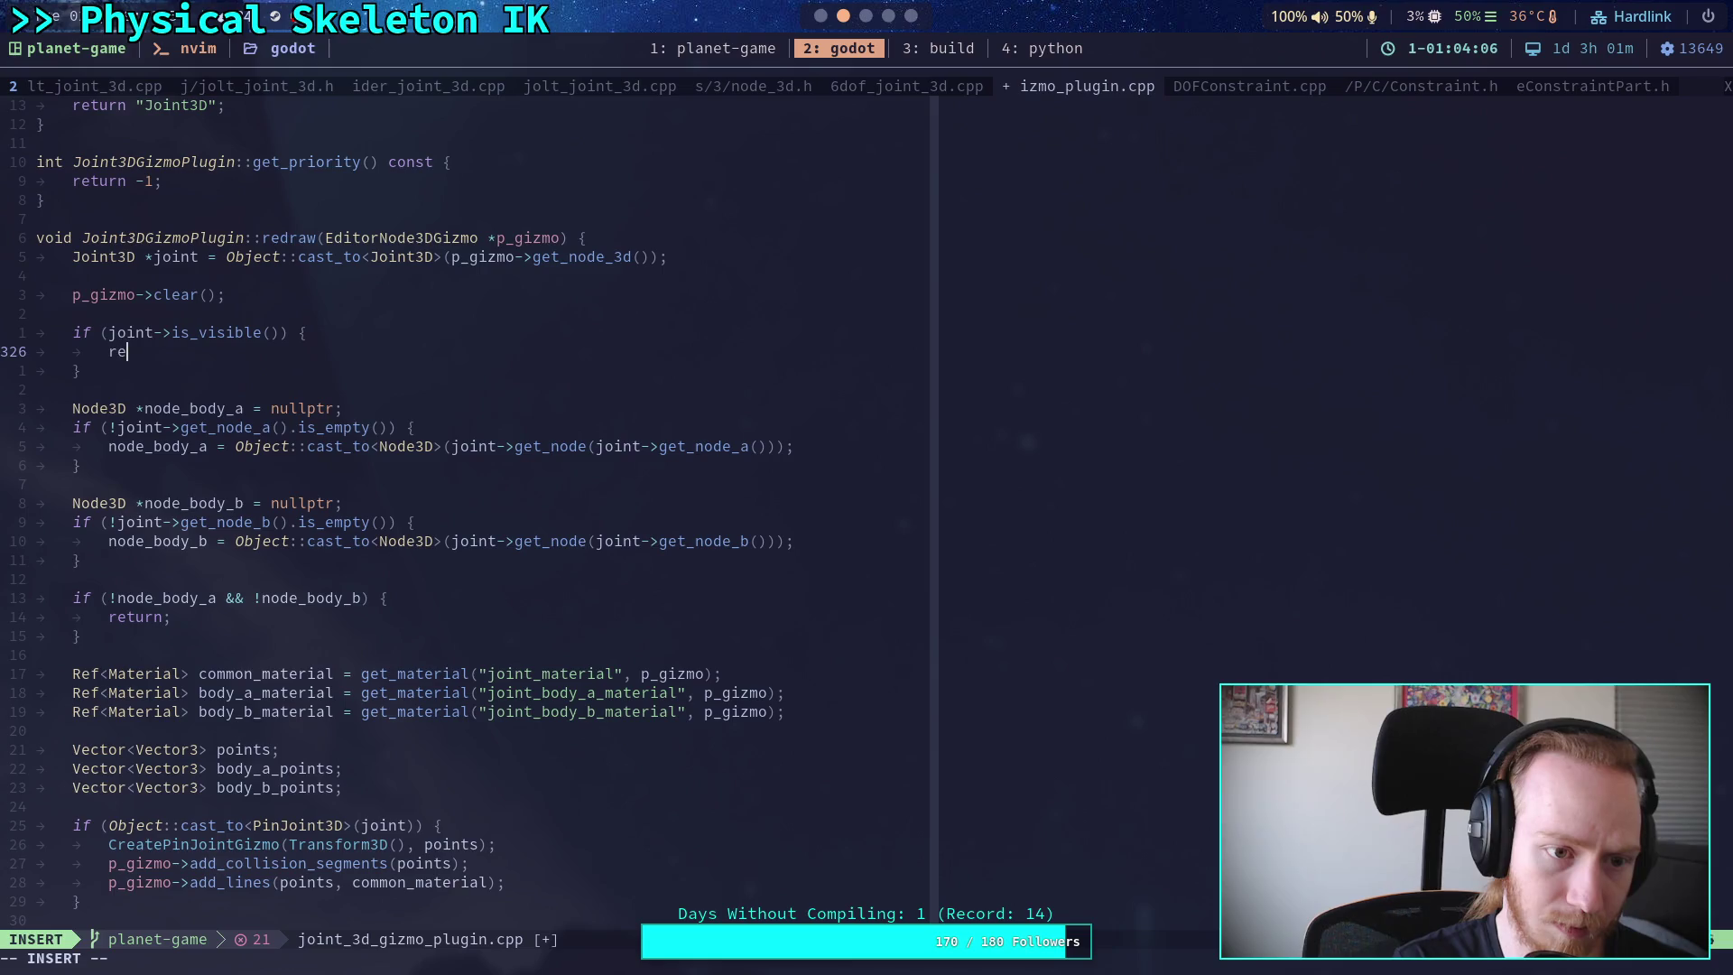
key(Up)
key(Left)
key(Left)
key(Left)
text(!)
key(Escape)
text(:w)
key(Return)
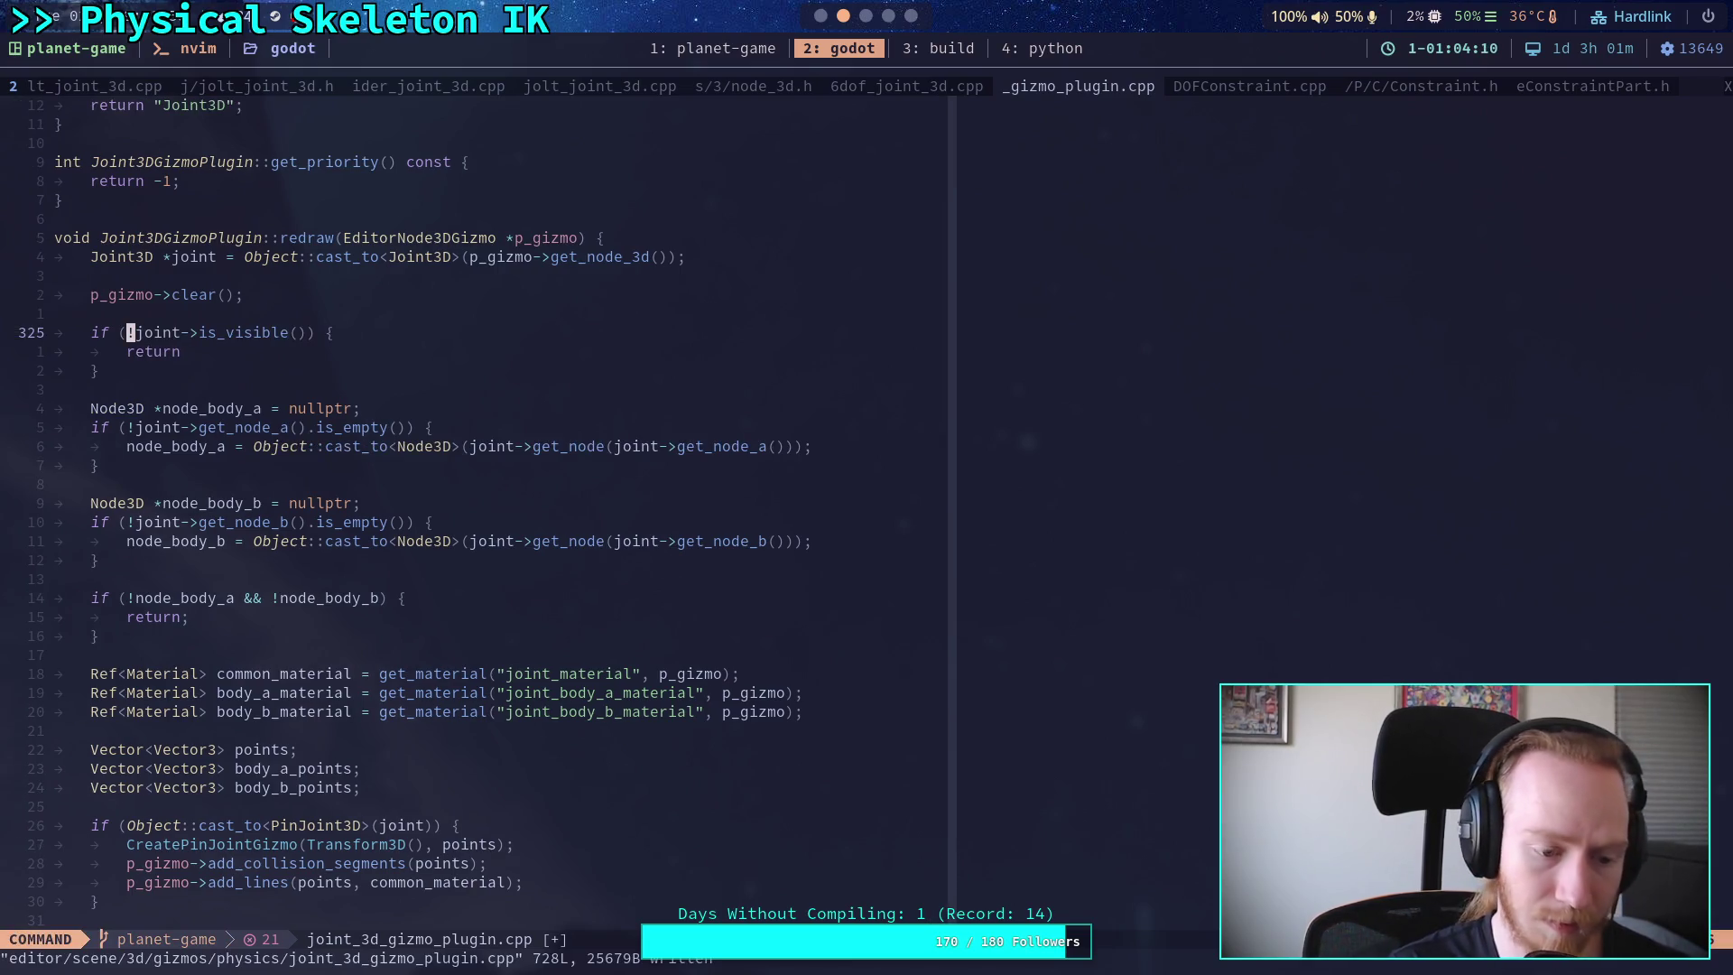
click(972, 41)
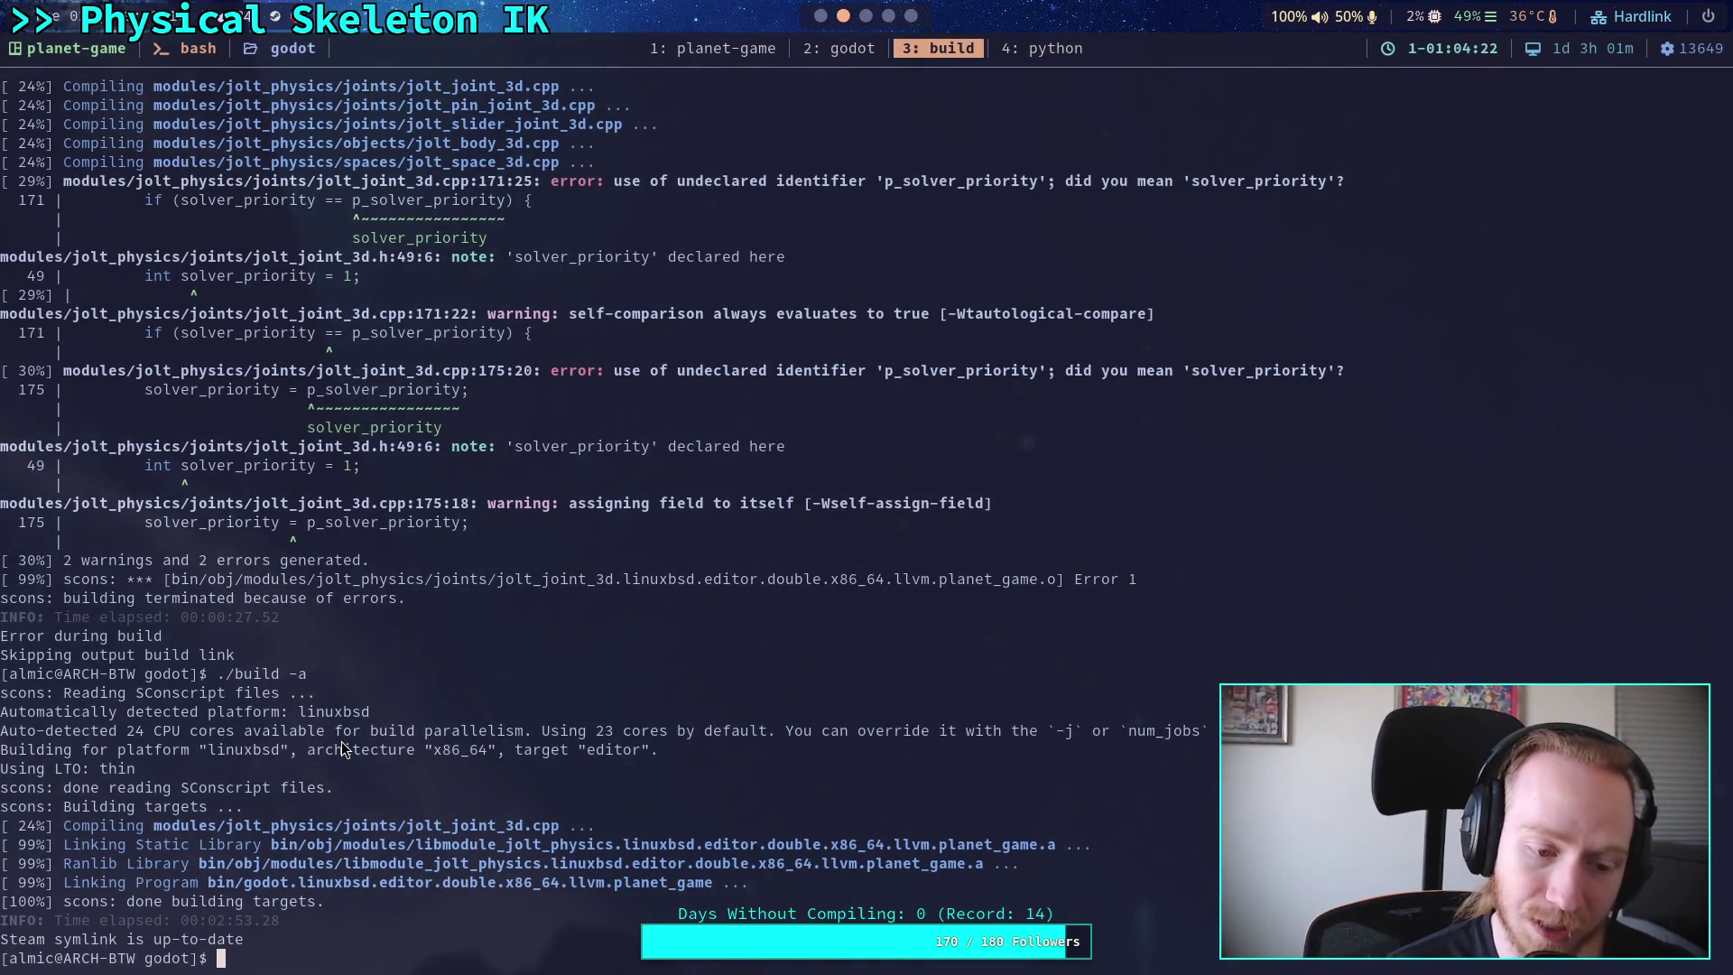
- Run git status and read through the full git diff of the three modified files
text(git status)
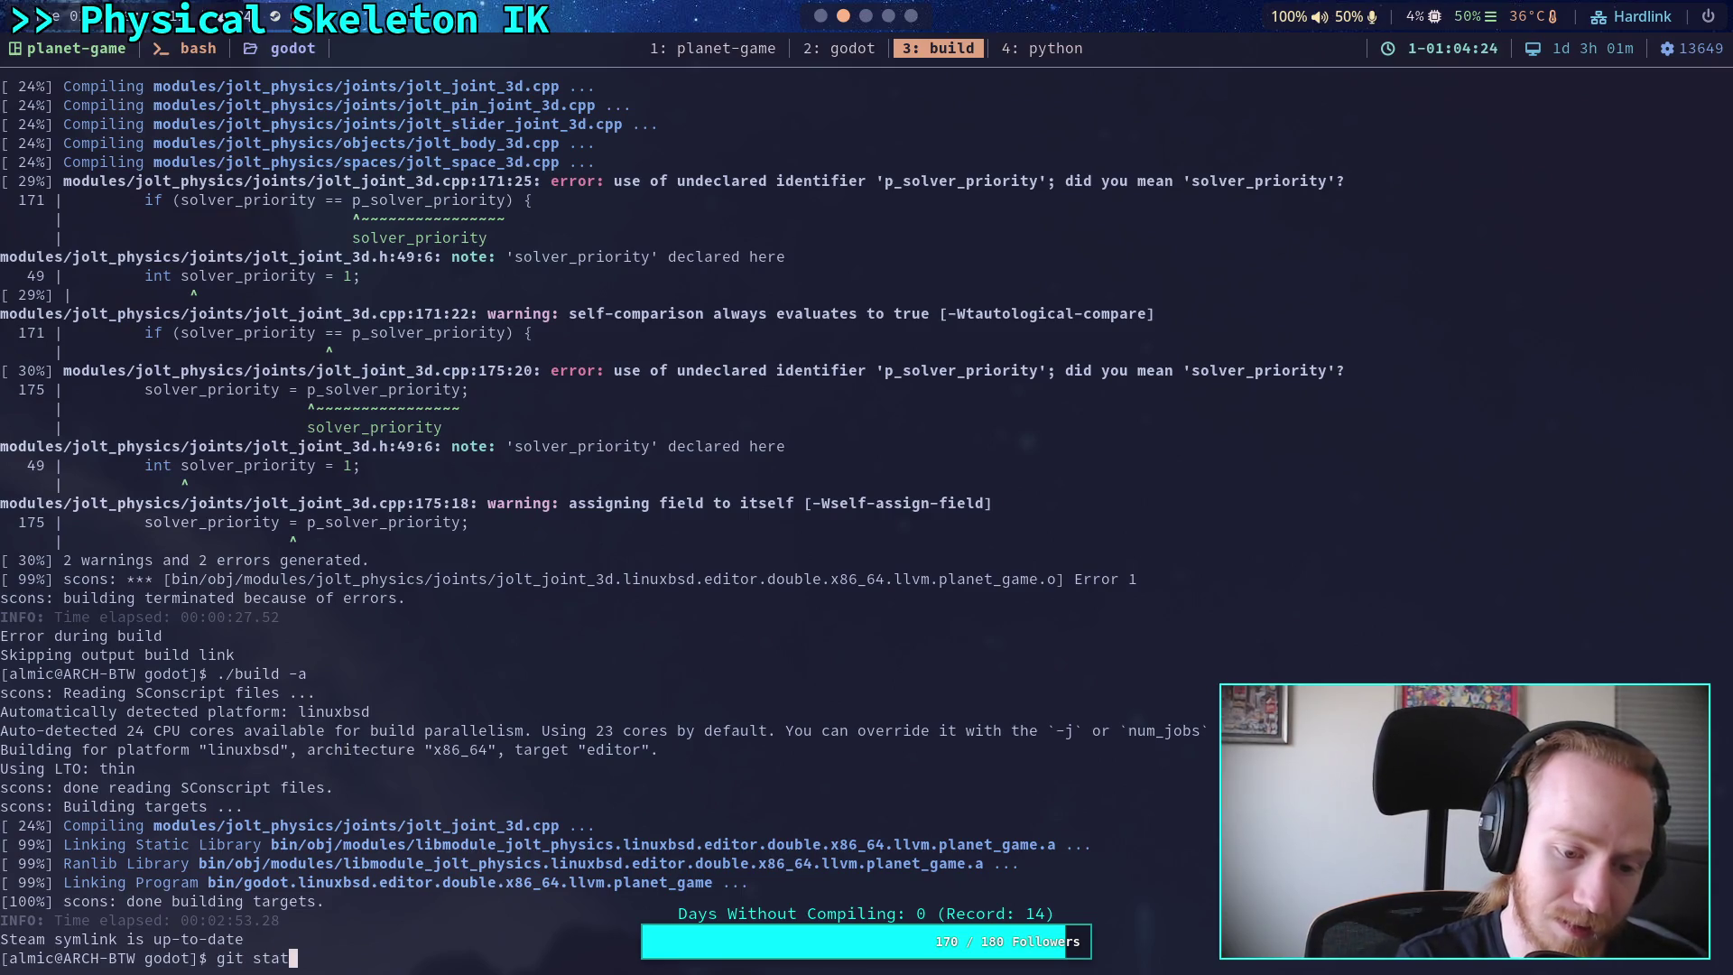
key(Return)
text(git diff)
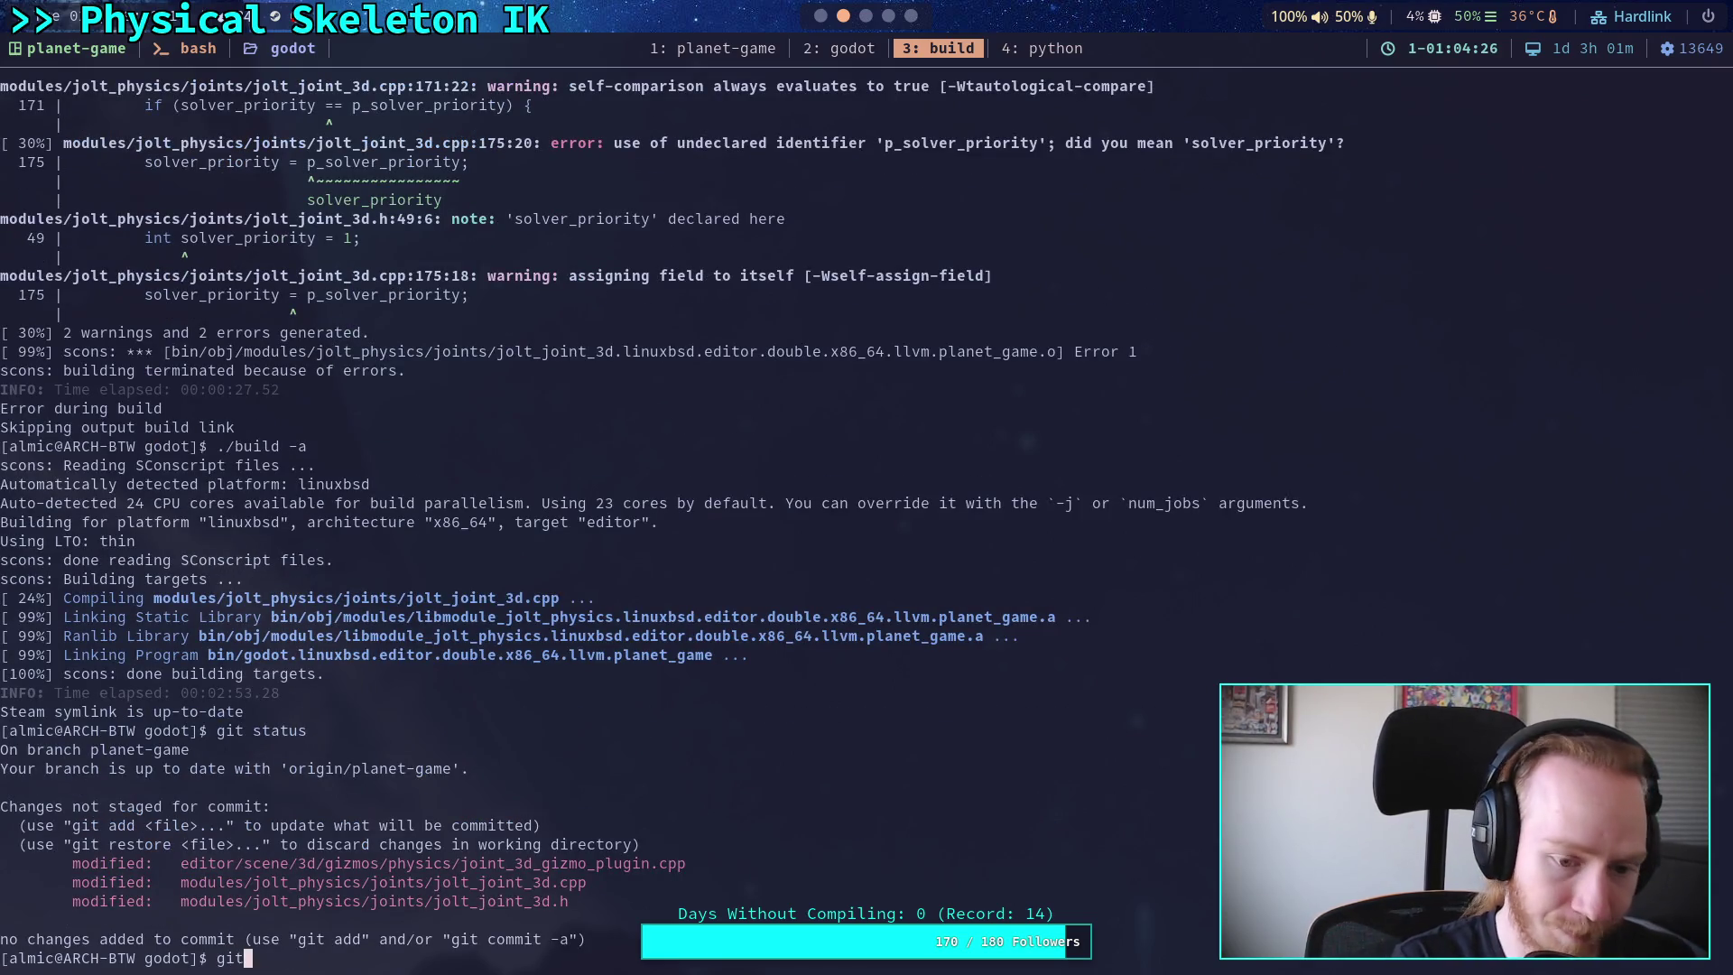
key(Return)
scroll(743, 502, down, 8)
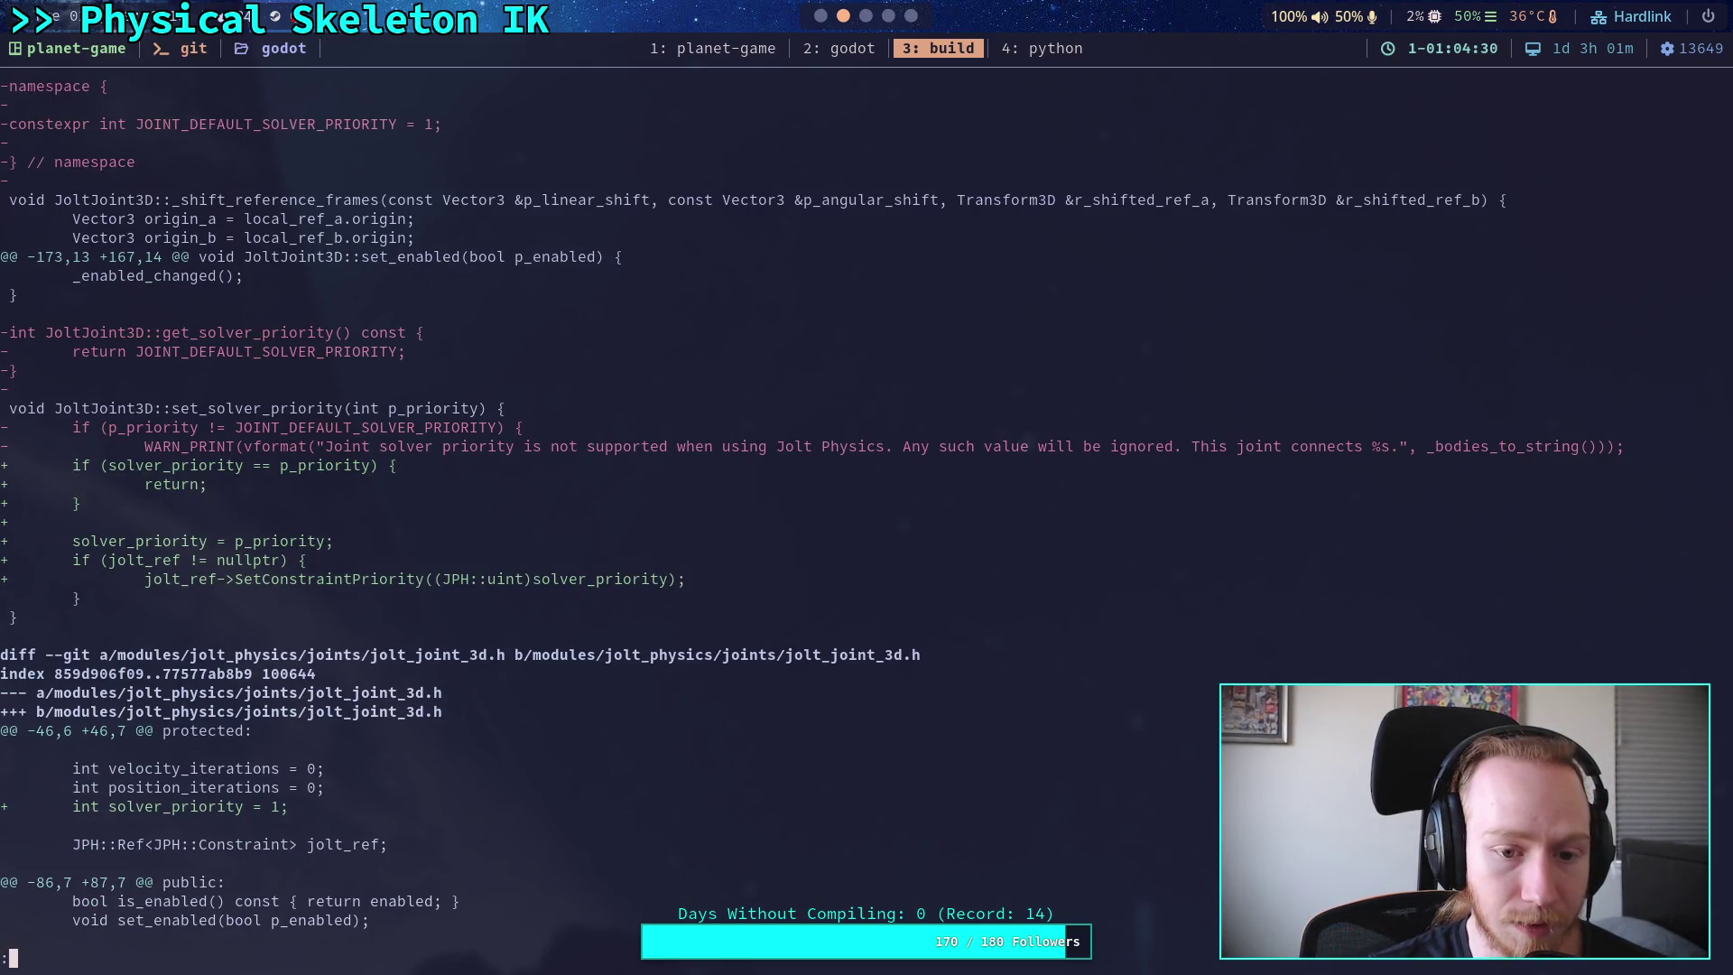
scroll(743, 502, down, 2)
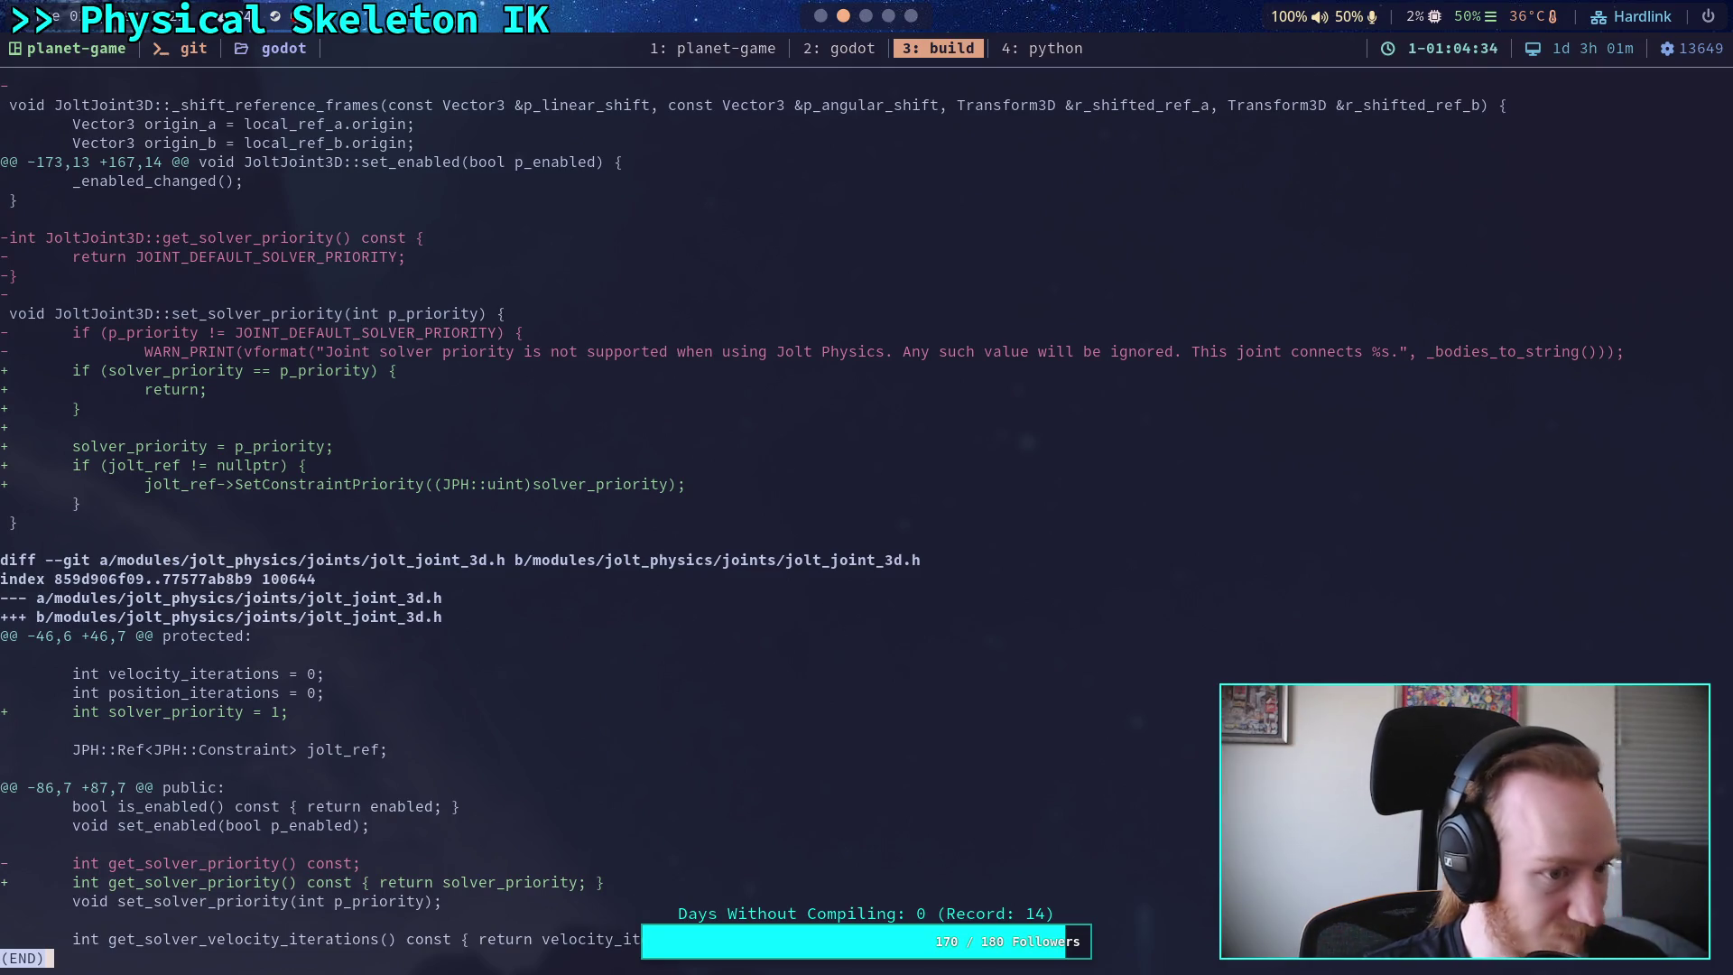
scroll(743, 502, up, 9)
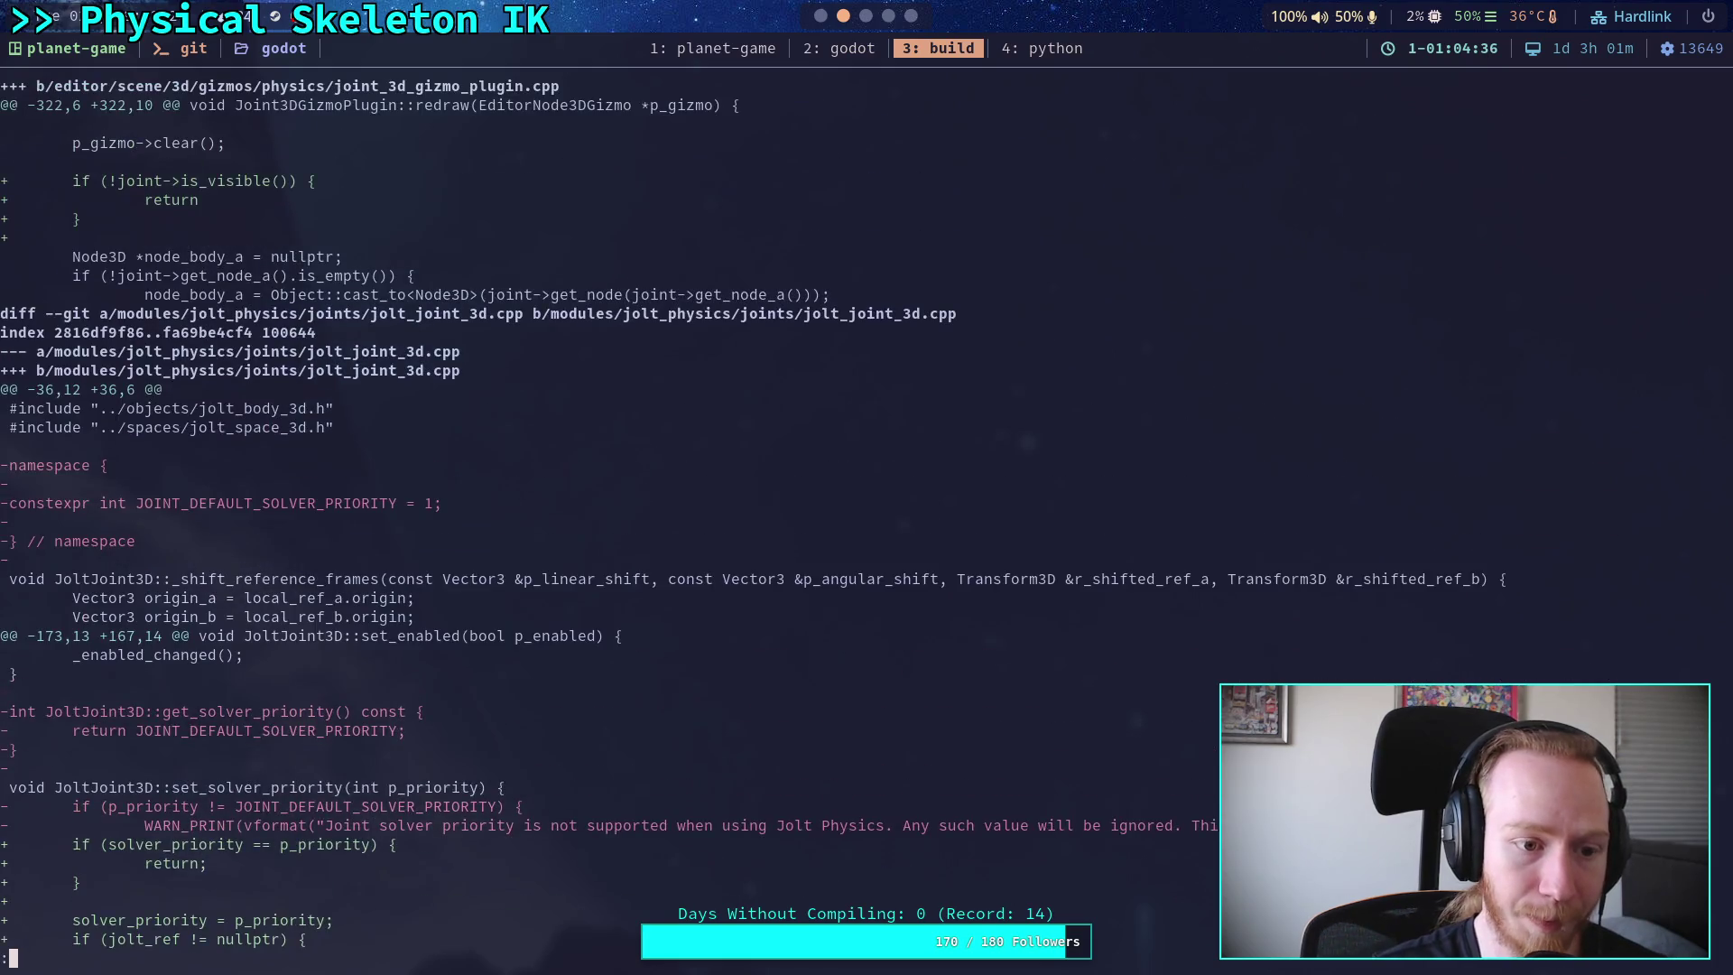
scroll(743, 502, up, 2)
scroll(743, 502, down, 3)
scroll(743, 502, up, 4)
scroll(743, 501, down, 9)
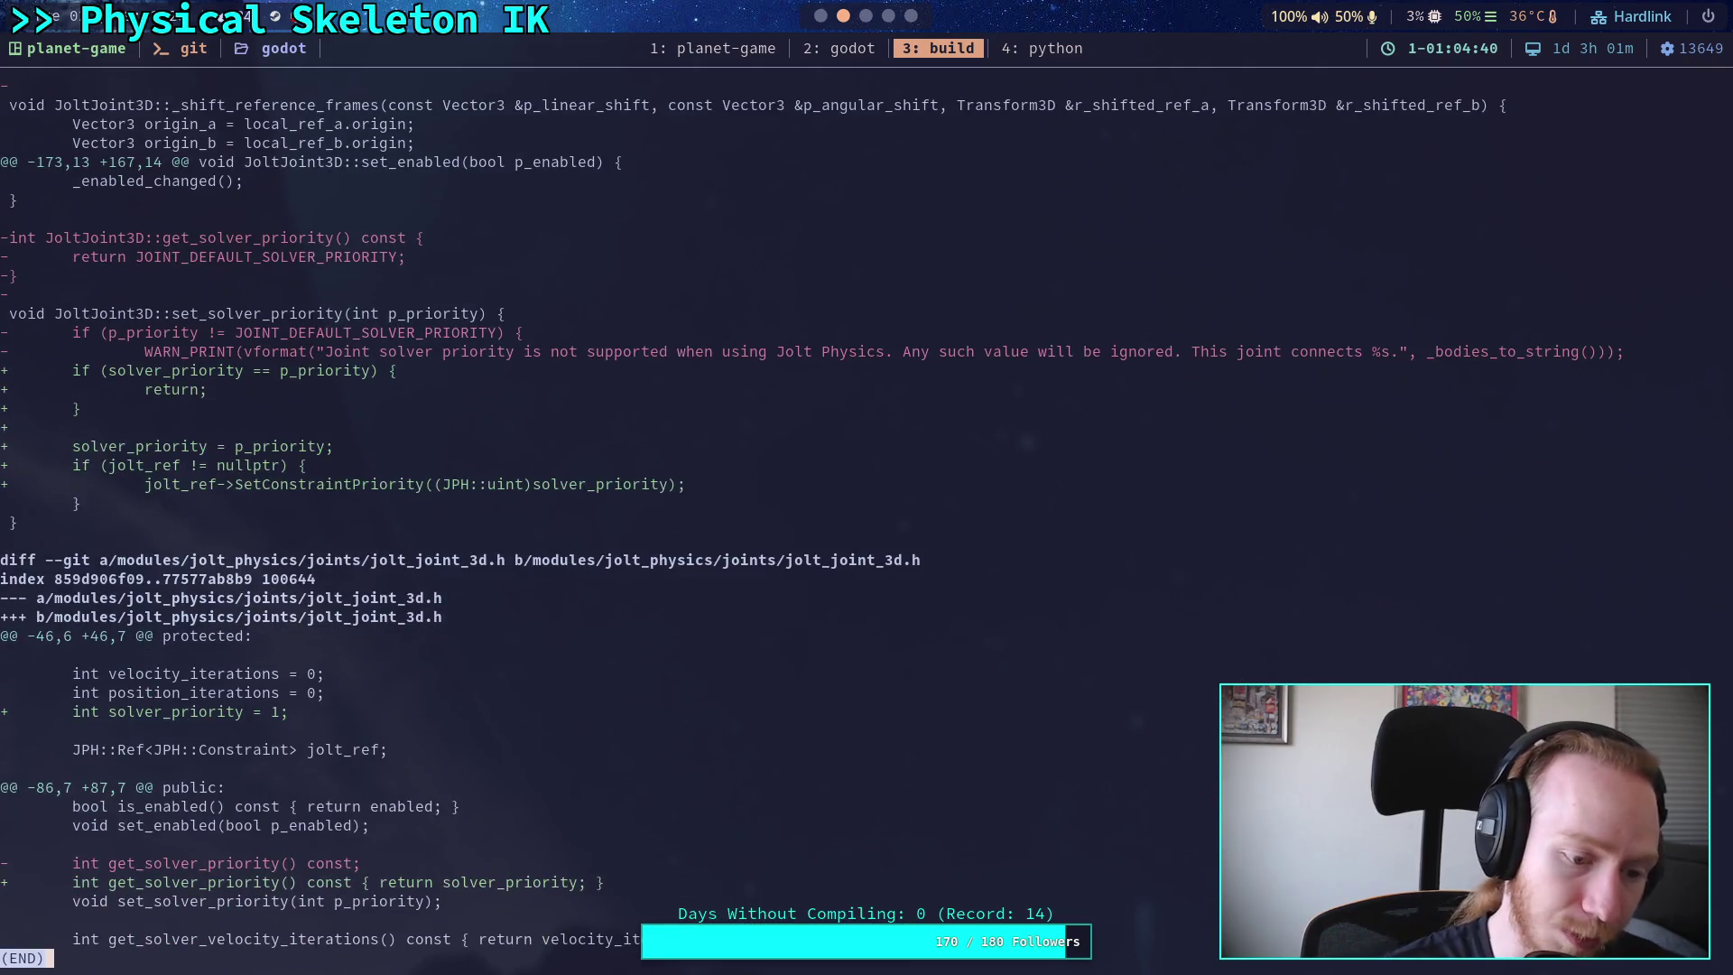
text(qgit status)
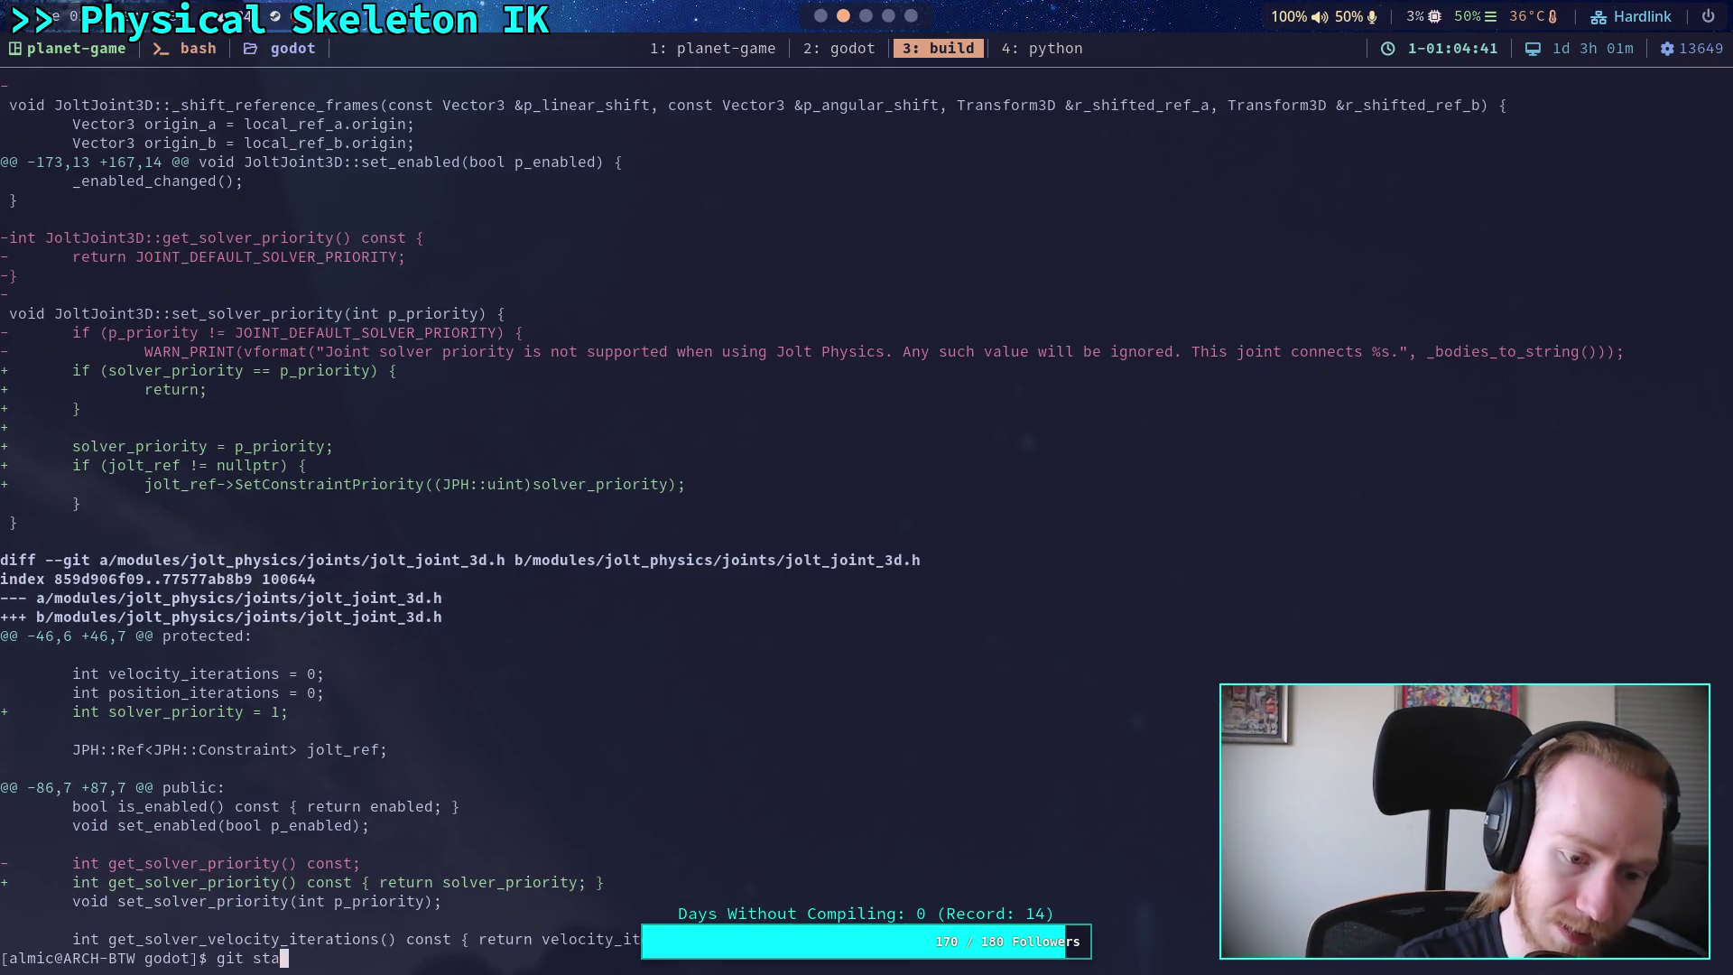
key(Return)
- Begin a git add command for the modules/jolt_physics/joints/ path using Tab completion
text(git add )
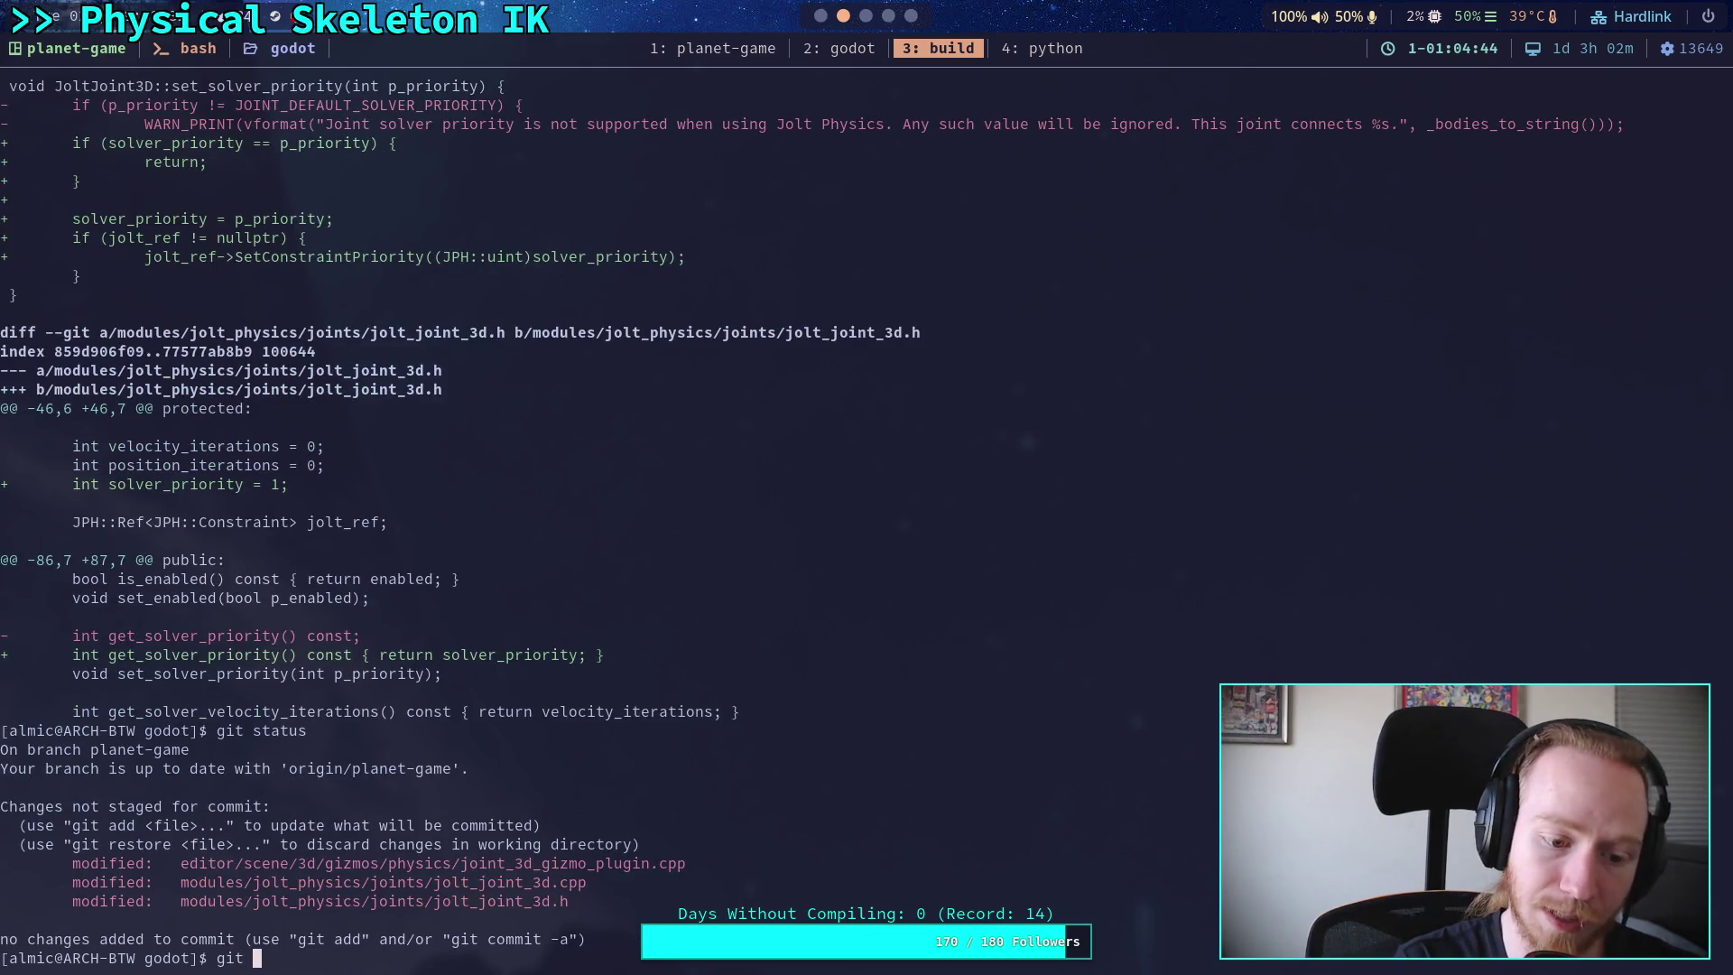
text(modules/jo)
key(Tab)
text(jo)
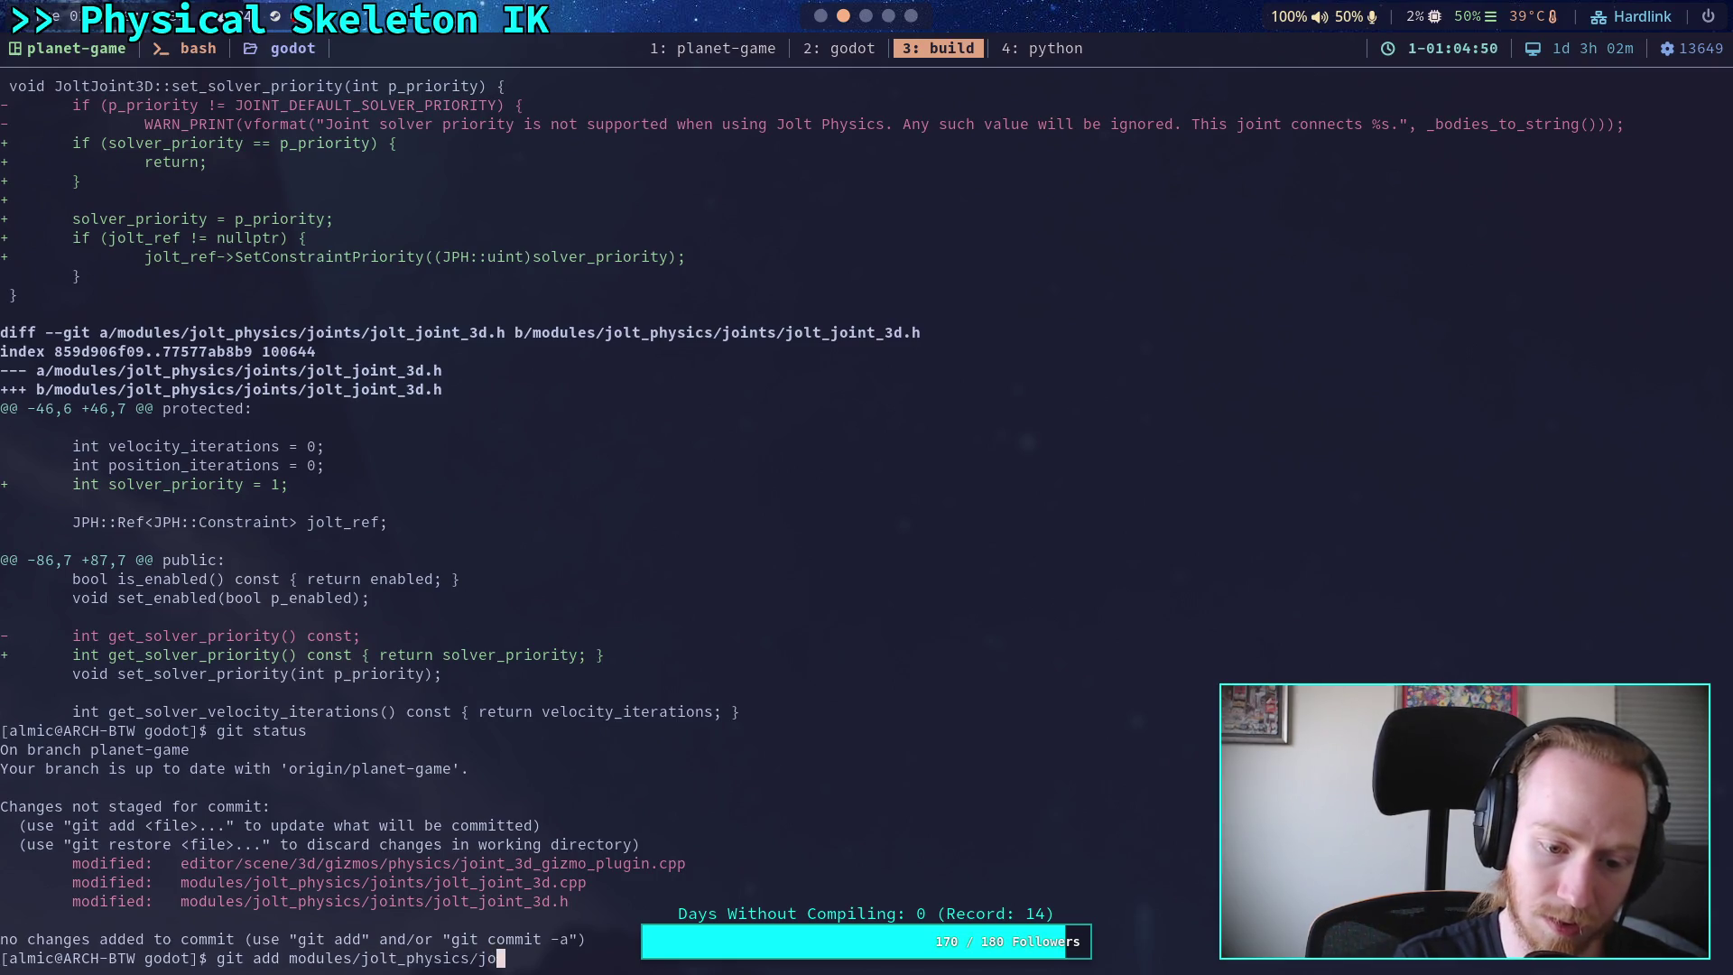
key(Tab)
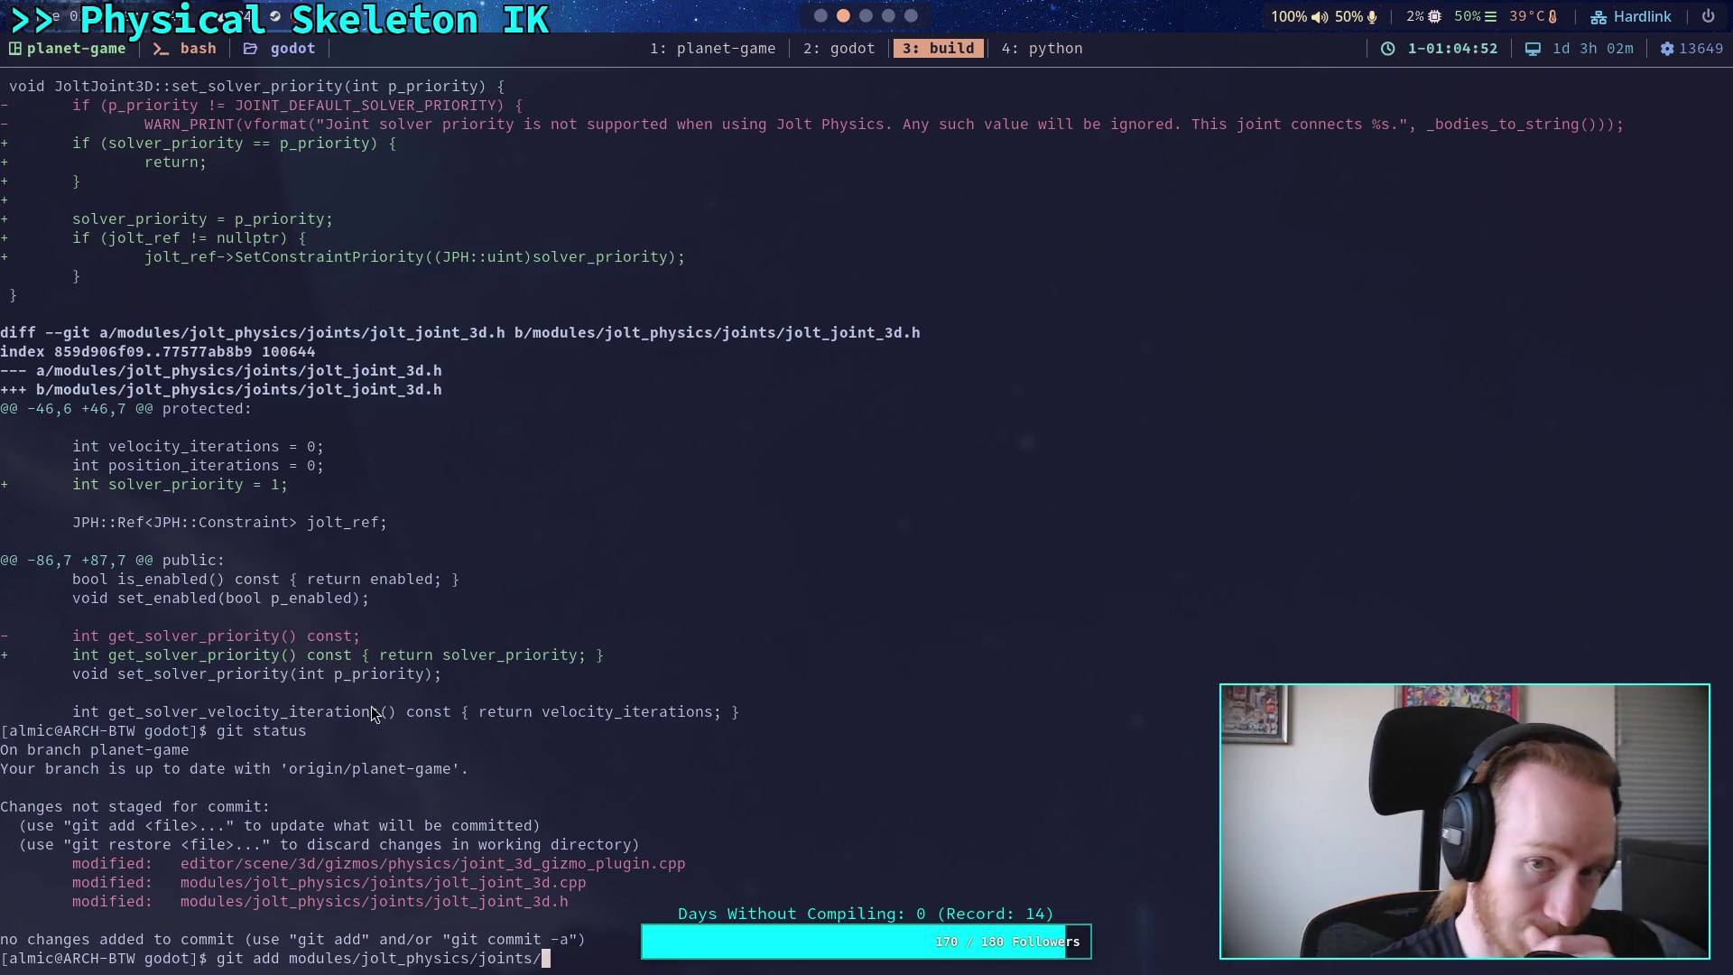
- Open the godot pull requests list in a new tab and search 'jolt solver priority'
click(890, 16)
right_click(311, 177)
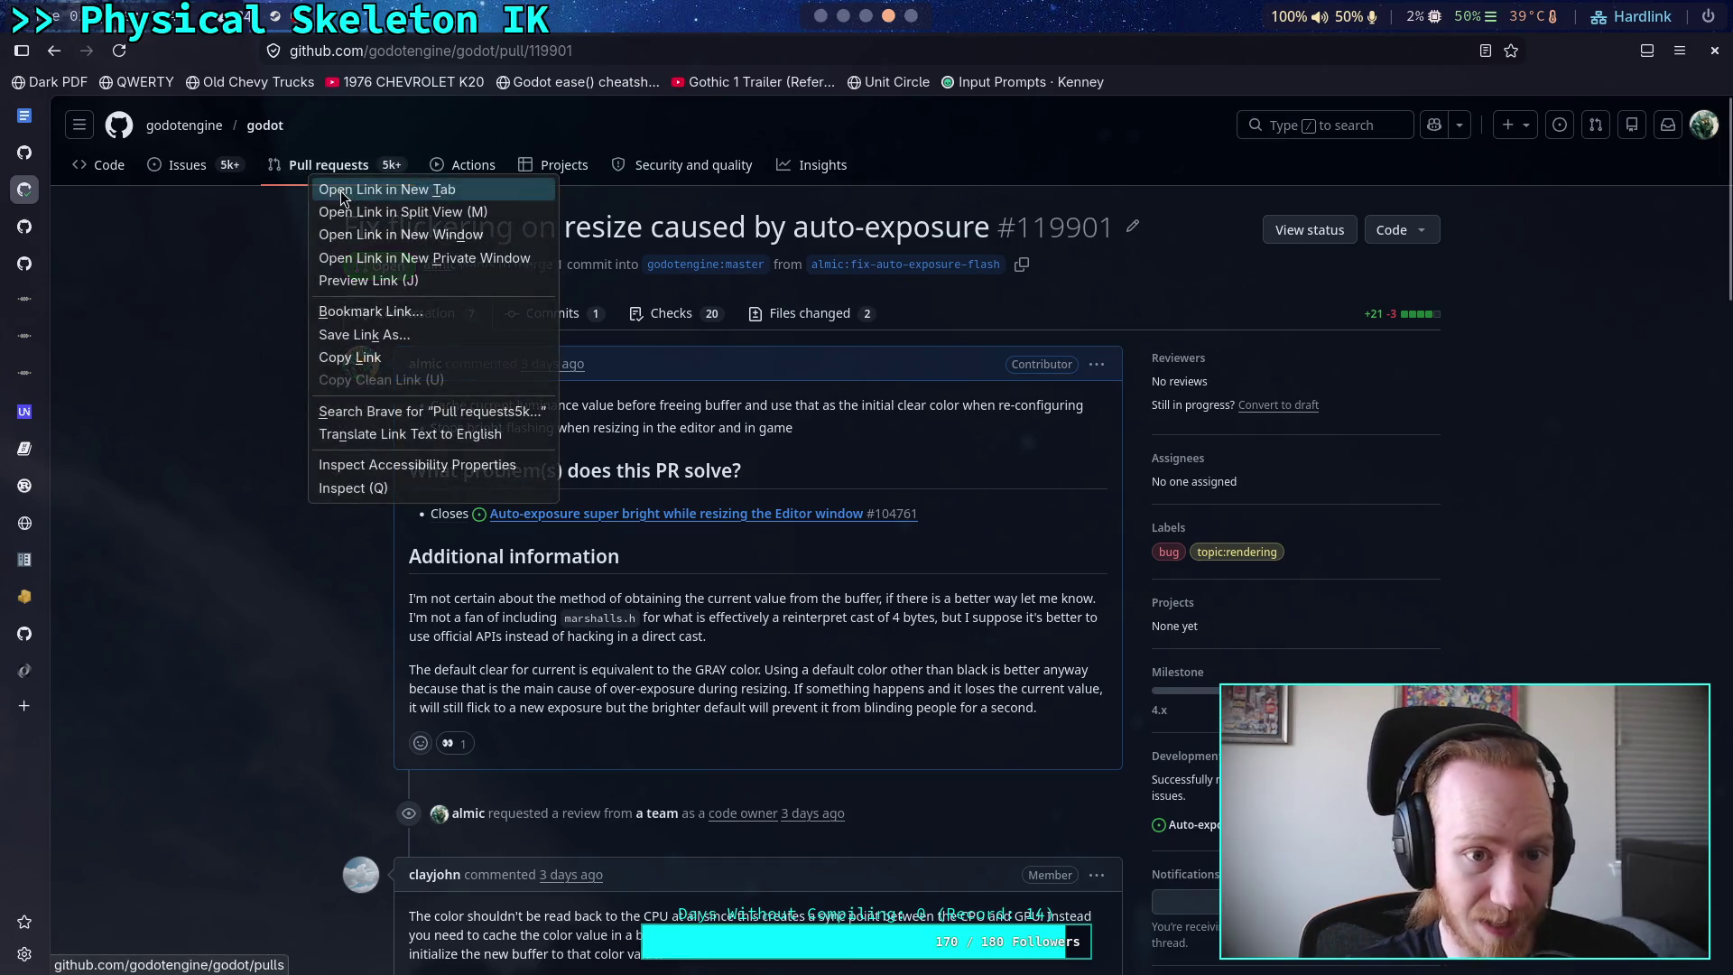
click(341, 190)
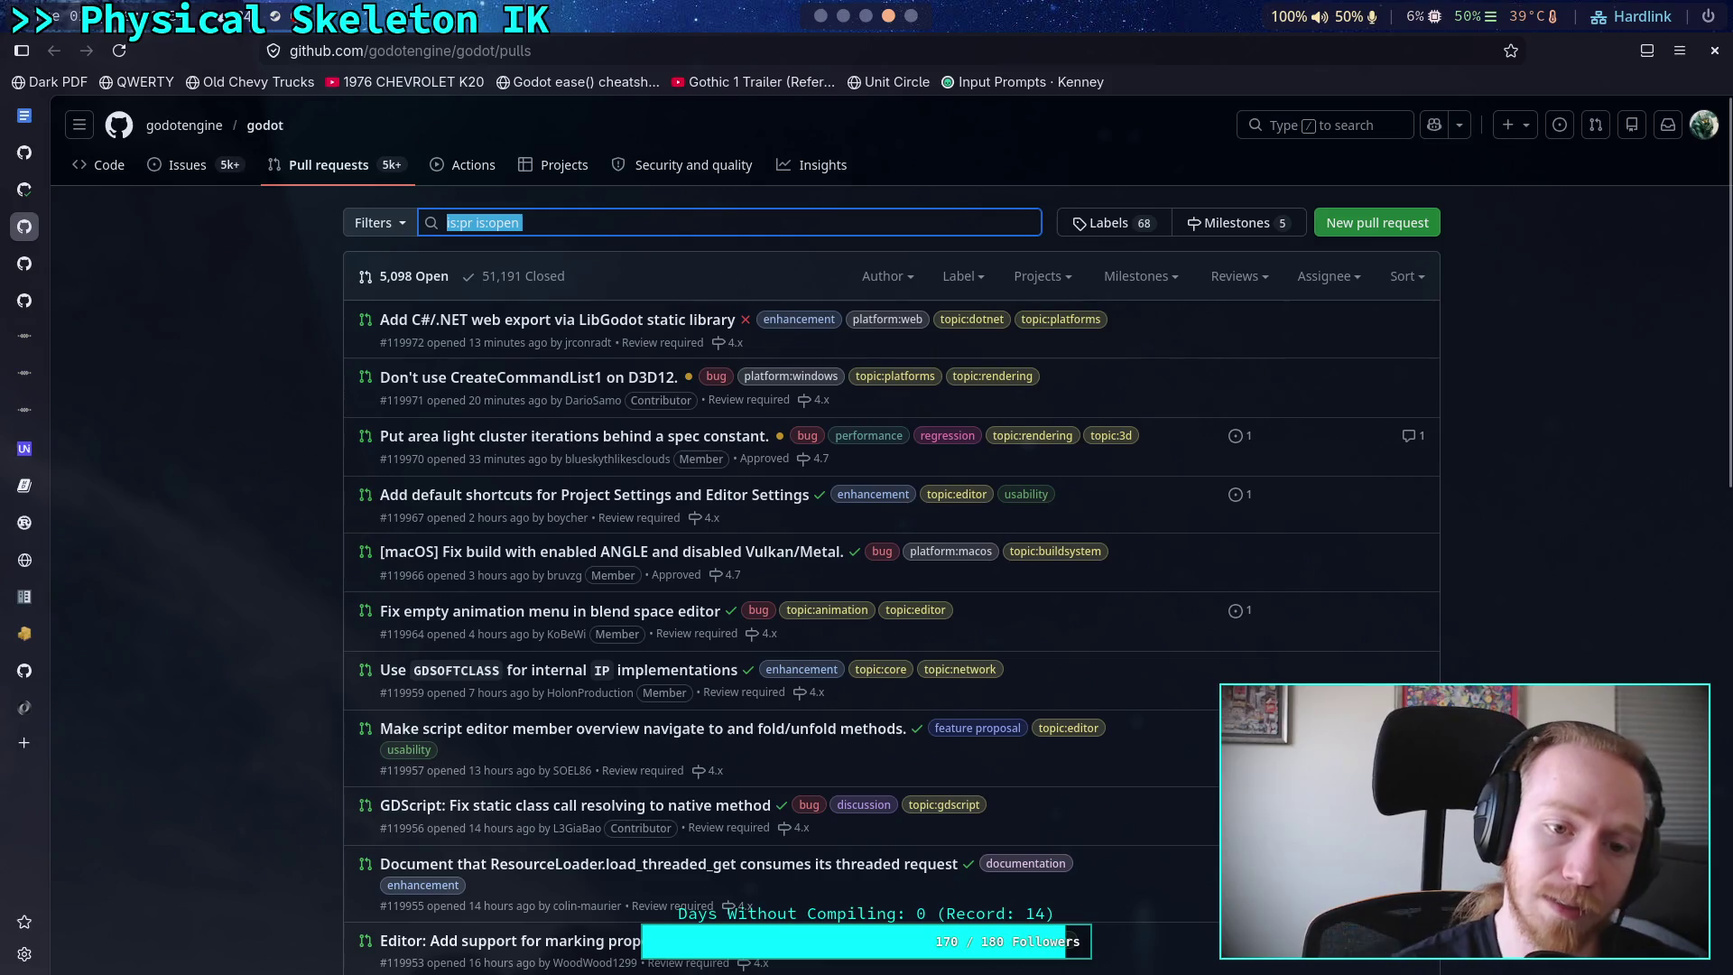
key(BackSpace)
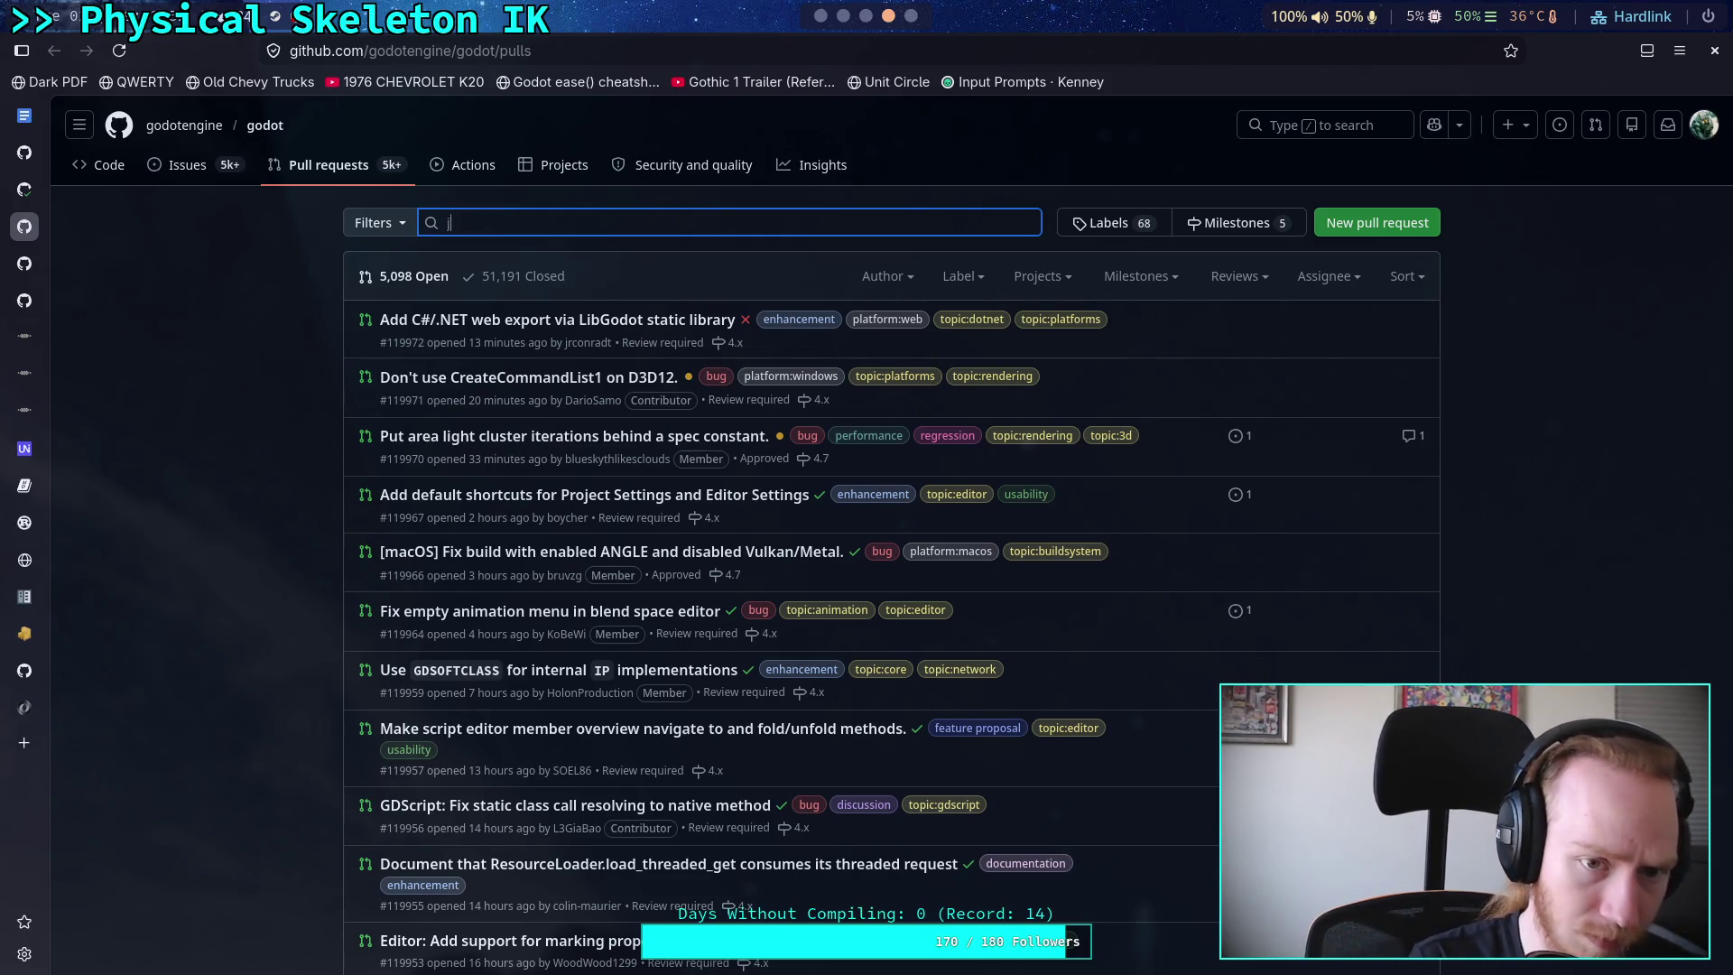
text(jolt solver priority)
key(Return)
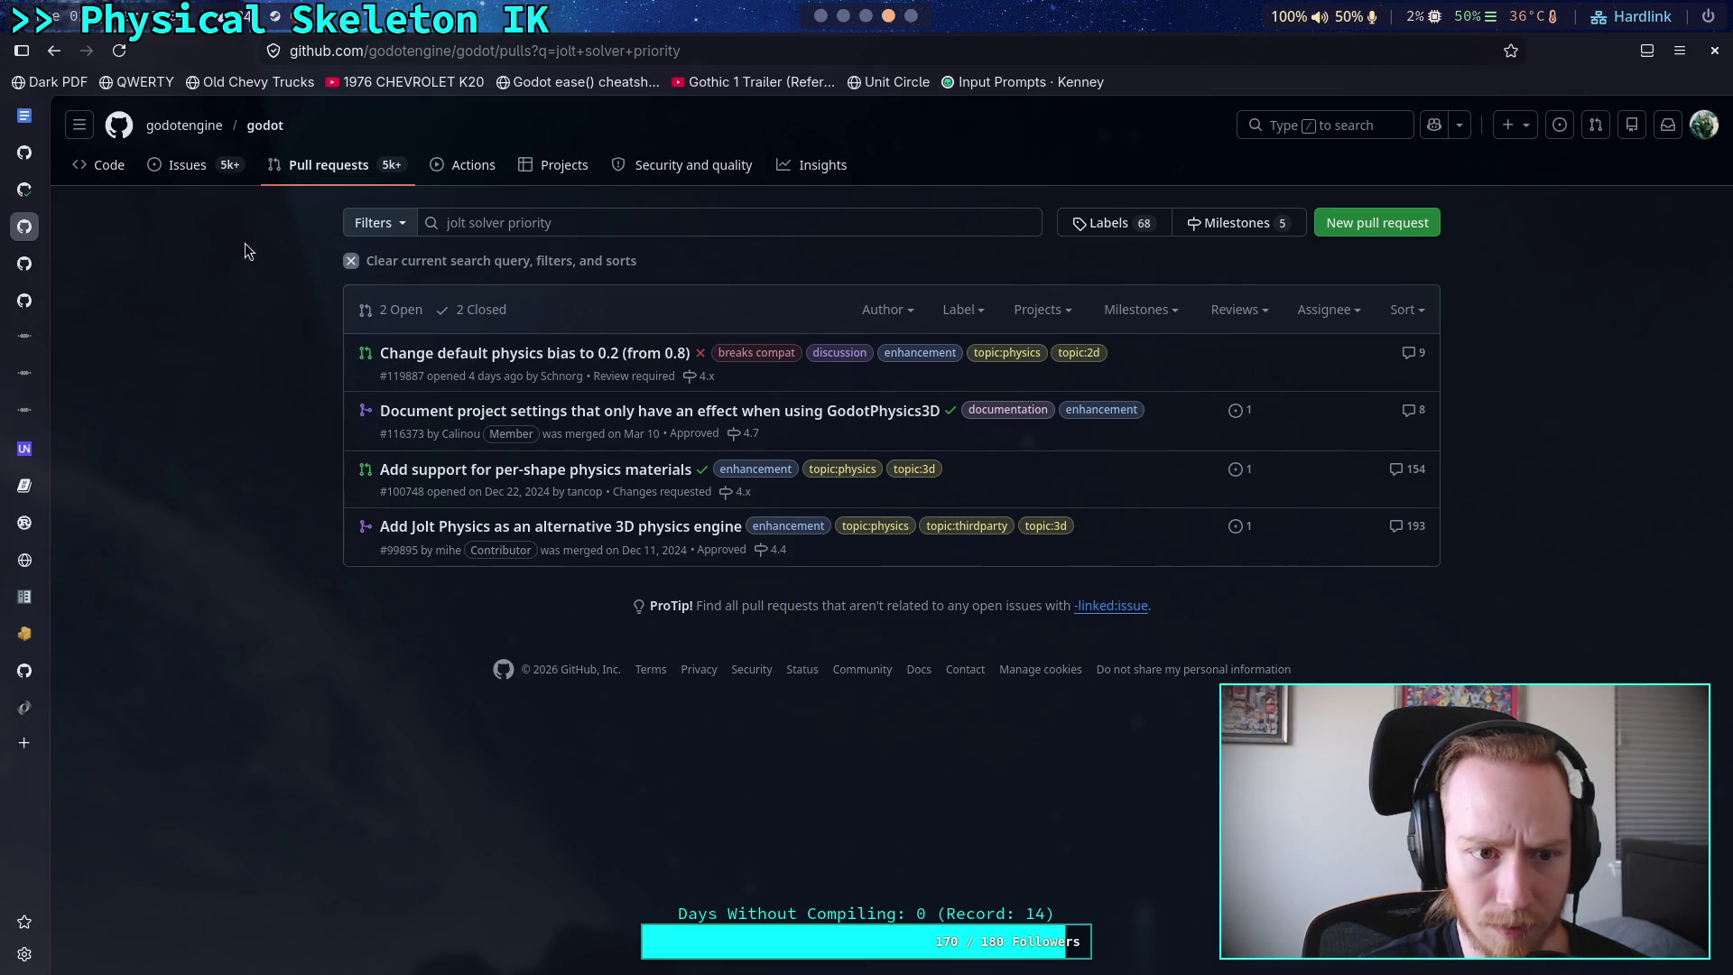
- Search the repository's issues for 'jolt solver priority'
click(188, 165)
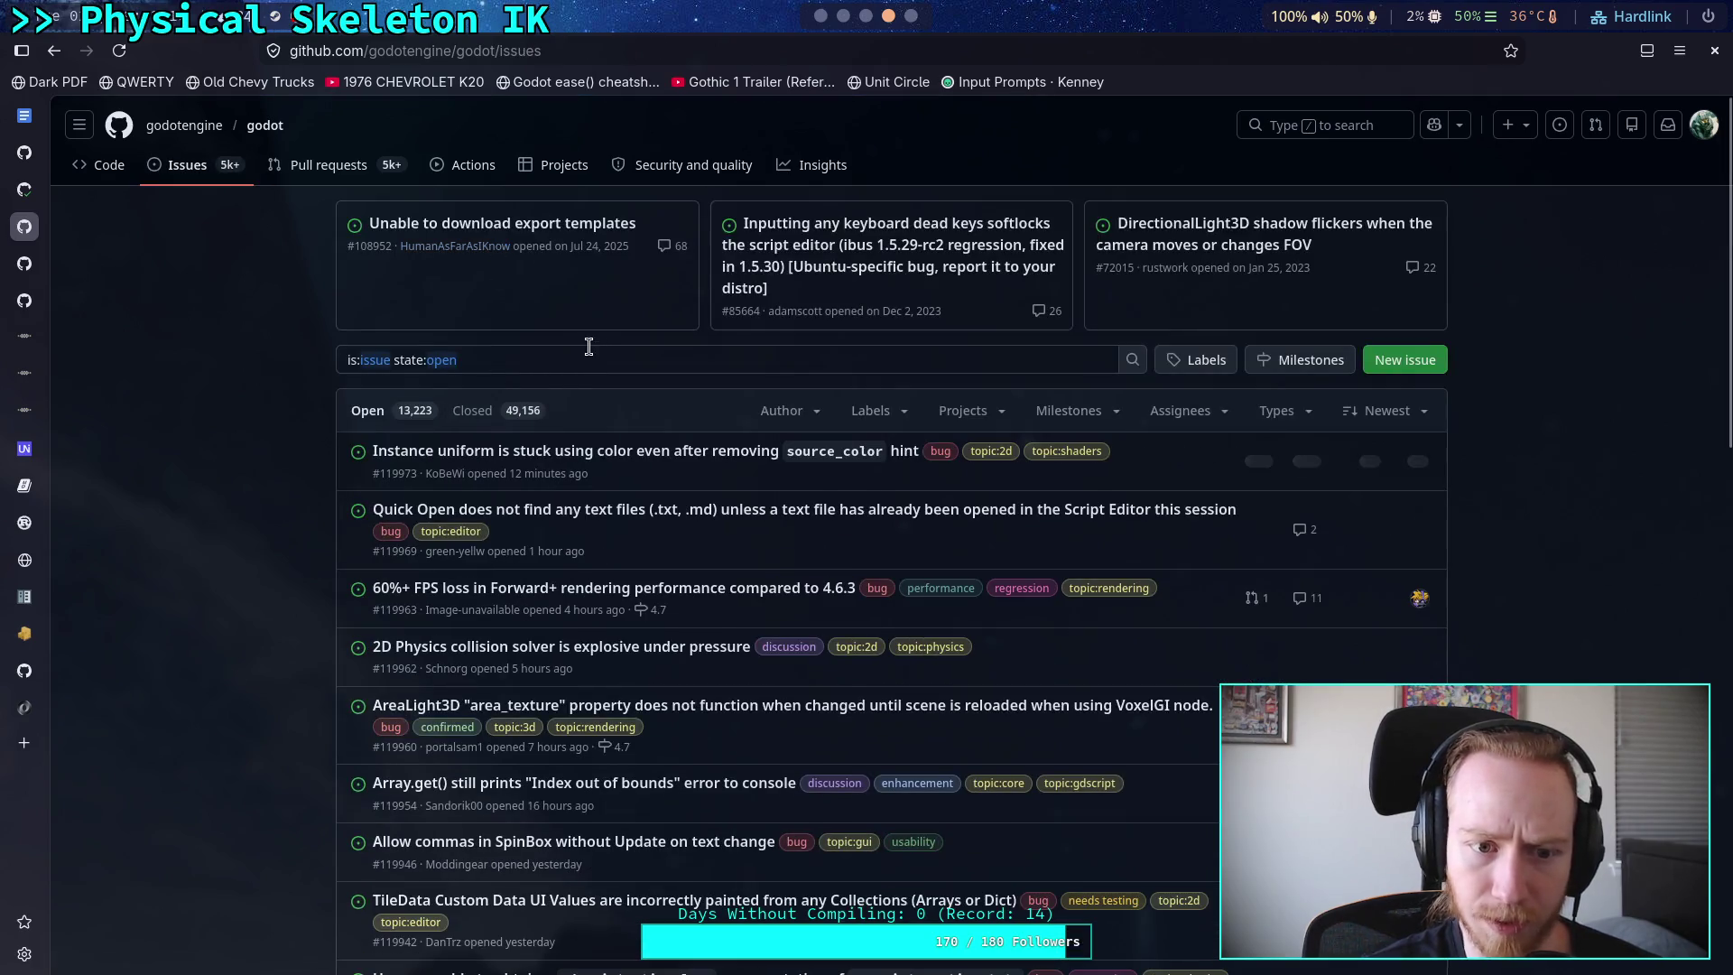
triple_click(587, 360)
text(jolt solver p)
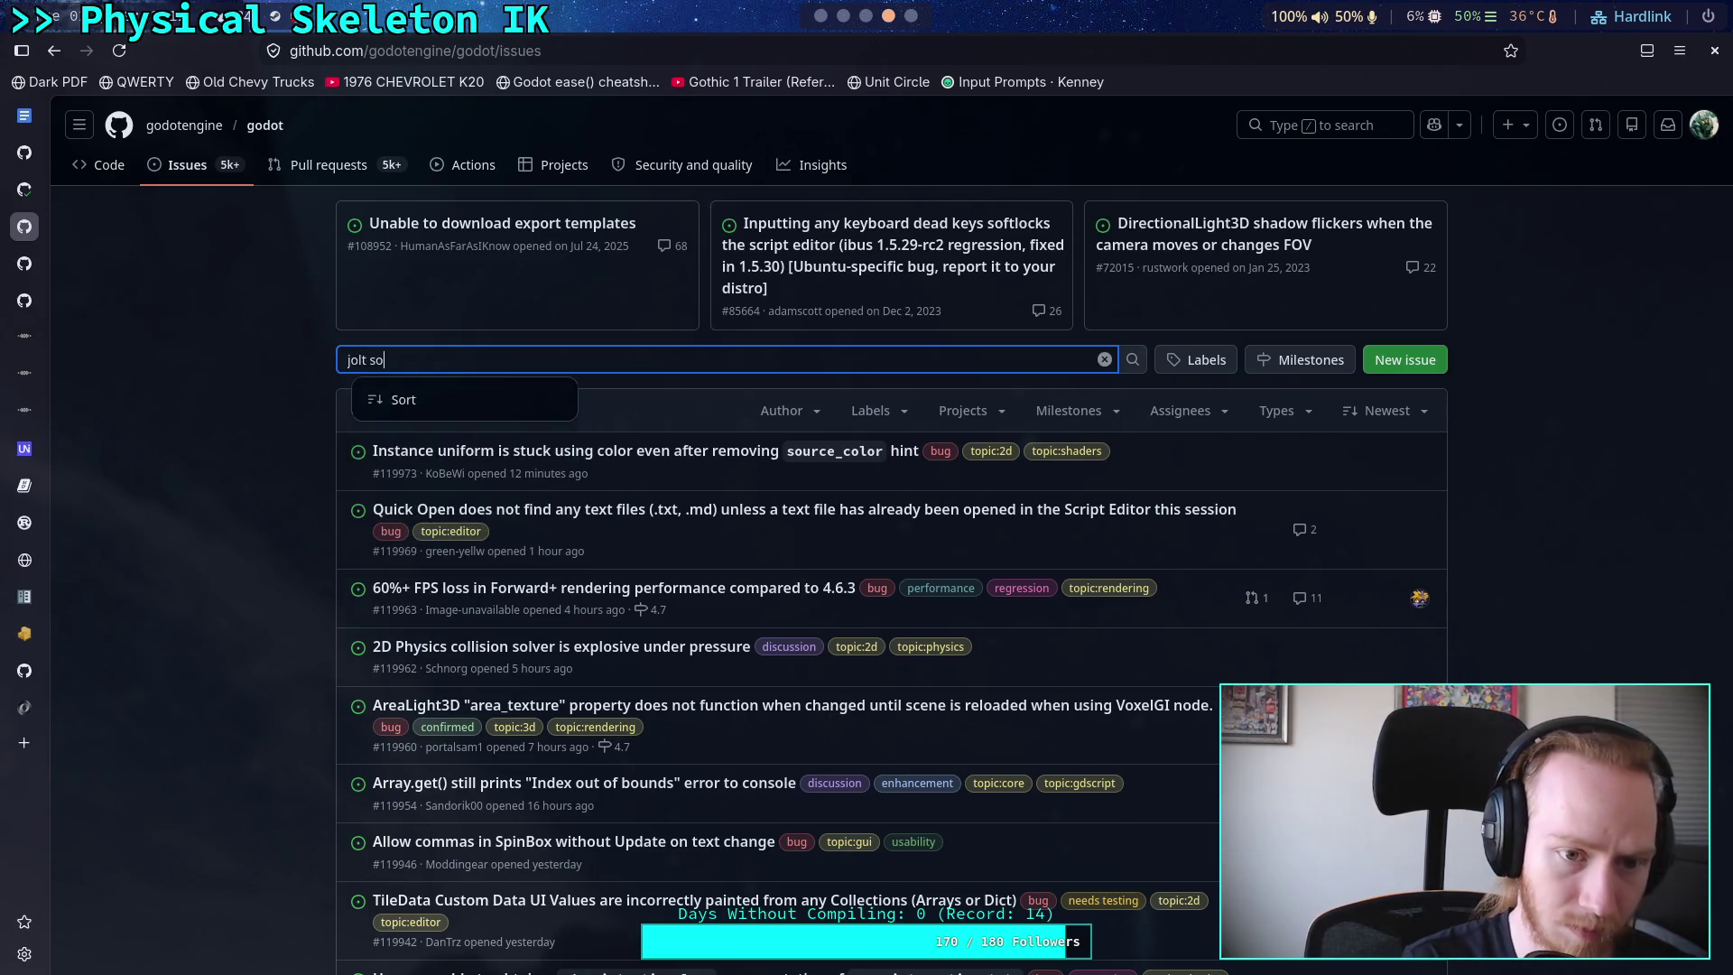
text(riority)
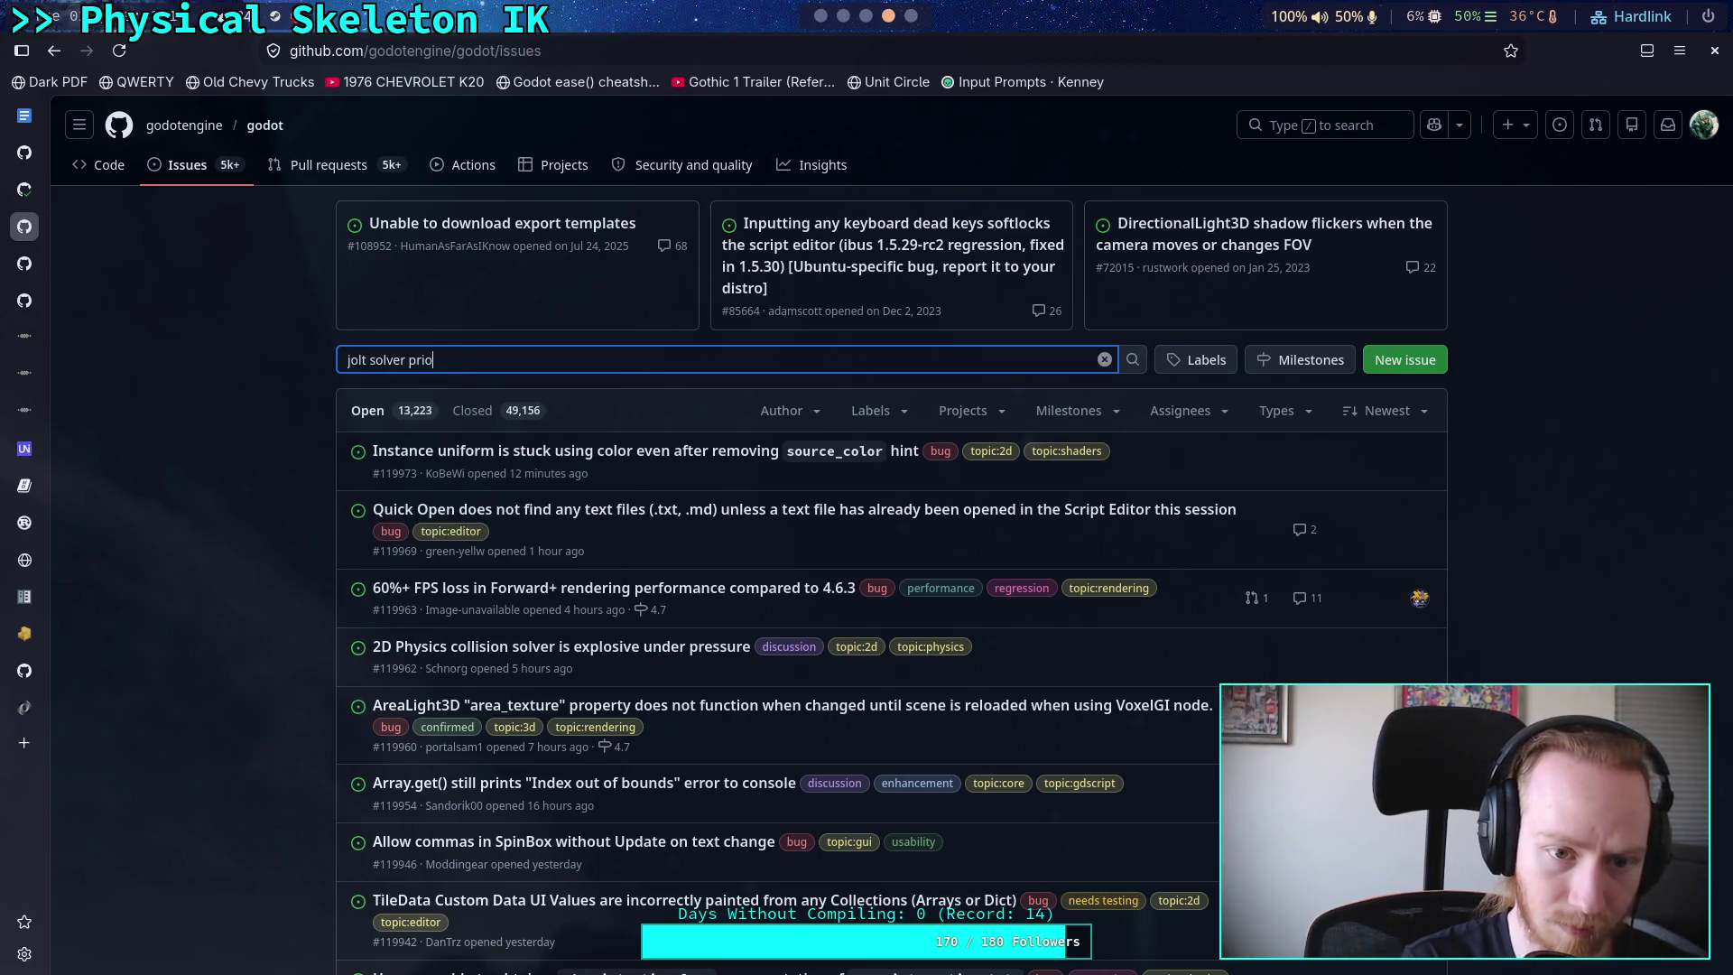
key(Return)
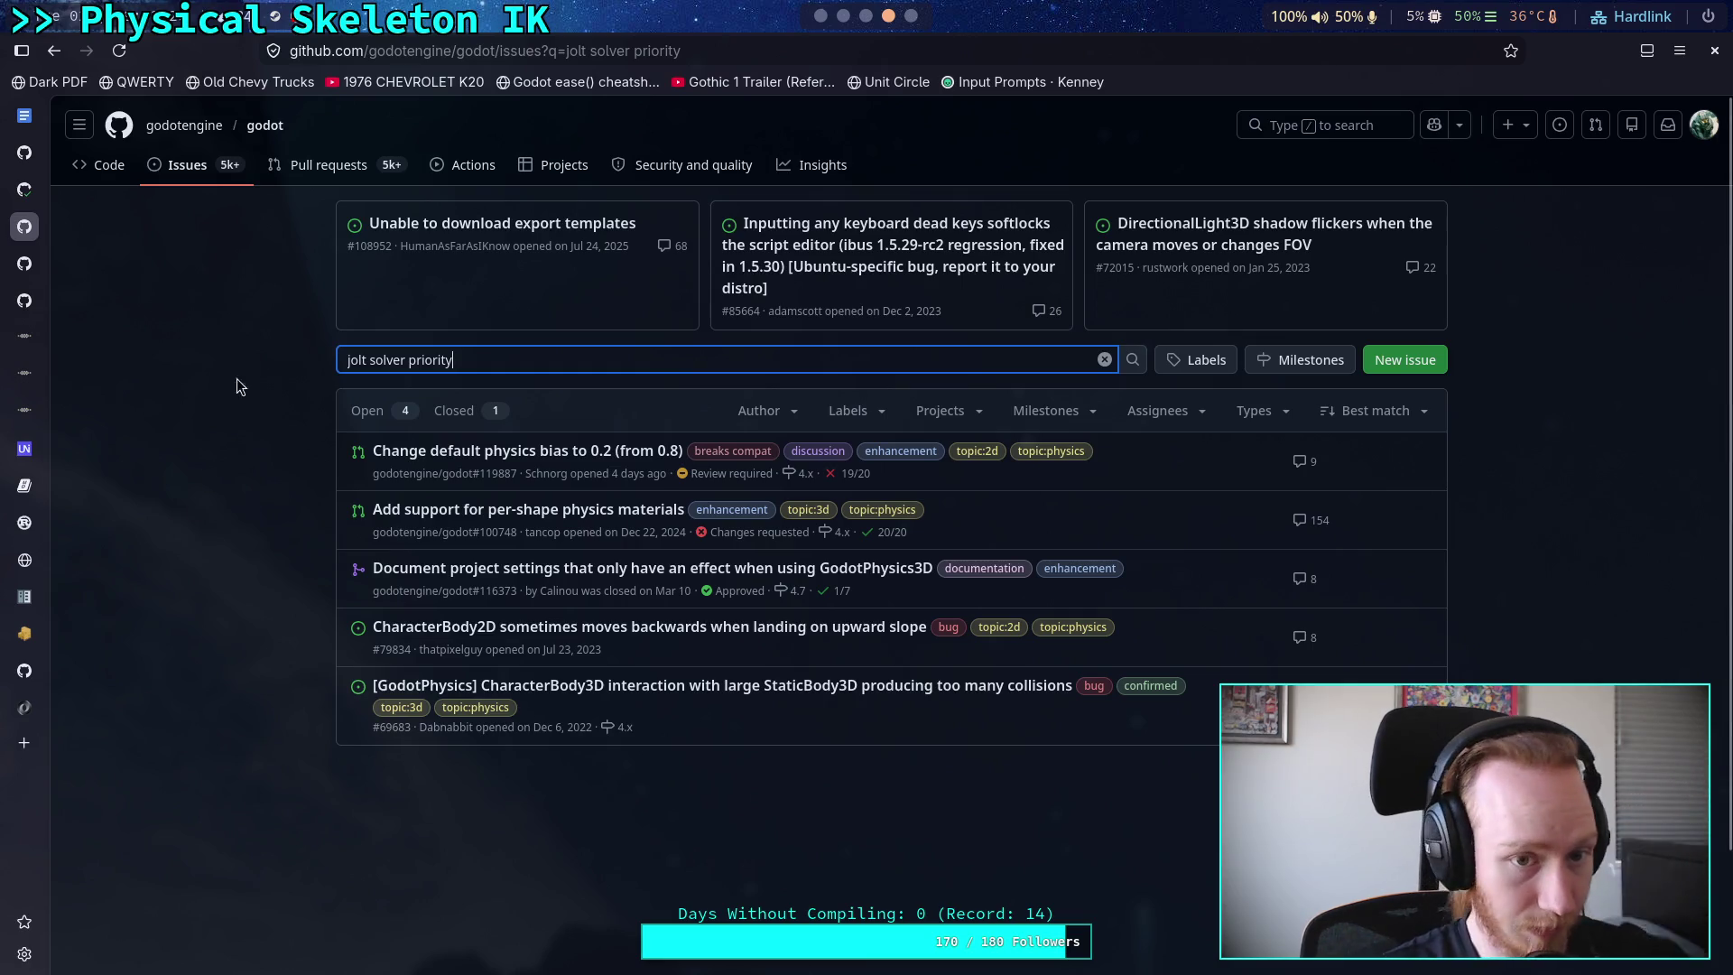
- Stage jolt_joint_3d.h and jolt_joint_3d.cpp with git add
click(843, 16)
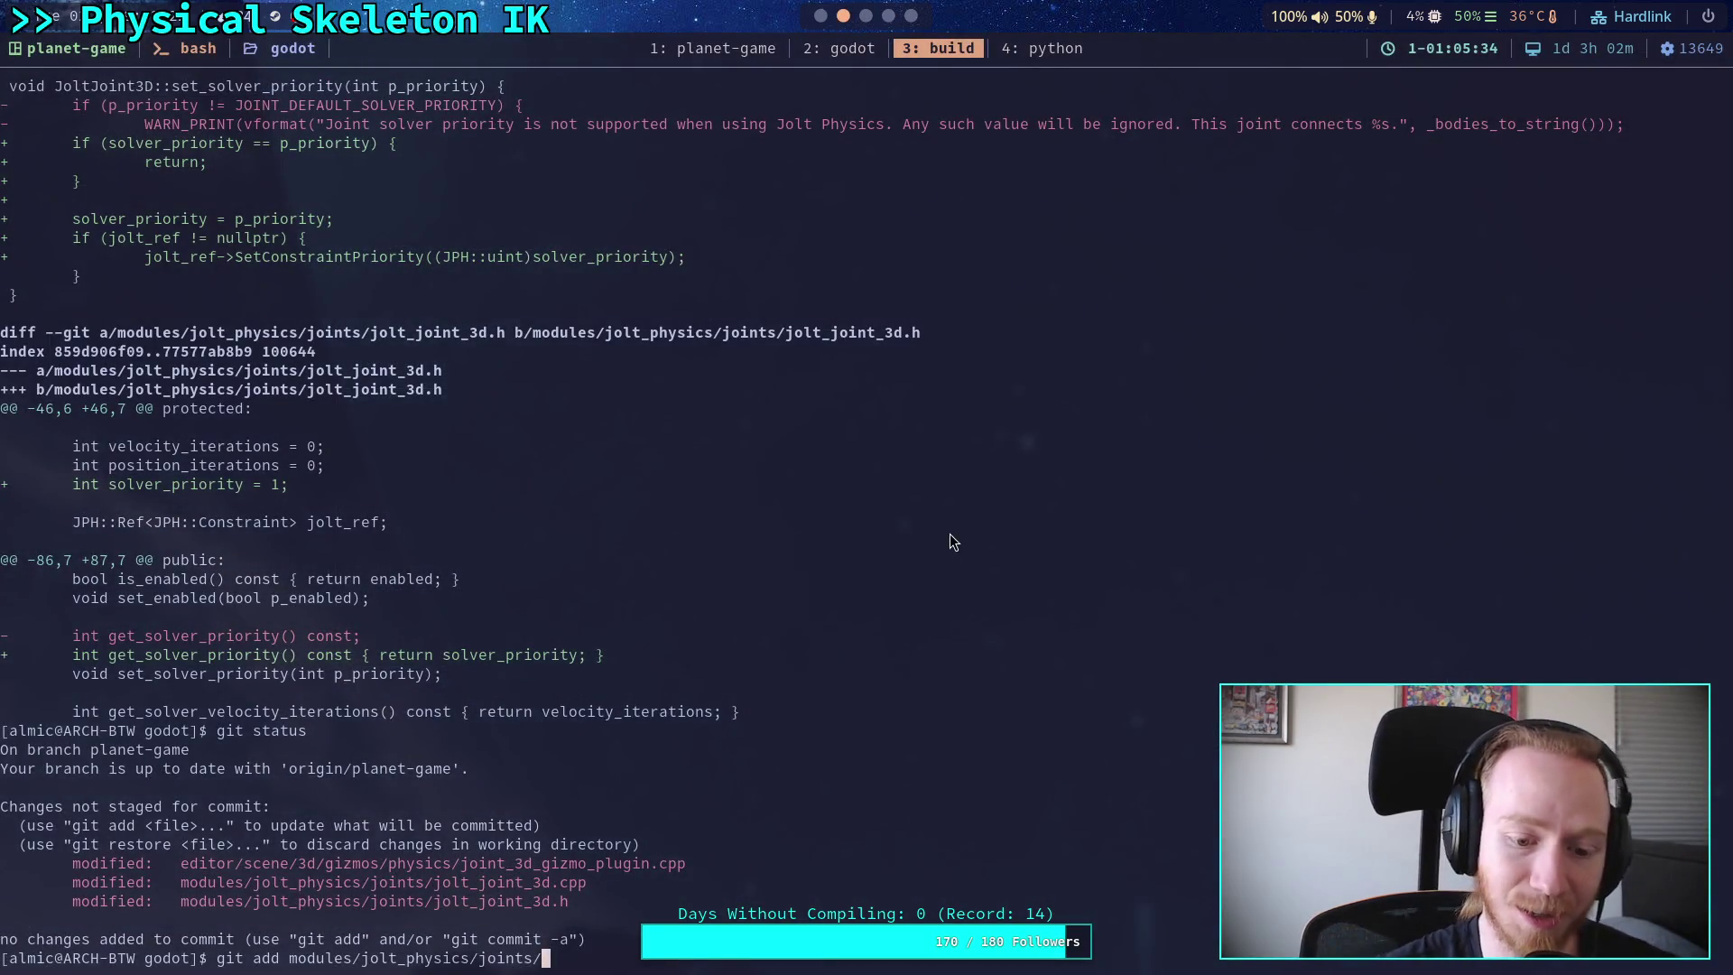
text(jolt_)
key(Tab)
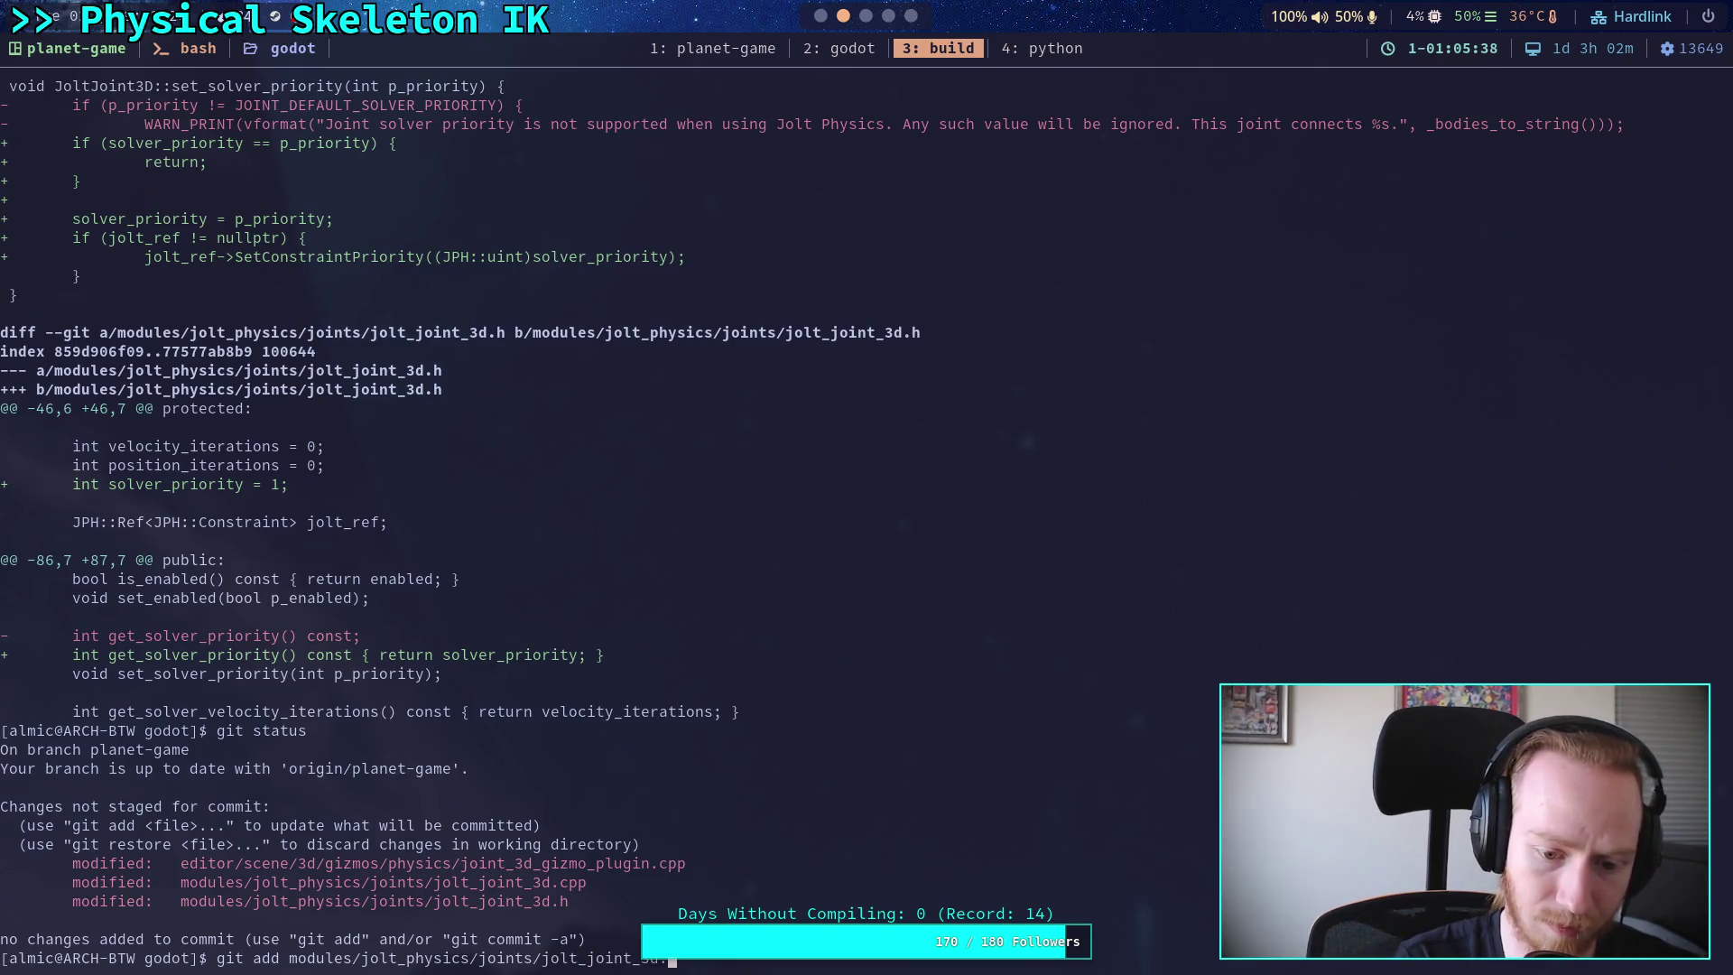
text(h)
key(Tab)
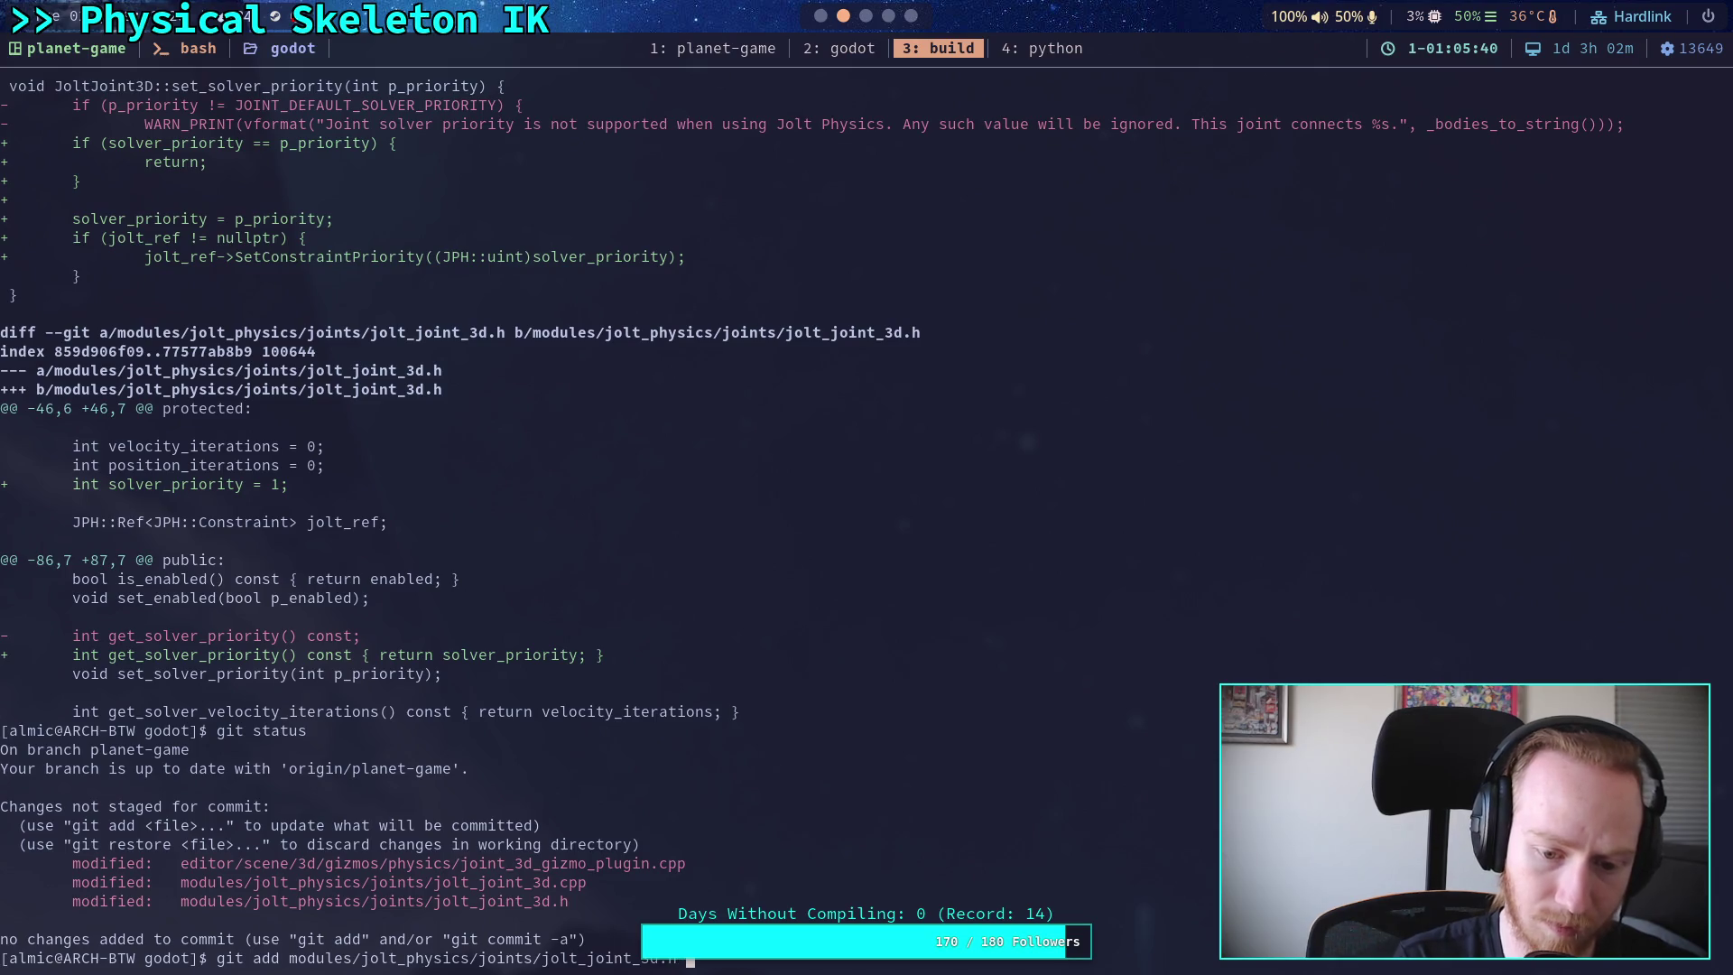
key(Return)
key(Up)
key(BackSpace)
key(BackSpace)
text(c)
key(Tab)
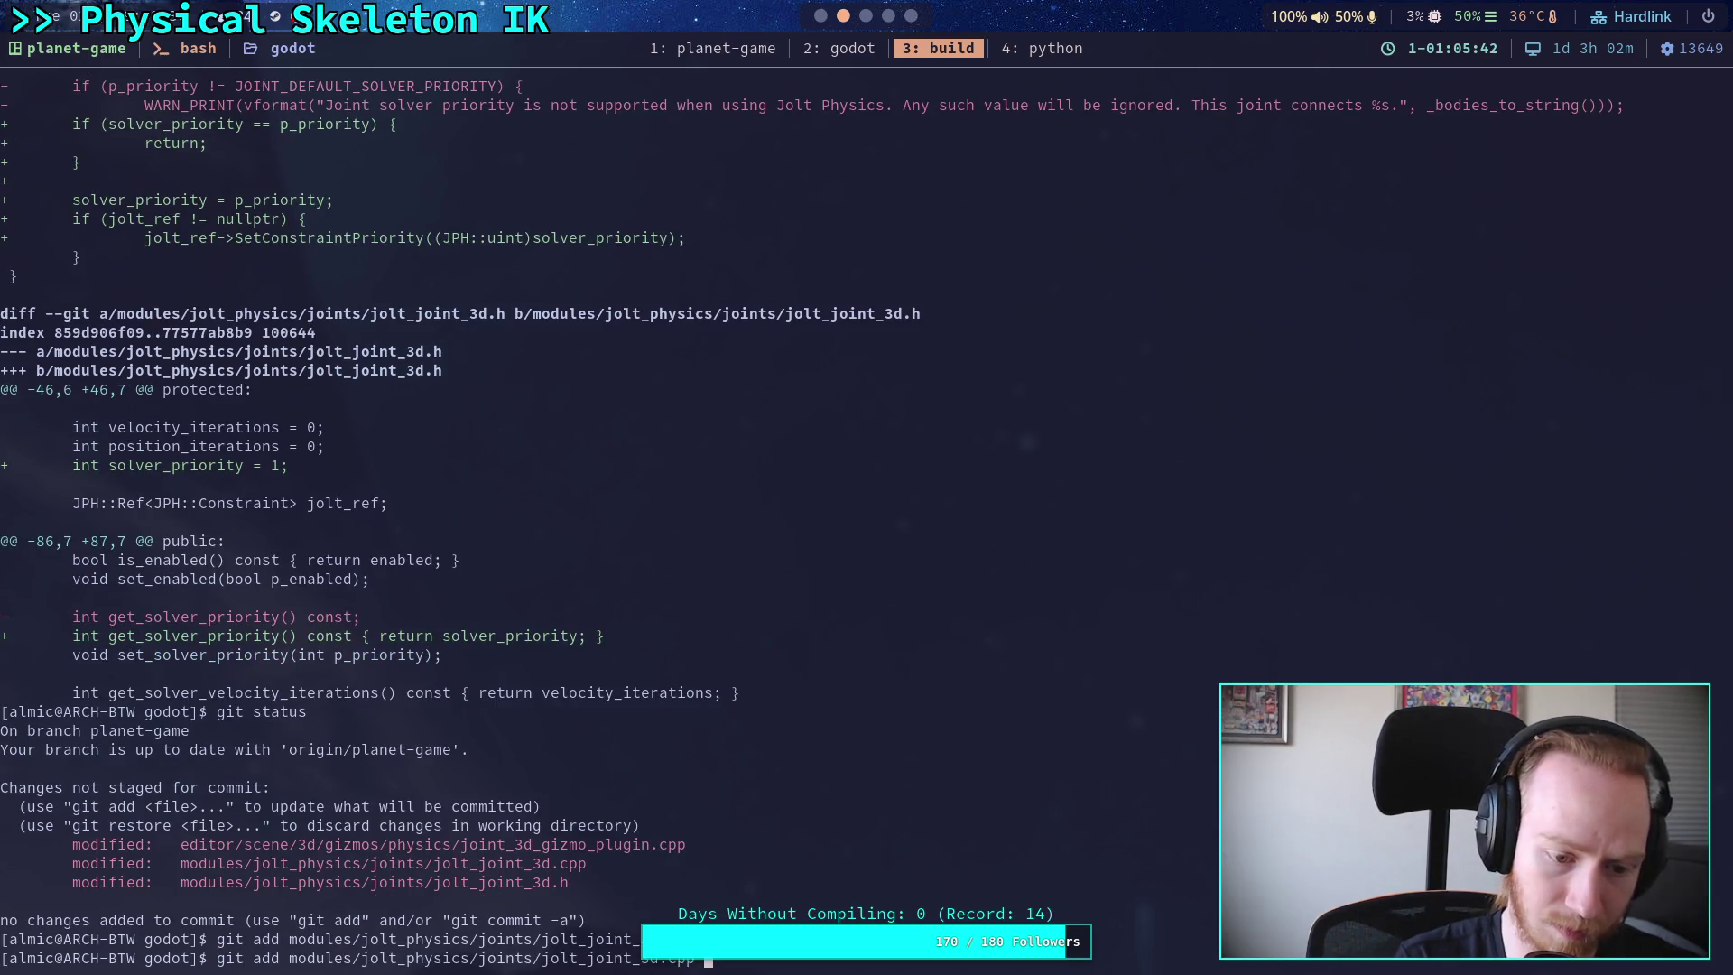
key(Return)
- Read the git diff --staged output to the end and quit the pager
text(git diff --staged)
key(Return)
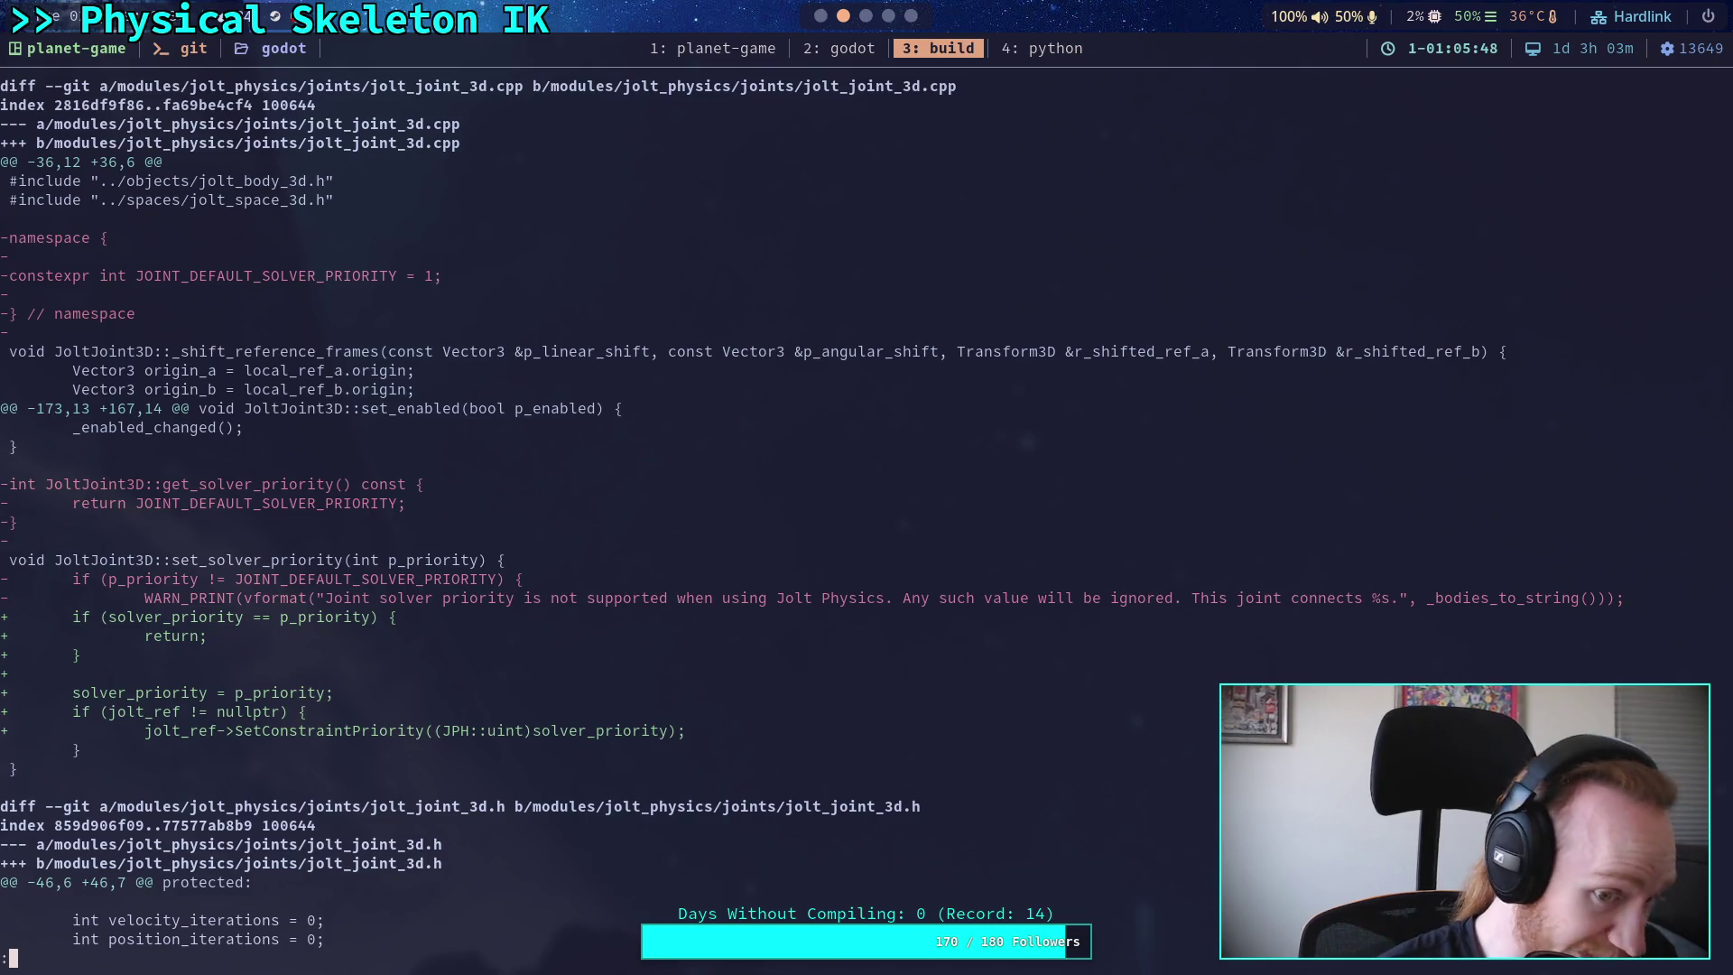
key(j)
key(j)
key(j)
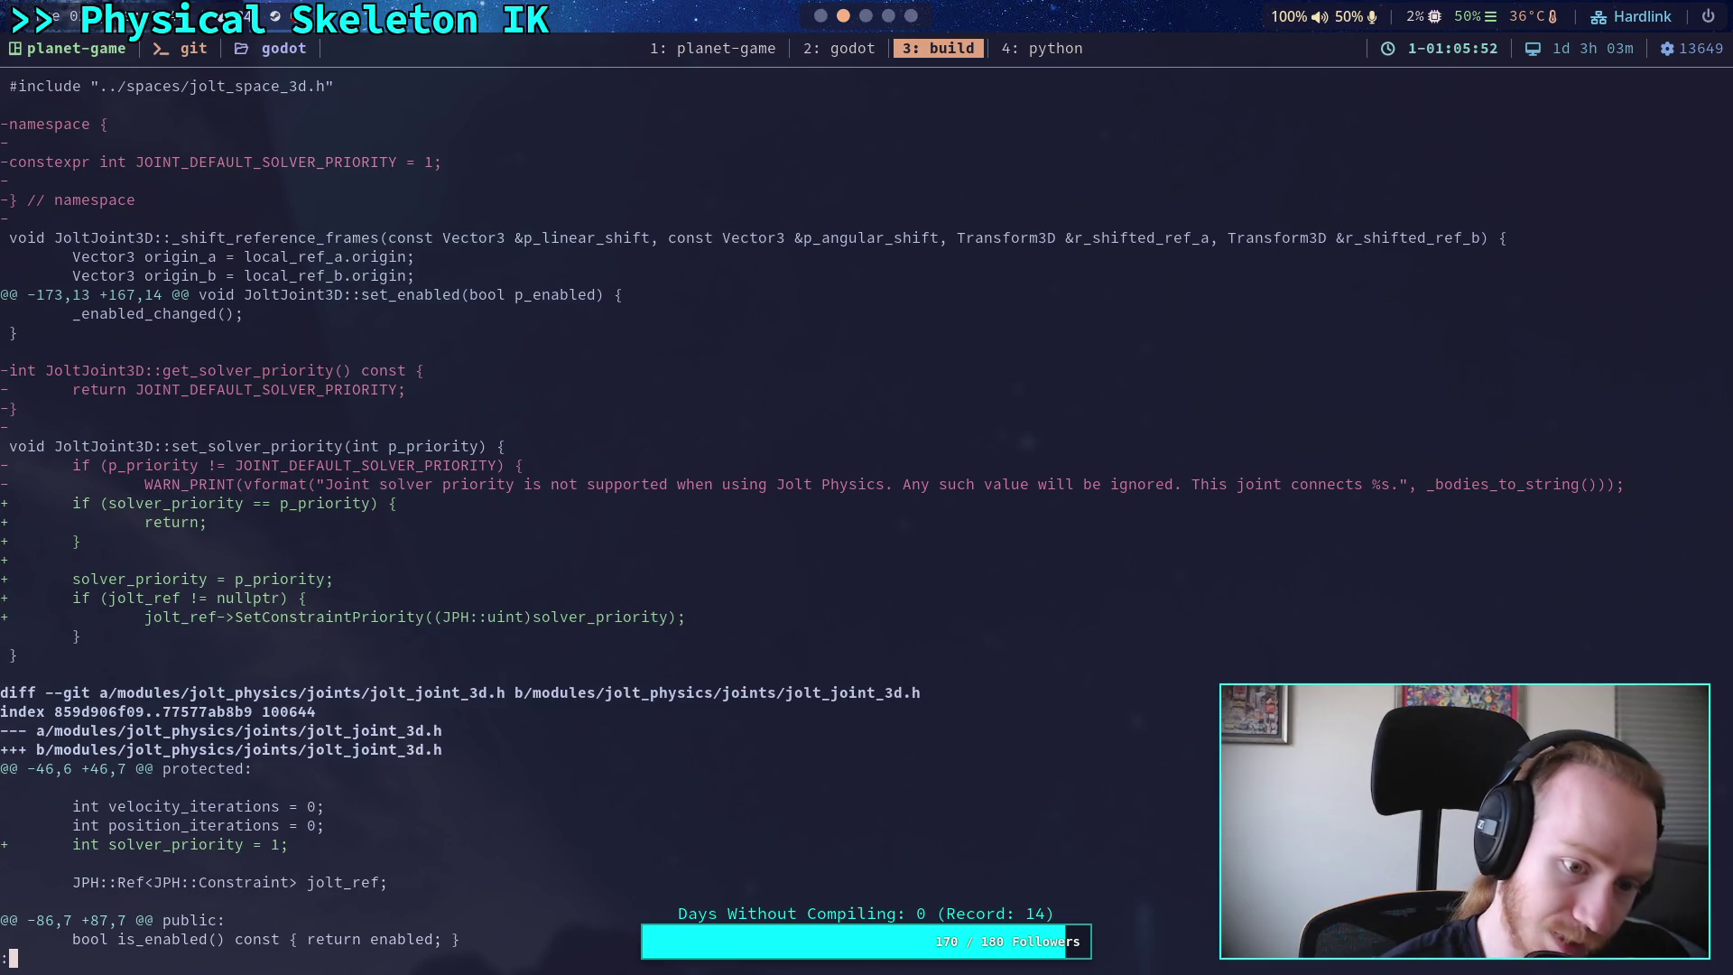
key(j)
key(j)
key(j)
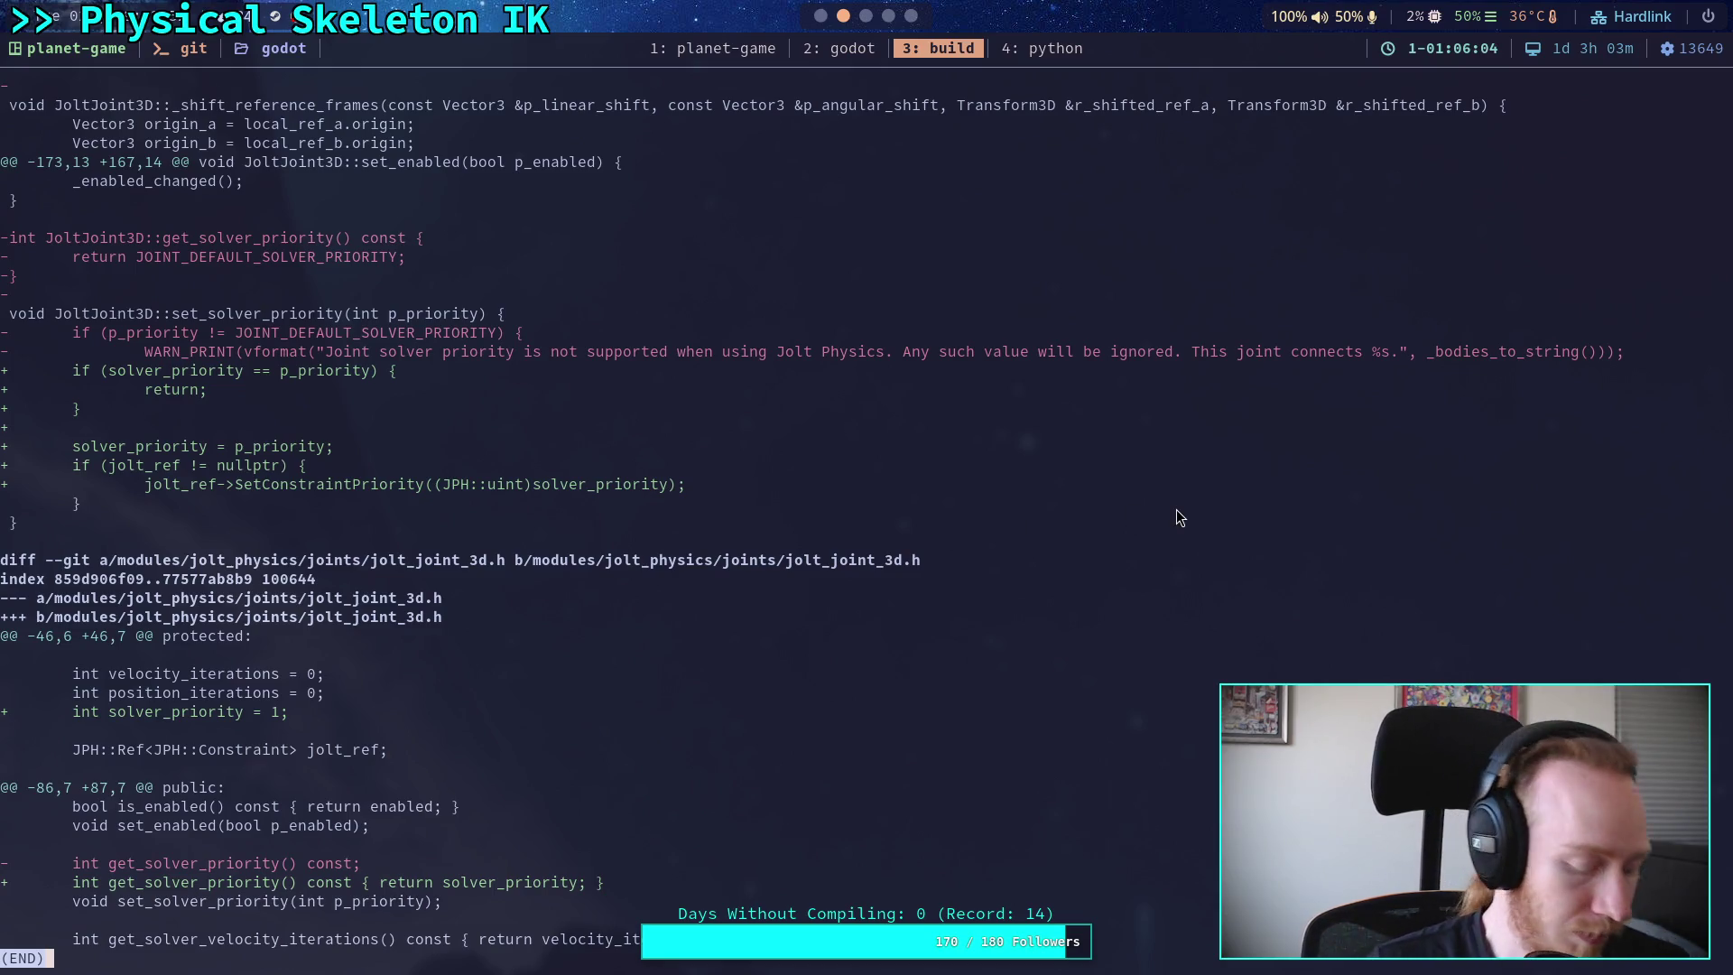
key(q)
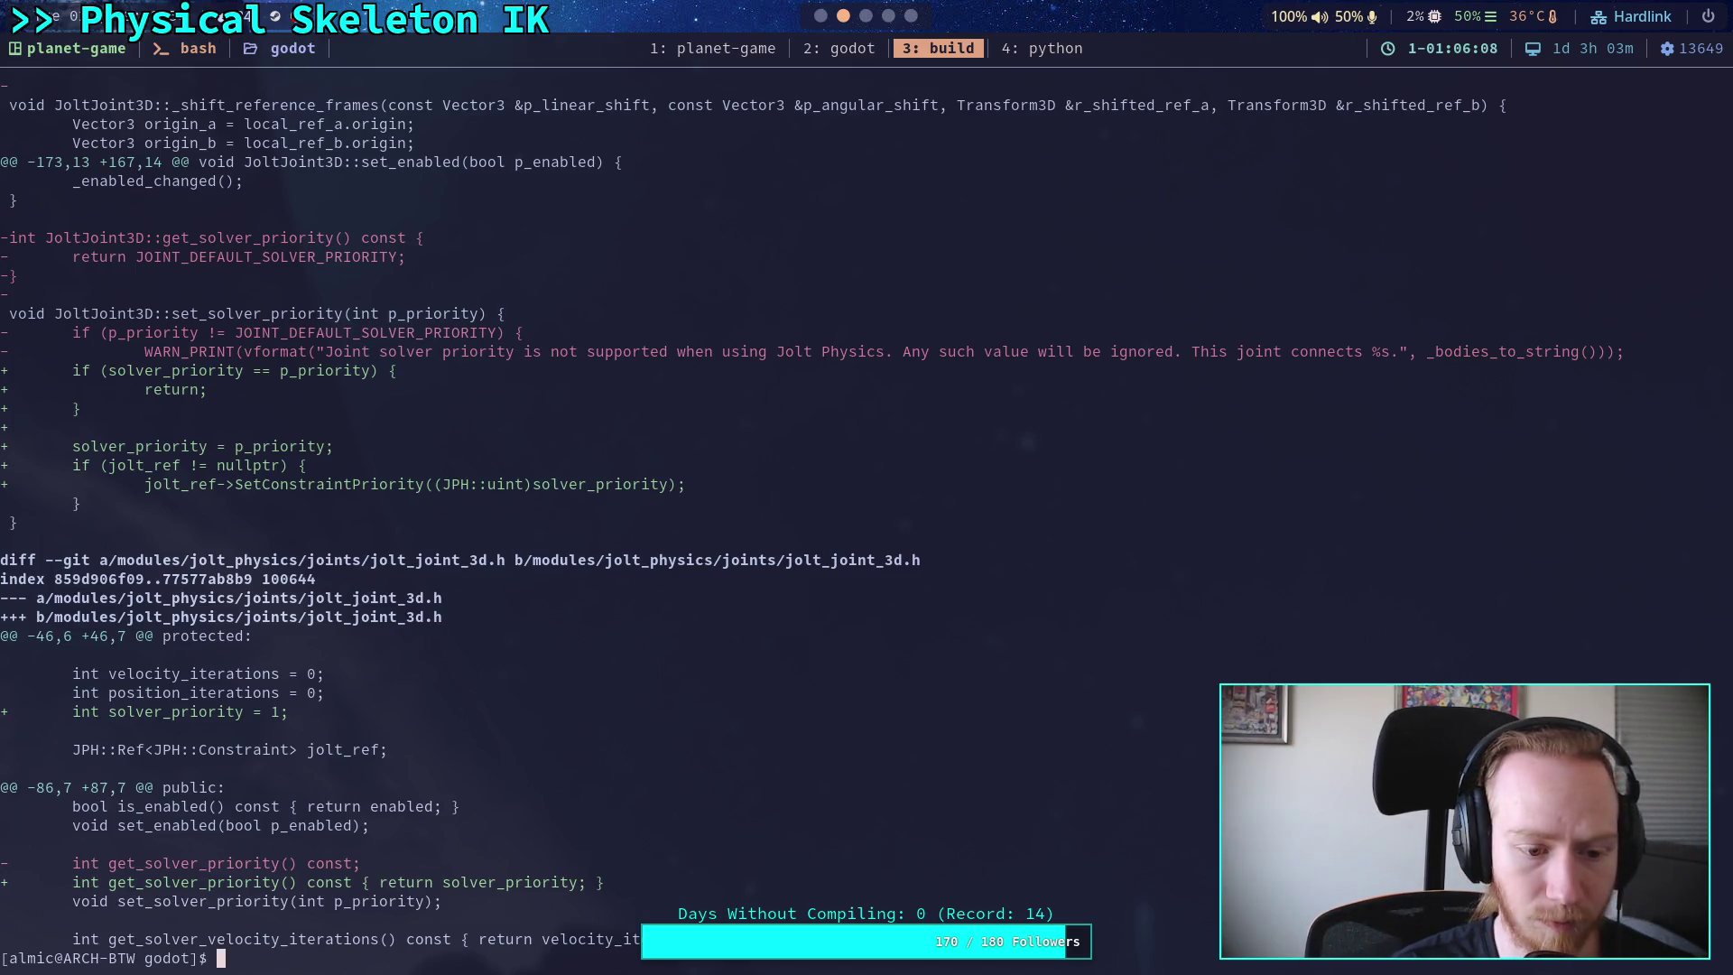
- Commit as 'Add Jolt constraint priority' with bullet '- Jolt does have solver priorities, now you can set them'
text(git commit)
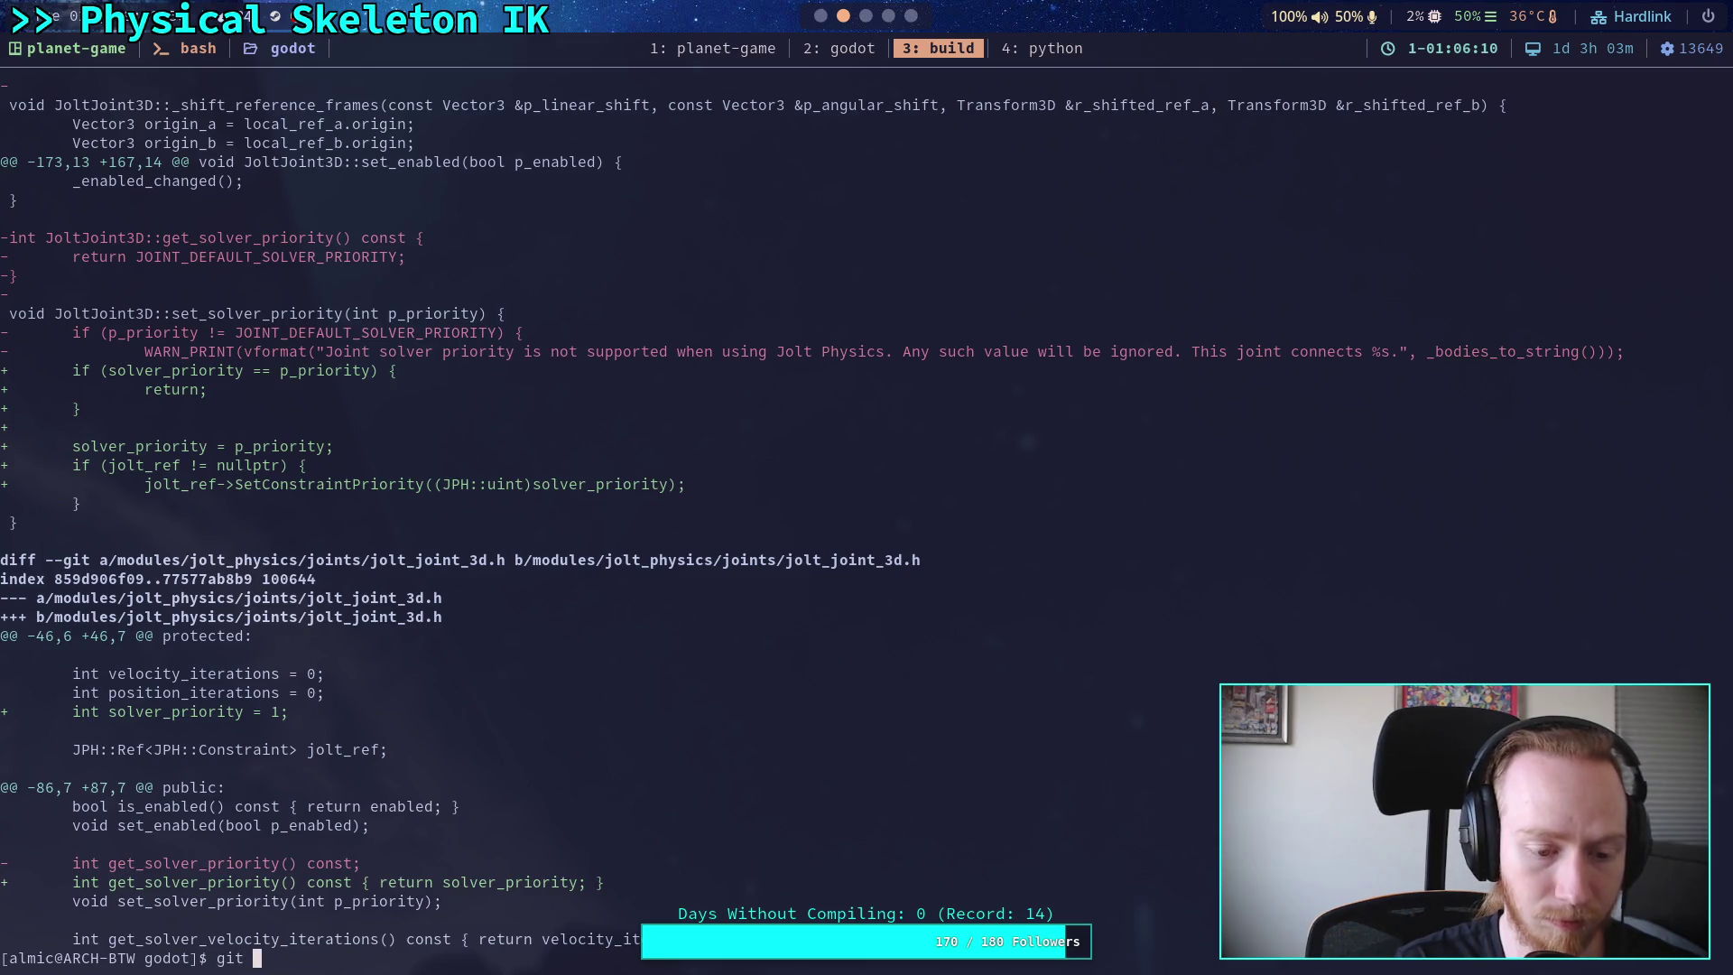
key(Return)
text(i)
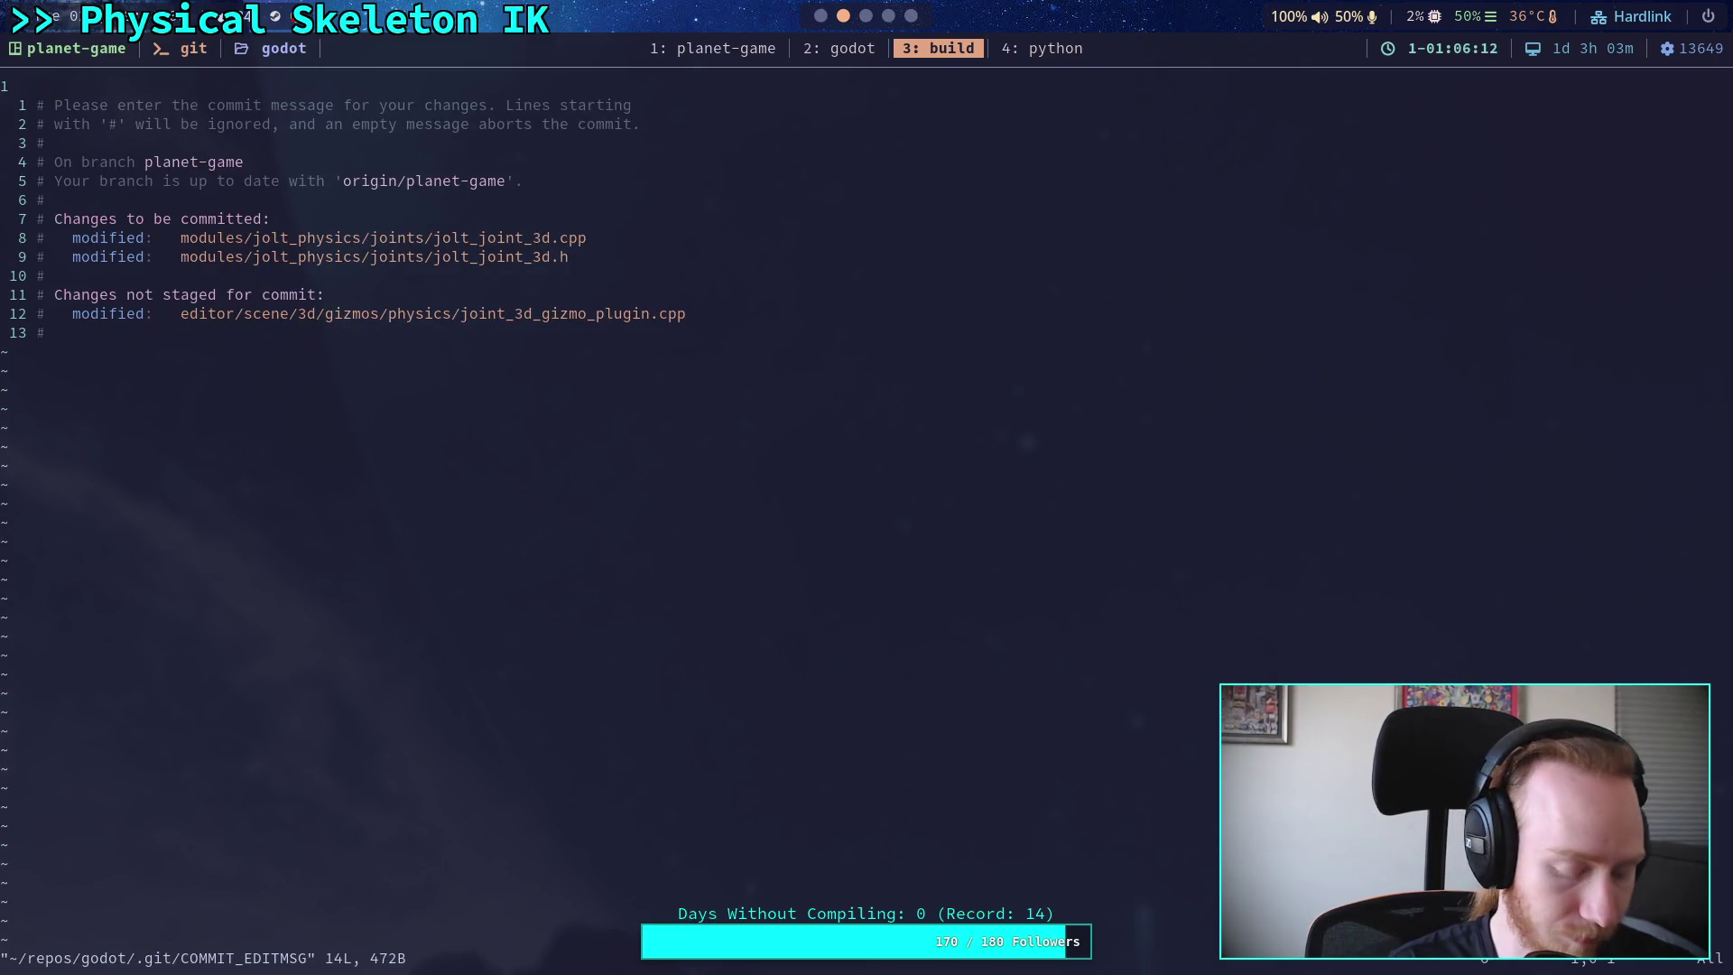
text(Add Jol)
key(BackSpace)
key(BackSpace)
key(BackSpace)
text(olt constrain)
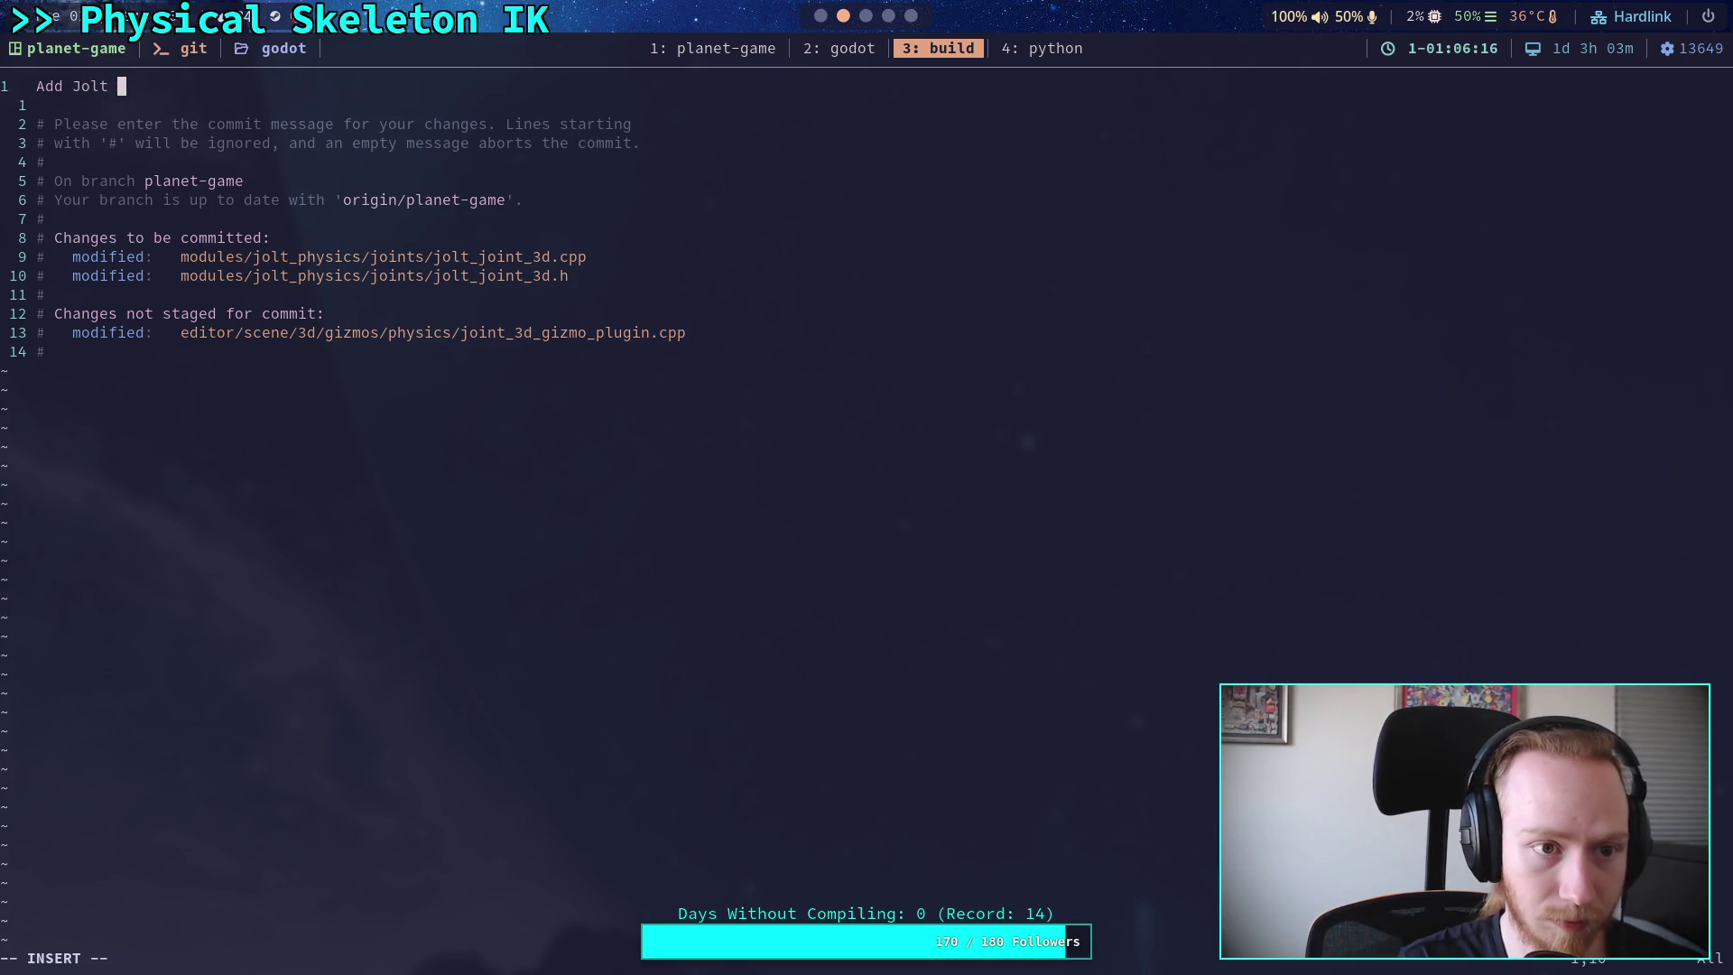
text(t priority)
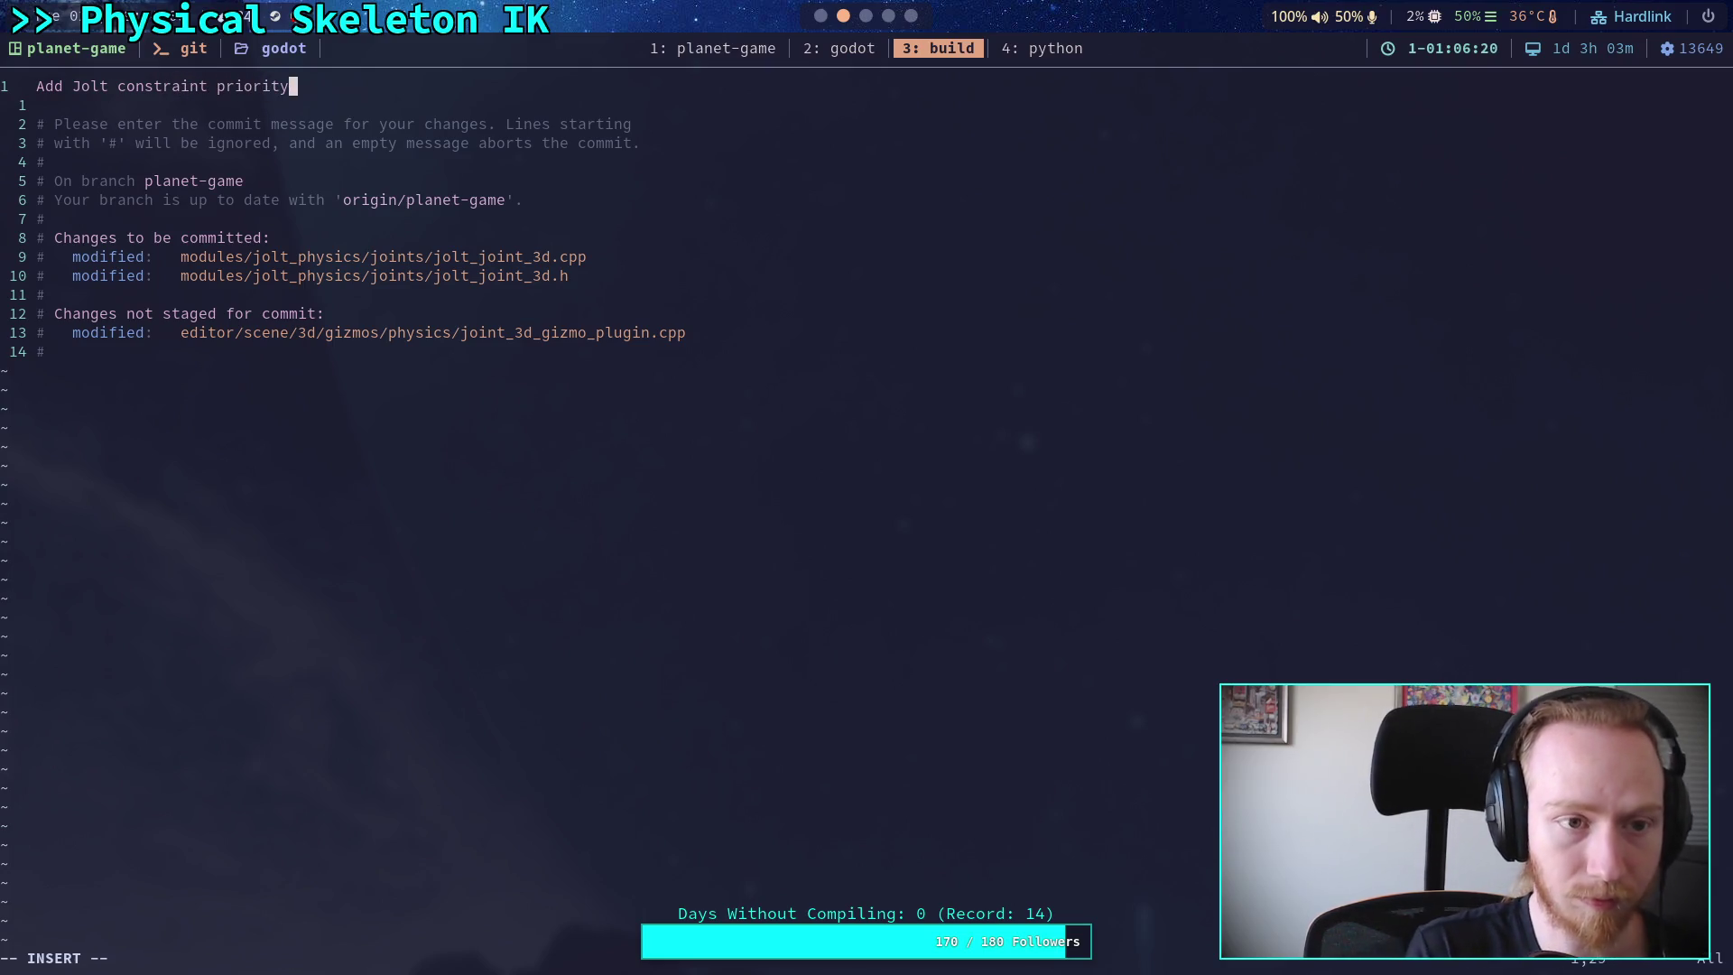
key(Return)
key(Return)
text(- Jolt does have so)
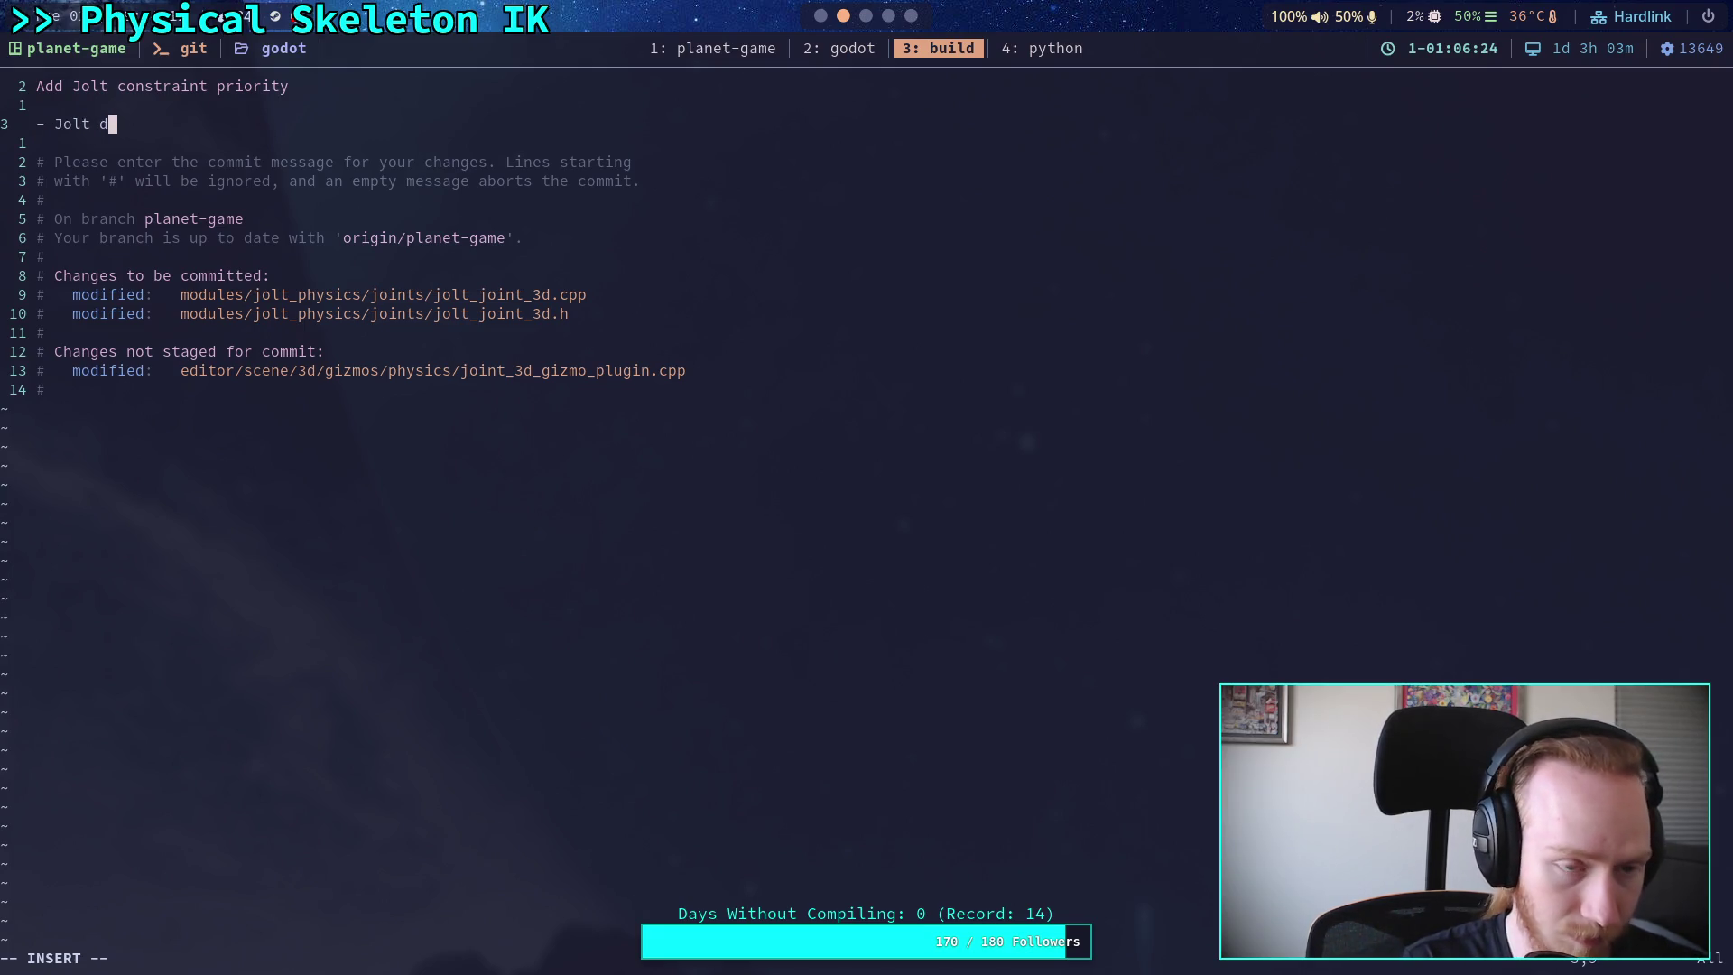
text(lver priori)
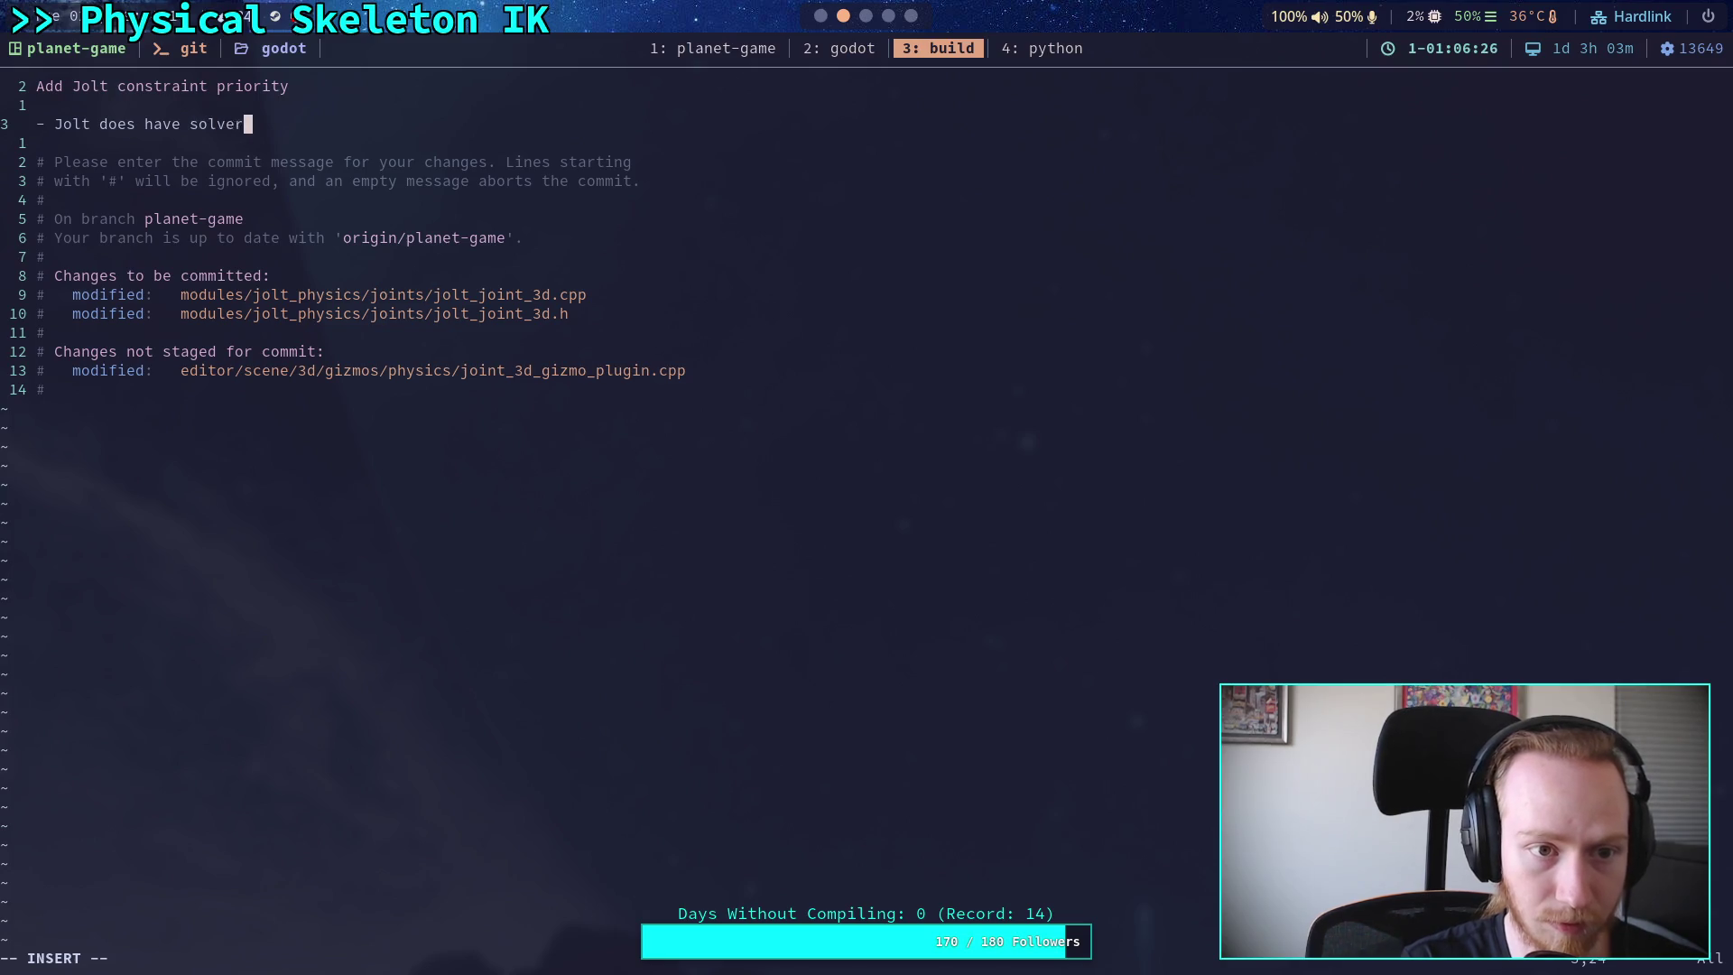
text(ties)
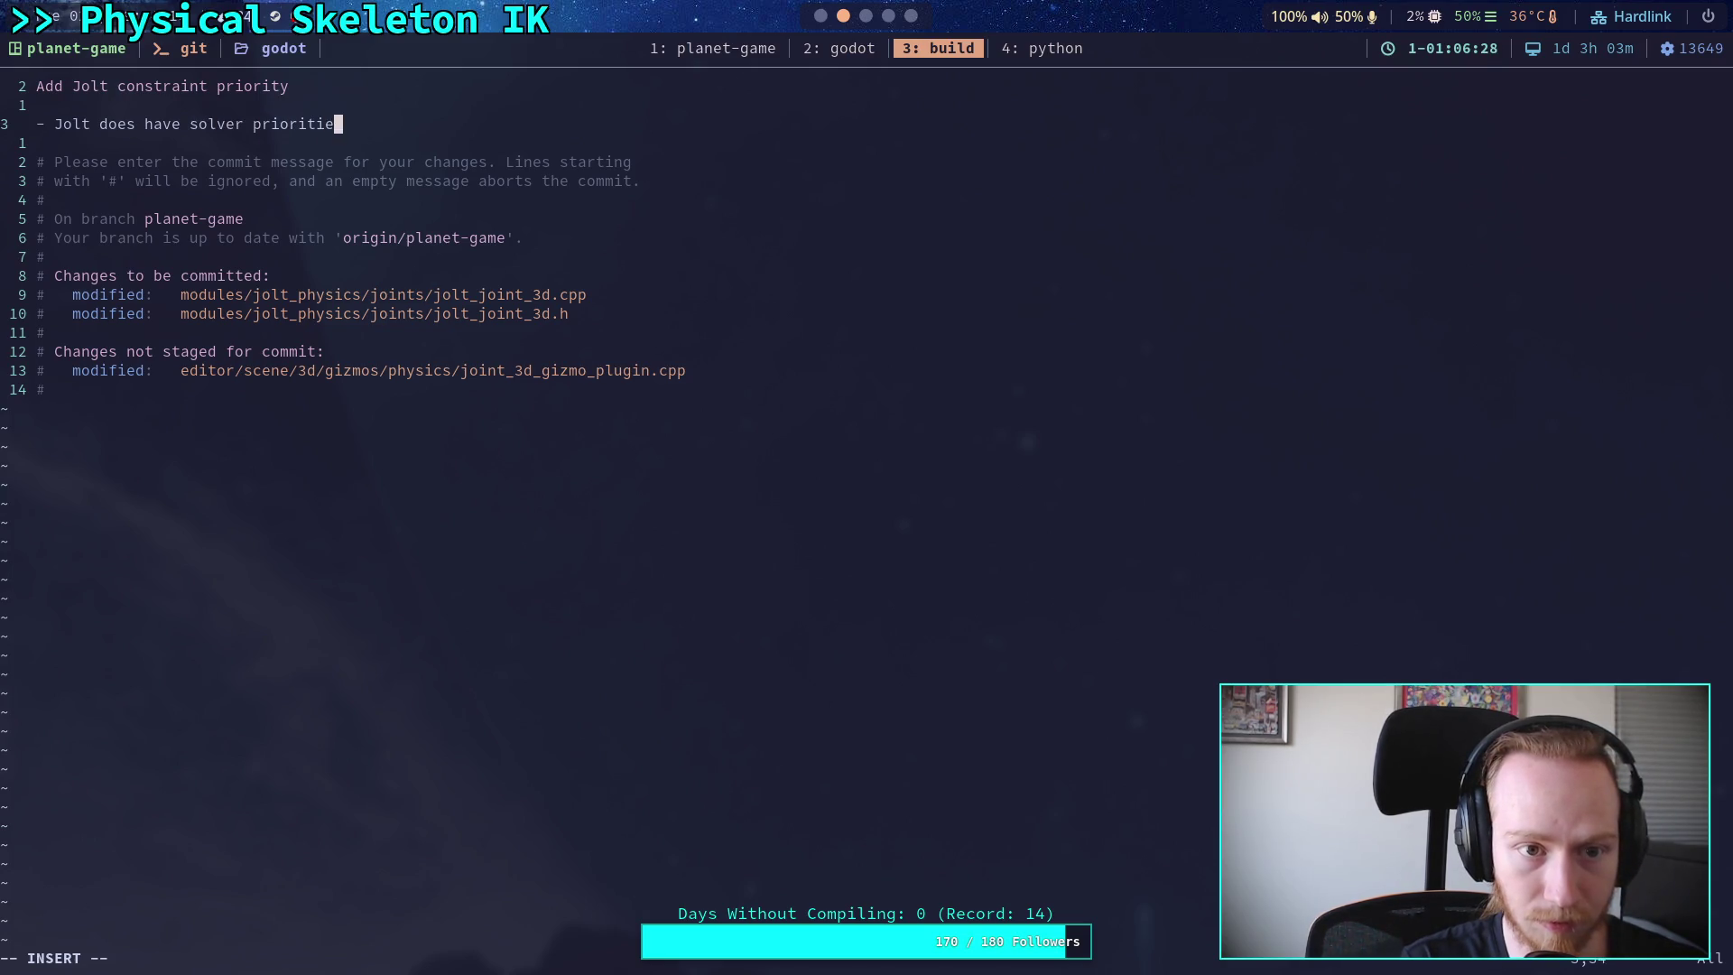
text(, now)
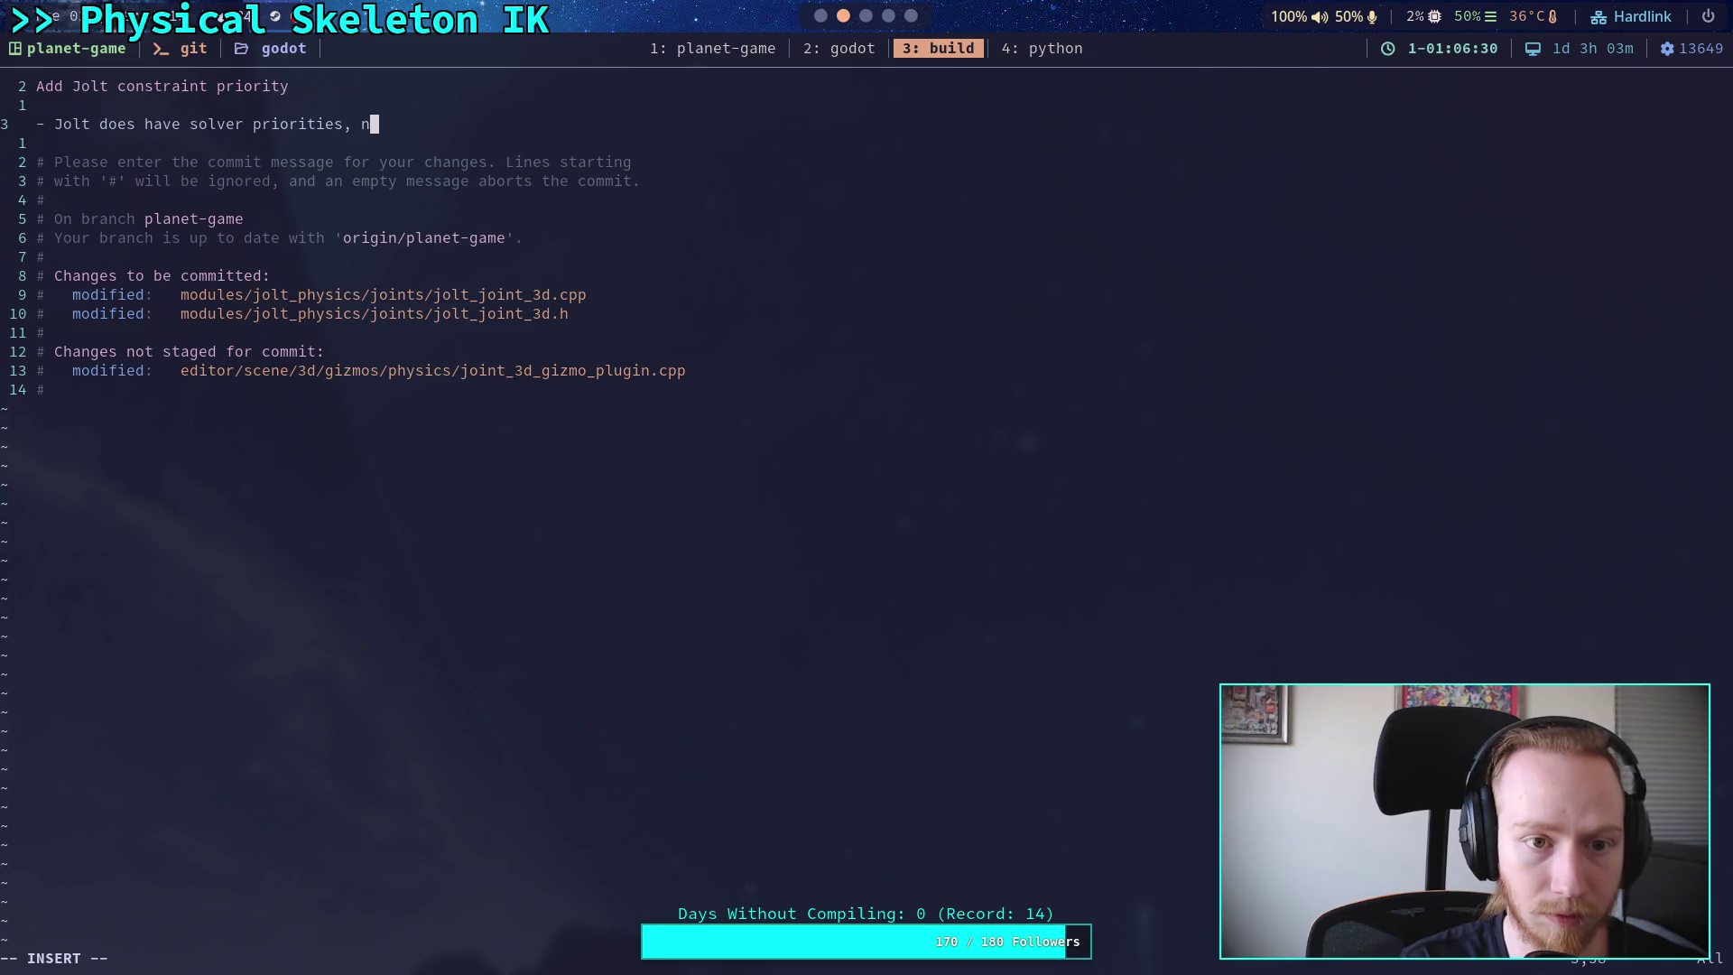
text( you can set)
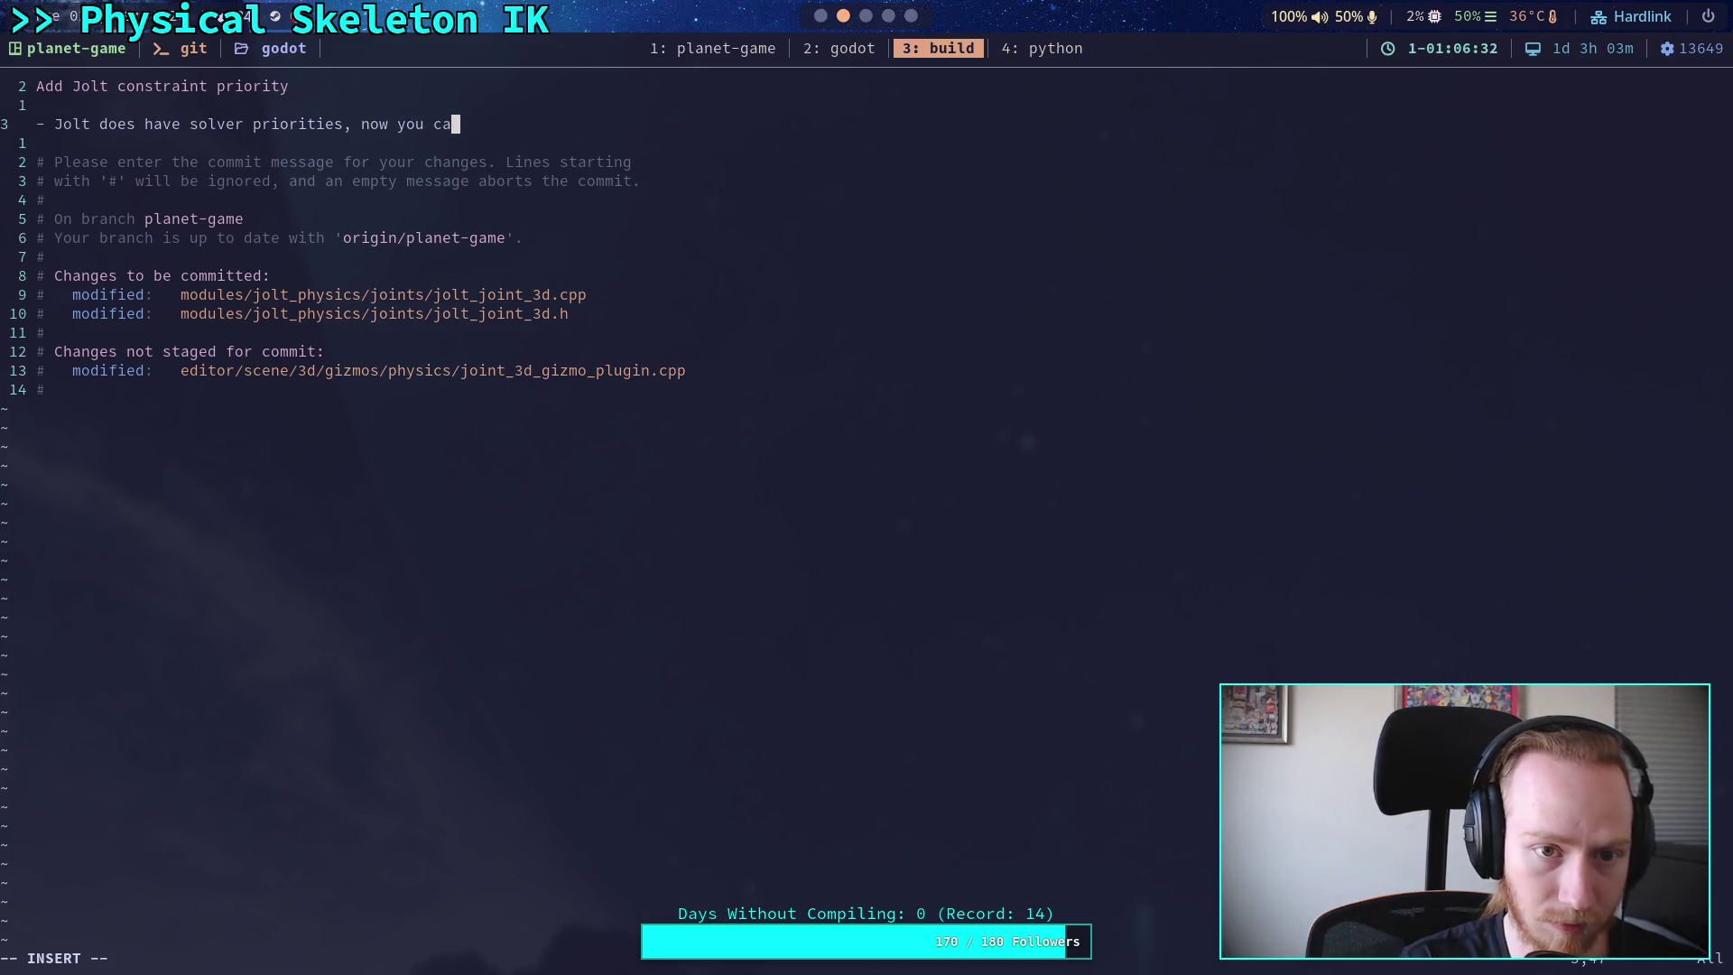
text( them)
key(Escape)
text(:wq)
key(Return)
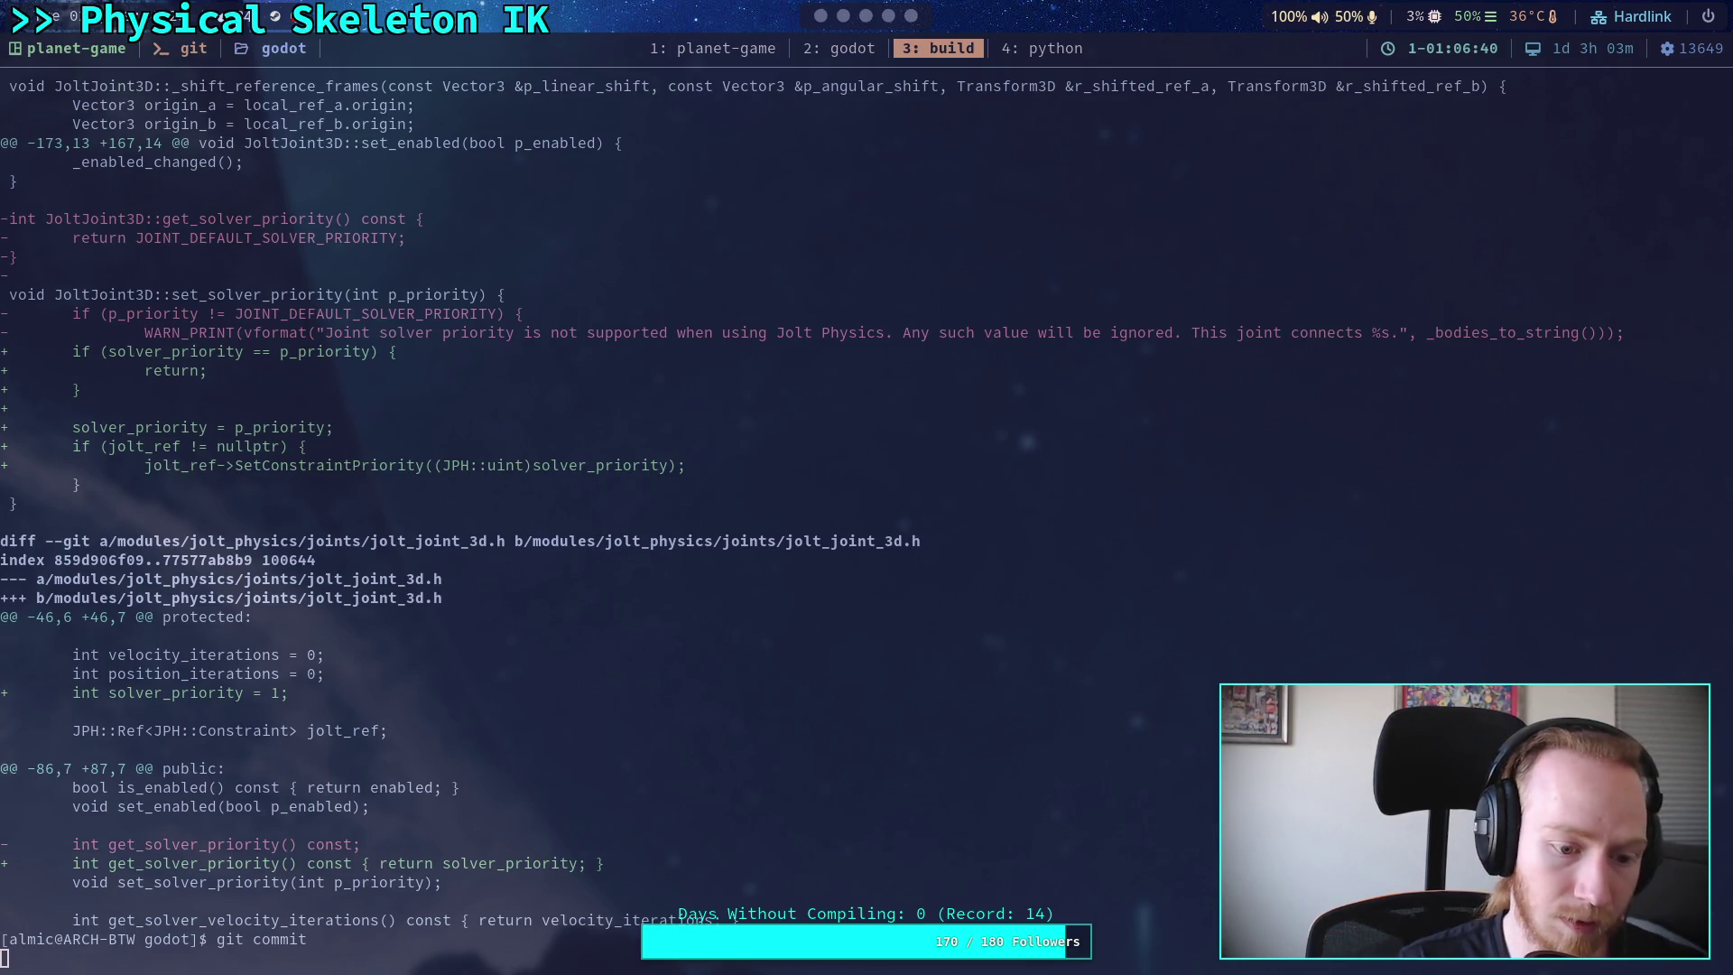
text(git )
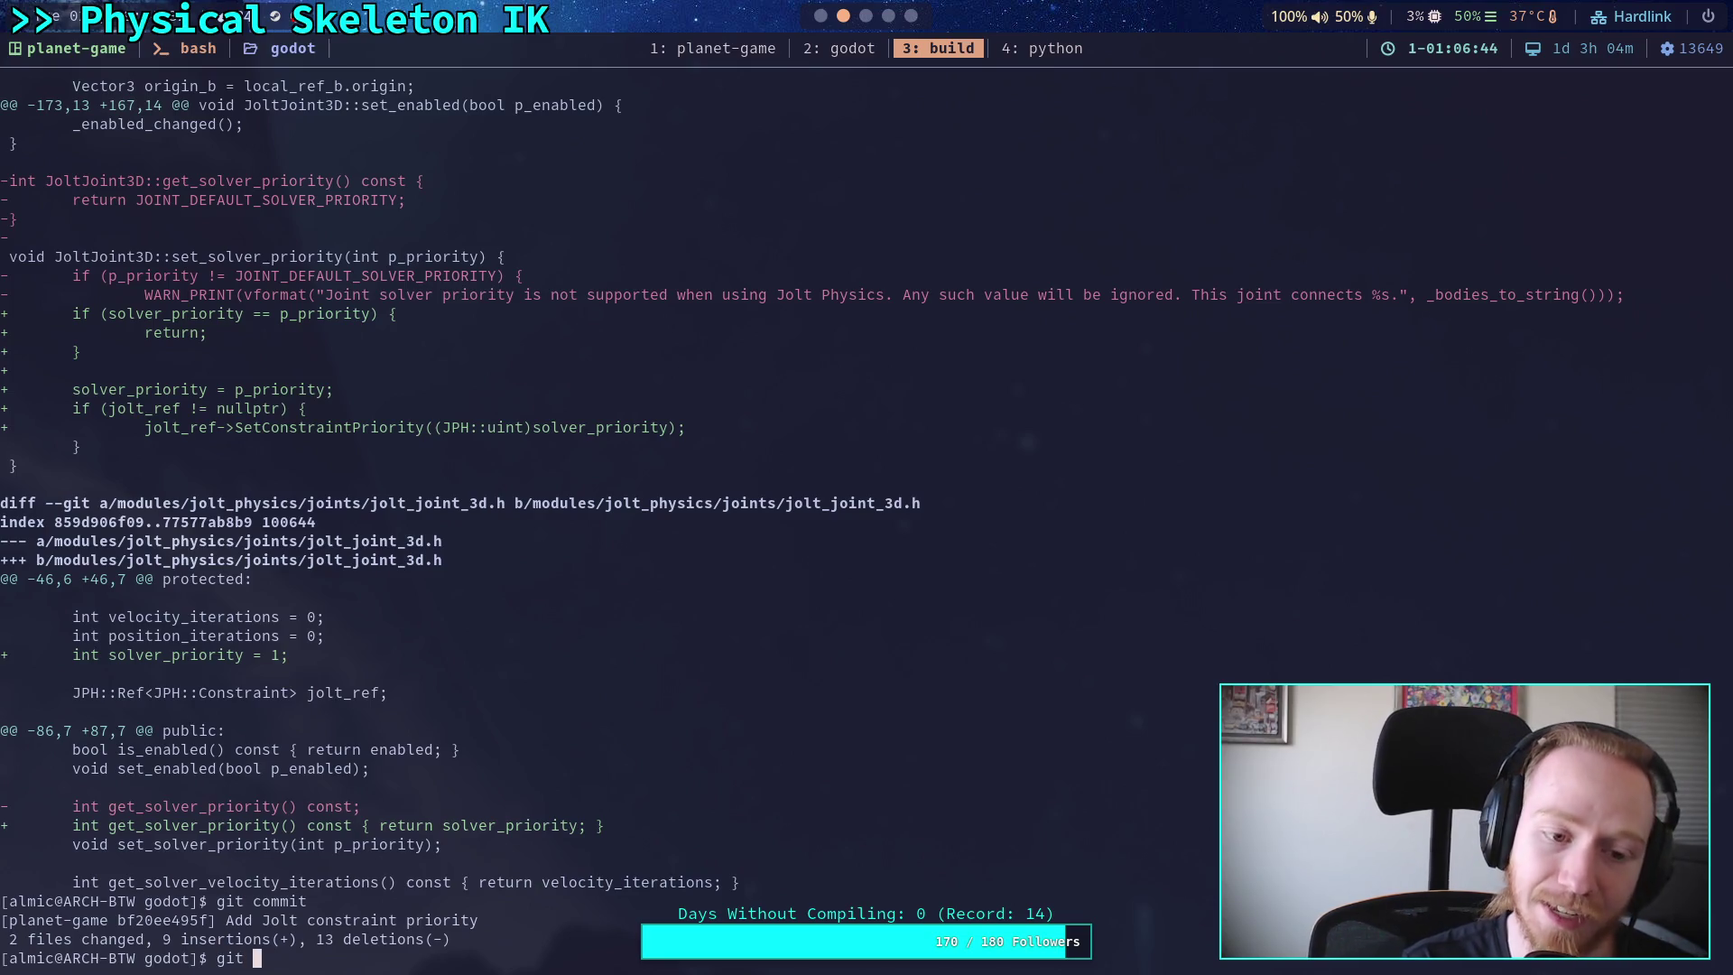
text(diff)
- Show the remaining unstaged gizmo diff and launch a full ./build -a engine build
key(Return)
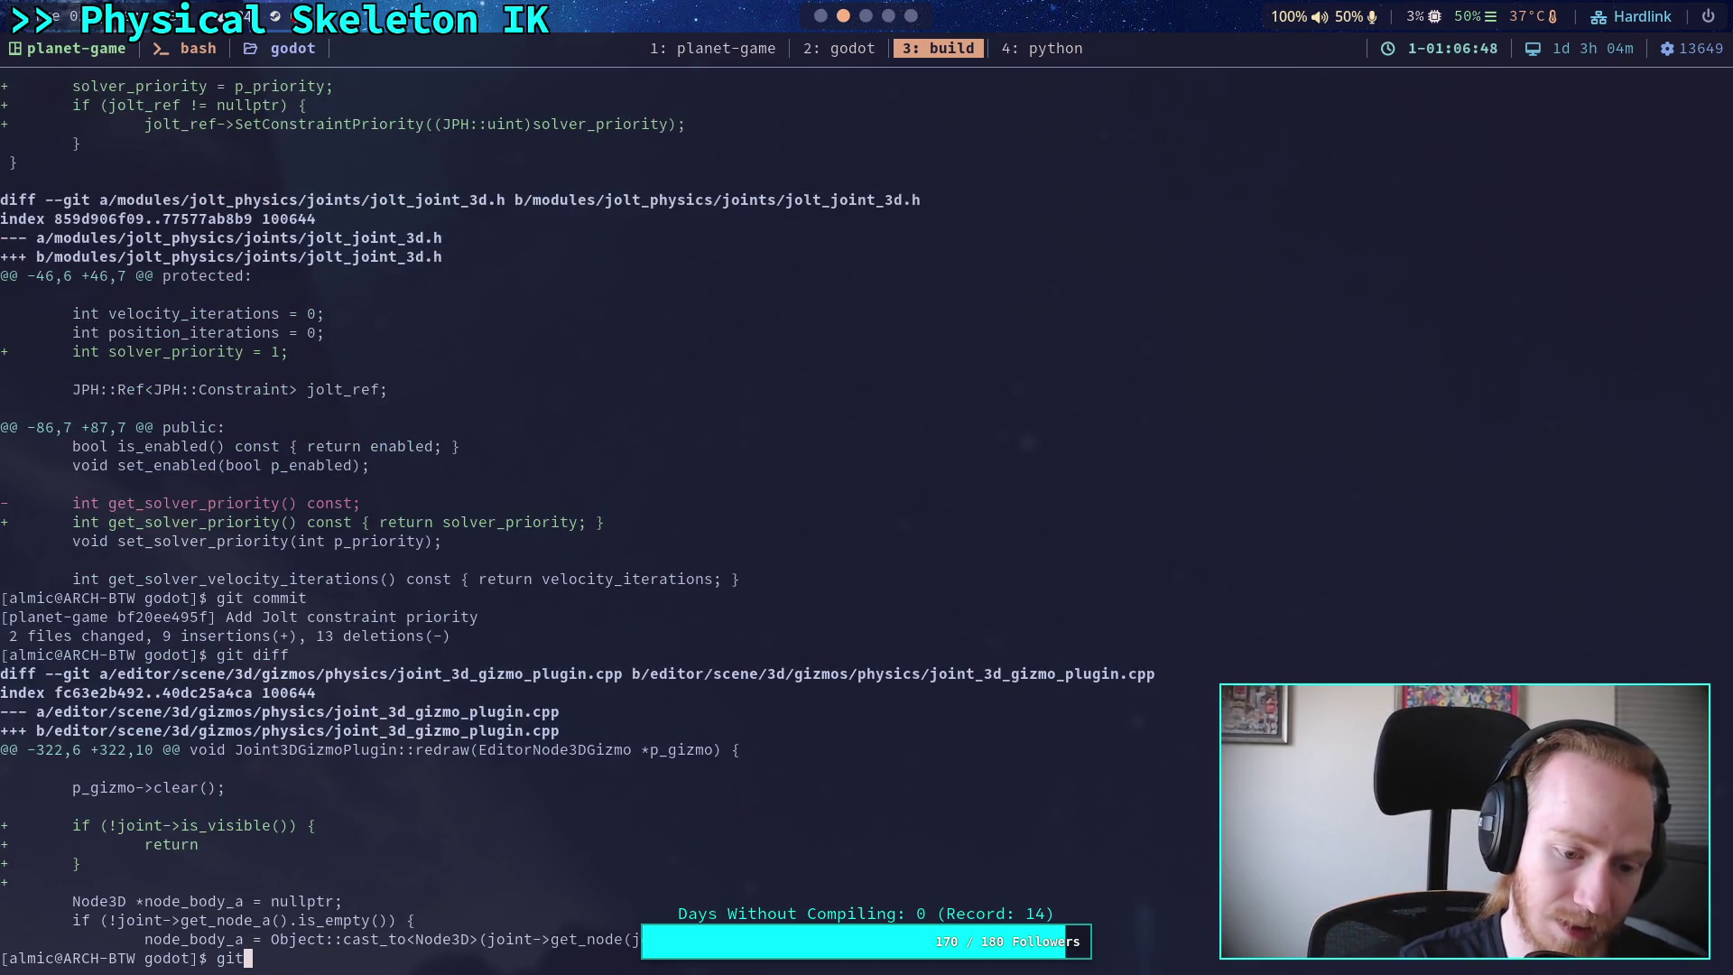
text(./build )
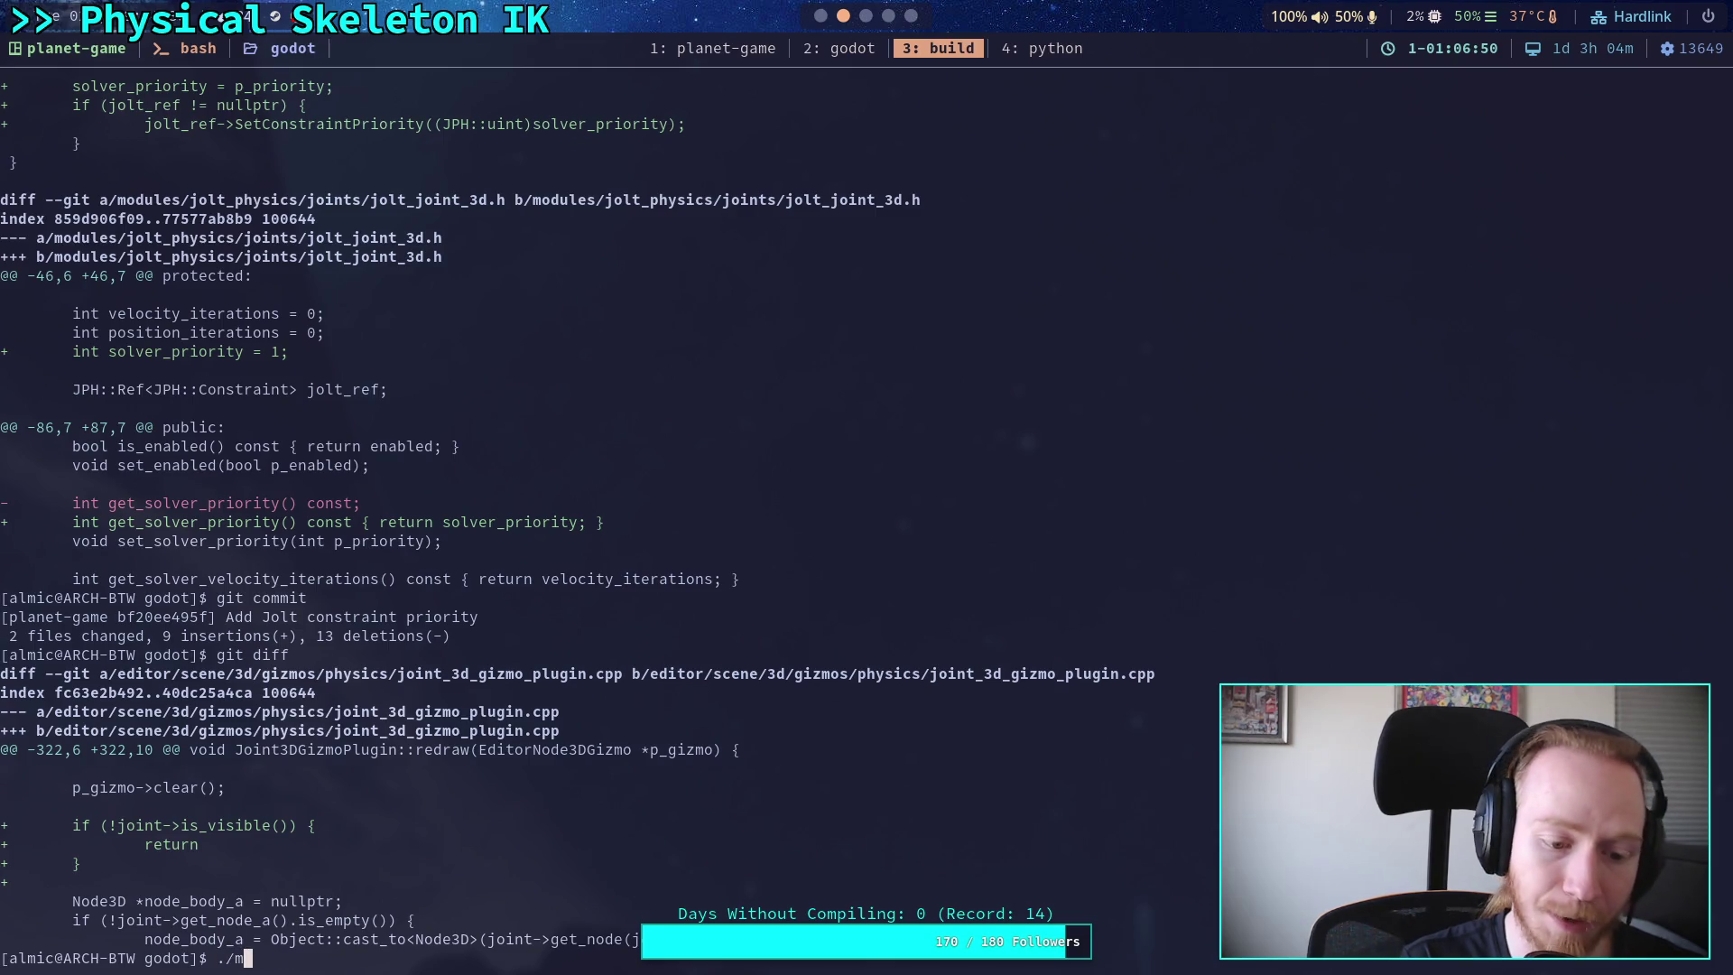
text(-a)
key(Return)
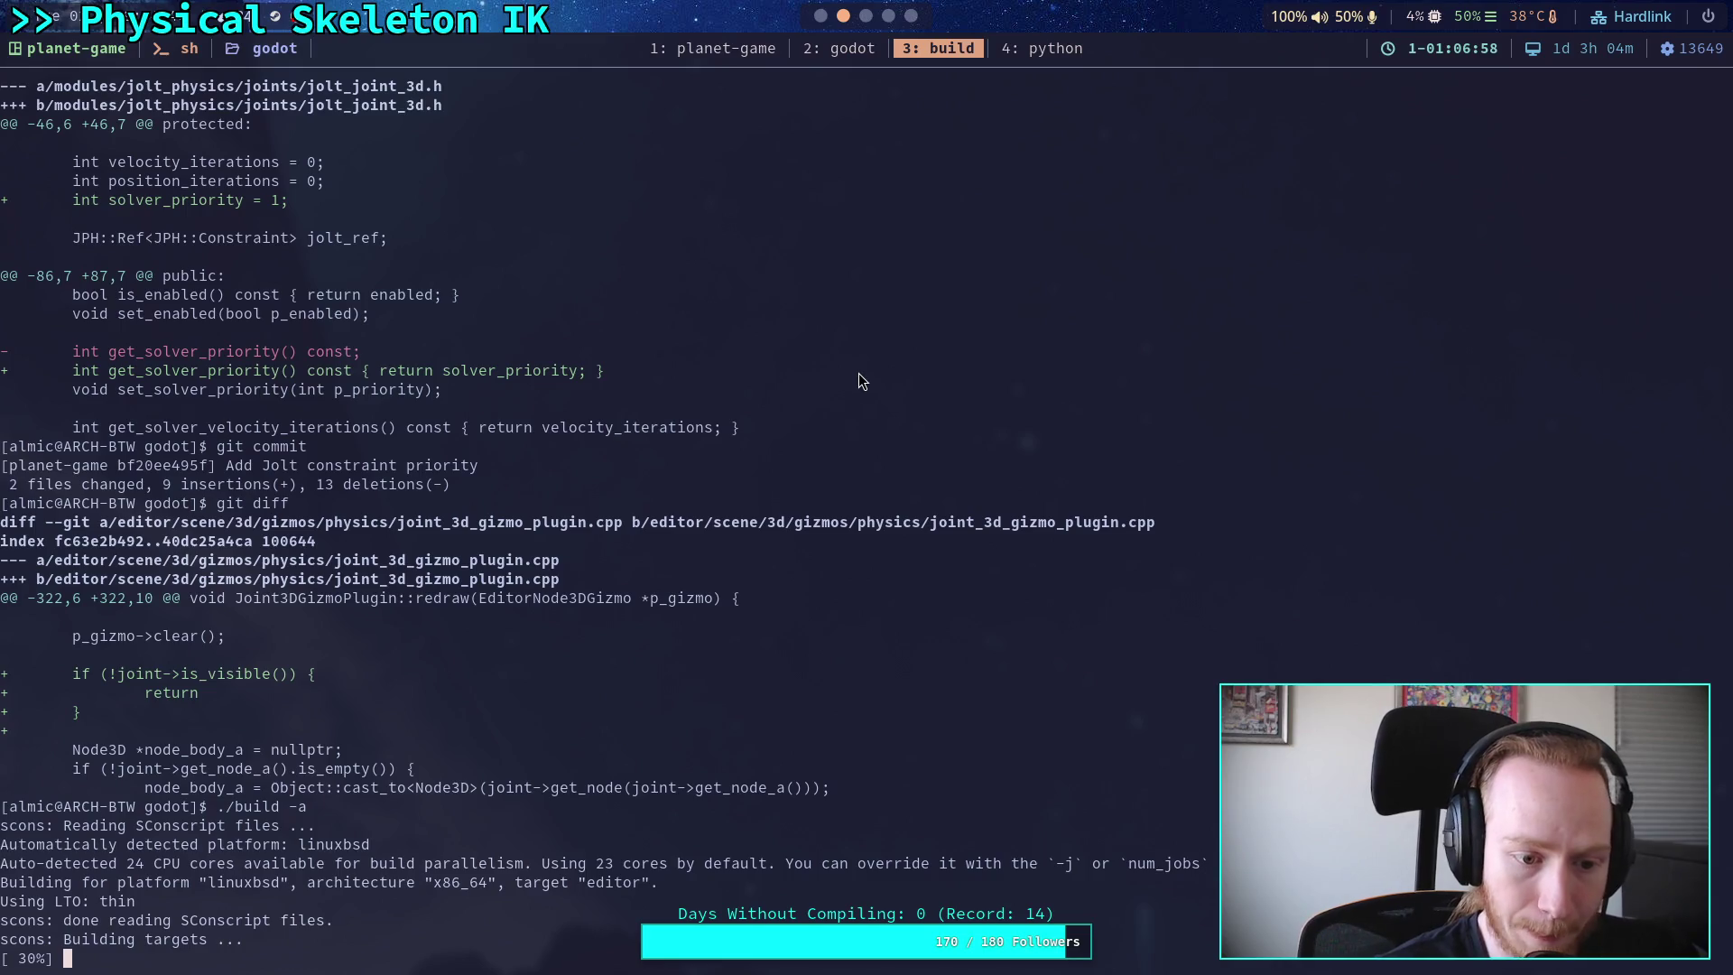
click(844, 51)
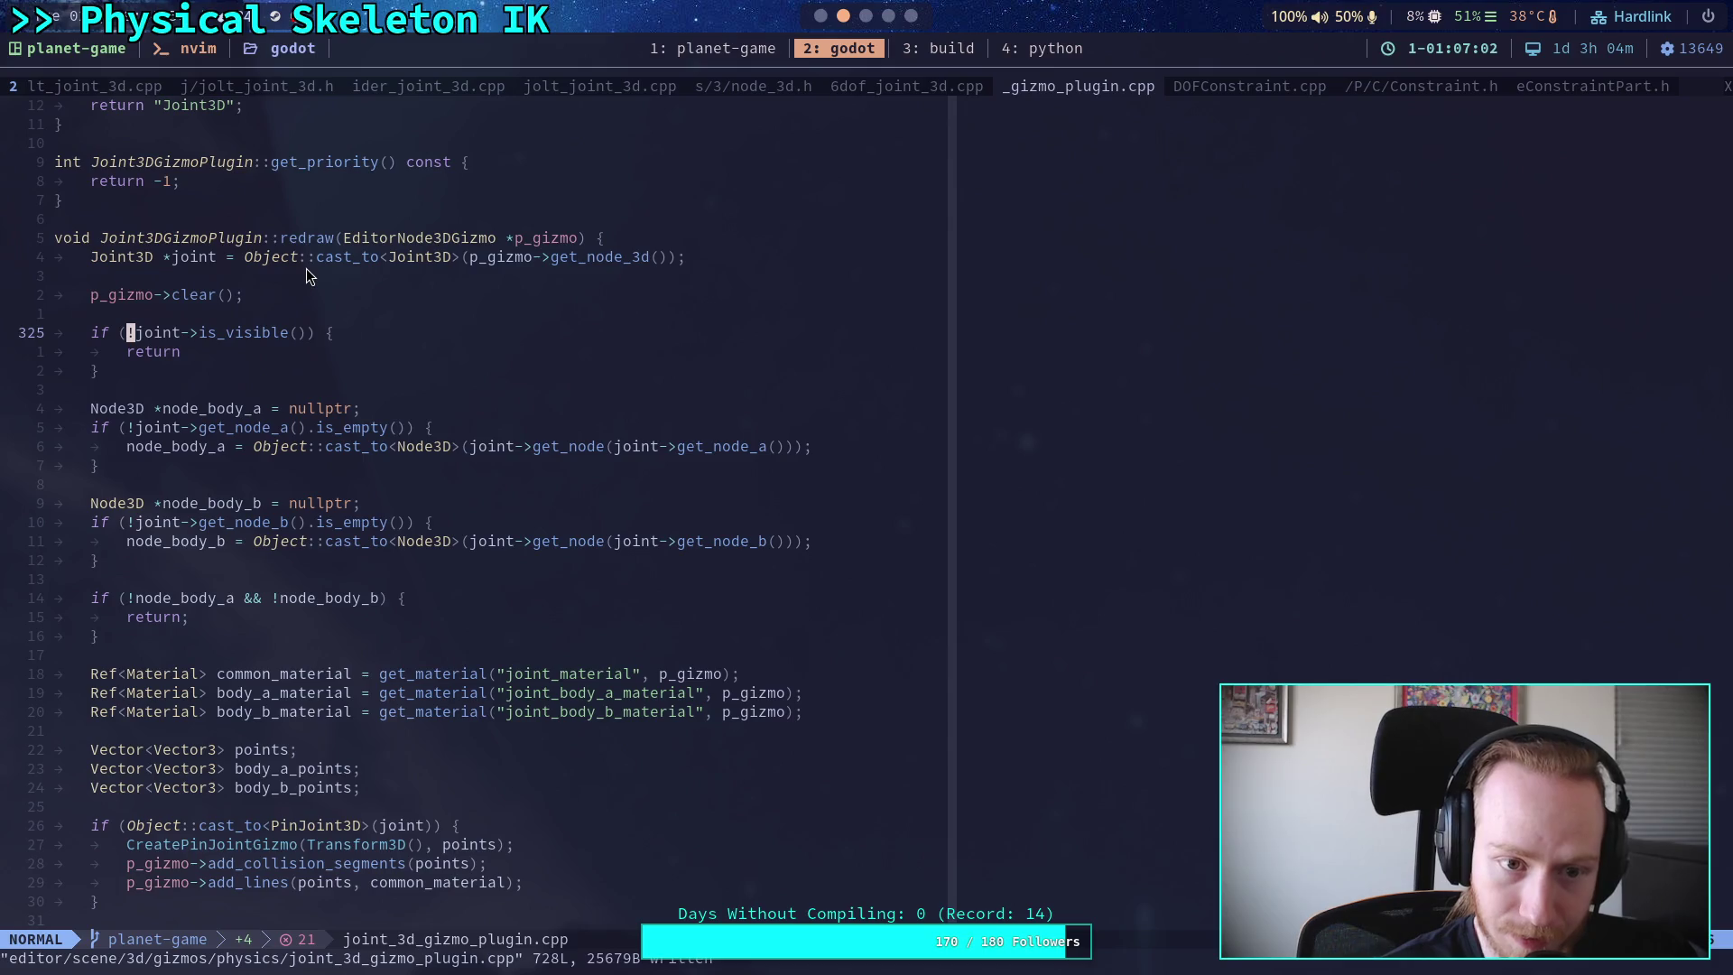
- Review the Joint3D cast and is_visible() early return, then find the line 327 'expected expression' build error
drag(92, 259, 740, 267)
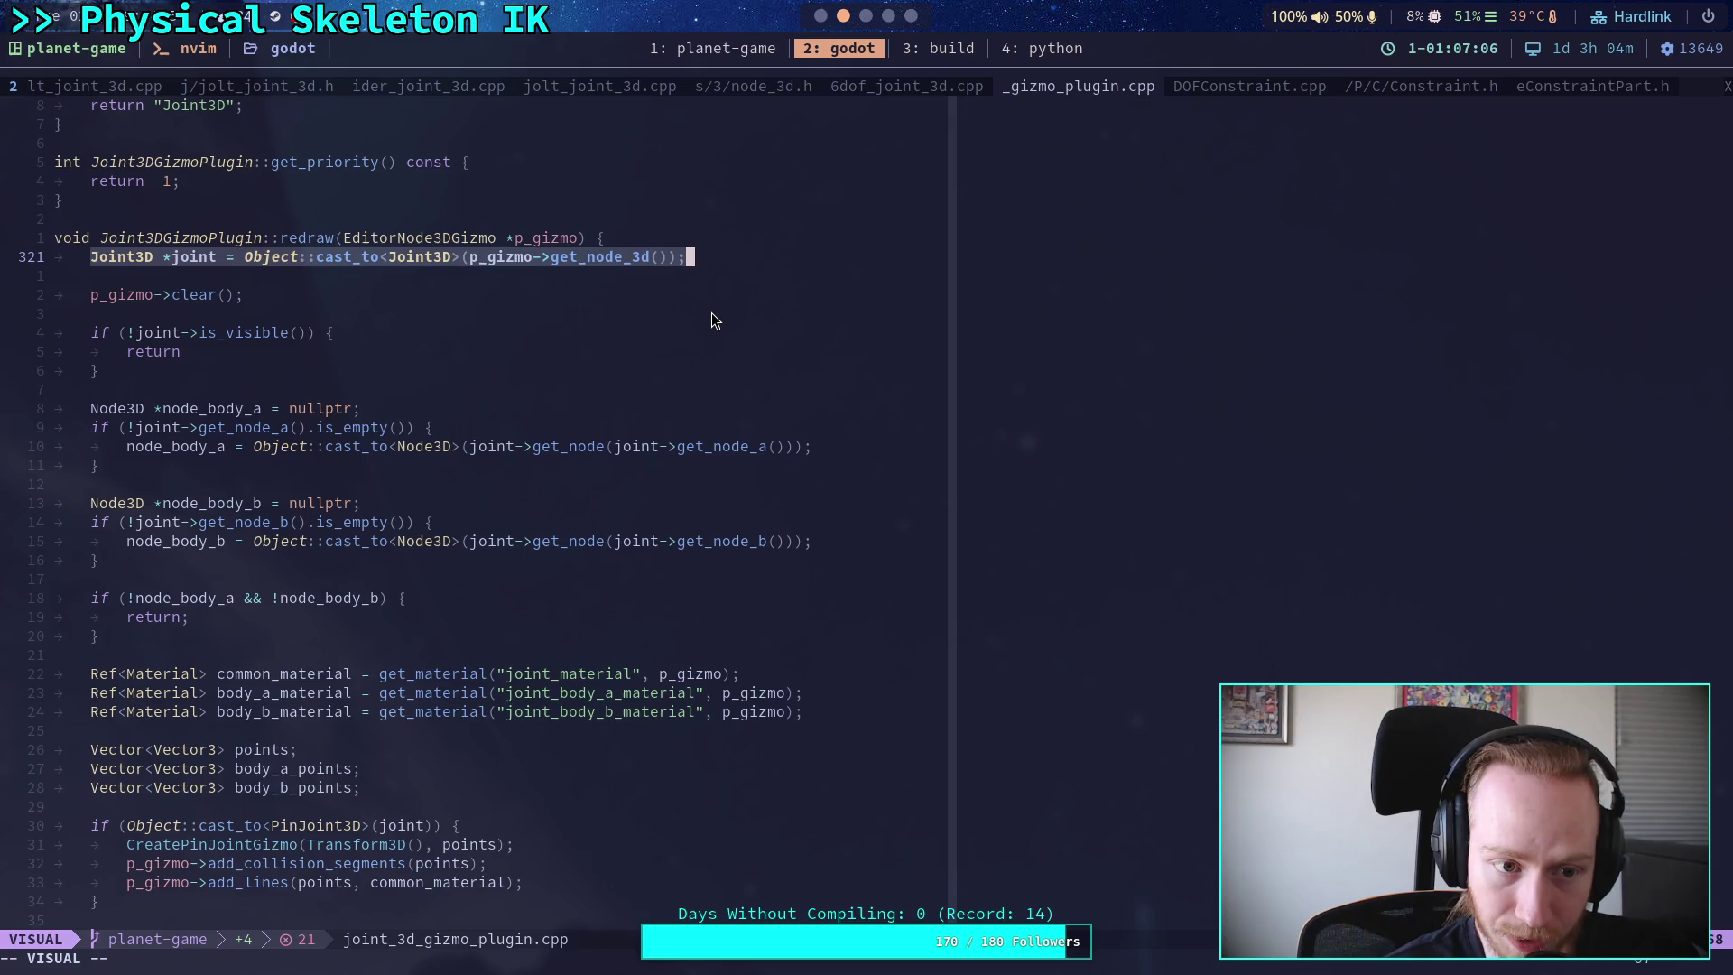
drag(129, 429, 330, 432)
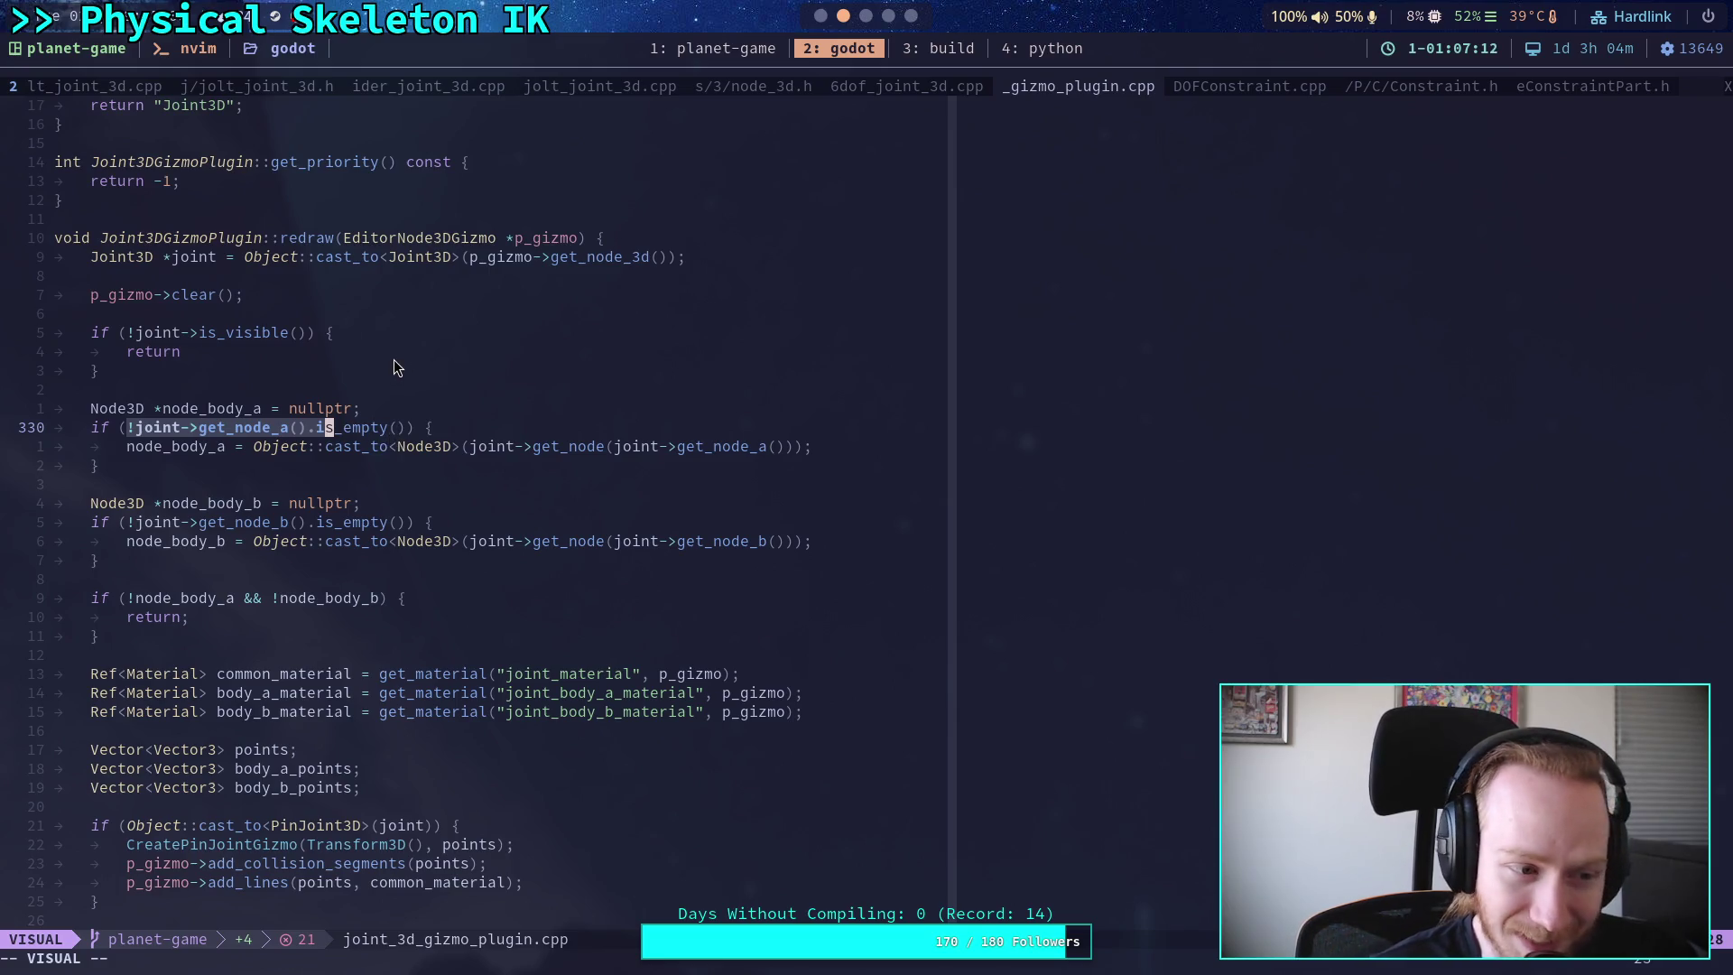
drag(241, 259, 547, 256)
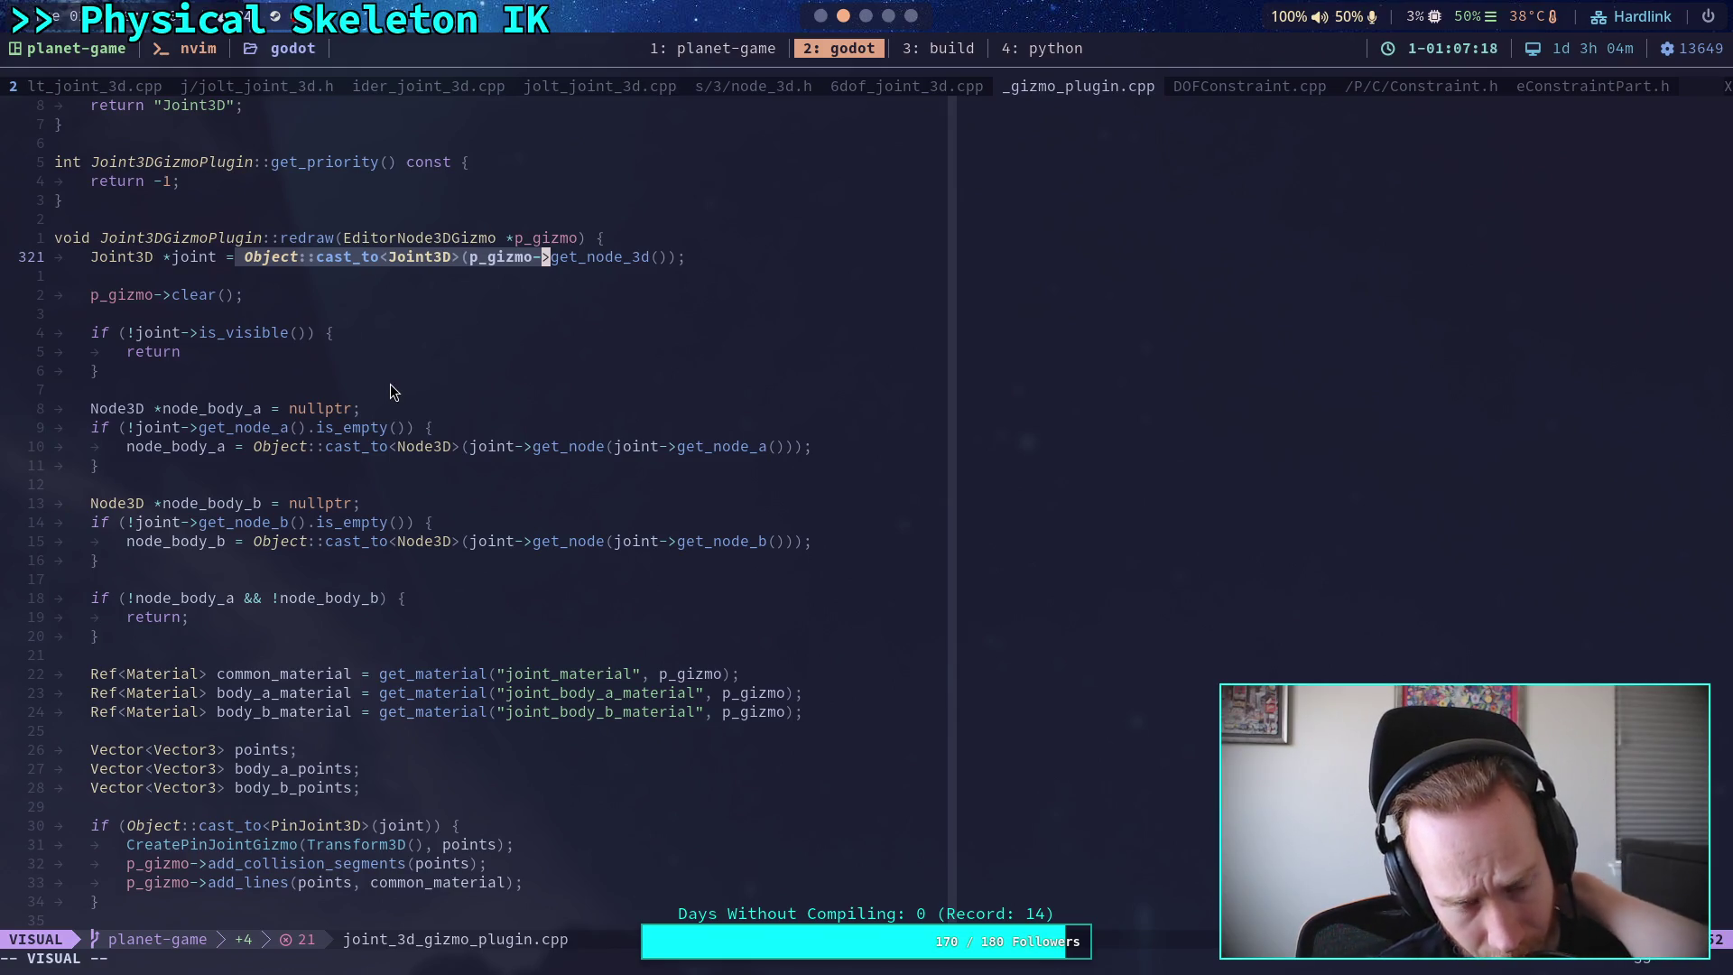
click(270, 255)
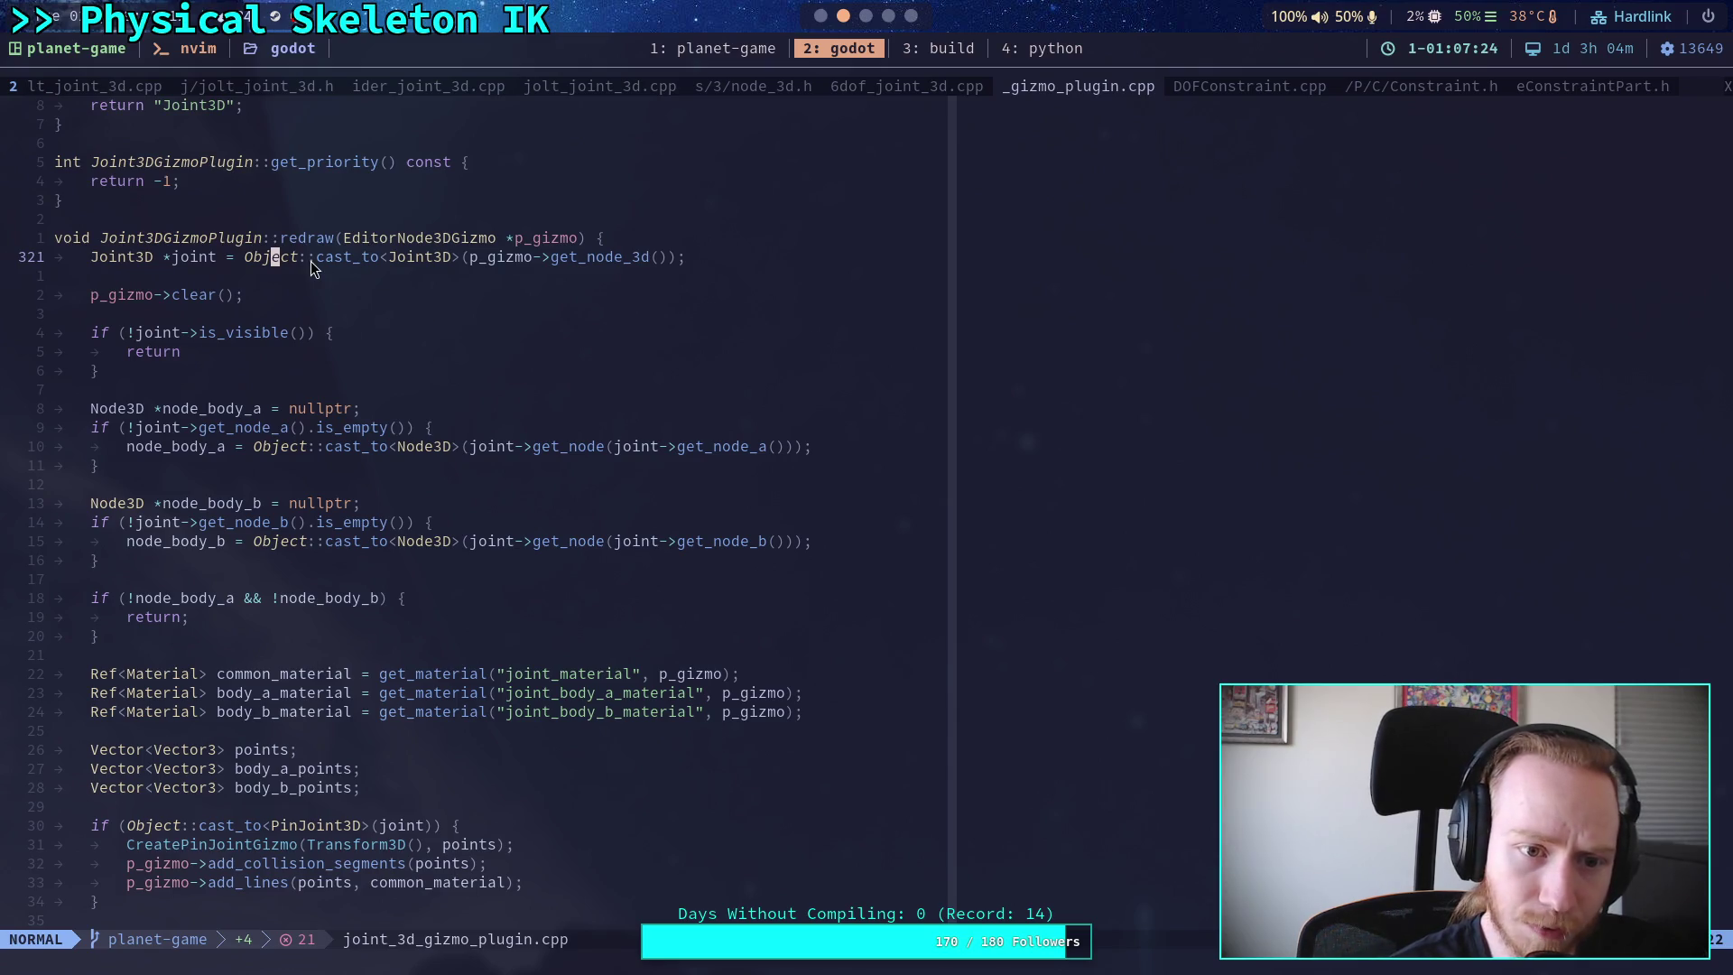
mouse_move(316, 262)
mouse_down()
mouse_move(386, 253)
mouse_move(460, 424)
mouse_move(368, 395)
mouse_up()
click(369, 395)
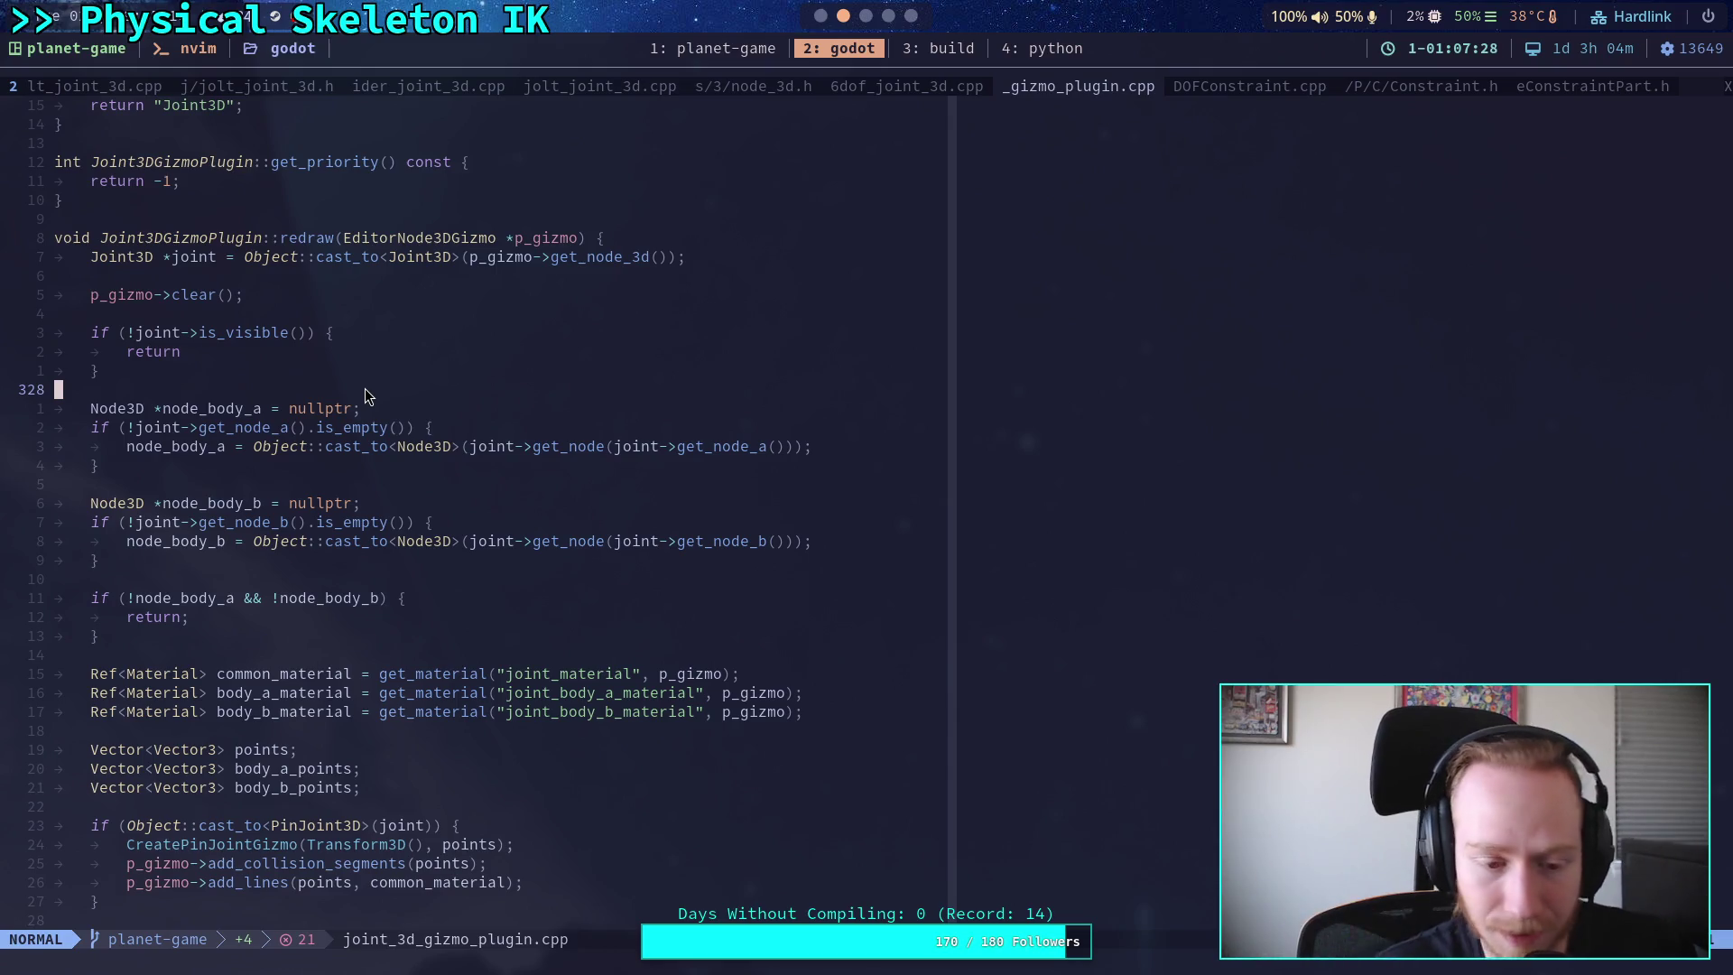
click(964, 50)
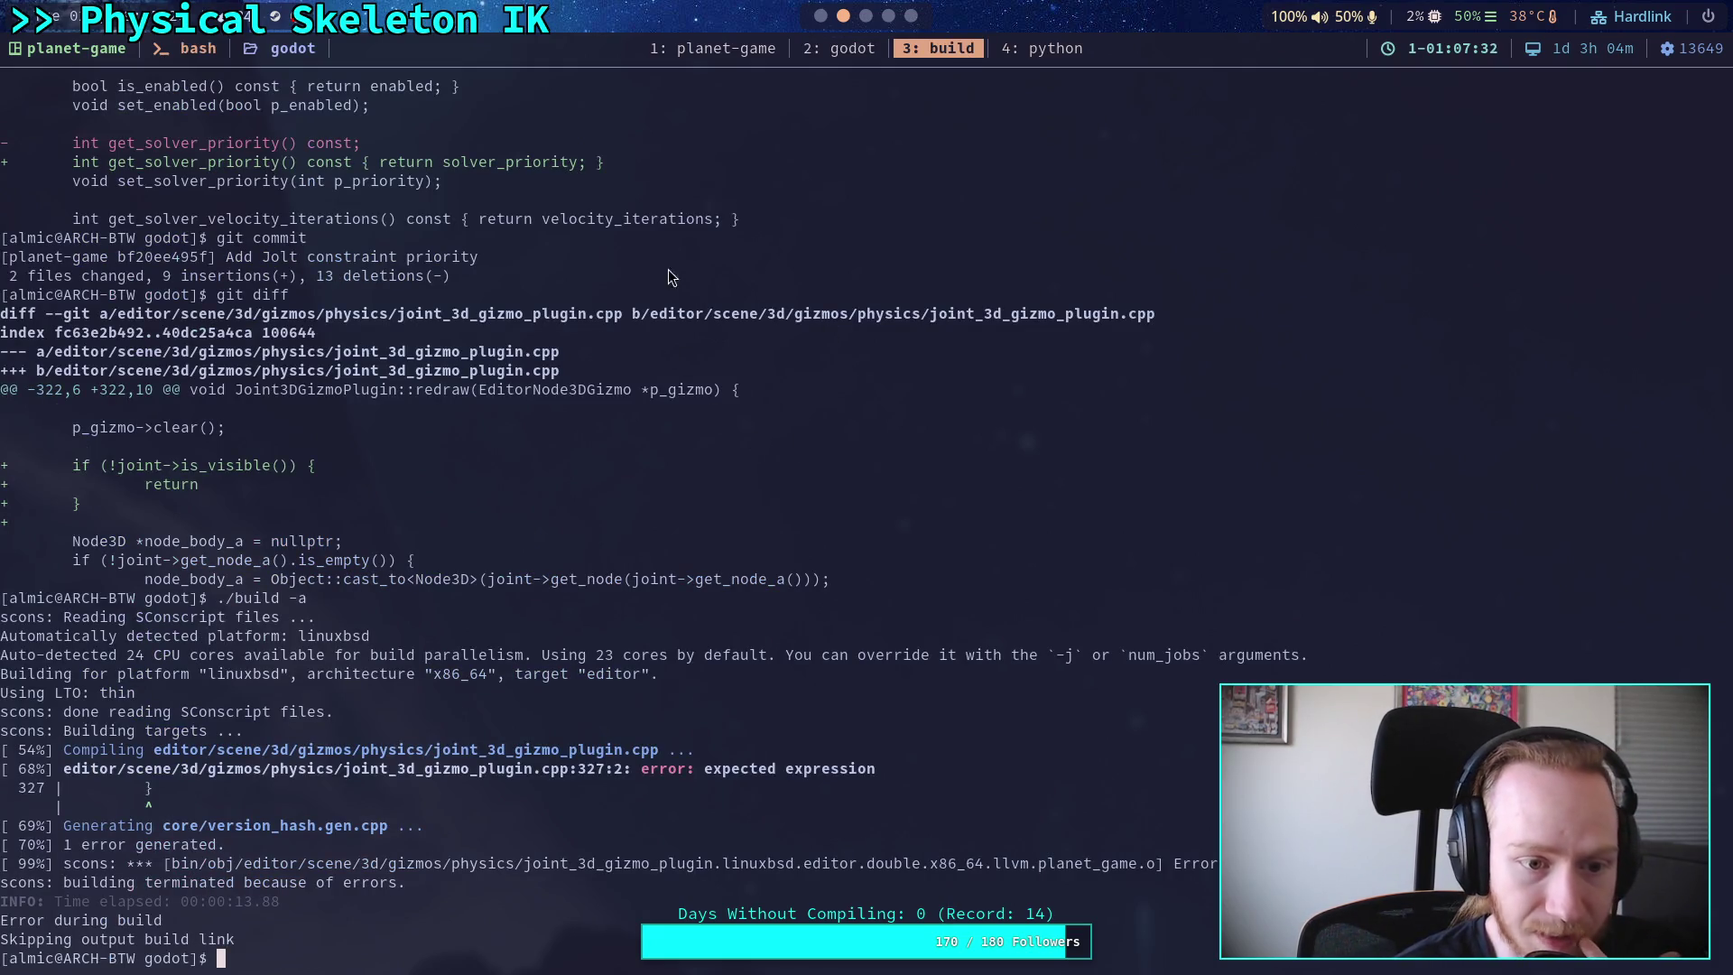
- Add the missing semicolon after the early return in joint_3d_gizmo_plugin.cpp and save it
click(823, 51)
click(275, 349)
text(a;)
key(Escape)
text(:w)
key(Return)
- Rerun the ./build -a engine build in the build terminal
click(939, 51)
key(Up)
key(Return)
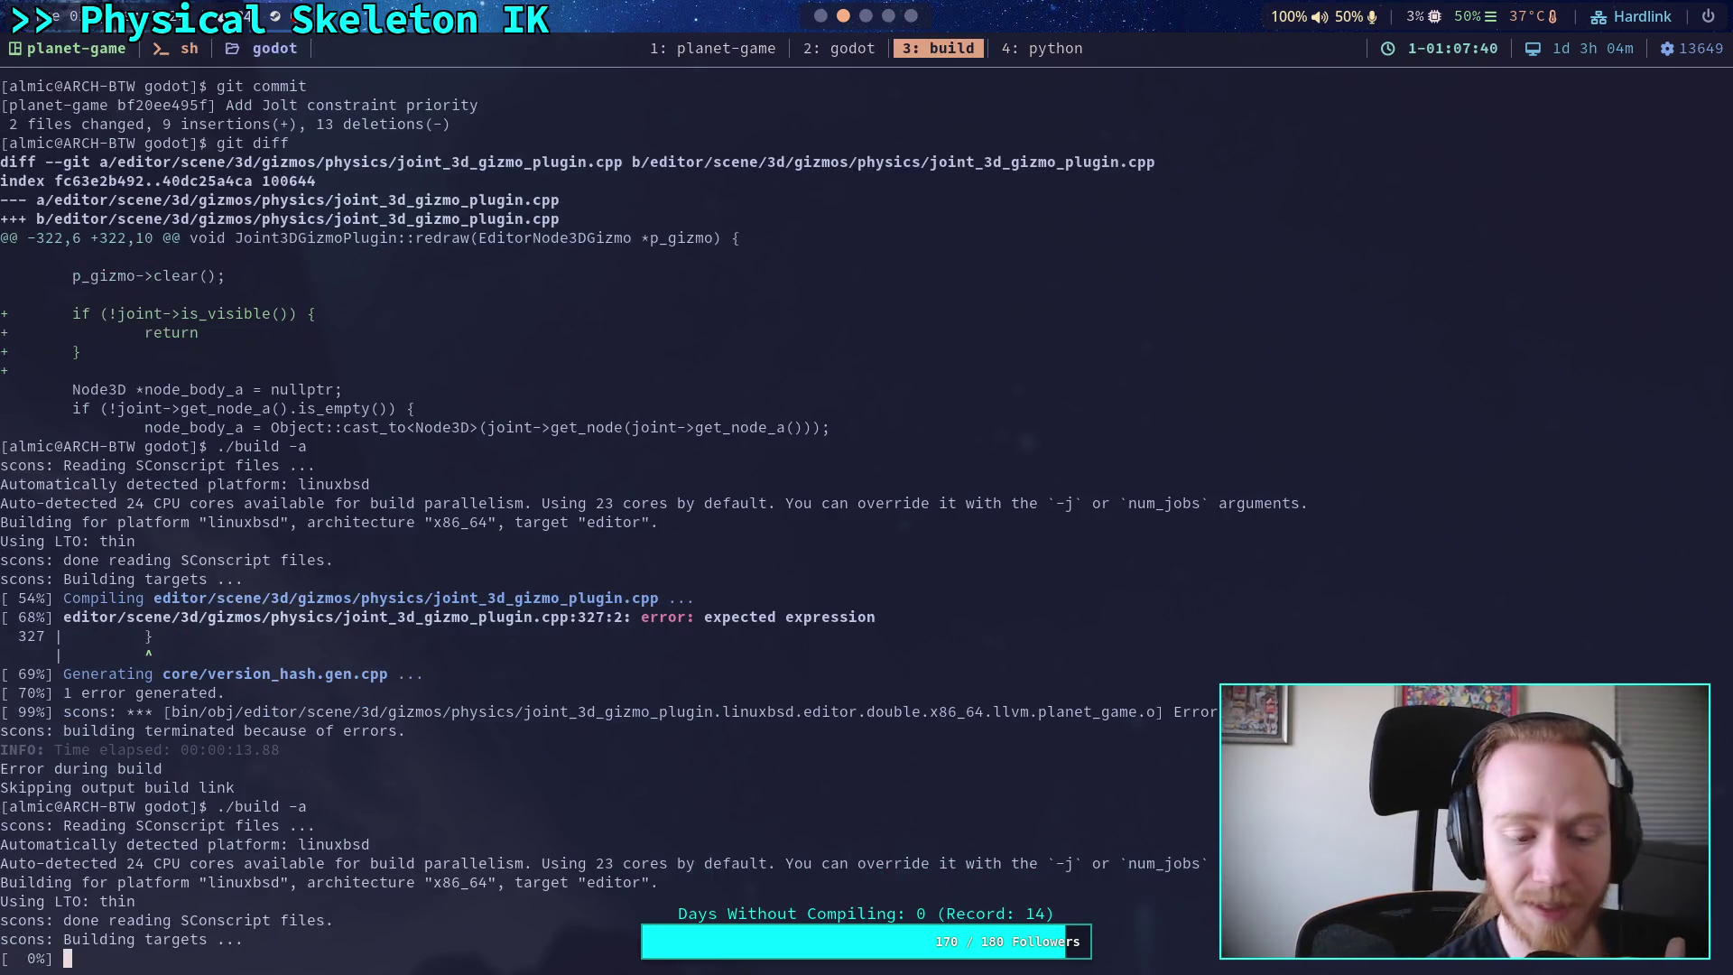
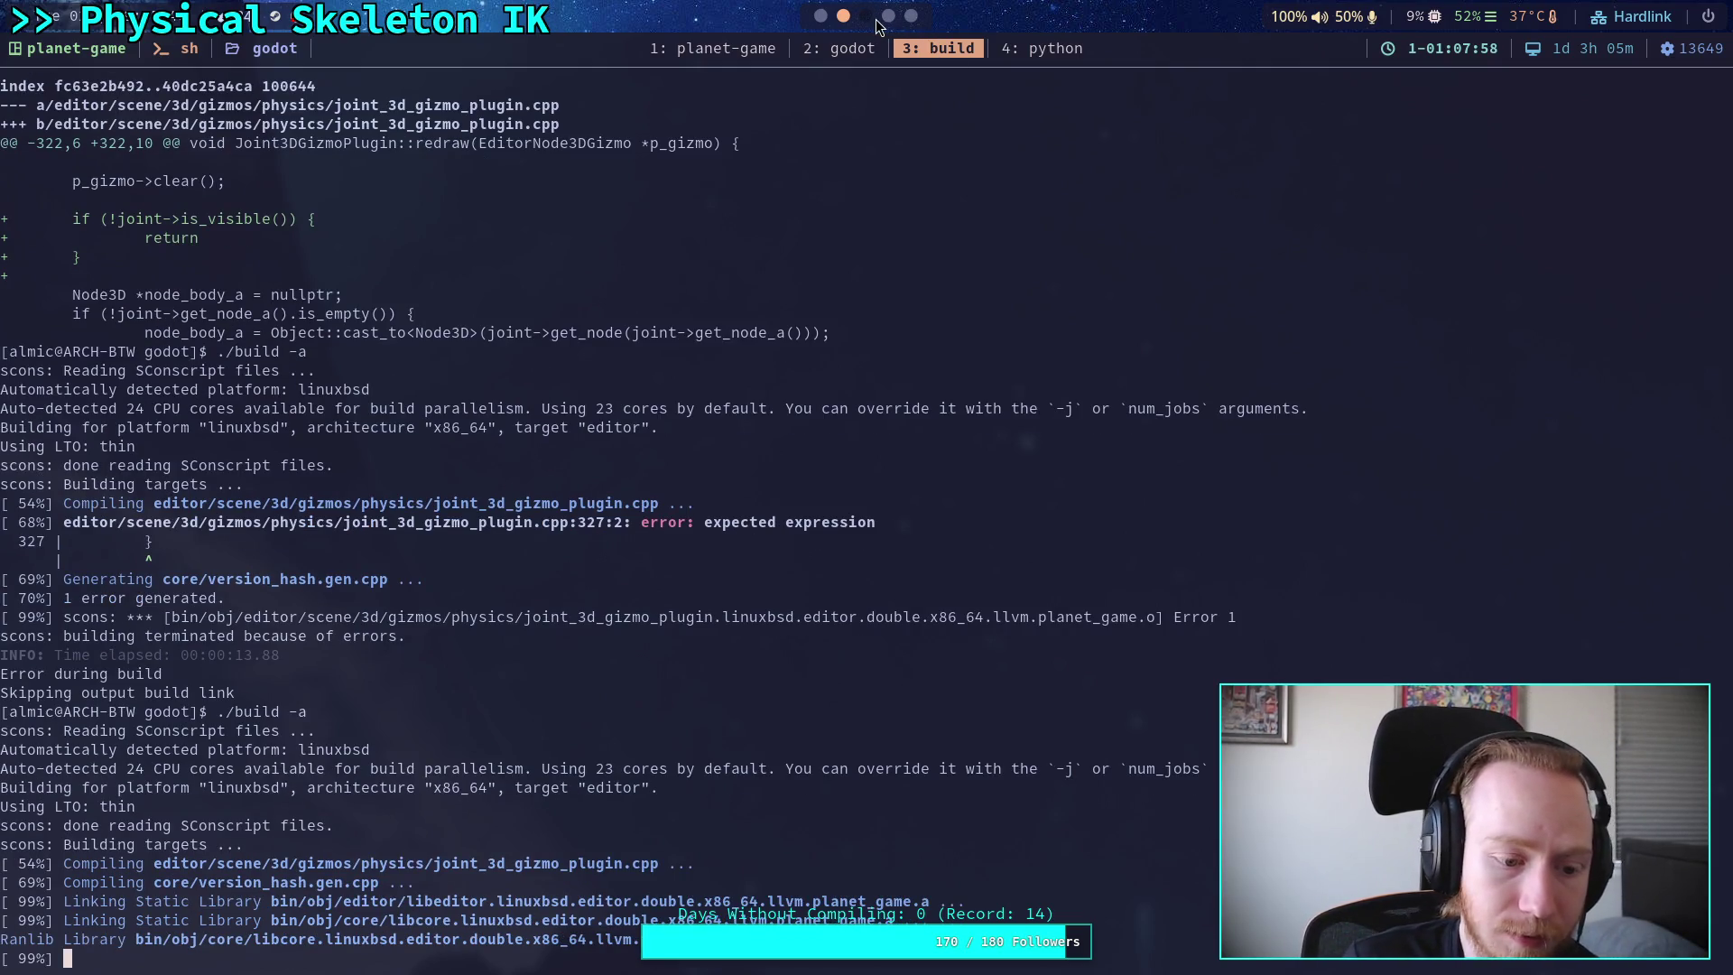
- Check the gizmo plugin source in nvim and the rebuild output as it reaches linking
click(854, 47)
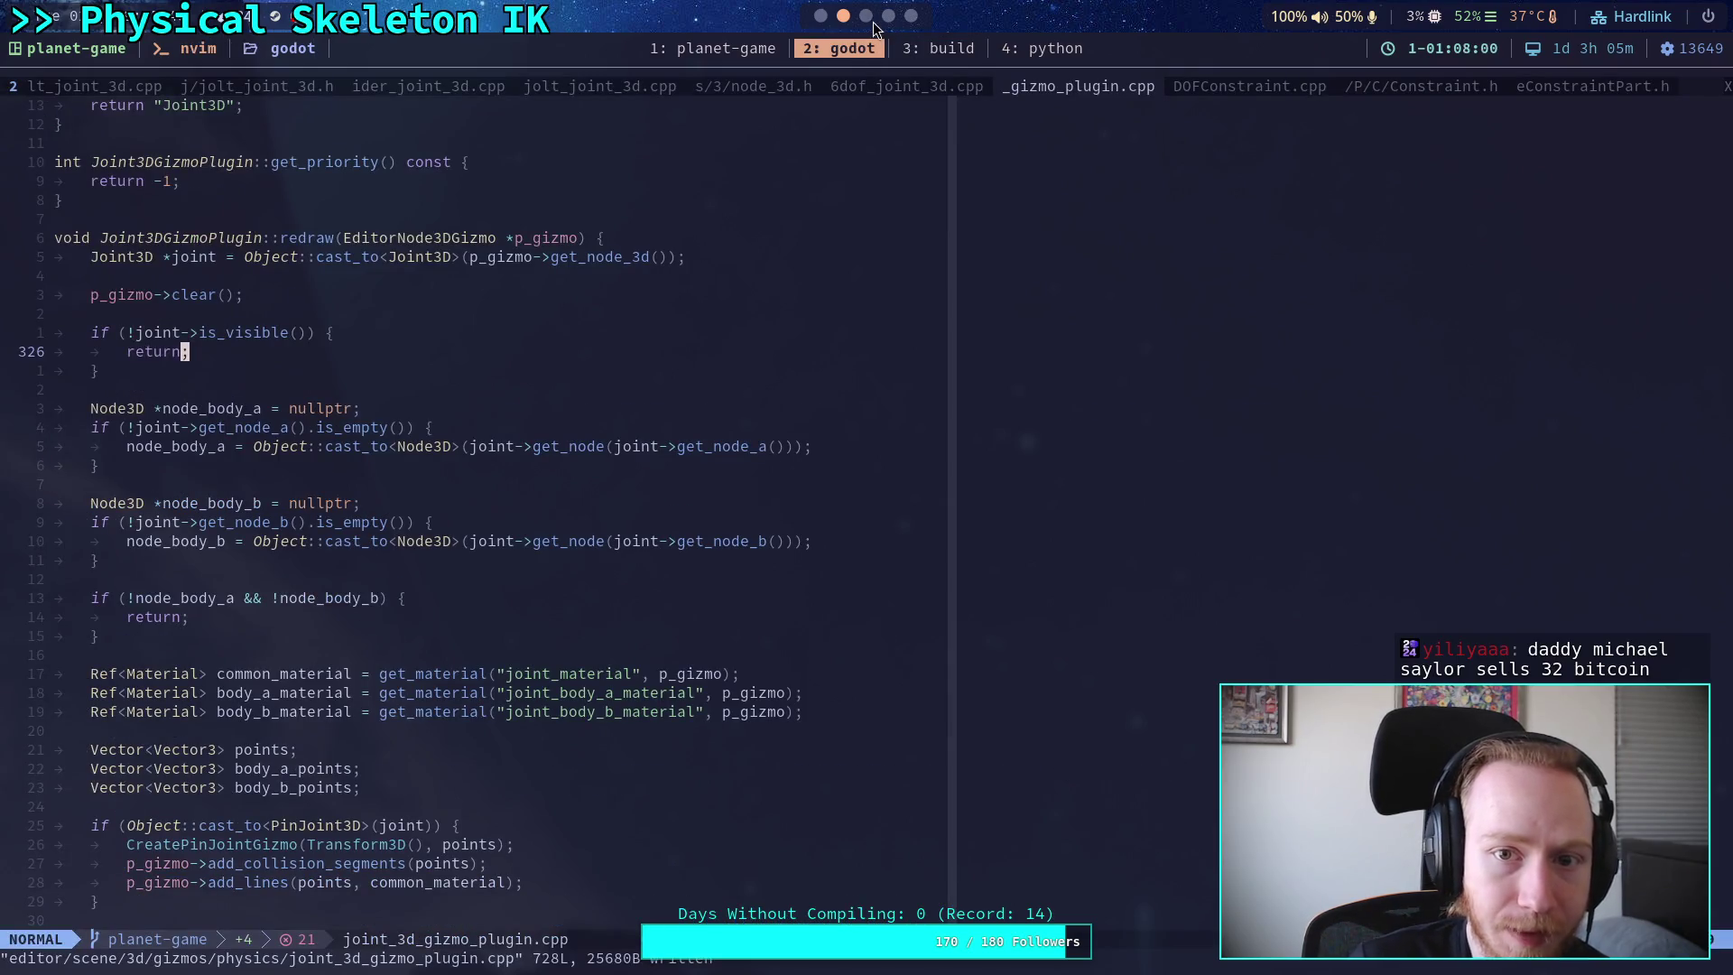
click(713, 48)
click(951, 50)
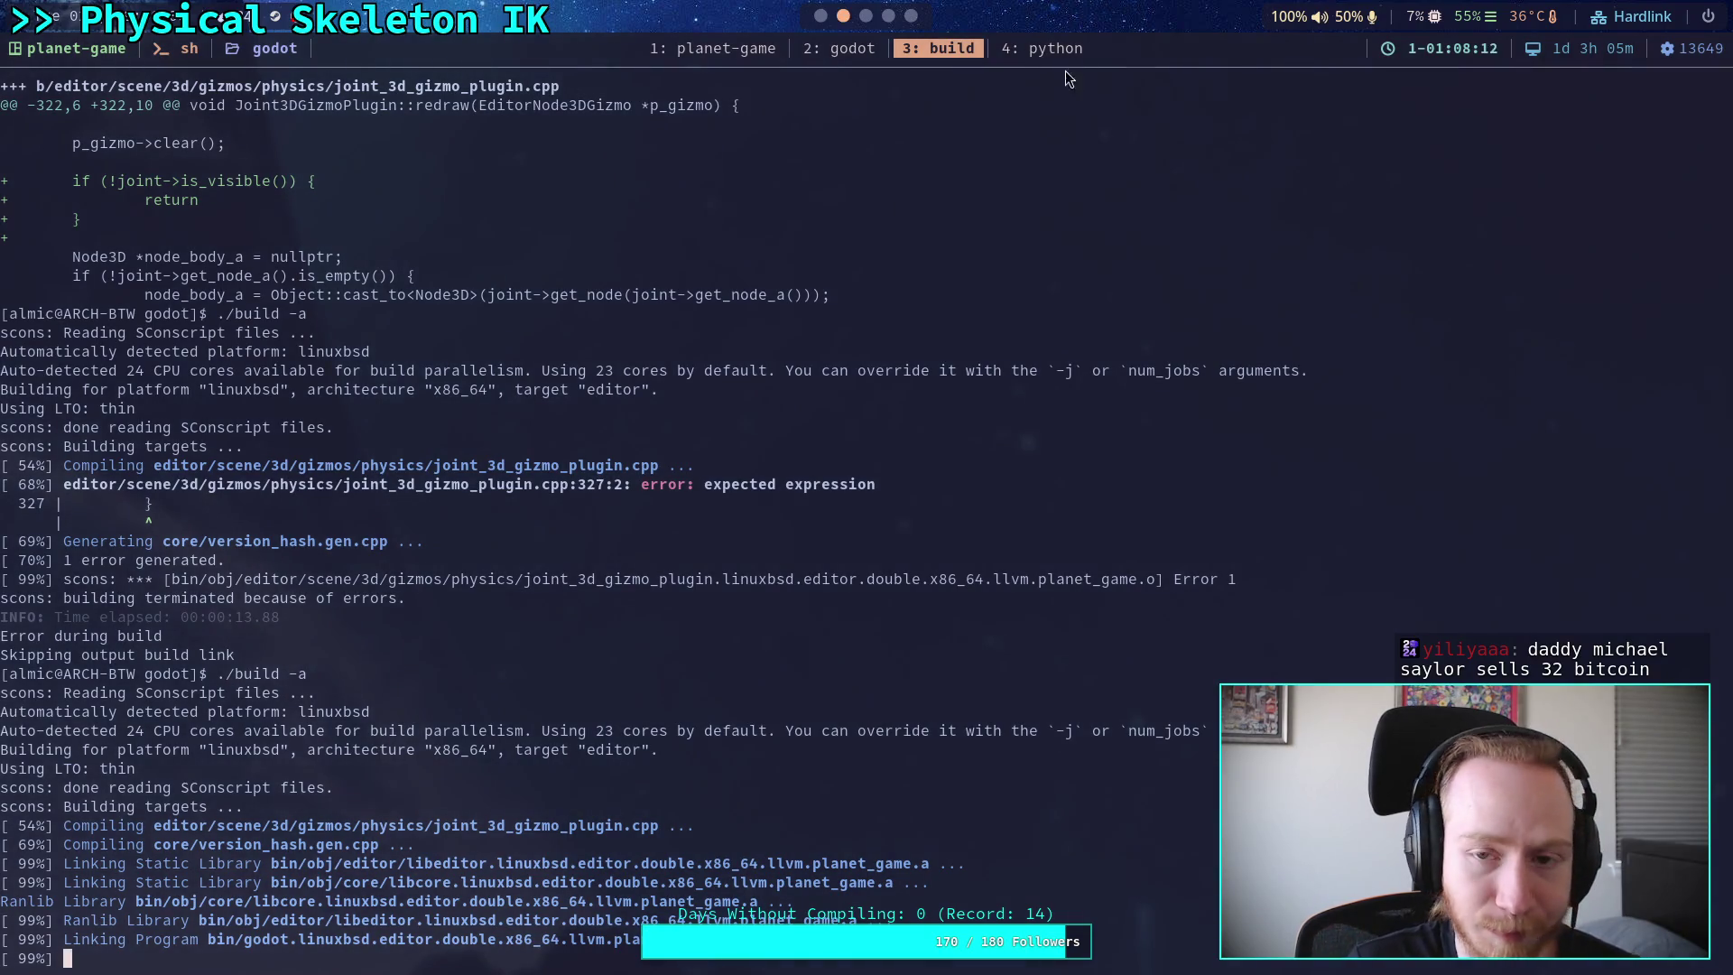
click(910, 15)
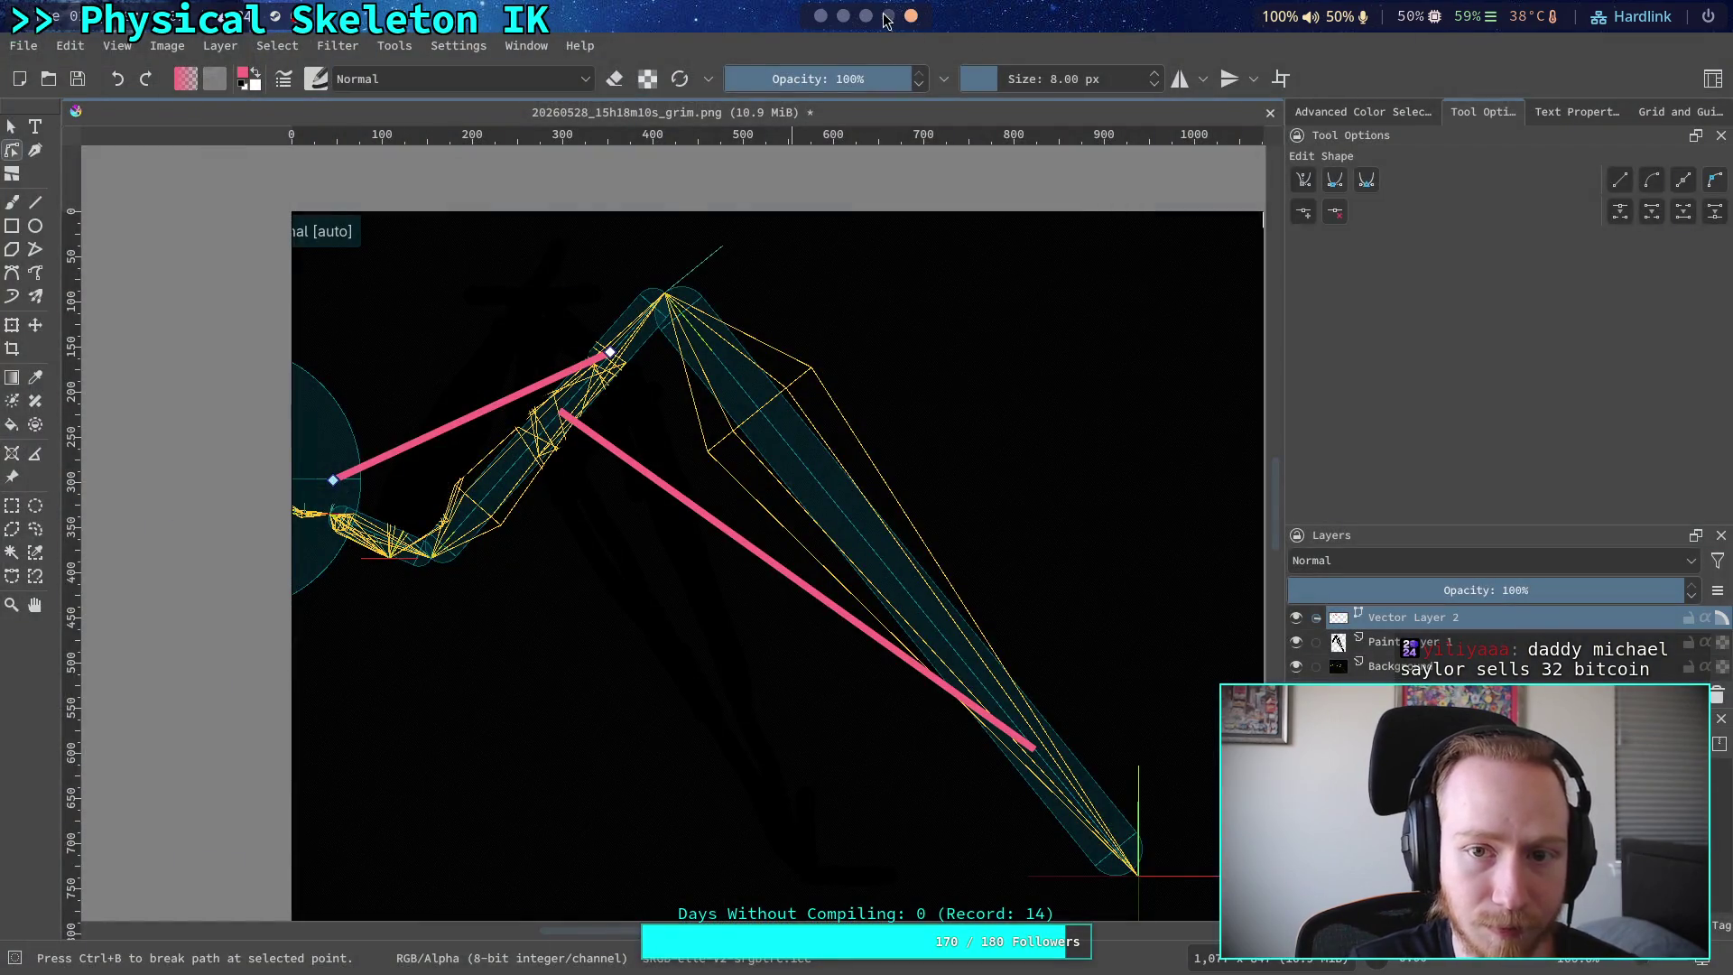
- Search 'price of bitcoin' in a new Brave tab
click(886, 17)
key(ctrl+t)
text(price of bitcoin)
key(Return)
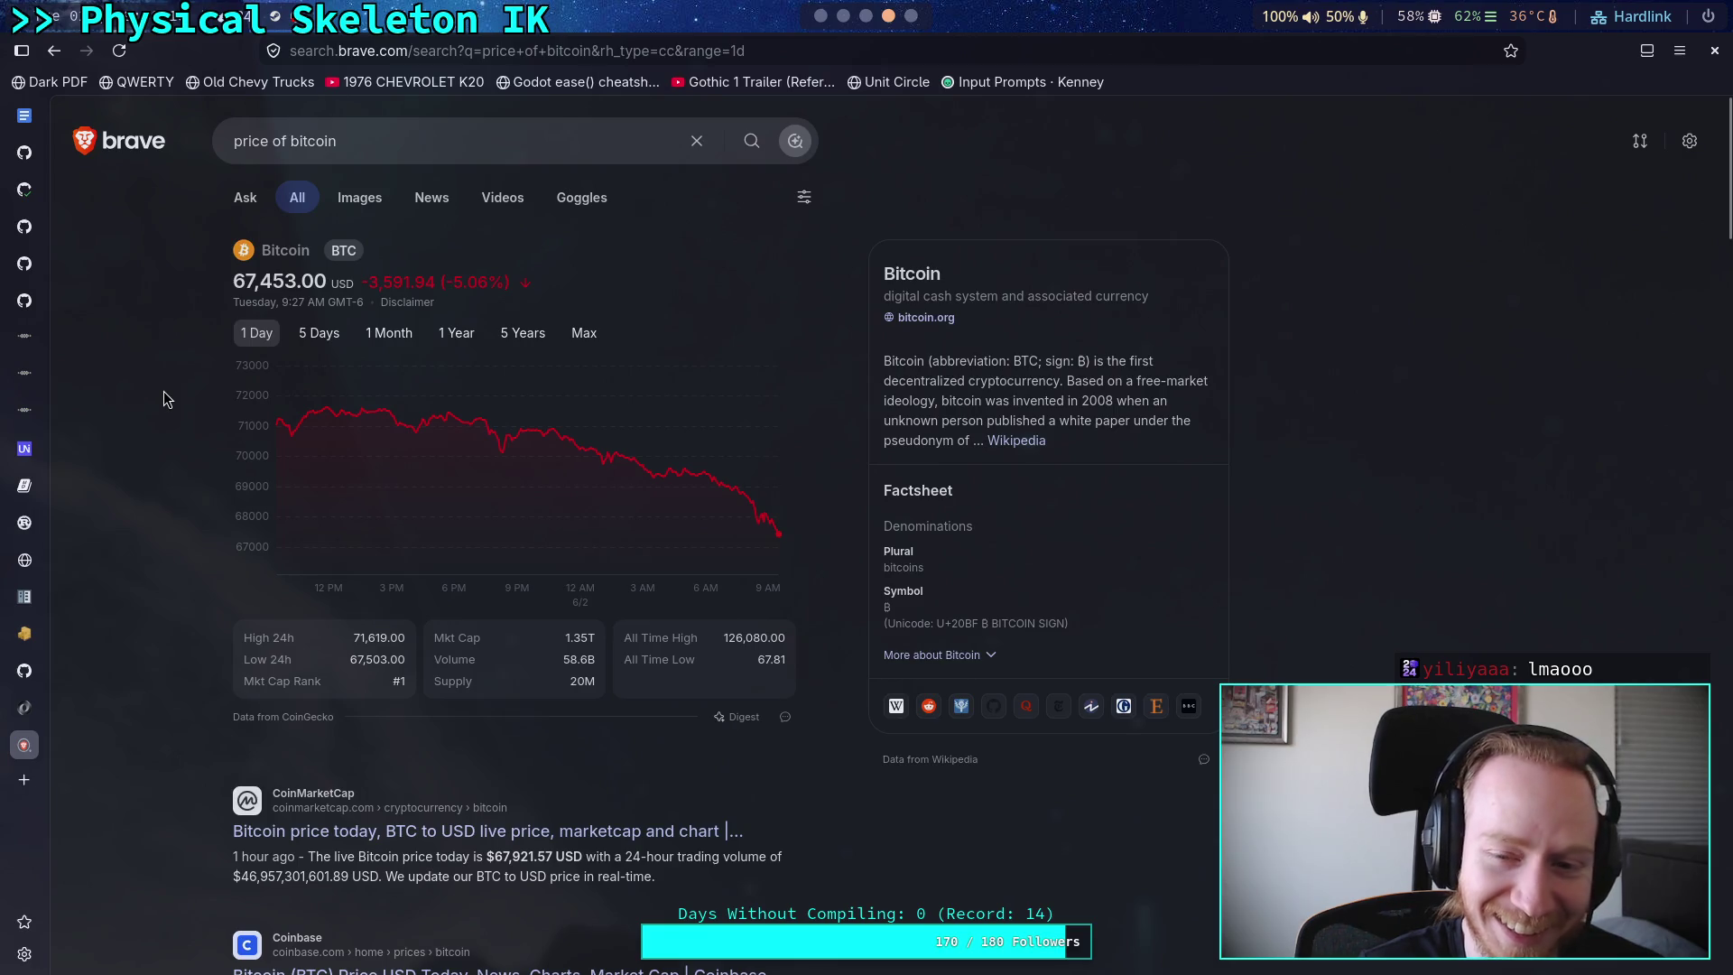
- View the bitcoin chart over 5 Days, 1 Month and 1 Year, then close the search tab
click(298, 333)
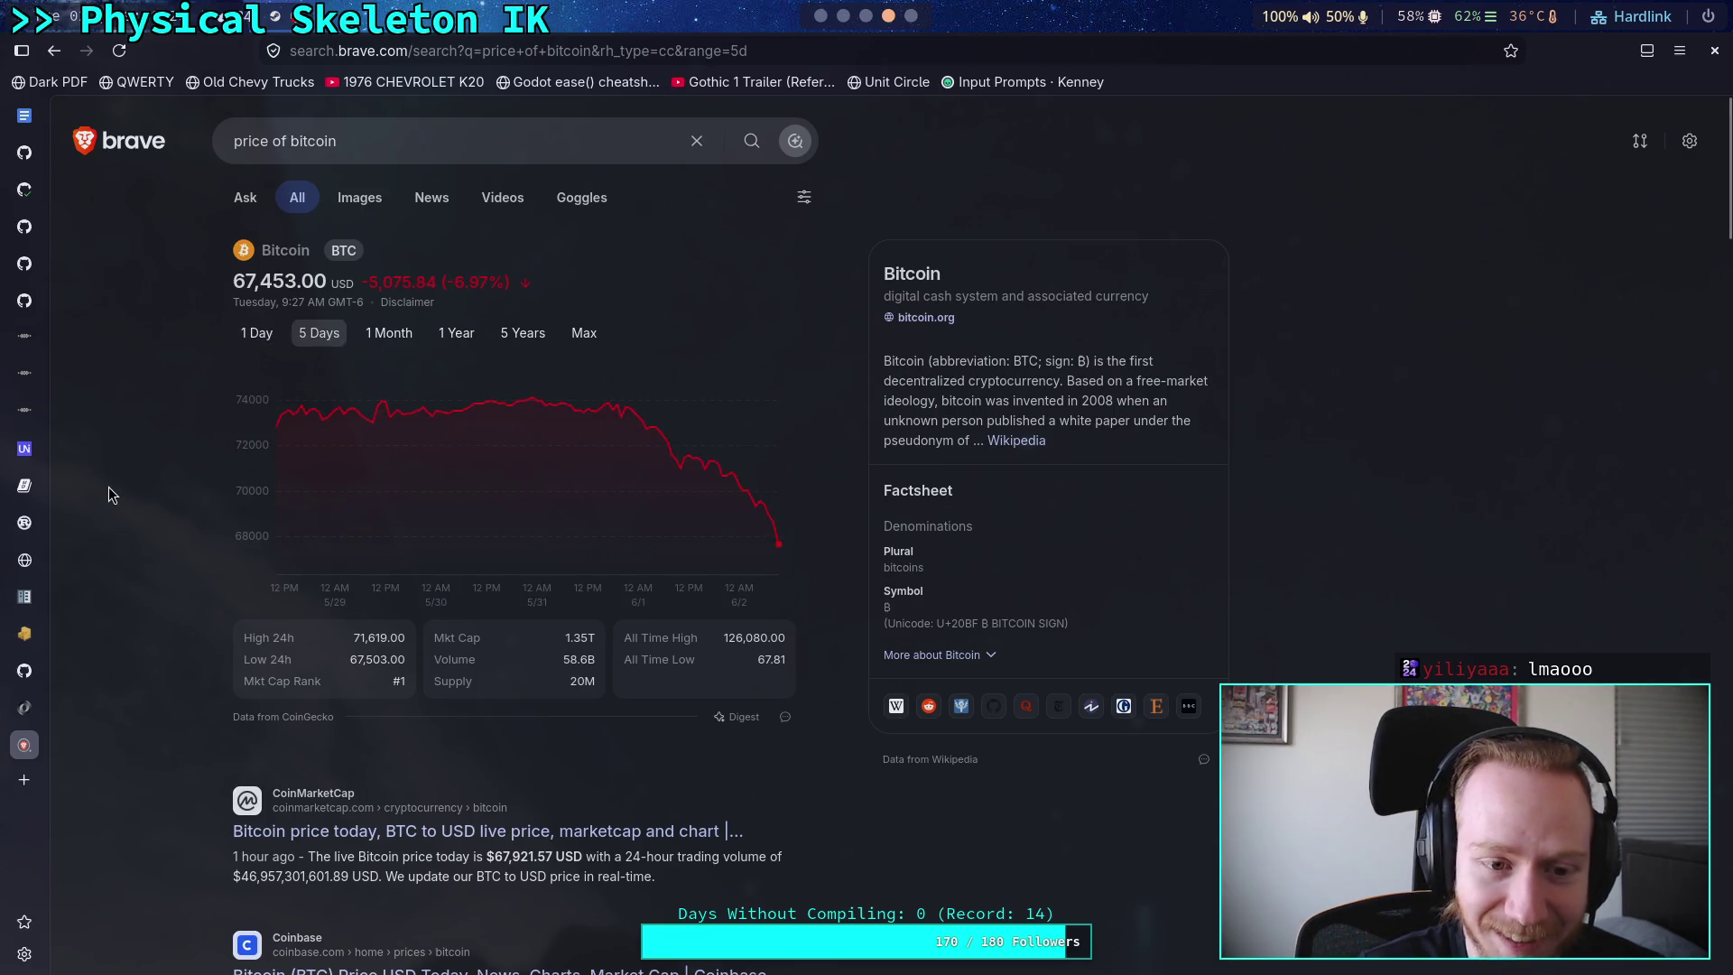
key(Tab)
key(Return)
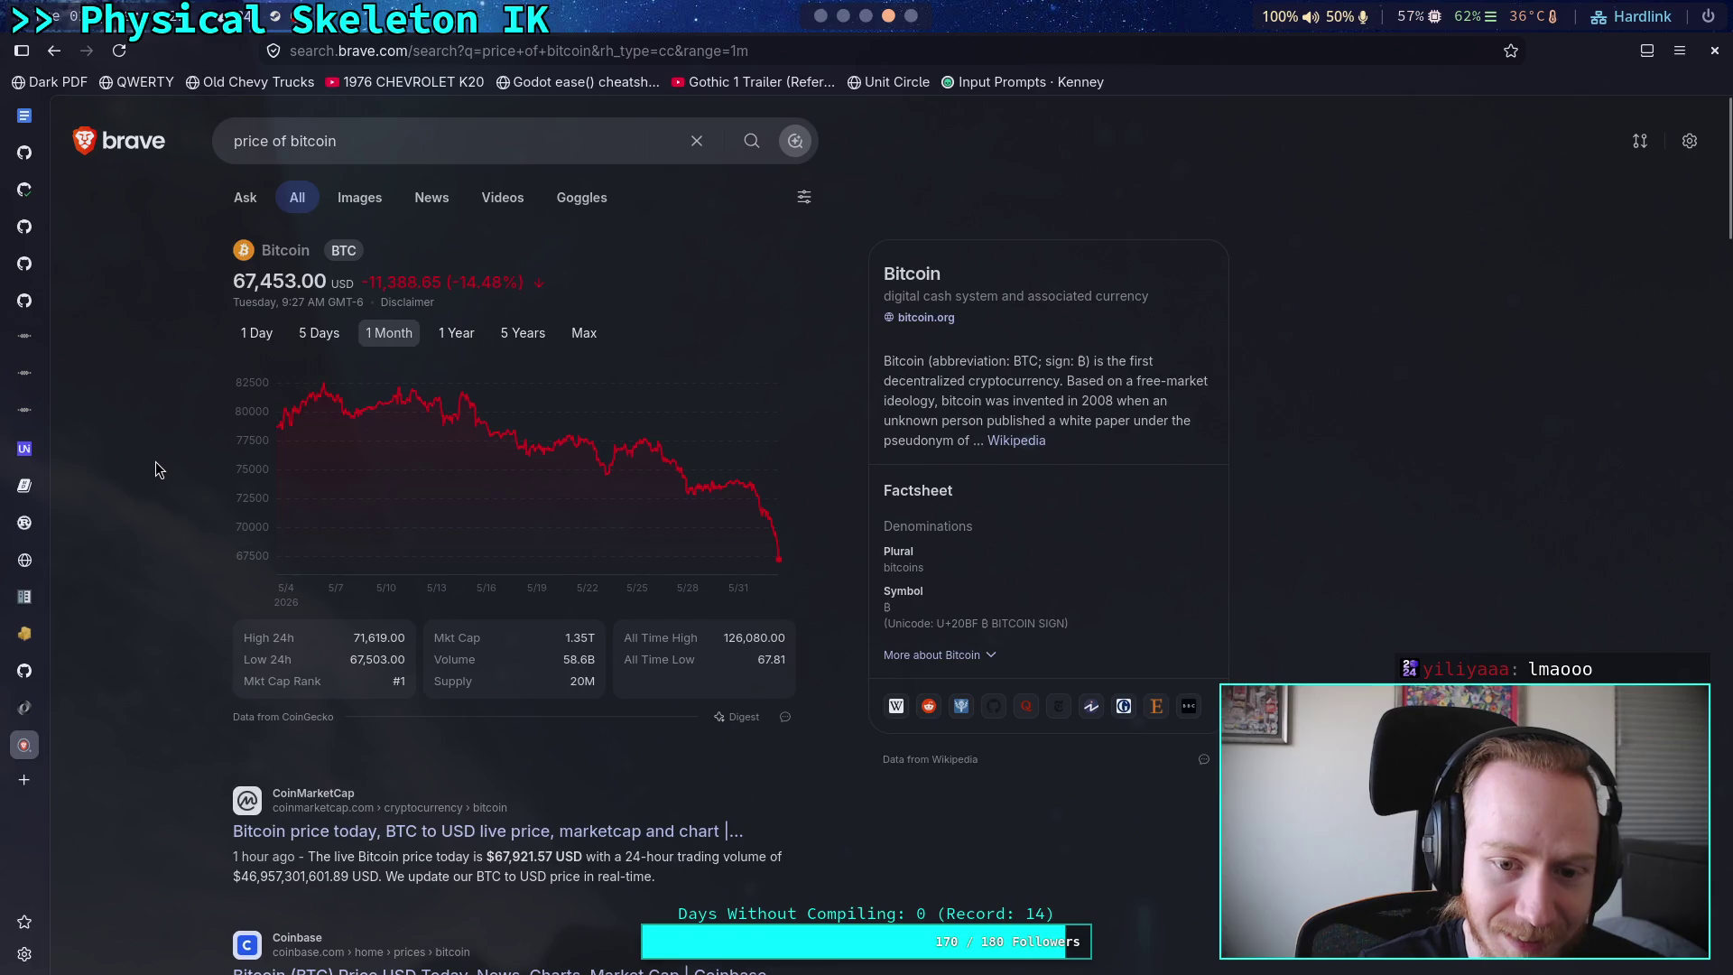
key(Tab)
key(Return)
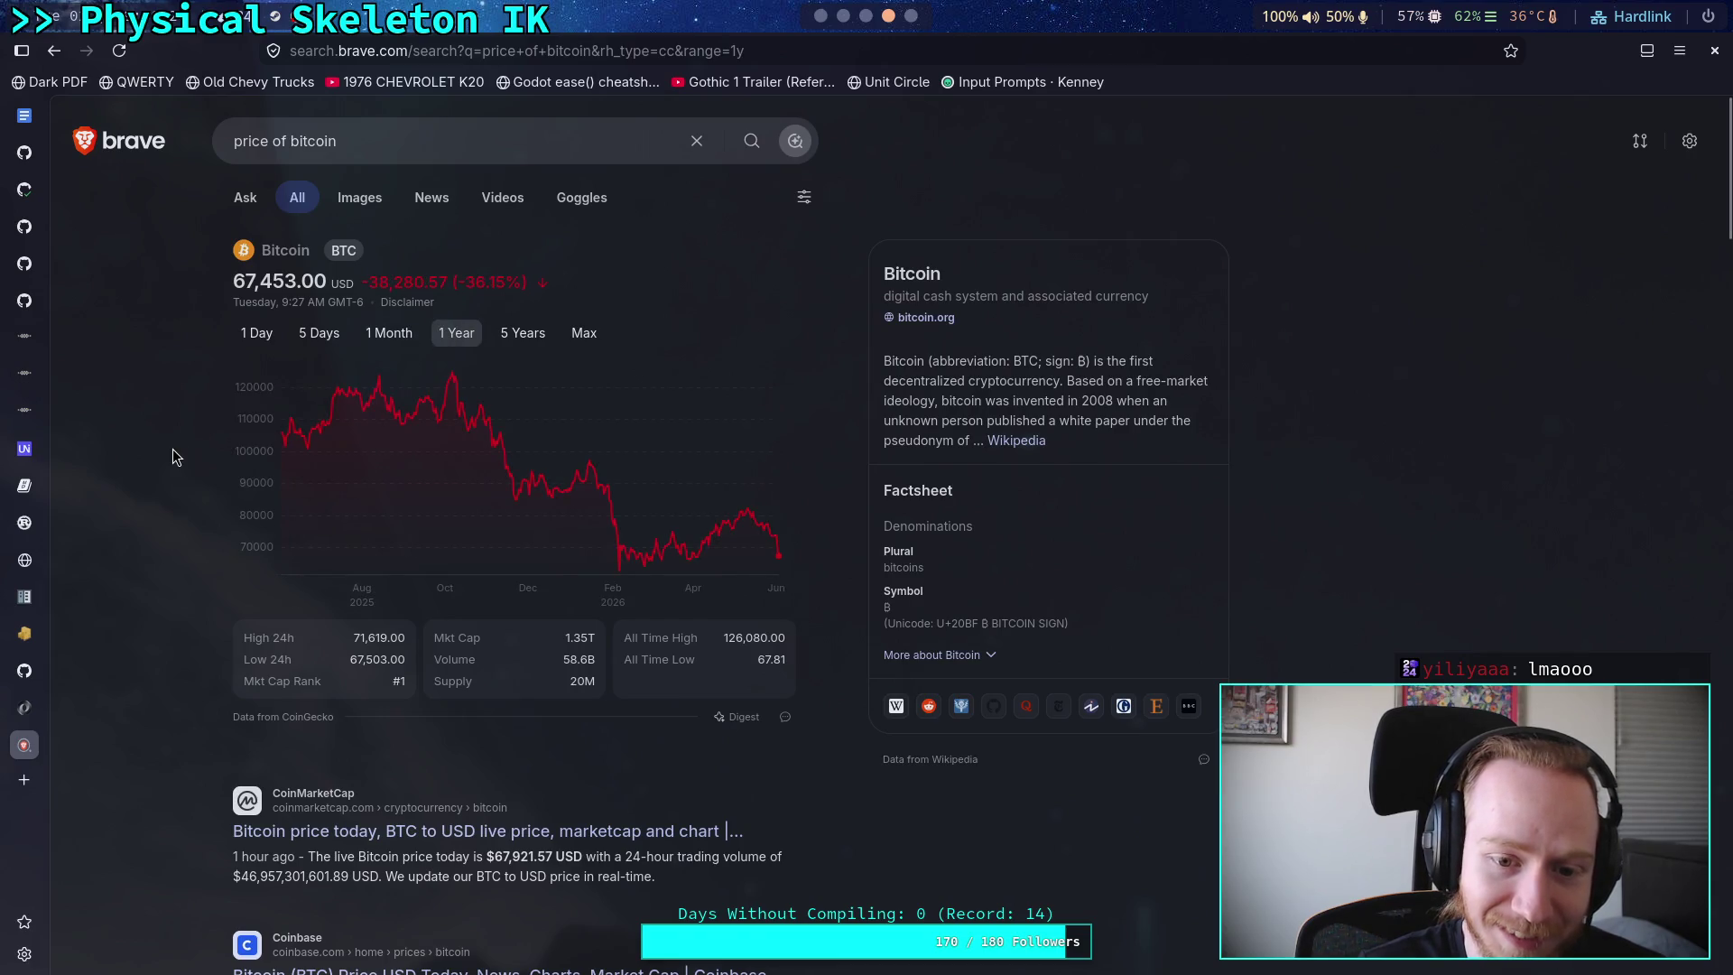
click(370, 348)
click(456, 334)
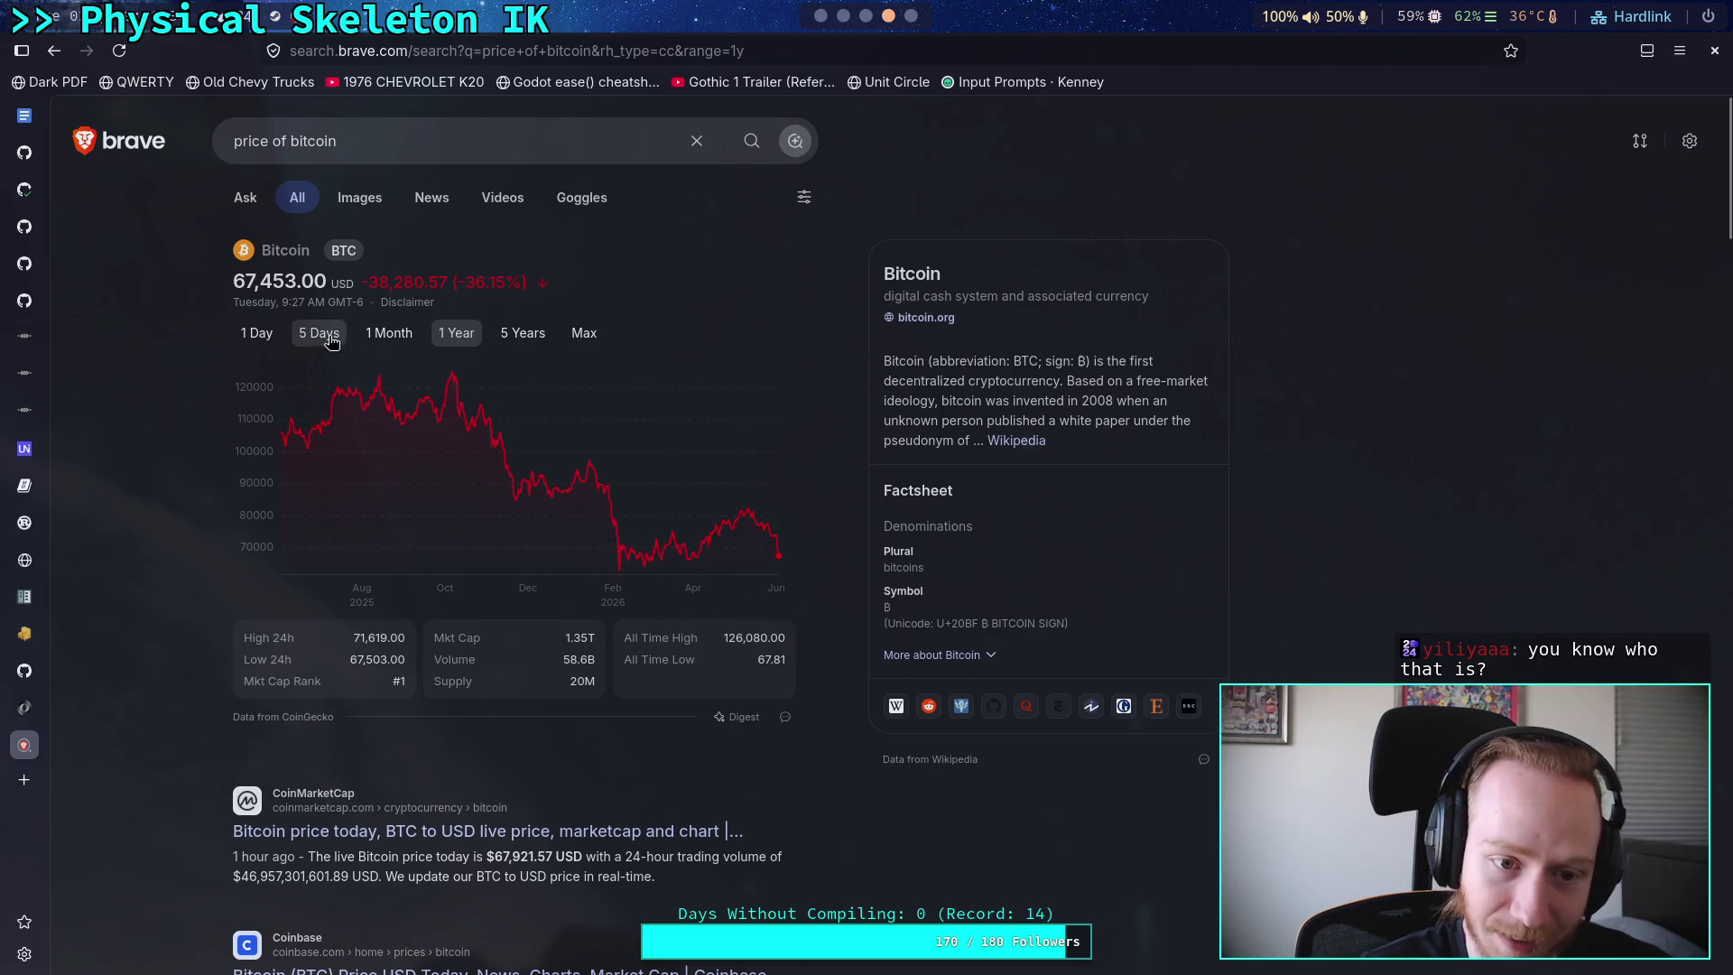
click(394, 336)
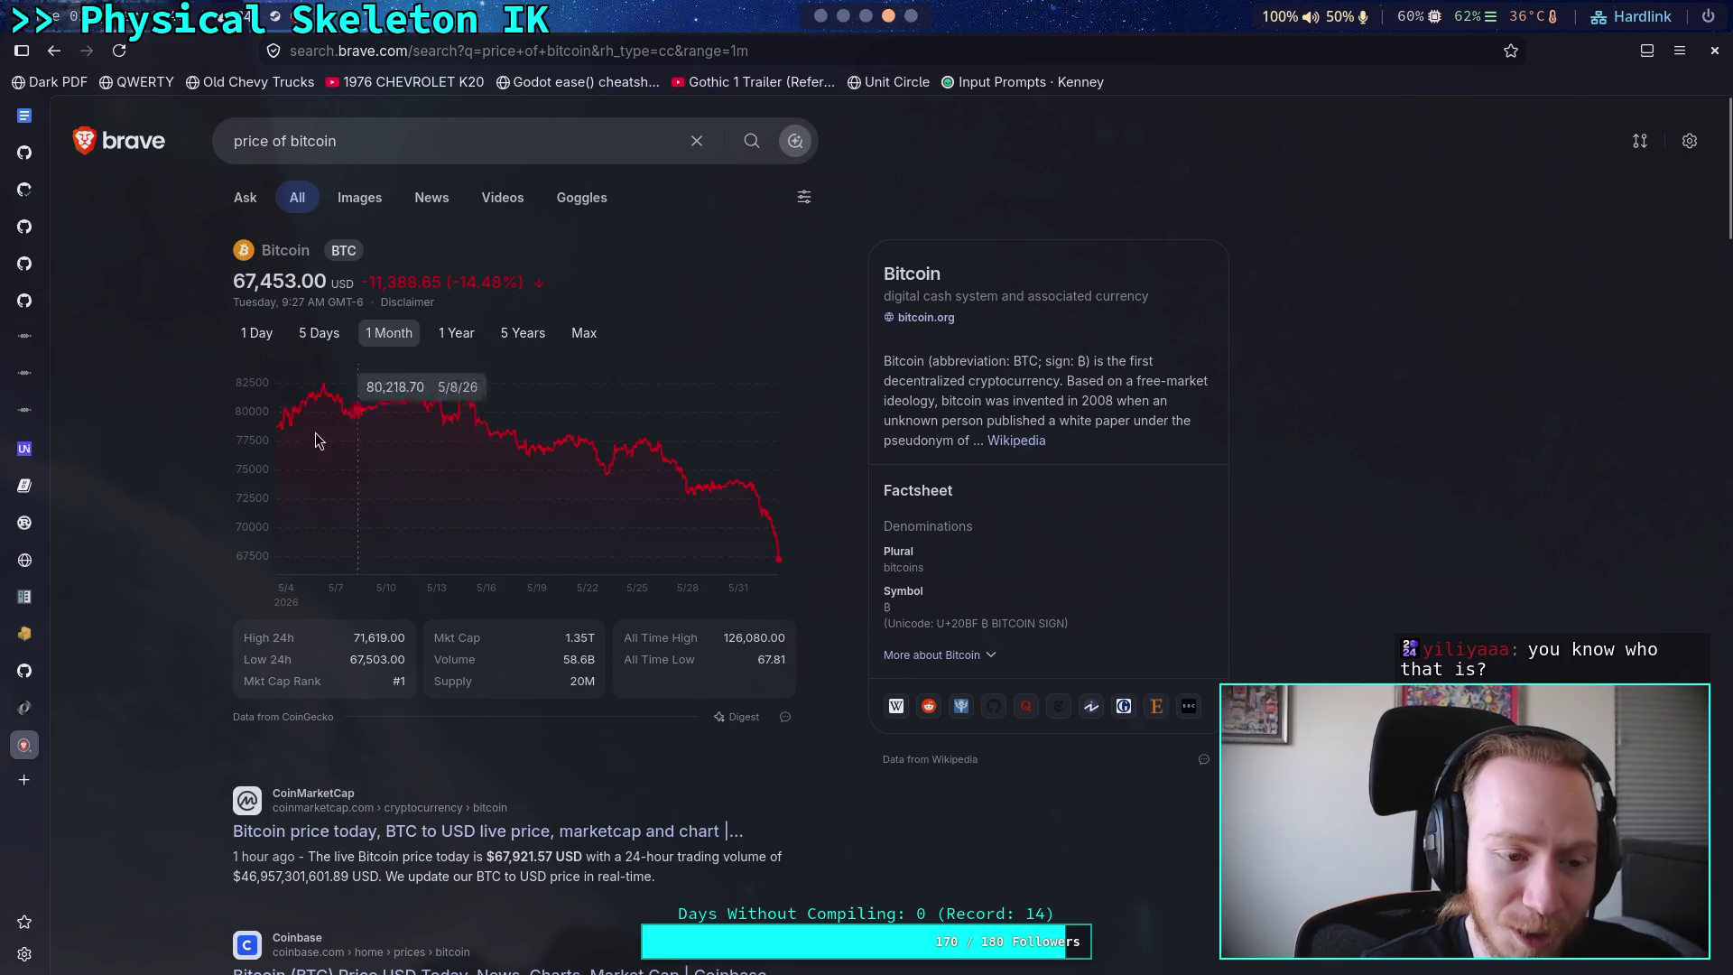
click(9, 734)
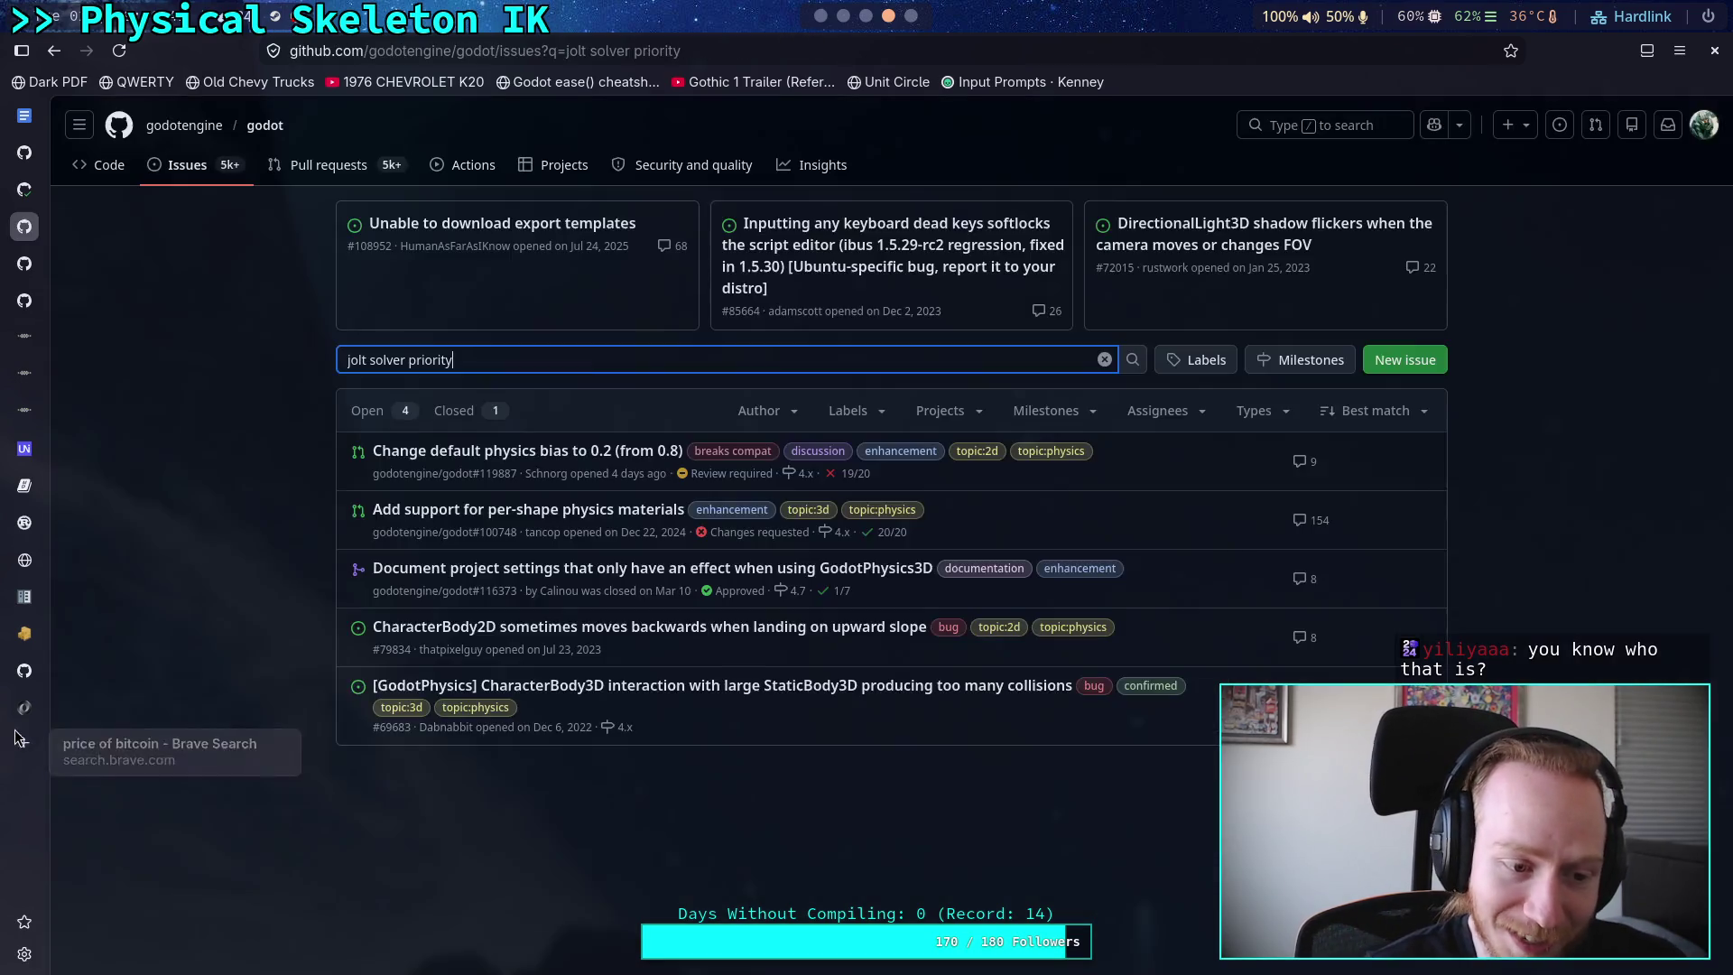
- Search godot's issues for 'joint gizmo' and open PR #109228 about Joint 3D gizmo visibility
click(845, 16)
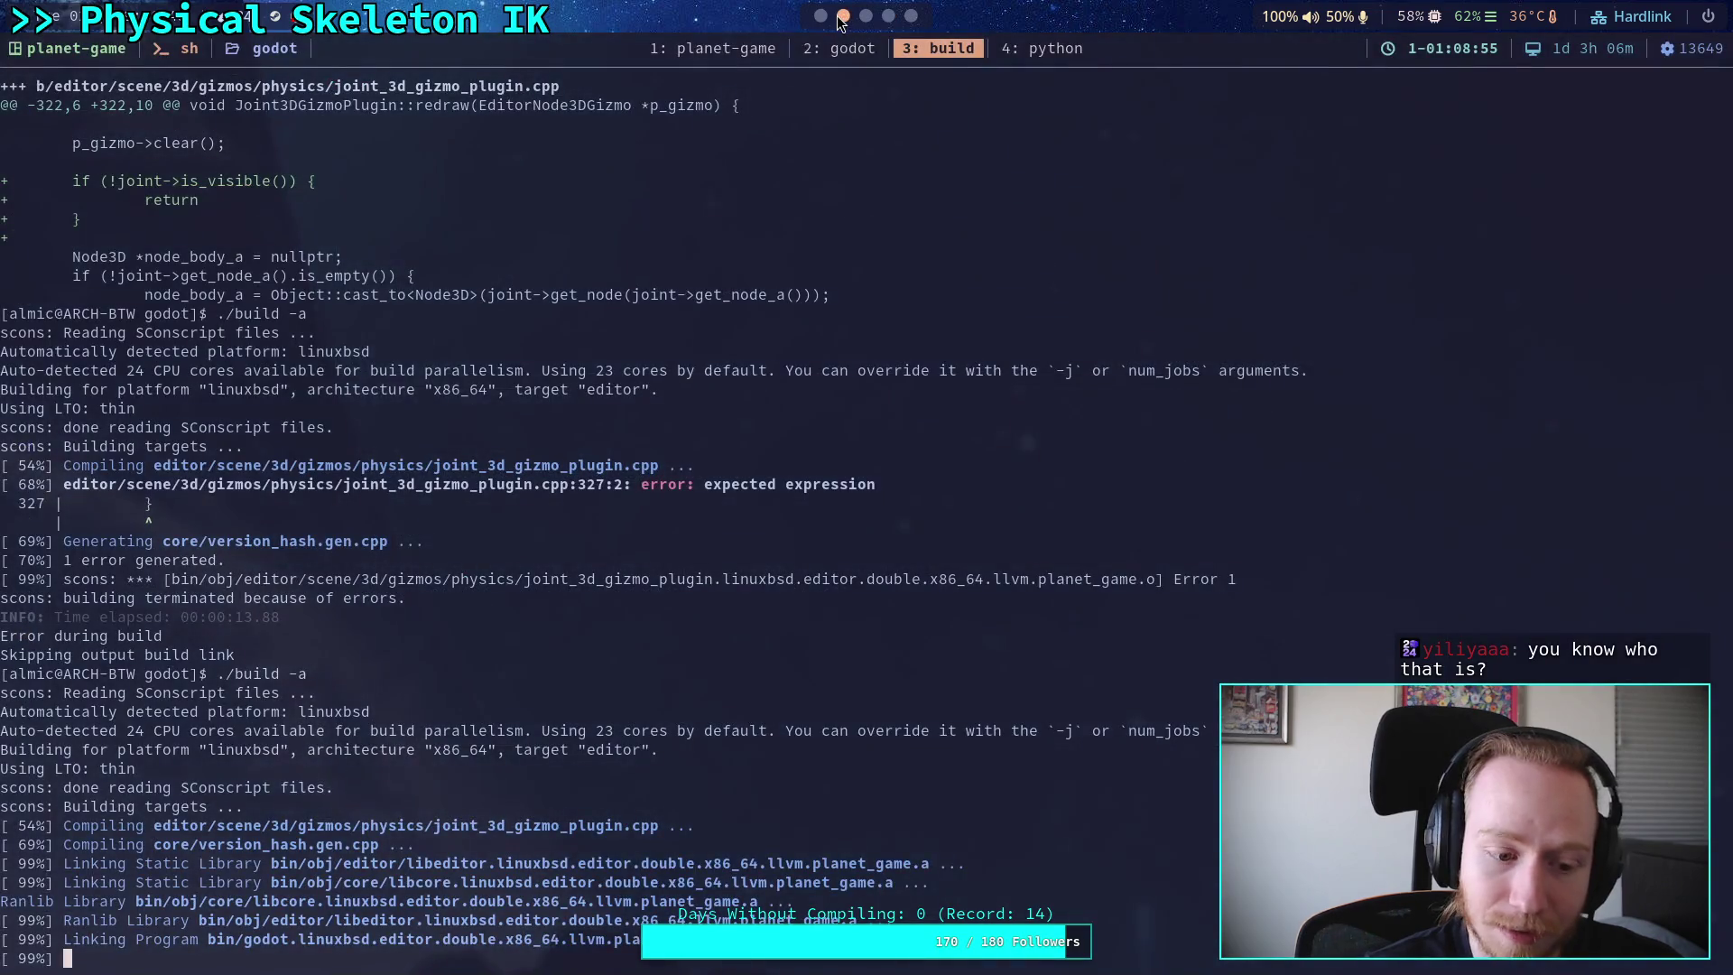
click(888, 16)
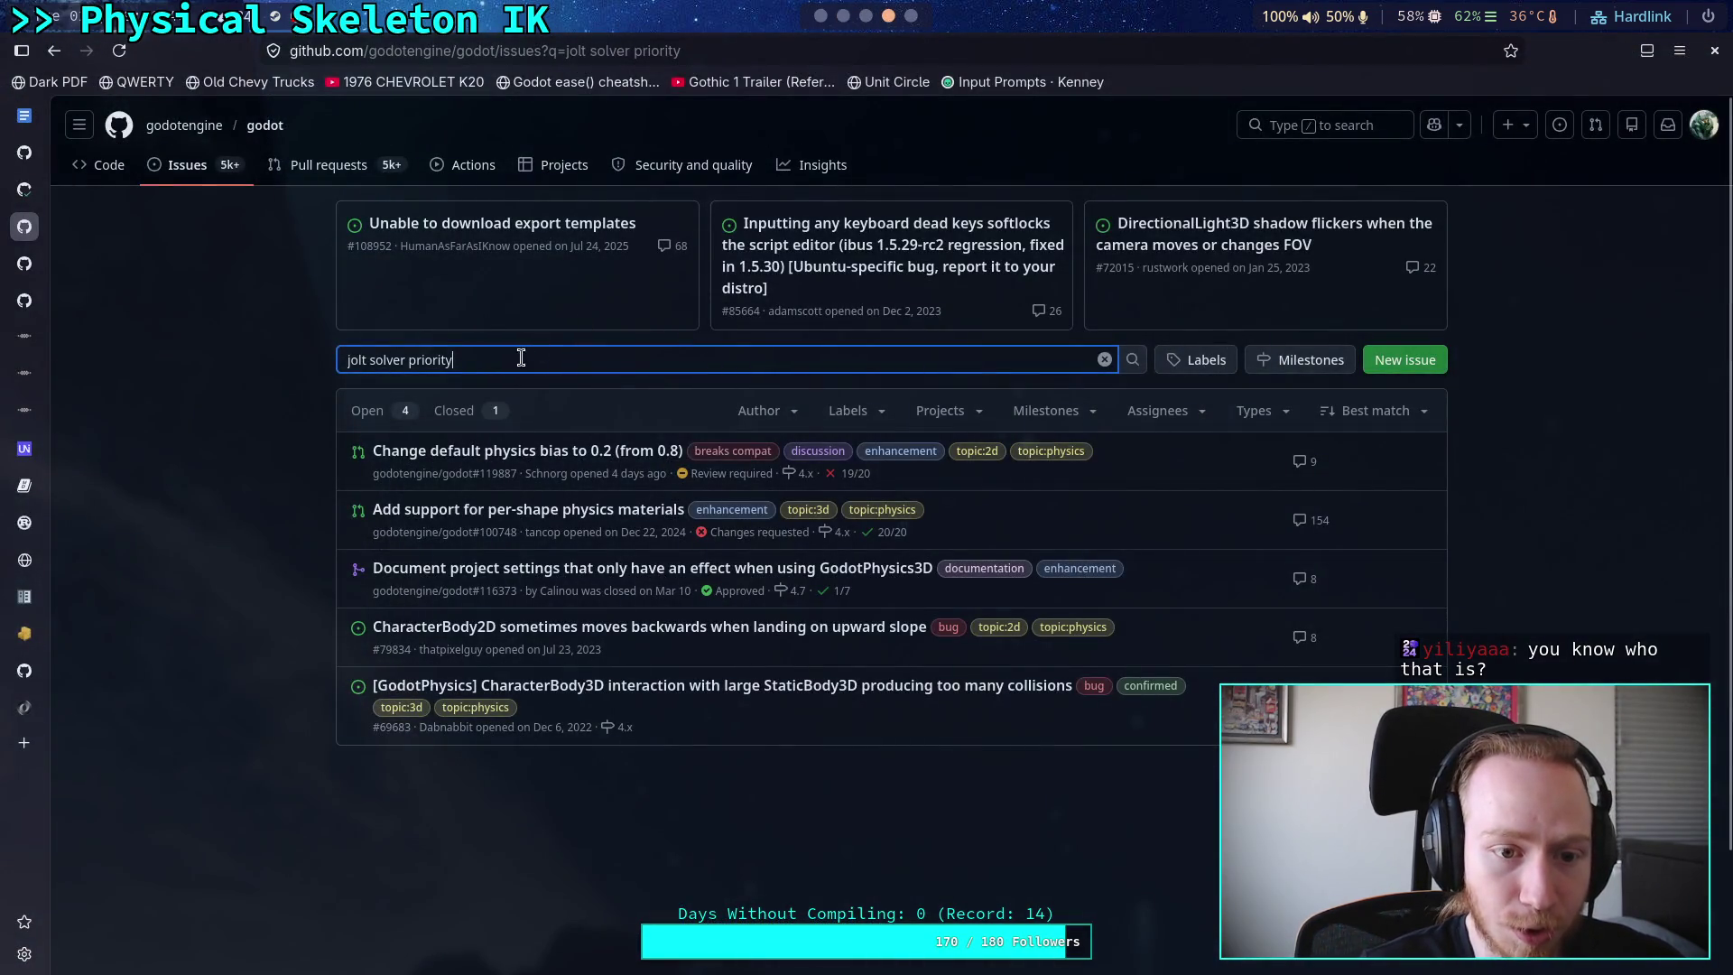
drag(521, 359, 309, 371)
text(joint )
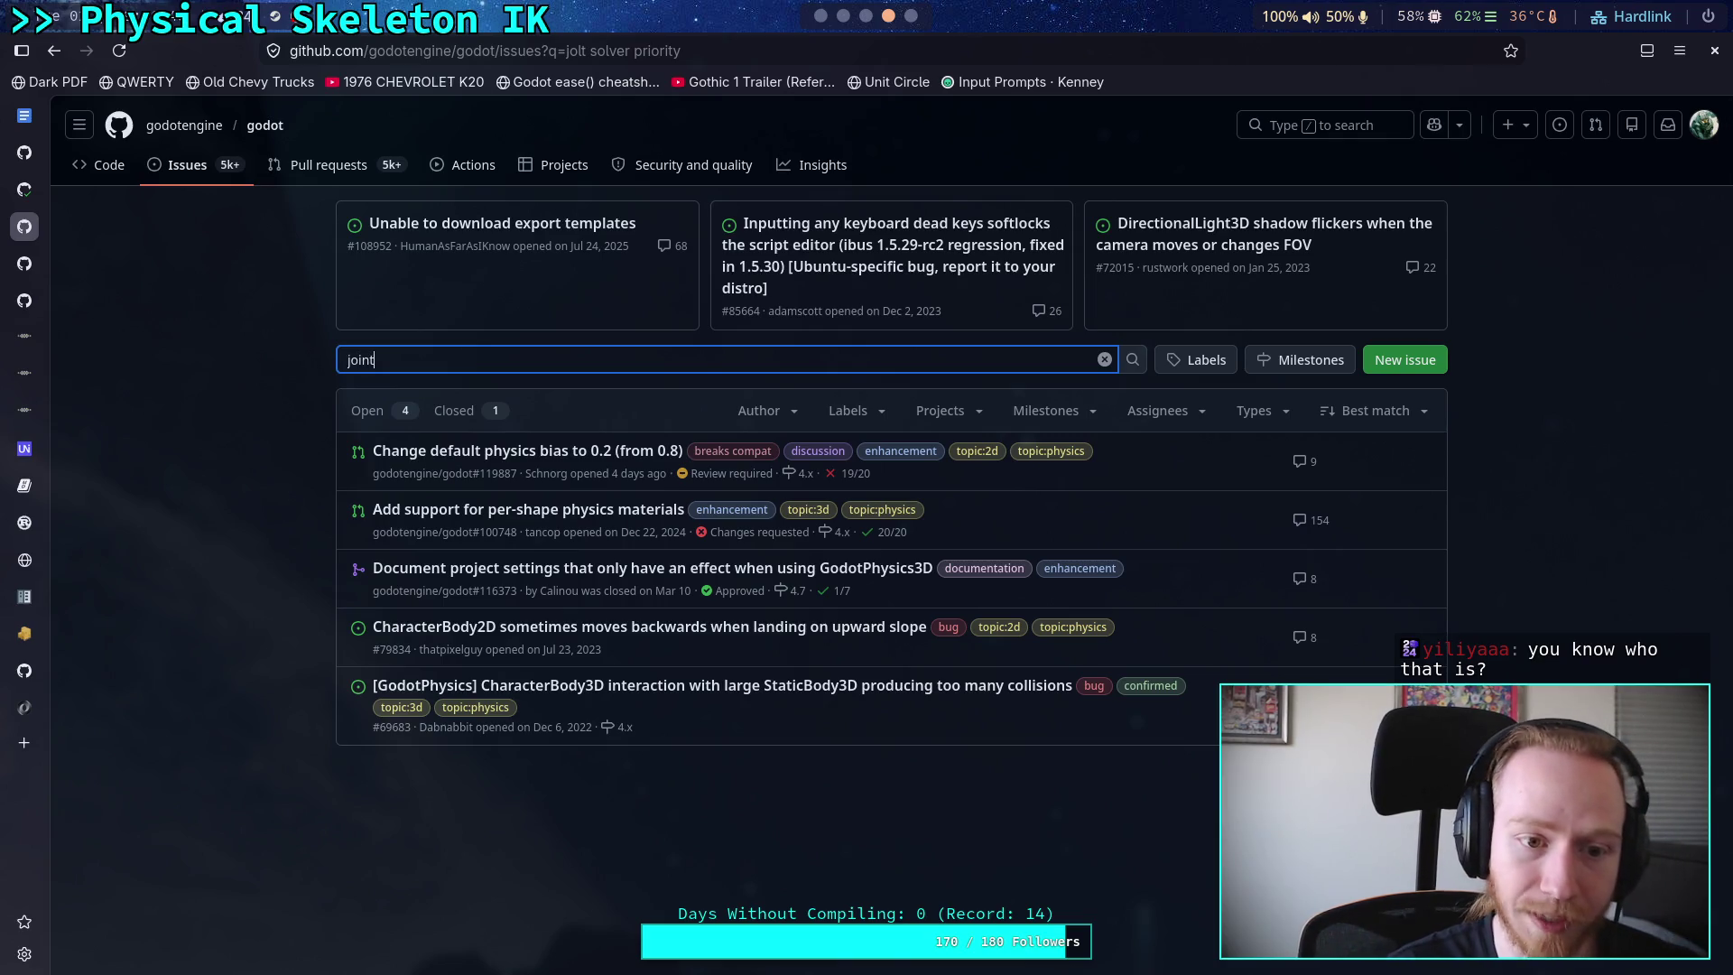
text(gizmo)
key(Return)
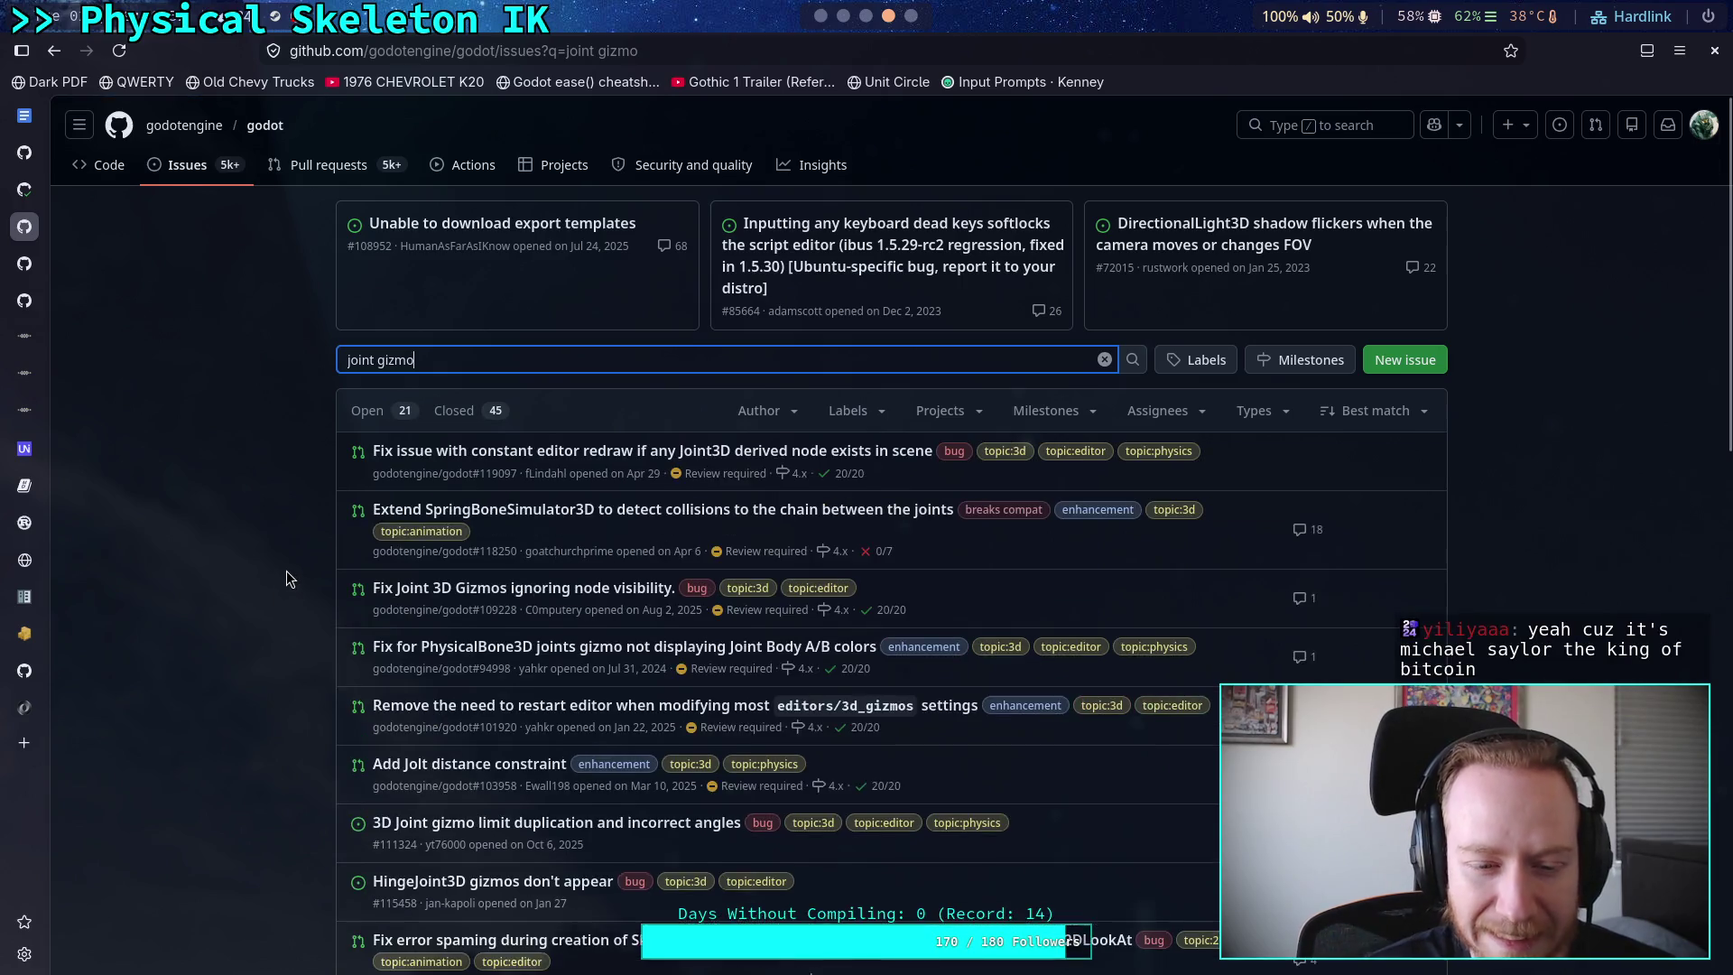
scroll(285, 570, down, 2)
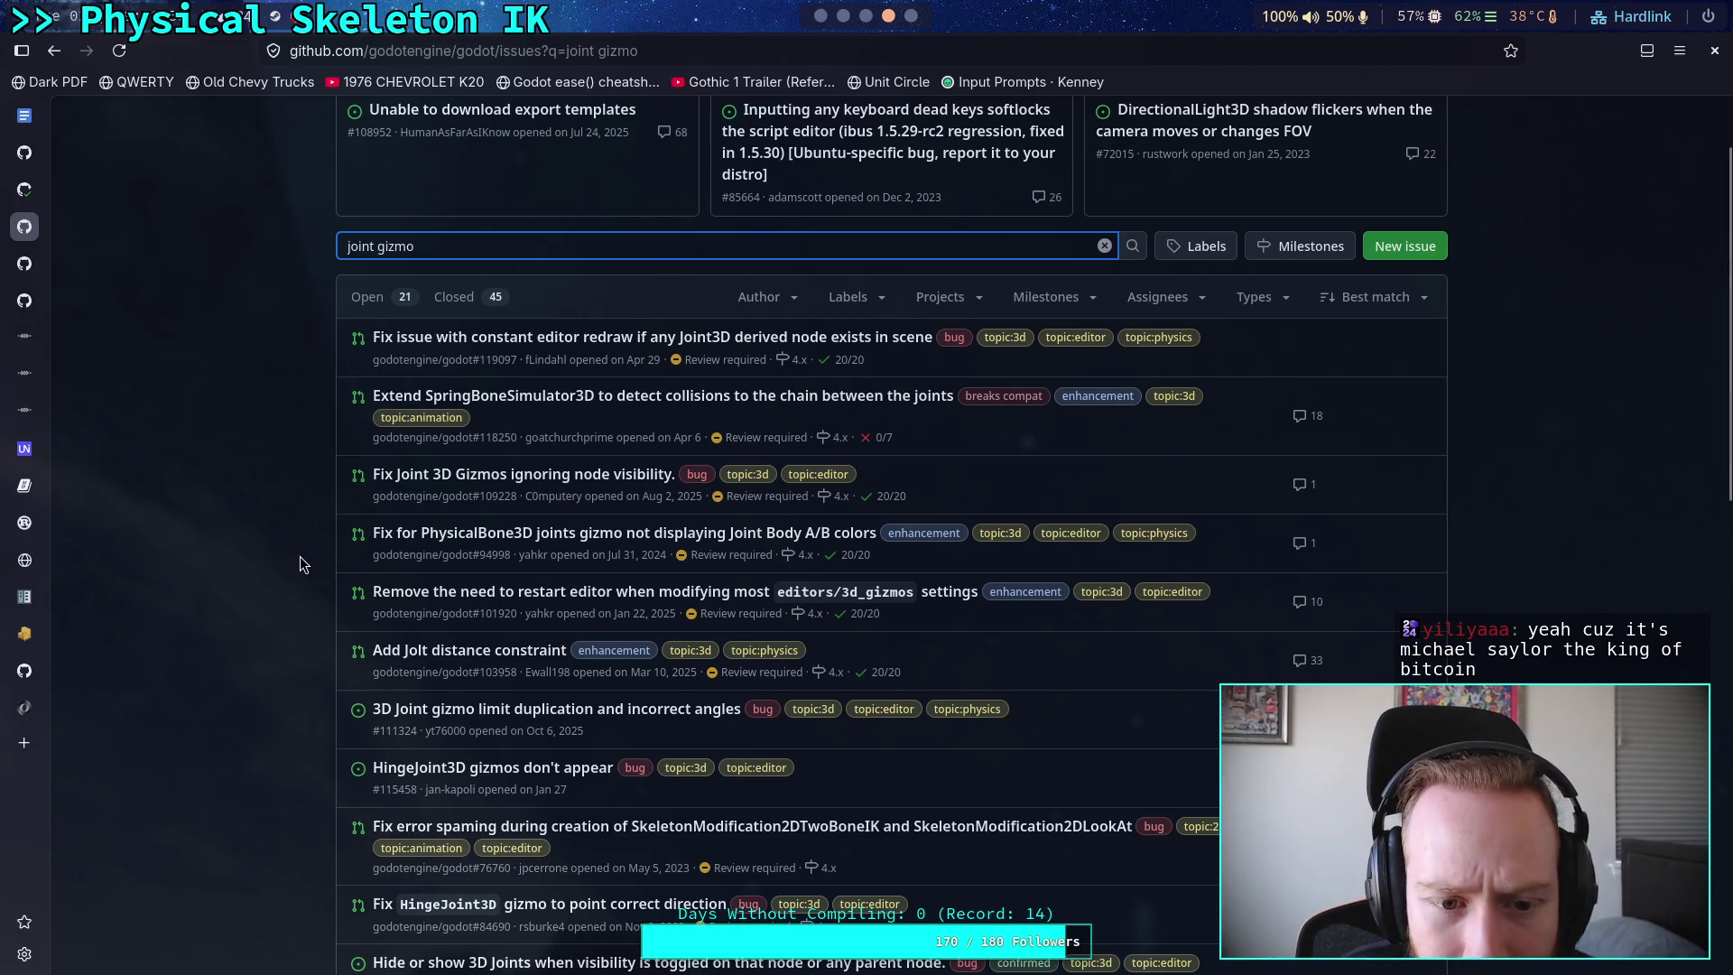
click(463, 479)
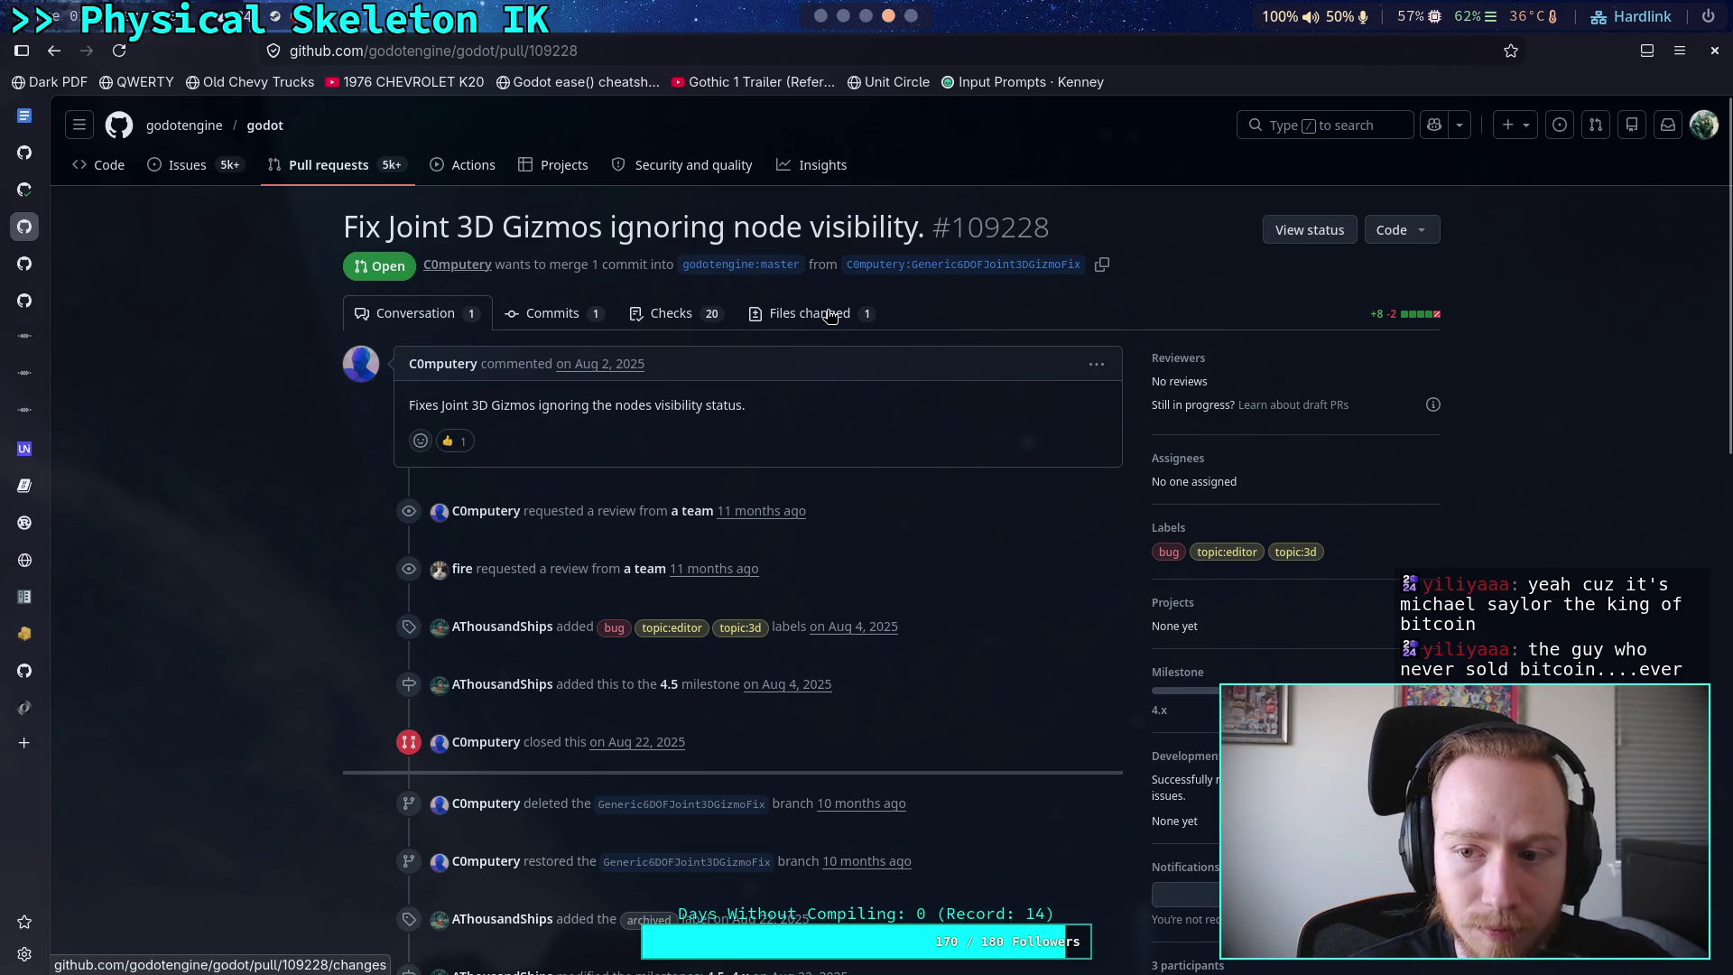
click(830, 315)
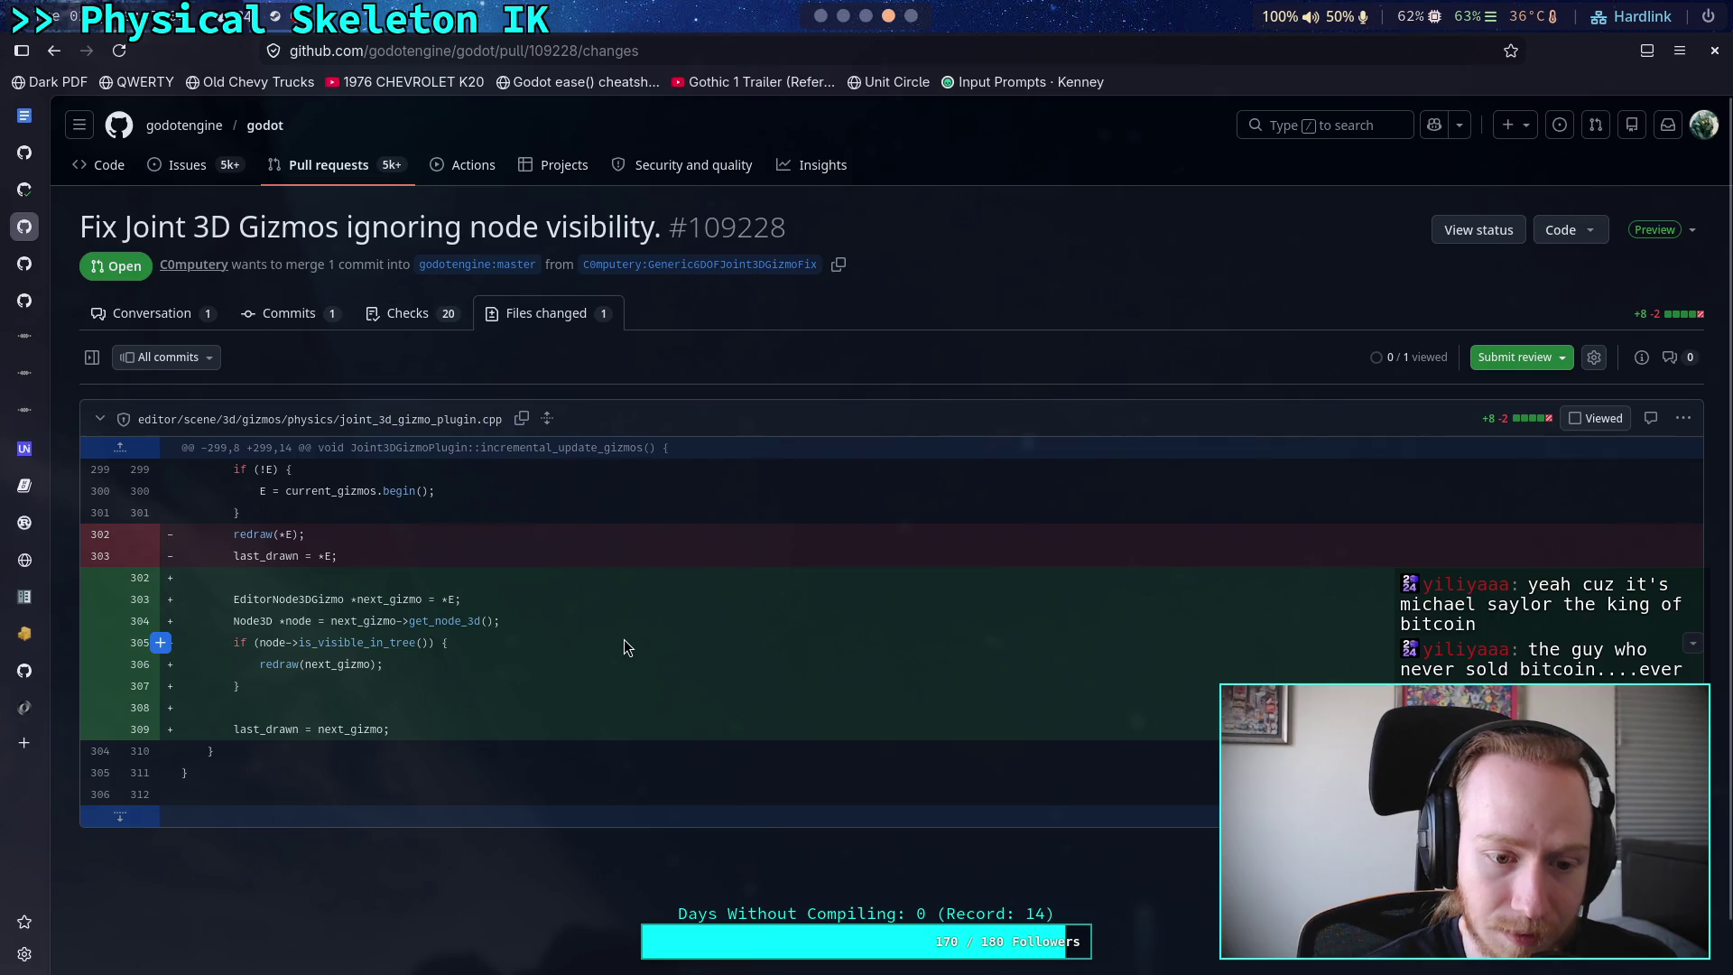
click(120, 446)
scroll(534, 654, down, 3)
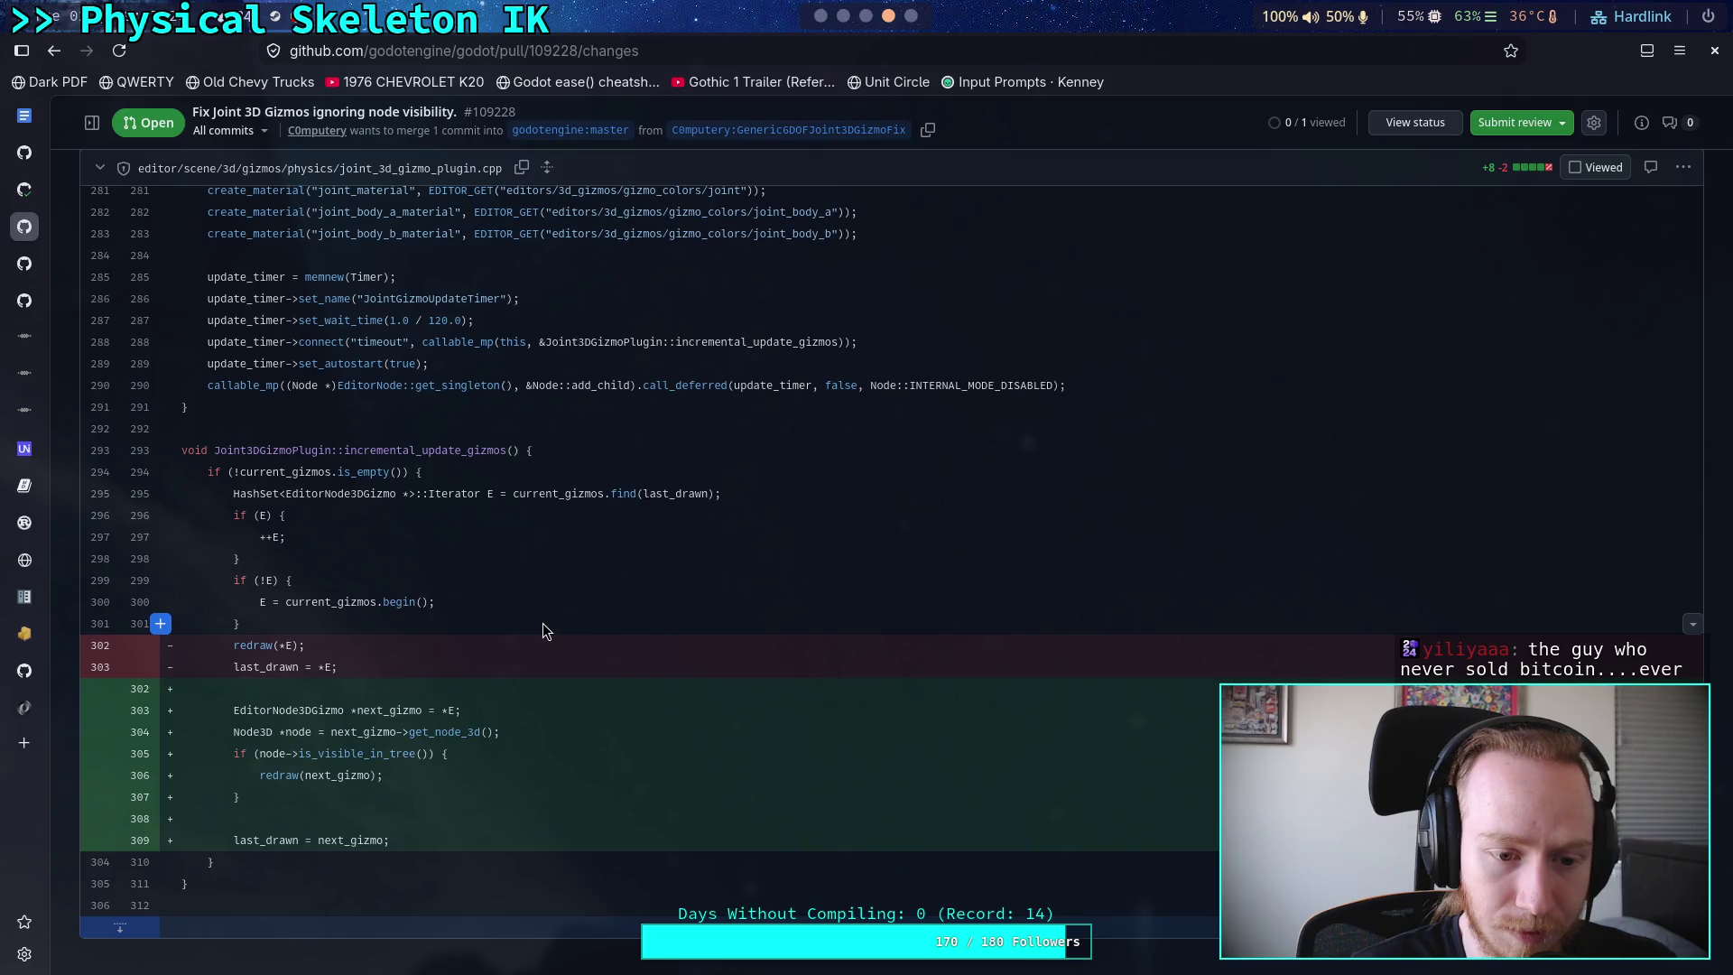
key(alt+Left)
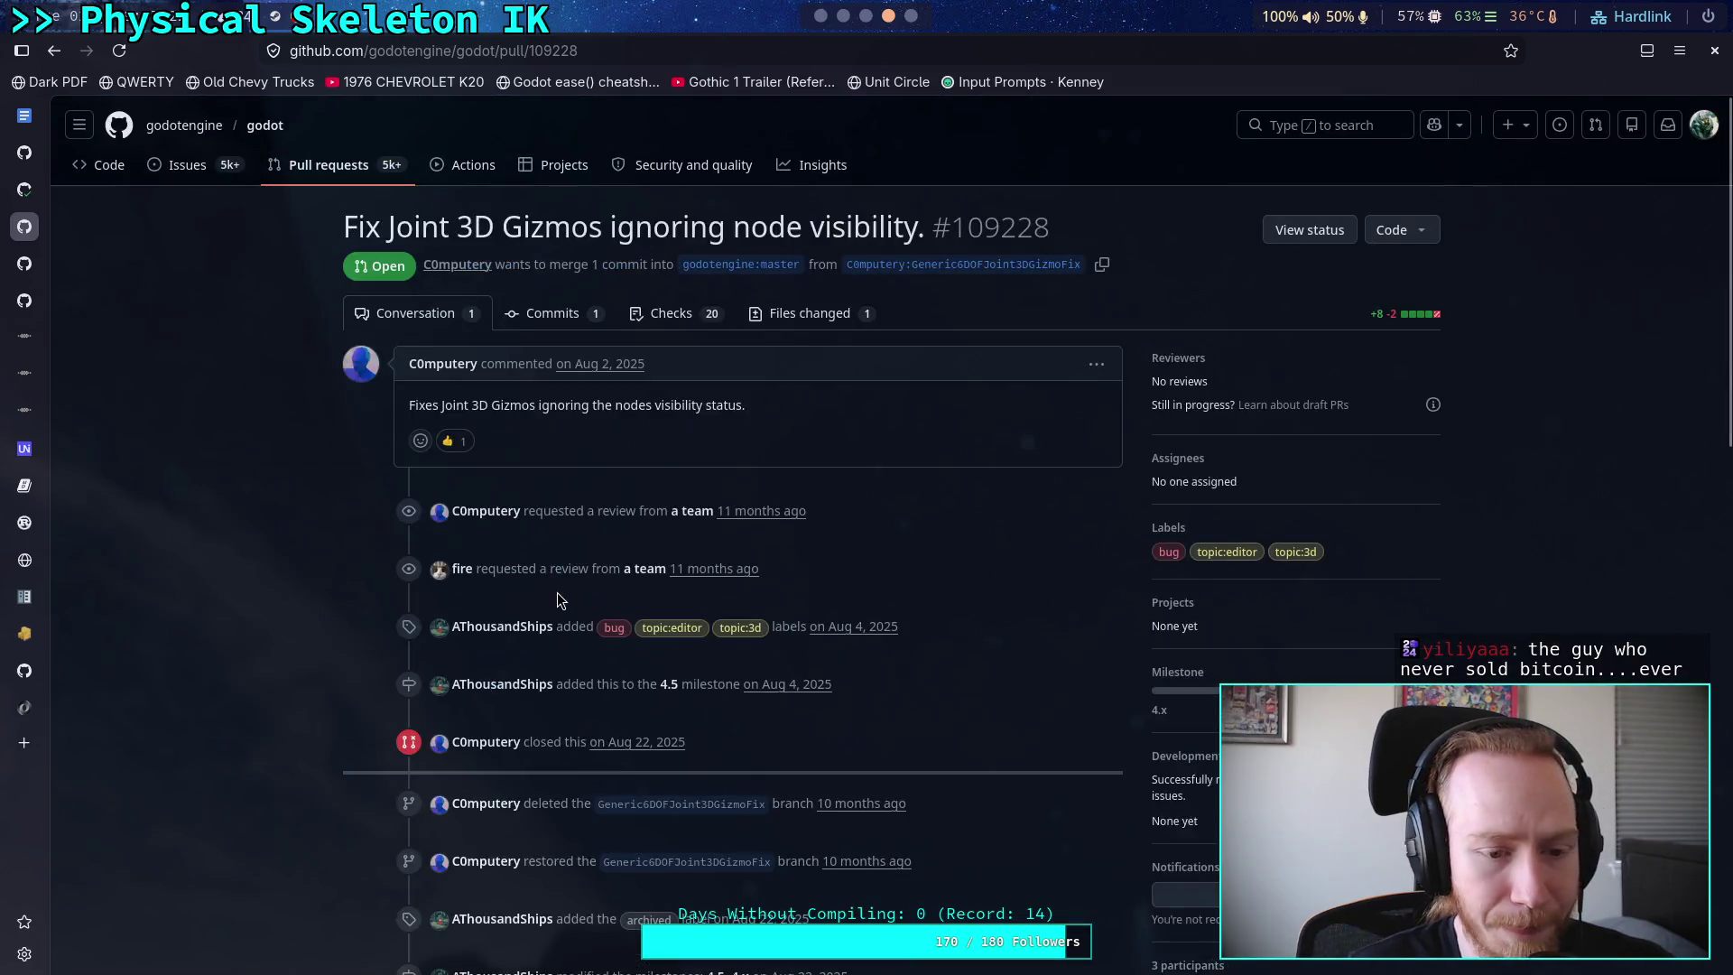
scroll(273, 587, down, 3)
scroll(274, 582, down, 10)
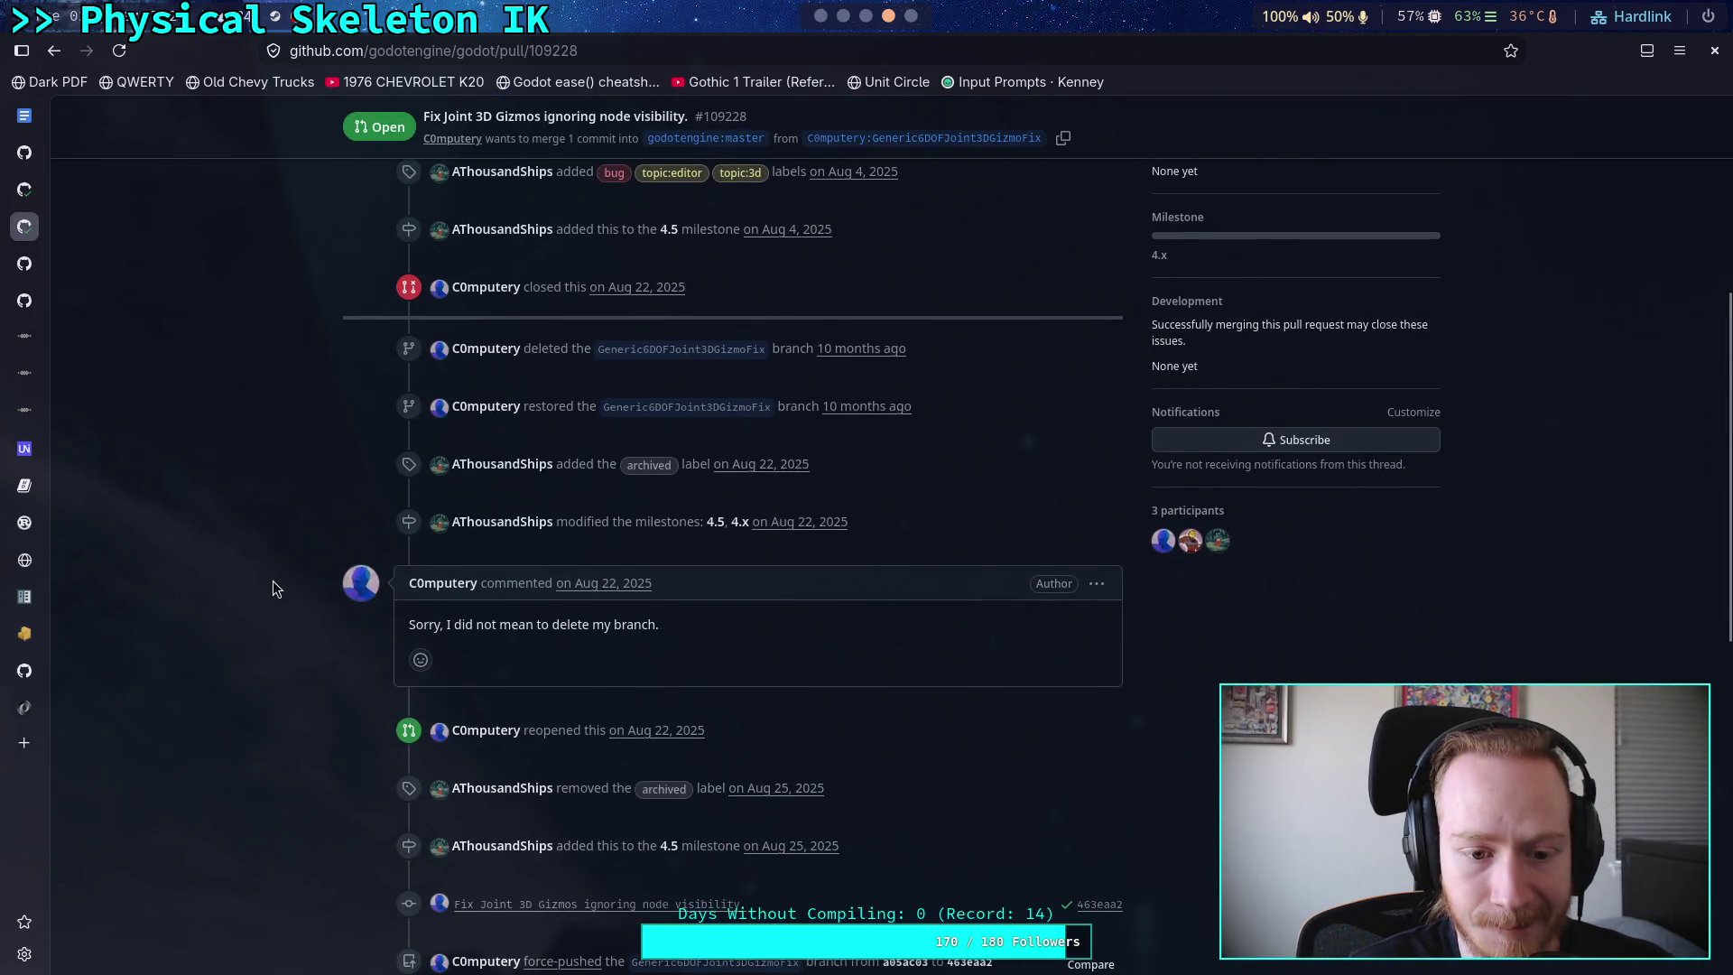
scroll(272, 581, up, 15)
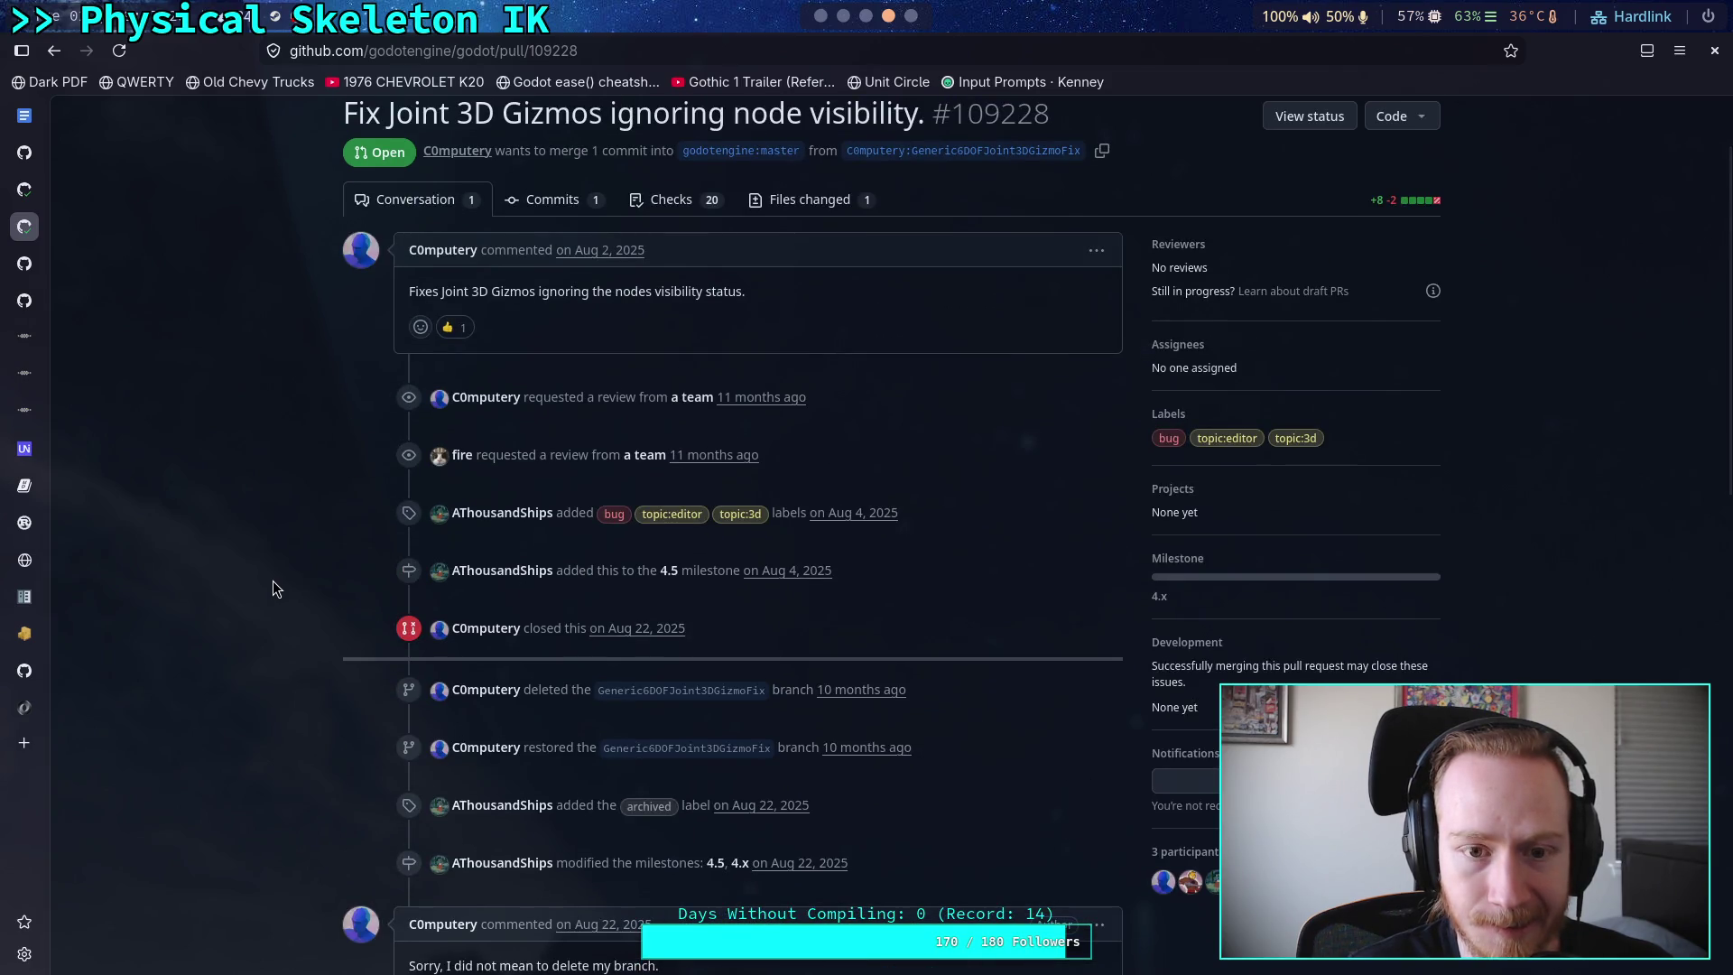
scroll(273, 581, up, 2)
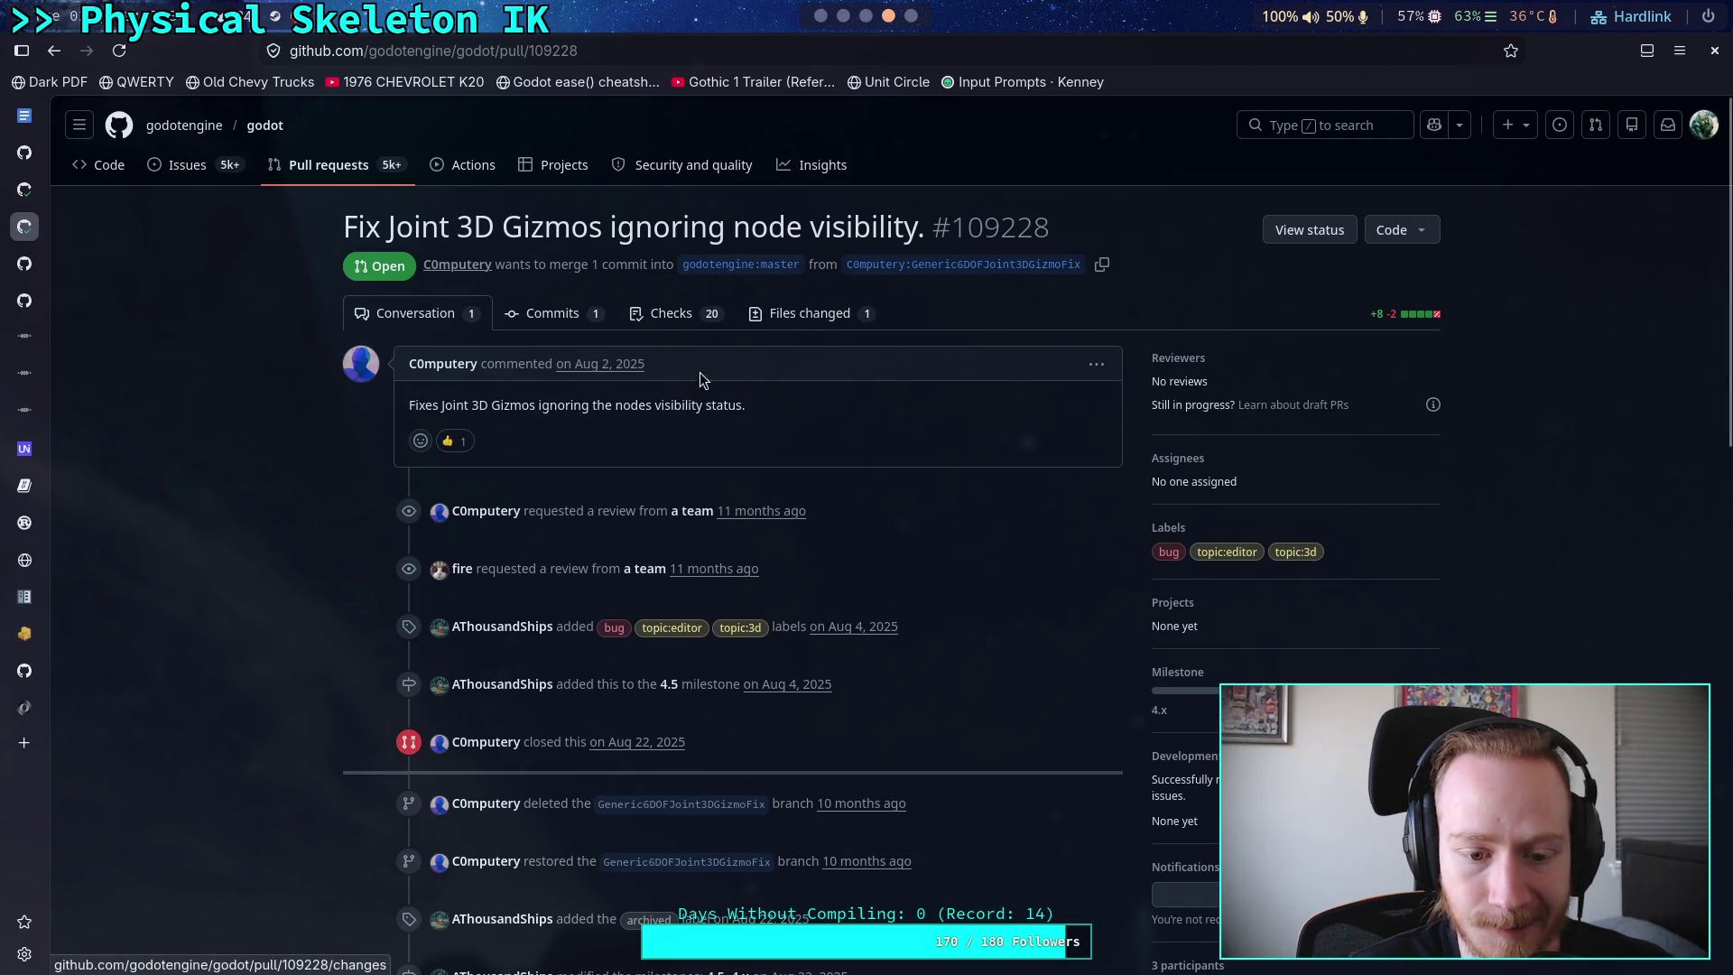
scroll(310, 503, down, 7)
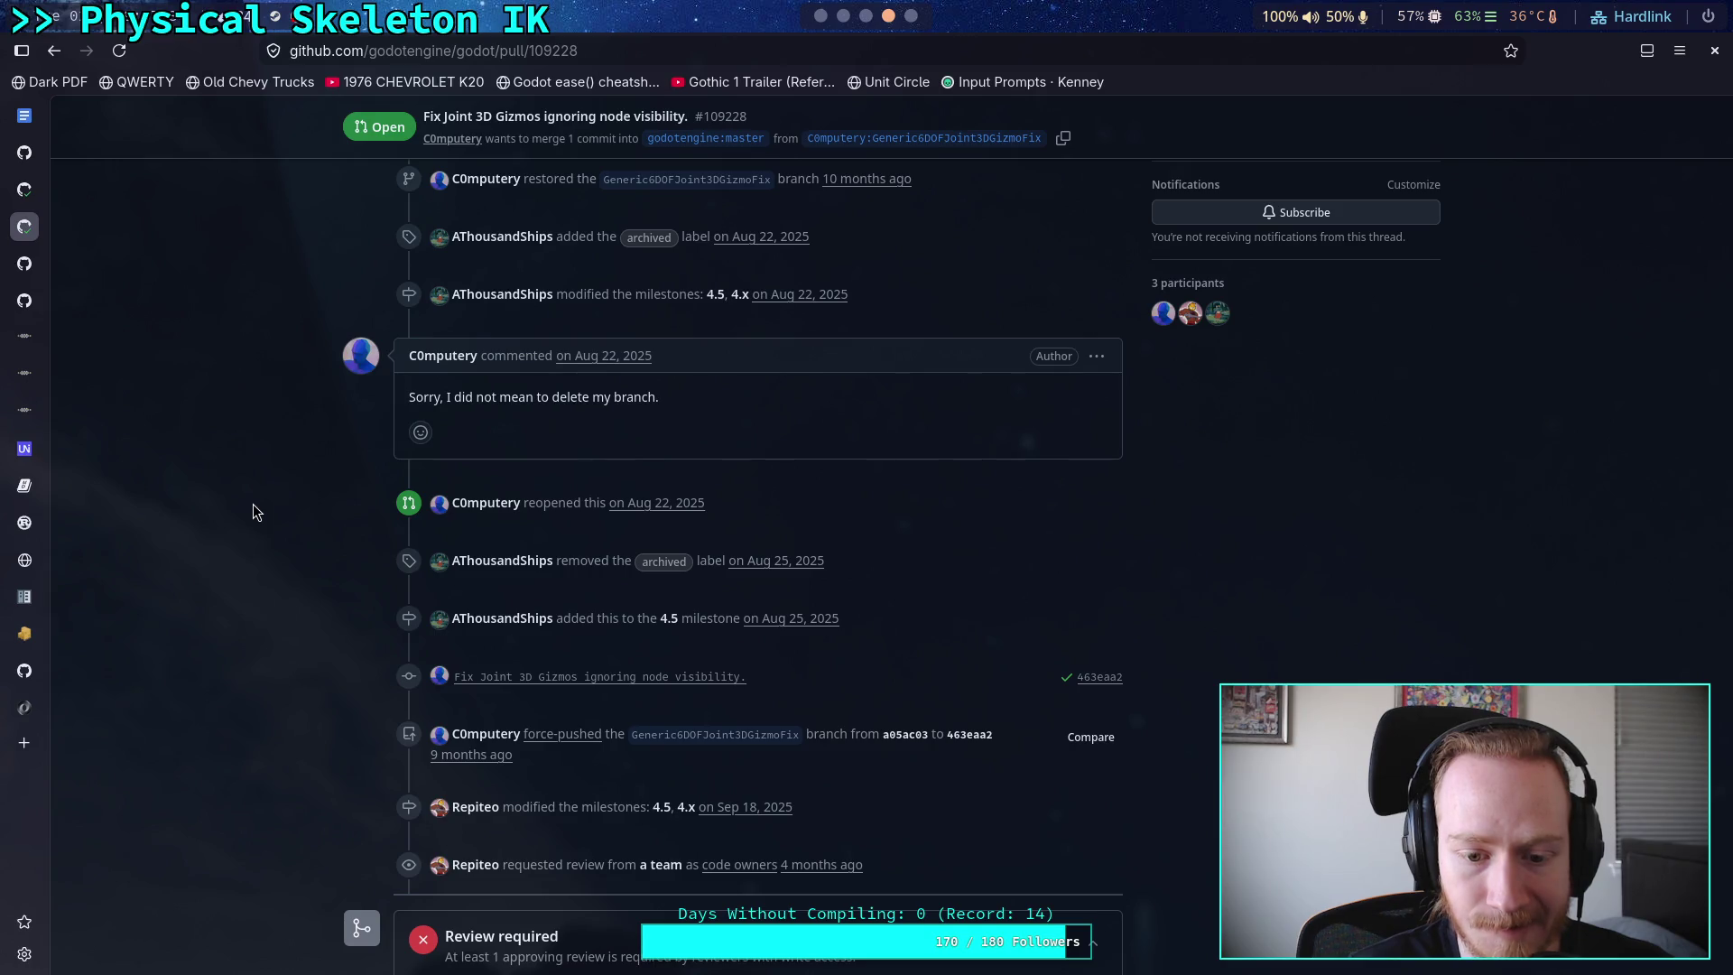
scroll(253, 504, up, 7)
scroll(254, 504, down, 8)
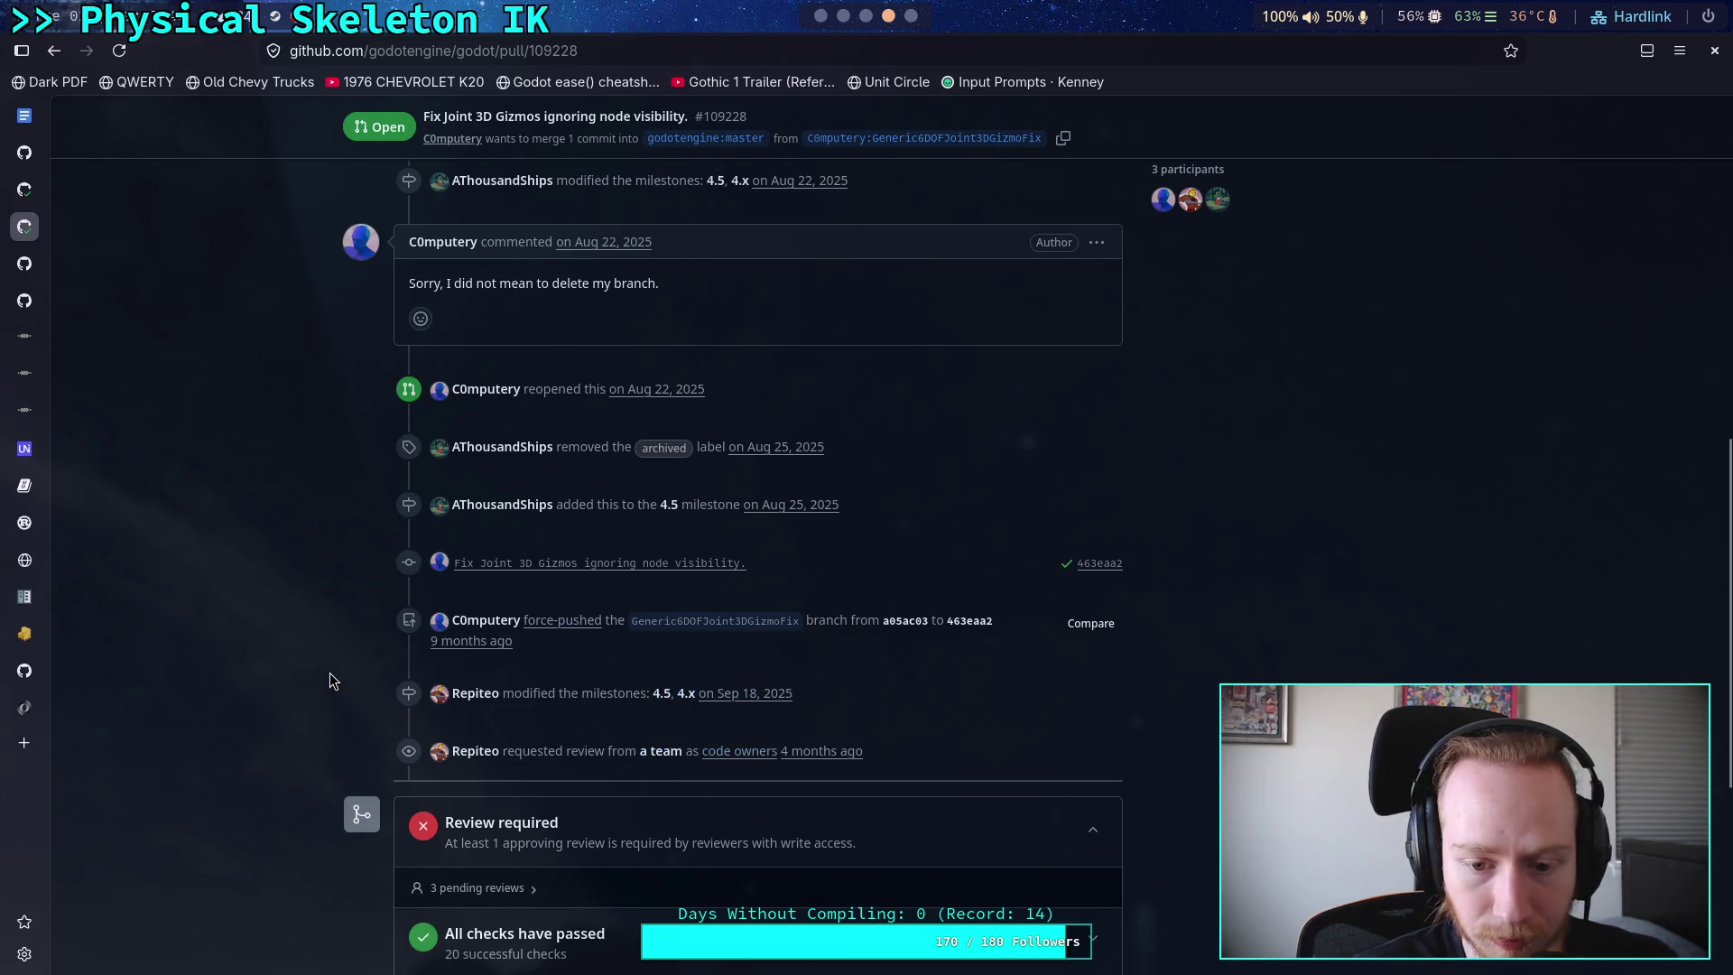
scroll(329, 686, up, 10)
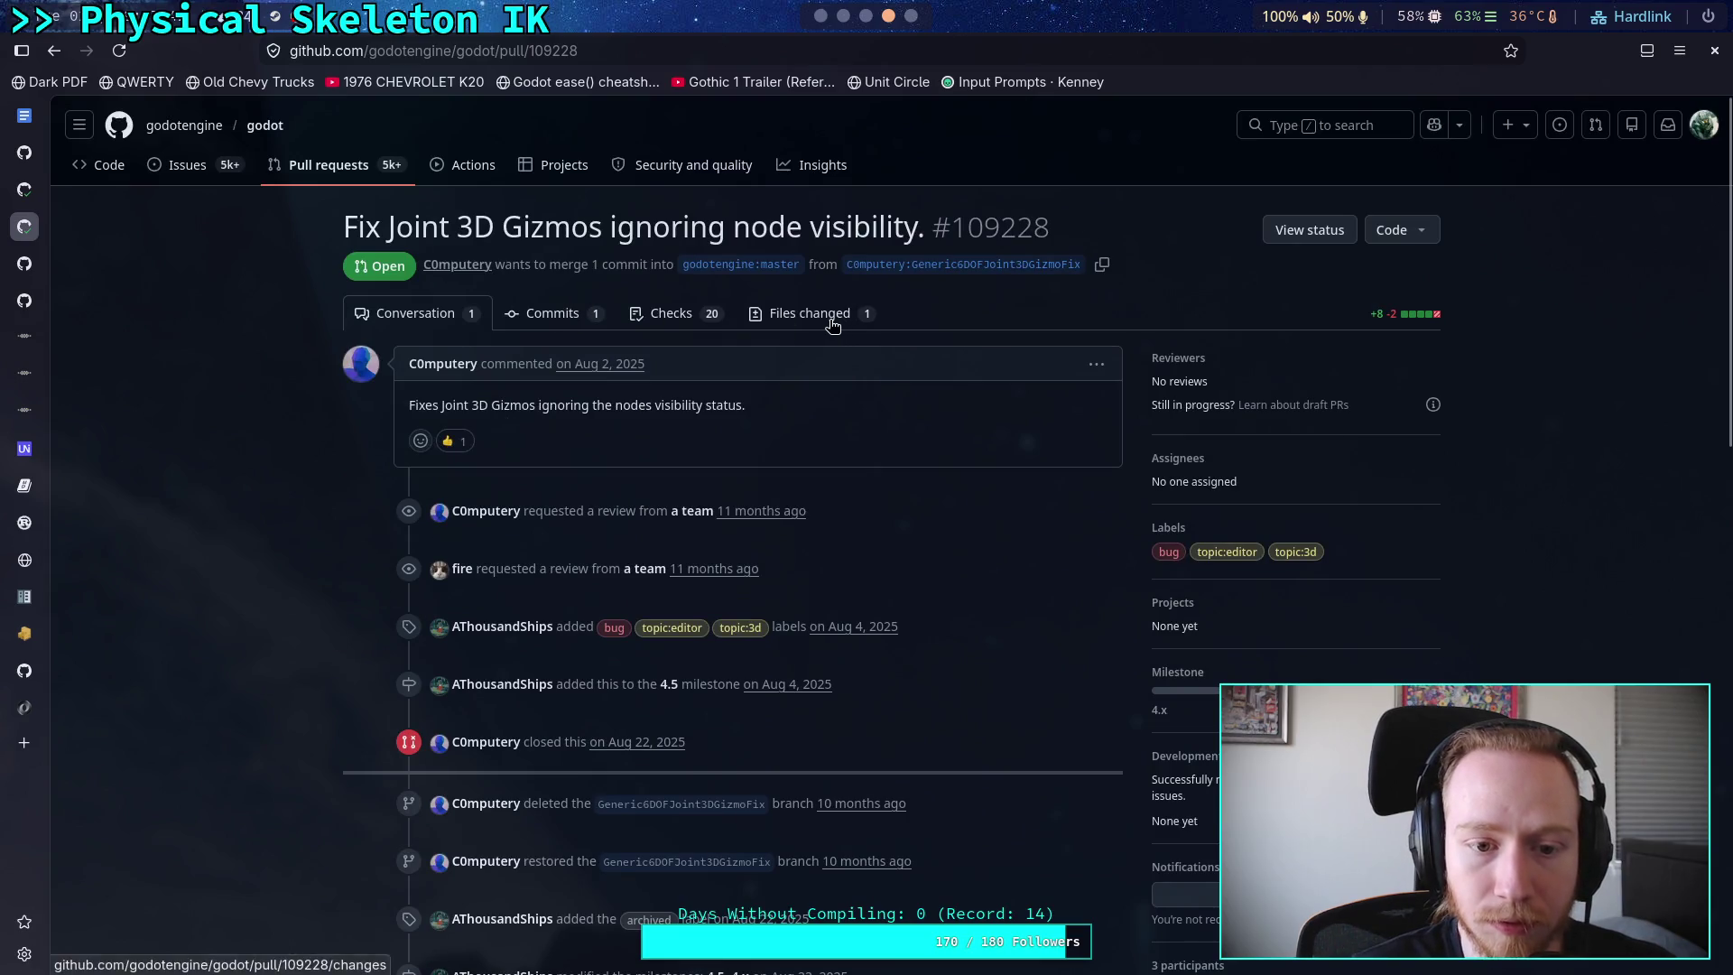
click(834, 322)
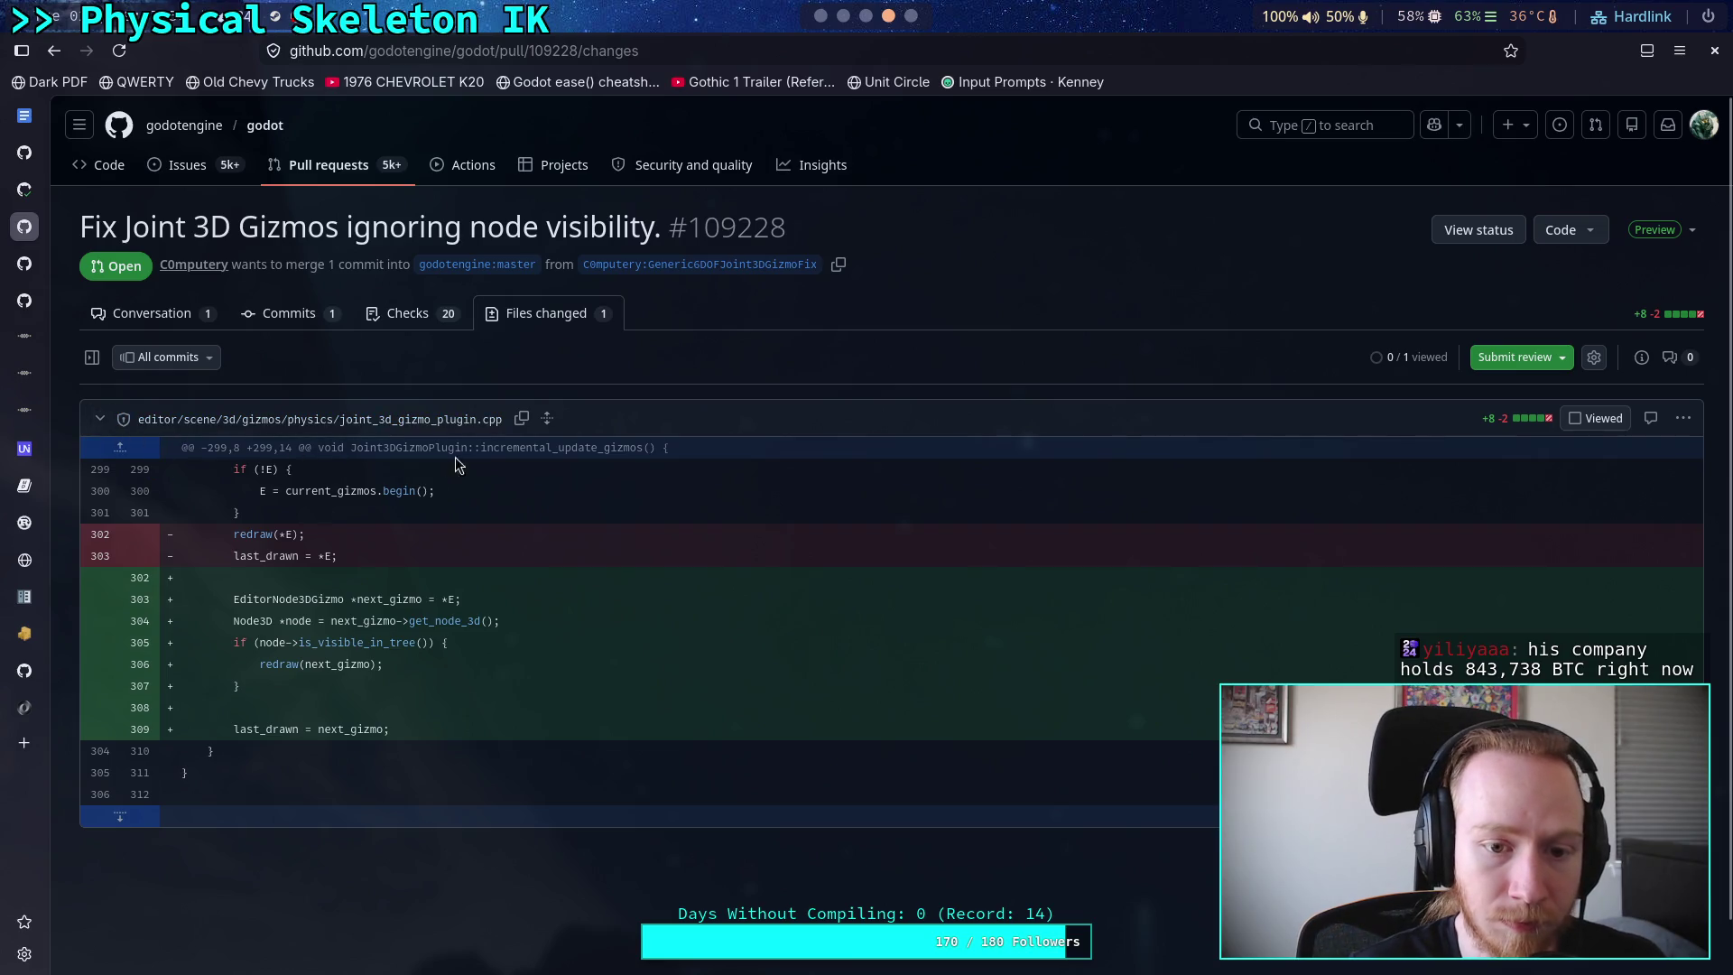
scroll(491, 583, down, 3)
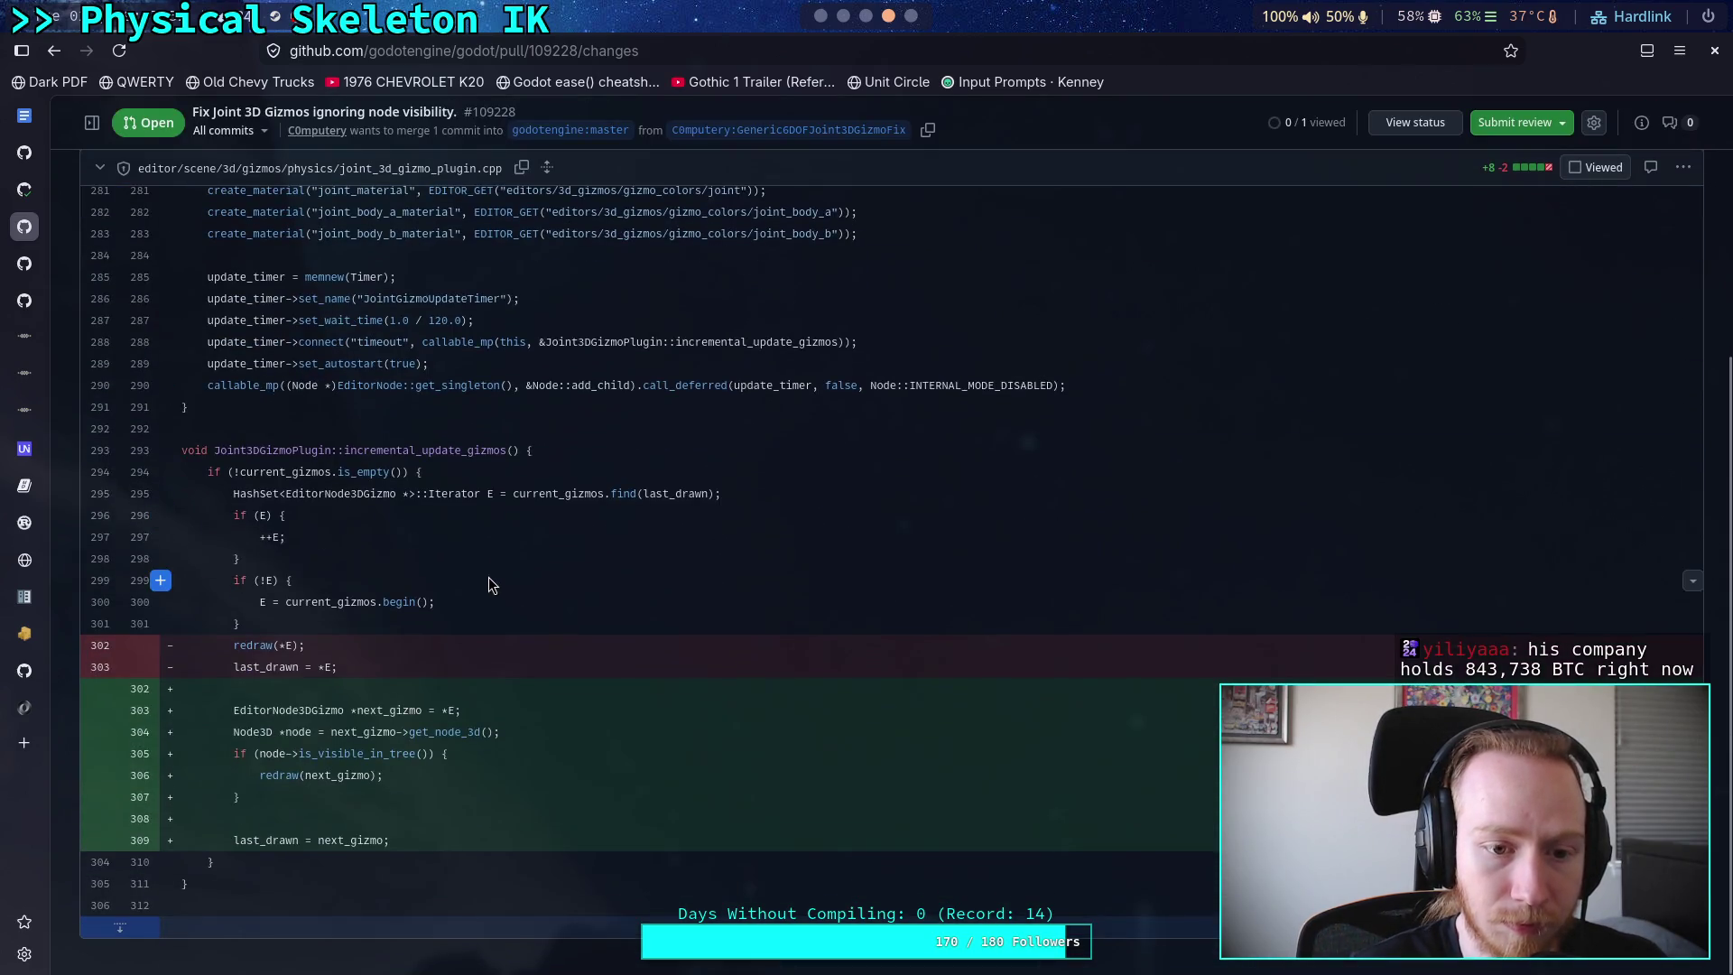
click(862, 20)
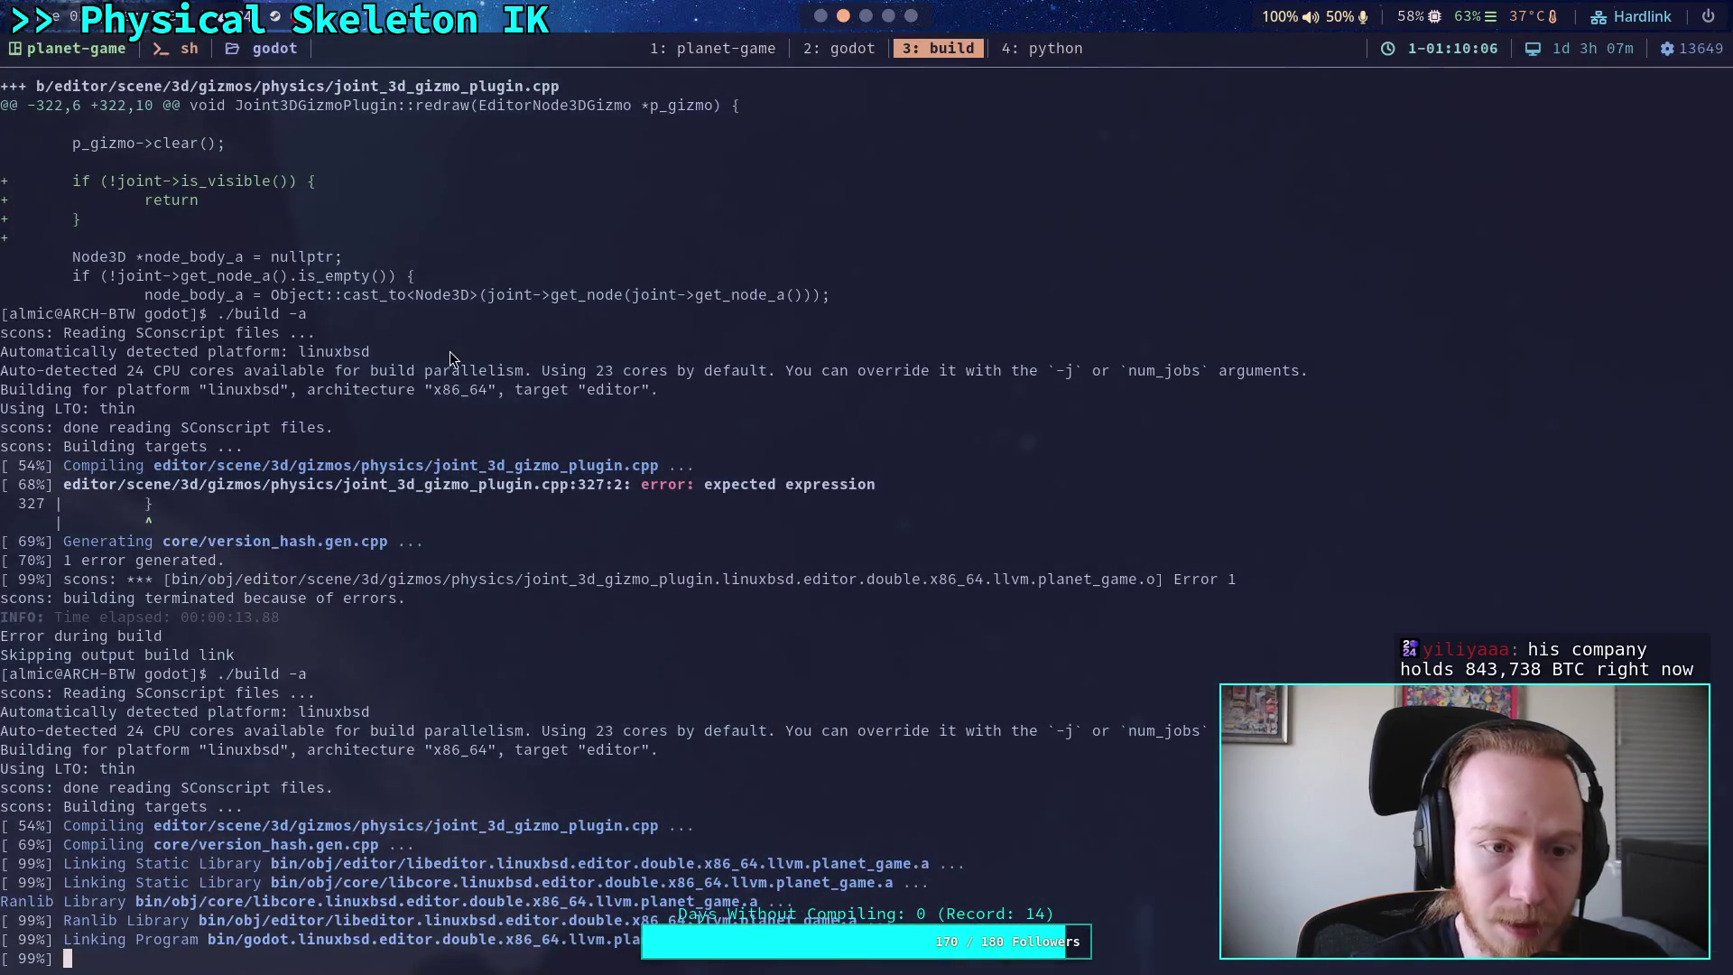
click(836, 50)
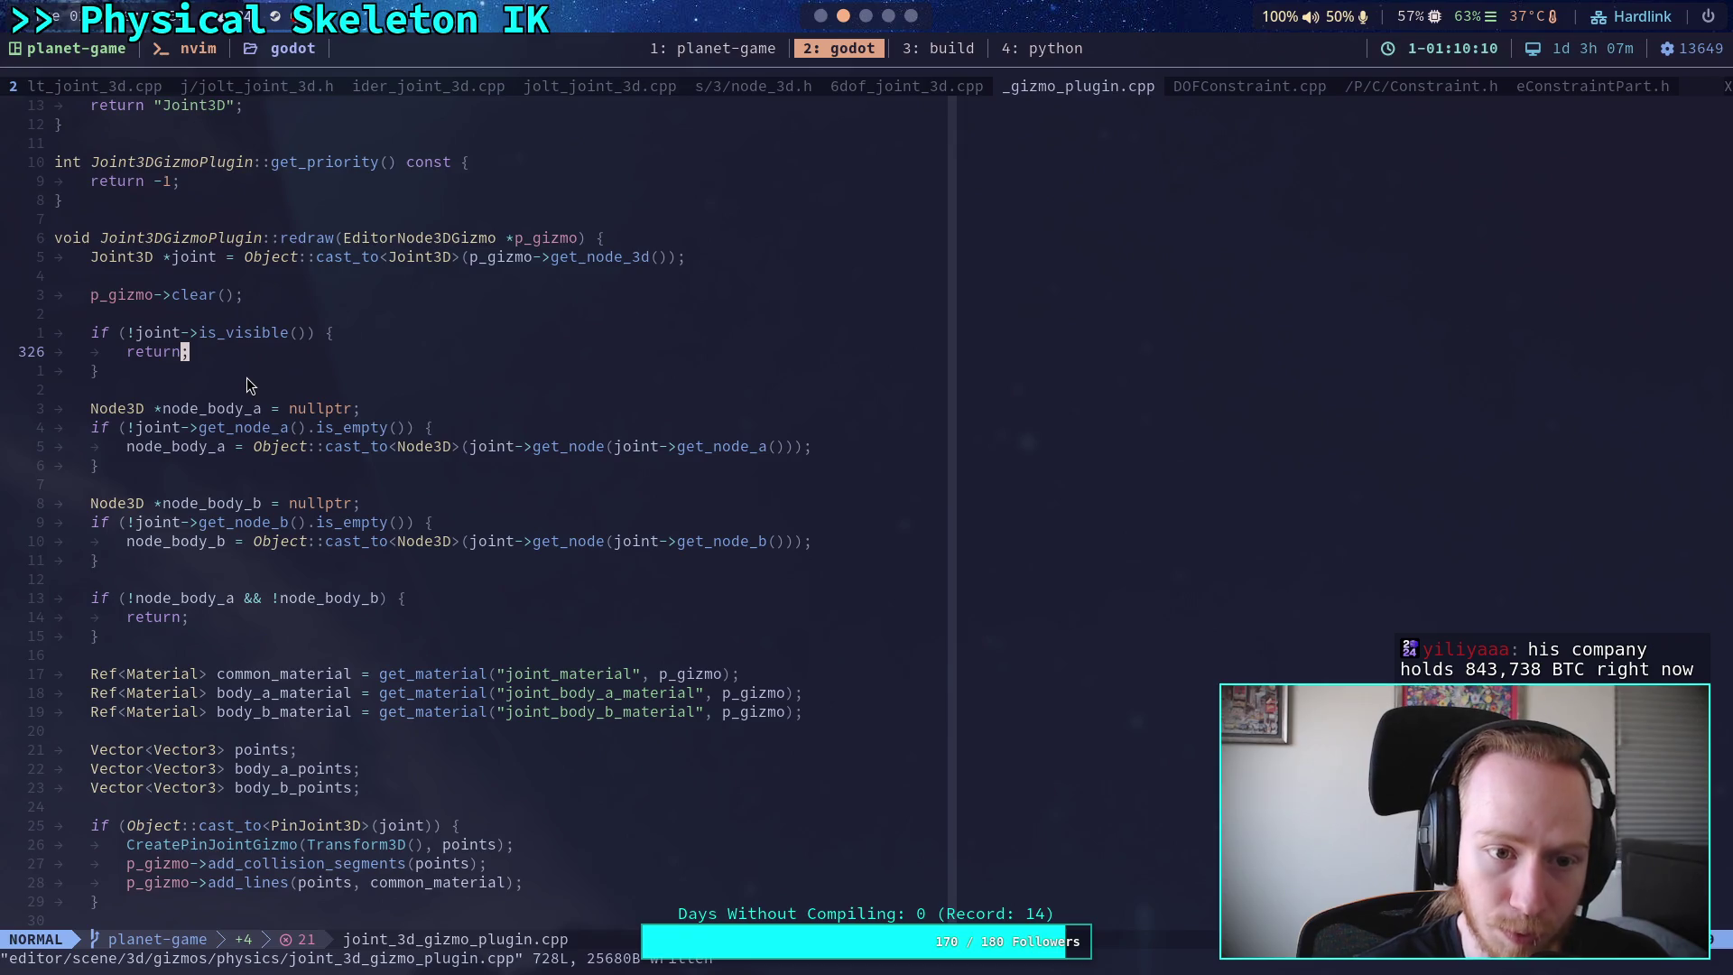
click(867, 18)
click(890, 18)
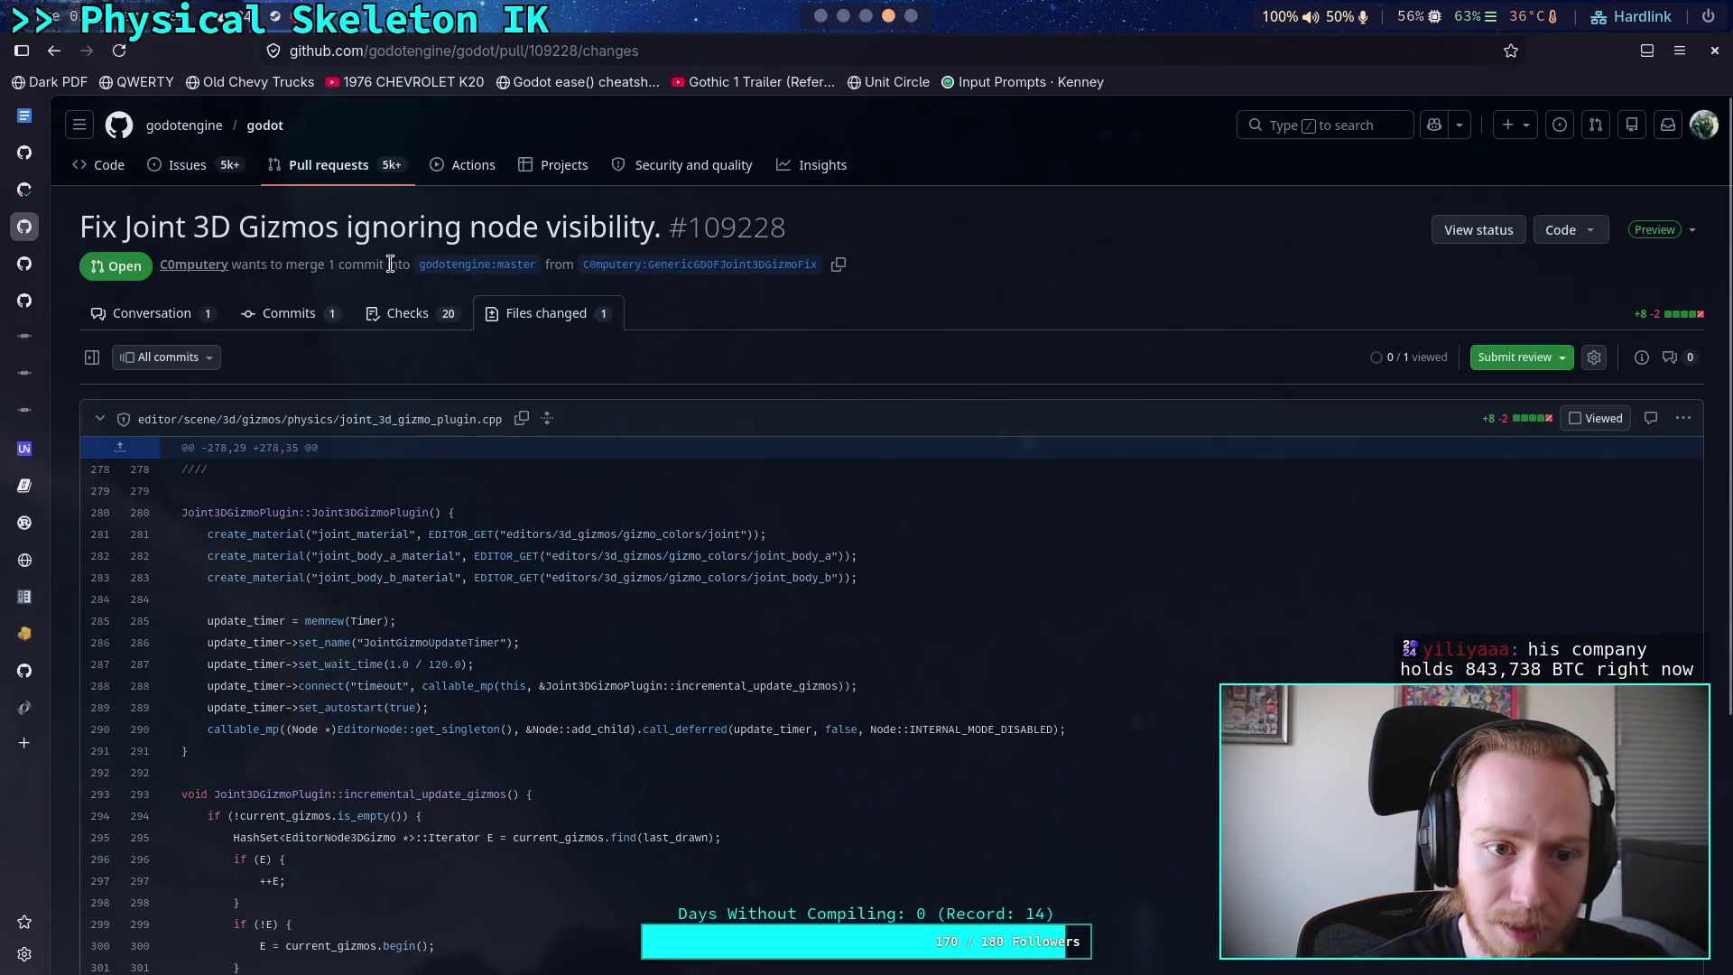
scroll(160, 235, up, 5)
click(159, 313)
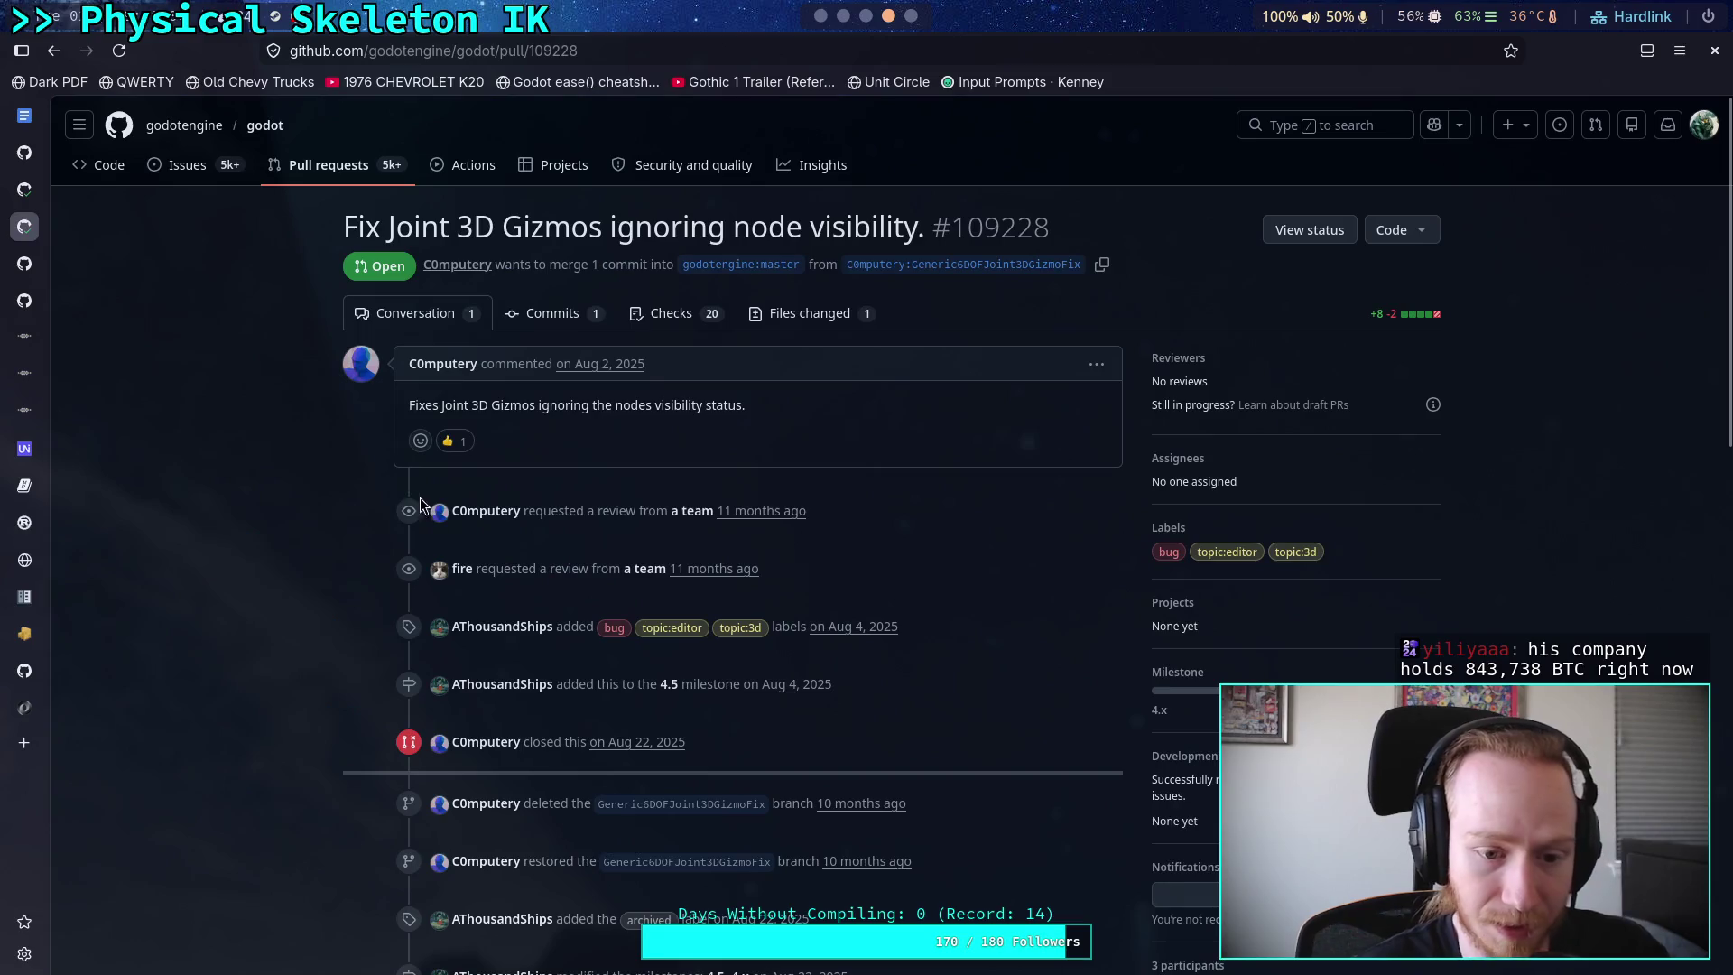
scroll(417, 496, down, 15)
- Write the comment asking whether `clear()` should be called when the joint shouldn't be drawn
click(496, 660)
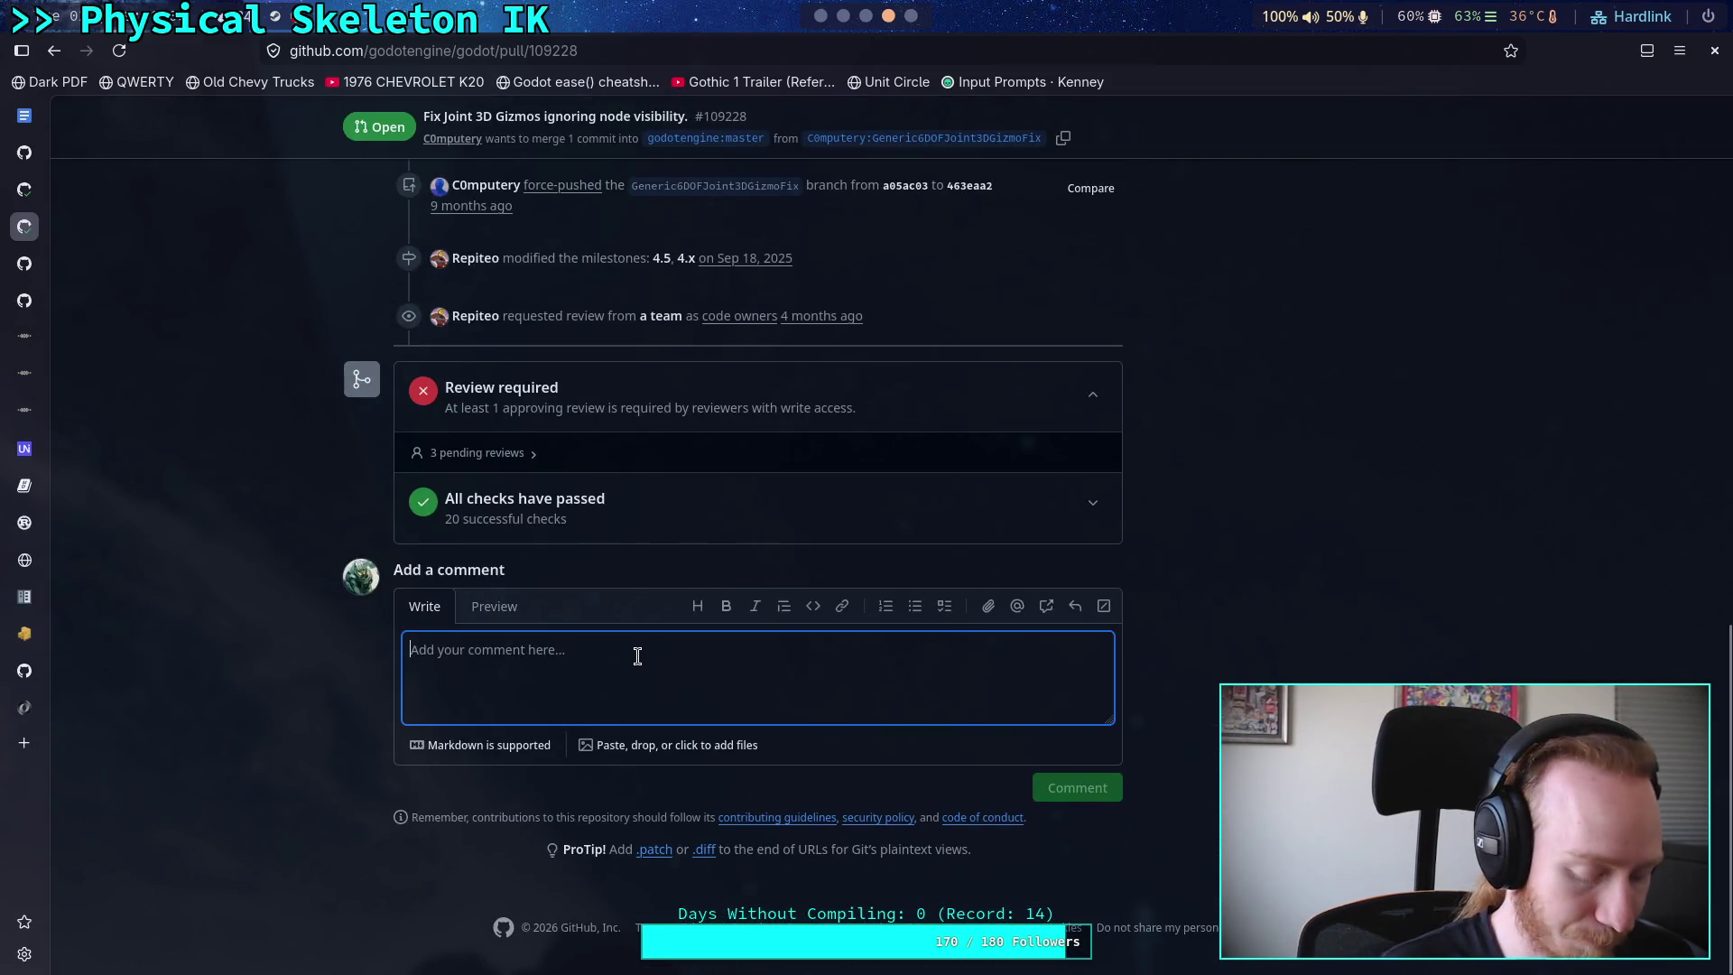
text(D)
key(BackSpace)
key(BackSpace)
text(I was )
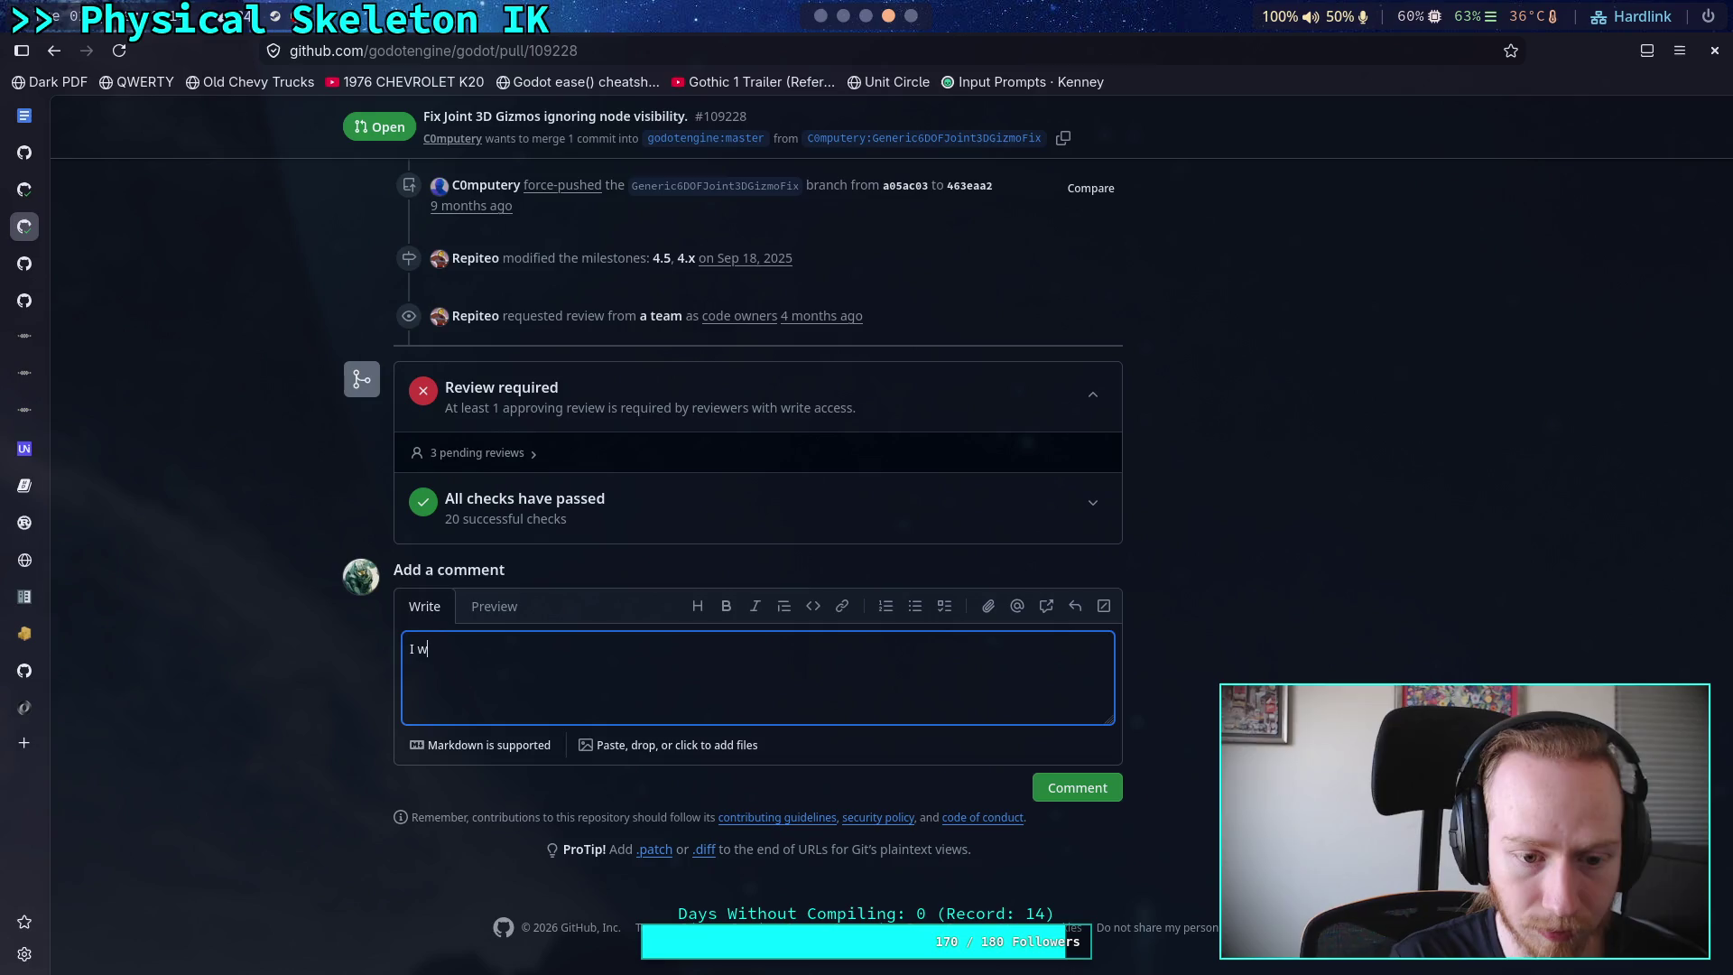
text(just implementi)
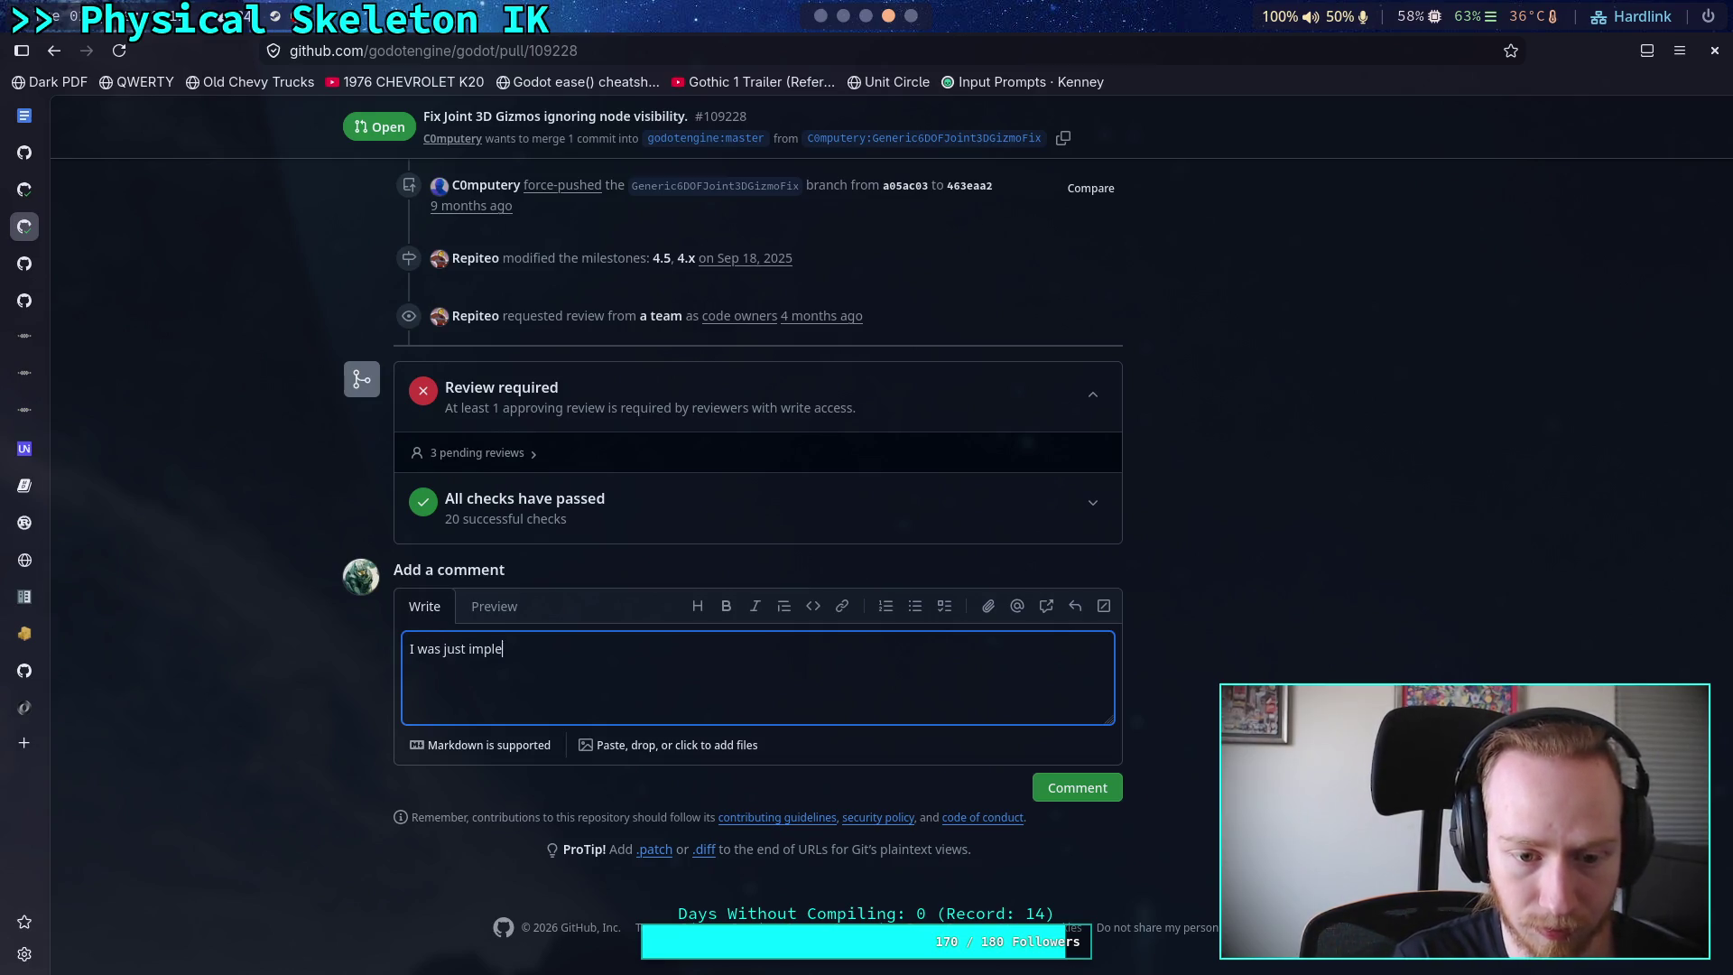
text(ng this, should)
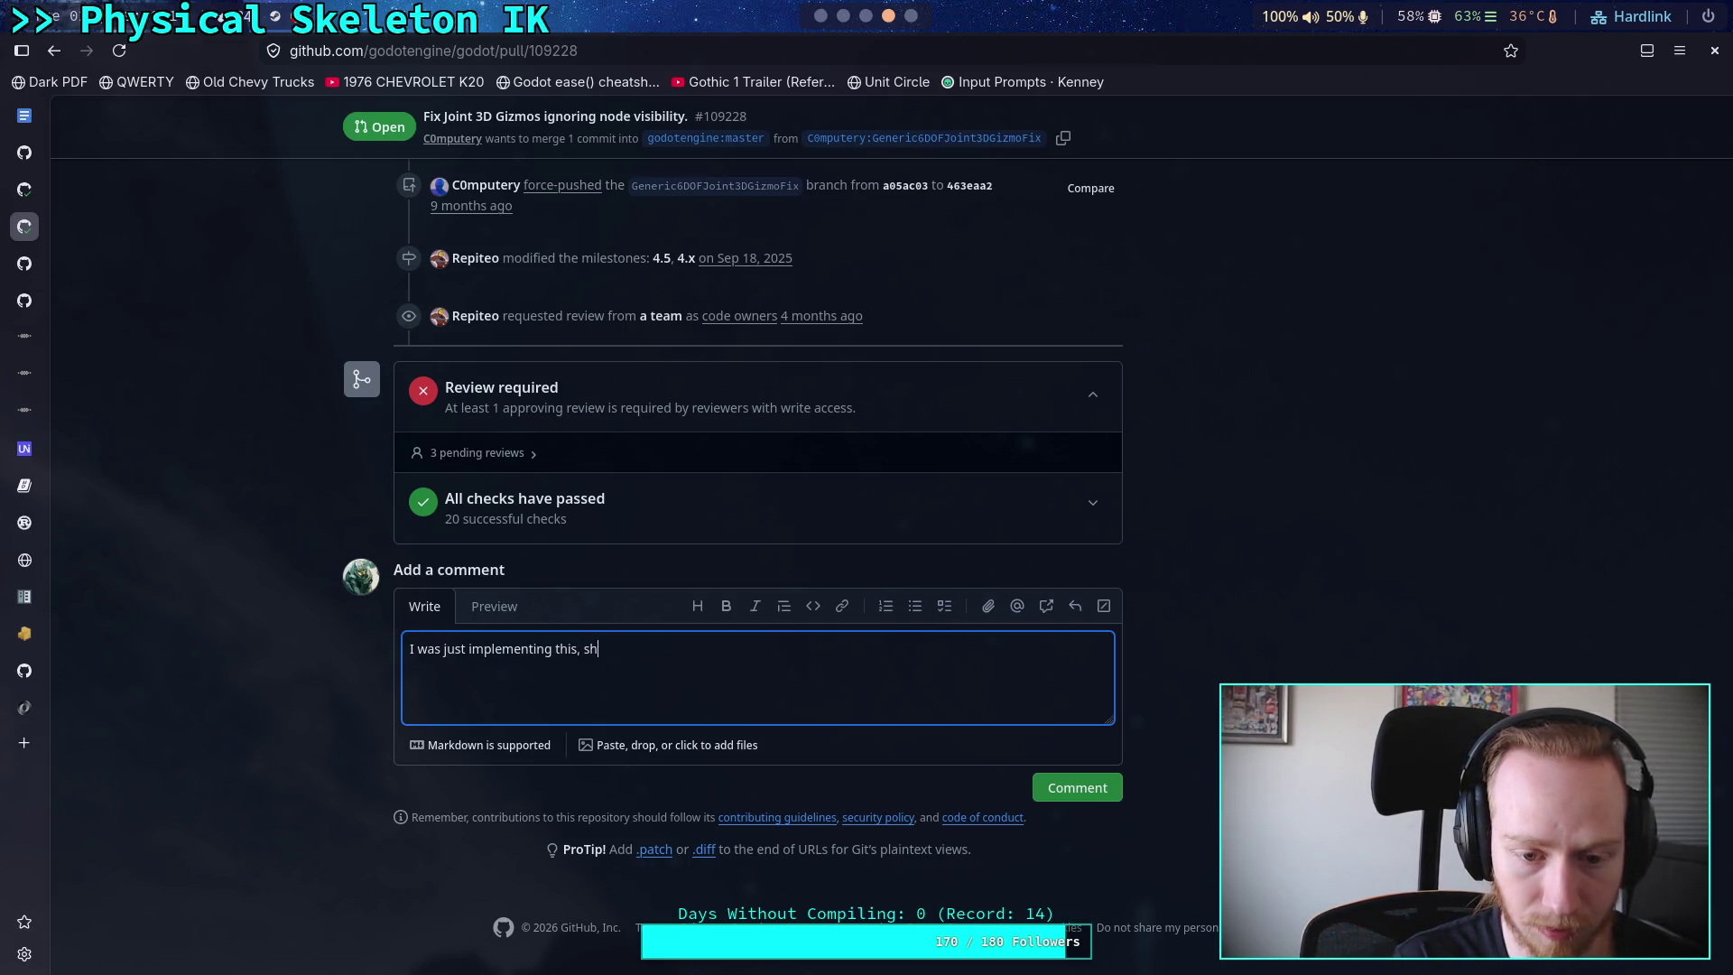
text(n't you )
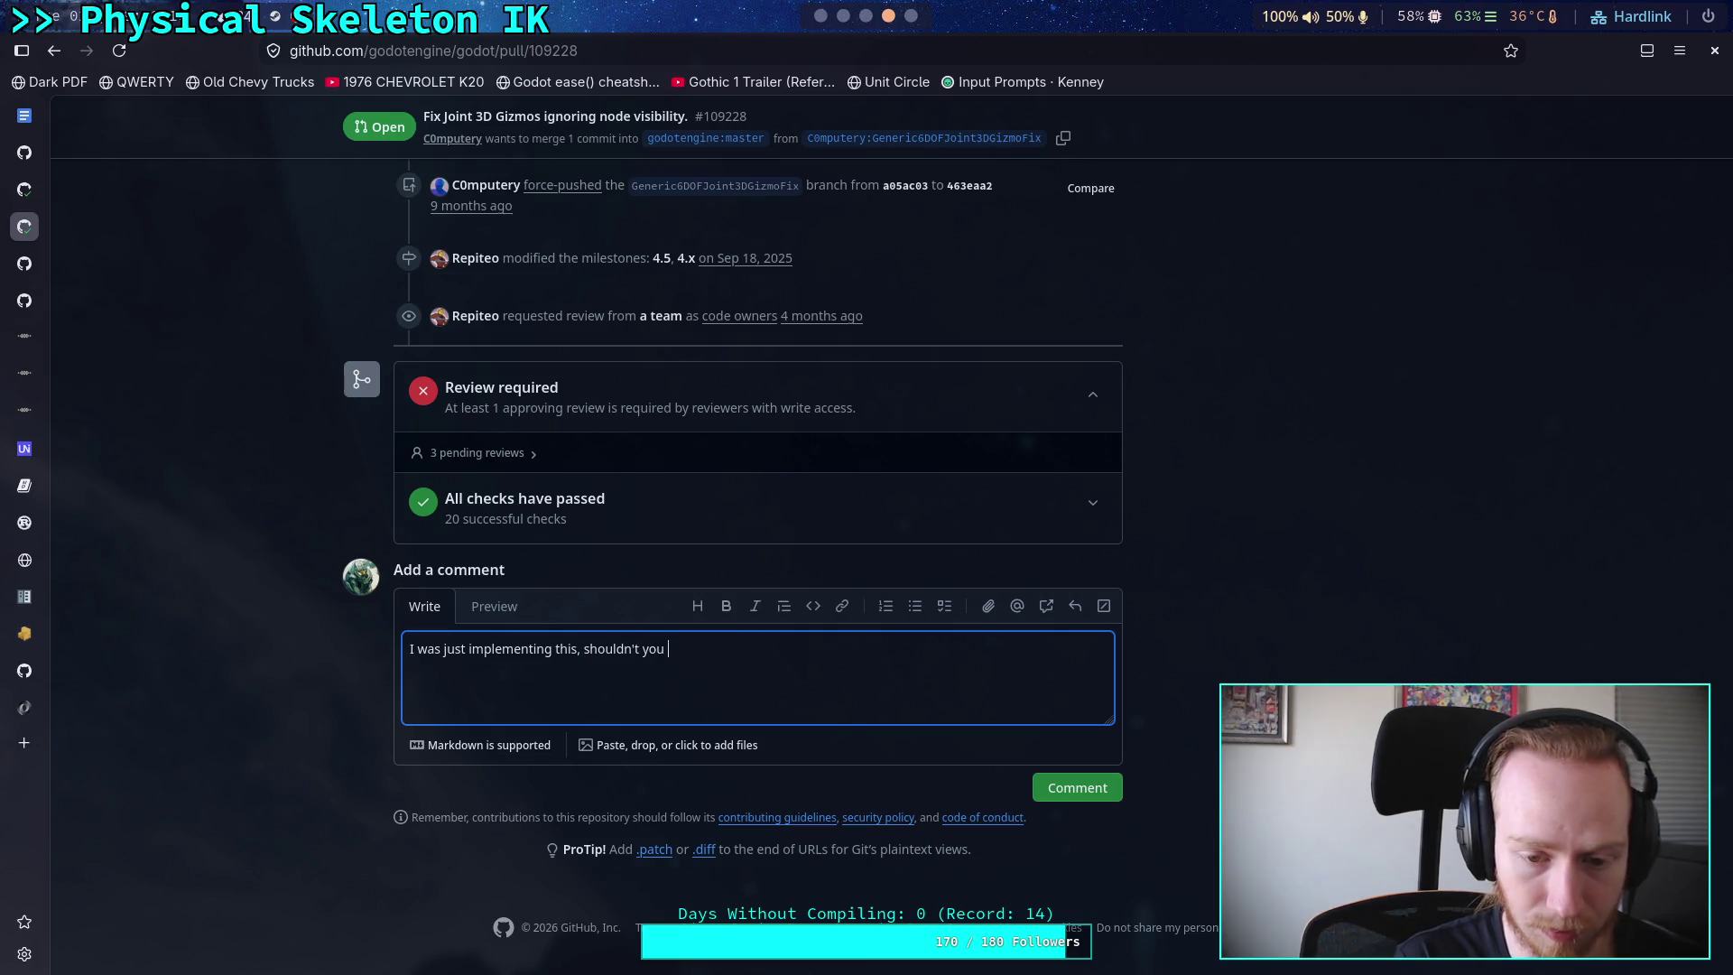
text(make sure to )
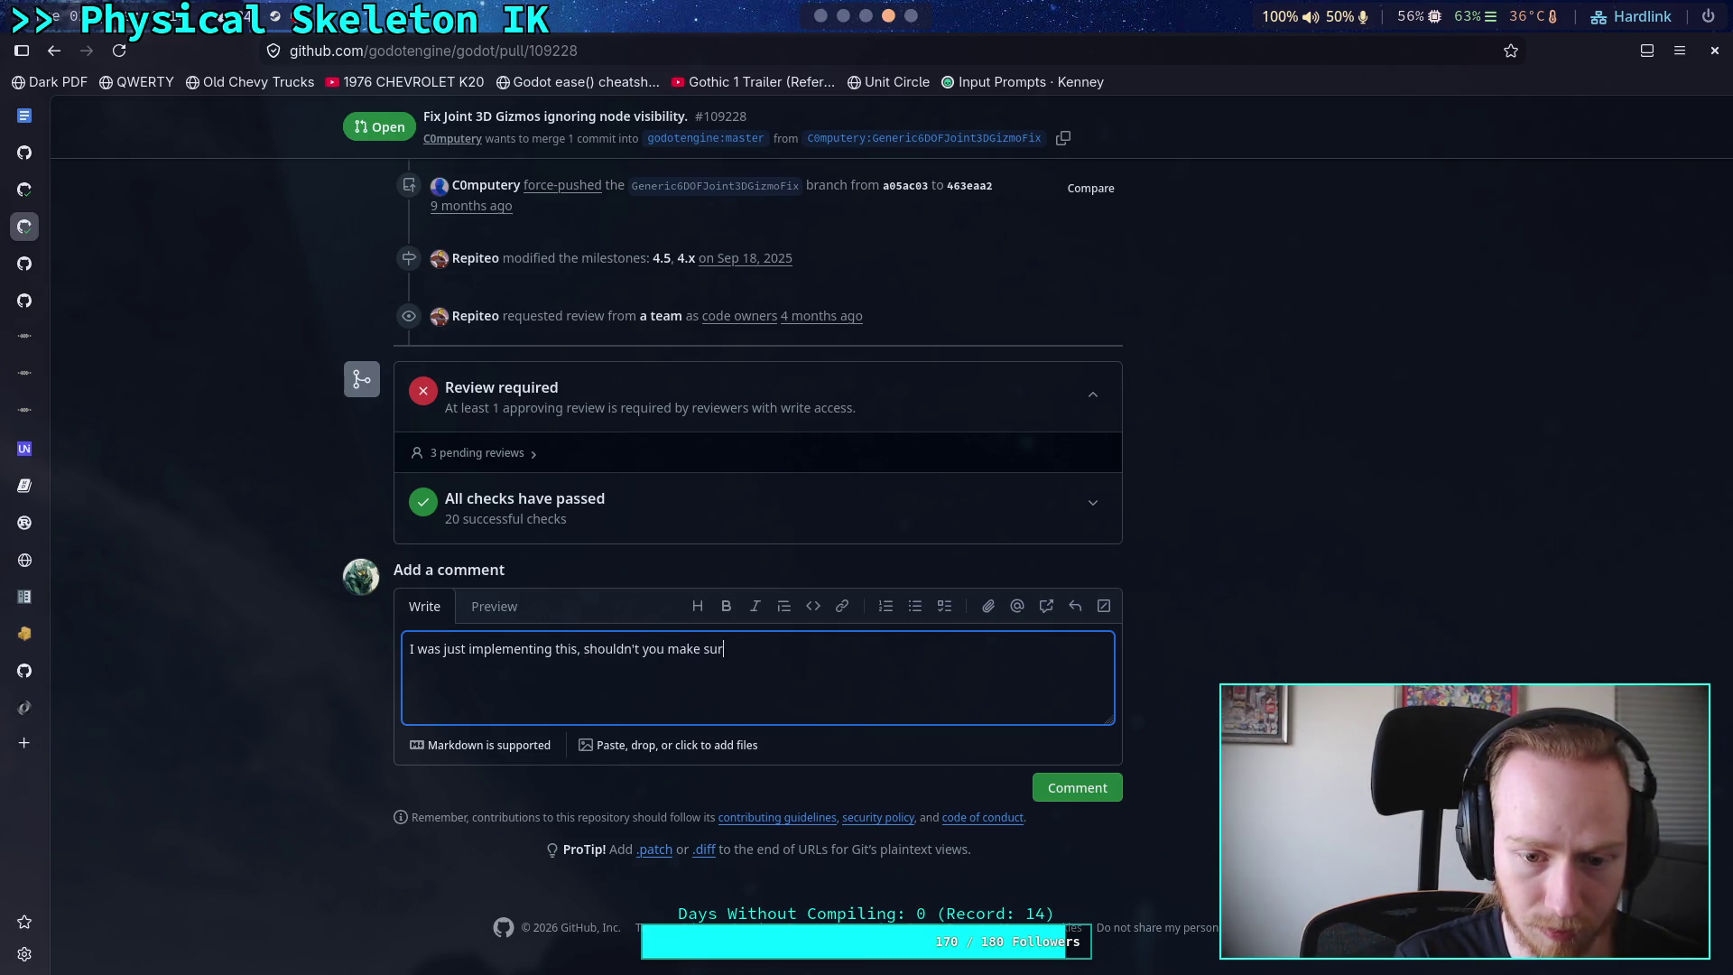
text(call `)
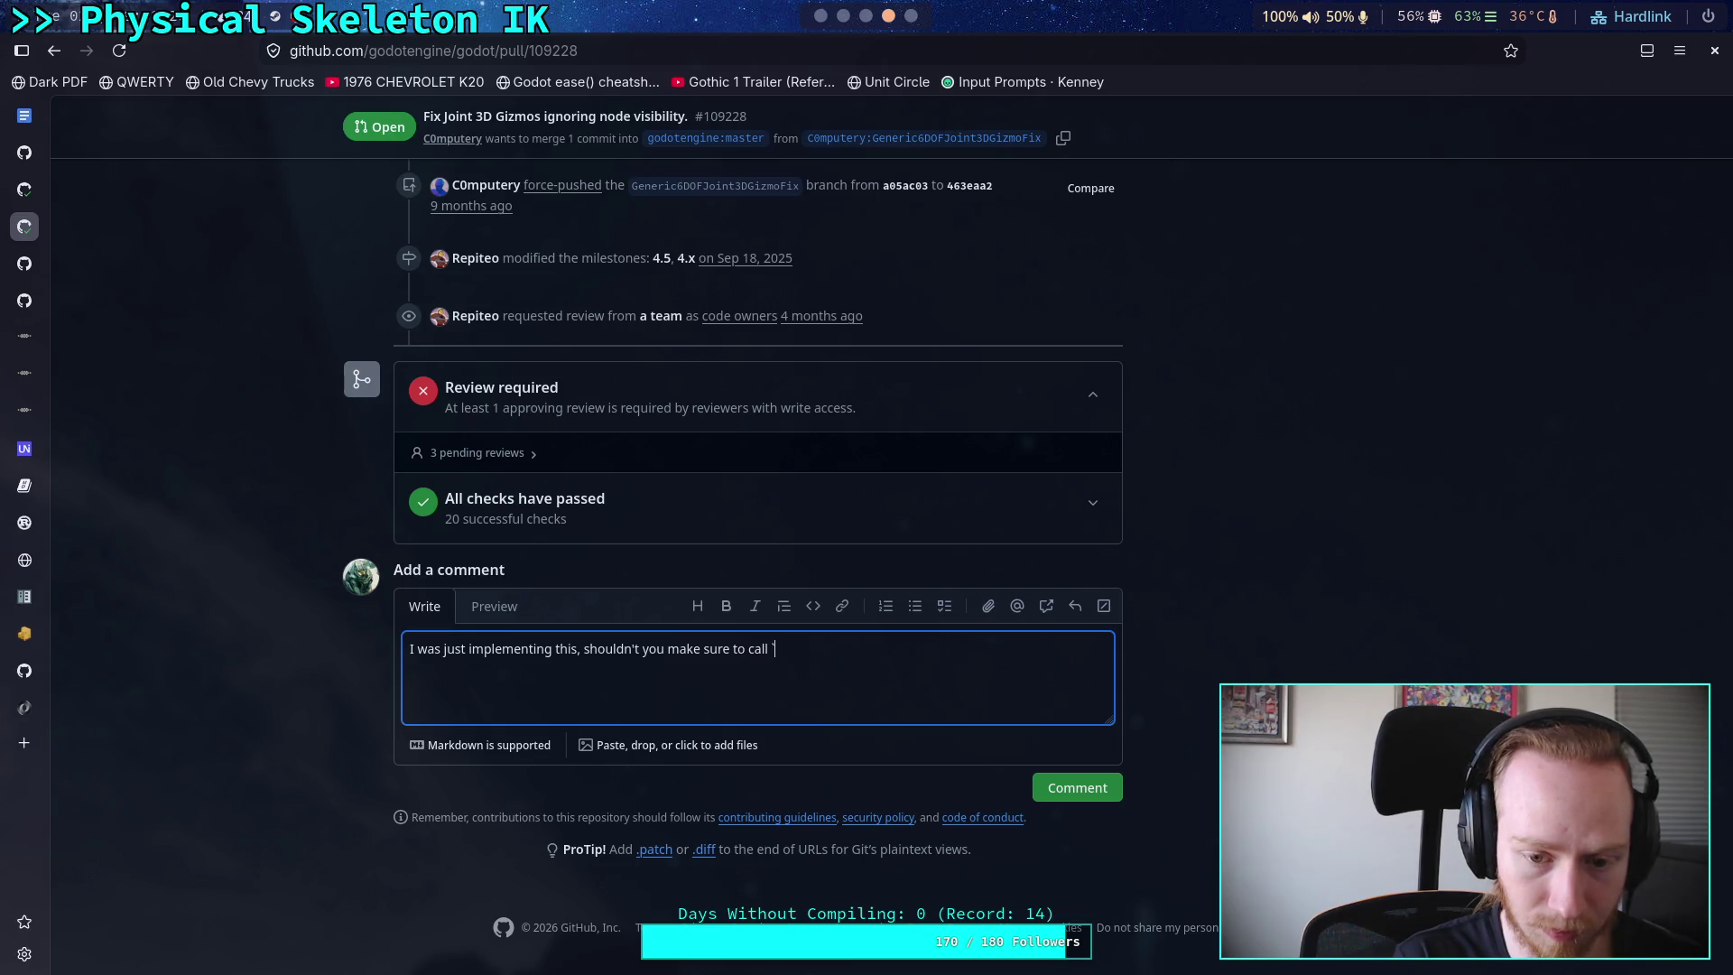
text(clear()` on the gizmo)
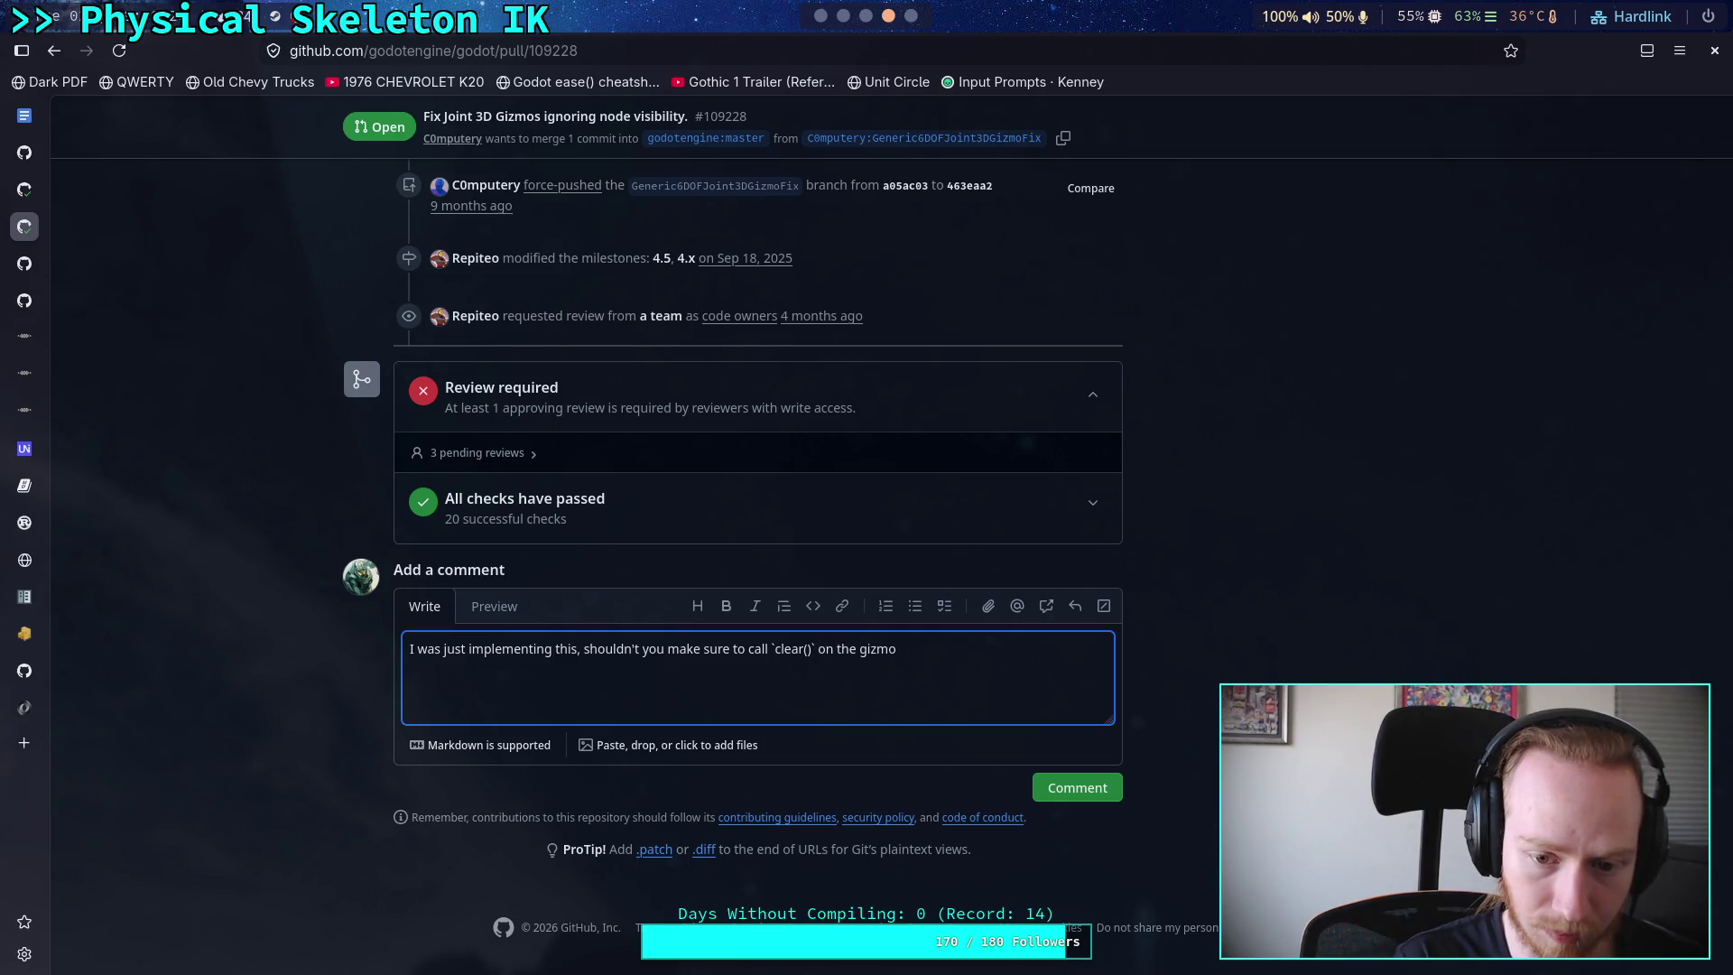
text(whett shou)
key(BackSpace)
key(BackSpace)
text(n't)
text(drawn?)
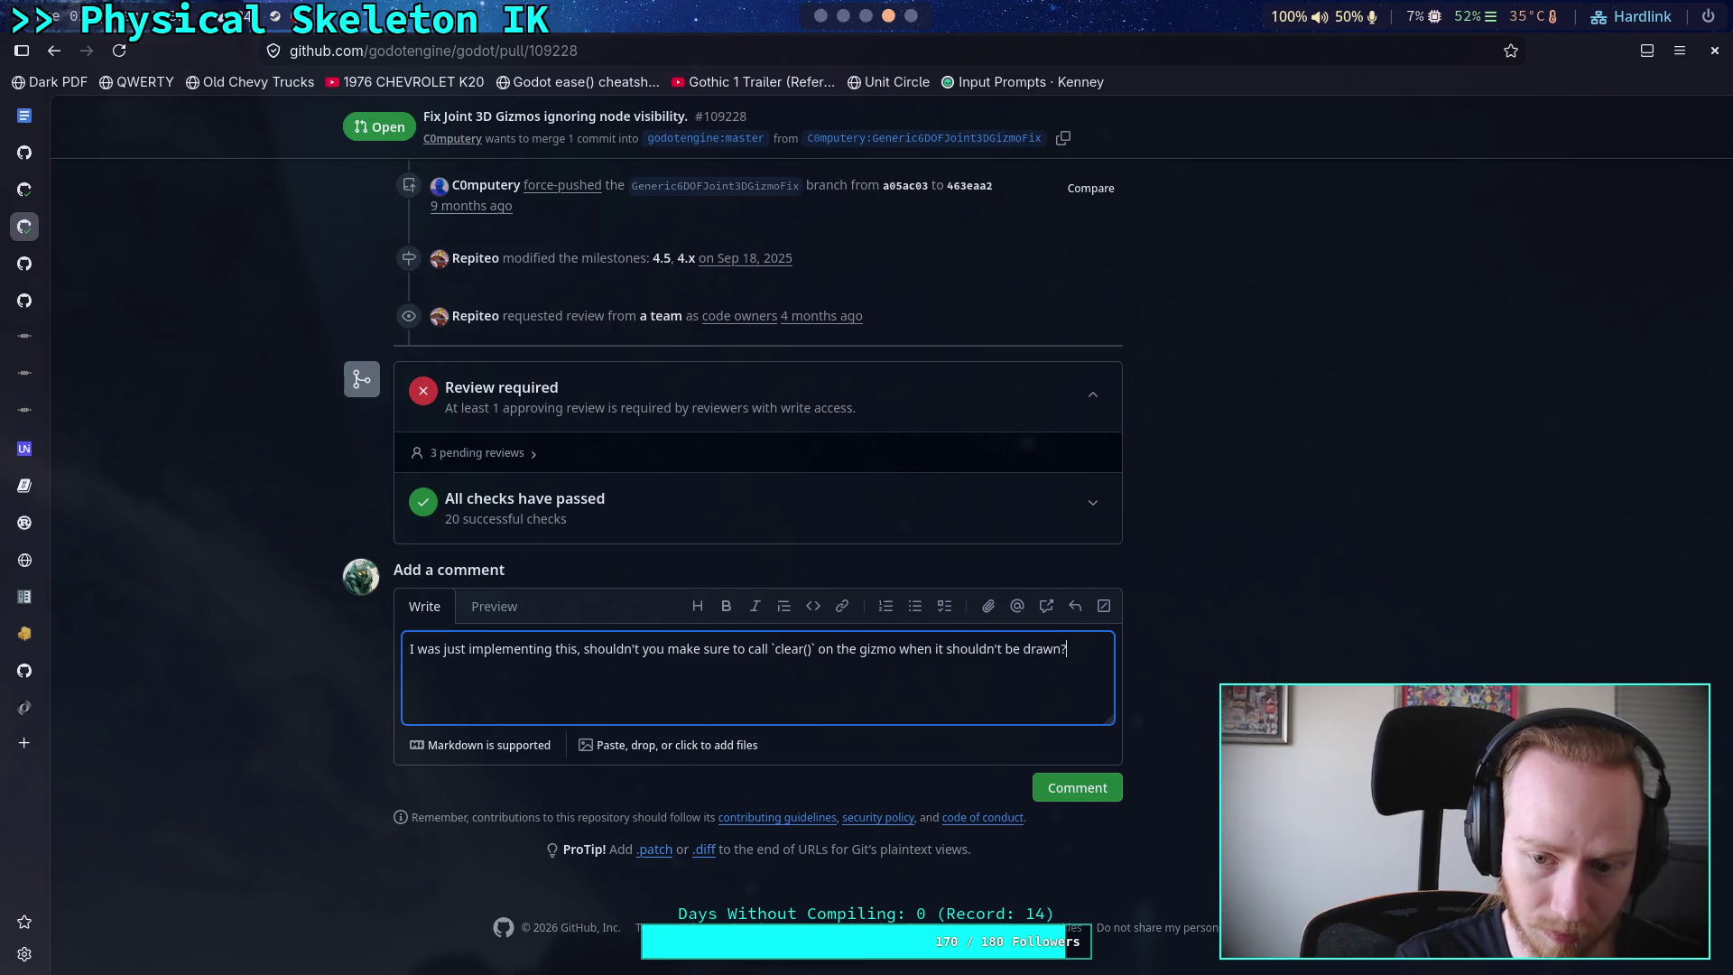
text(as thing)
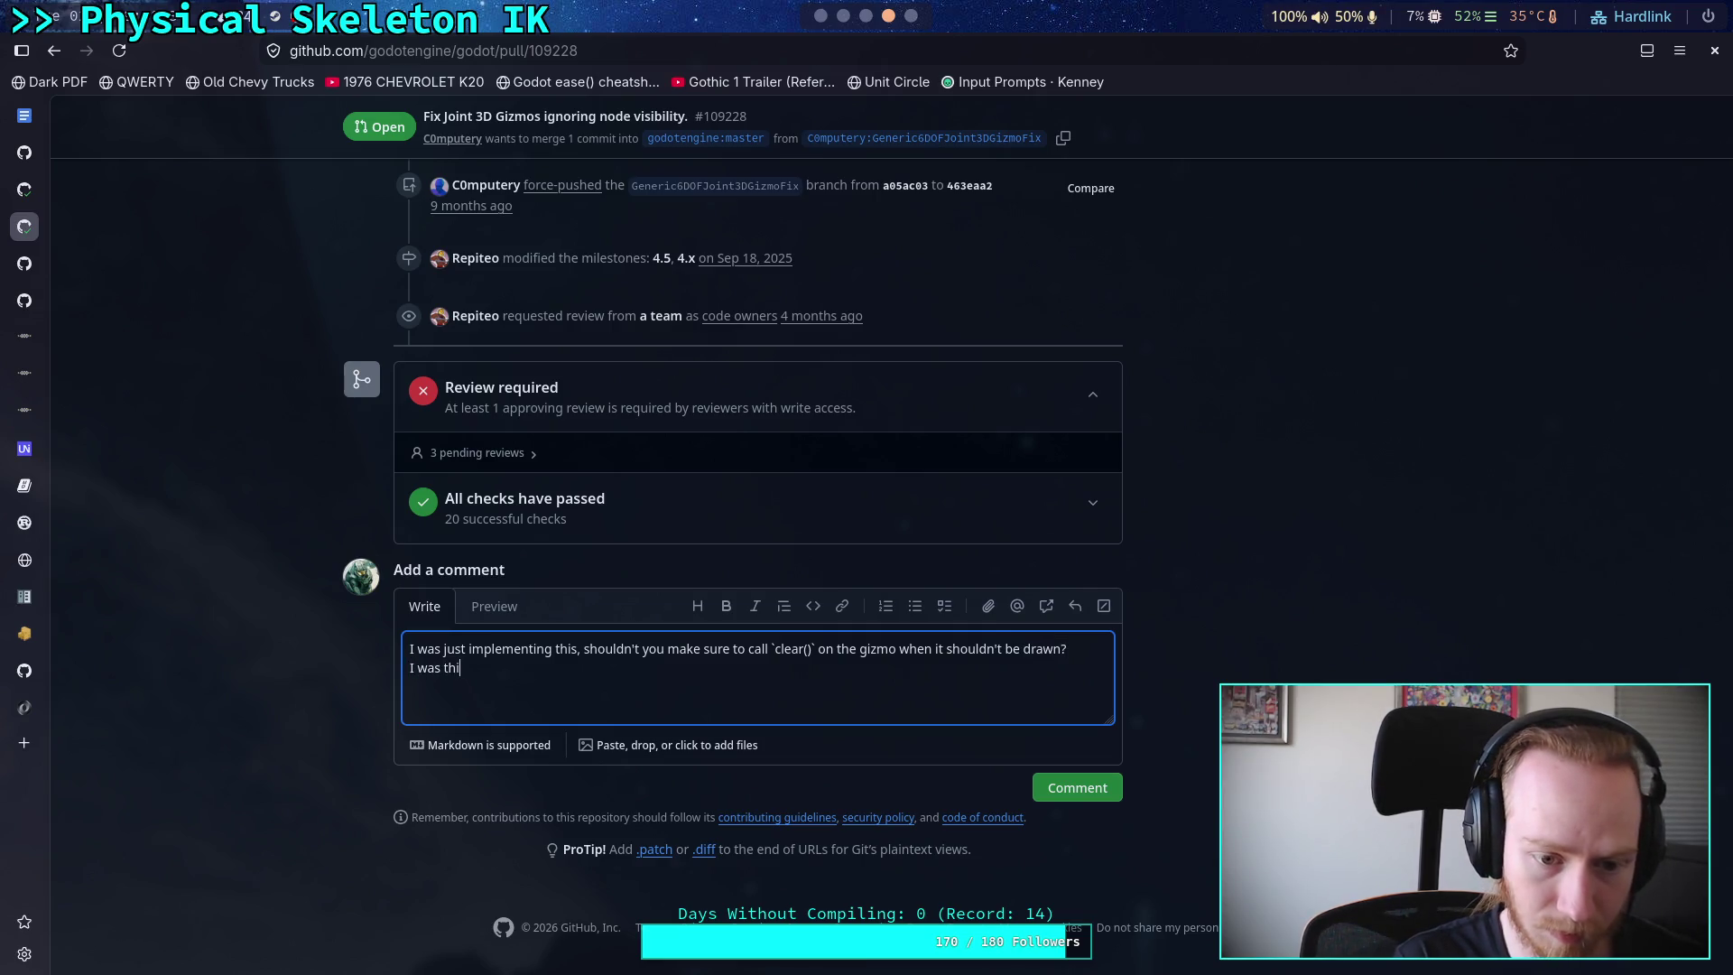
text(ng)
key(BackSpace)
key(BackSpace)
key(BackSpace)
text(king this)
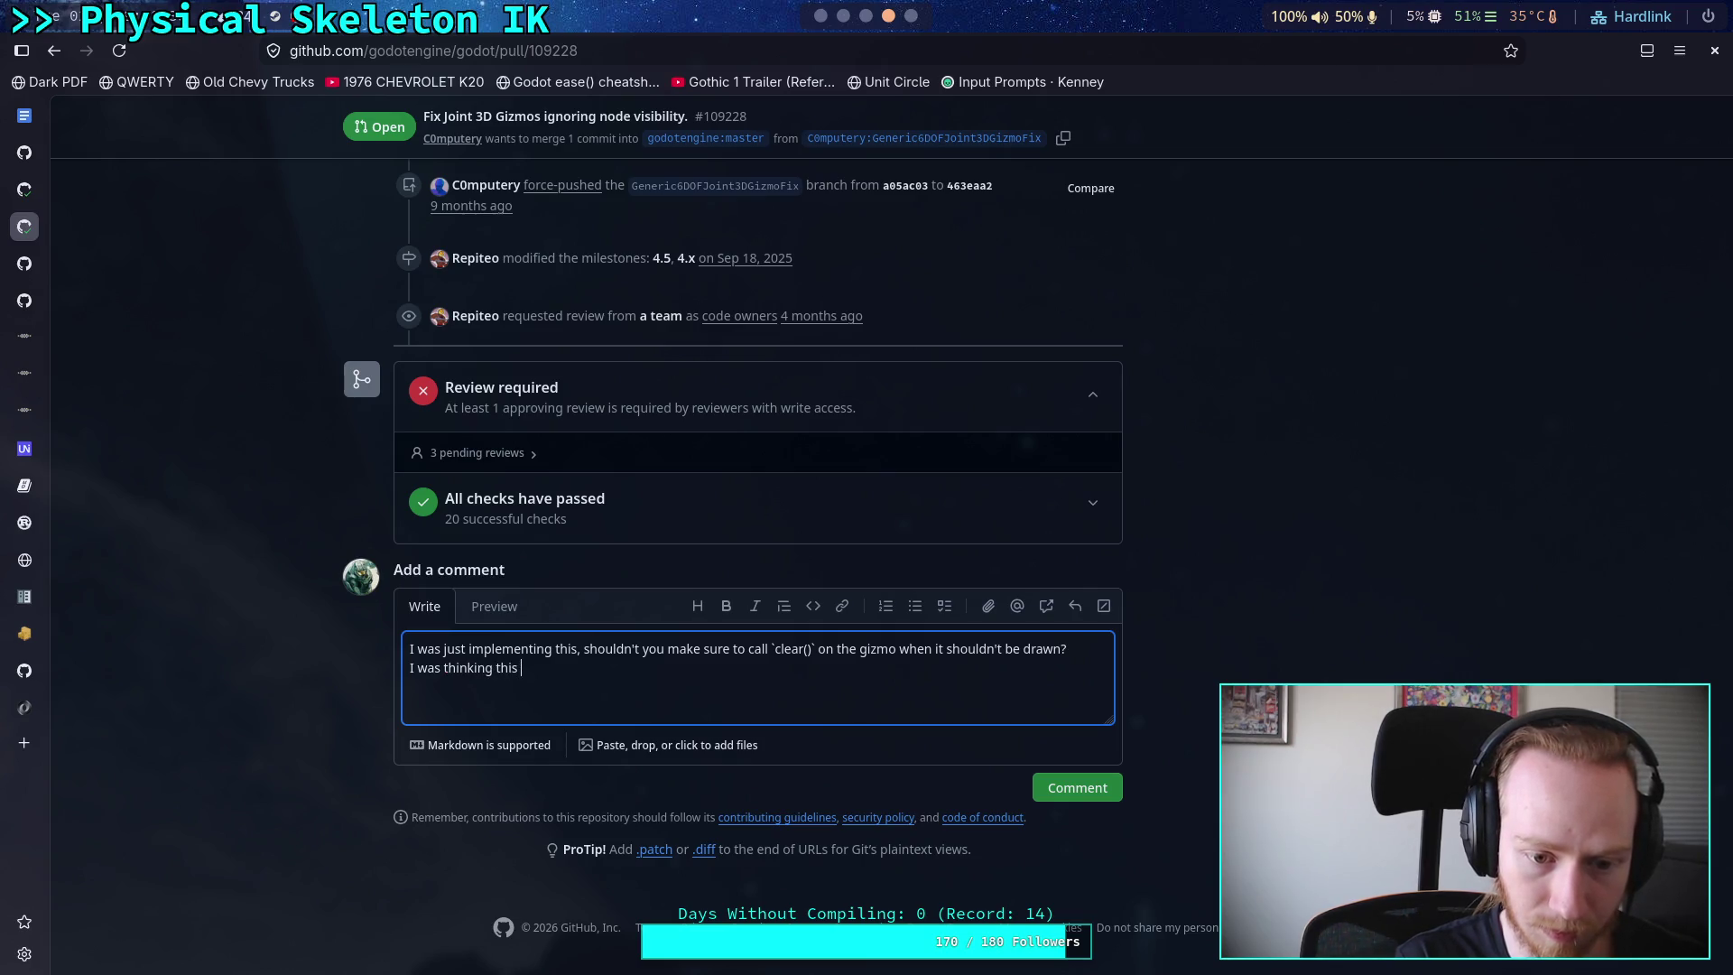
text( should just be the line)
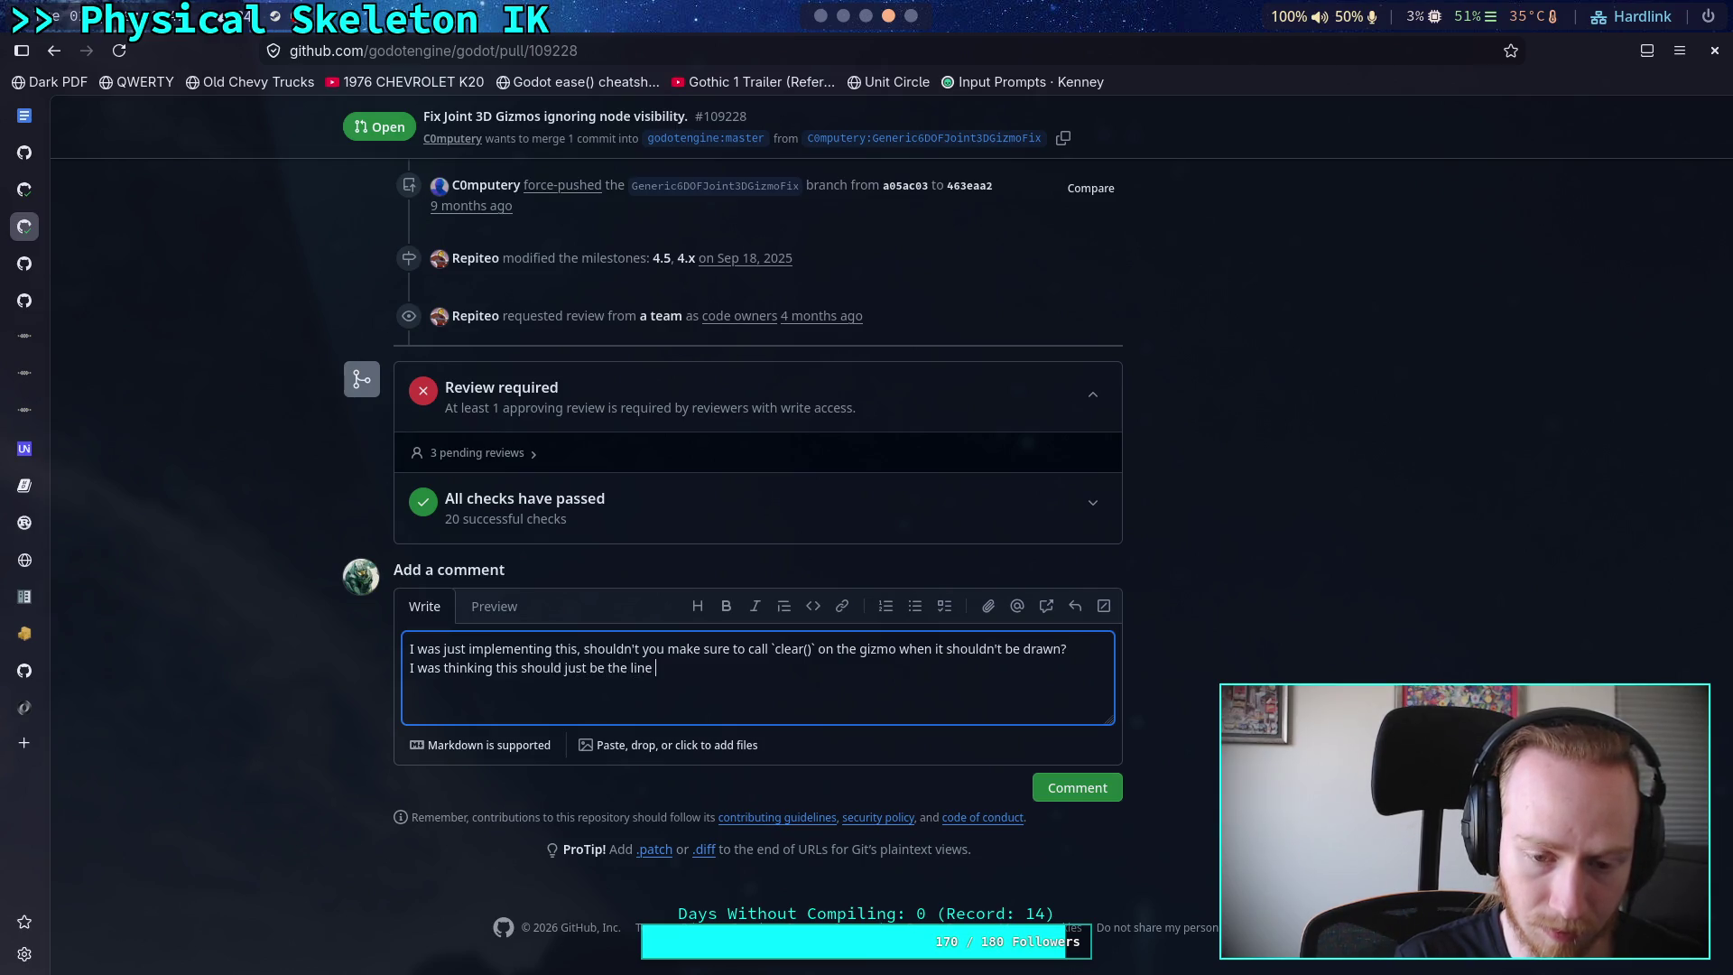
key(BackSpace)
key(BackSpace)
key(BackSpace)
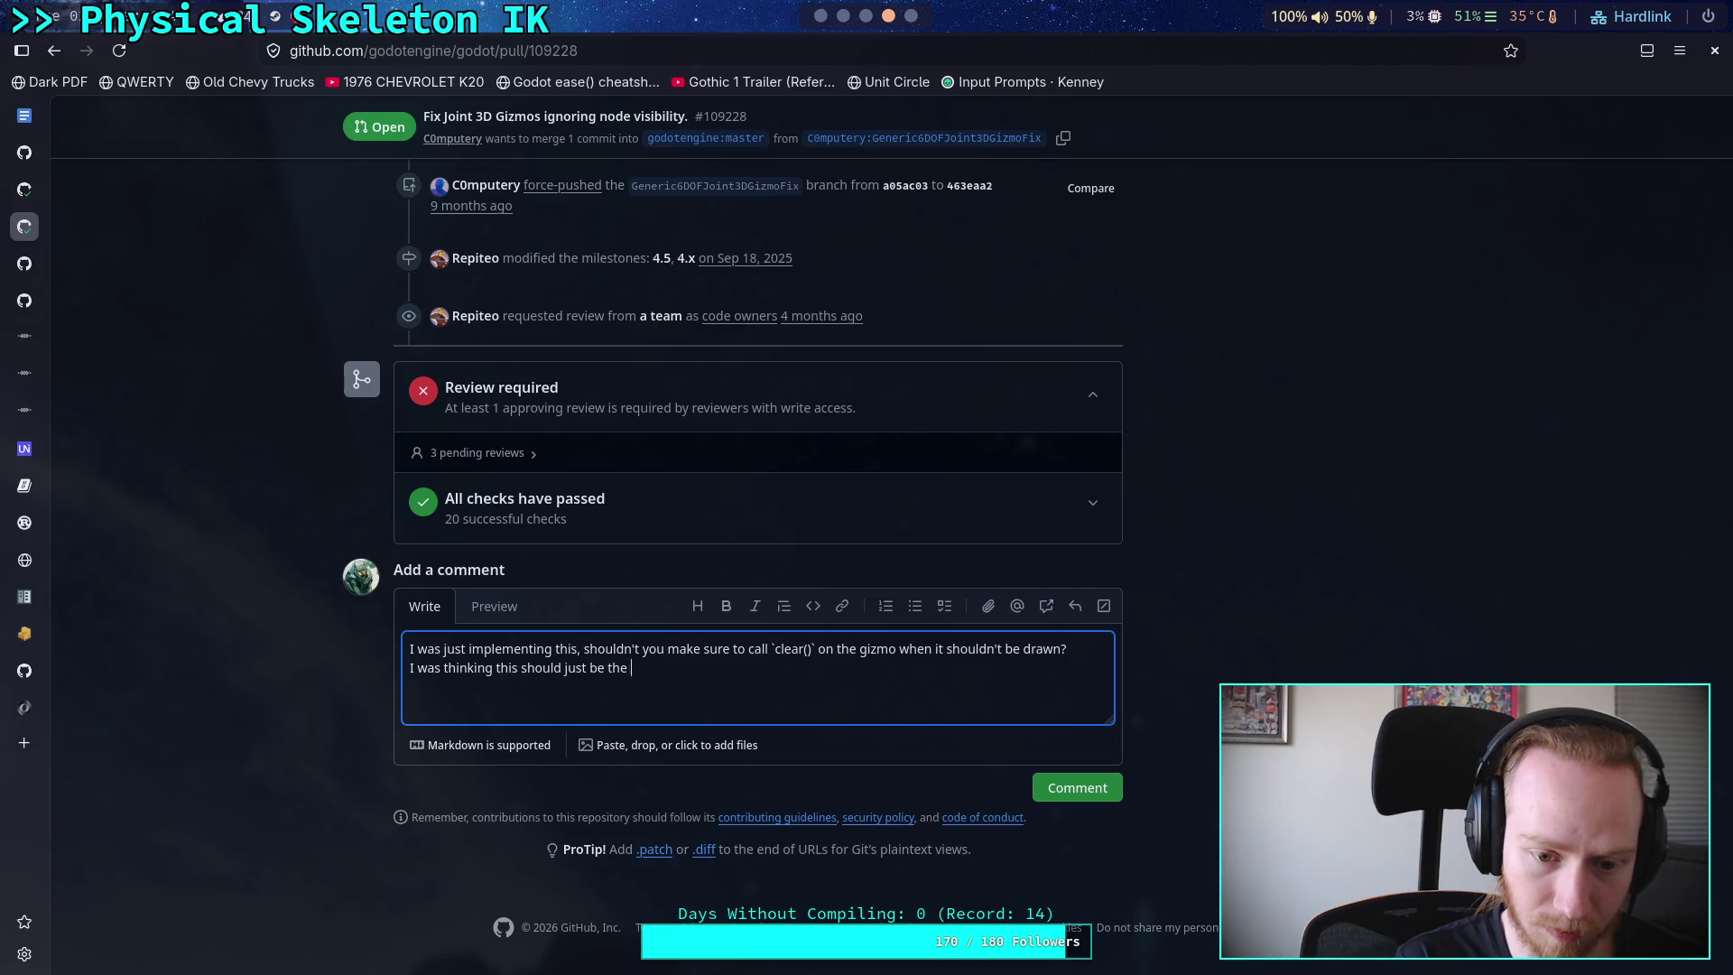
- Rephrase the second line to 'I think the common practice is to do'
key(ctrl+BackSpace)
key(ctrl+BackSpace)
key(ctrl+BackSpace)
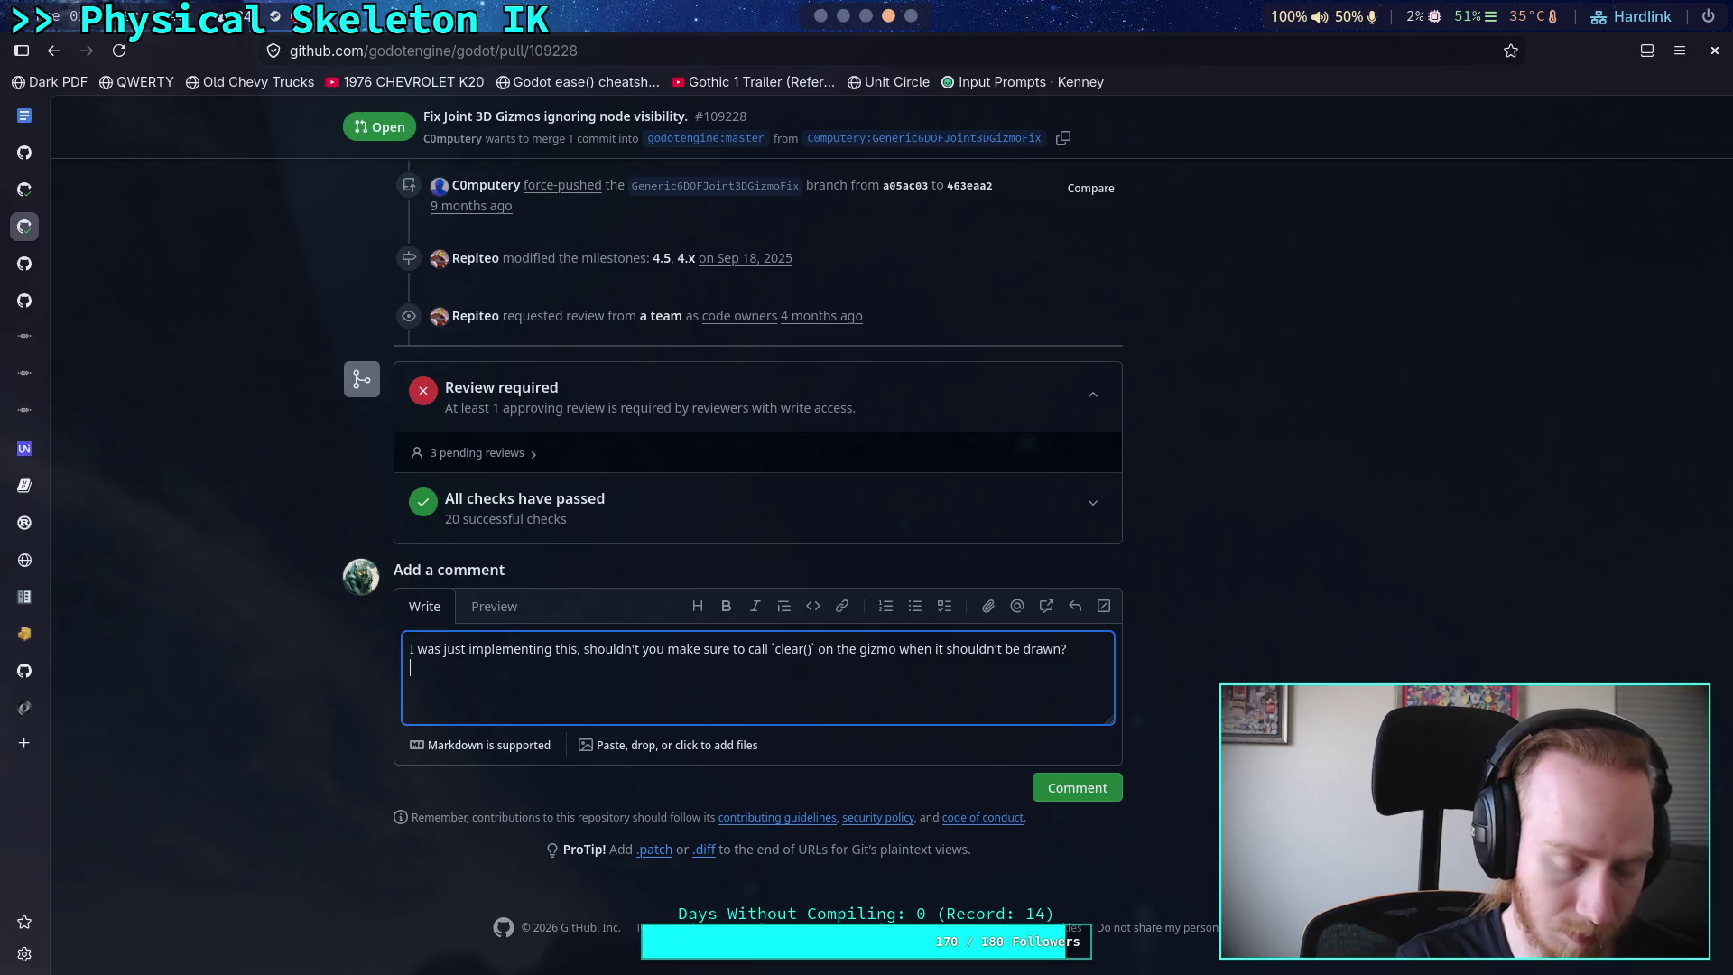
text(f)
key(BackSpace)
key(BackSpace)
key(BackSpace)
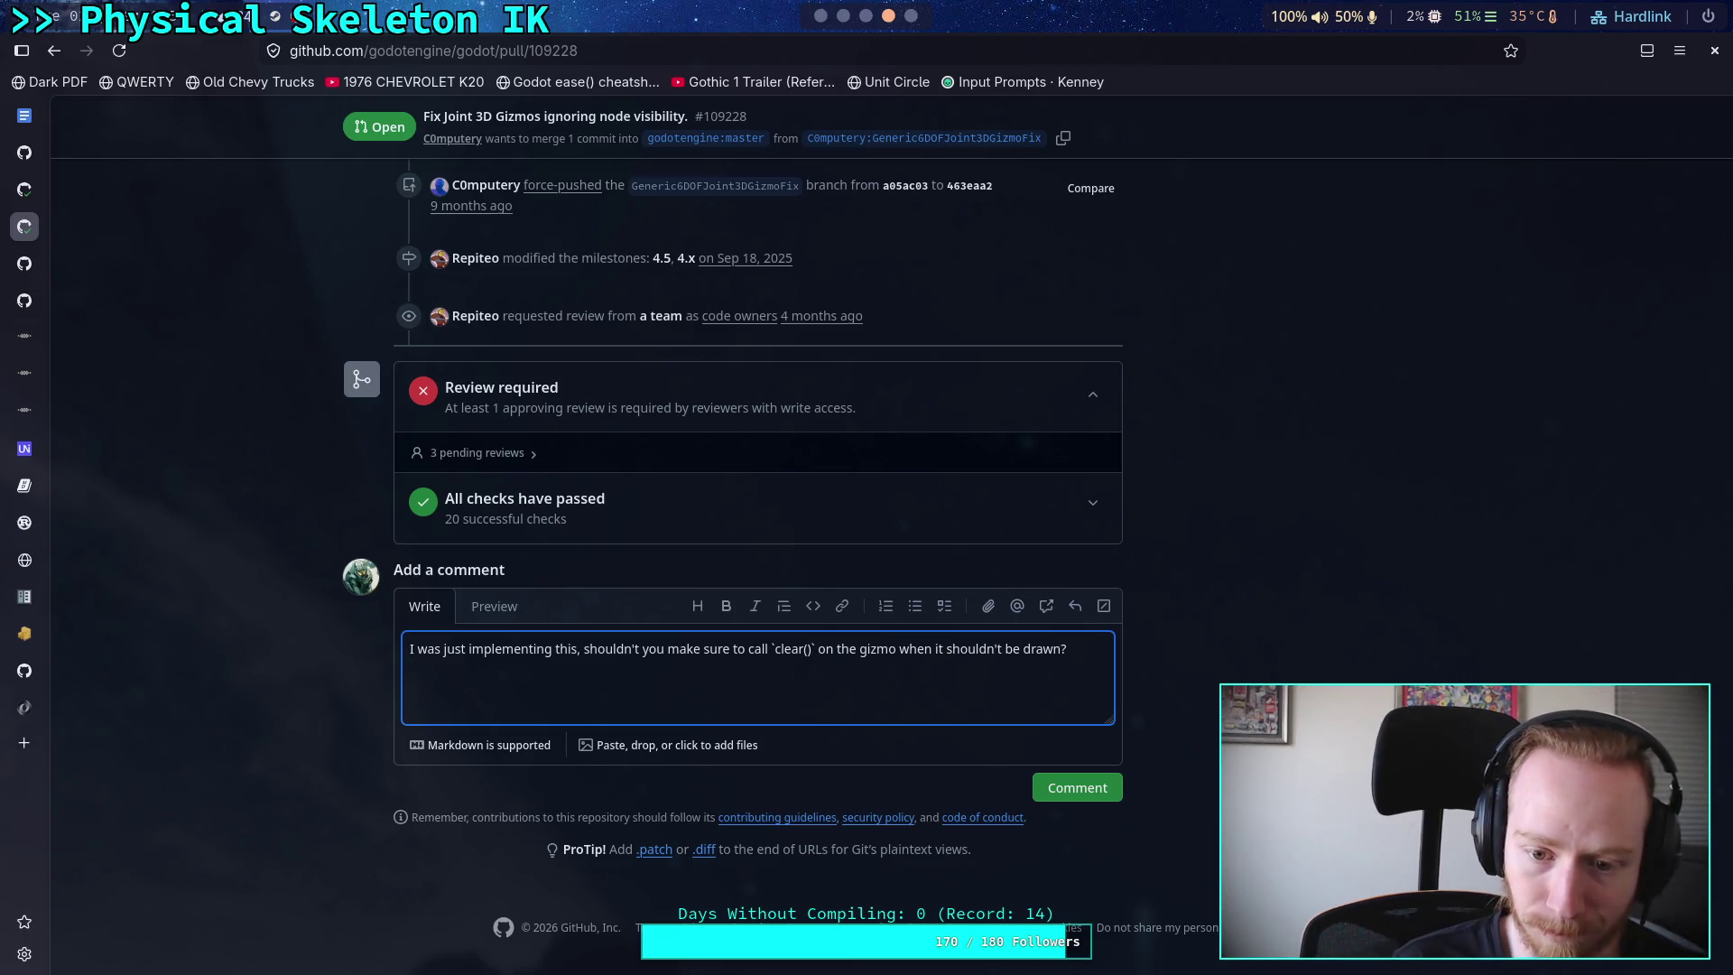
text(think the common )
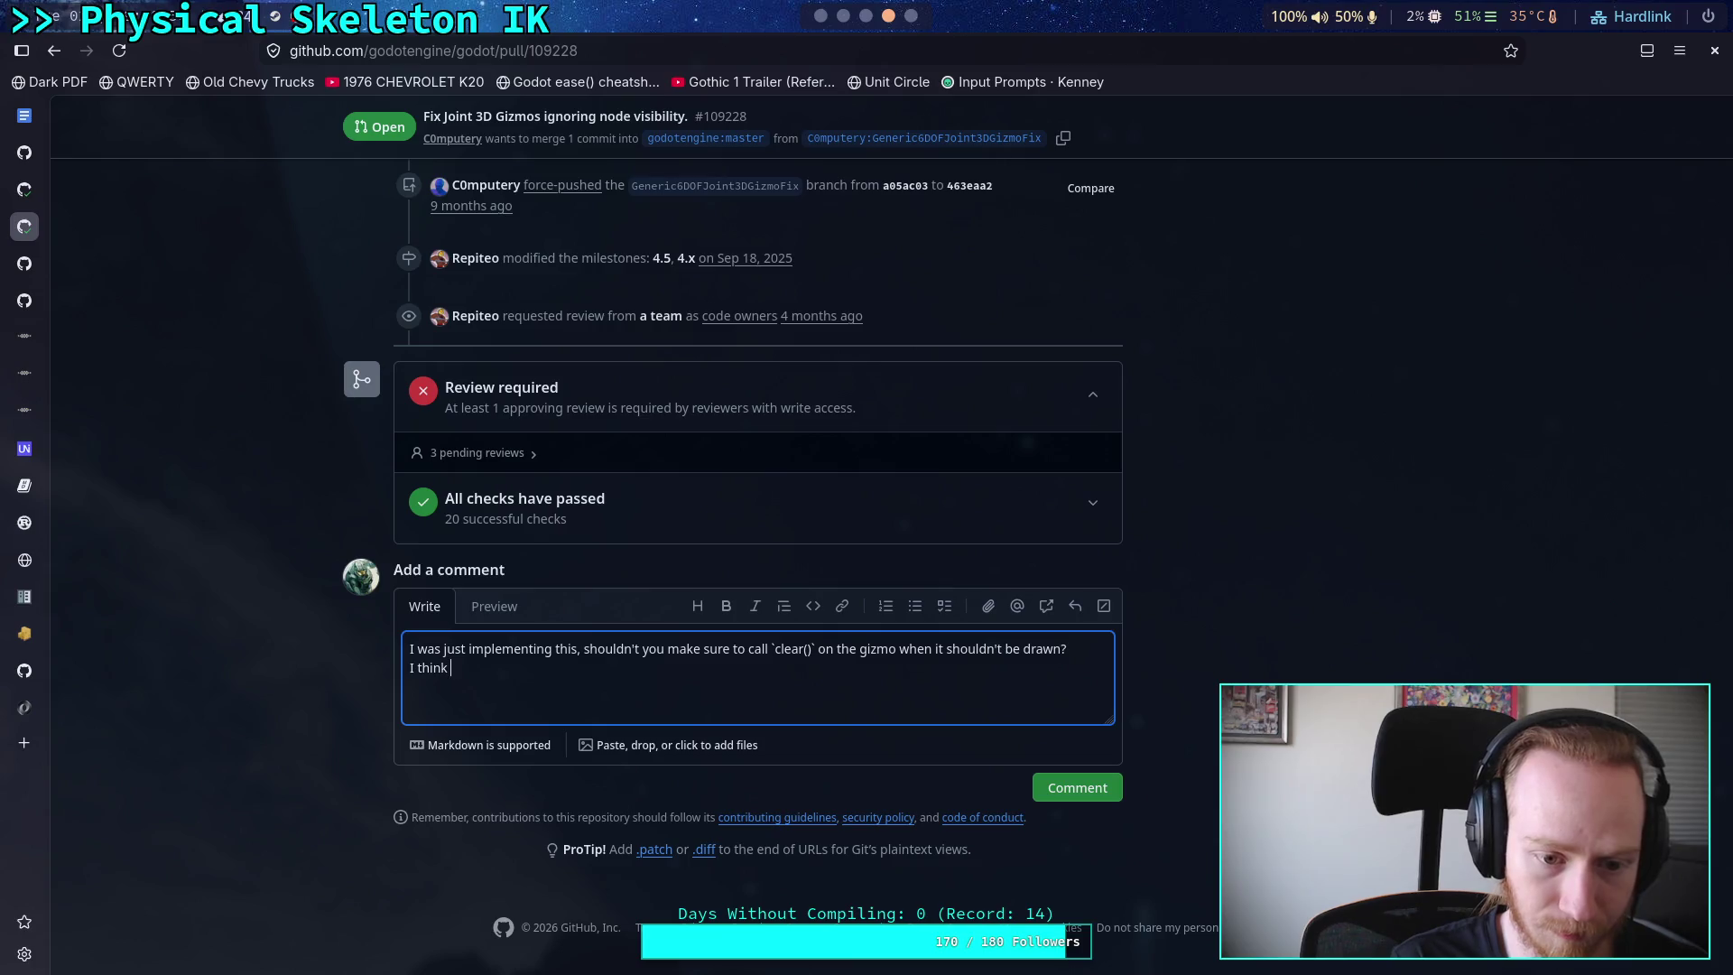
text(gr)
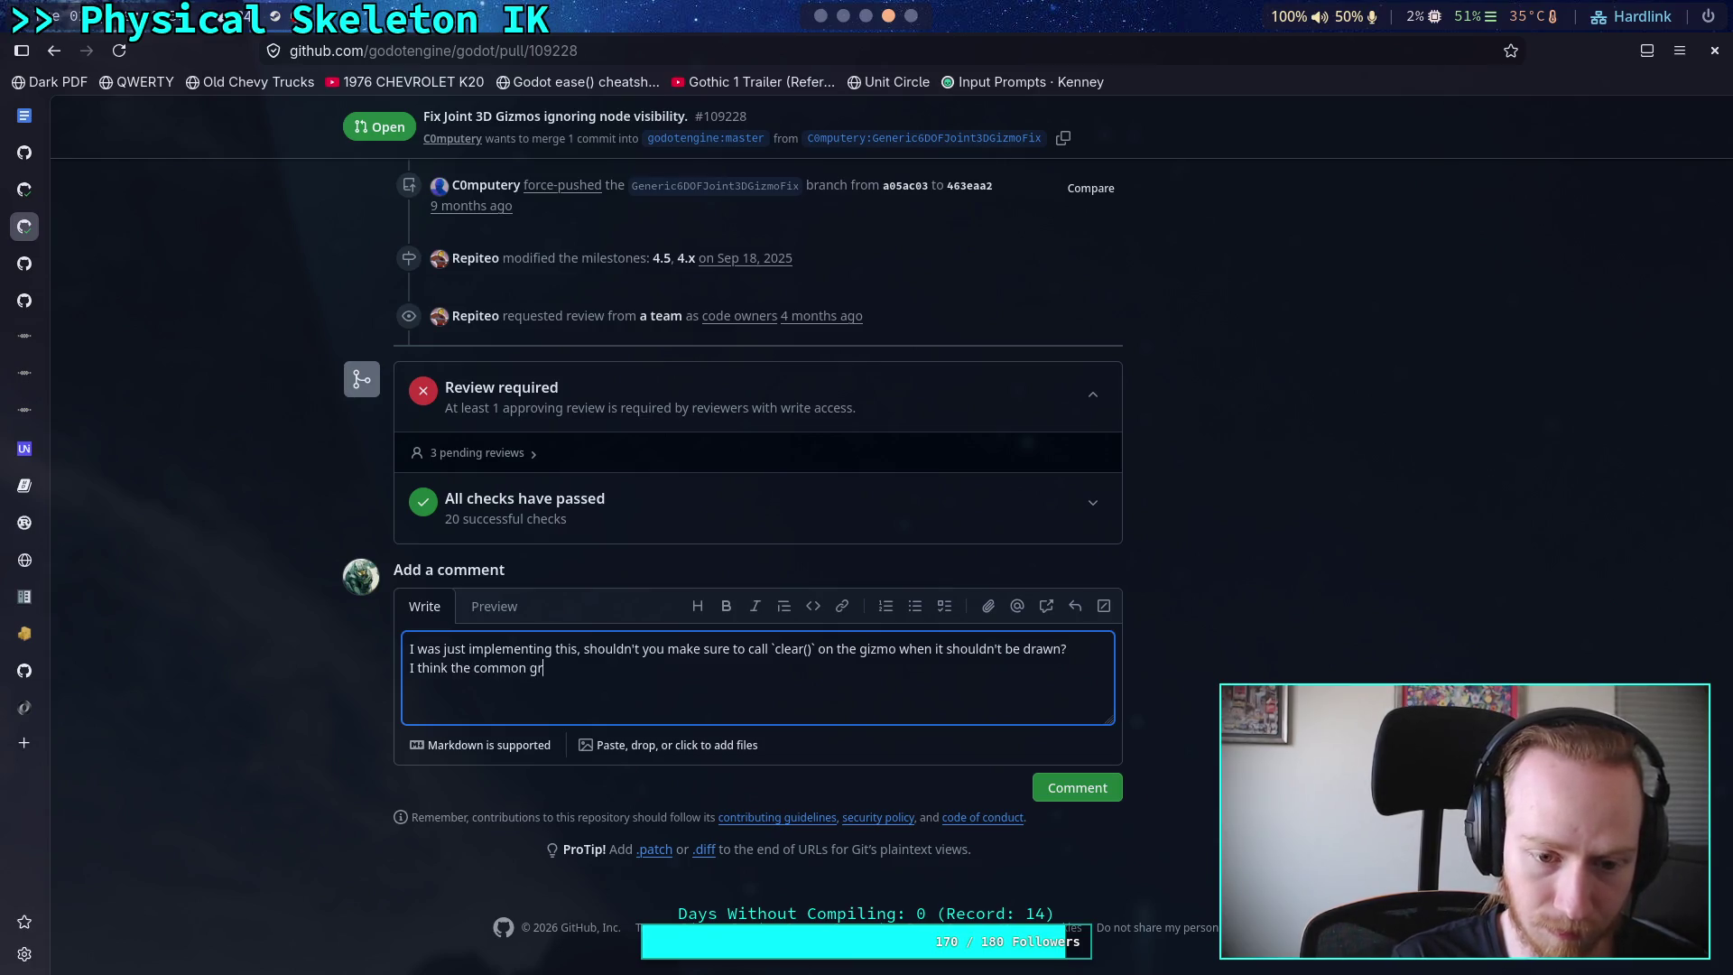
key(BackSpace)
key(BackSpace)
text(ractice is to )
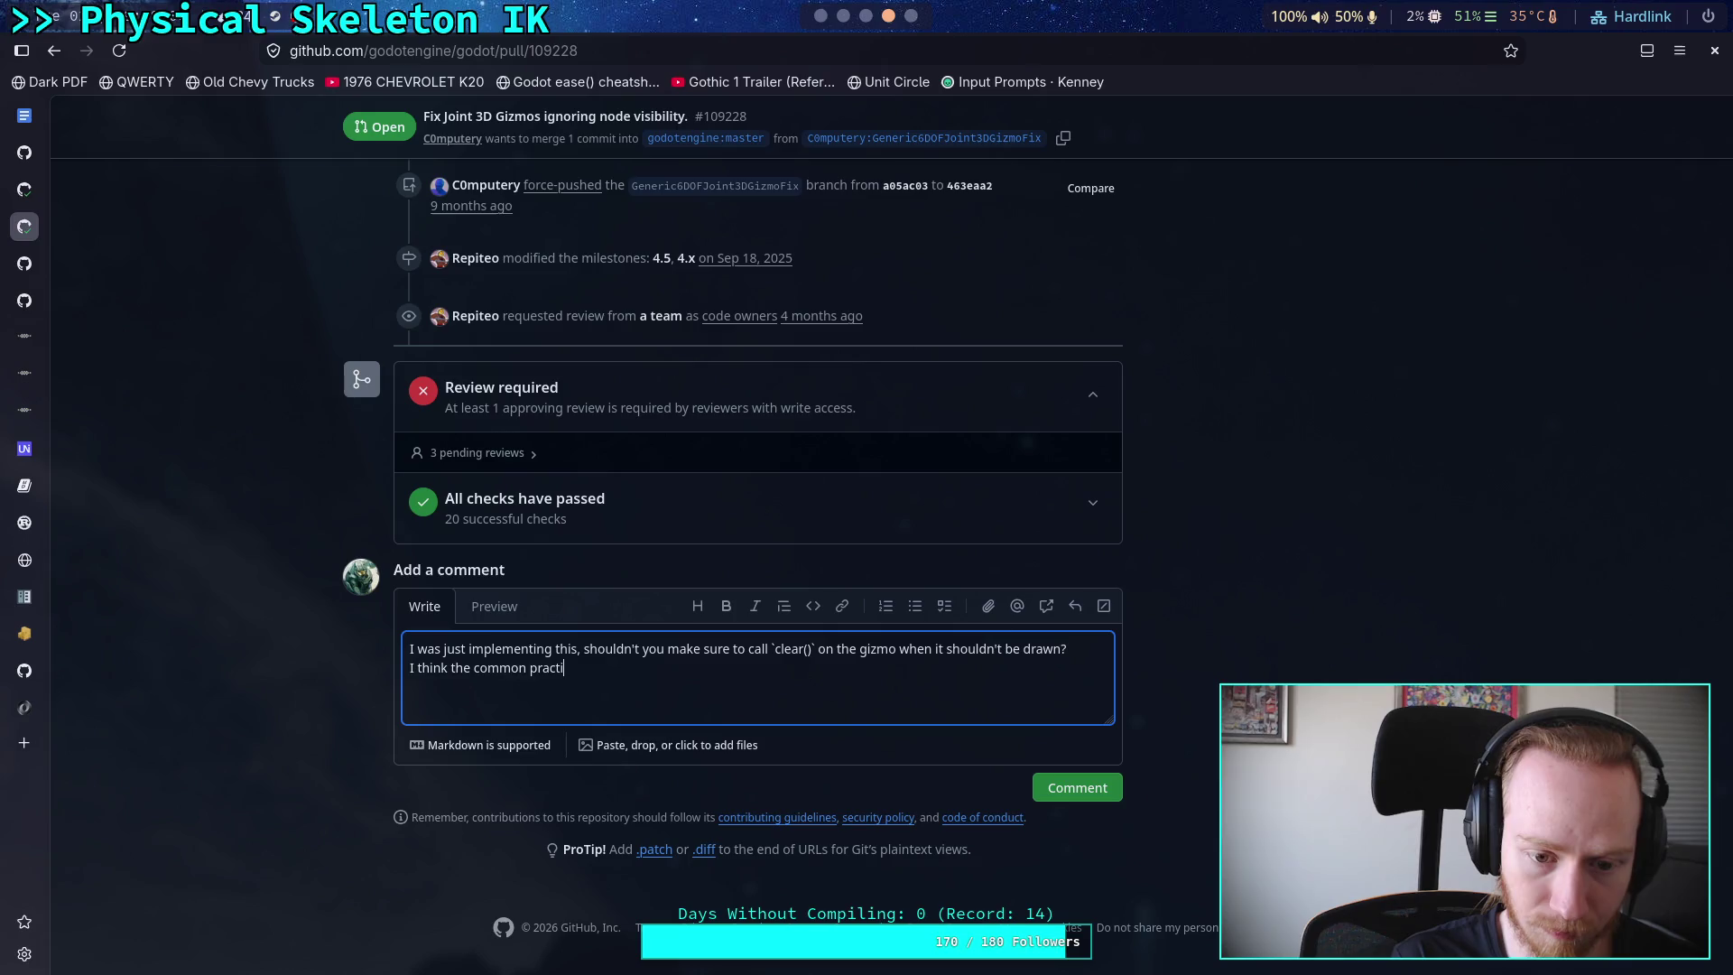
text(do)
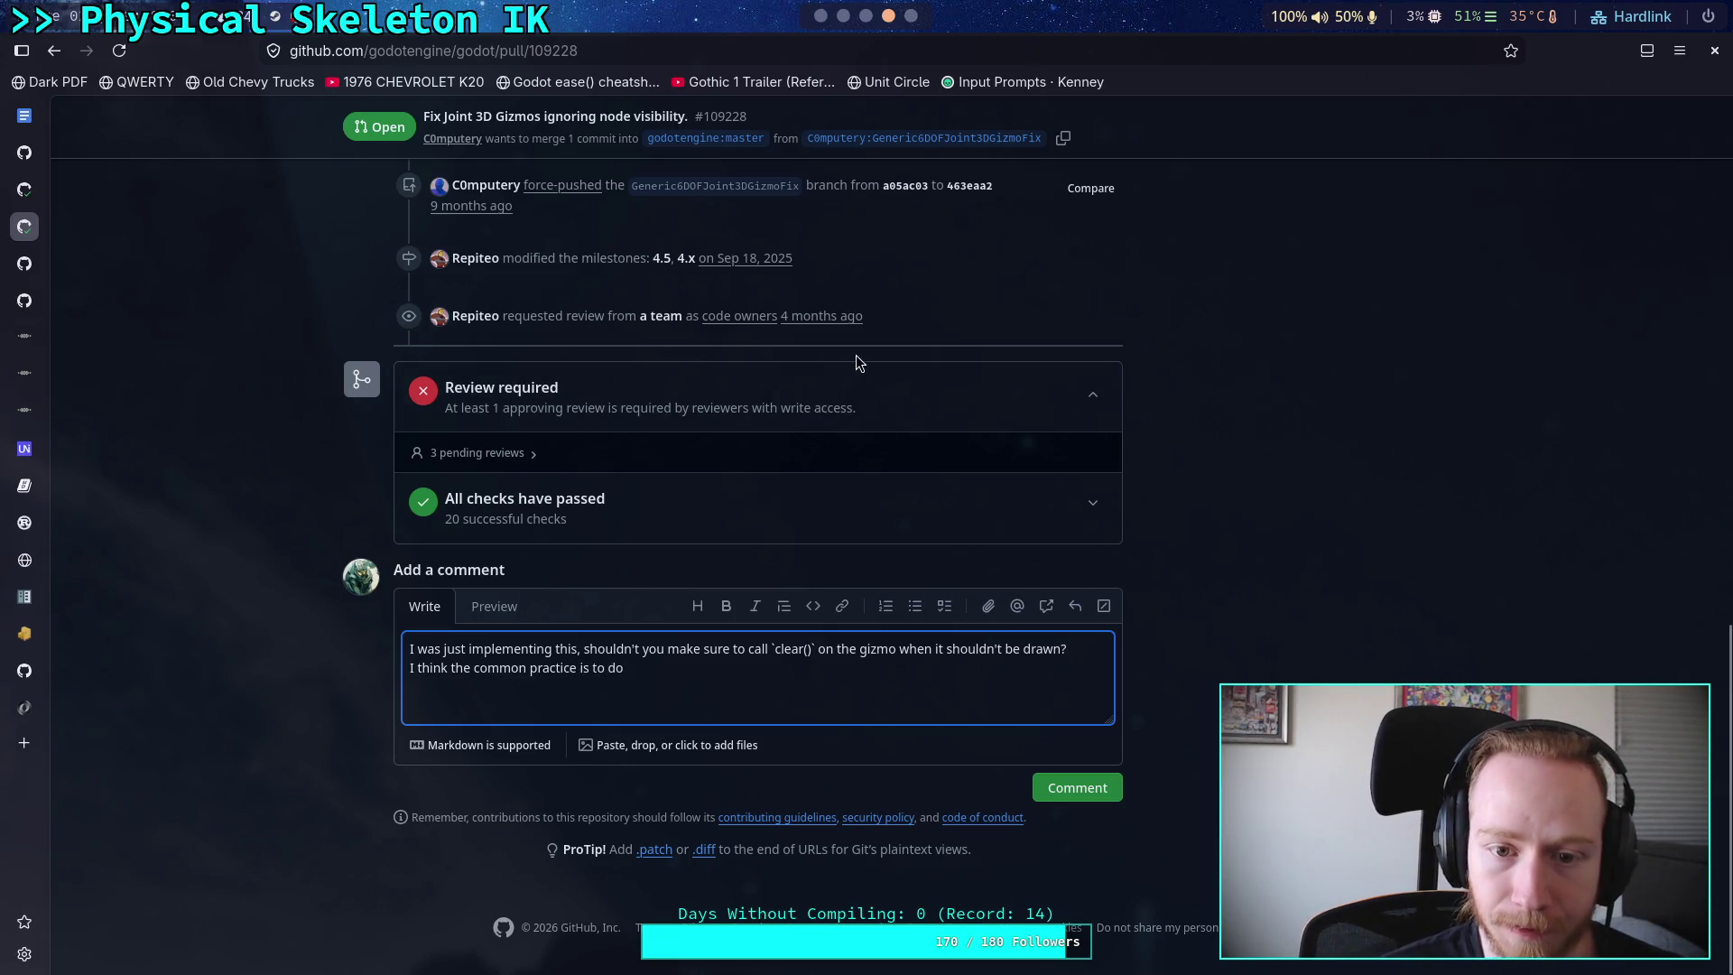
- Copy the clear() call and visibility-check lines from joint_3d_gizmo_plugin.cpp in nvim
click(867, 18)
click(843, 16)
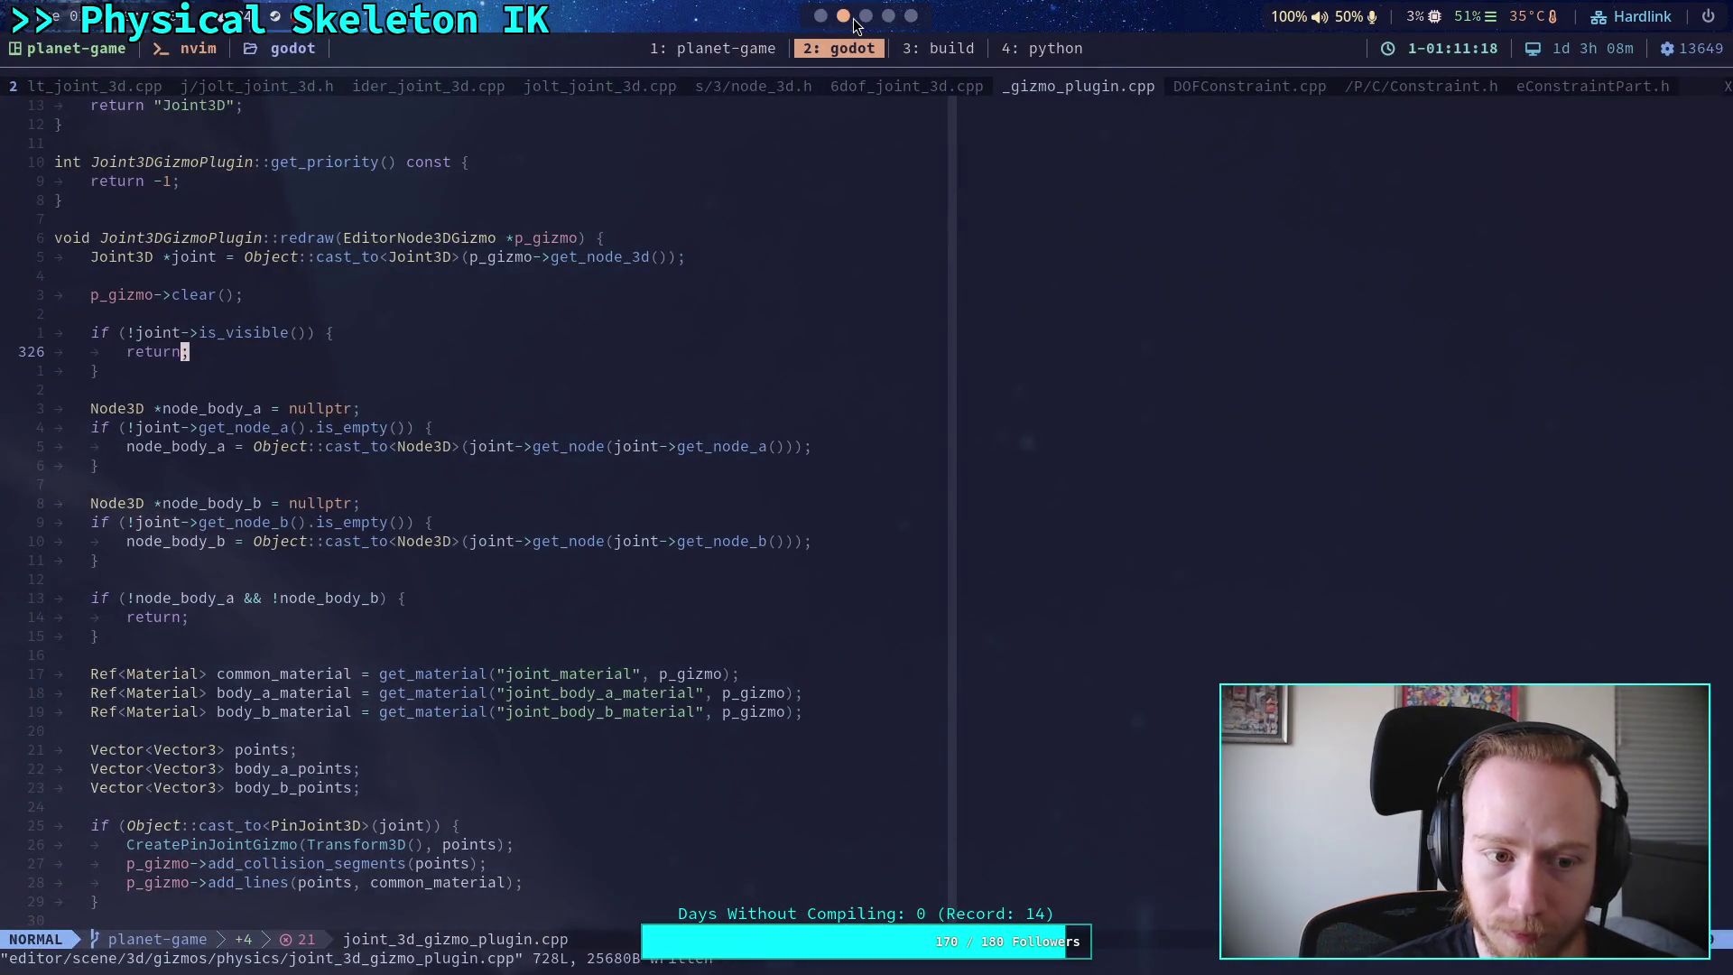
mouse_move(90, 298)
mouse_down()
mouse_move(97, 371)
mouse_move(127, 389)
mouse_up()
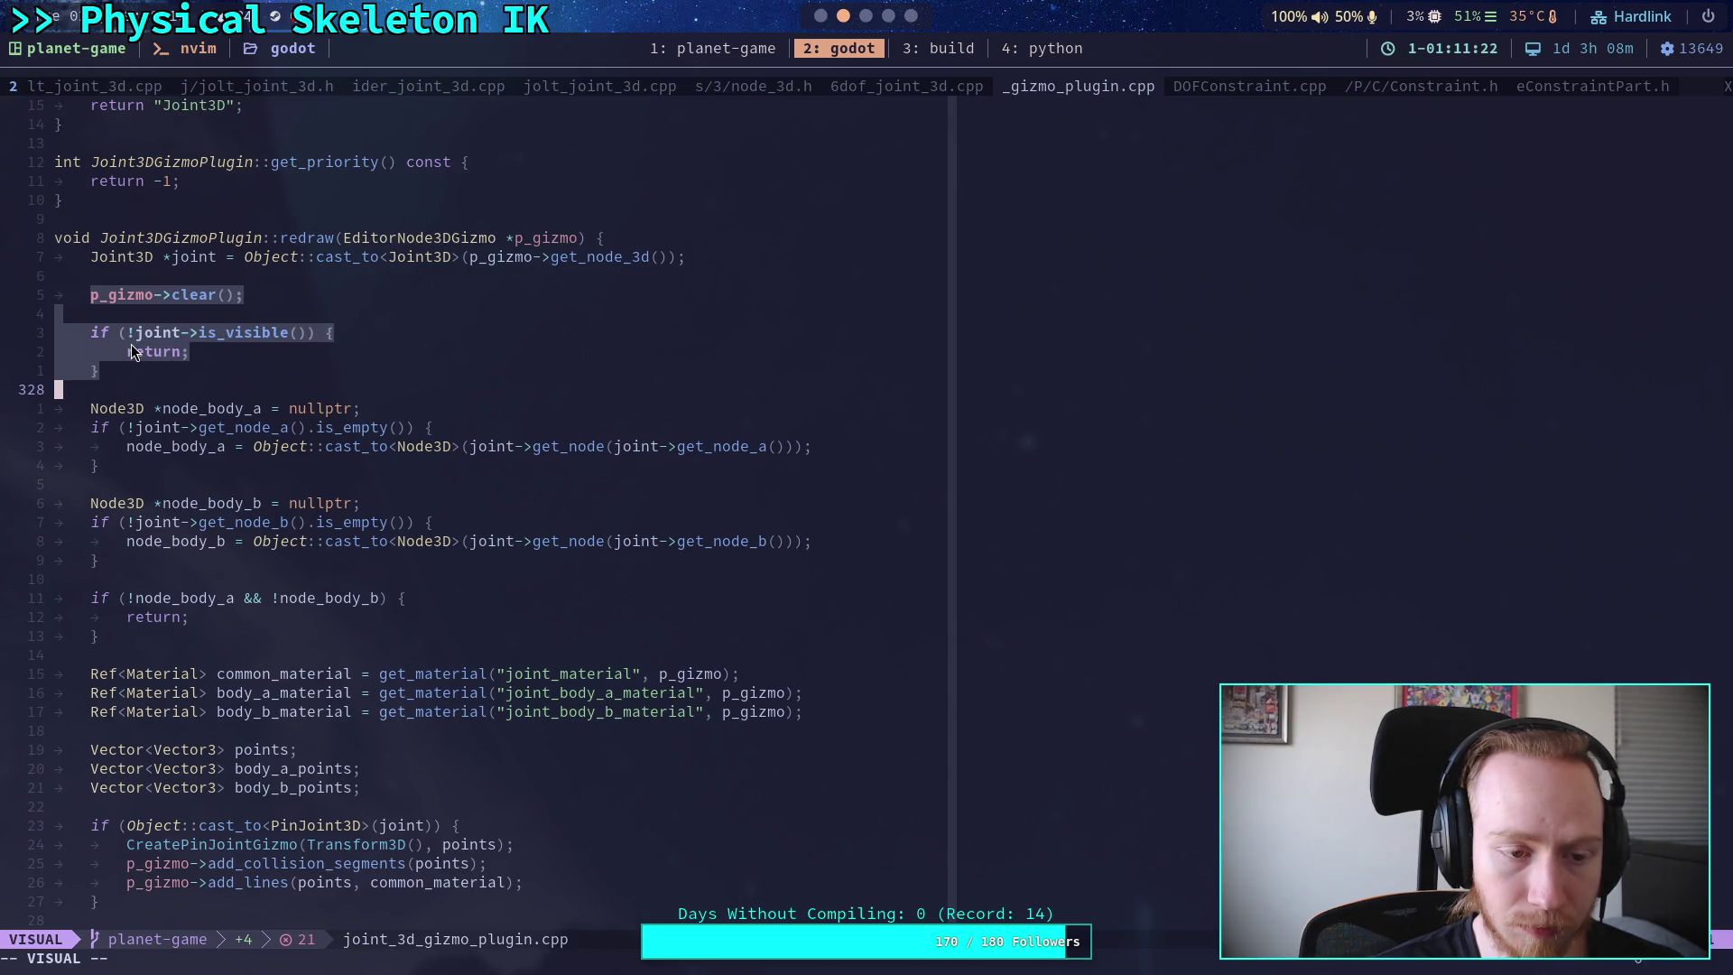
right_click(131, 344)
click(154, 479)
- Finish the sentence with 'something here:' and paste the copied code below it in the comment
click(823, 19)
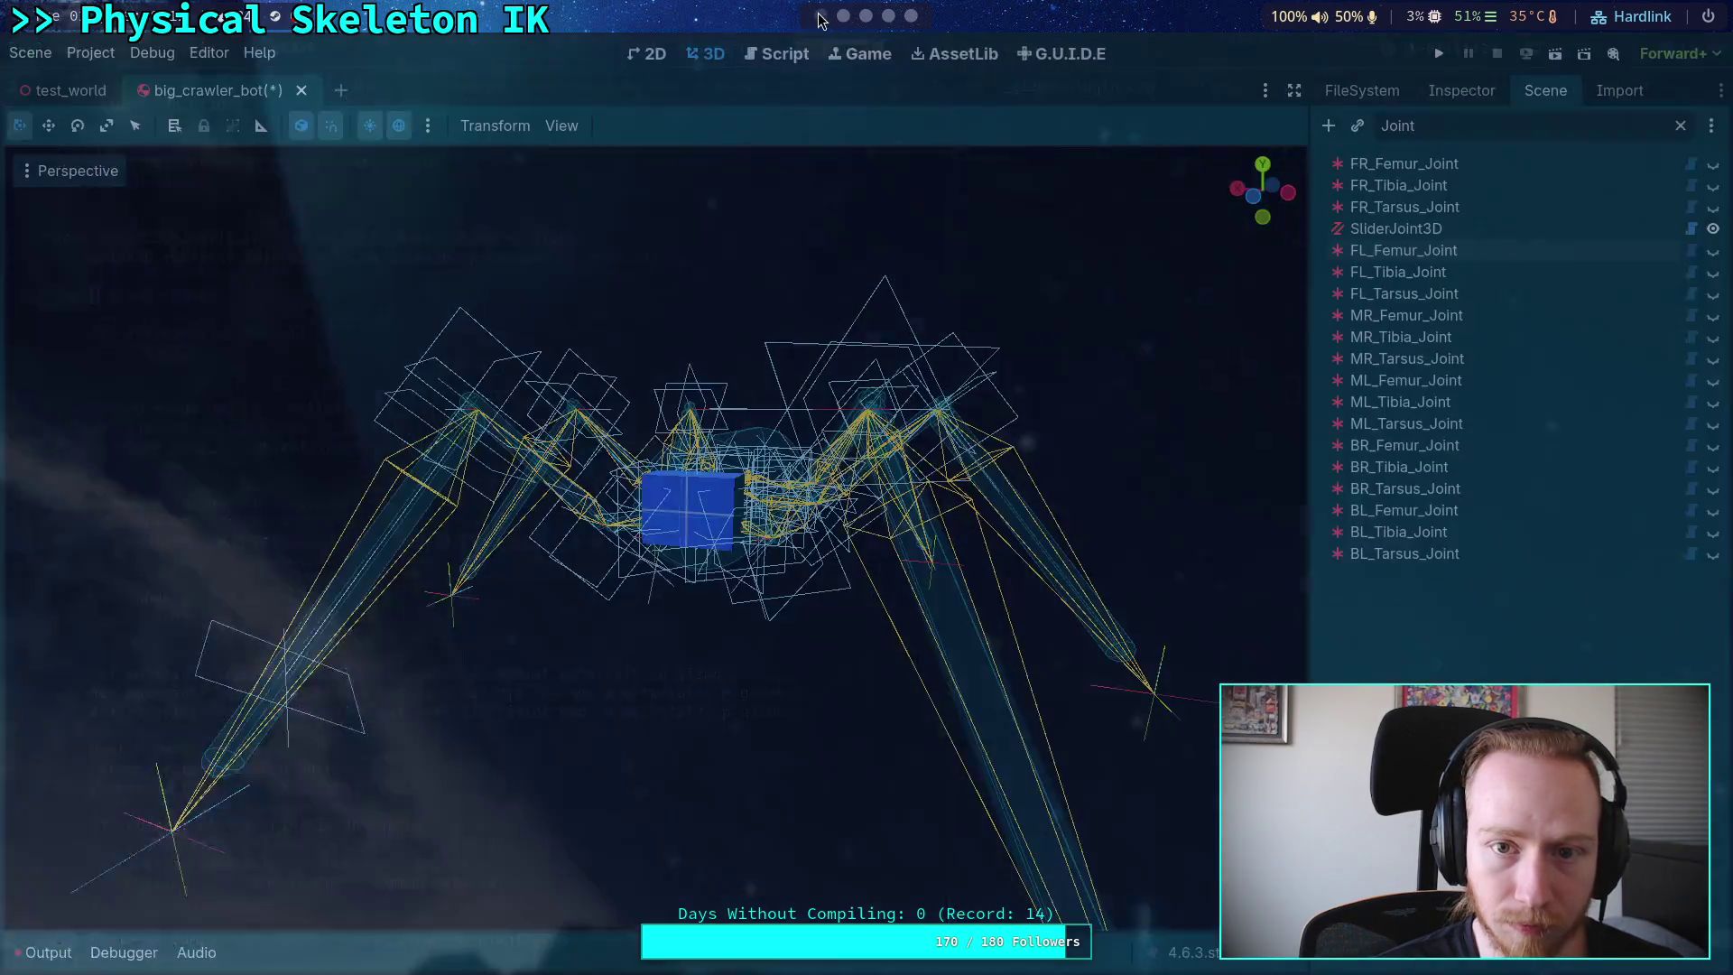
click(843, 20)
click(872, 16)
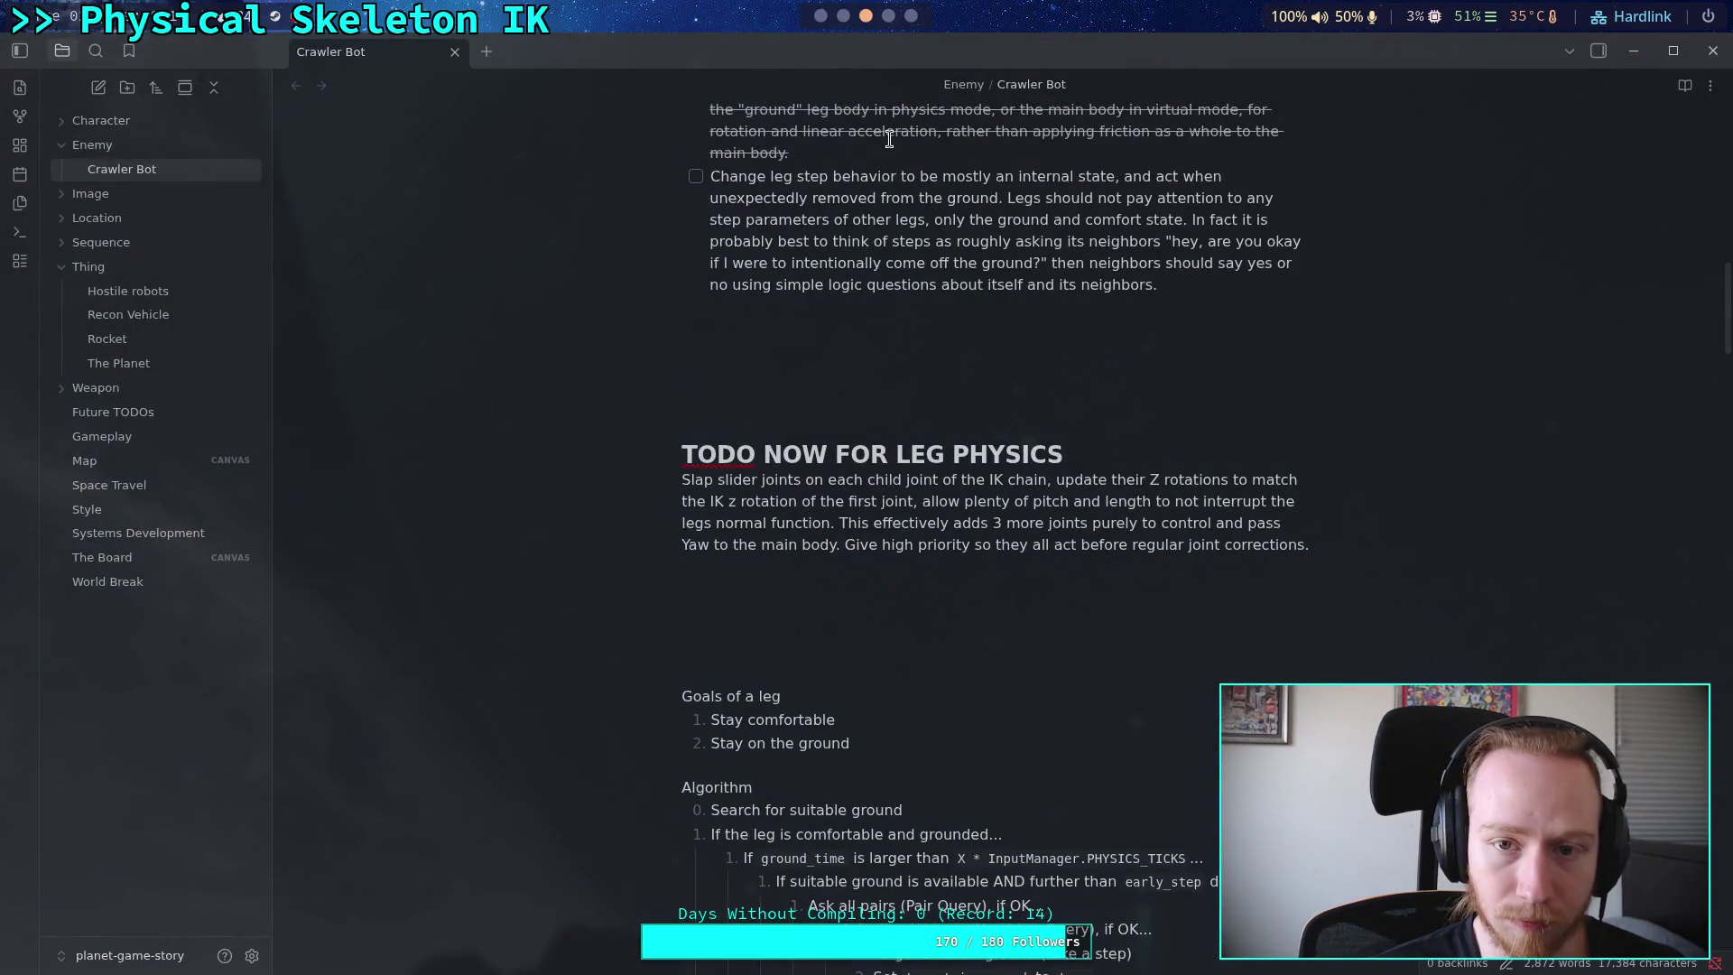
click(917, 16)
click(889, 15)
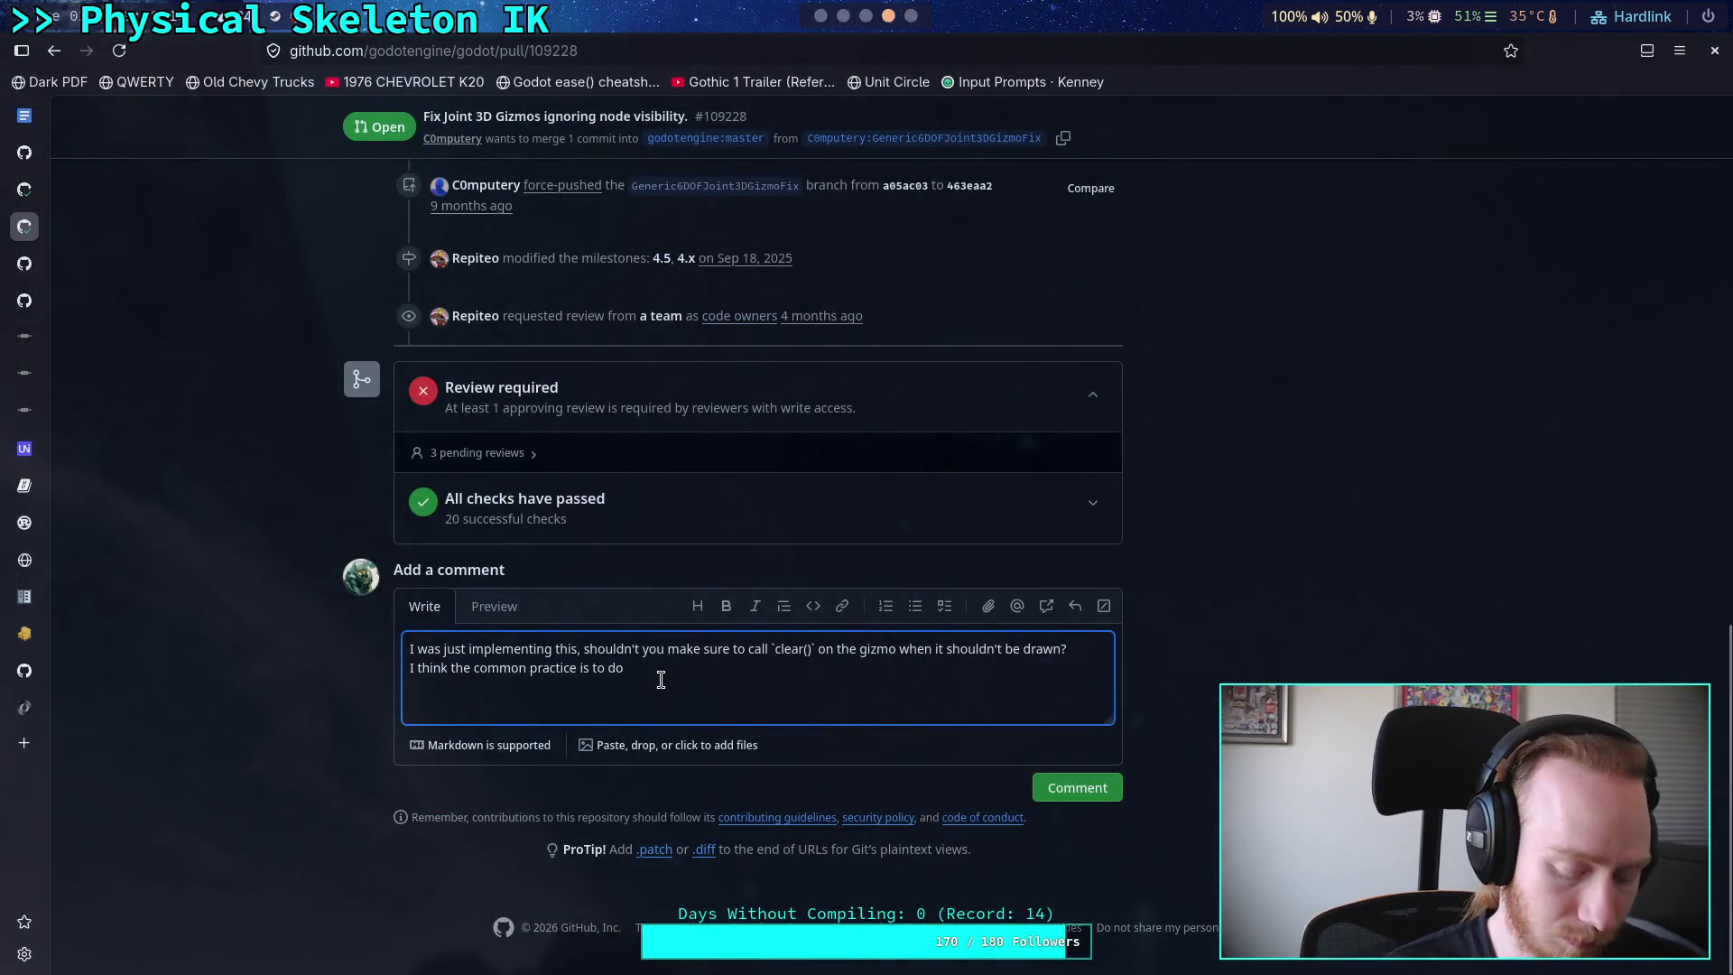
text(something here:)
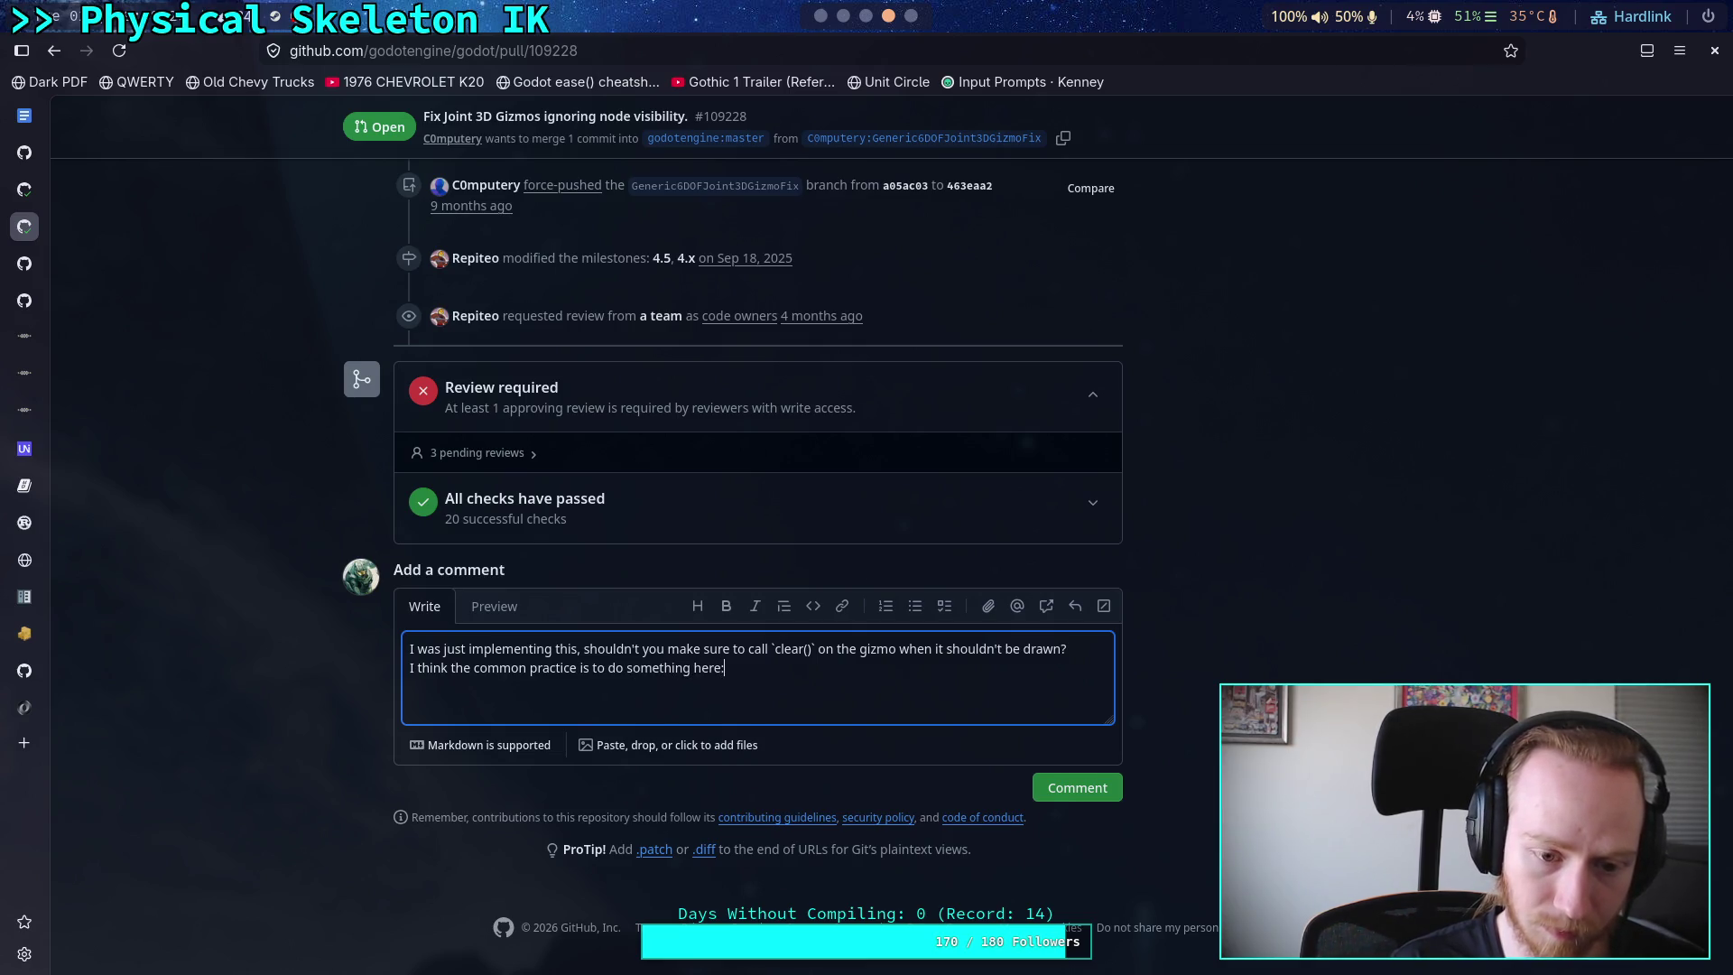
key(Return)
key(Return)
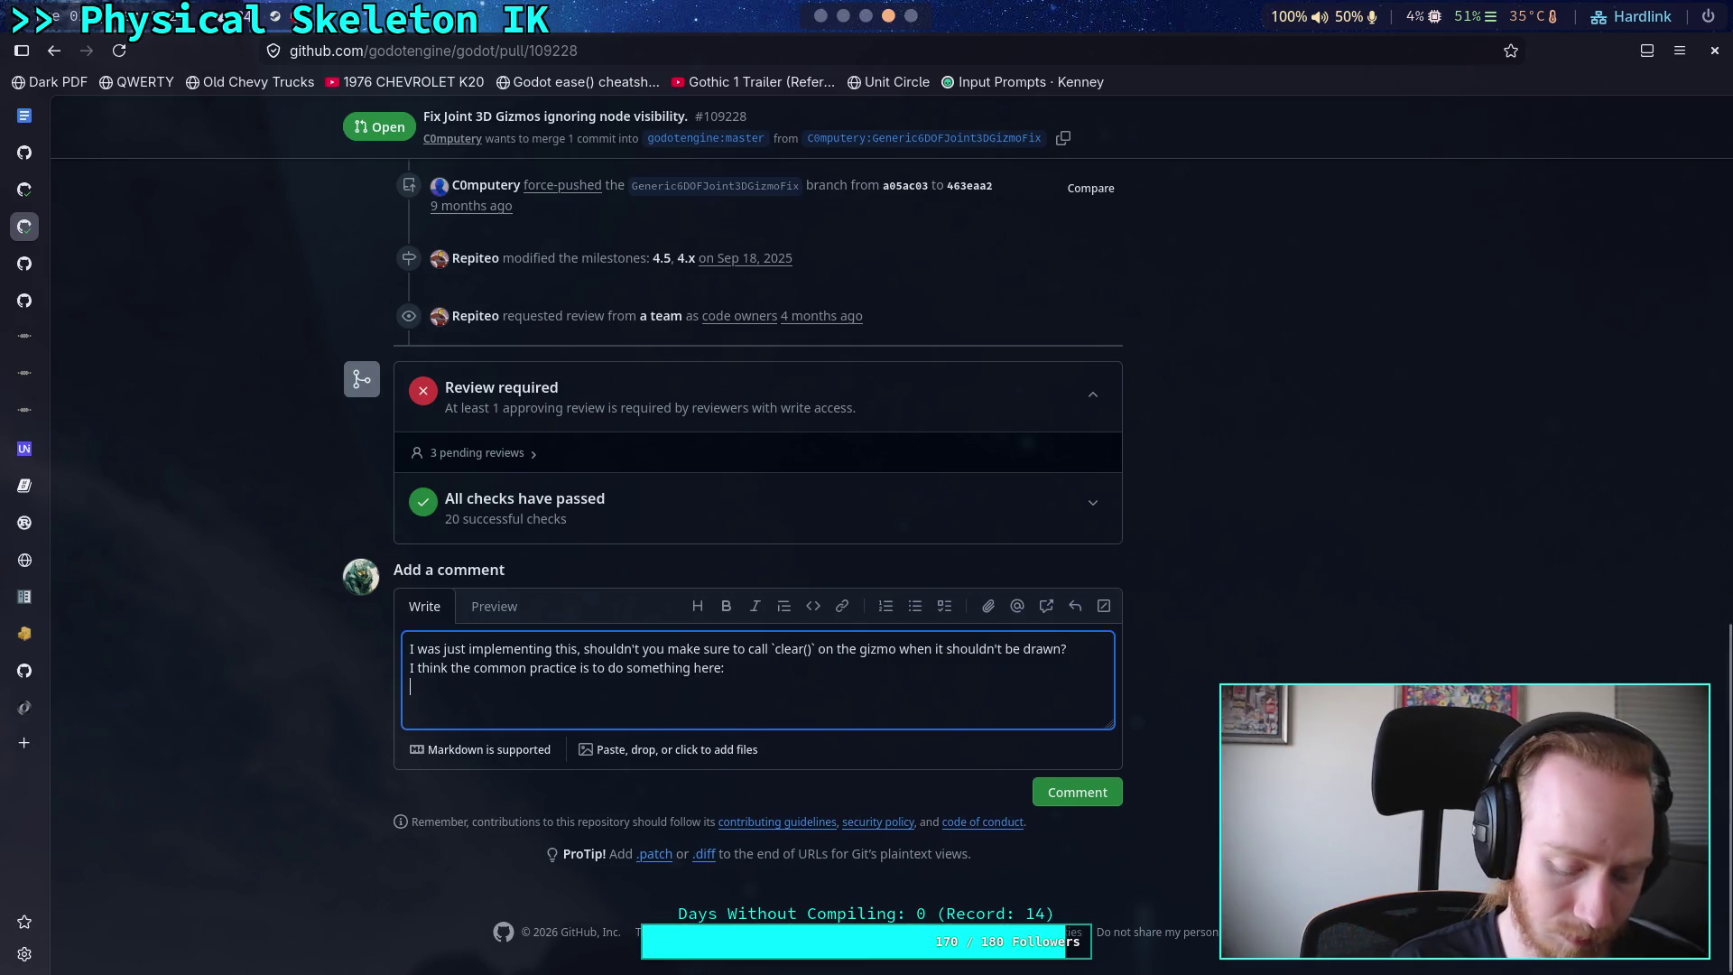
key(ctrl+v)
click(865, 16)
- Copy the redraw() signature from nvim and paste it after an opening ```c++ fence
click(843, 16)
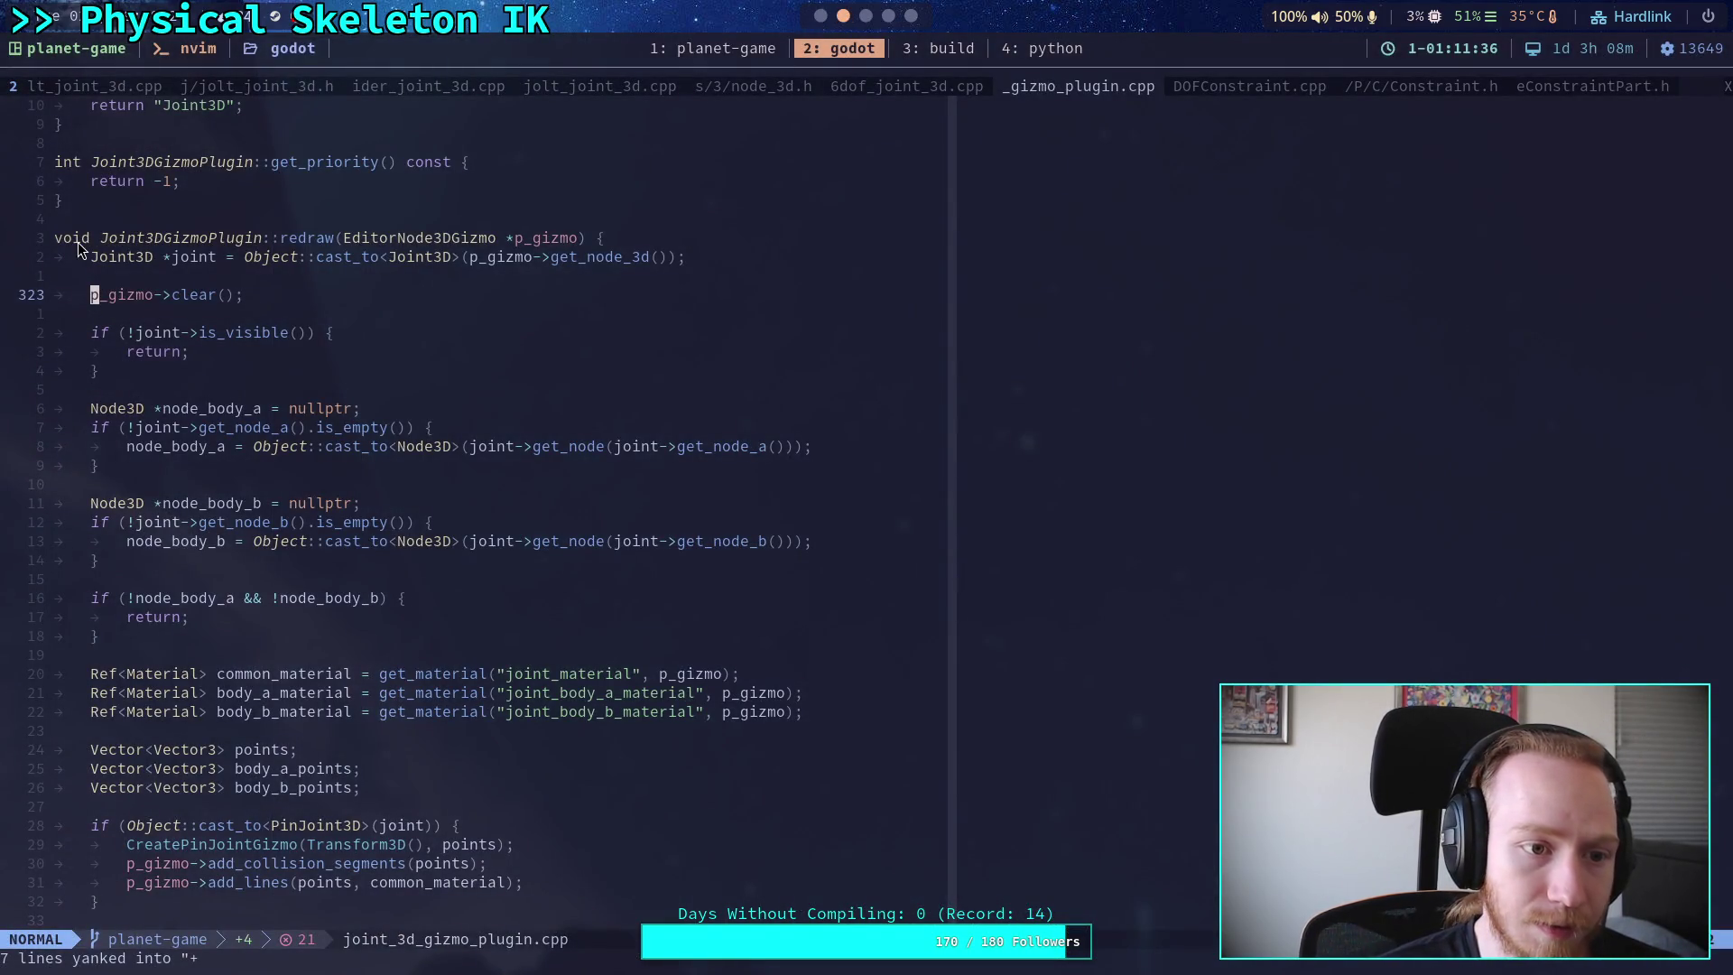
scroll(322, 403, up, 5)
drag(56, 541, 665, 550)
right_click(480, 532)
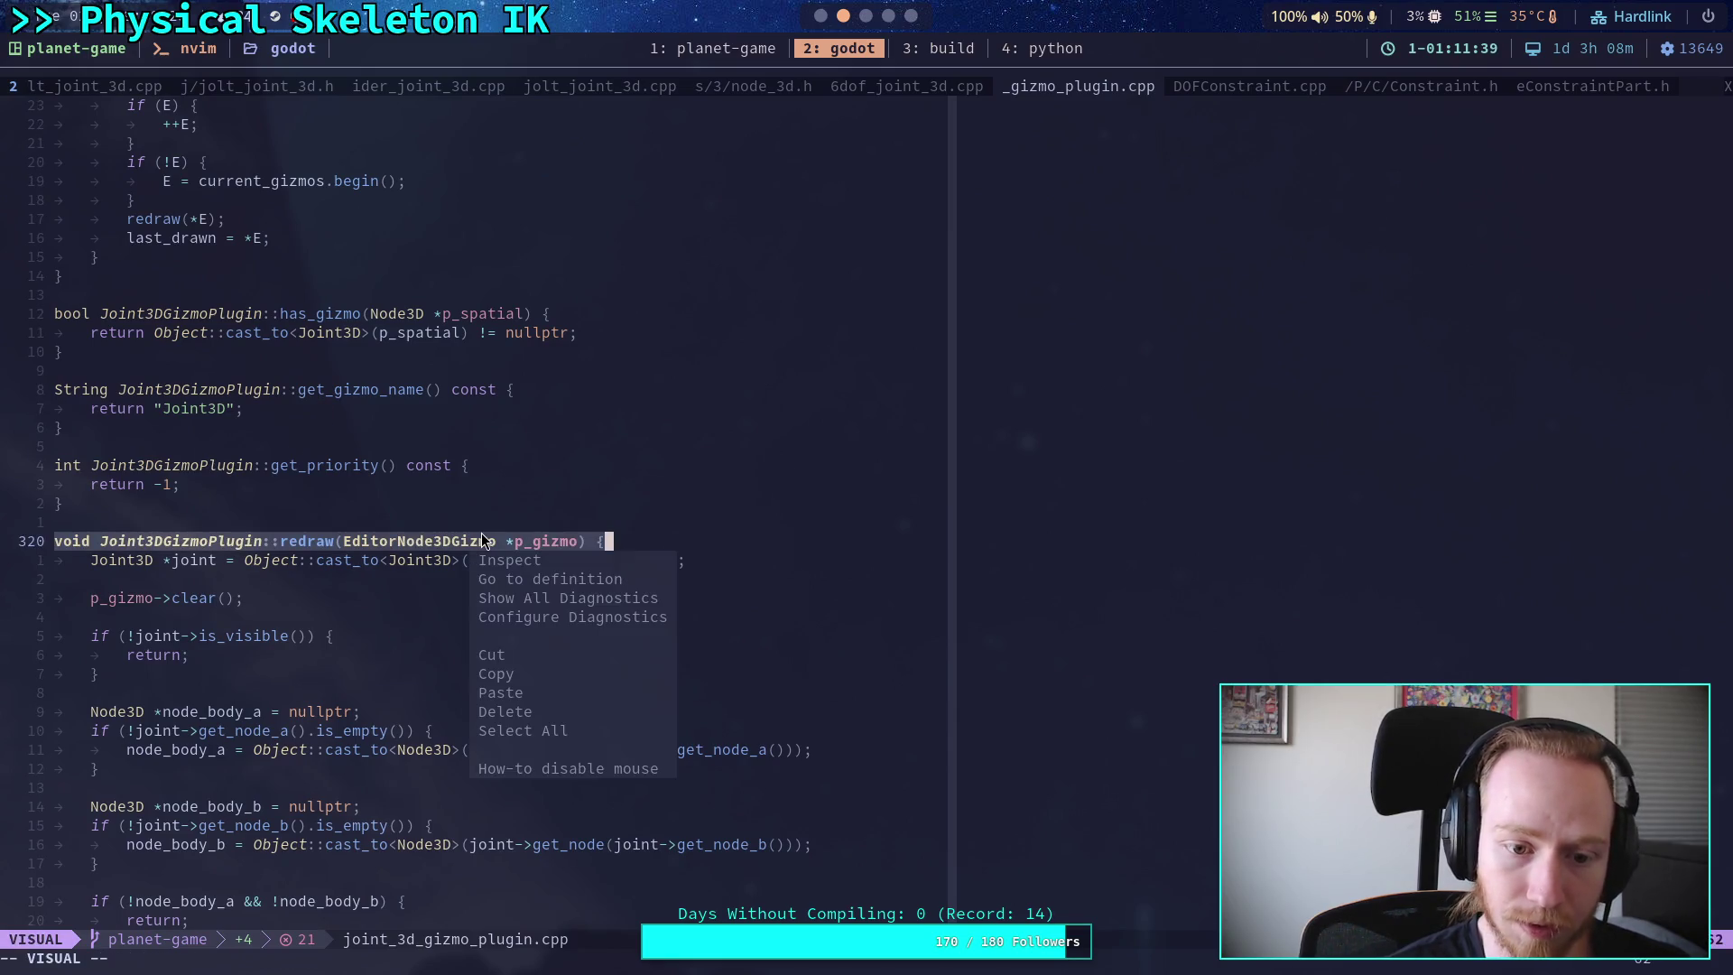
click(529, 670)
scroll(882, 18, down, 3)
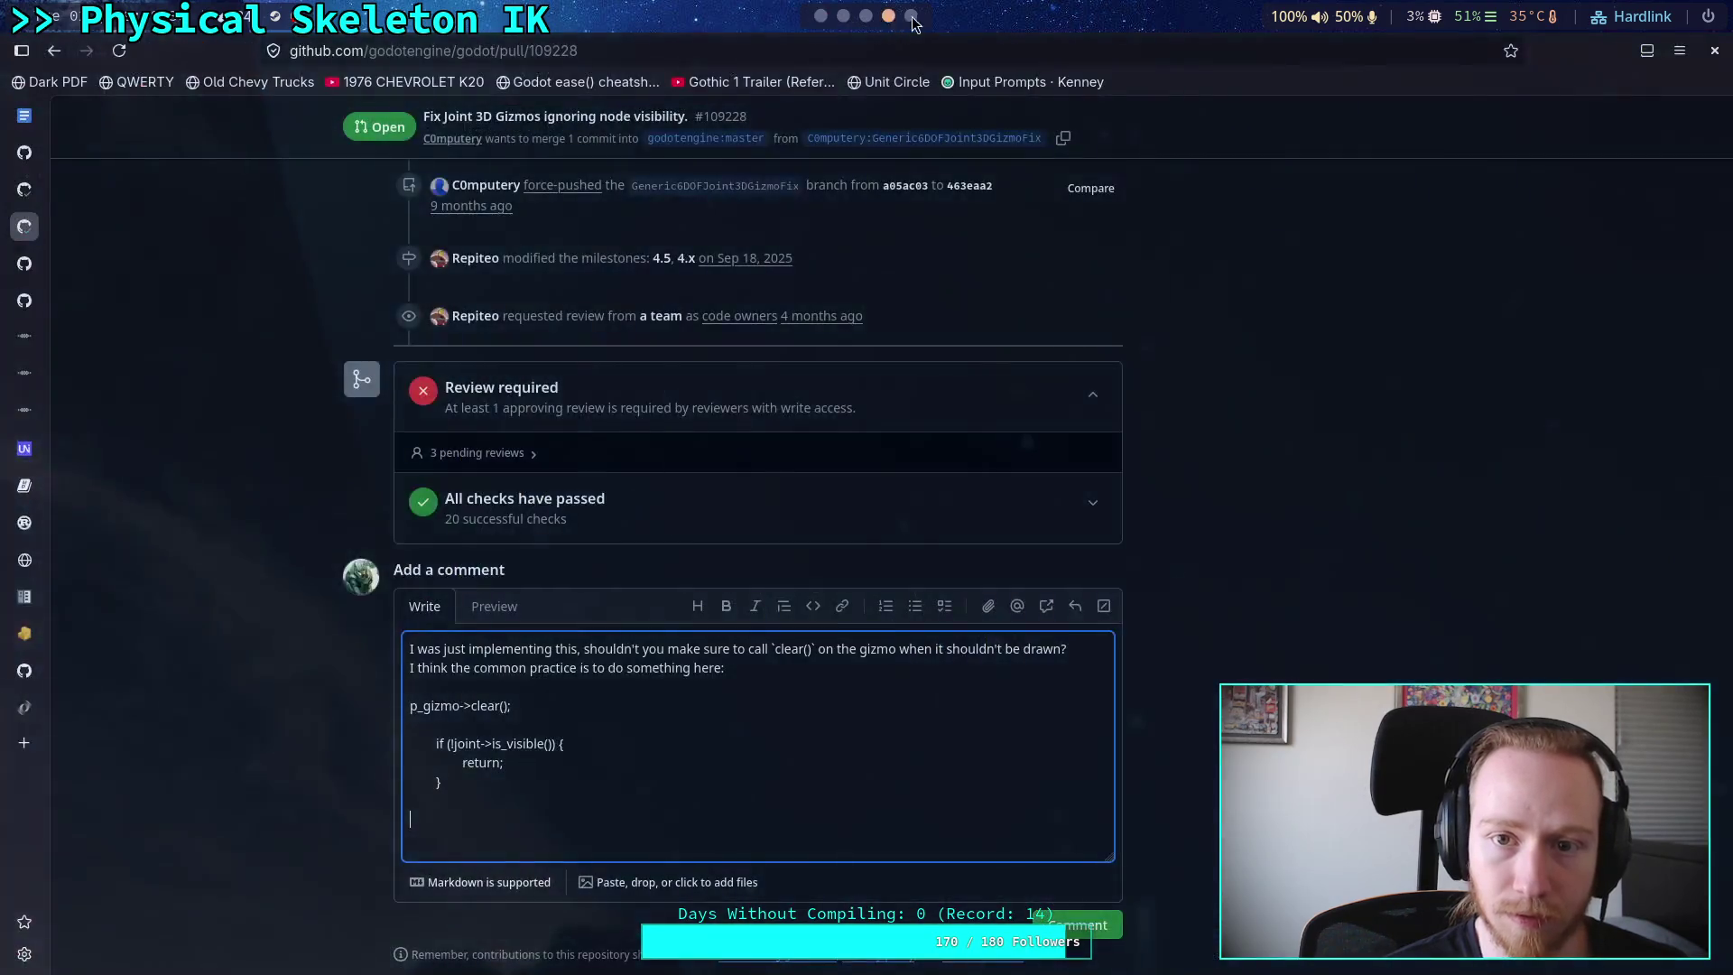
scroll(882, 18, up, 1)
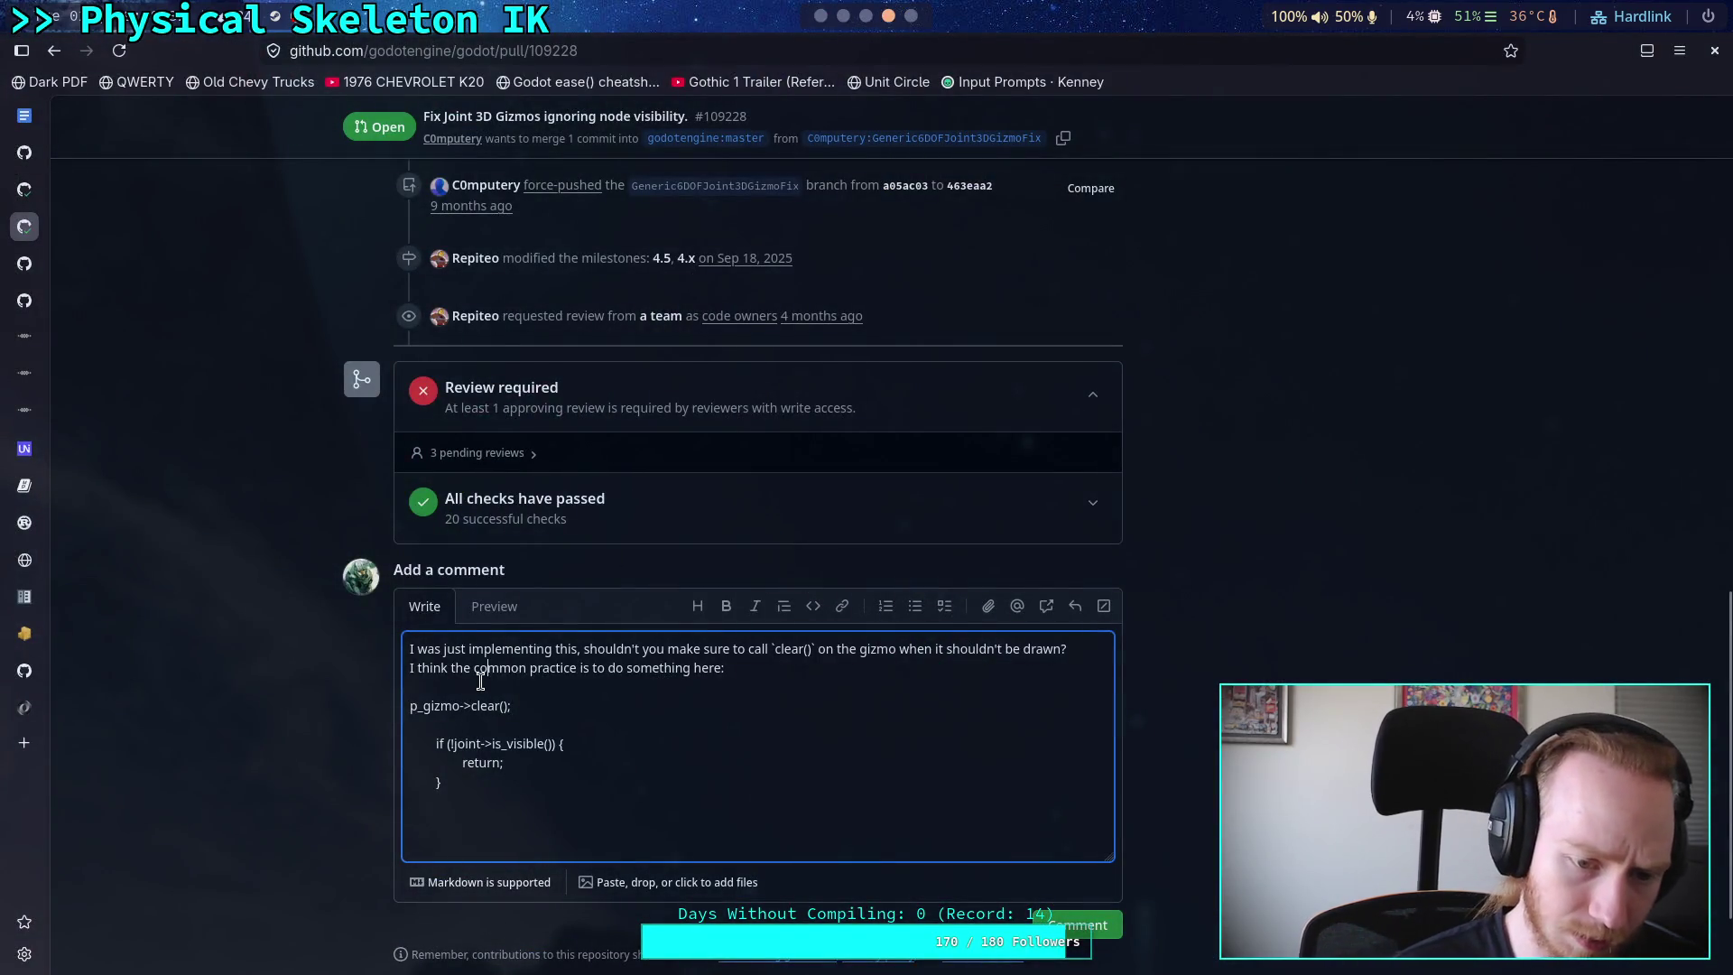
key(Return)
text(```c++)
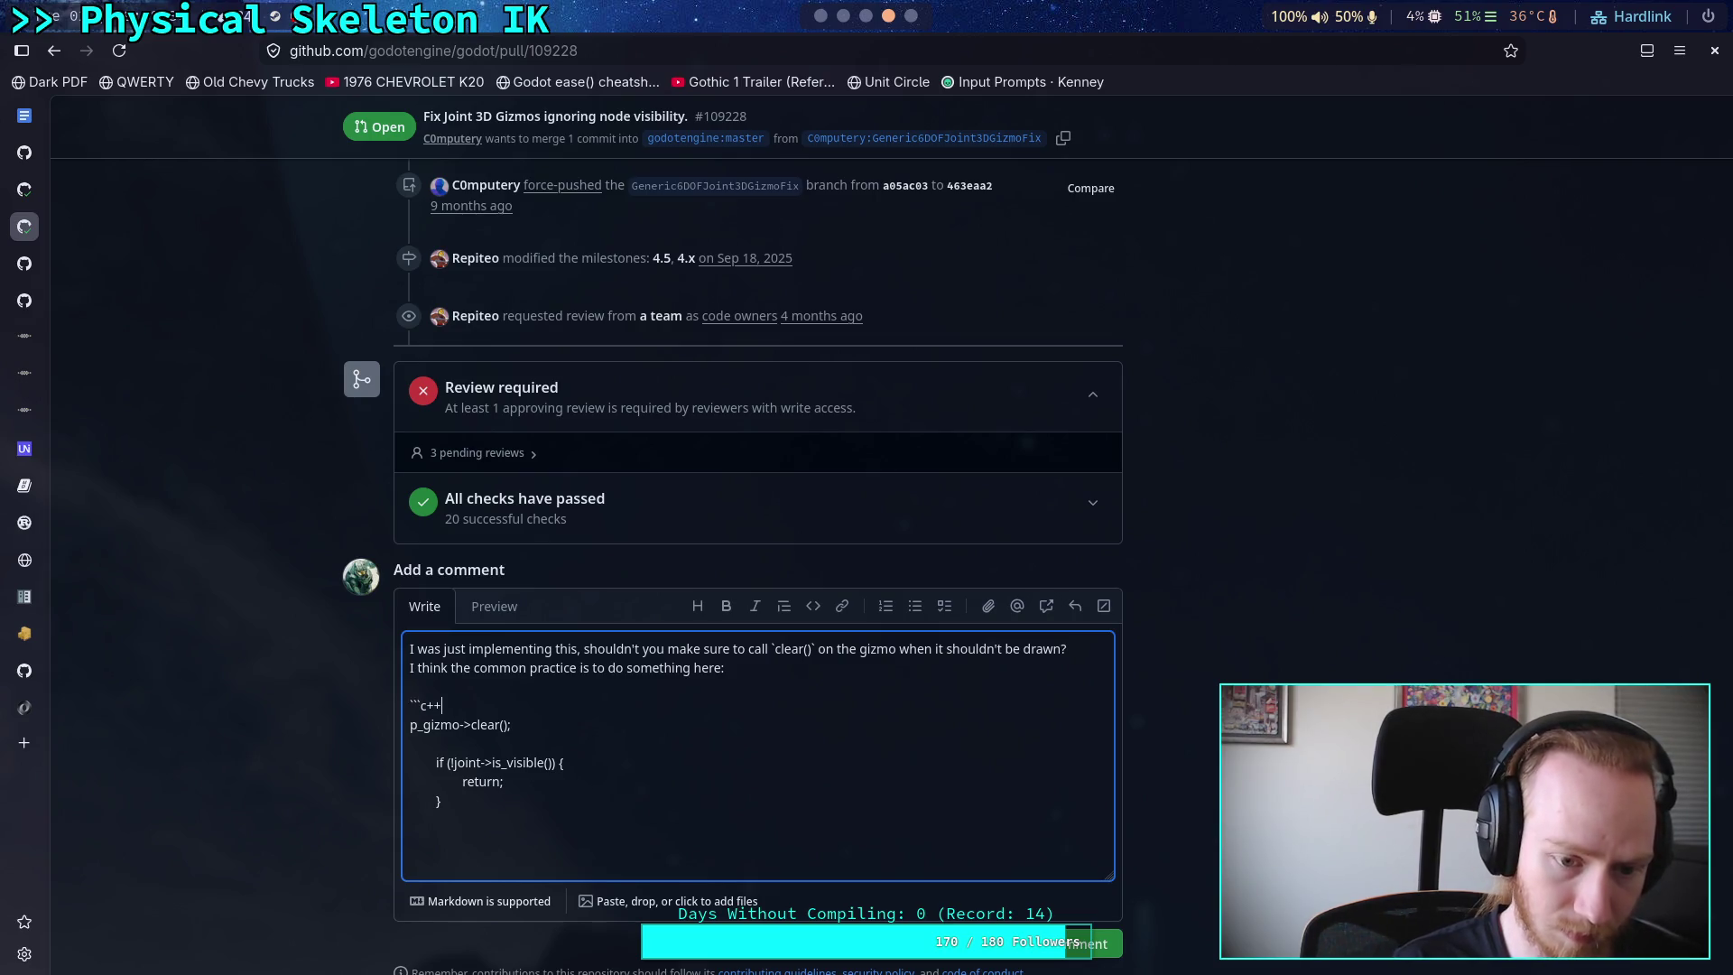
key(Return)
key(ctrl+v)
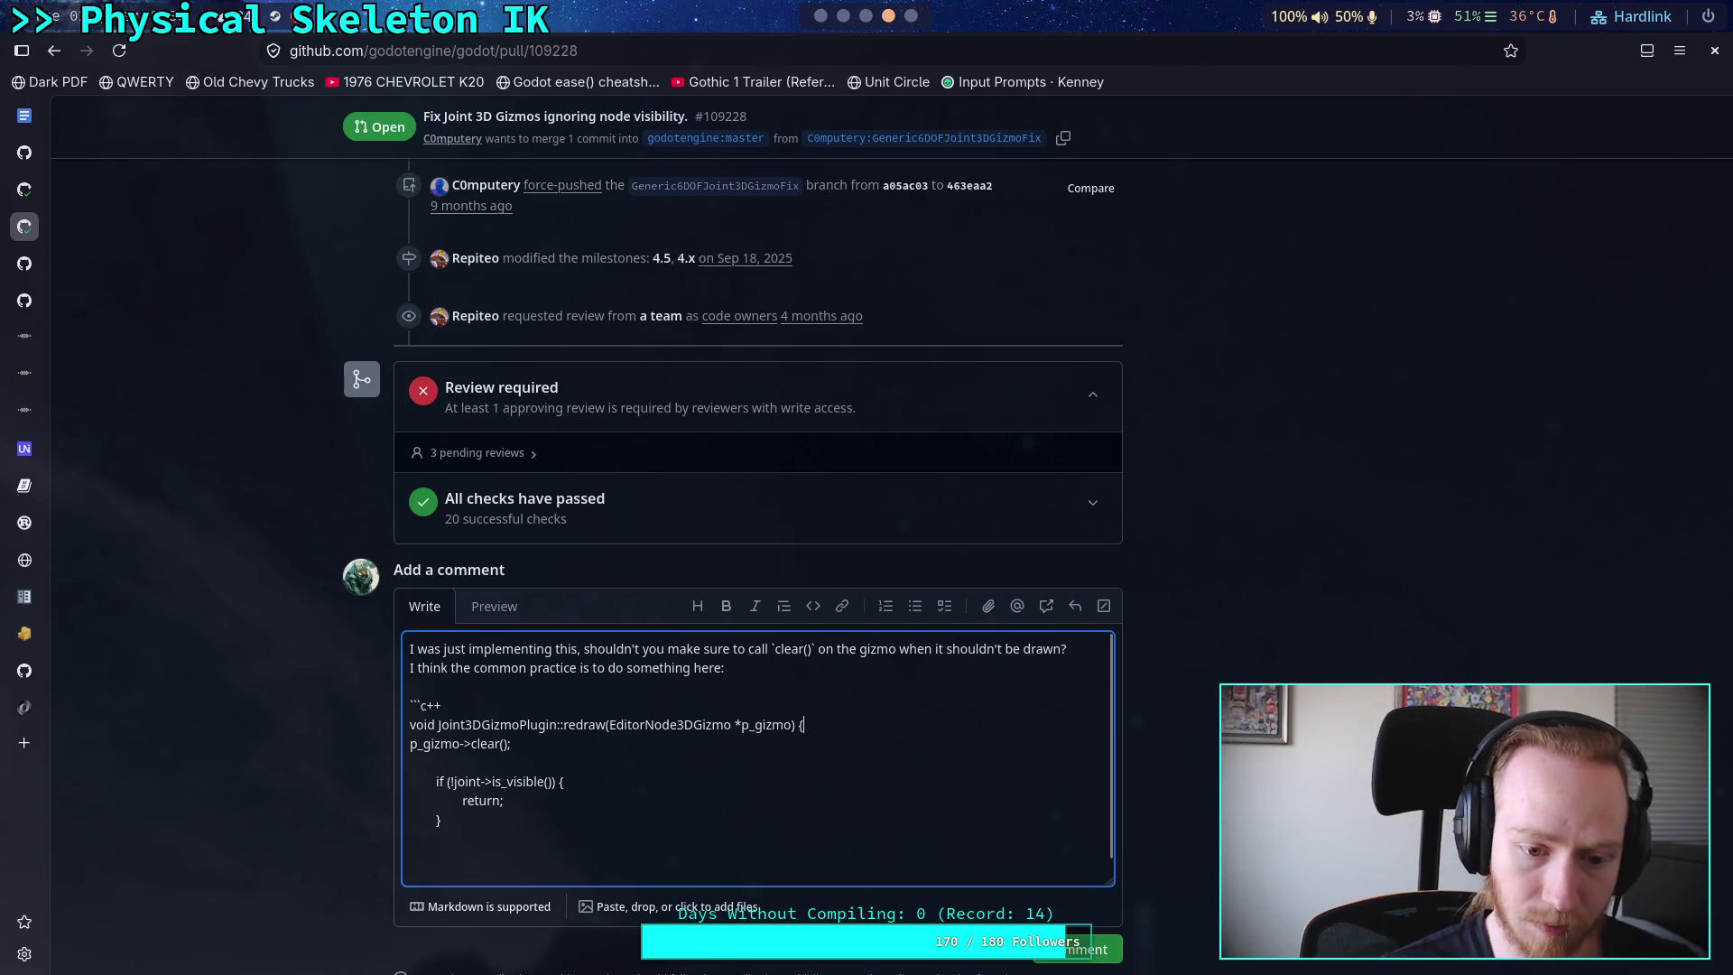
- Add an indented placeholder line and align p_gizmo->clear() with tab indentation
key(Tab)
click(407, 748)
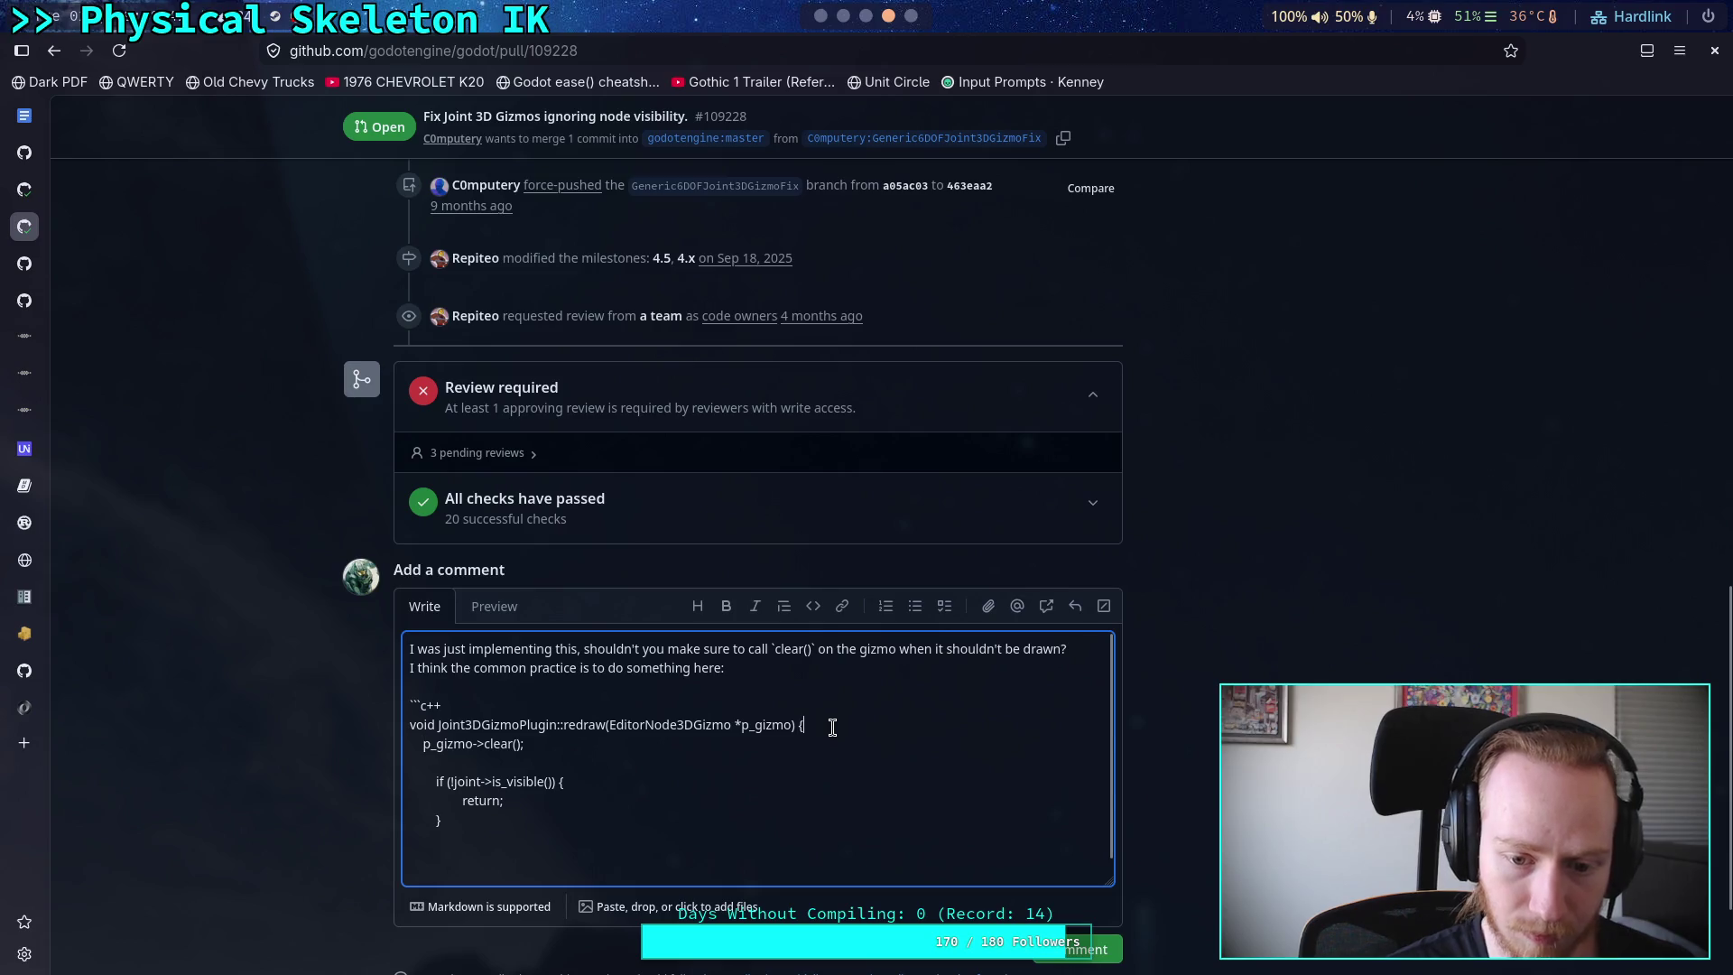
key(Return)
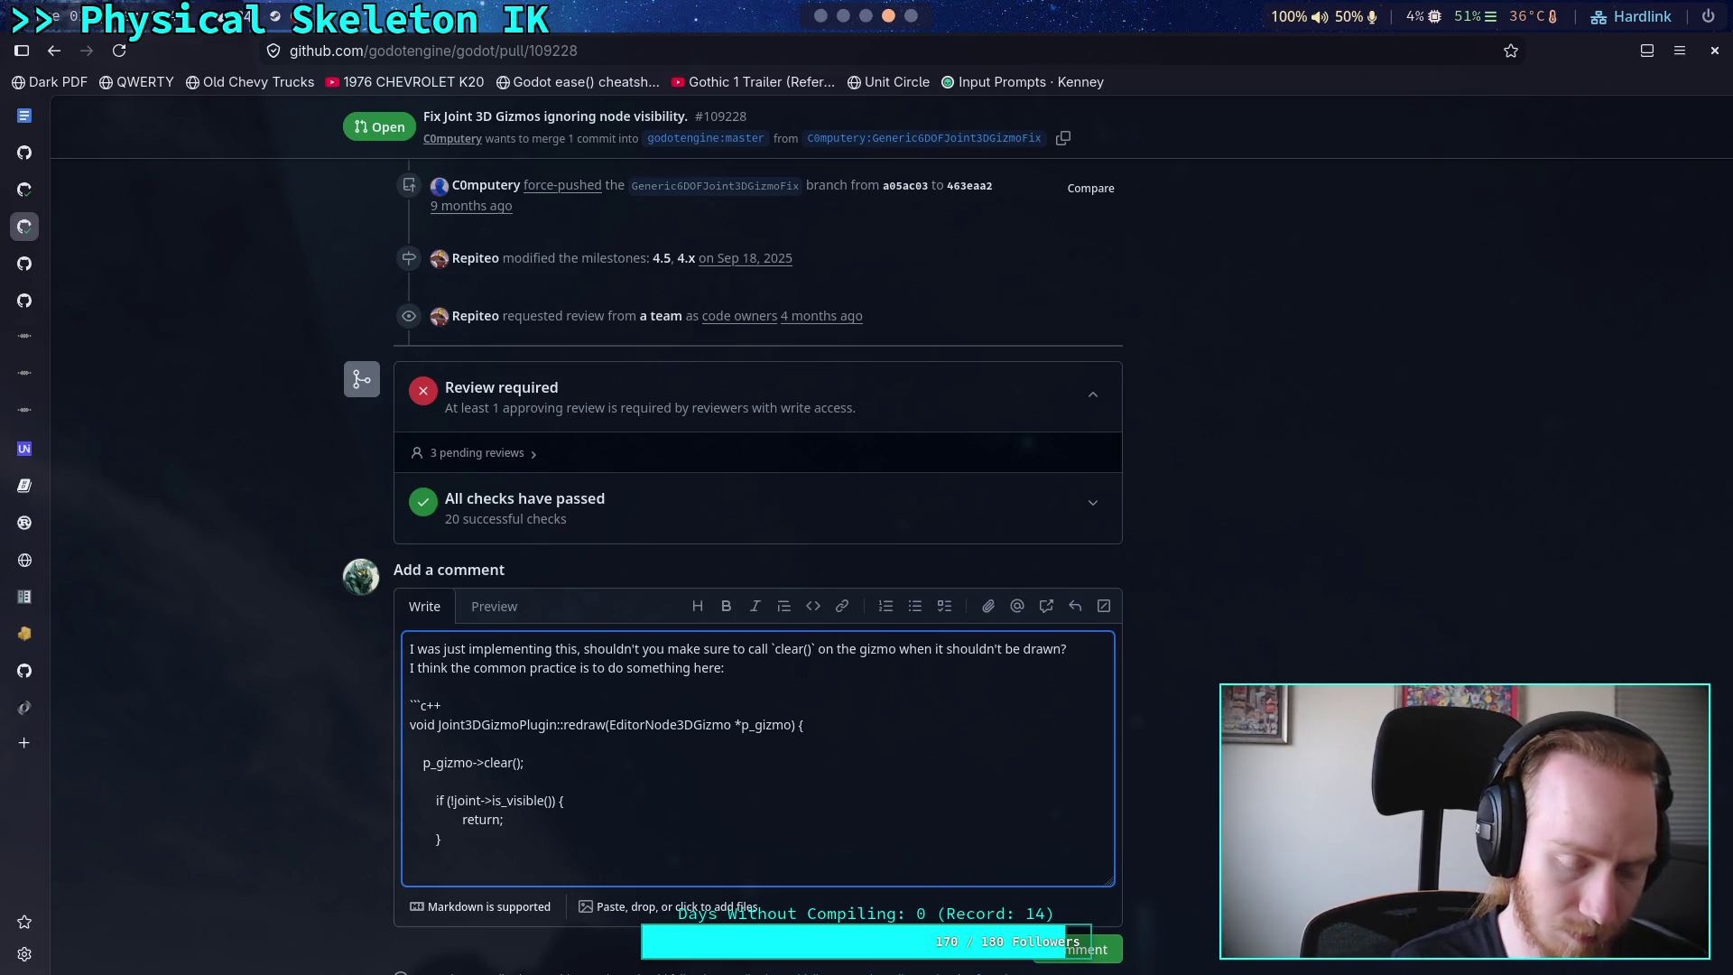
double_click(407, 801)
right_click(431, 798)
click(470, 600)
click(498, 738)
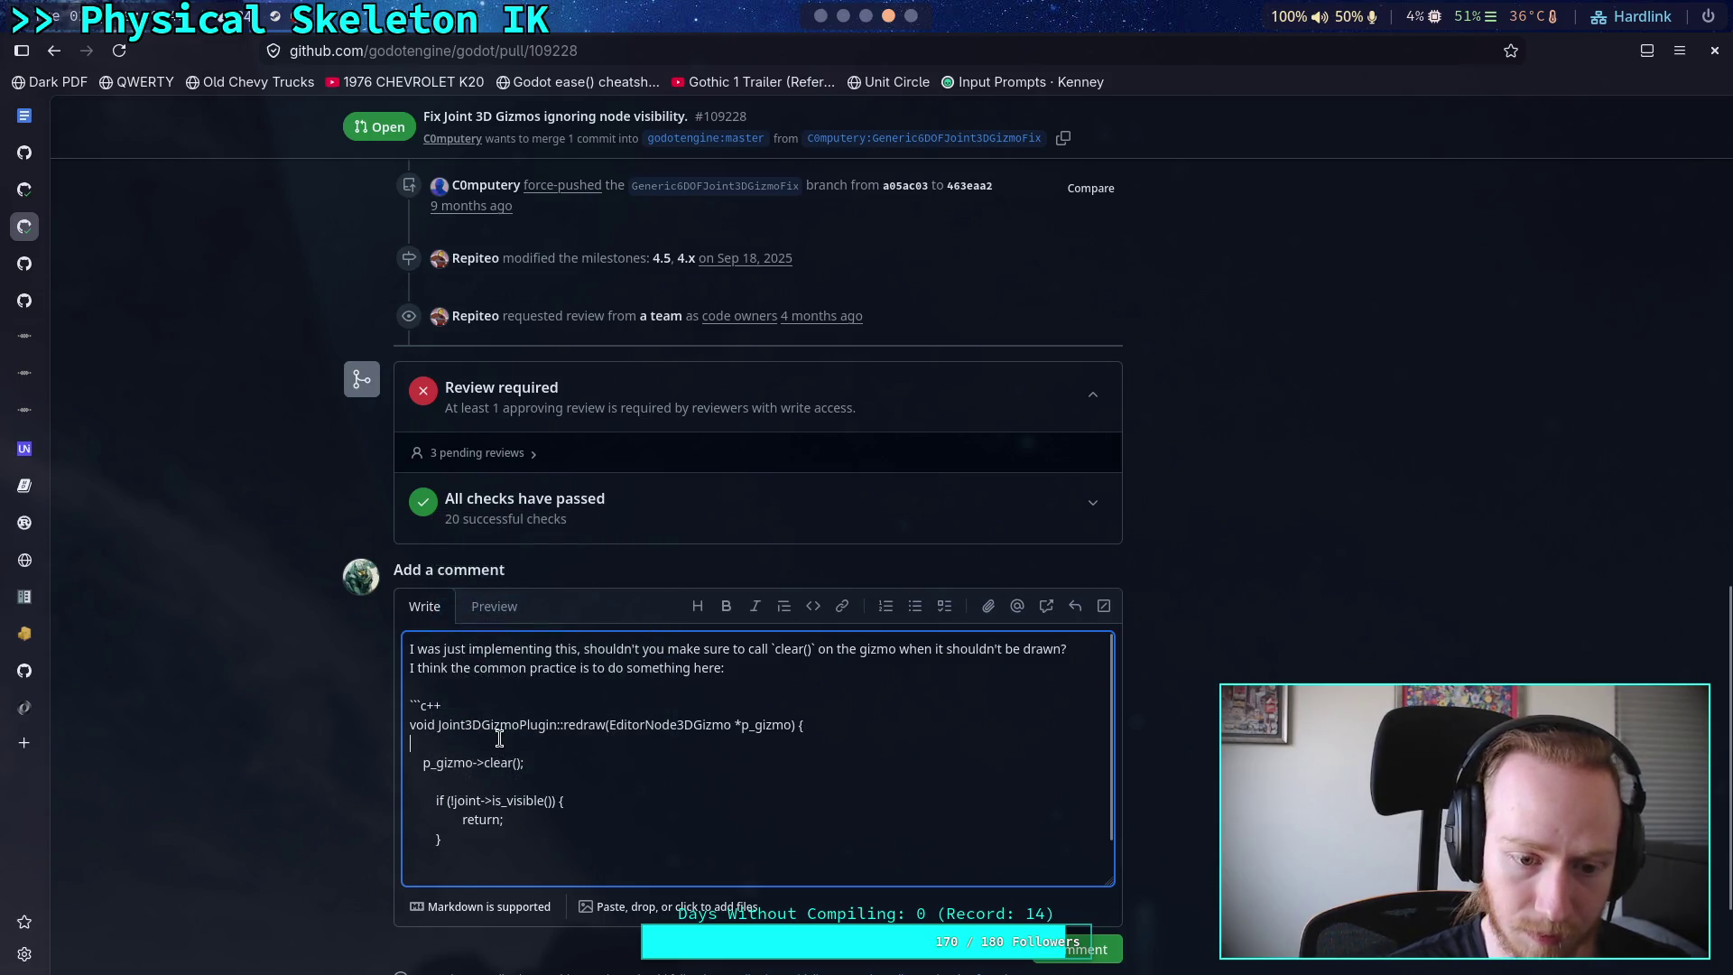
key(ctrl+v)
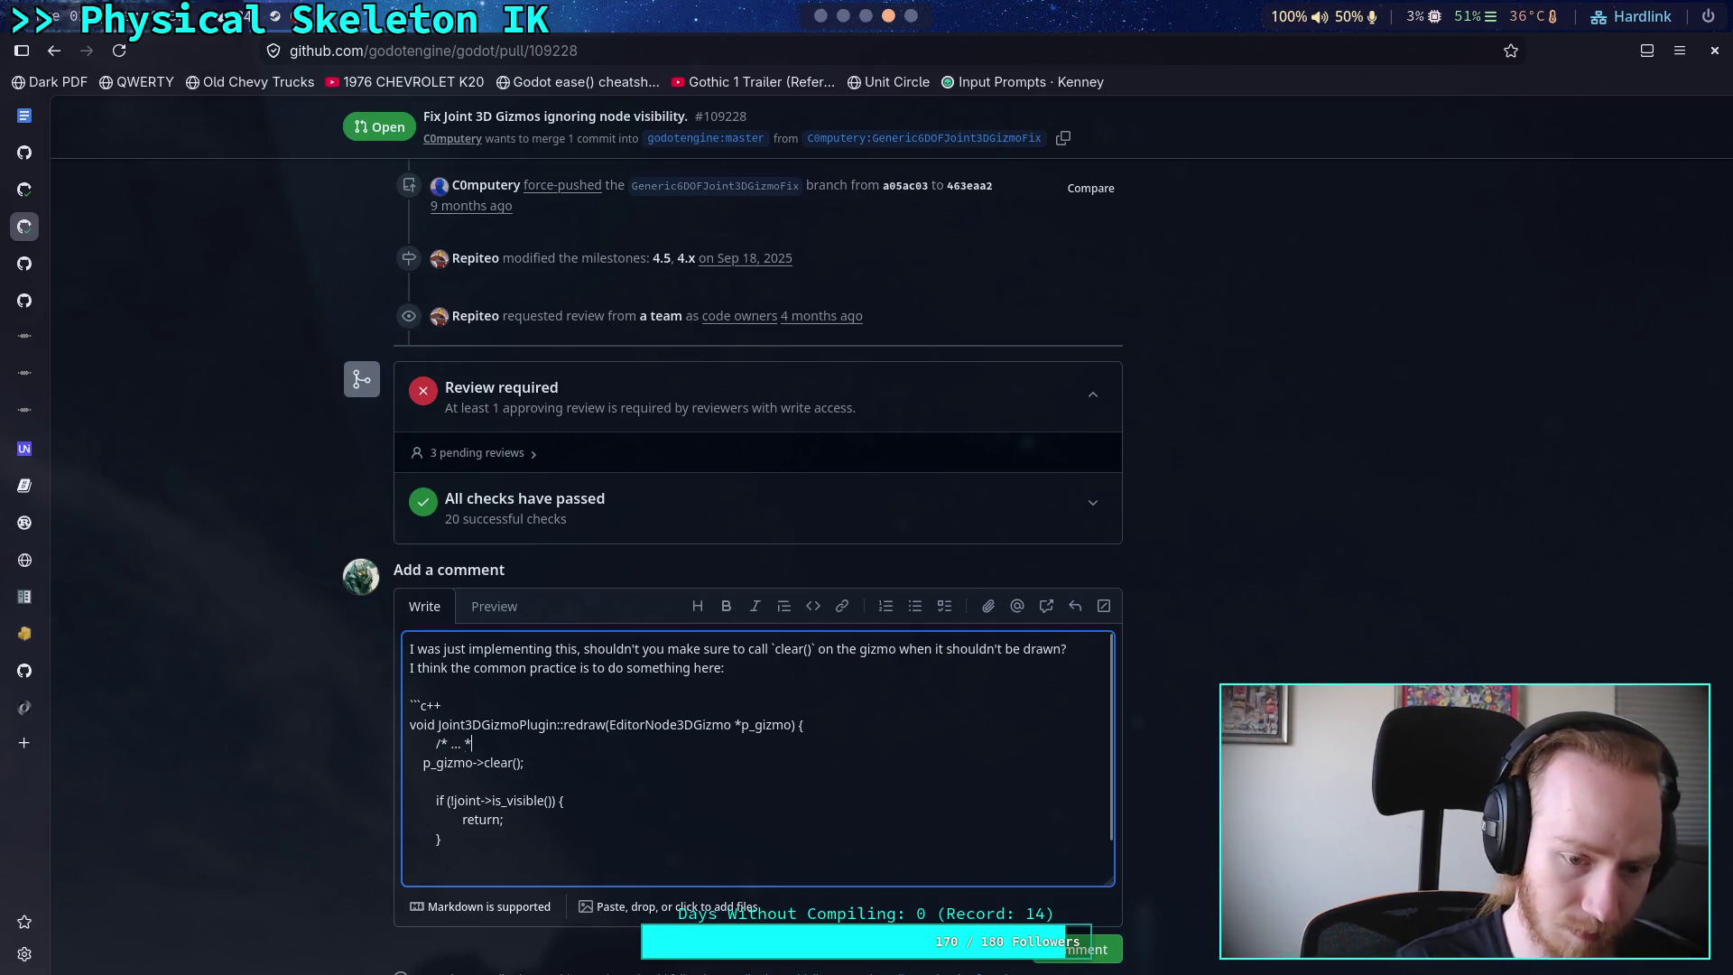
double_click(402, 763)
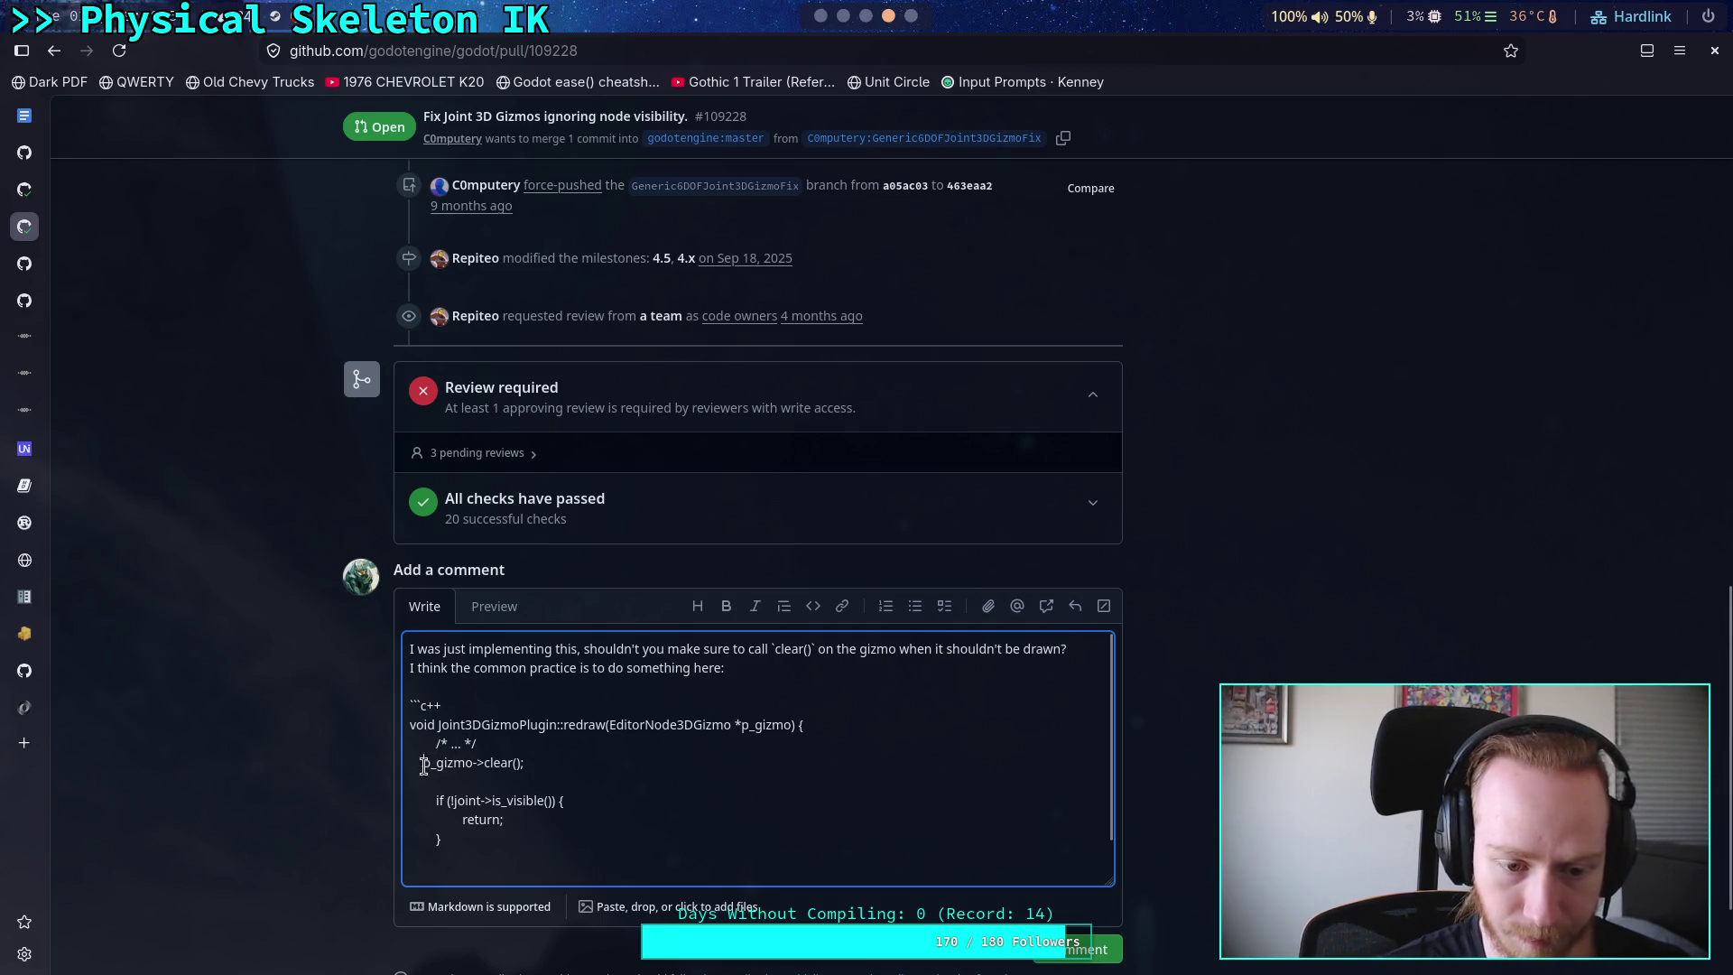
key(BackSpace)
key(ctrl+v)
- Add the closing ``` fence, the function's closing brace, and an indented placeholder line
click(545, 840)
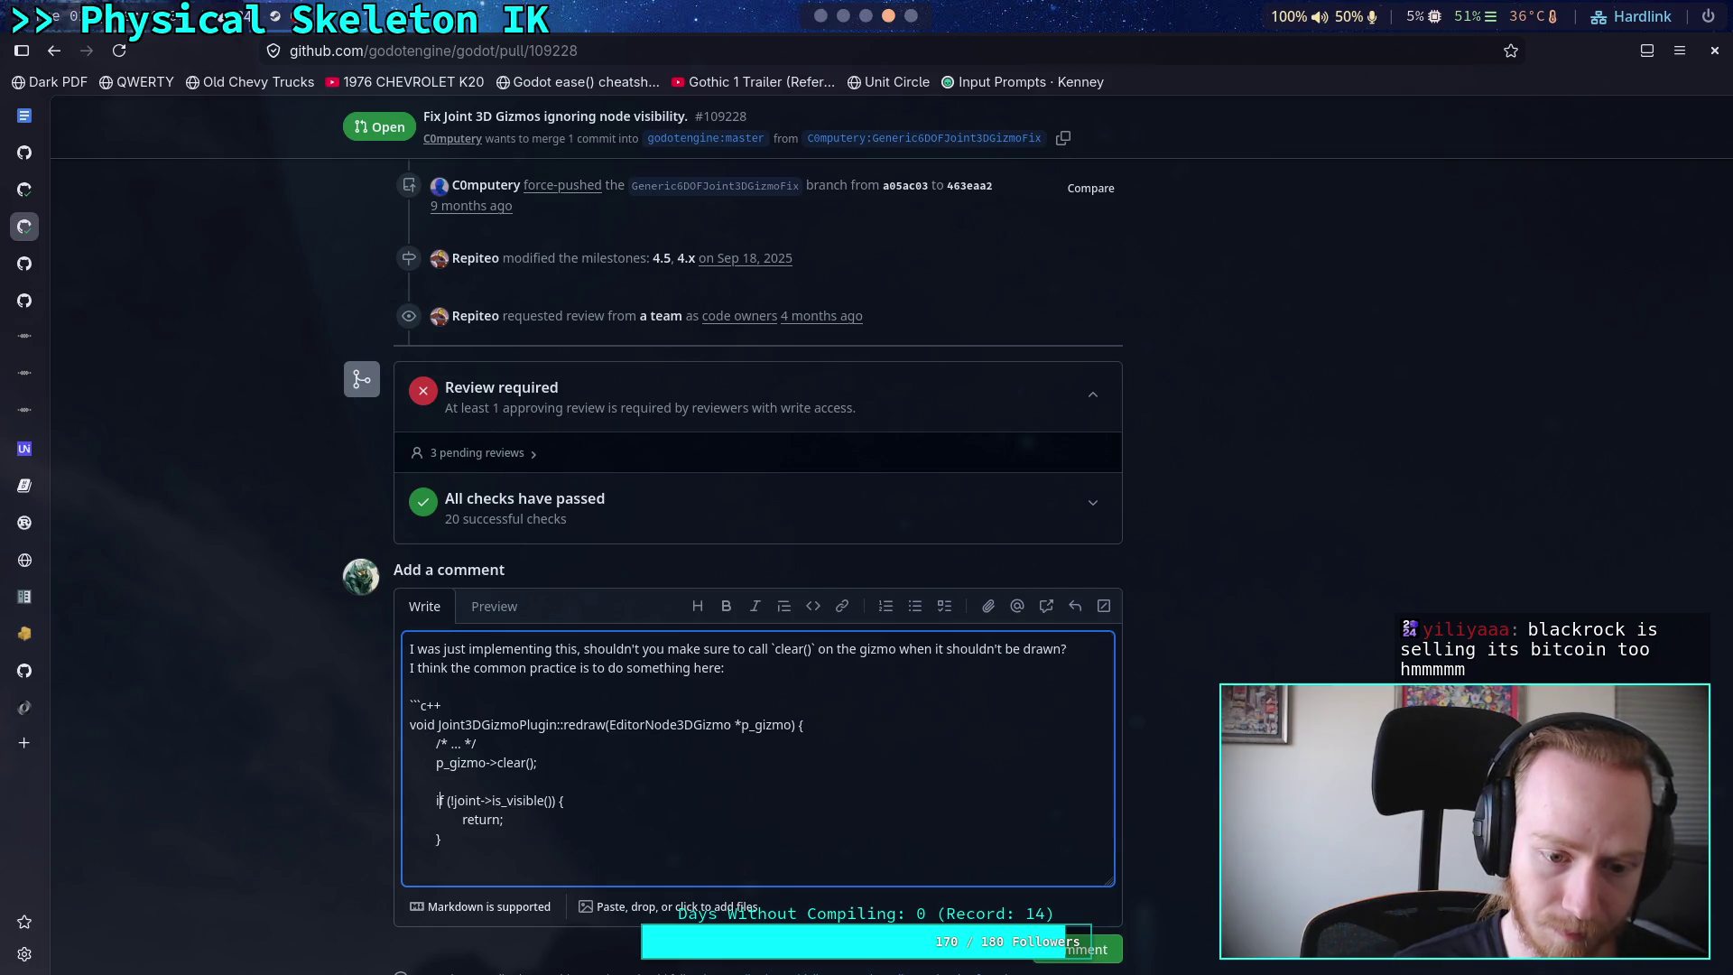
text(```)
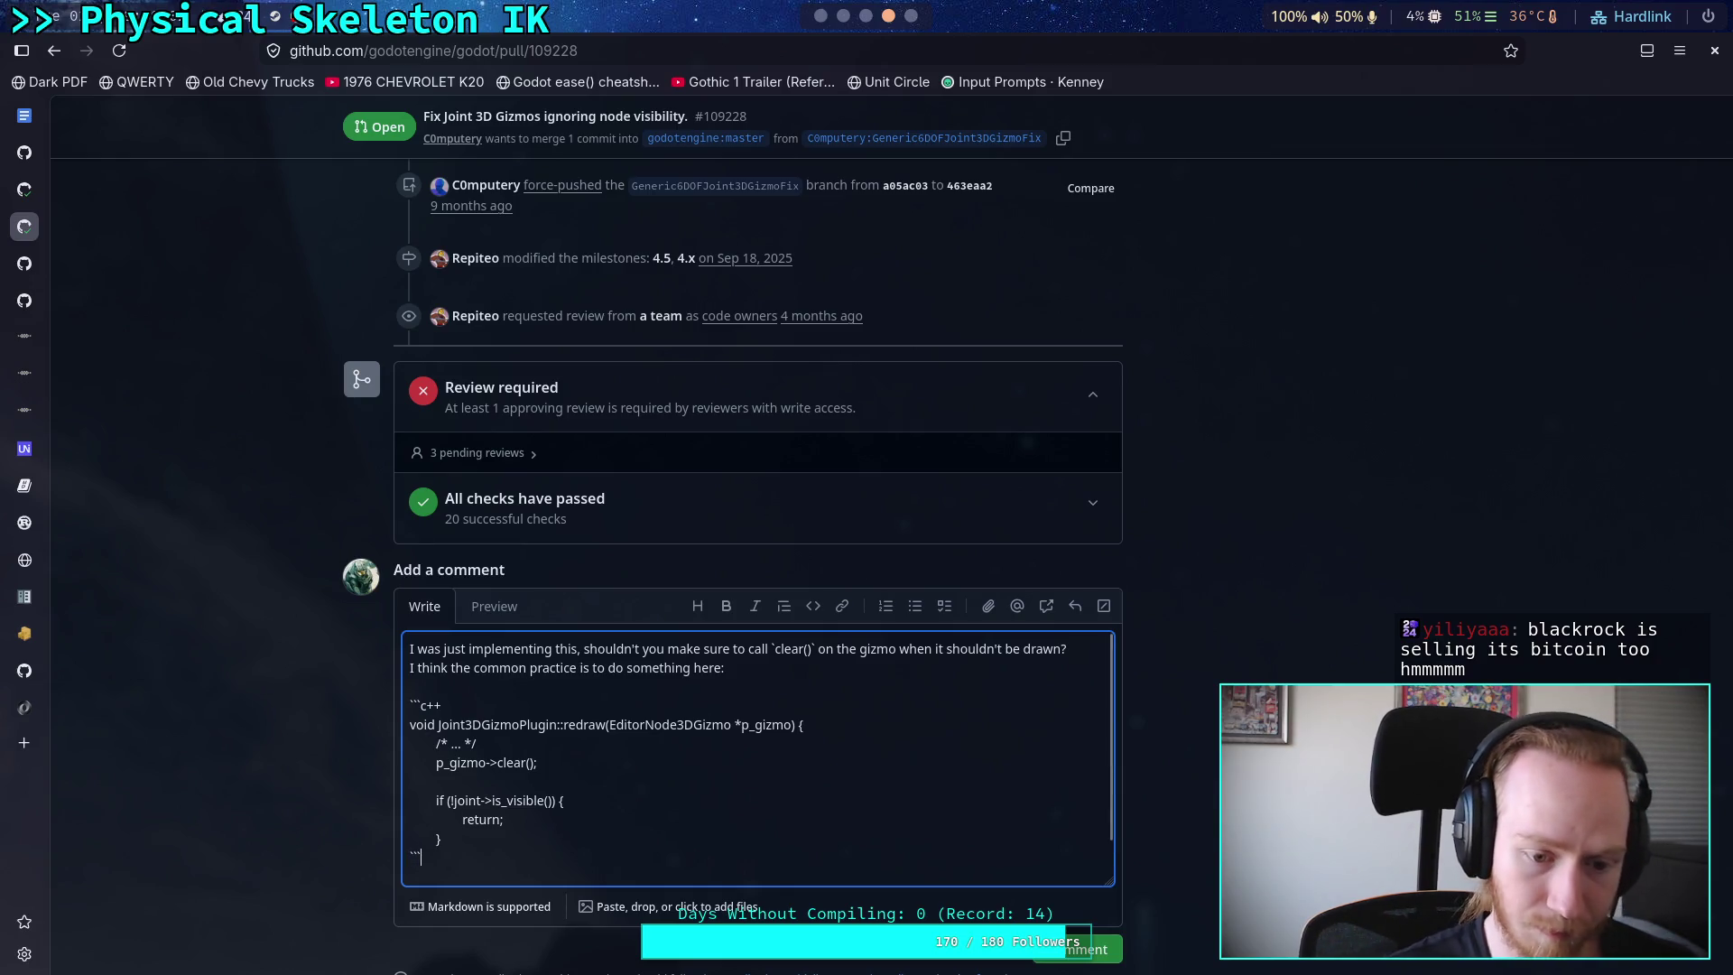
click(521, 839)
key(Return)
text(})
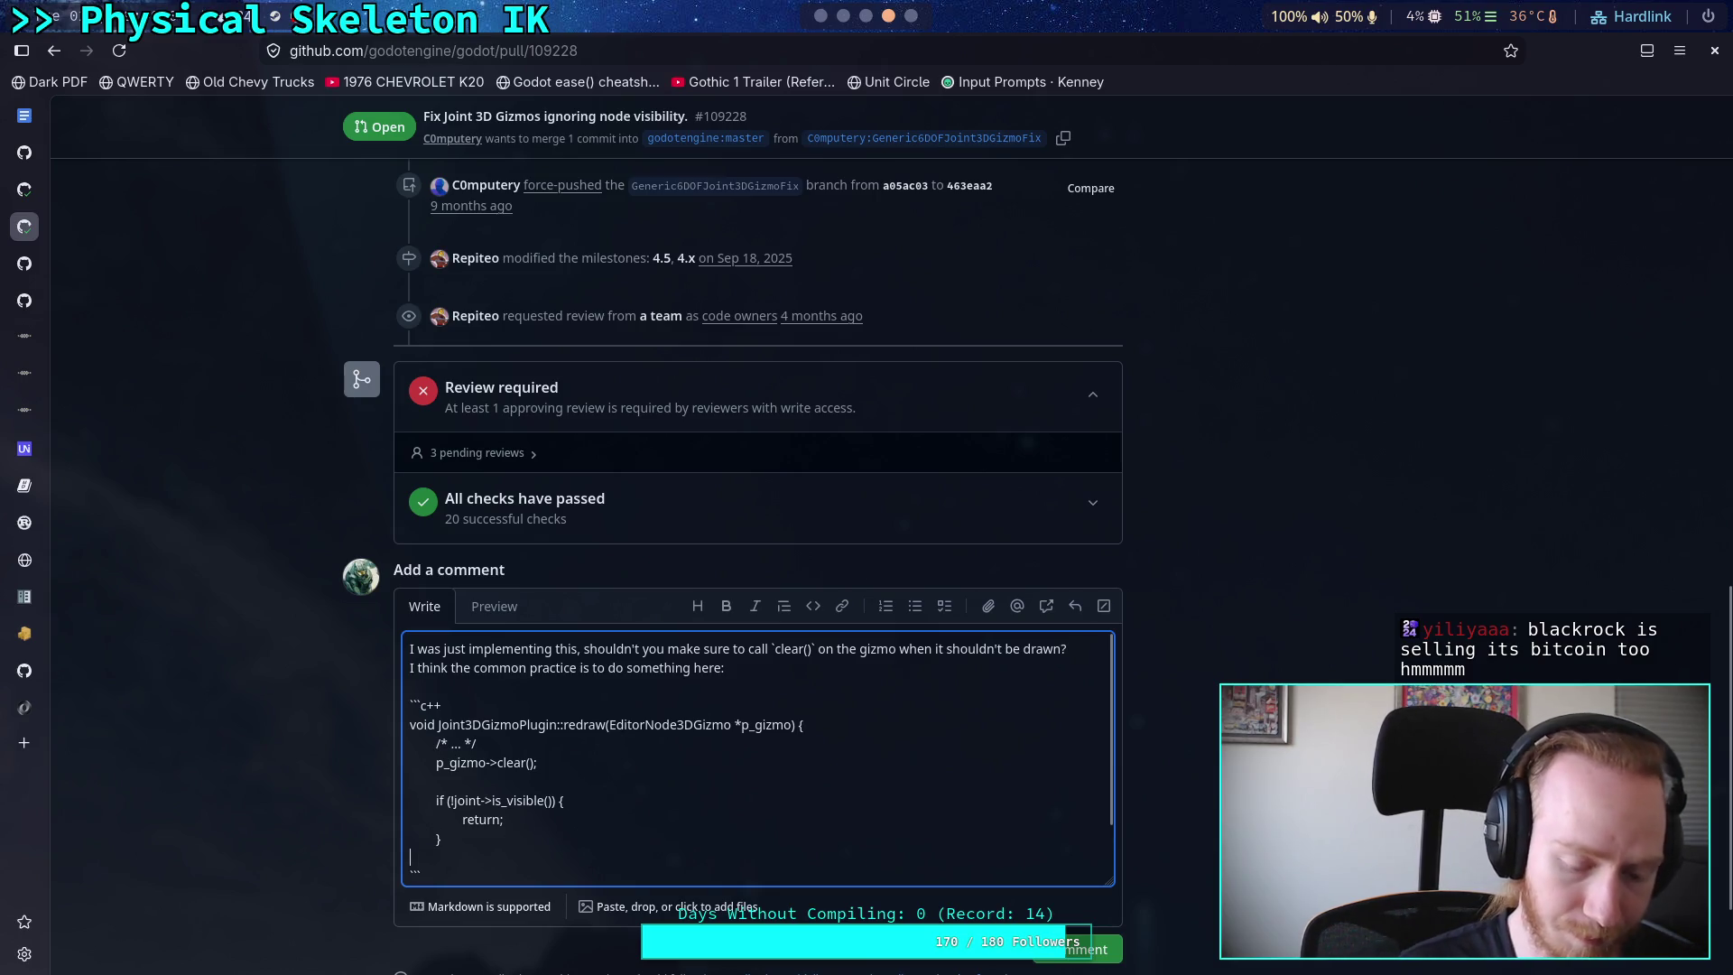
key(Return)
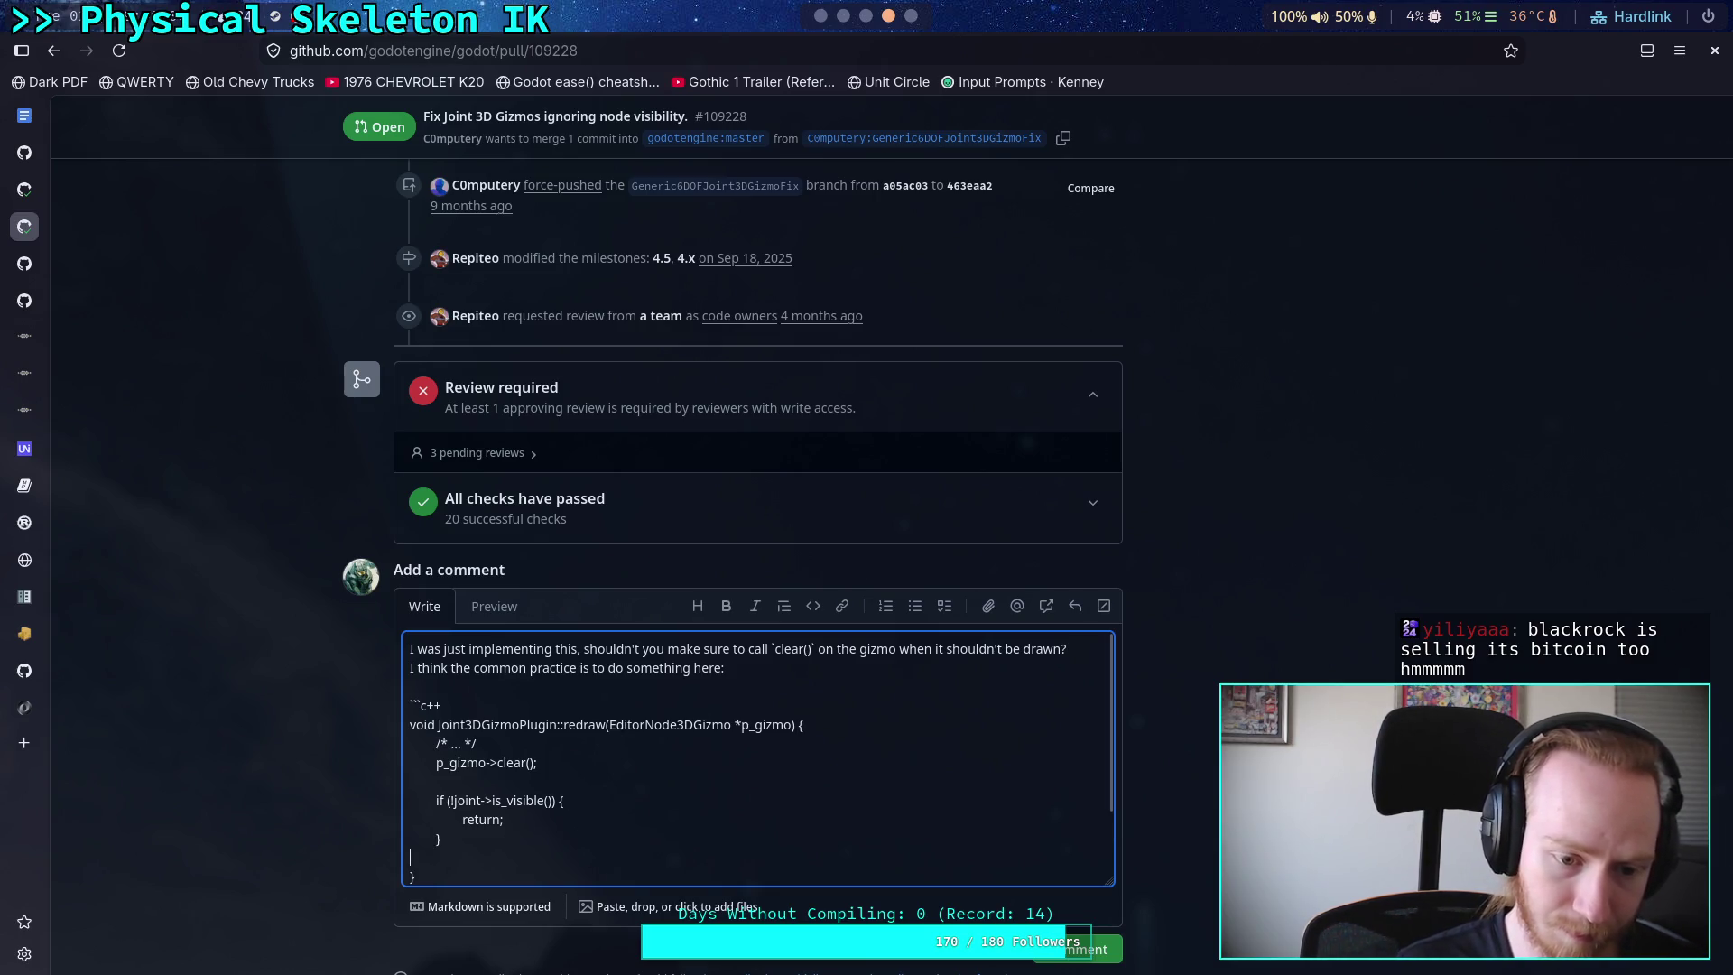
key(Return)
key(Tab)
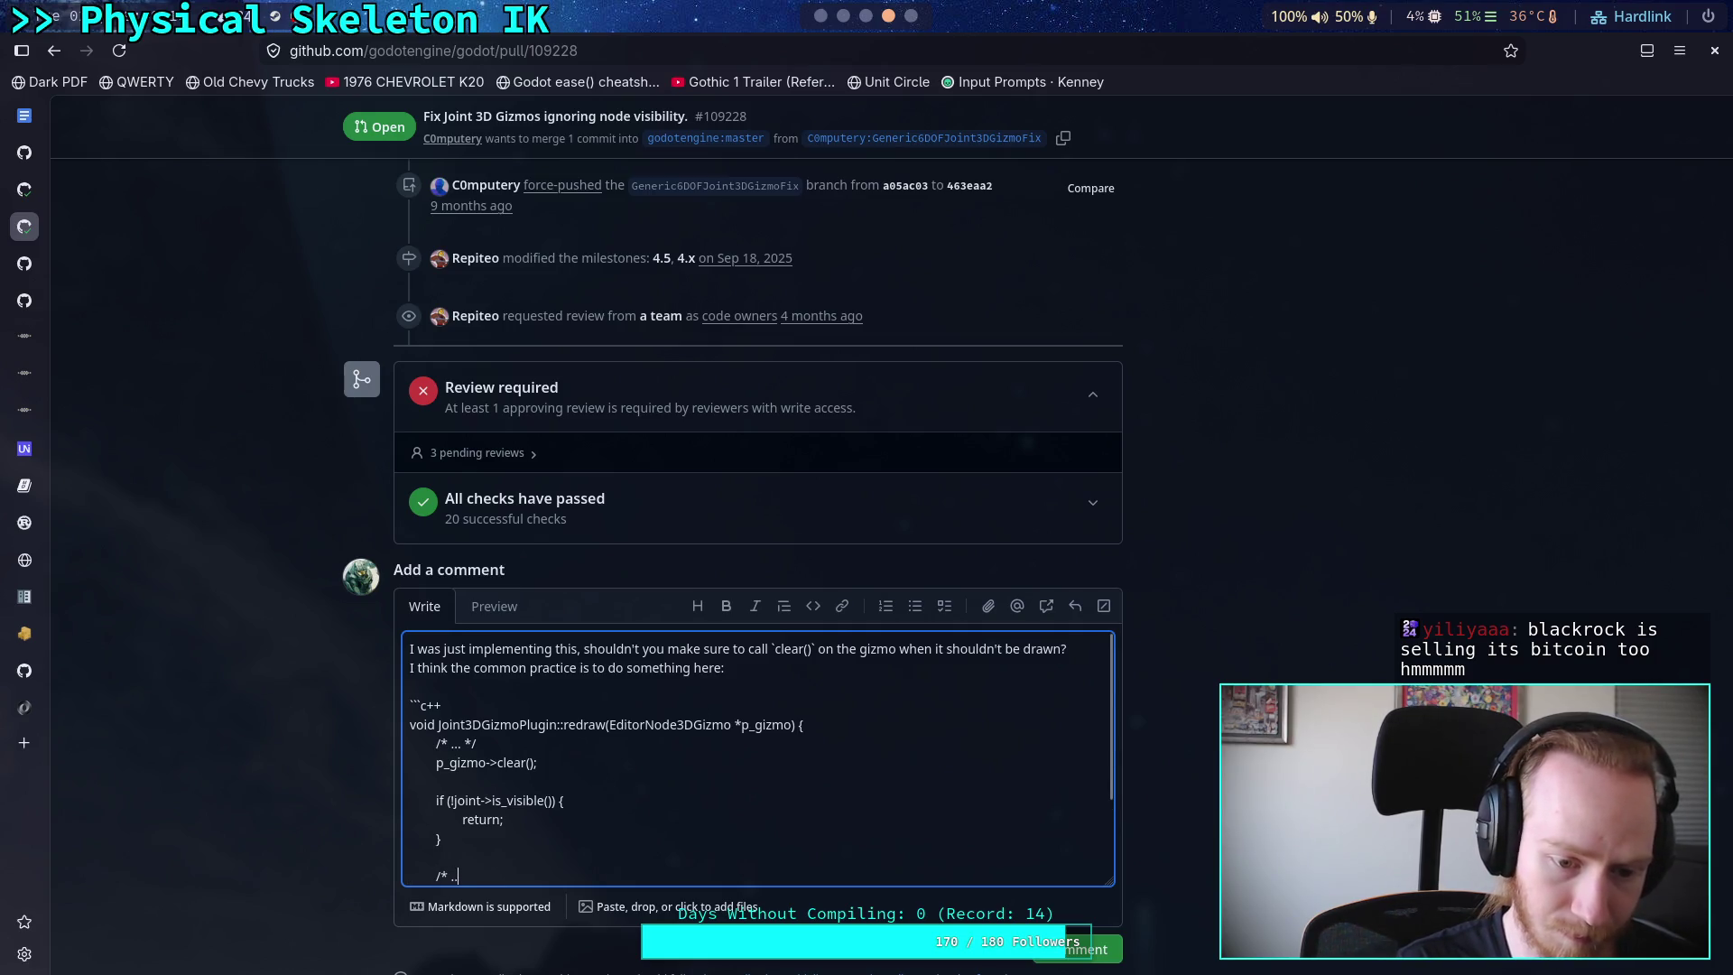
- Preview the comment, add a blank line, and compare it with the gizmo source in nvim
click(494, 605)
scroll(332, 696, down, 2)
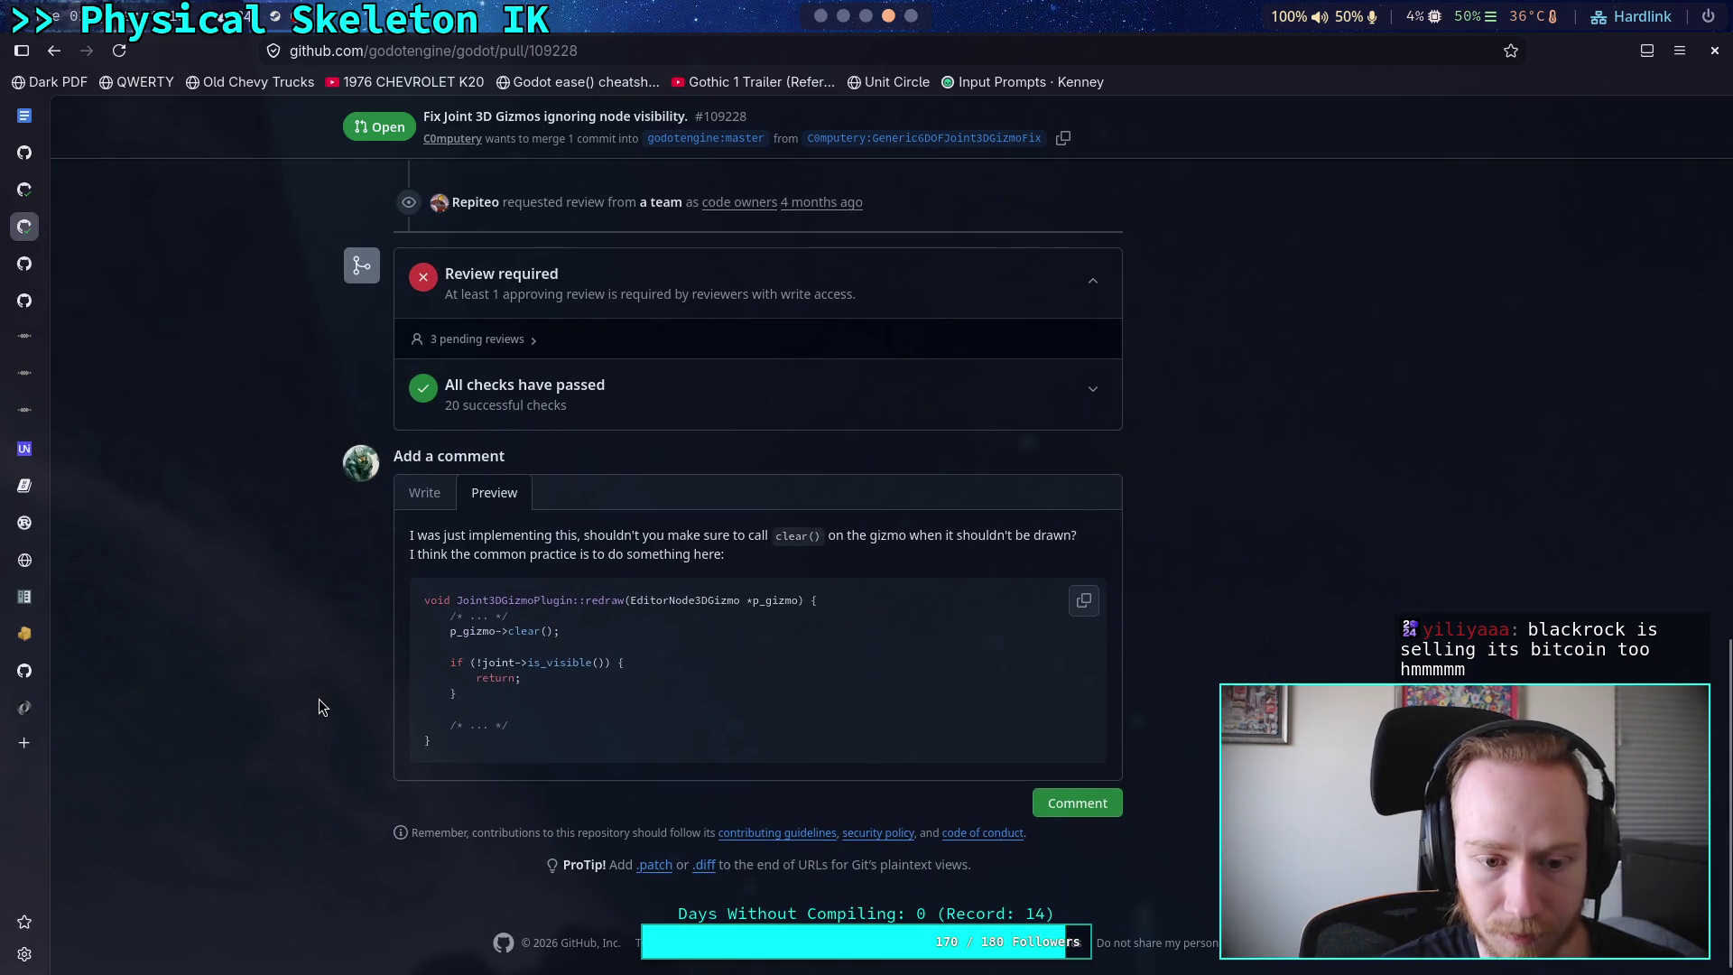
click(424, 493)
key(Return)
click(490, 499)
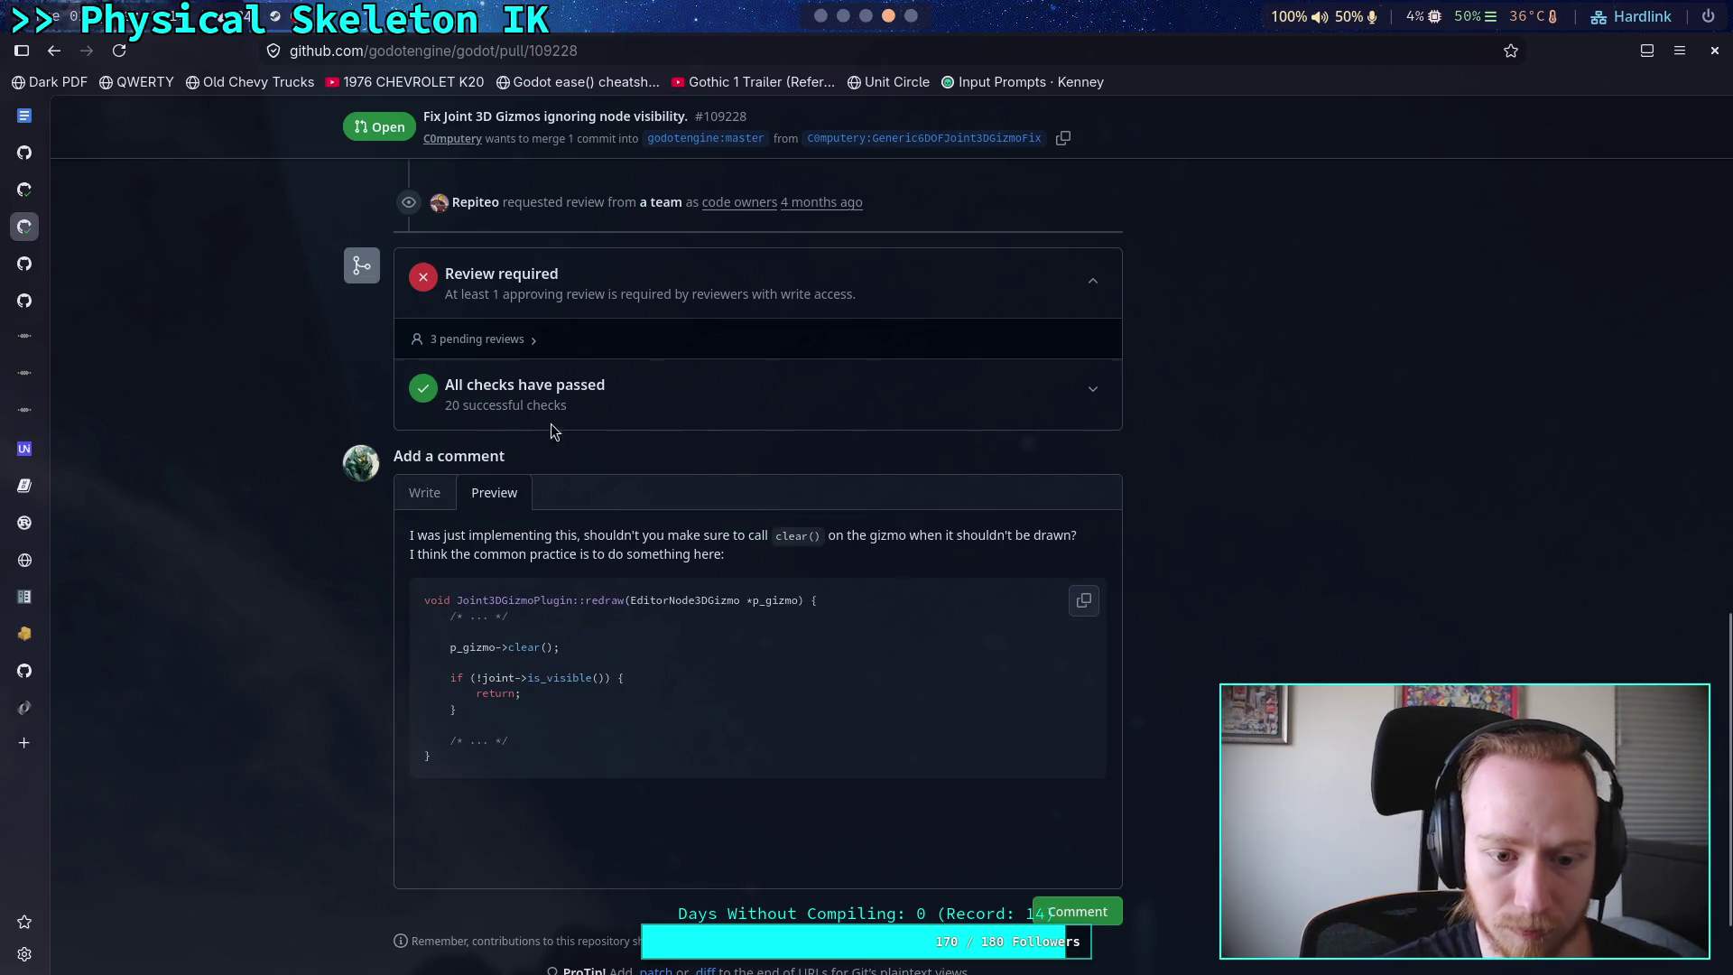
click(843, 18)
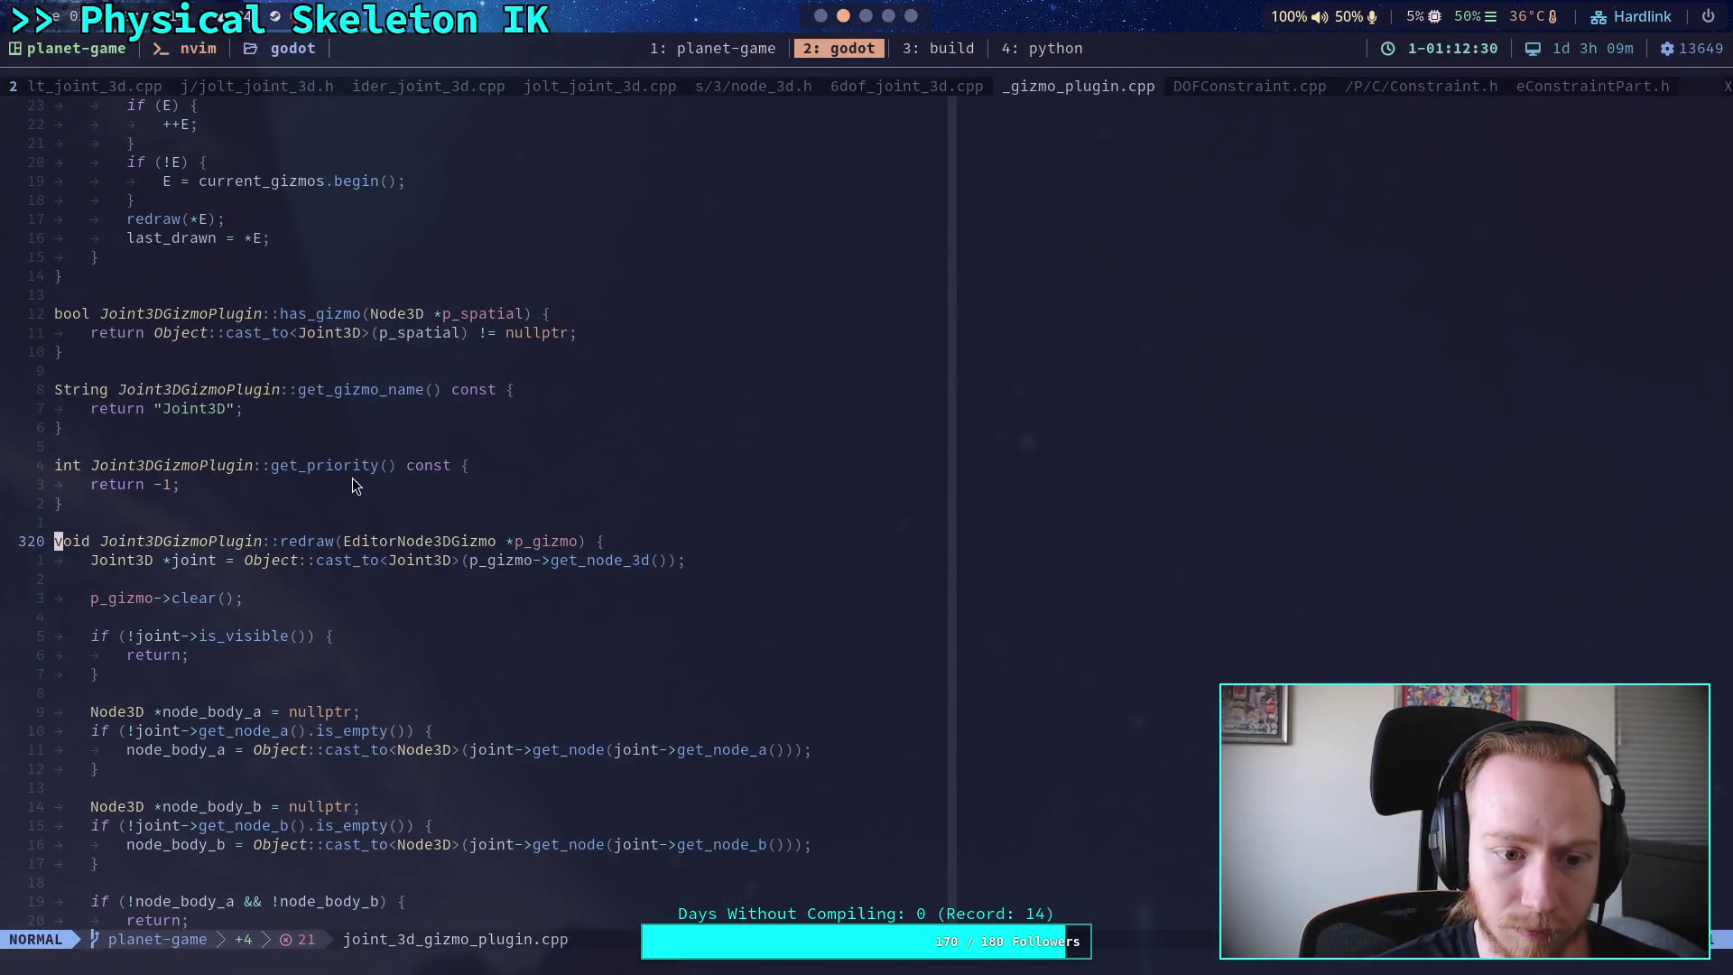
key(super+4)
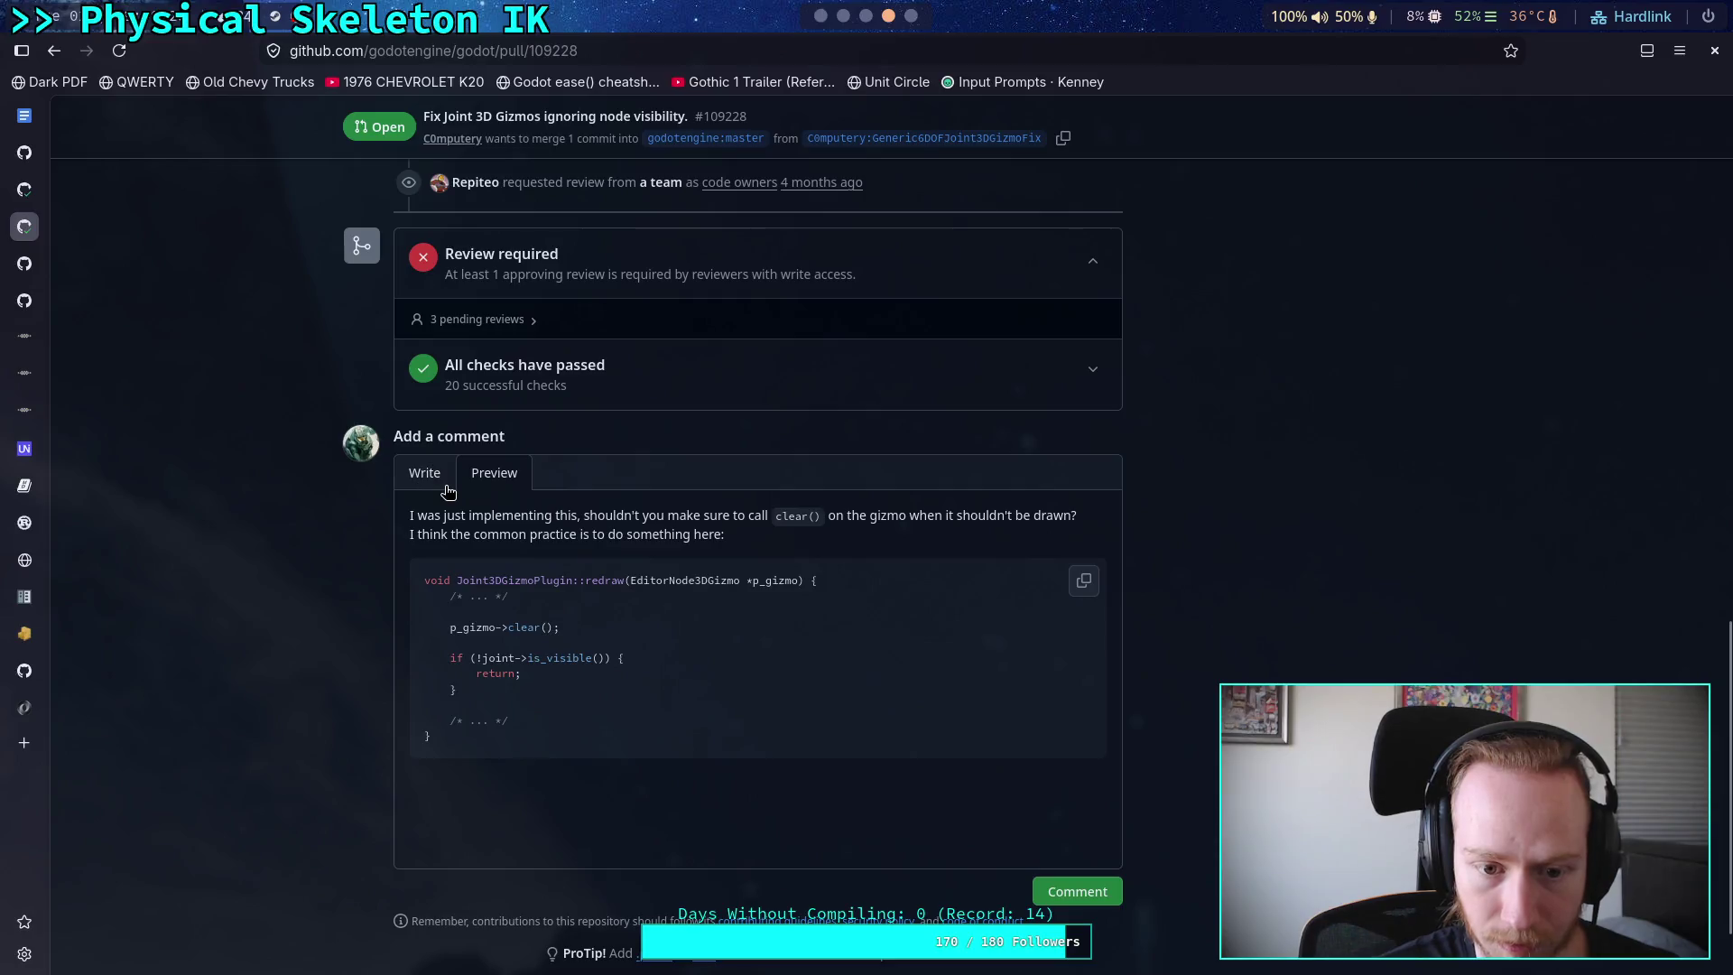
click(434, 477)
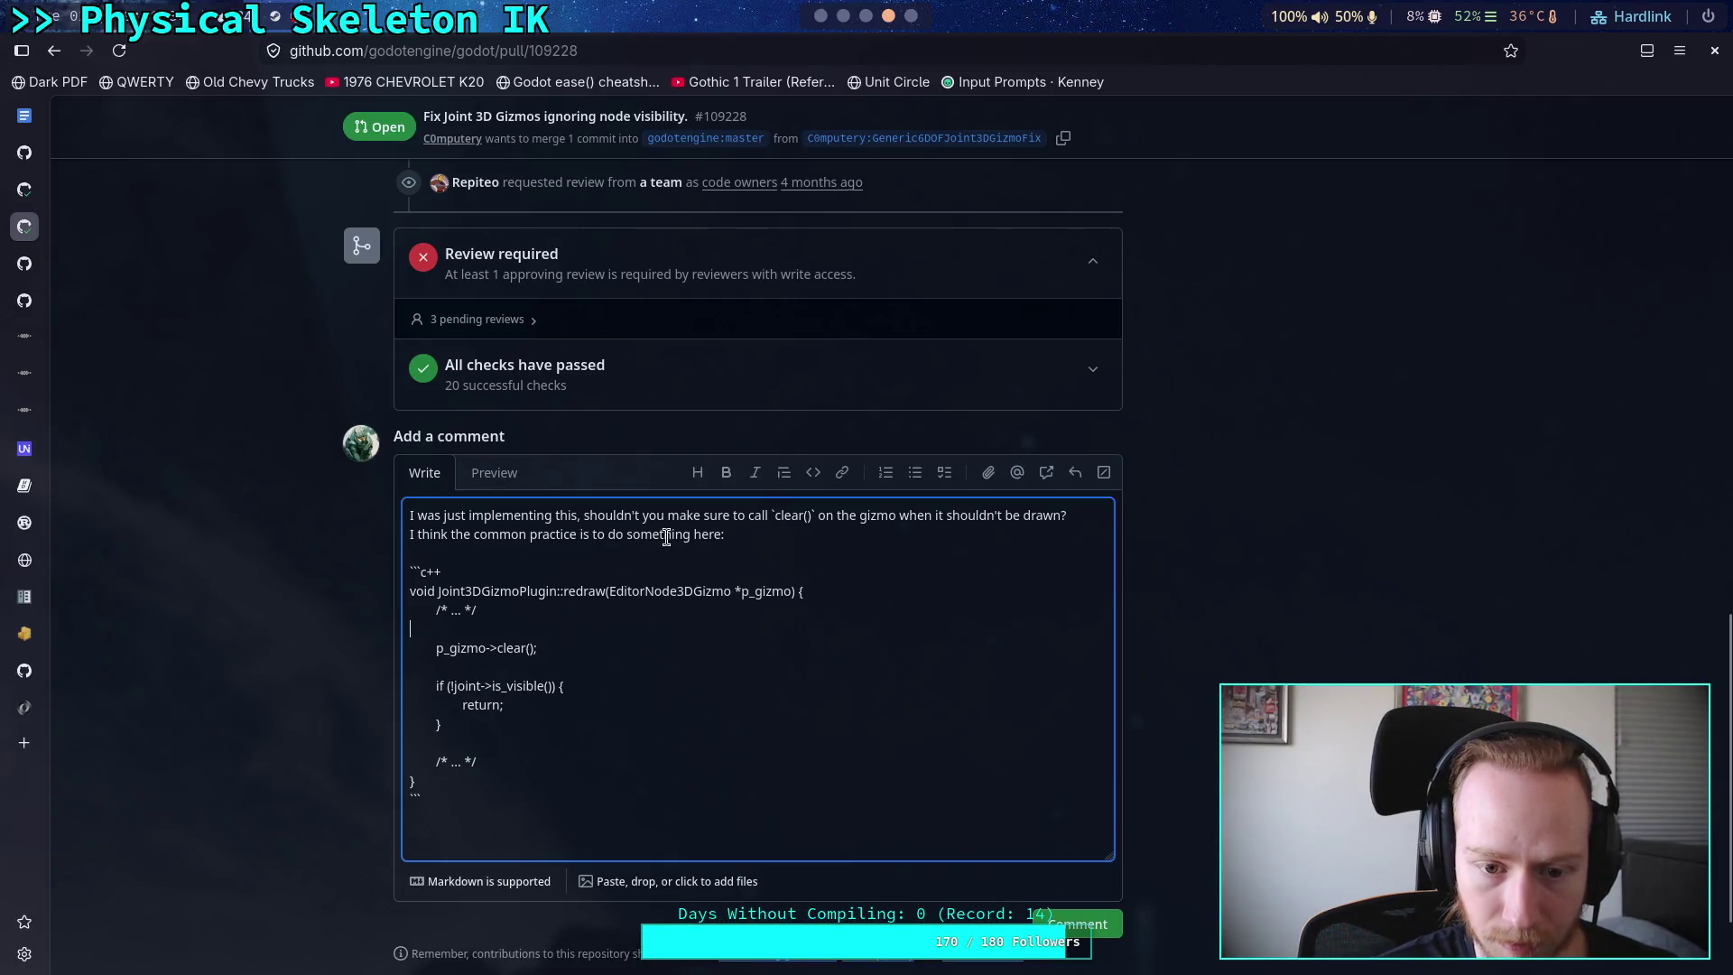
- Replace the 'common practice' line with 'If I'm wrong, someone tell me, but I had this:' and preview
drag(722, 535, 404, 531)
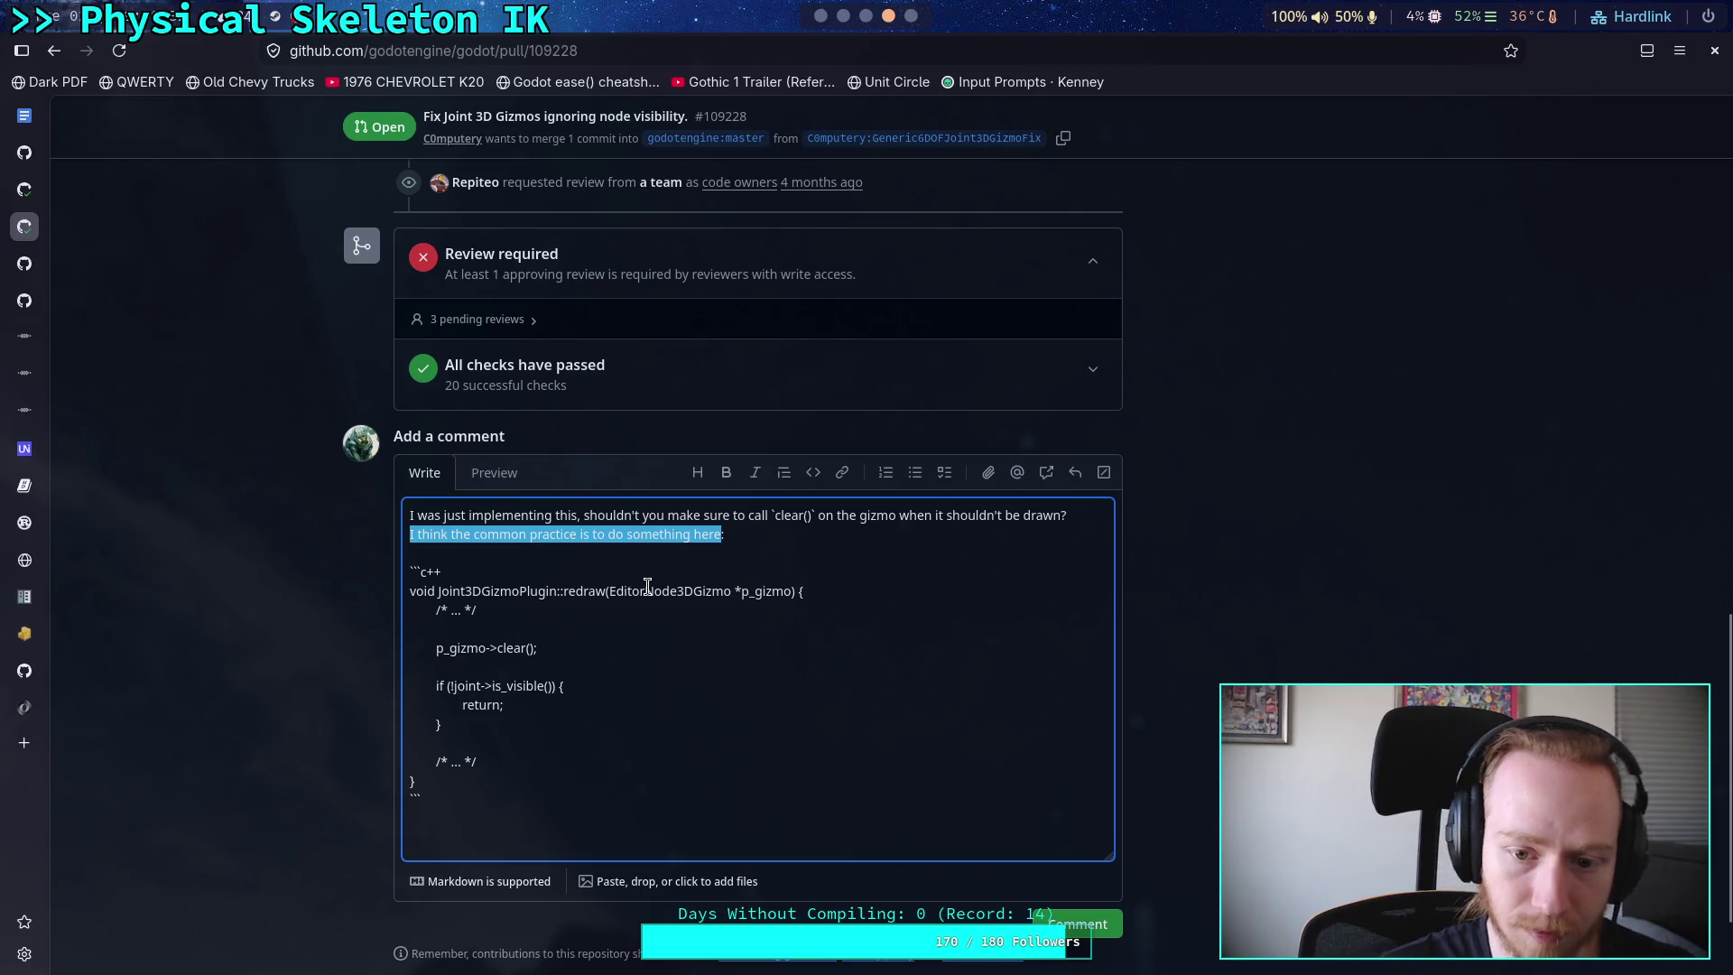
key(BackSpace)
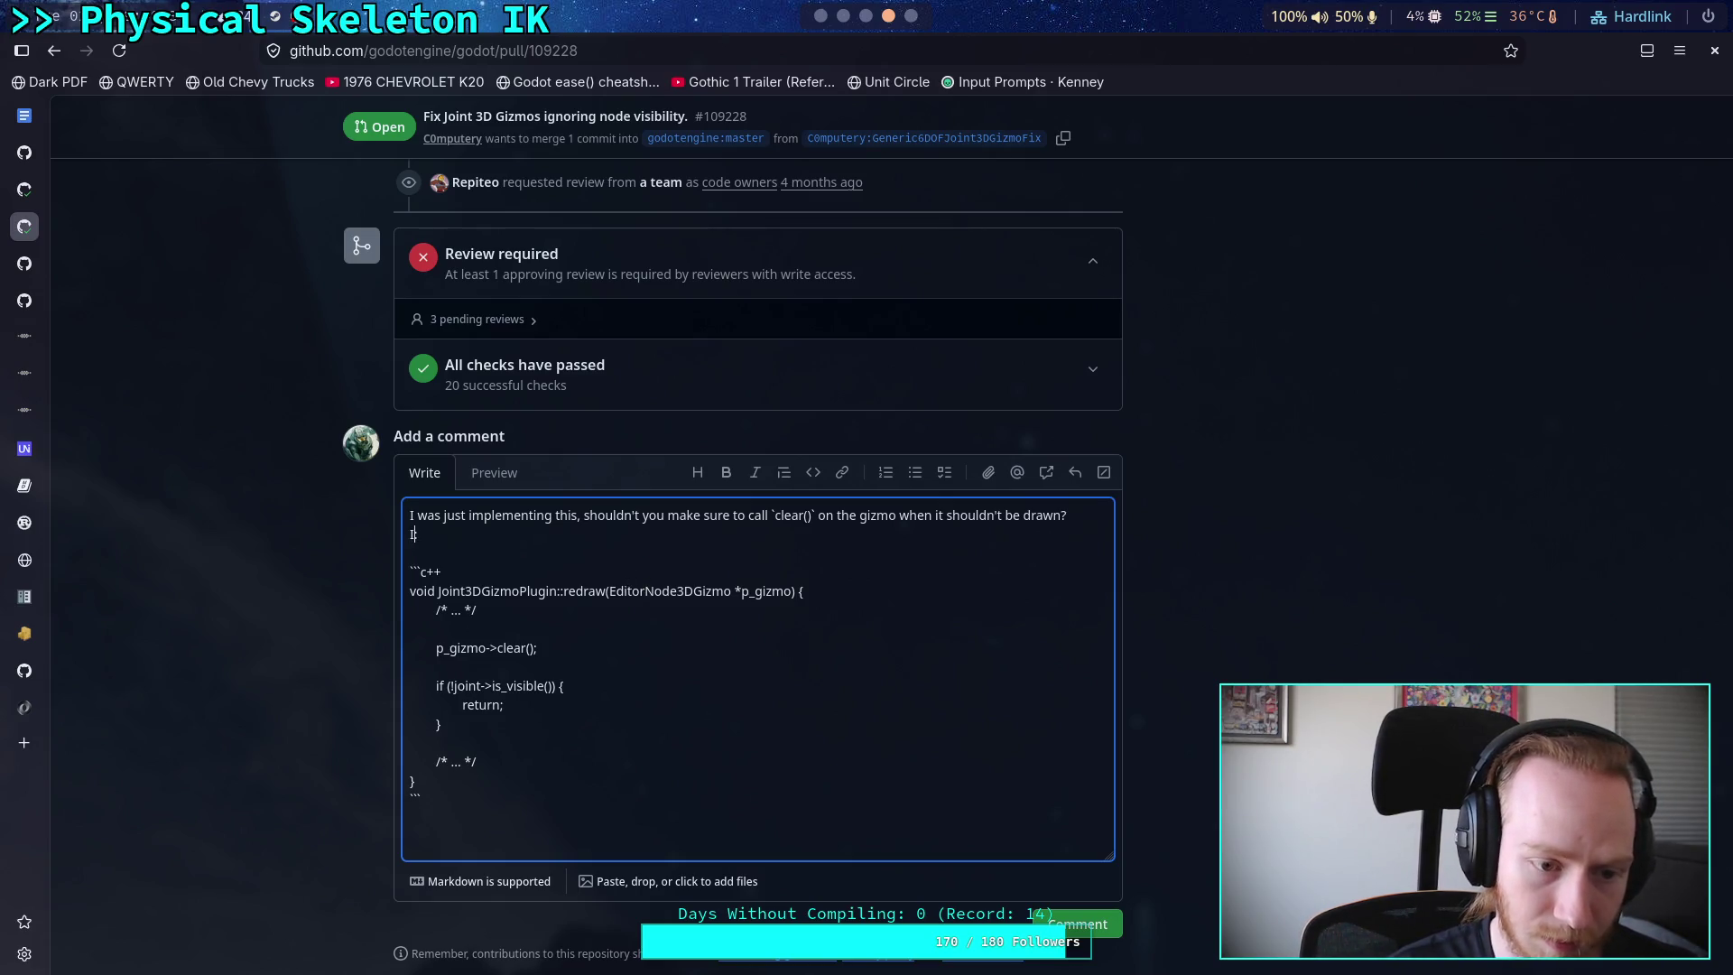
text(wr)
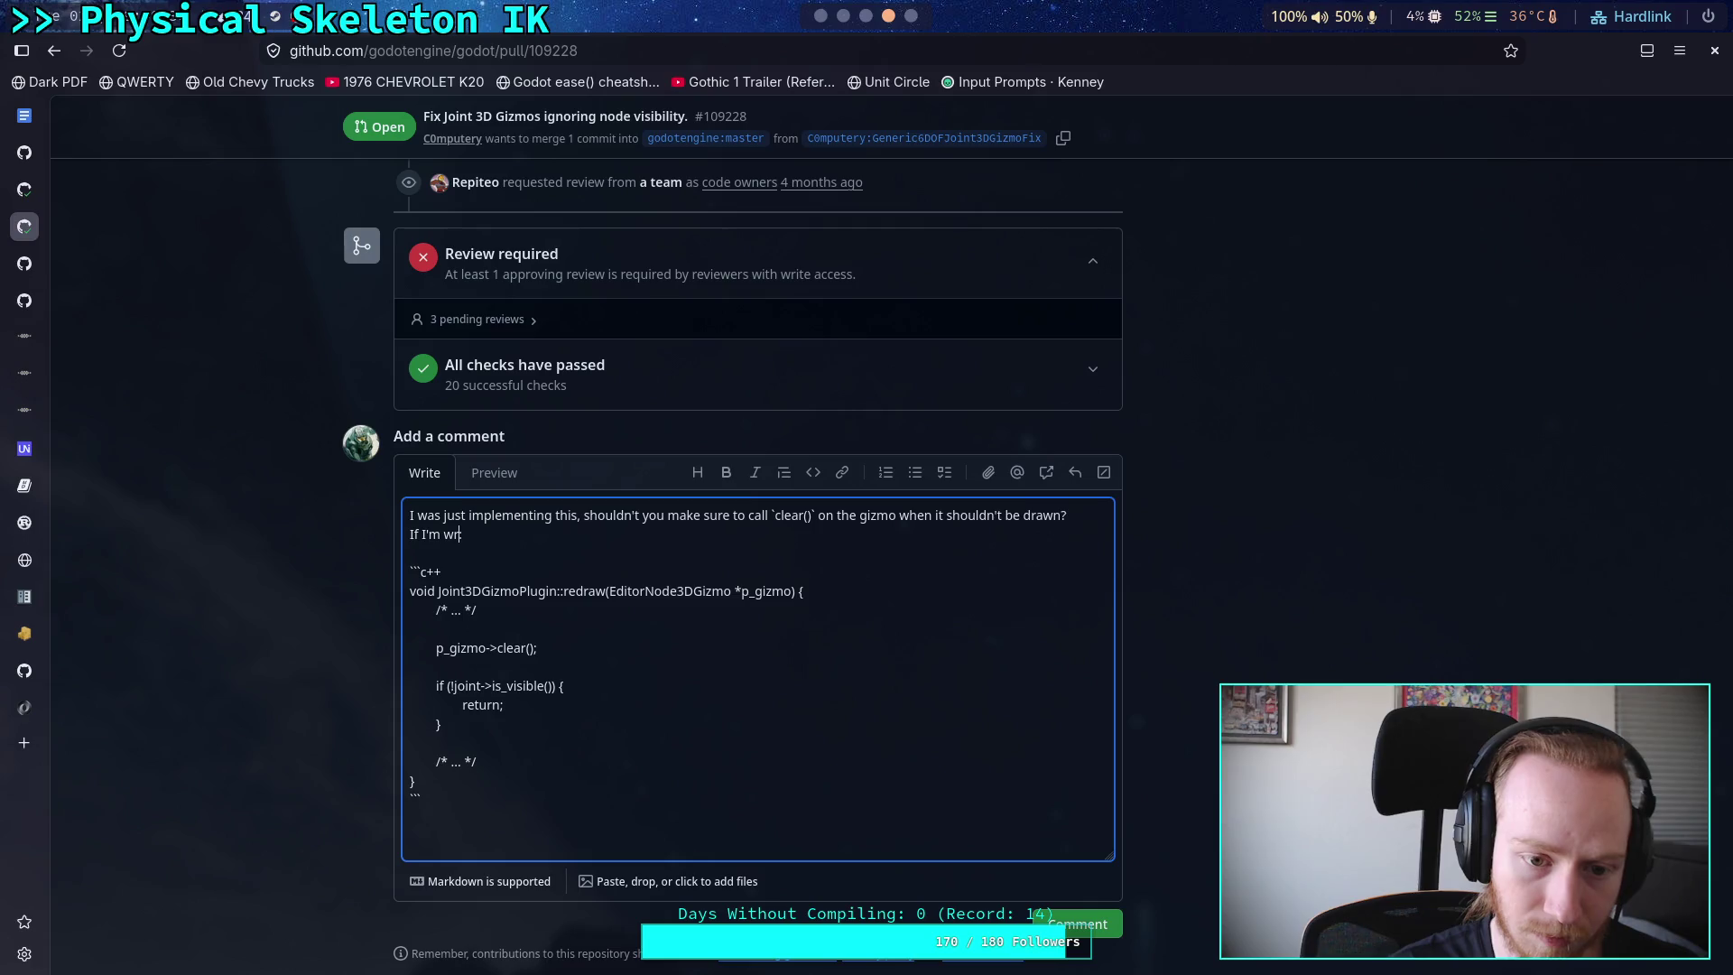
text(ong)
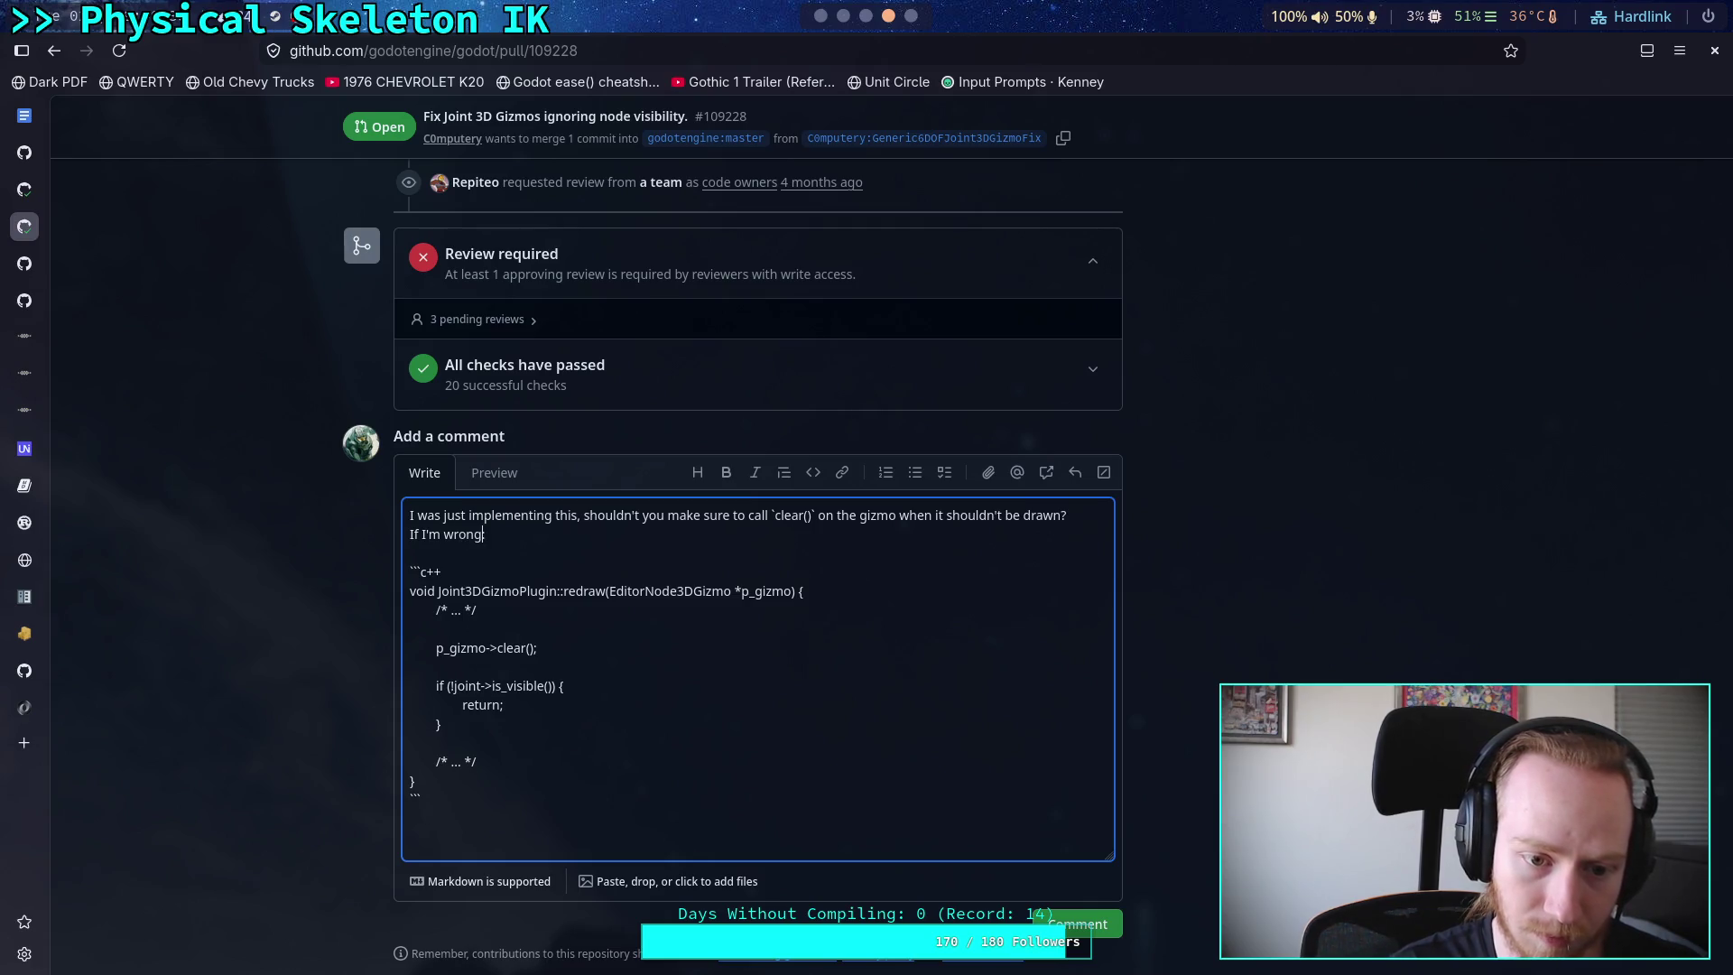
text(someme,had:)
click(488, 473)
key(super+1)
key(super+2)
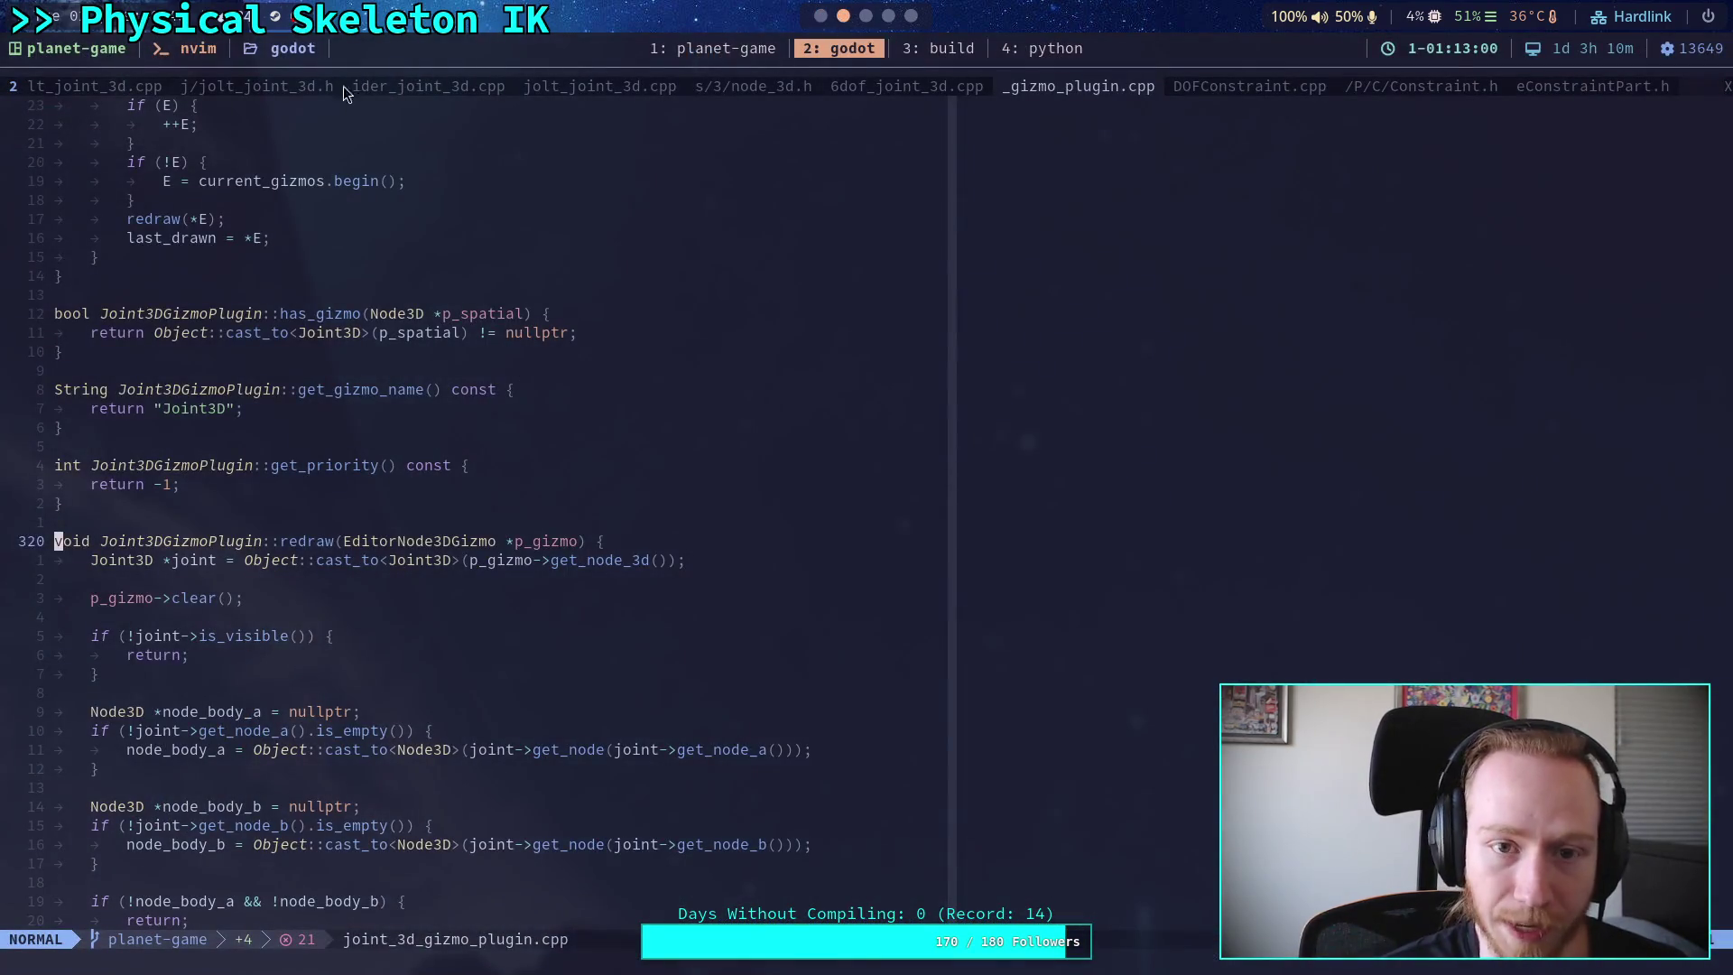
- Quit the Godot editor, saving and closing the crawler scene
click(930, 49)
click(821, 18)
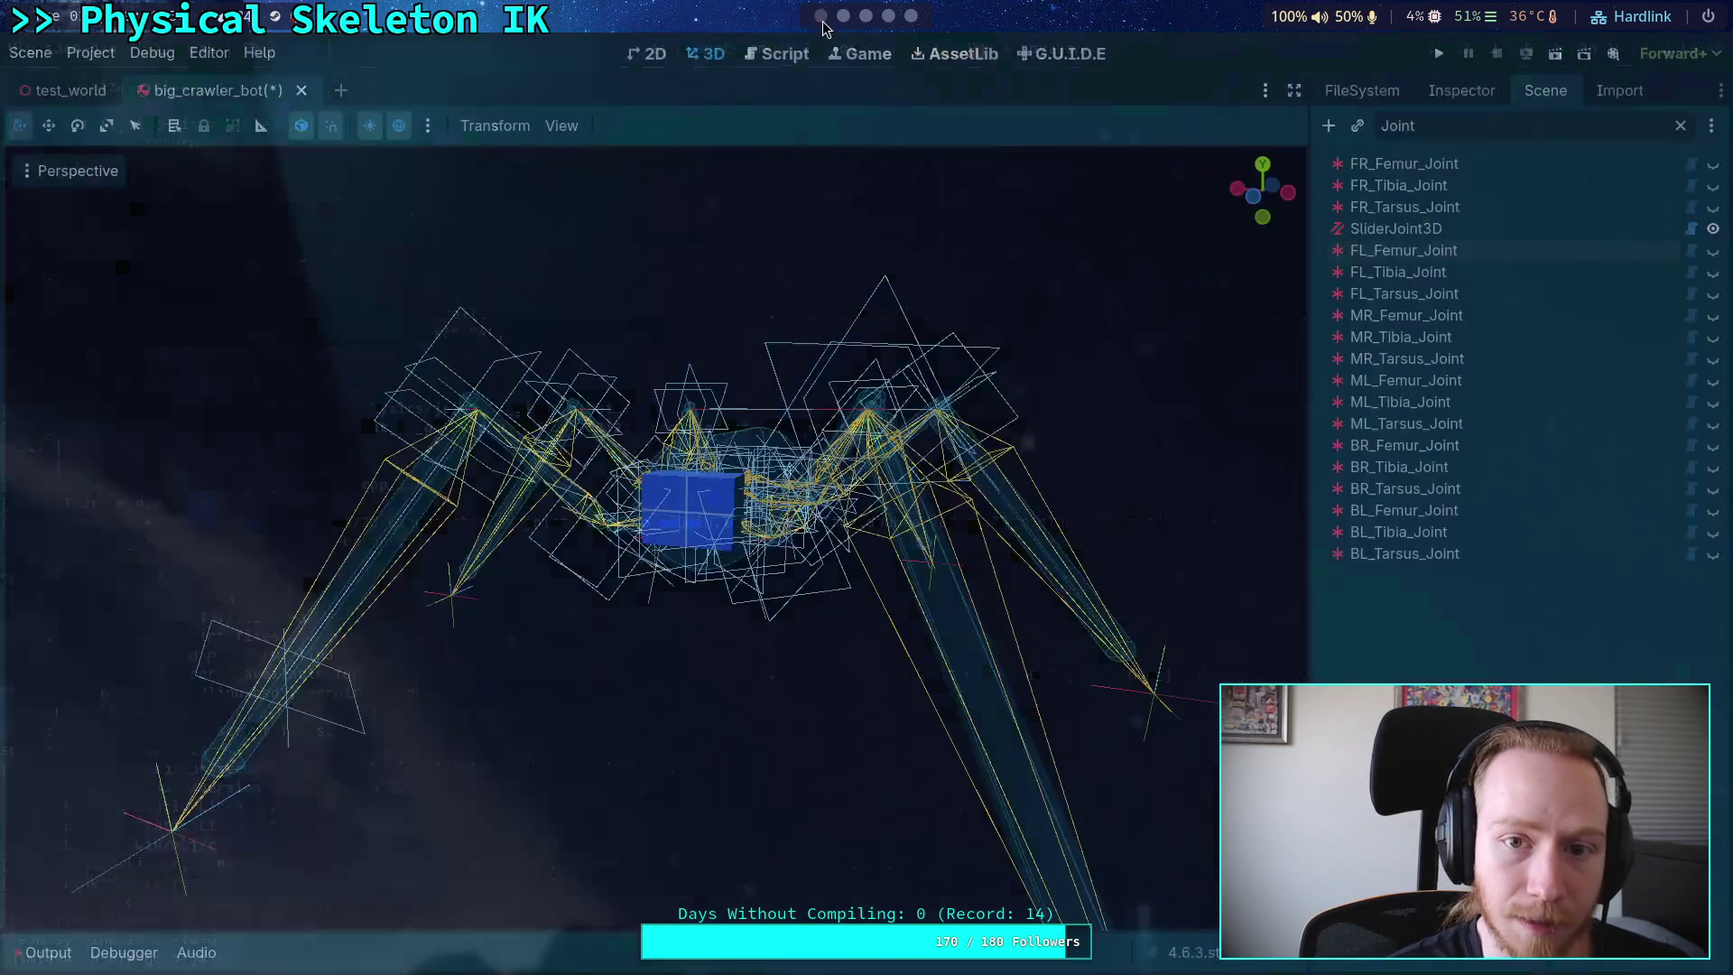
click(30, 52)
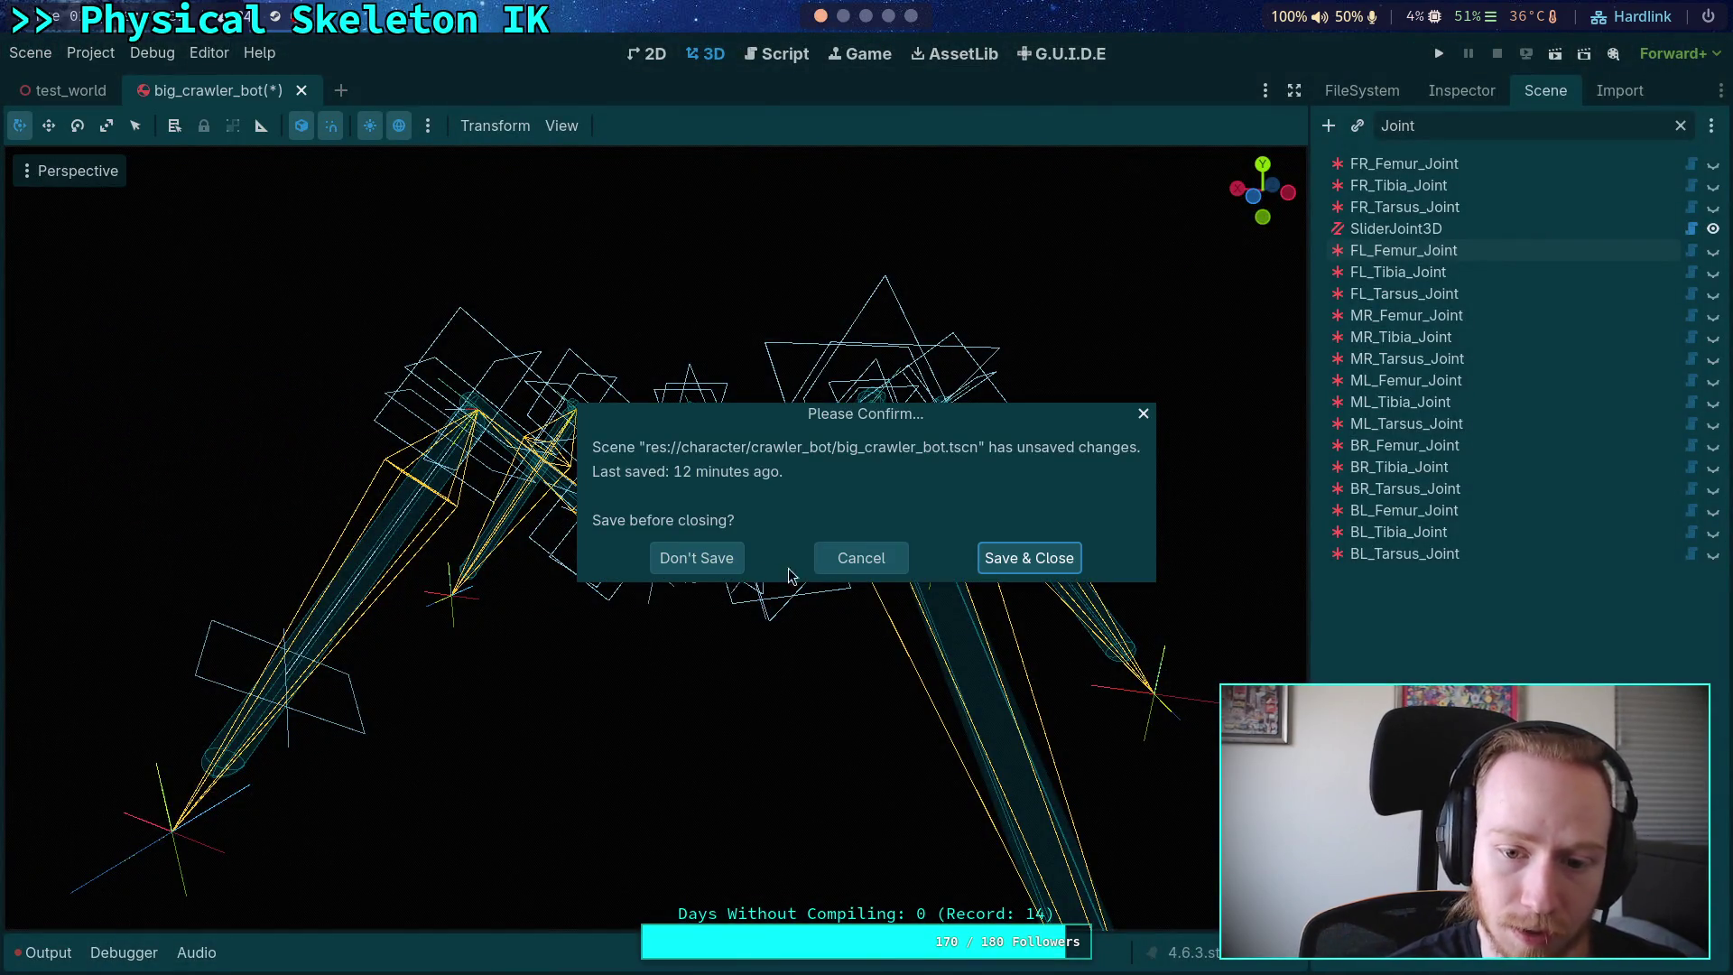
click(1039, 562)
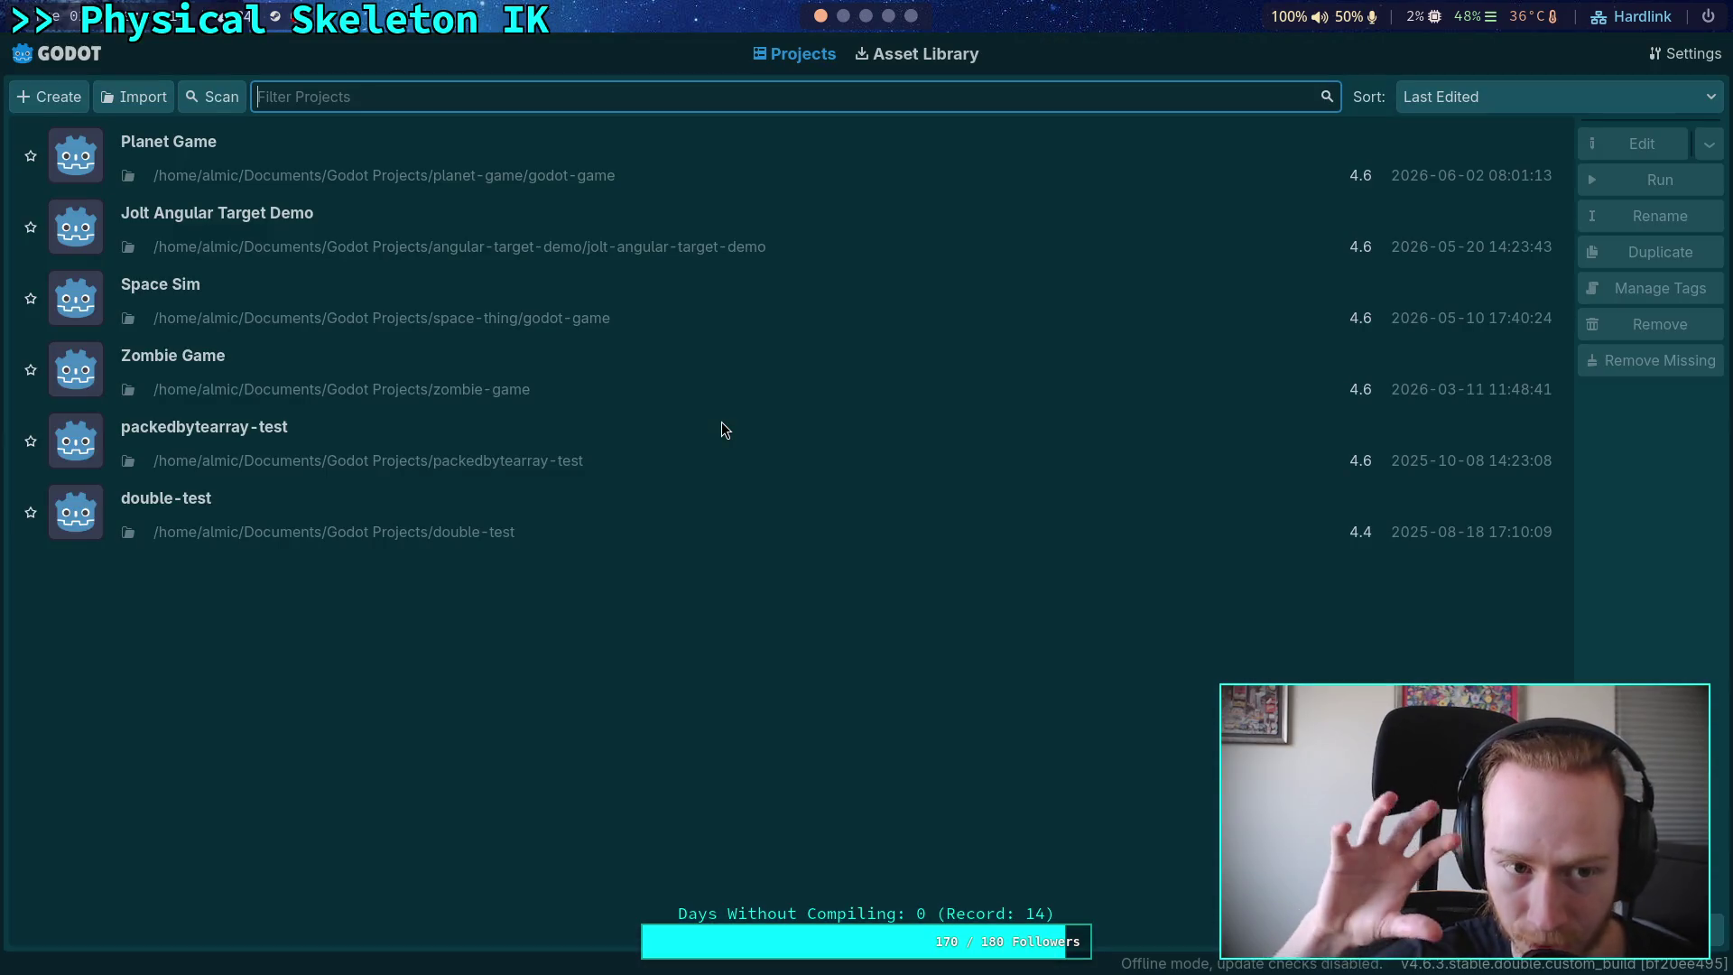
- Reopen the Planet Game project and toggle FR_Tarsus_Joint's visibility to test its gizmo
double_click(1140, 185)
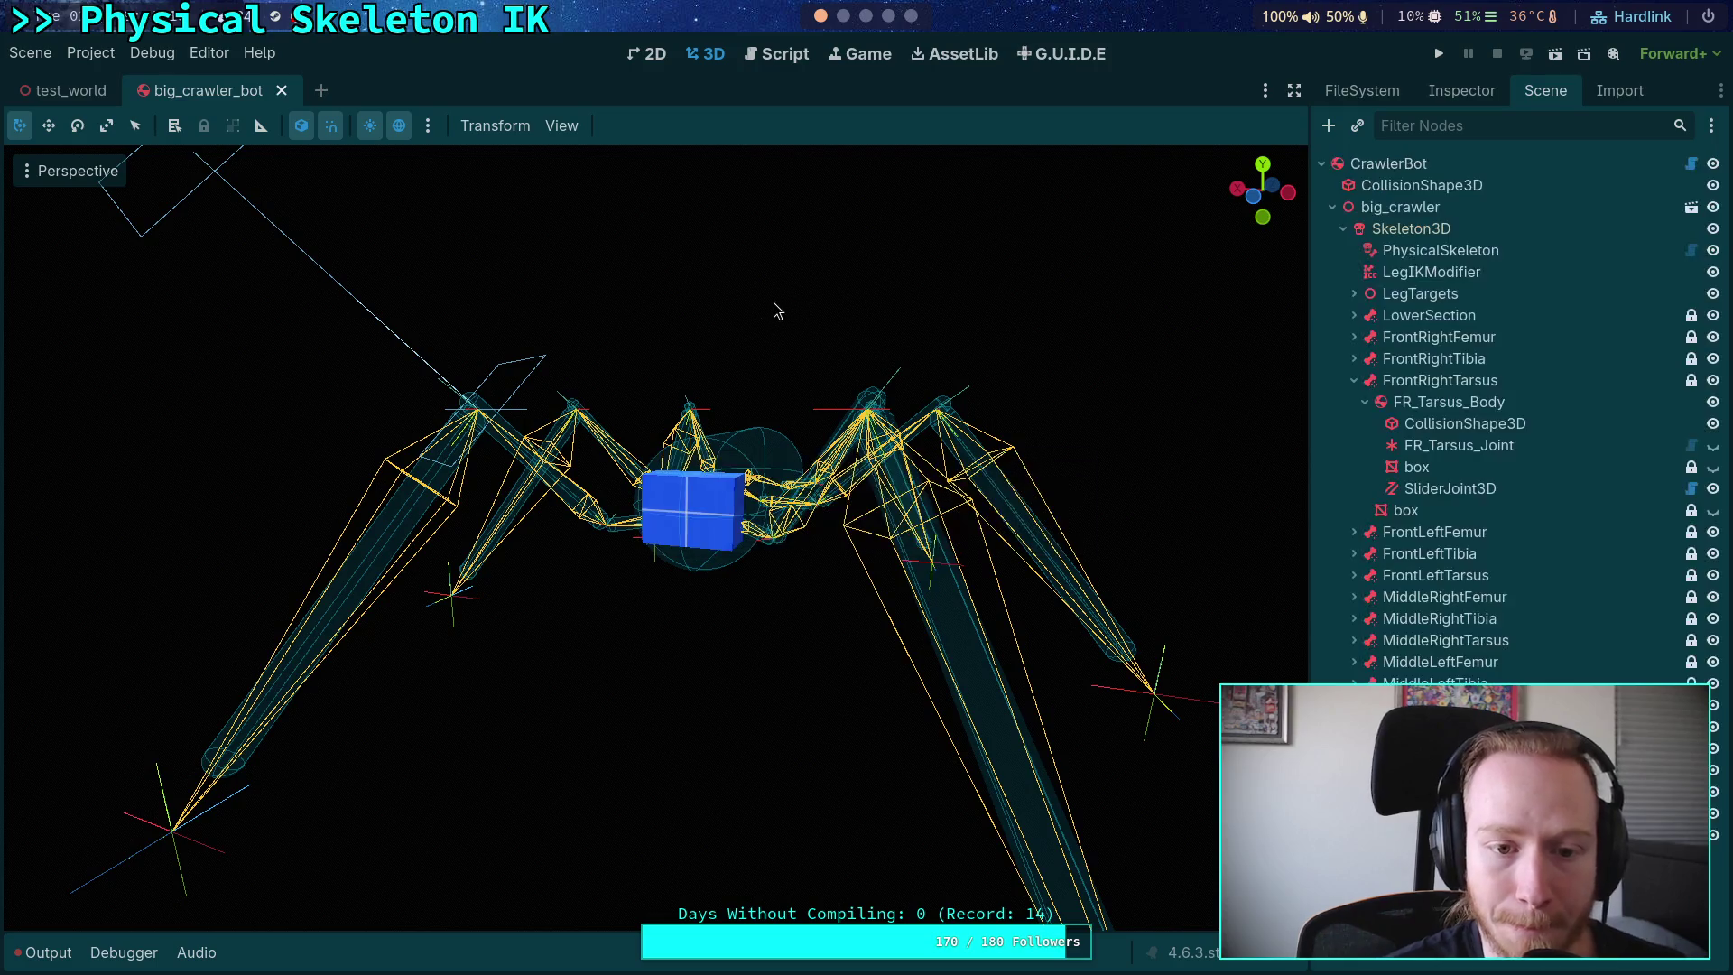
click(1713, 445)
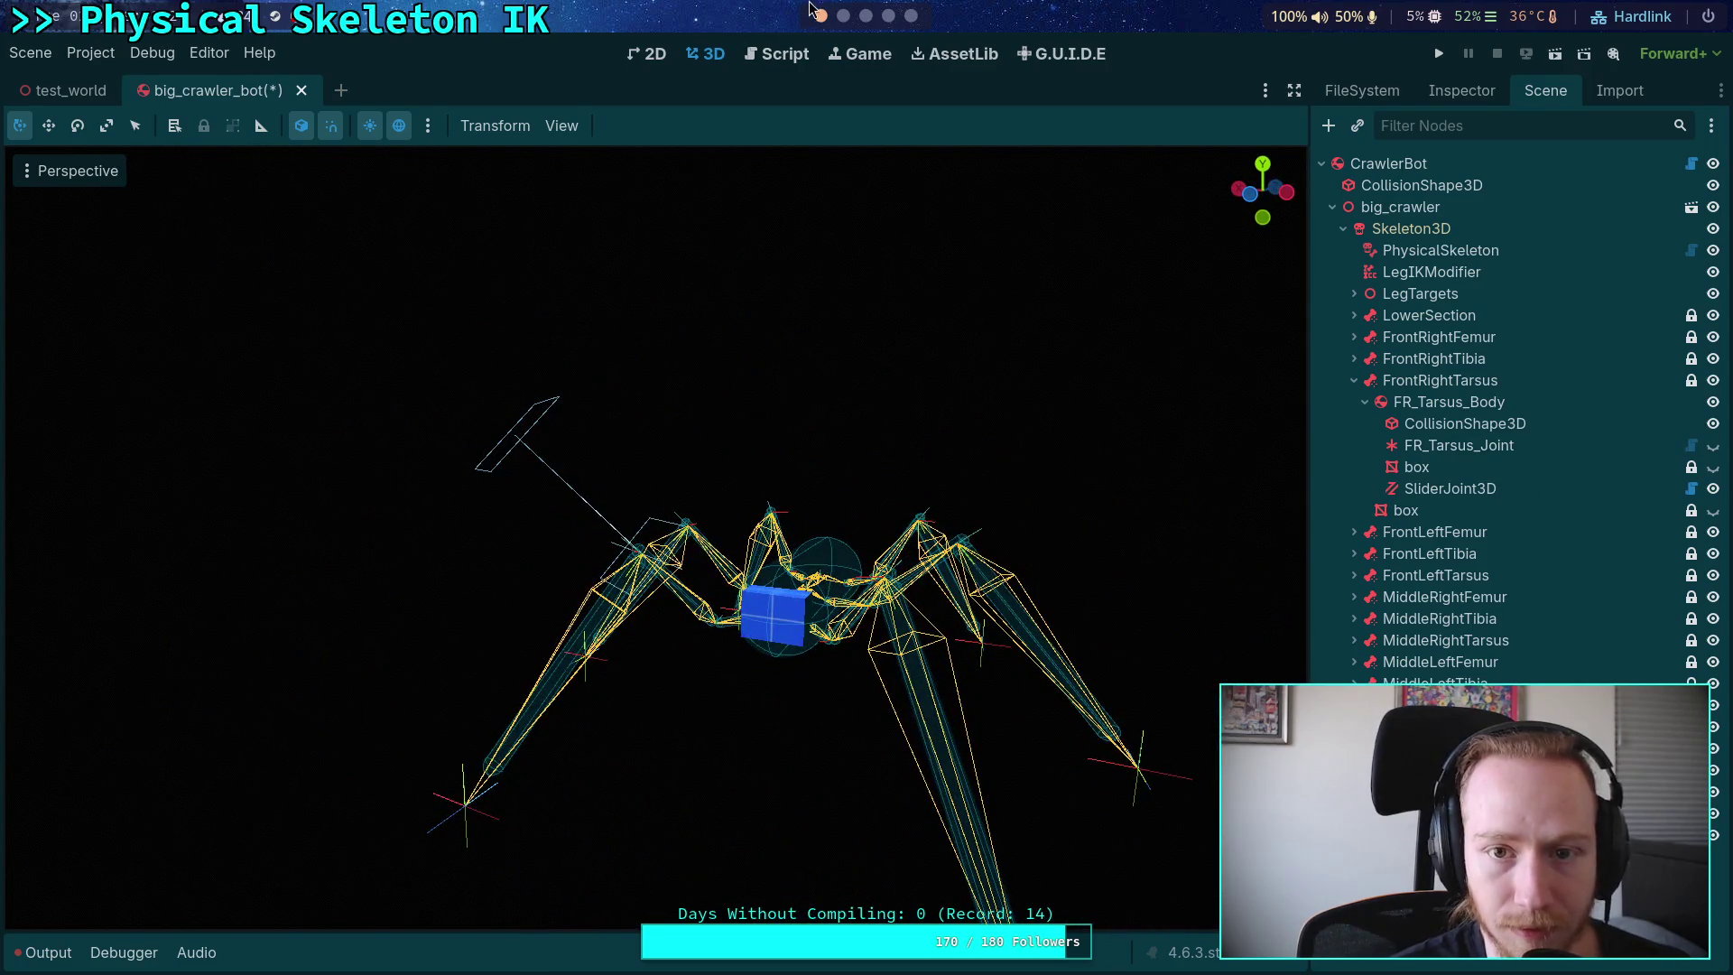
click(841, 17)
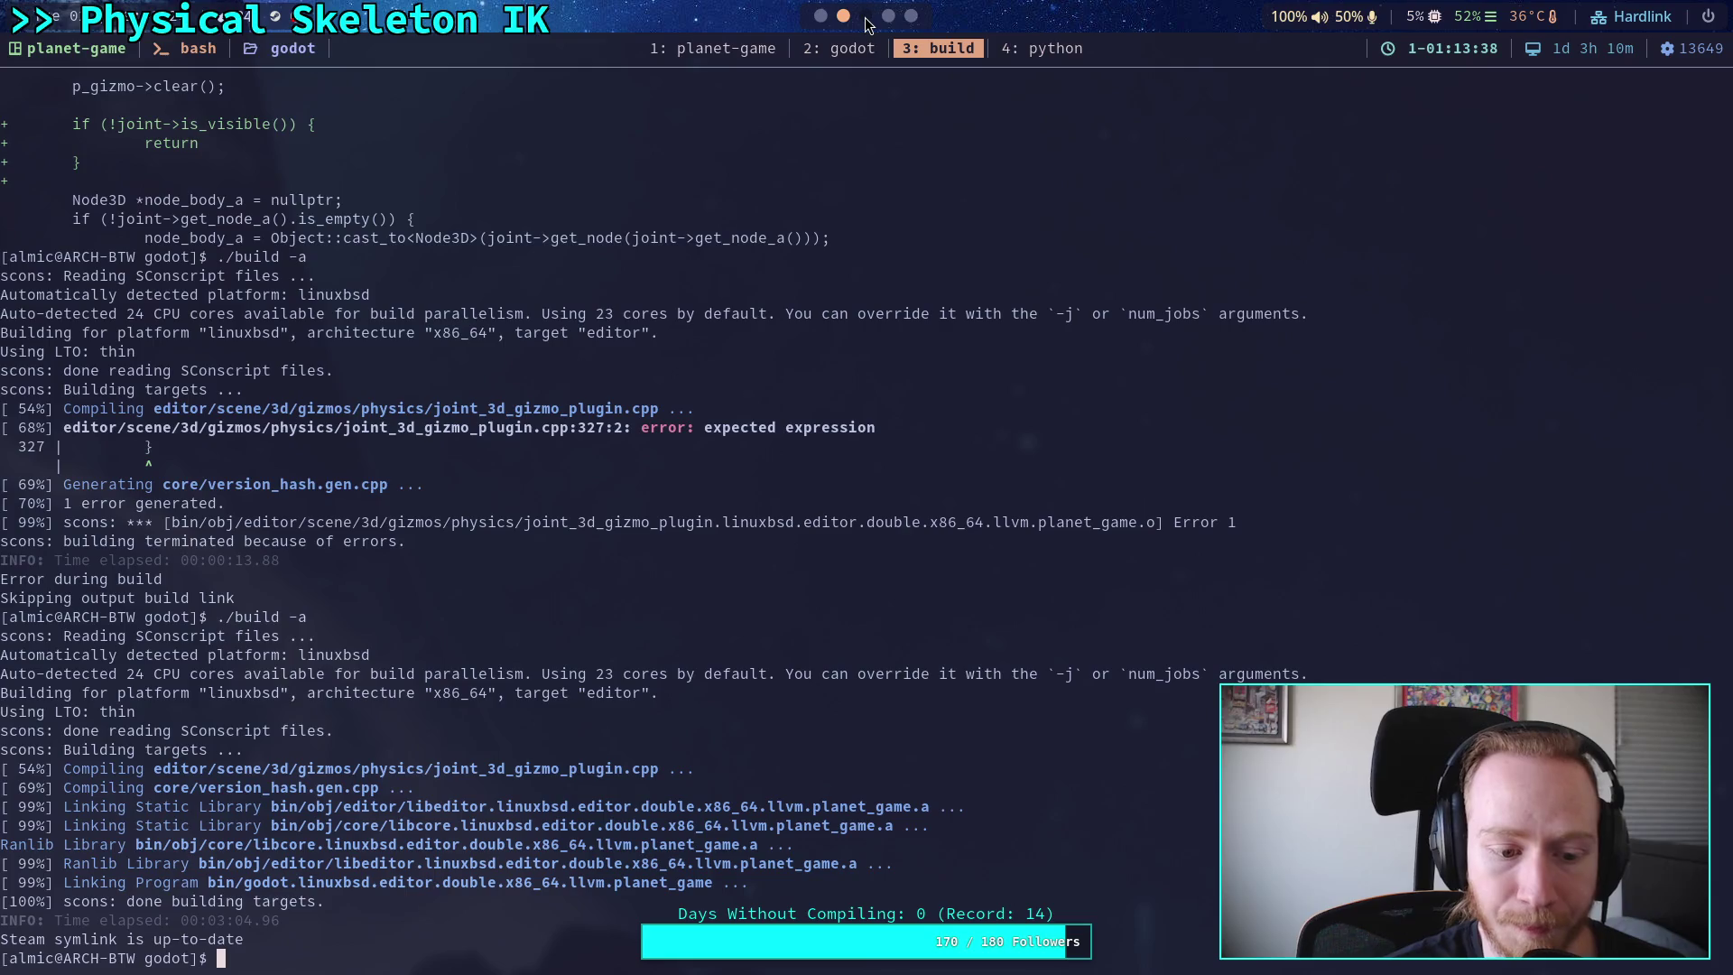
click(867, 20)
- Look over the joint search results, the gizmo source in nvim, and return to PR #109228
click(889, 18)
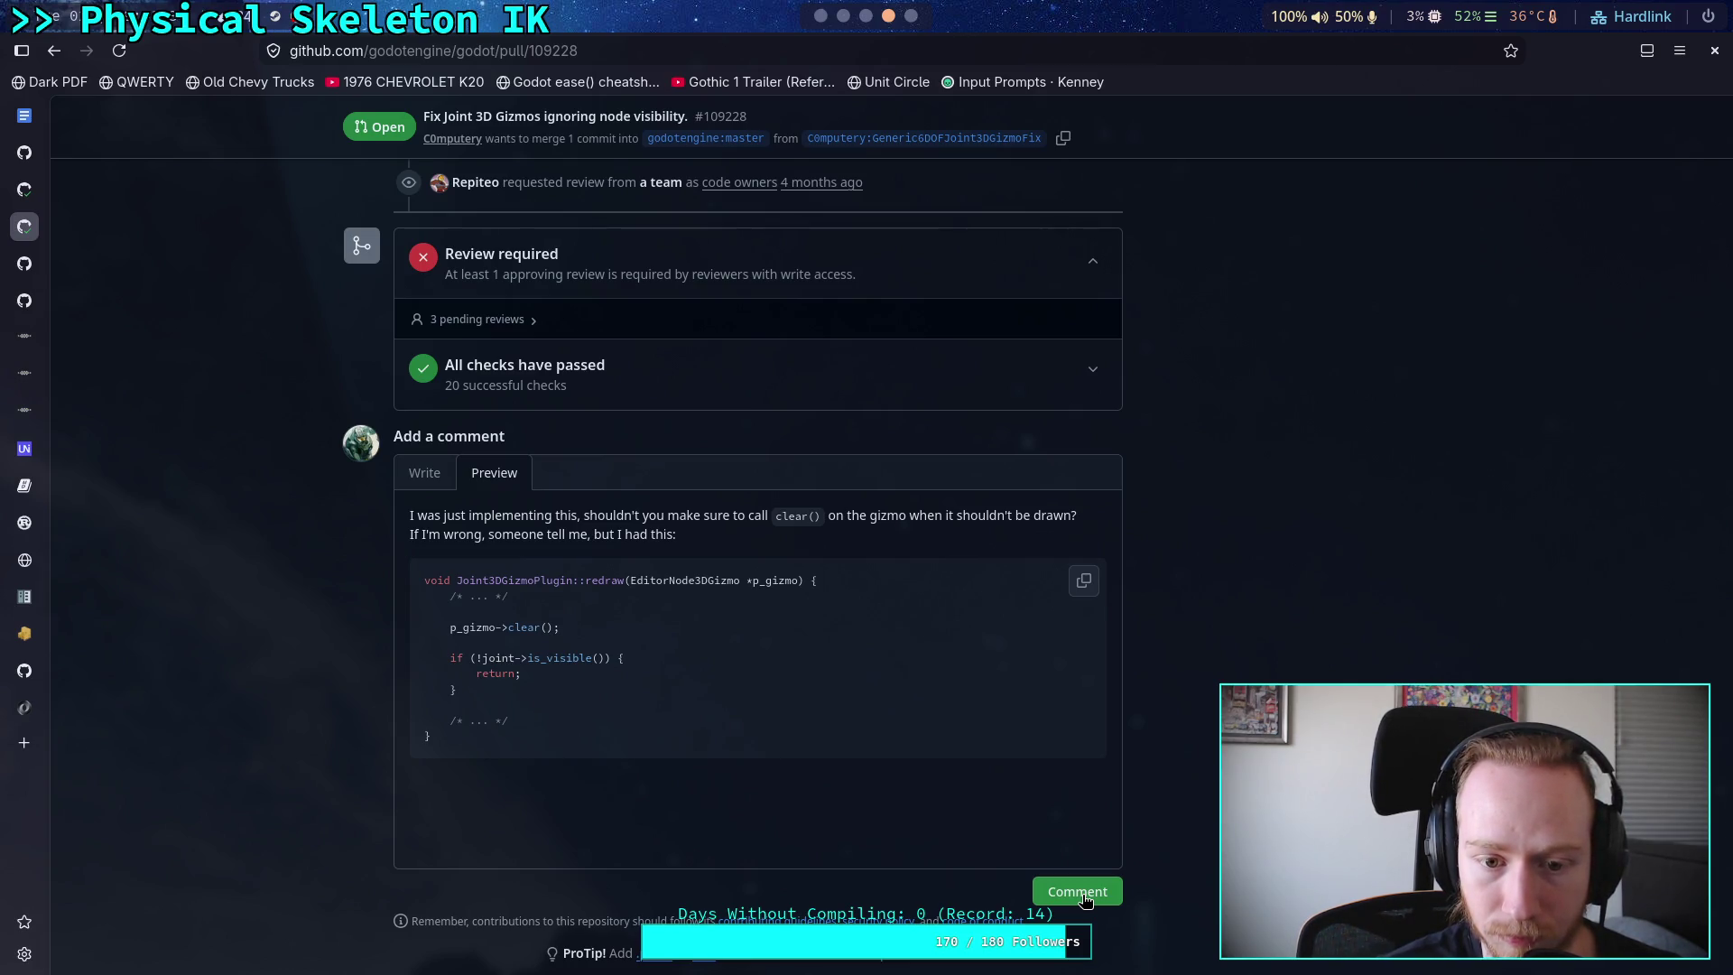
click(24, 264)
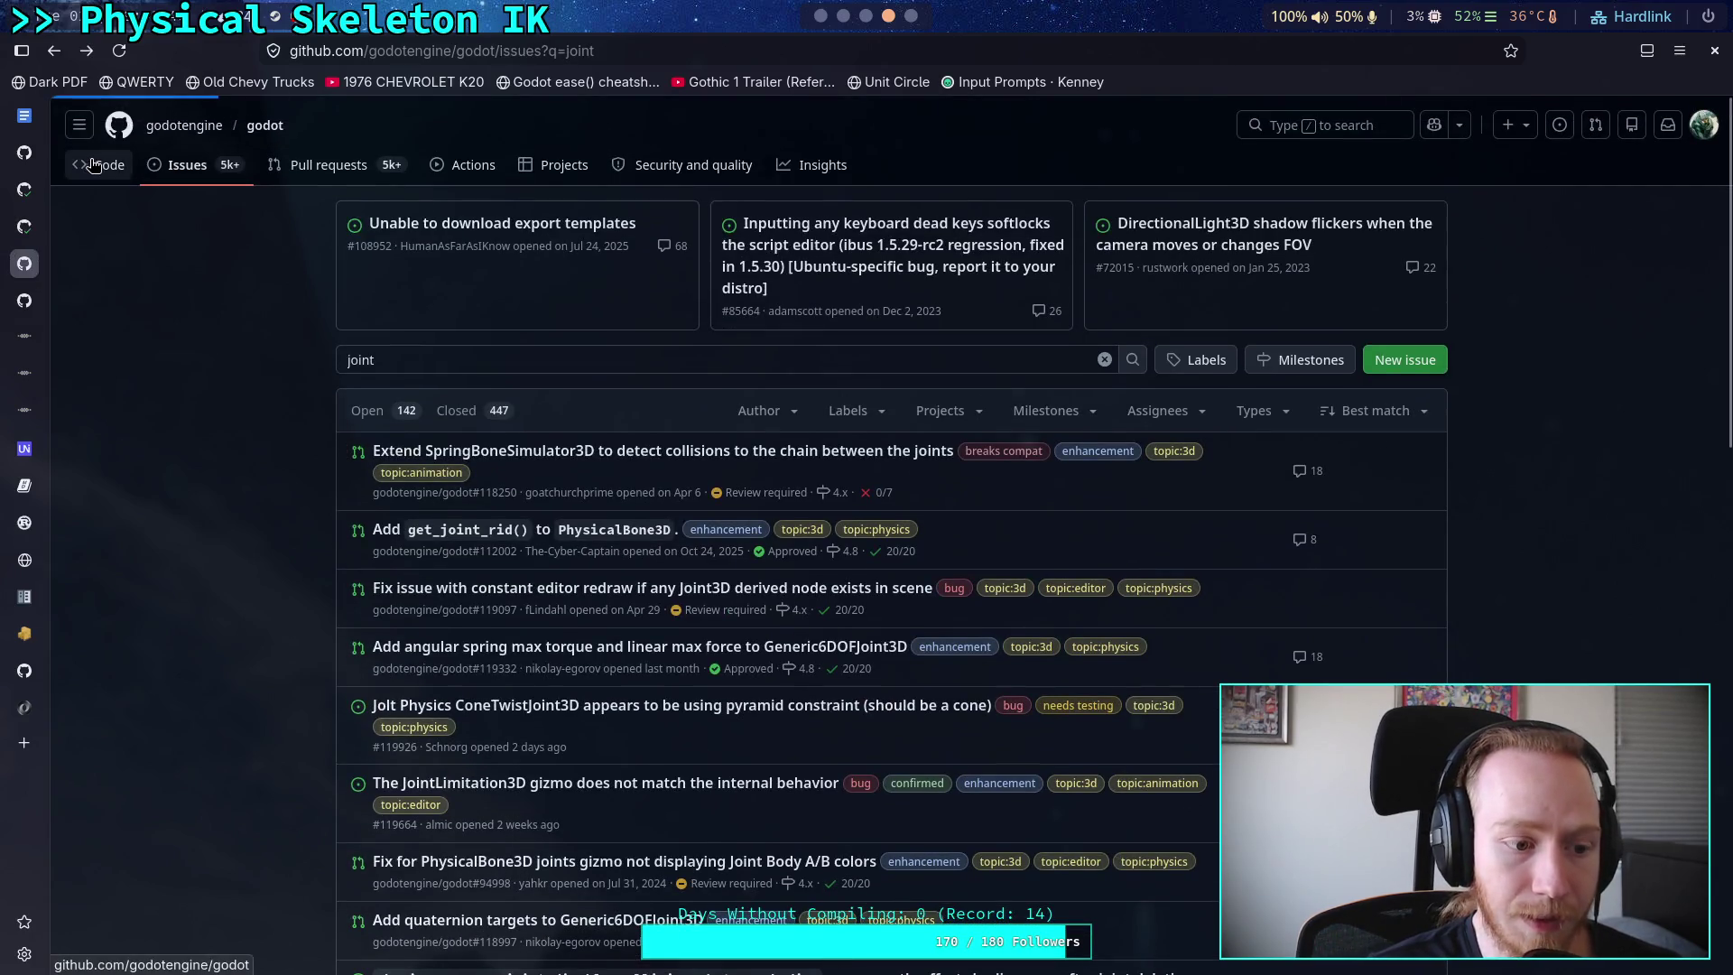
key(alt+Left)
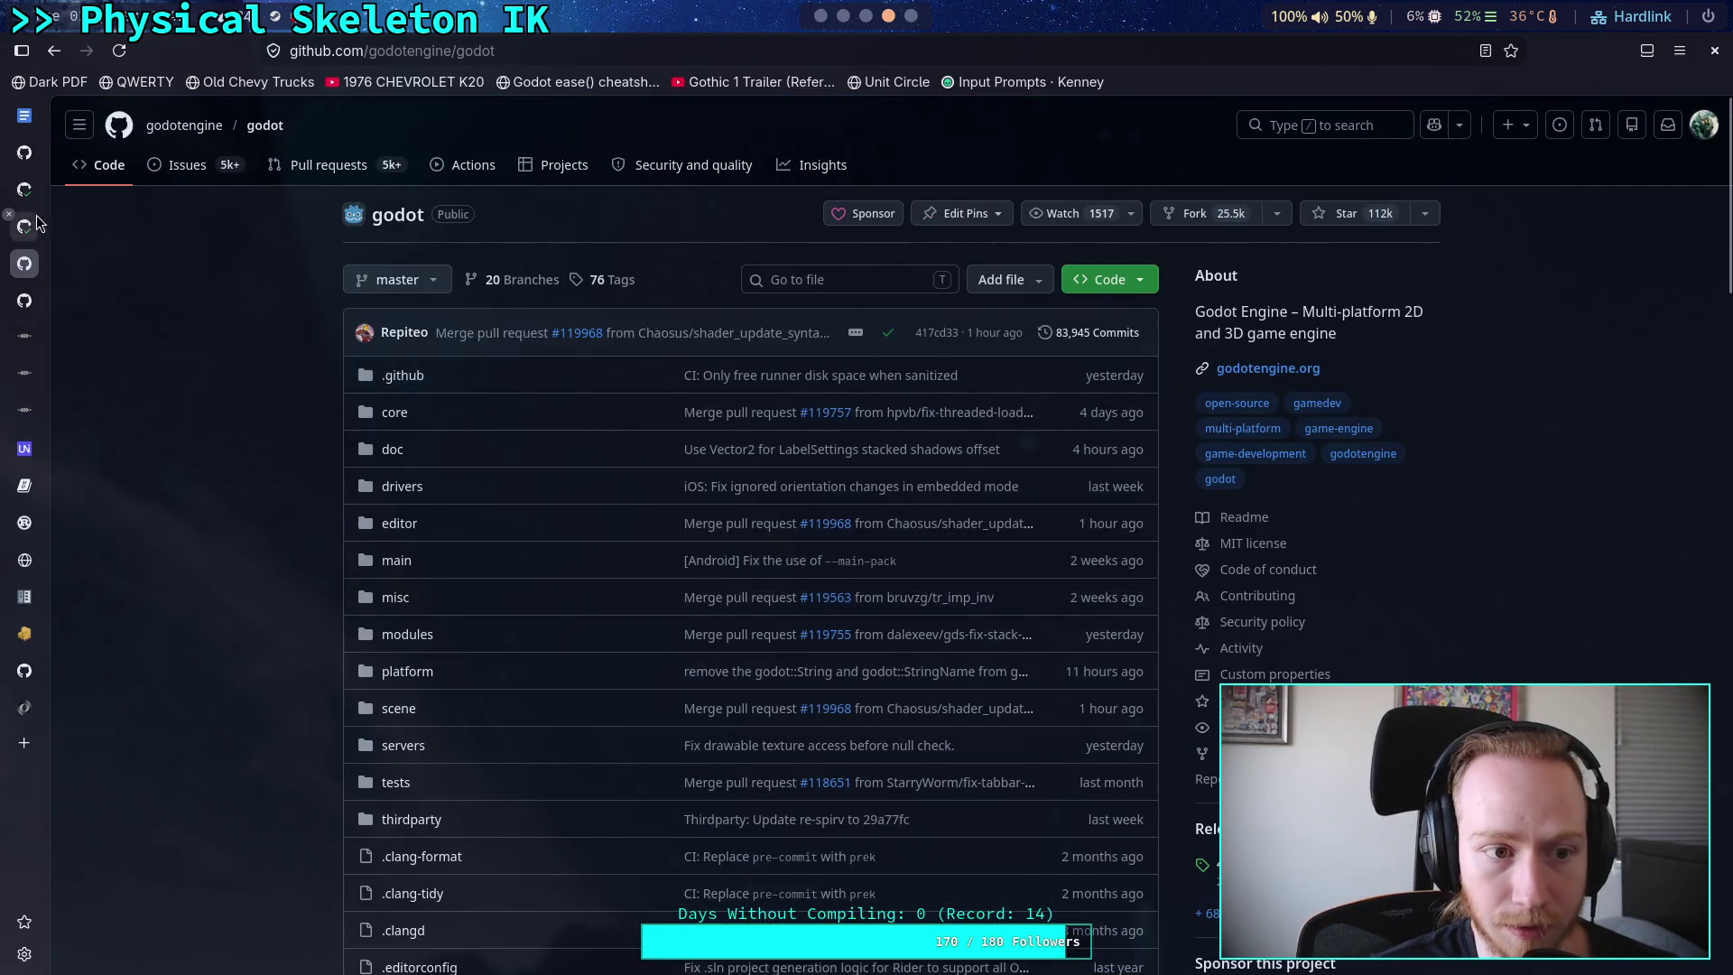
click(25, 226)
scroll(300, 348, up, 10)
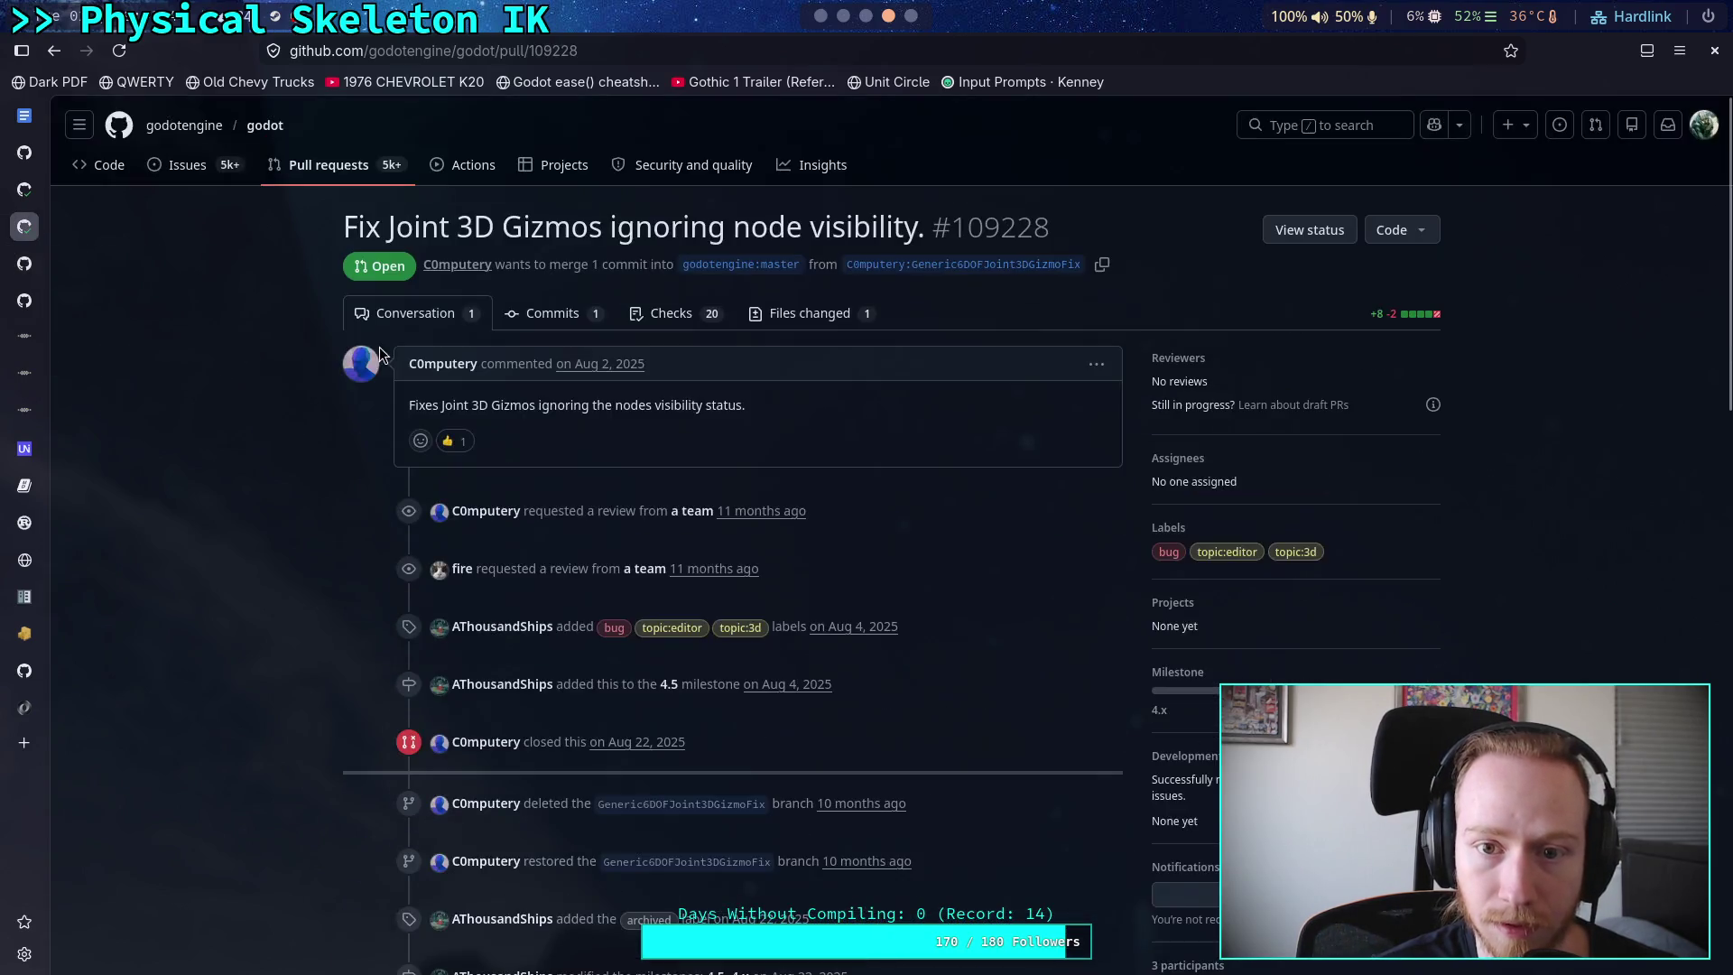
click(843, 15)
click(820, 49)
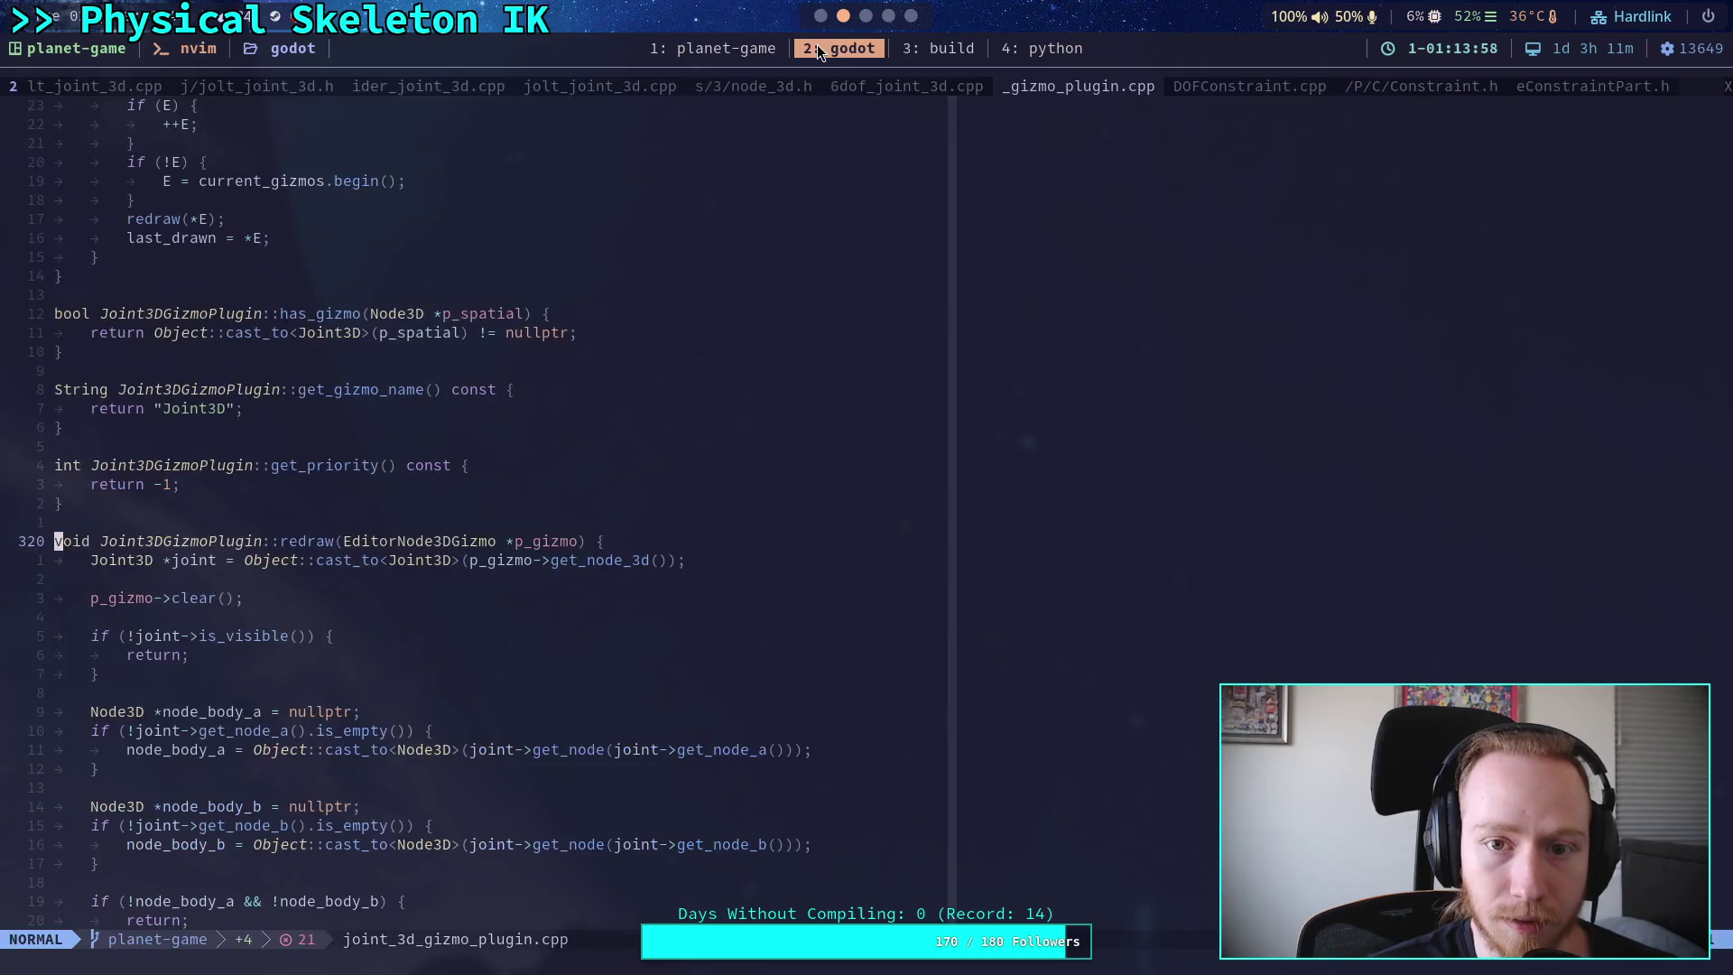
click(821, 16)
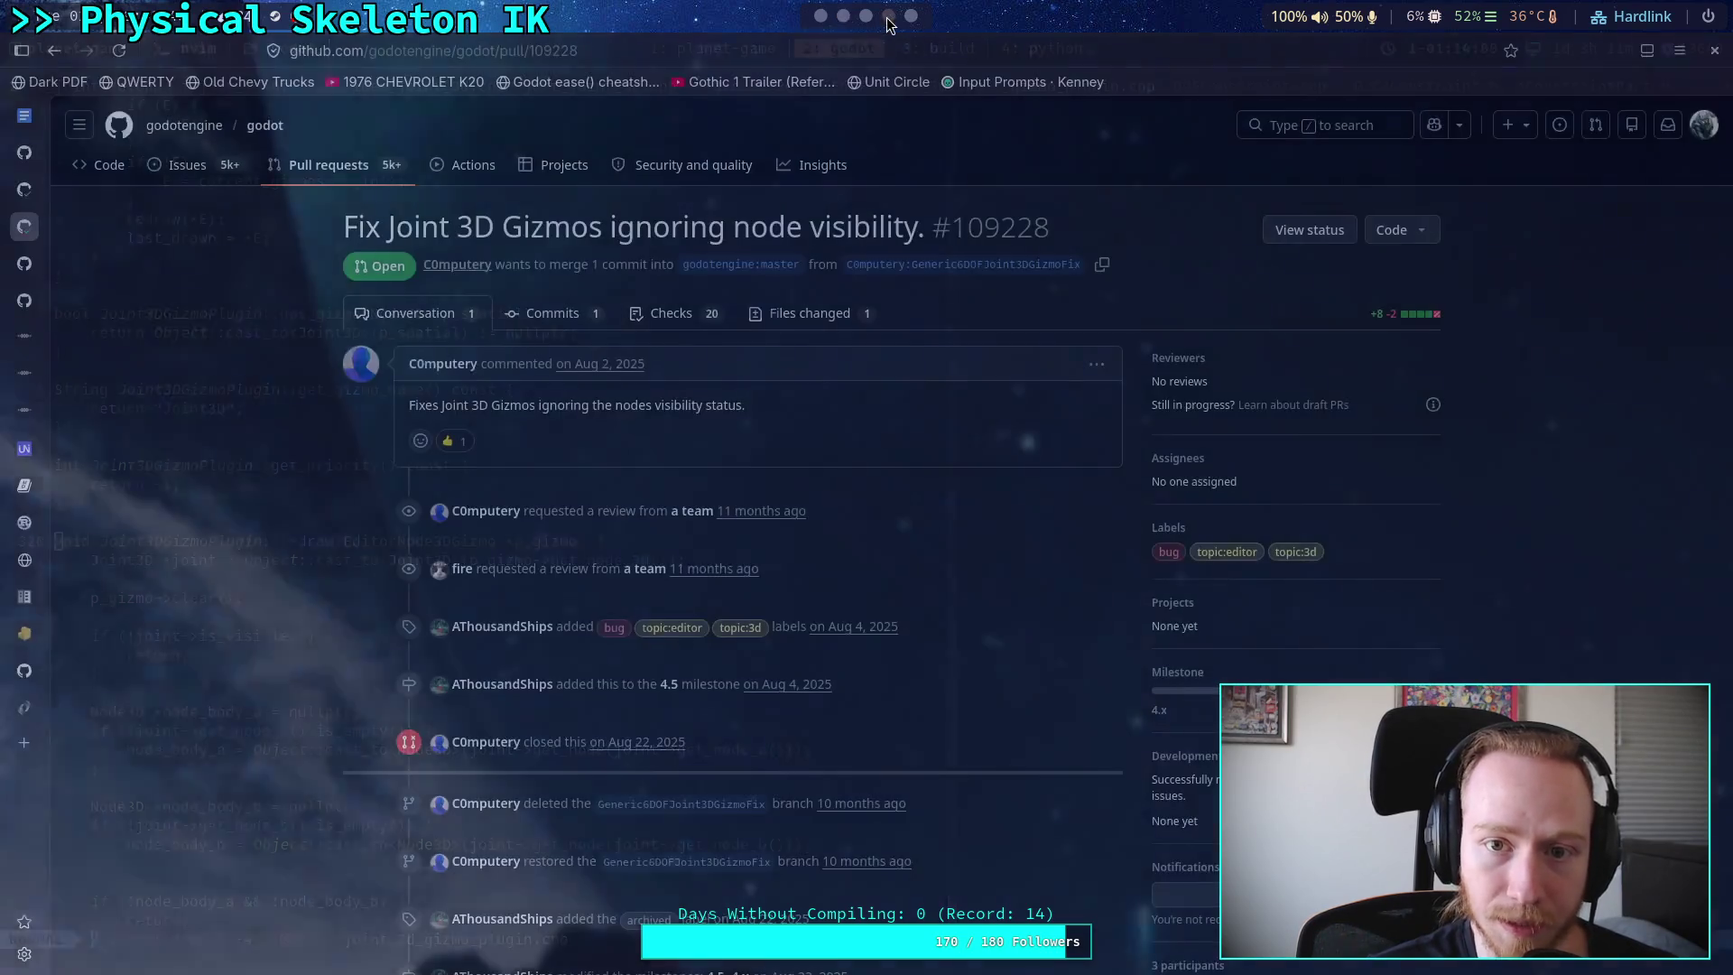
click(866, 15)
click(820, 15)
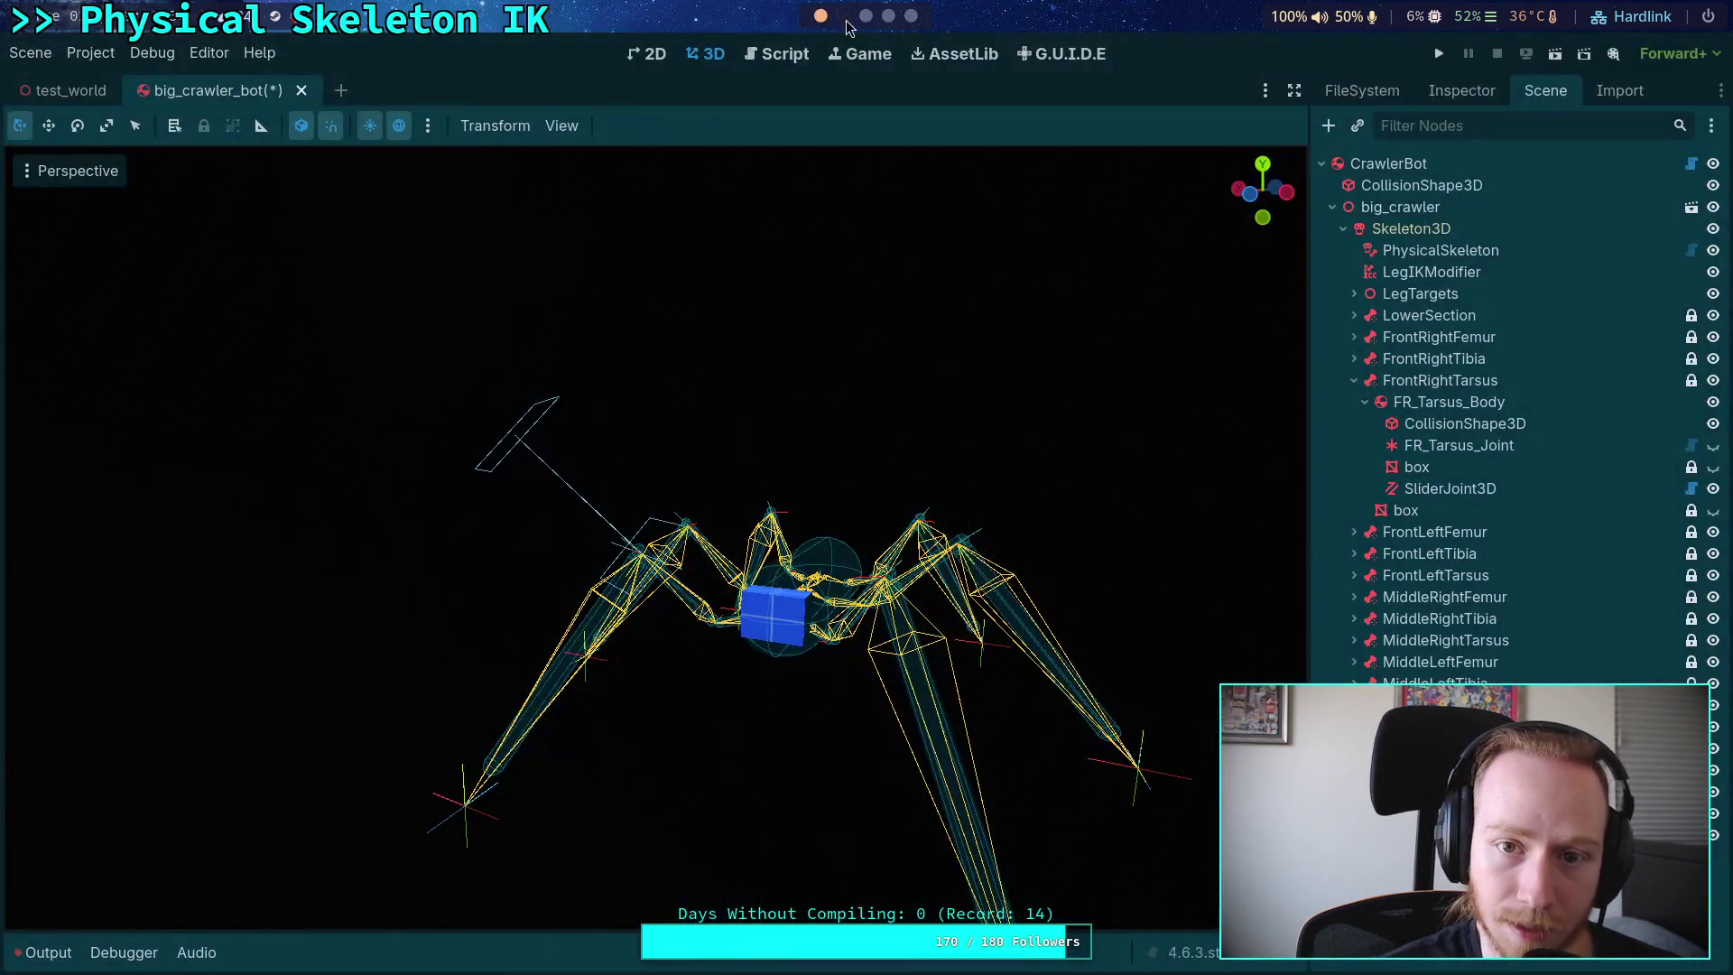
click(911, 15)
click(888, 15)
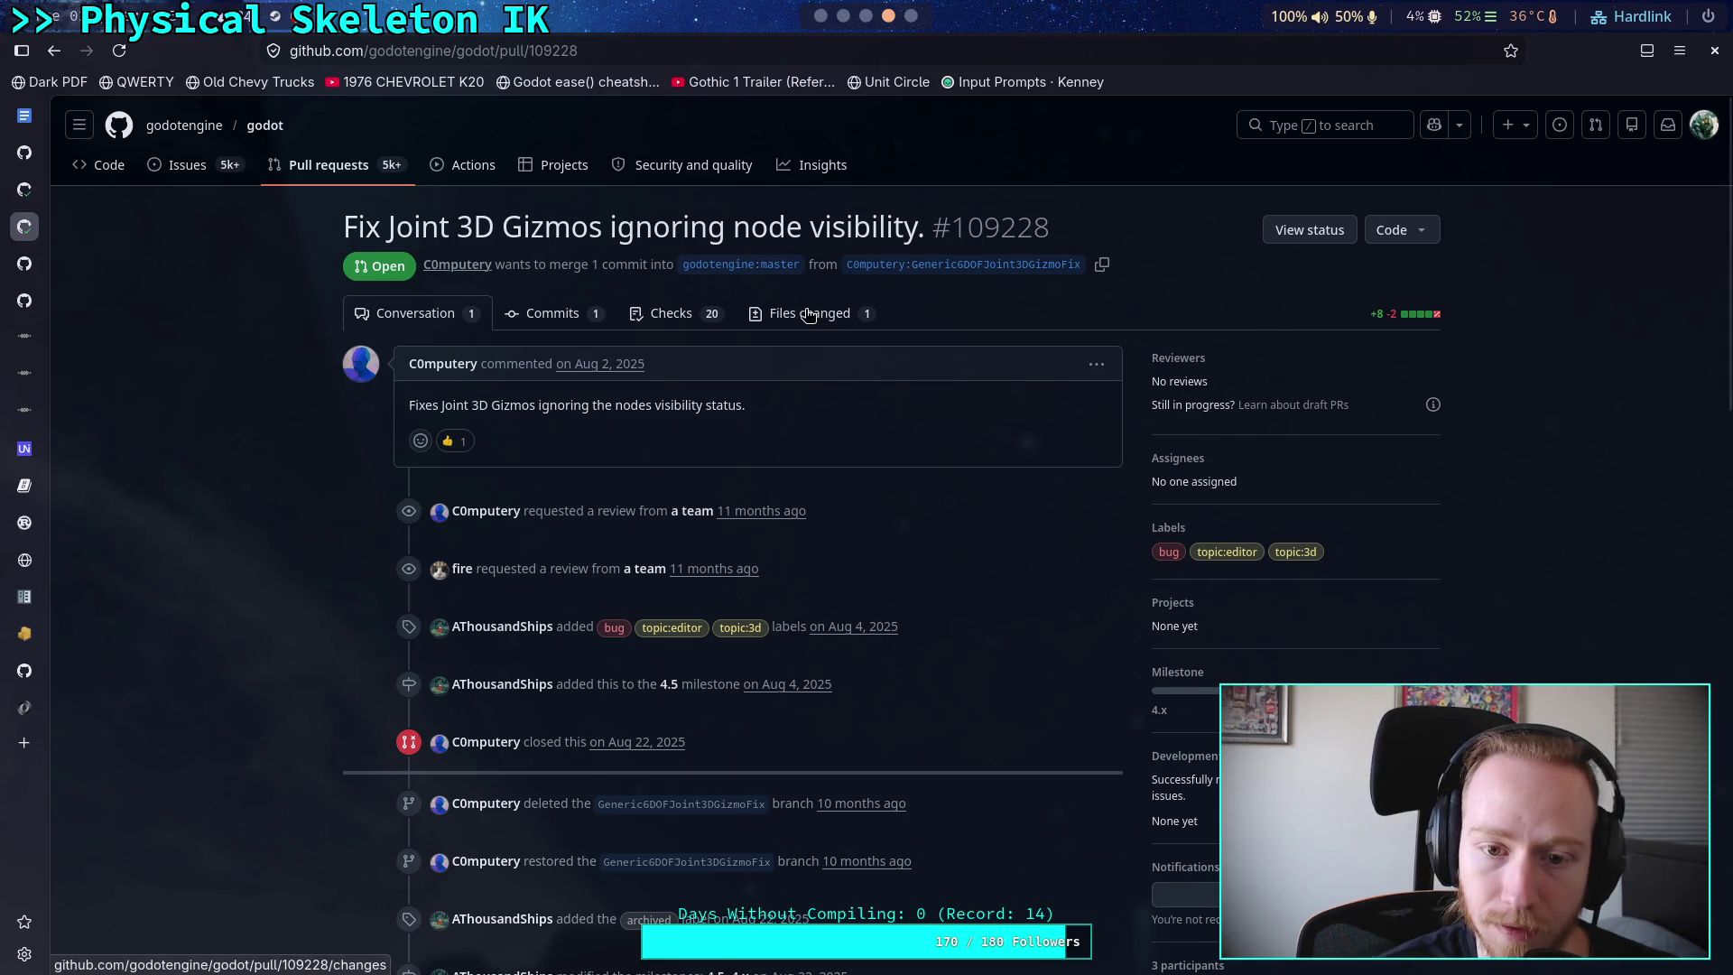
- Open the PR's Files changed view in a new tab, view the diff, then close it
right_click(817, 316)
click(884, 331)
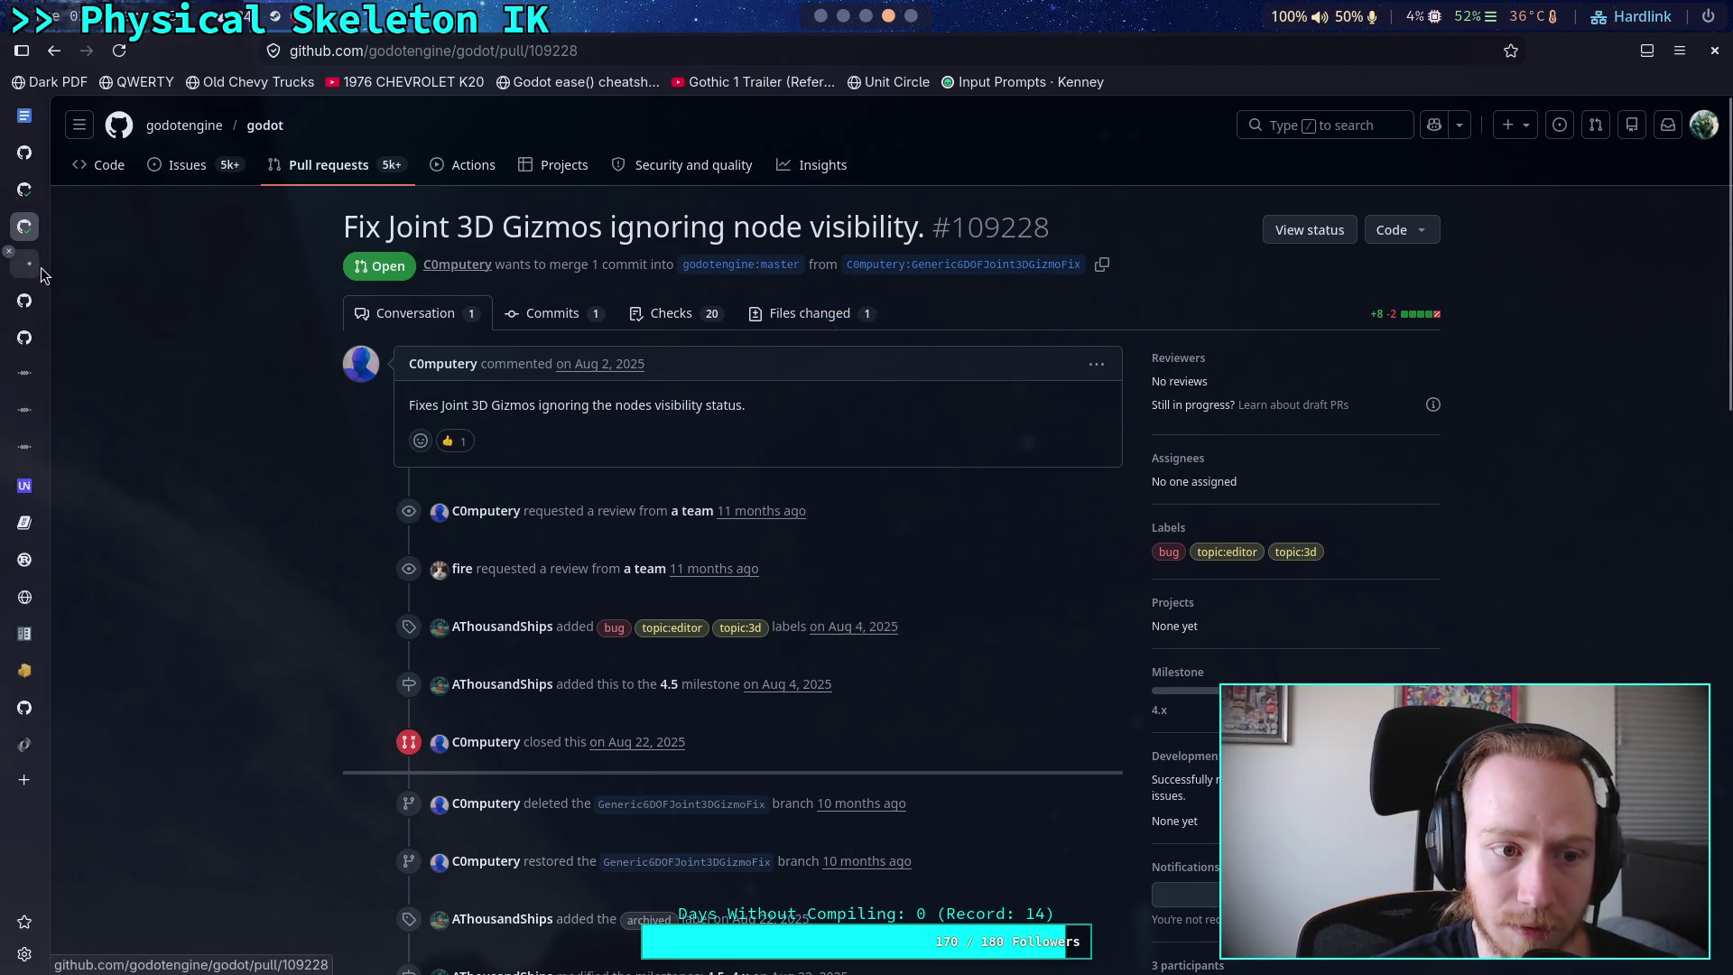
click(38, 267)
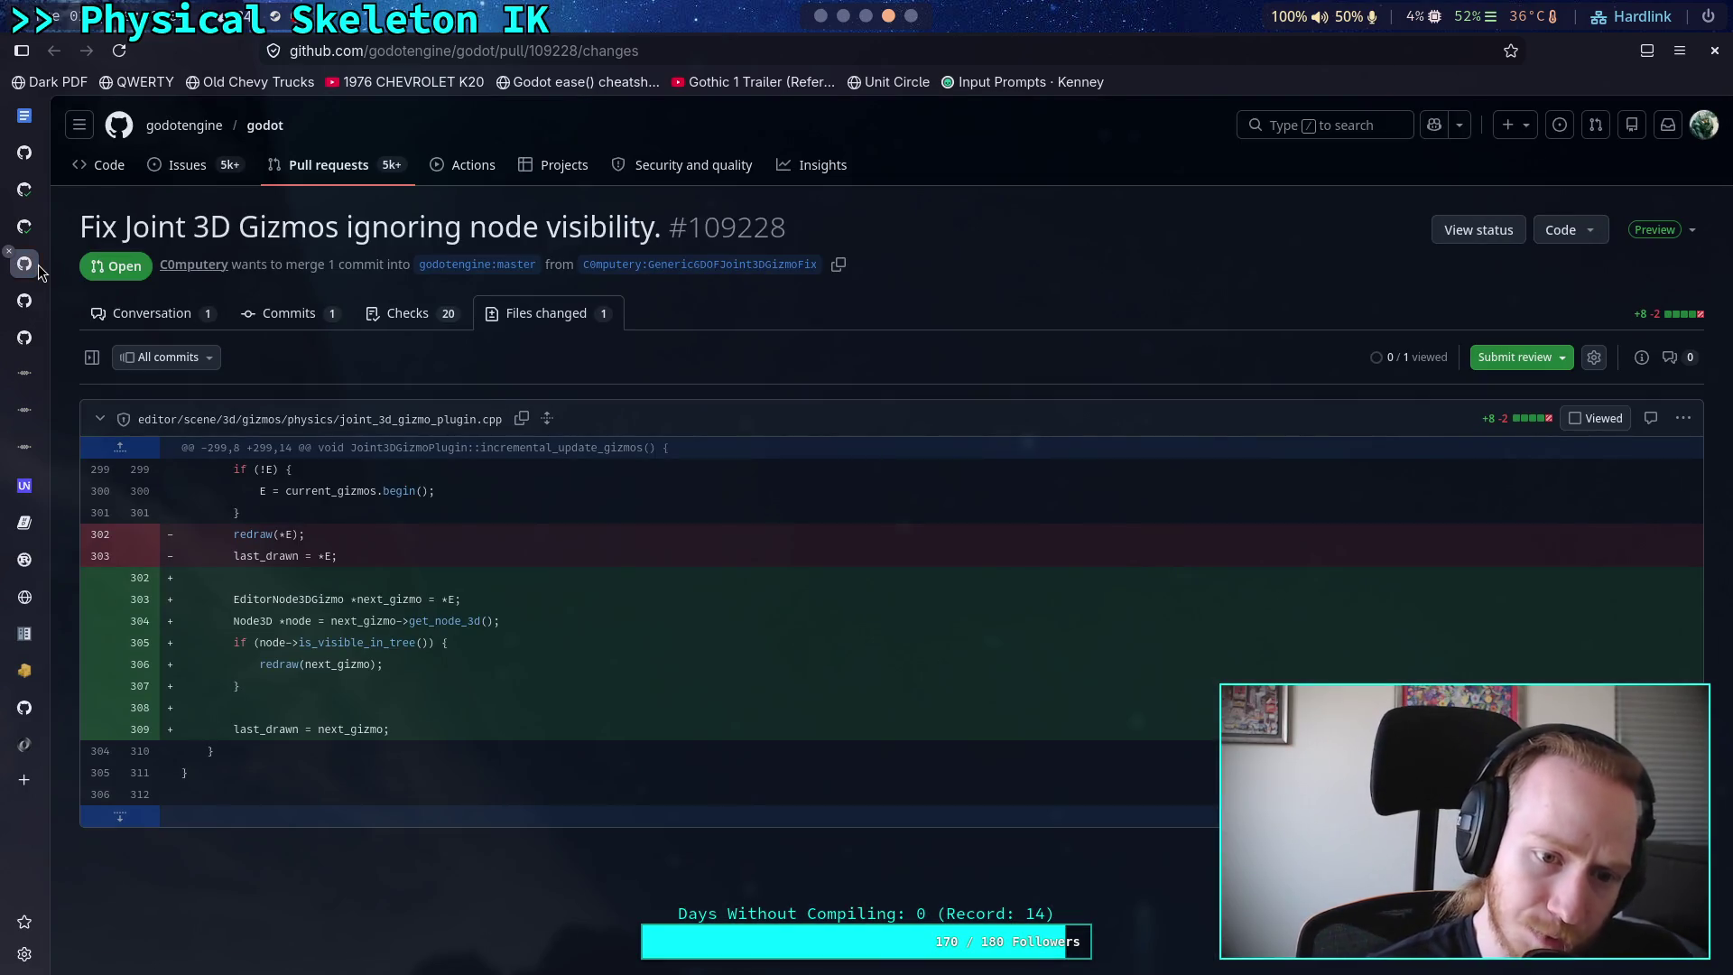
click(8, 252)
- Browse the godot repository's scene/3d folders in search of the physics gizmo code
click(27, 267)
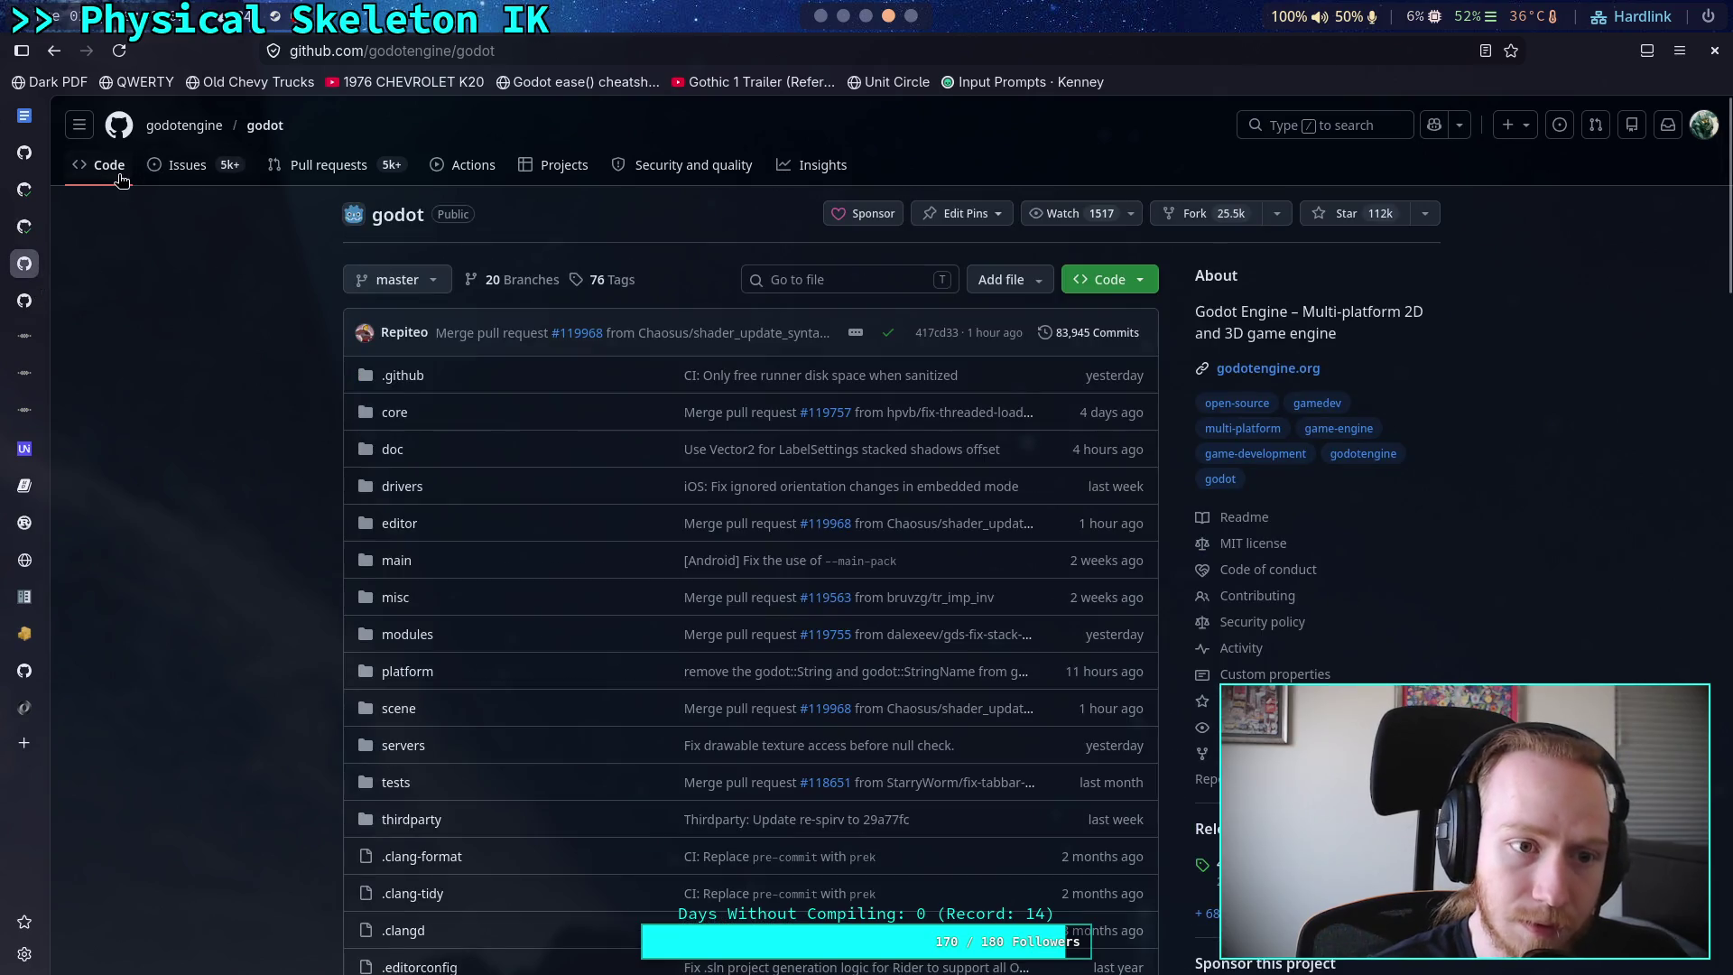
click(398, 707)
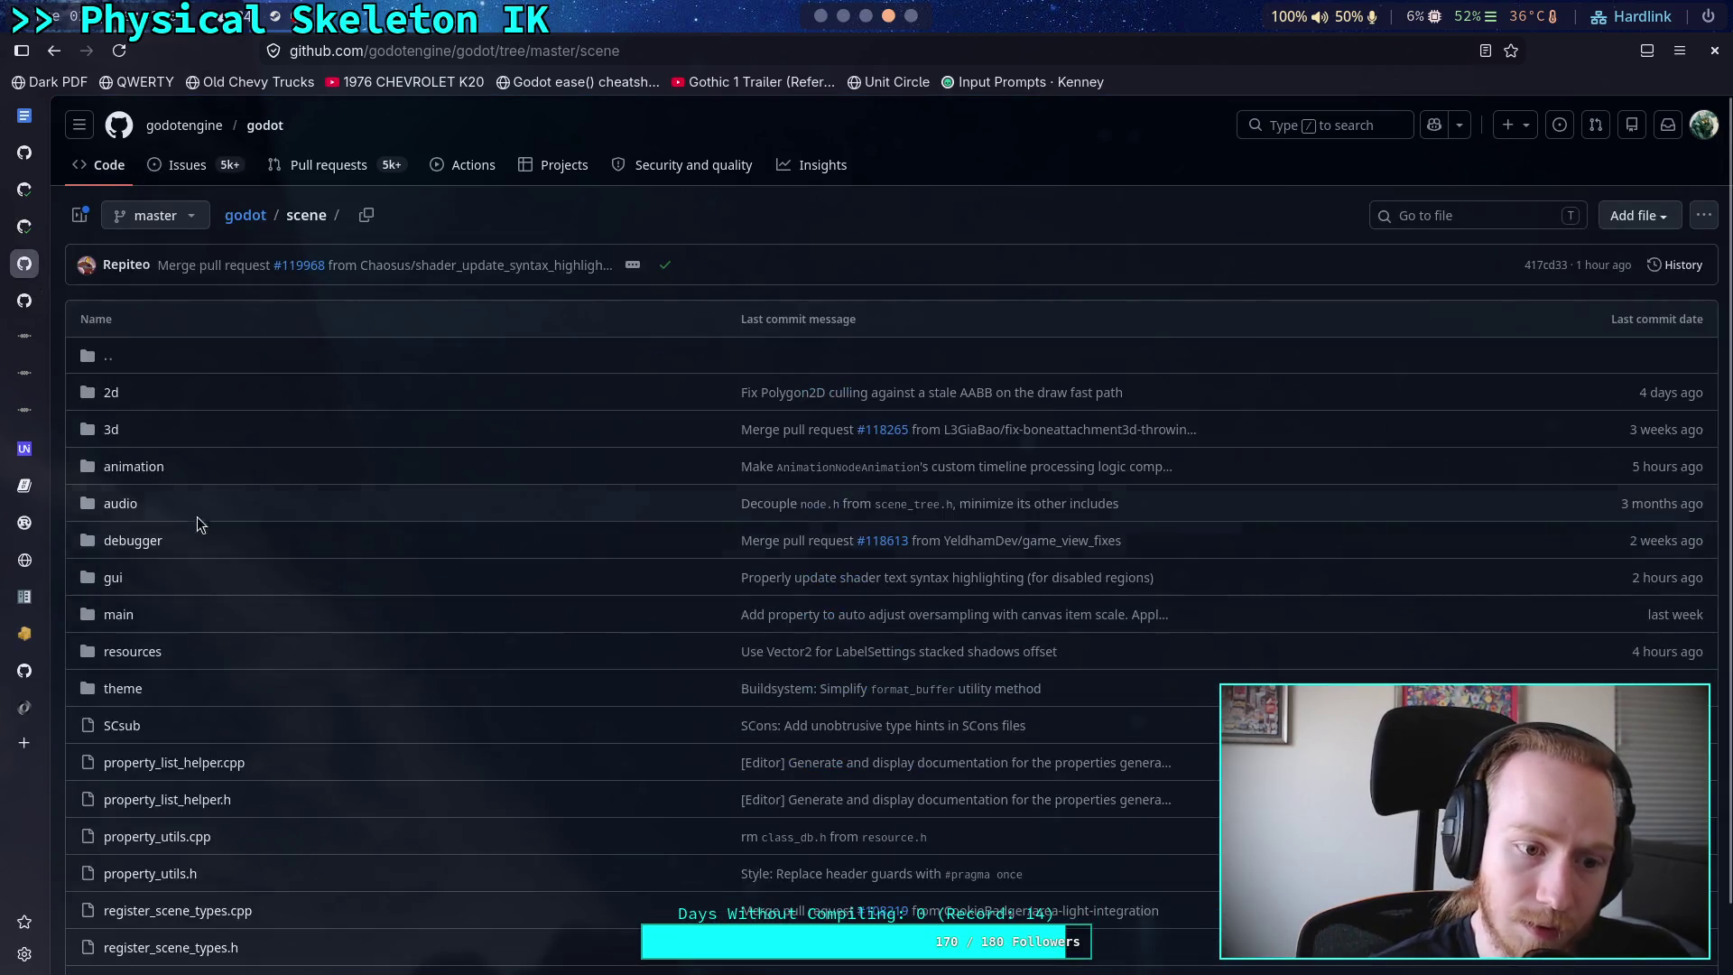
click(113, 429)
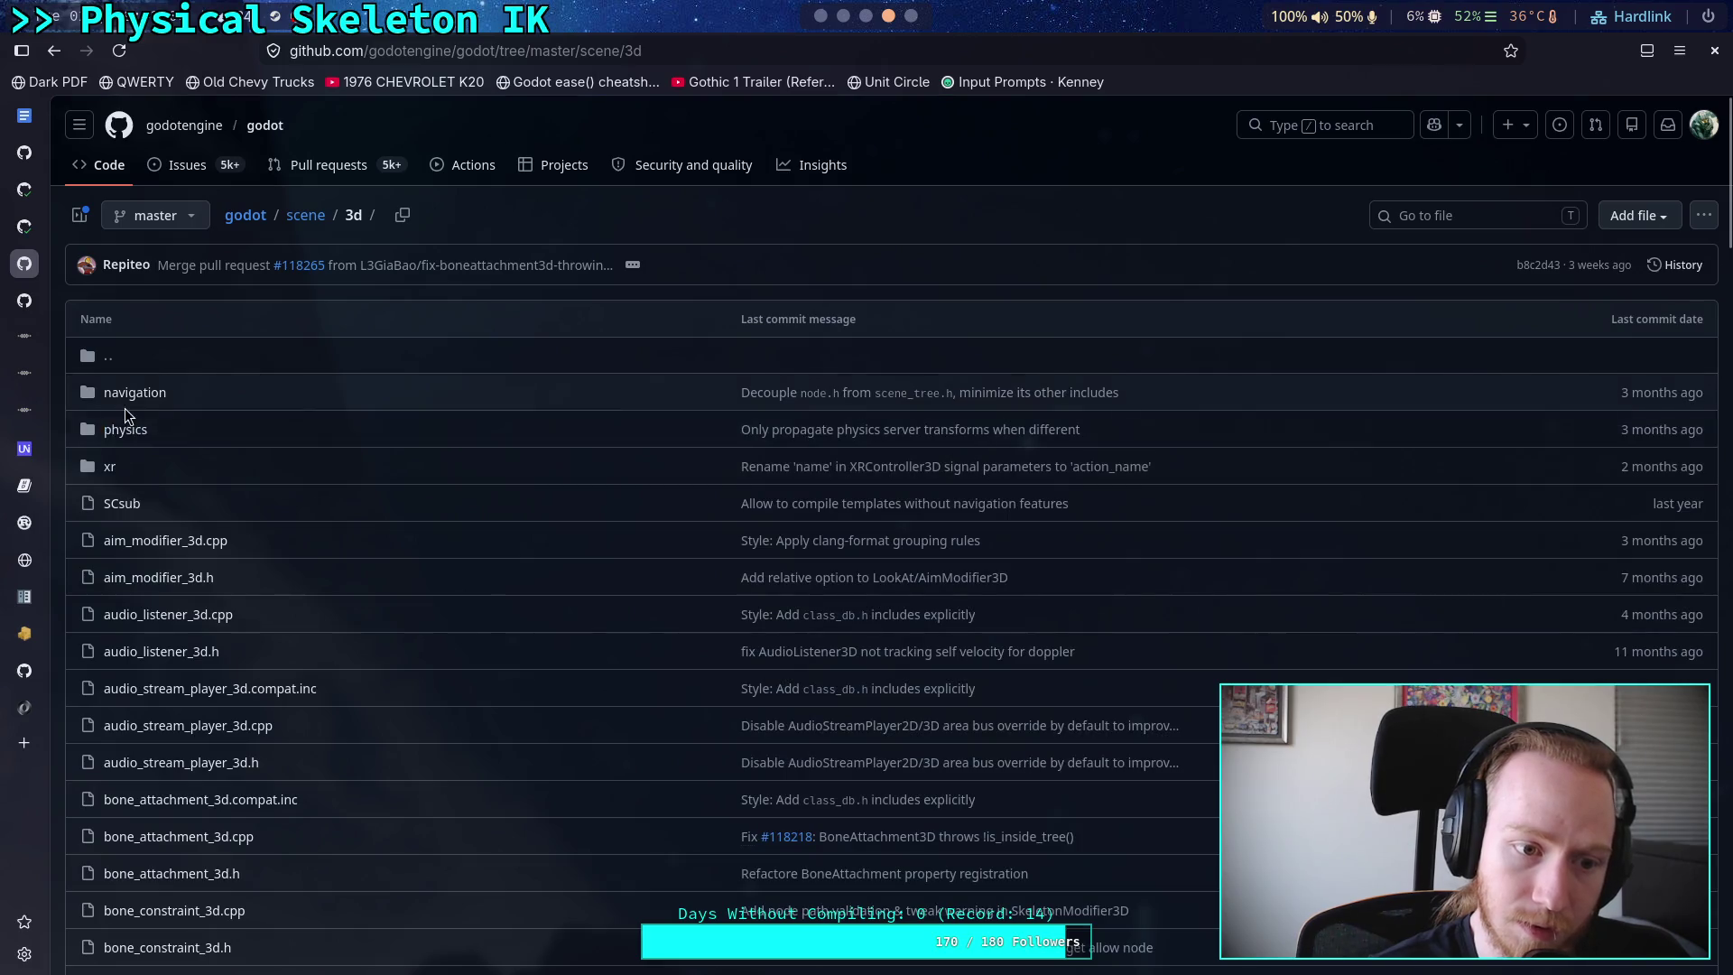
click(129, 432)
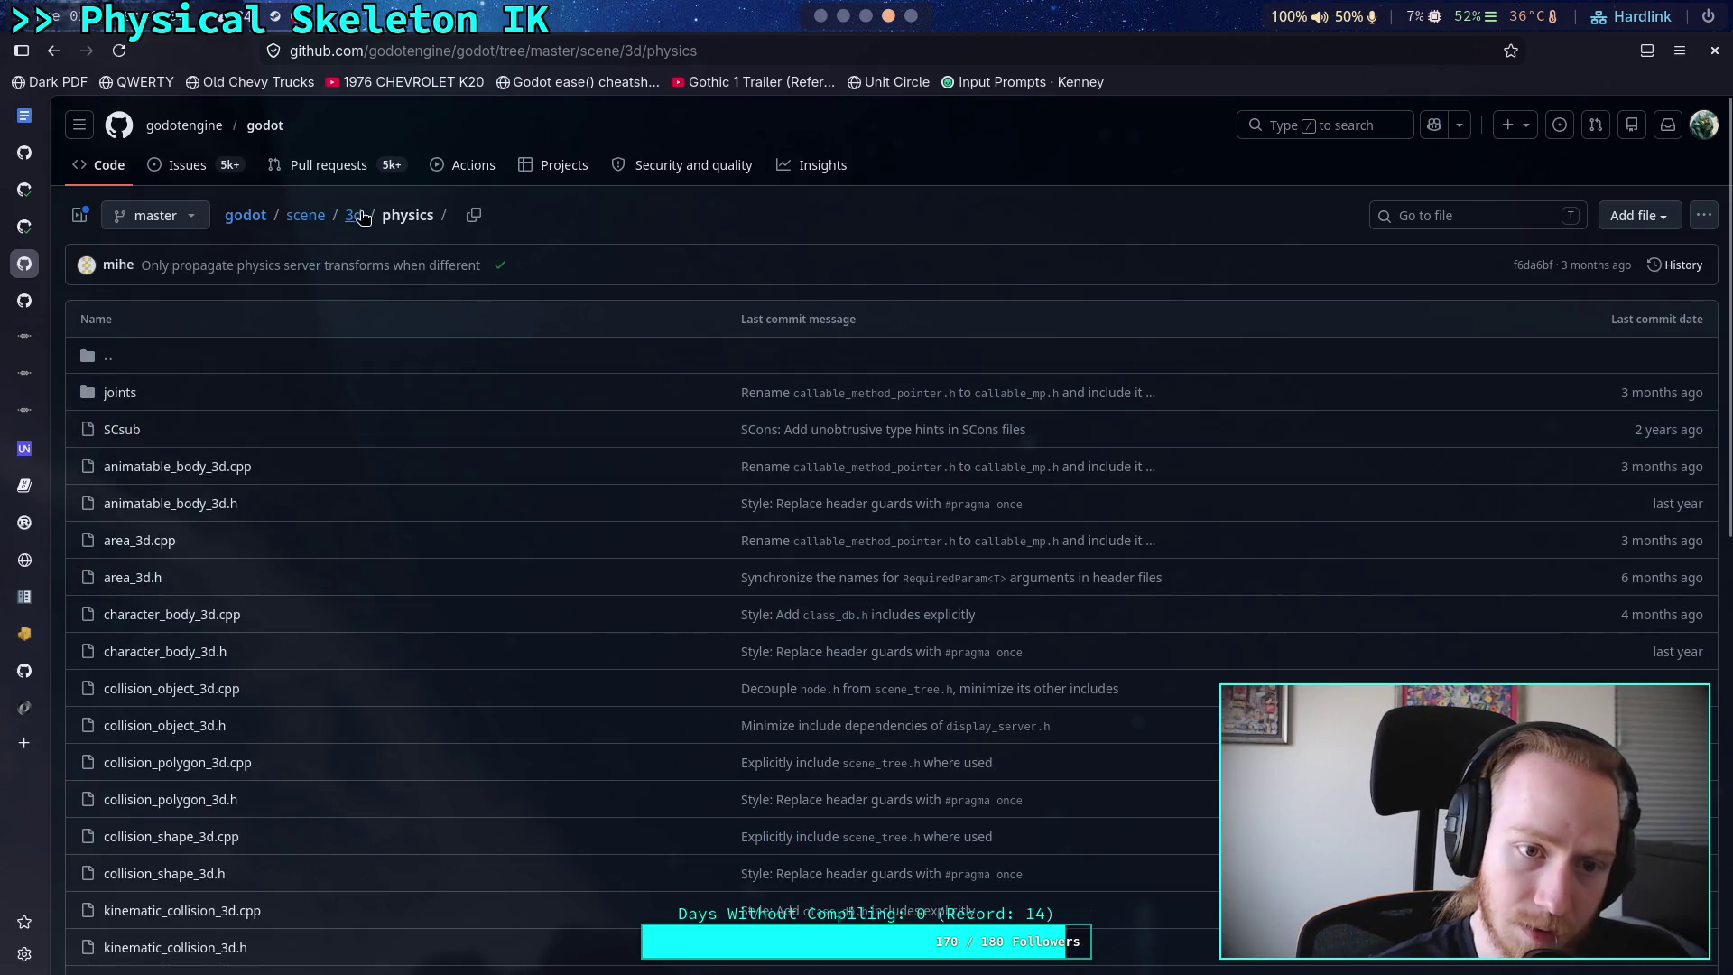
click(306, 216)
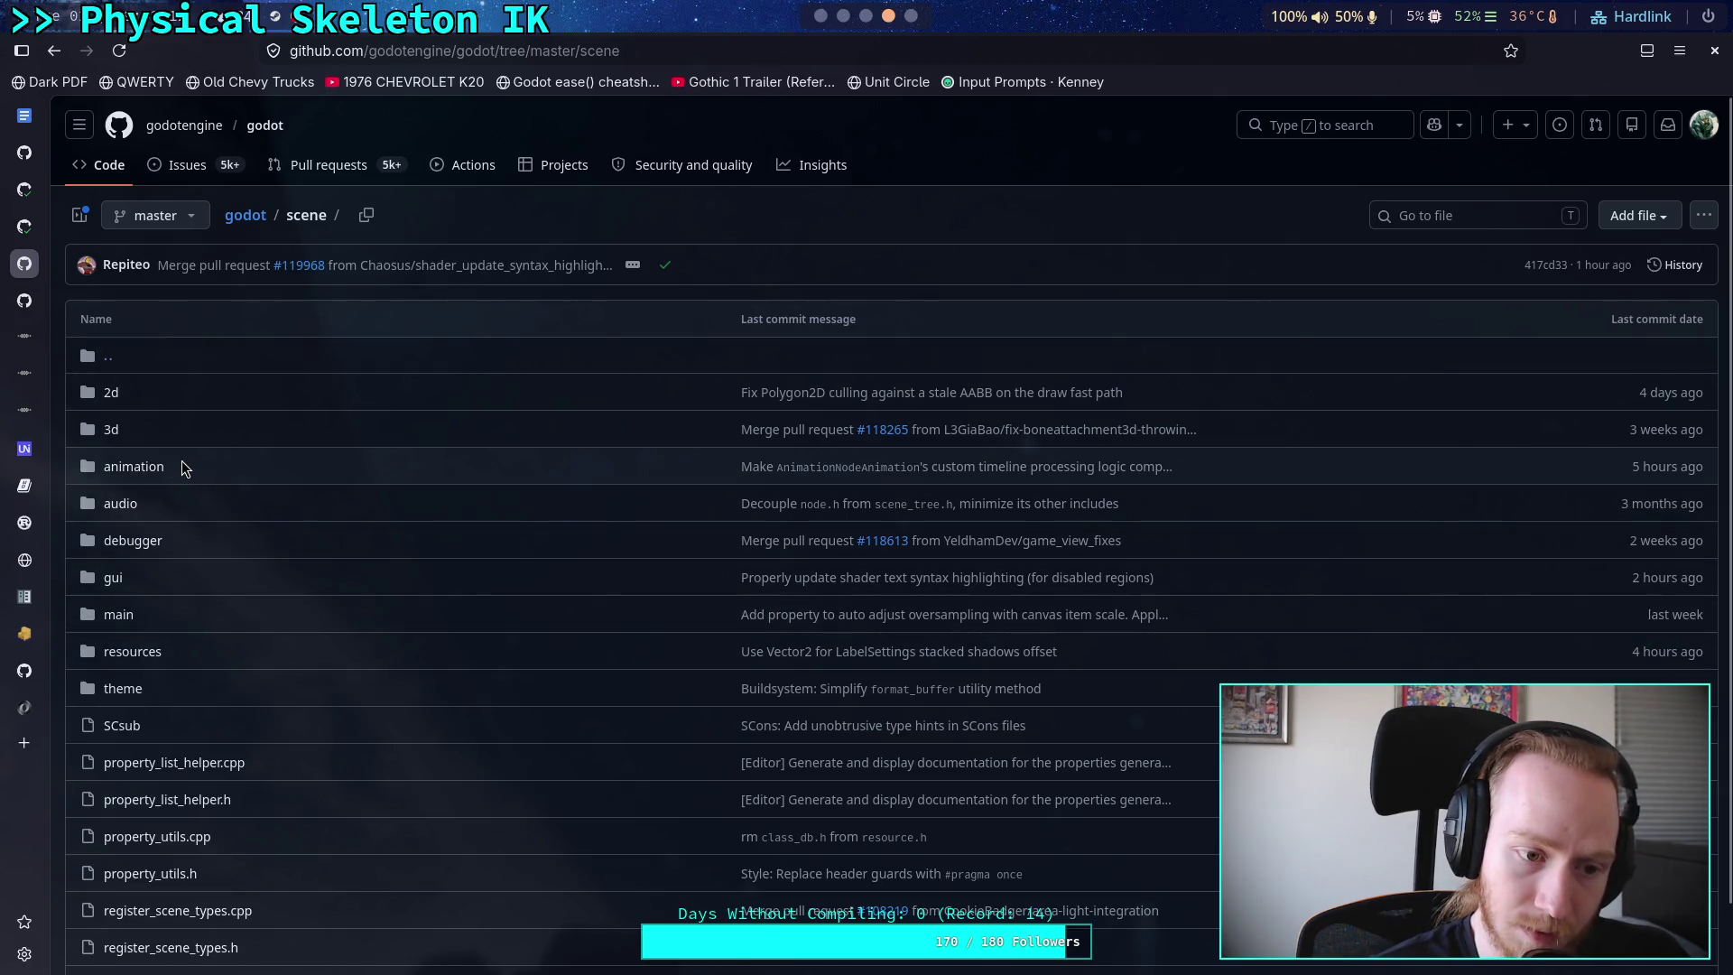
click(112, 434)
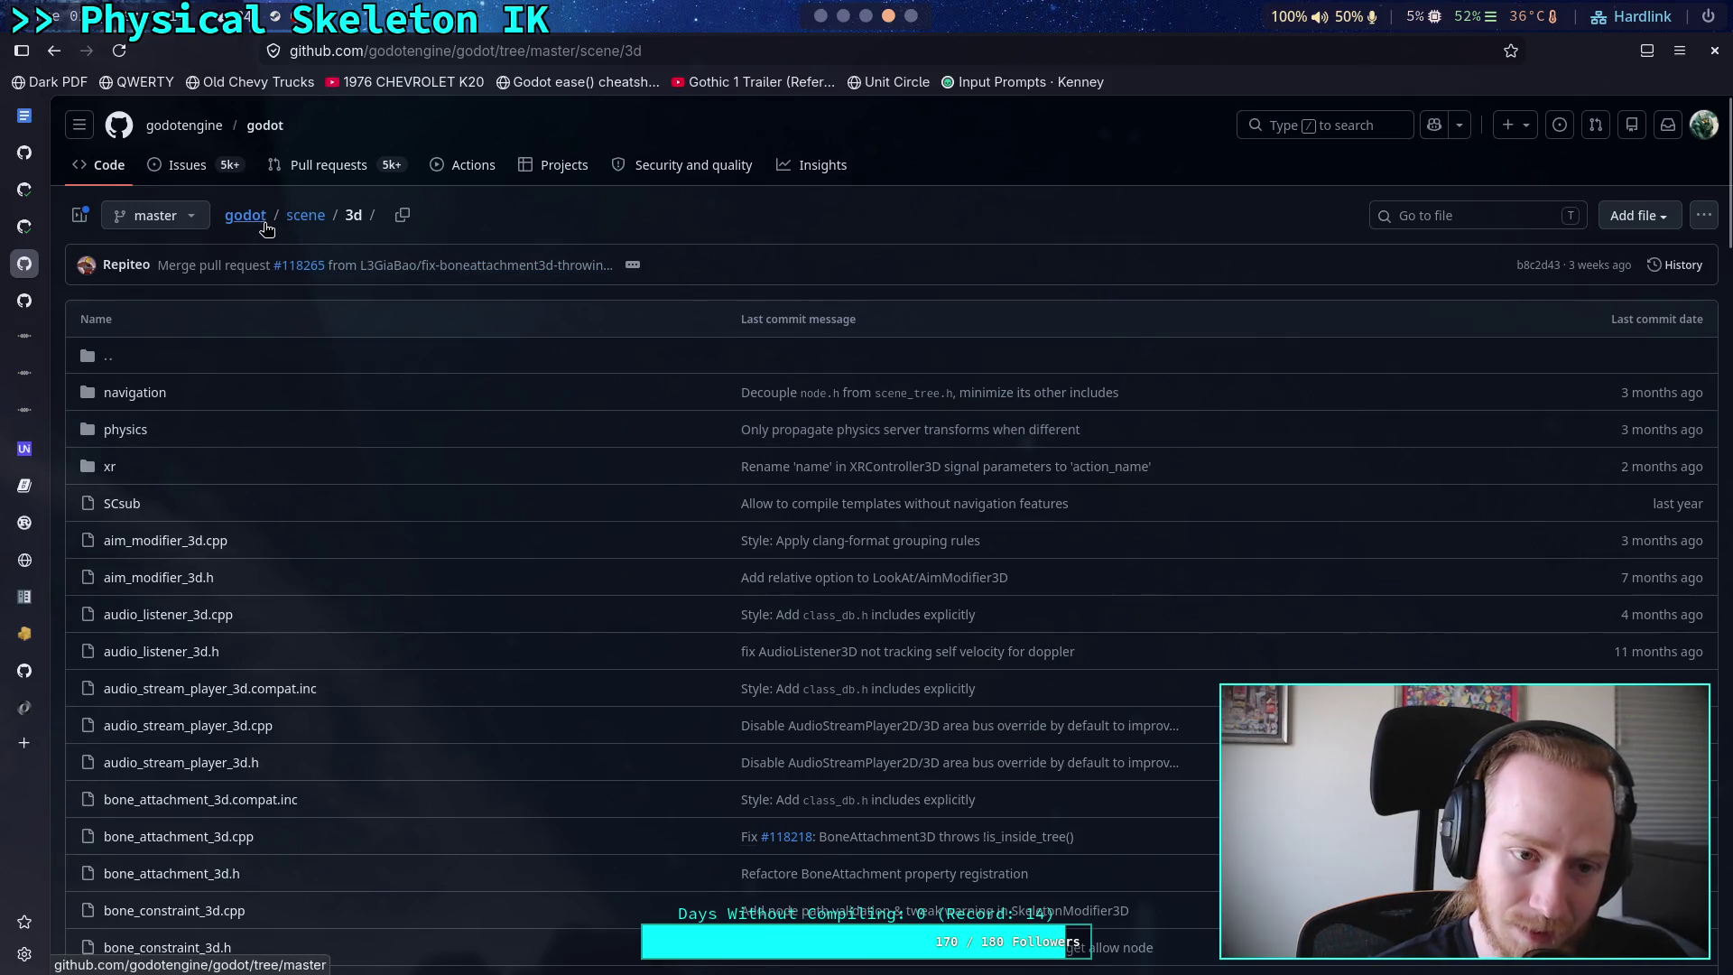
click(302, 224)
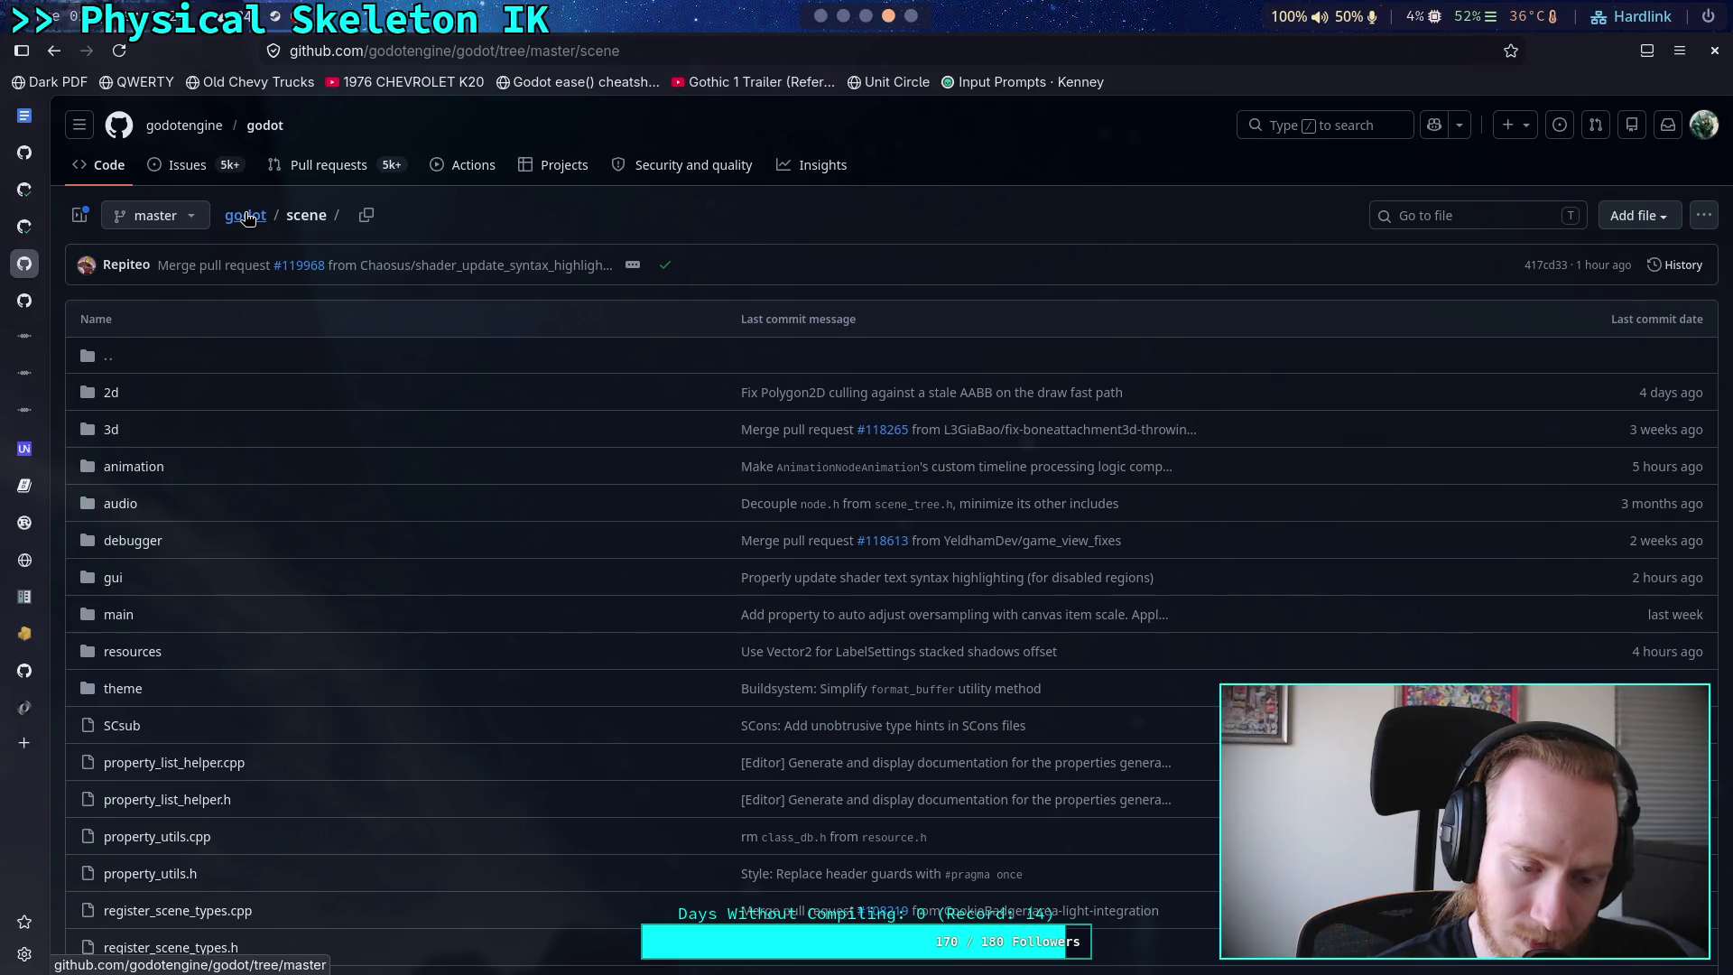
click(54, 51)
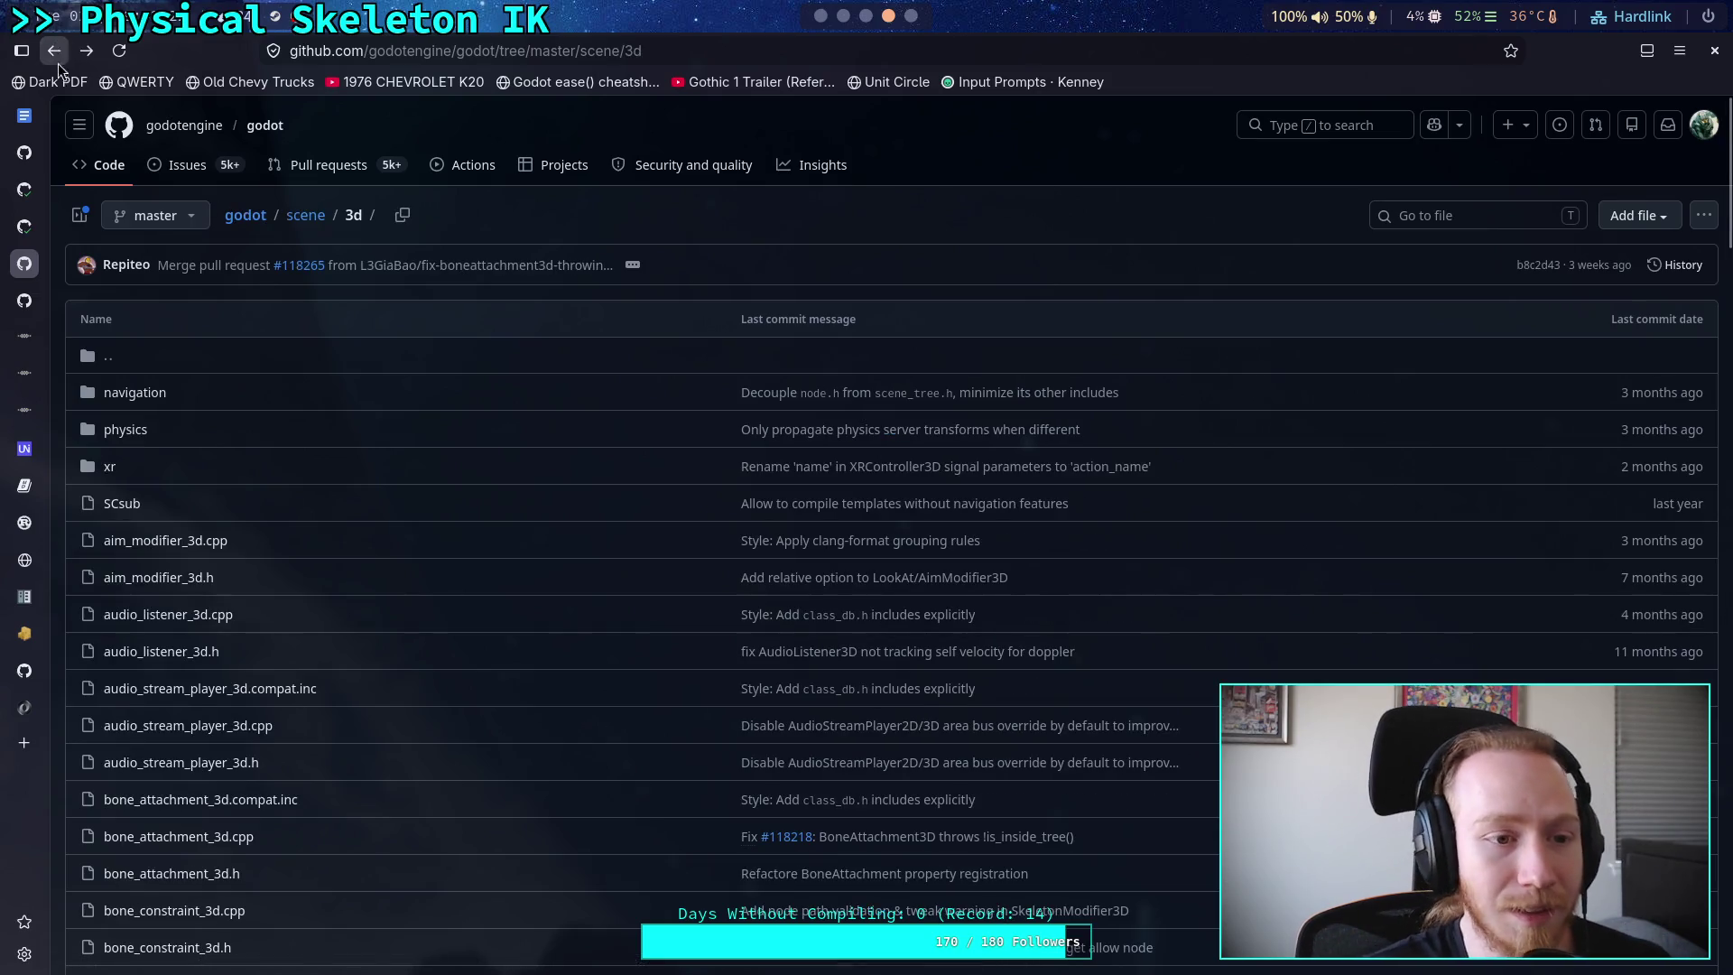
right_click(52, 53)
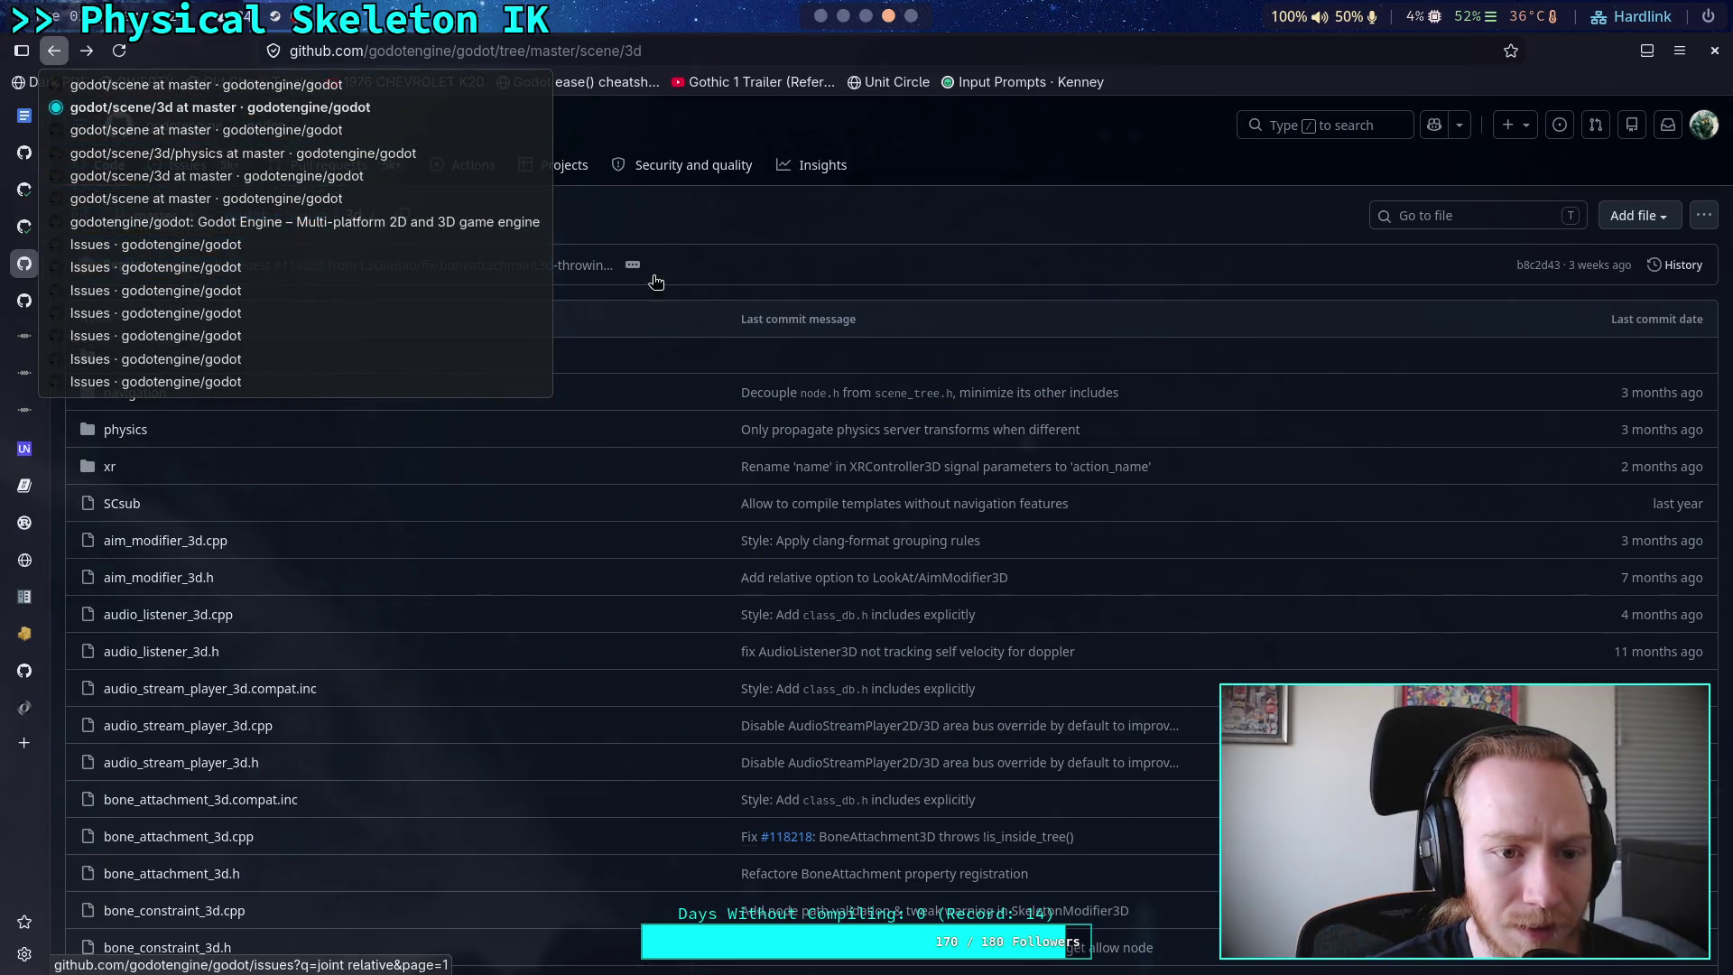
key(Escape)
- Look over pull request #109228's file changes and the preview of the drafted comment
click(24, 226)
click(808, 313)
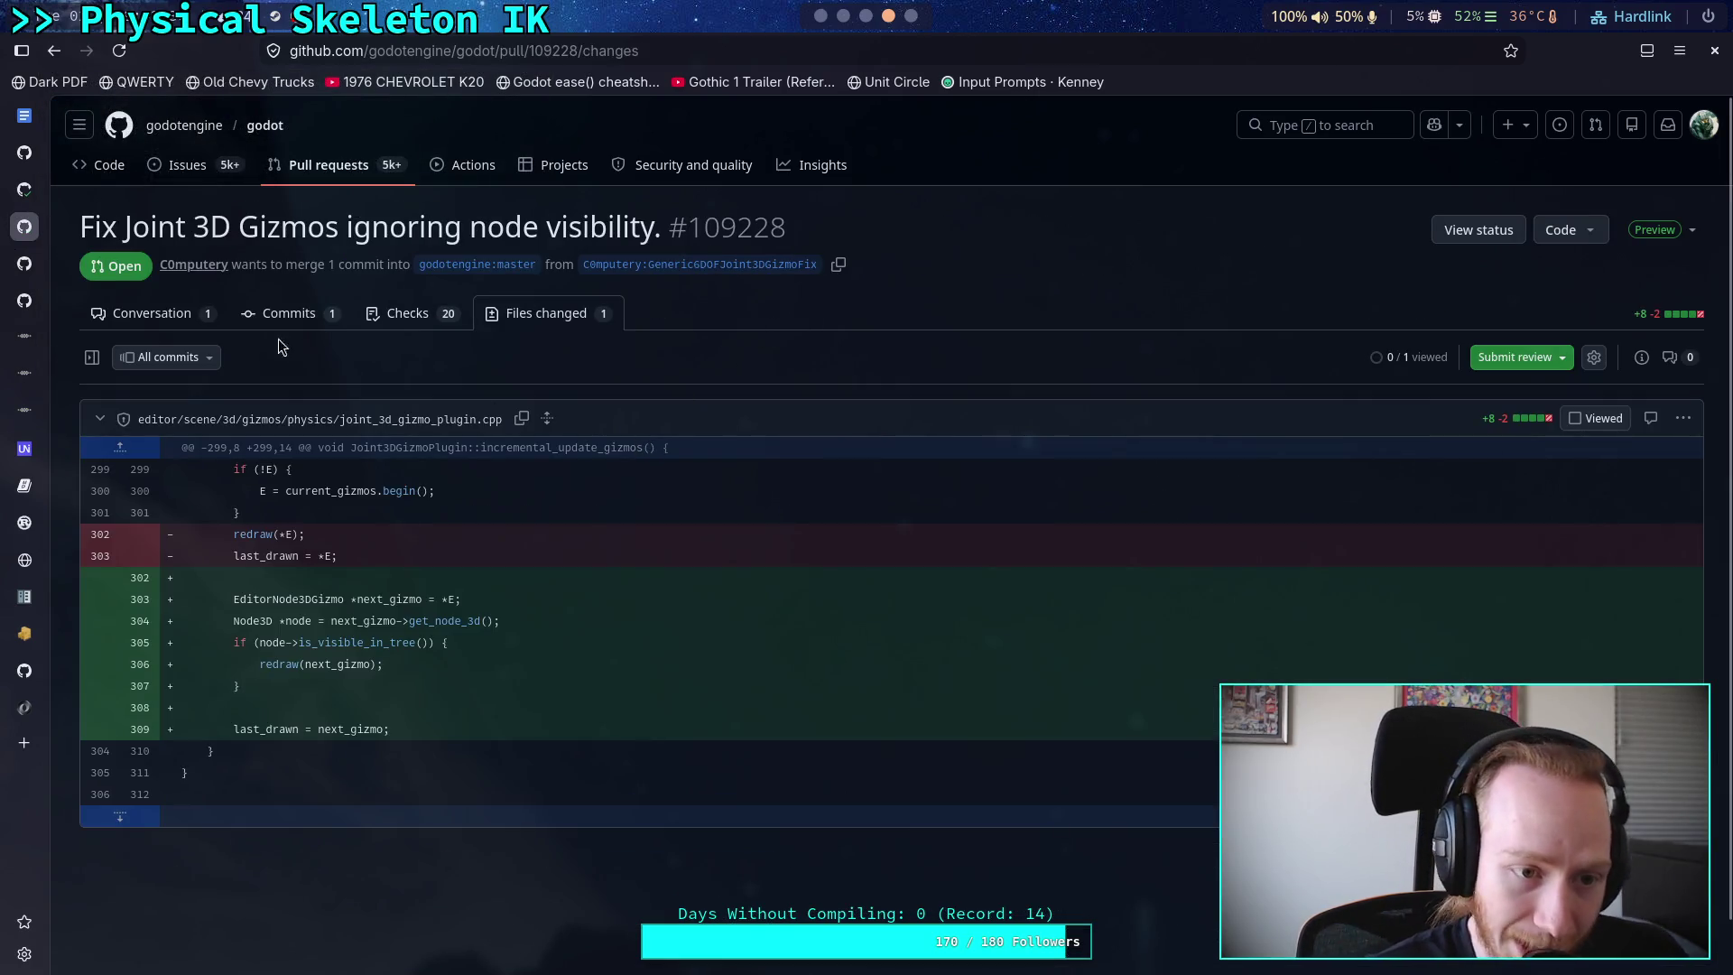
click(154, 307)
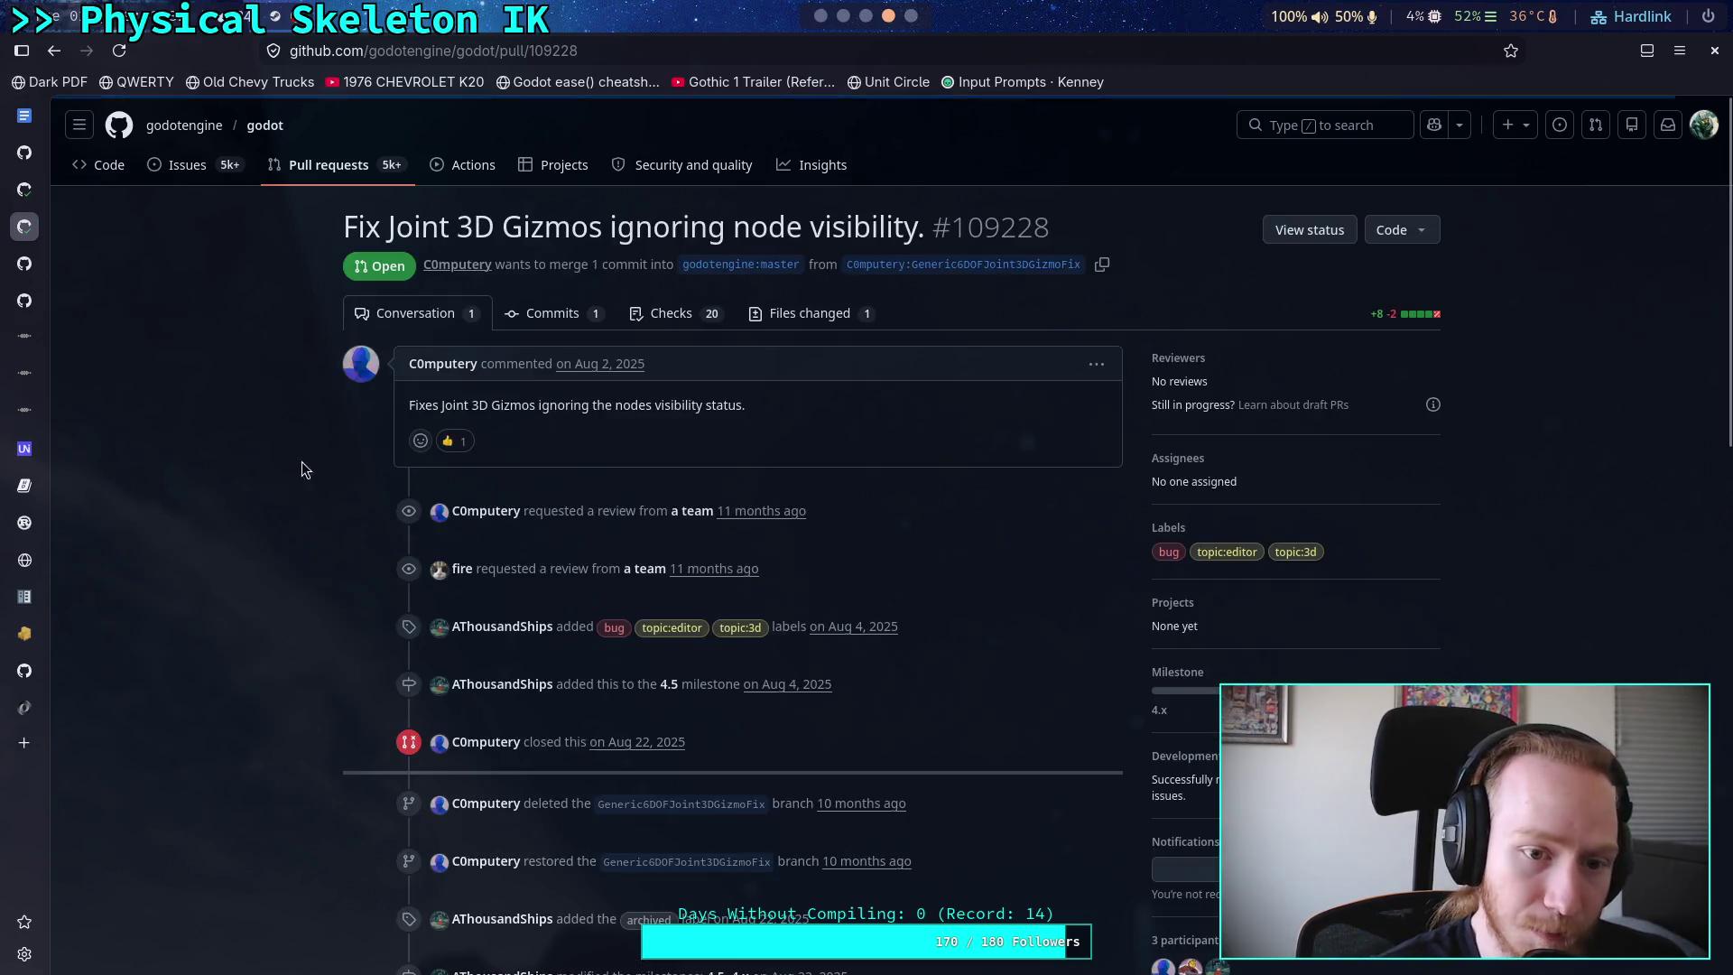
scroll(363, 518, down, 15)
click(495, 606)
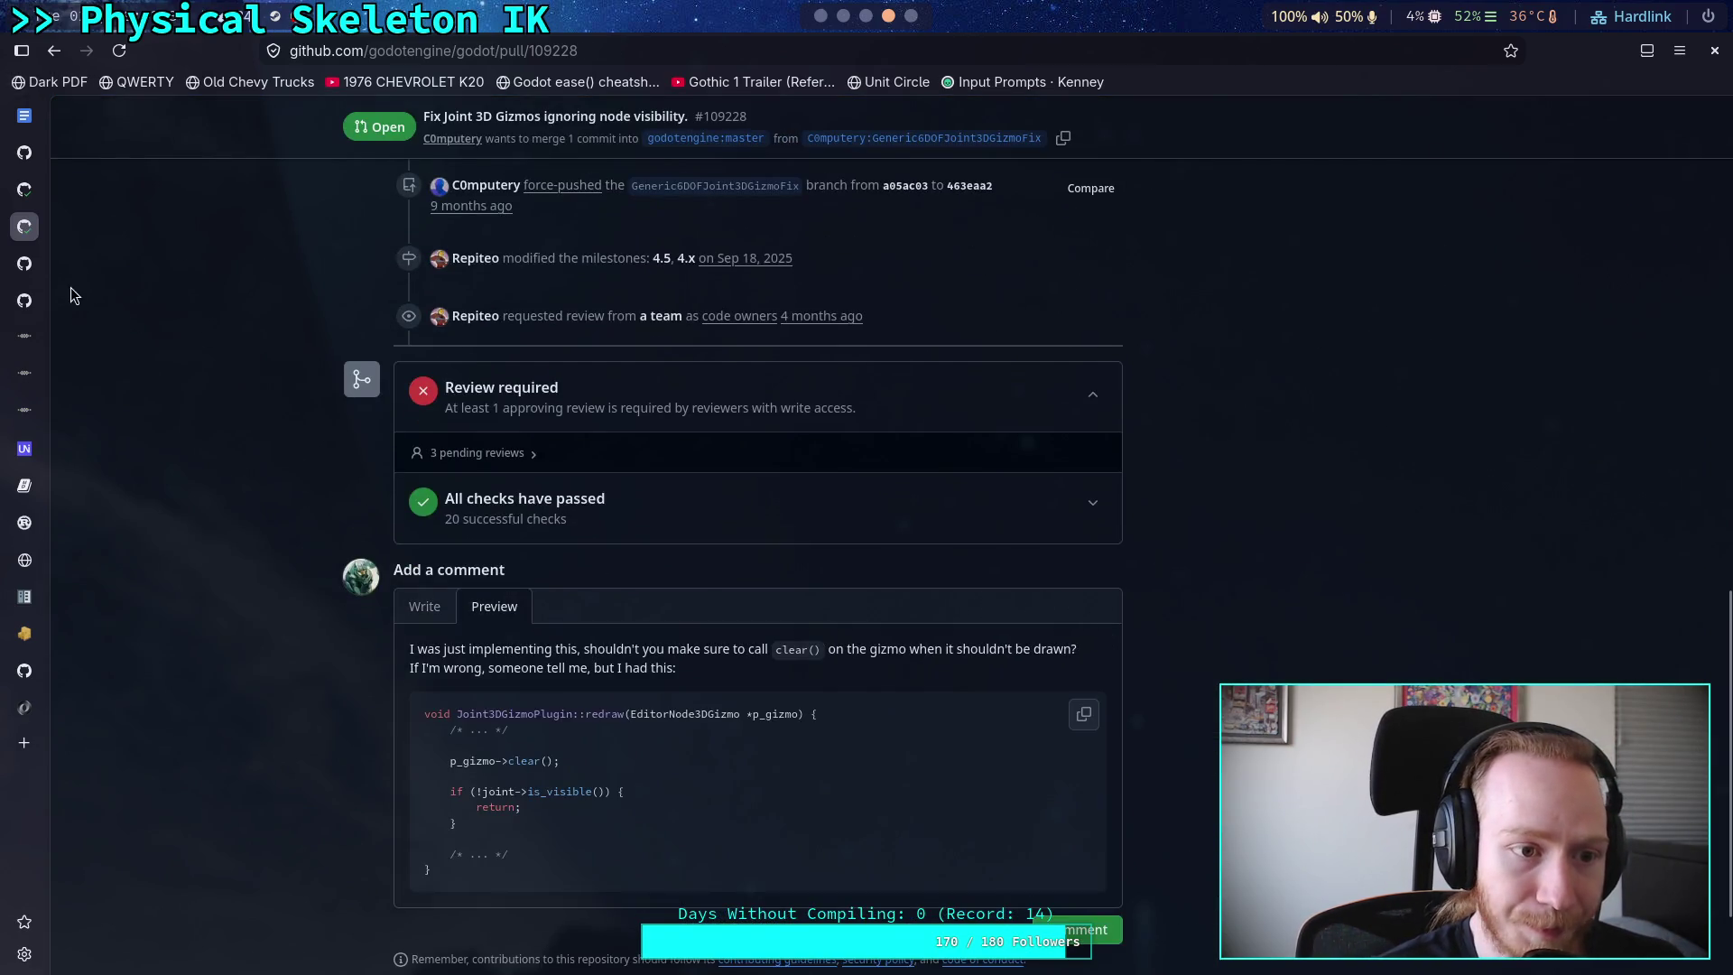
- Return to the godot repository root and browse into the editor/scene/3d folders
click(24, 262)
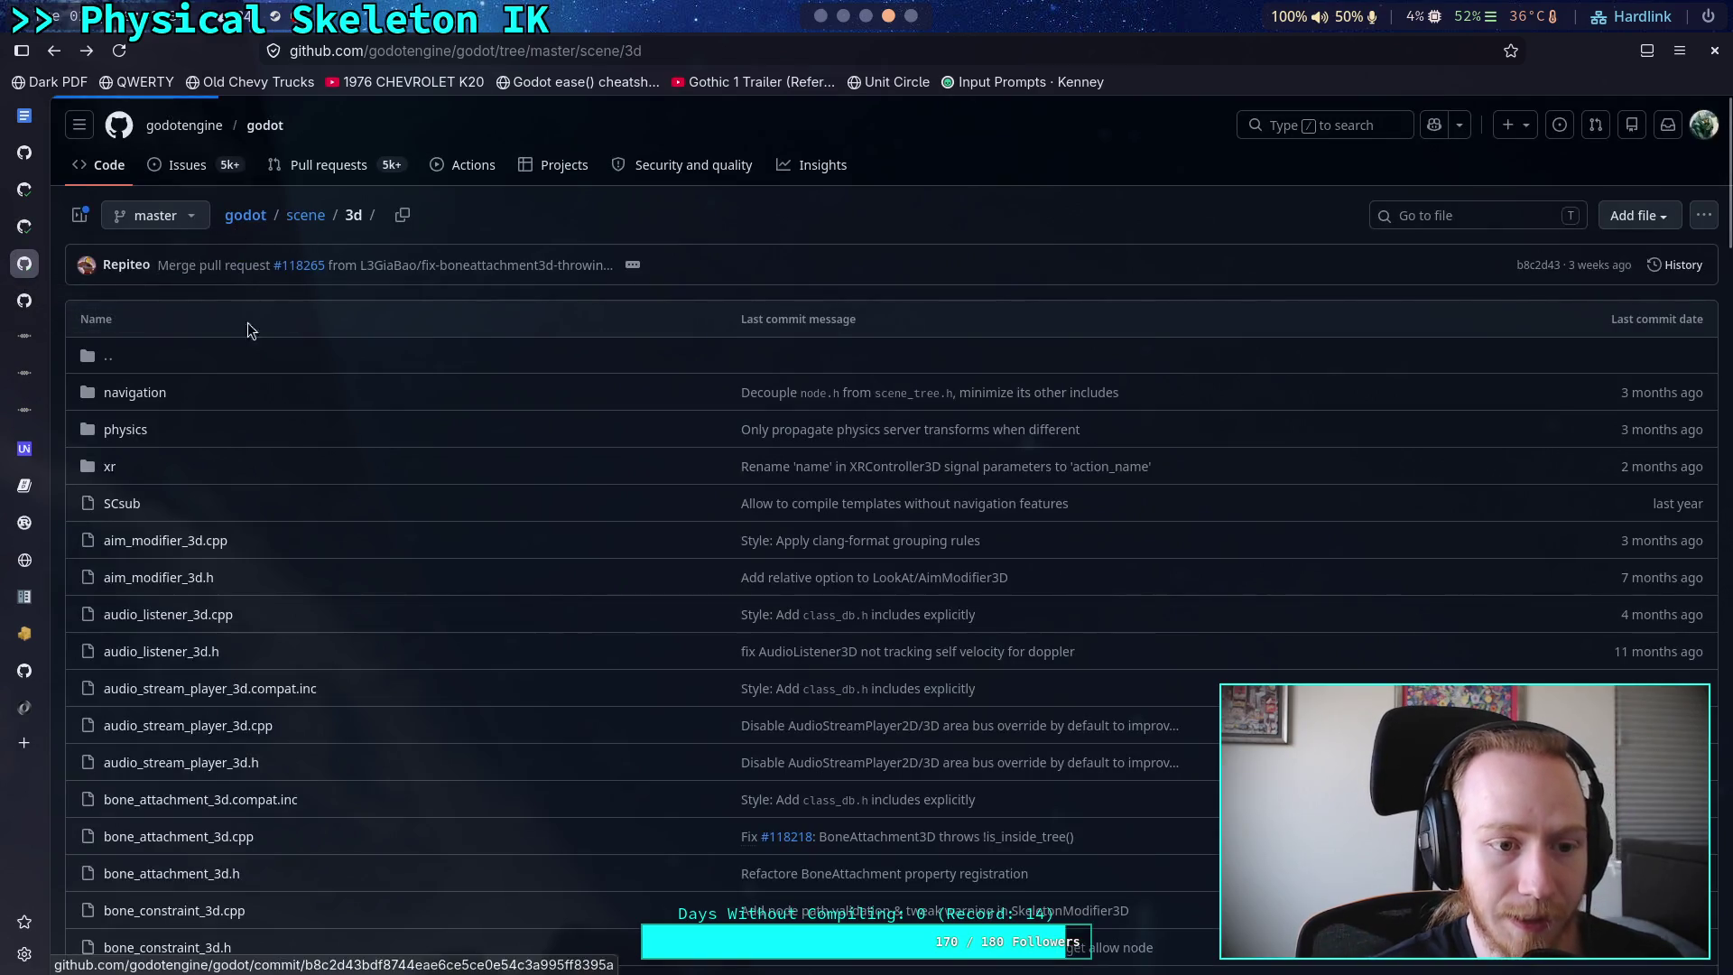
key(alt+Left)
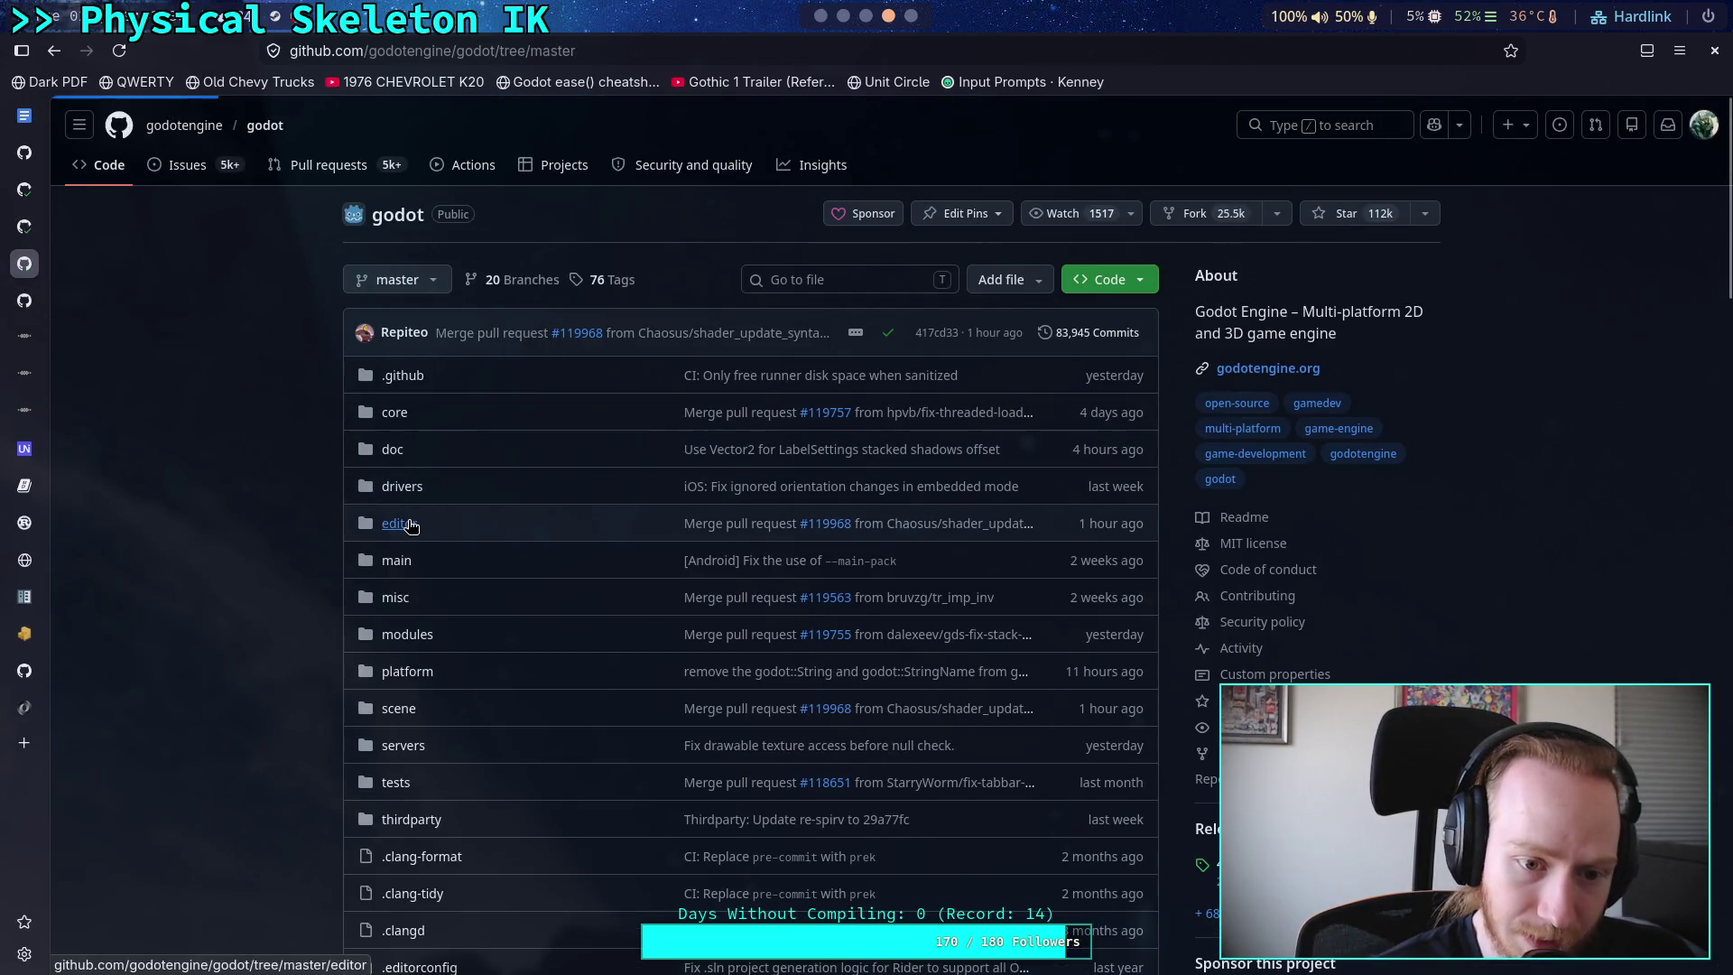
click(399, 522)
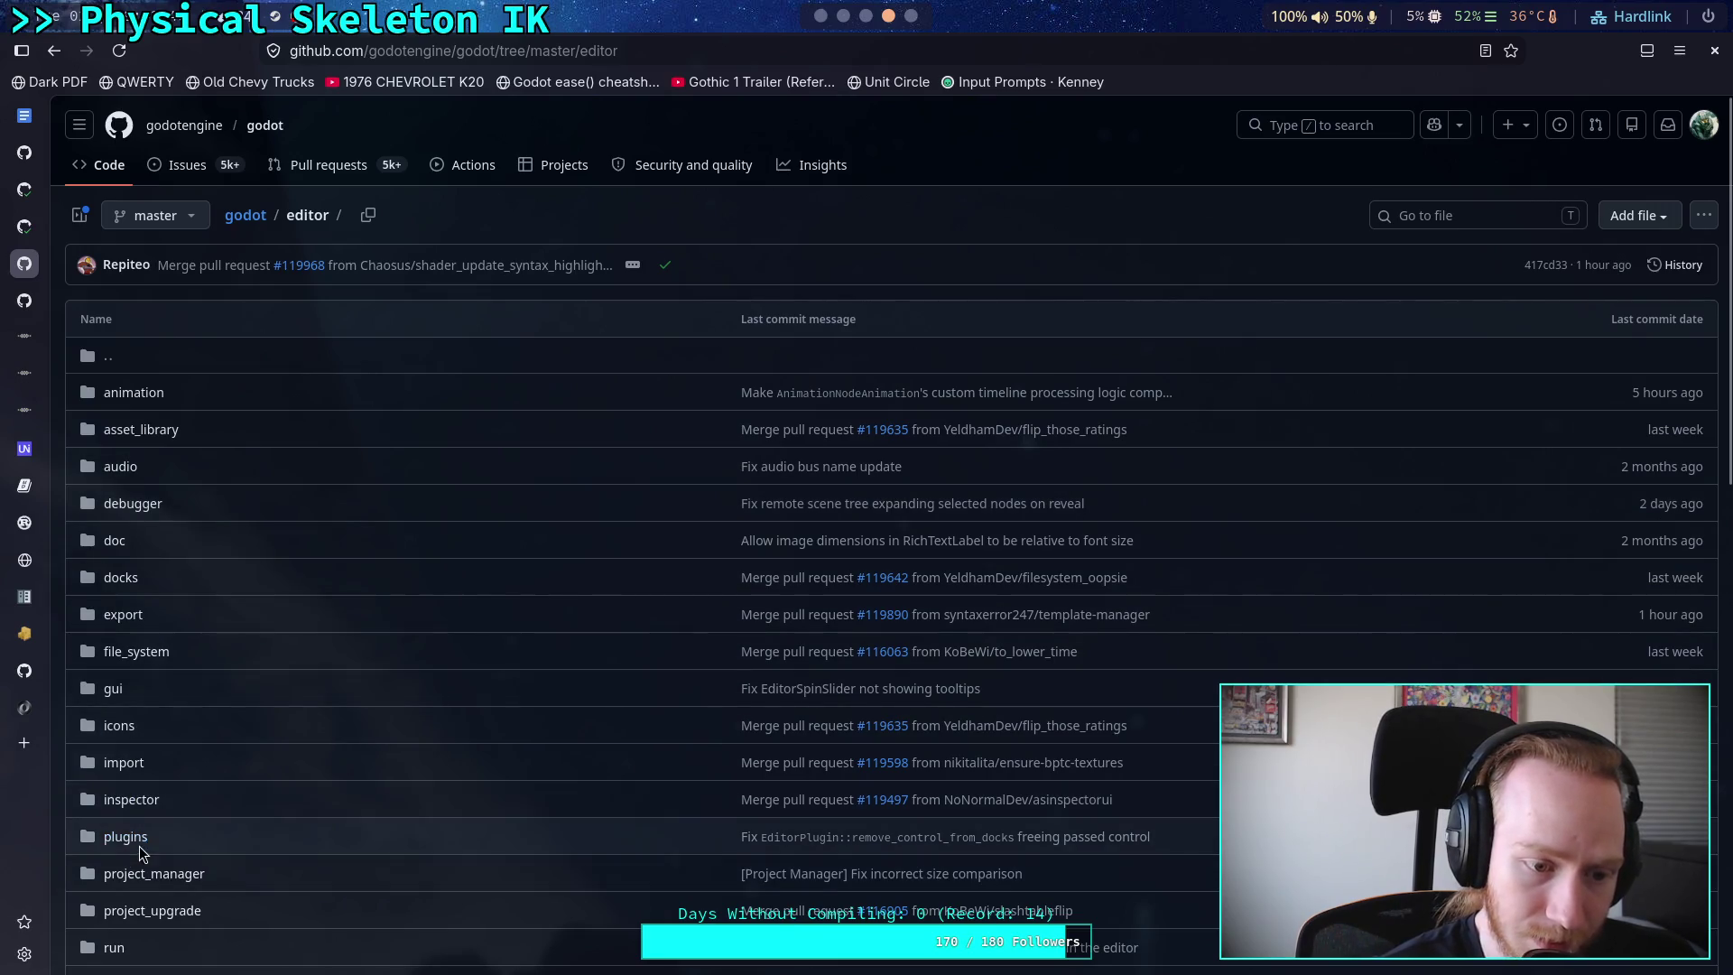
scroll(139, 847, down, 2)
scroll(150, 740, down, 4)
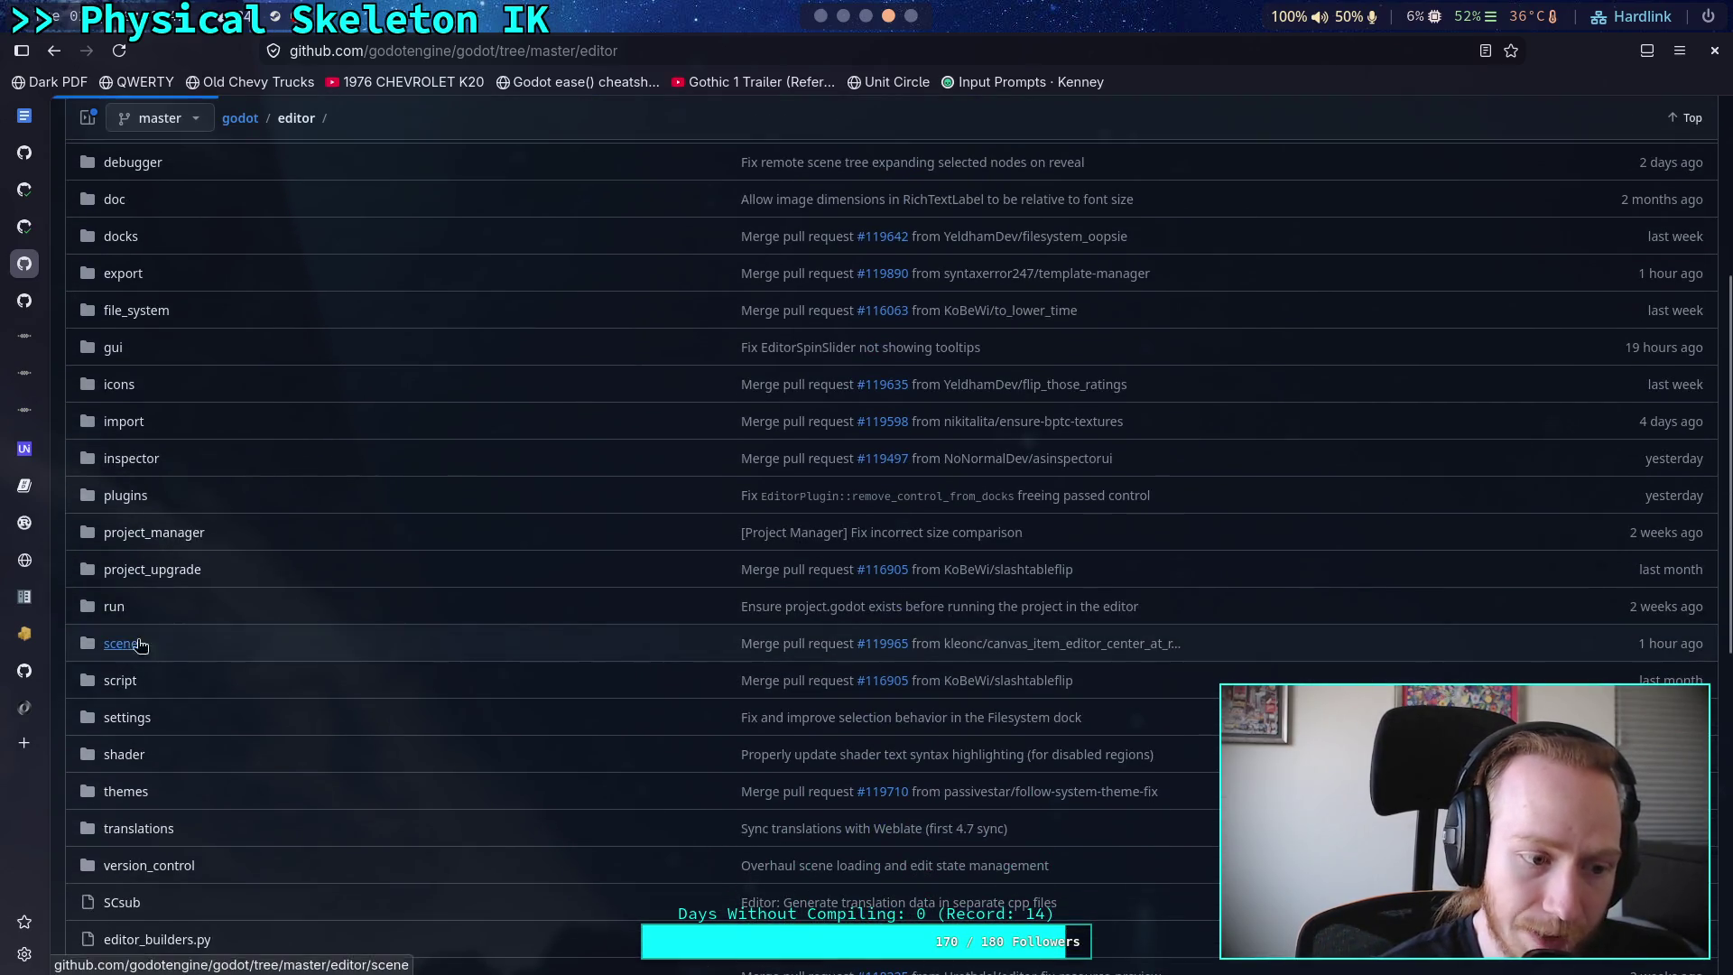
click(128, 650)
click(116, 430)
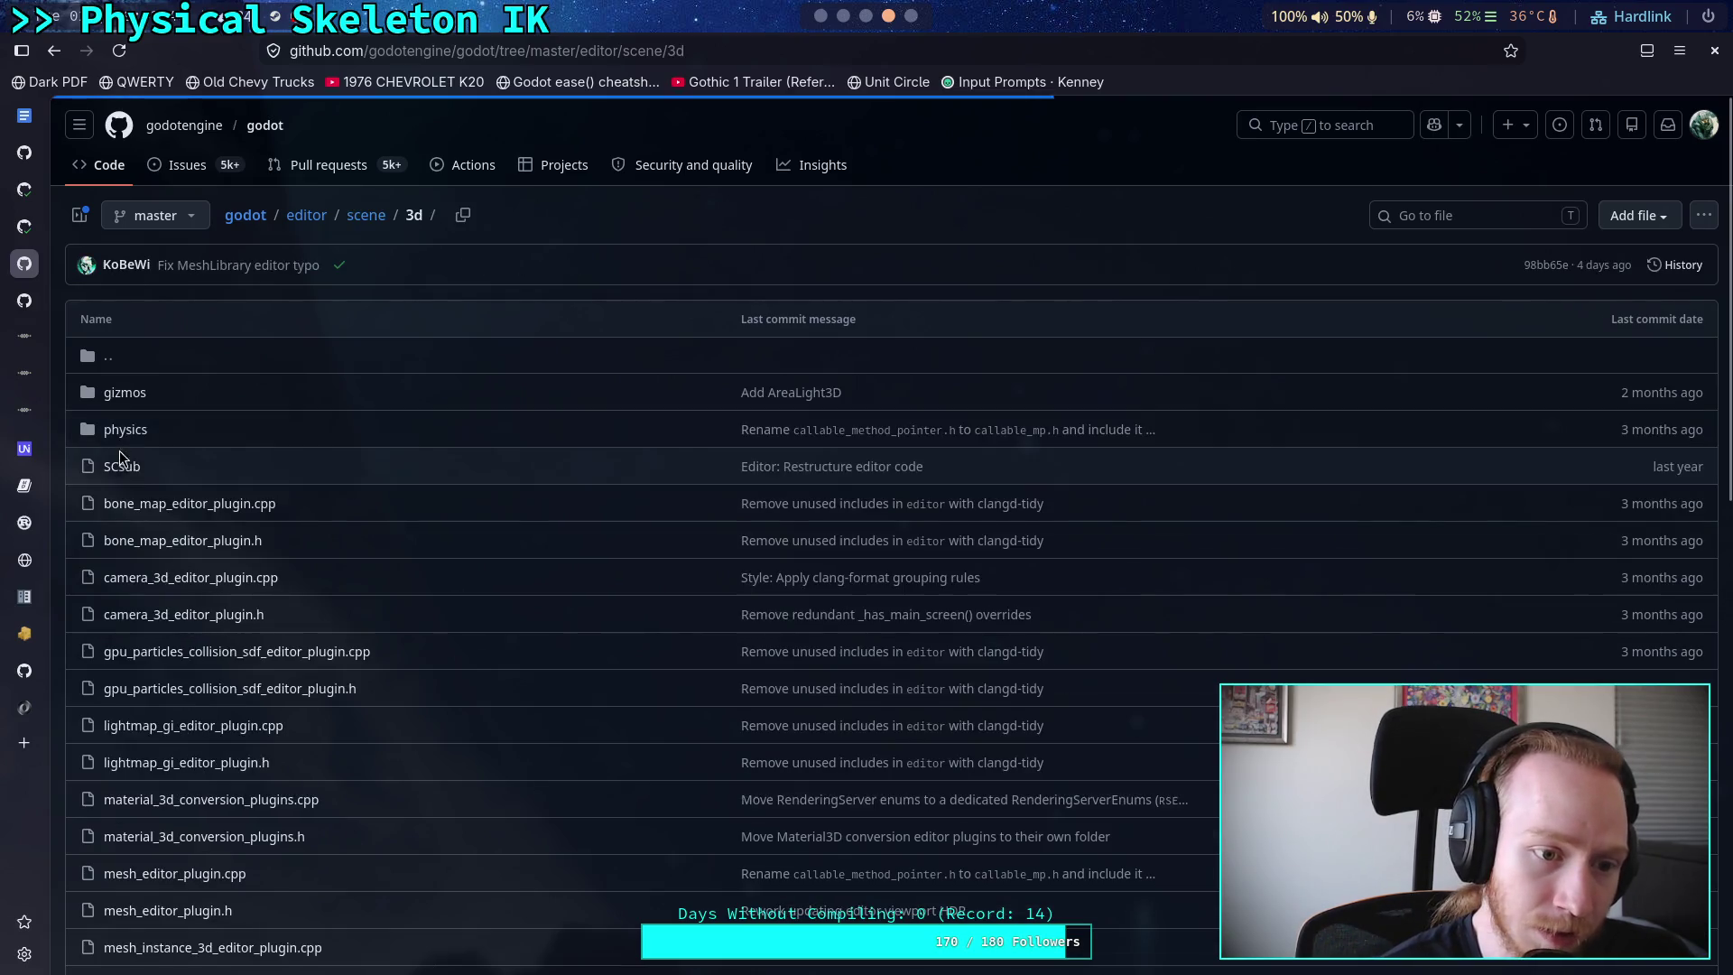
click(123, 429)
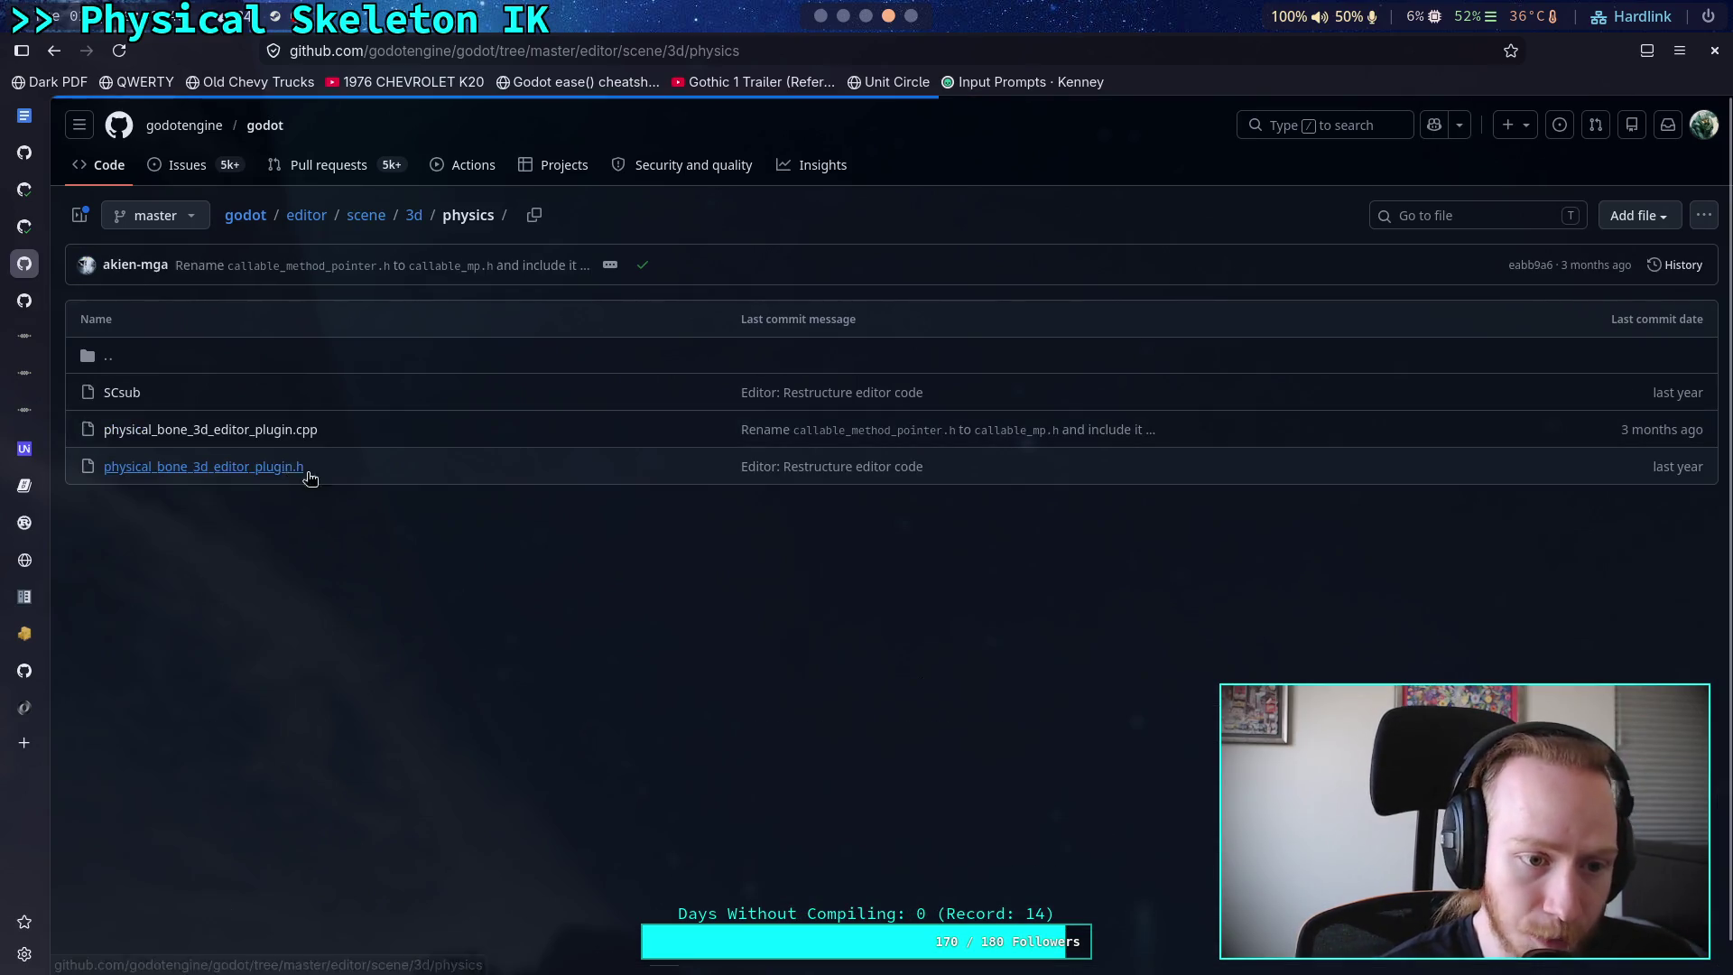
click(413, 219)
- Open joint_3d_gizmo_plugin.cpp from editor/scene/3d/gizmos/physics
click(124, 391)
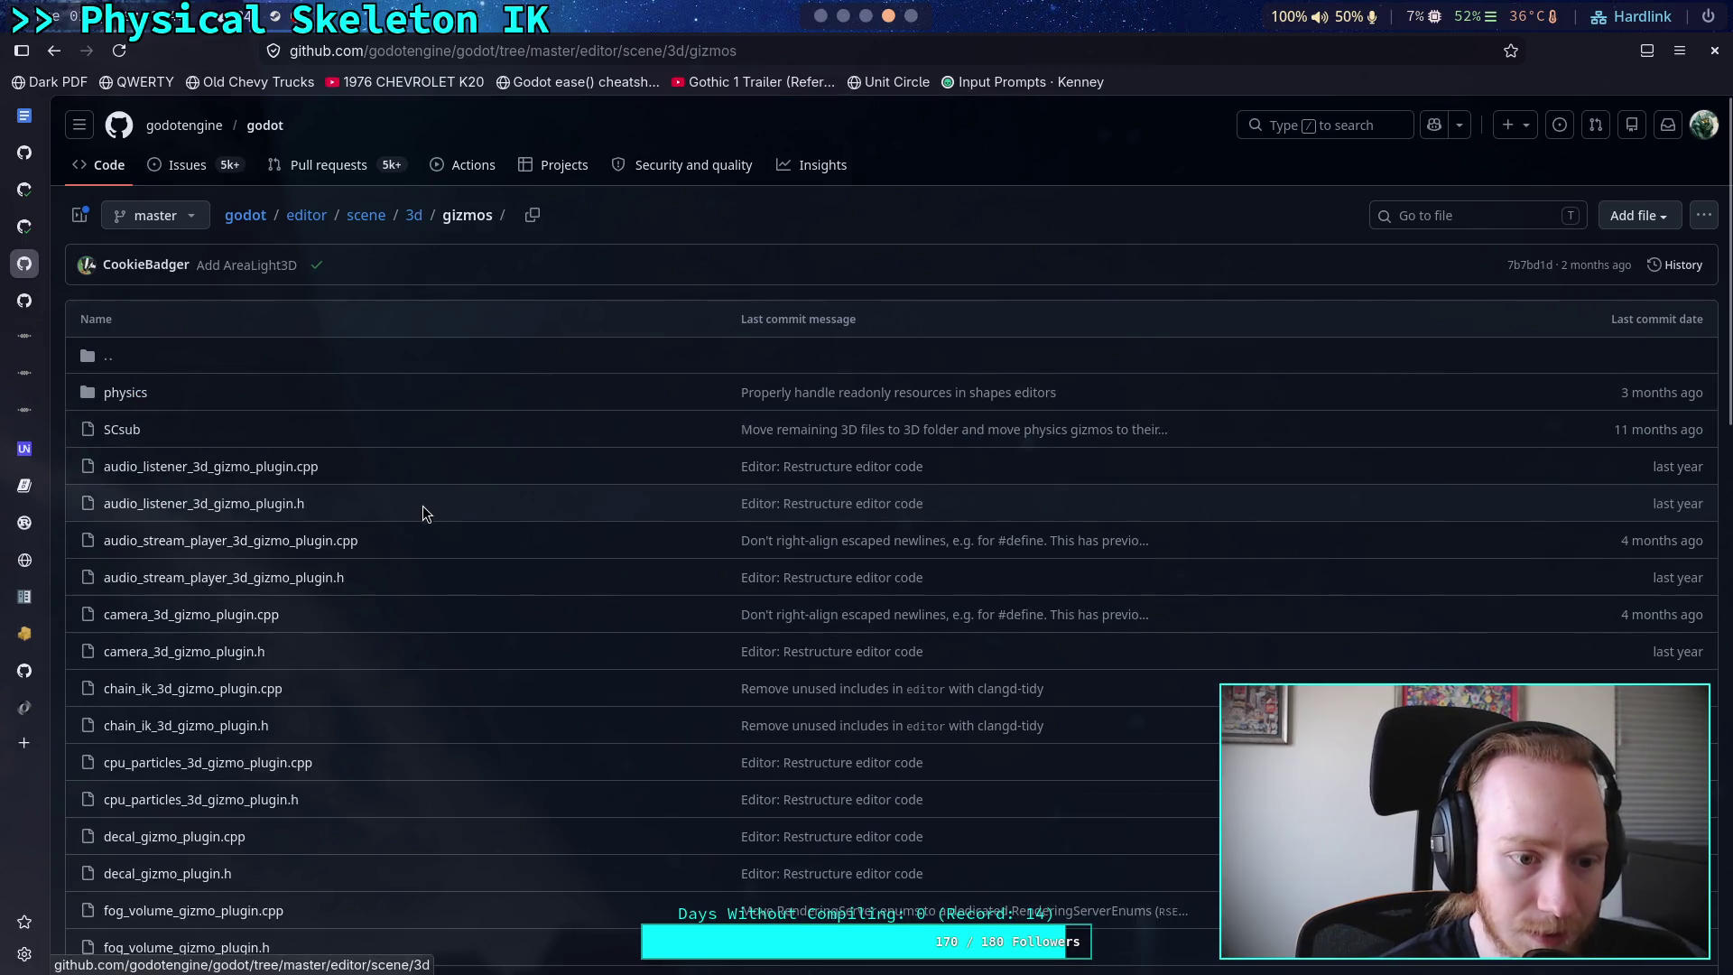
click(125, 392)
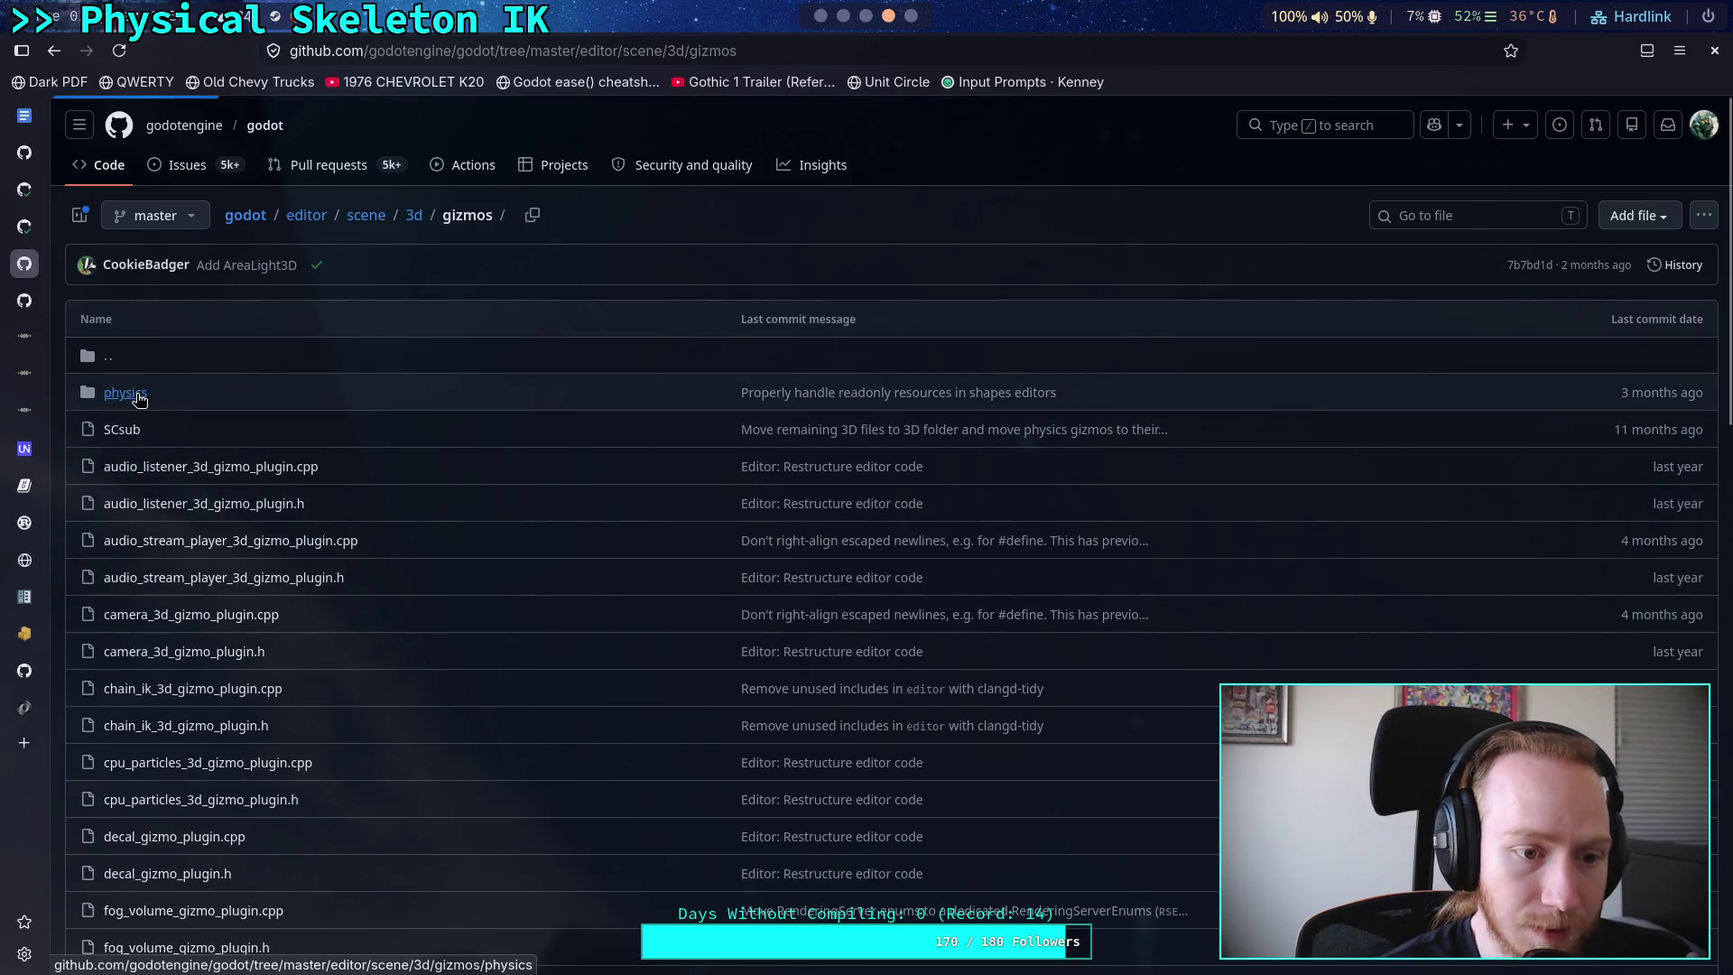
click(413, 216)
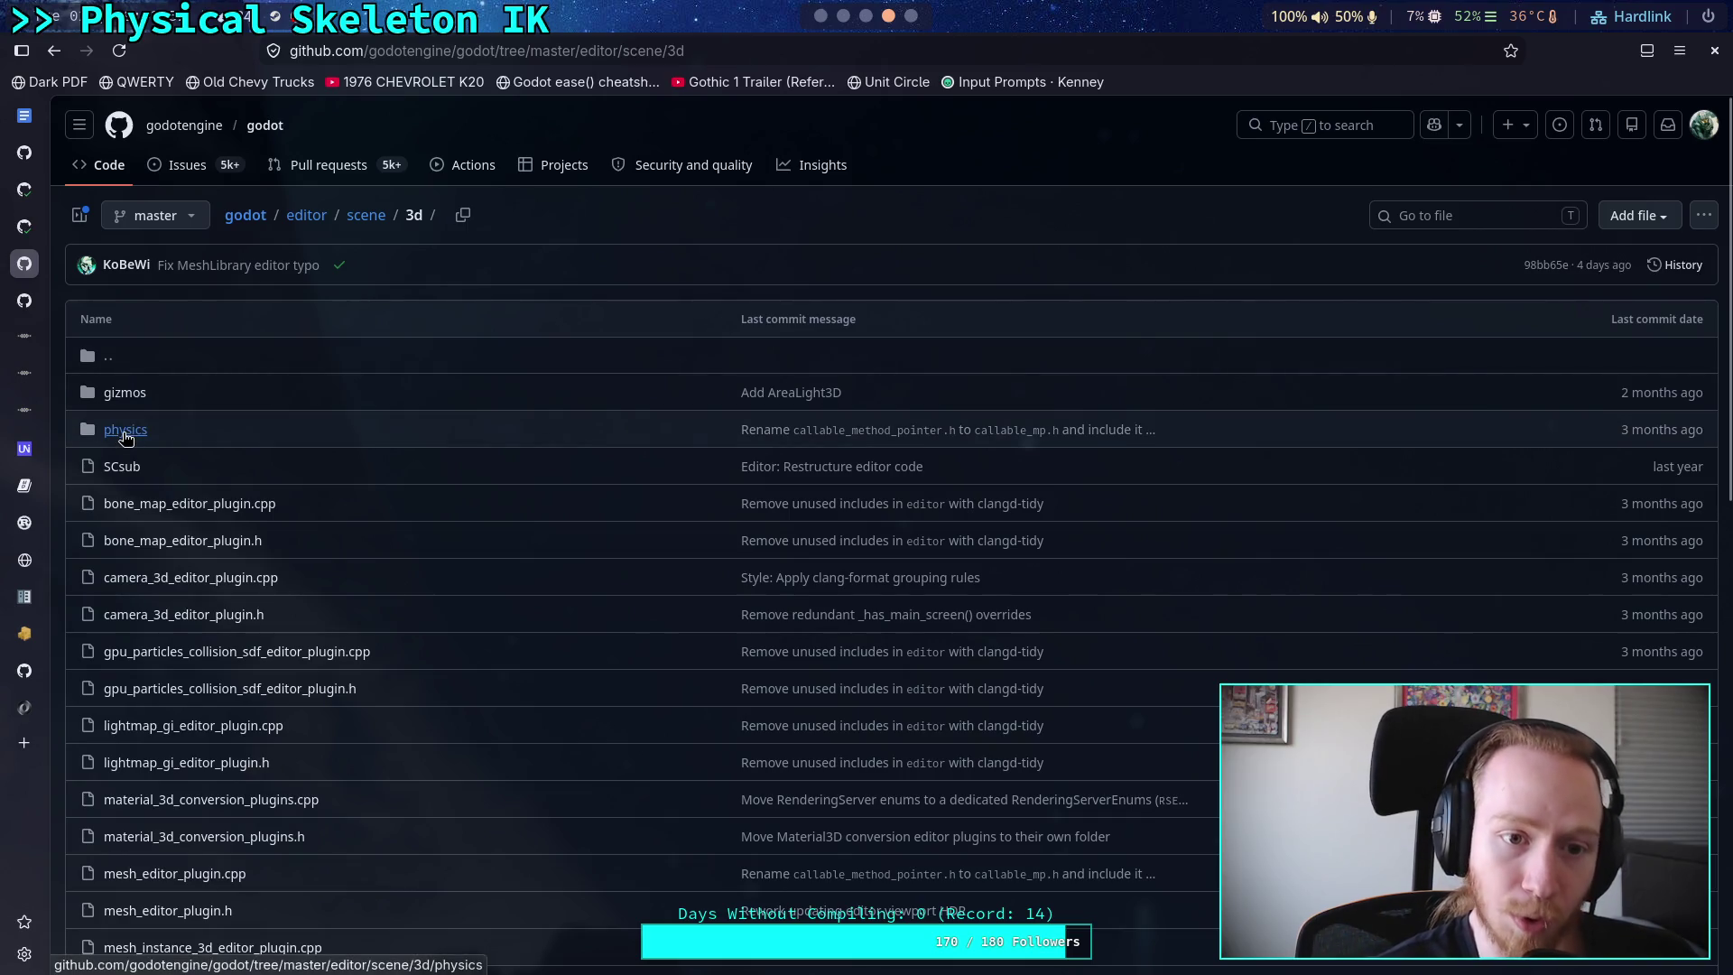
click(124, 430)
click(414, 217)
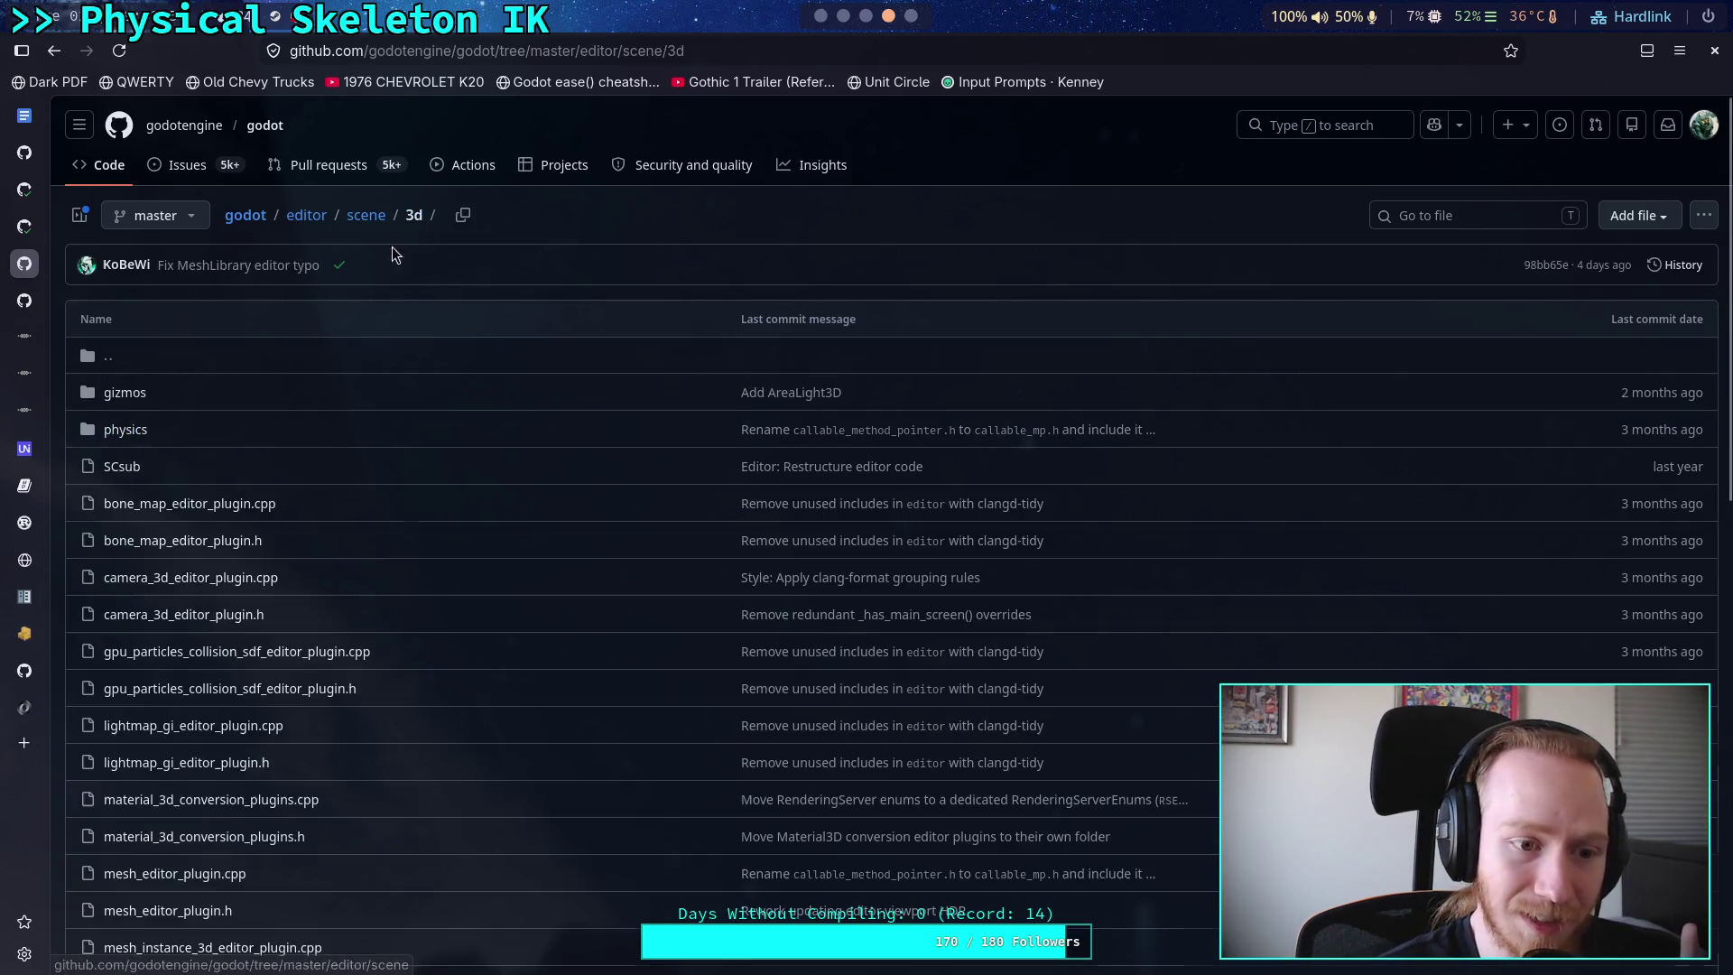
click(125, 392)
click(125, 392)
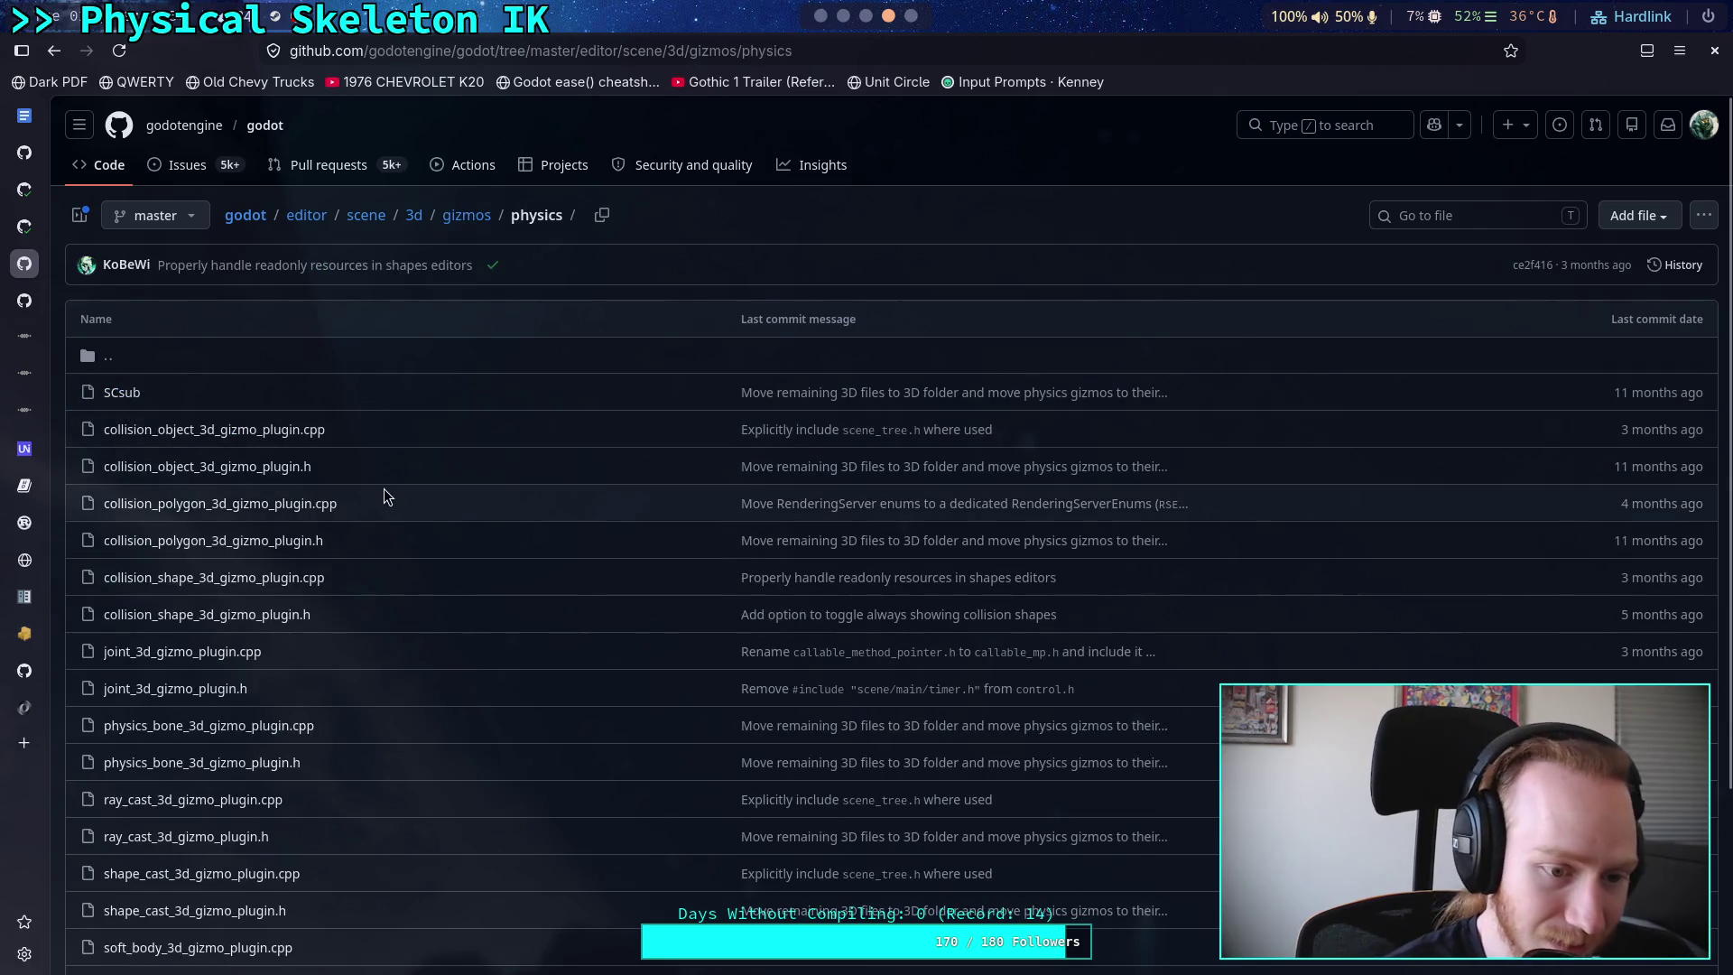
scroll(339, 551, down, 2)
click(225, 434)
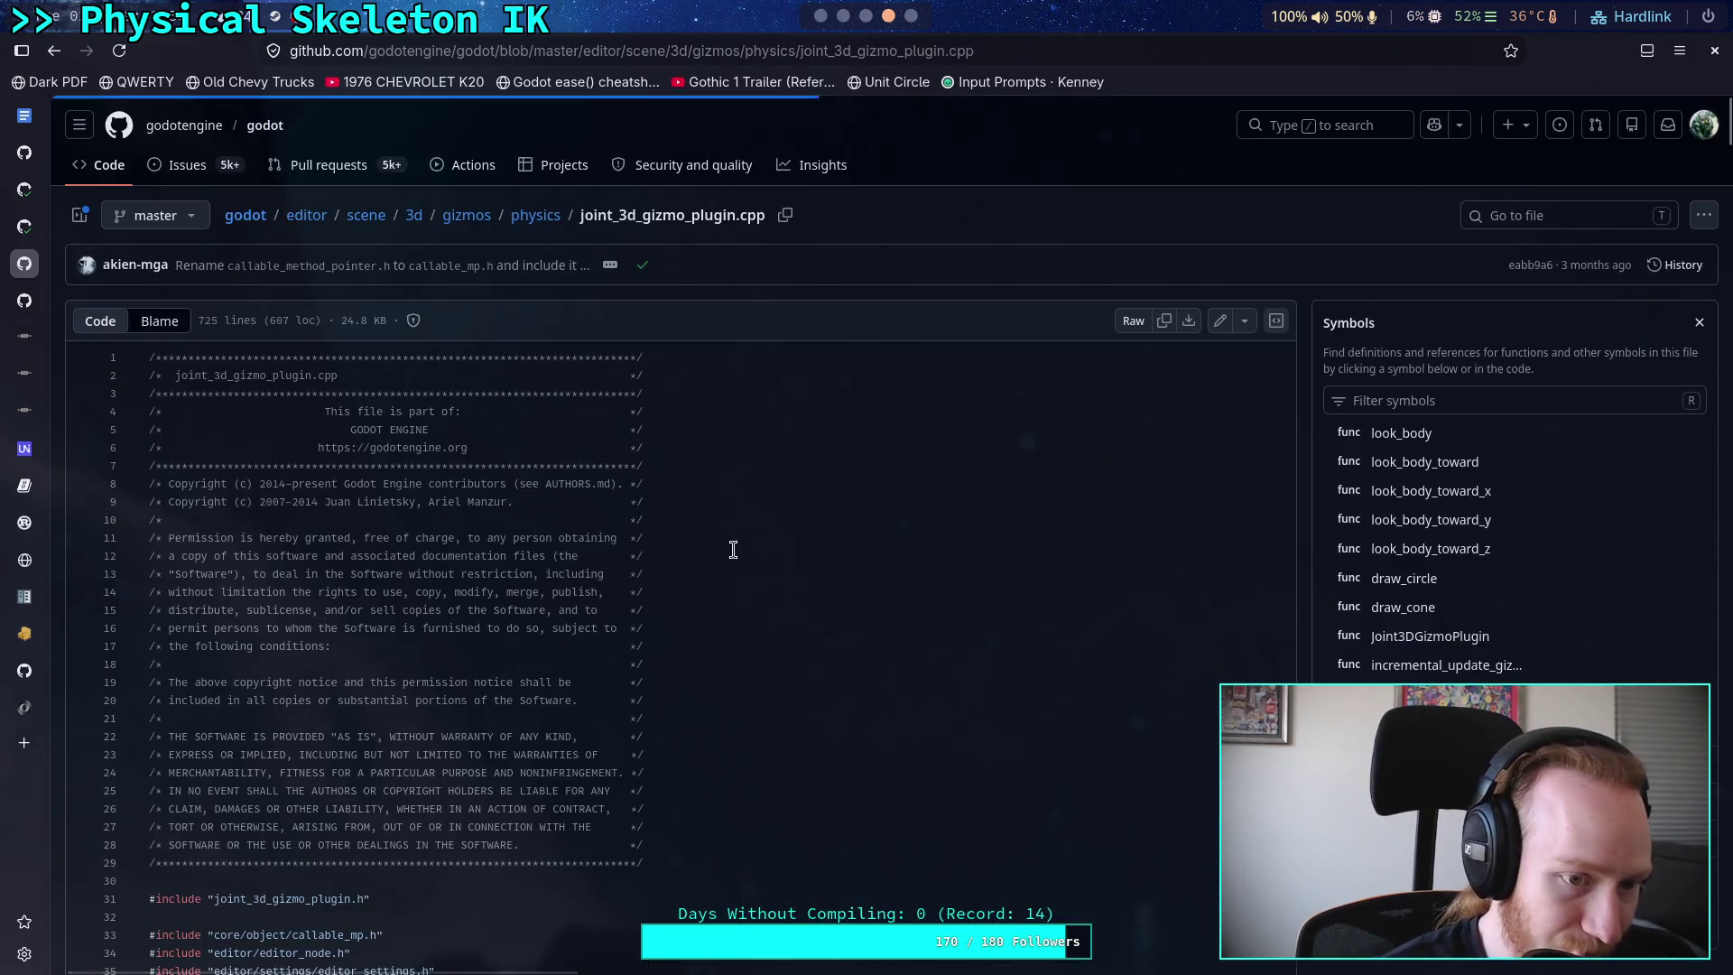
- Find the redraw function and copy a permalink to line 321
scroll(632, 494, down, 10)
scroll(632, 494, down, 20)
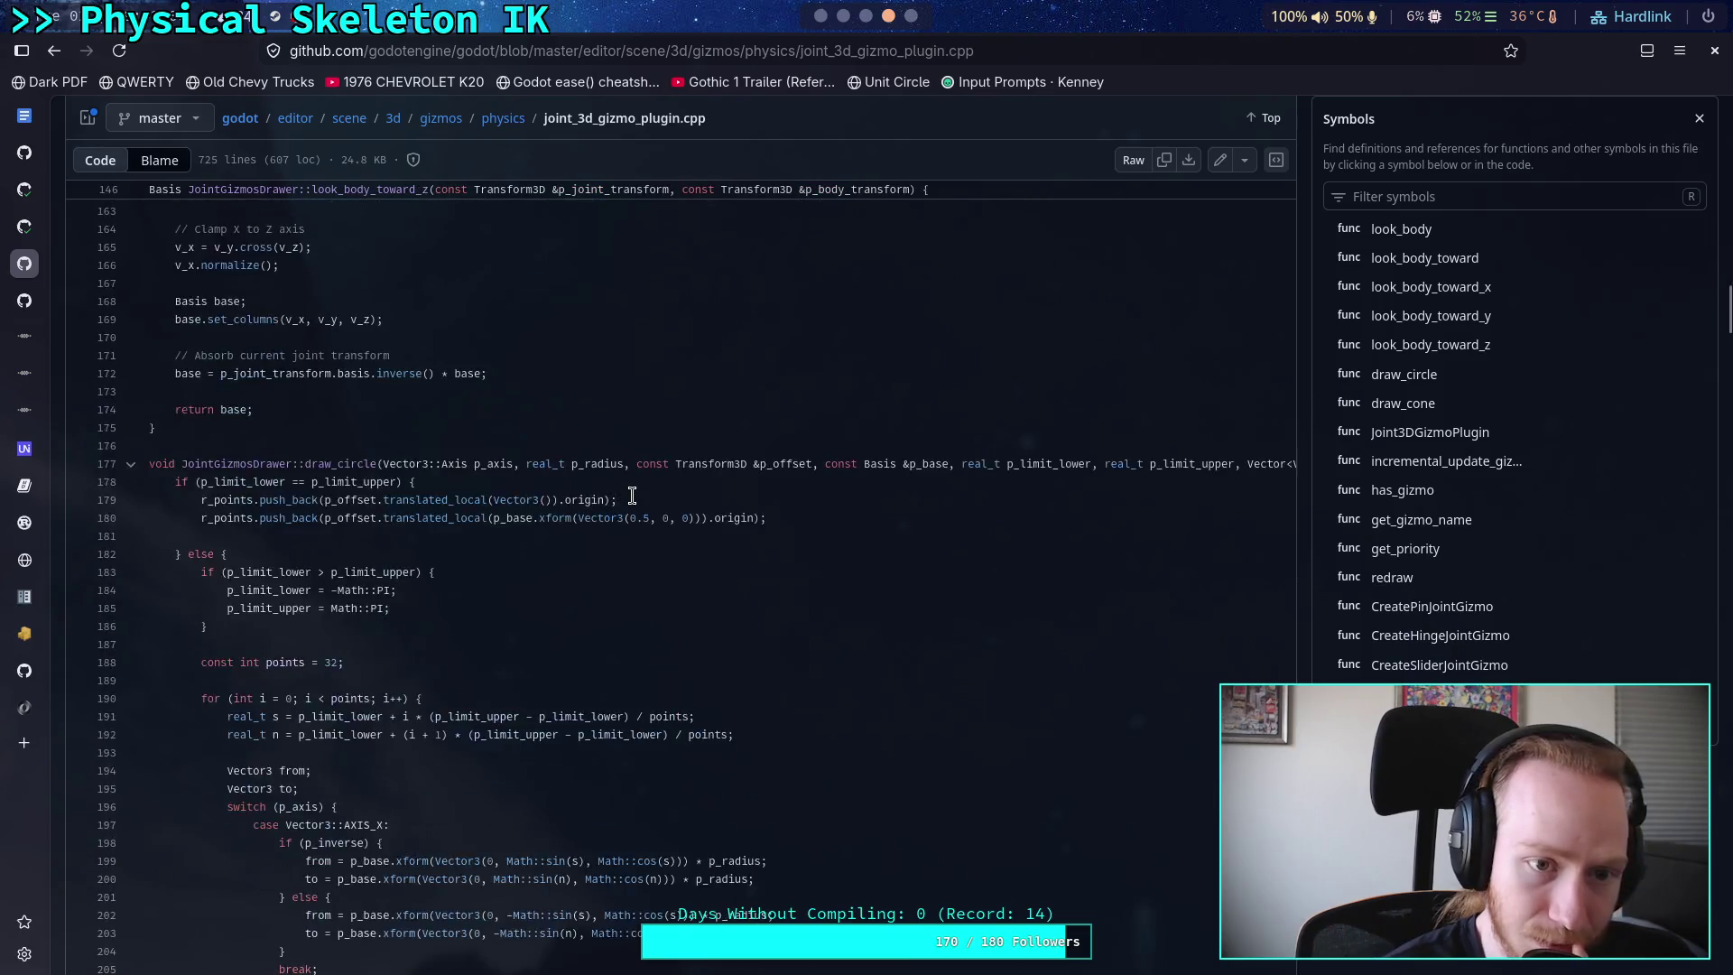
scroll(632, 494, down, 12)
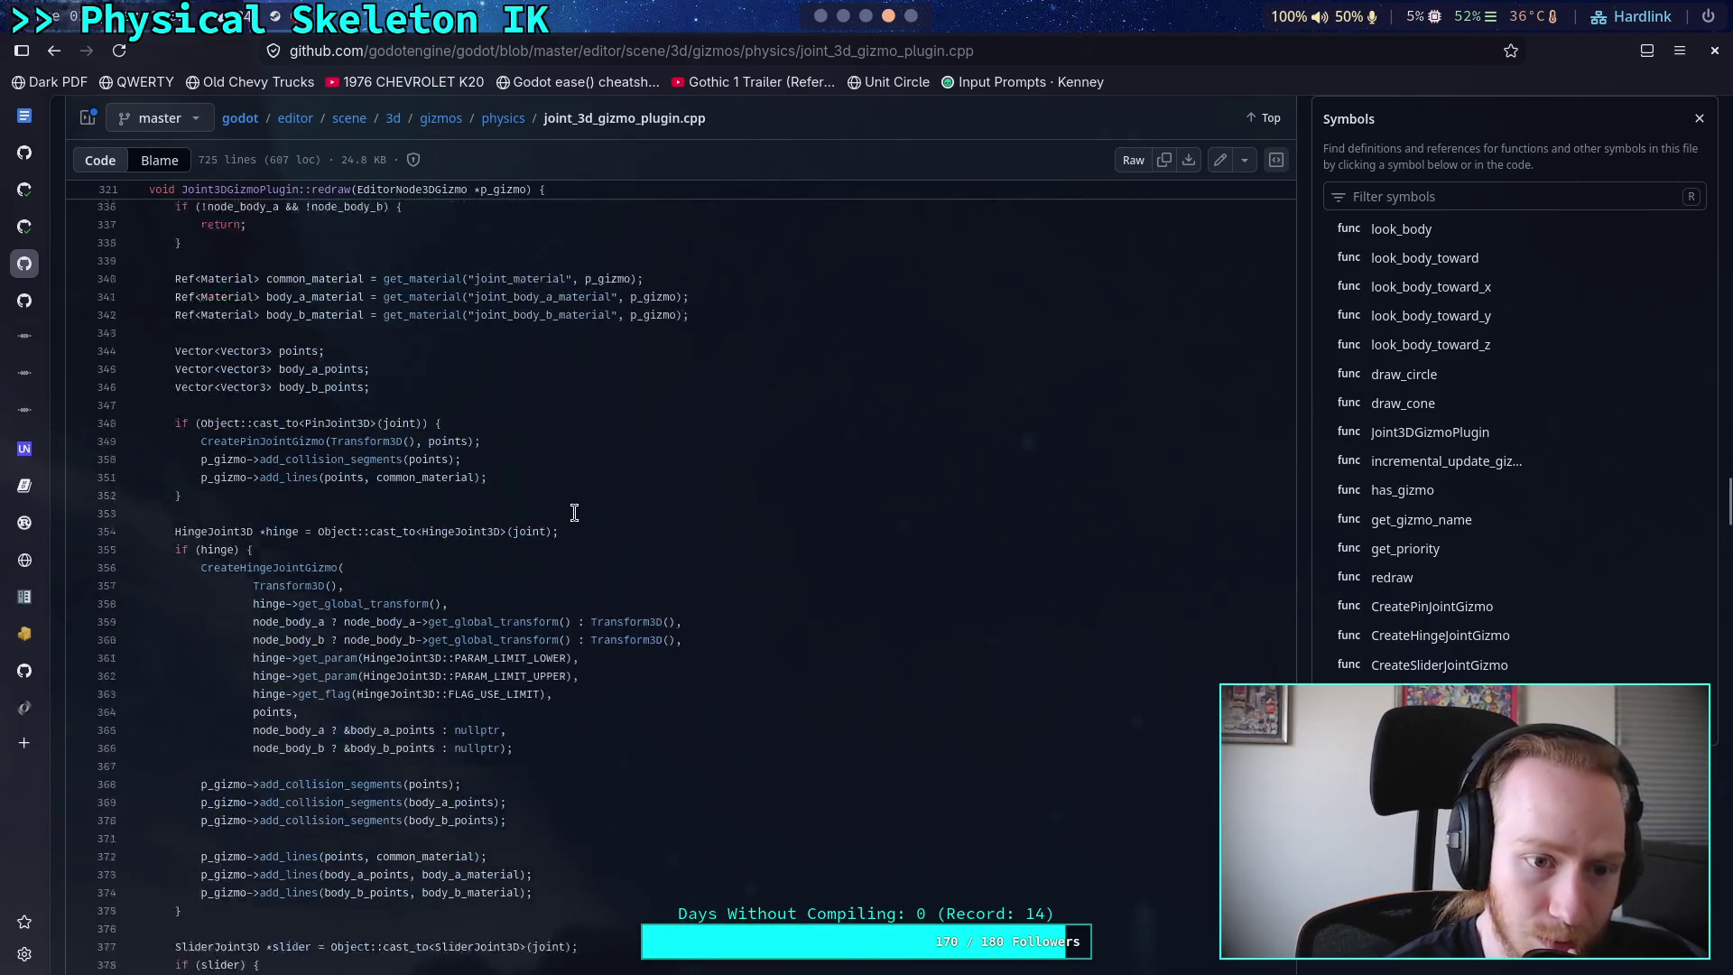
scroll(414, 515, up, 3)
click(105, 449)
click(81, 449)
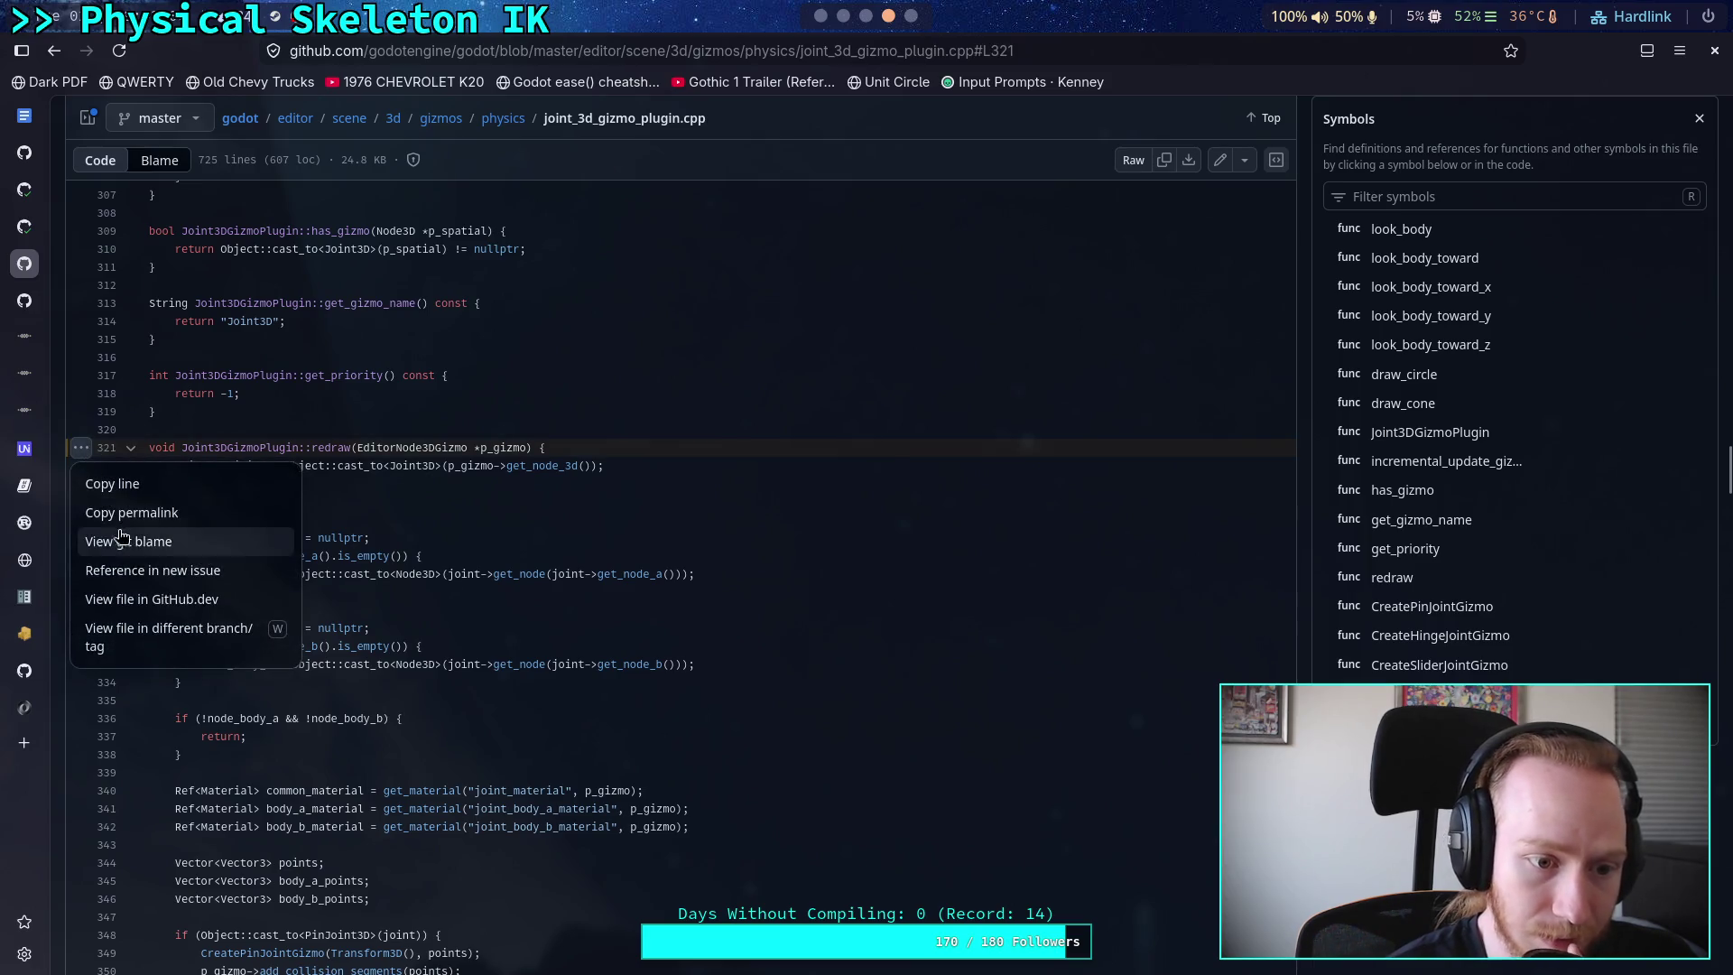
click(143, 513)
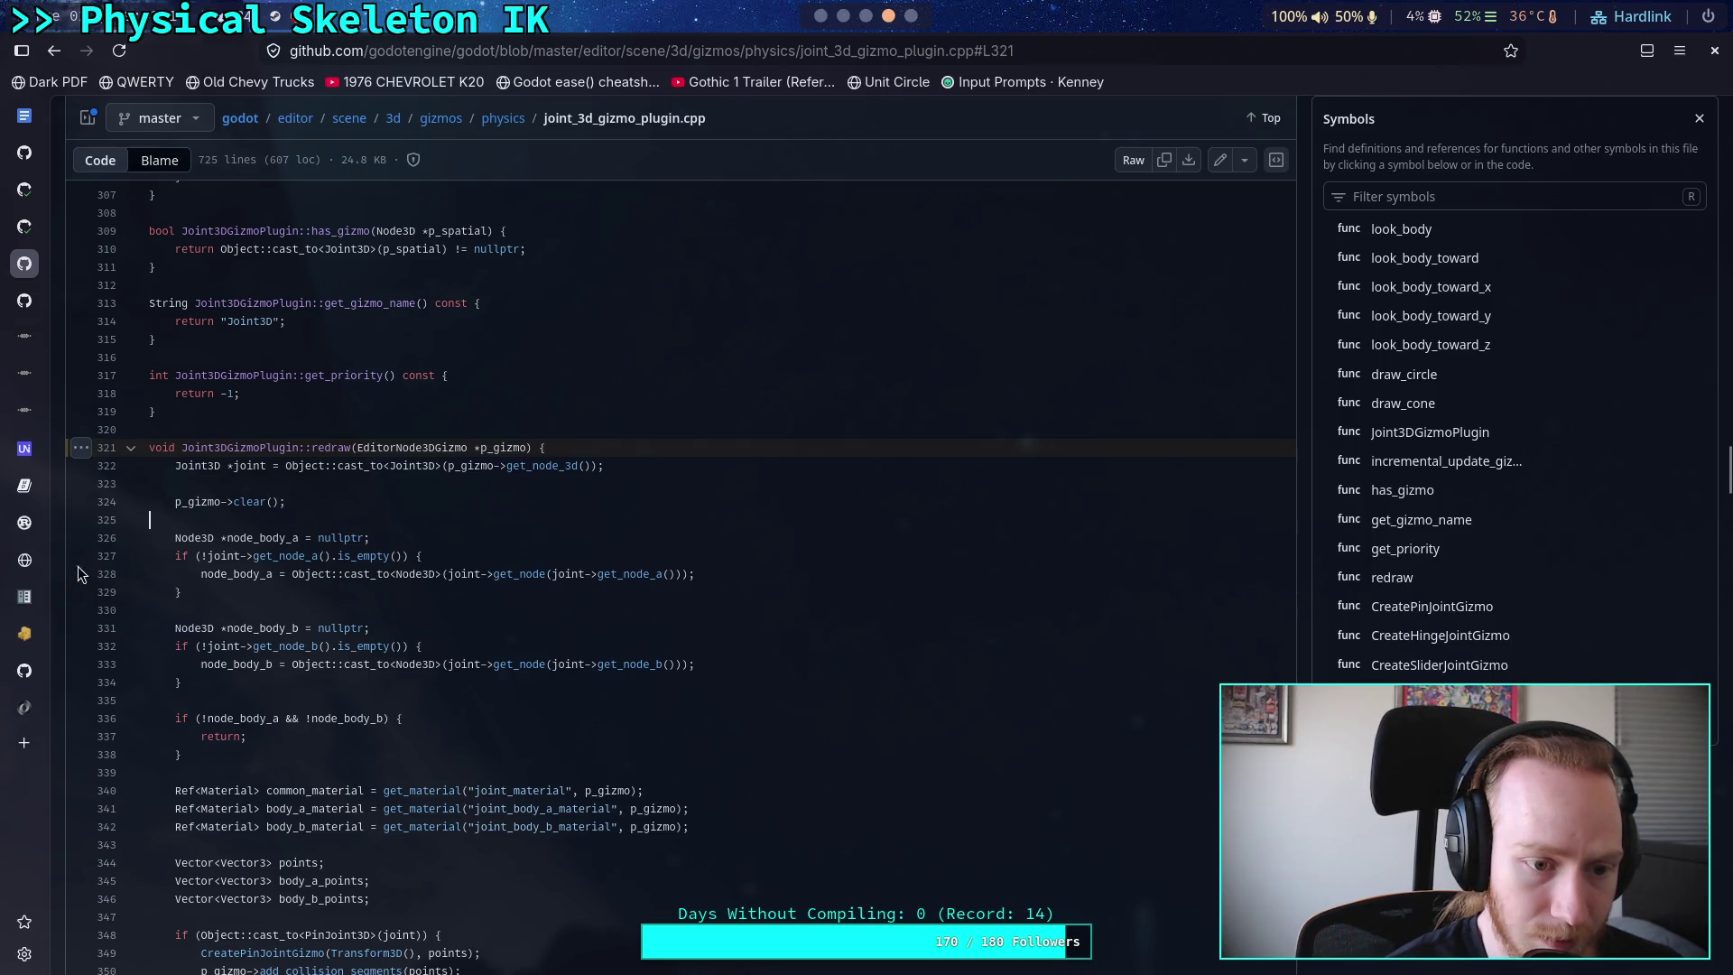
- Copy a permalink to lines 321–325 and reopen the PR #109228 comment draft for editing
key(ctrl+v)
shift+click(83, 524)
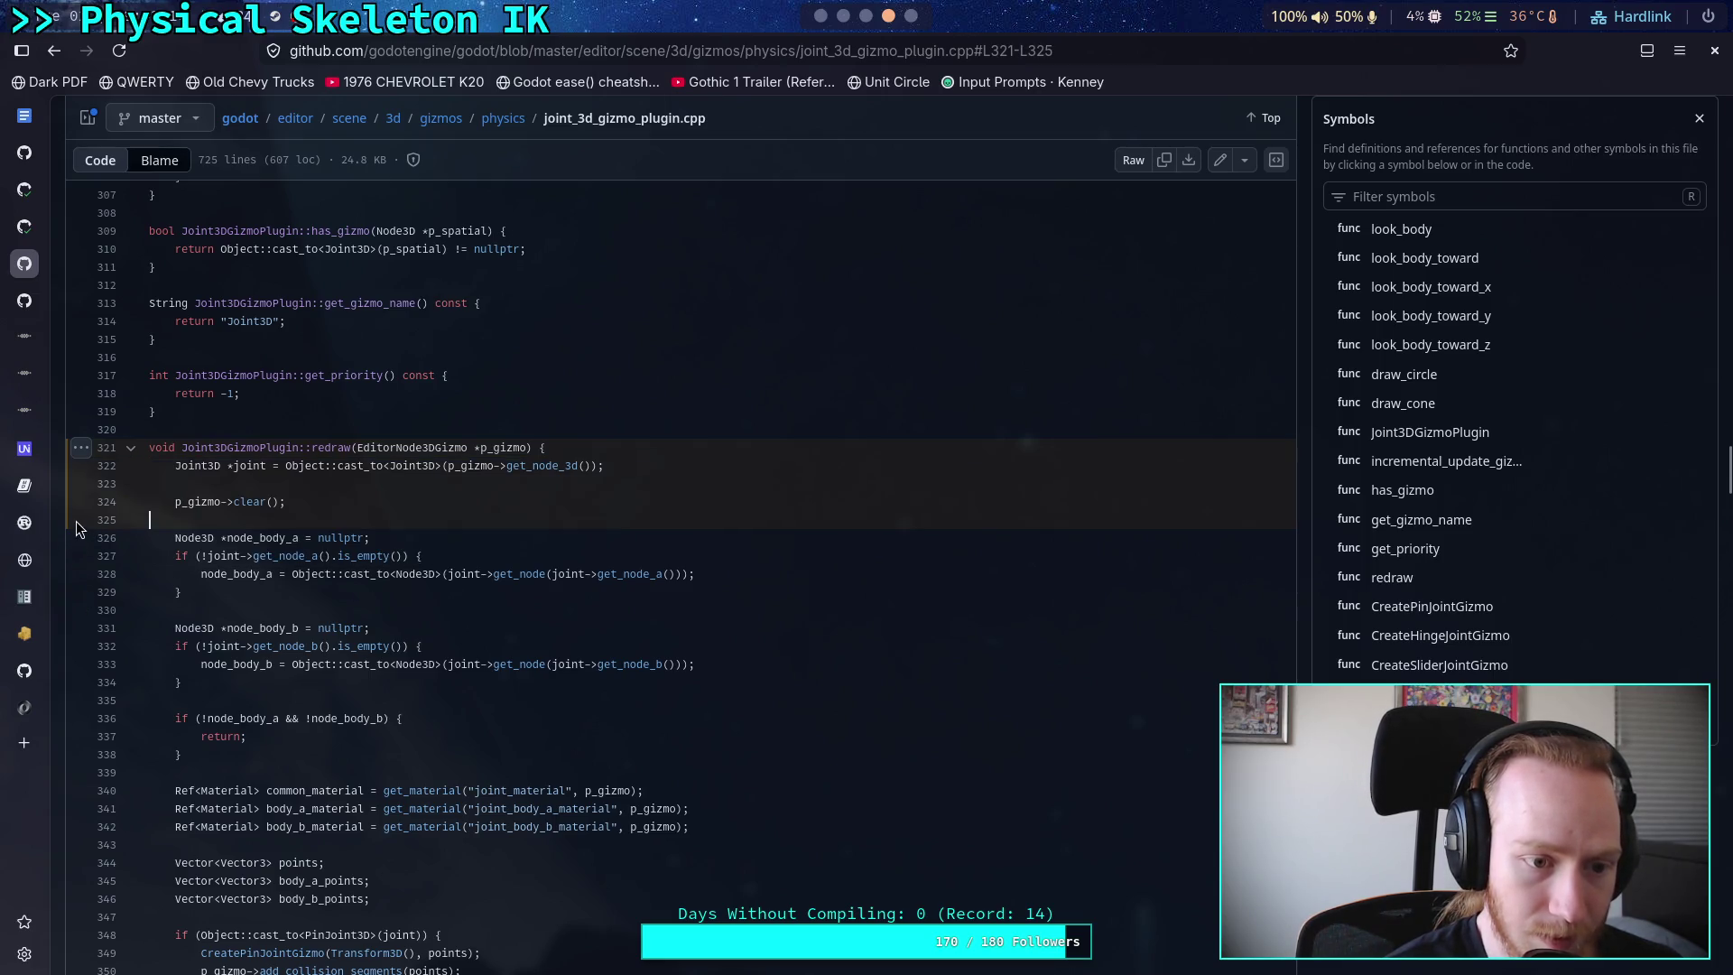
click(80, 448)
click(131, 511)
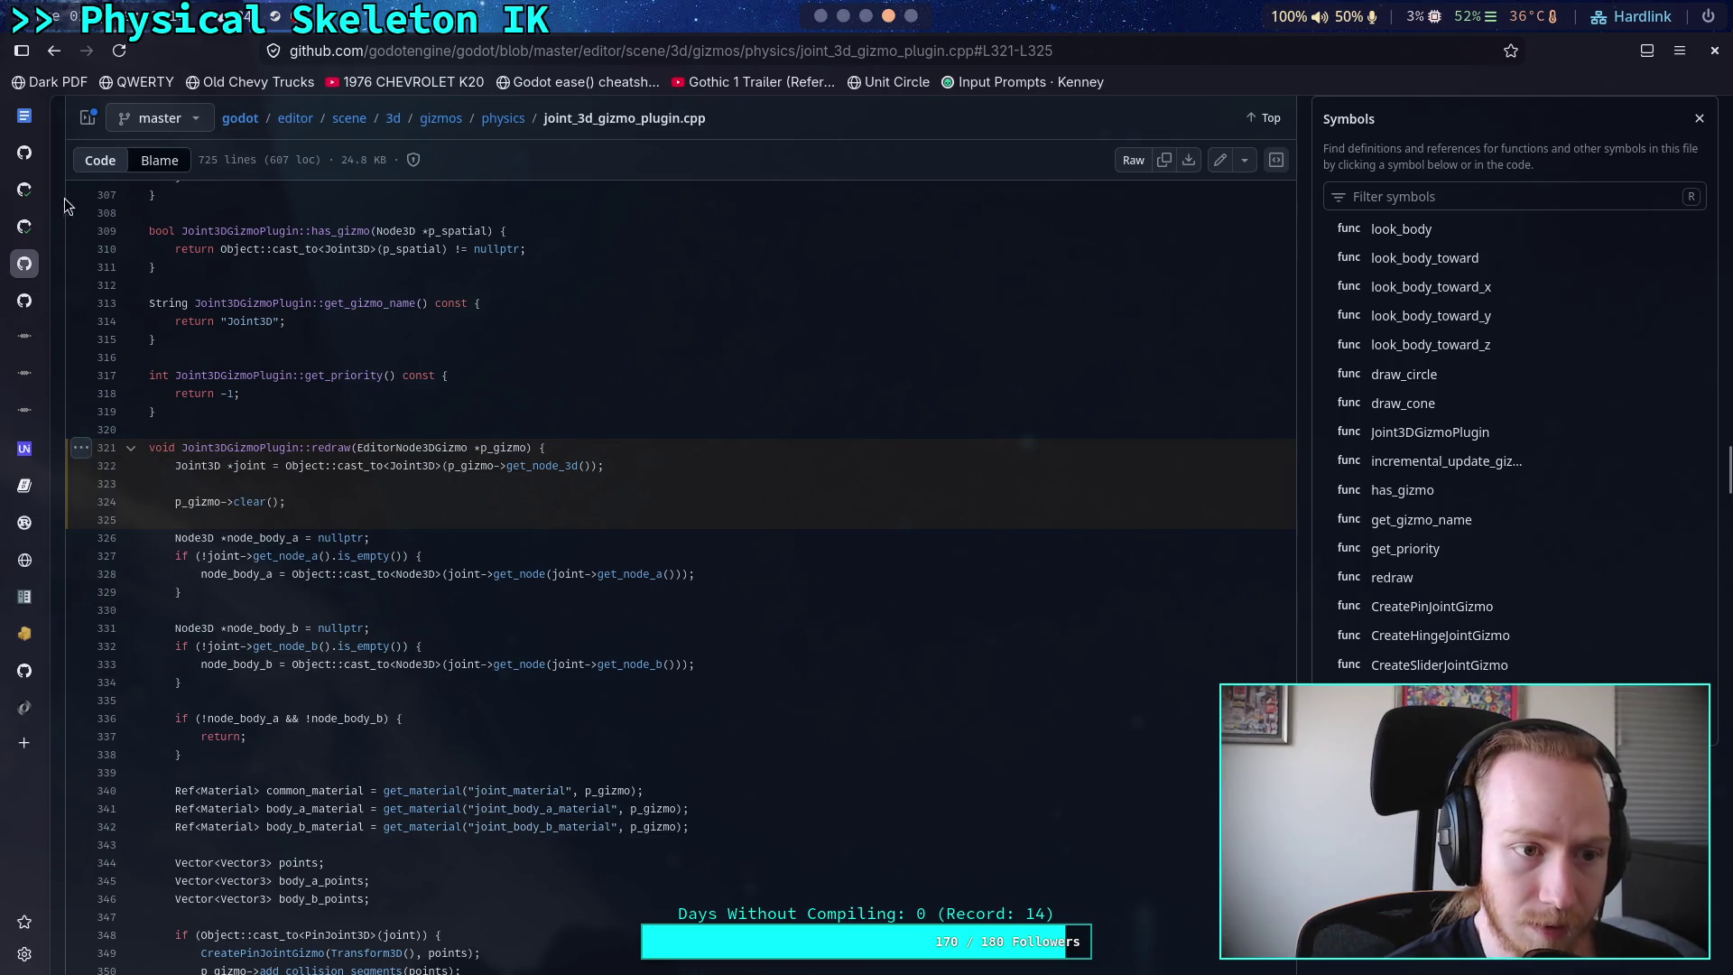
click(24, 225)
click(424, 605)
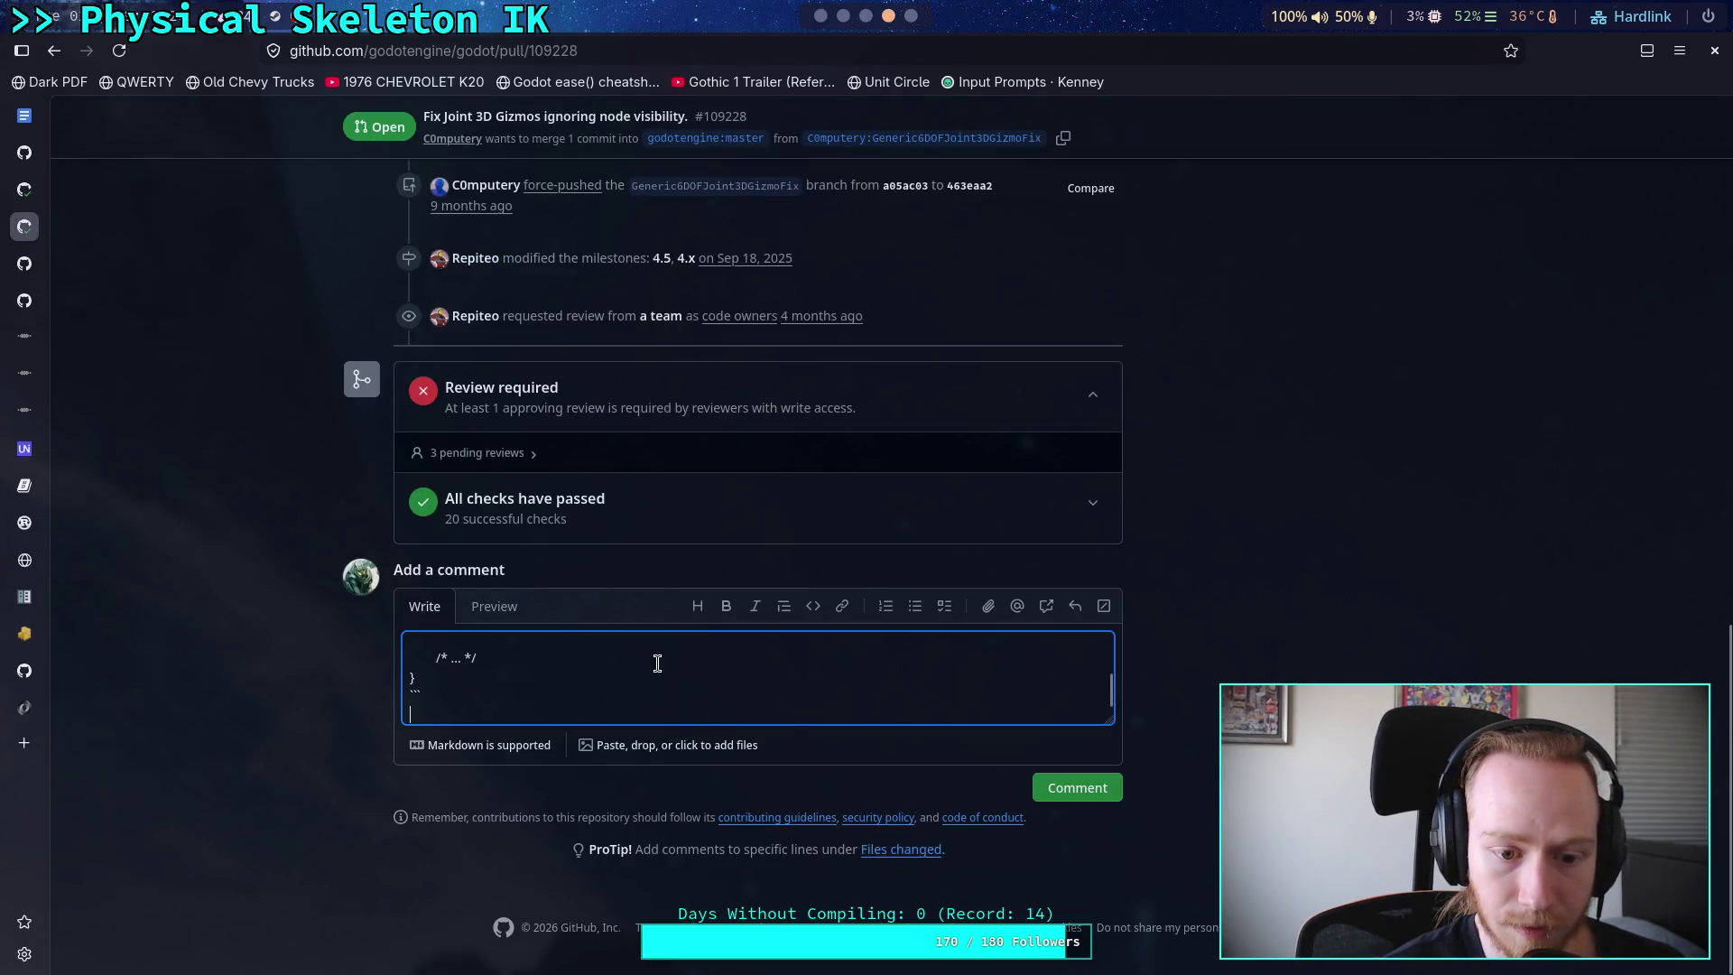
- Paste the permalink into the comment and trim its range from L325 to L324
key(ctrl+v)
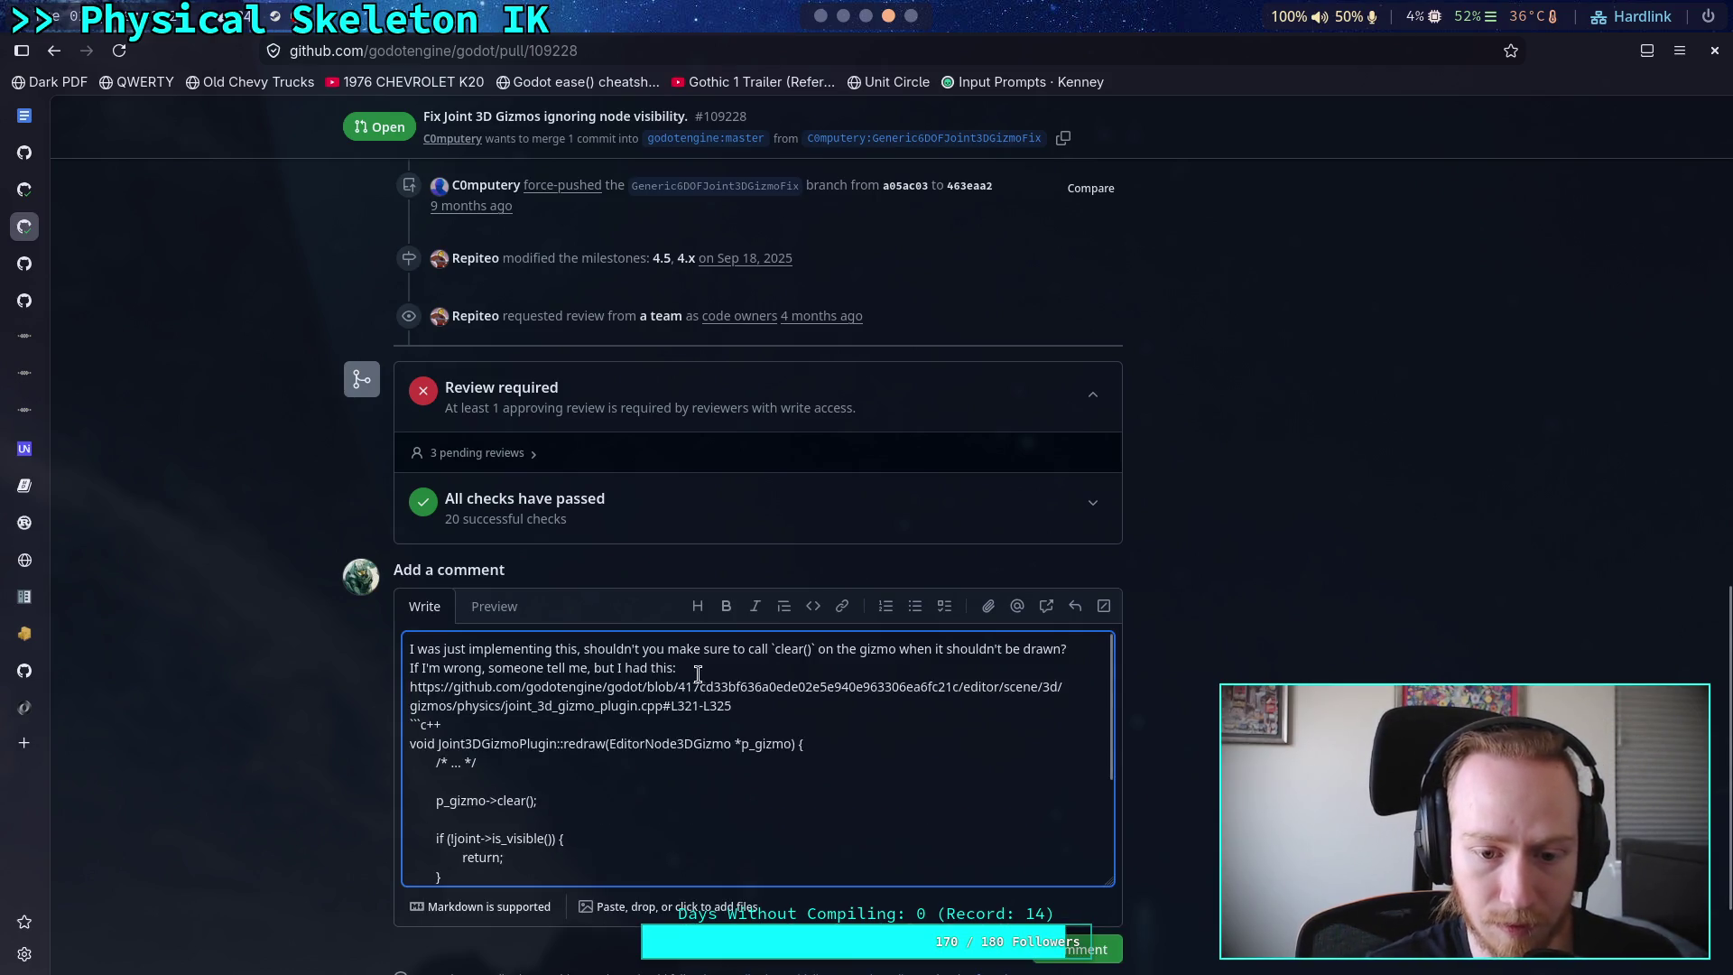
click(493, 605)
scroll(311, 684, down, 3)
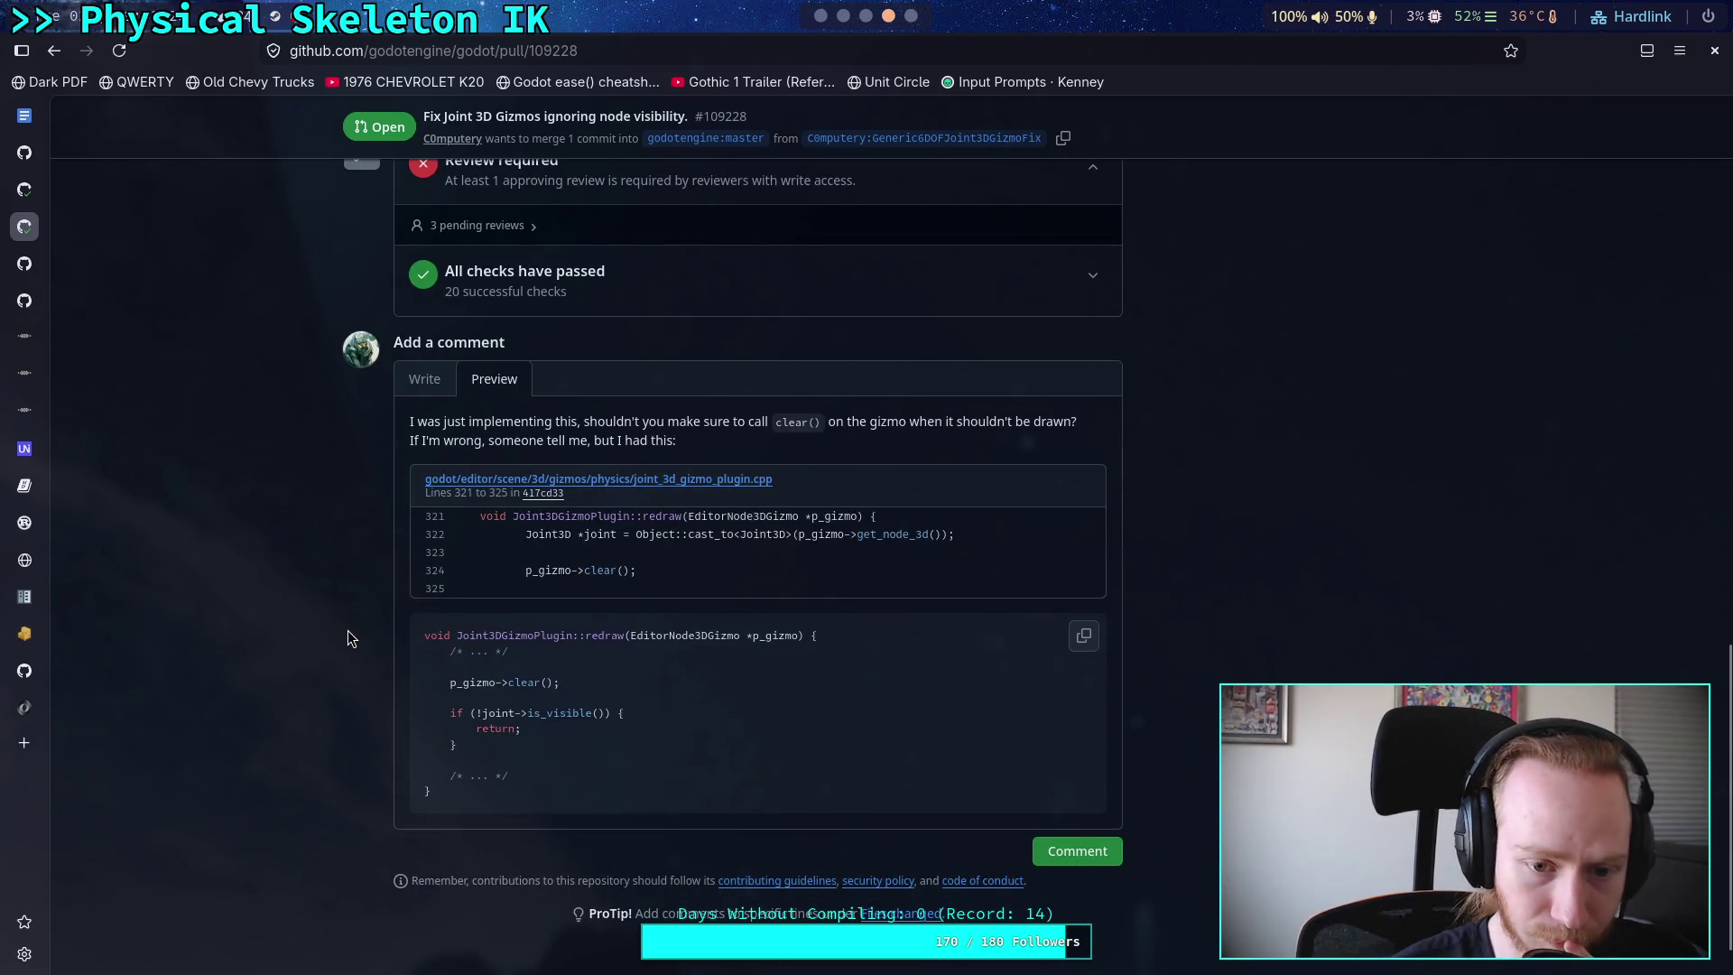
click(424, 384)
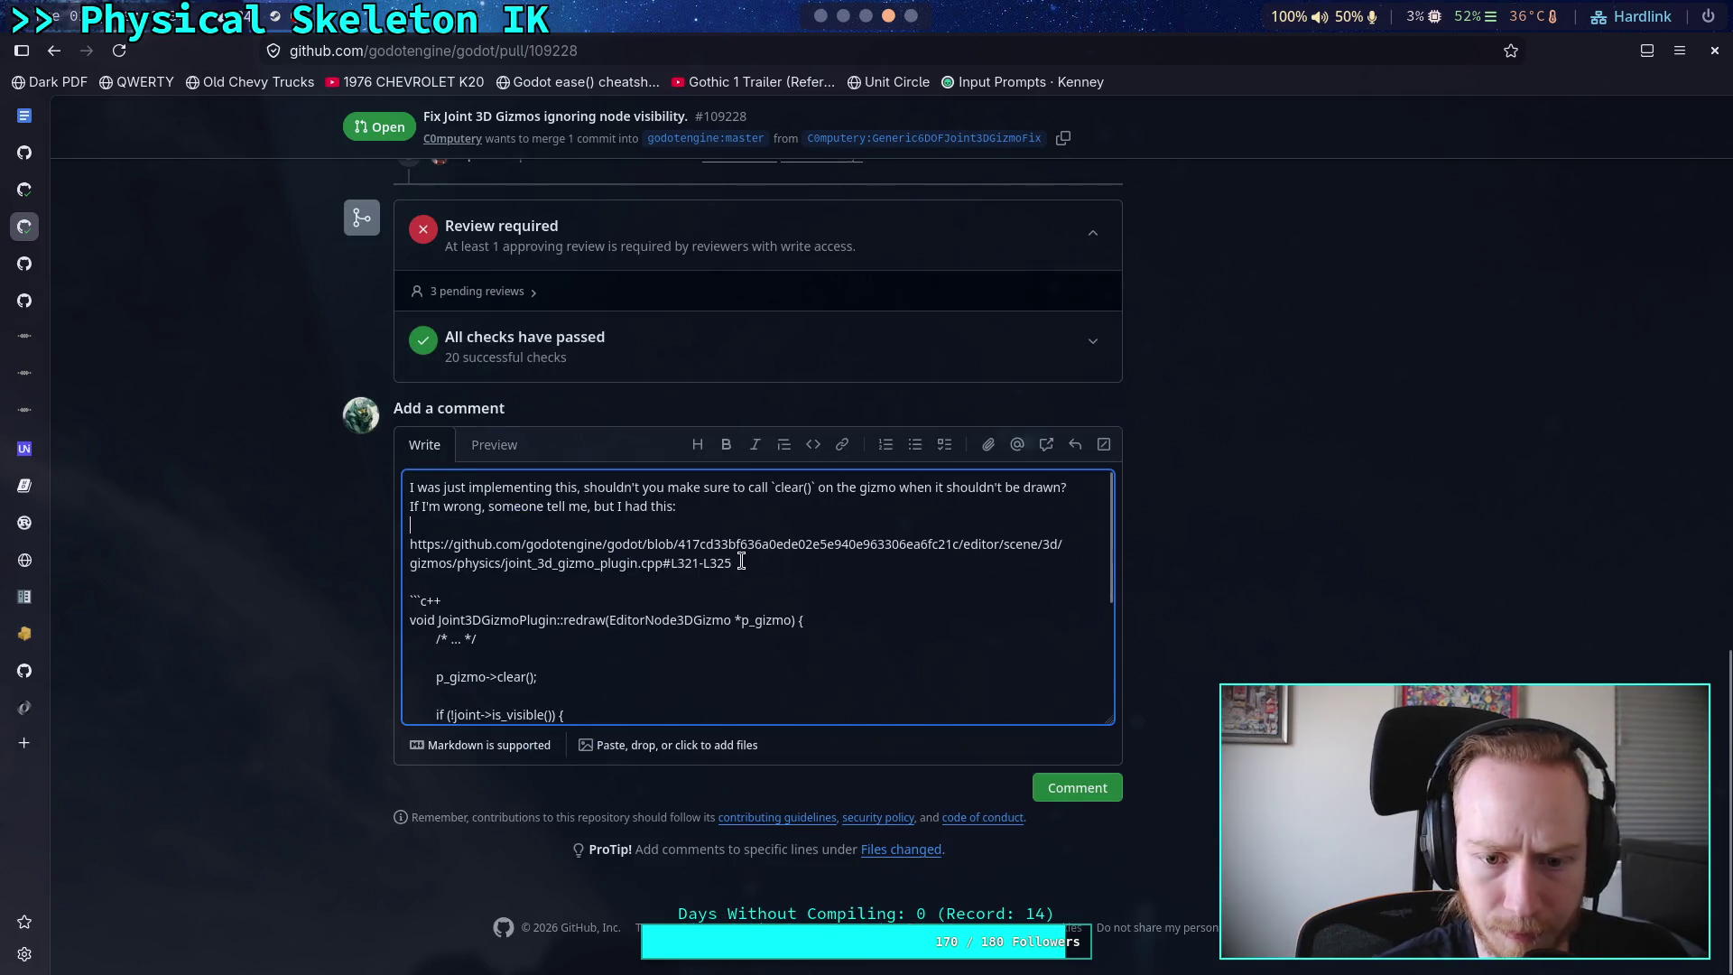
key(BackSpace)
click(493, 444)
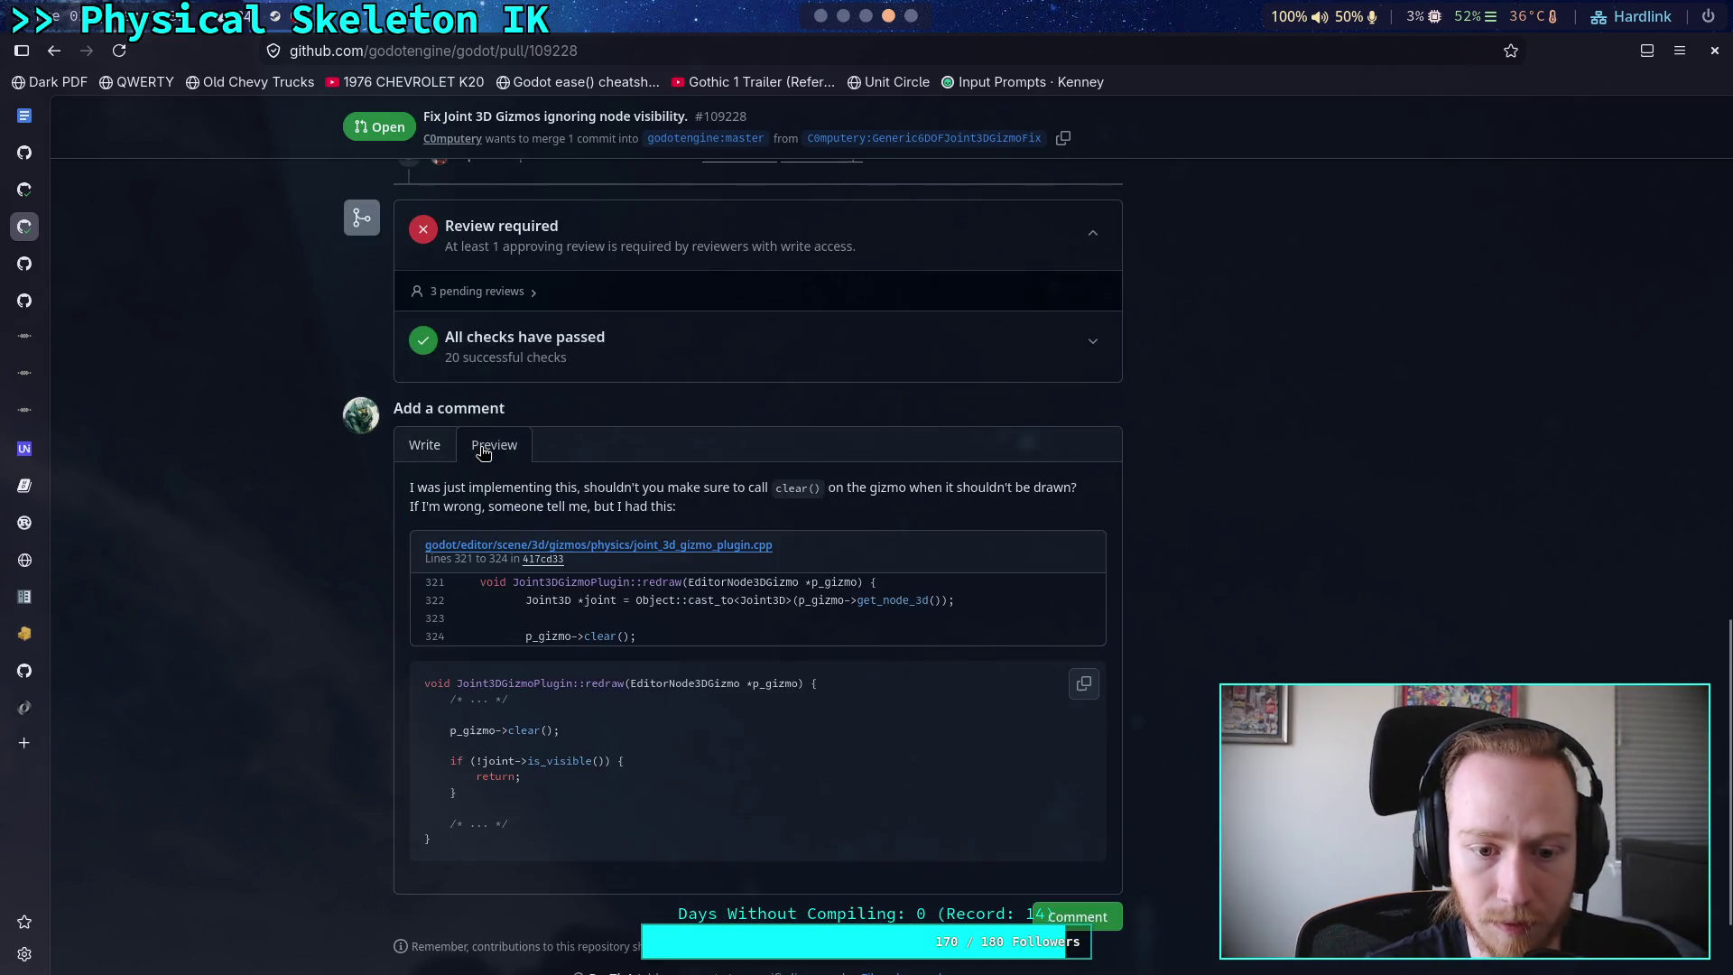
- Add 'Changed to:' below the embedded snippet, check the preview, and post the comment
scroll(318, 565, down, 2)
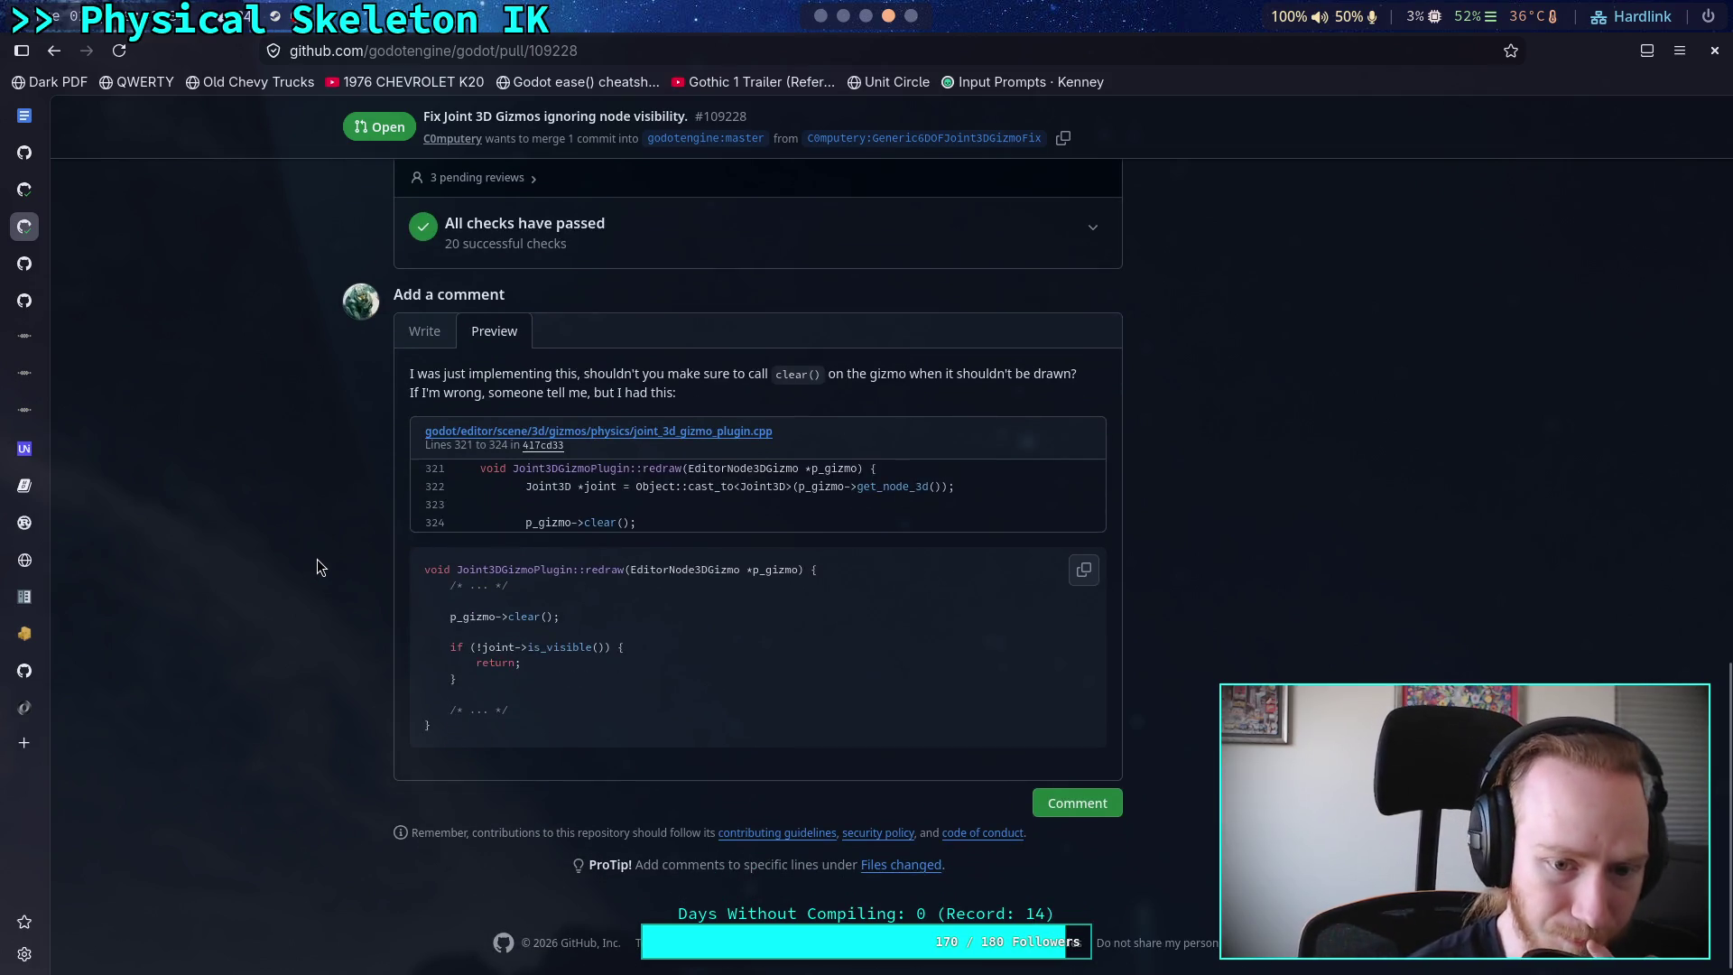
click(423, 332)
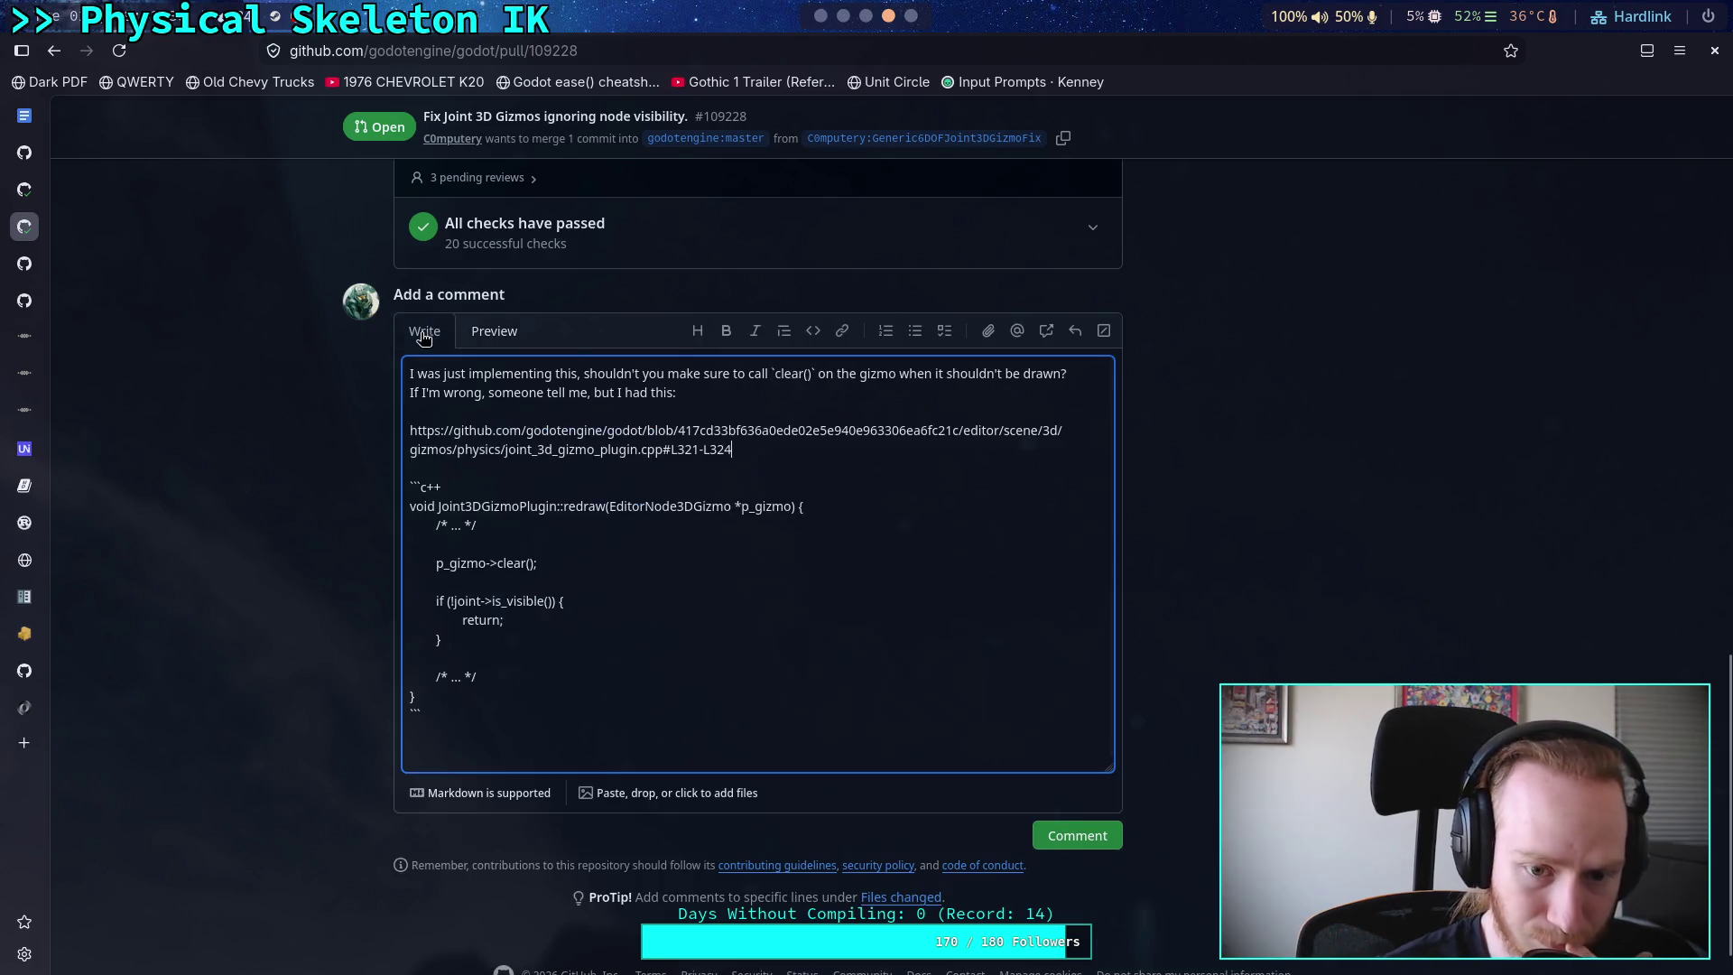
key(Return)
key(Return)
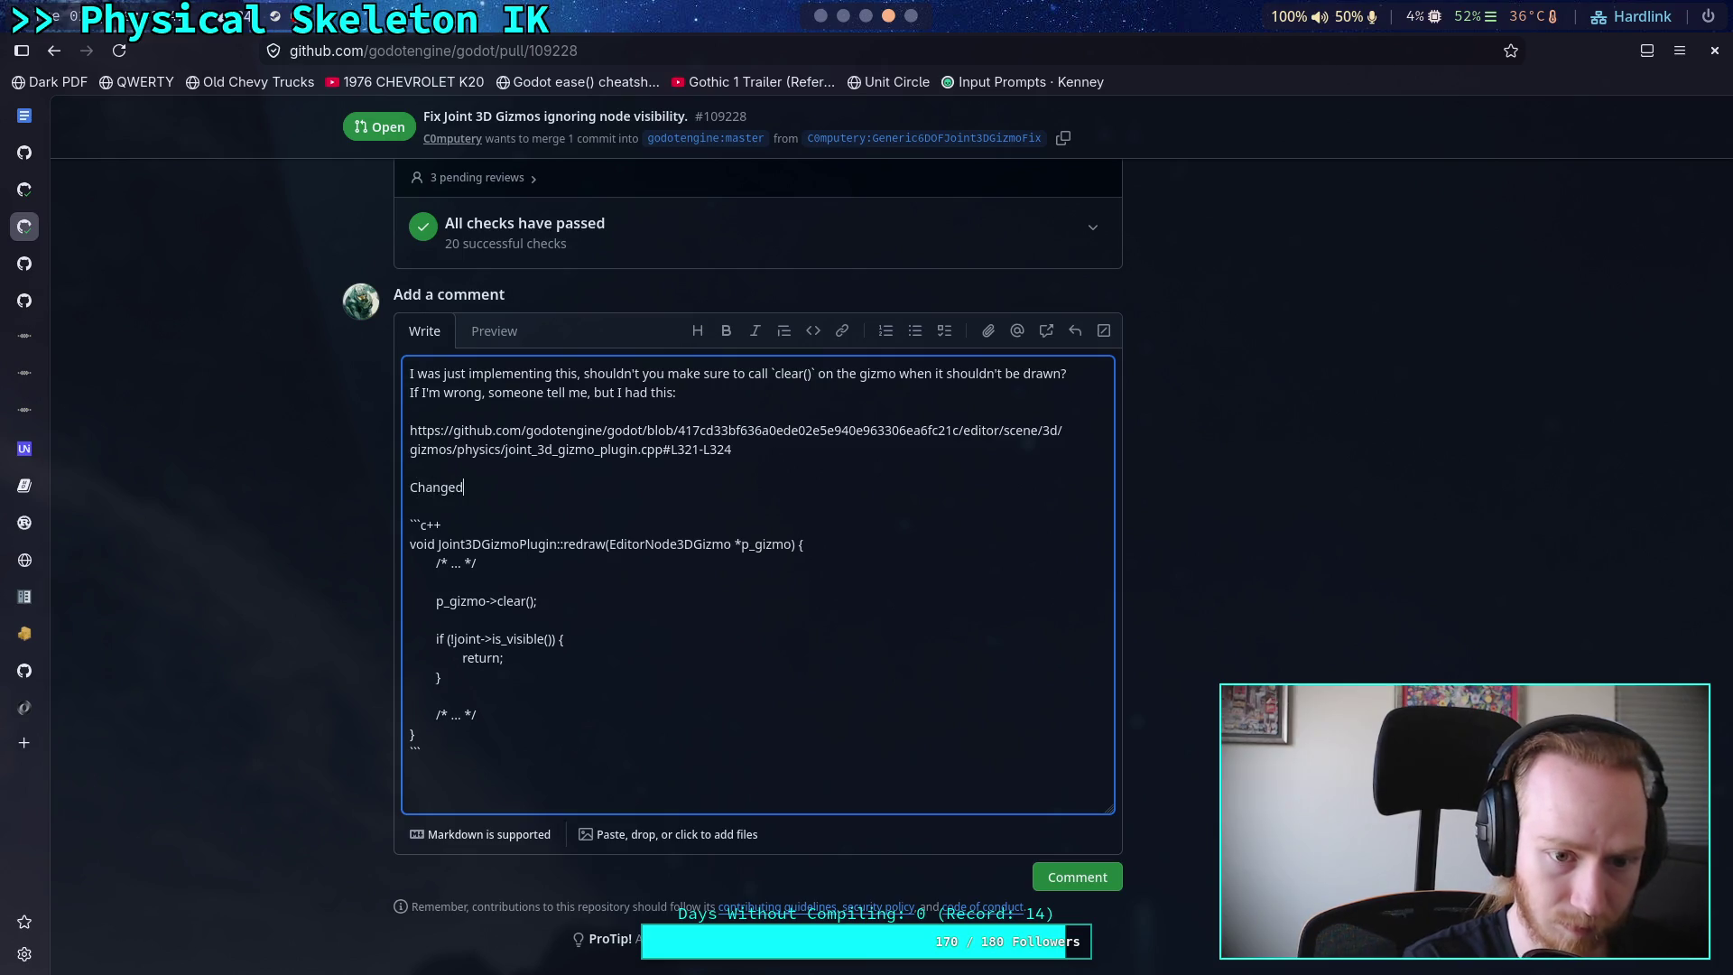
click(485, 340)
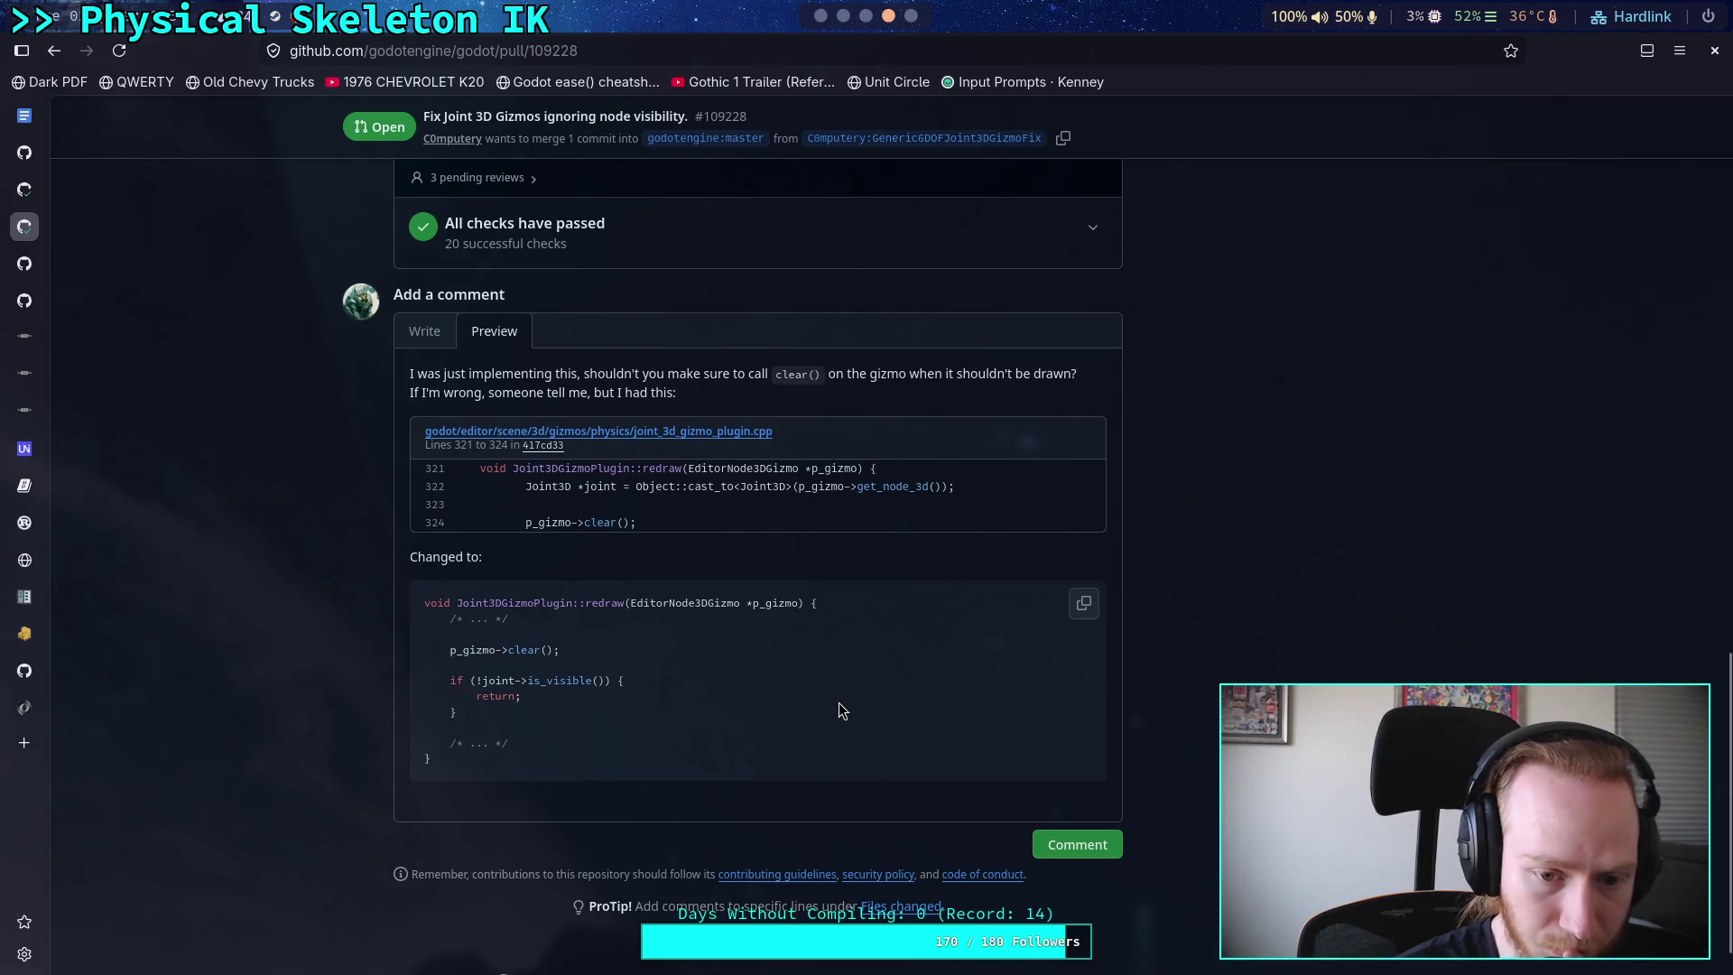
click(424, 331)
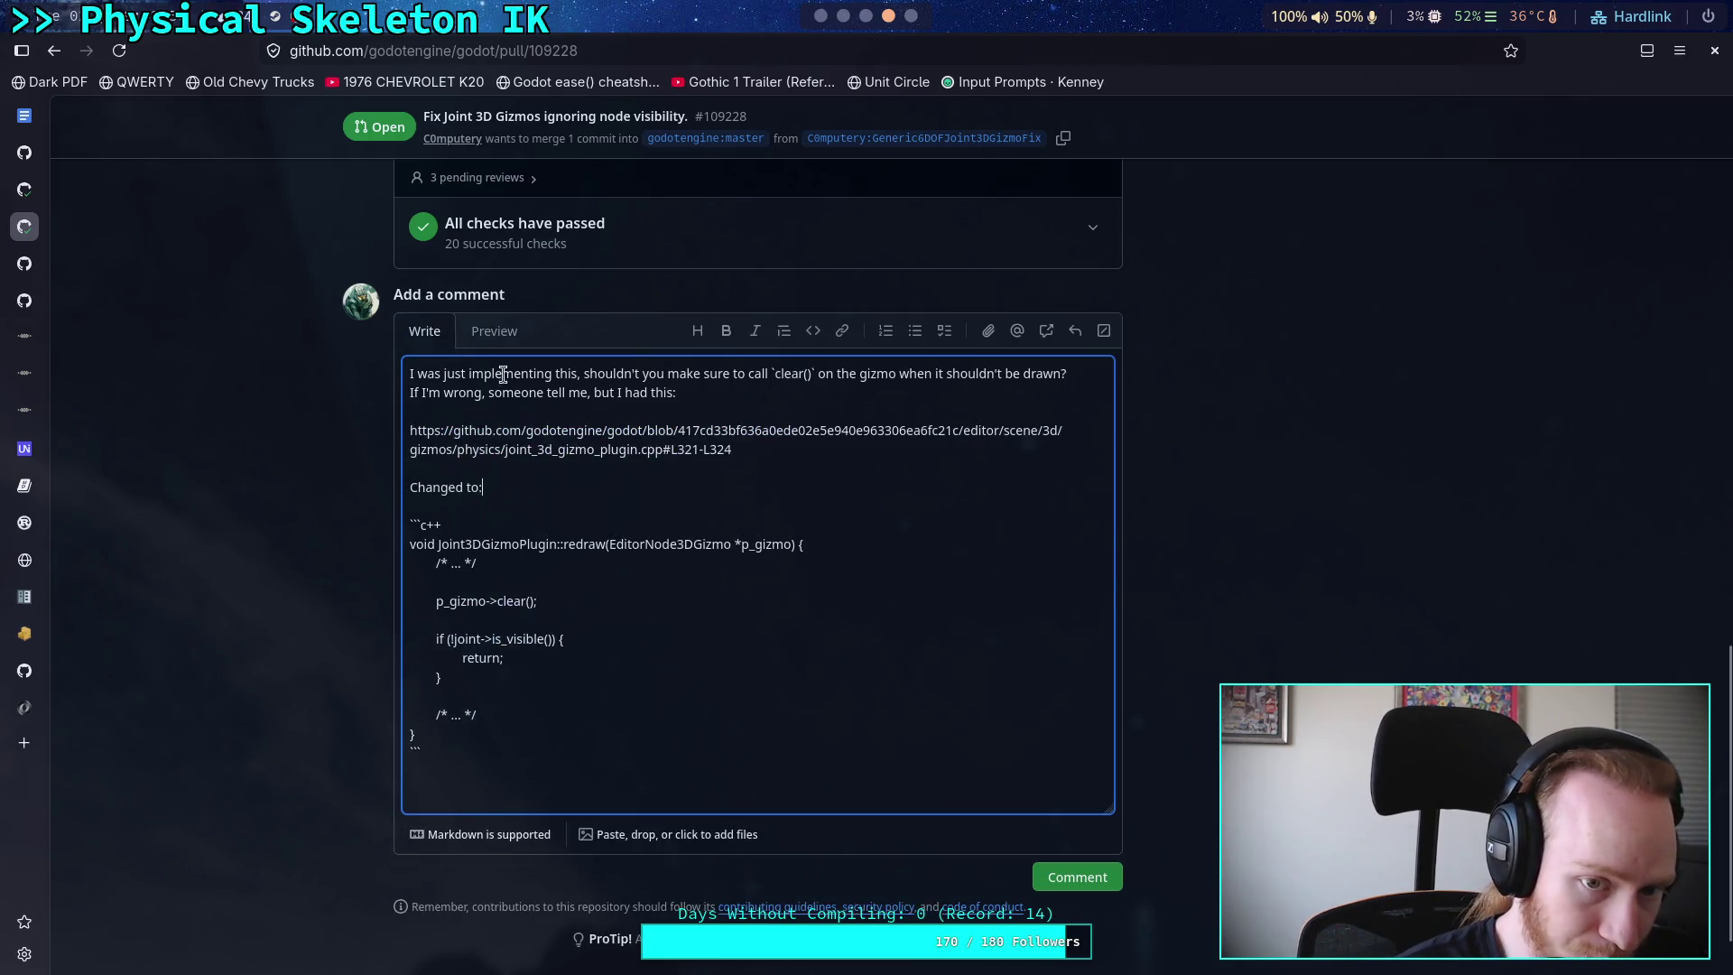
click(495, 332)
click(1066, 844)
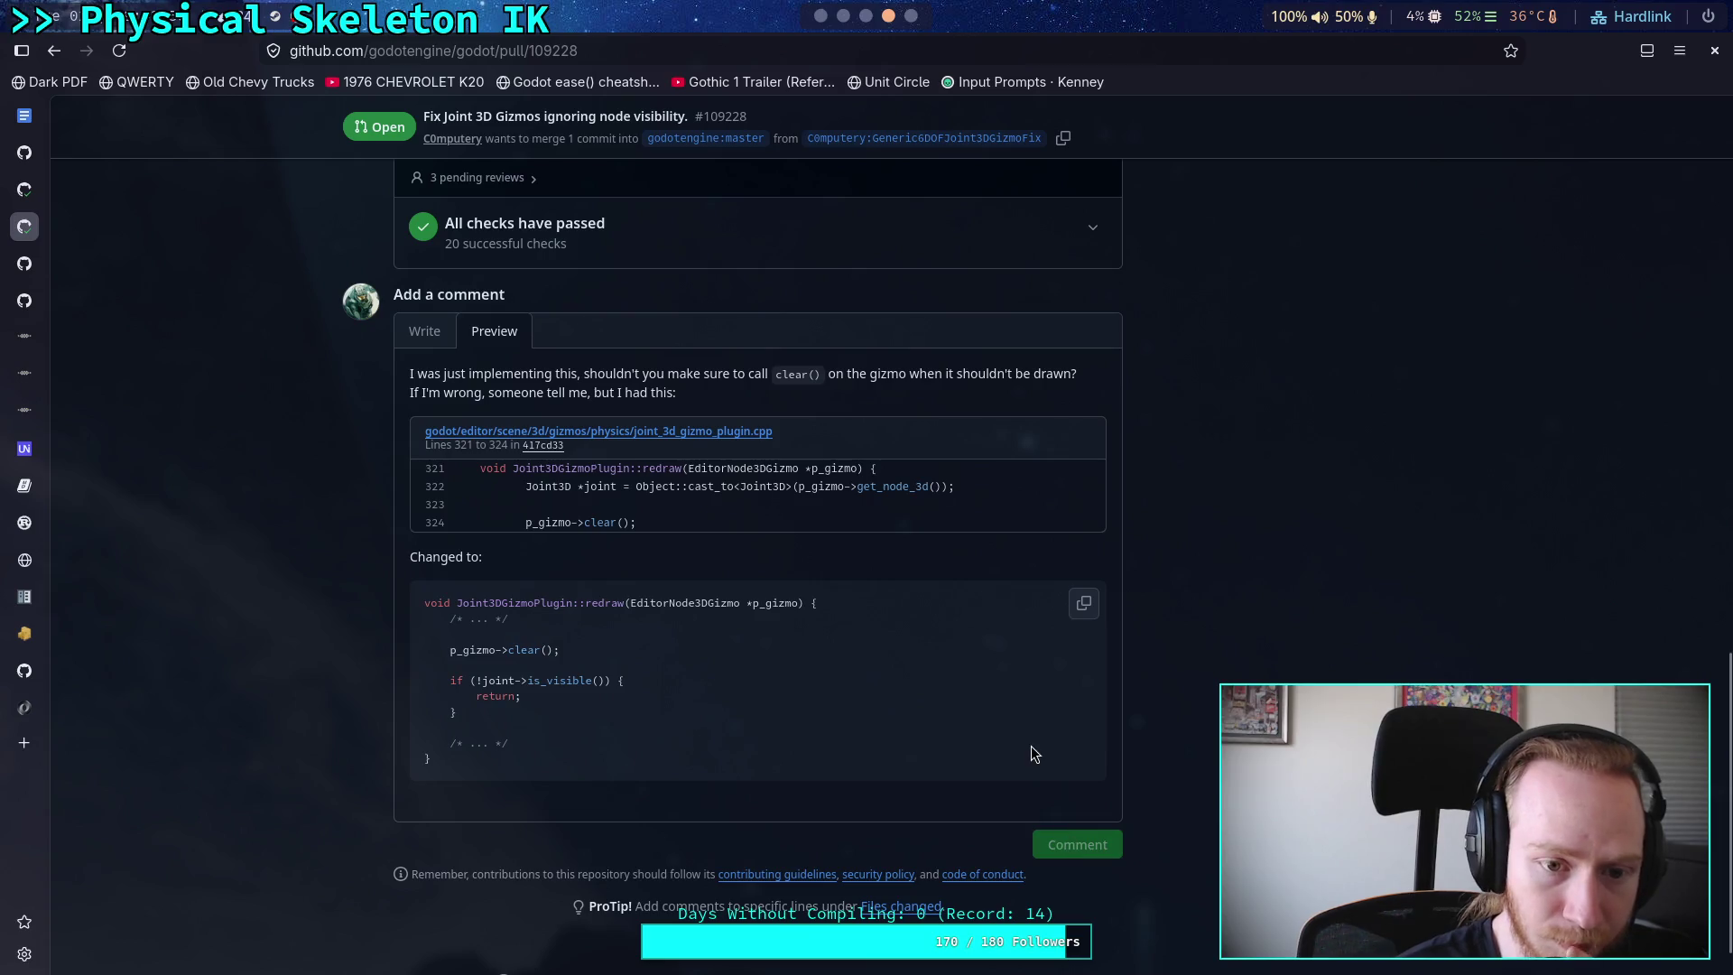
- Scroll back through pull request #109228's timeline
scroll(1236, 683, up, 10)
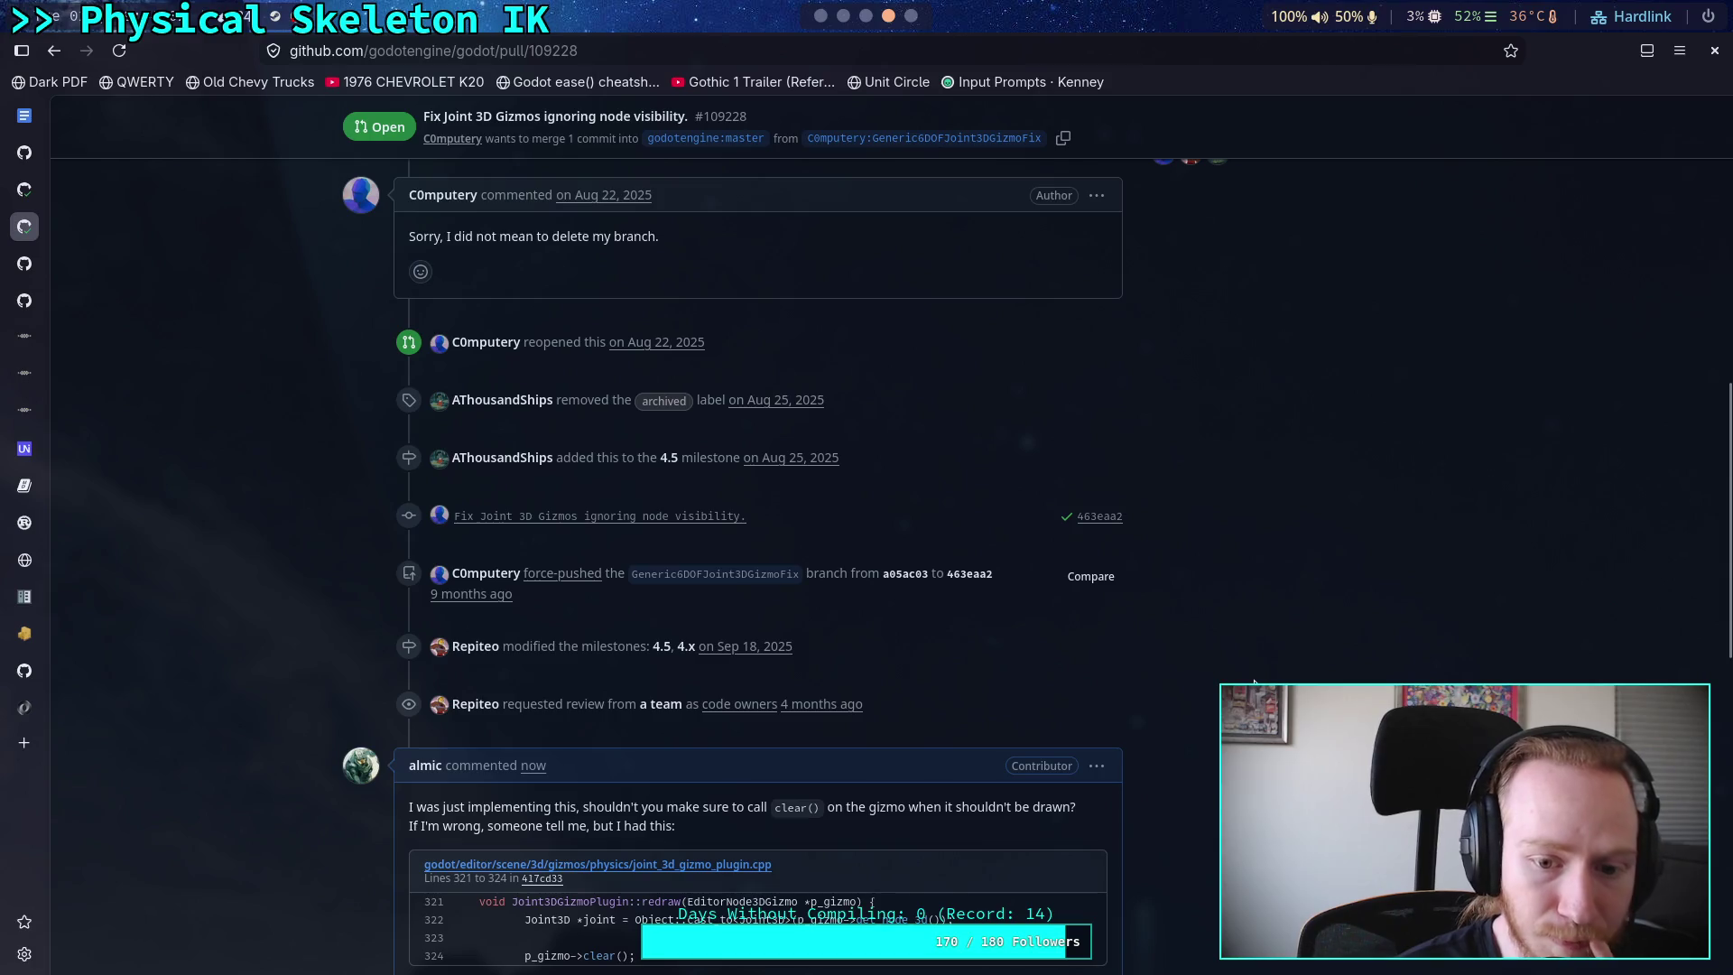
scroll(1254, 683, up, 3)
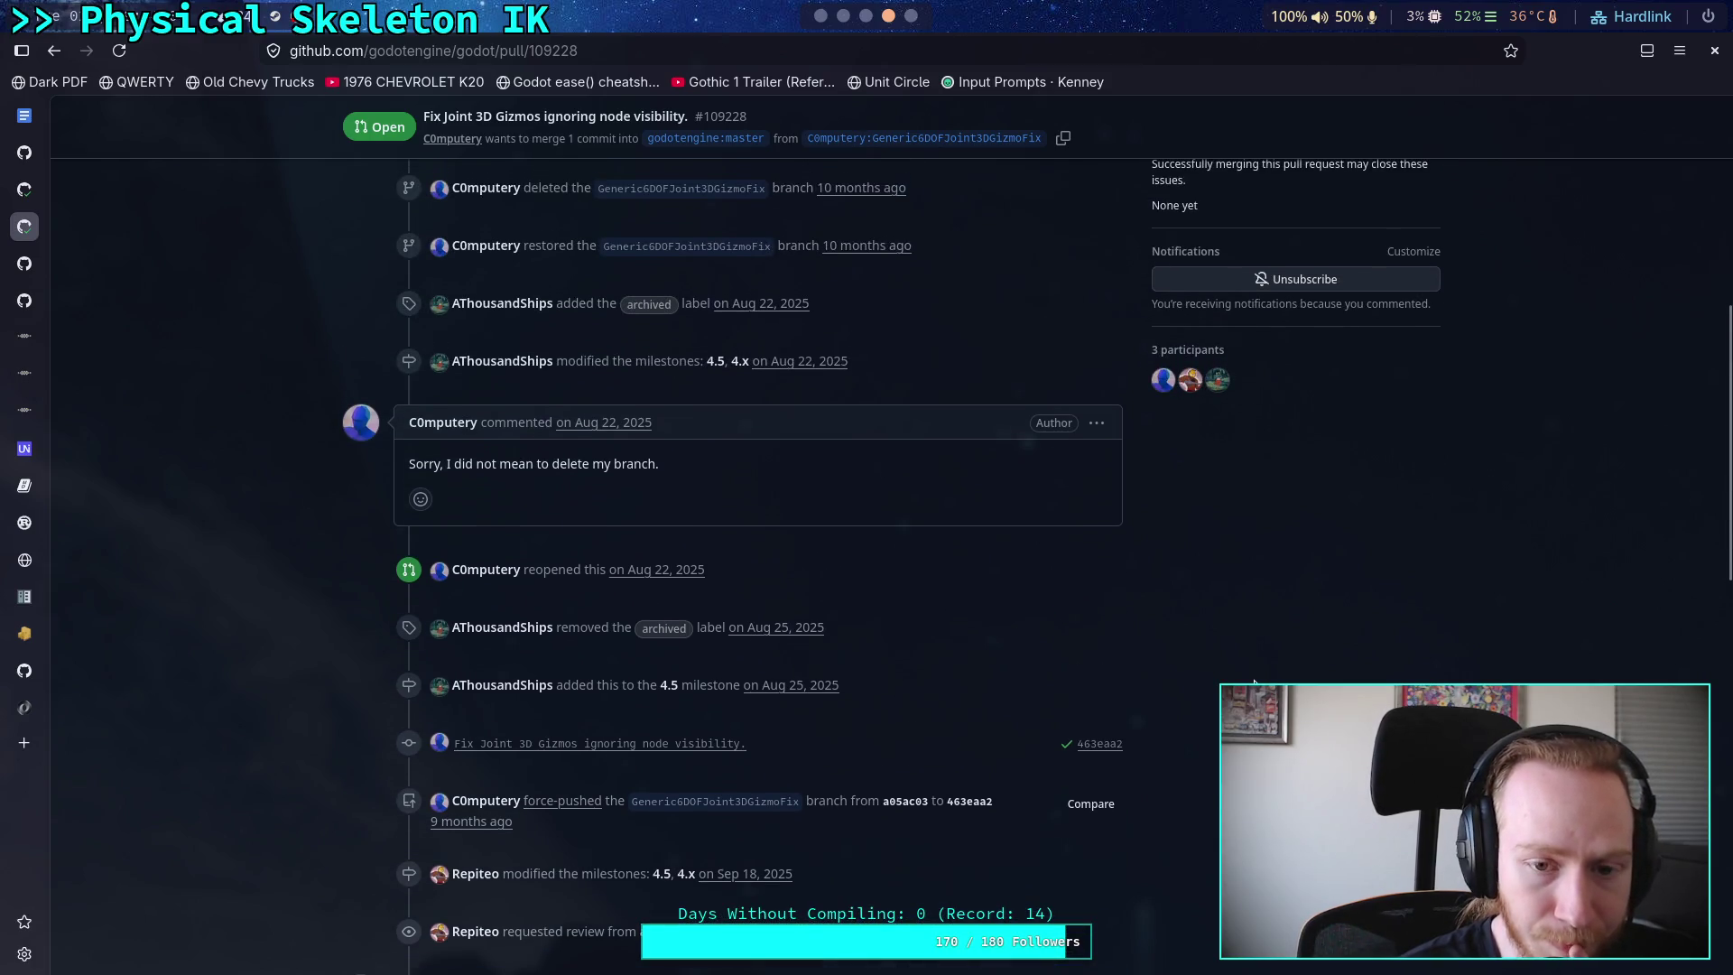
scroll(1254, 683, up, 5)
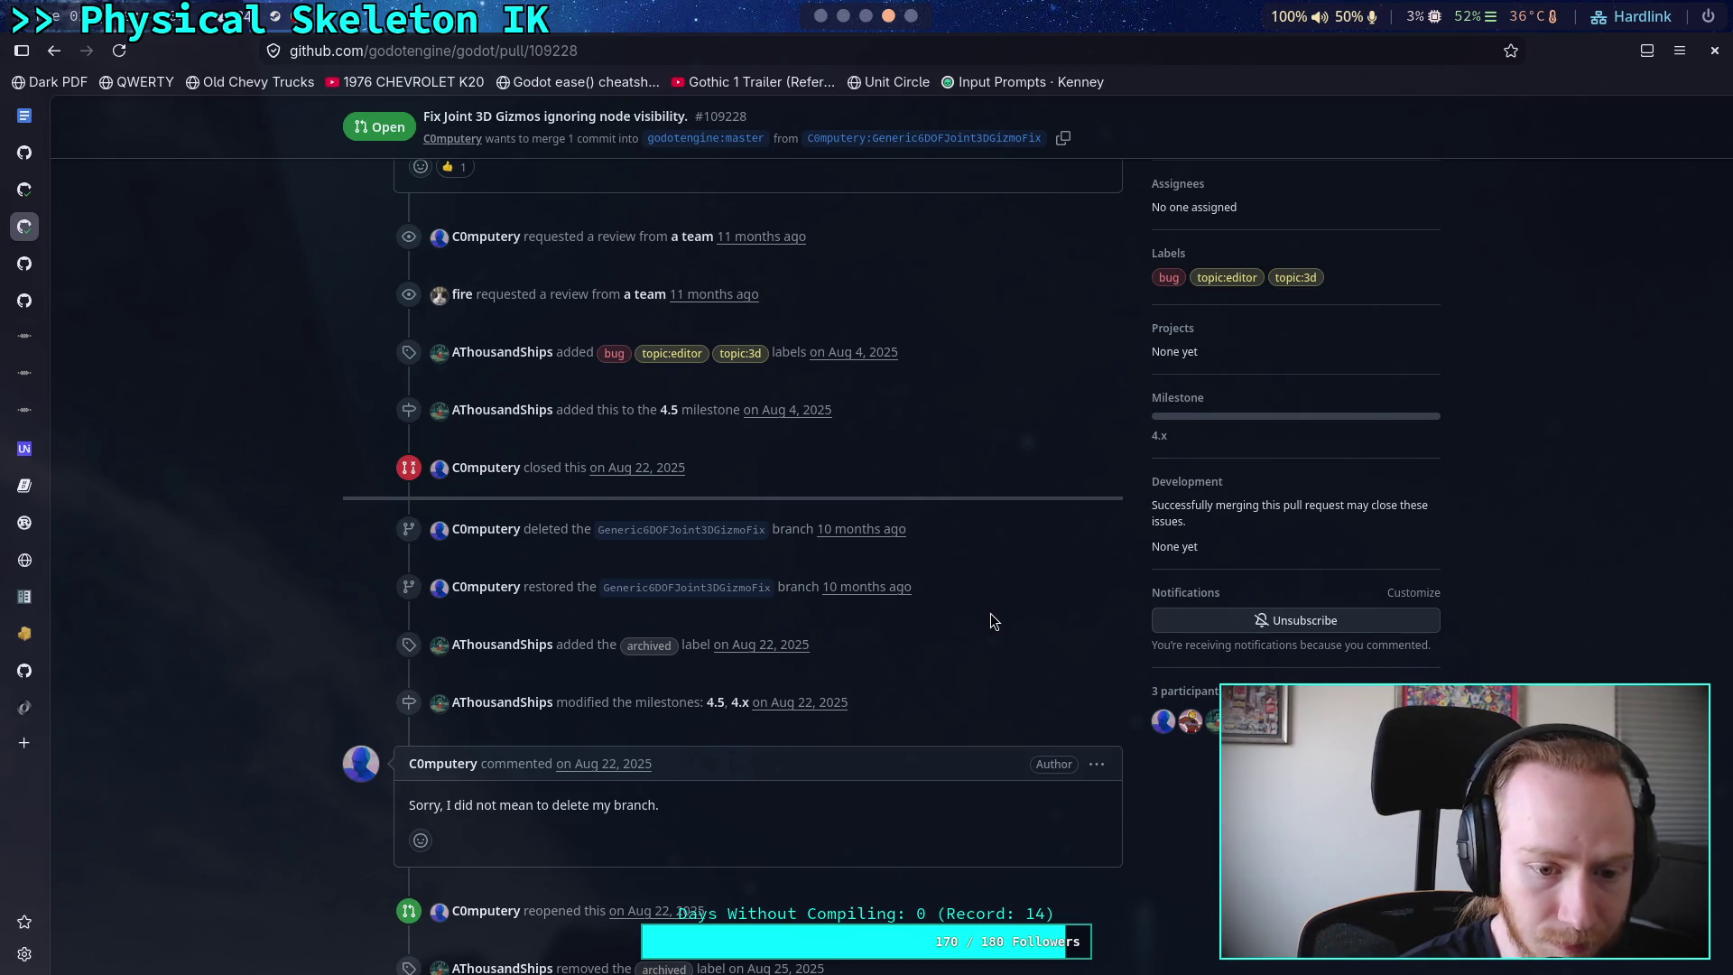
scroll(991, 619, up, 4)
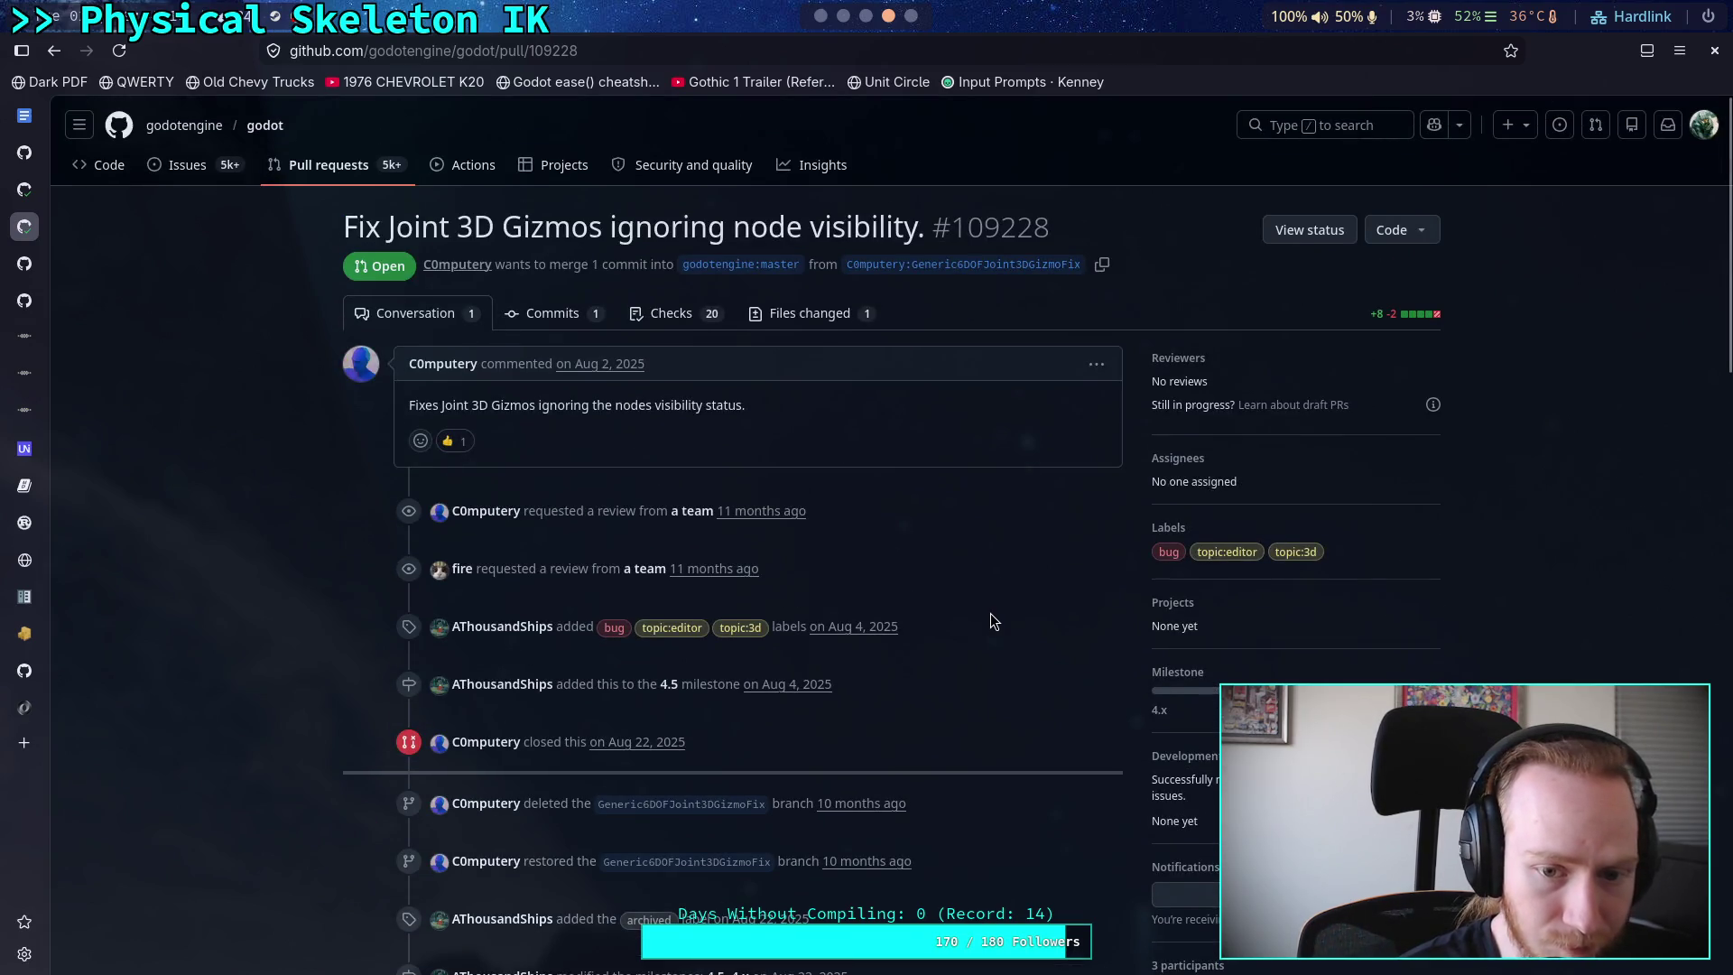
scroll(993, 621, down, 7)
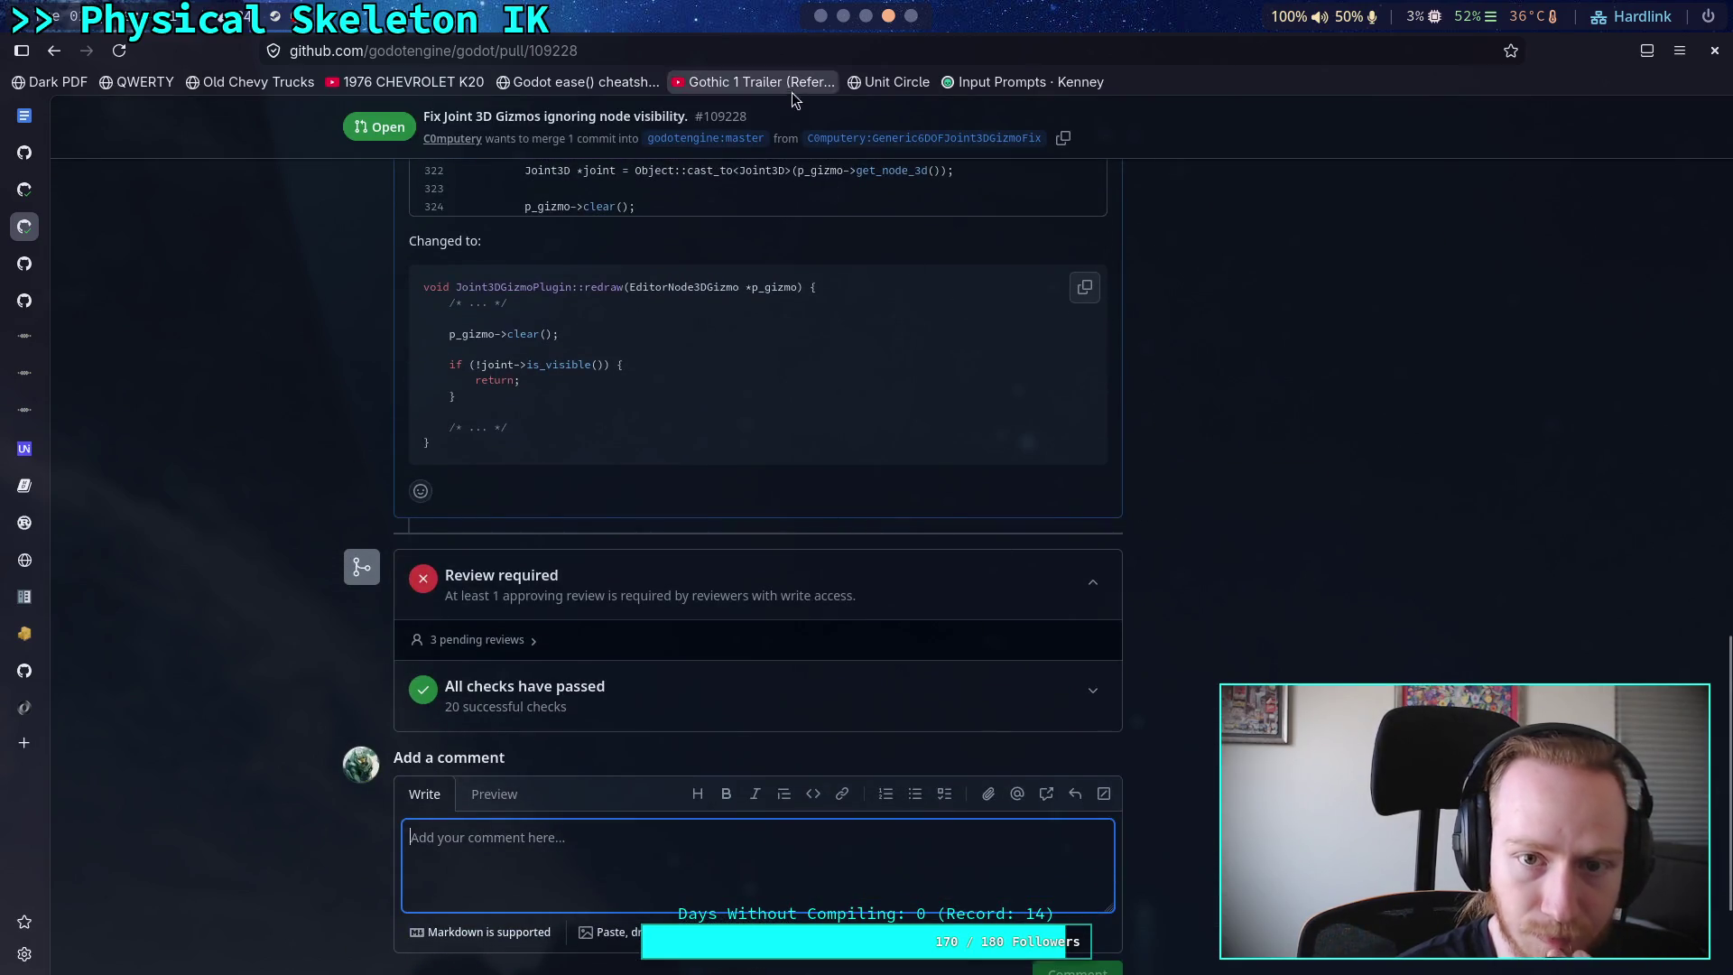
- Cycle through the nvim and Godot workspaces, then go to the terminal's tmux build window
click(842, 18)
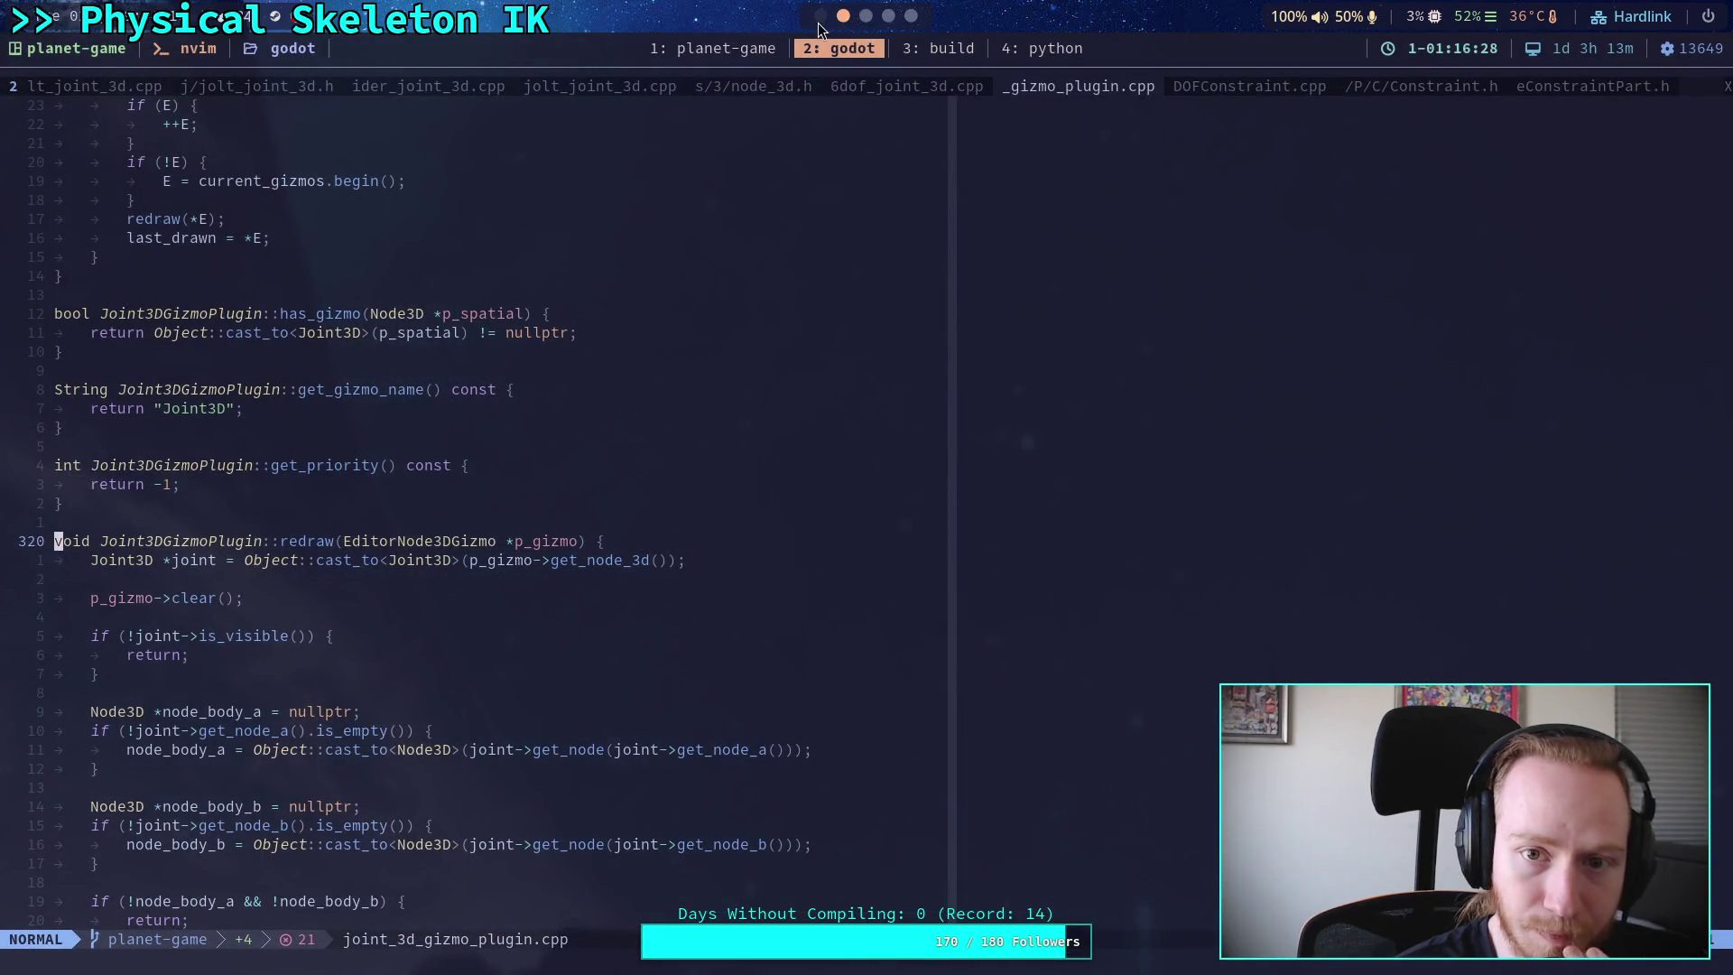
click(820, 15)
drag(920, 537, 812, 506)
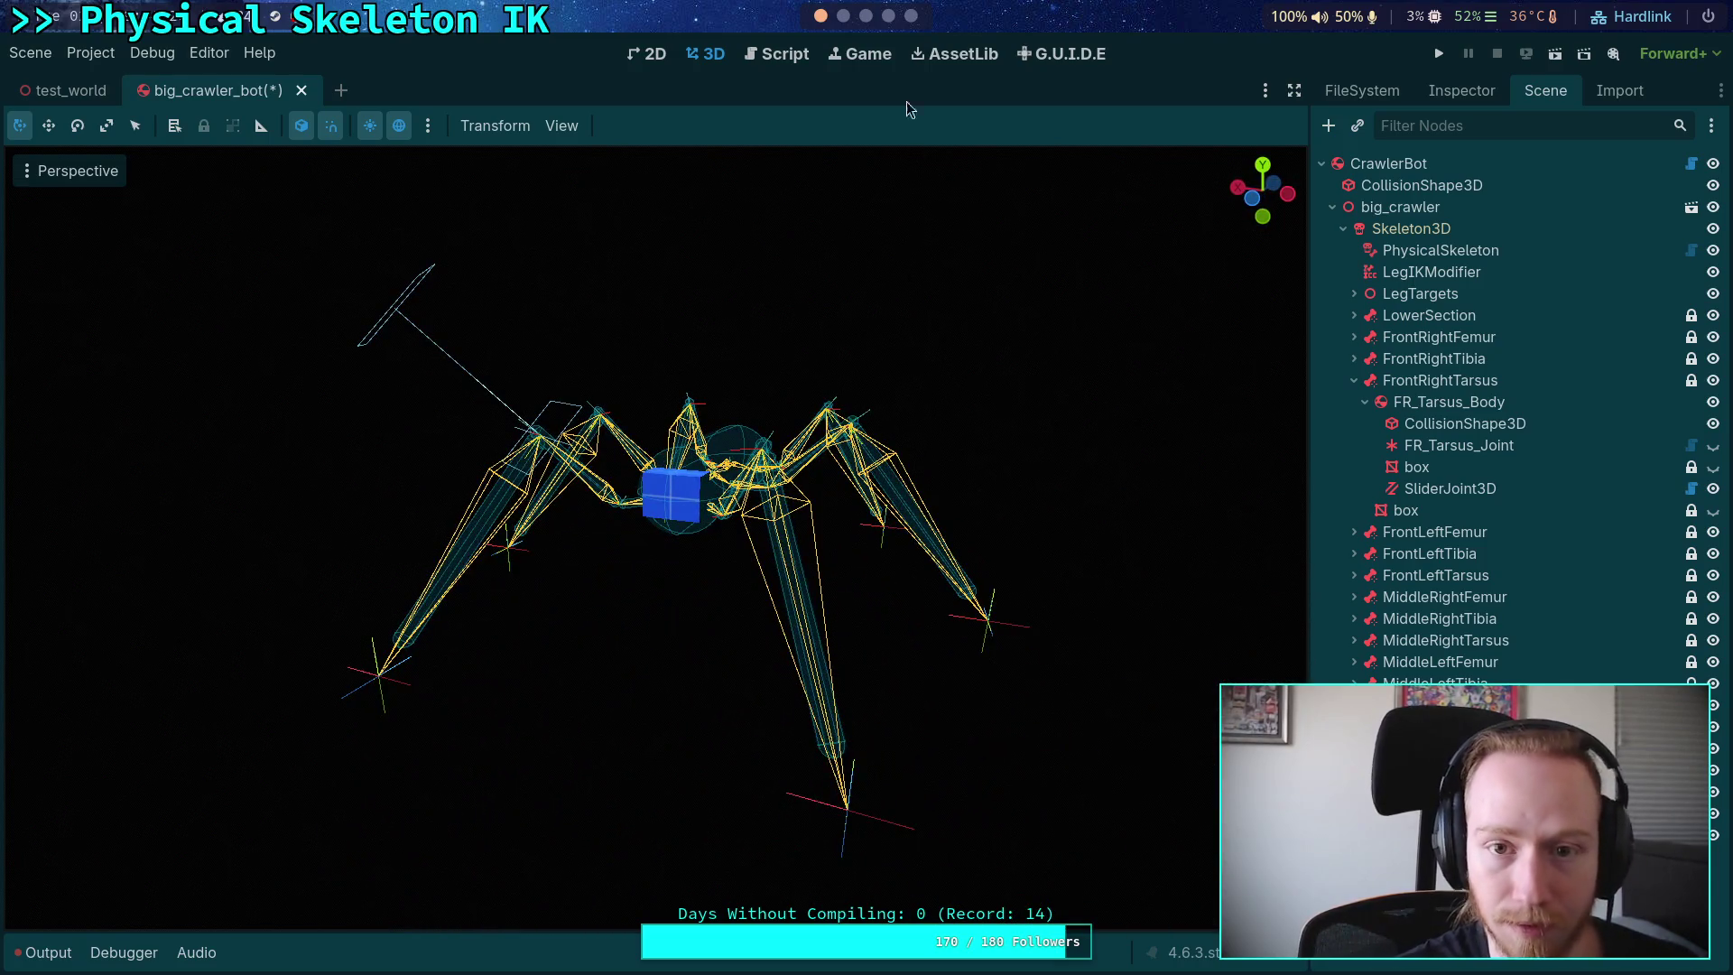
click(843, 16)
click(866, 16)
click(889, 15)
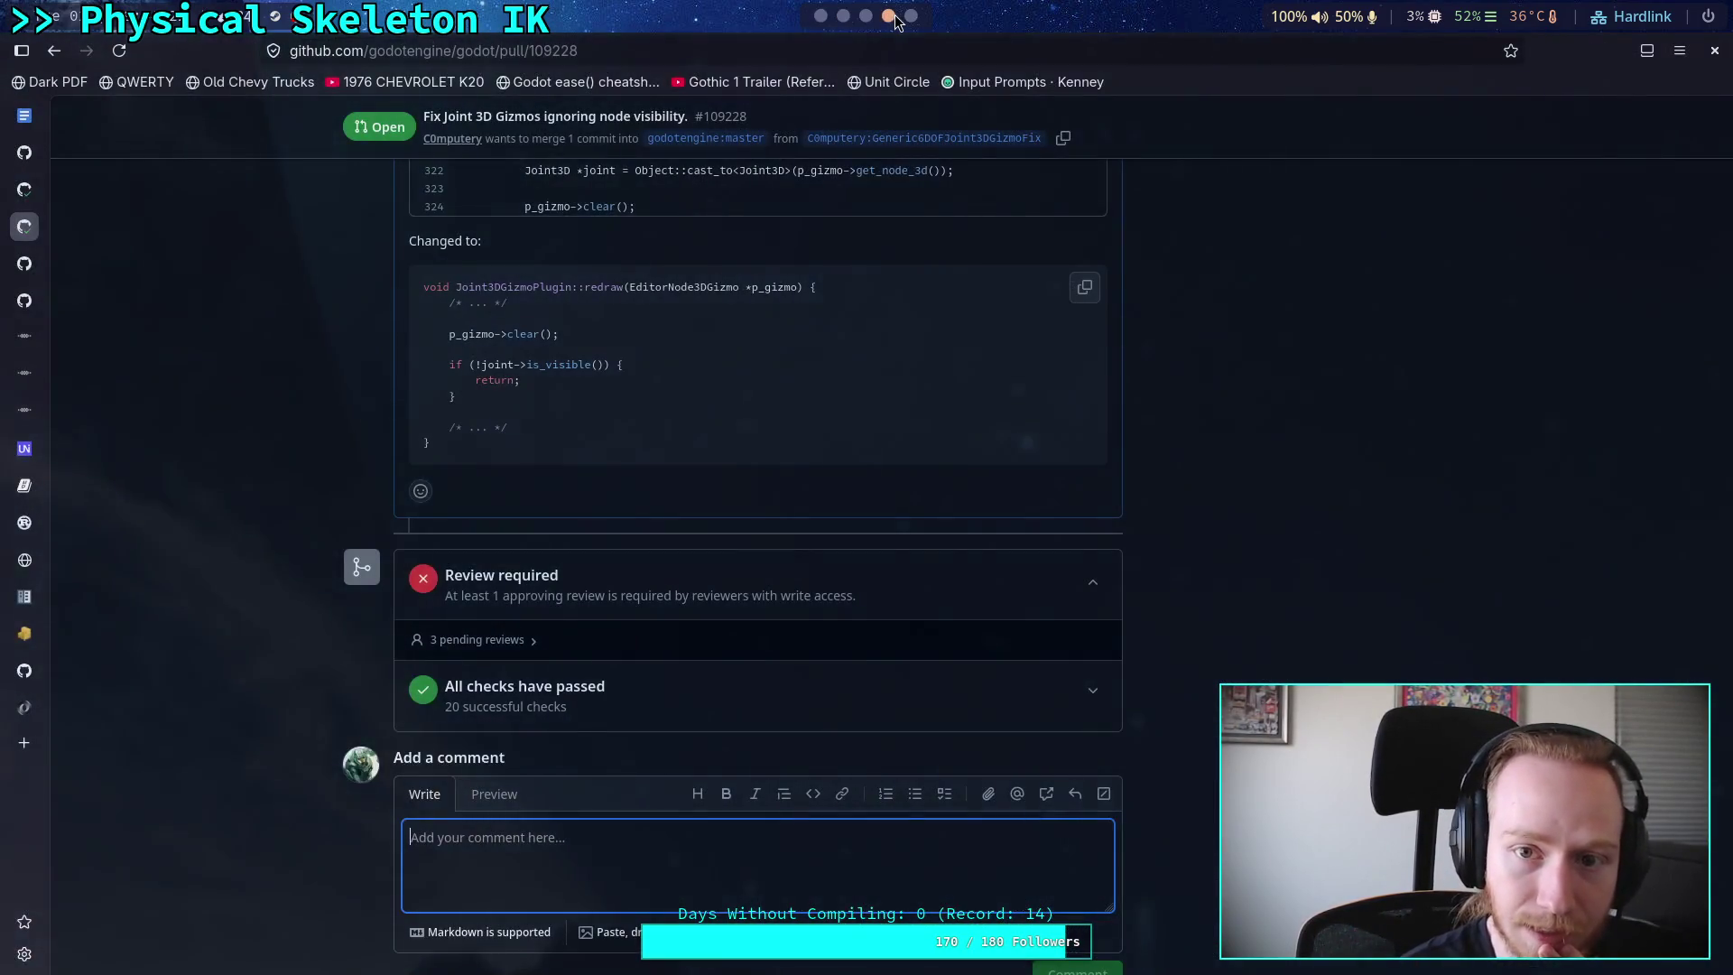
click(294, 351)
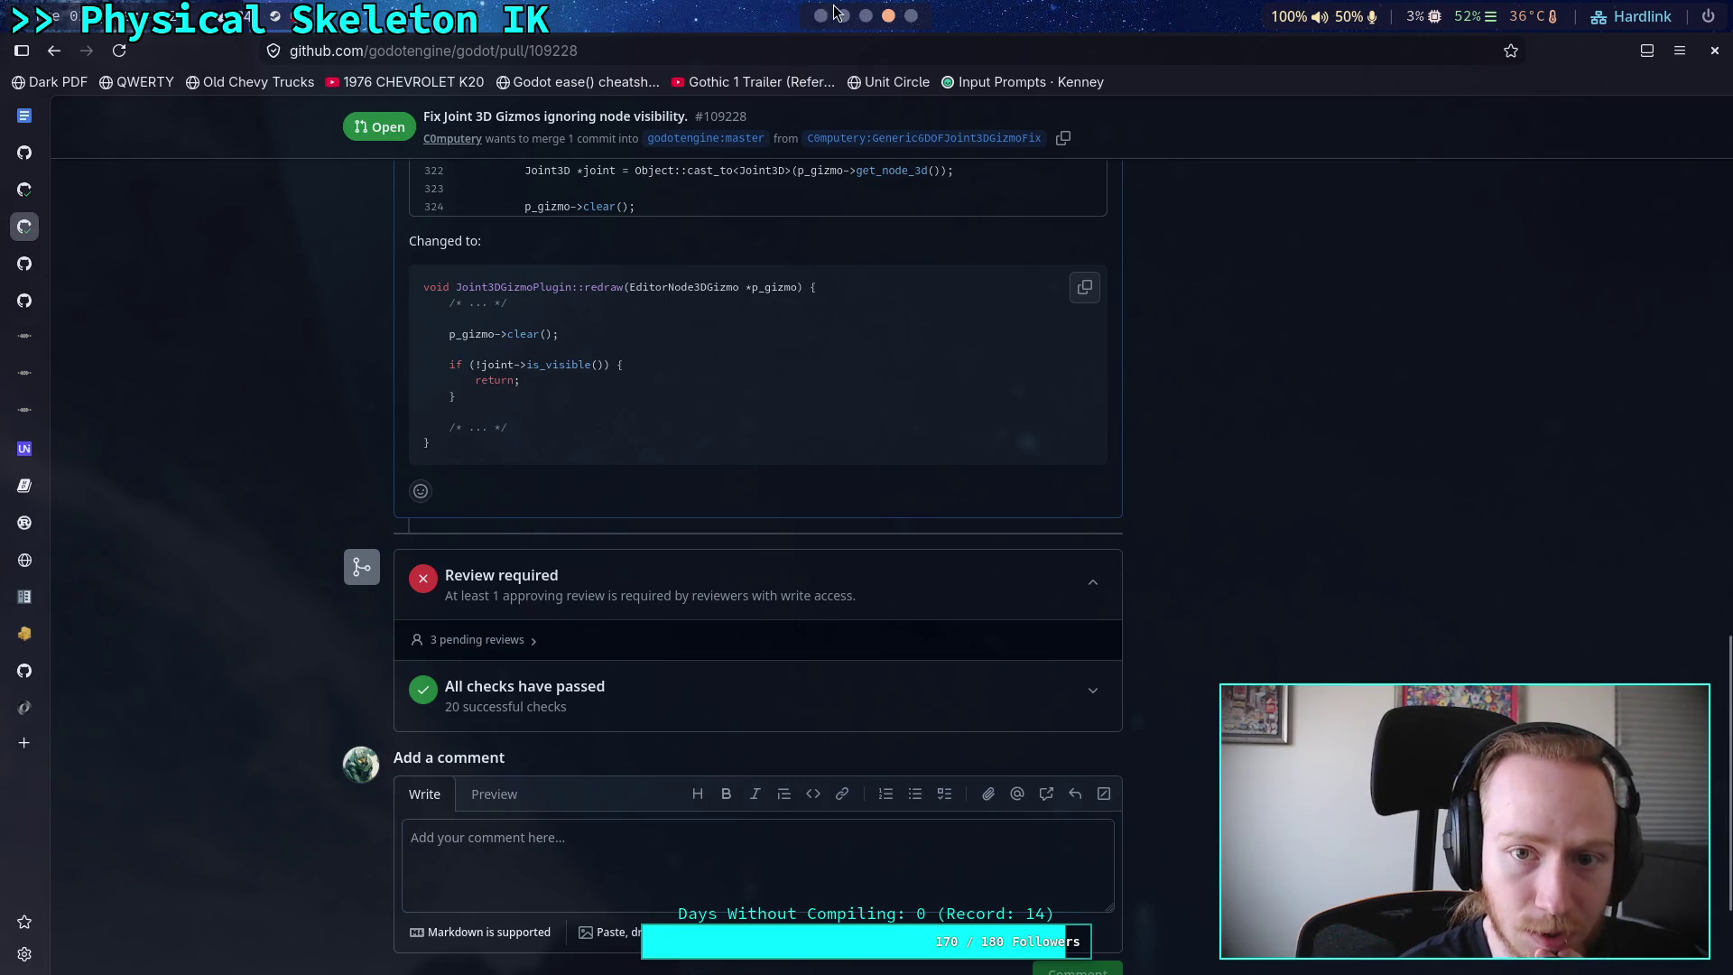
click(841, 14)
click(923, 51)
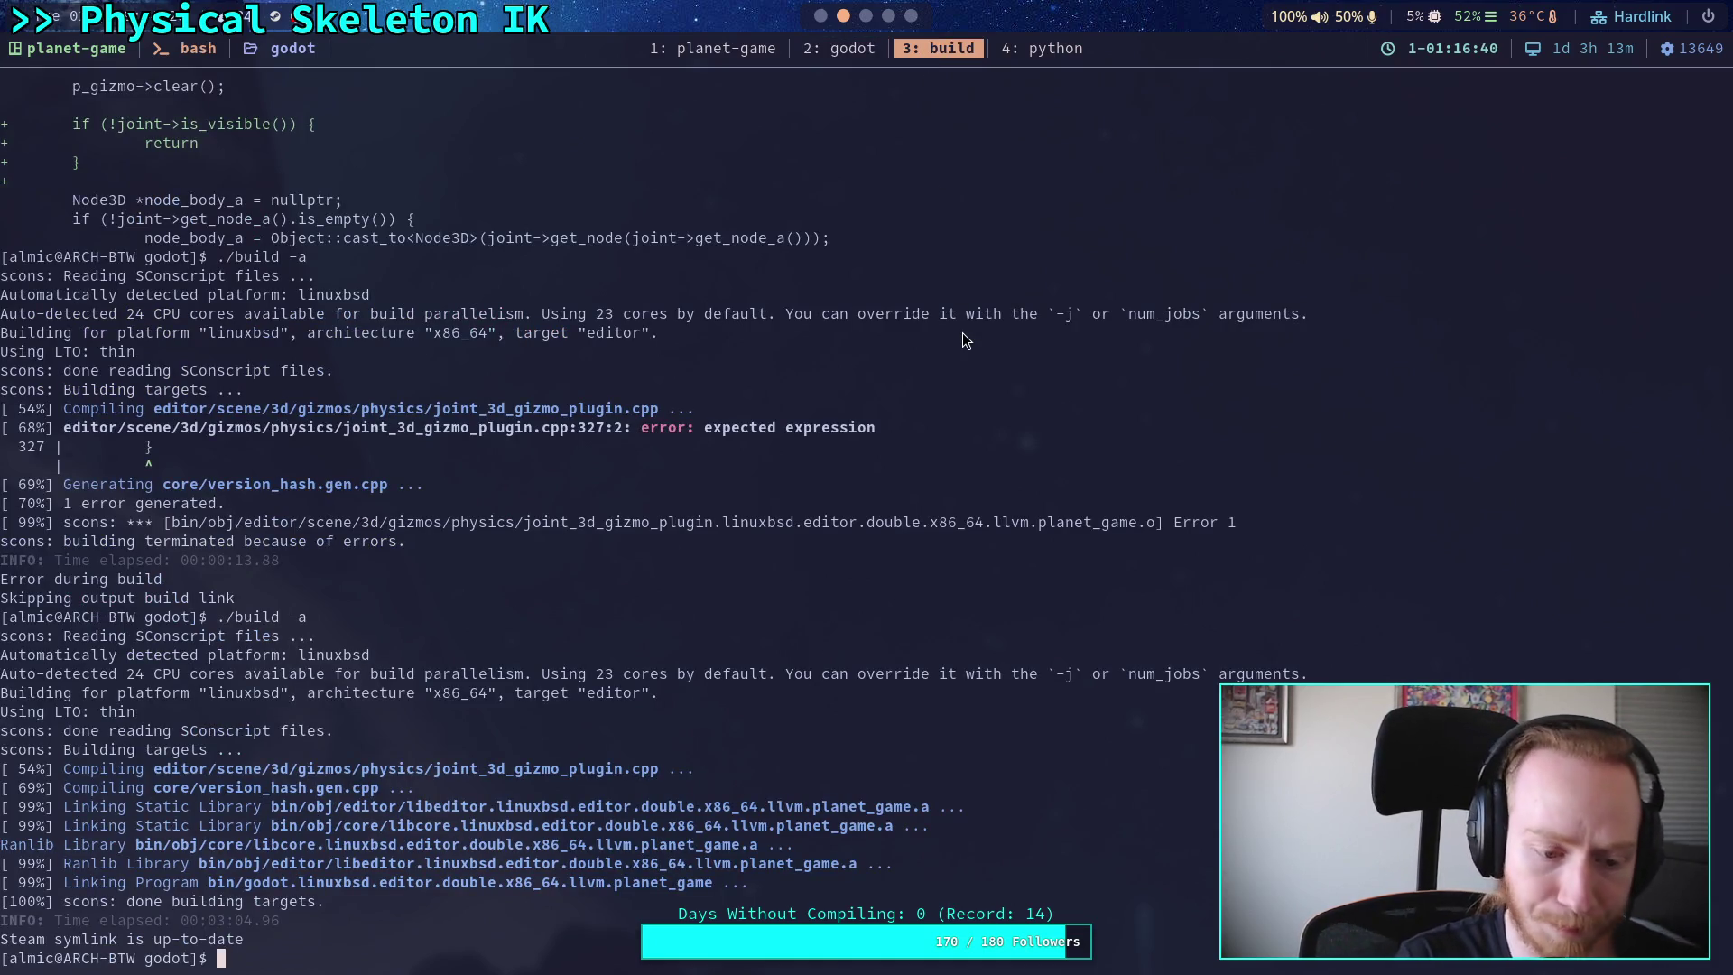
- Run git log to review the commits topped by 'Add Jolt constraint priority', then return to the browser
text(git log)
key(Return)
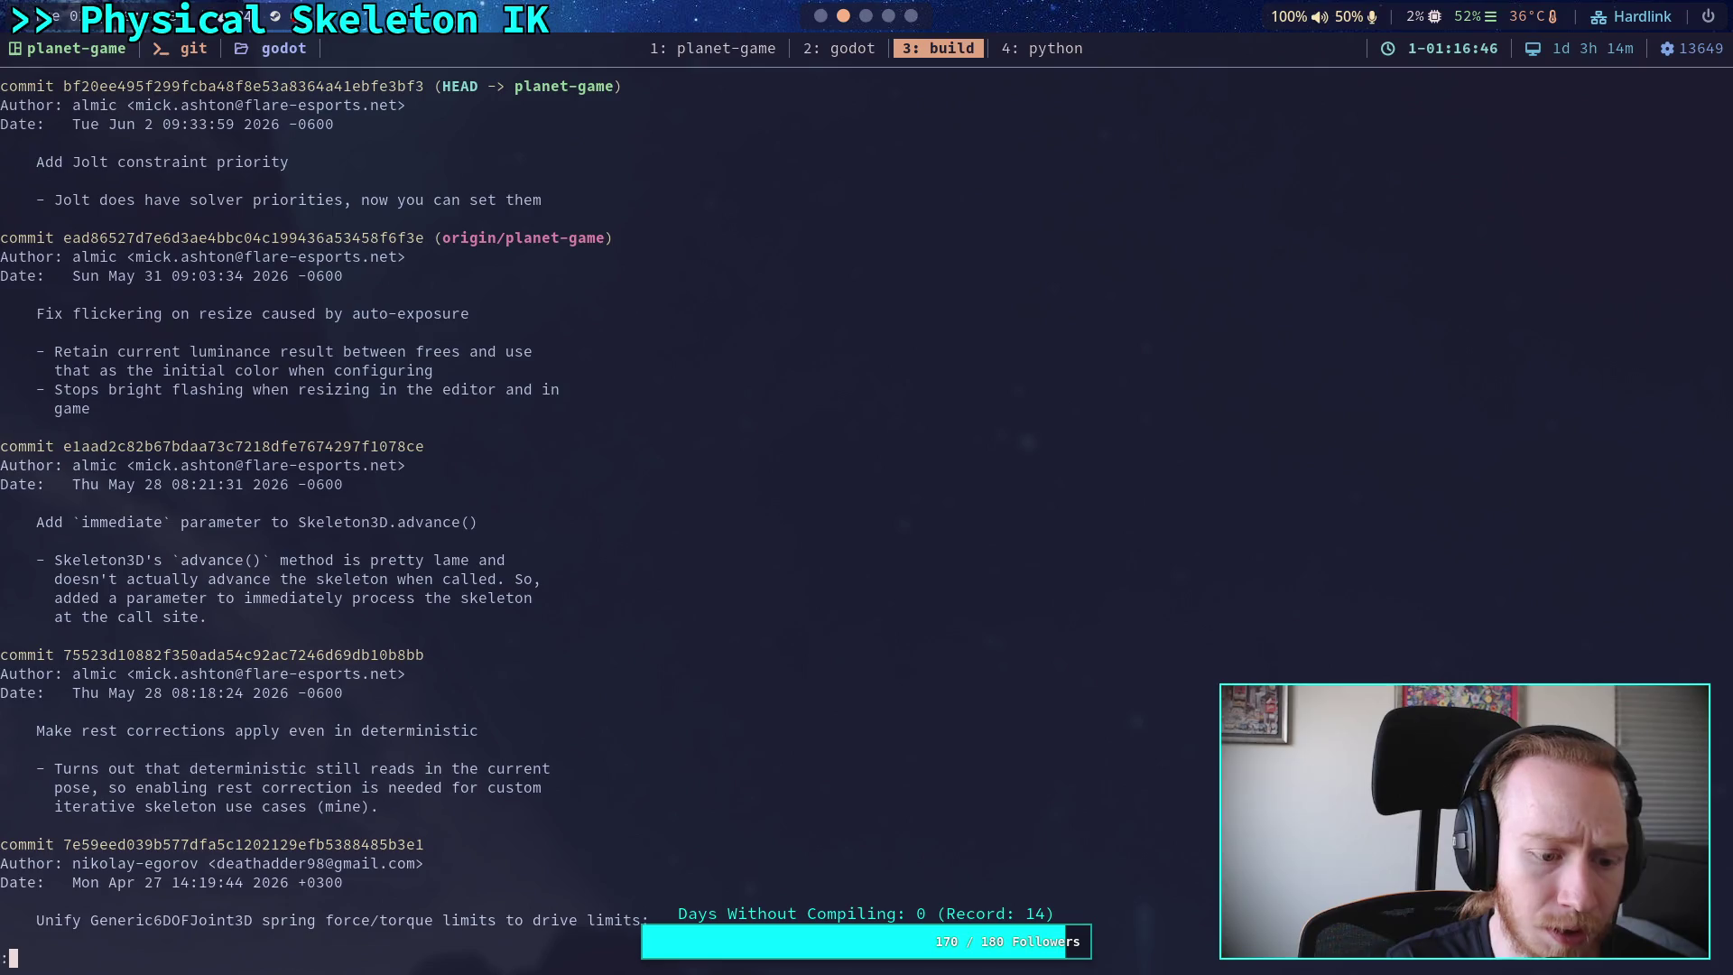
key(q)
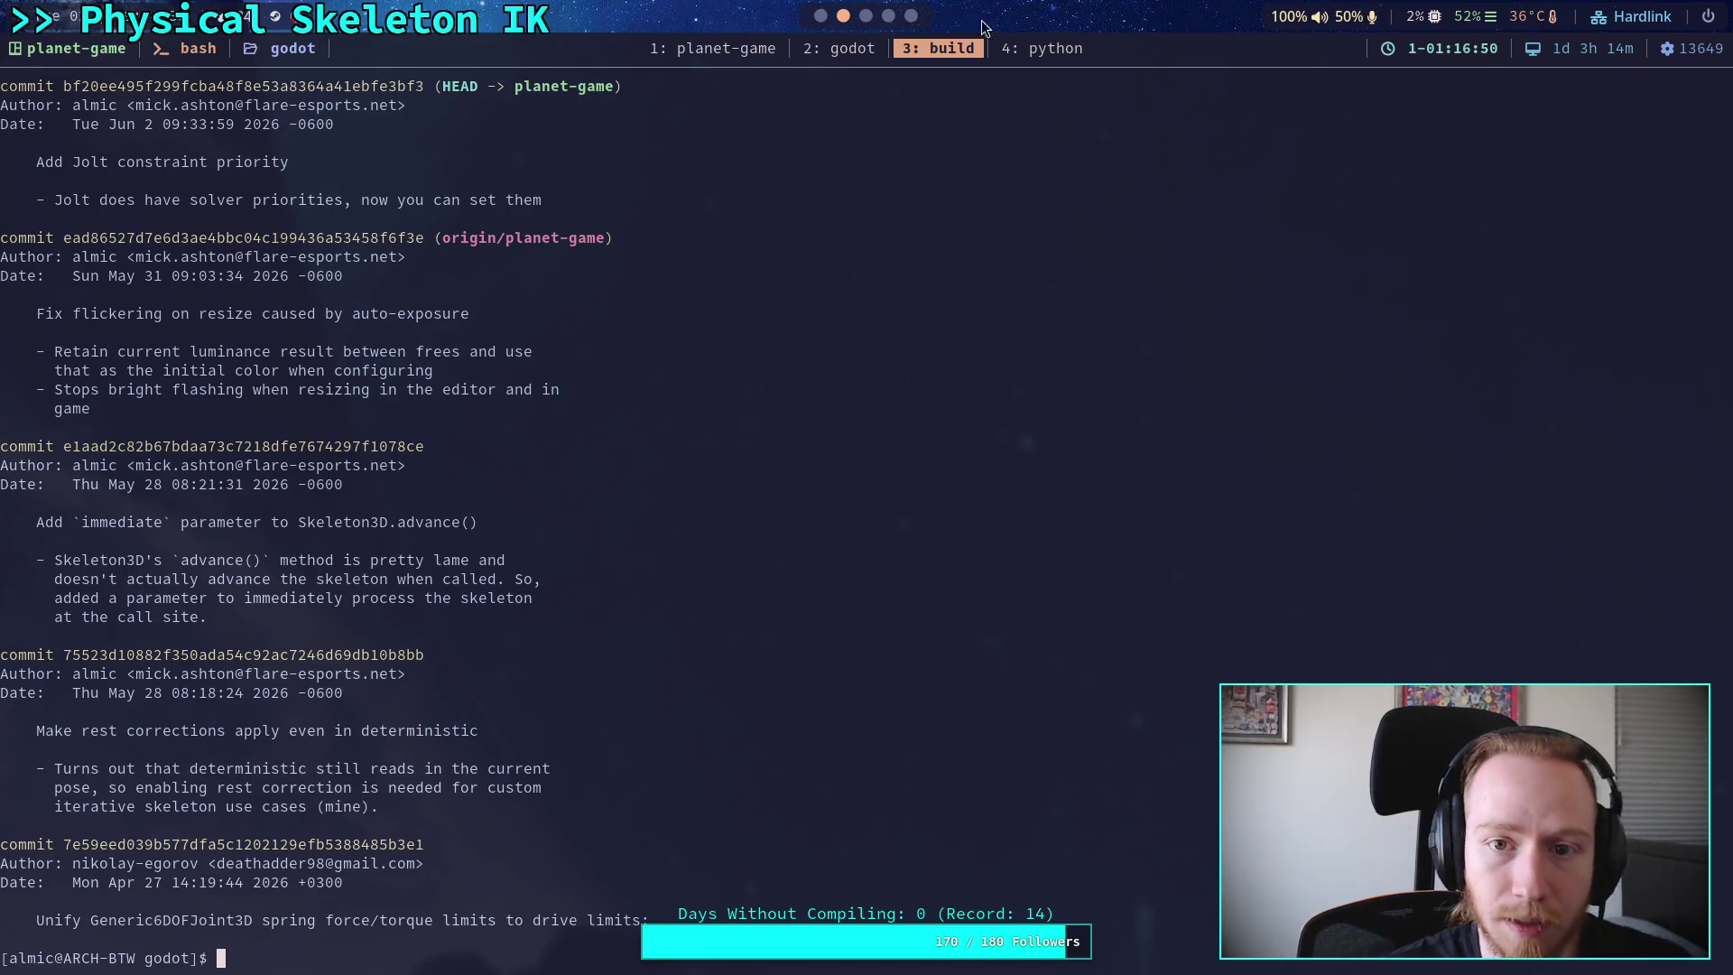
key(super+Right)
key(super+Right)
scroll(294, 396, up, 15)
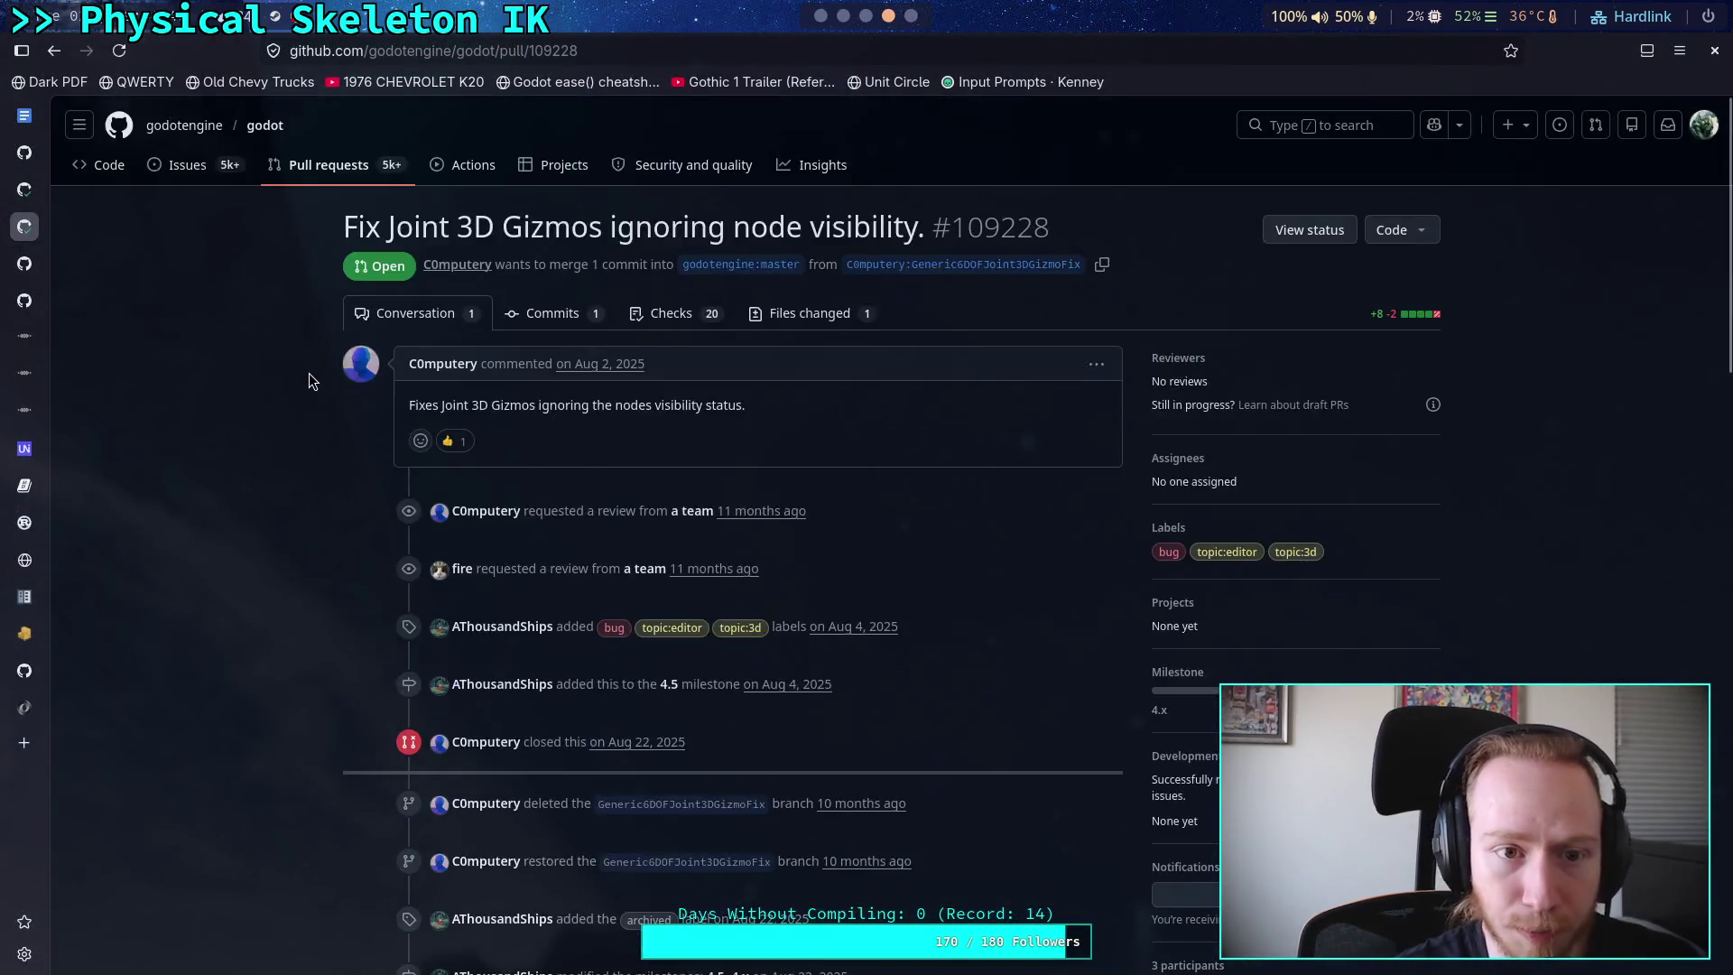
click(188, 166)
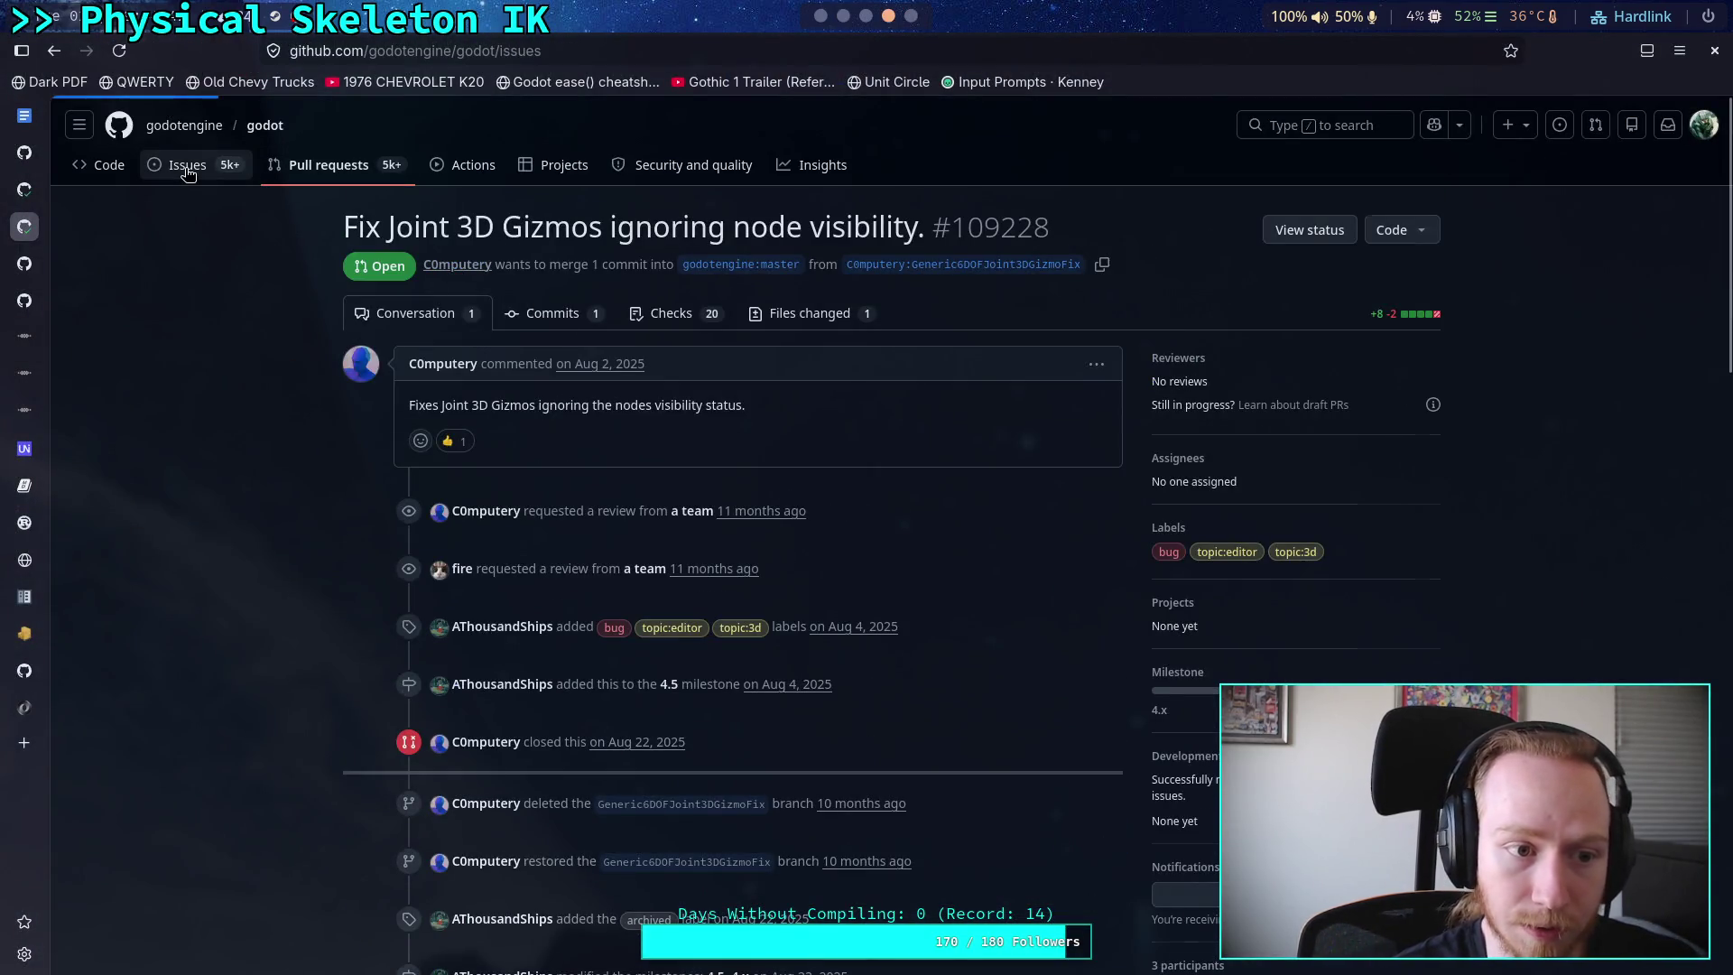
key(ctrl+slash)
text(constraint pr)
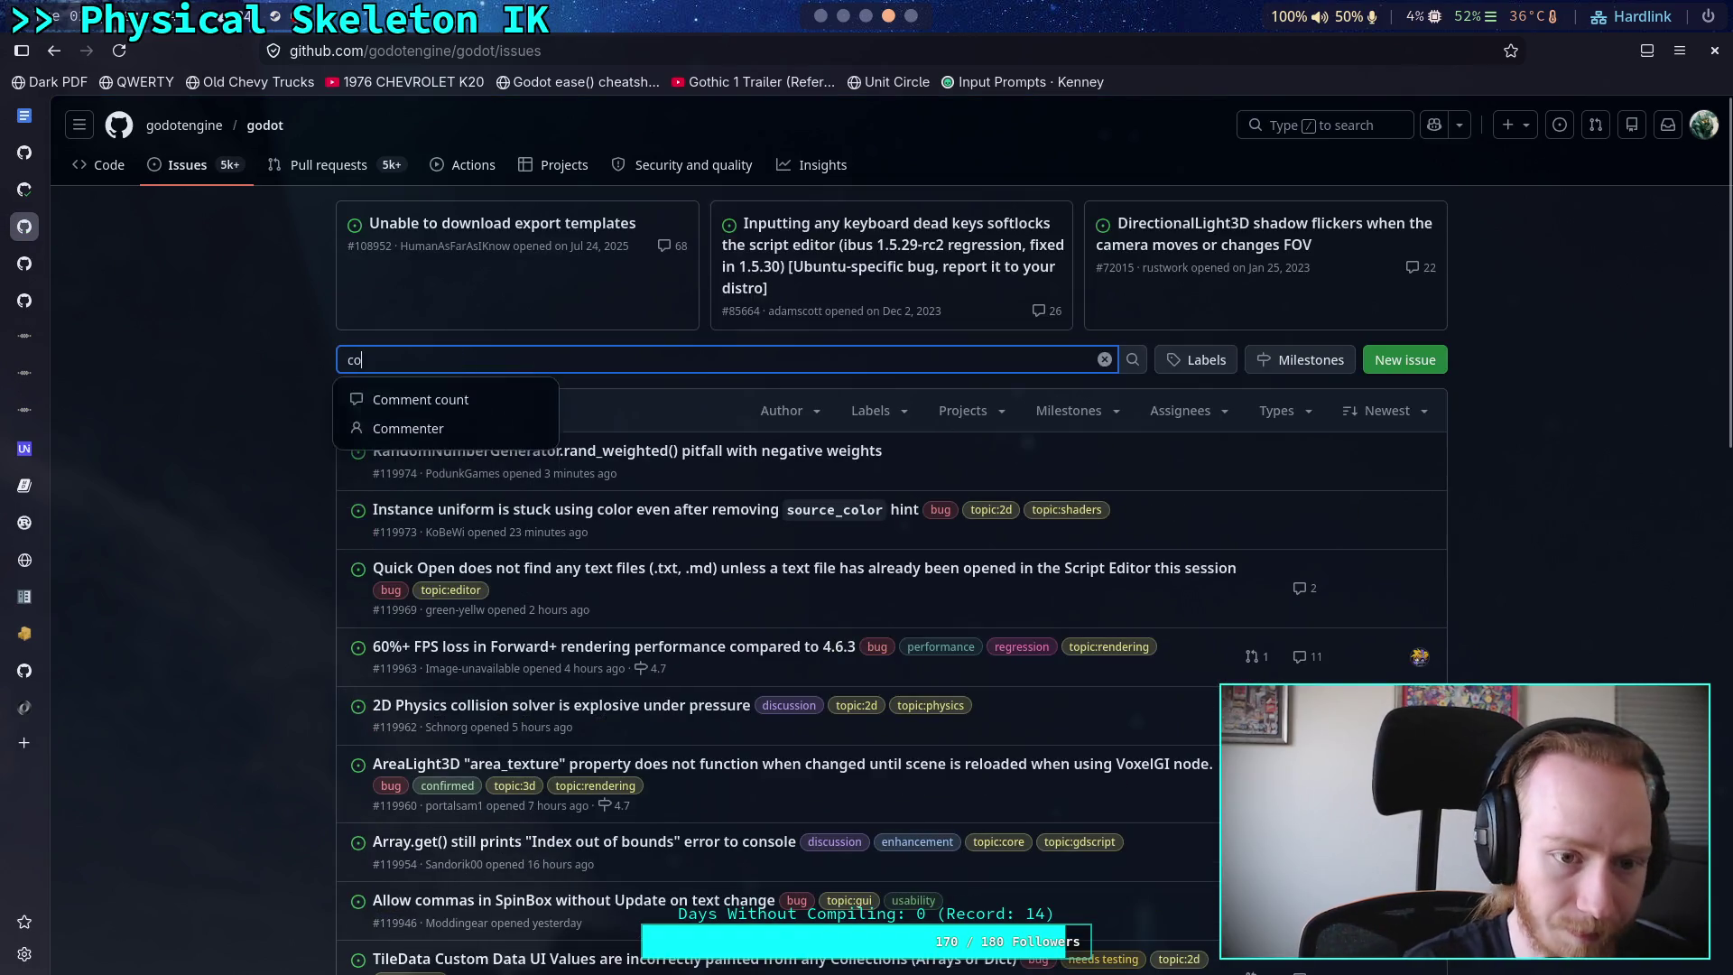
text(iority)
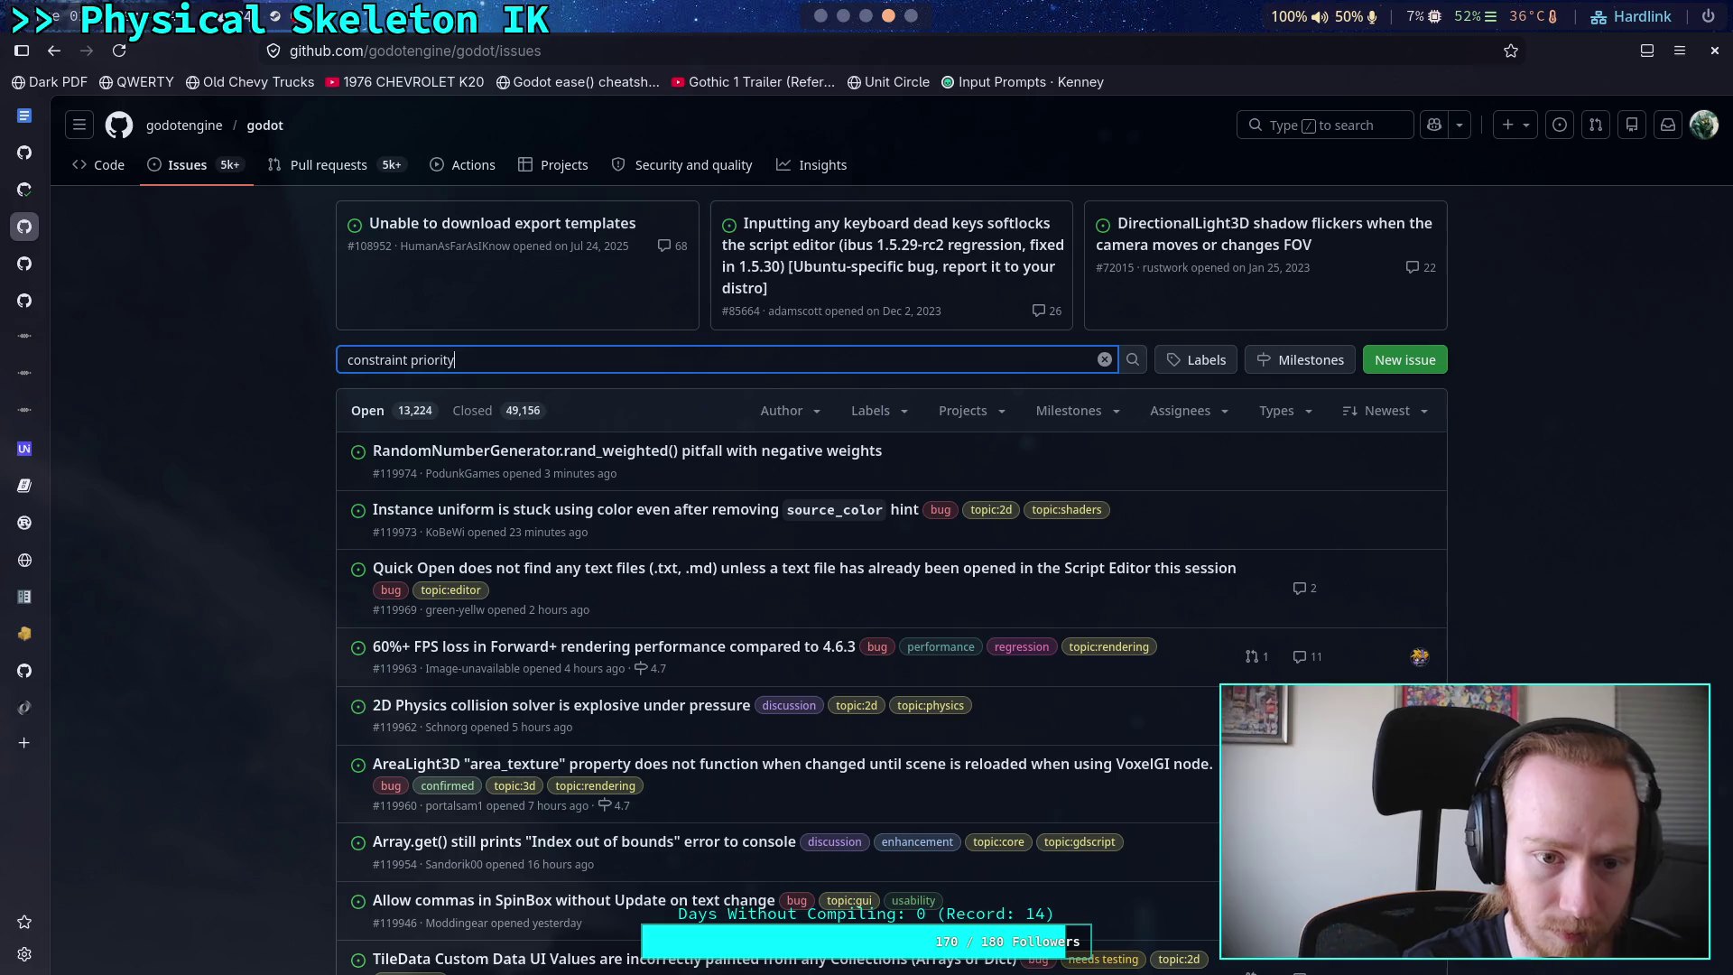
key(Return)
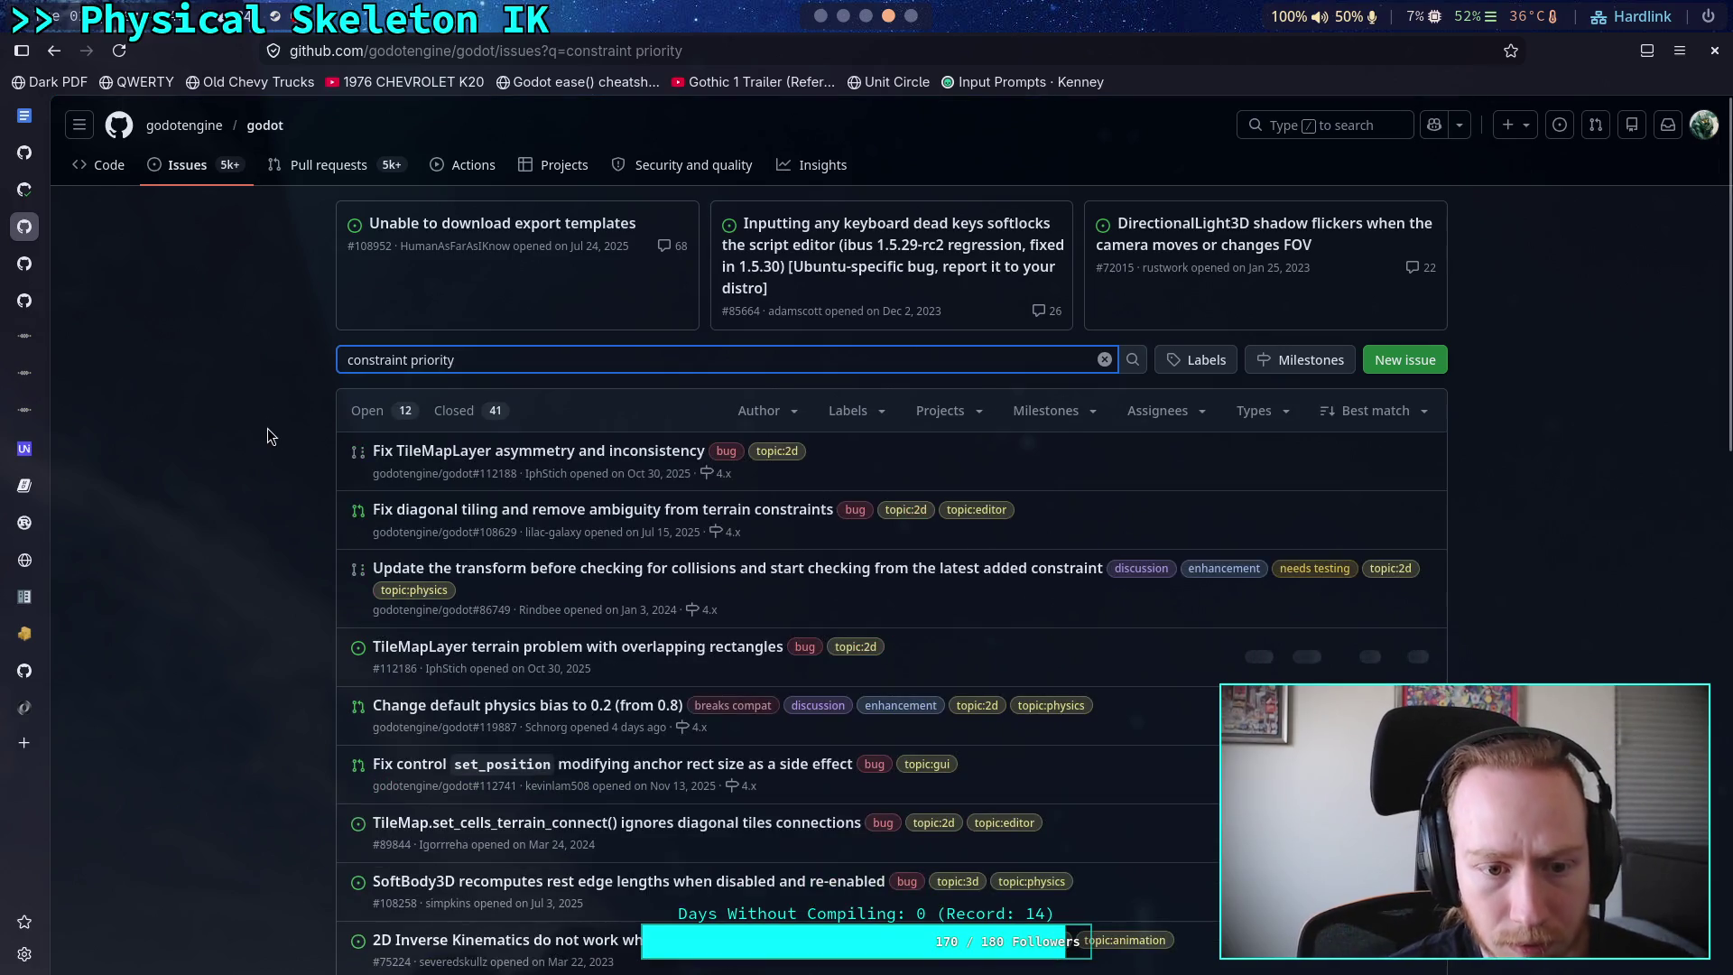
scroll(270, 436, down, 3)
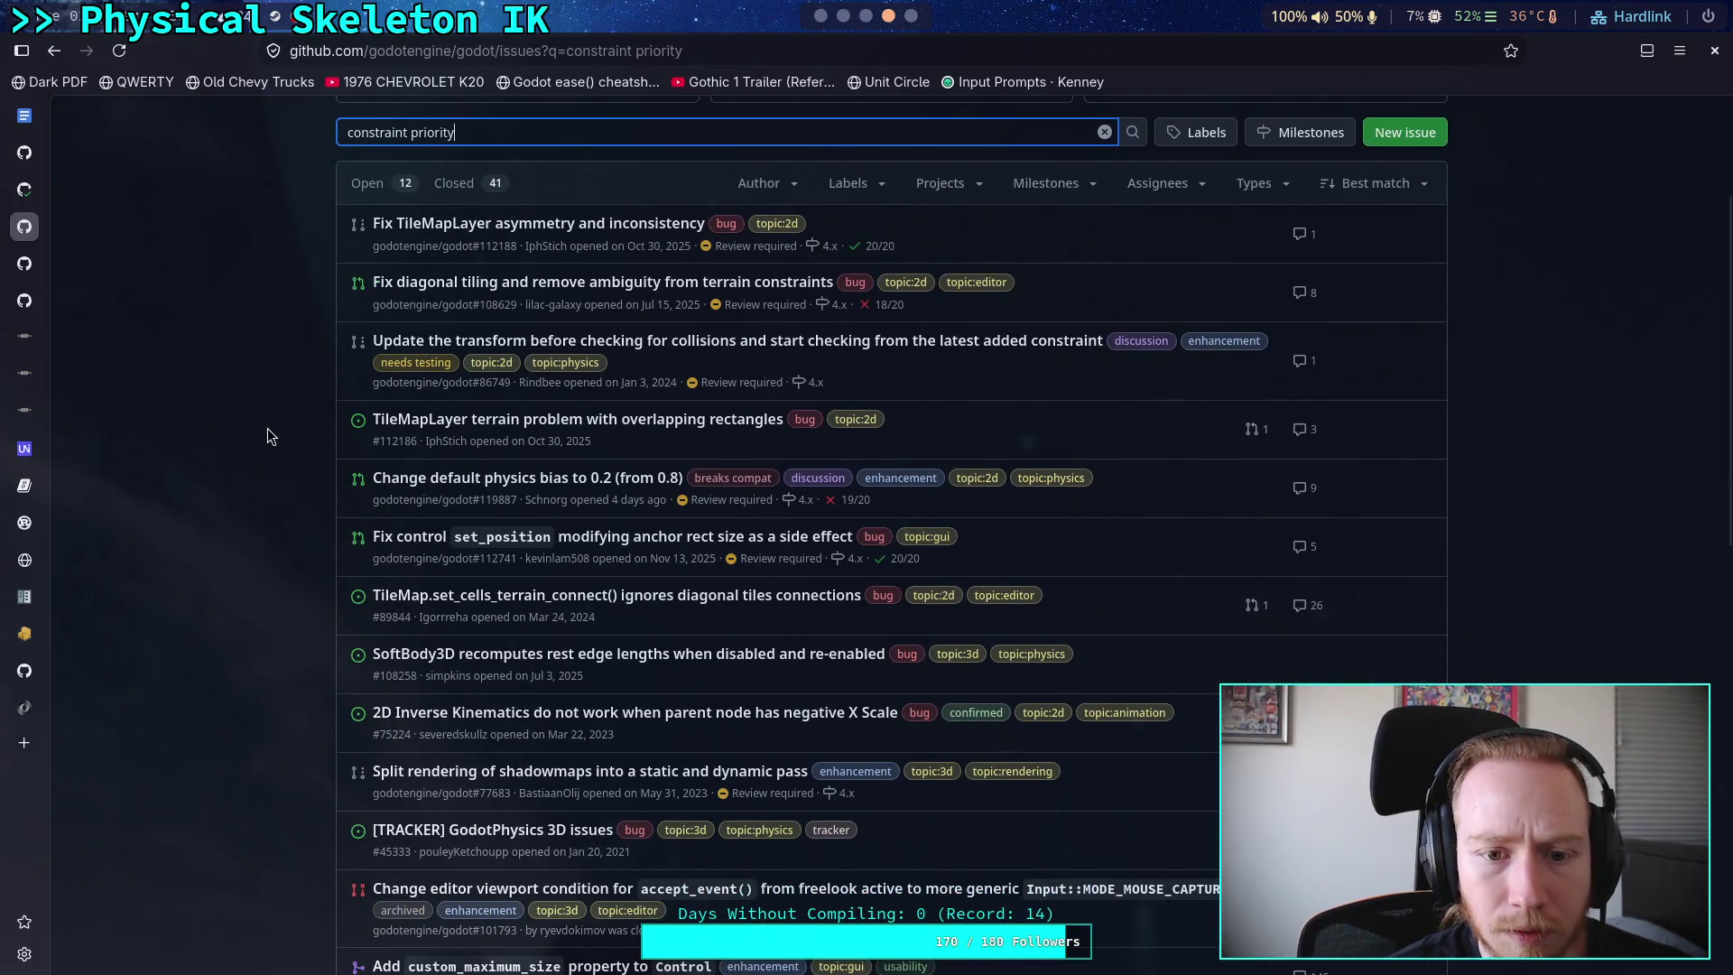
scroll(270, 436, down, 2)
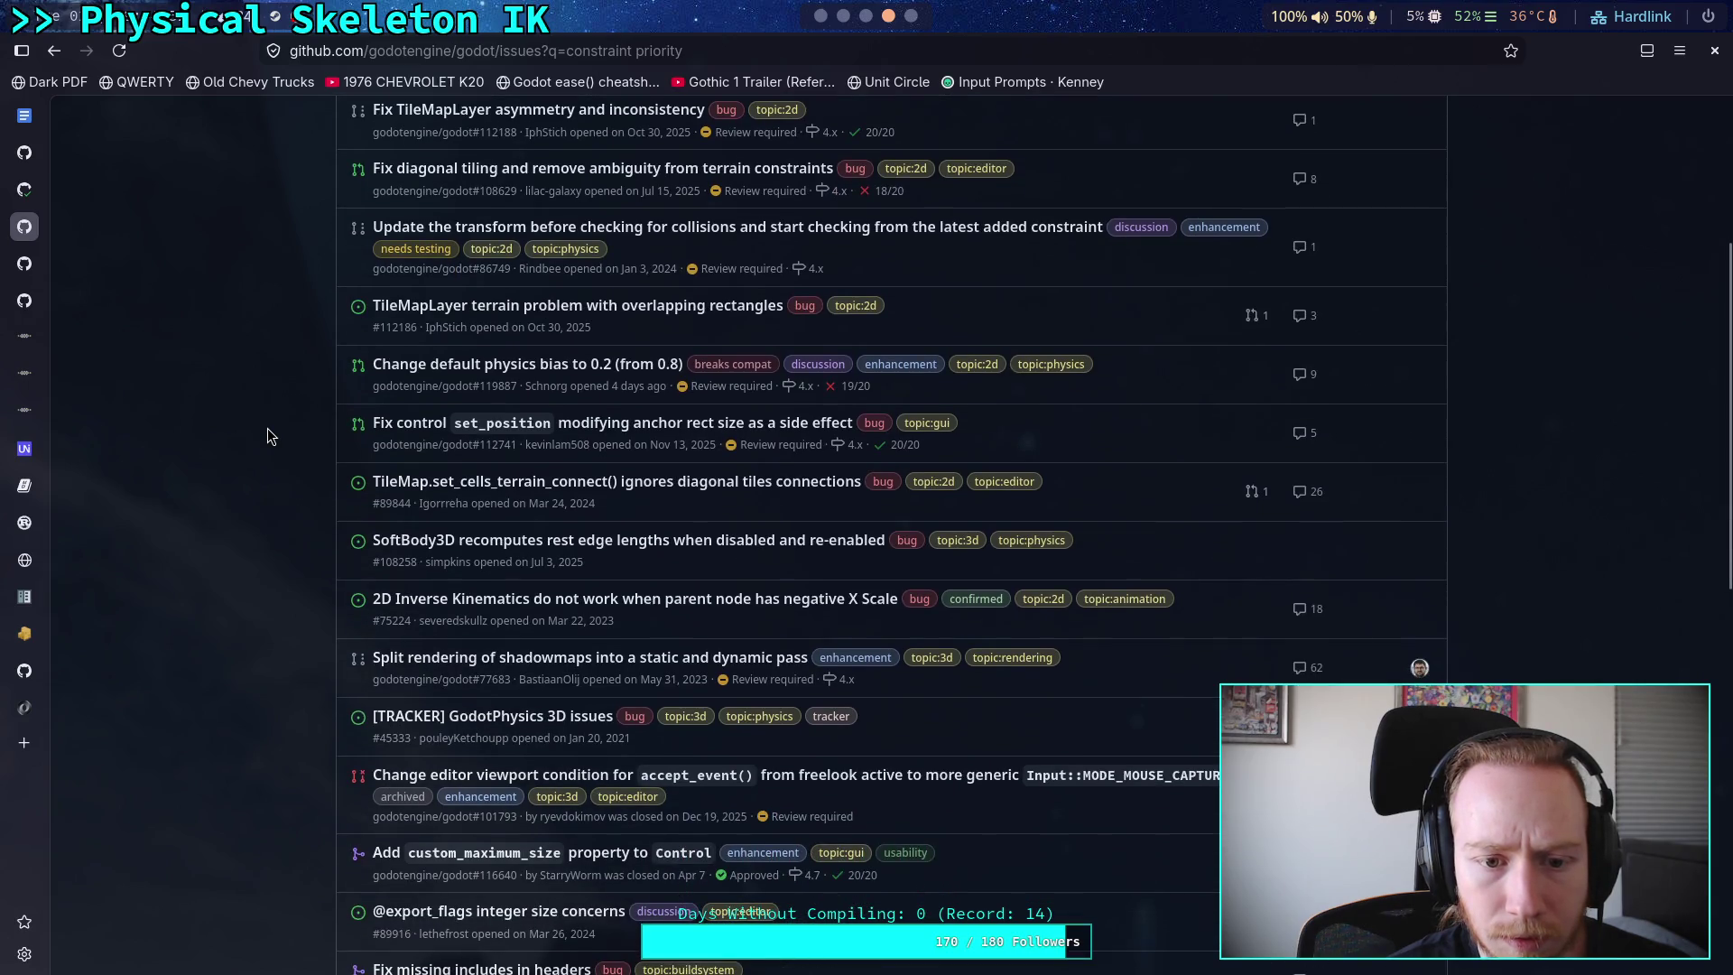
scroll(270, 436, down, 6)
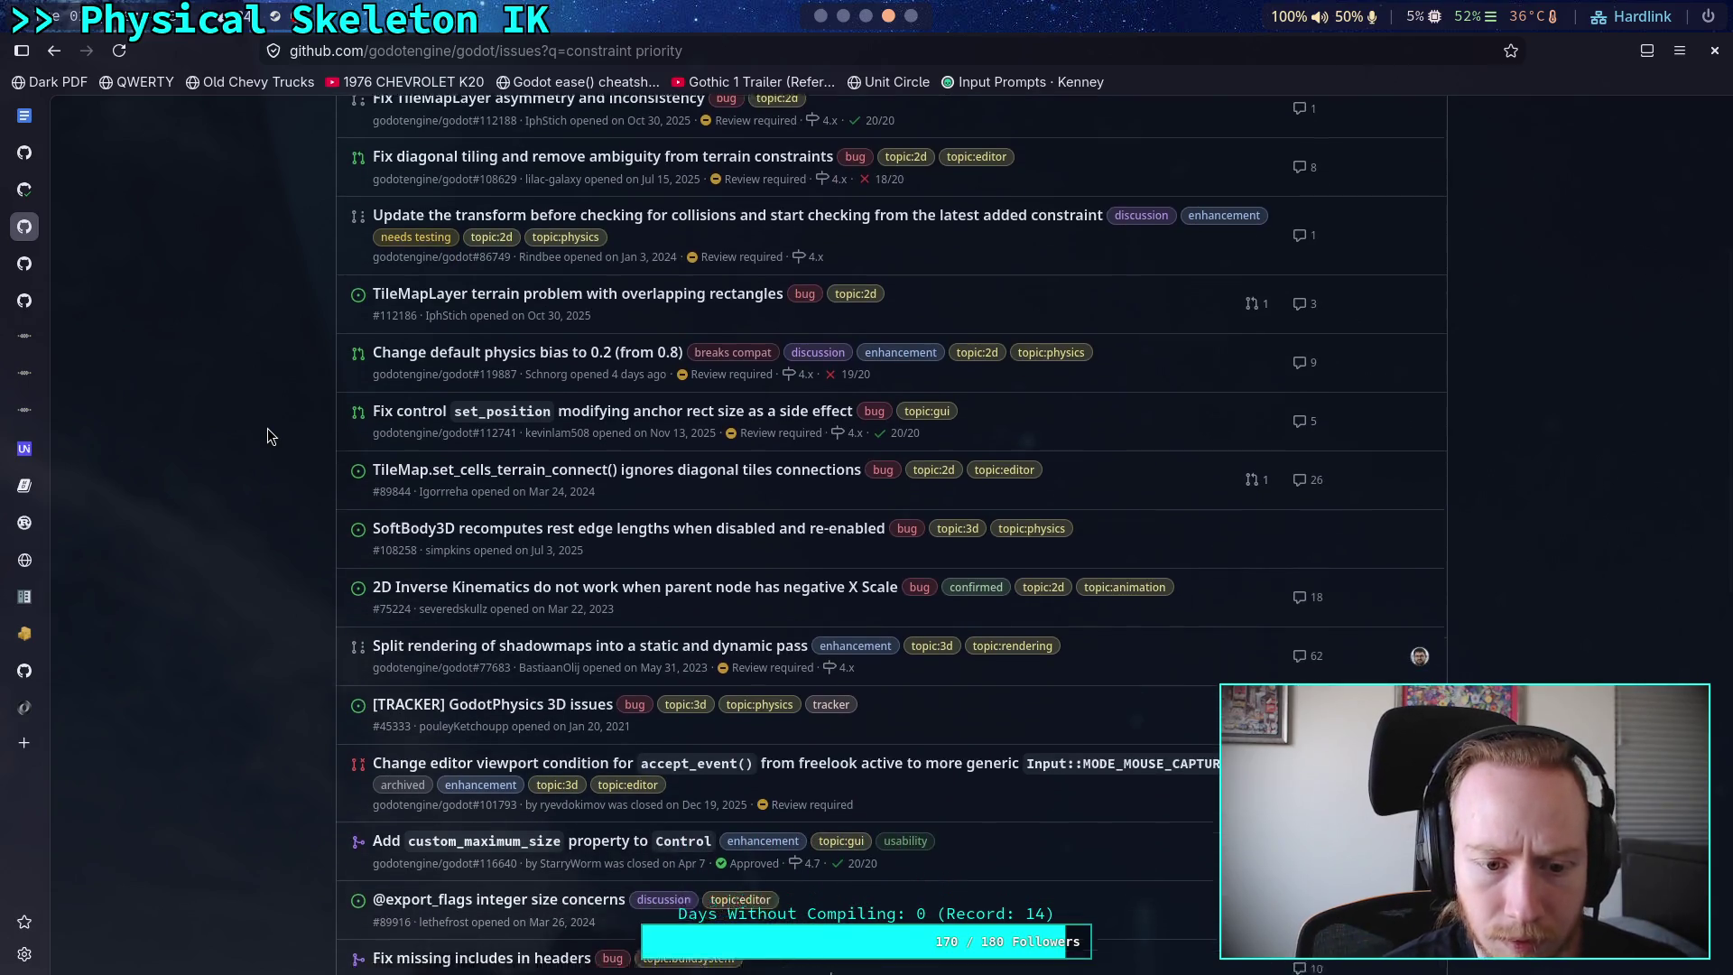
scroll(270, 436, down, 2)
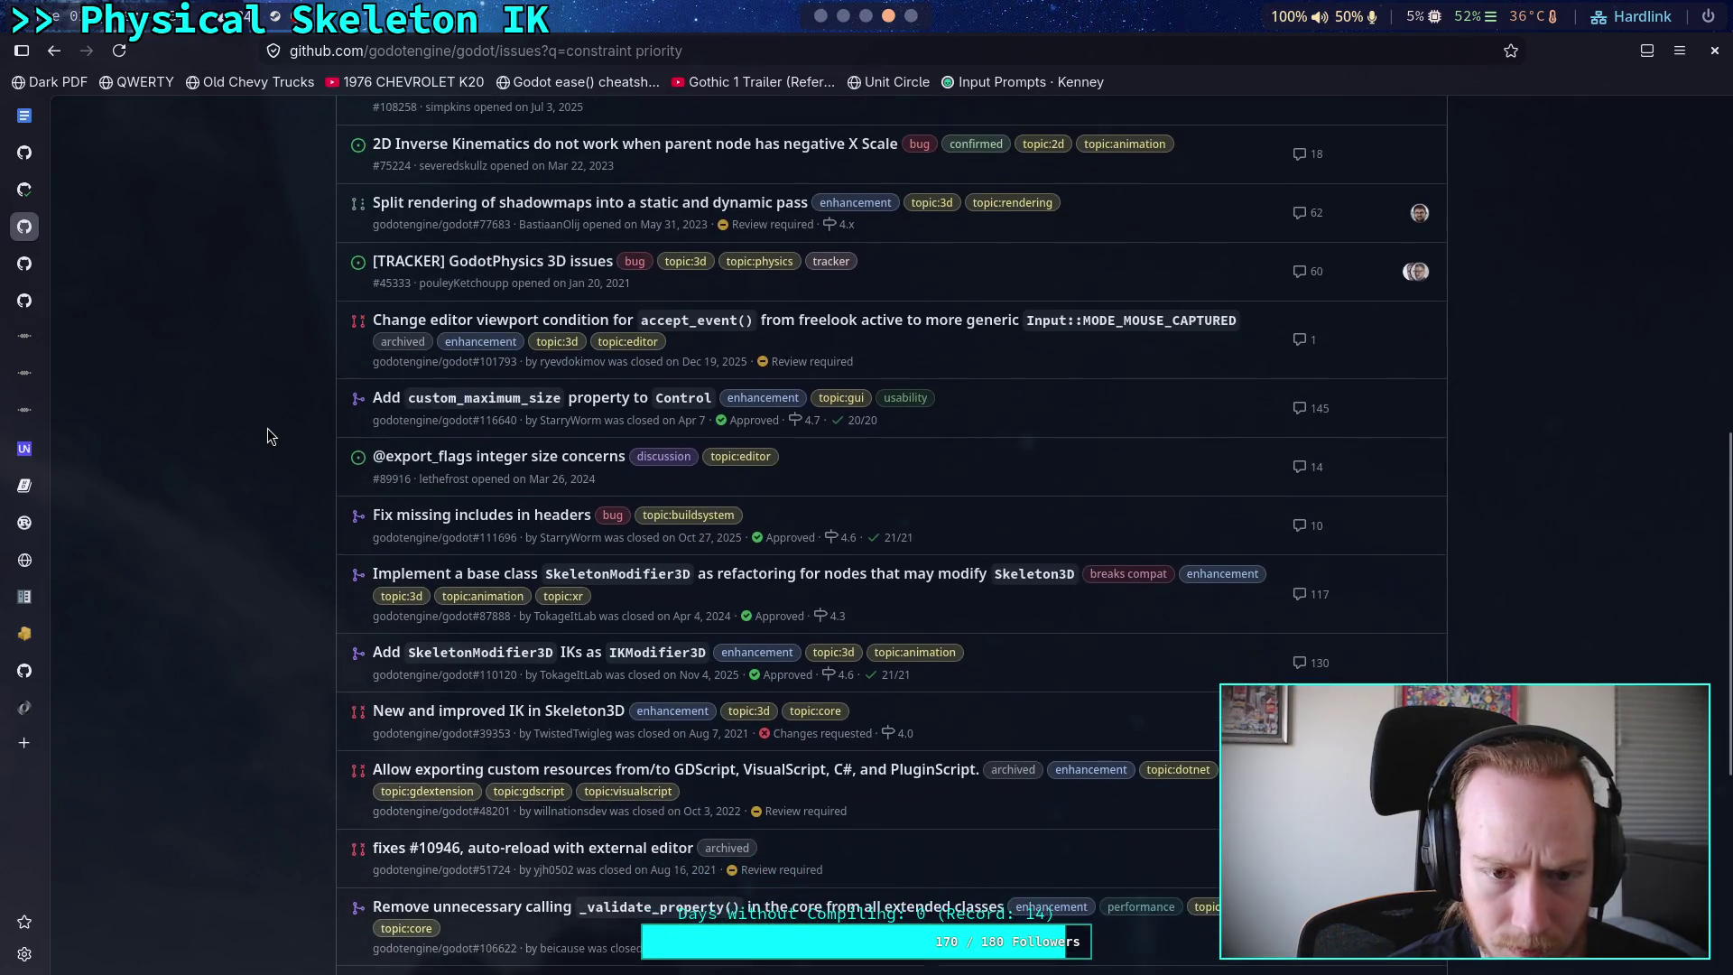
scroll(271, 436, down, 3)
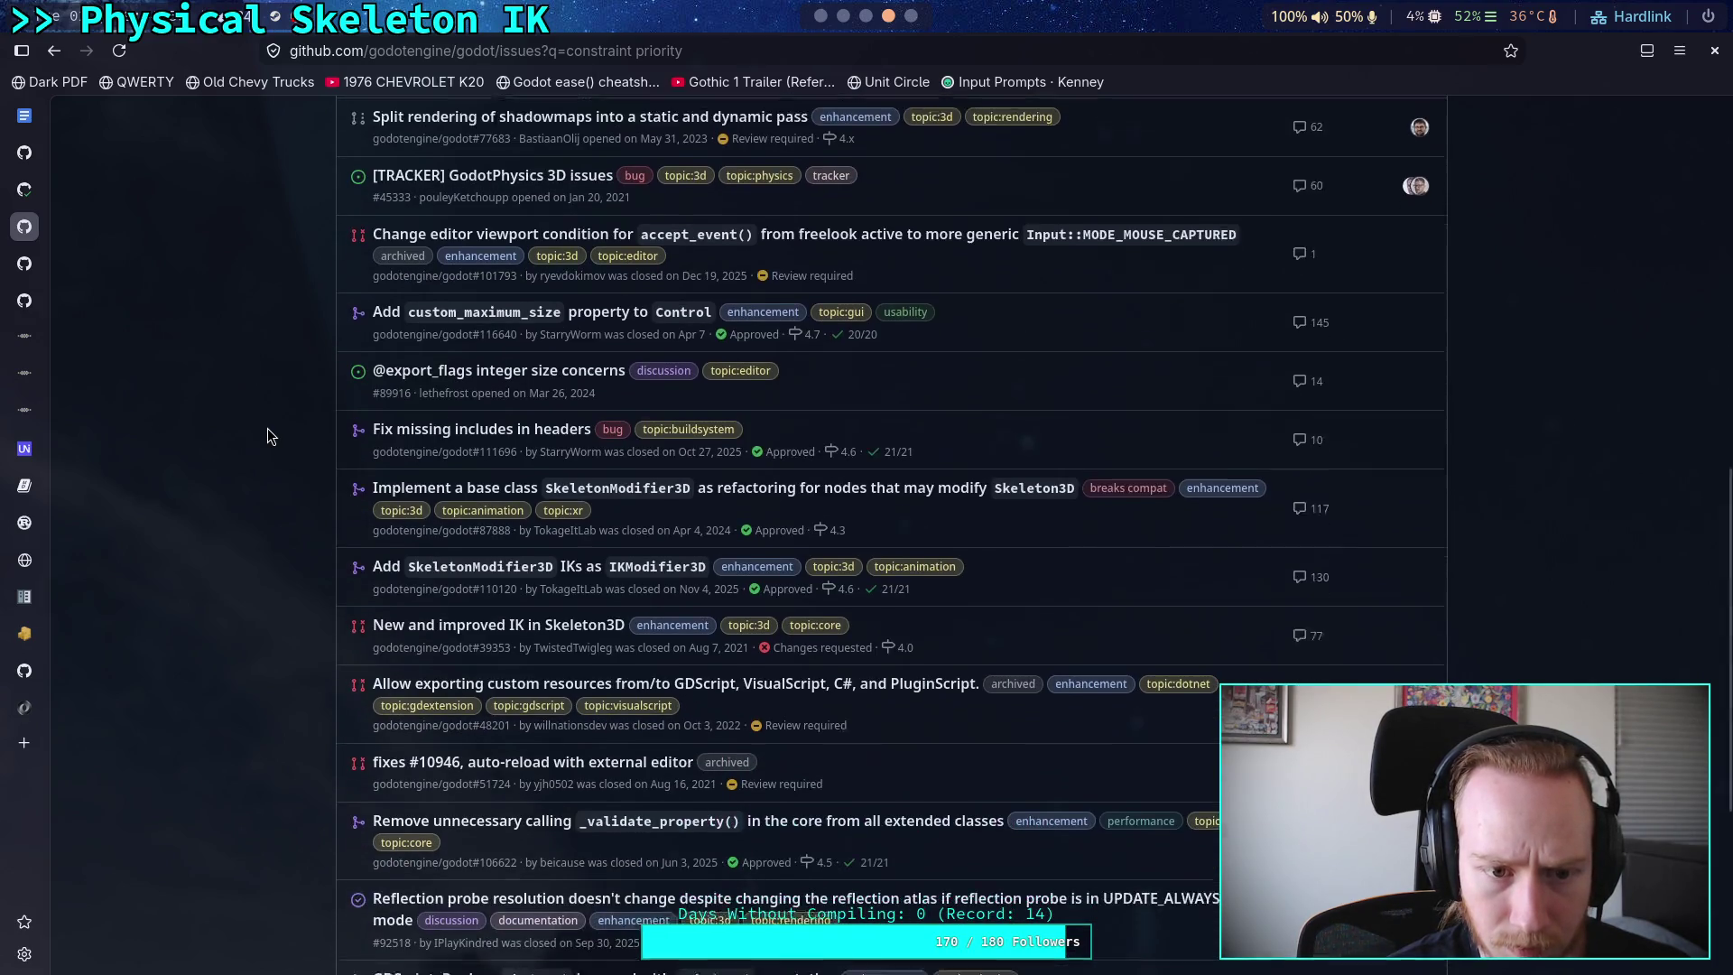
scroll(271, 436, down, 4)
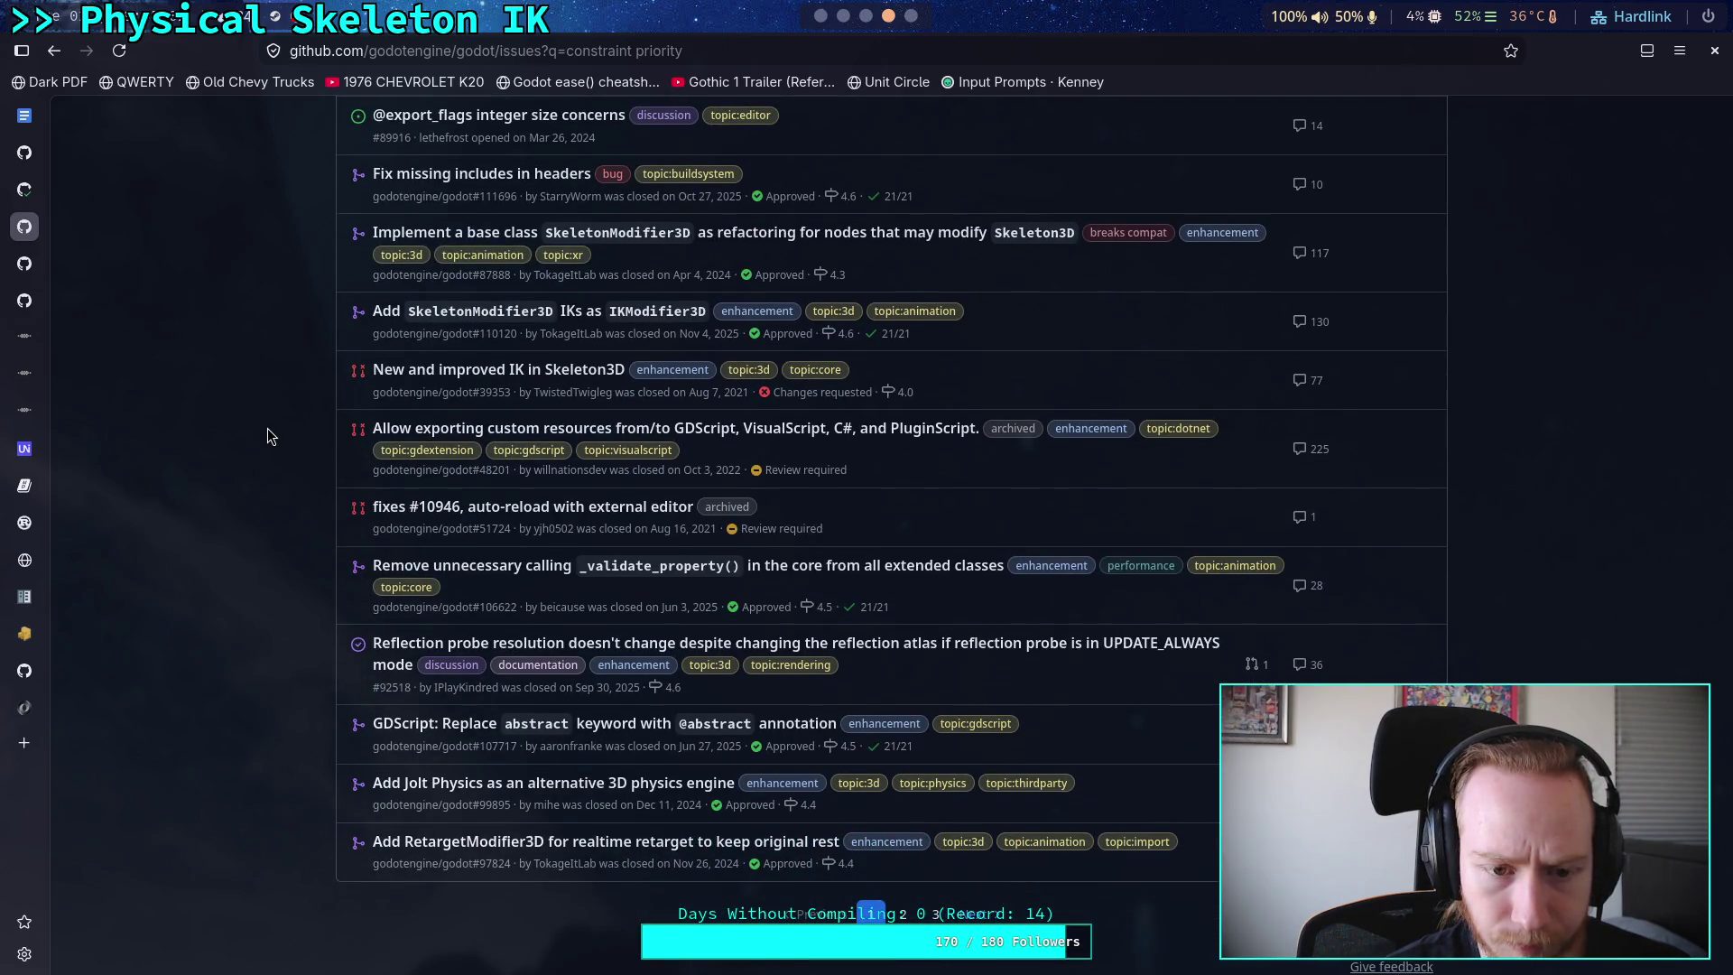
scroll(271, 436, up, 10)
scroll(271, 436, down, 10)
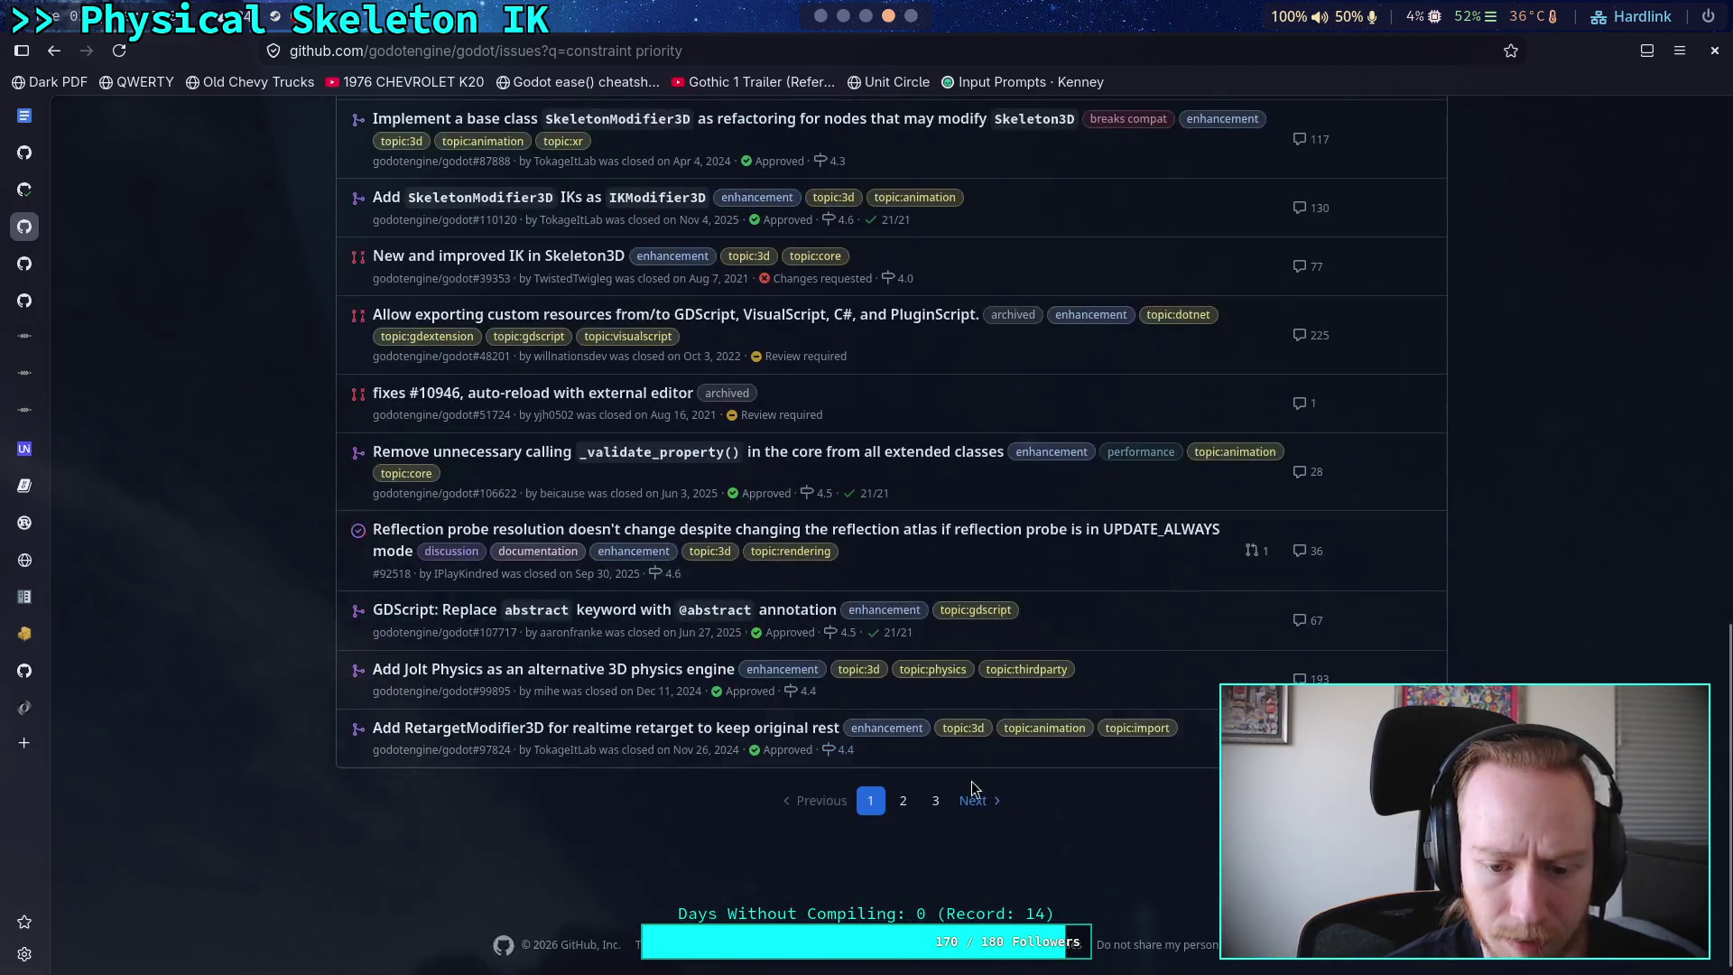
click(902, 801)
scroll(269, 668, down, 3)
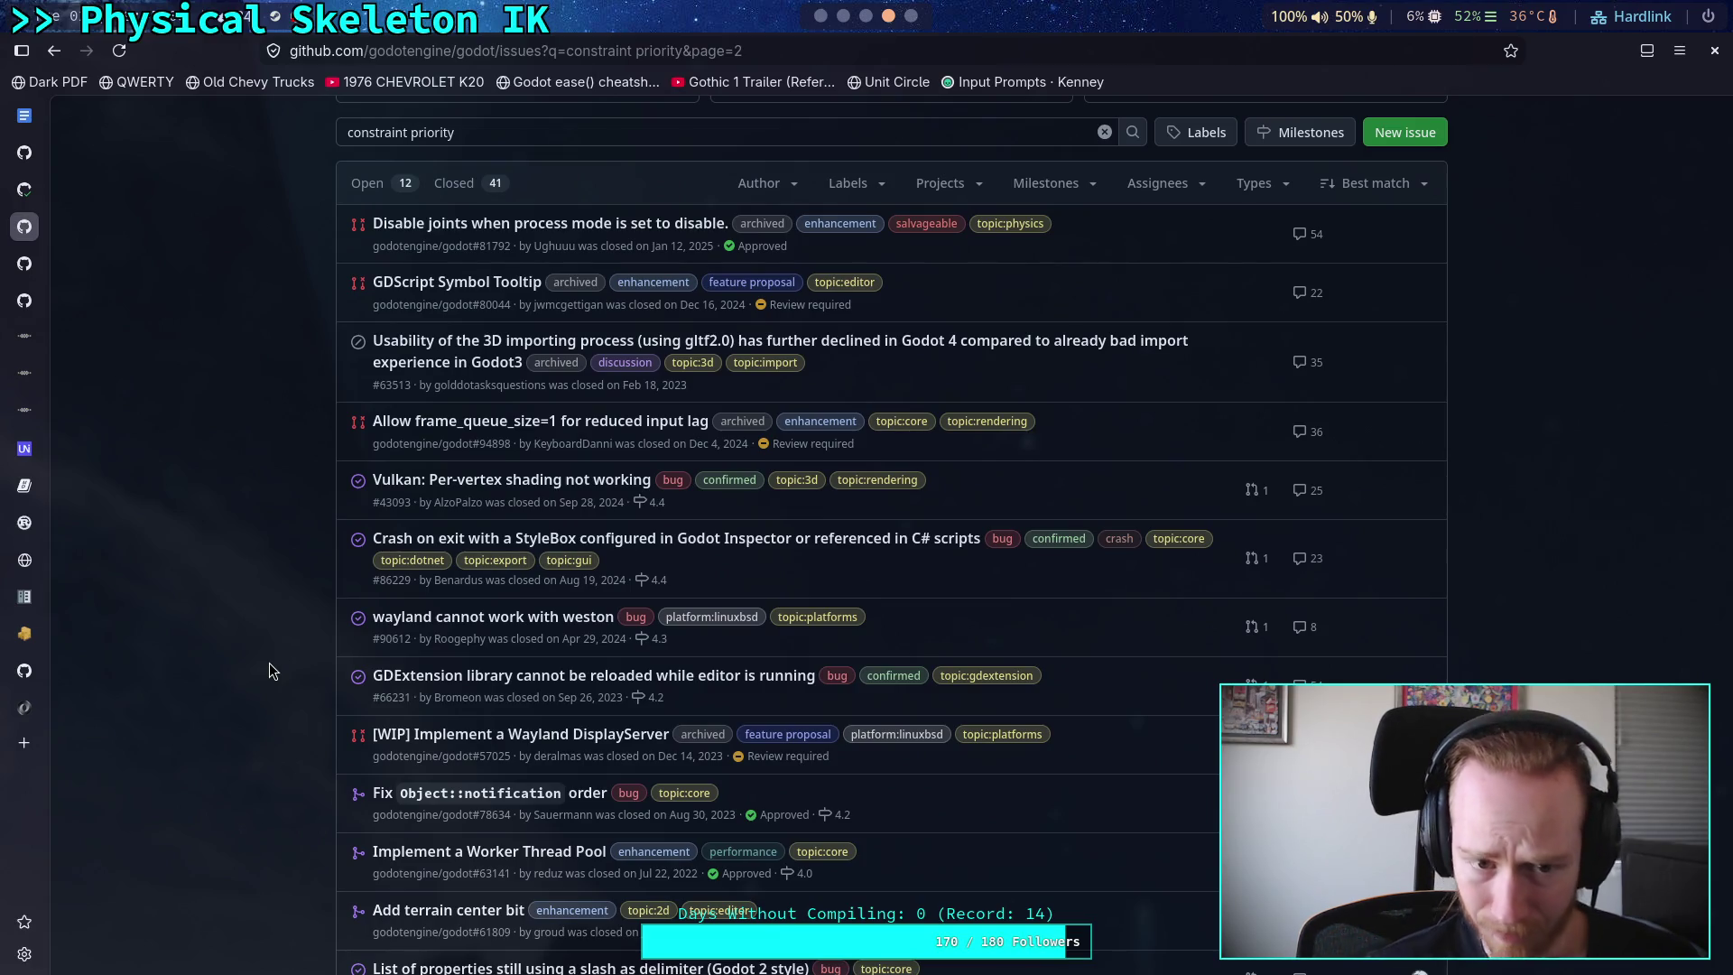
scroll(269, 664, down, 12)
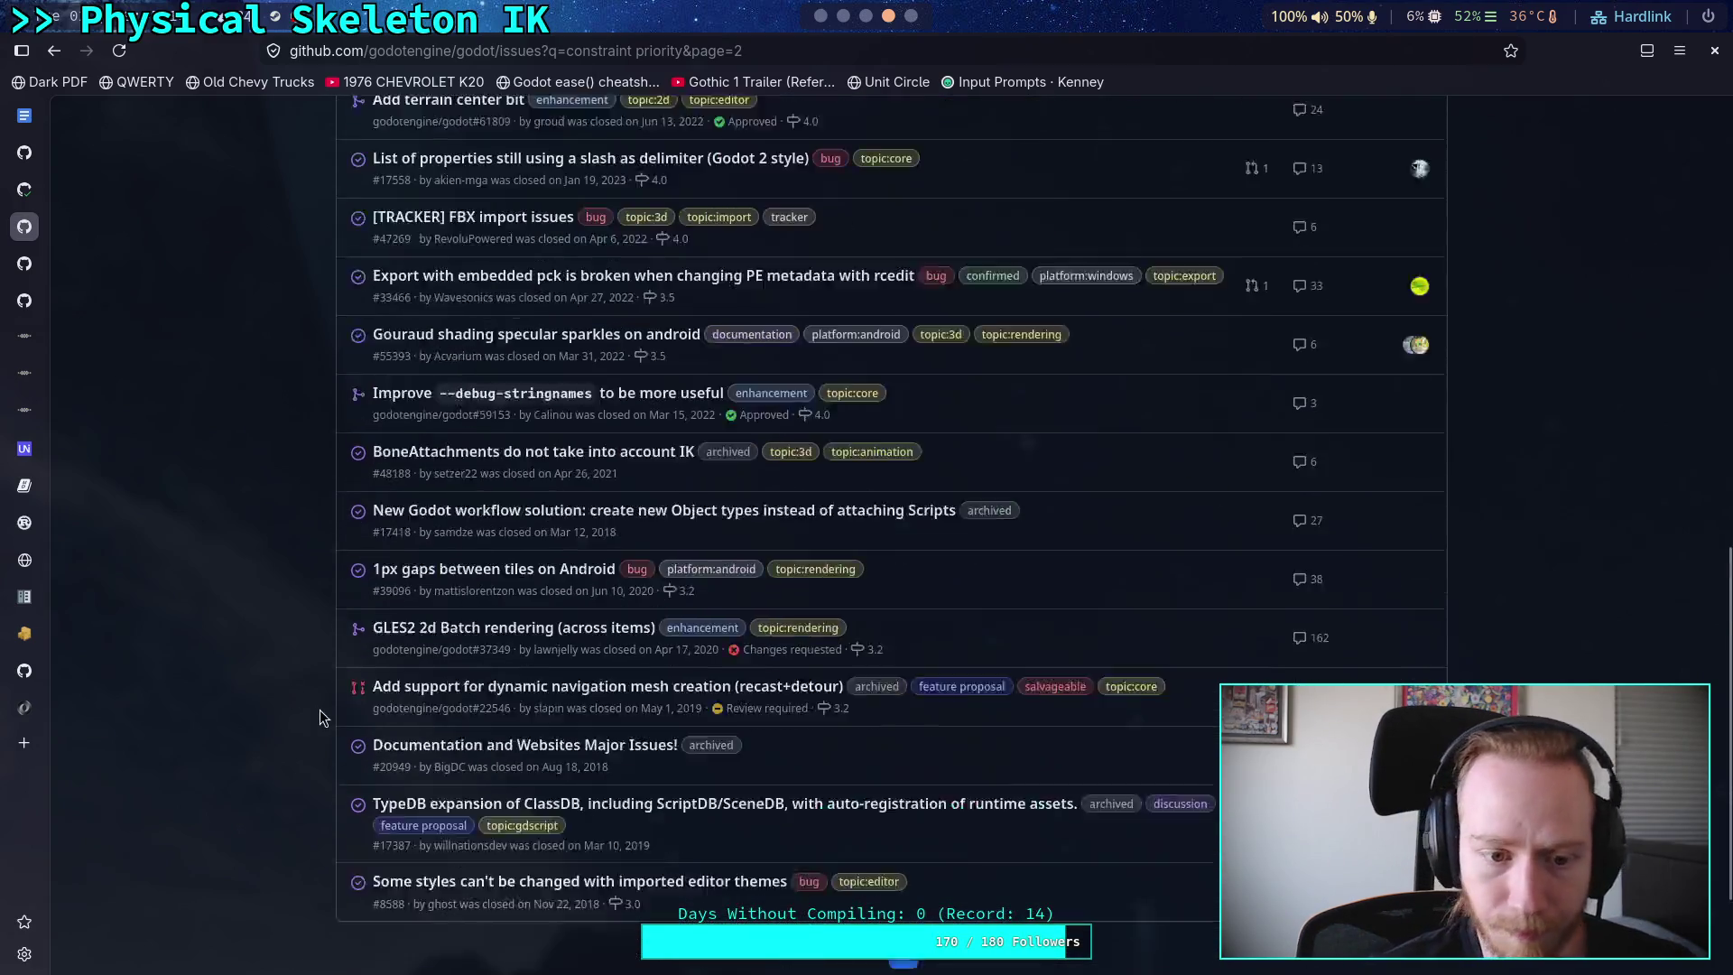
click(935, 783)
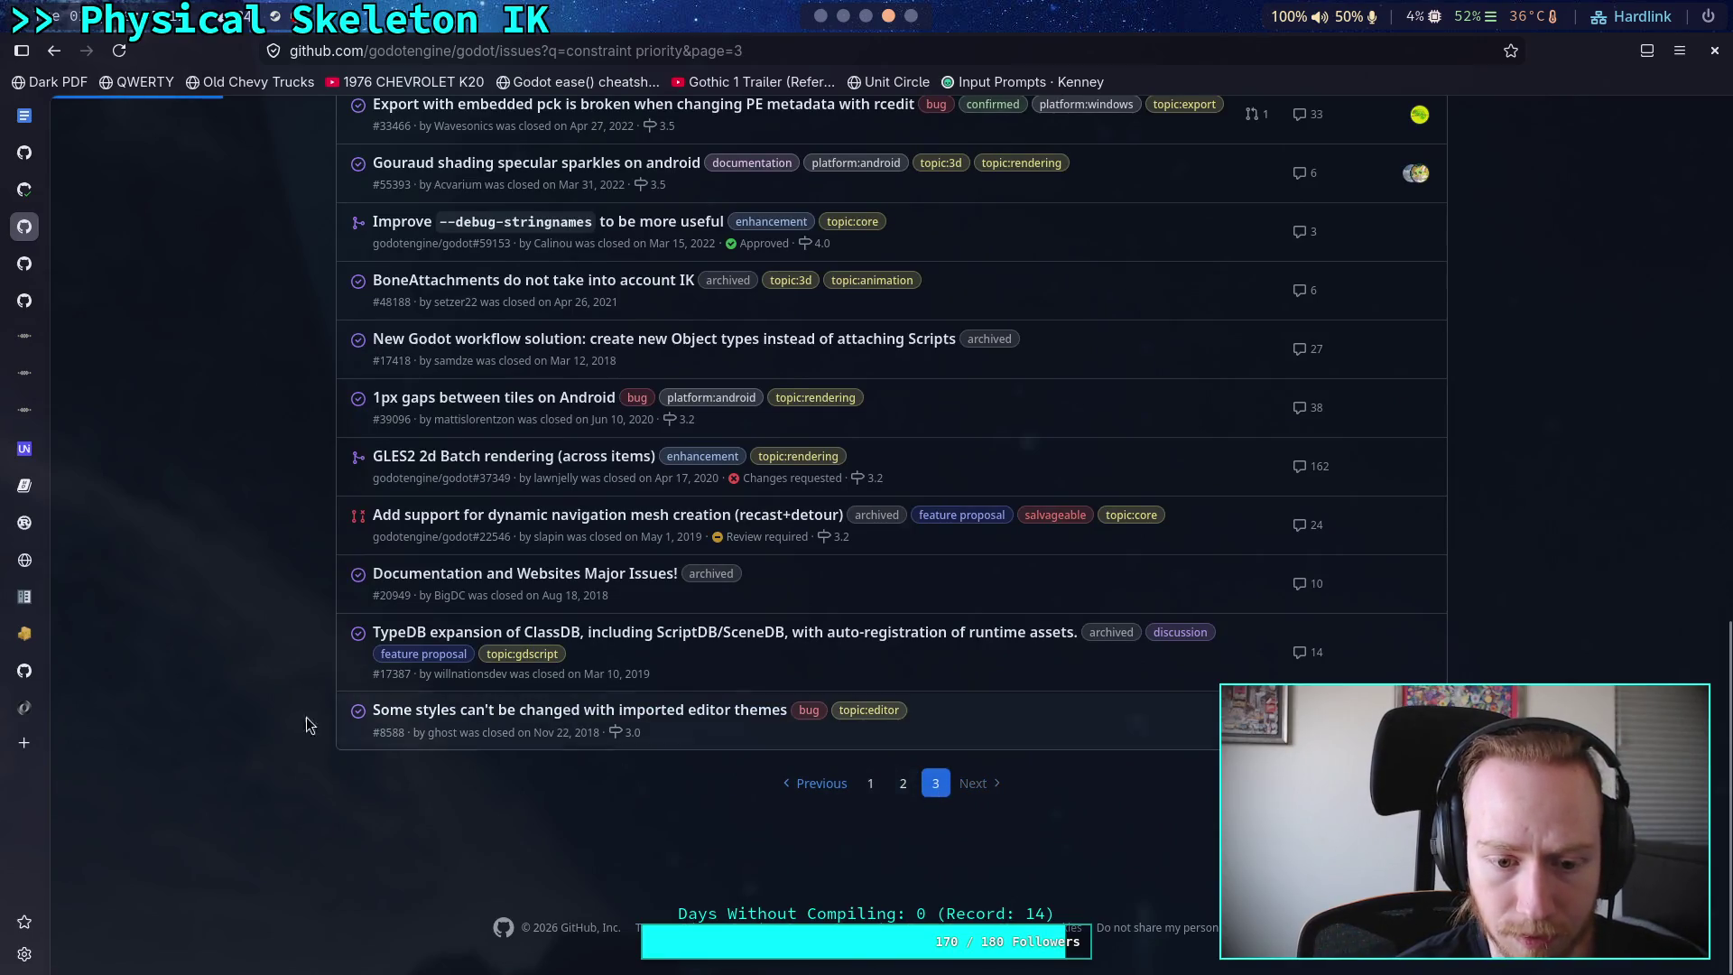
click(902, 506)
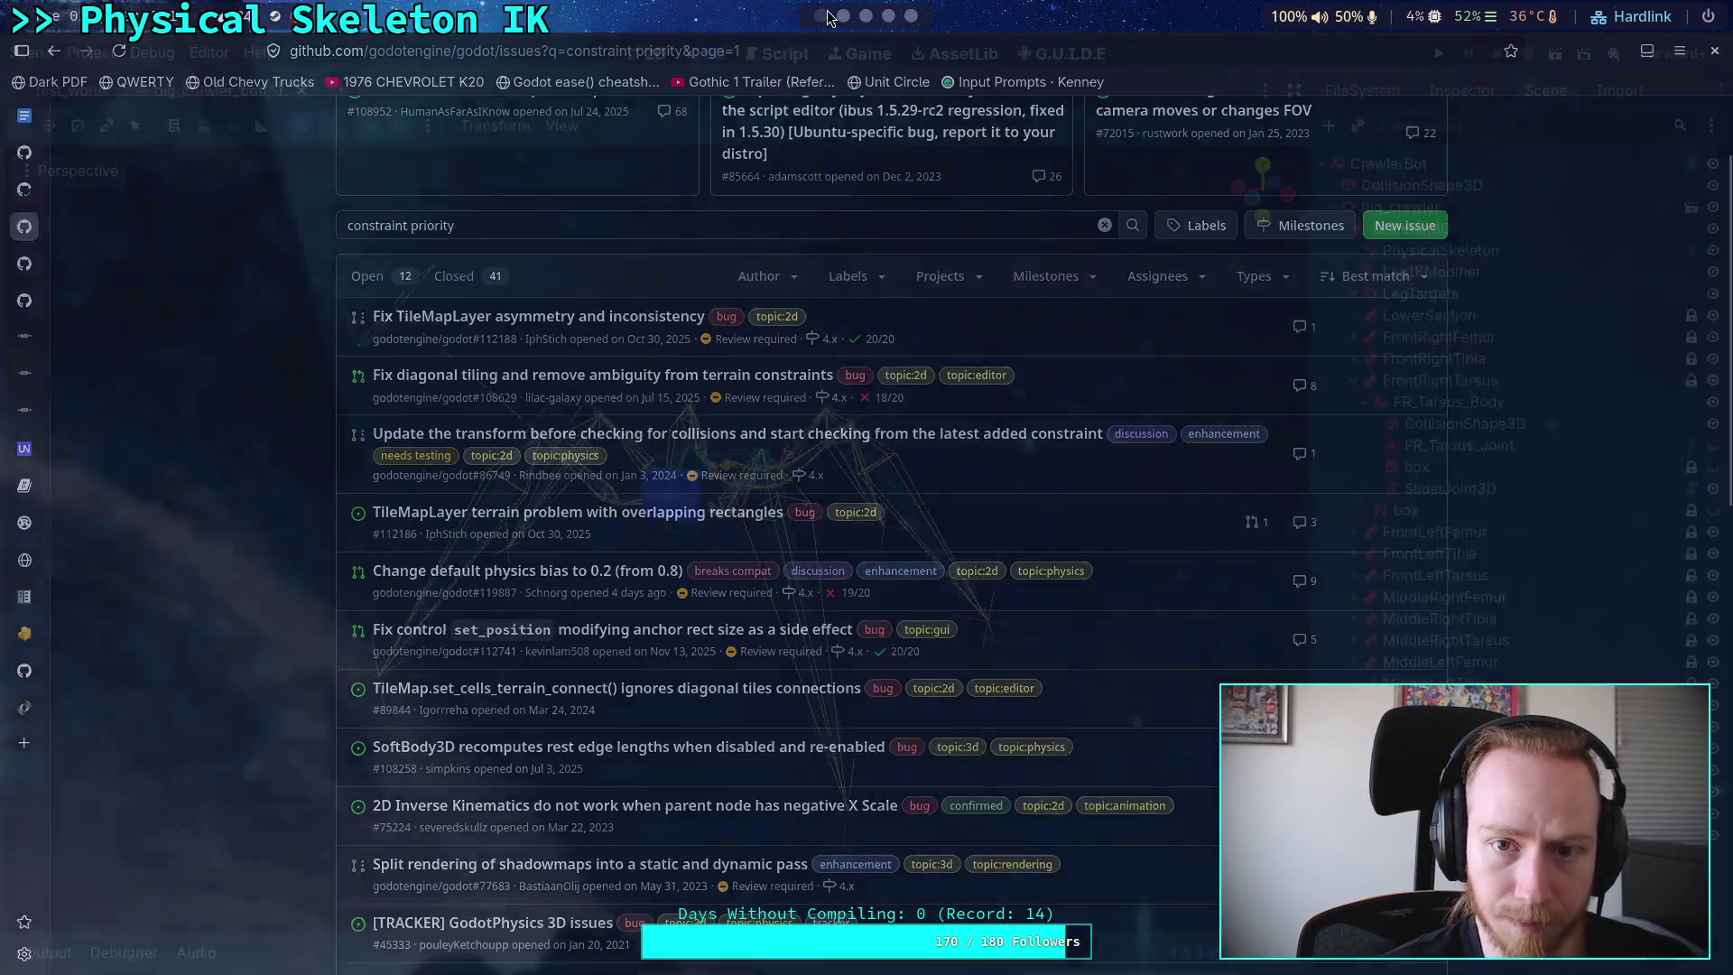
click(821, 15)
click(843, 15)
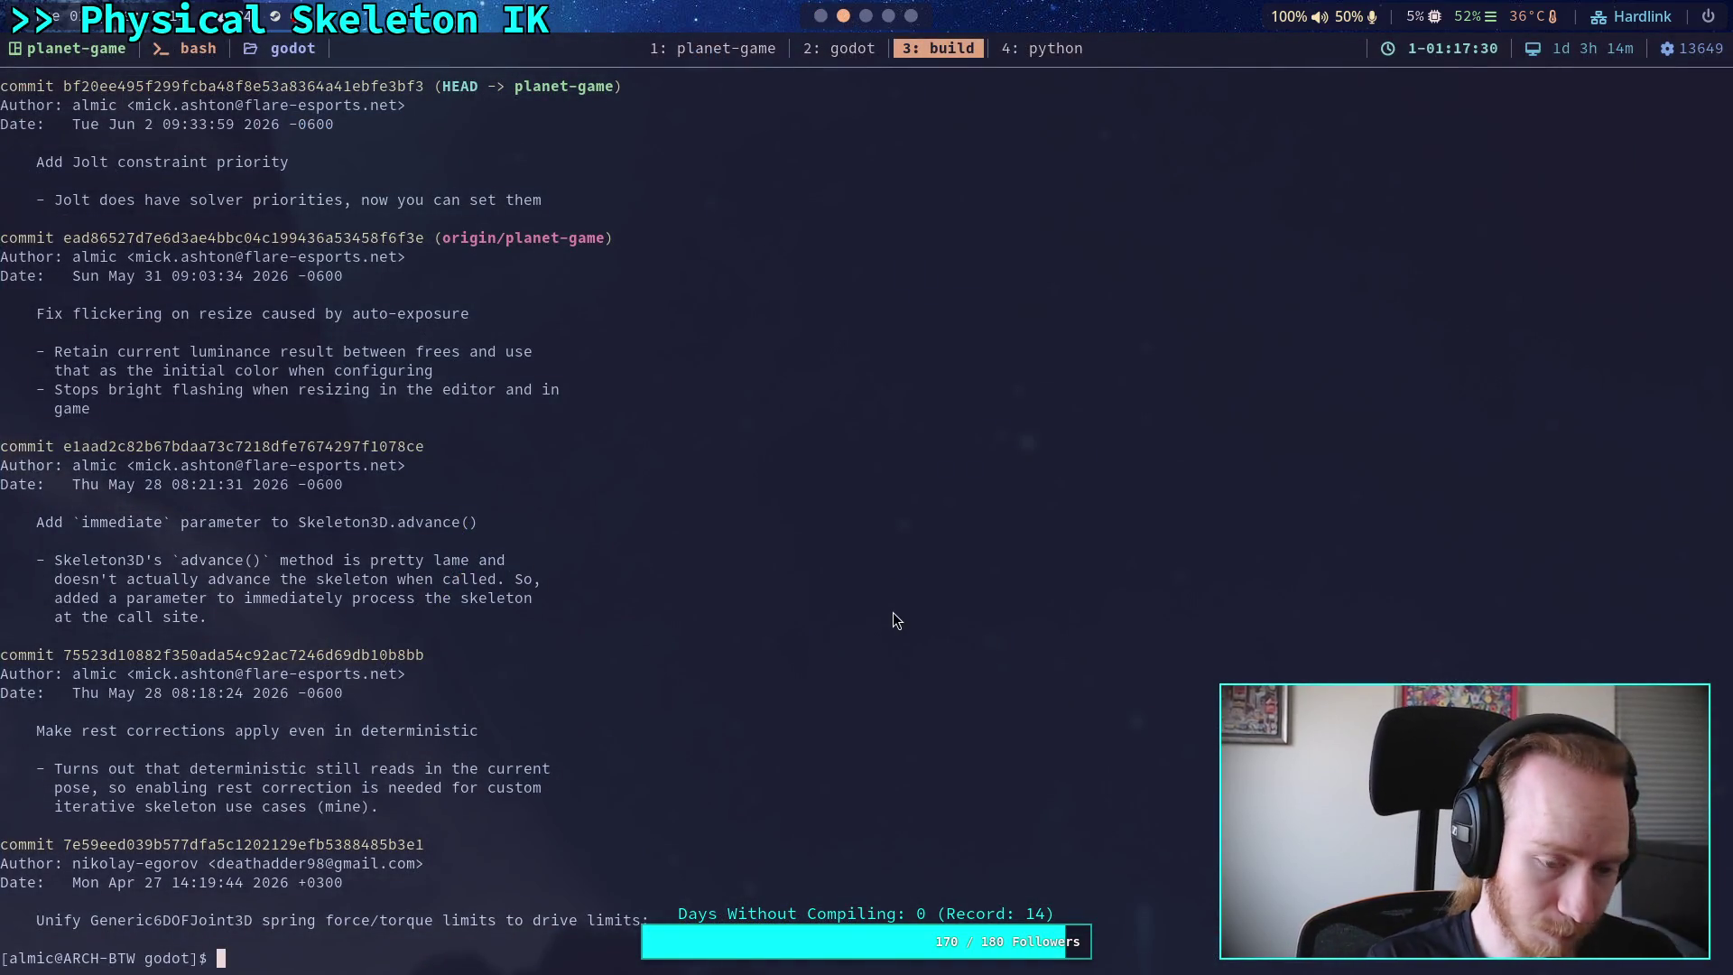
- Run git switch master, which aborts over uncommitted joint_3d_gizmo_plugin.cpp changes
text(git sw)
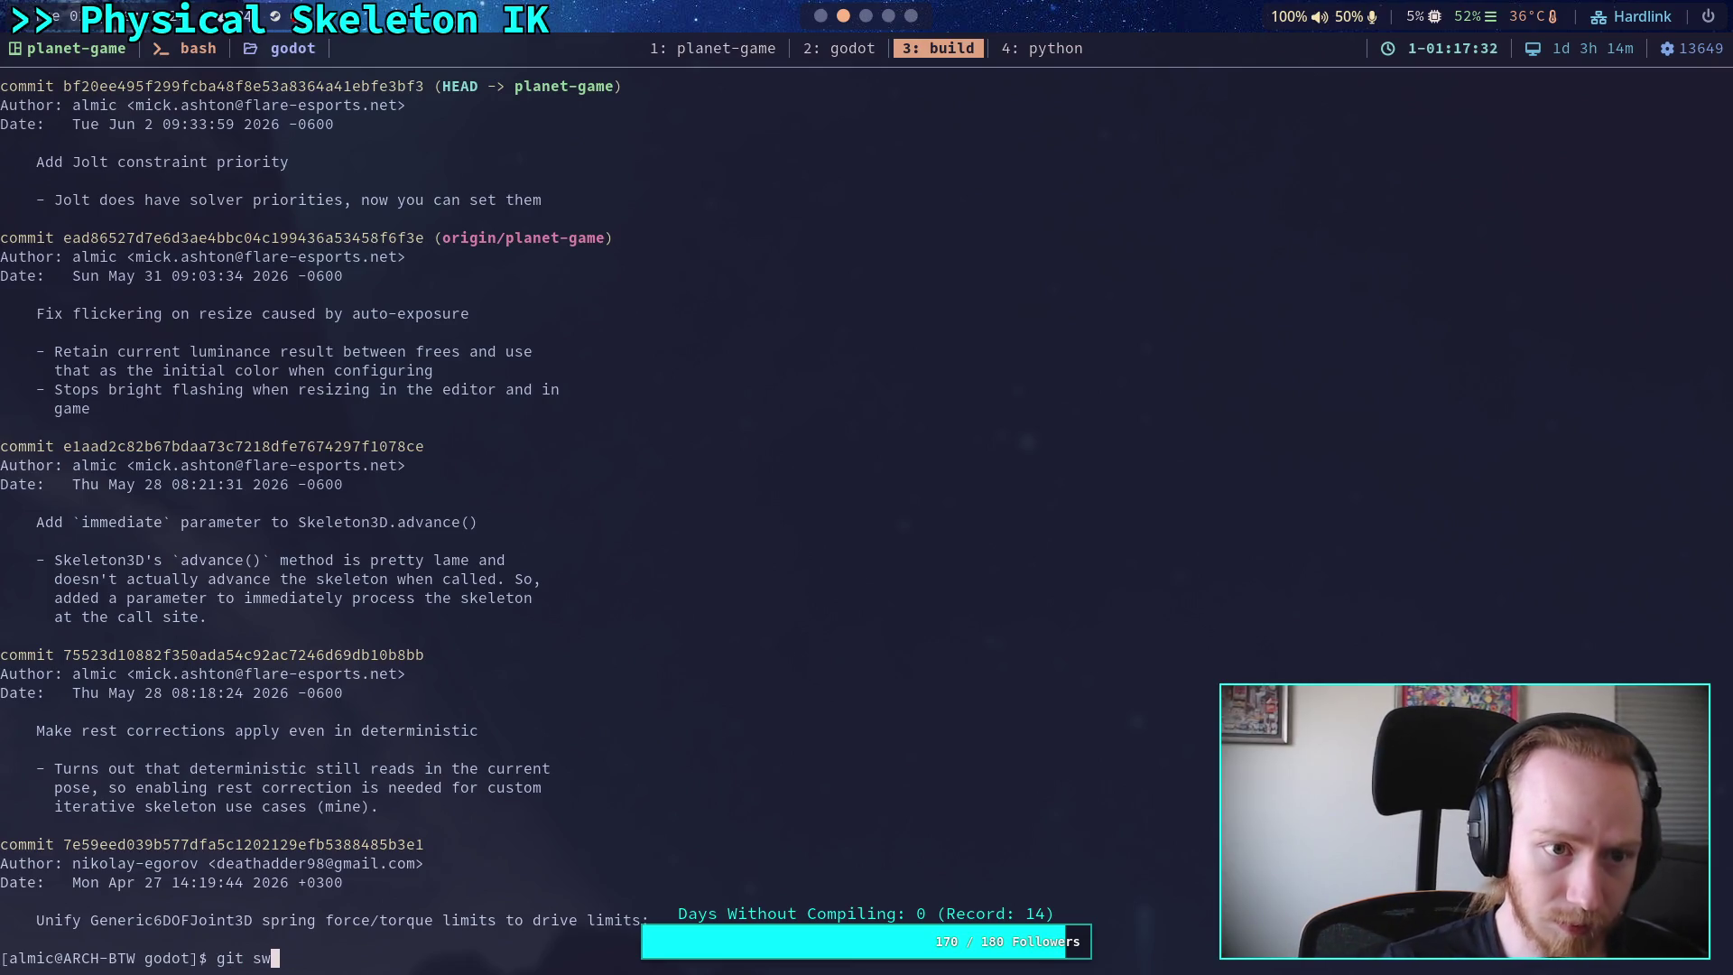
drag(63, 91, 426, 89)
drag(69, 90, 424, 89)
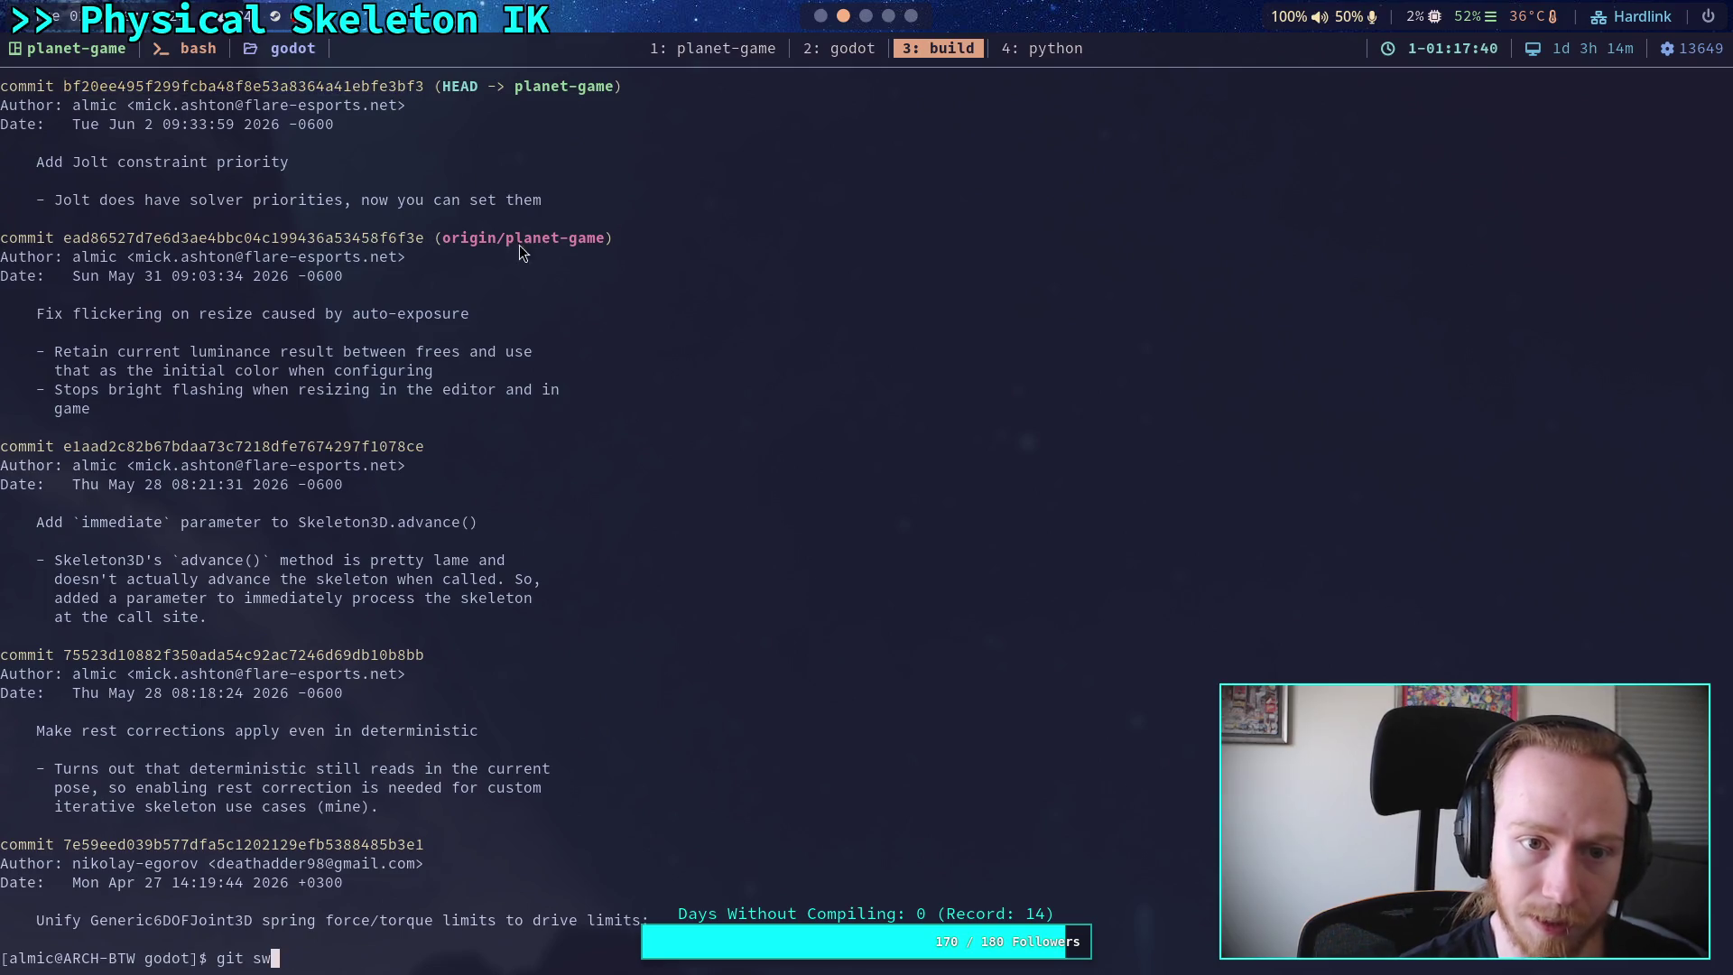
key(BackSpace)
key(BackSpace)
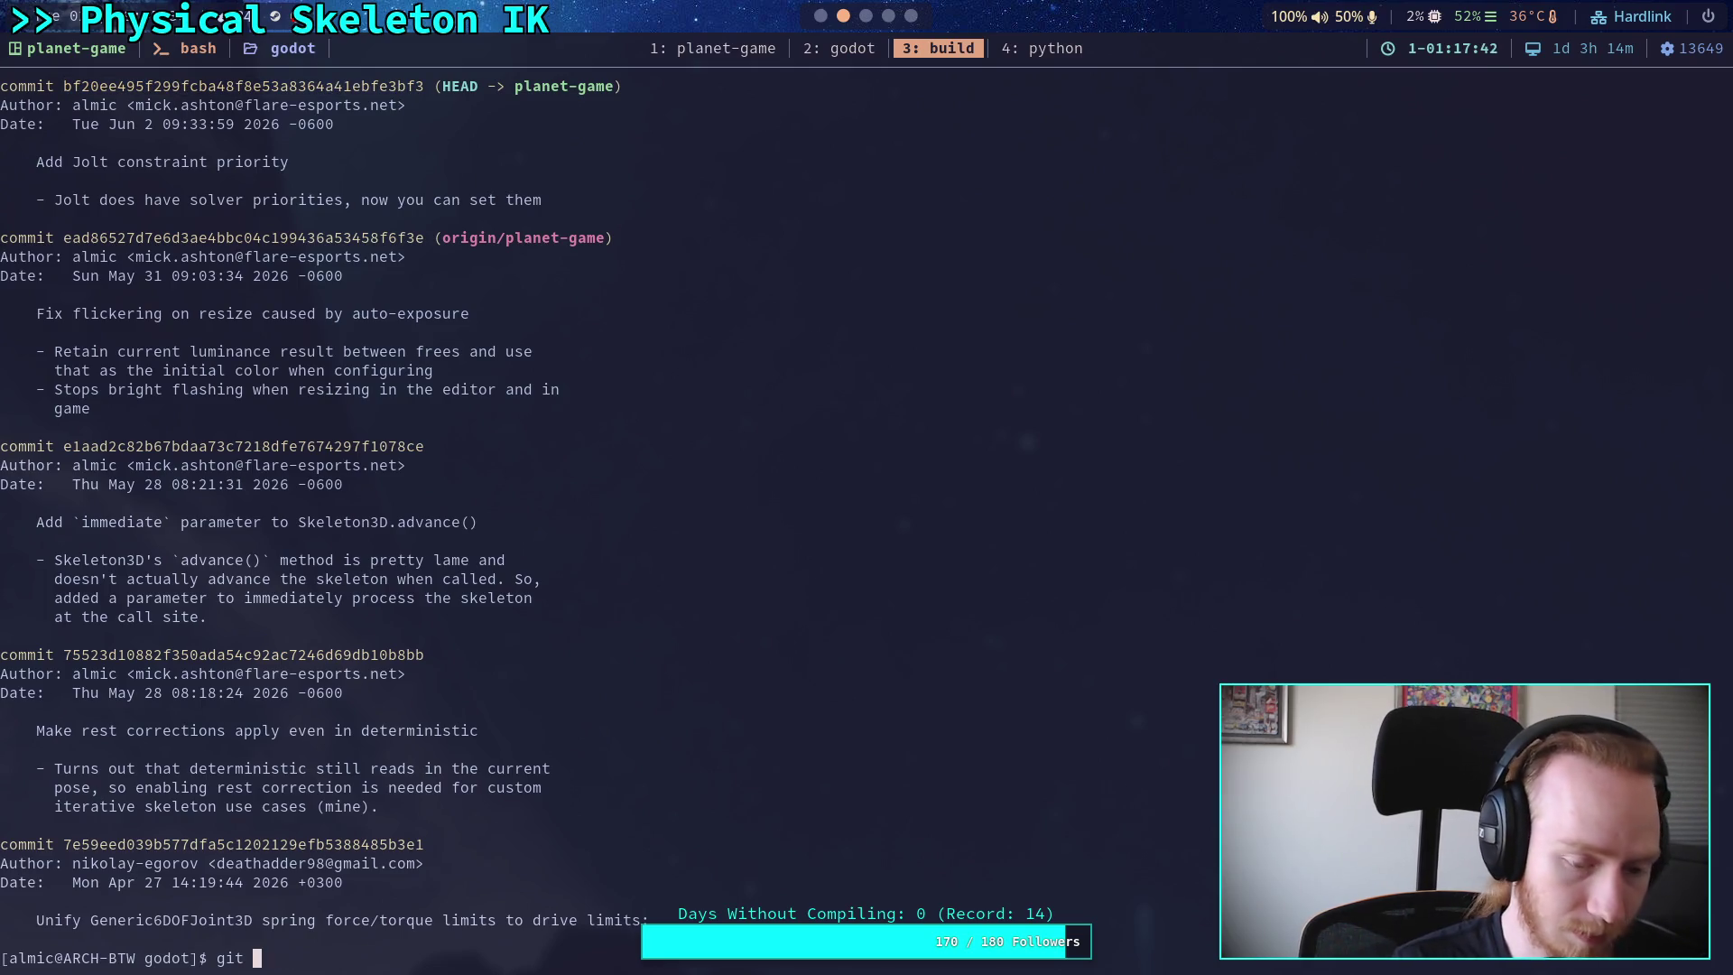
text(branch)
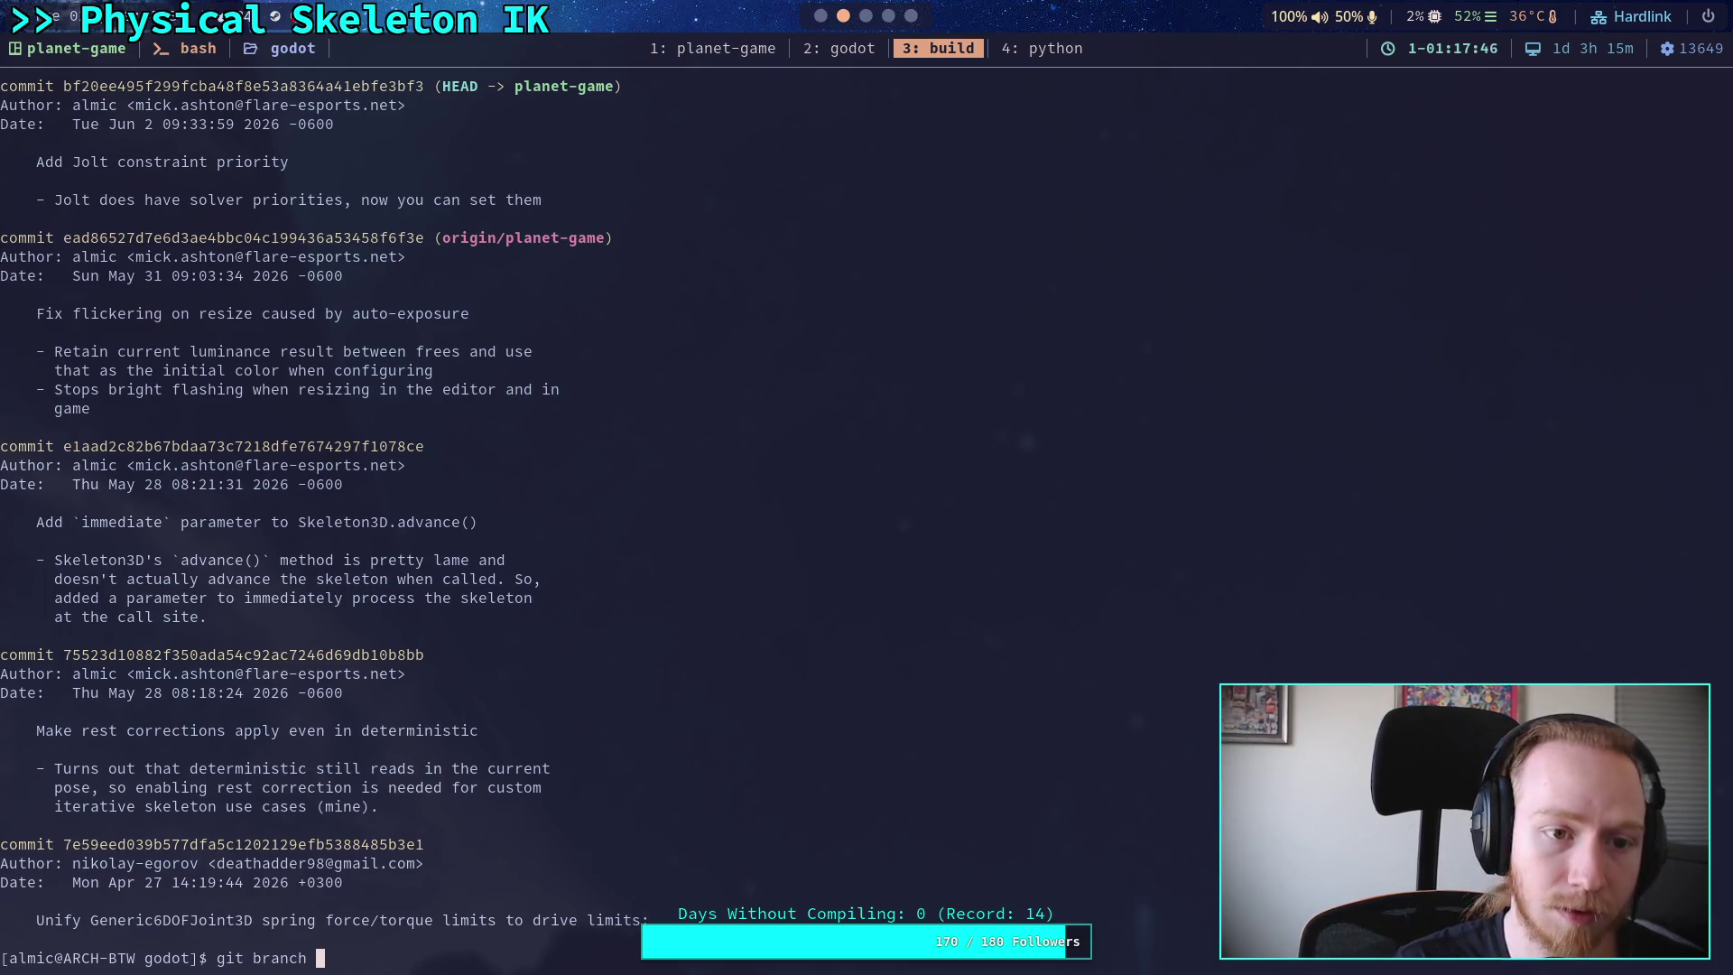
key(BackSpace)
key(BackSpace)
key(BackSpace)
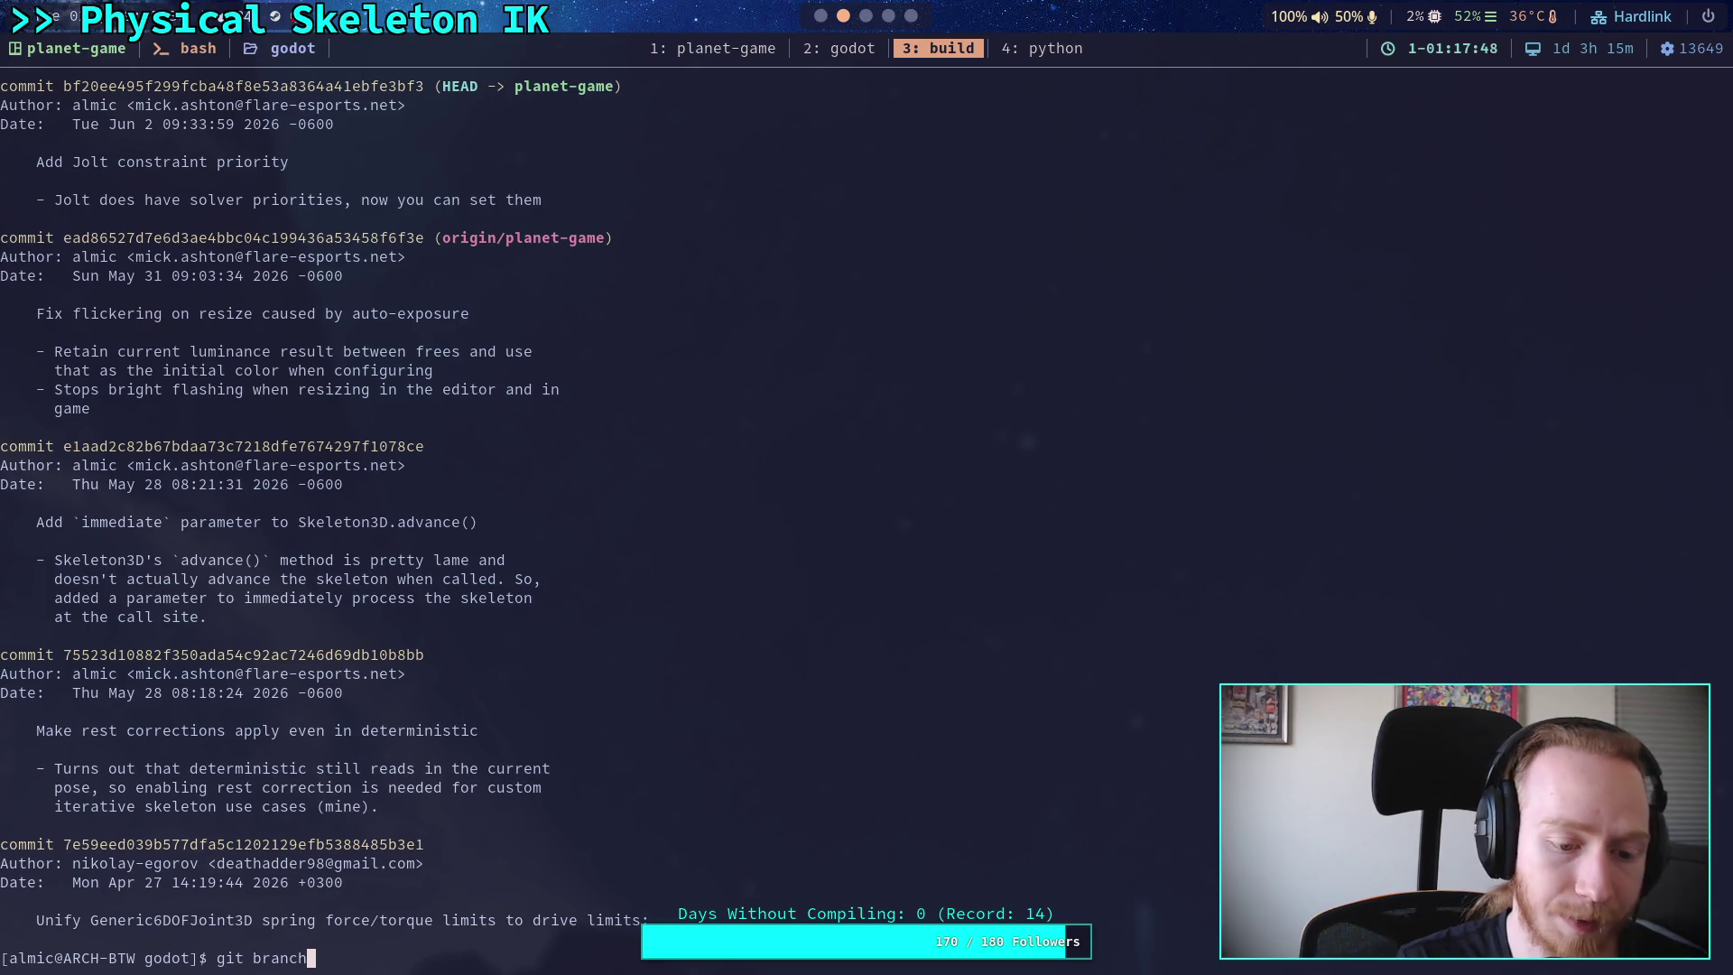
text(swt)
key(BackSpace)
text(itch mastor)
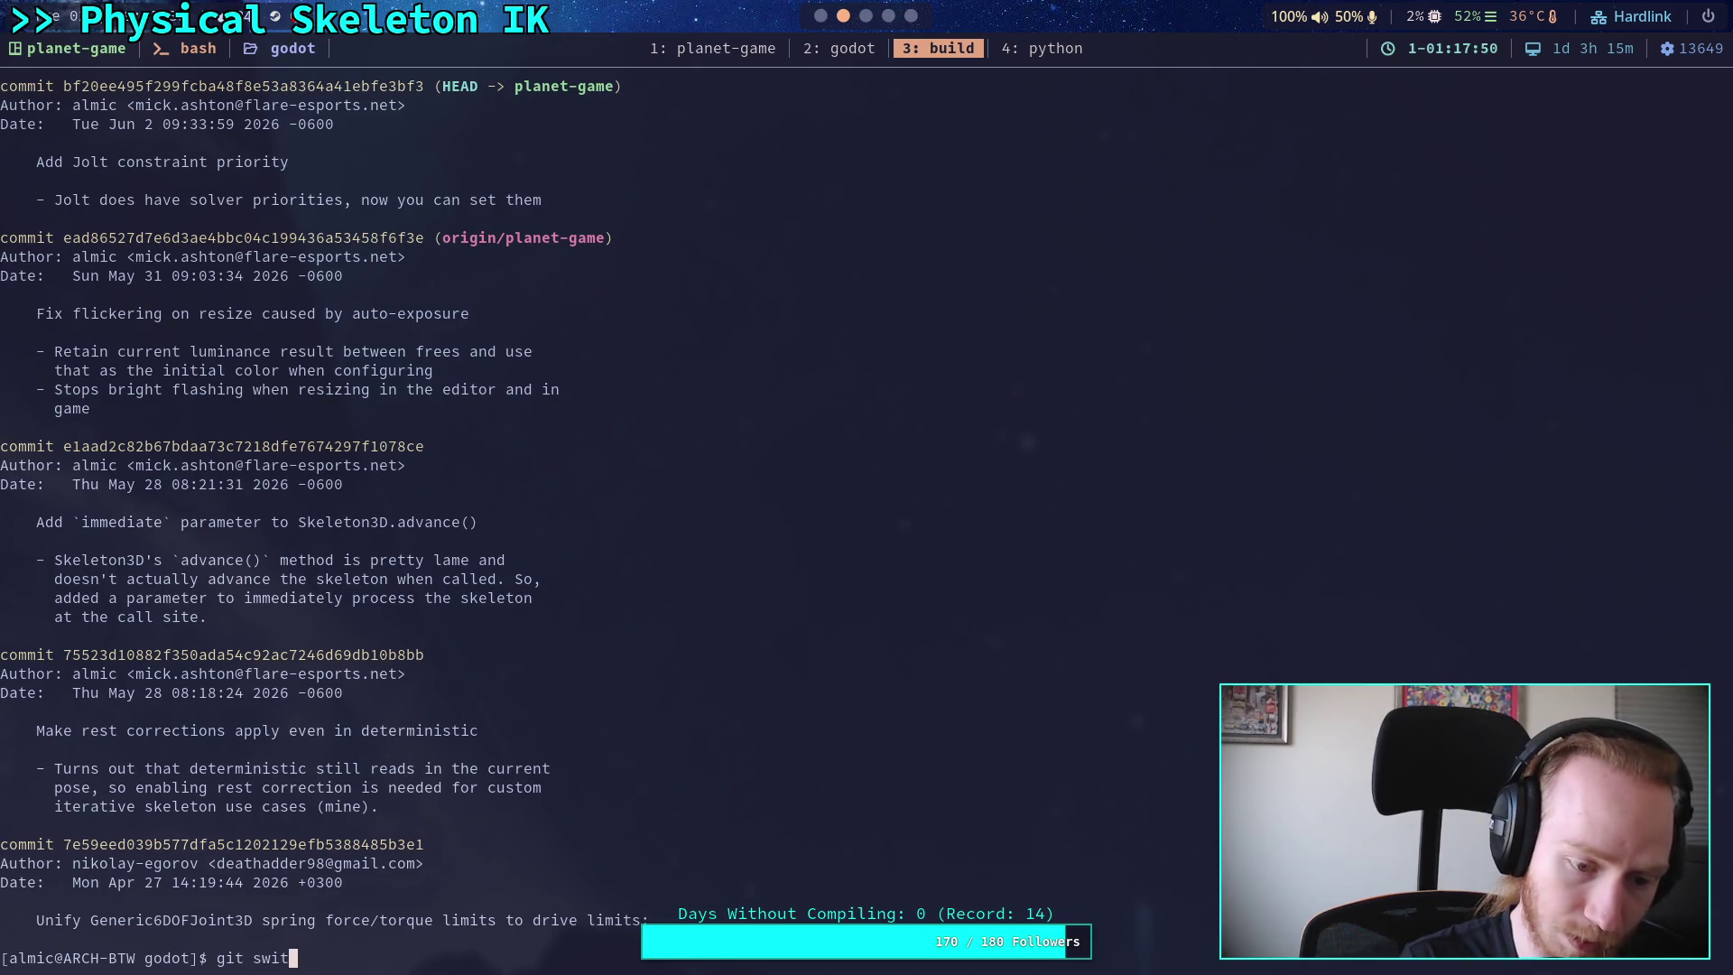
key(BackSpace)
key(BackSpace)
text(er)
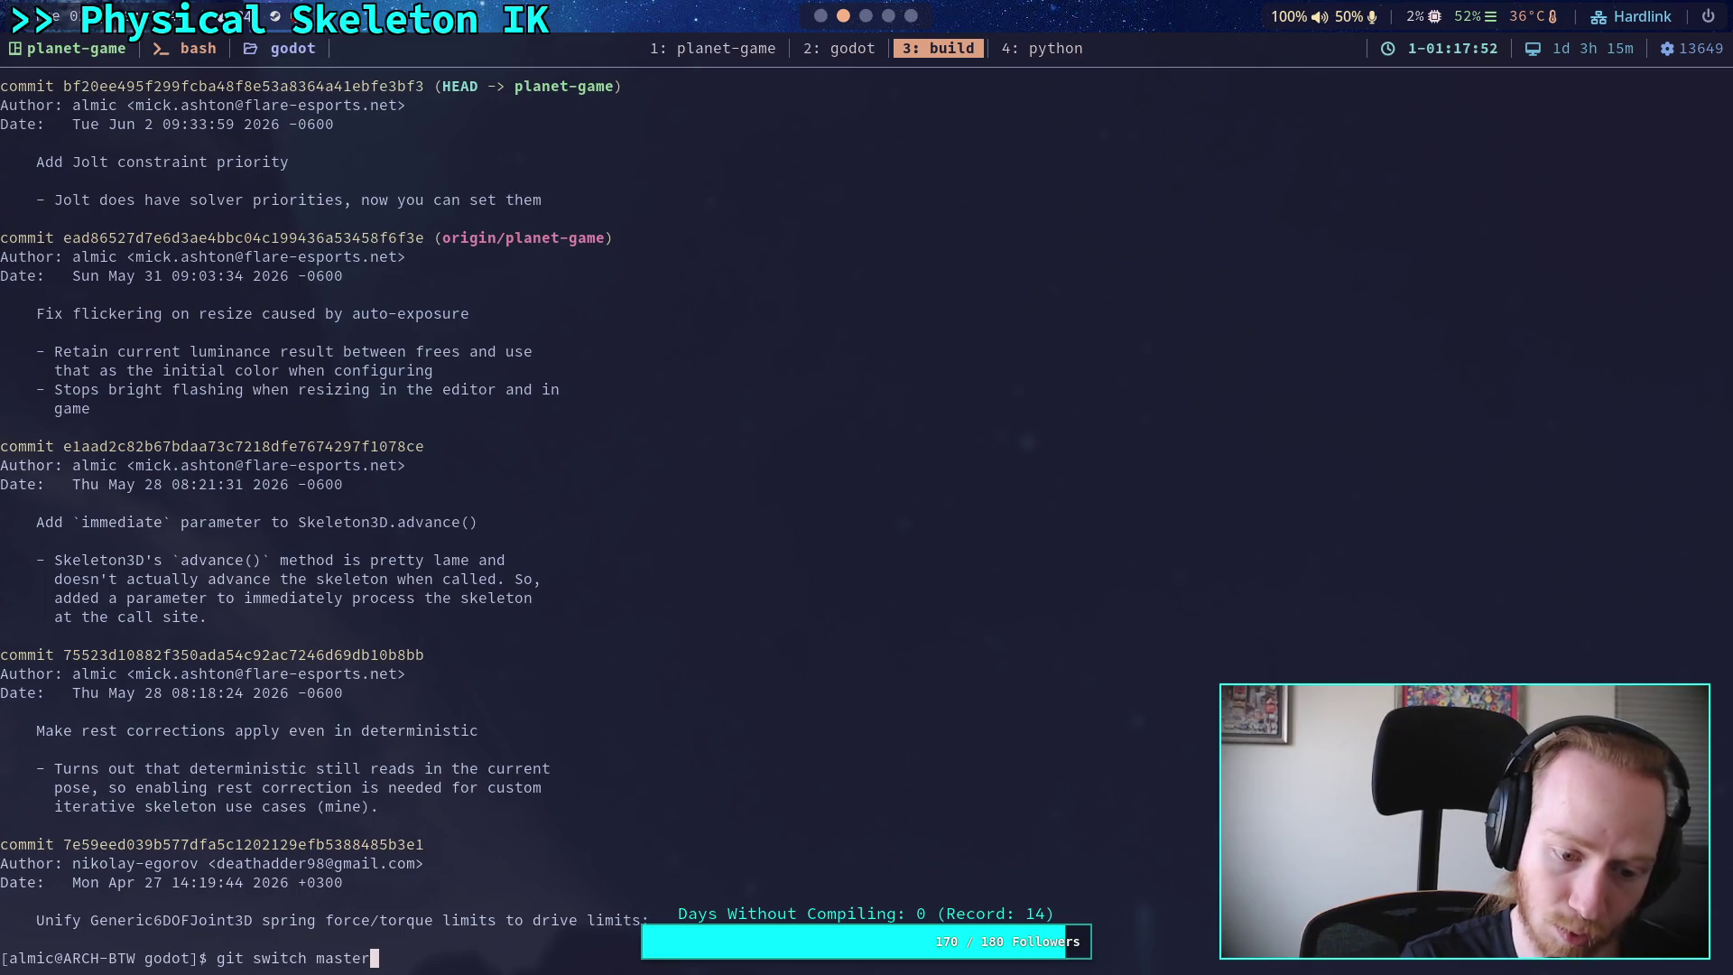
key(Return)
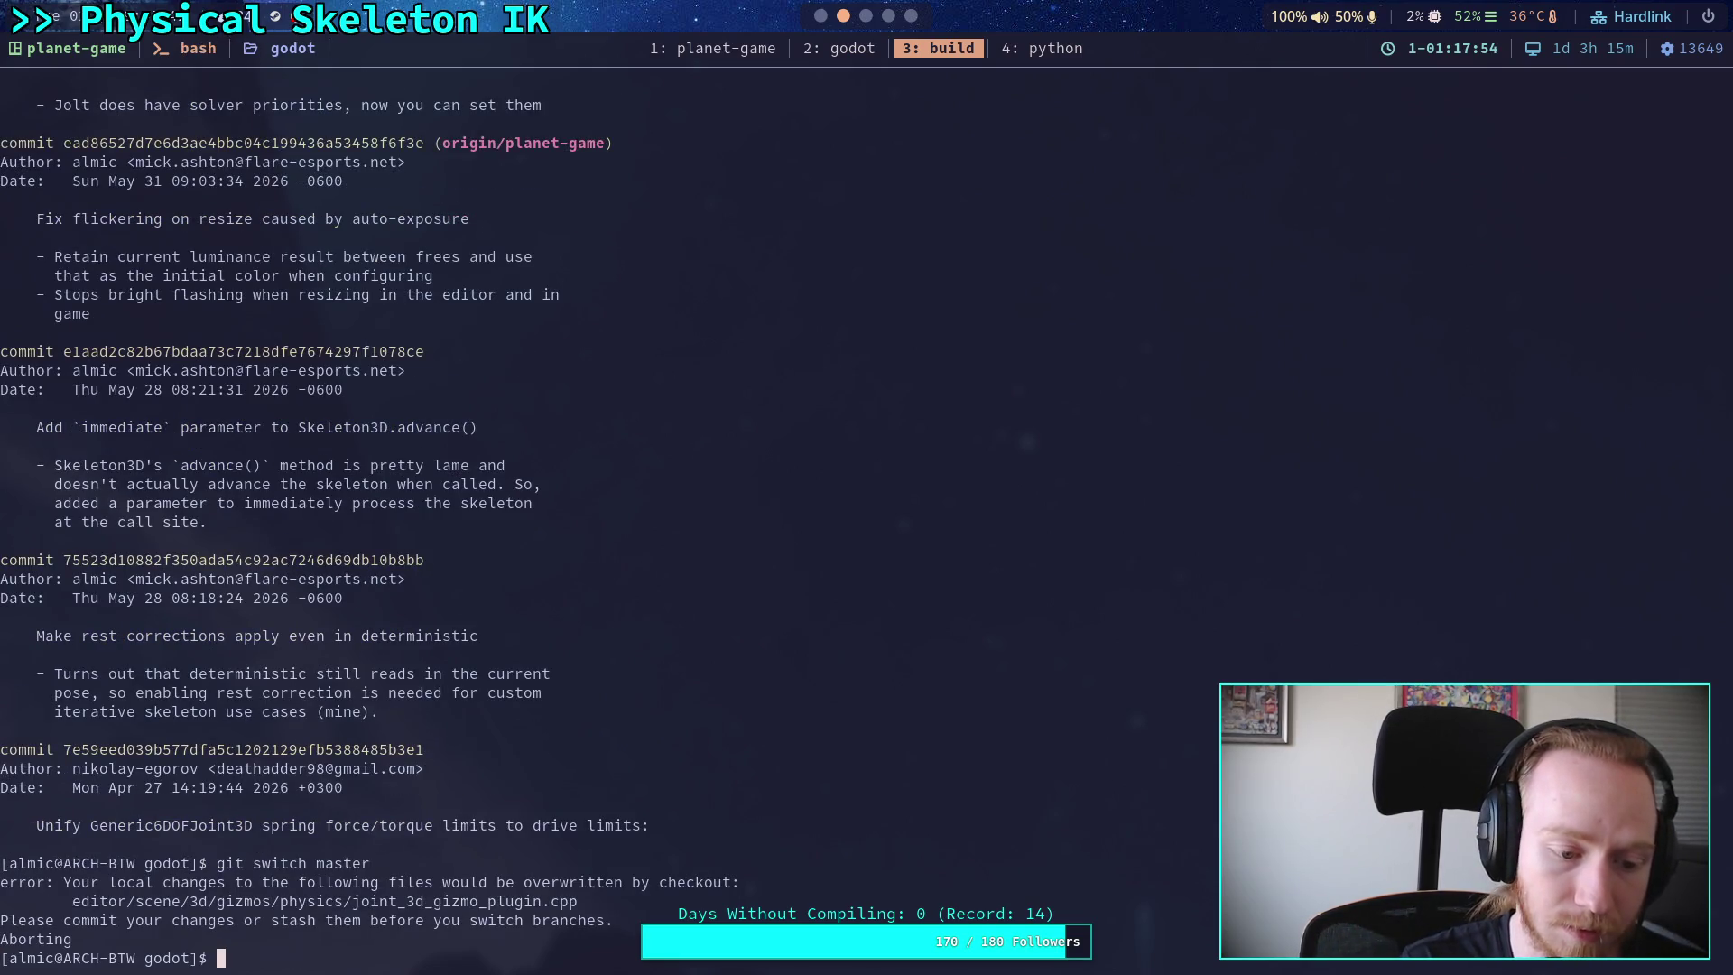
- Review the local changes with git diff and stage everything with git add
text(git diff)
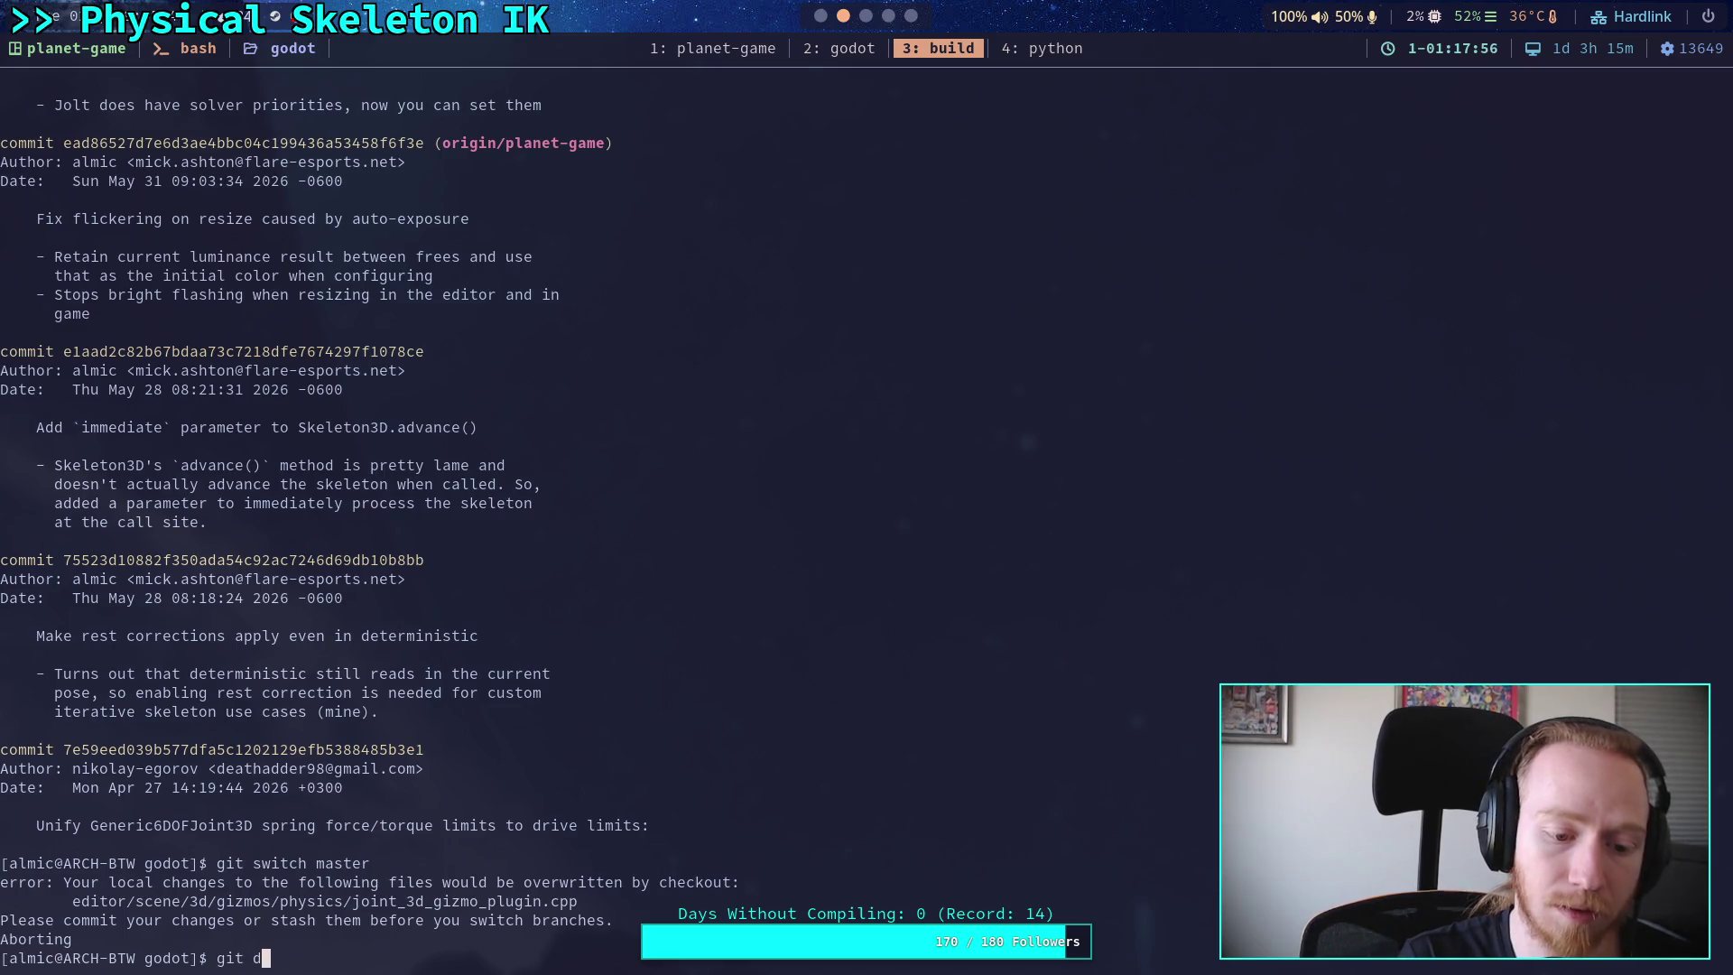
key(Return)
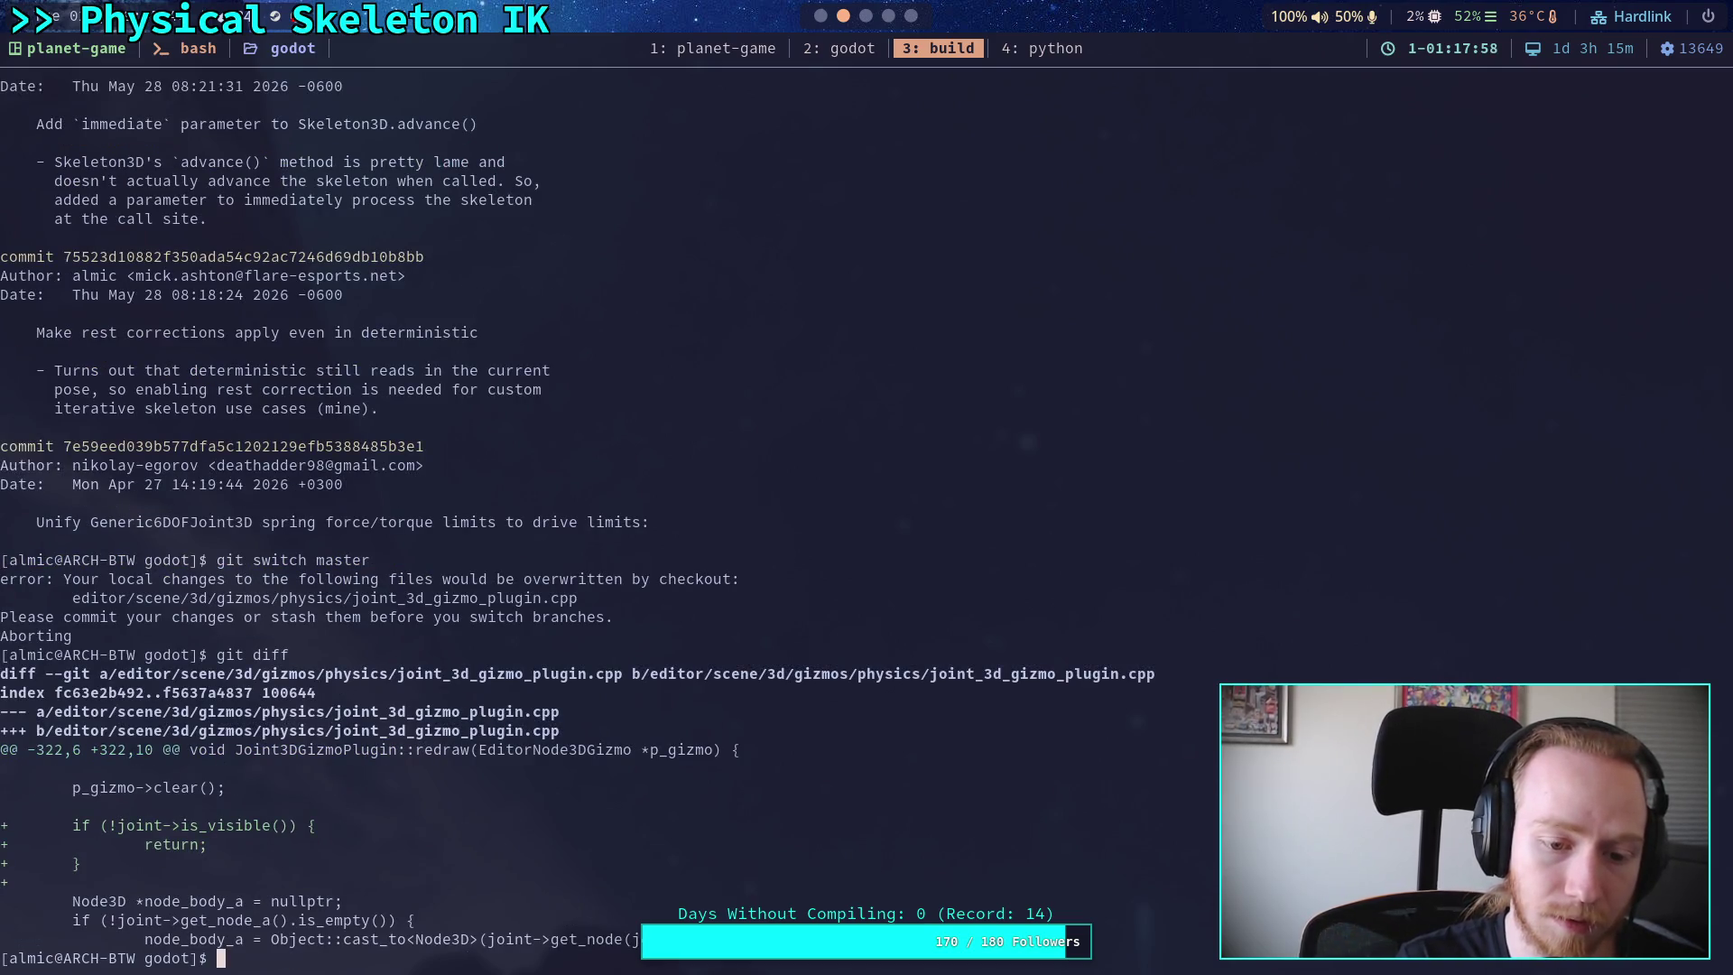
text(git add .)
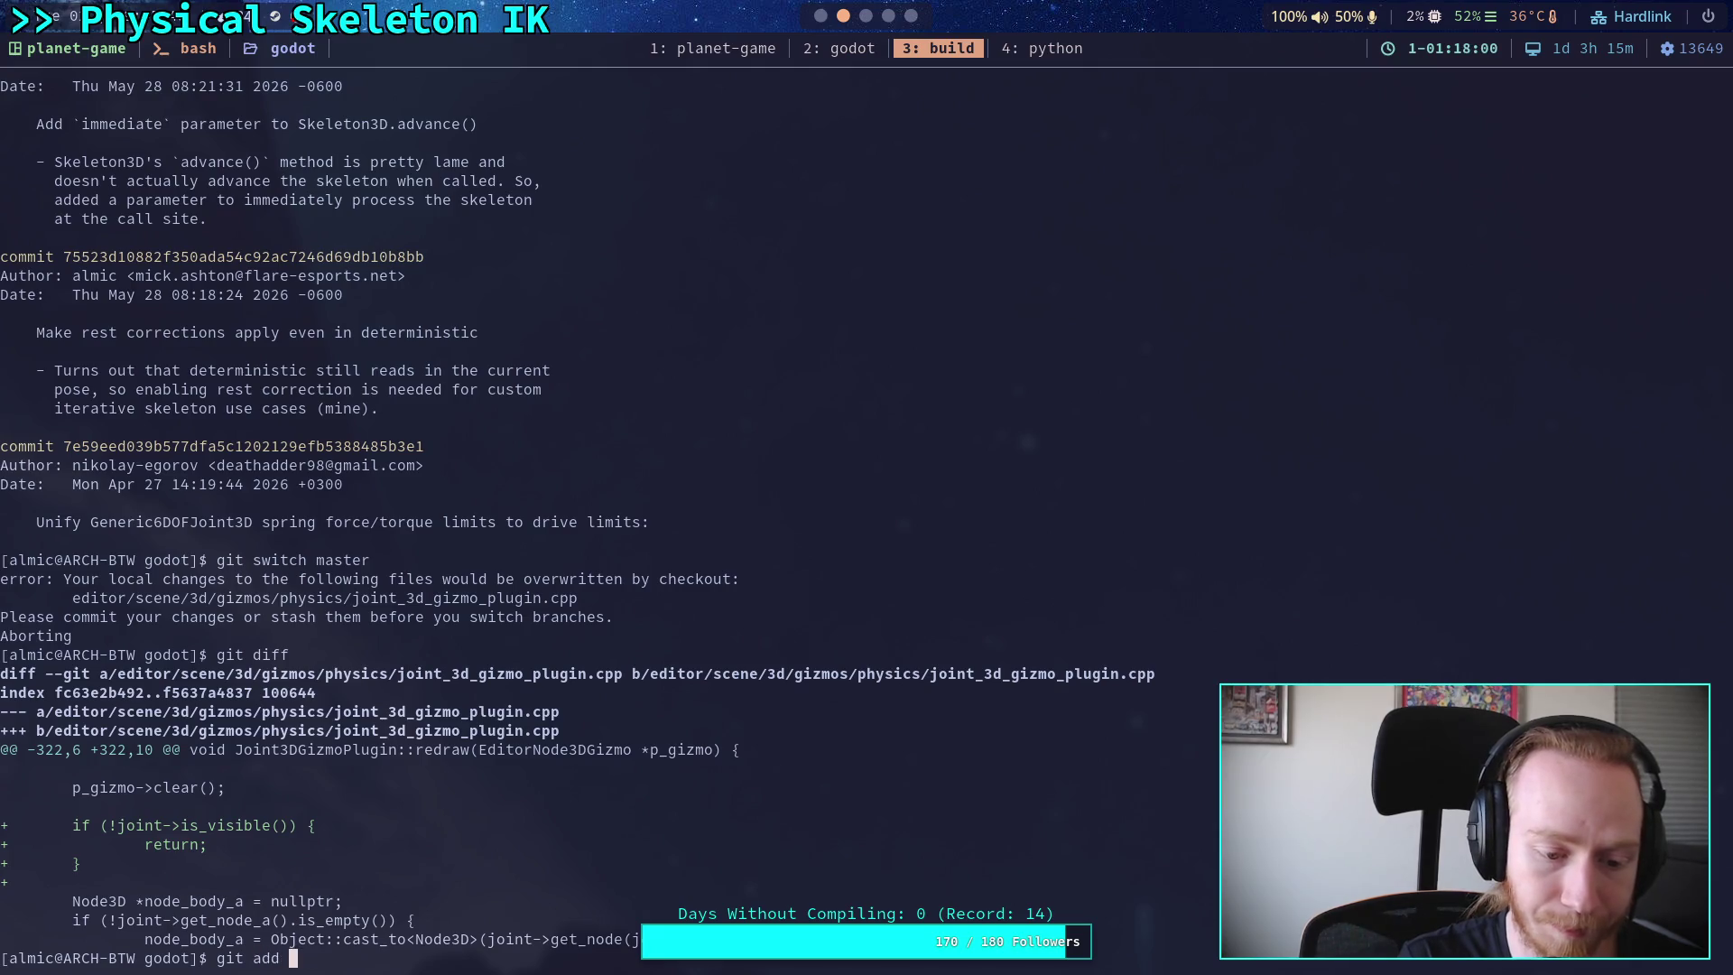
key(Return)
- Commit the staged change with the message 'Fix Joint3D gizmo visibility'
text(git commit)
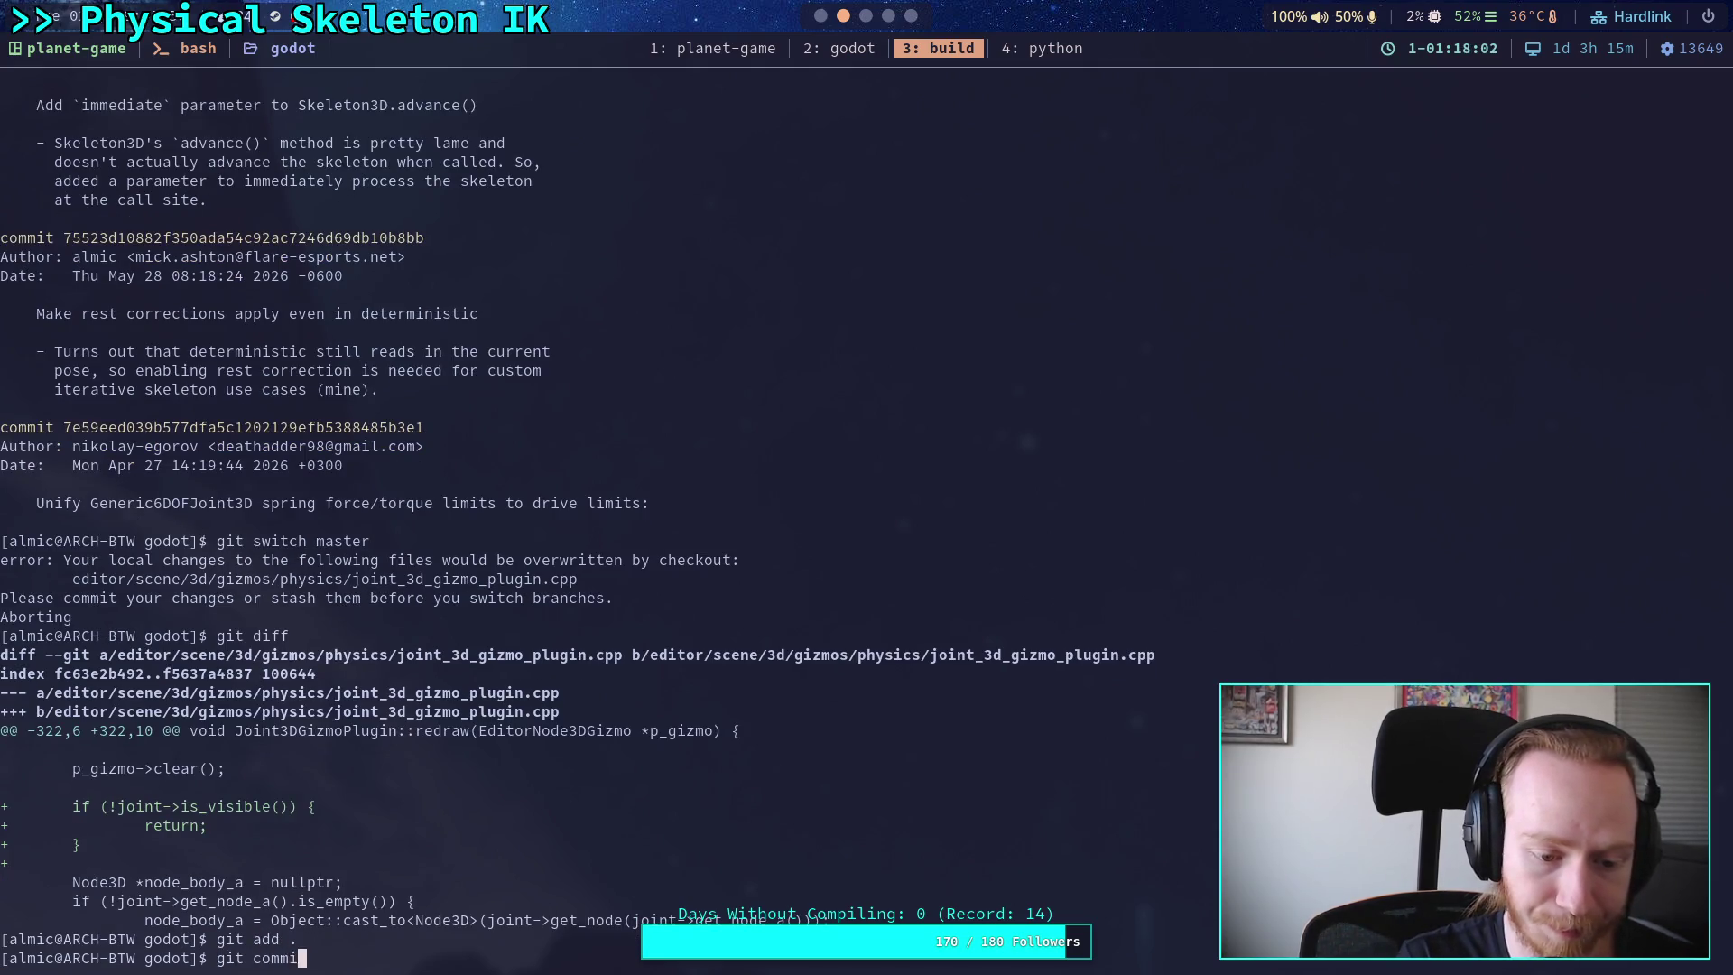
key(Return)
text(Fix Joint3D gizmo visibility)
key(Escape)
text(:wq)
key(Return)
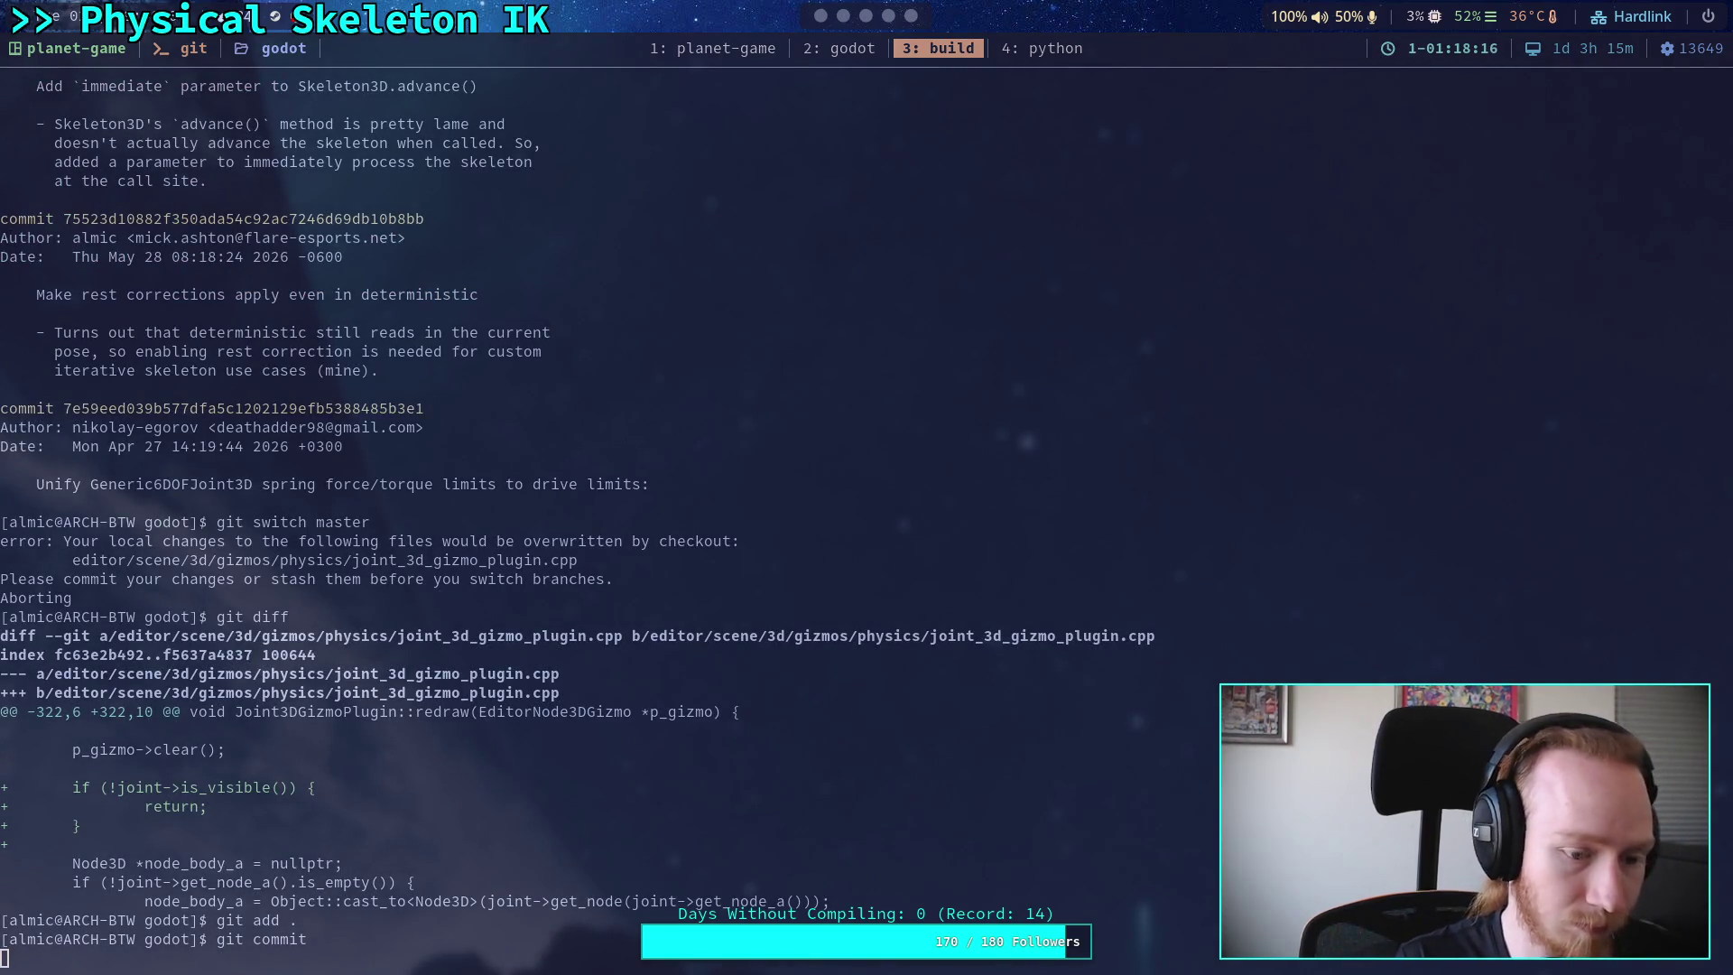
- Push the new commit to the planet-game branch
text(git push)
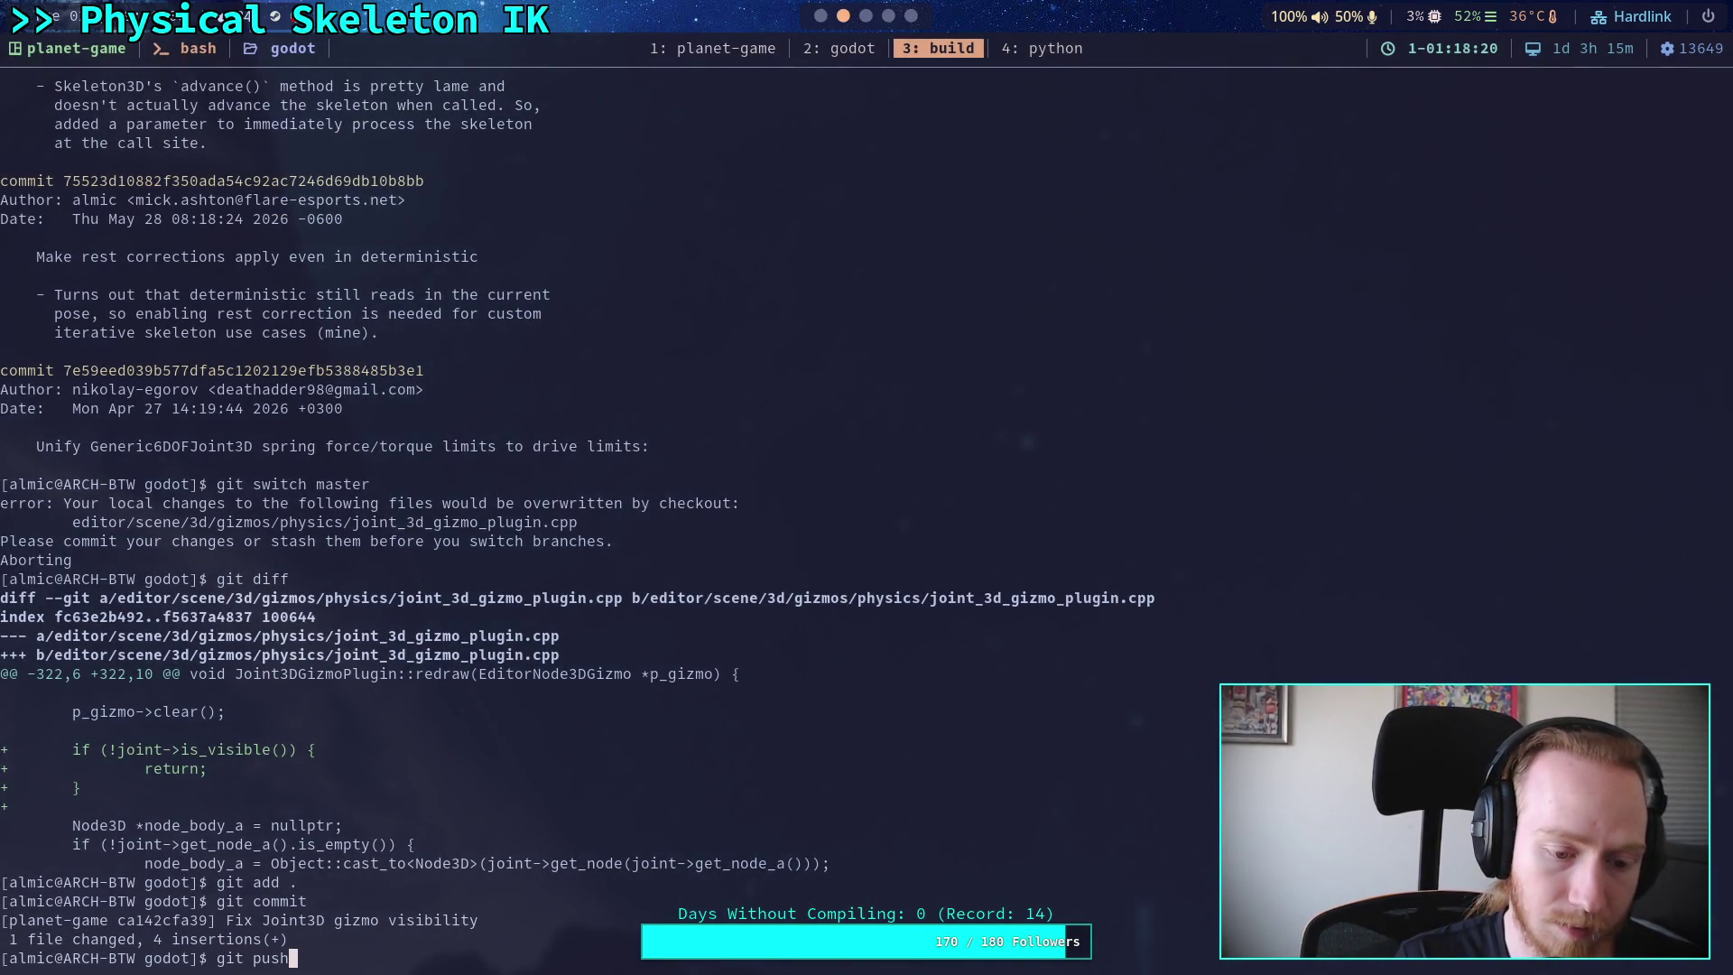
key(Return)
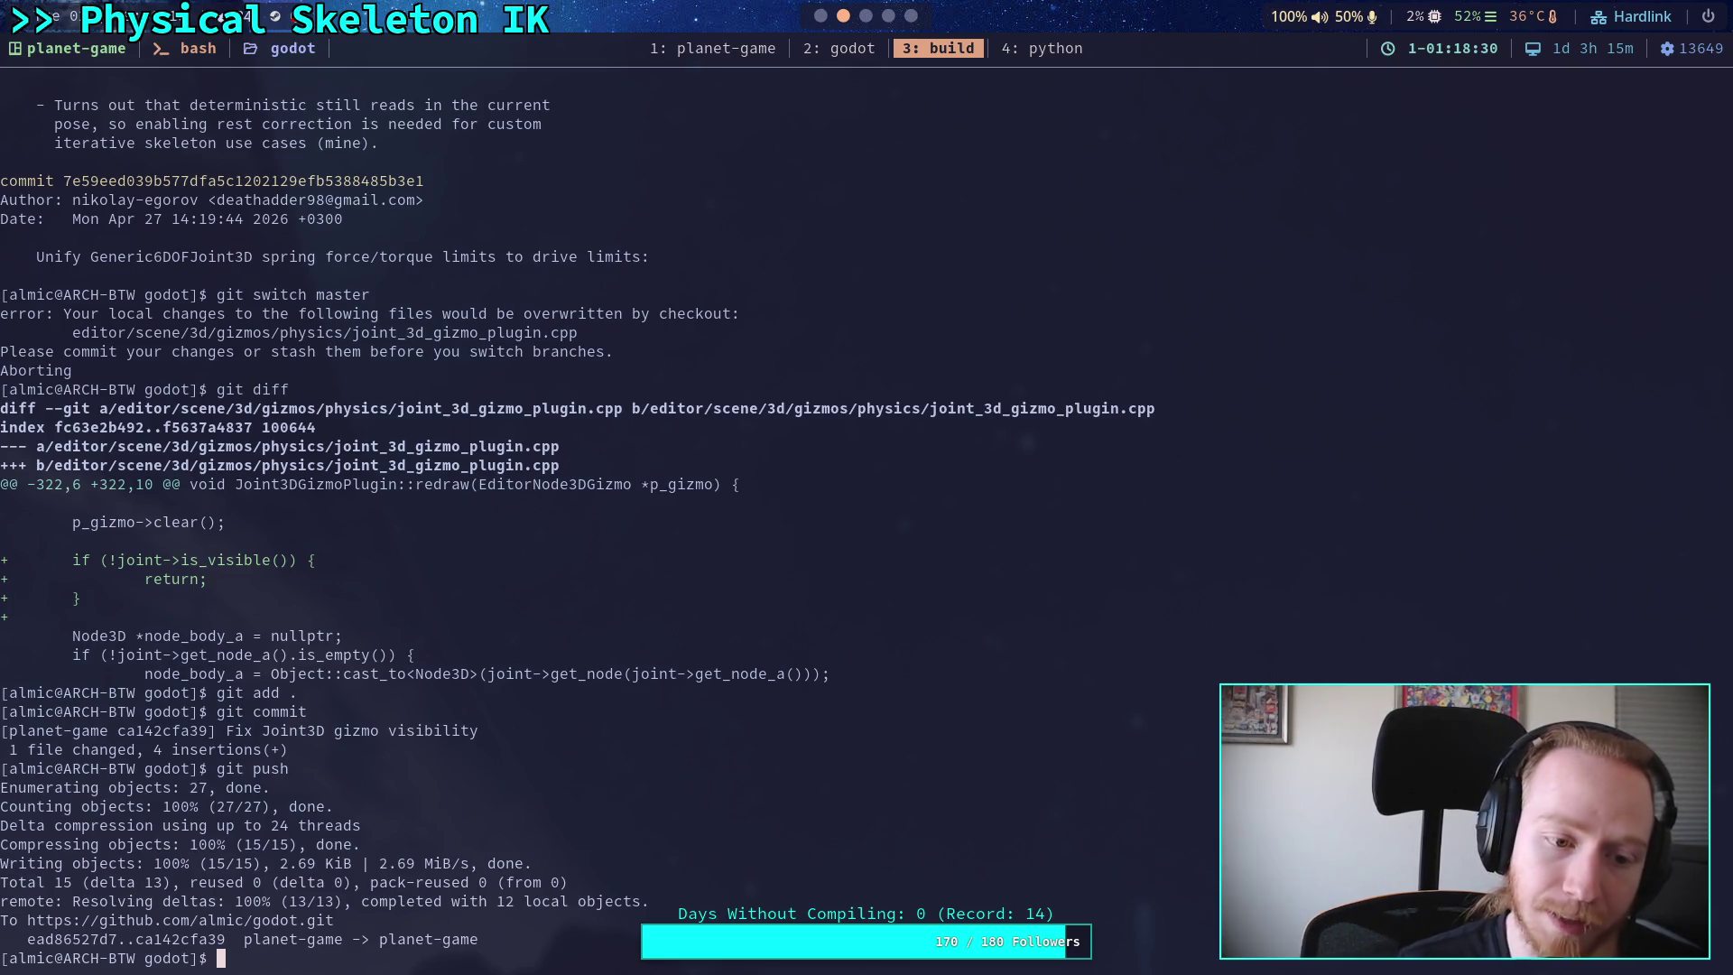
click(866, 16)
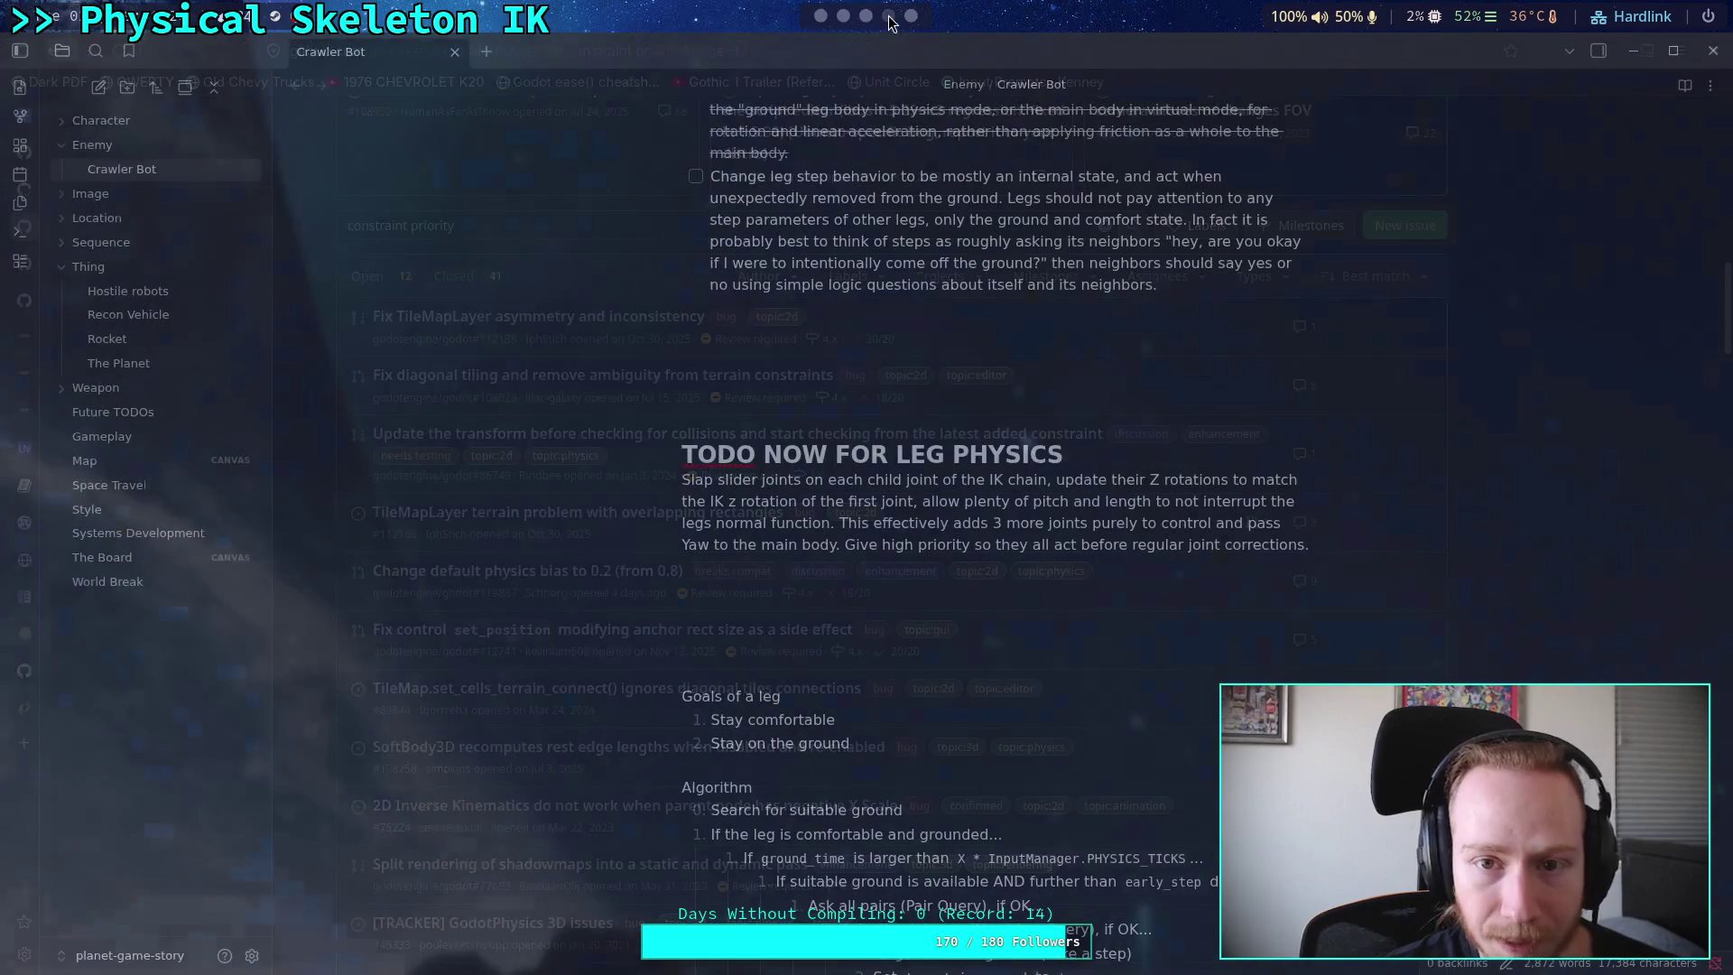
- Skim pull request #119901 on auto-exposure flicker, then go back to the 'constraint priority' issue search
click(888, 15)
click(911, 15)
click(888, 15)
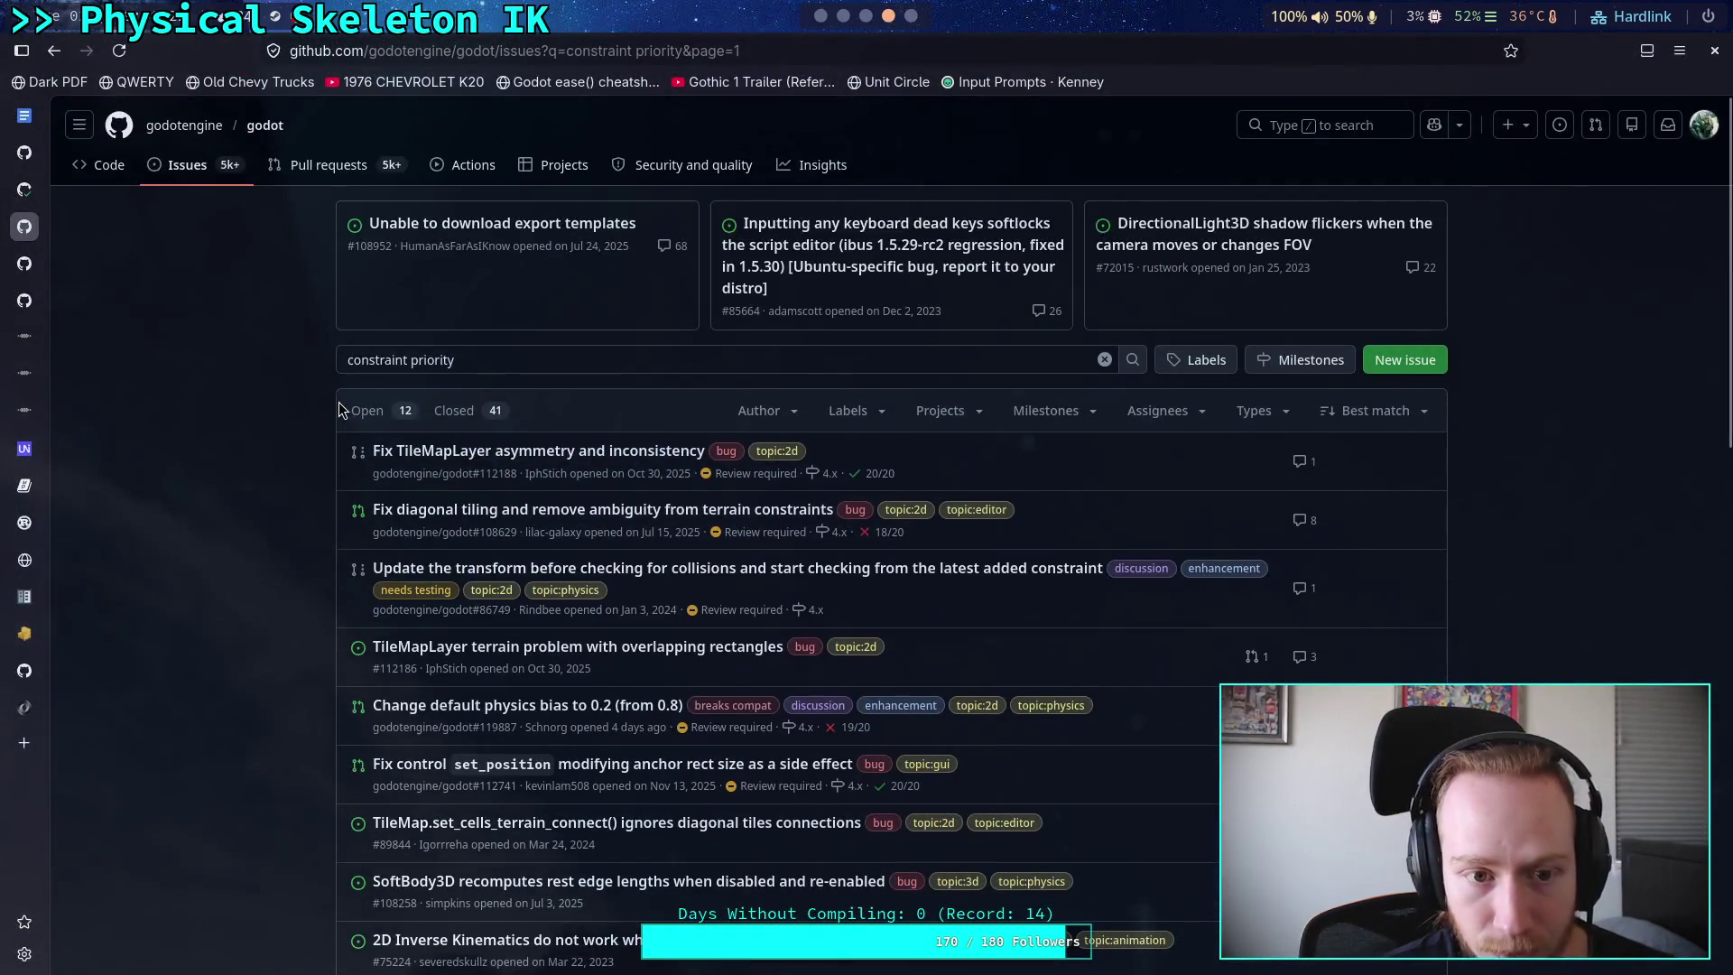
click(38, 192)
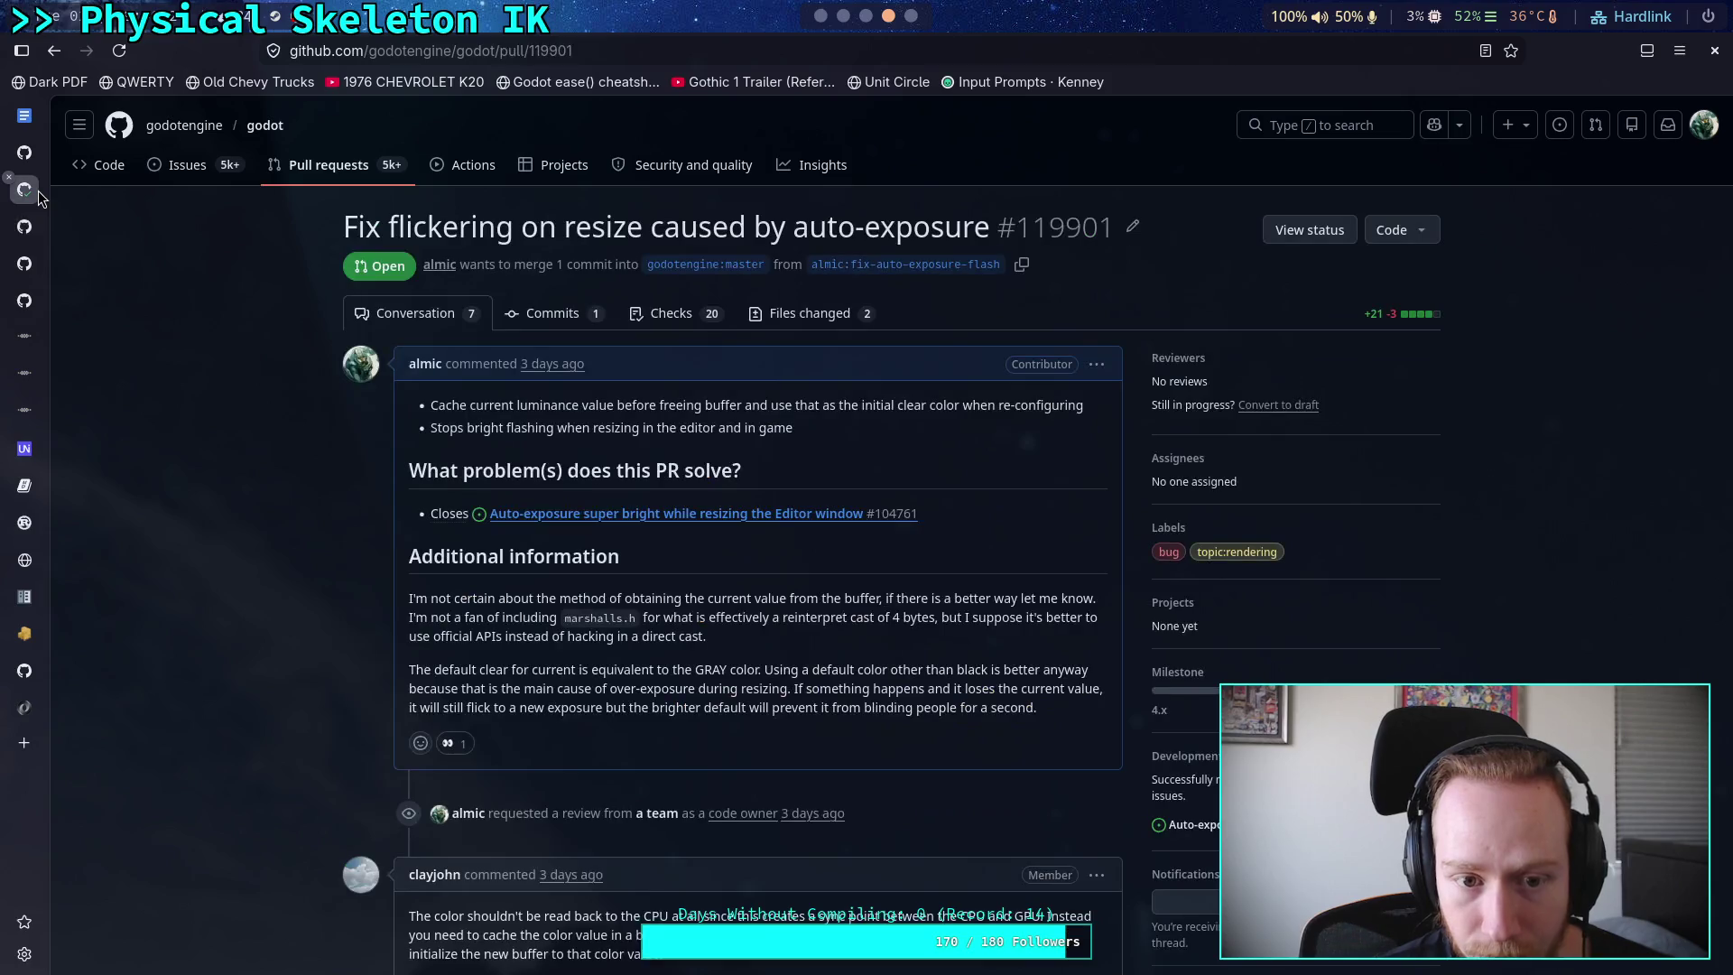
scroll(196, 269, down, 15)
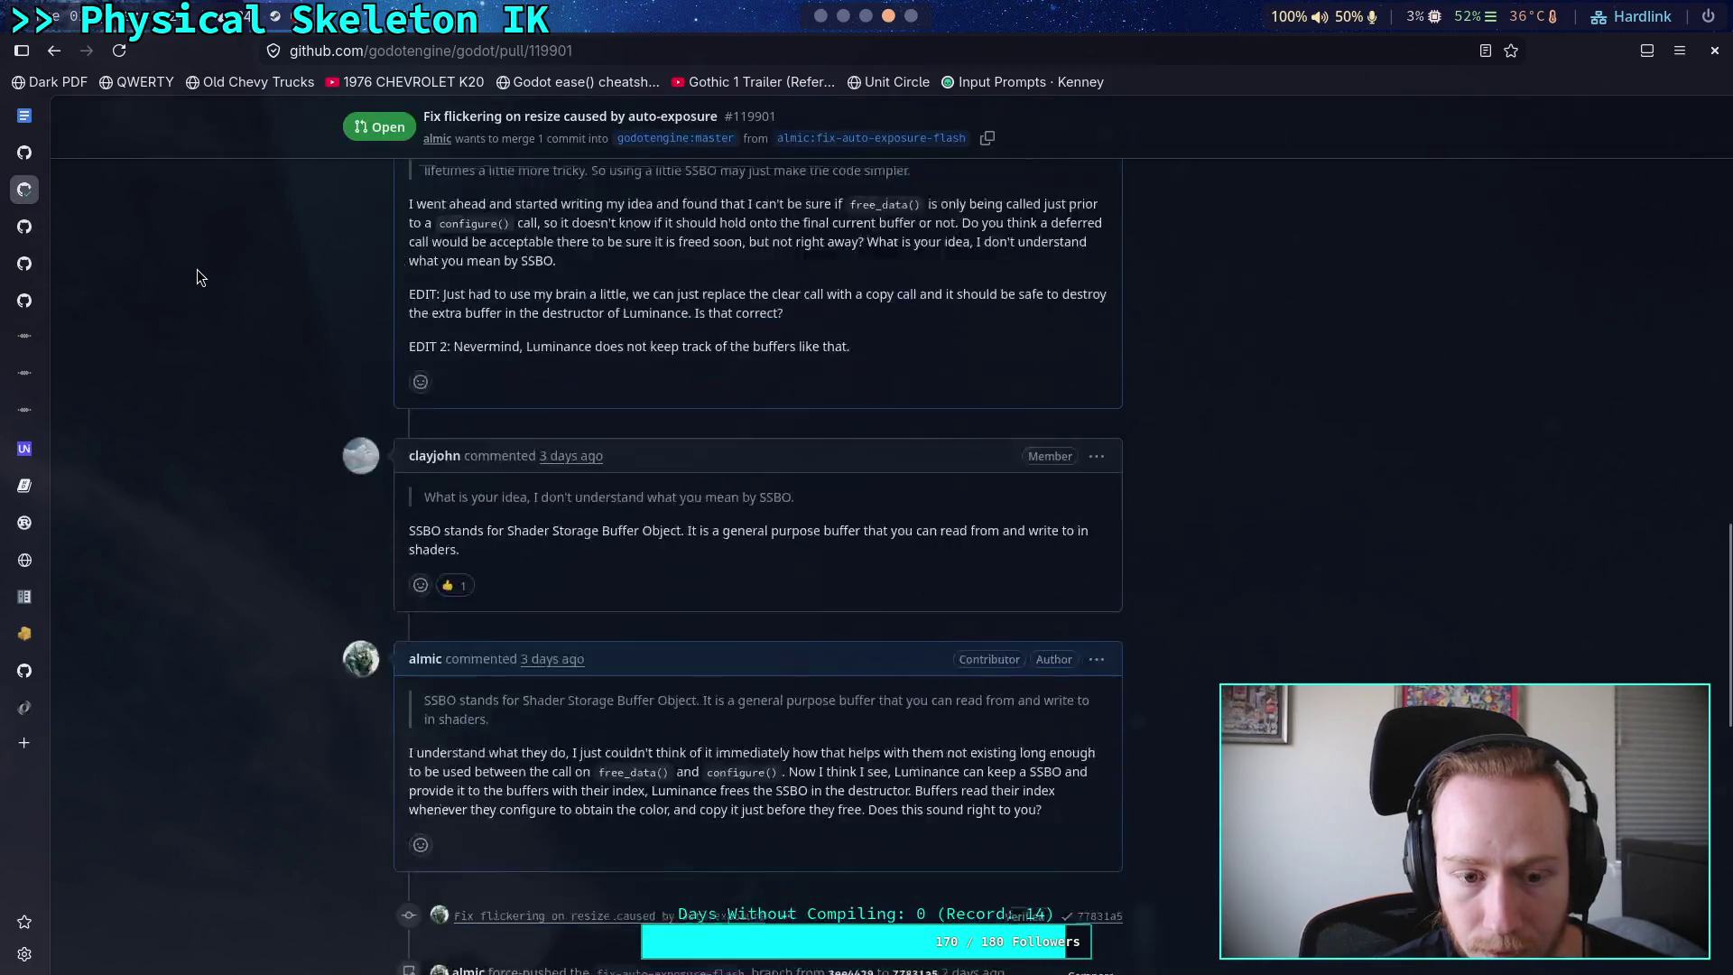
click(36, 227)
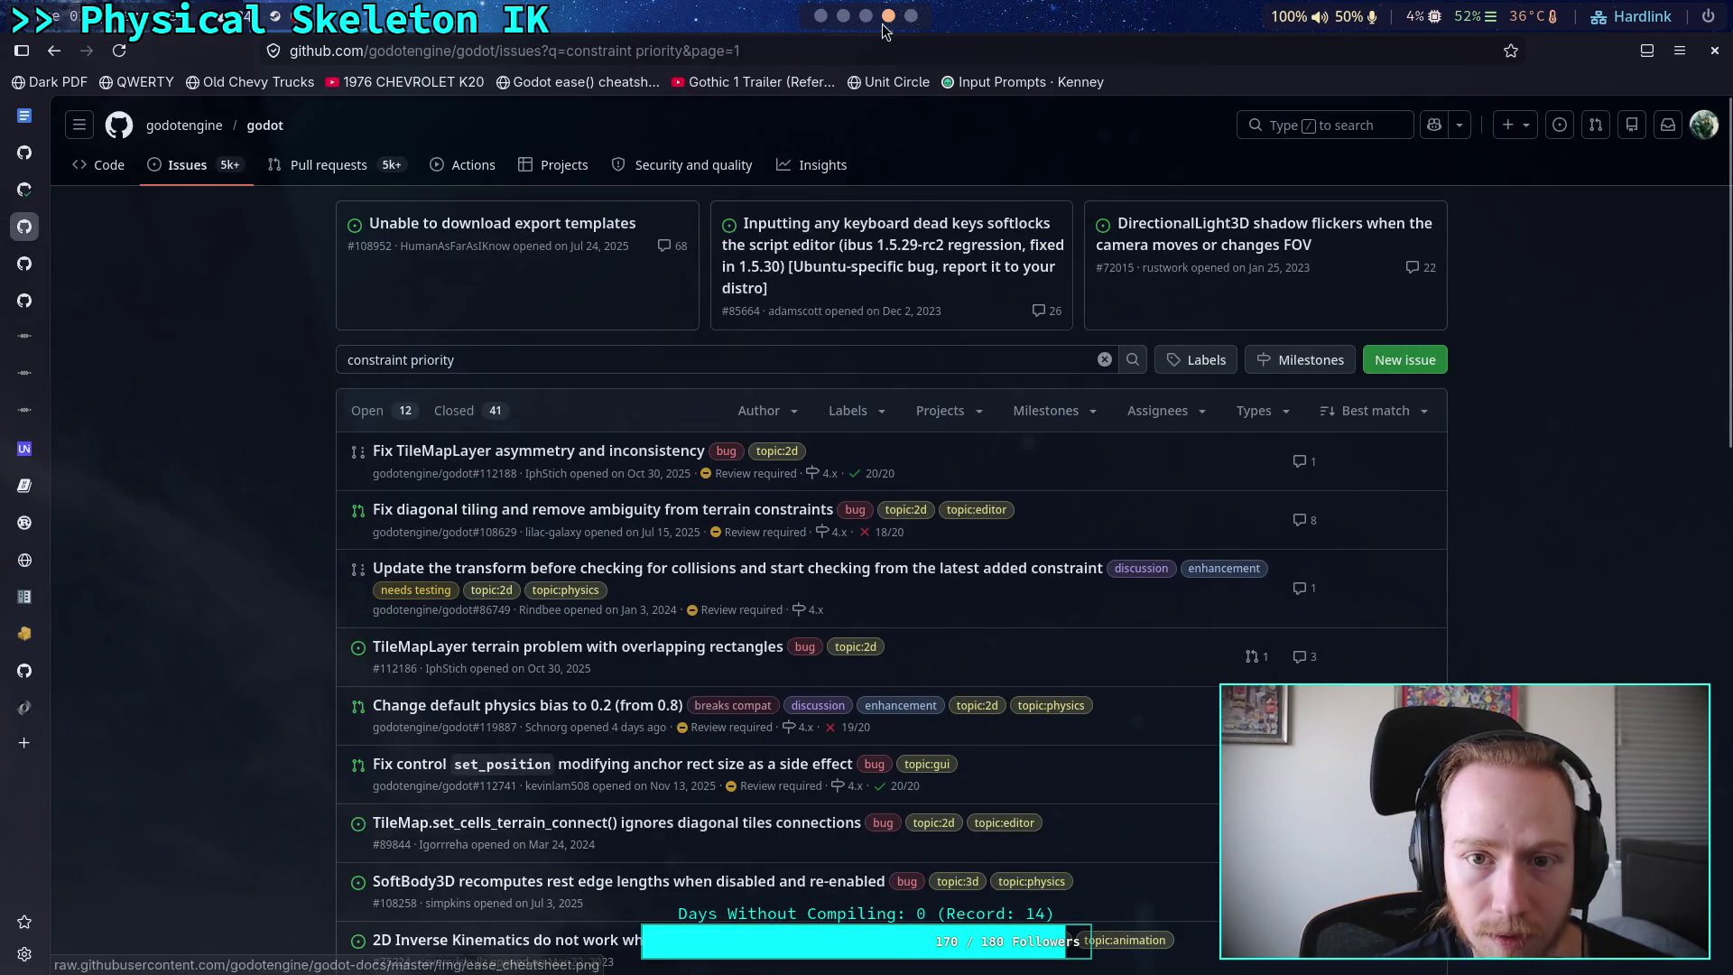
click(844, 18)
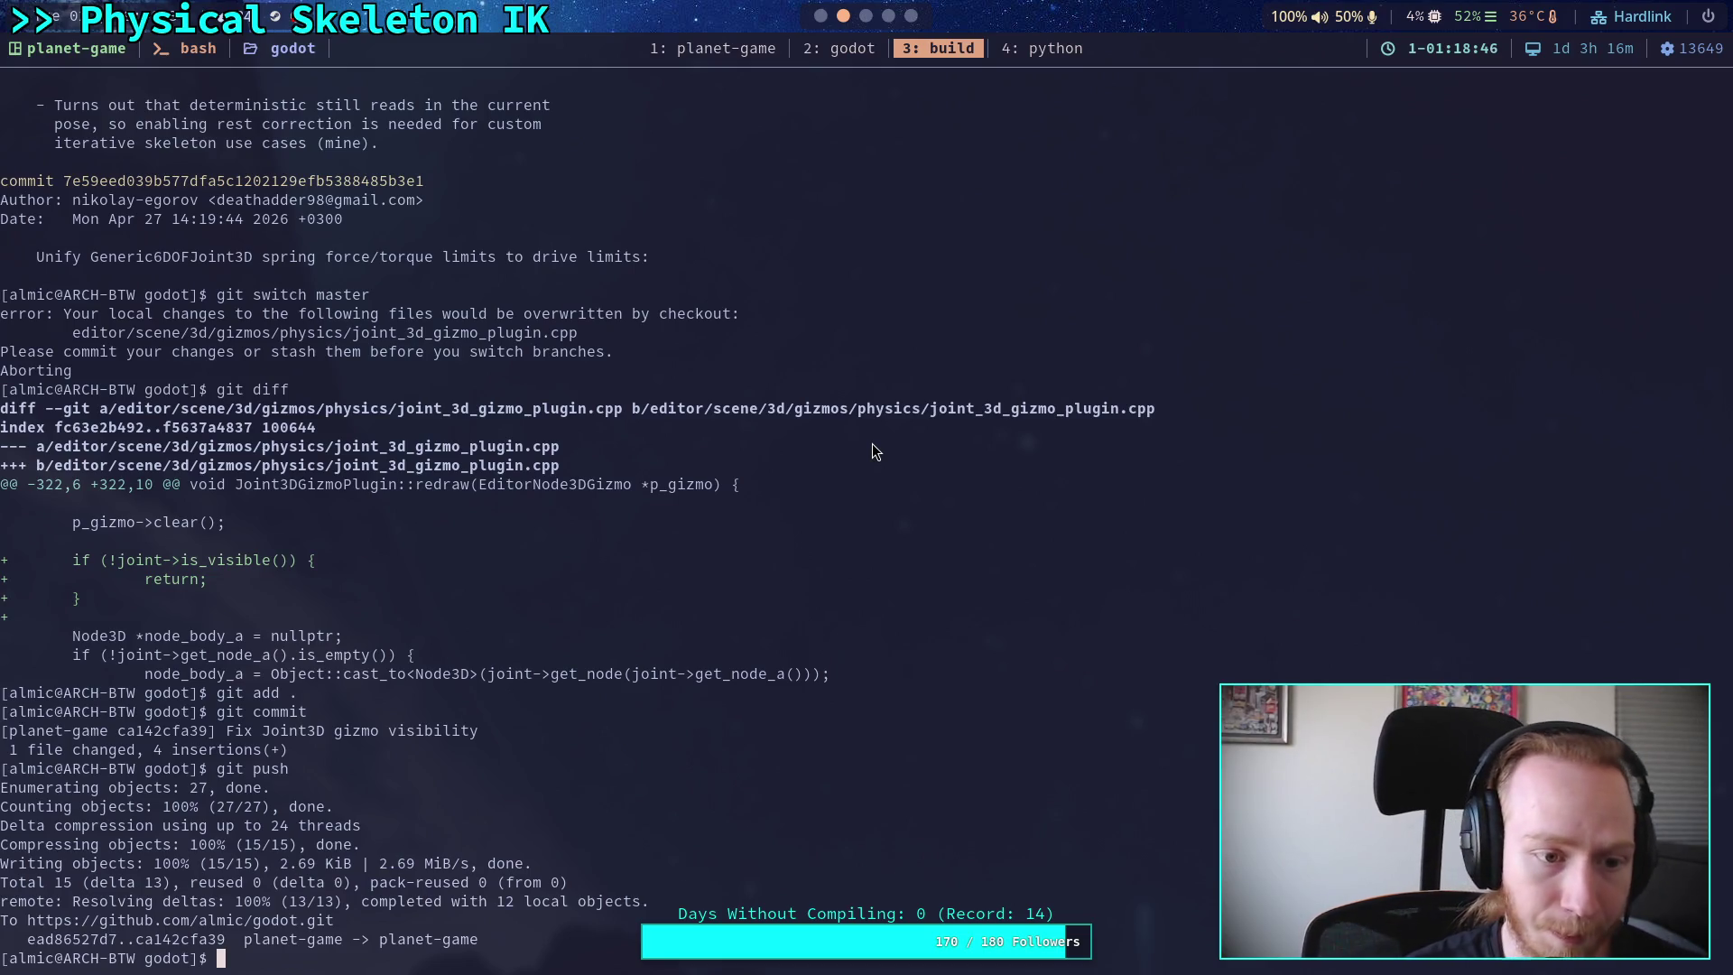
- Switch the local godot repository to the master branch
text(git switch)
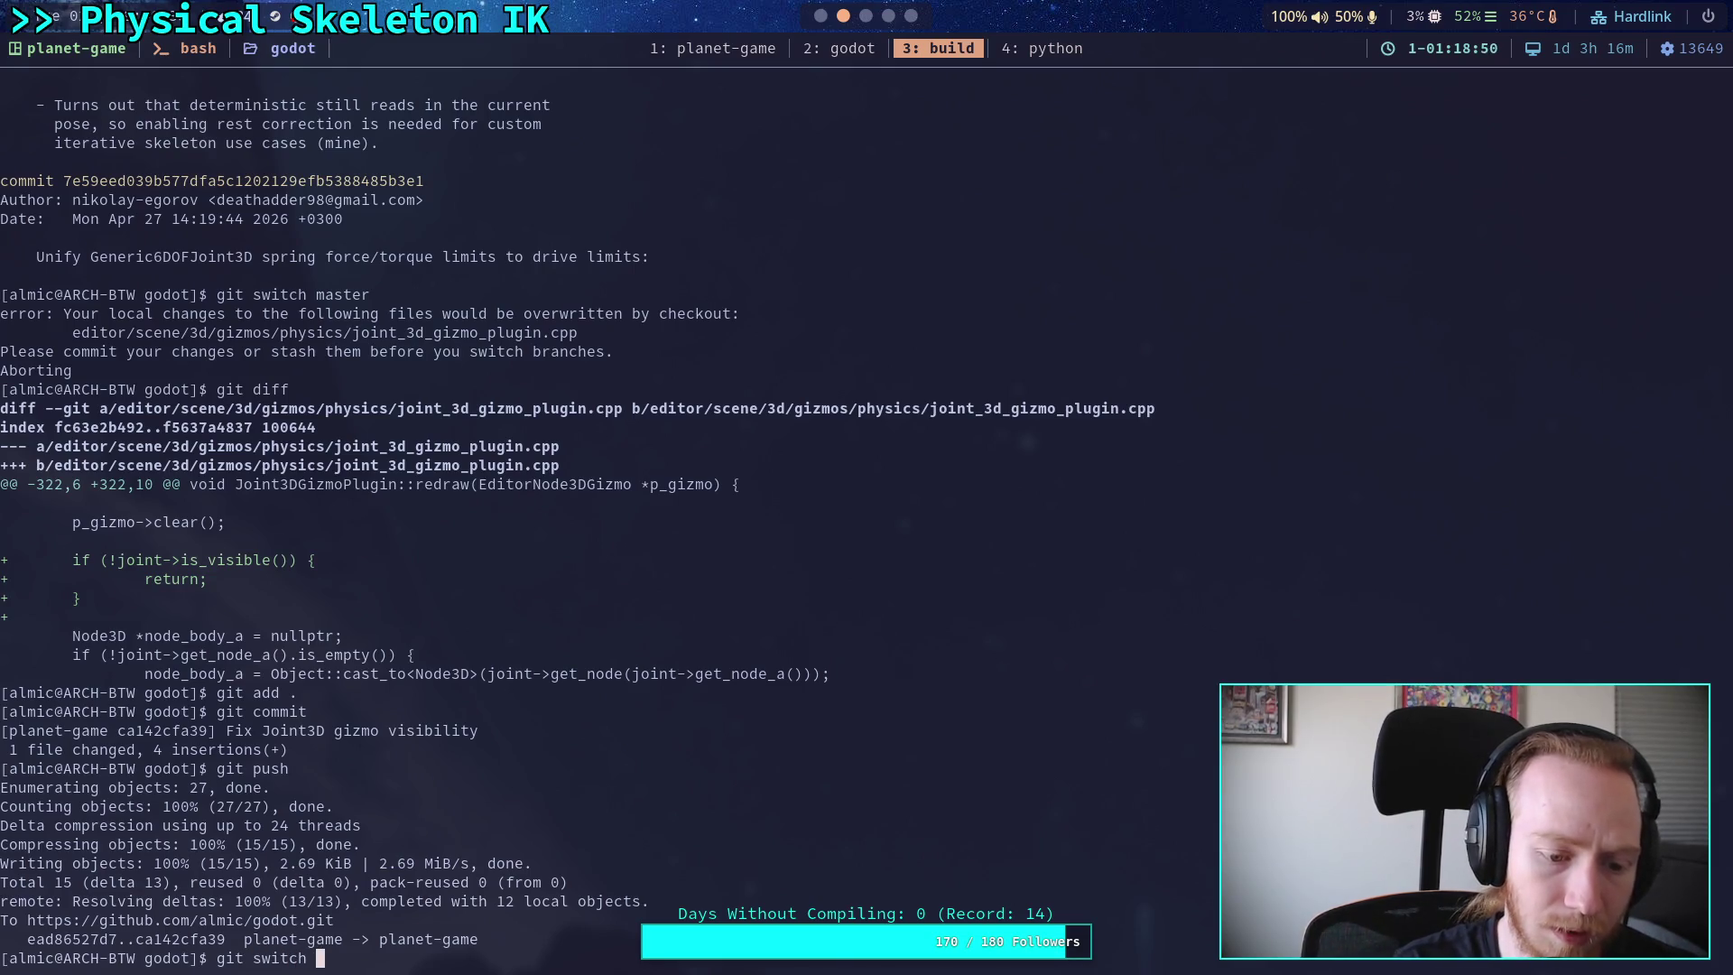
key(BackSpace)
key(BackSpace)
key(BackSpace)
text(branc)
key(BackSpace)
key(BackSpace)
key(BackSpace)
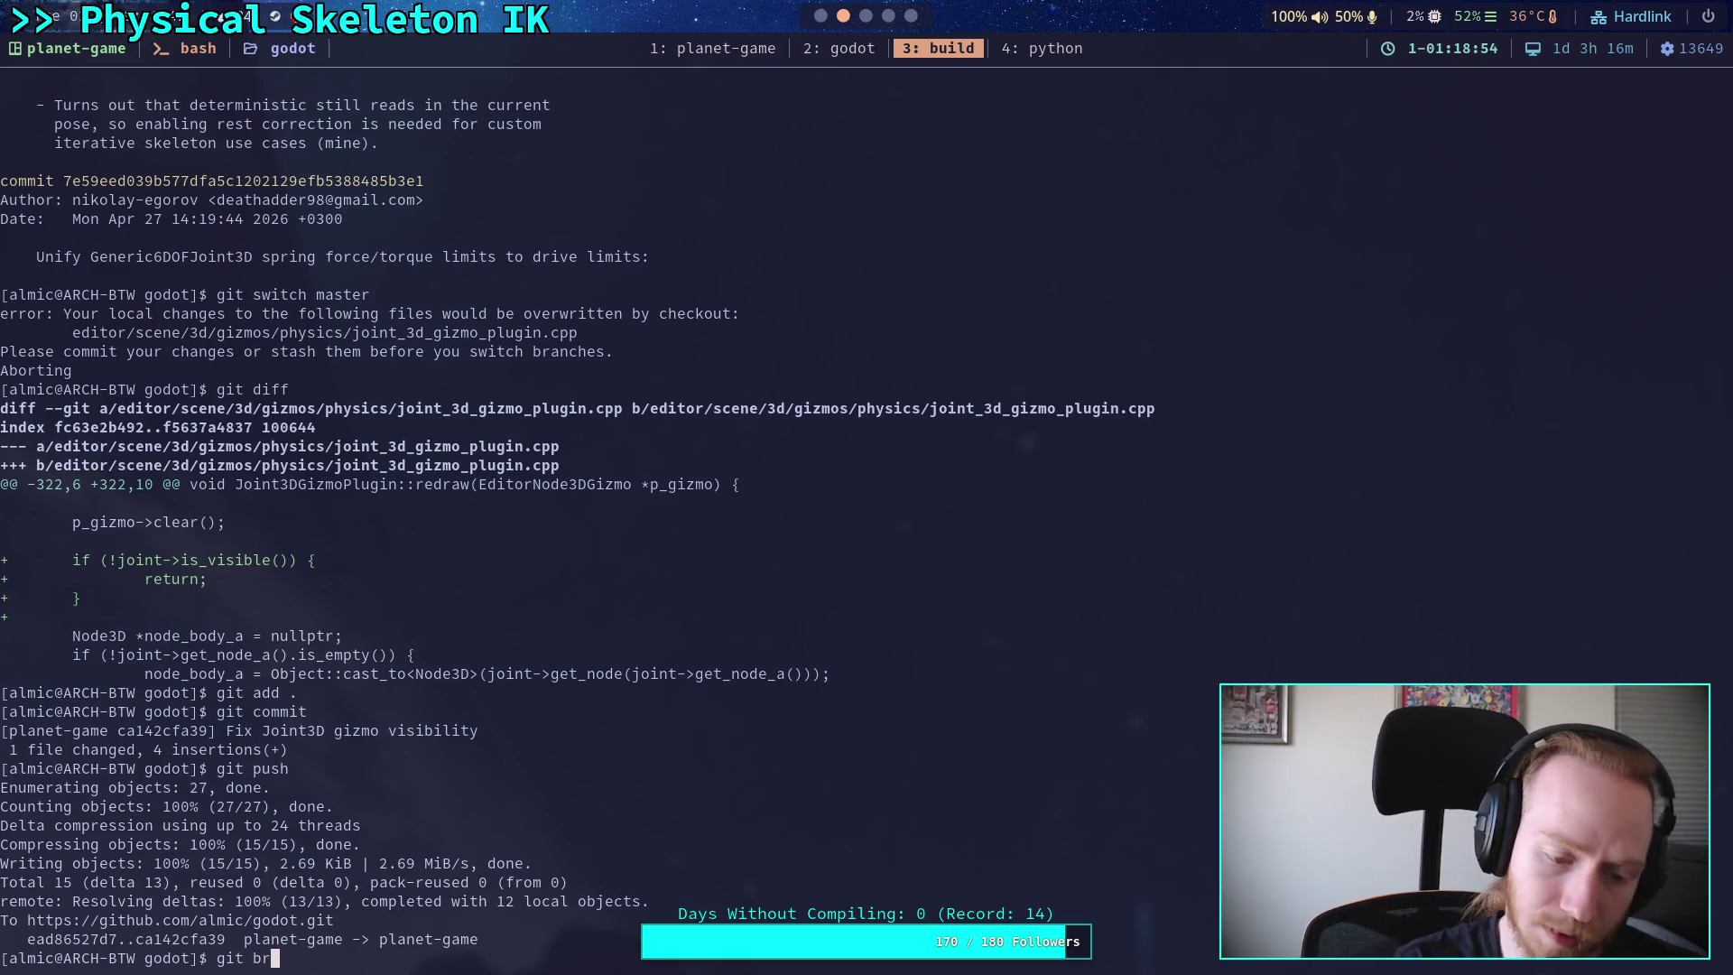
text(switch master)
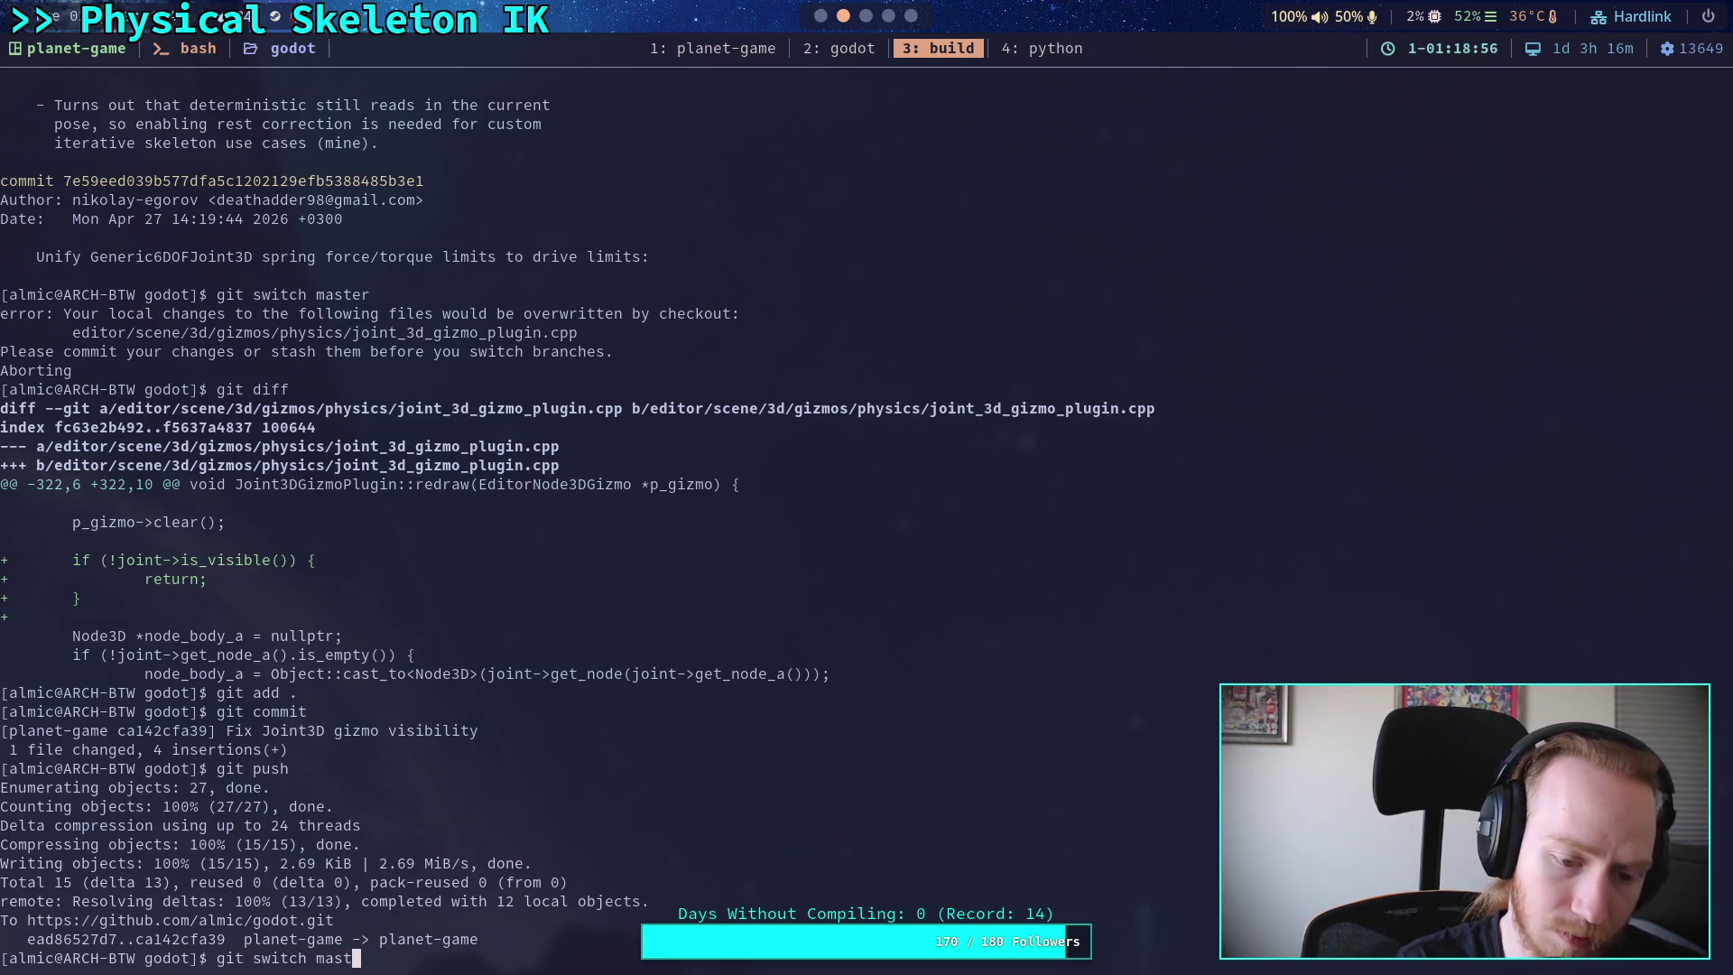
key(Return)
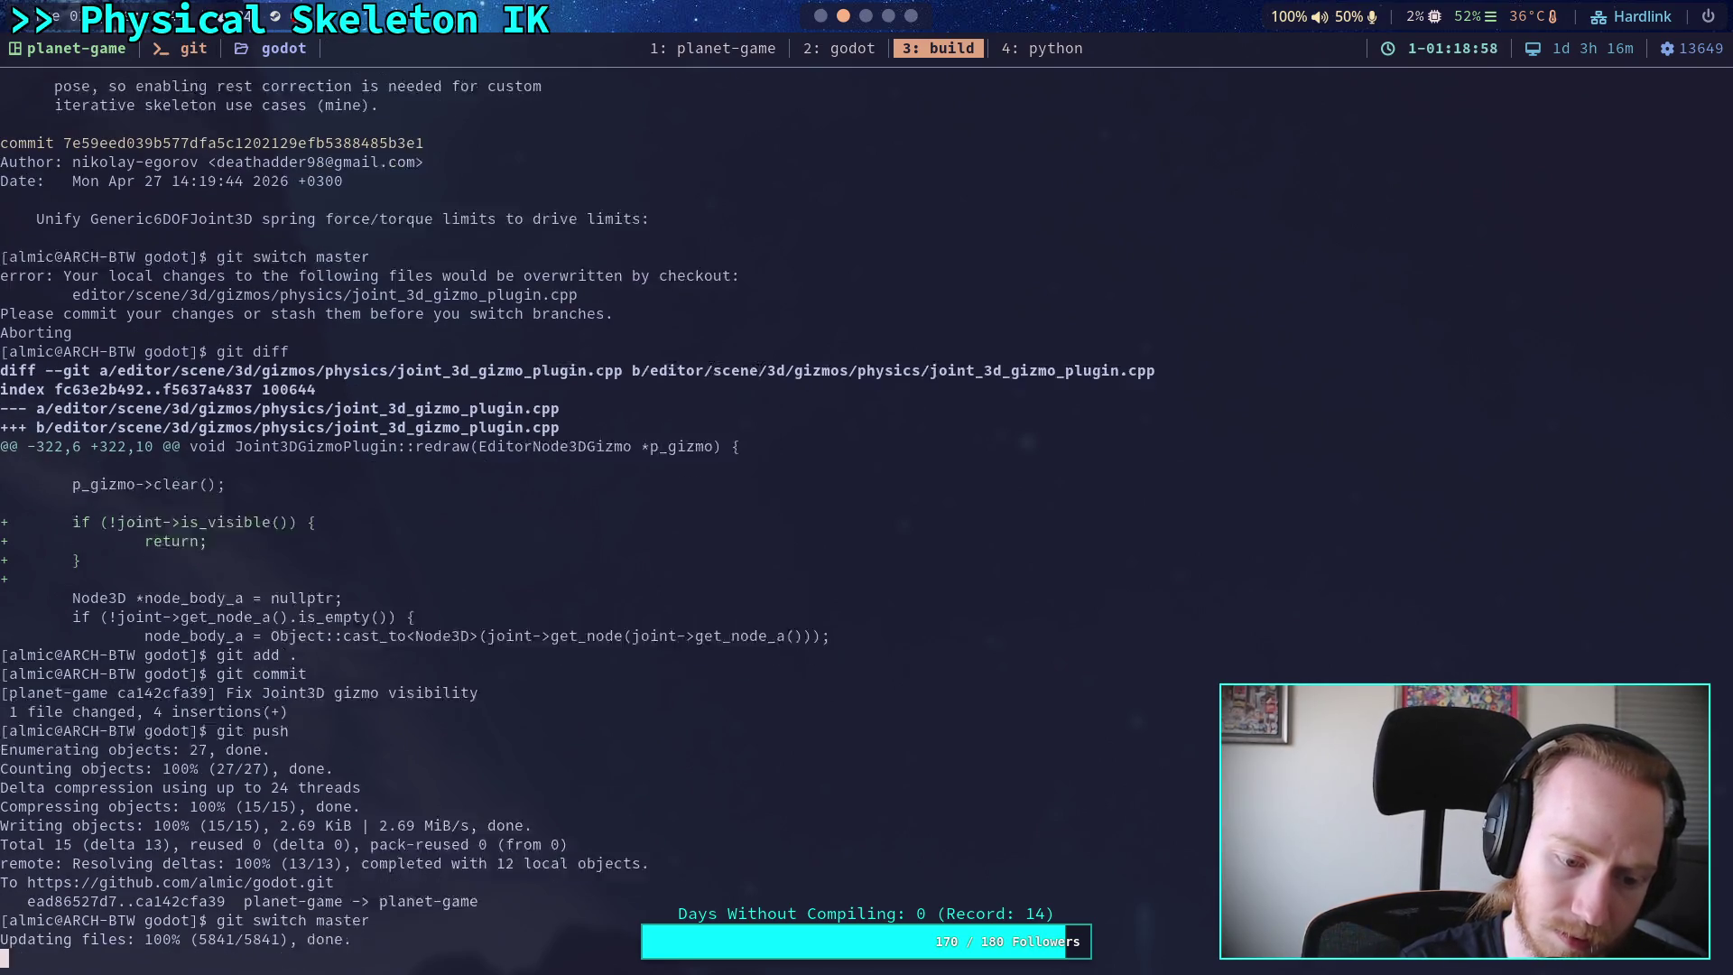
- Fetch the latest changes from the upstream remote
text(git push)
key(BackSpace)
key(BackSpace)
text(ll)
key(BackSpace)
key(BackSpace)
key(BackSpace)
text(fetchh upstrea)
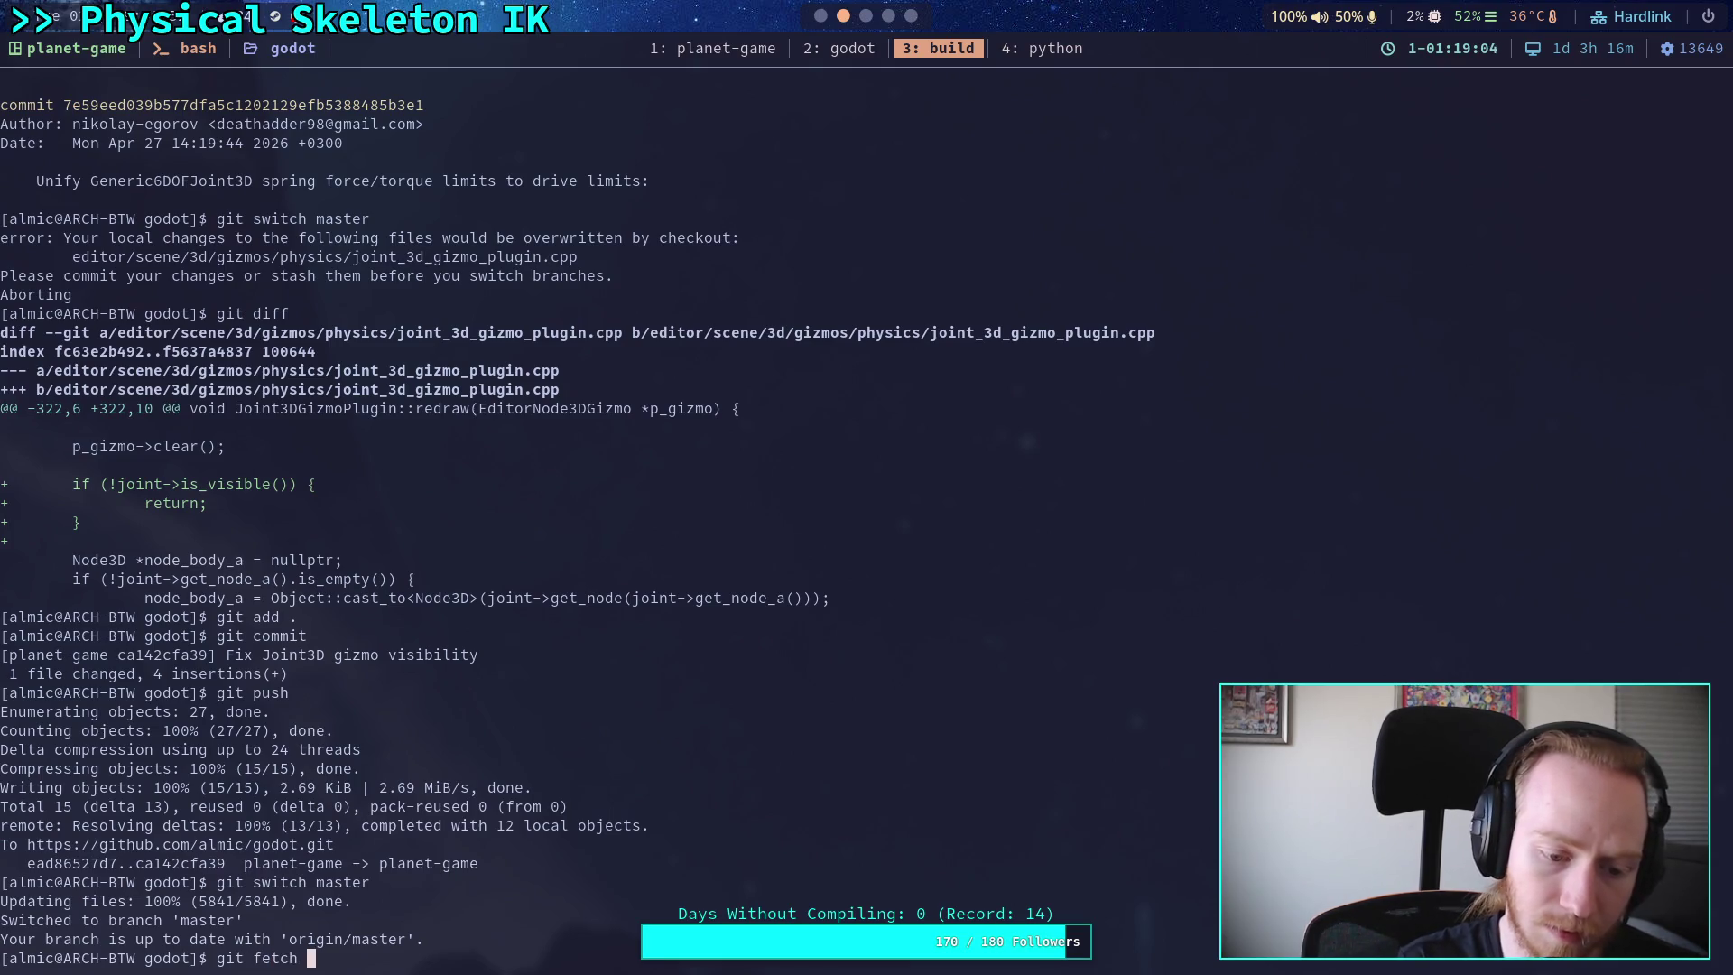
text(m)
key(Return)
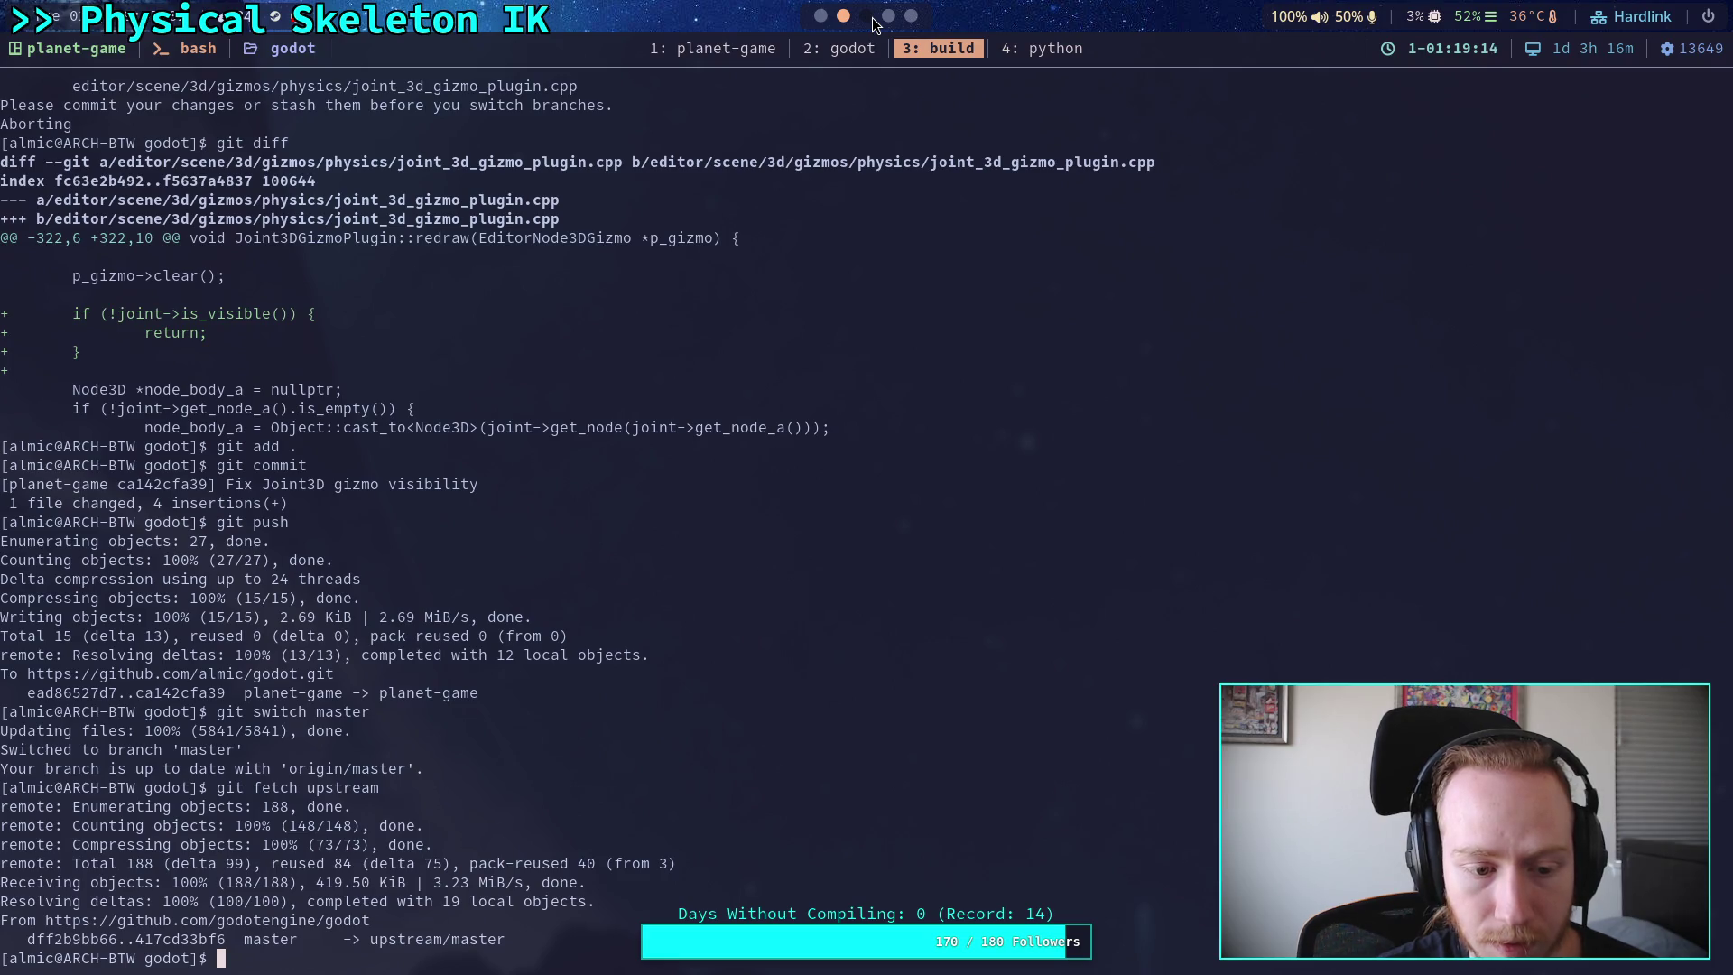
scroll(874, 24, down, 2)
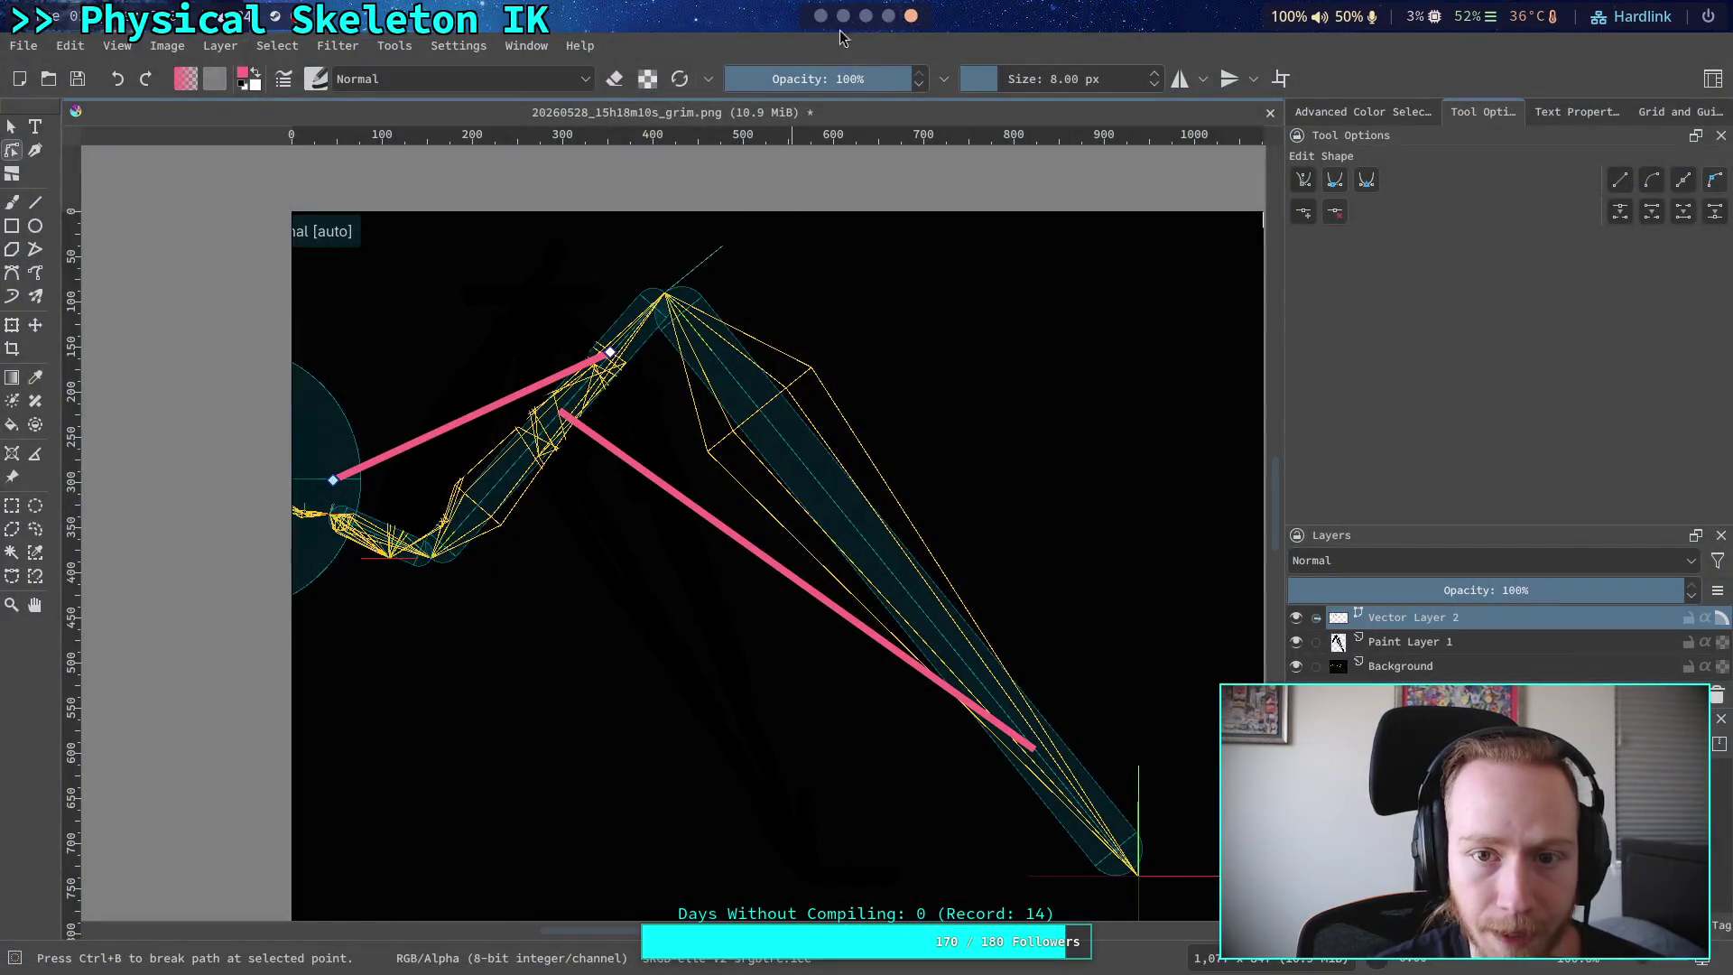
- Open the personal godot fork from the GitHub profile page
scroll(892, 23, up, 1)
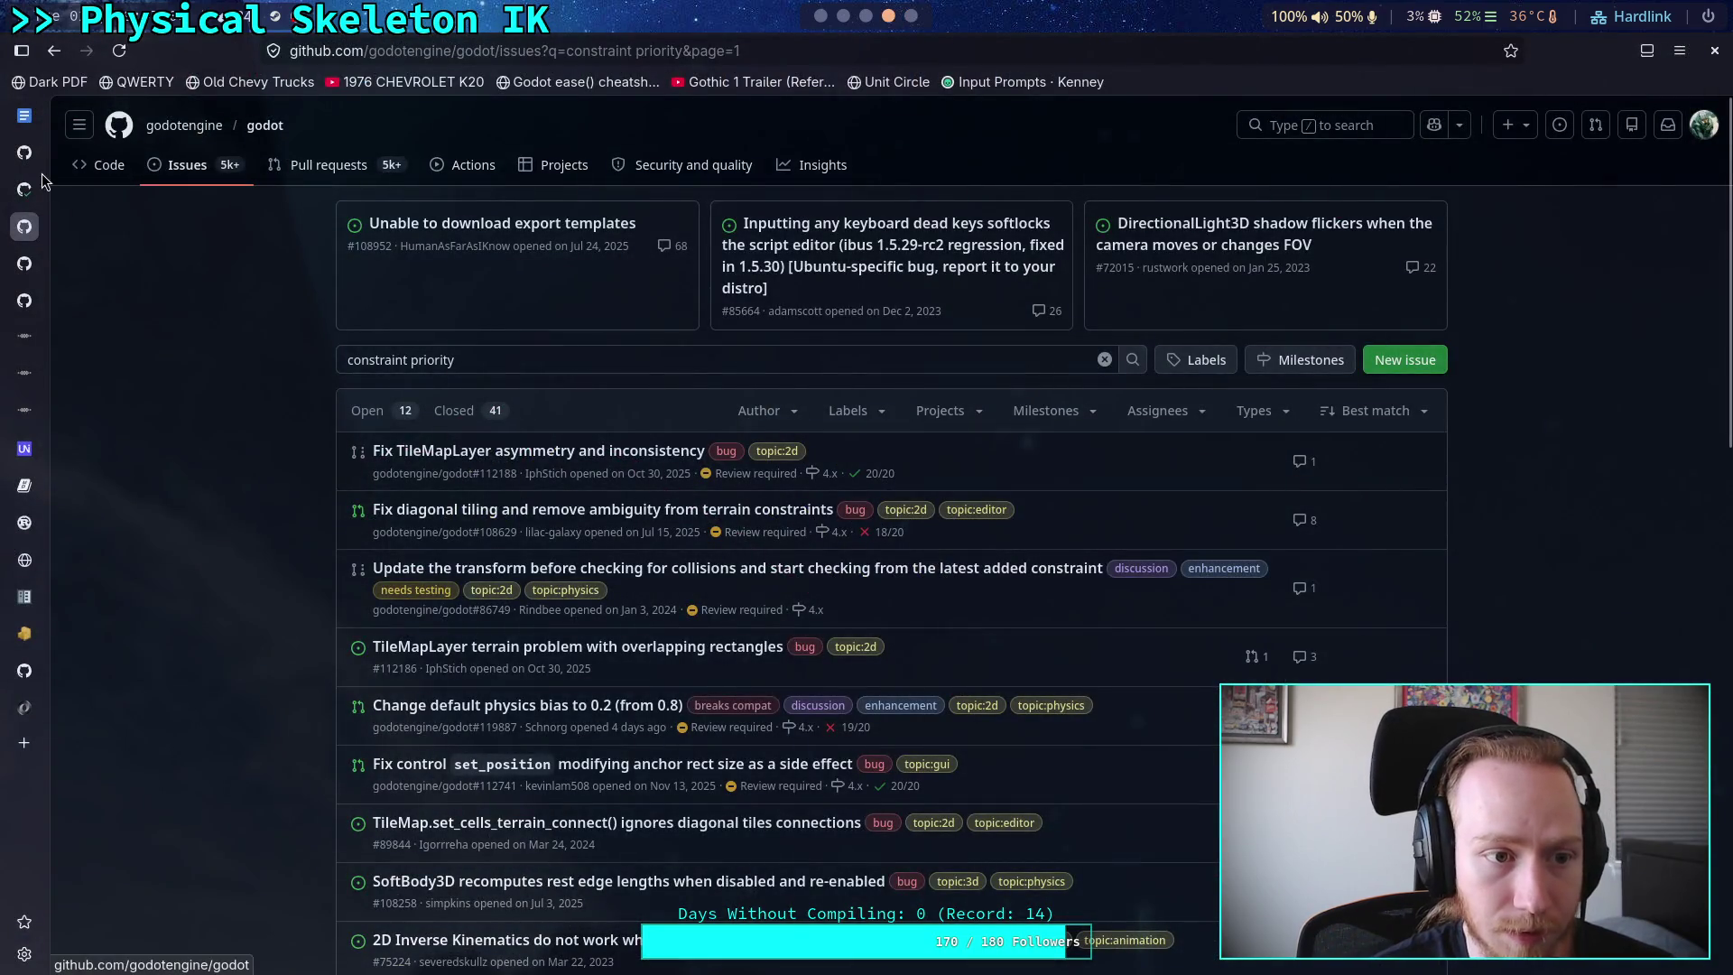
click(25, 189)
click(24, 152)
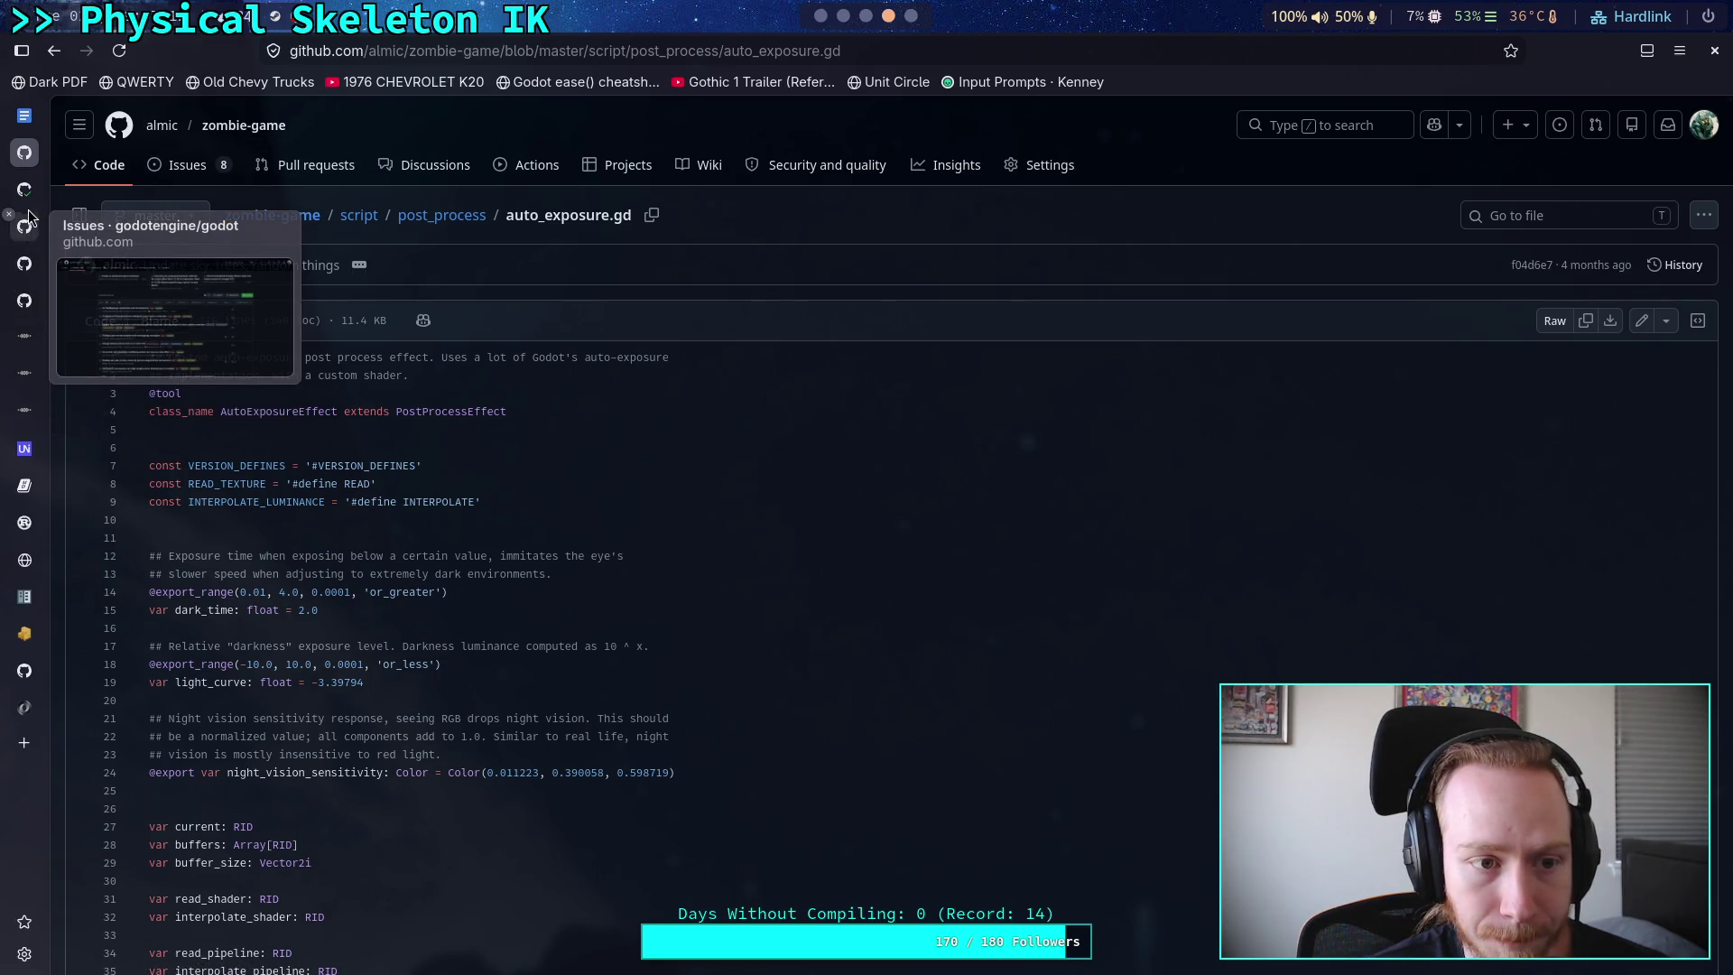
click(165, 132)
scroll(798, 610, down, 3)
scroll(810, 608, down, 6)
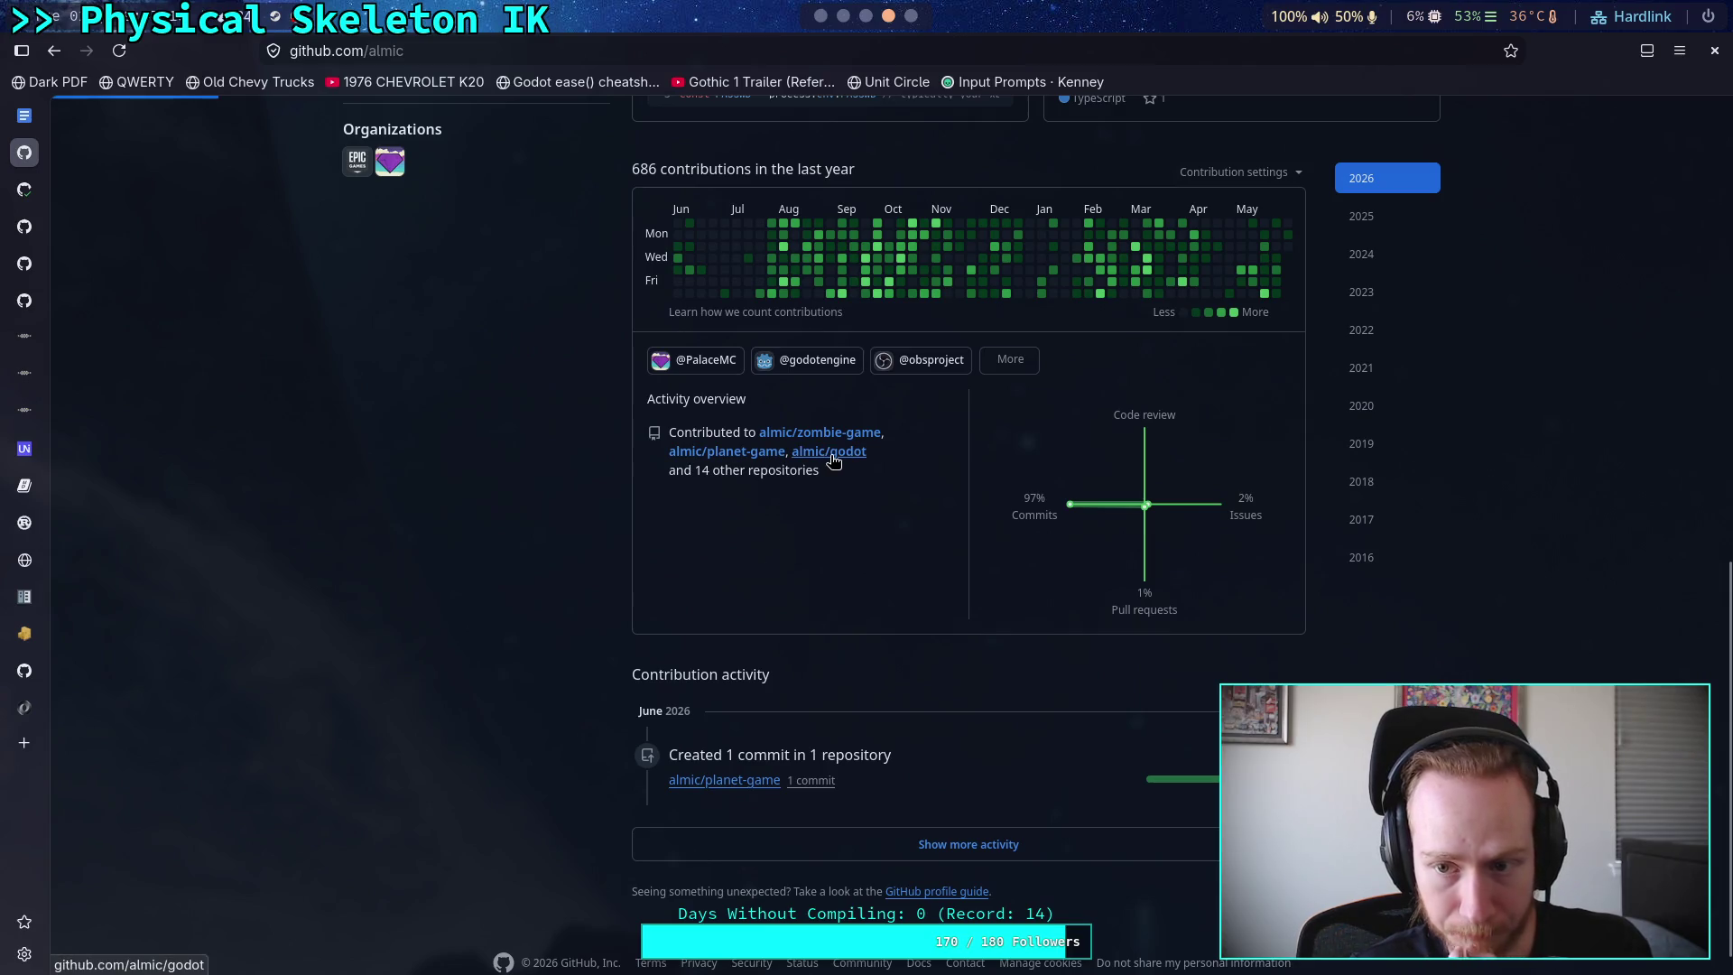
click(831, 457)
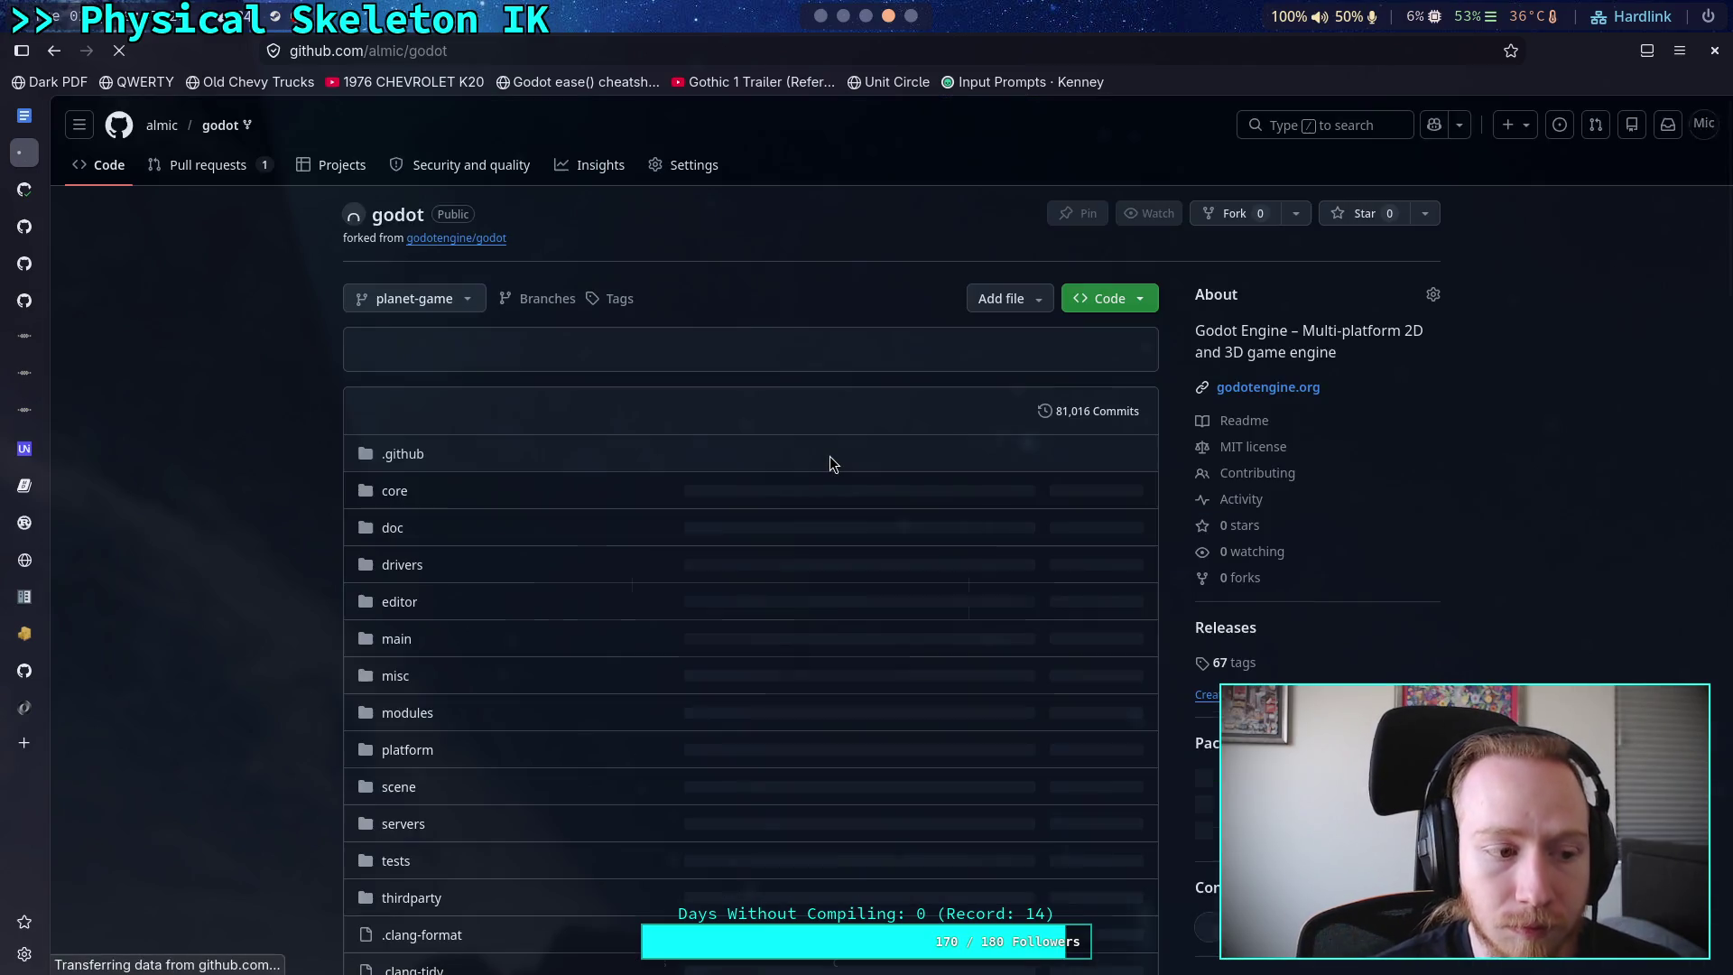
- Switch the fork to master and update it with the 40 upstream commits
click(443, 300)
click(391, 544)
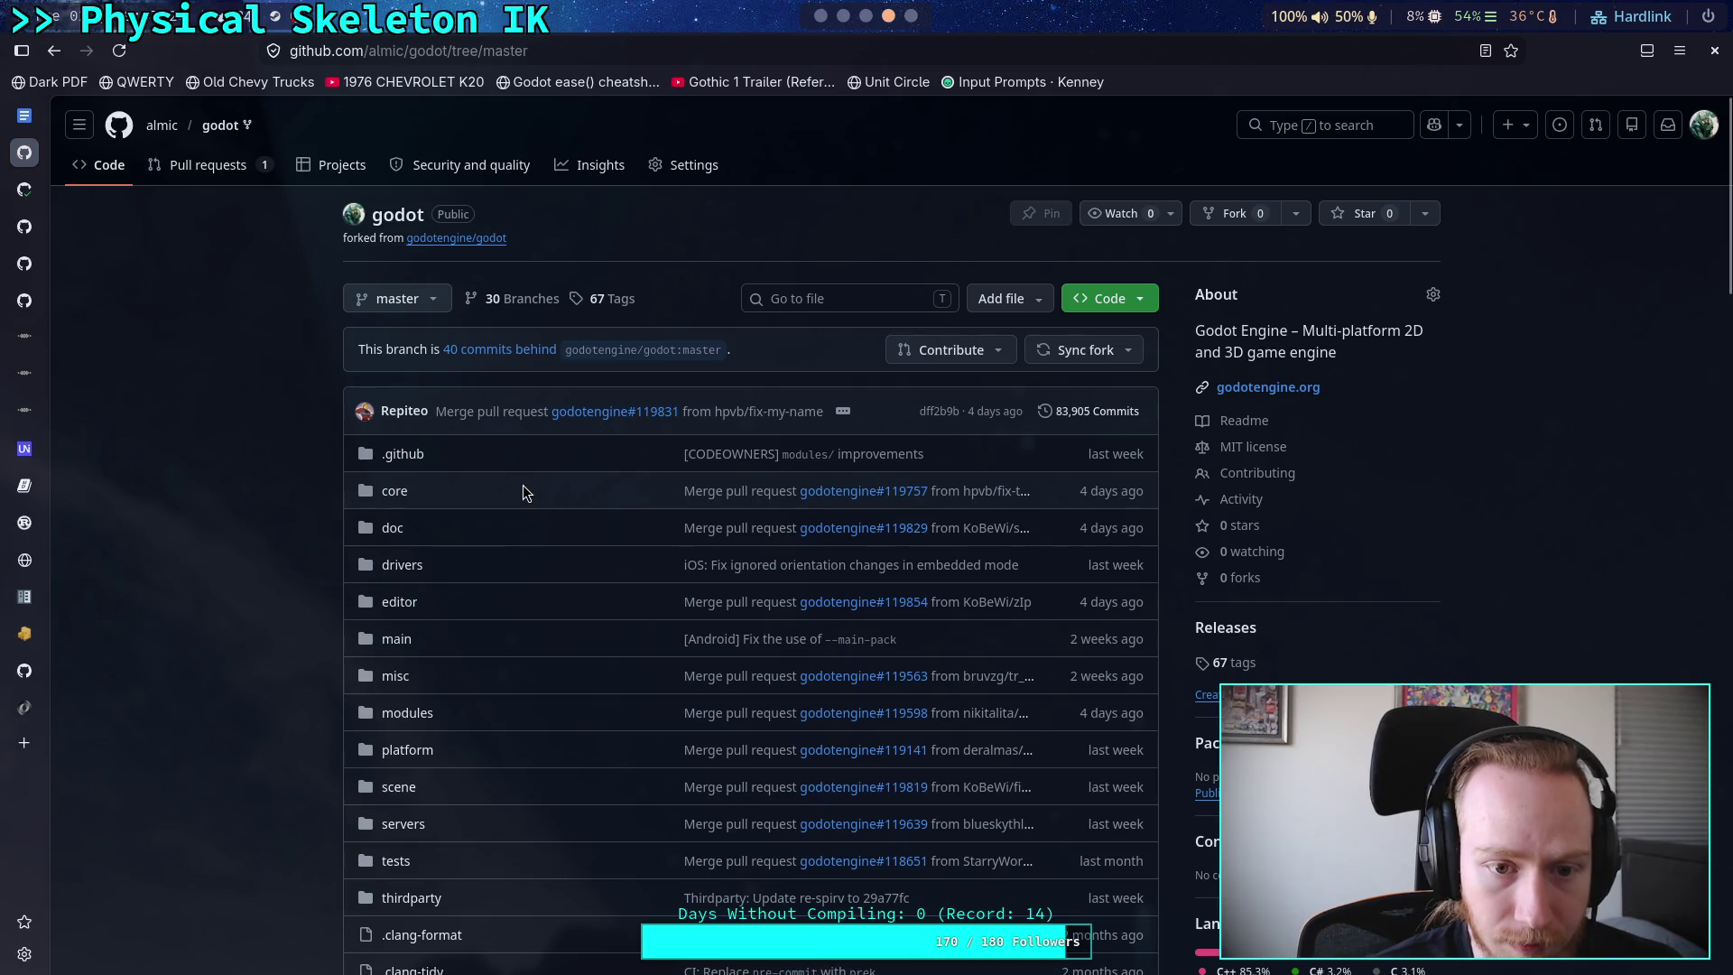
click(1113, 359)
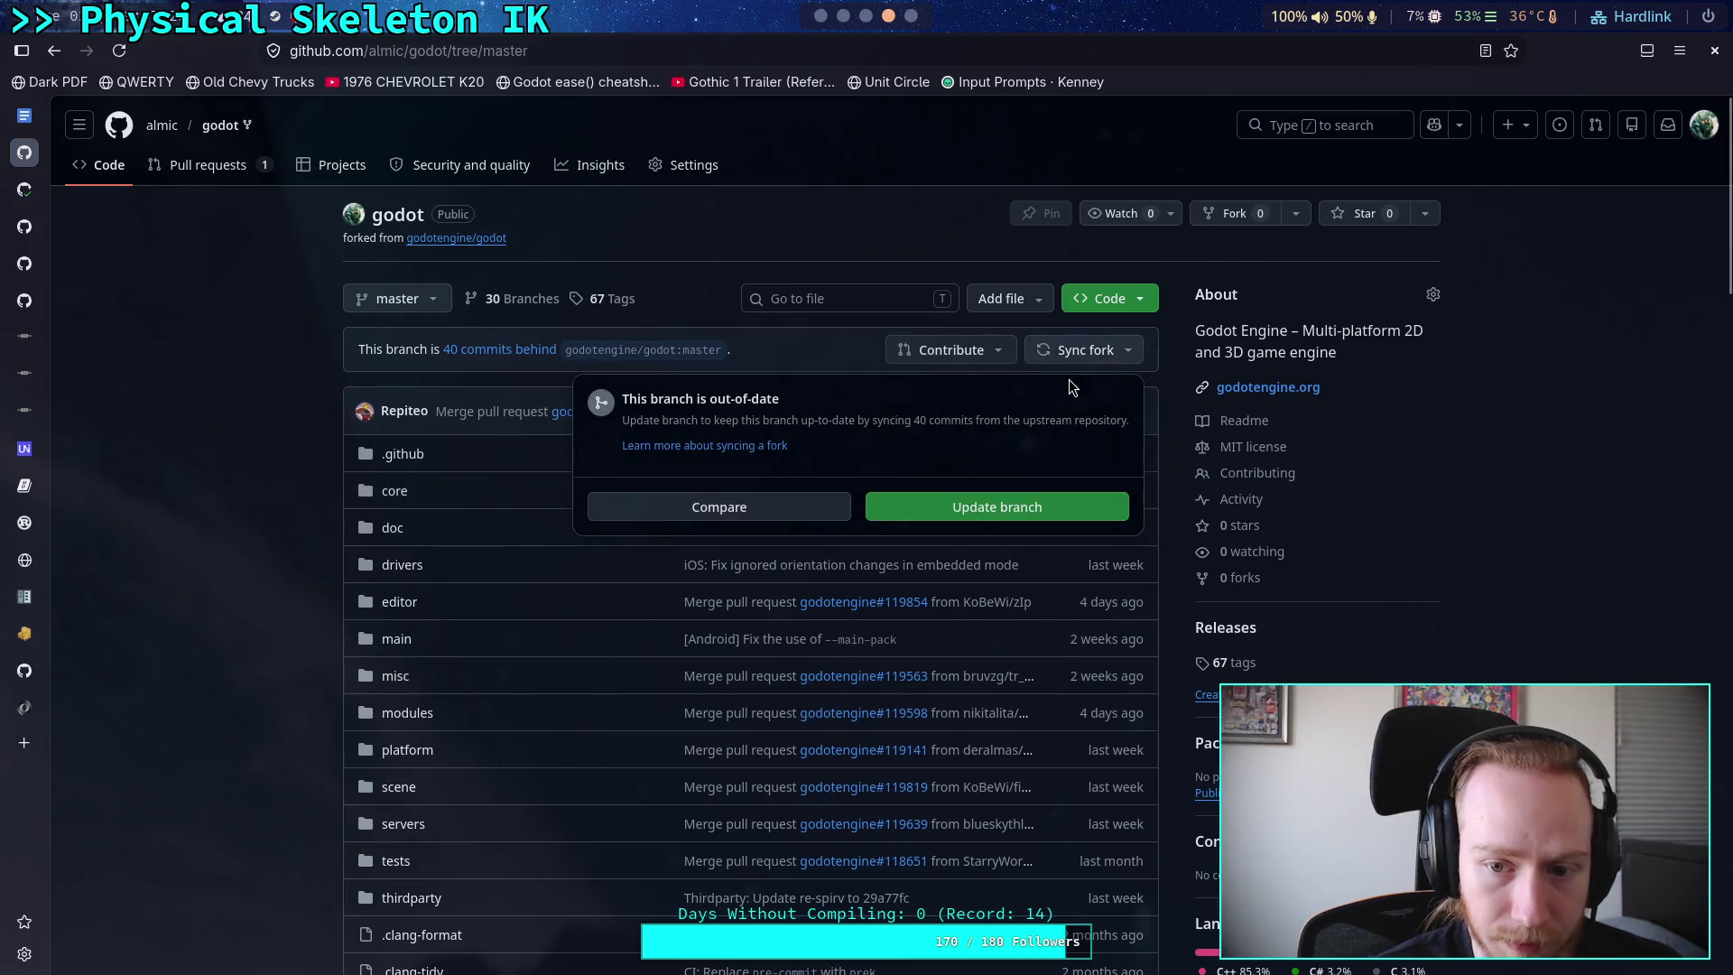
click(955, 507)
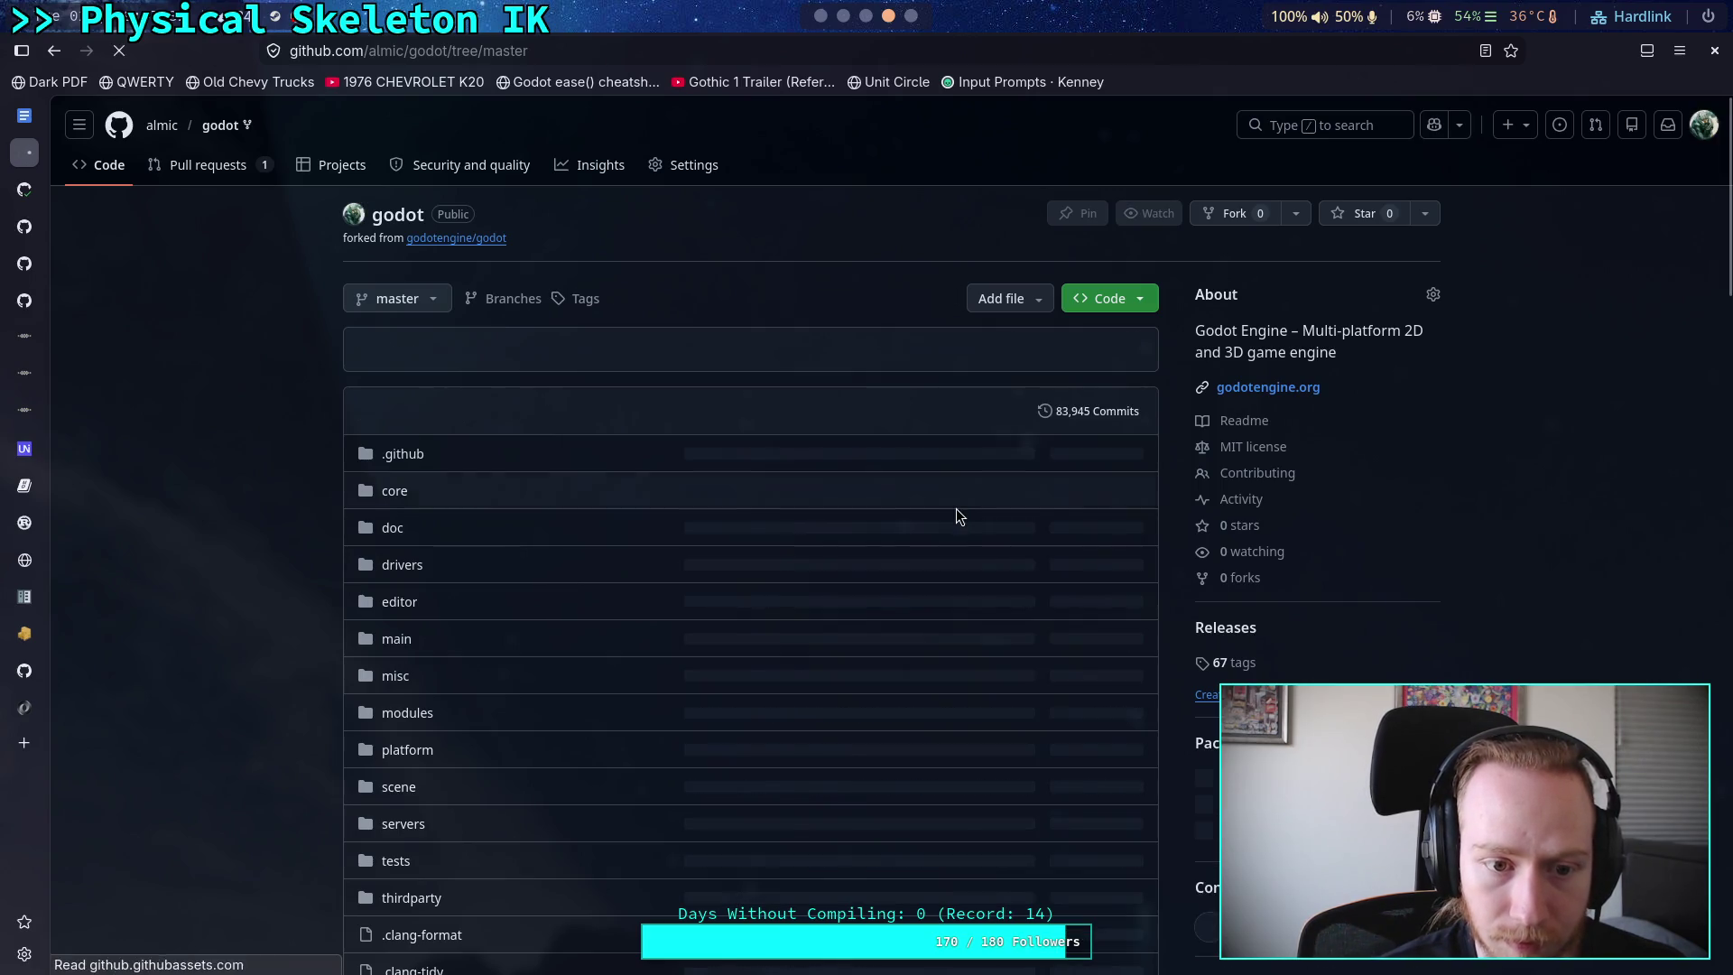
click(842, 18)
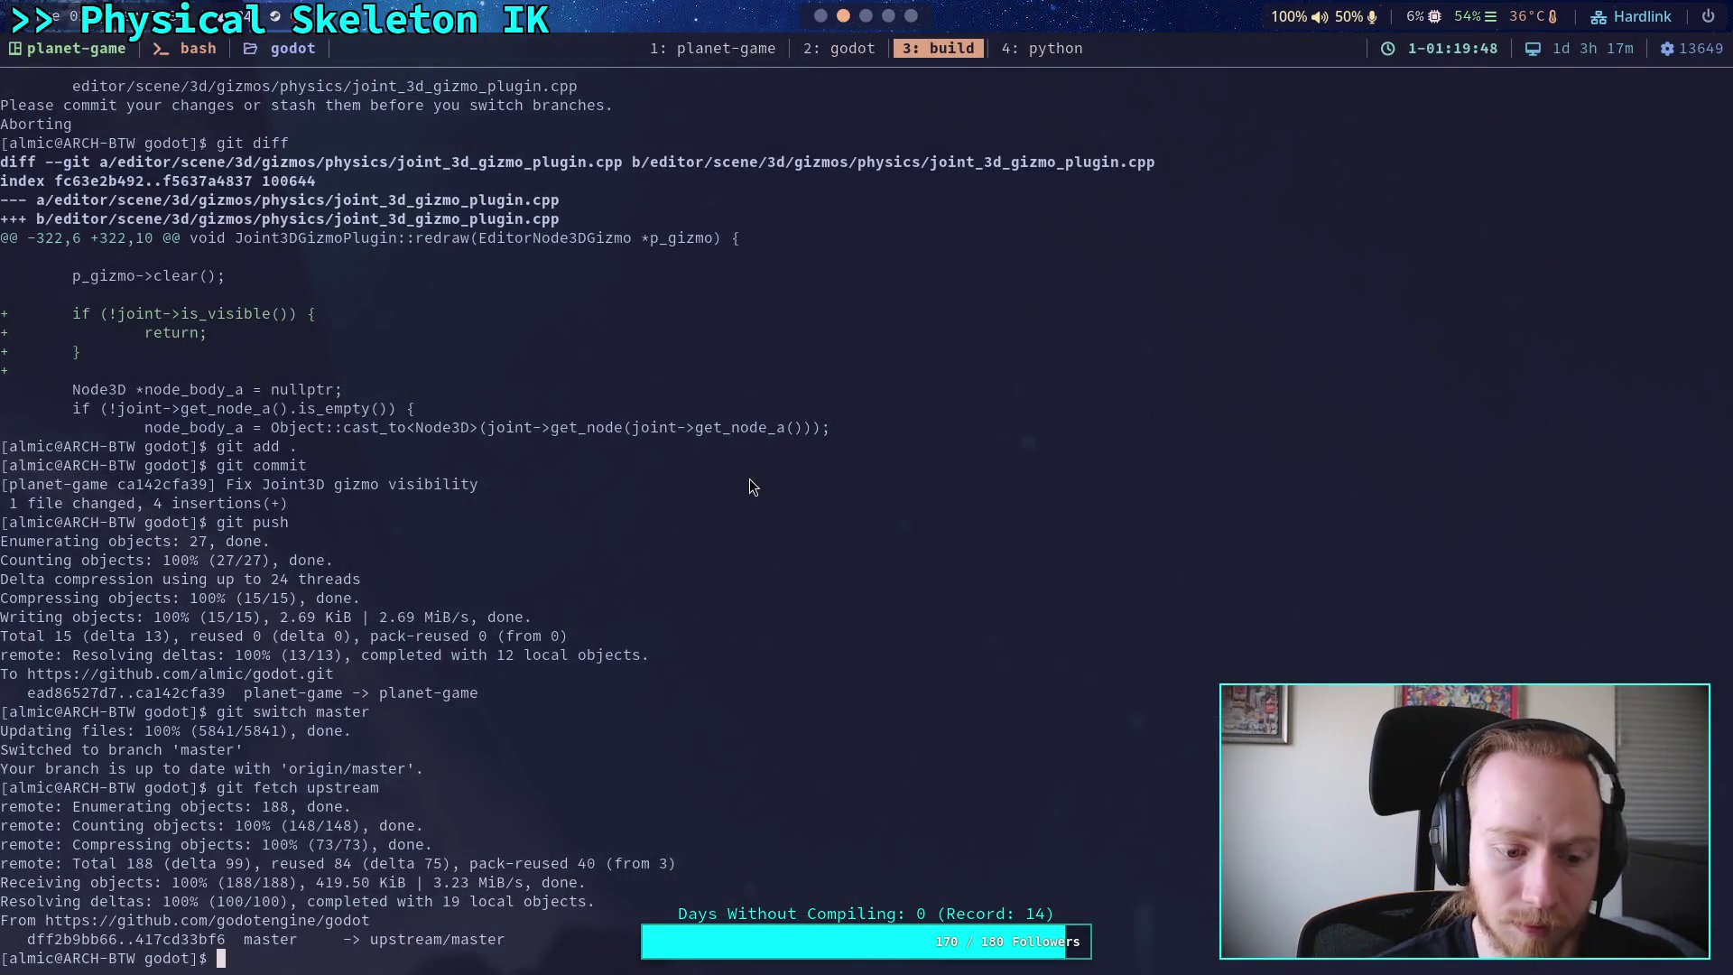
- Pull the synced master and create the add-jolt-constraint-priority branch
text(git pull)
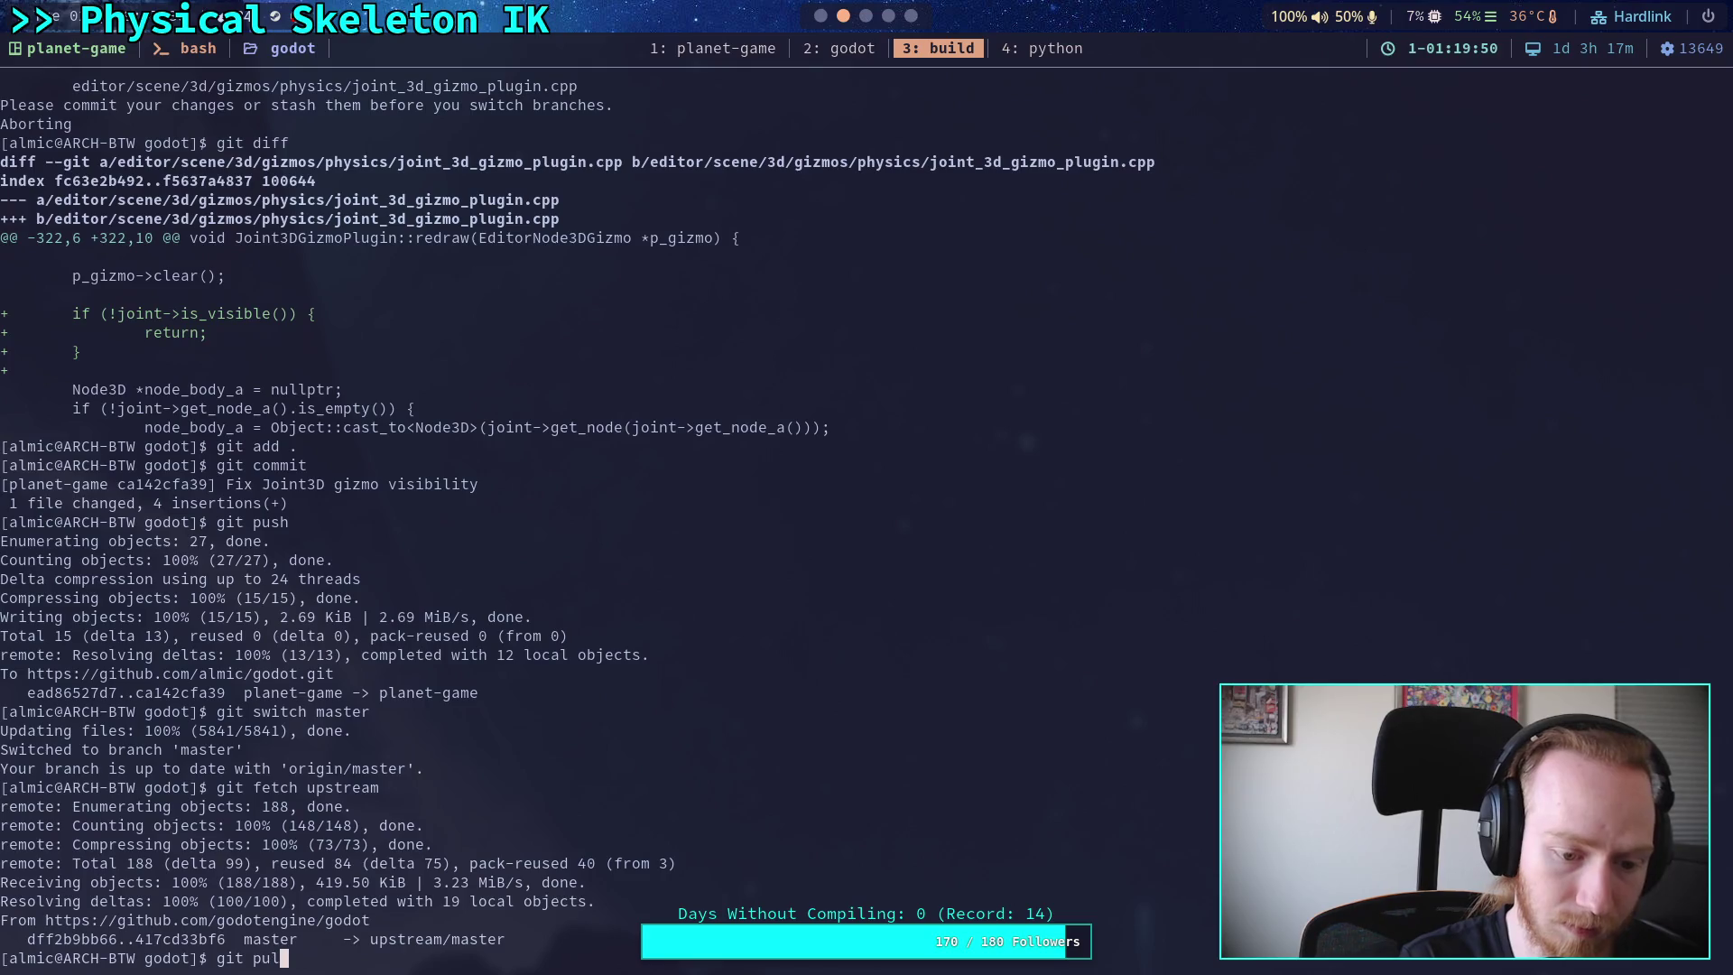
key(Return)
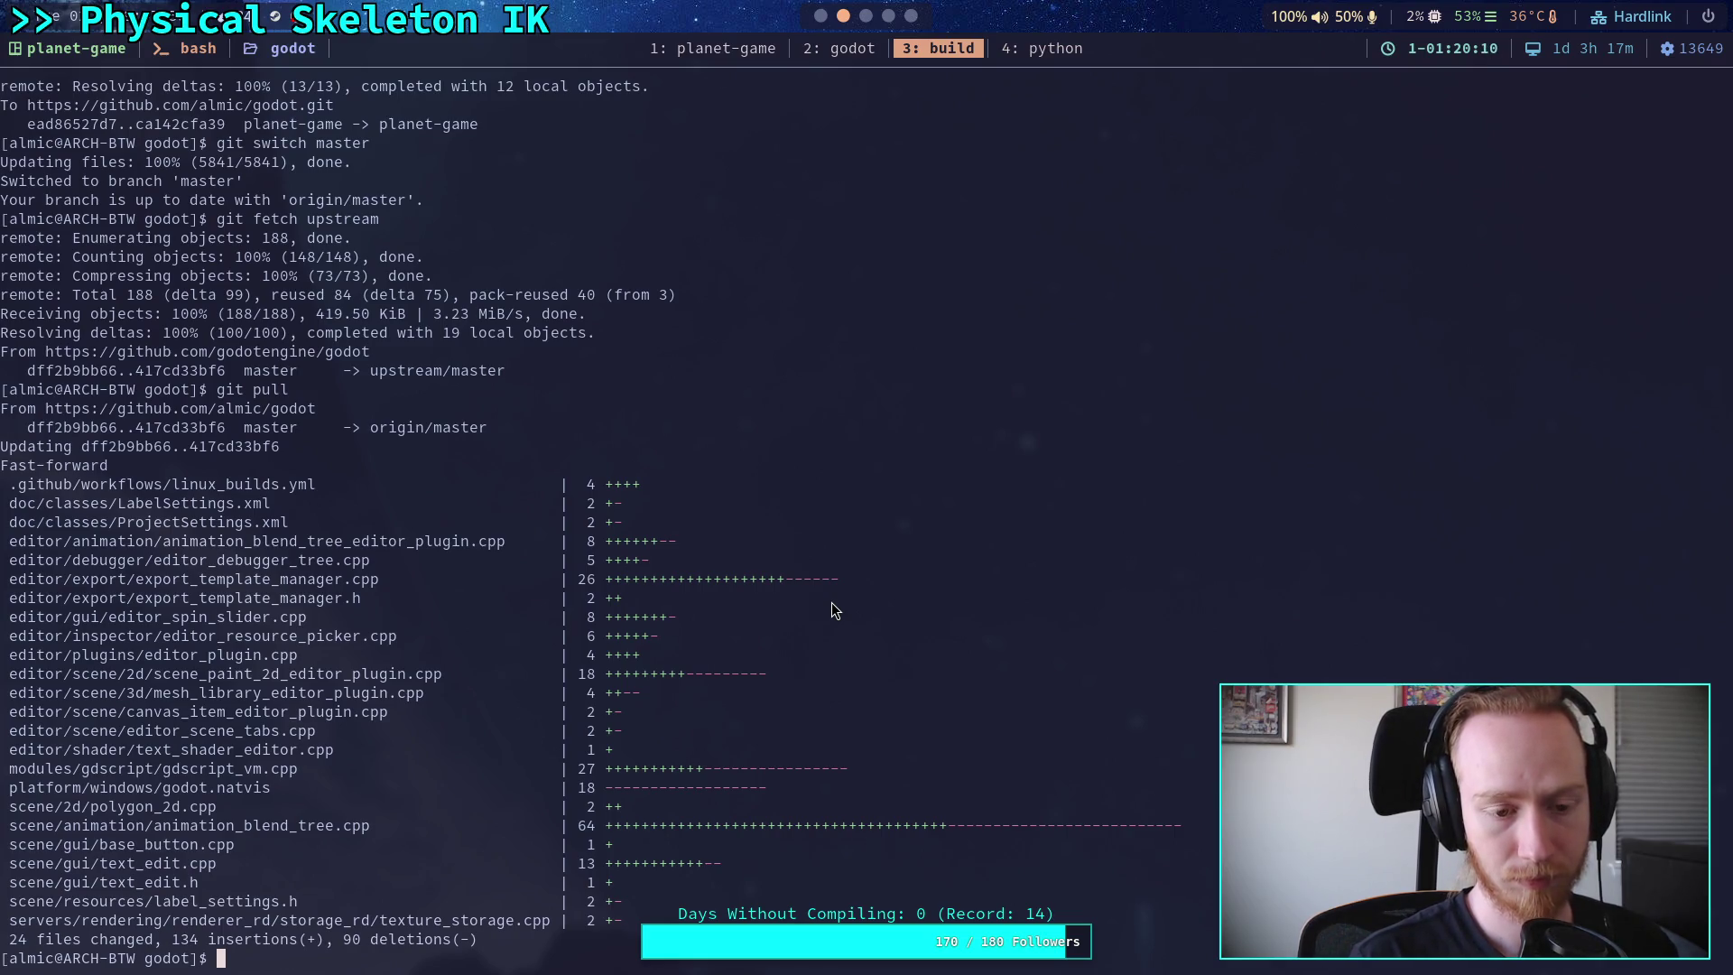
text(git )
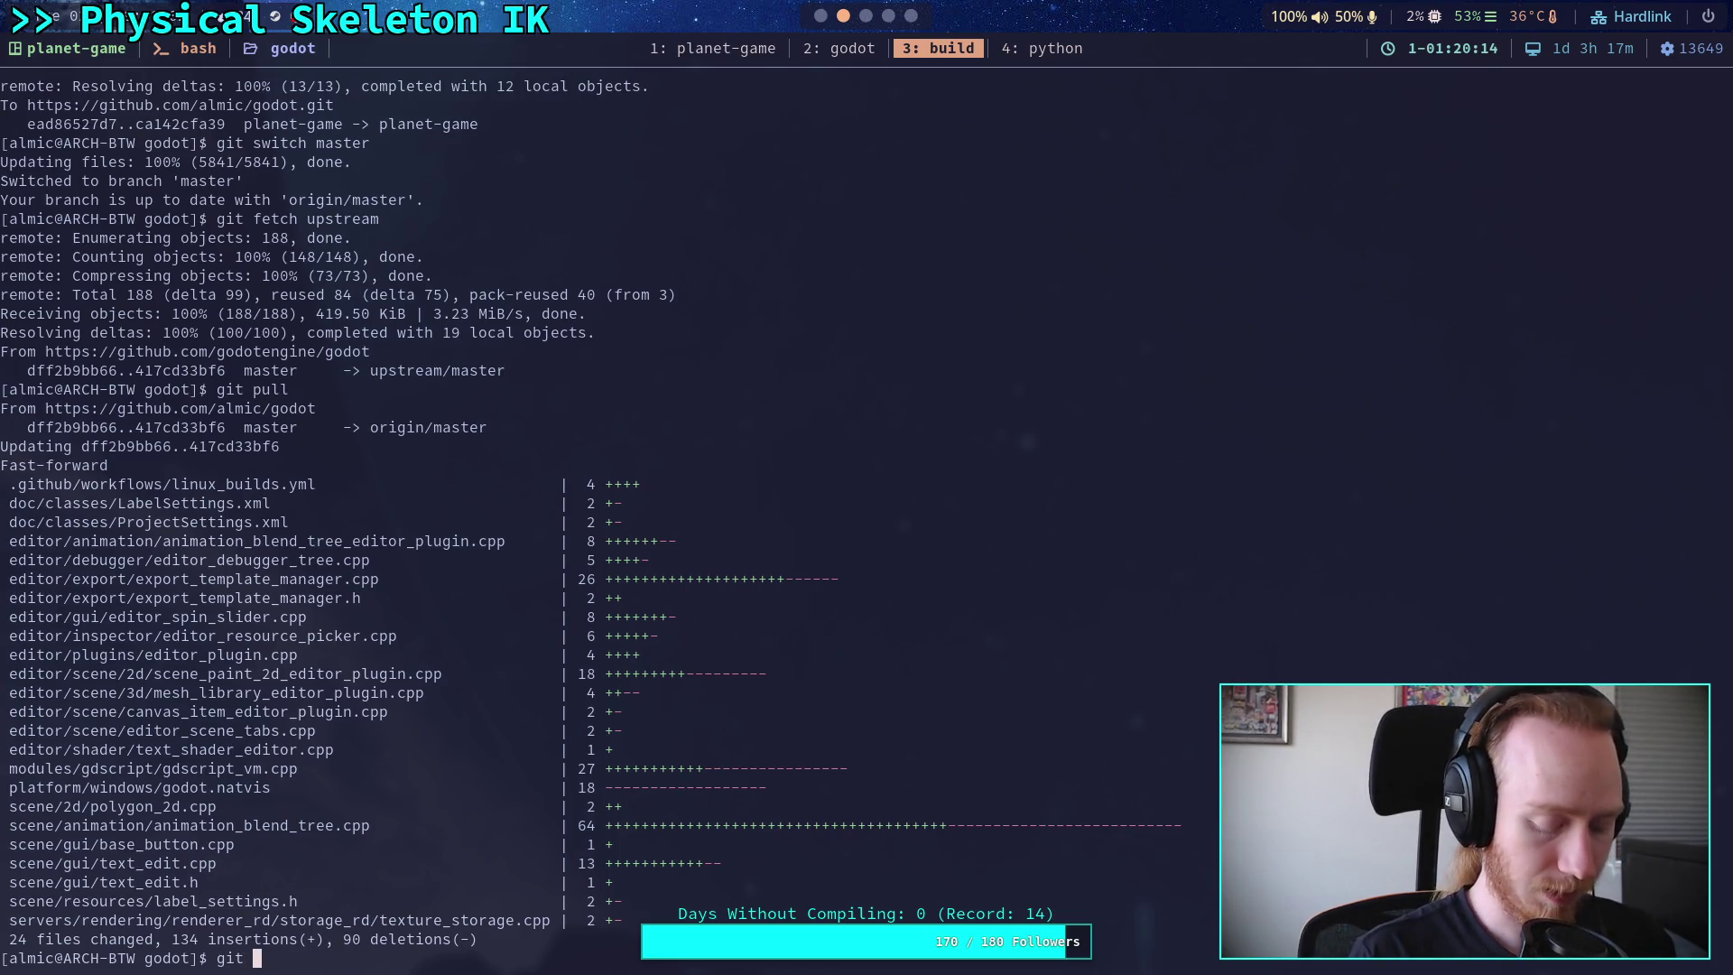
text(branch)
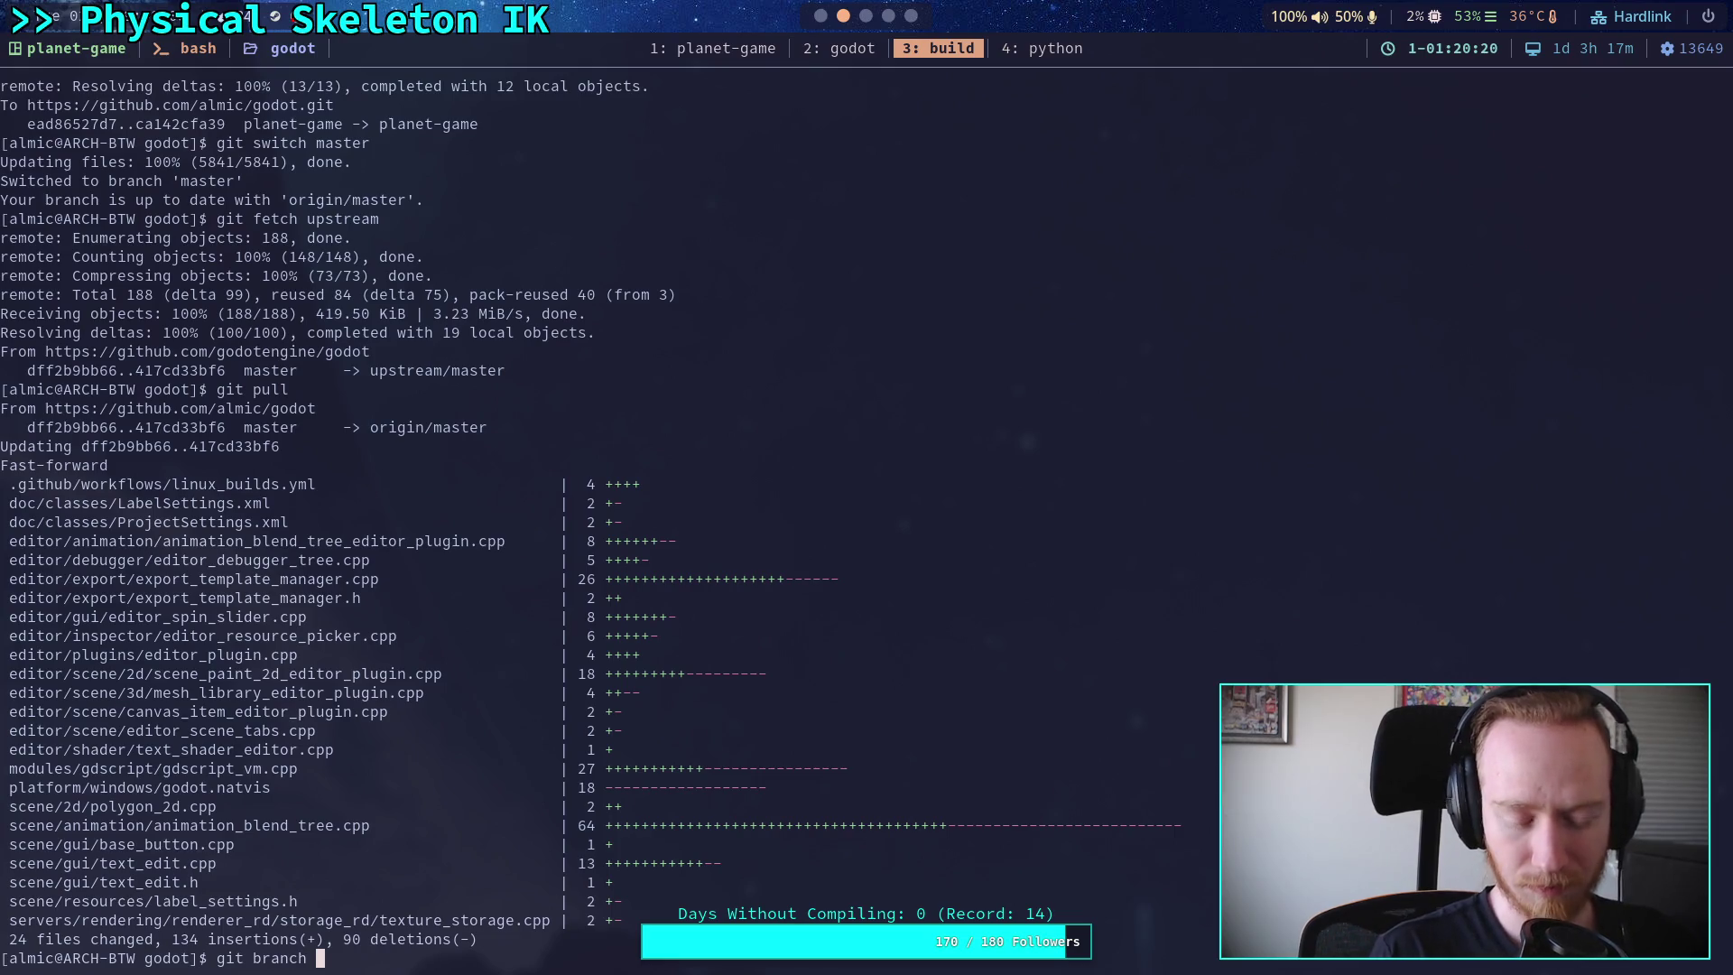
text(add-jolt-)
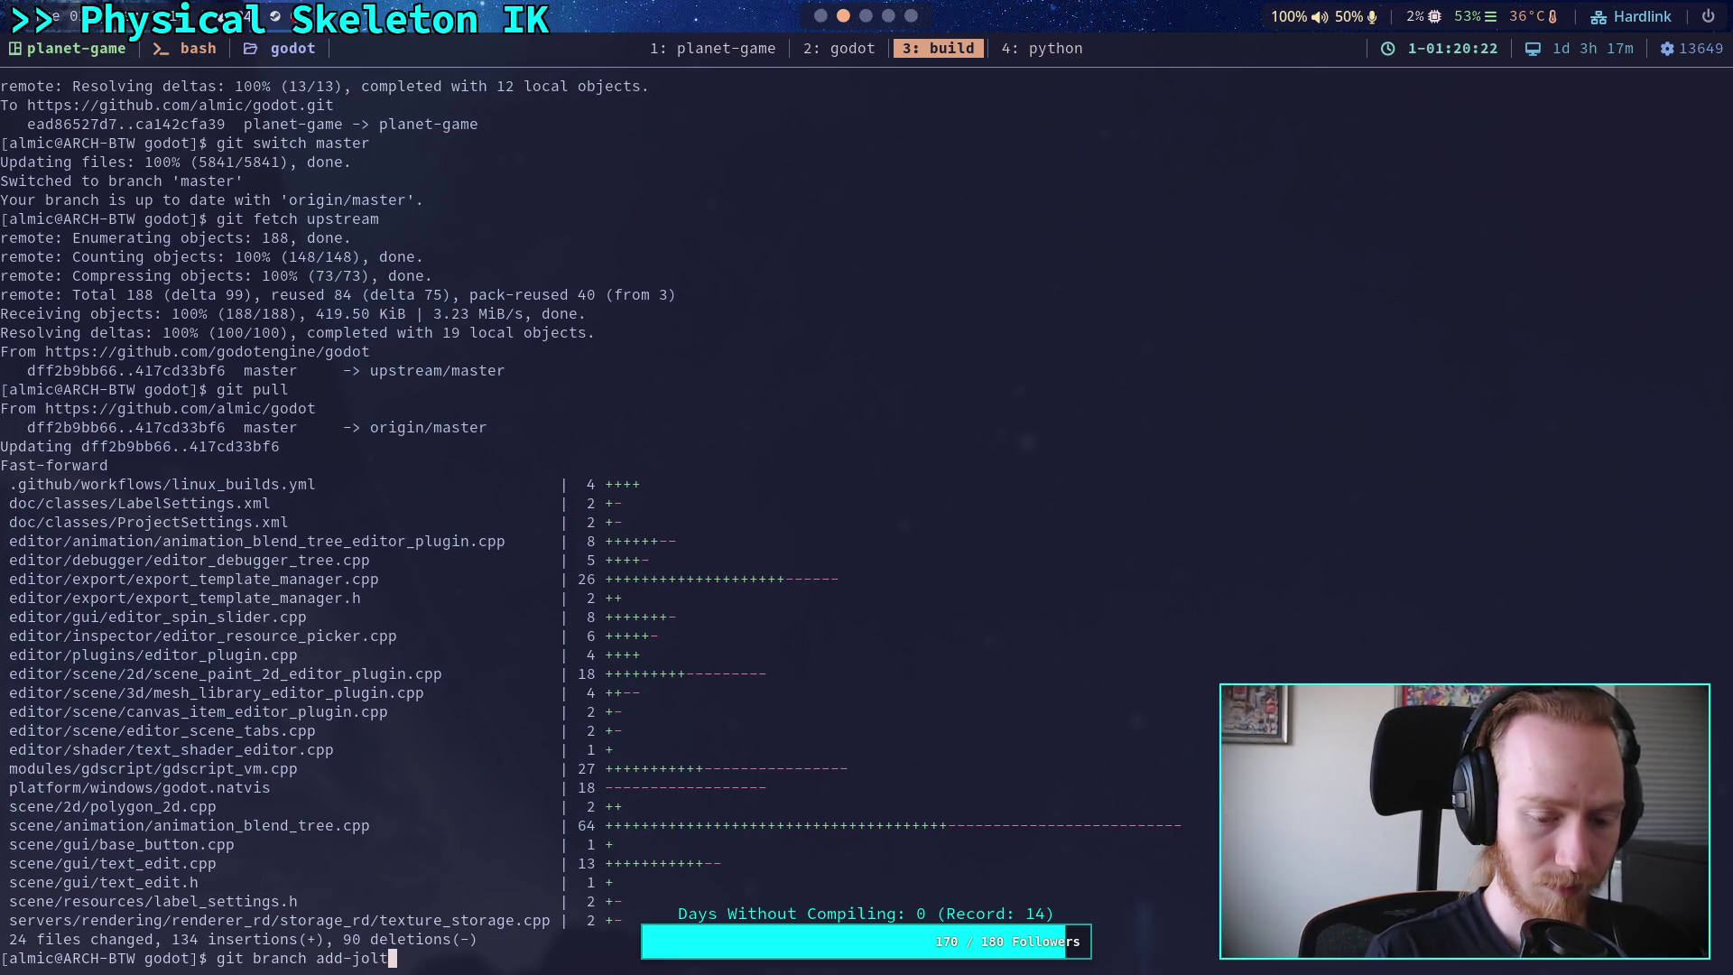
text(constraint-pri)
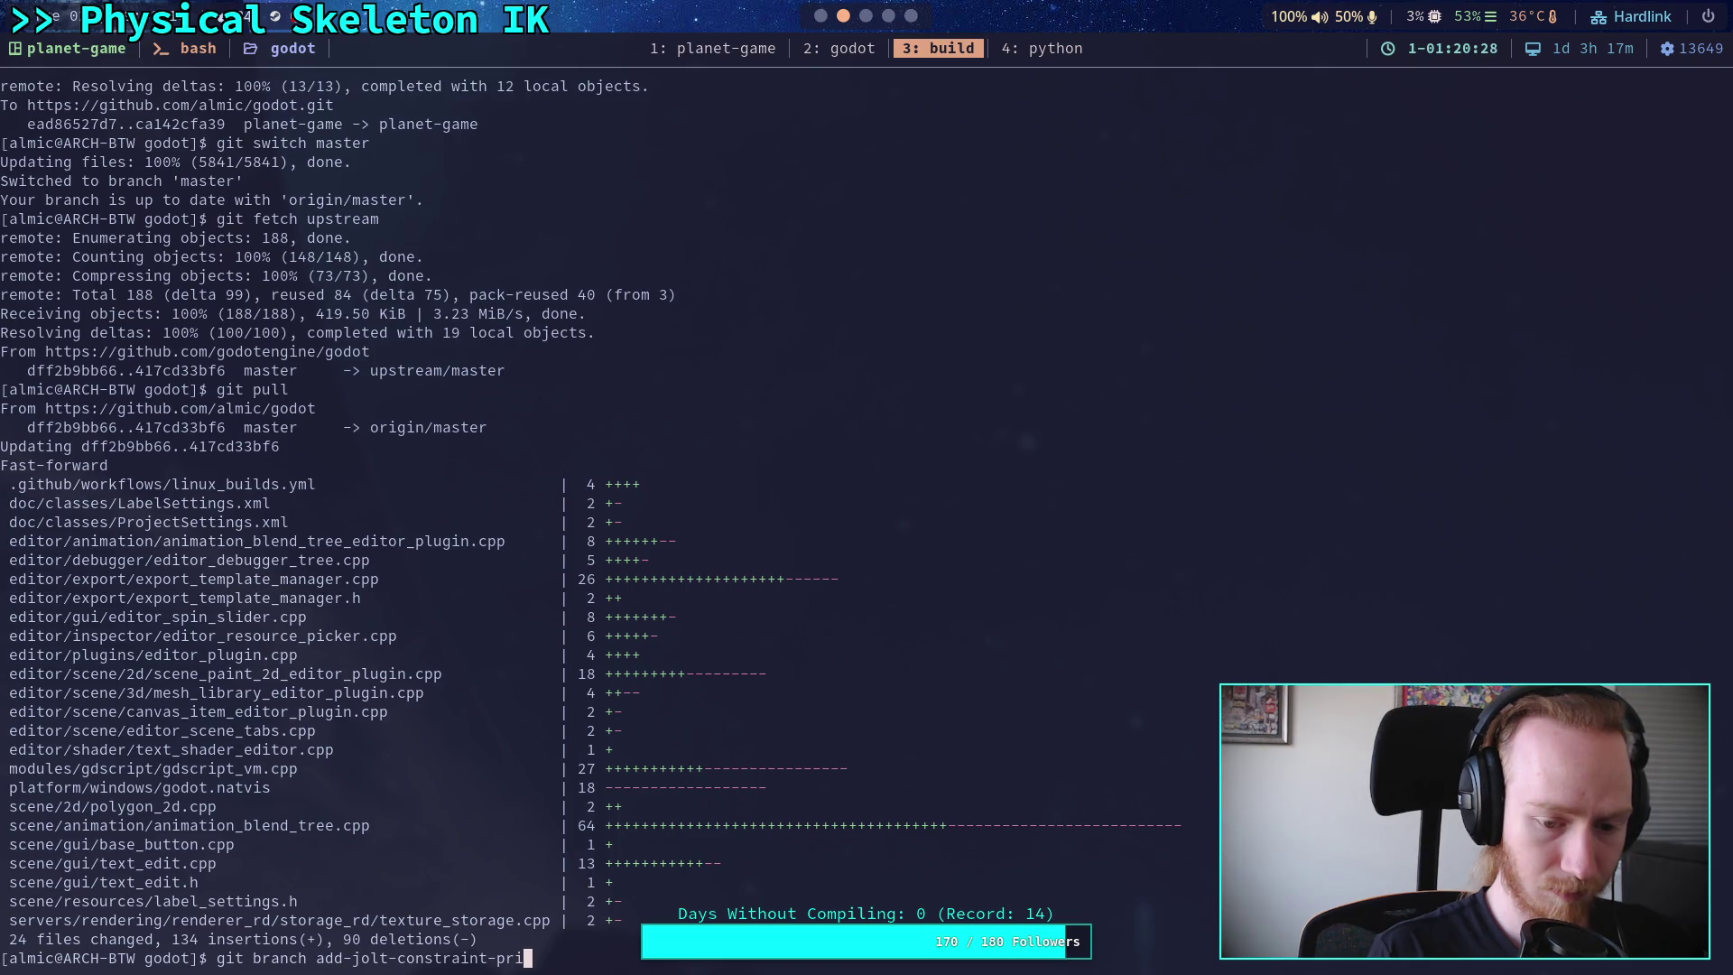
text(or)
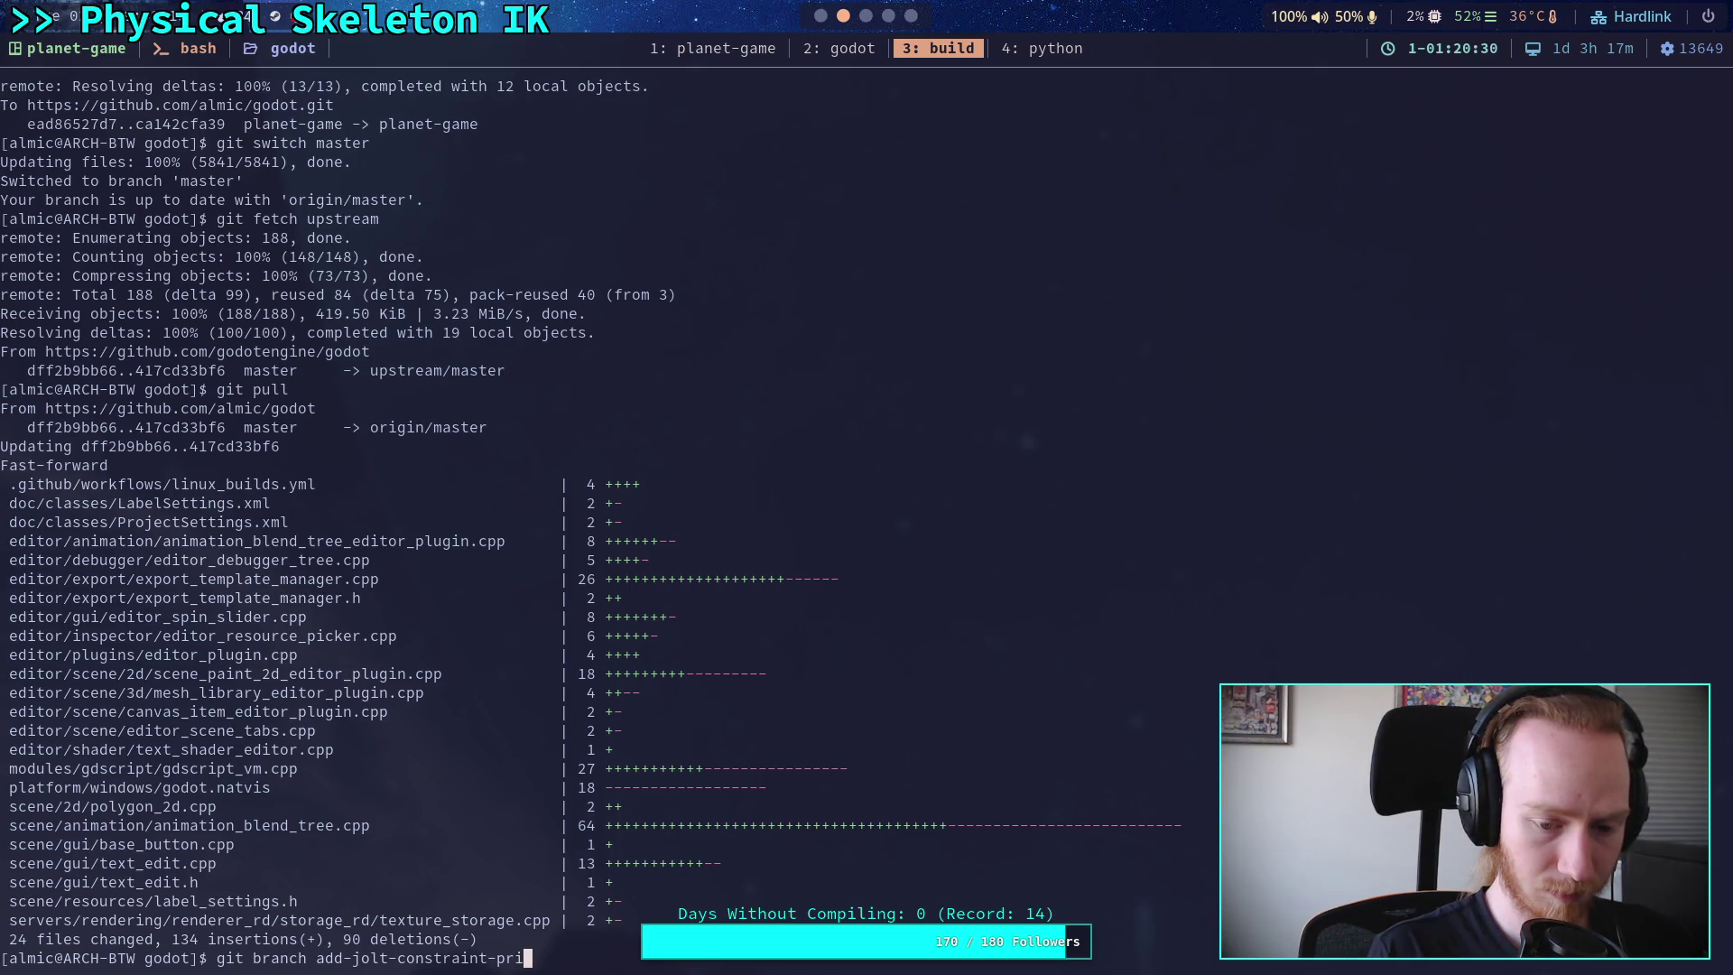
text(it)
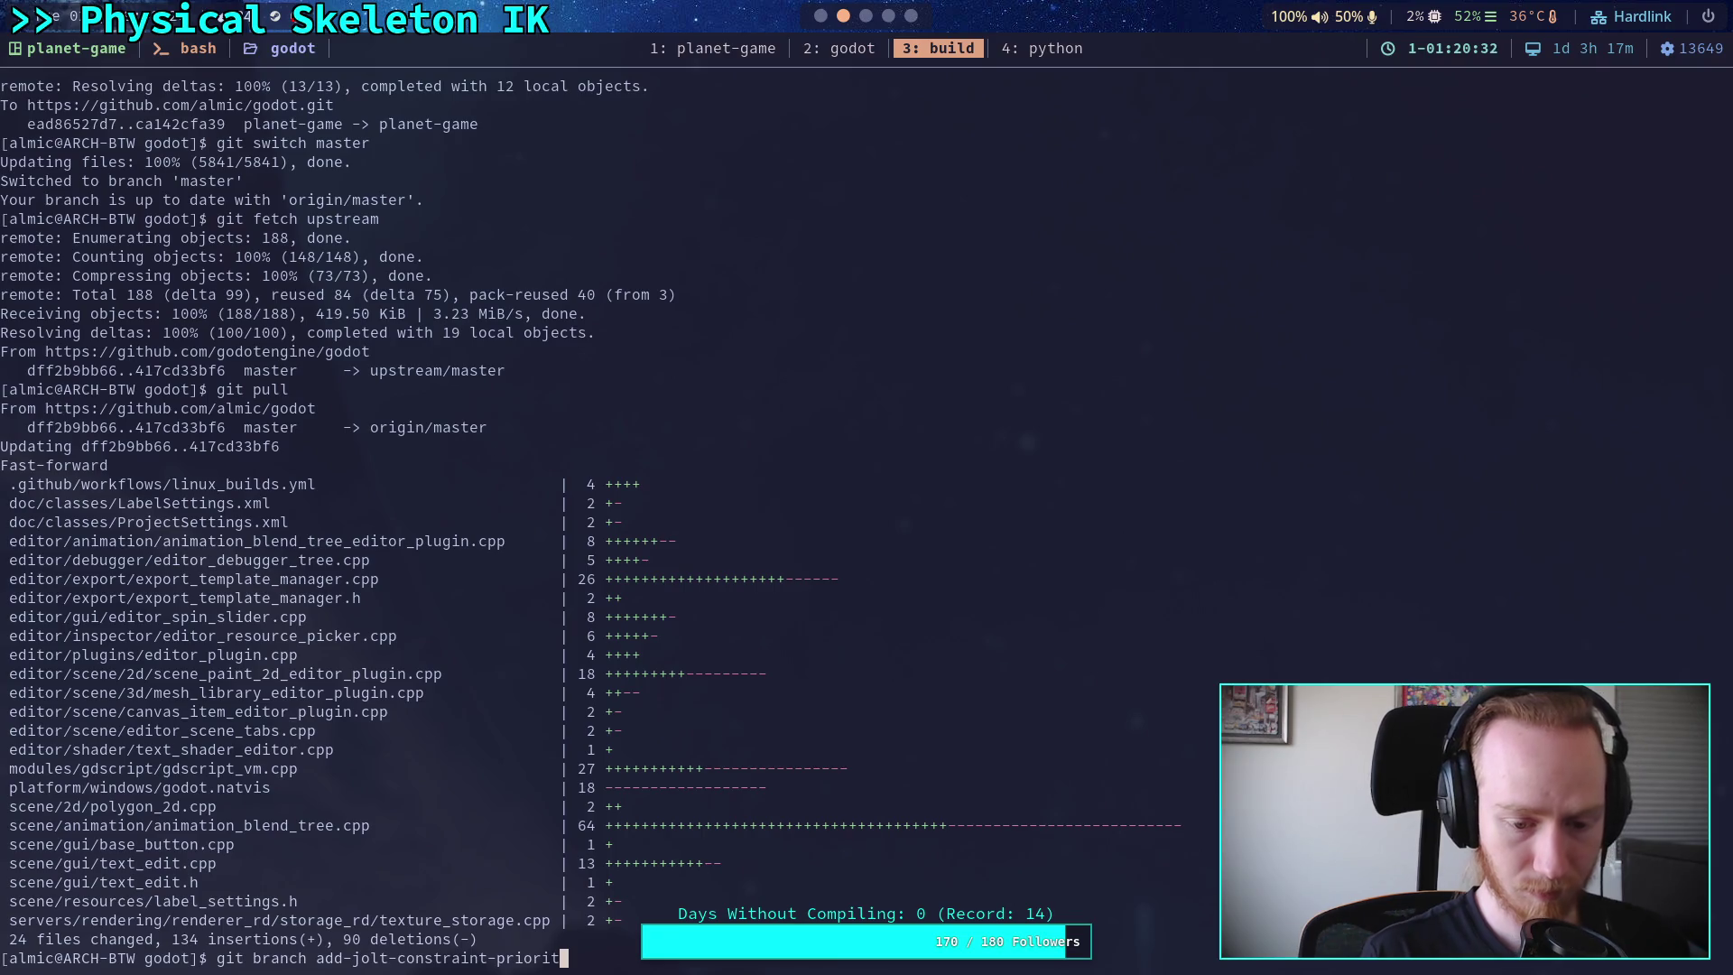
text(y)
key(Return)
- Check git status, switch to add-jolt-constraint-priority, and view the commit log
text(git st)
text(atus)
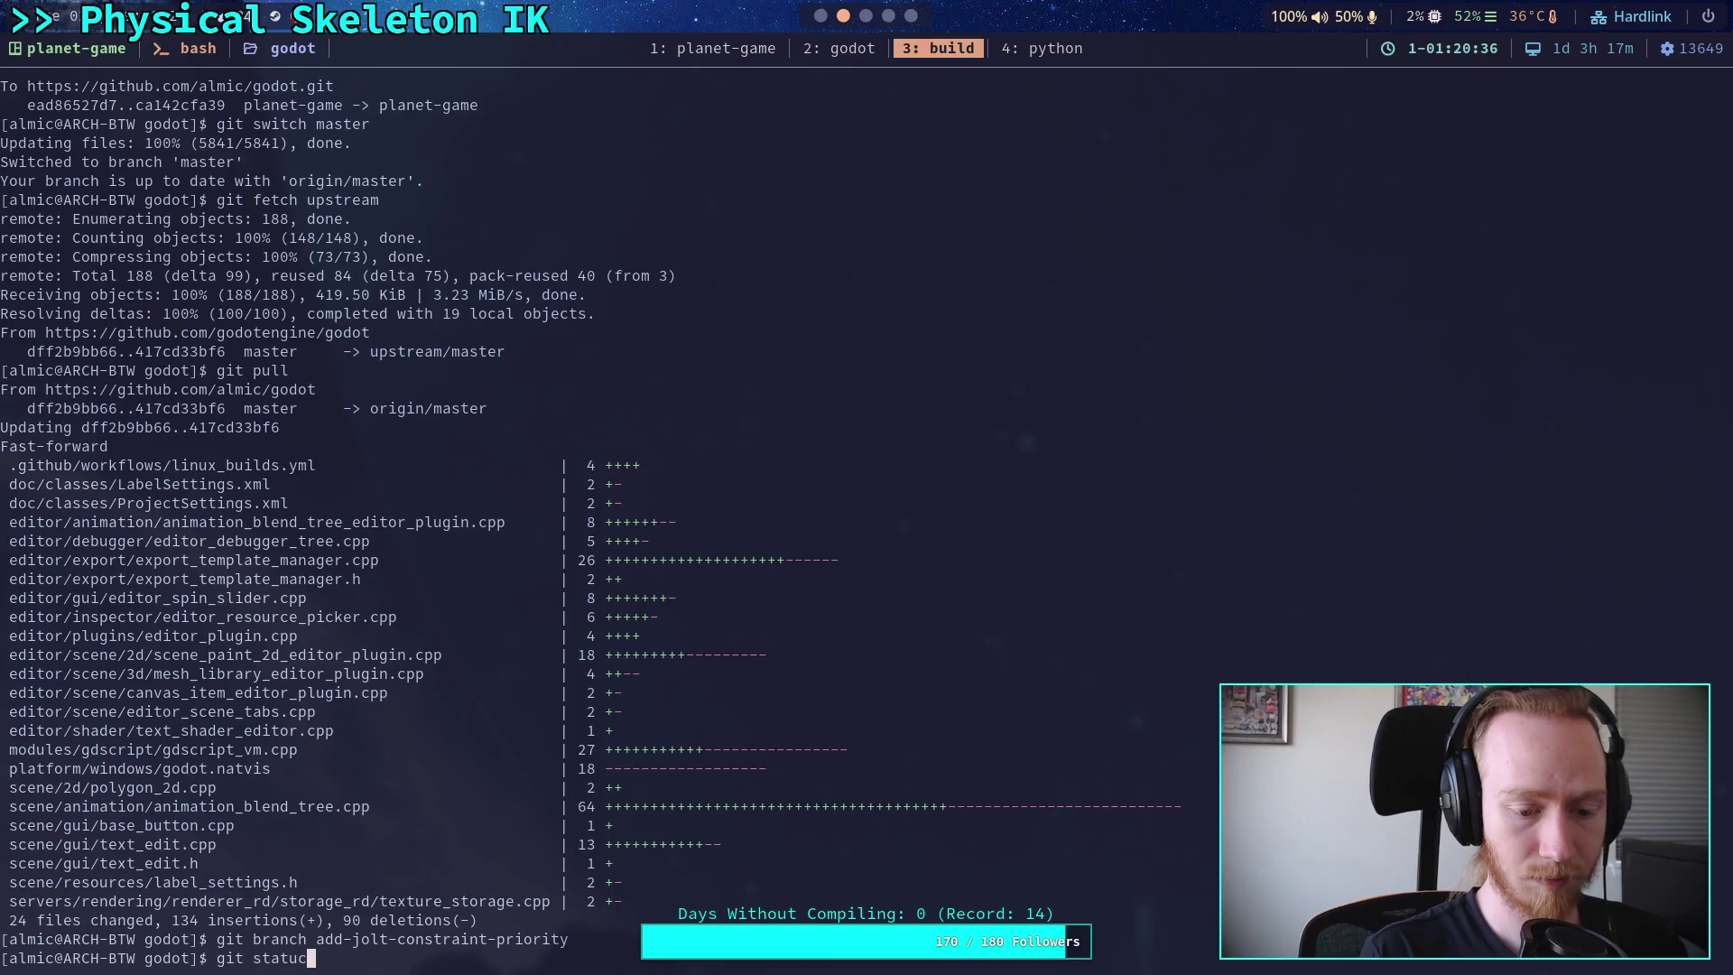
key(Return)
text(git switch add-jolt-constraint-bp)
key(BackSpace)
key(BackSpace)
text(priority)
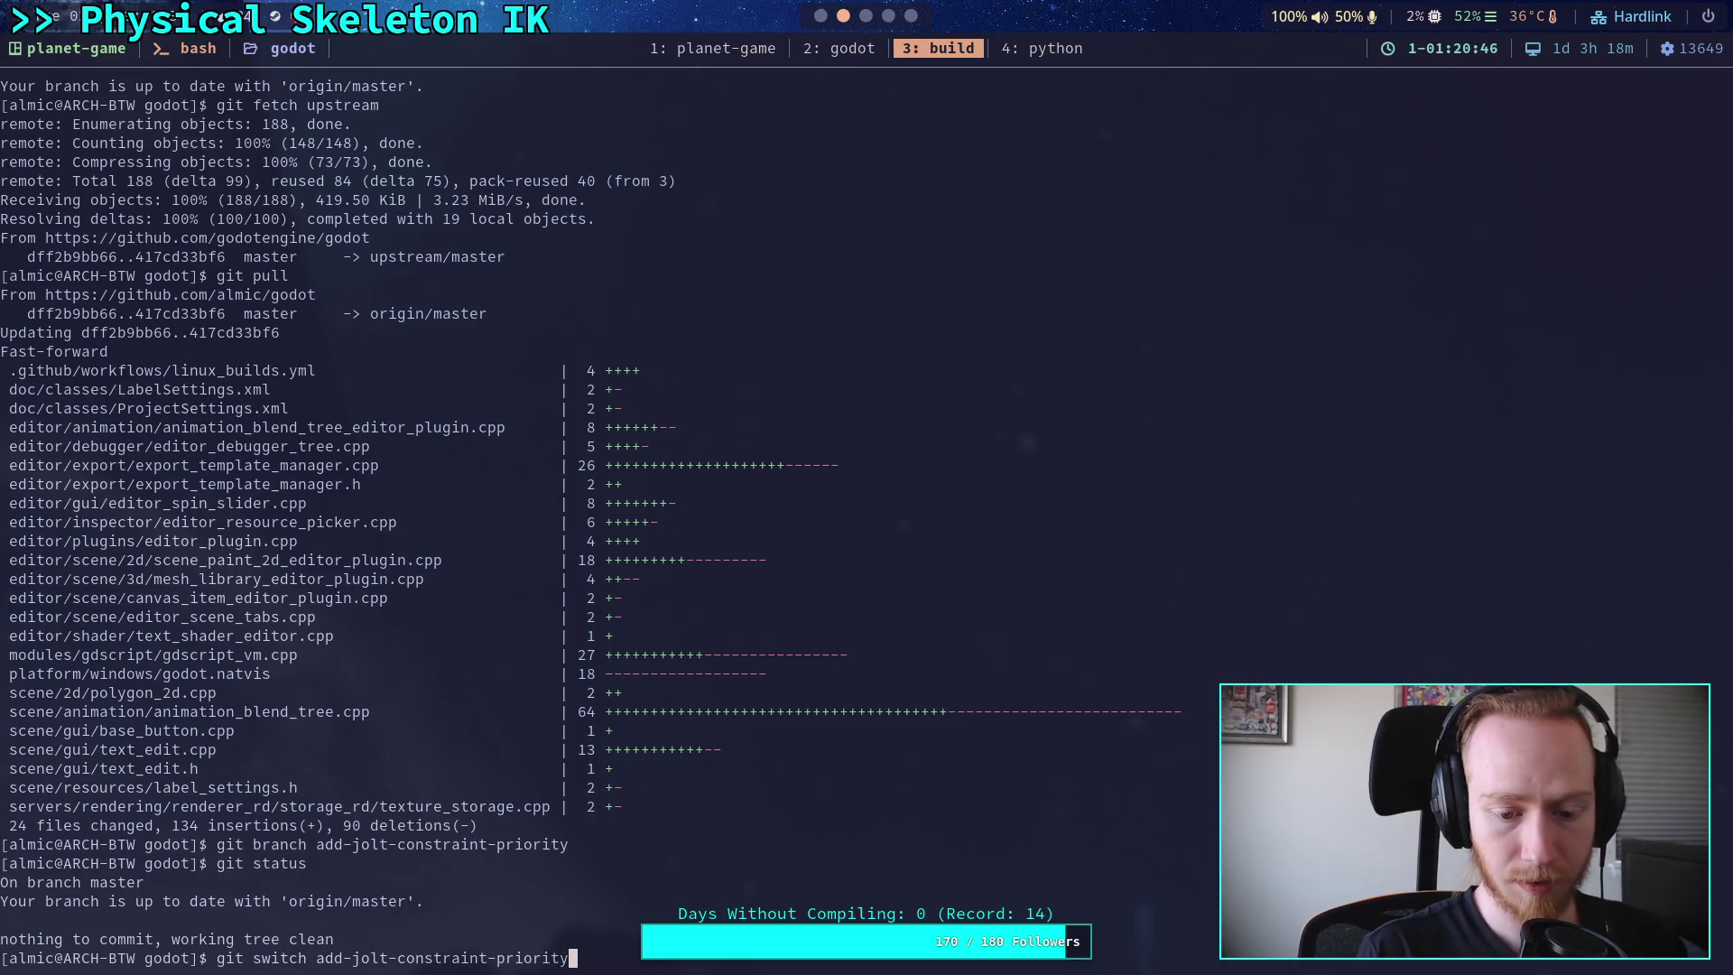
key(Return)
text(git log)
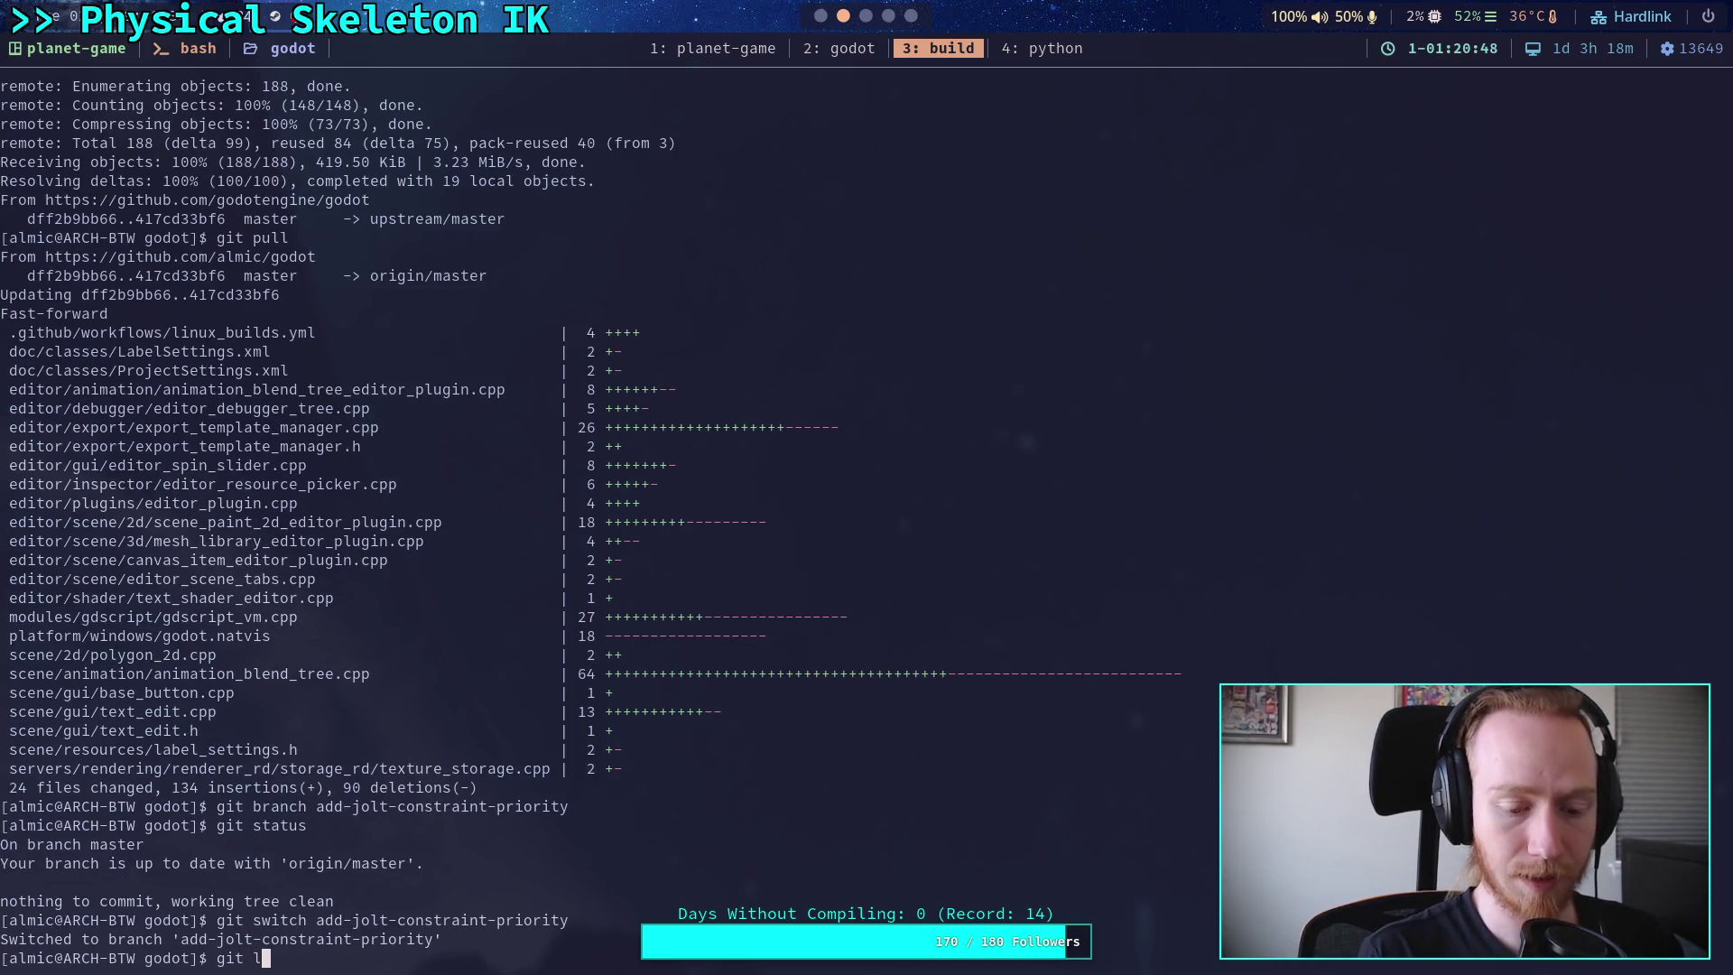
key(Return)
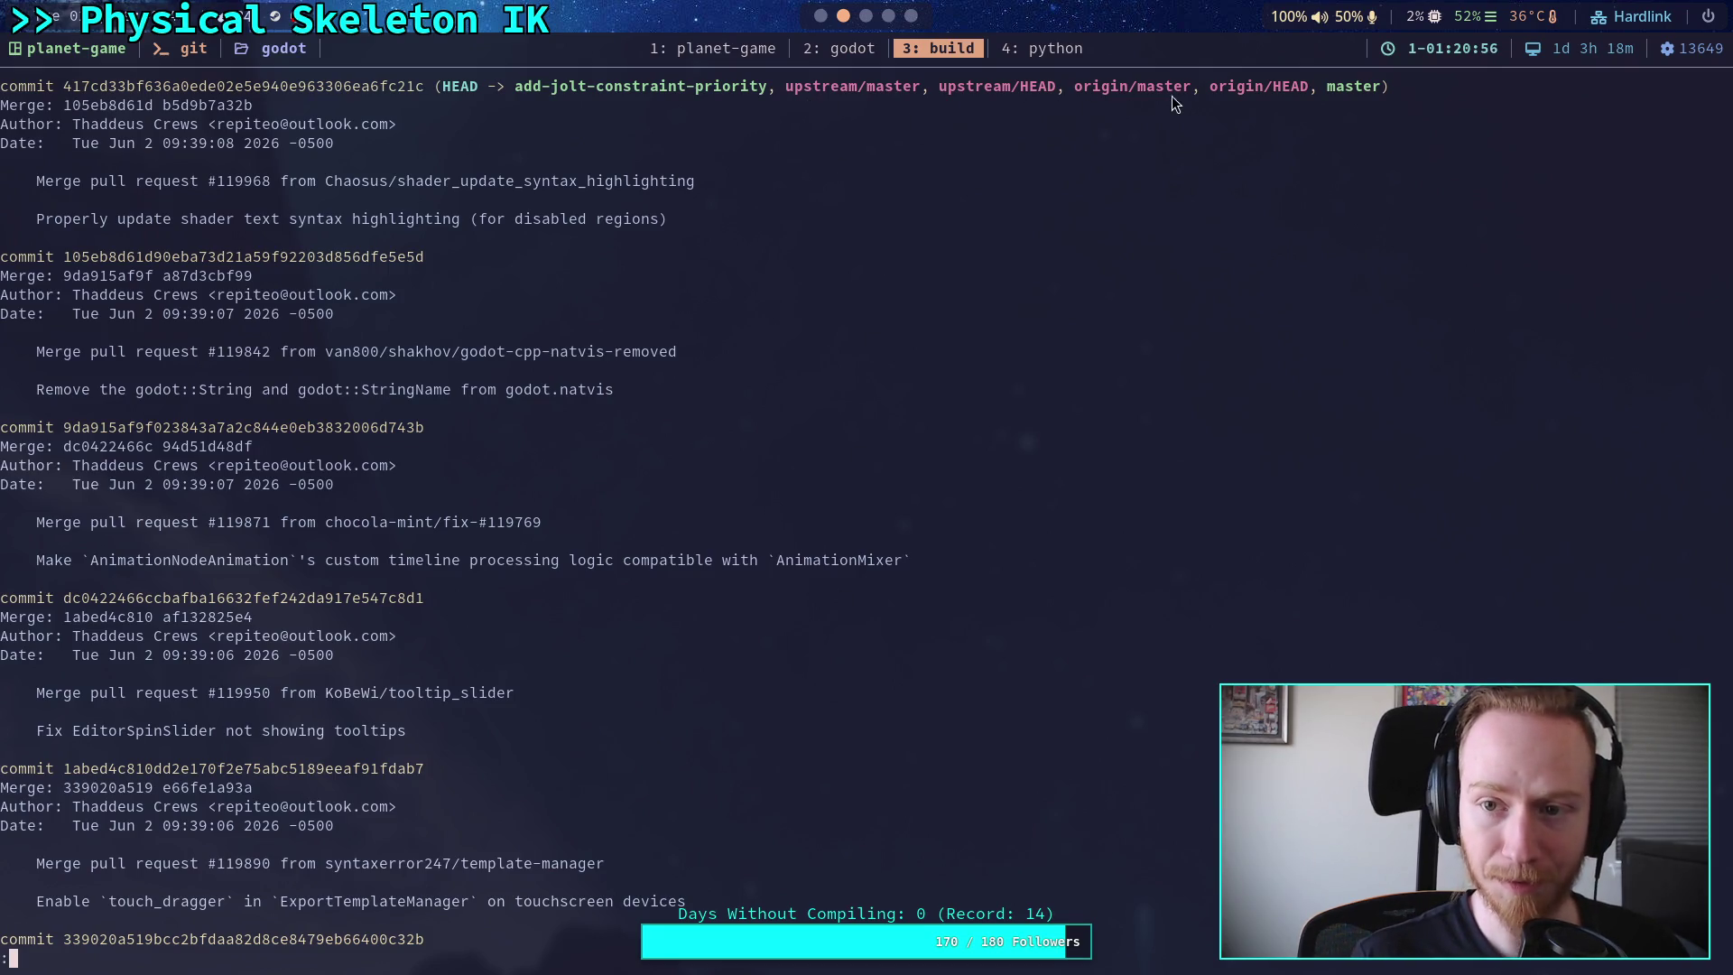
- Cherry-pick the 'Add Jolt constraint priority' commit onto the branch and confirm a clean status
text(q)
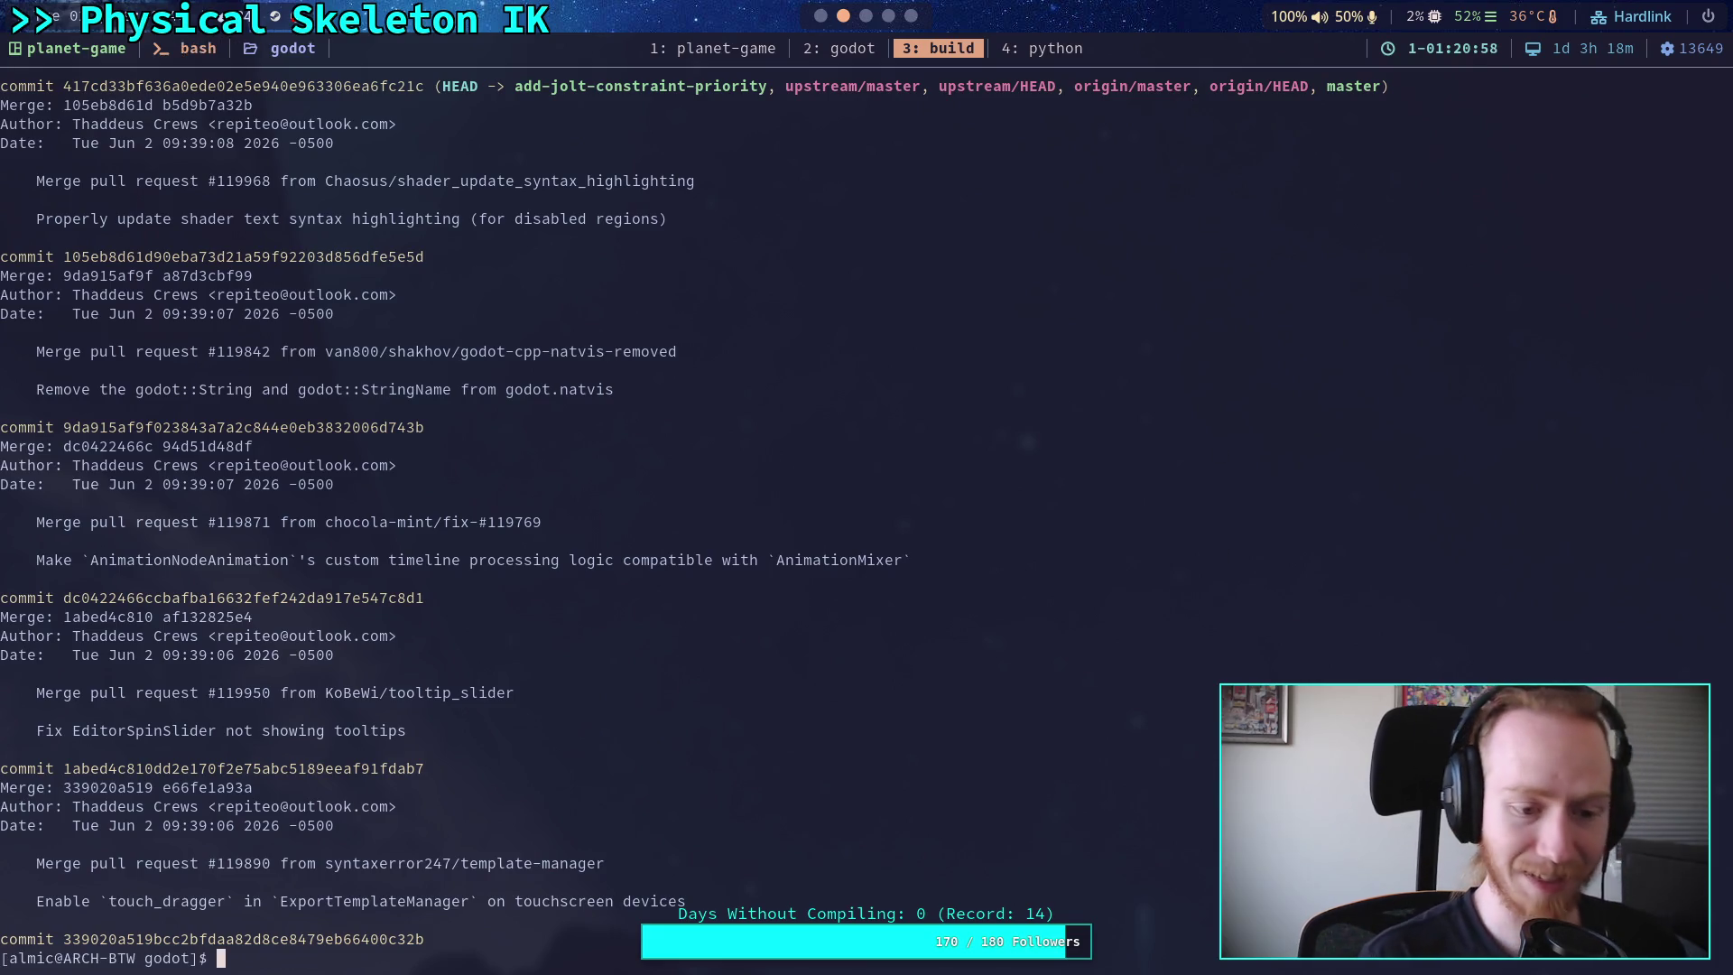
text(git )
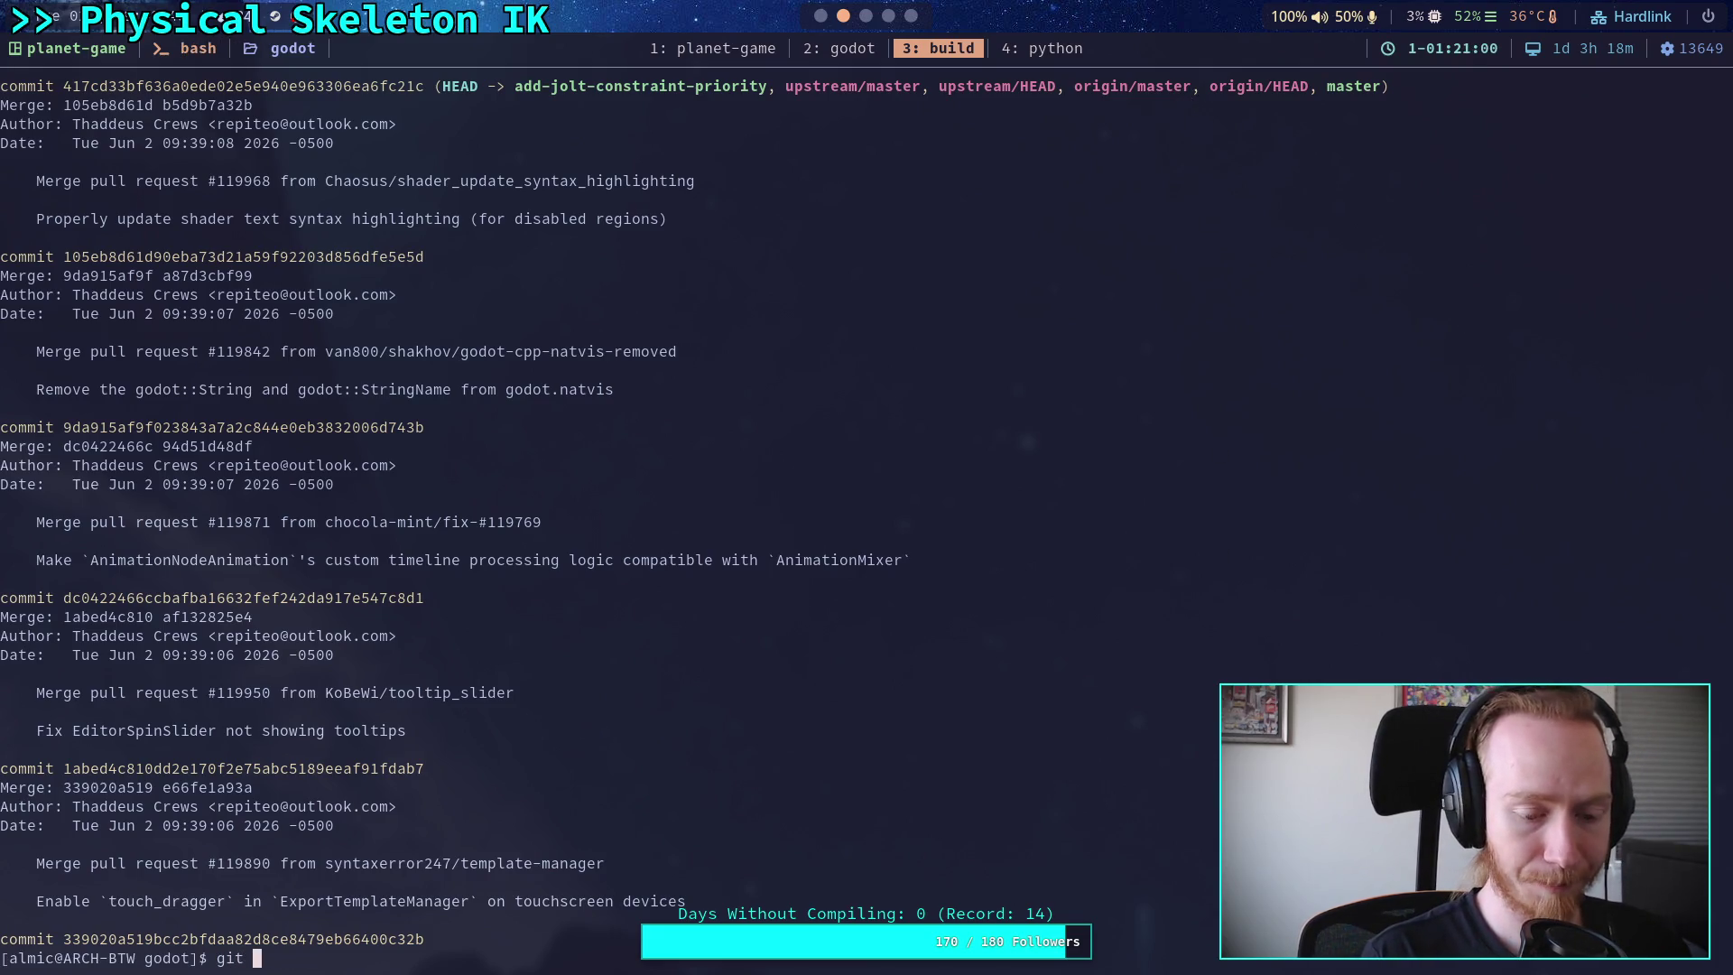
text(cherry-pick)
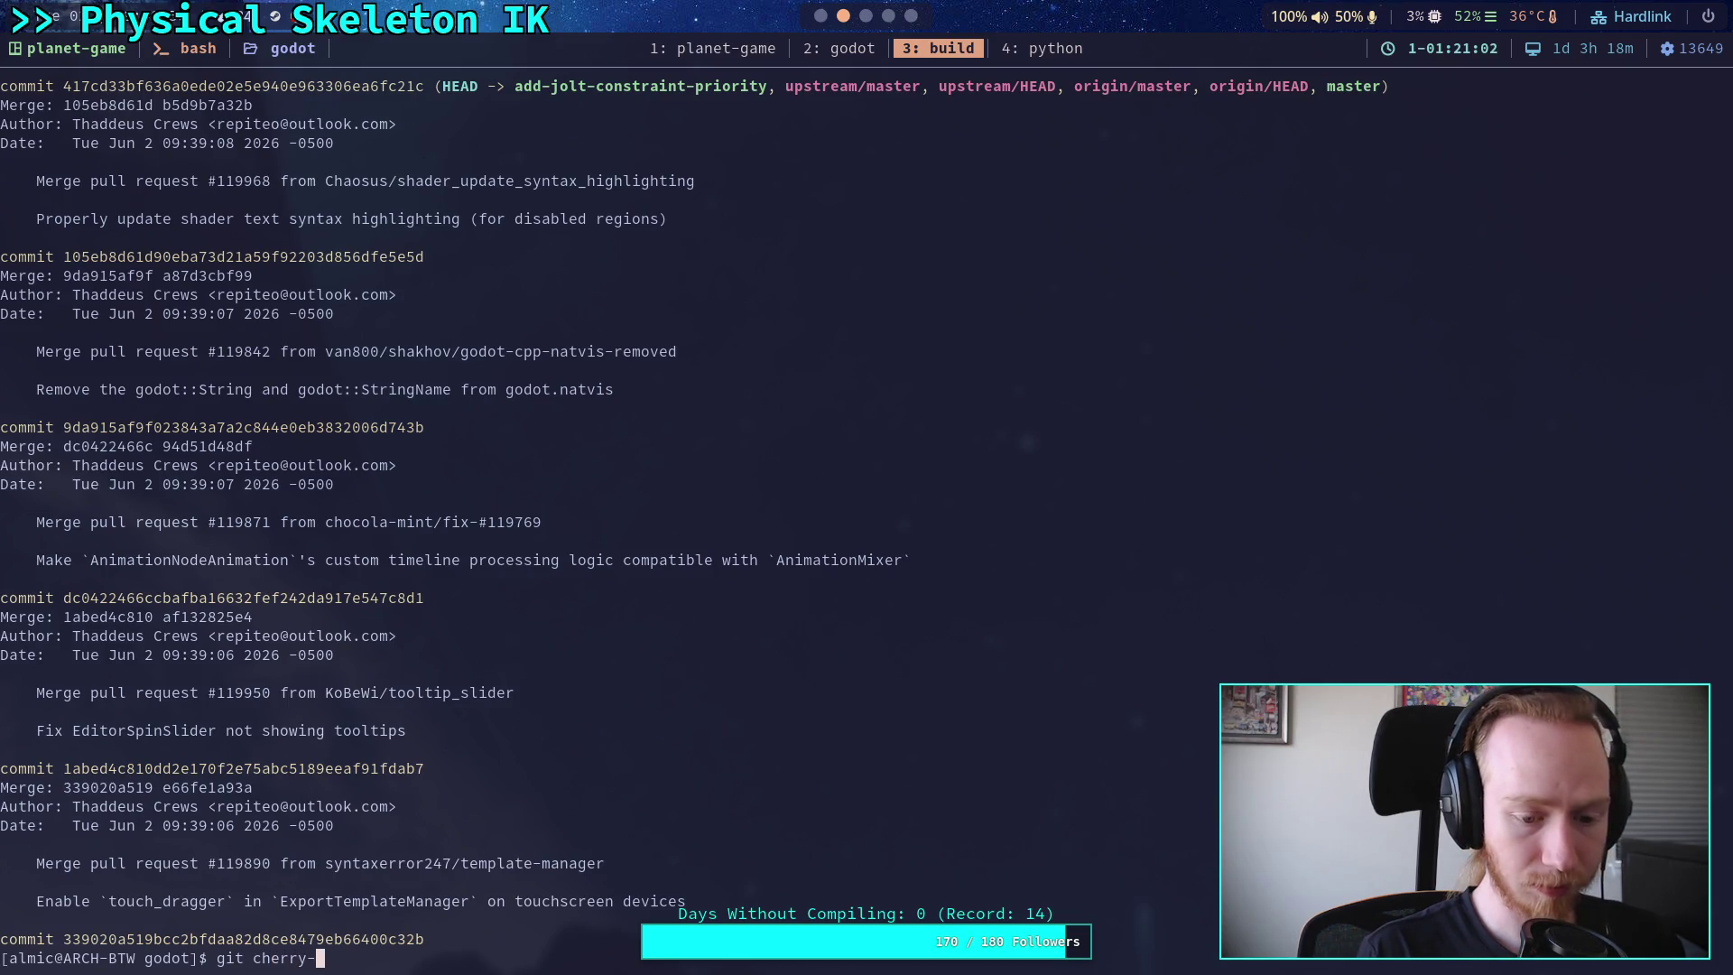
key(ctrl+shift+v)
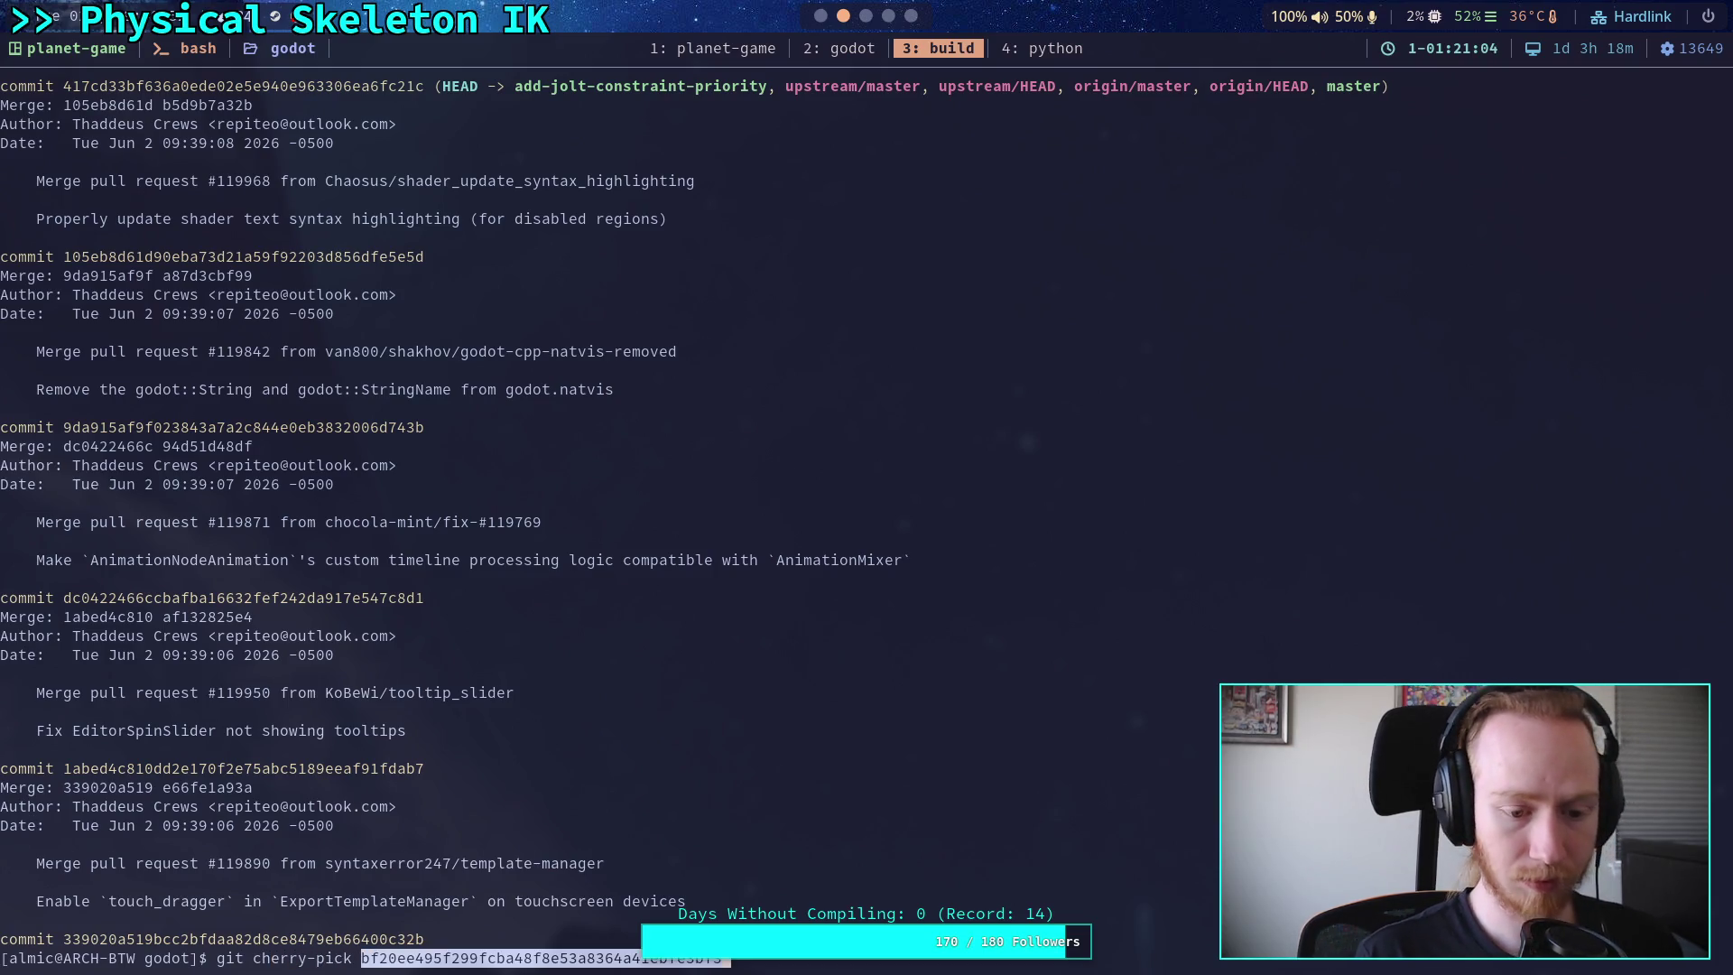
key(Return)
text(git status)
key(Return)
- Push the branch to origin with --set-upstream tracking and bring up the GitHub fork page
text(git push)
key(Return)
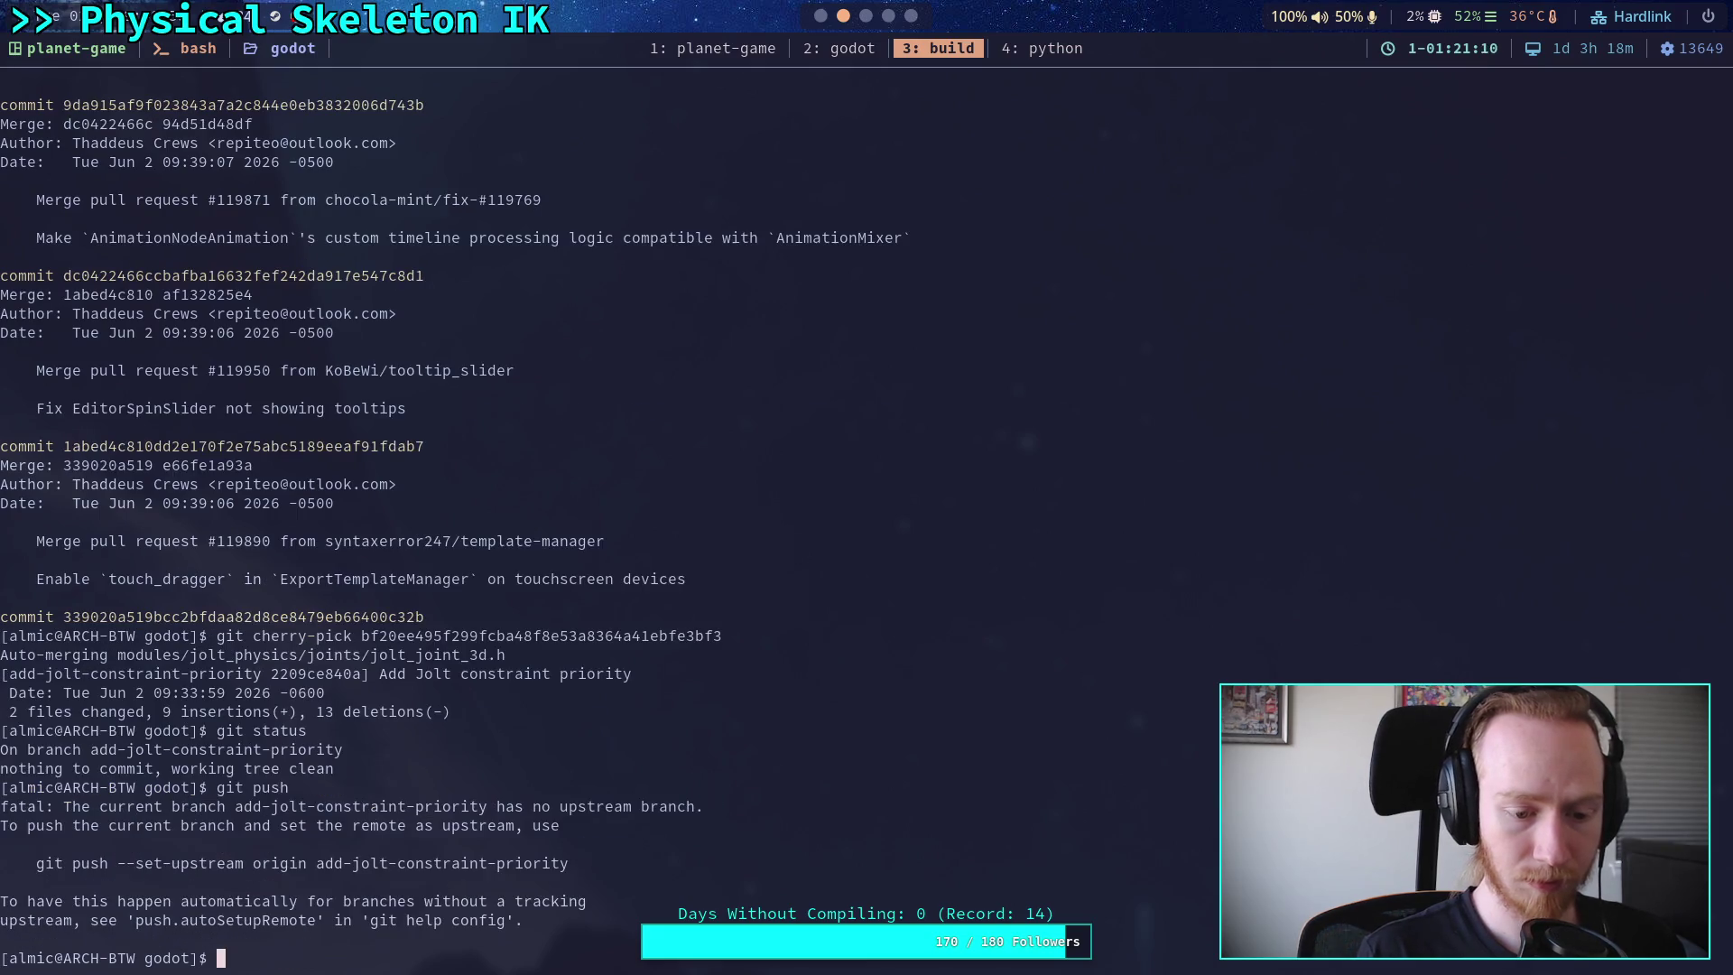
drag(36, 863, 576, 864)
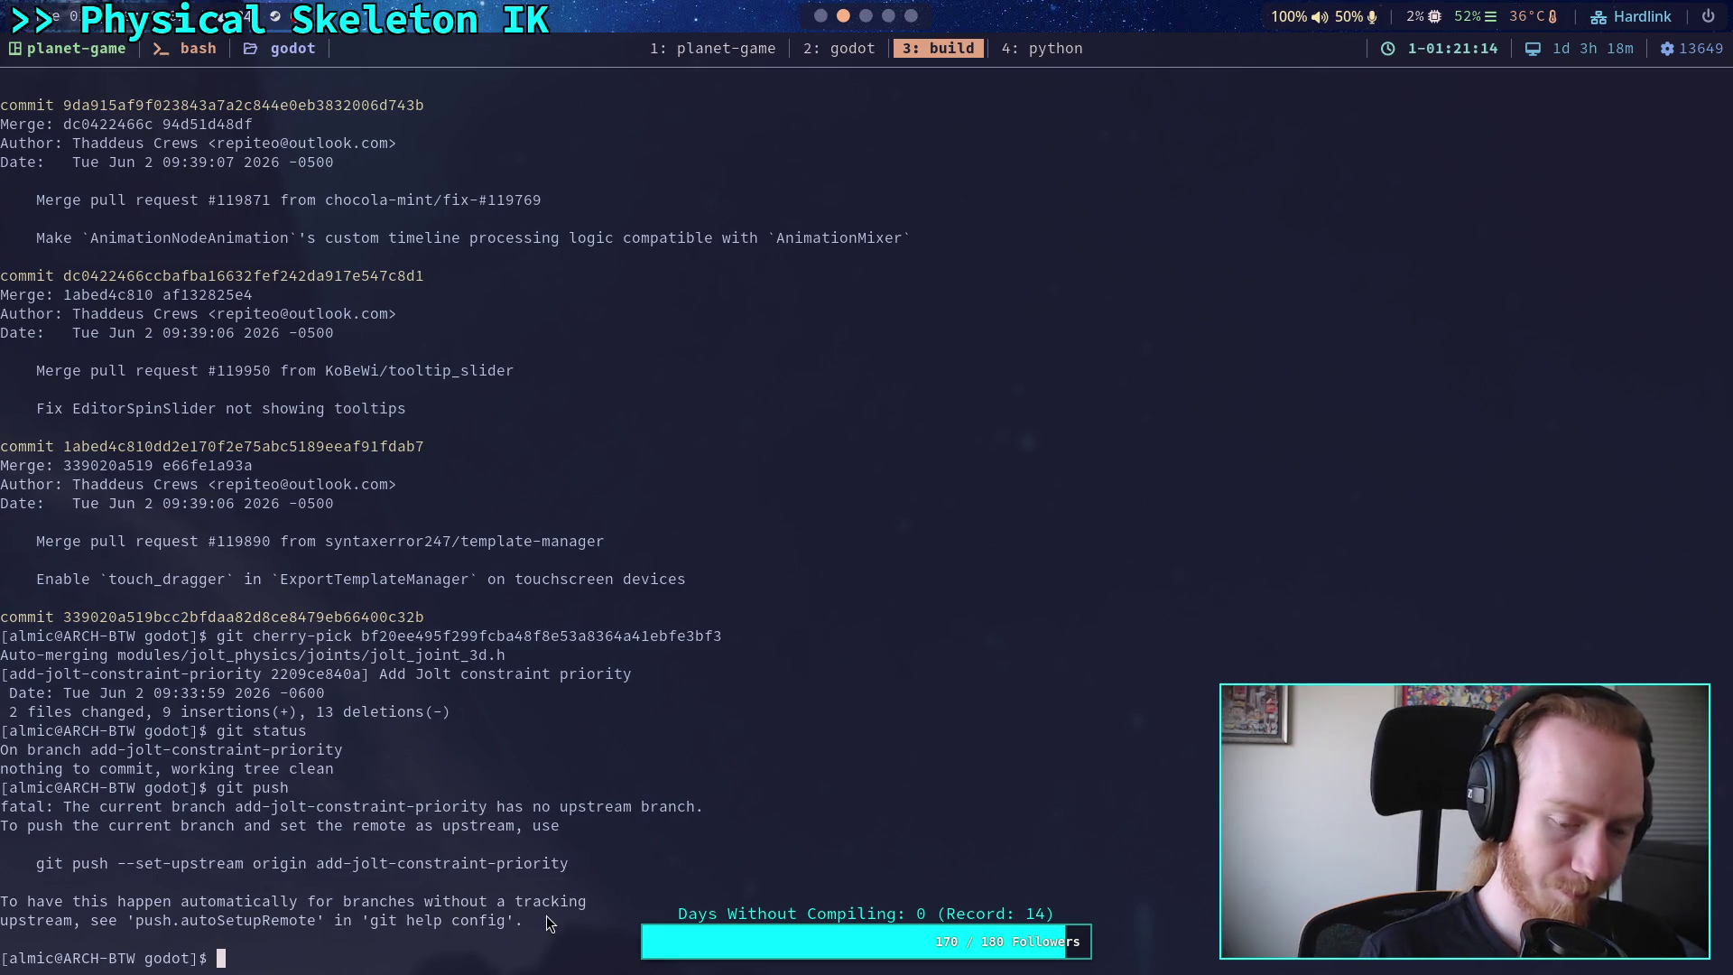
middle_click(545, 915)
key(Return)
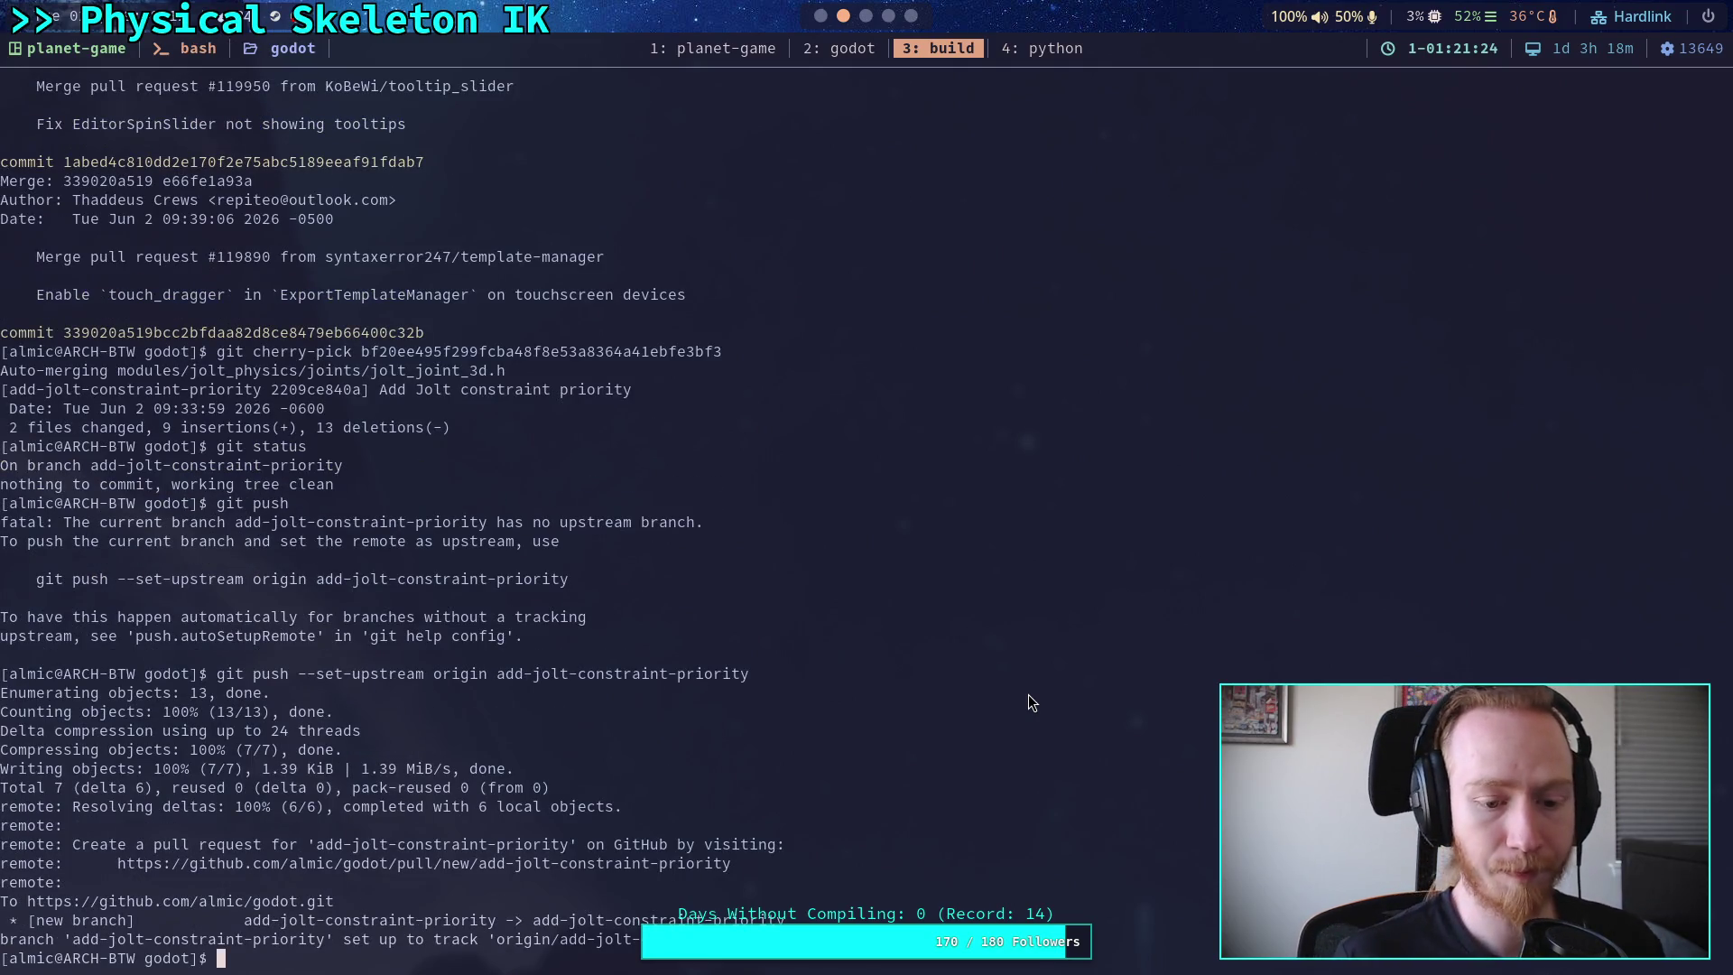
key(super+4)
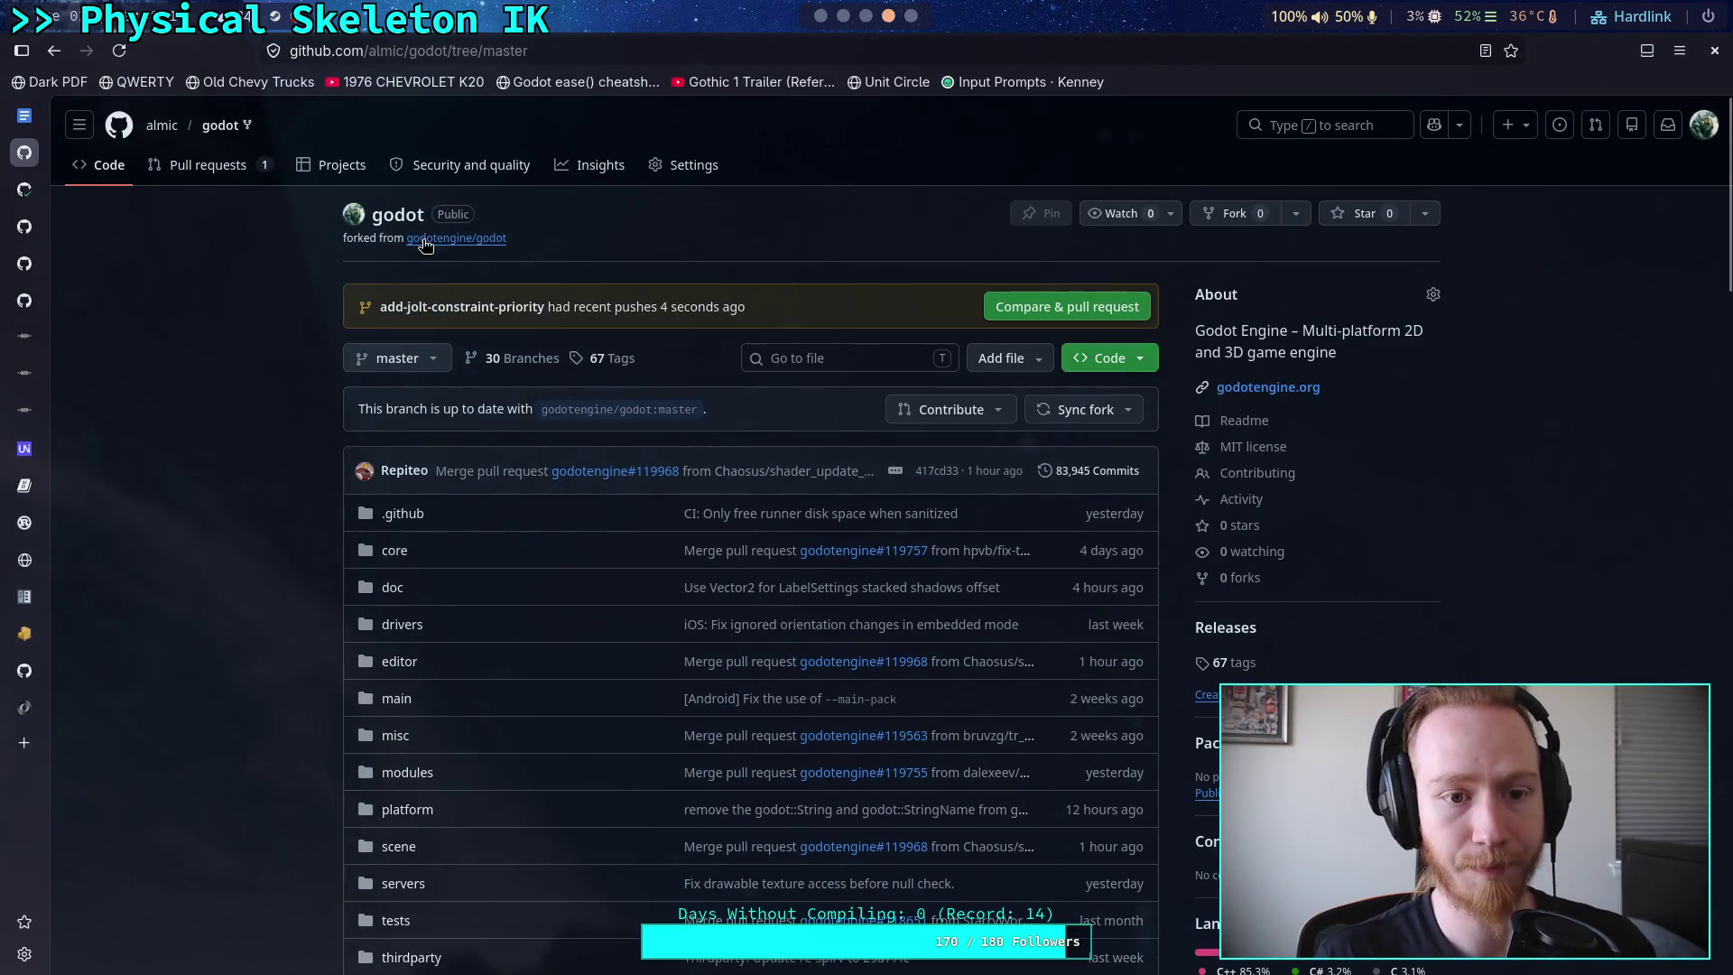
- Start the pull request, replace 'Closes #' with 'no issue found' note, and delete template comments
click(1040, 311)
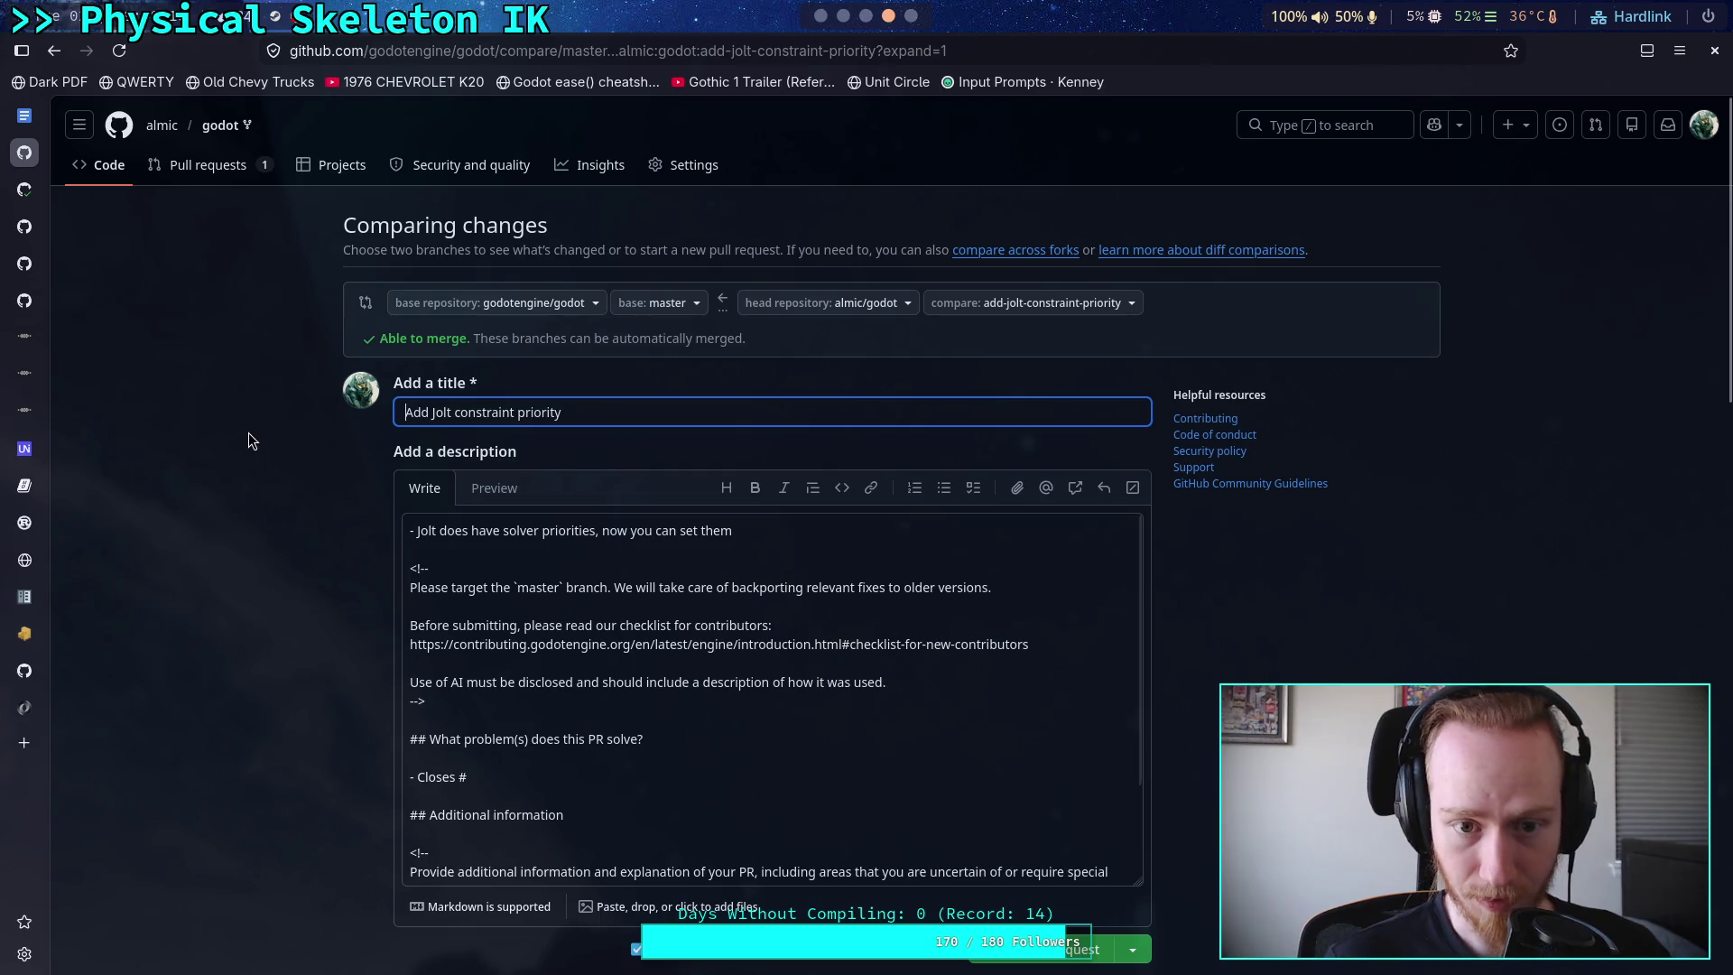
scroll(246, 429, down, 3)
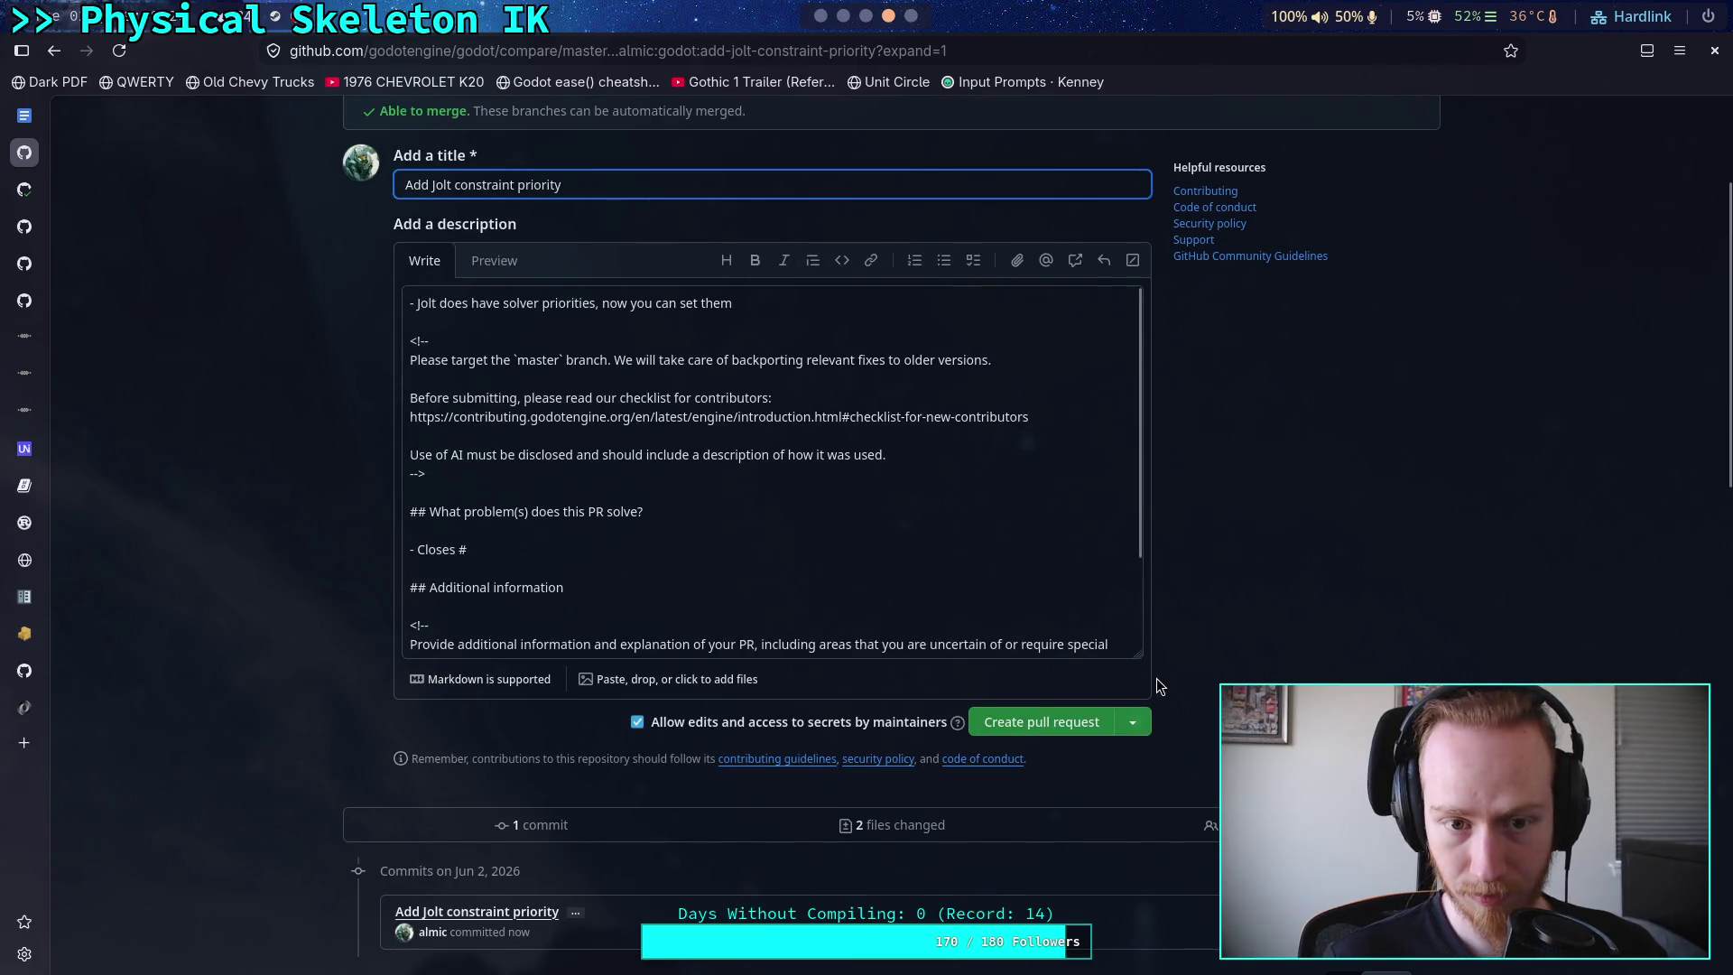
drag(1139, 656, 1143, 838)
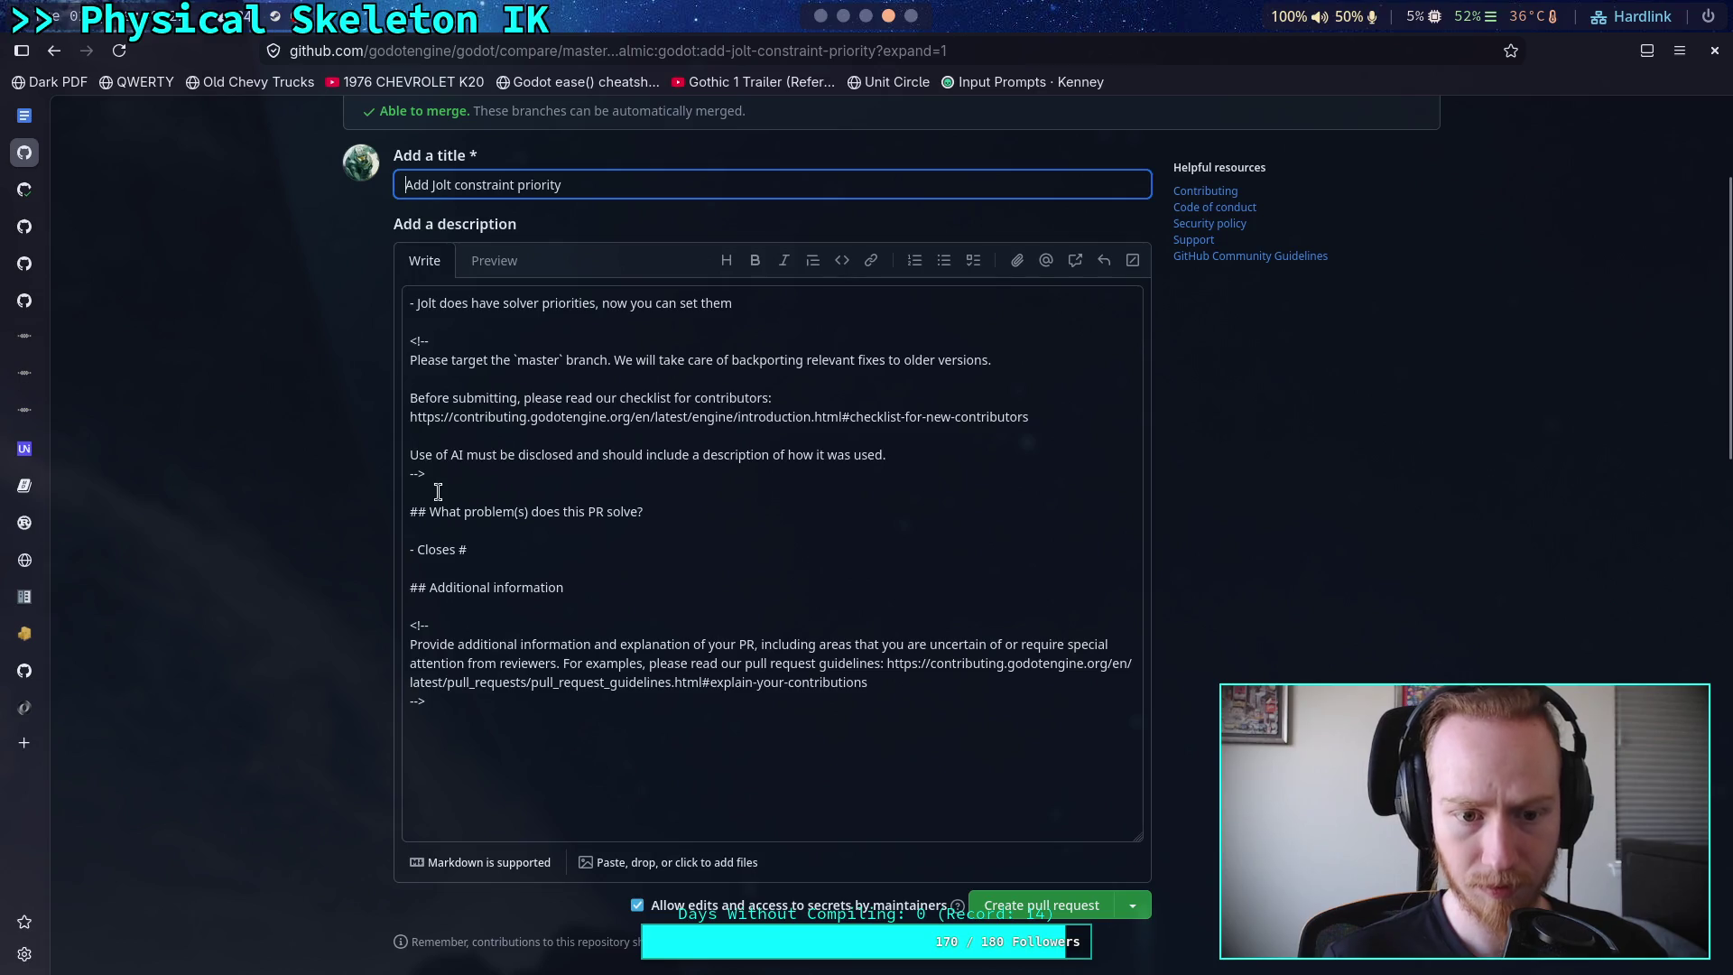
click(529, 551)
drag(511, 550, 417, 549)
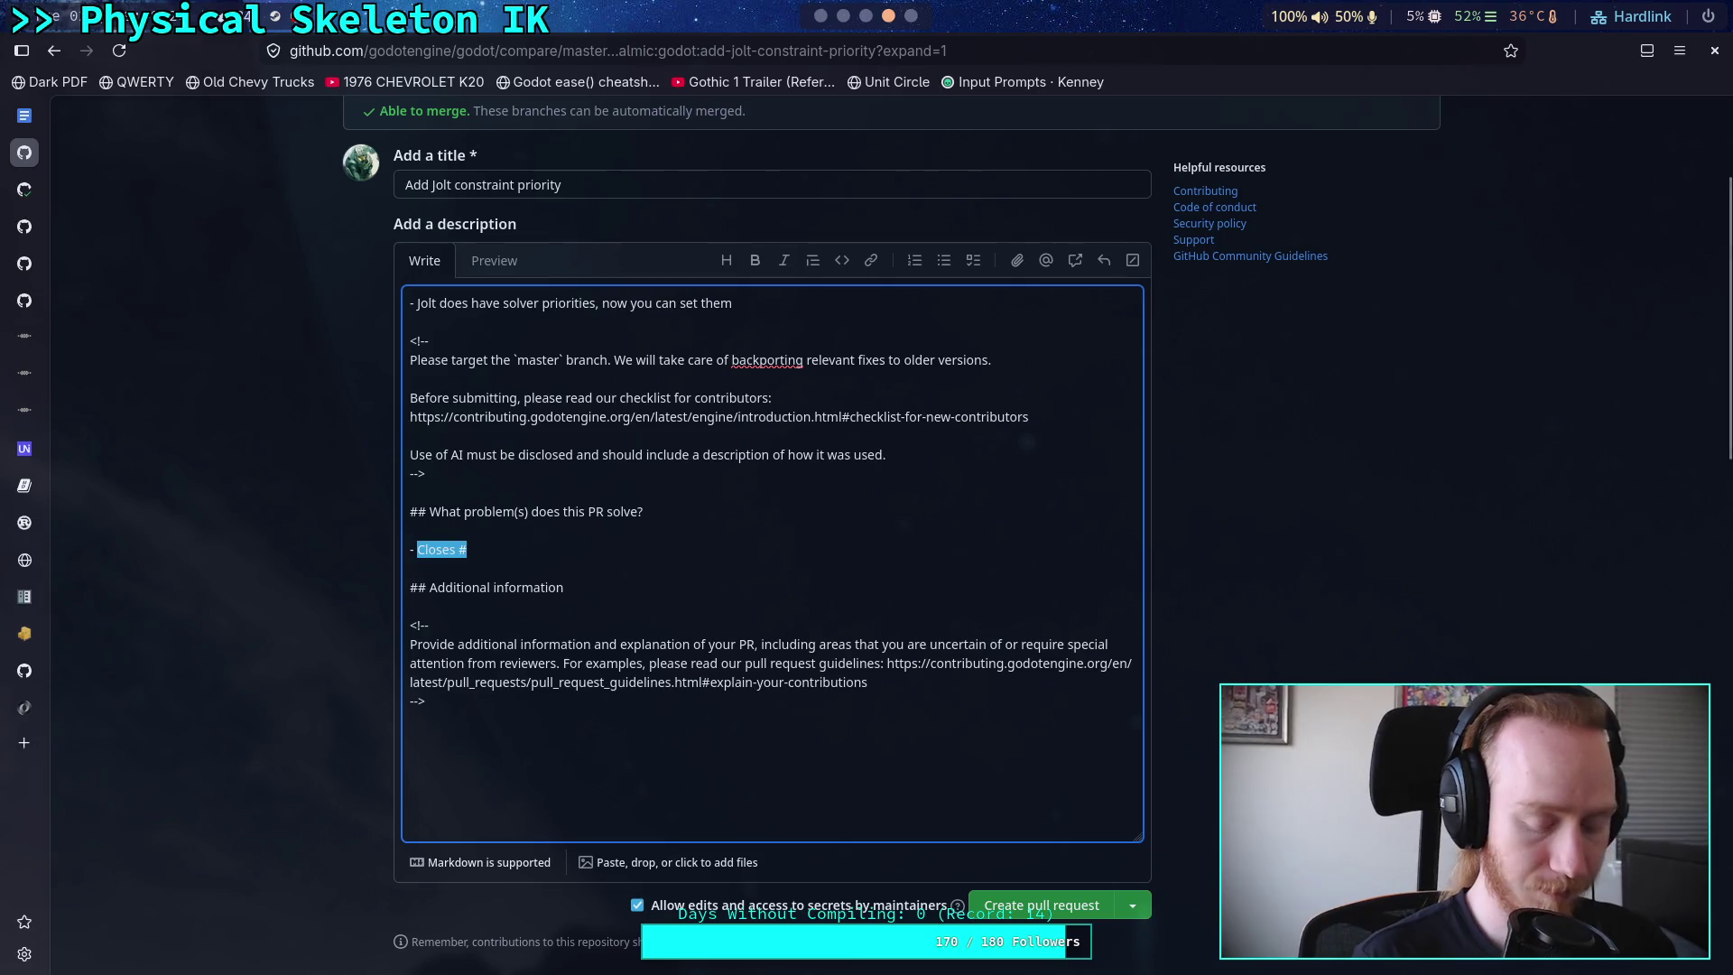
text(I could not )
text(find a)
text( is)
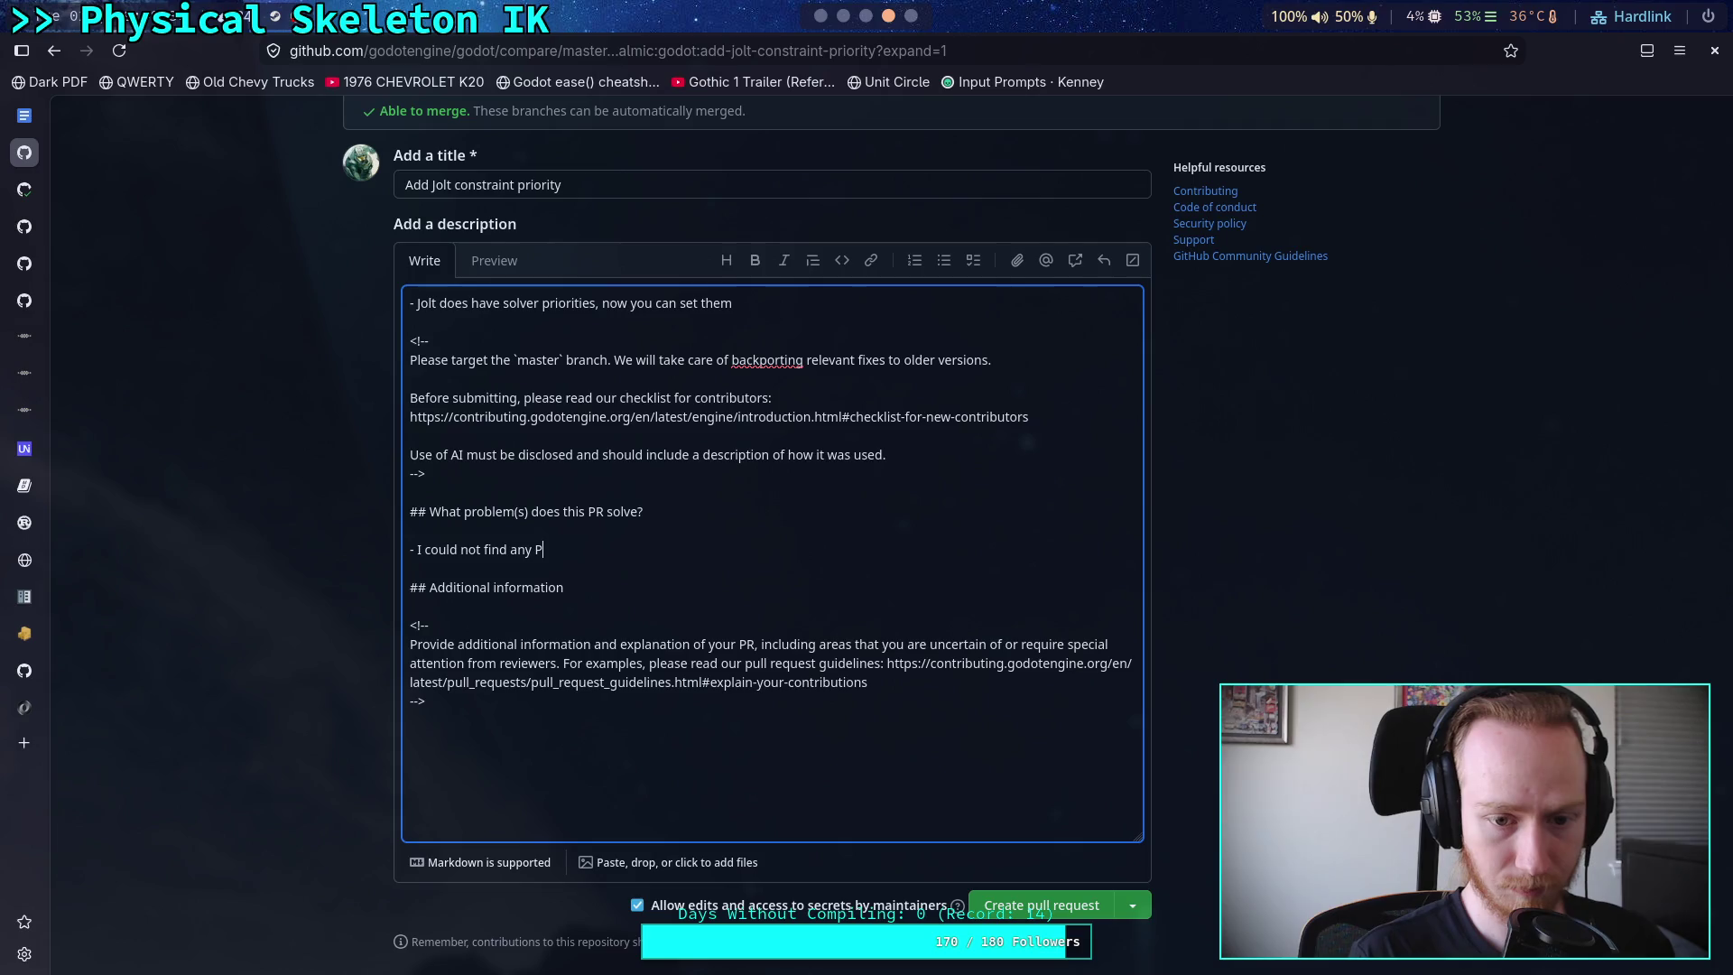
text(suo)
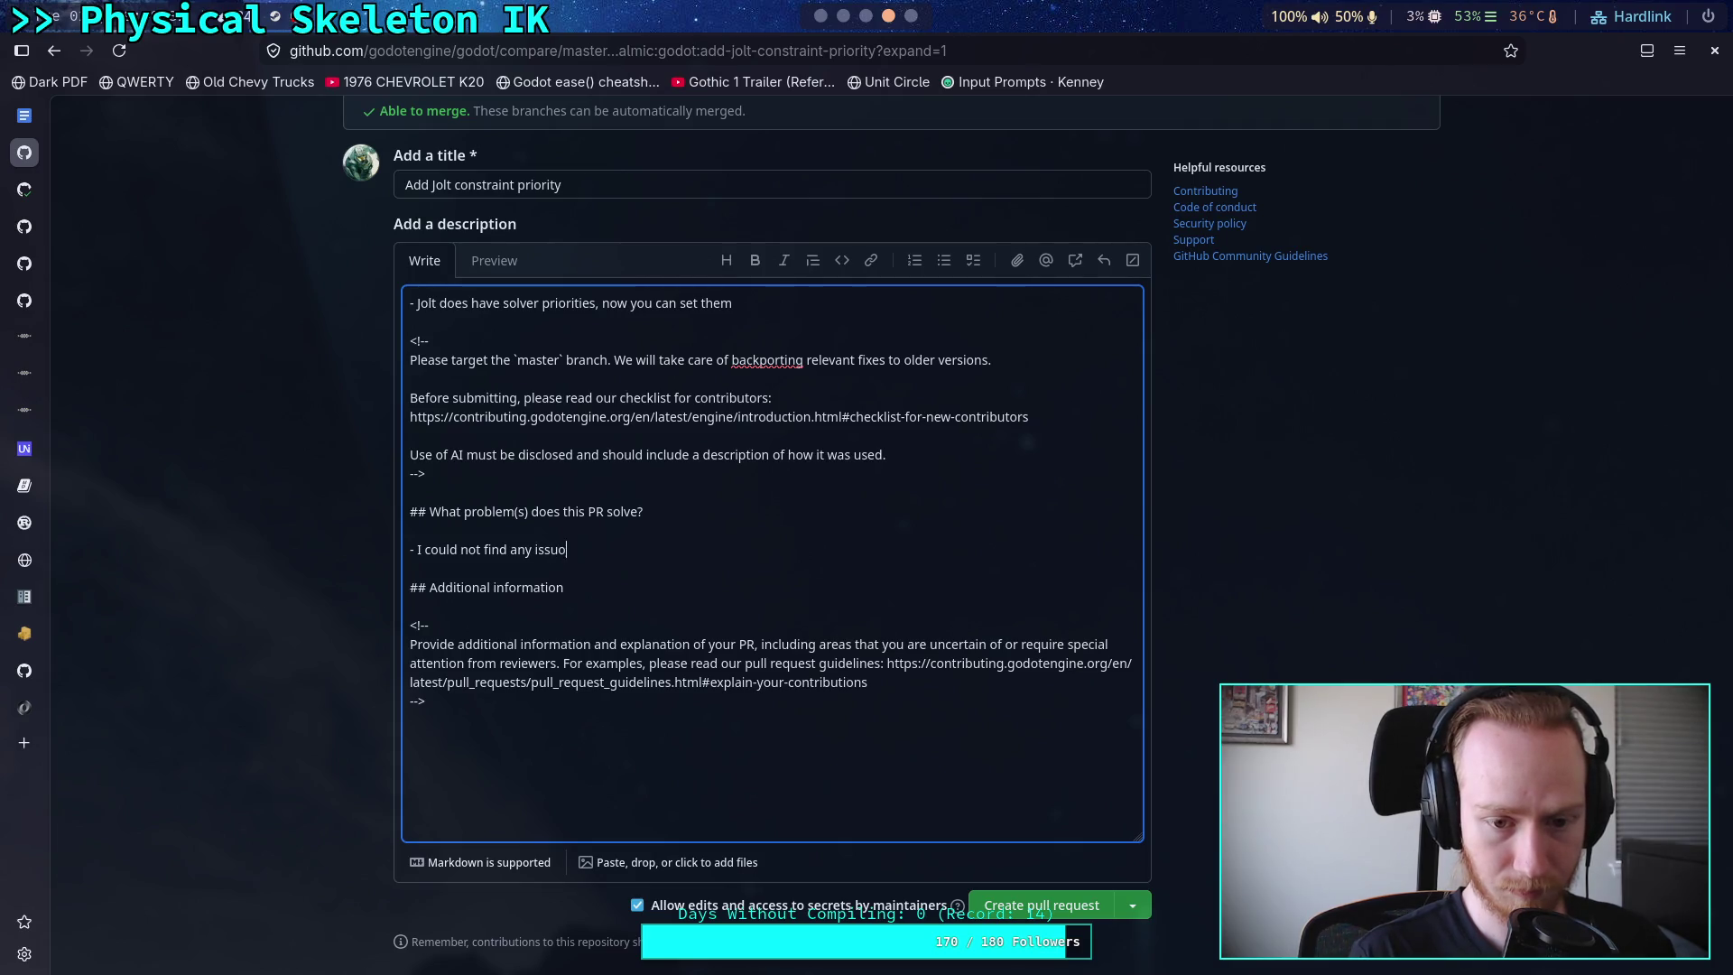
text(mentioning th)
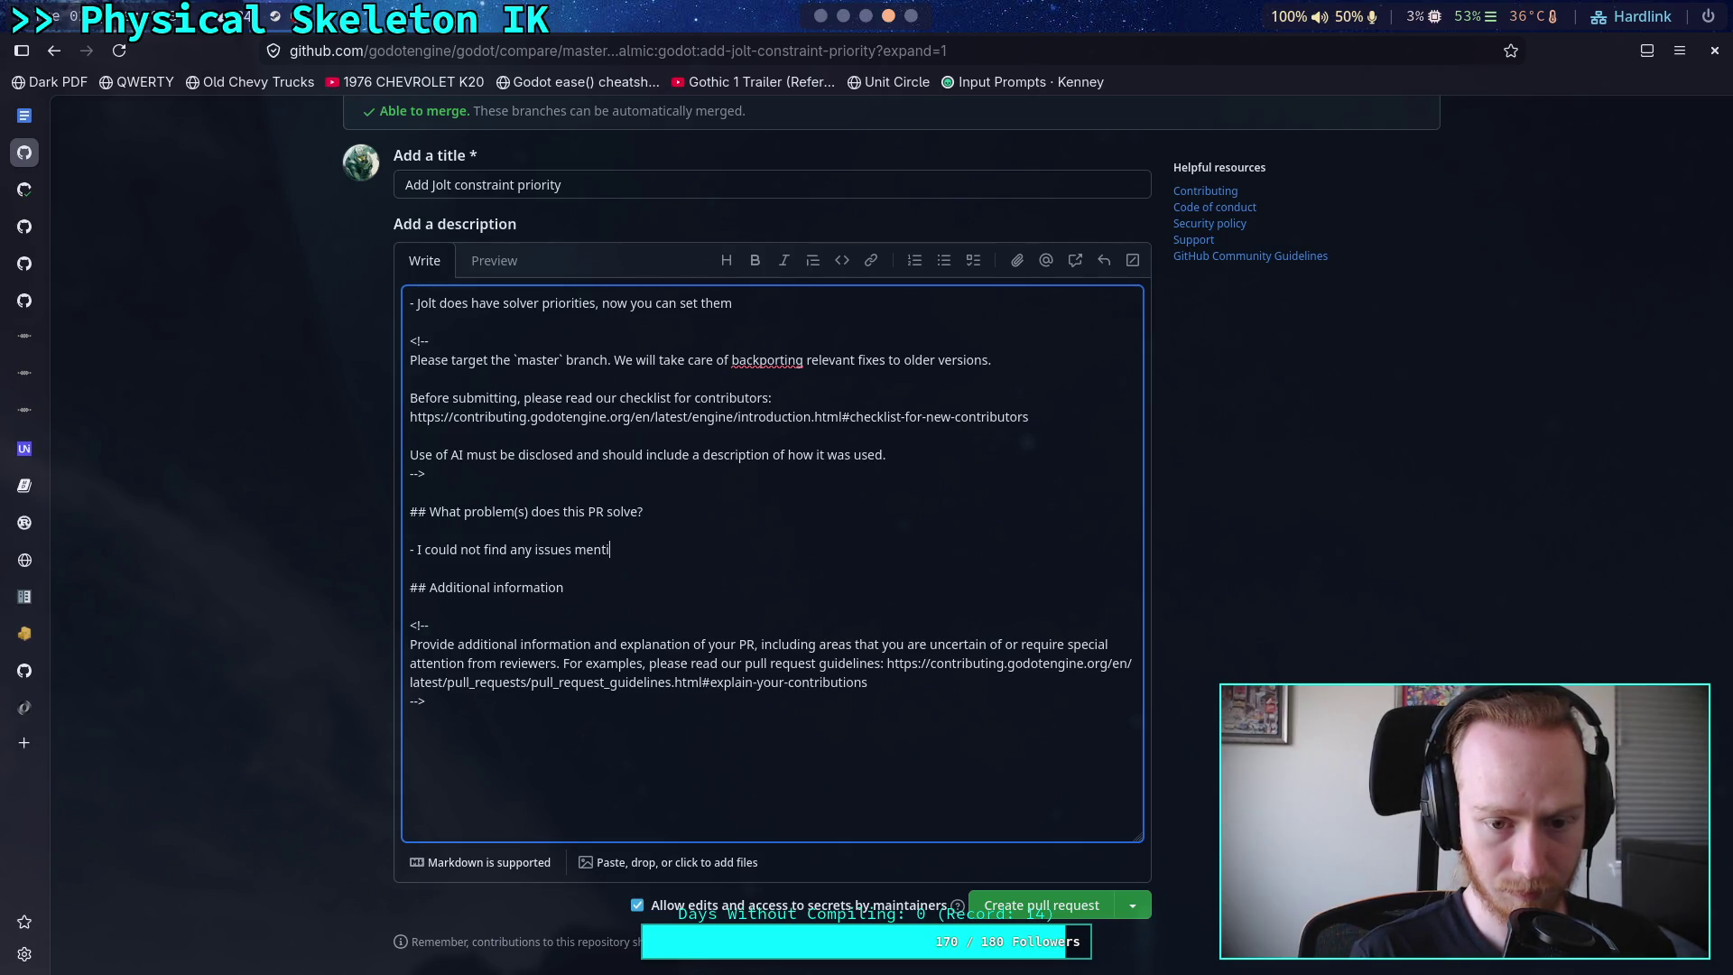
text(is)
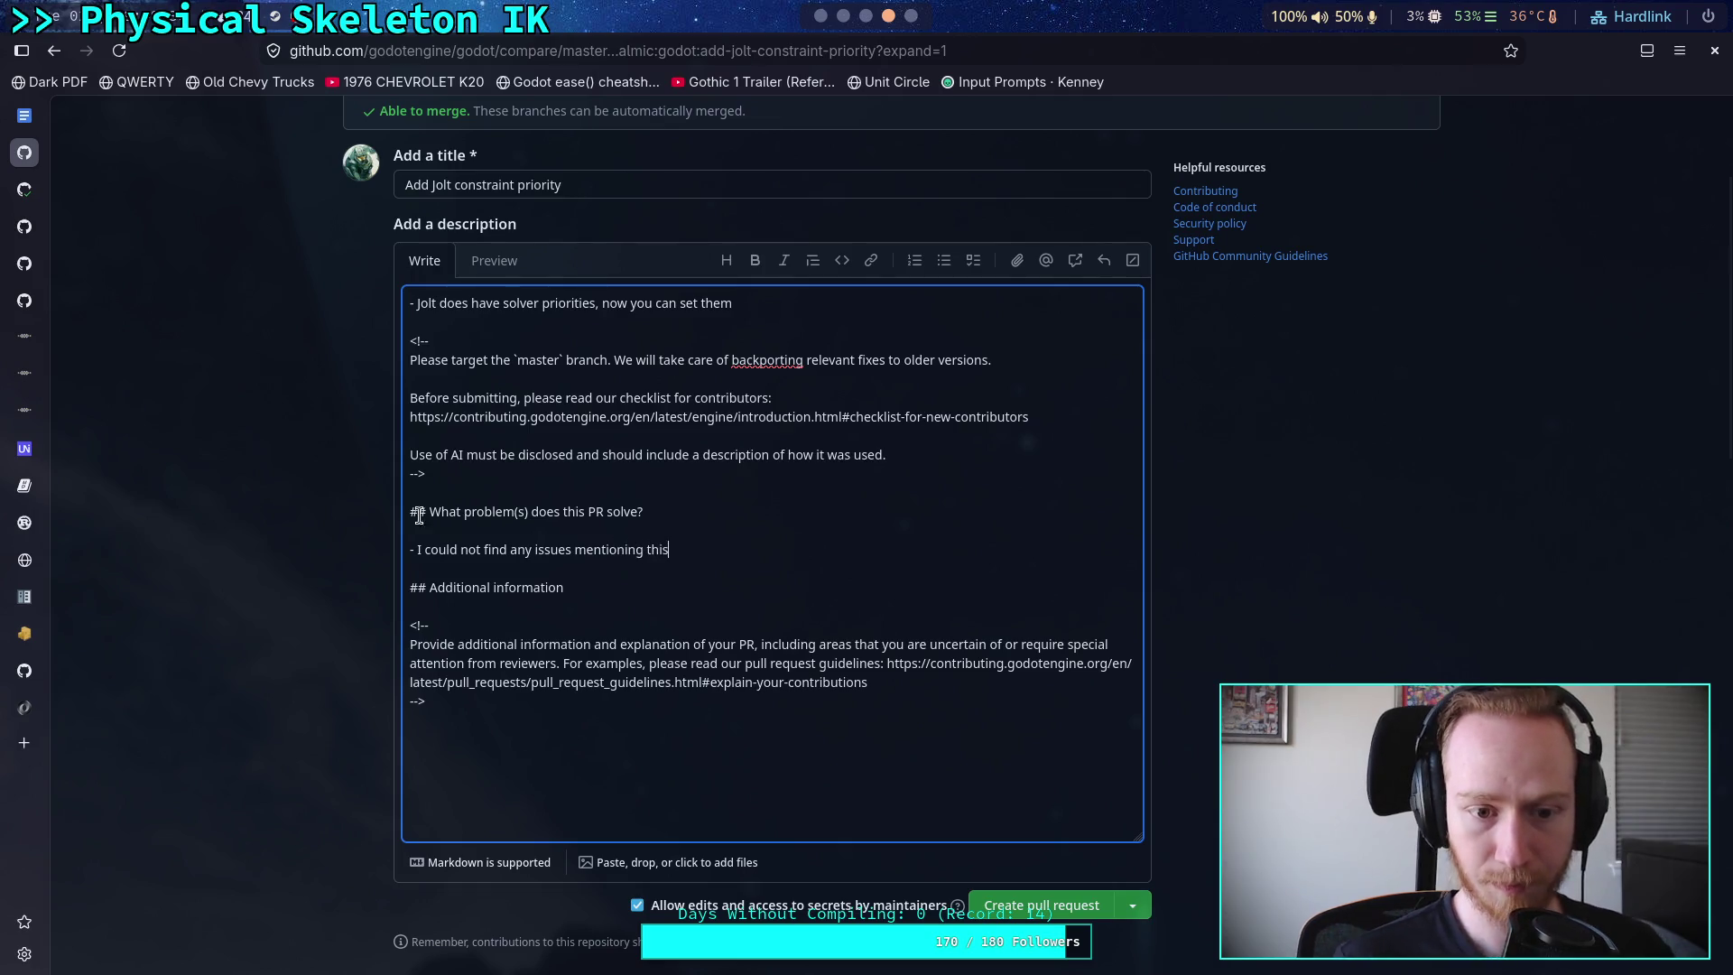
drag(449, 473, 362, 340)
key(BackSpace)
key(BackSpace)
key(BackSpace)
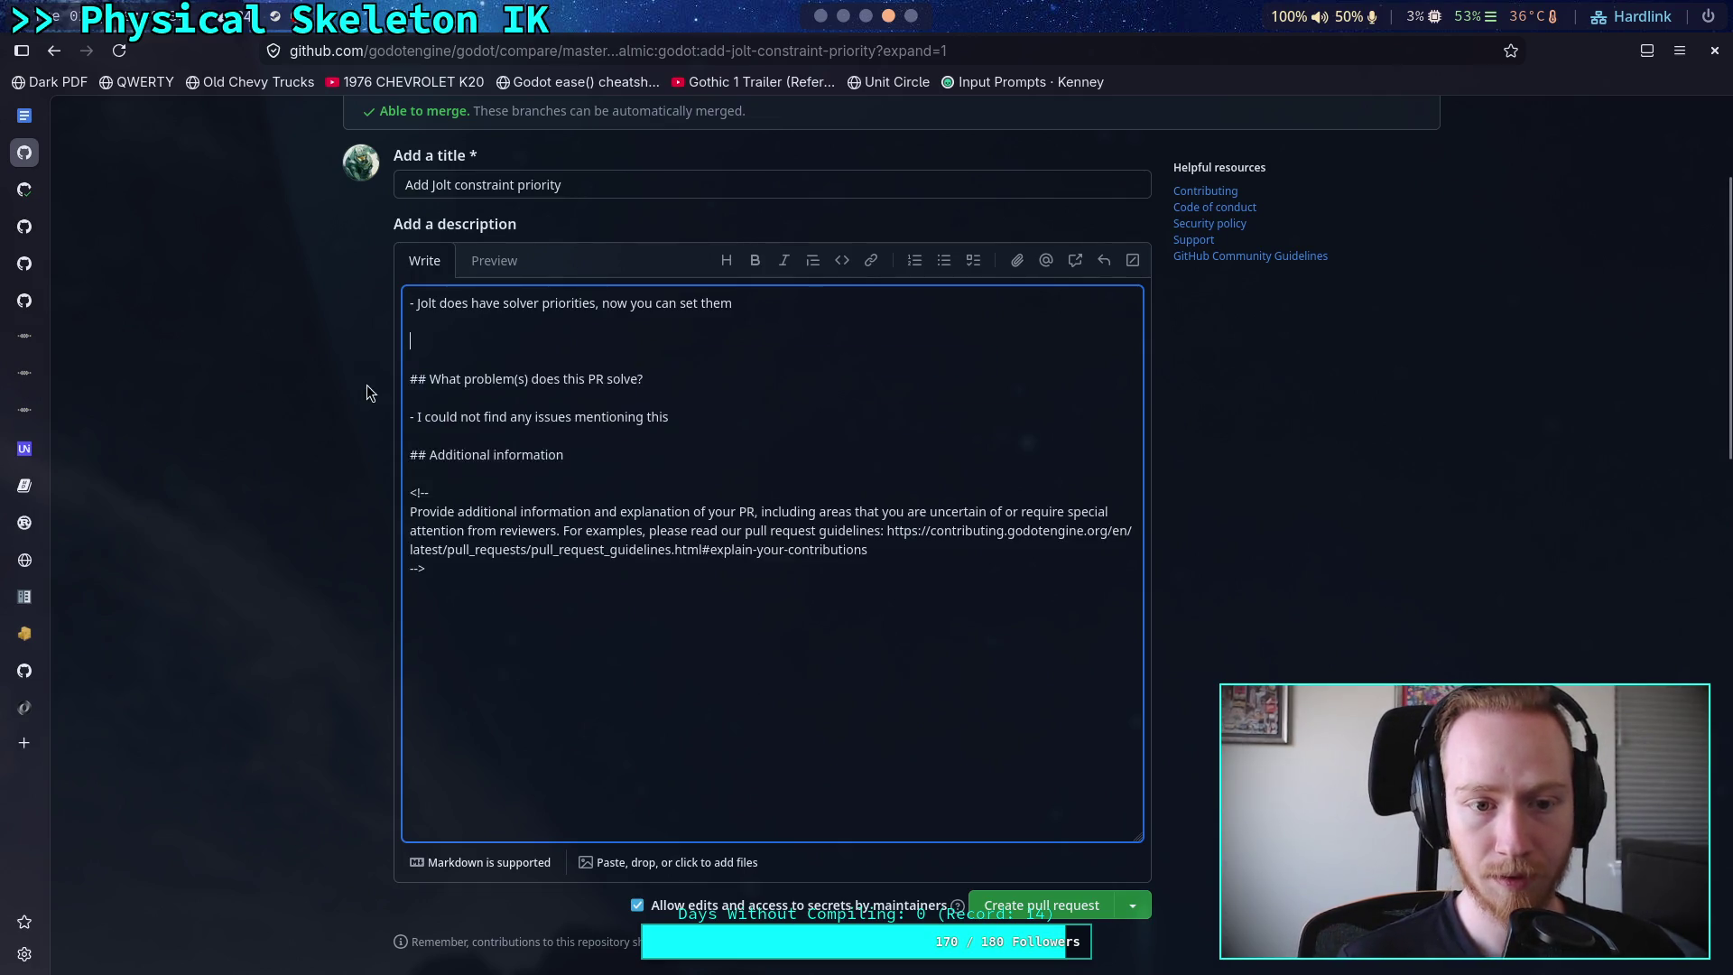
mouse_move(470, 540)
mouse_down()
mouse_move(412, 510)
mouse_move(393, 457)
mouse_up()
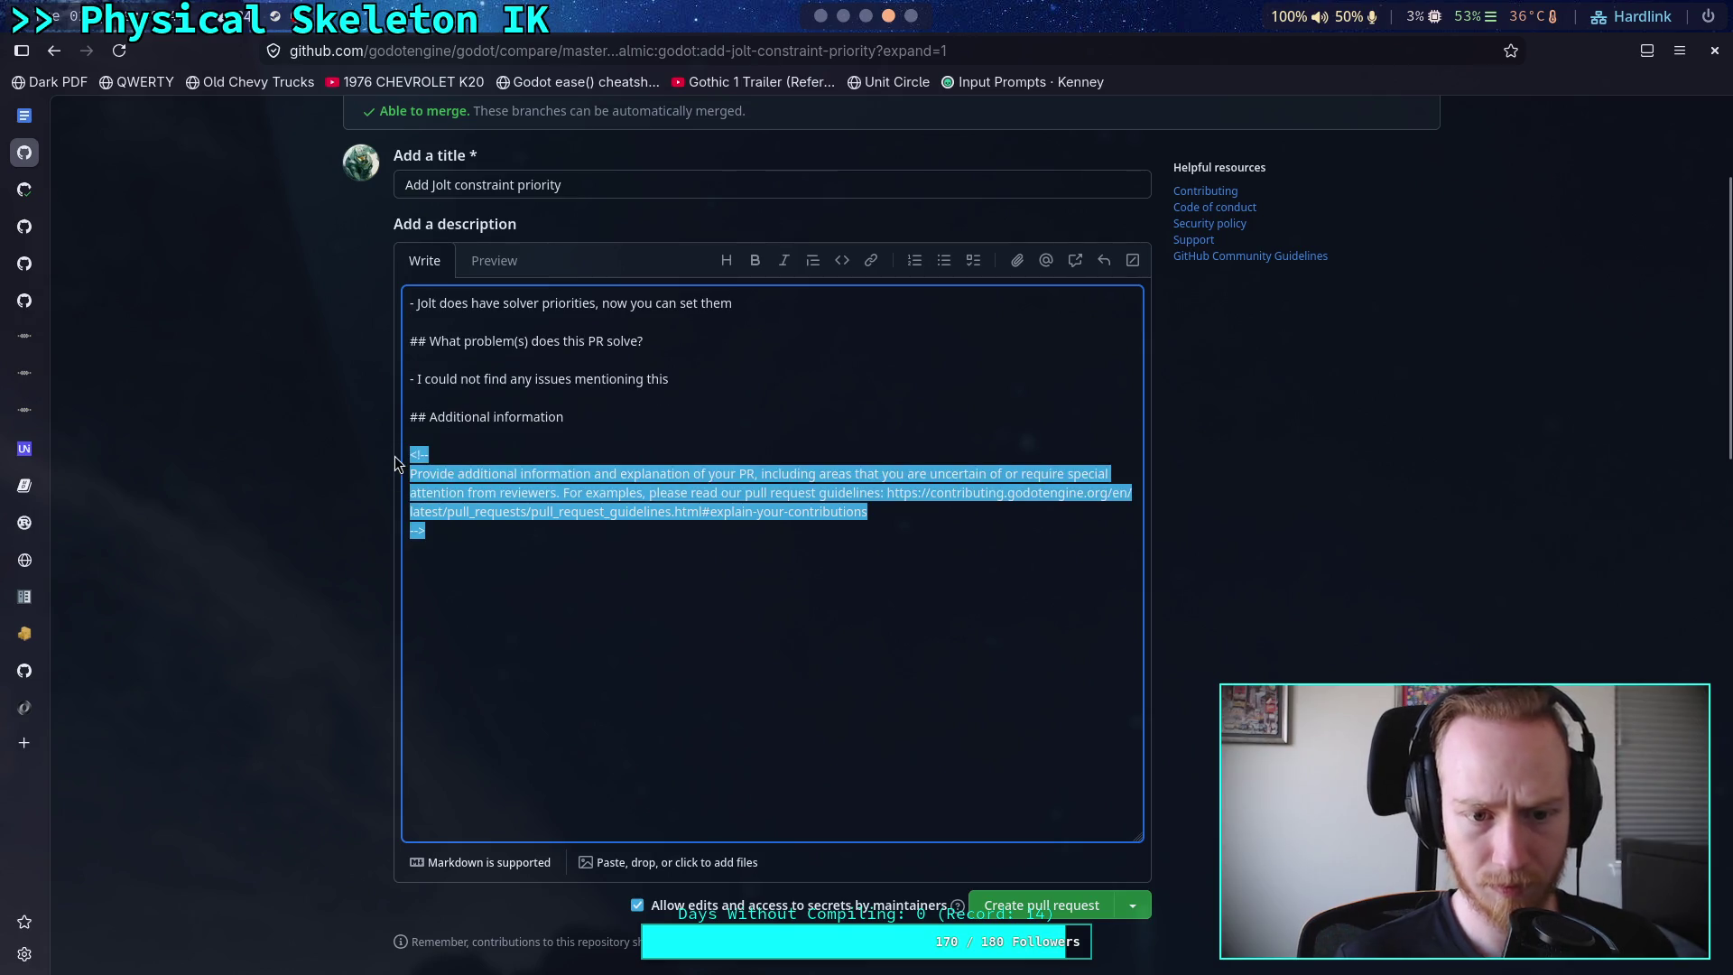
key(BackSpace)
- Write the description: Jolt supports constraint priorities, yet Godot reports solver_priority unsupported
text(Jolt has c)
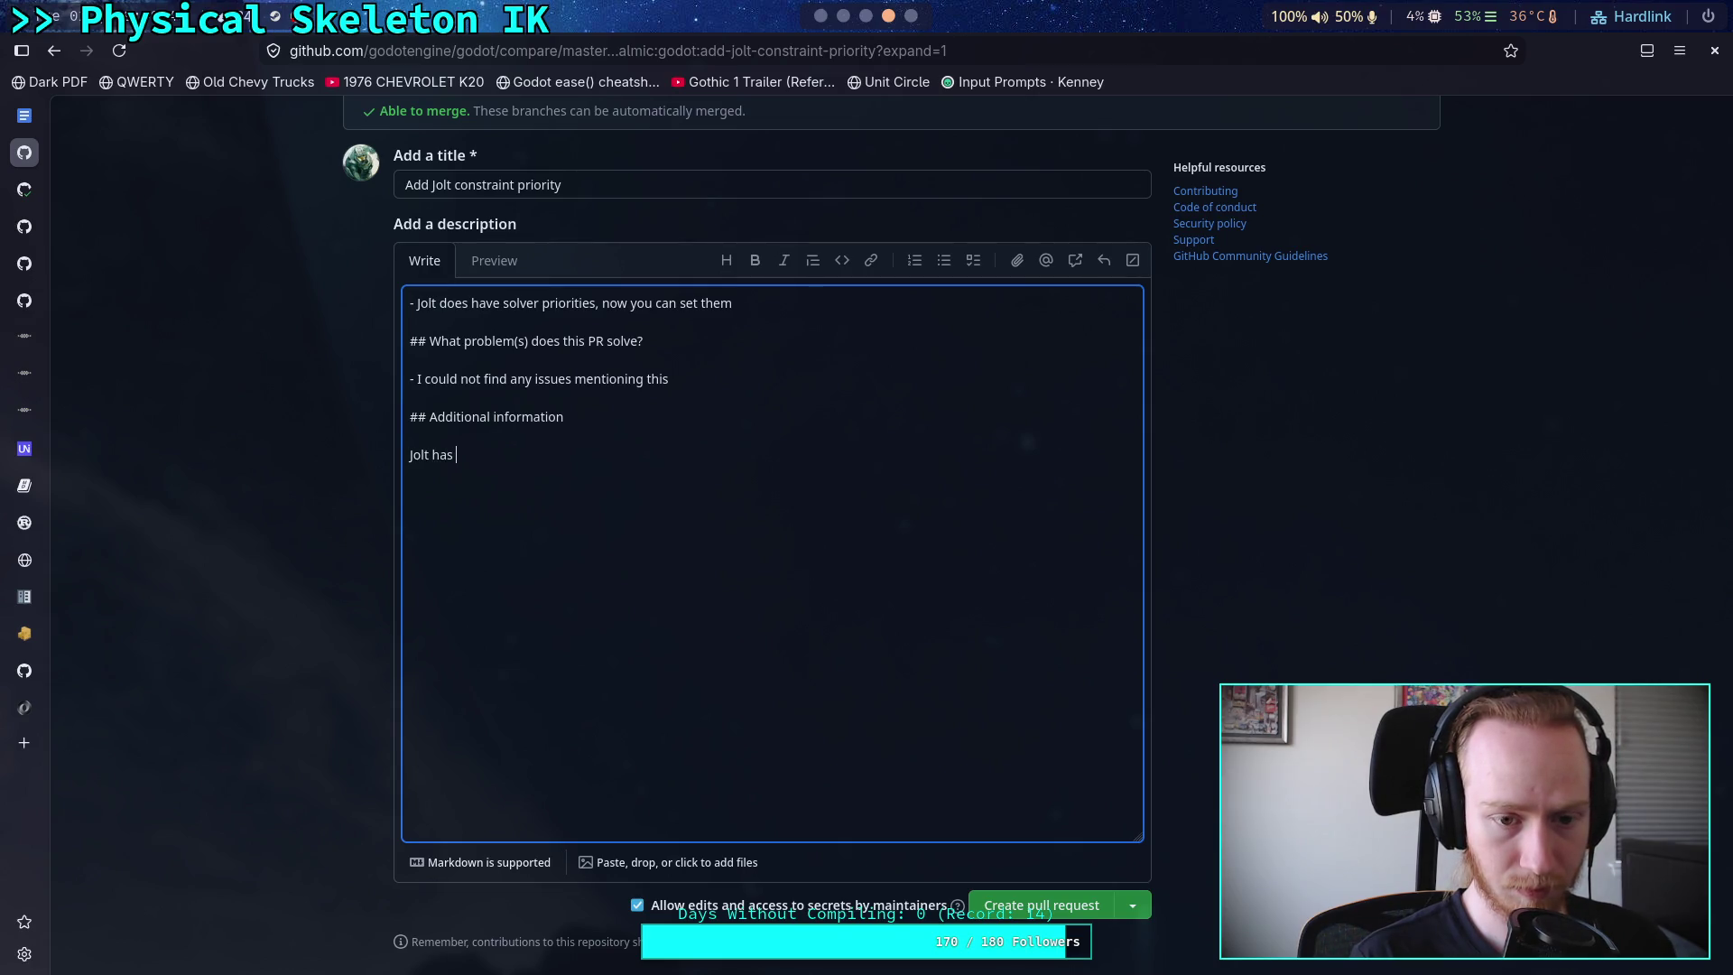
text(onstraint prior)
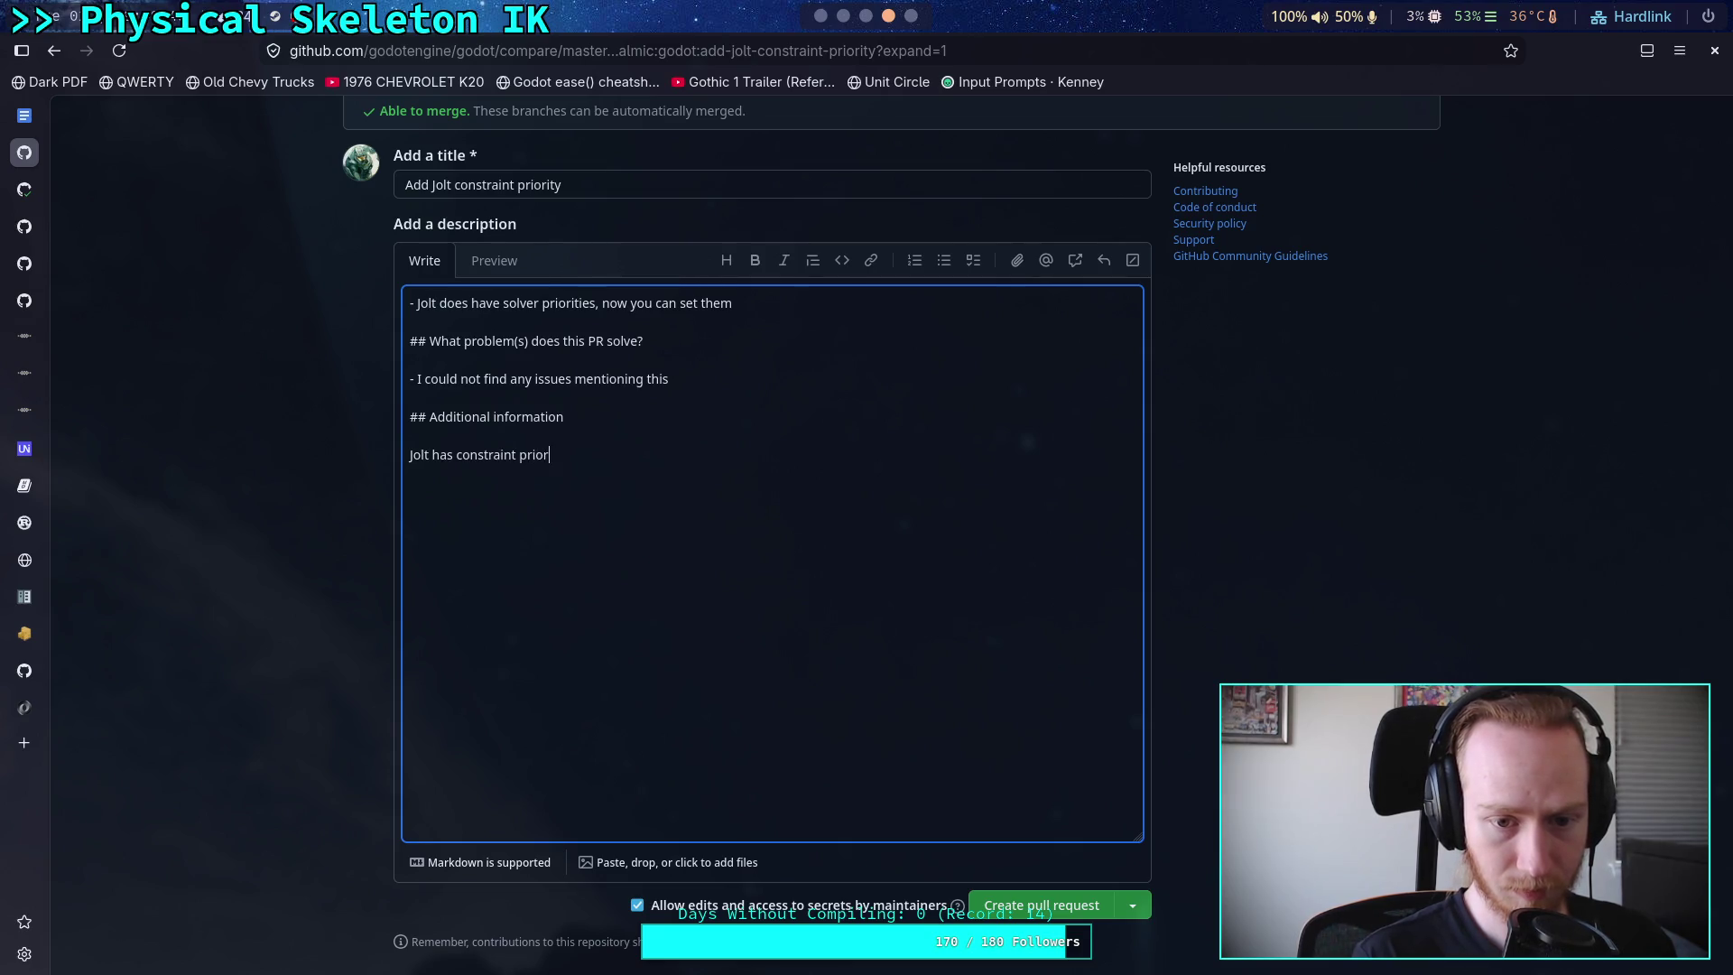
text(ities which u)
key(BackSpace)
key(BackSpace)
text(fulful)
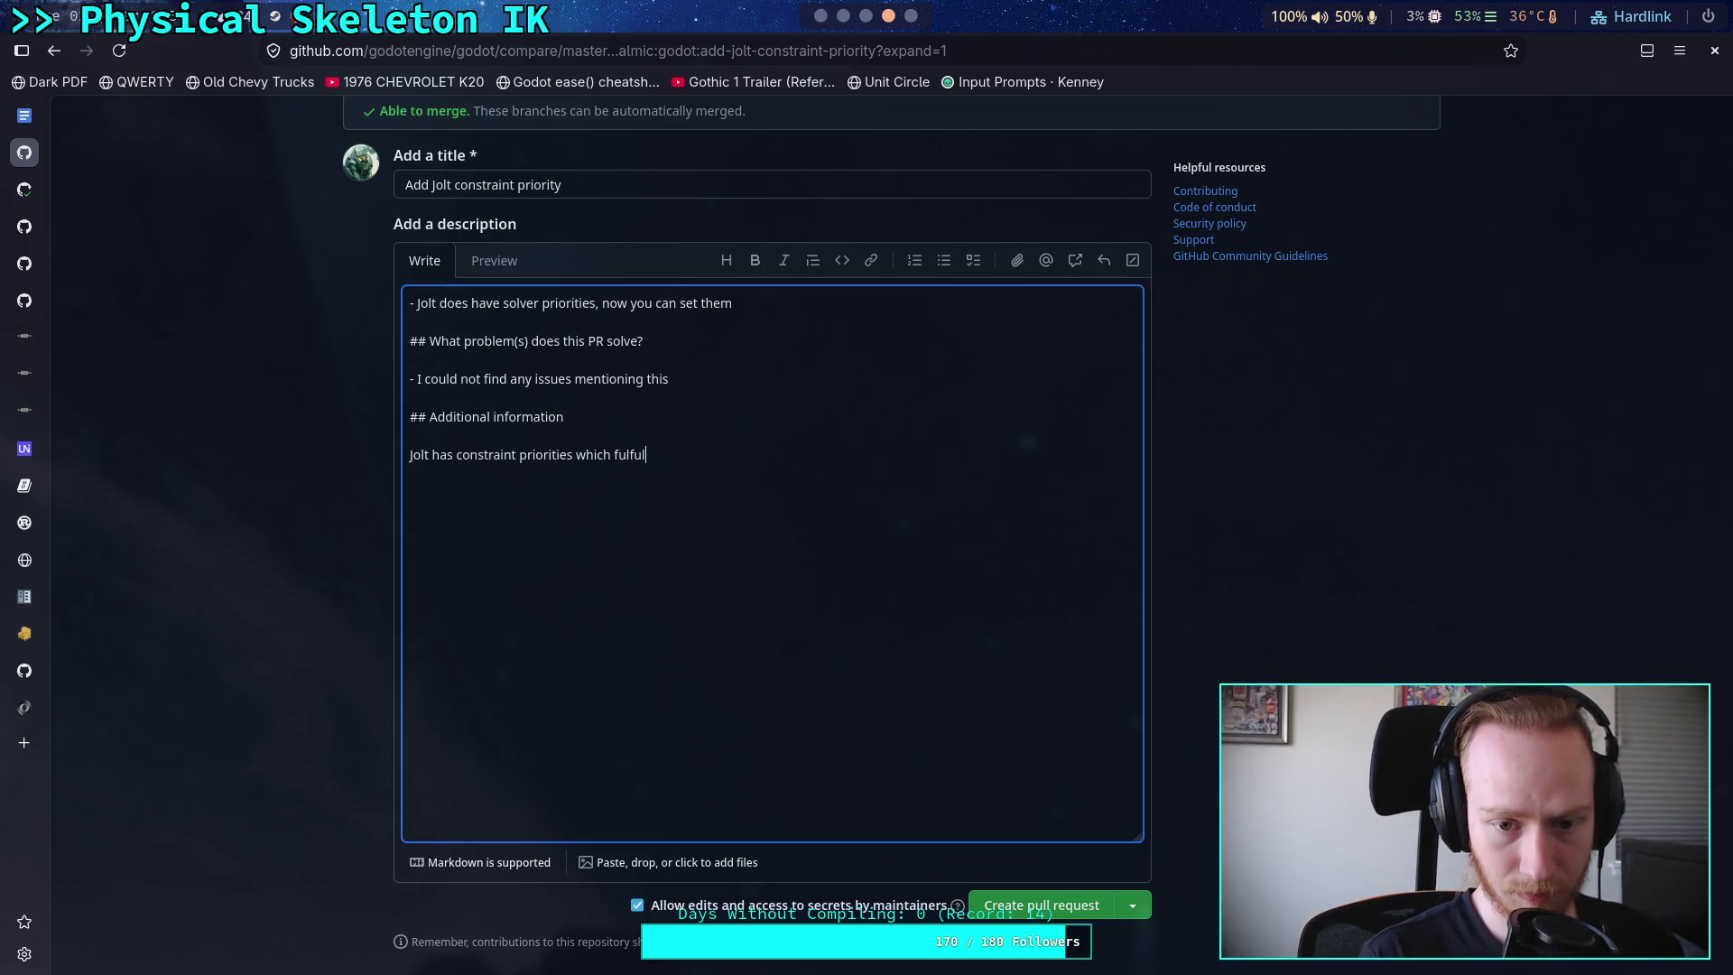
text(s the)
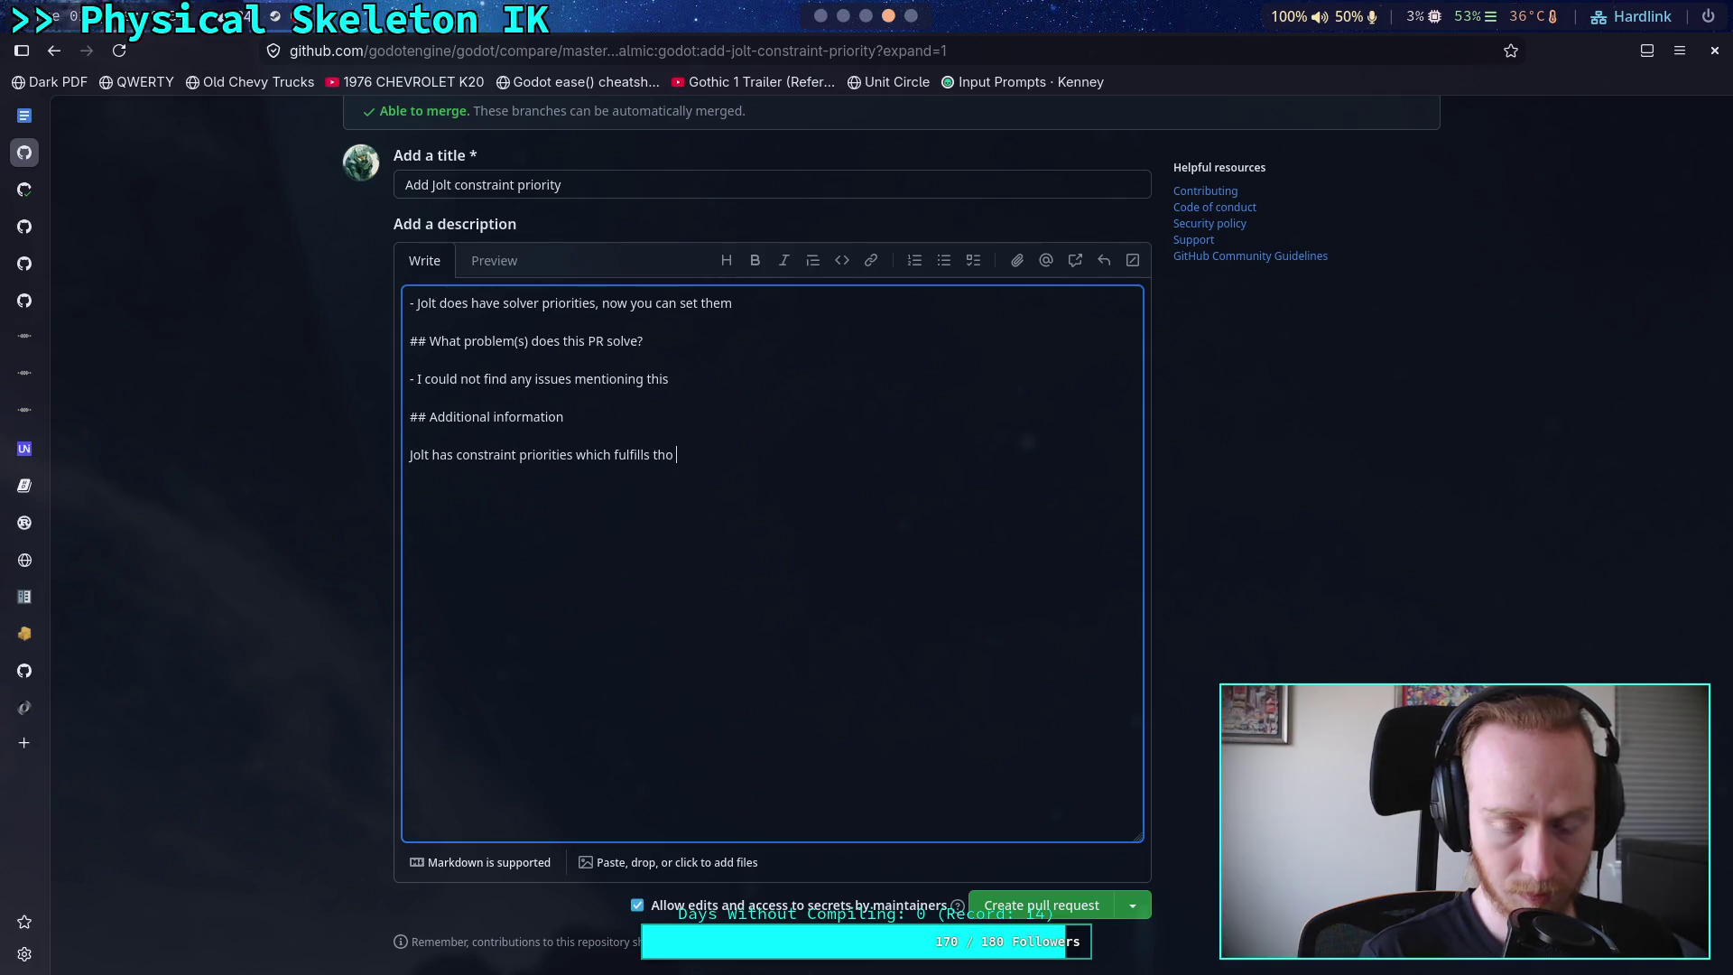
text( purp)
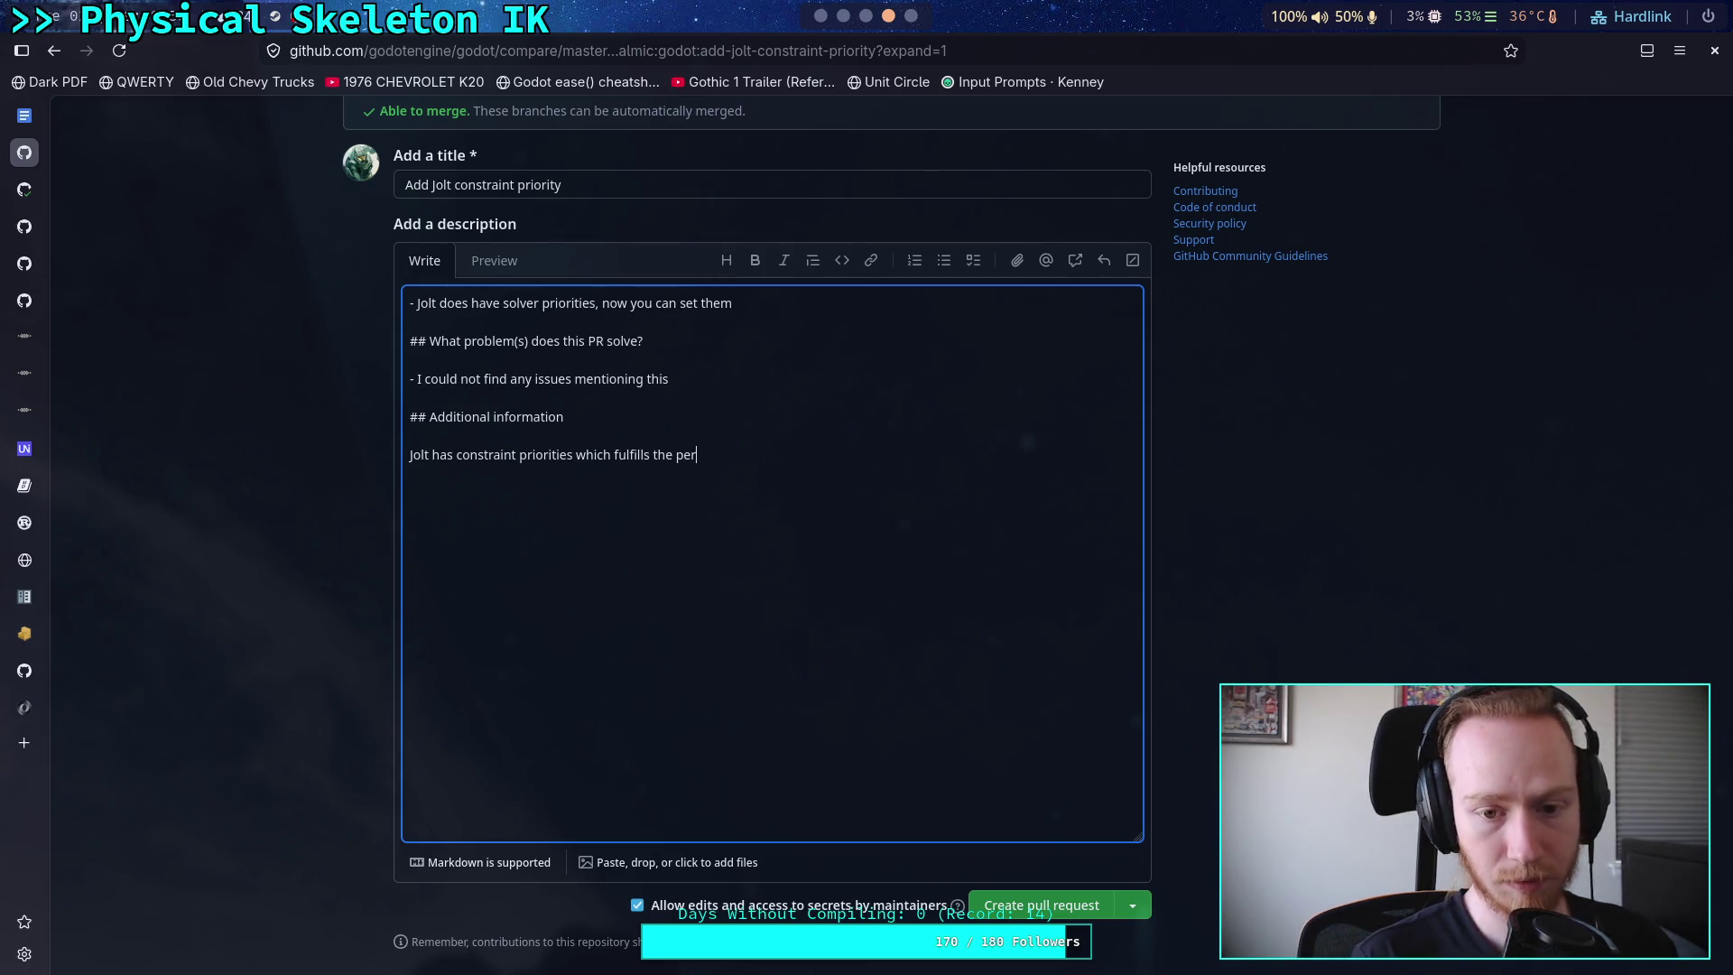
text(ose of r)
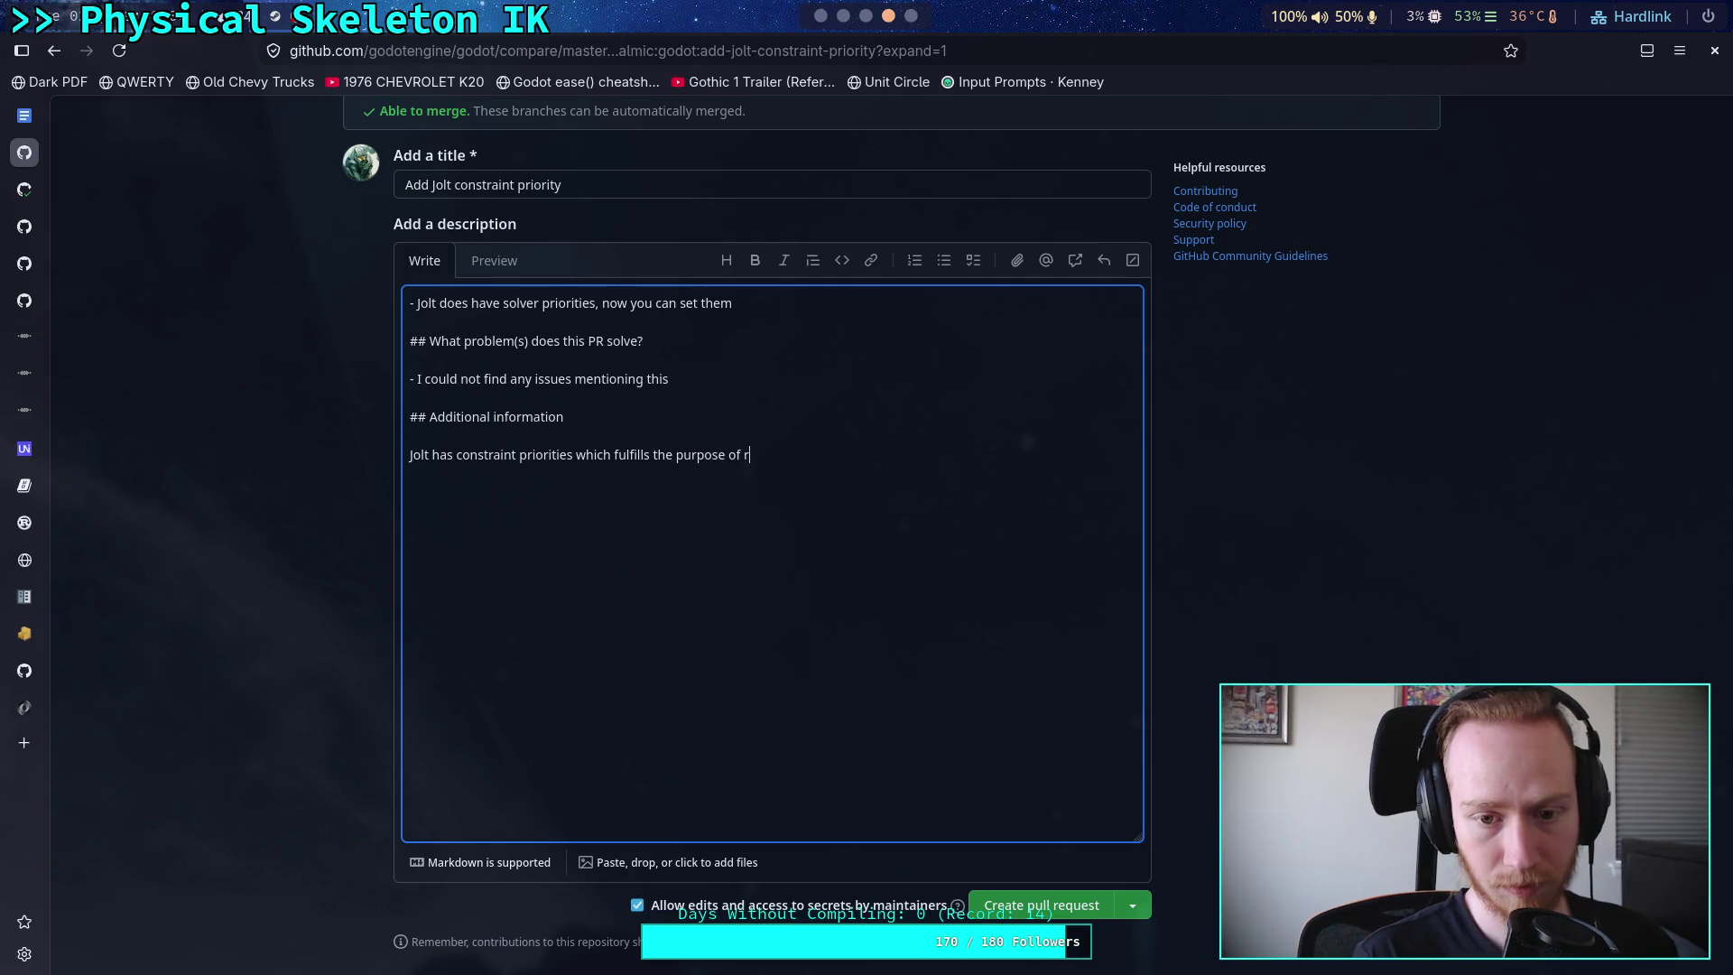
text(rdering joint)
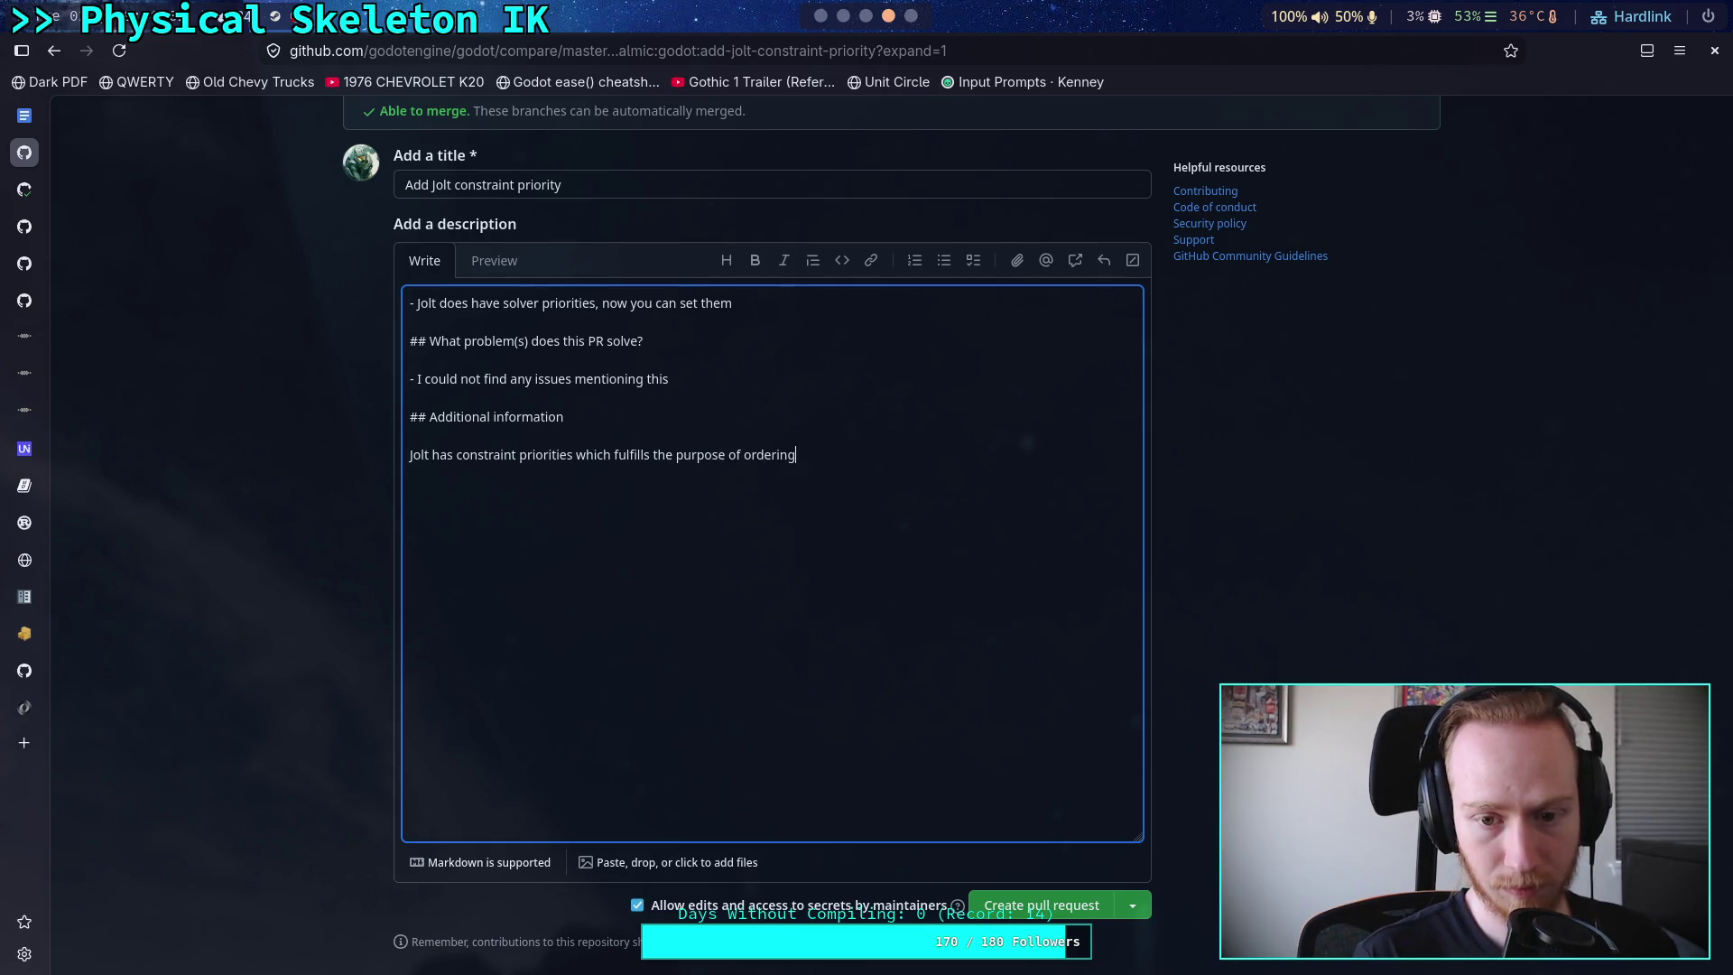
text( constraint)
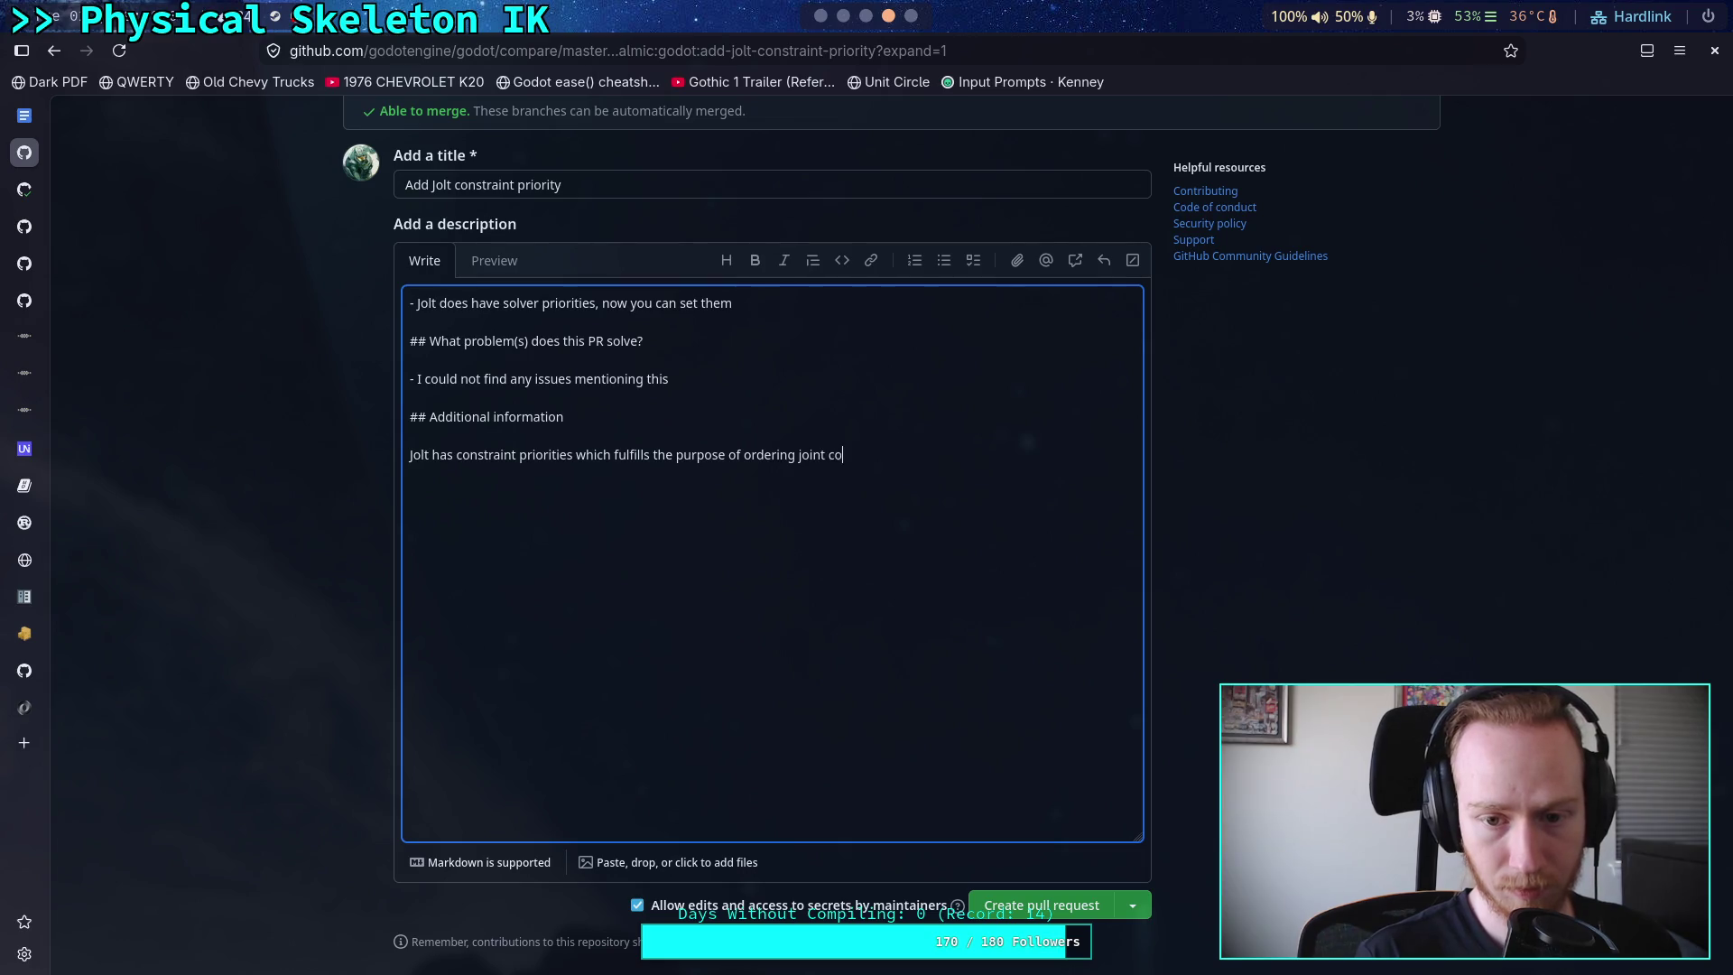
text(in the s)
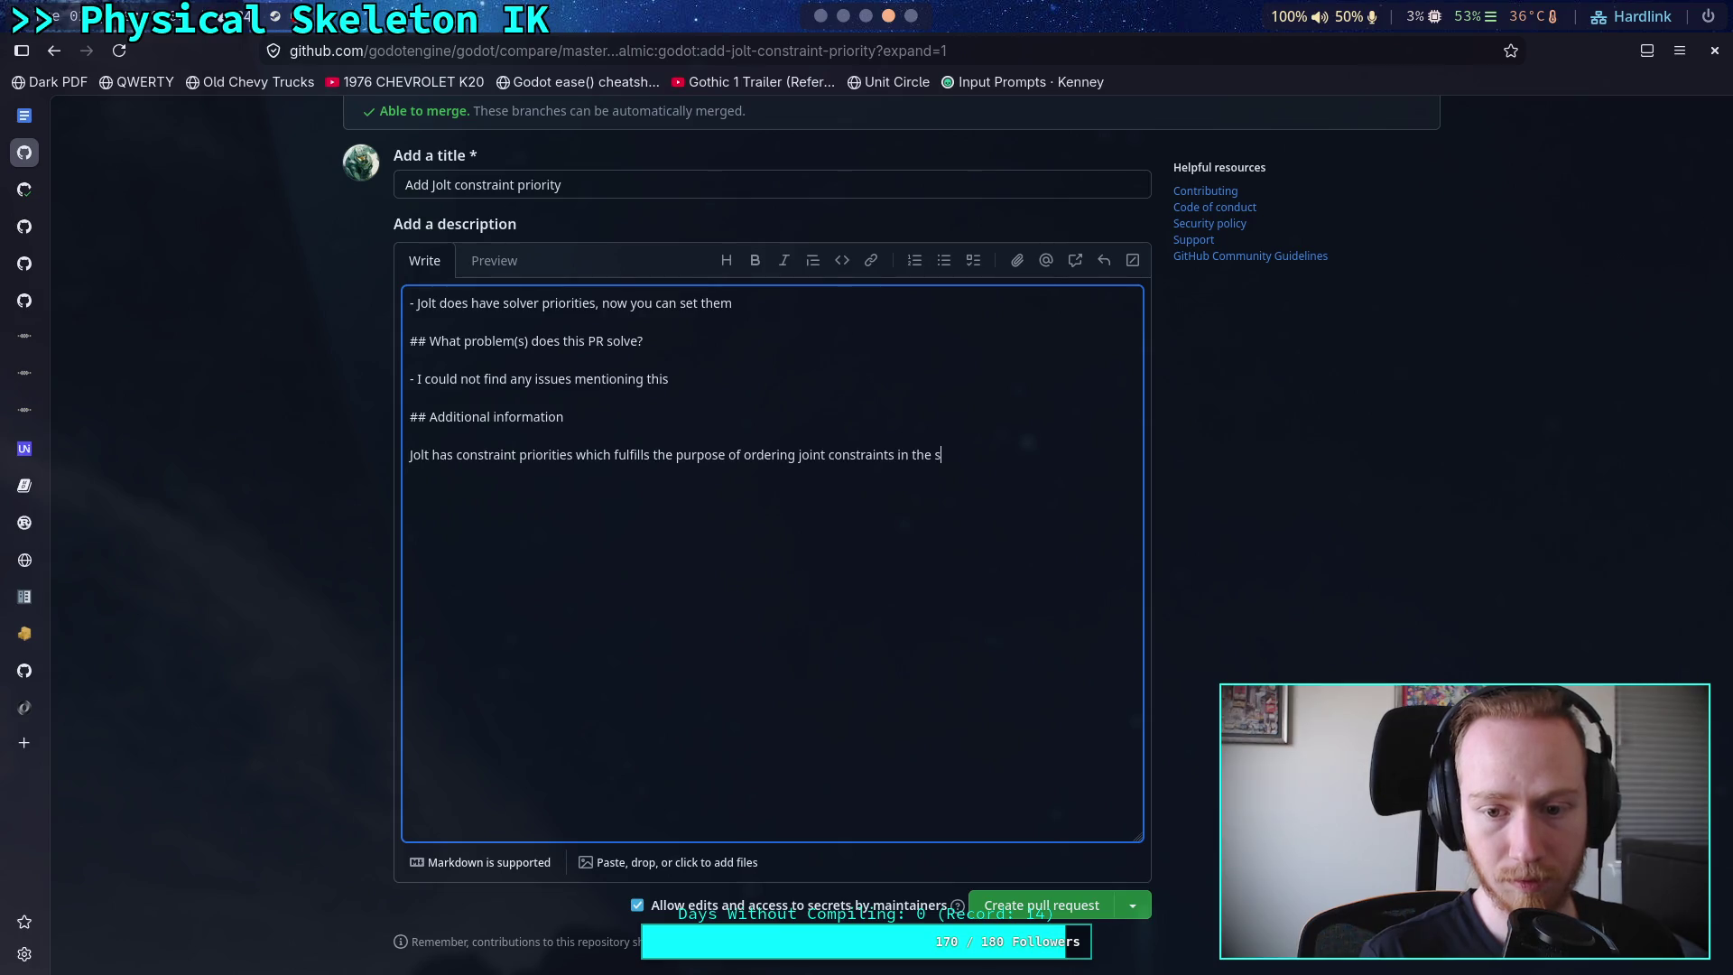
text(ep pross)
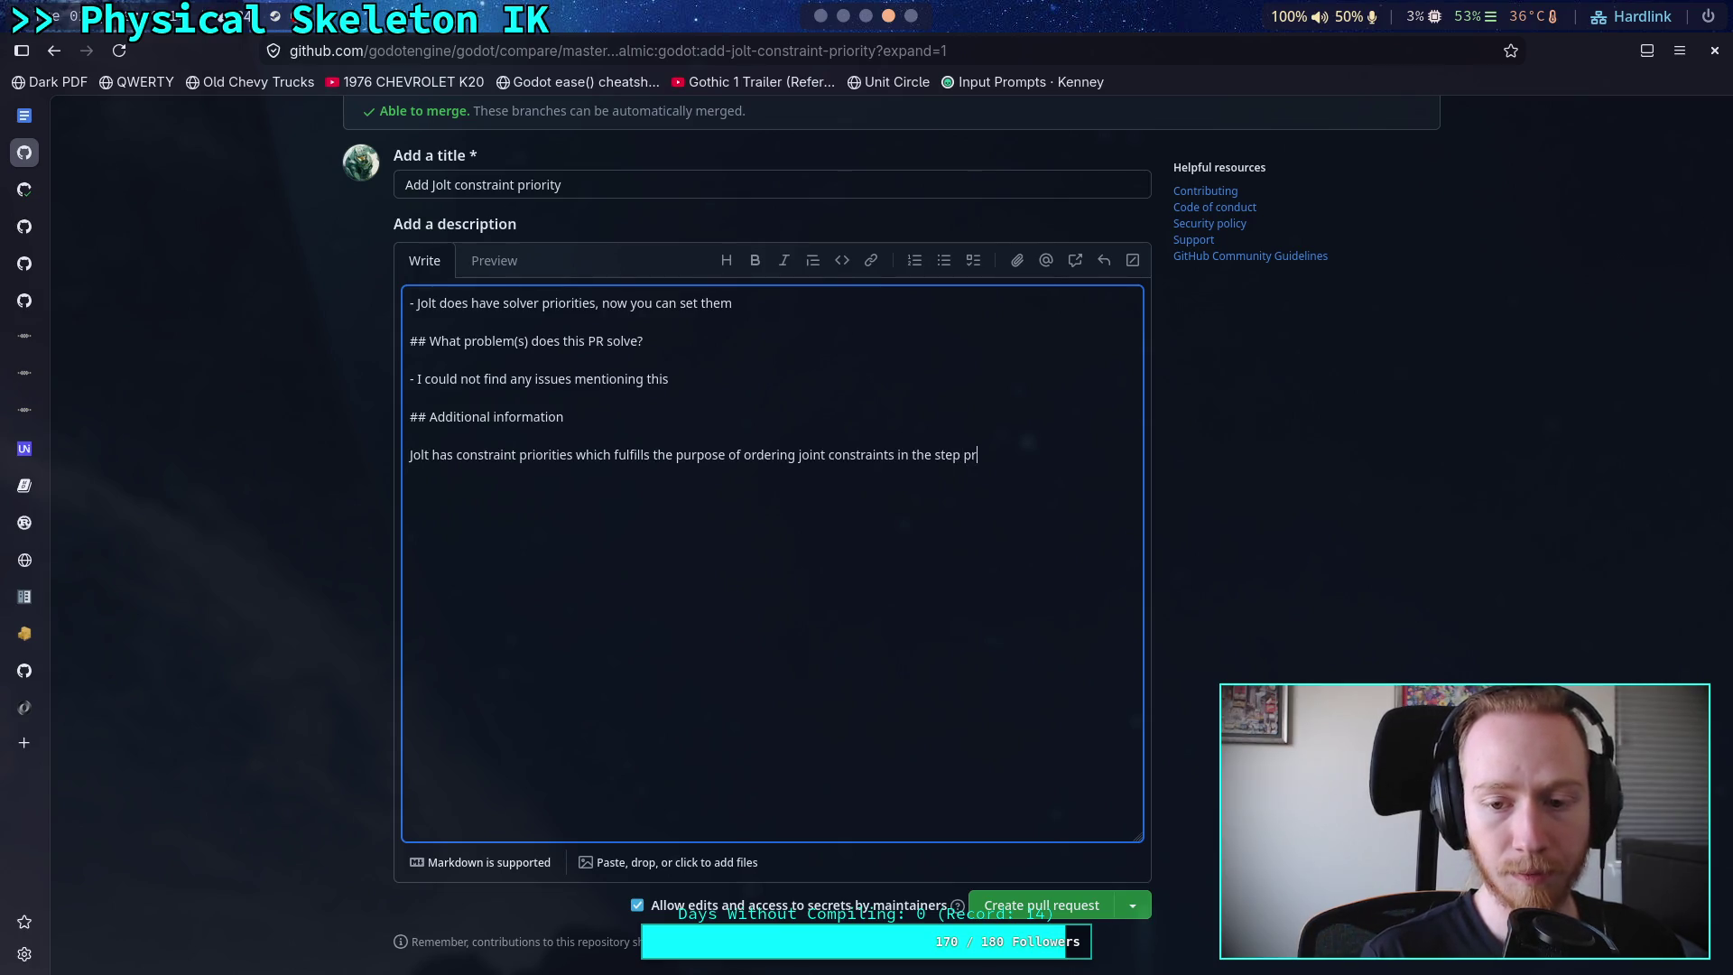
text(cess. )
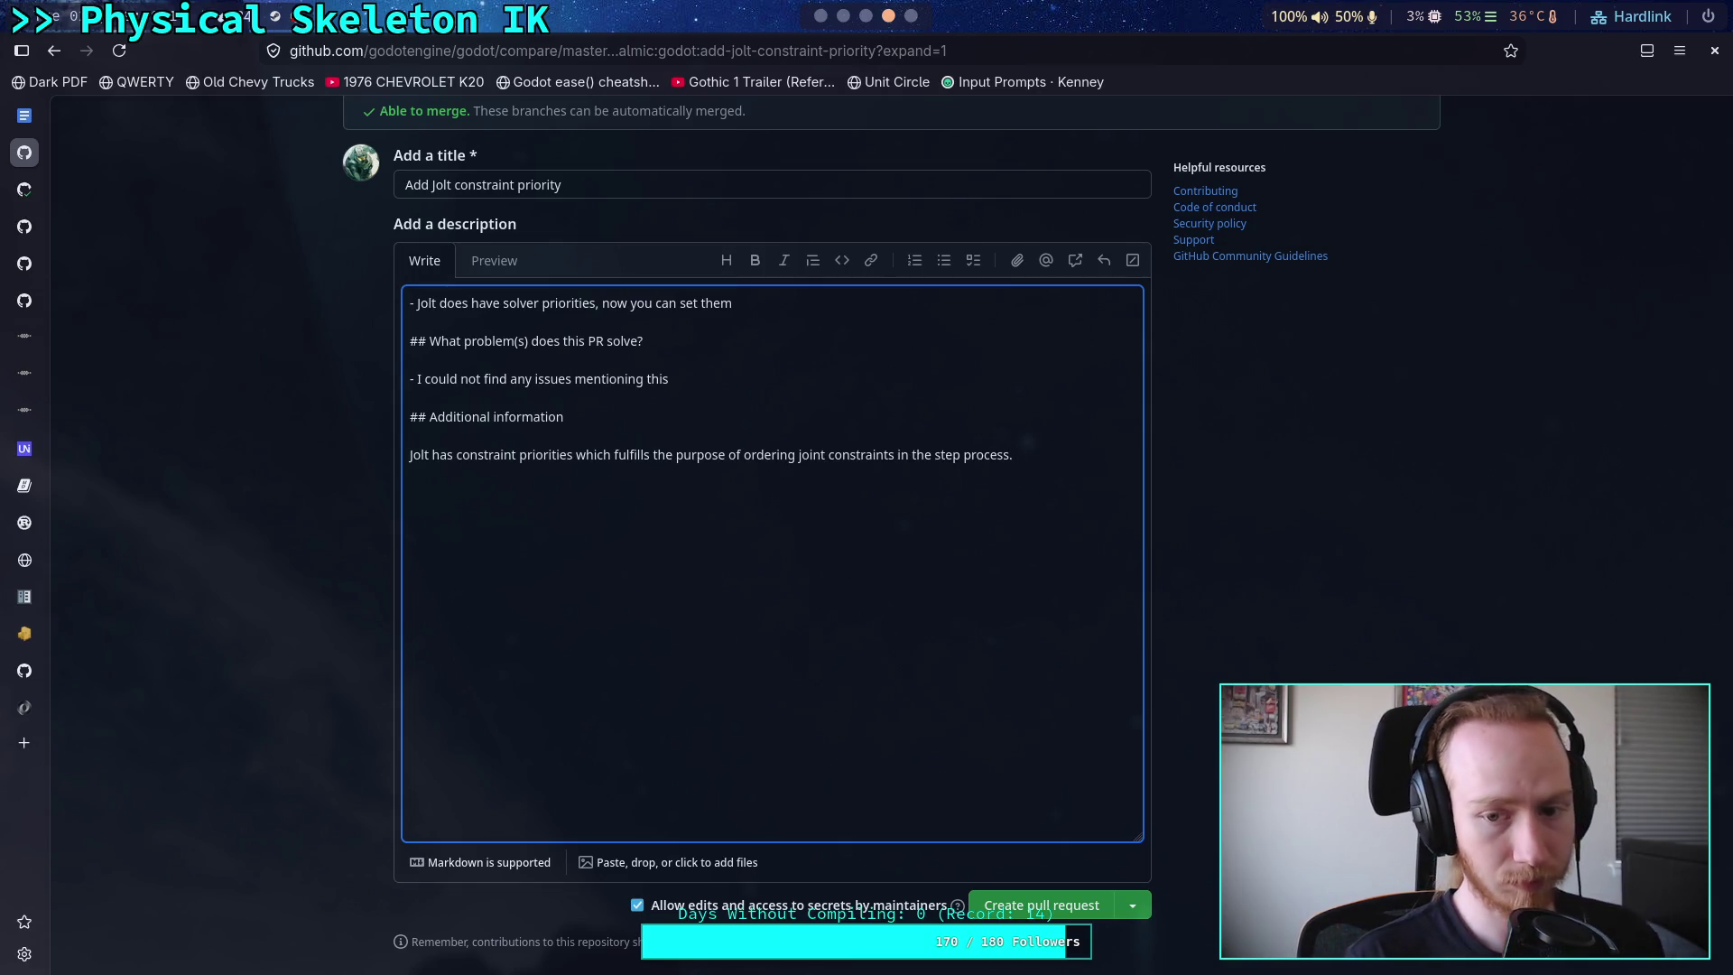
text(ight now Godot )
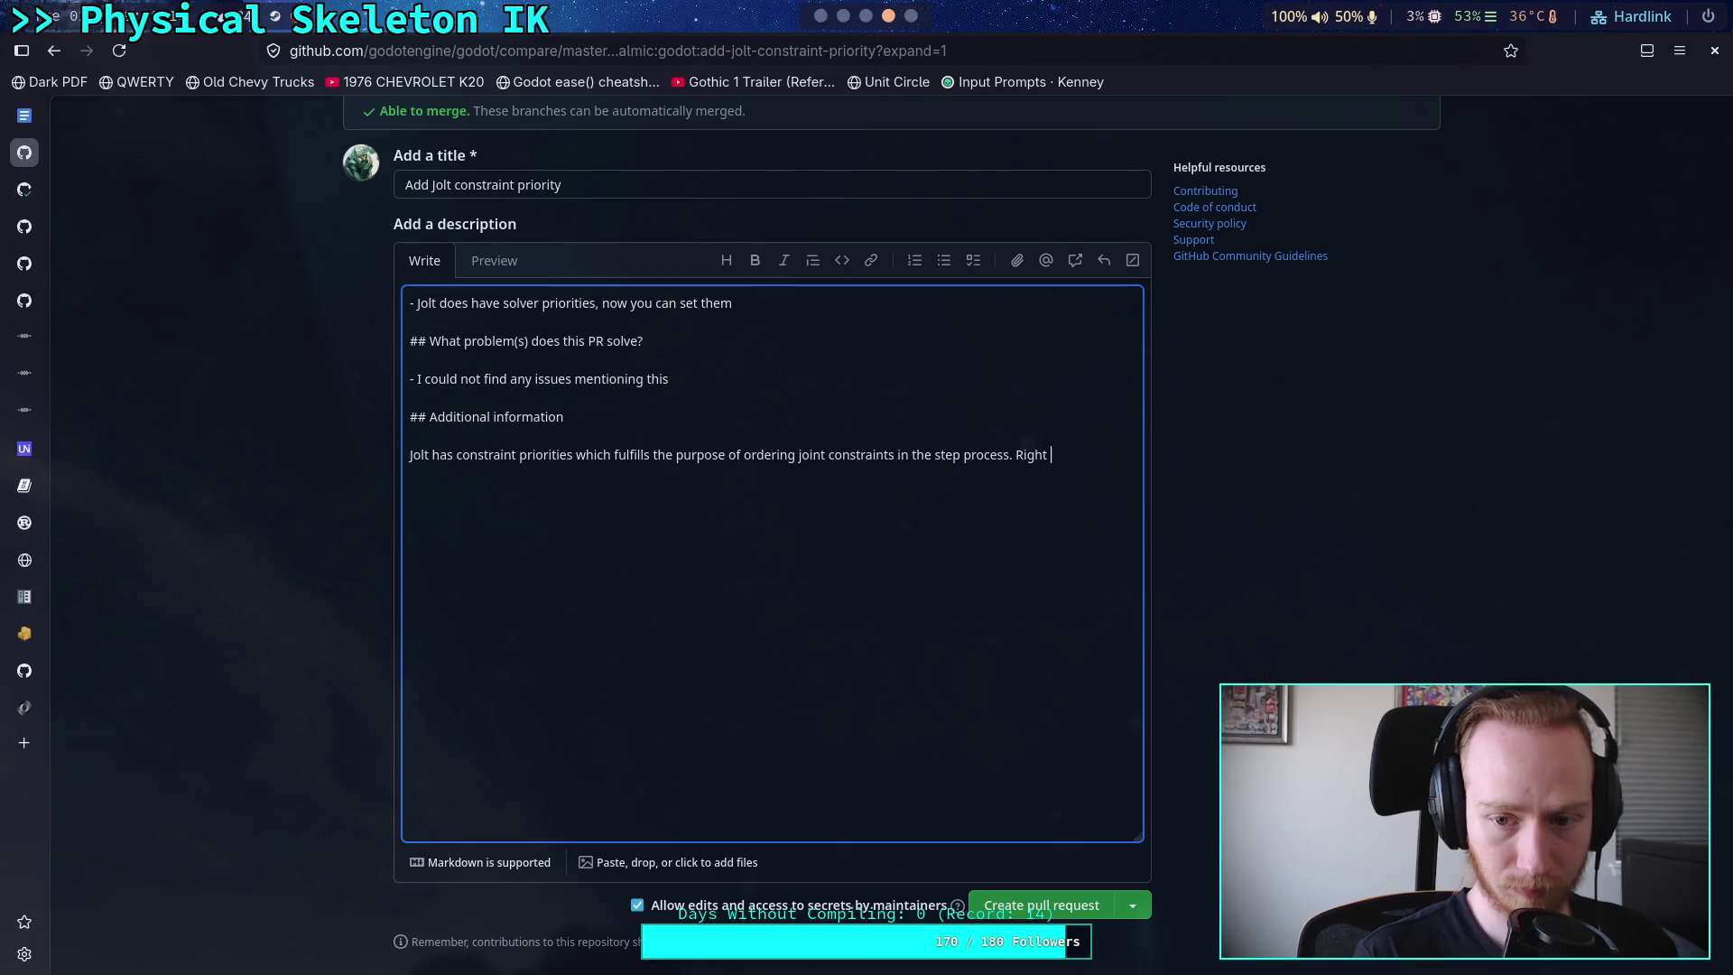
text(prints and error and )
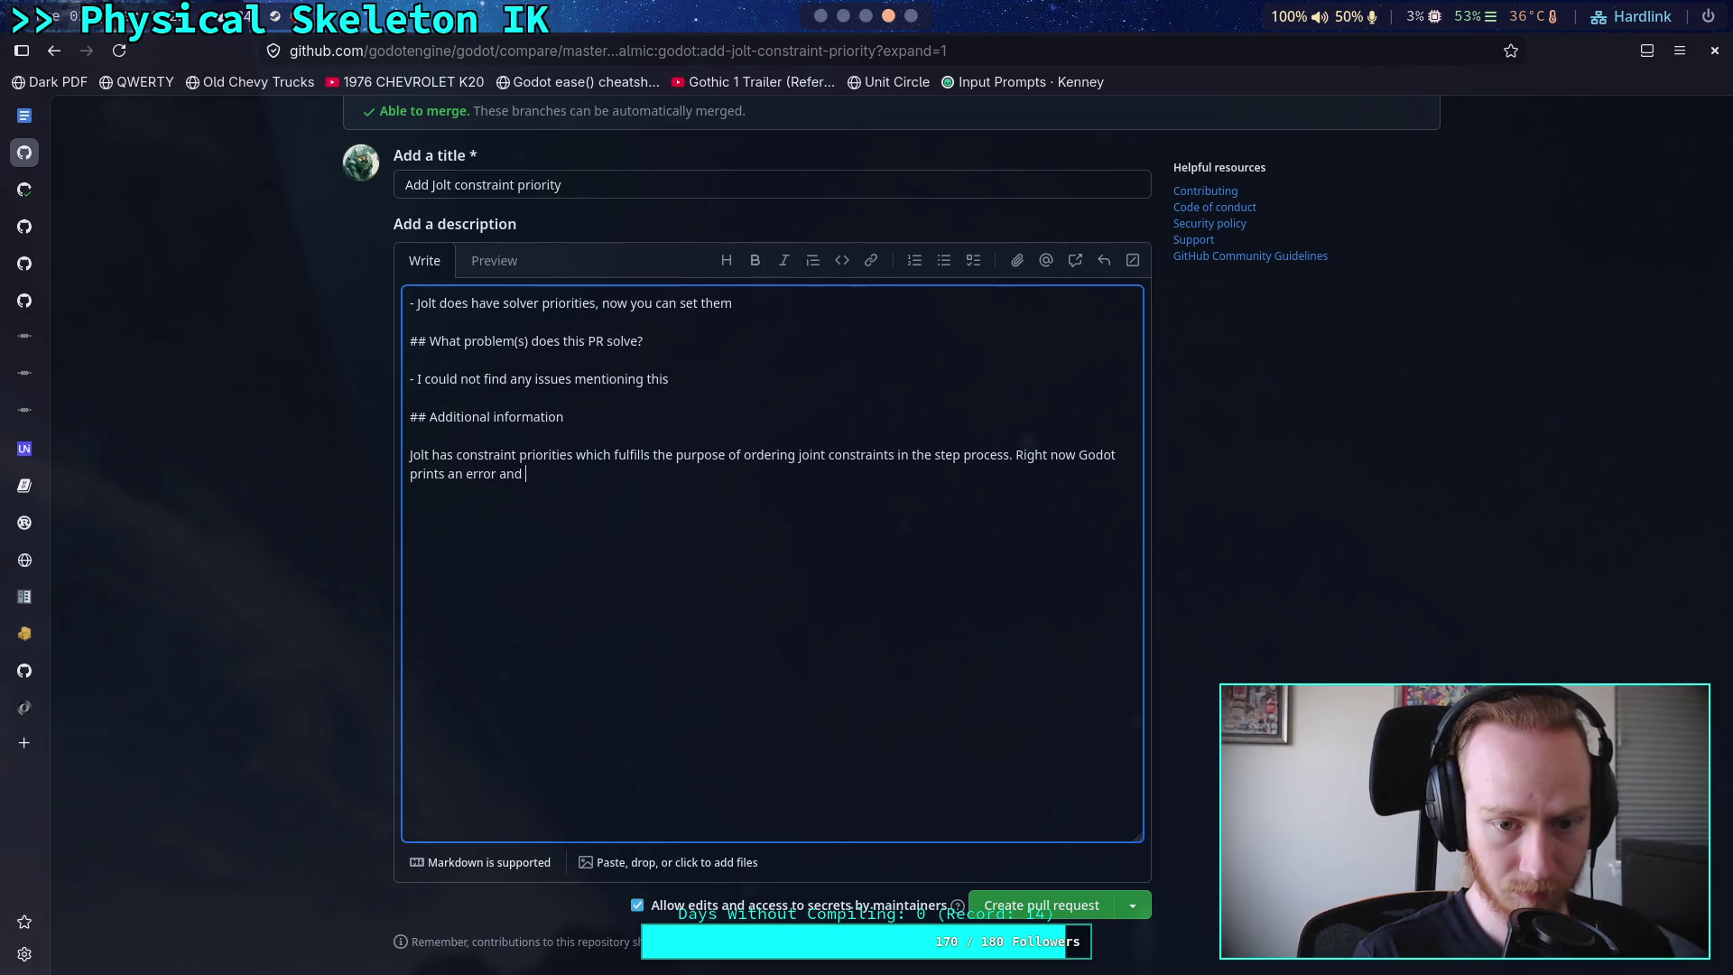
text(laims )
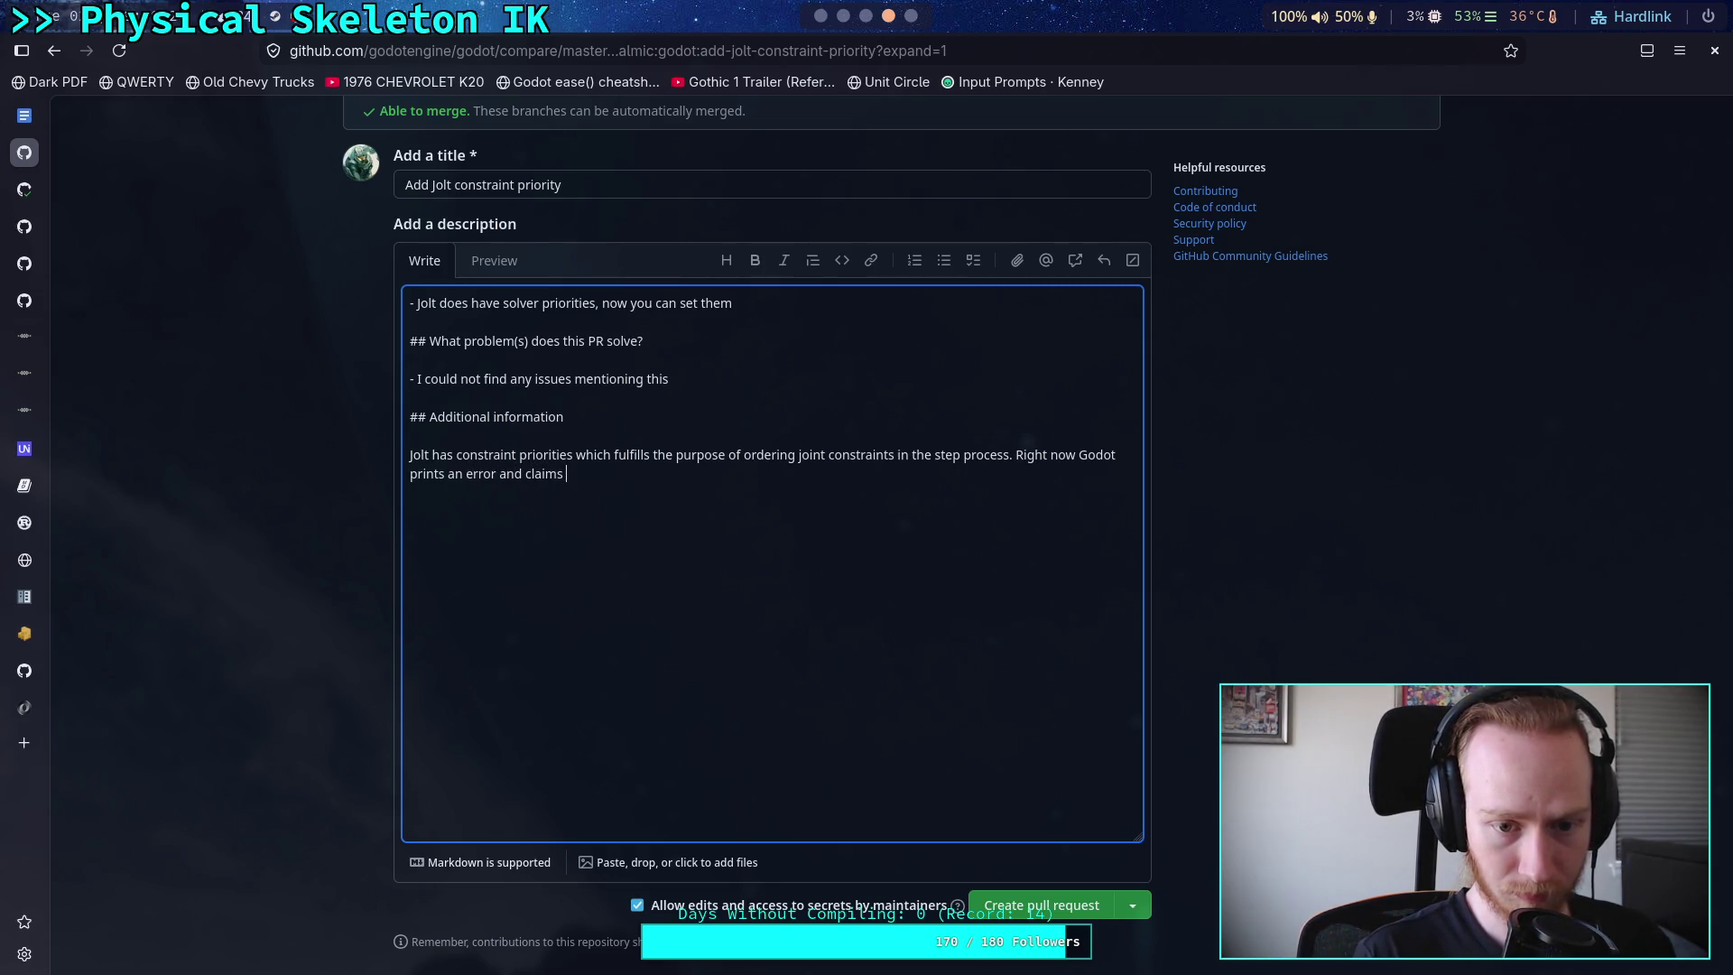
text(that)
text(ome)
key(BackSpace)
key(BackSpace)
key(BackSpace)
text(olver_prio)
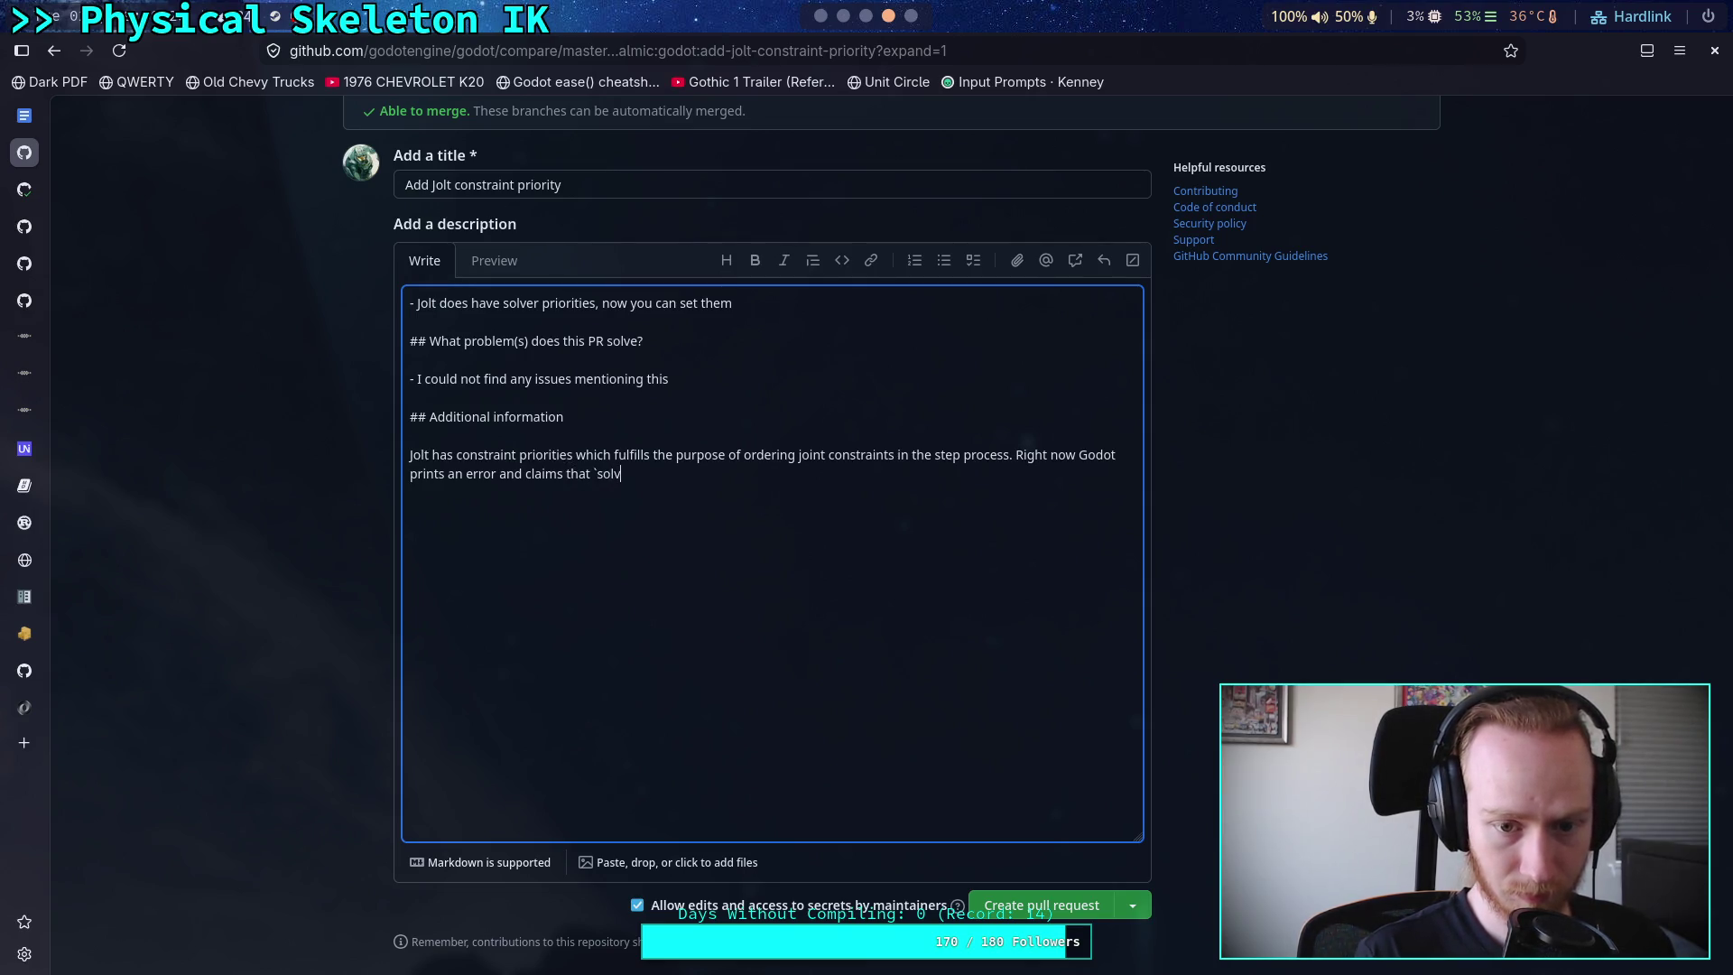
text(rity` is)
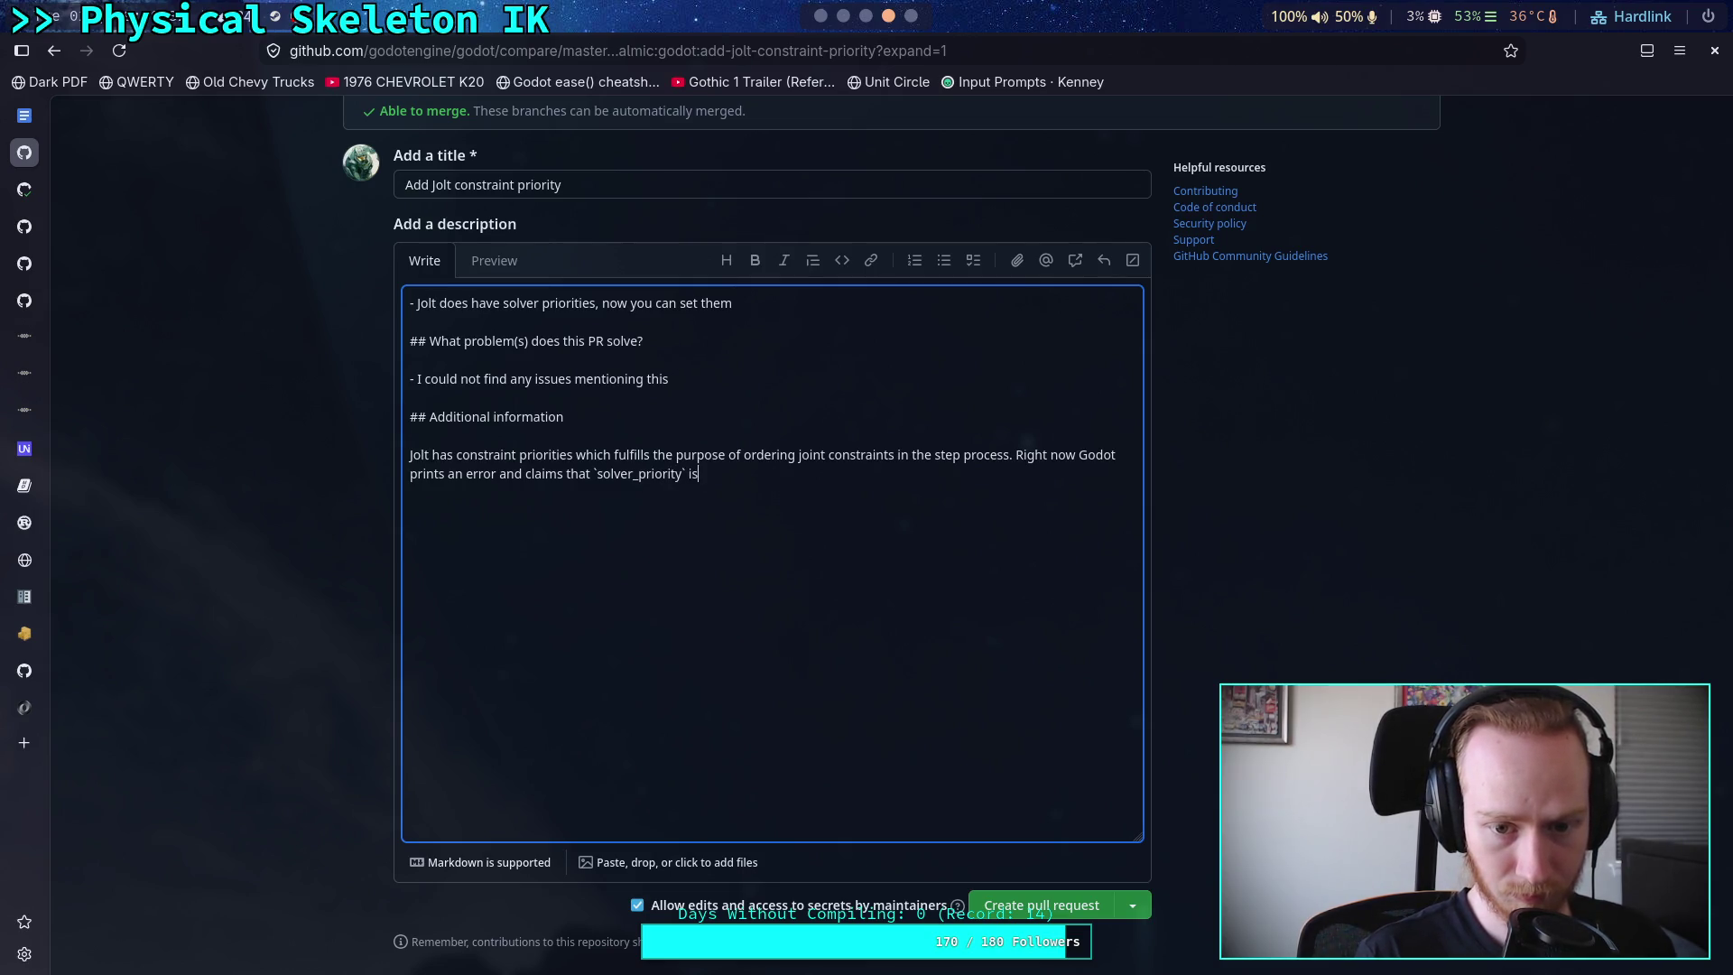
text(ot supporting)
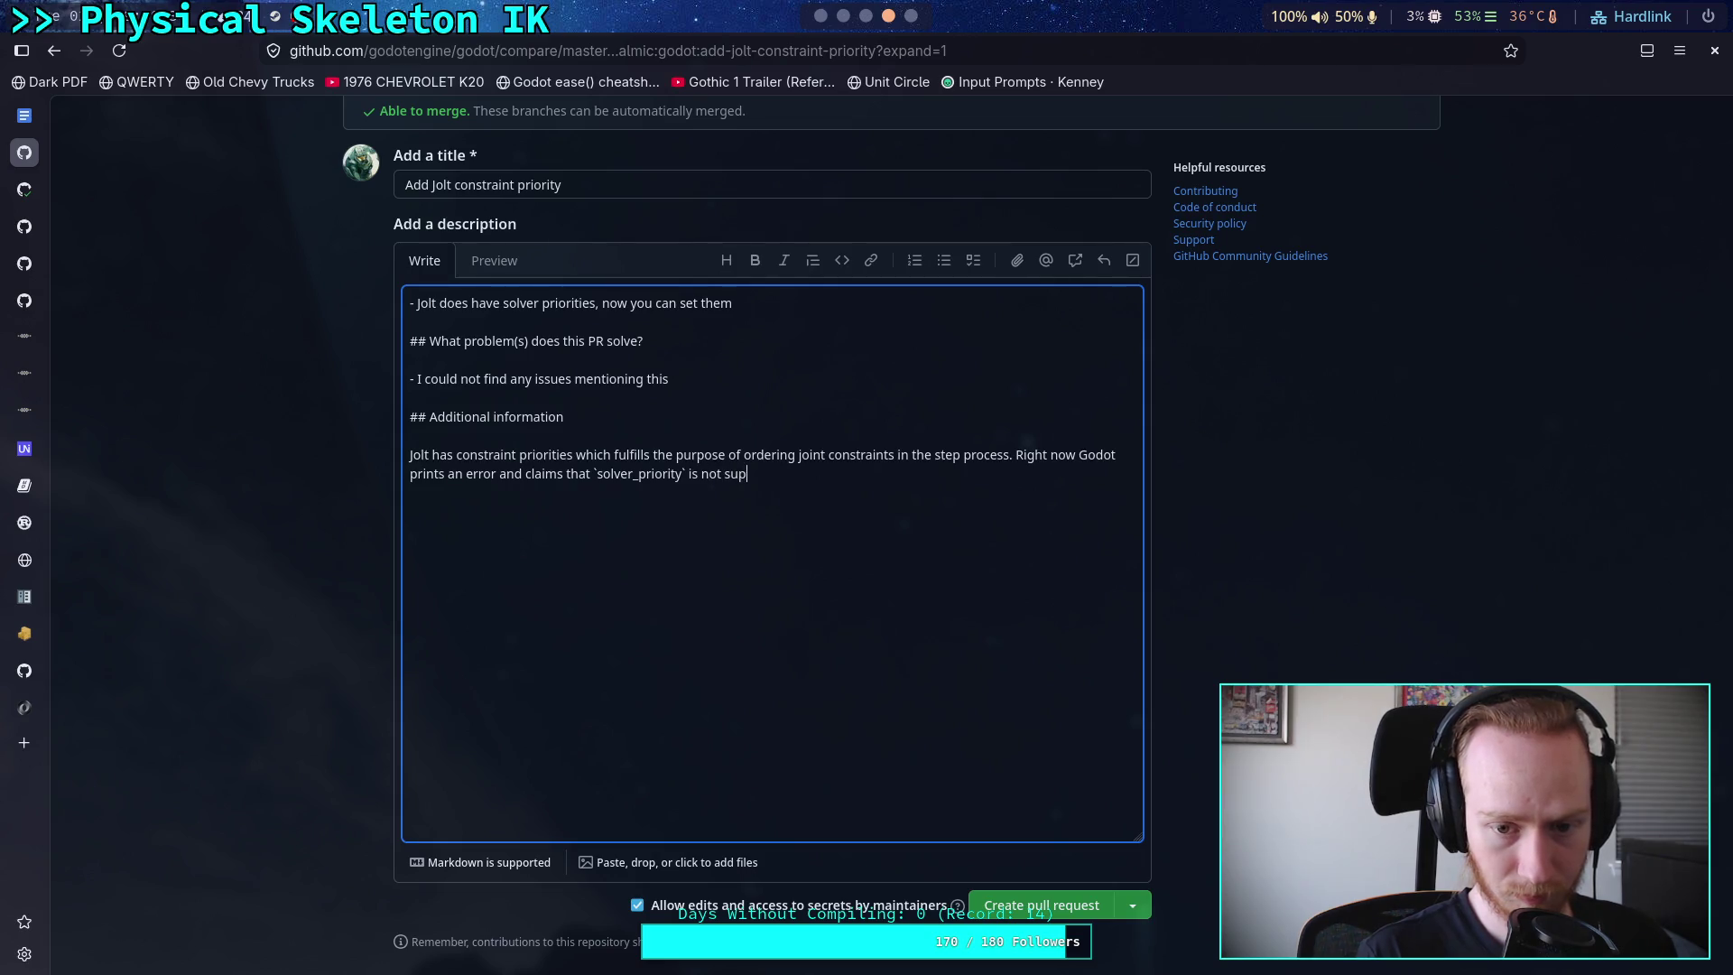
key(BackSpace)
key(BackSpace)
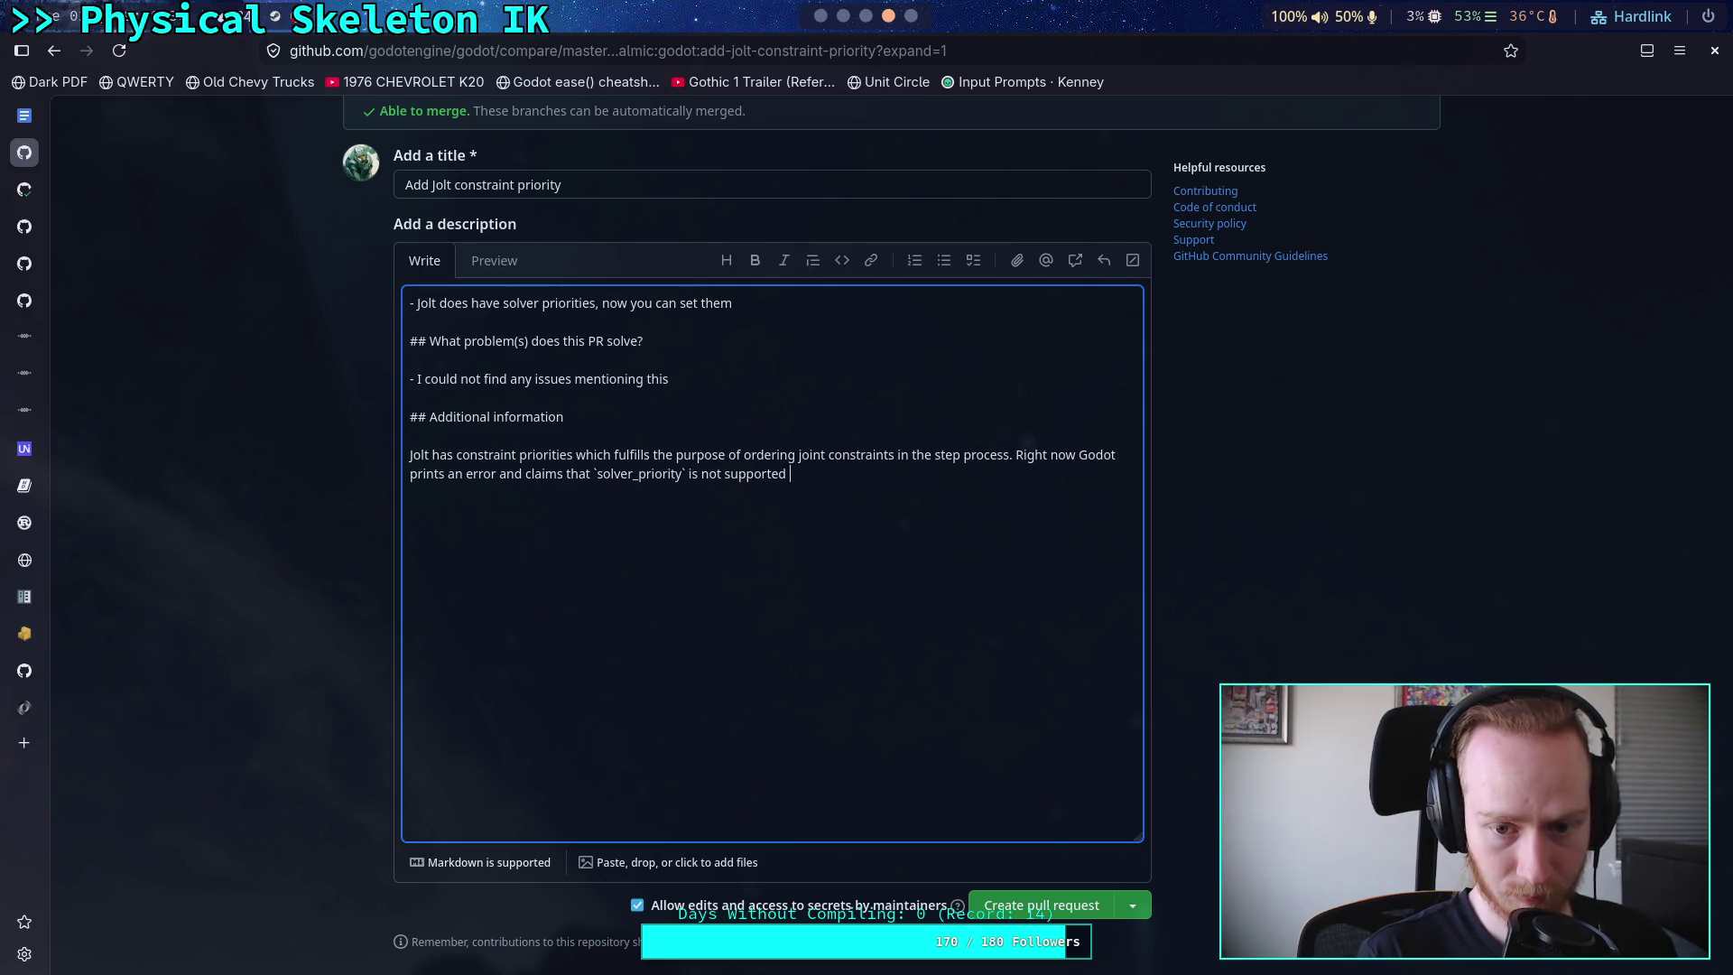
text(olt, but its)
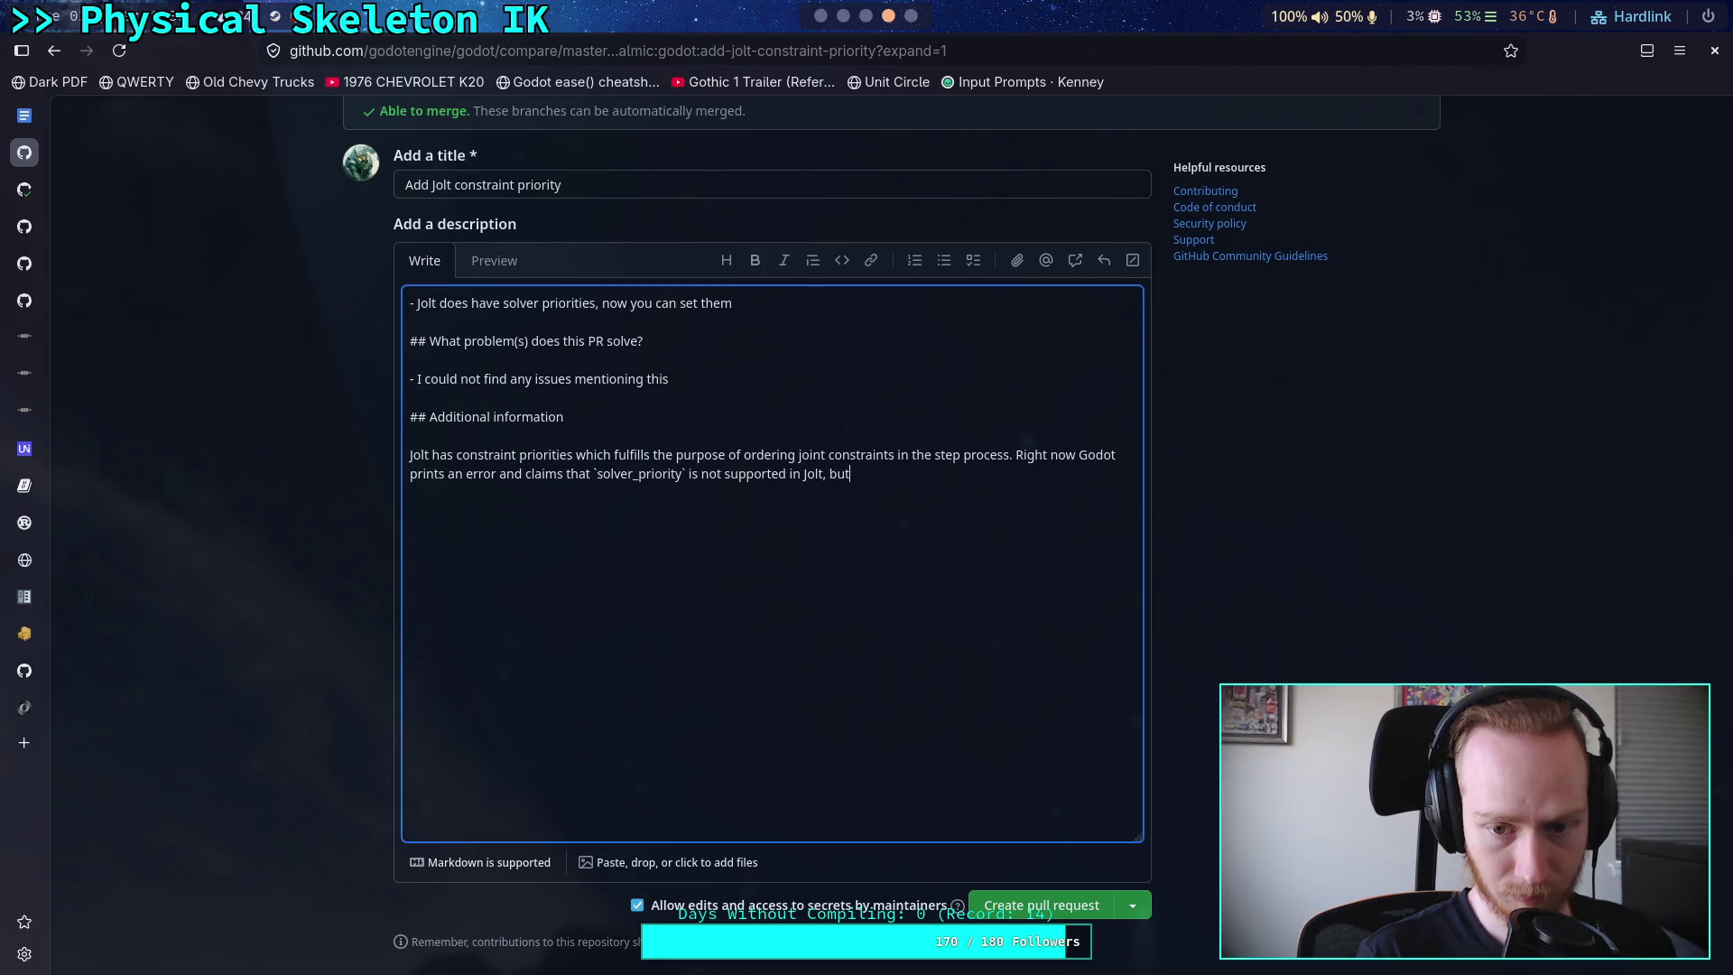
text( is!)
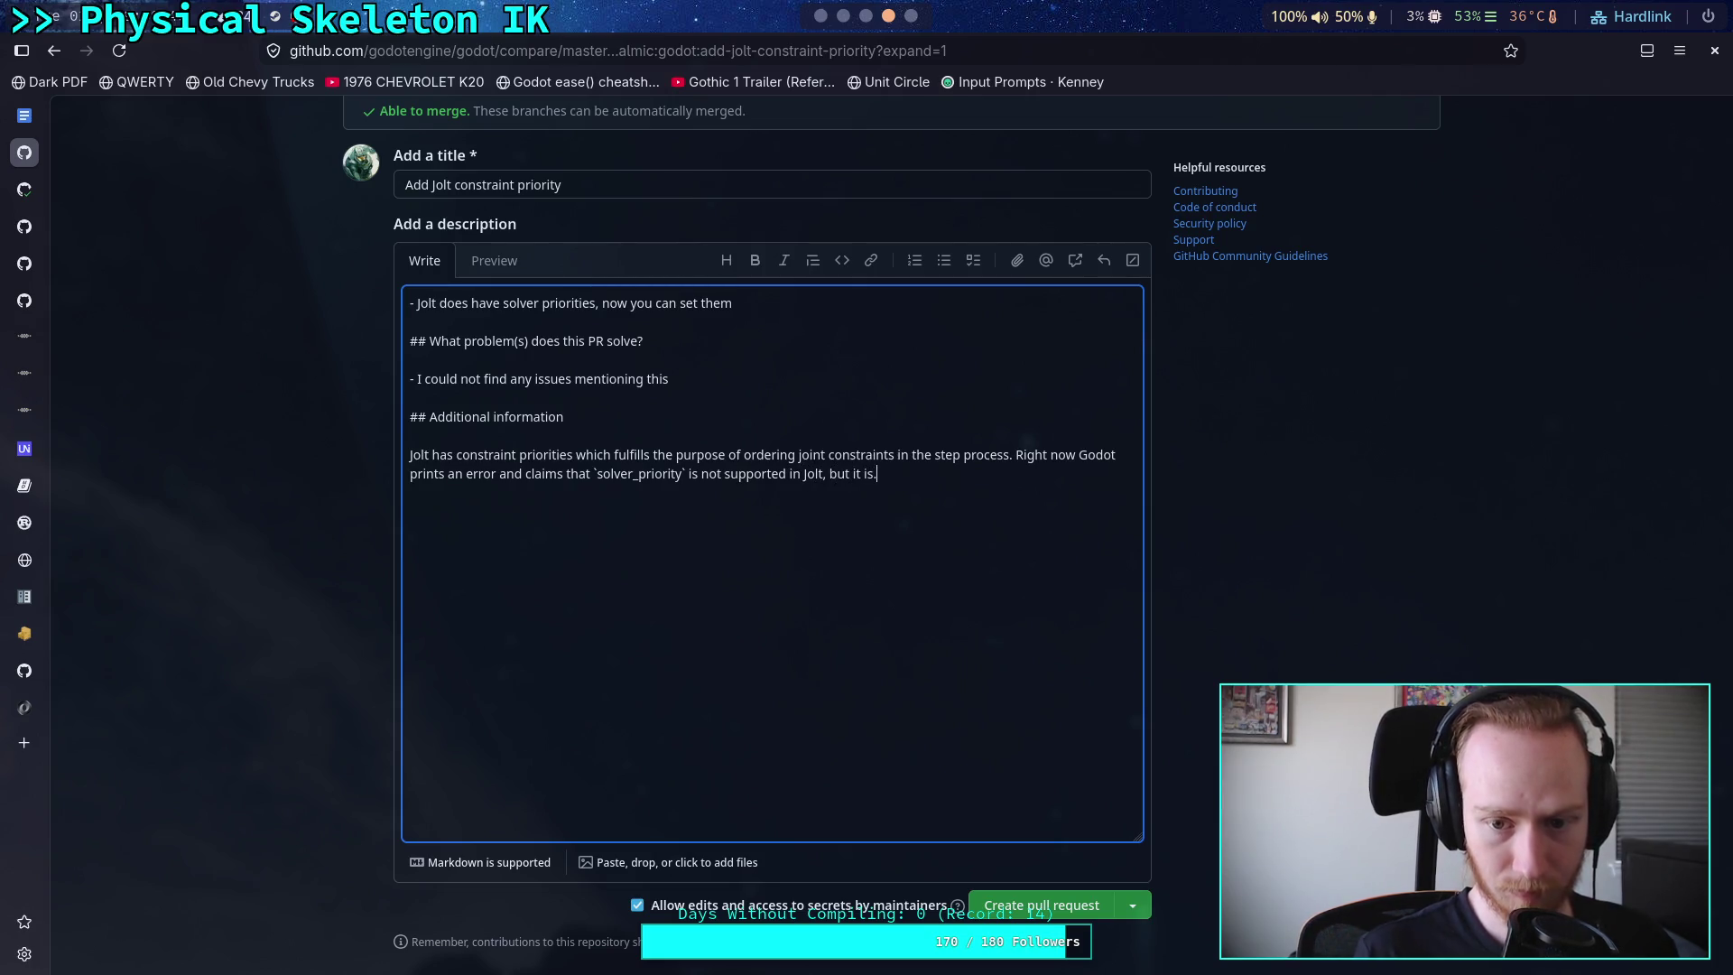
text( N)
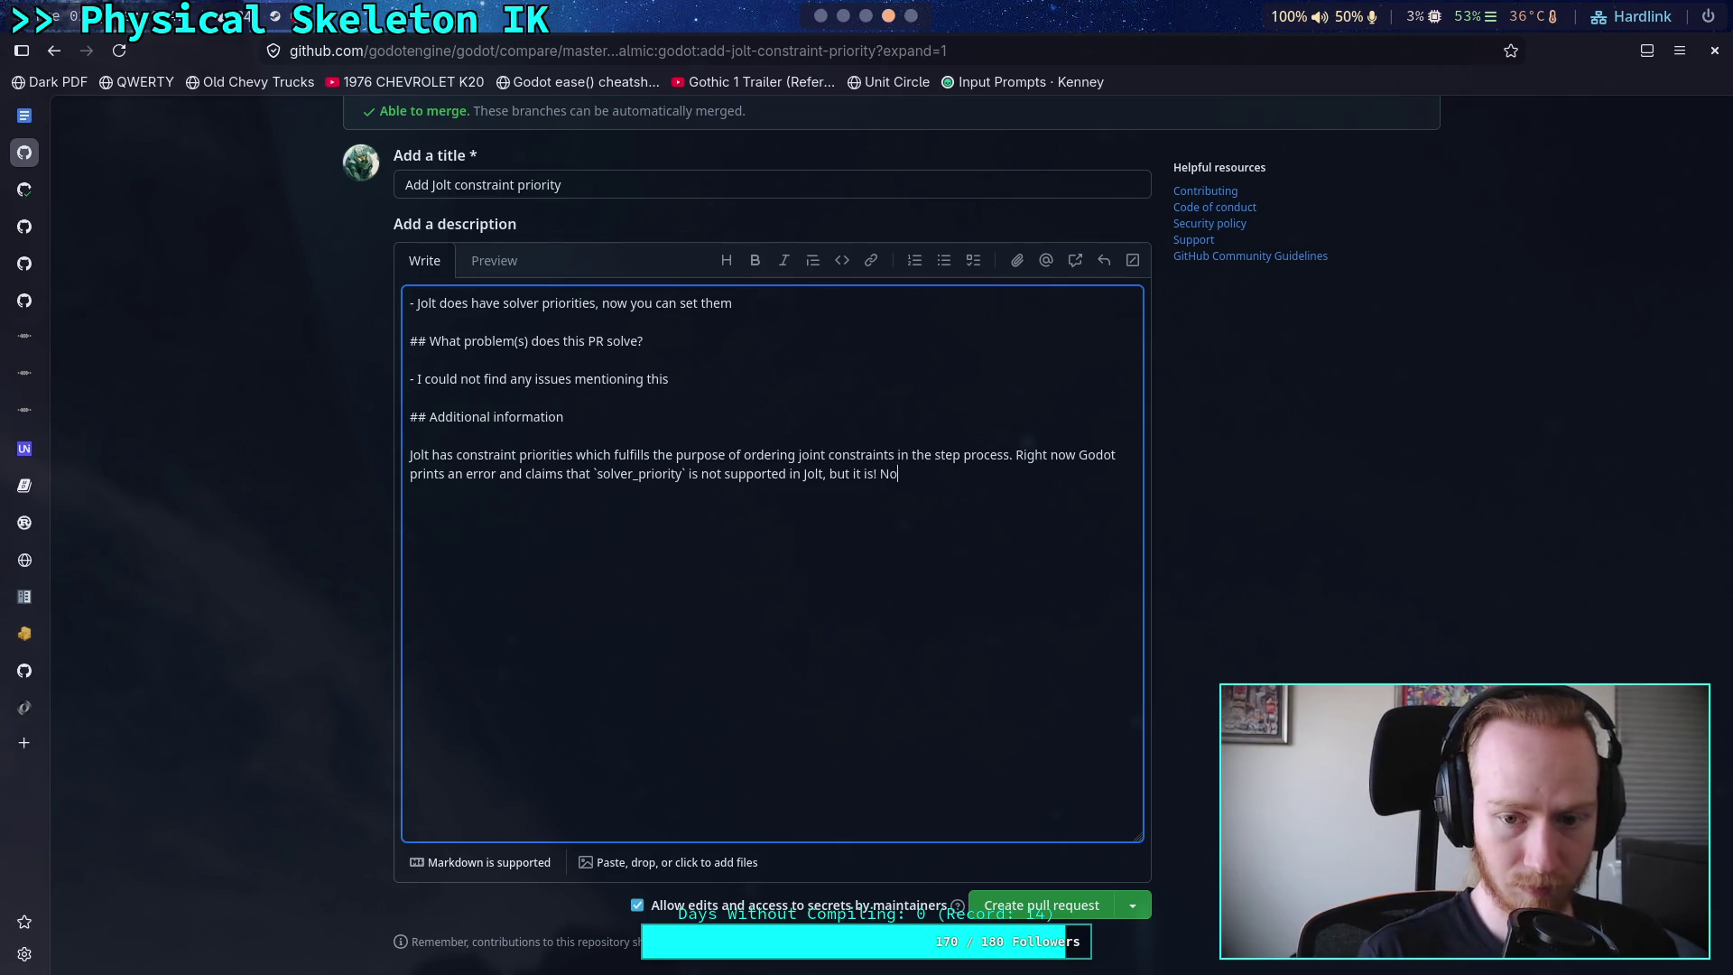
key(BackSpace)
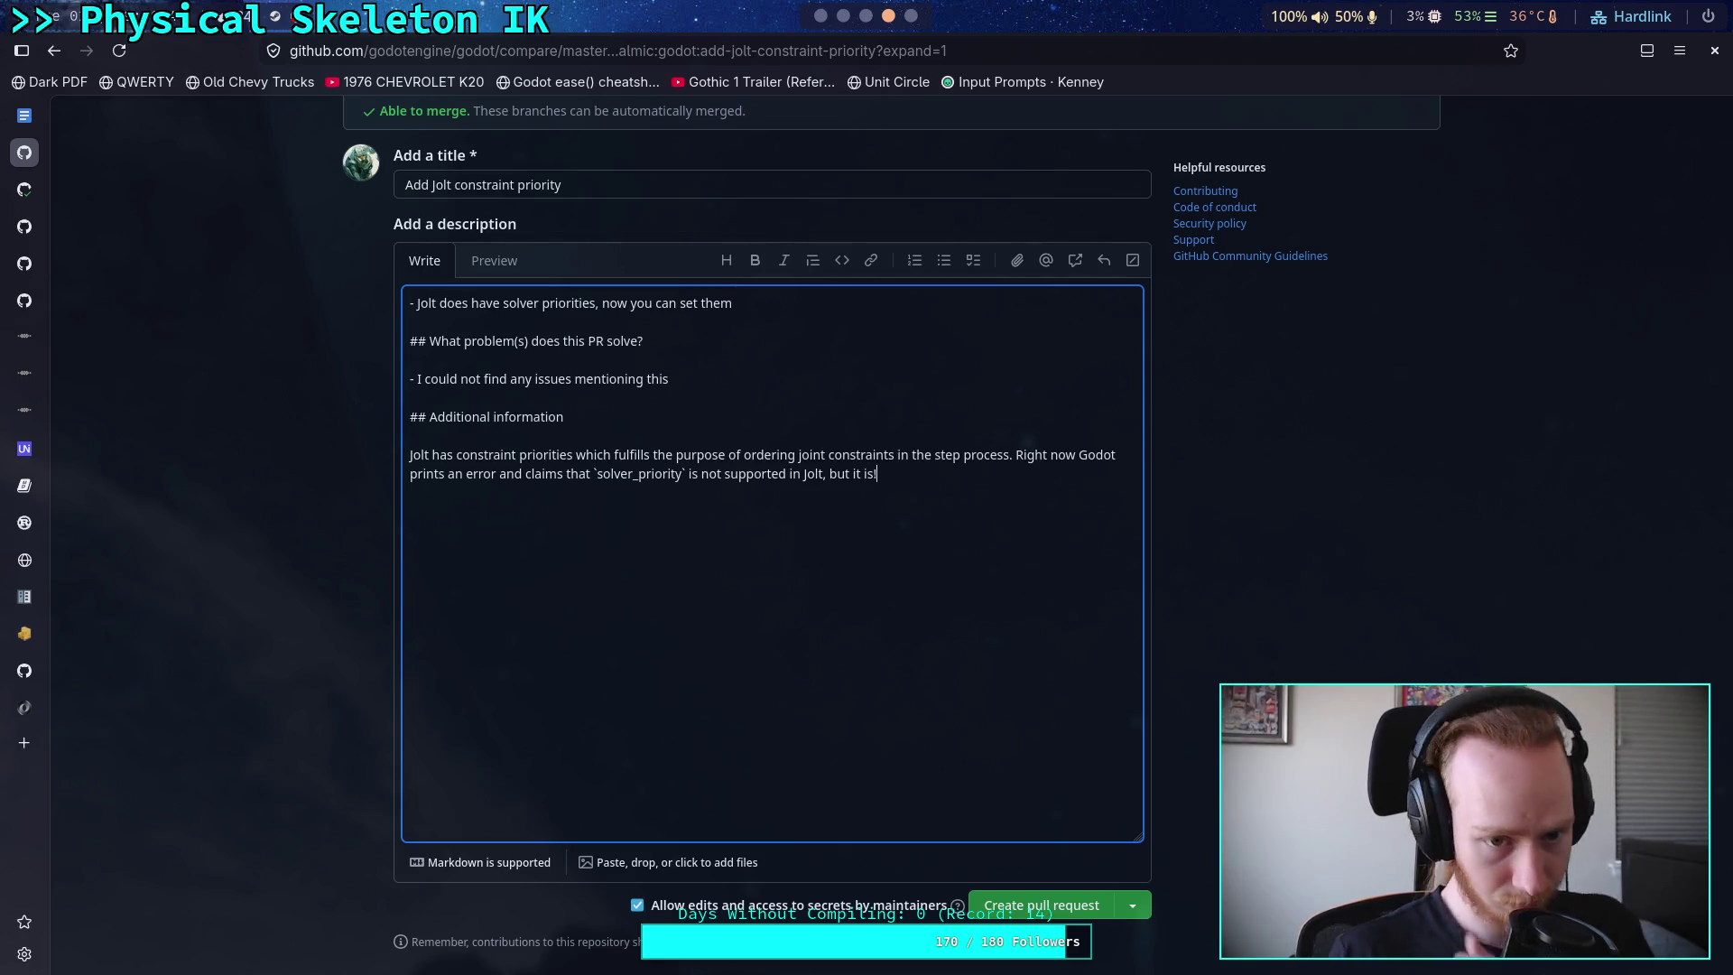
click(494, 260)
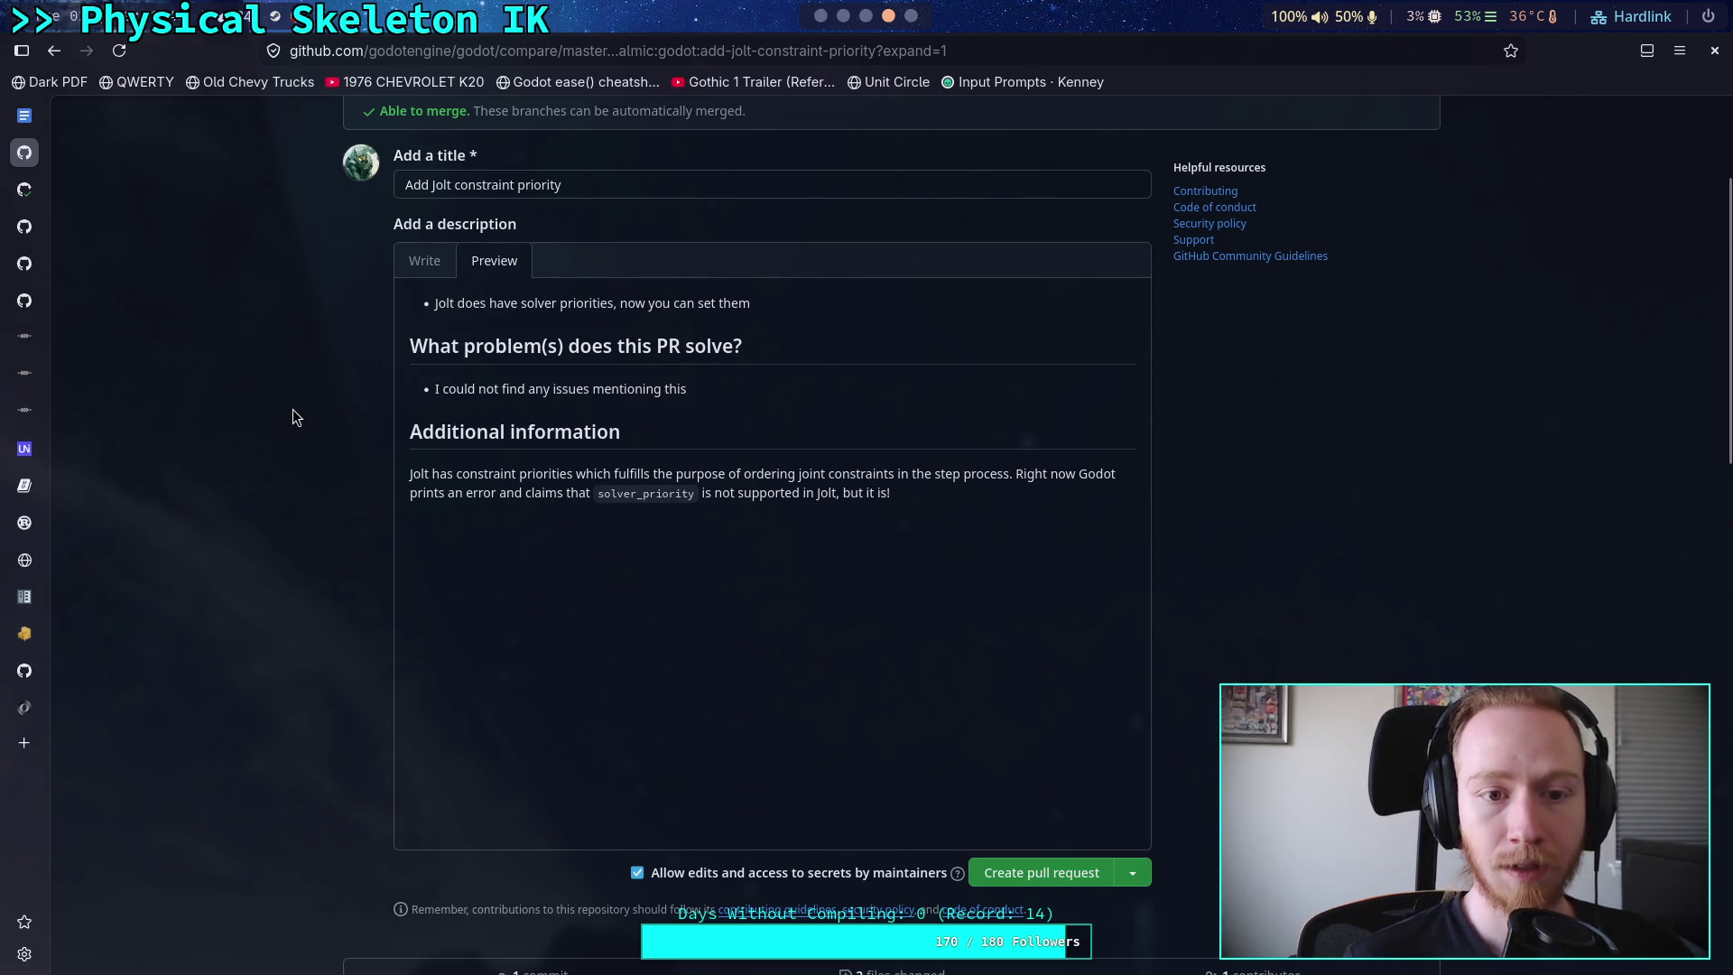
- Scroll through the rendered description preview and the code diff
scroll(290, 418, down, 8)
scroll(292, 417, down, 4)
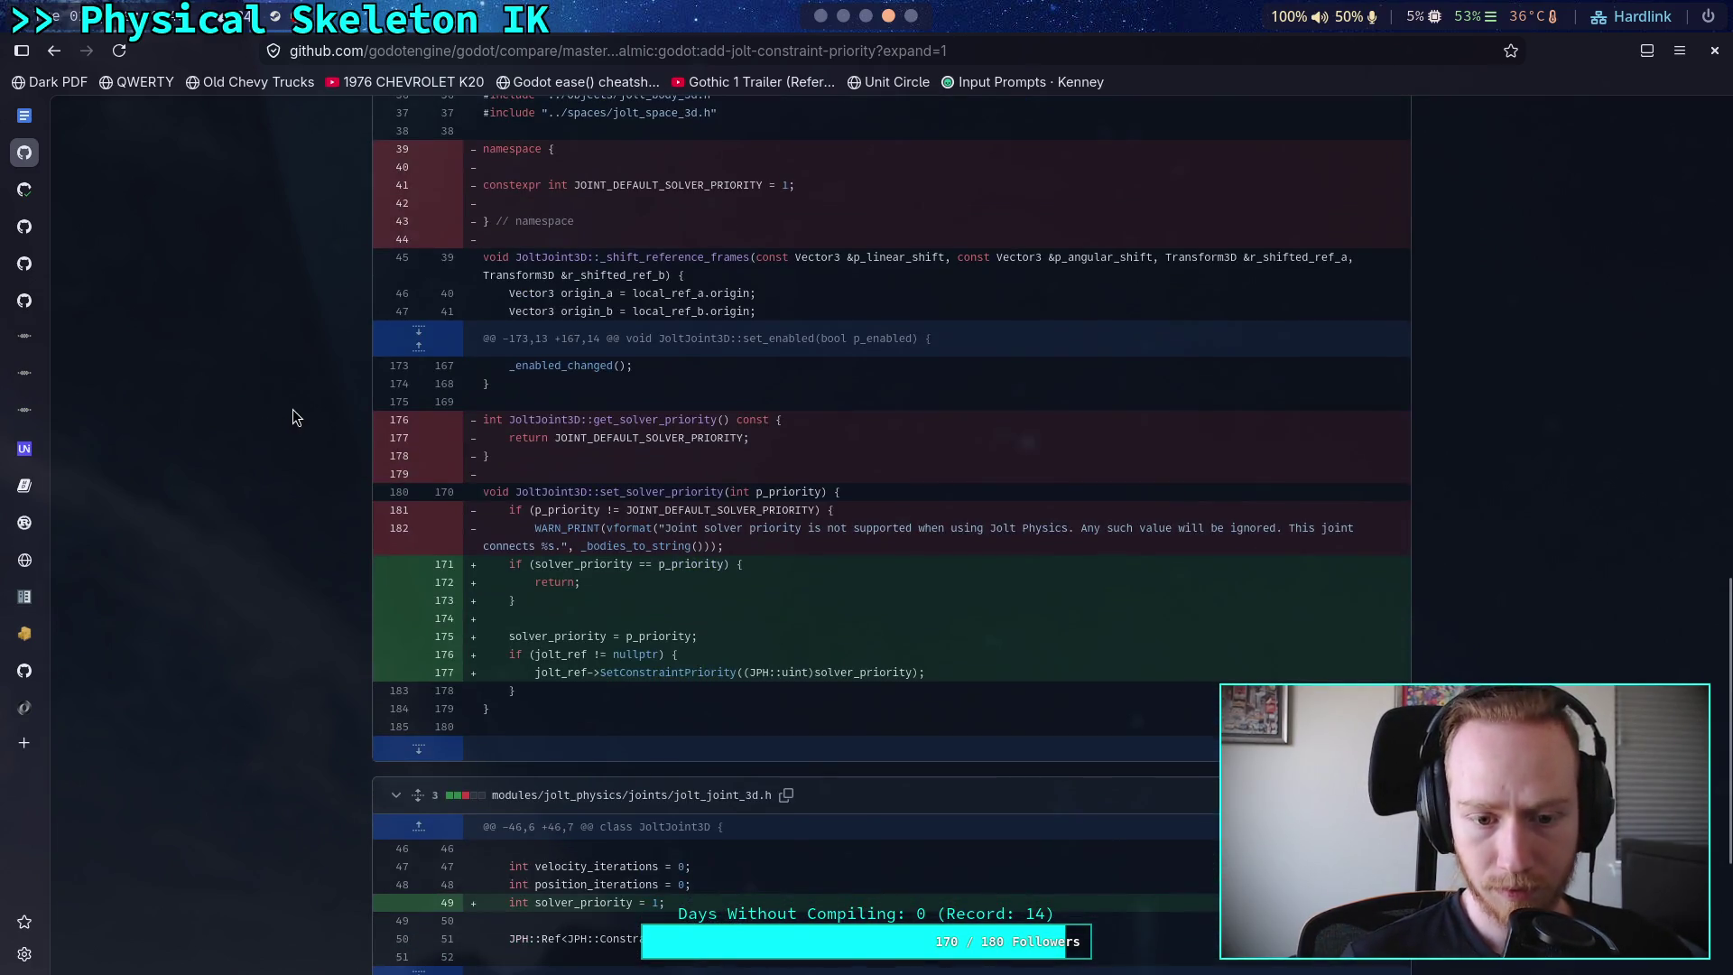
scroll(292, 417, down, 1)
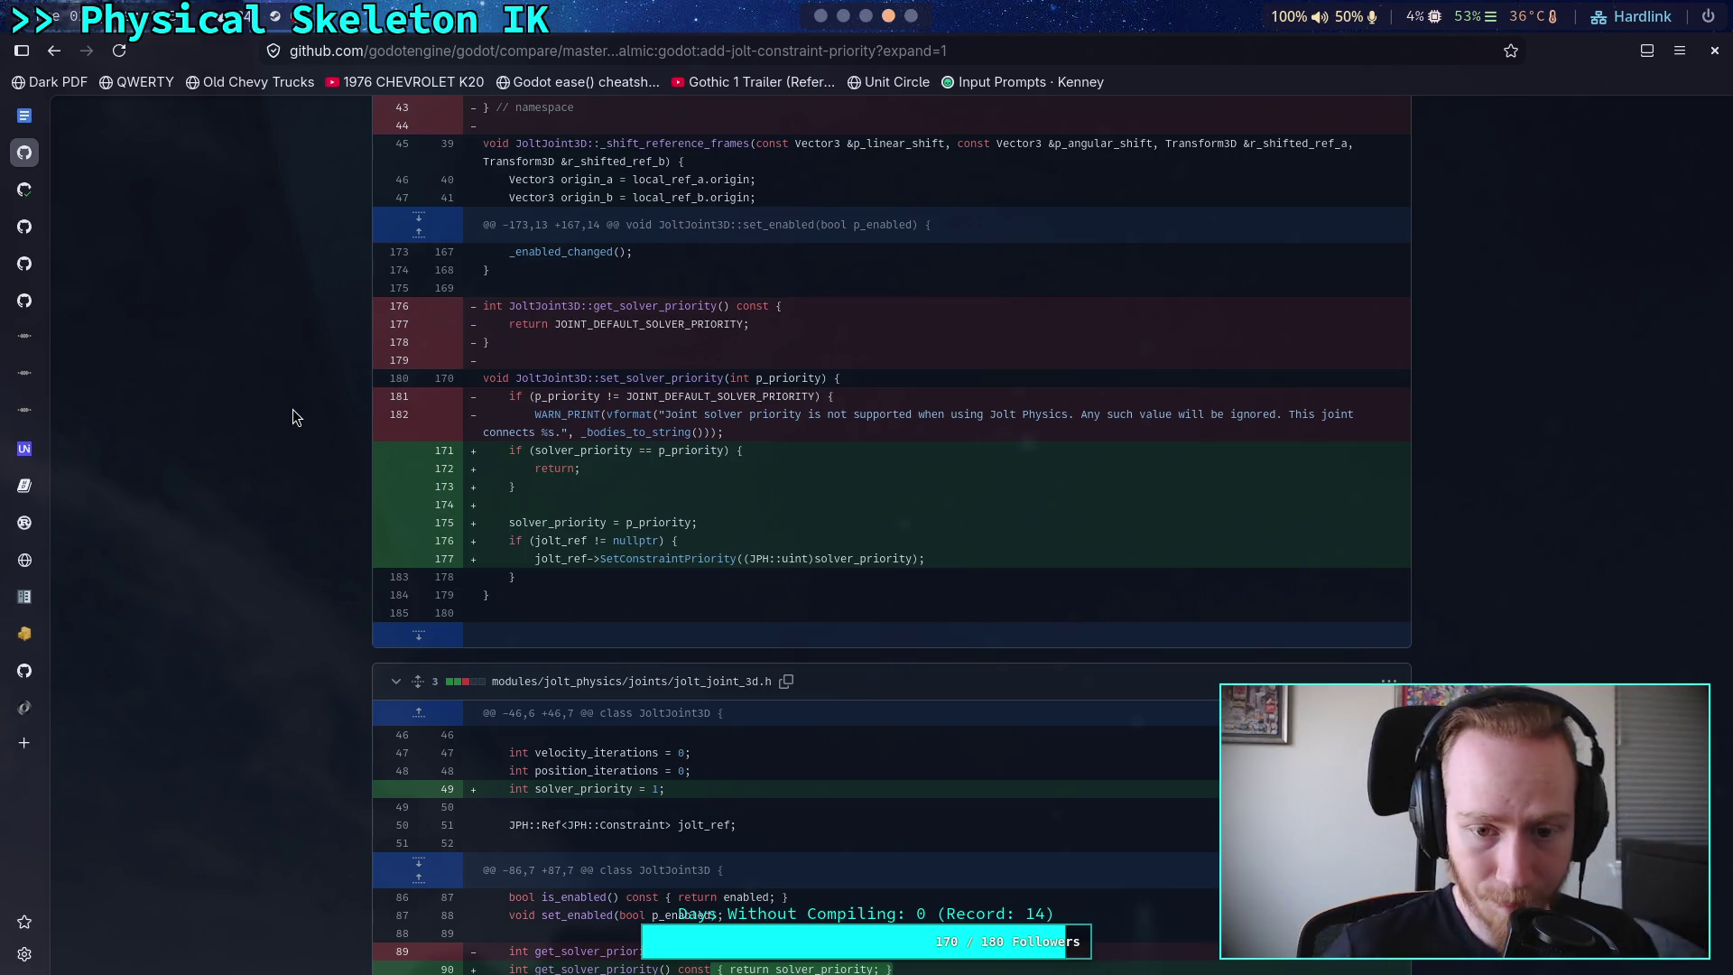
scroll(298, 411, down, 3)
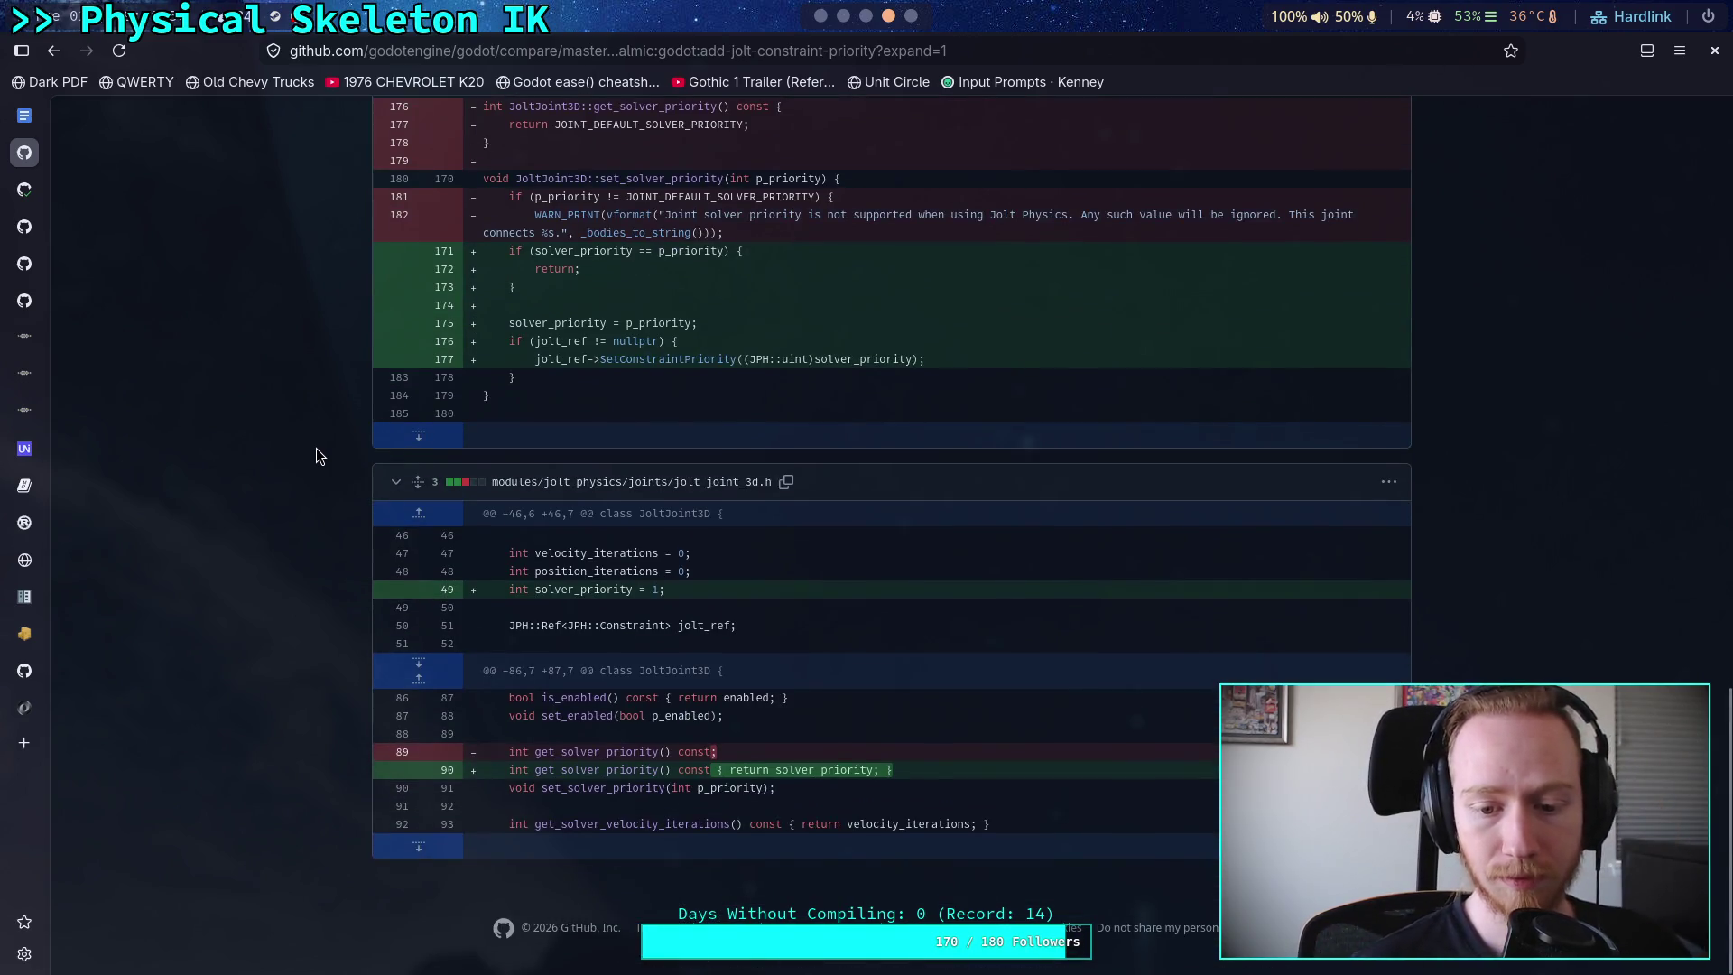
scroll(365, 538, up, 15)
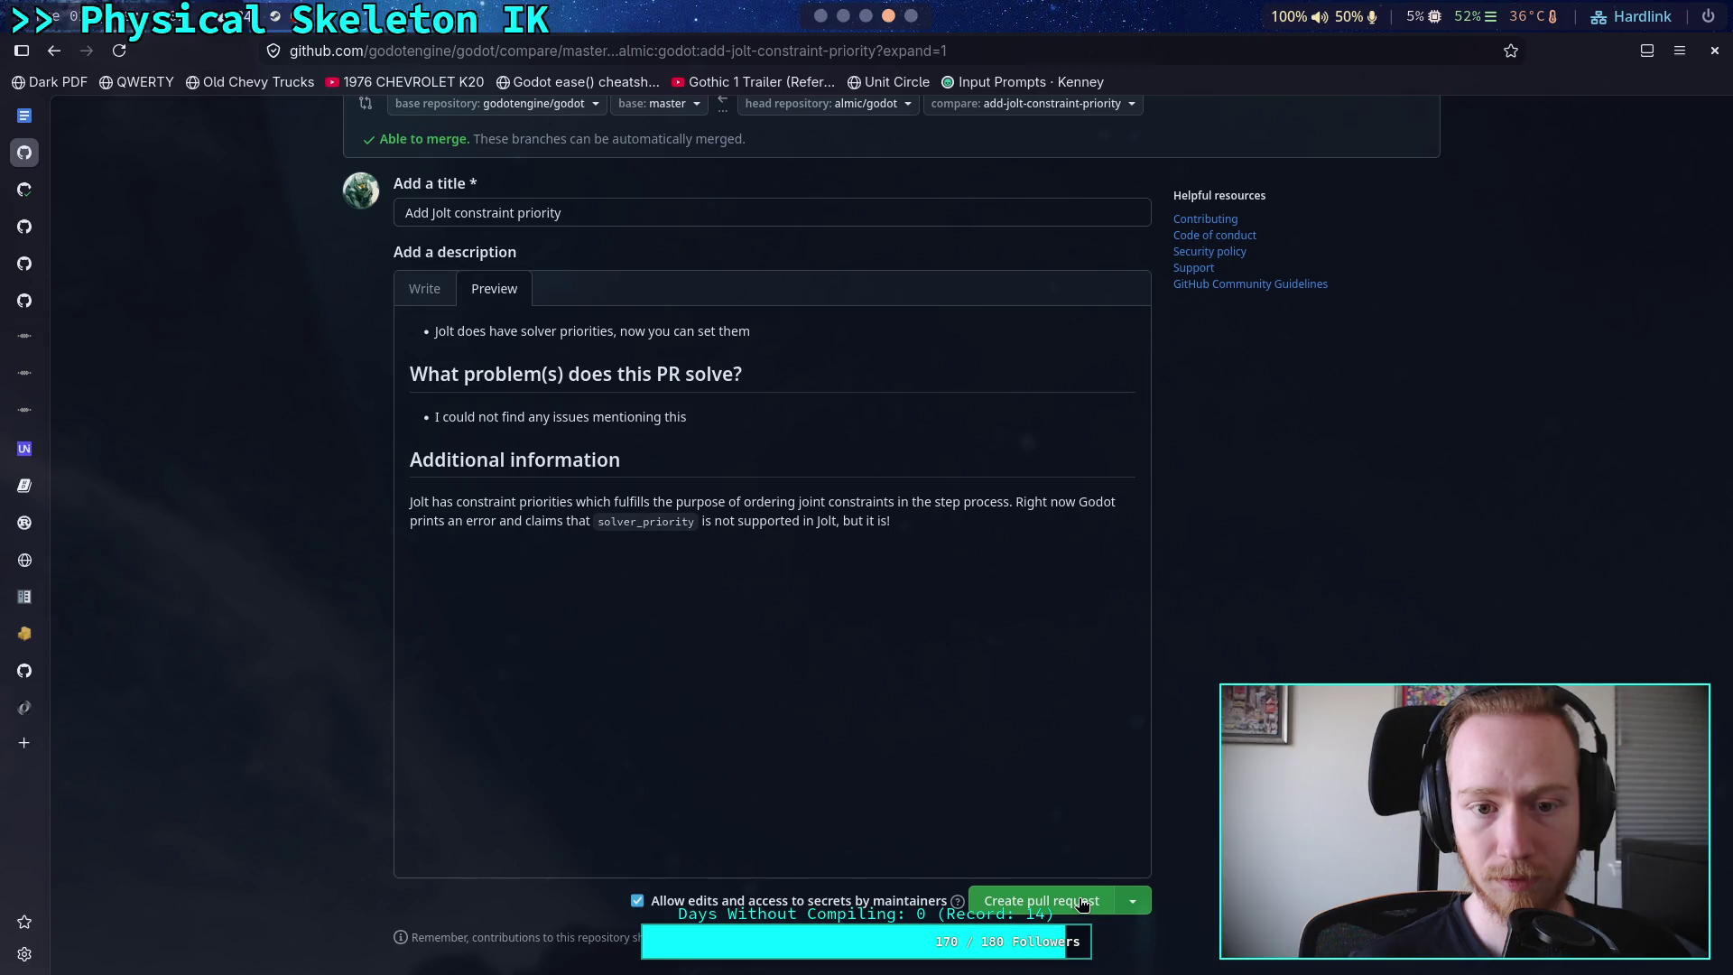
- Retitle the pull request 'Add `solver_priority` to Jolt constraint priority' and submit it
click(738, 204)
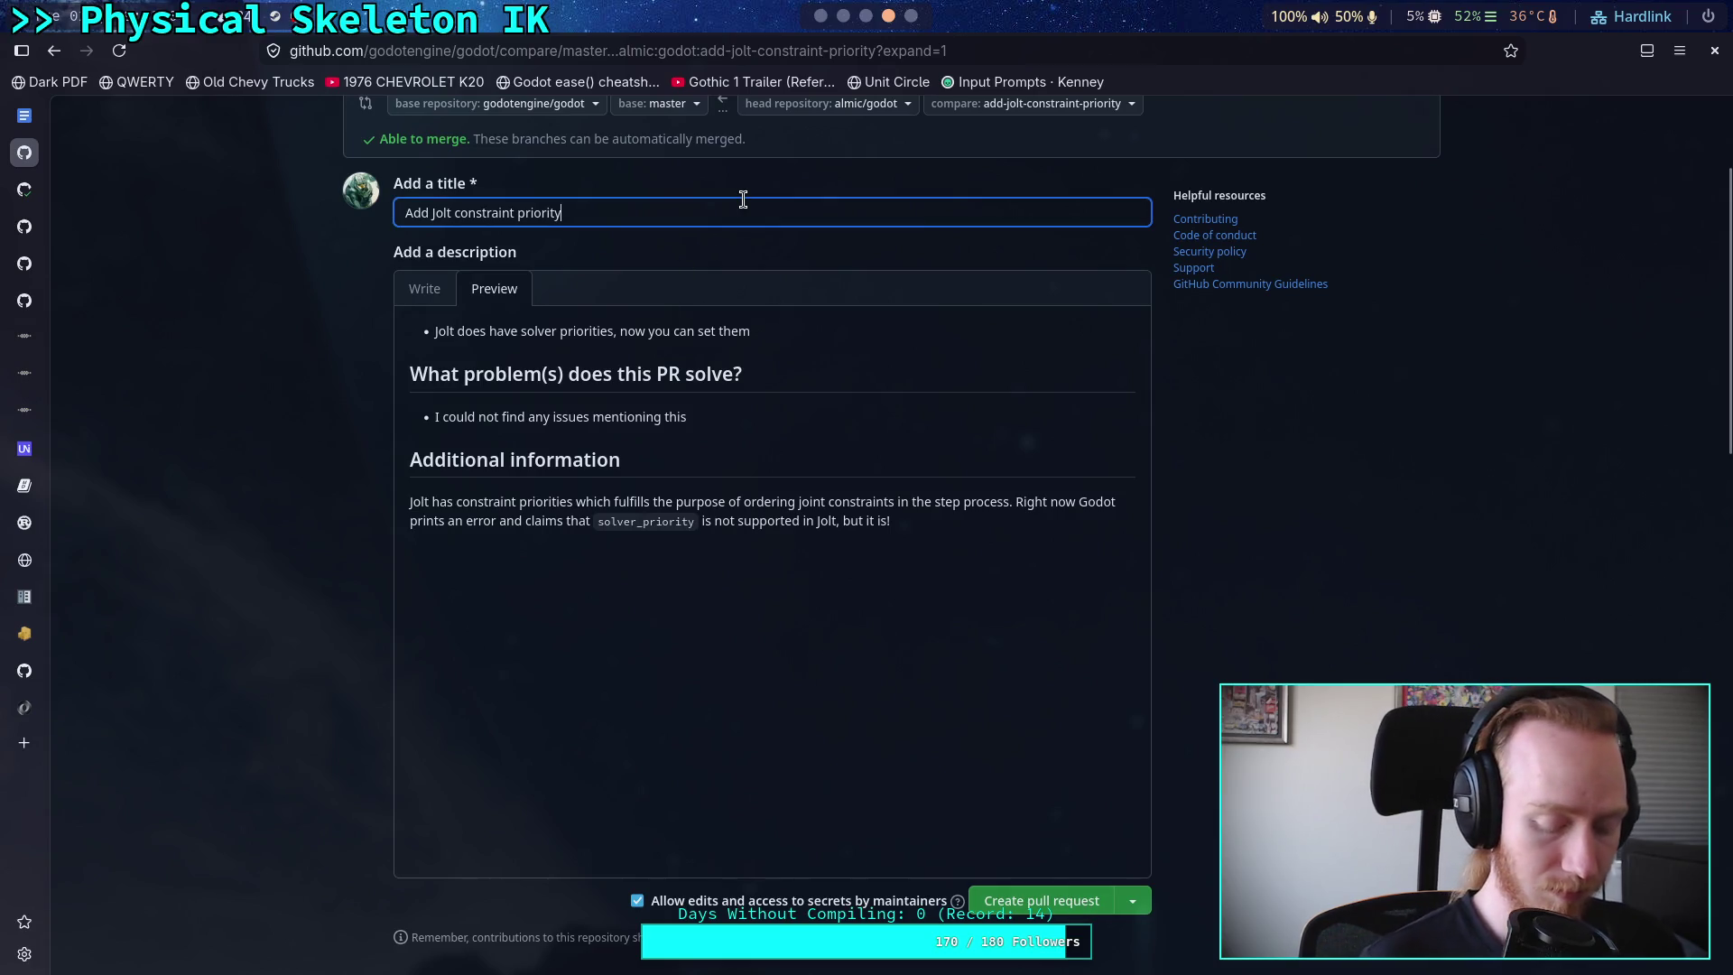
key(Left)
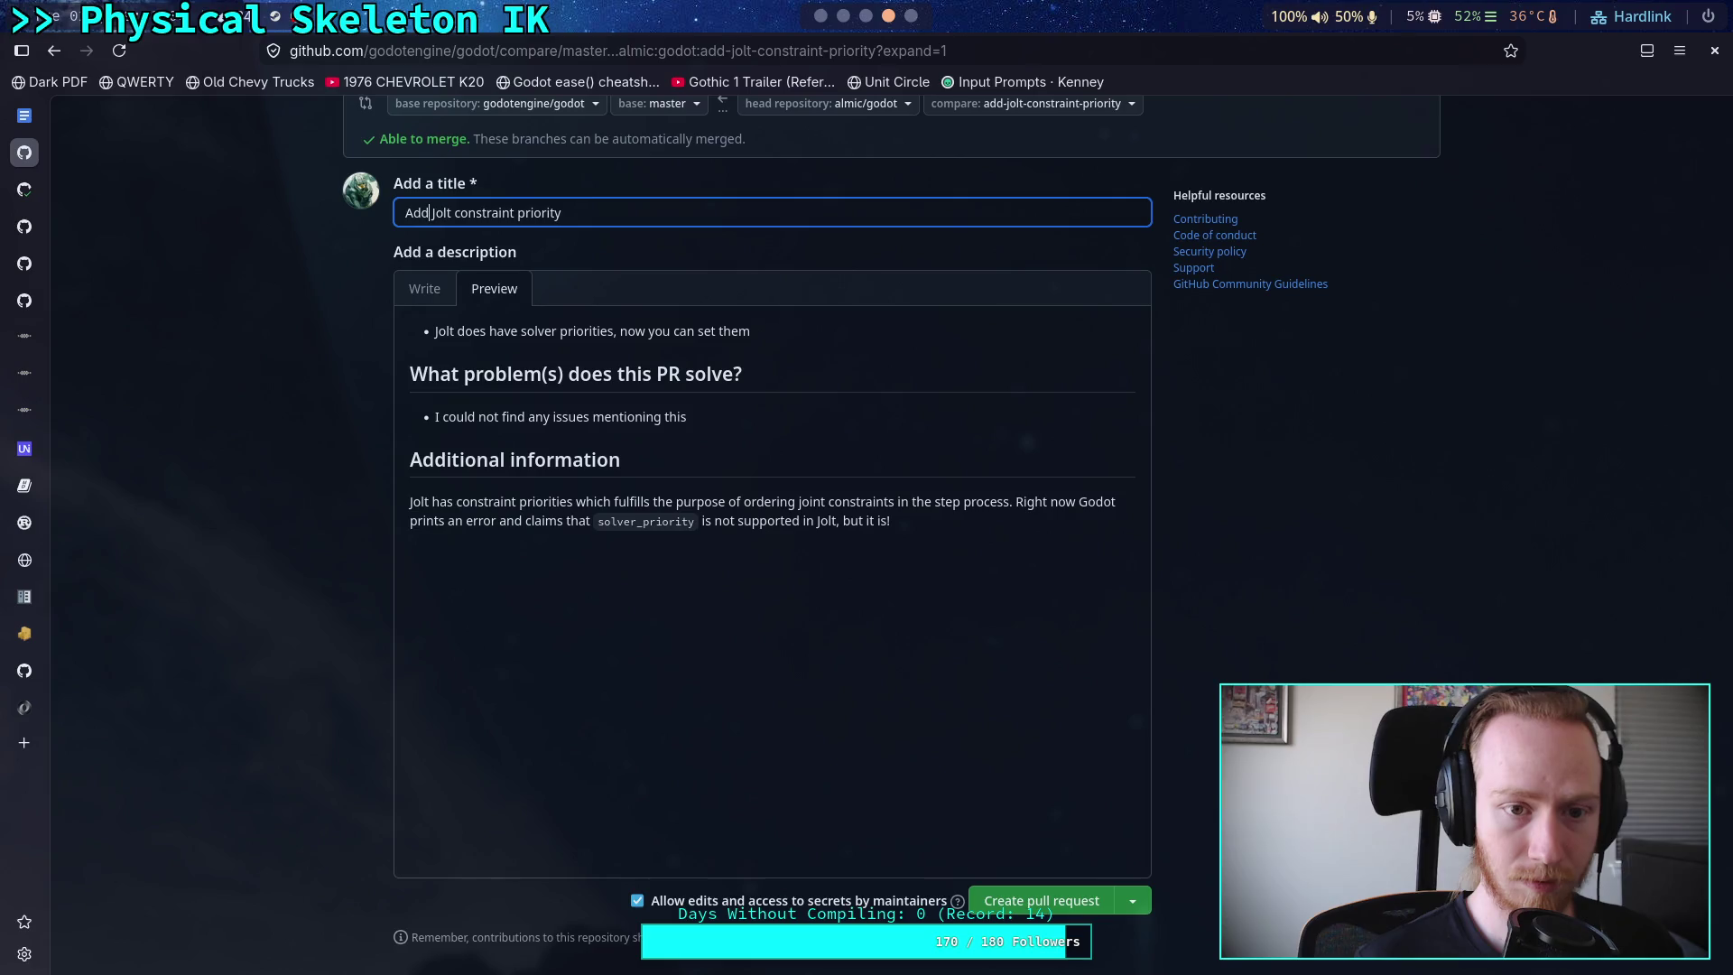
text(`solver)
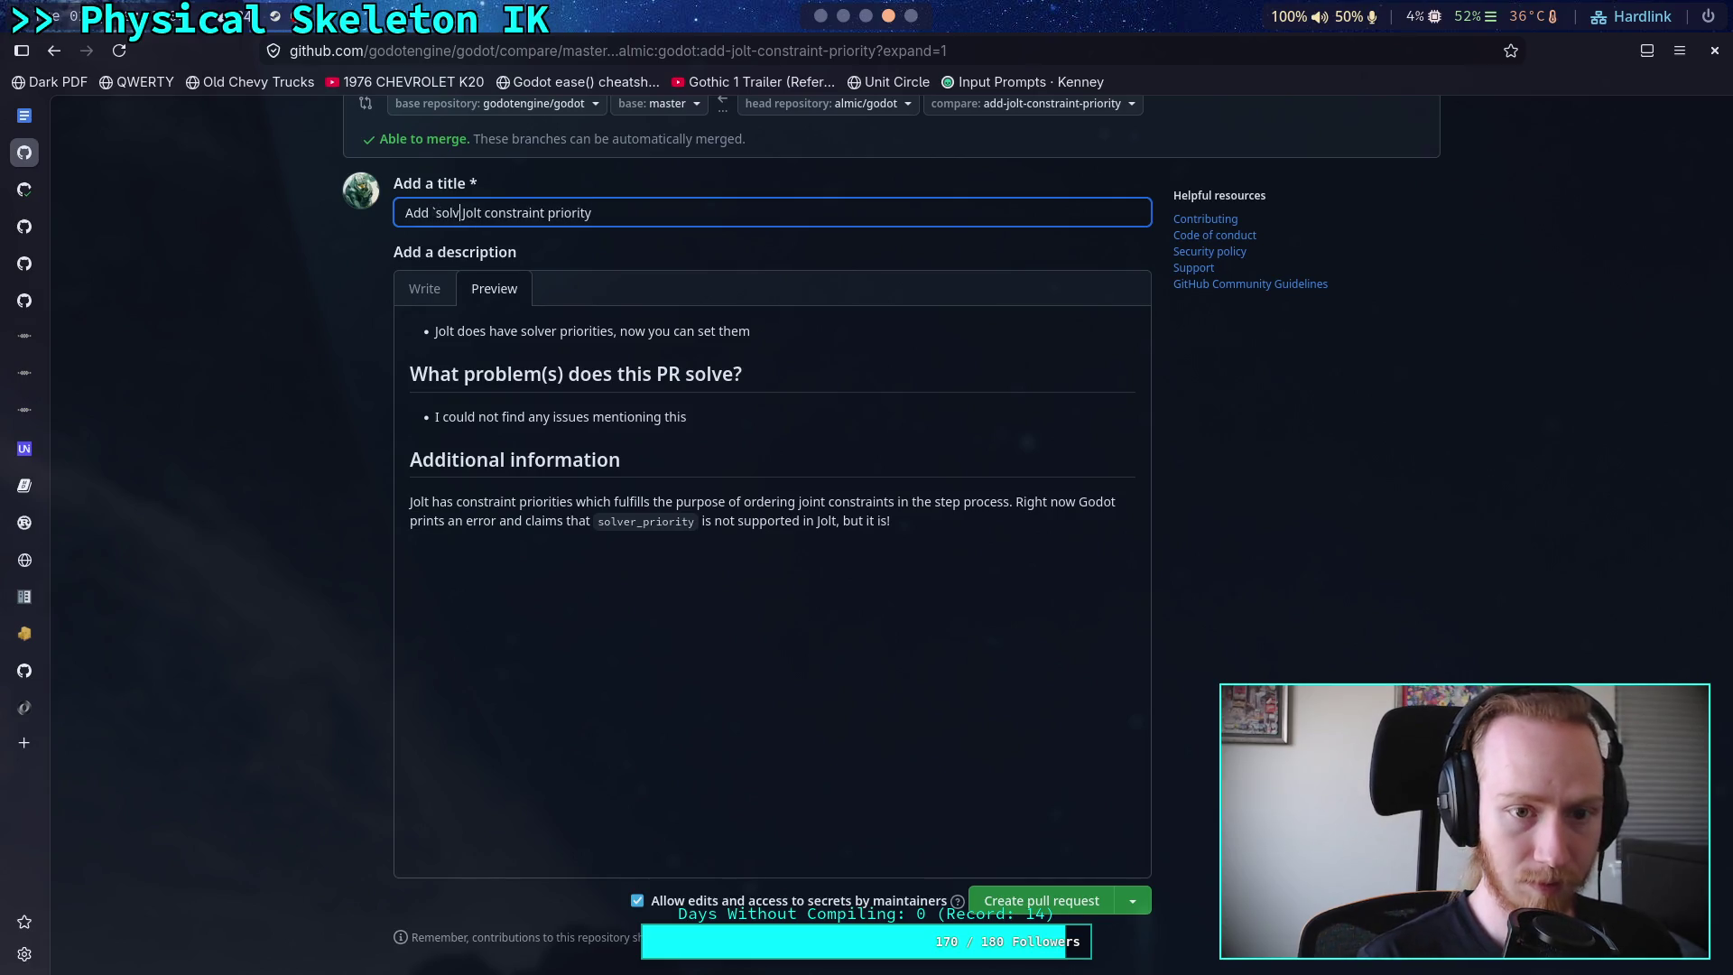
text(_priority`)
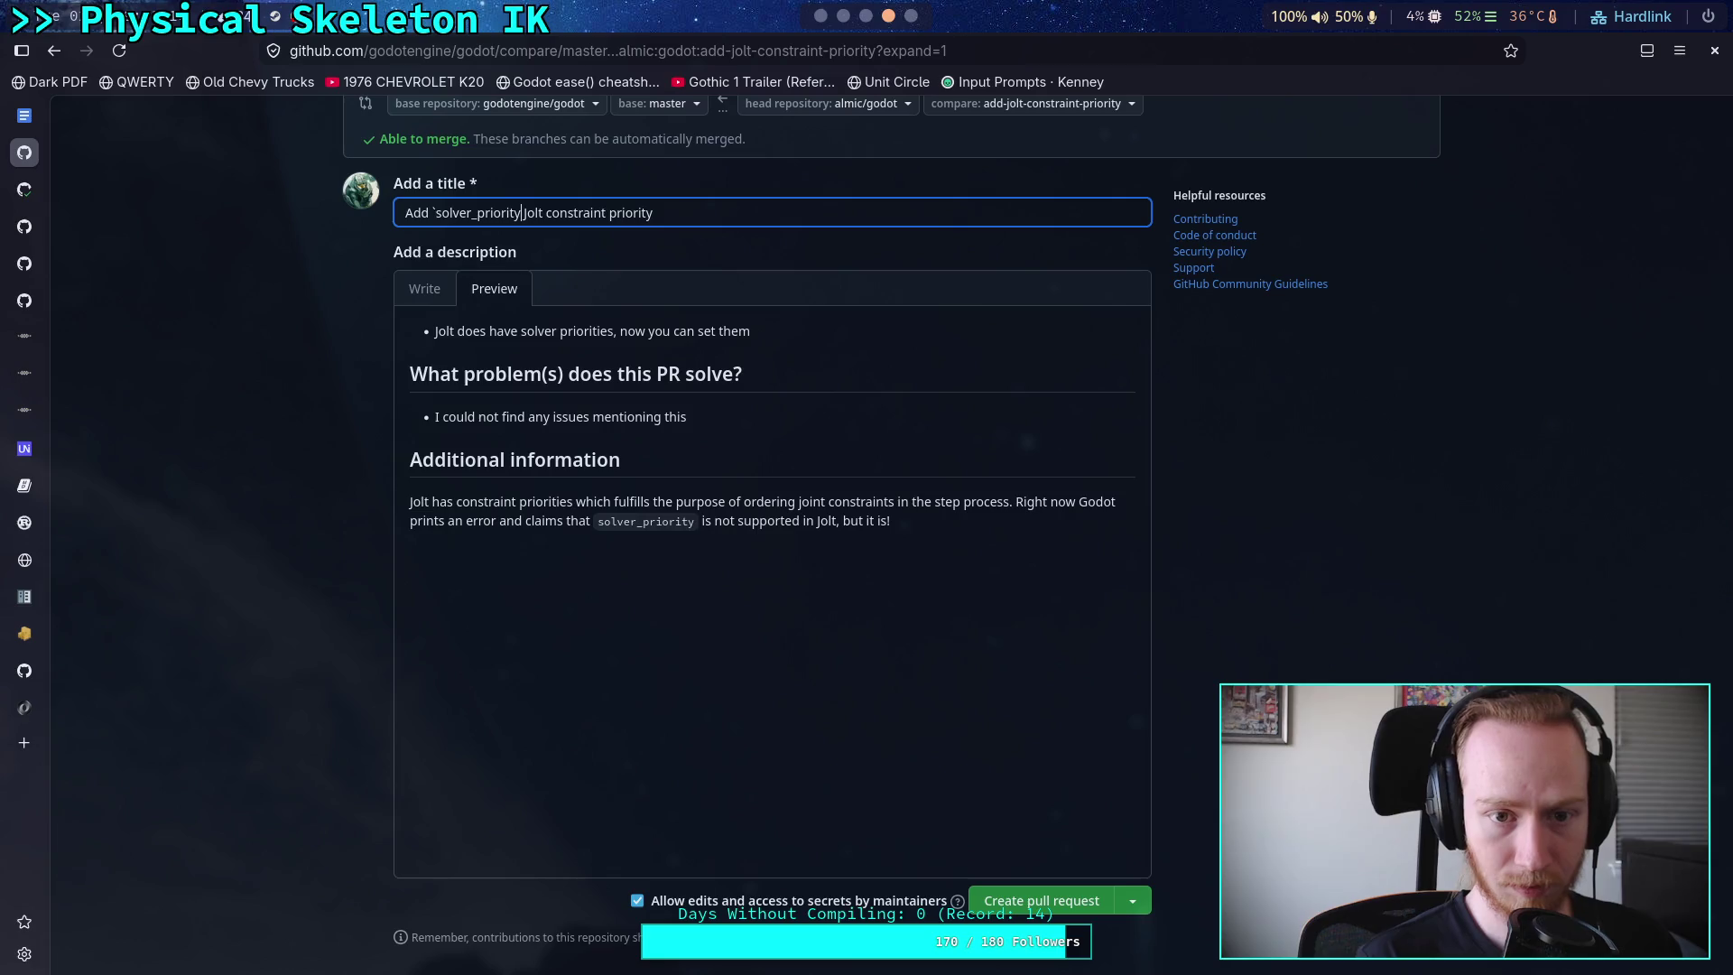
text( to)
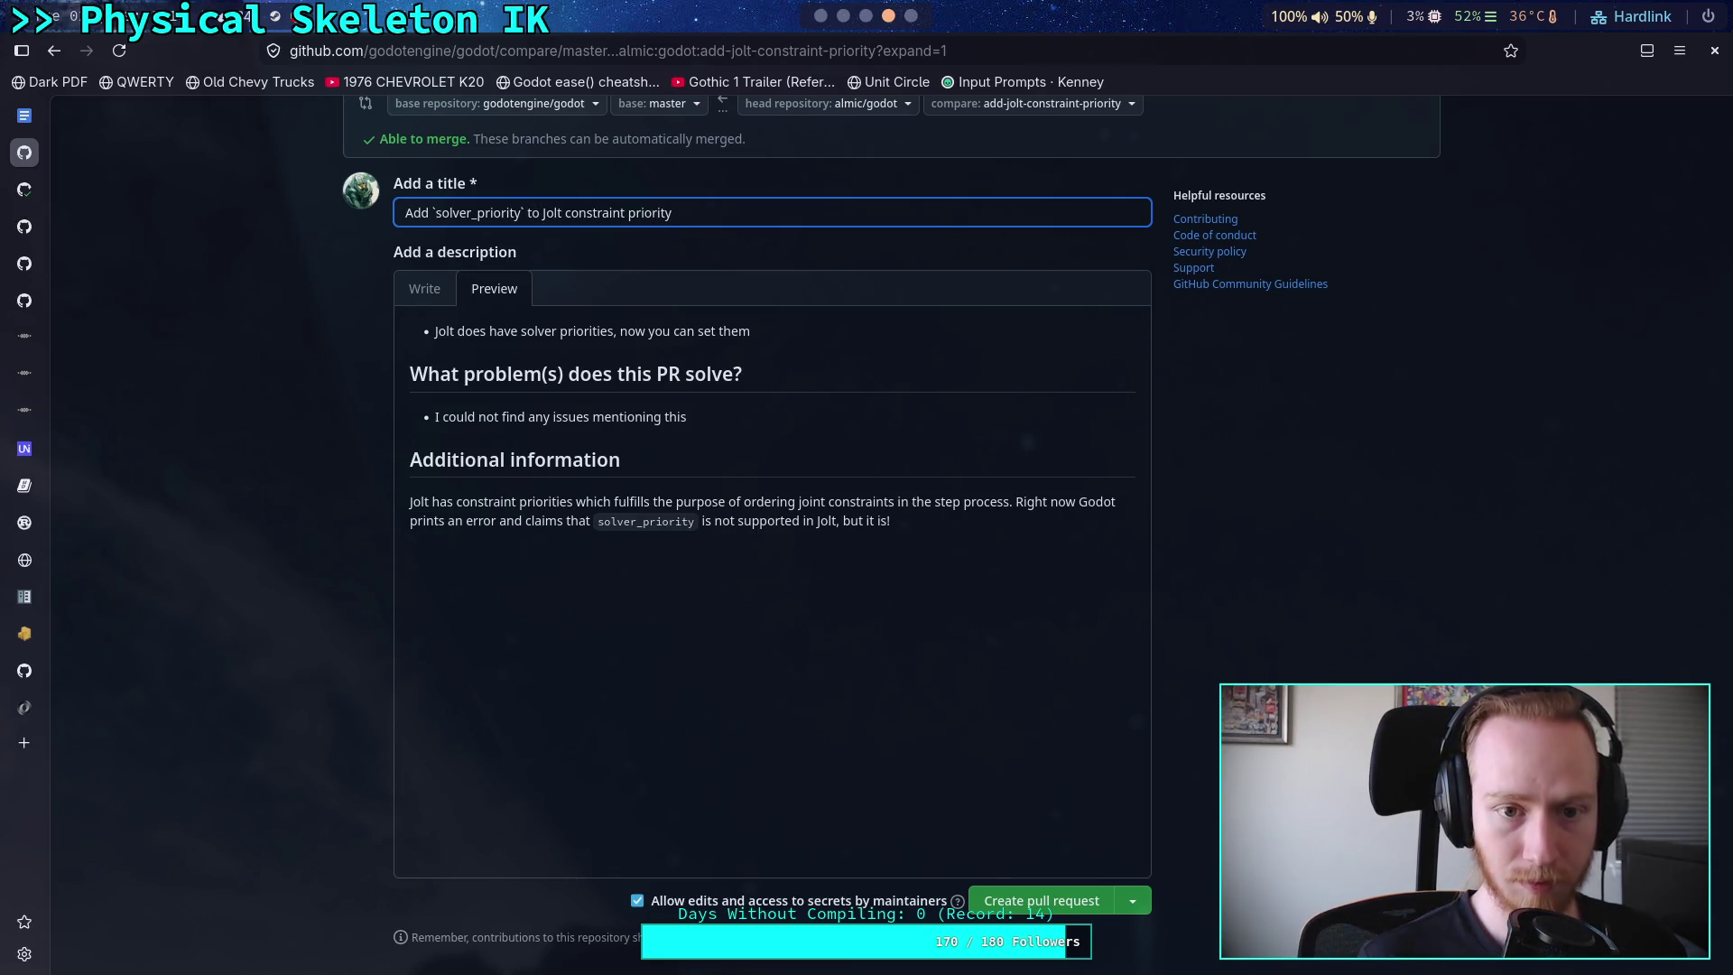
scroll(570, 269, up, 2)
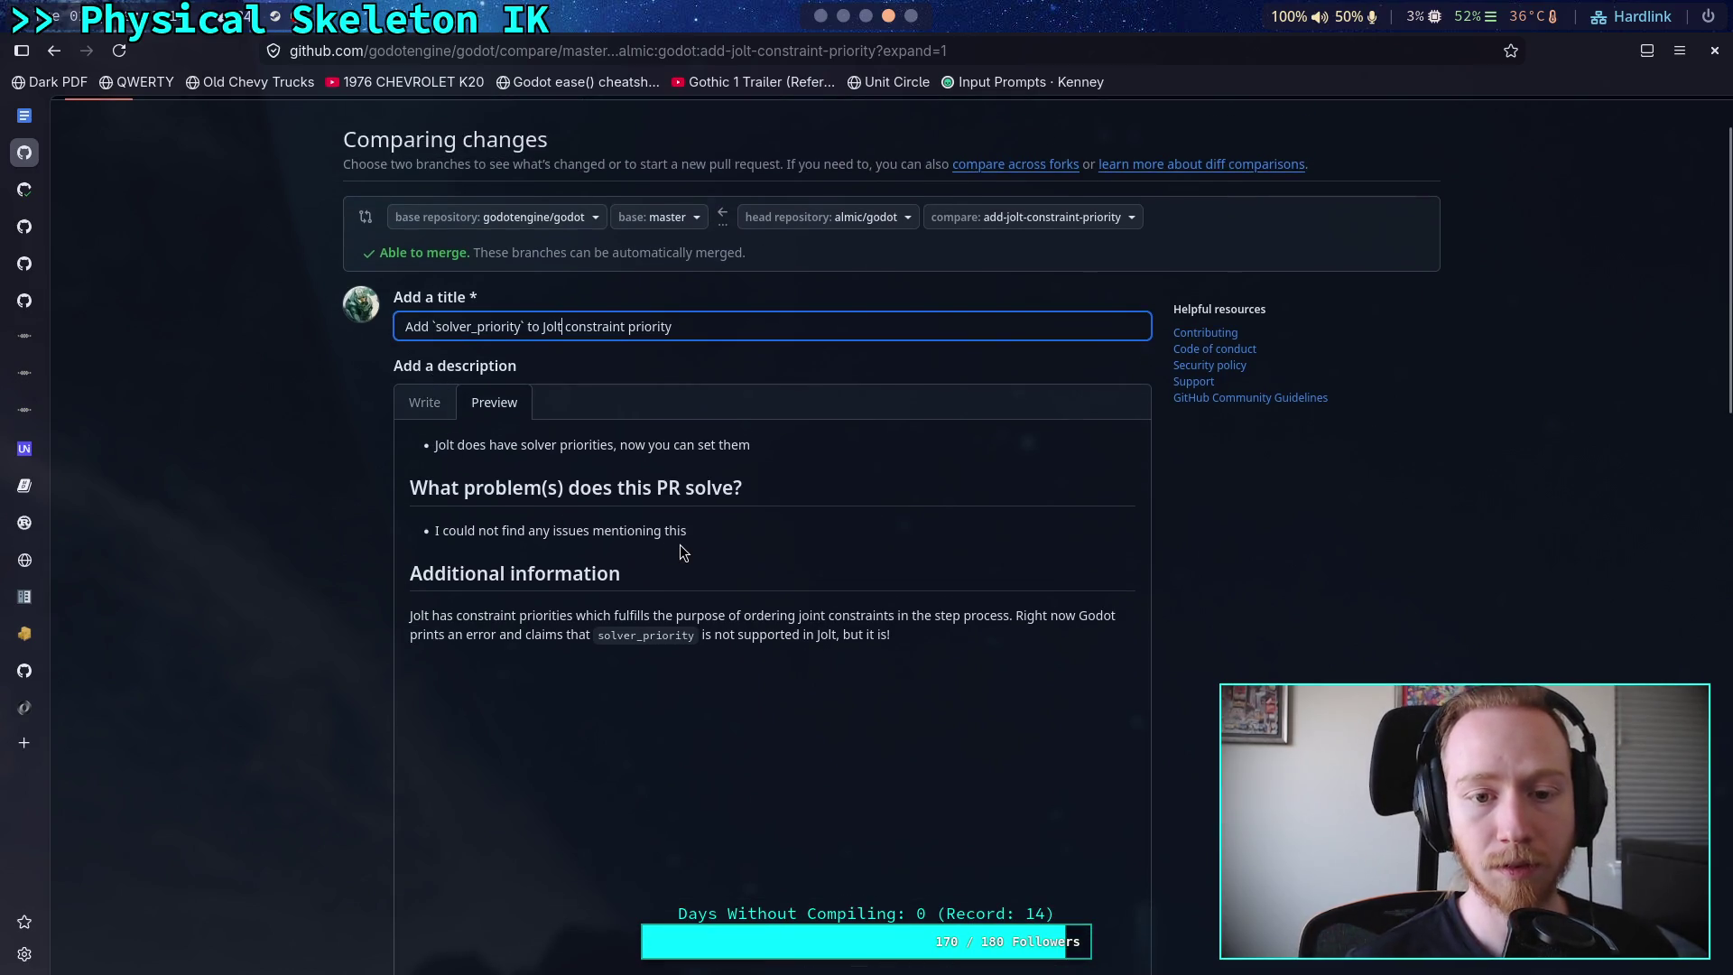
scroll(686, 551, down, 3)
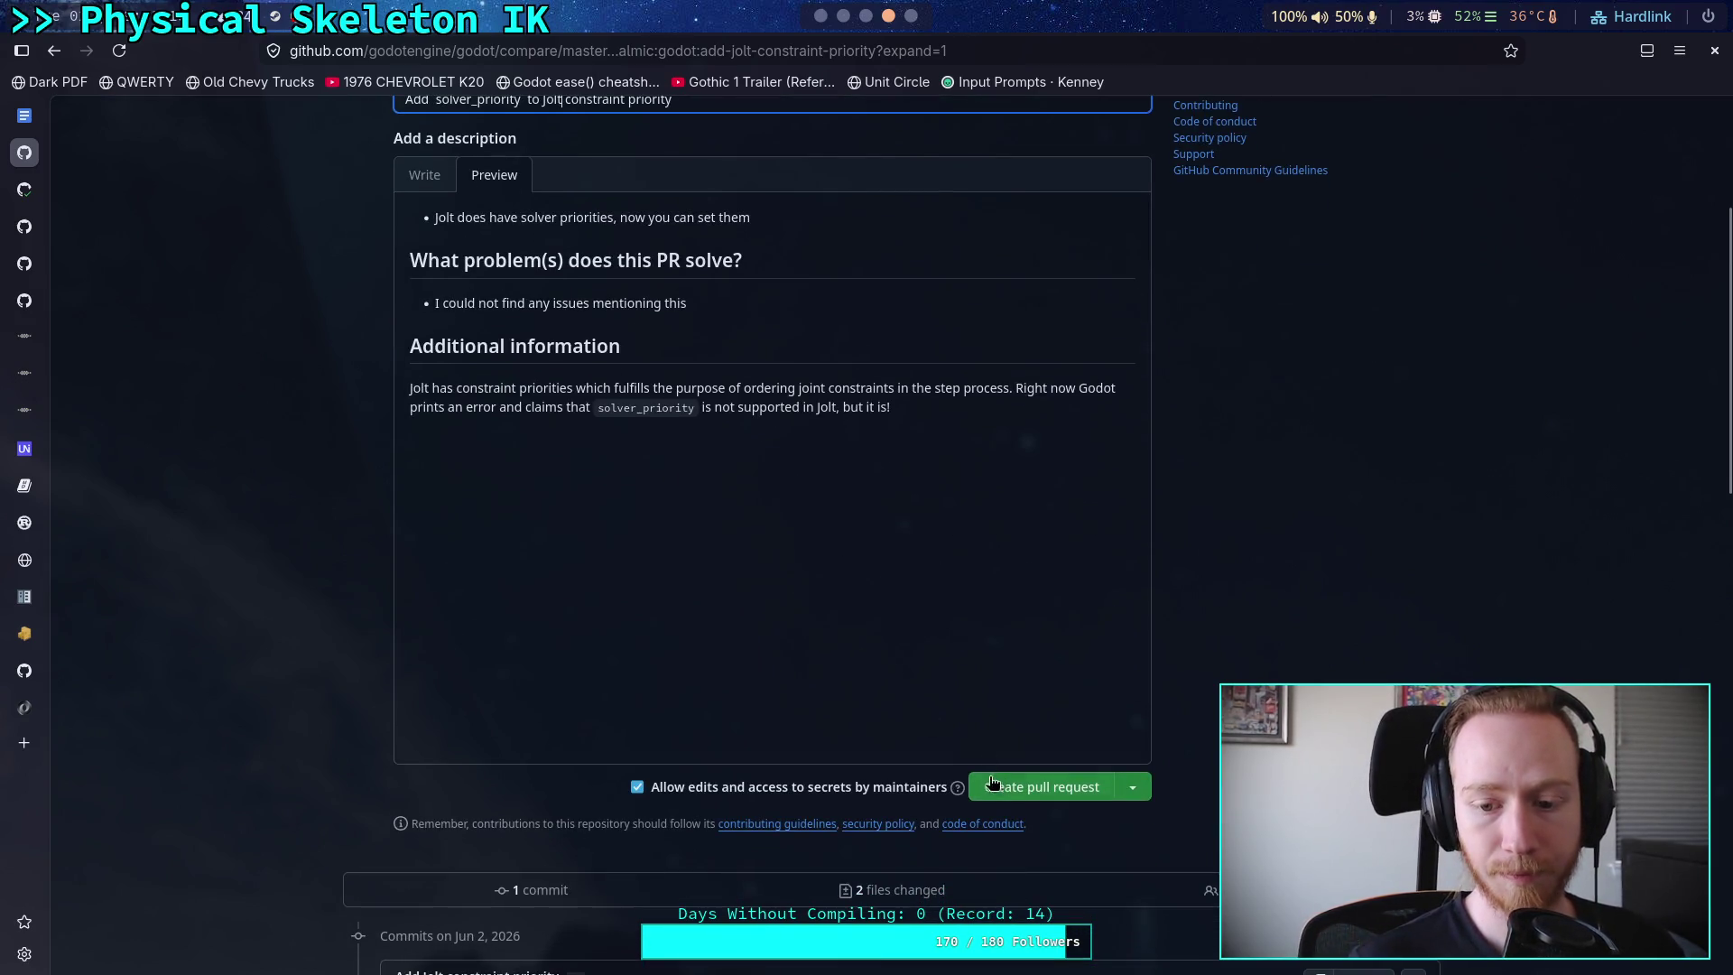
click(1023, 789)
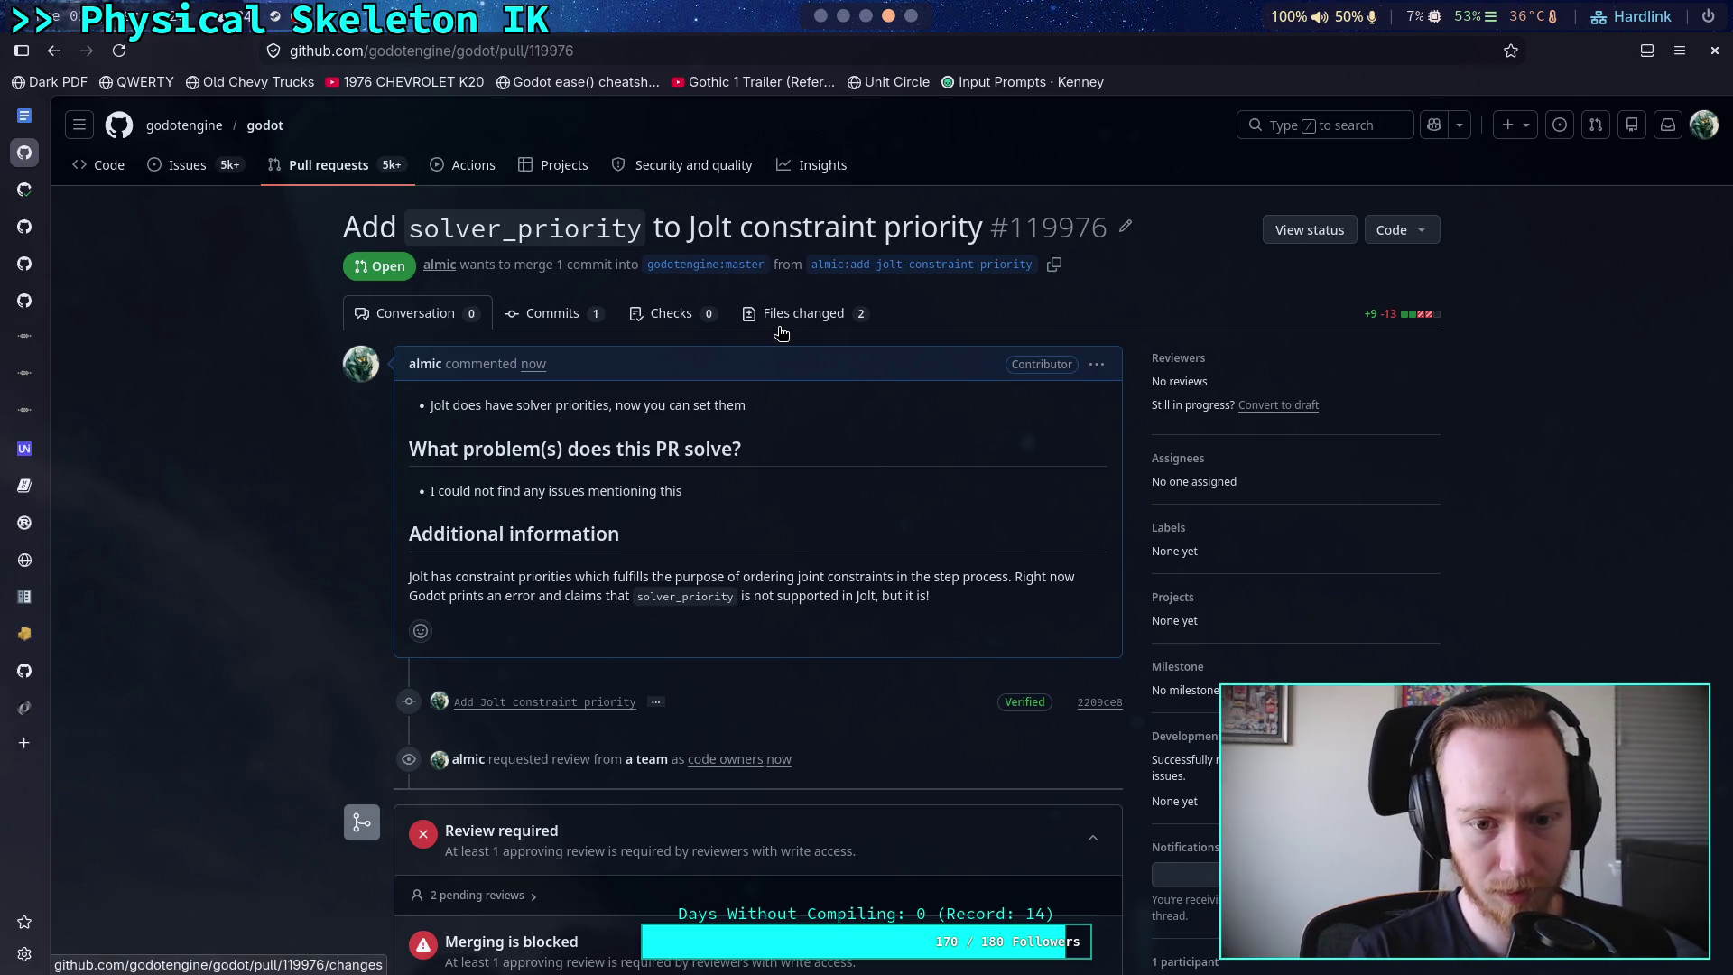
- Switch to the Godot editor showing the big_crawler_bot scene
click(822, 17)
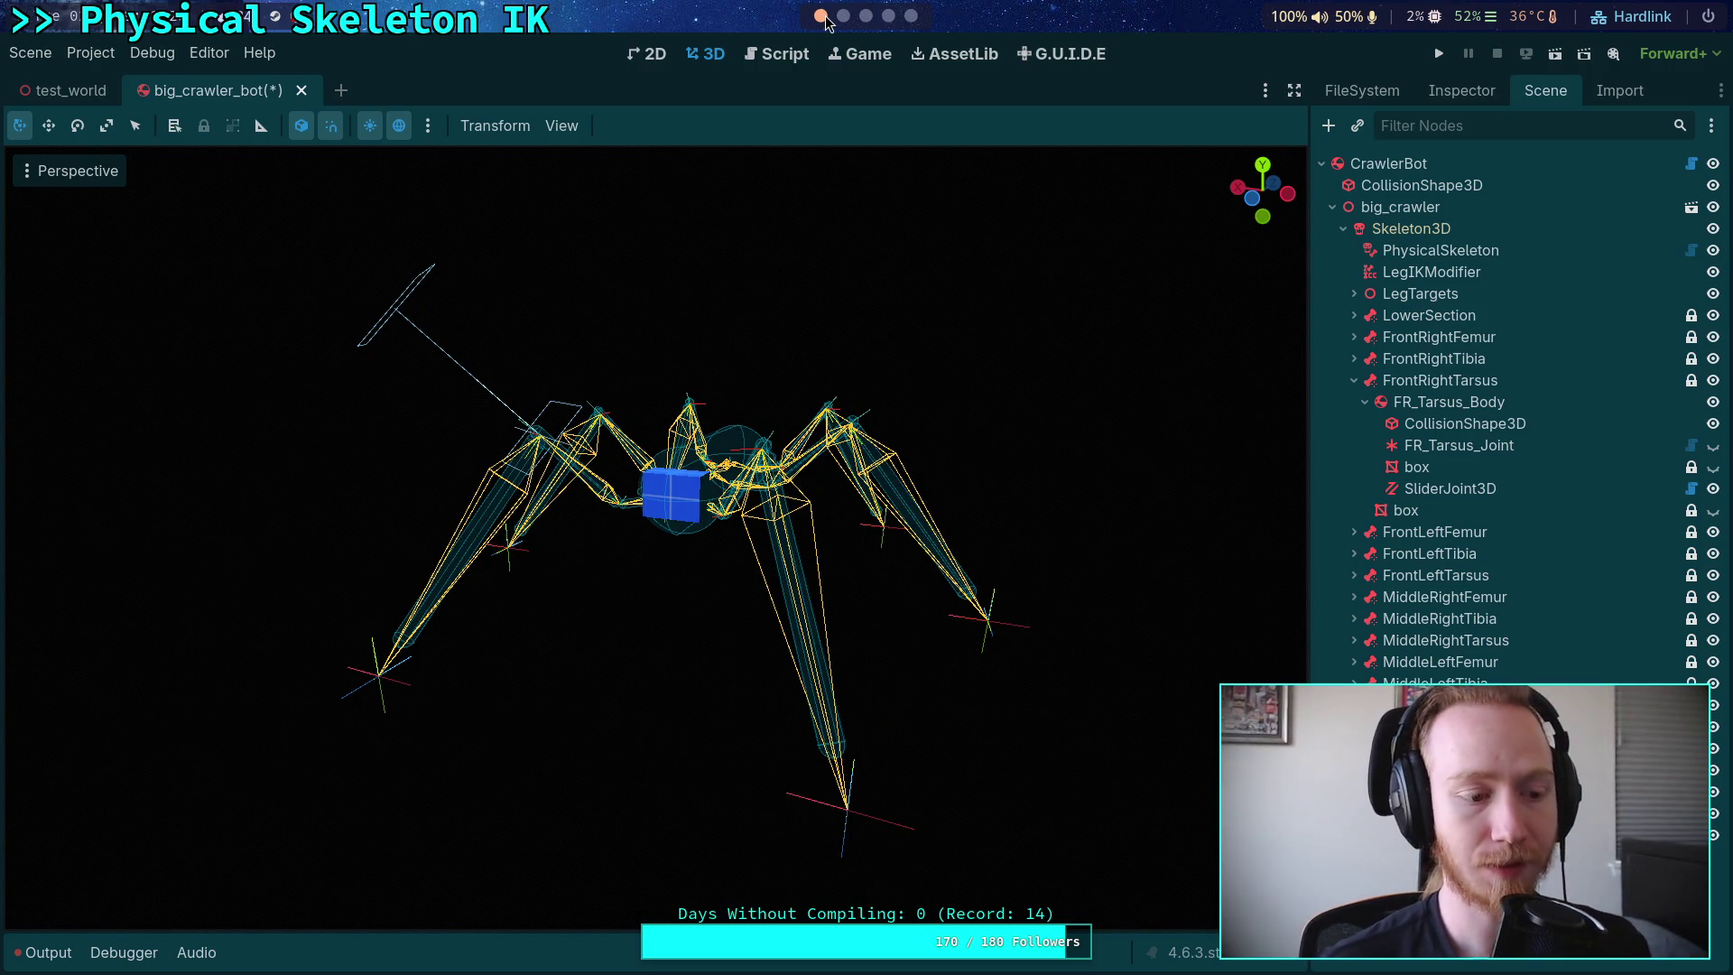
- Change the front-right tarsus SliderJoint3D node's type to BeamJoint3D
drag(813, 278, 577, 310)
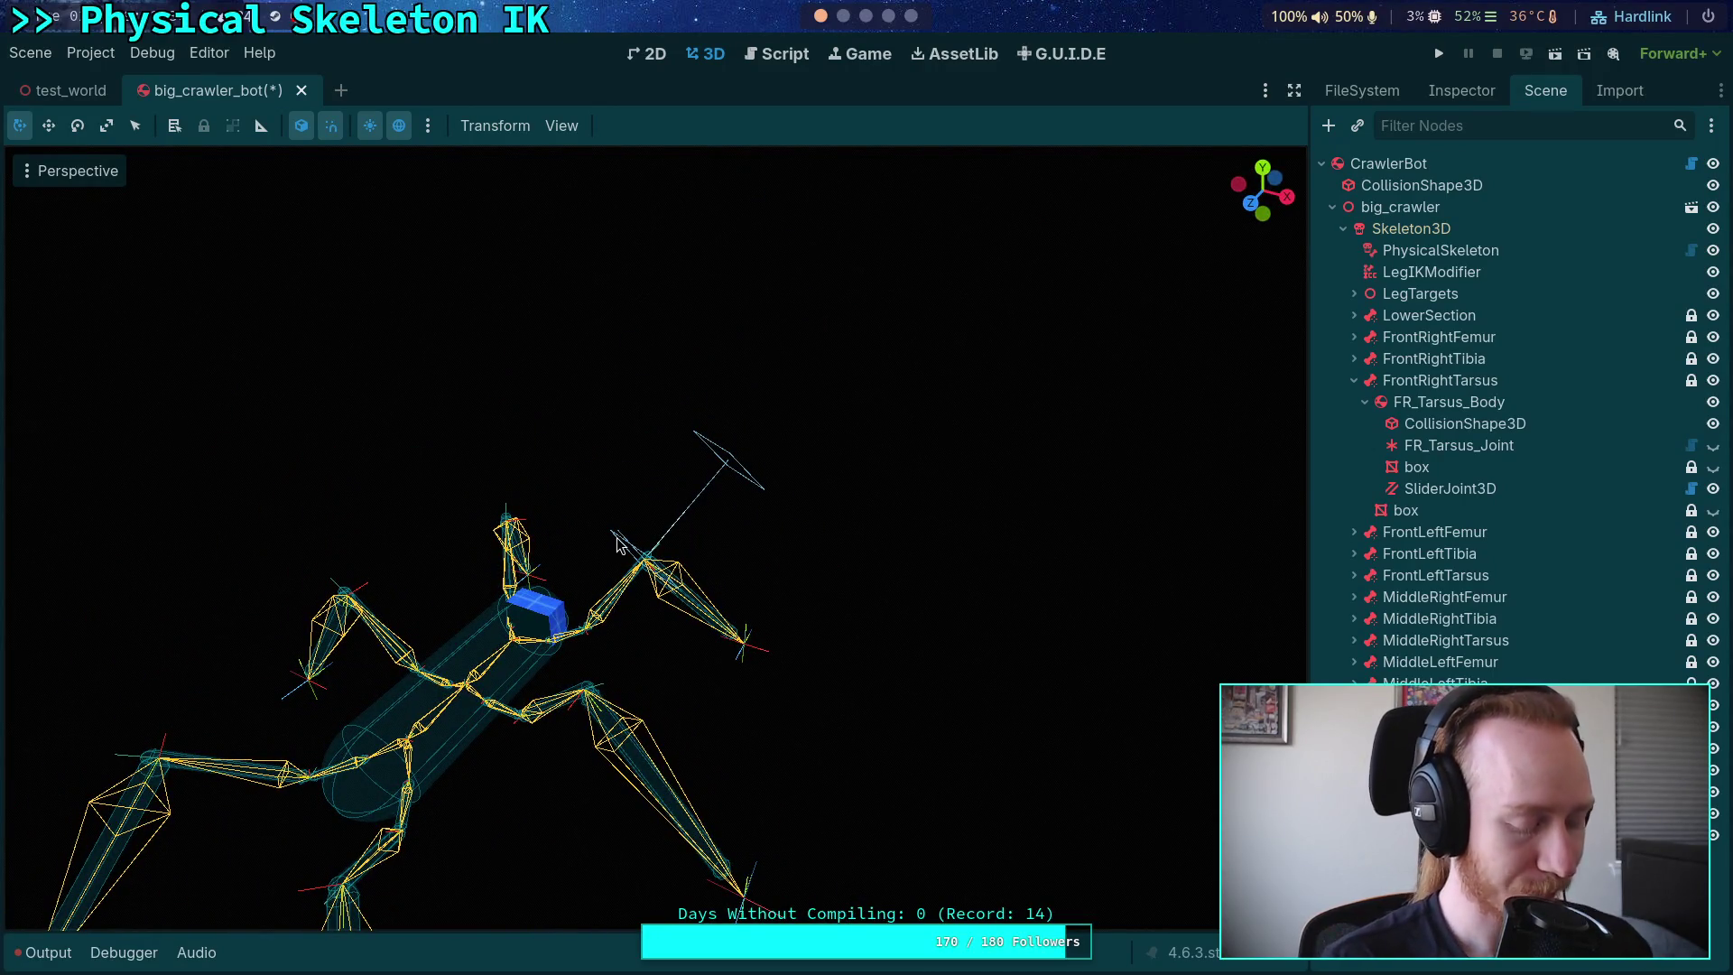
drag(618, 542, 592, 432)
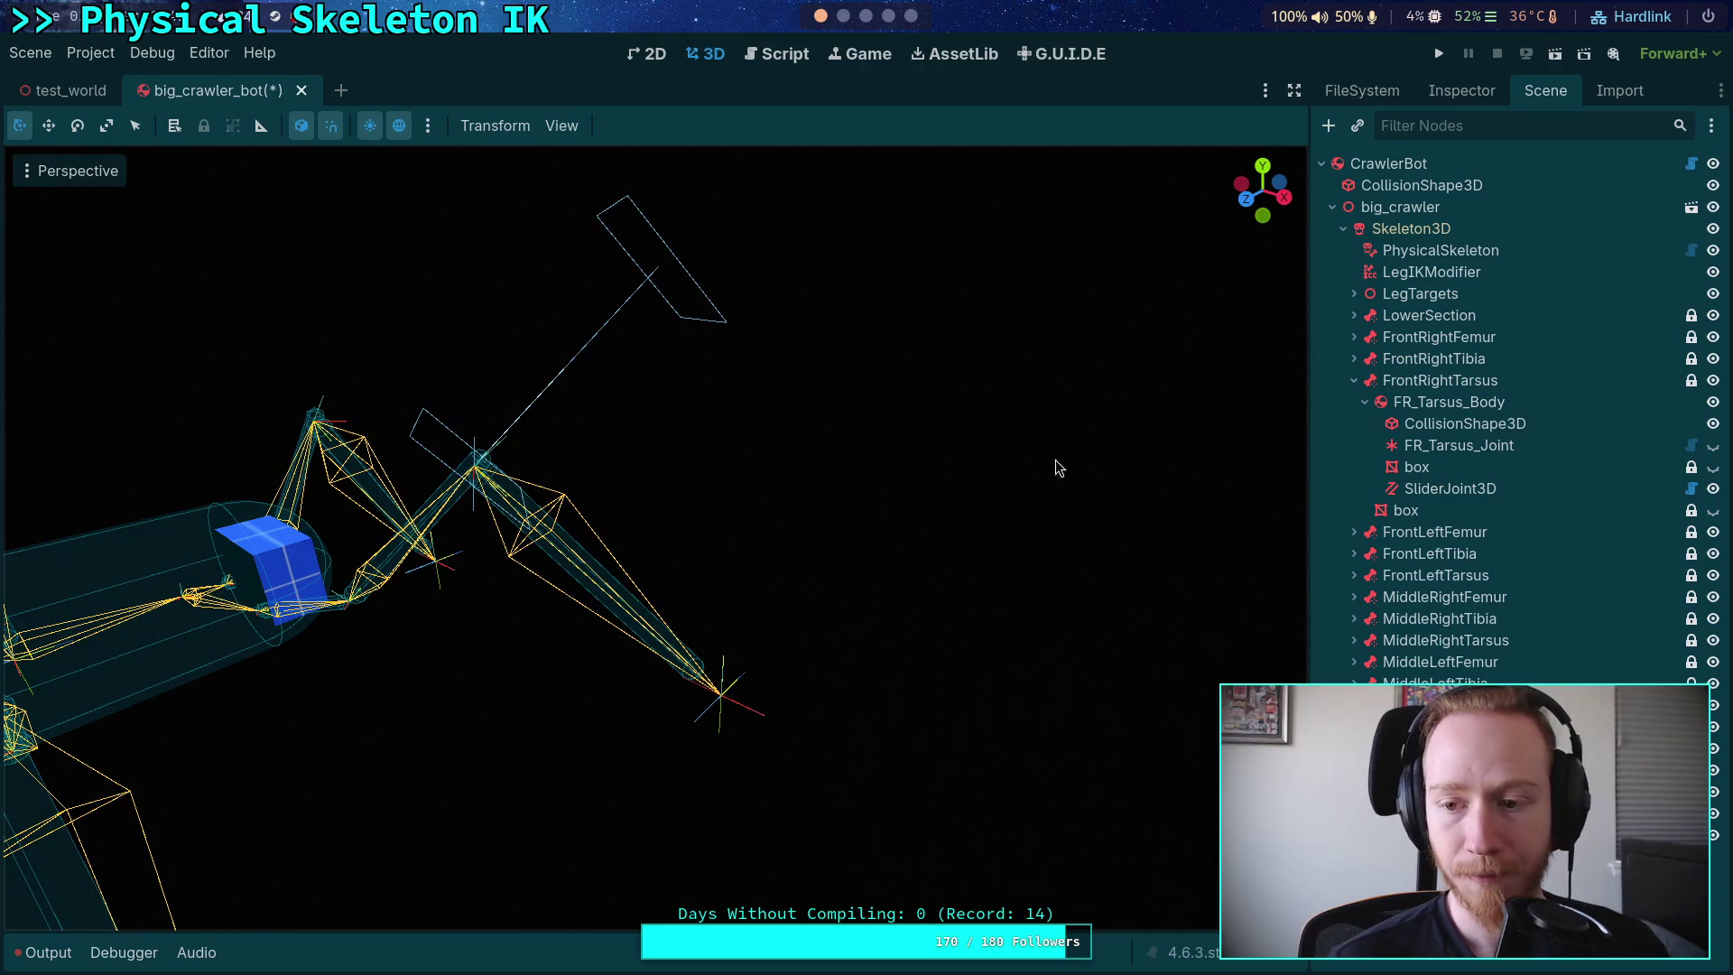
click(1481, 492)
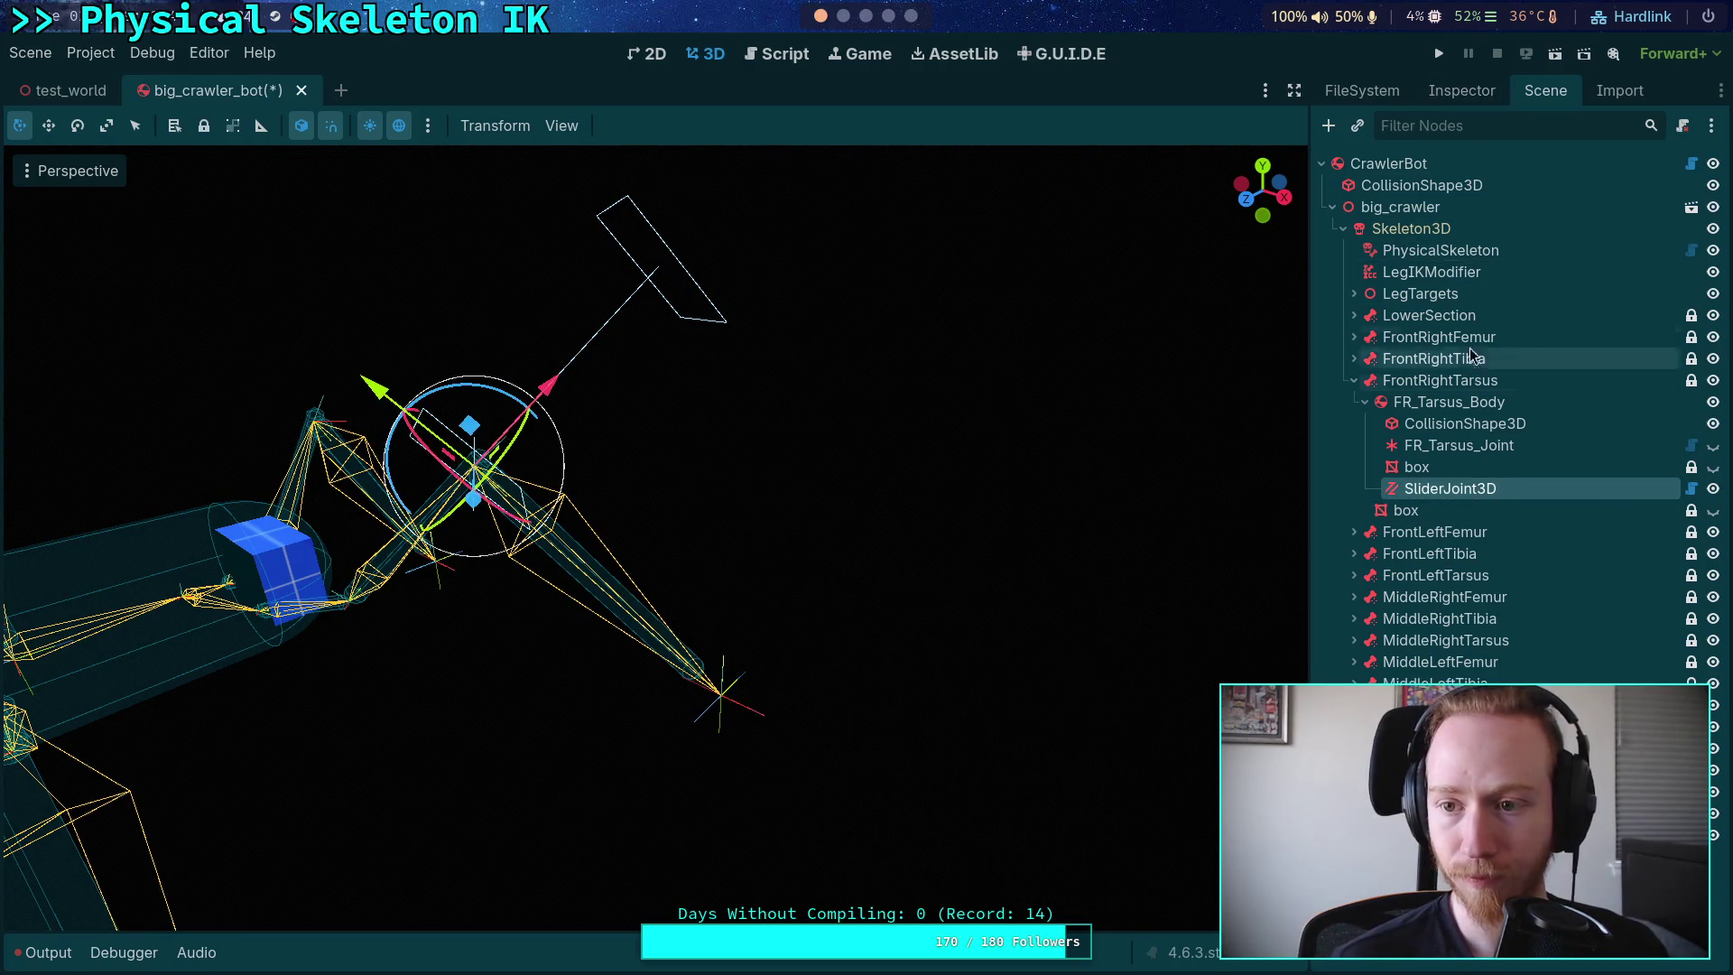
right_click(1460, 492)
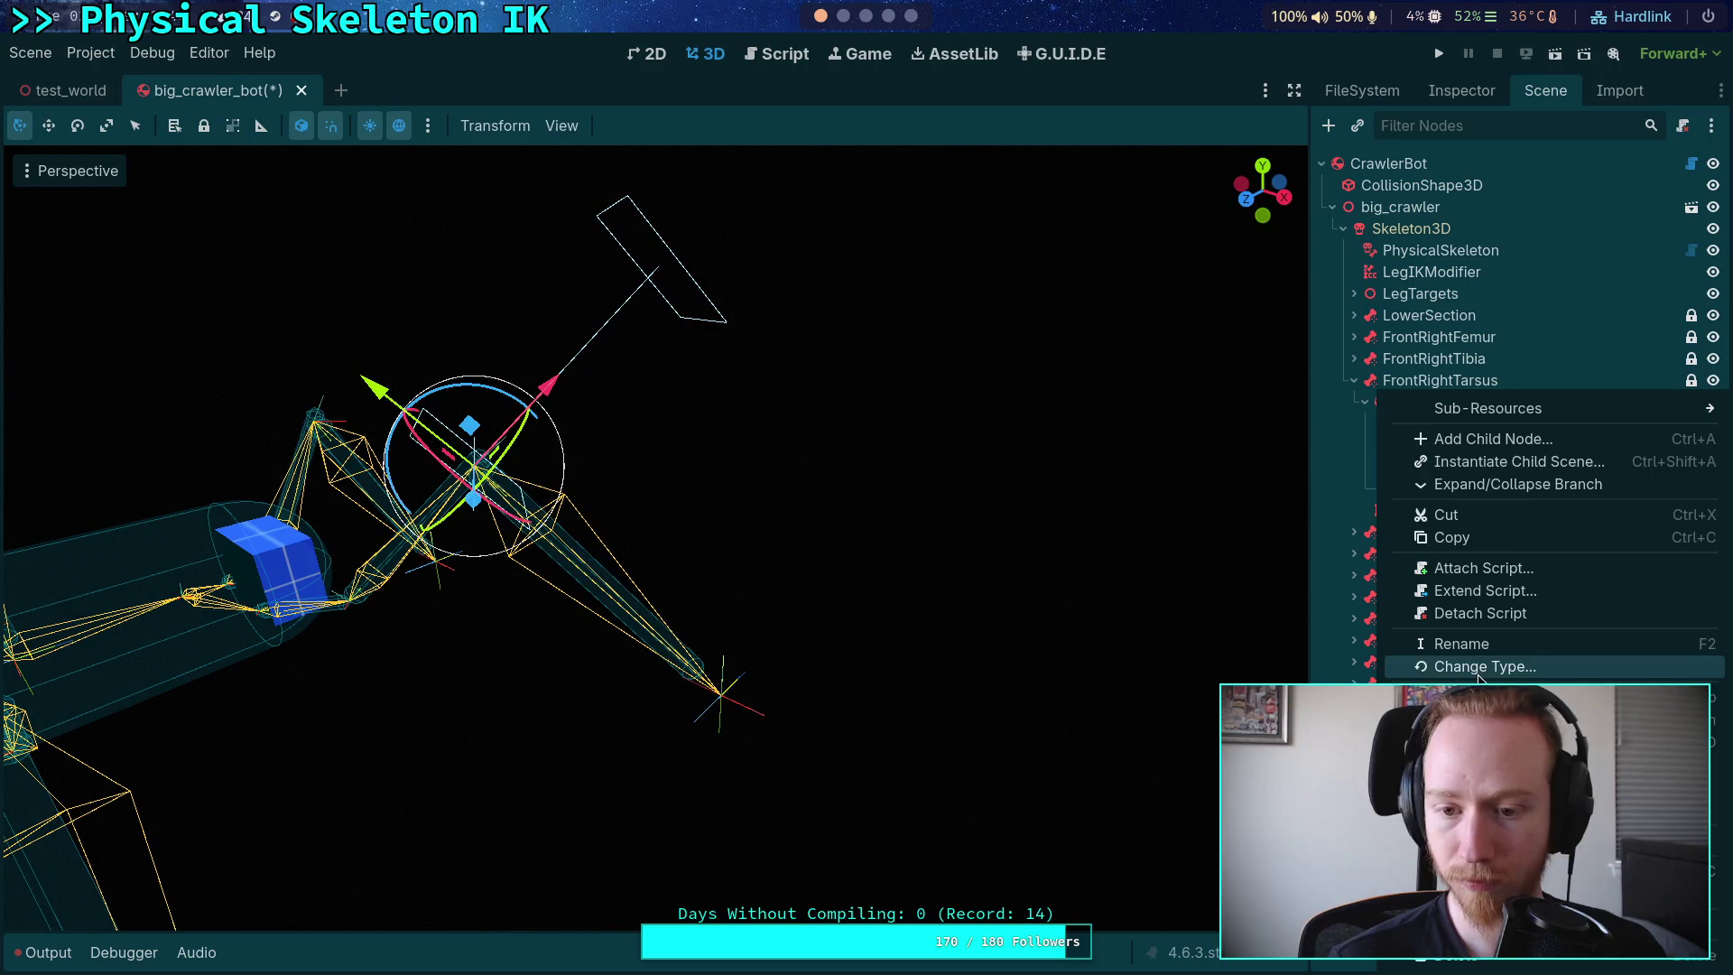
click(1462, 667)
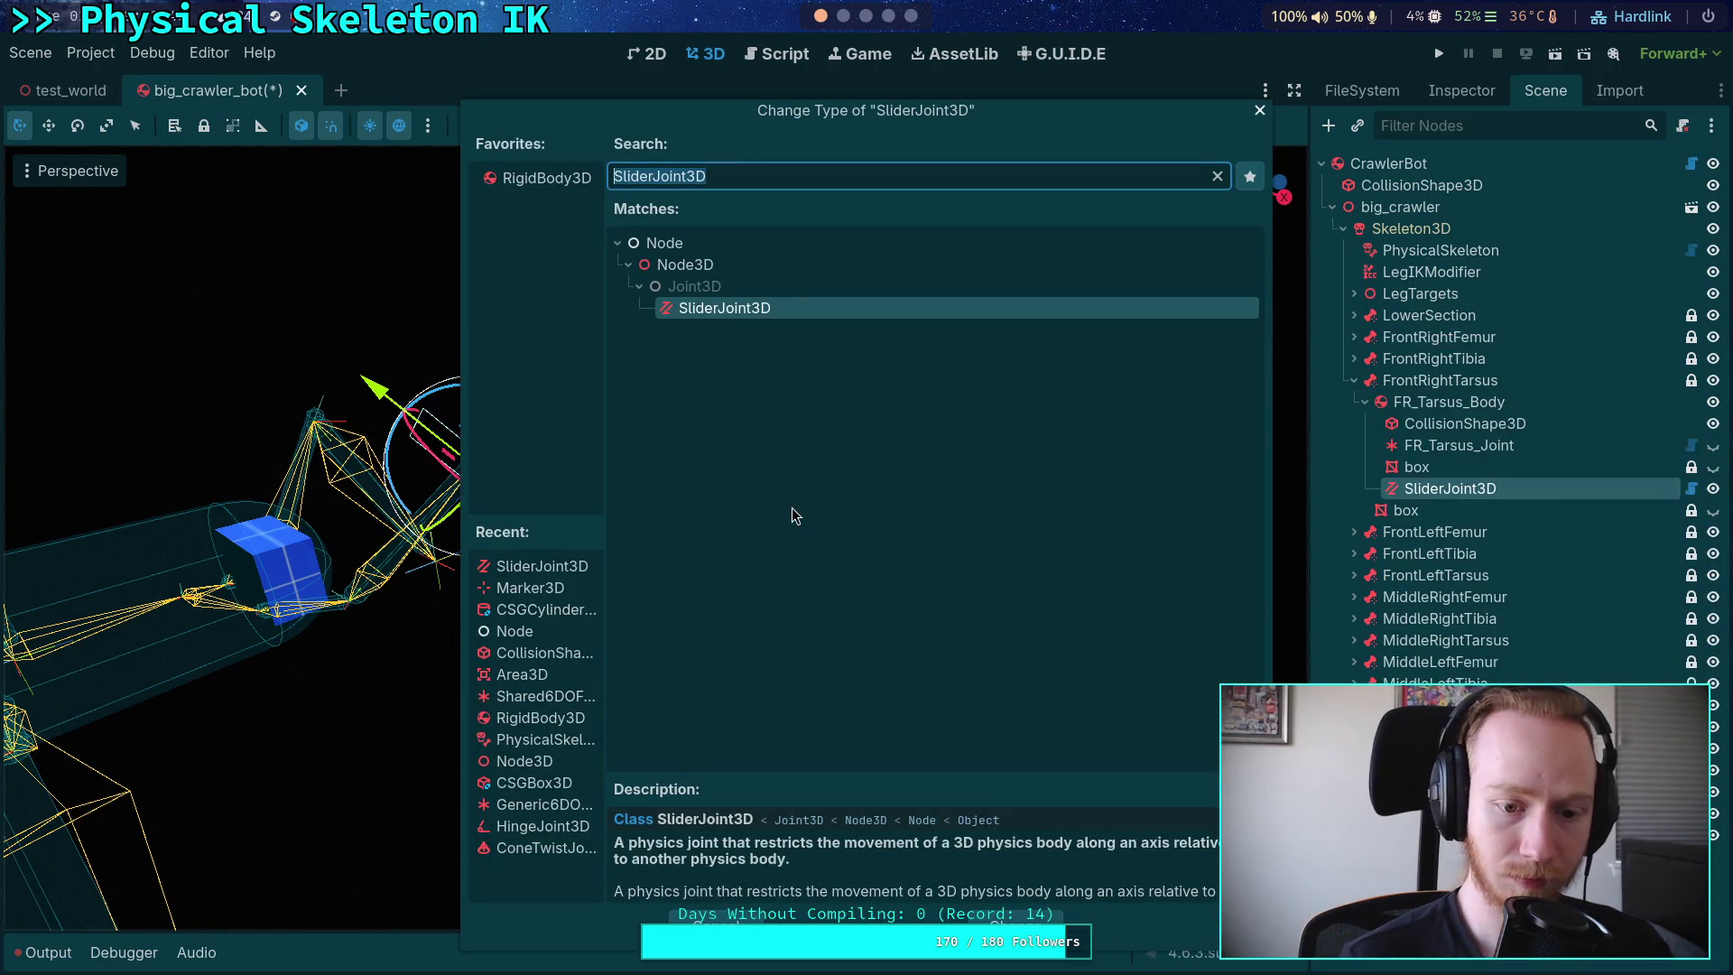
key(BackSpace)
text(Bea)
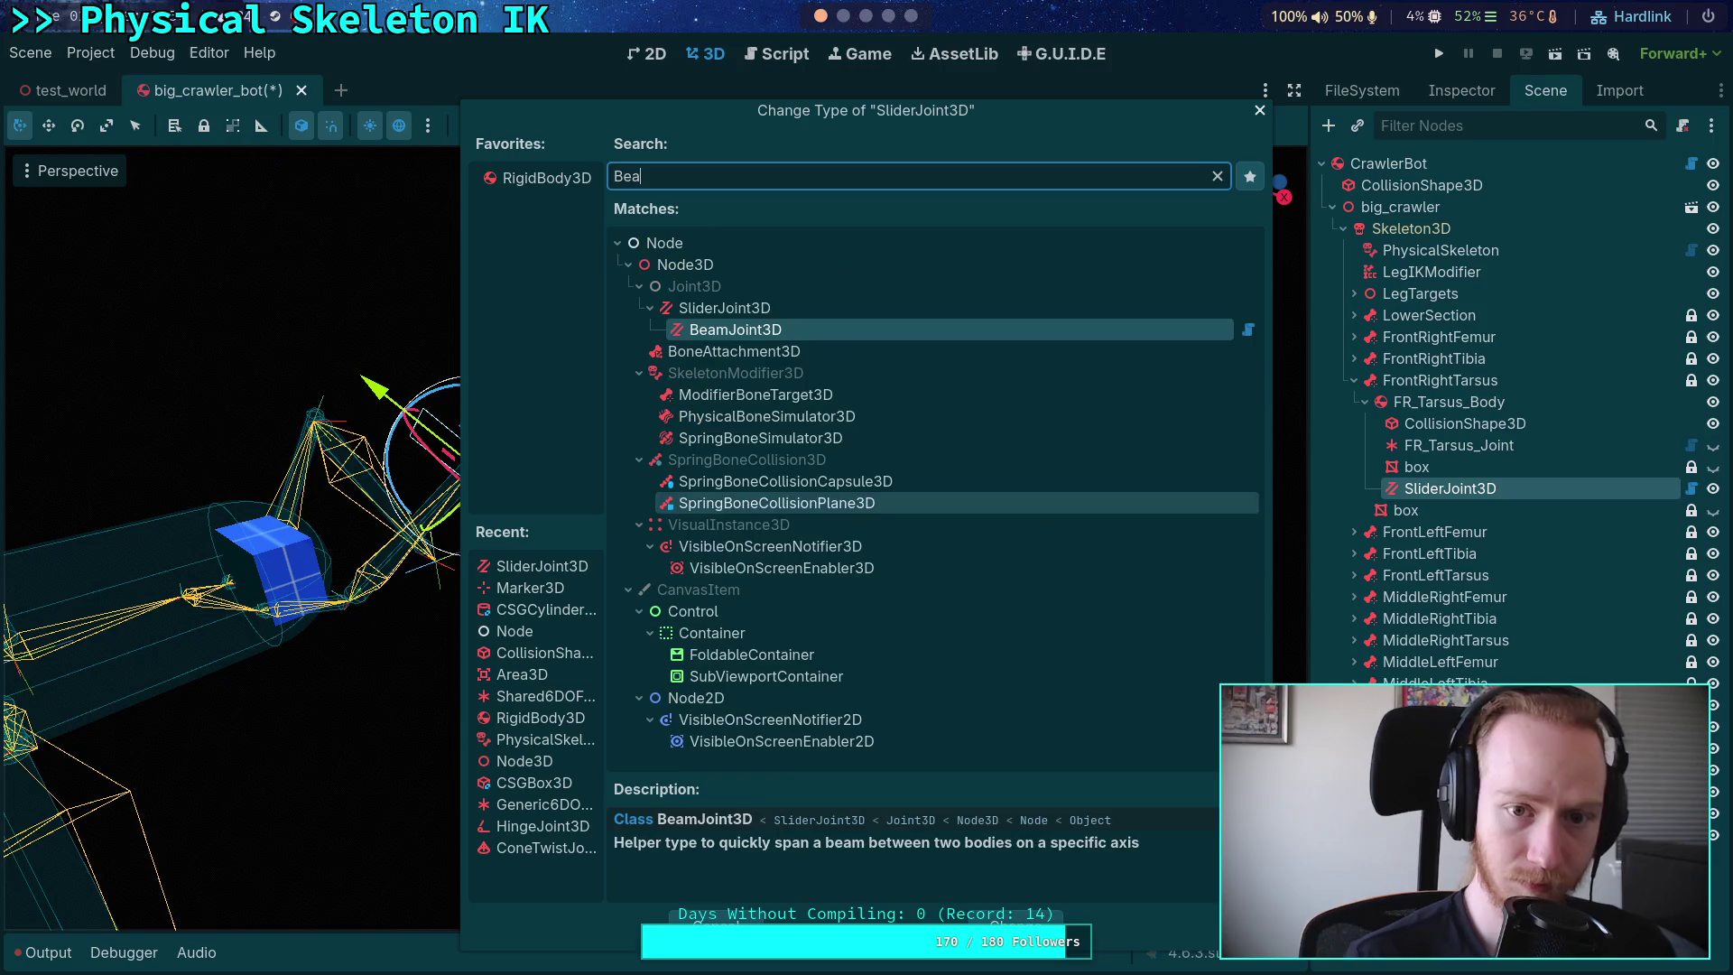
key(Return)
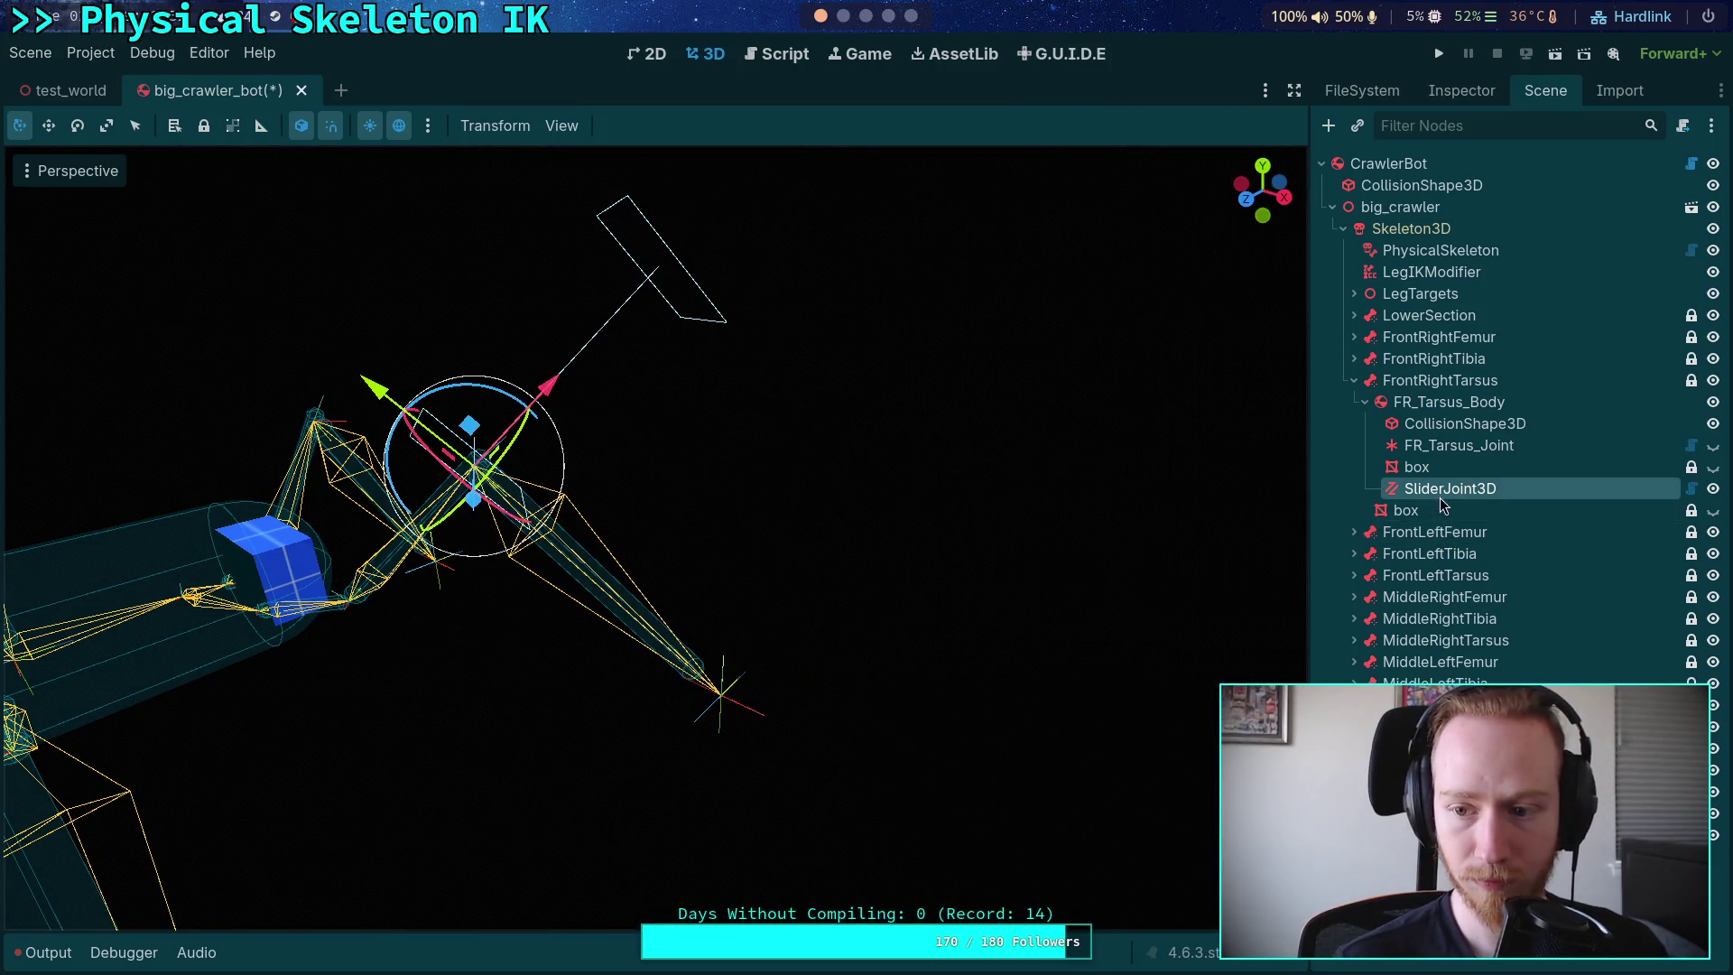
- Rename the converted joint node to FR_Tarsus_Beam
right_click(1442, 492)
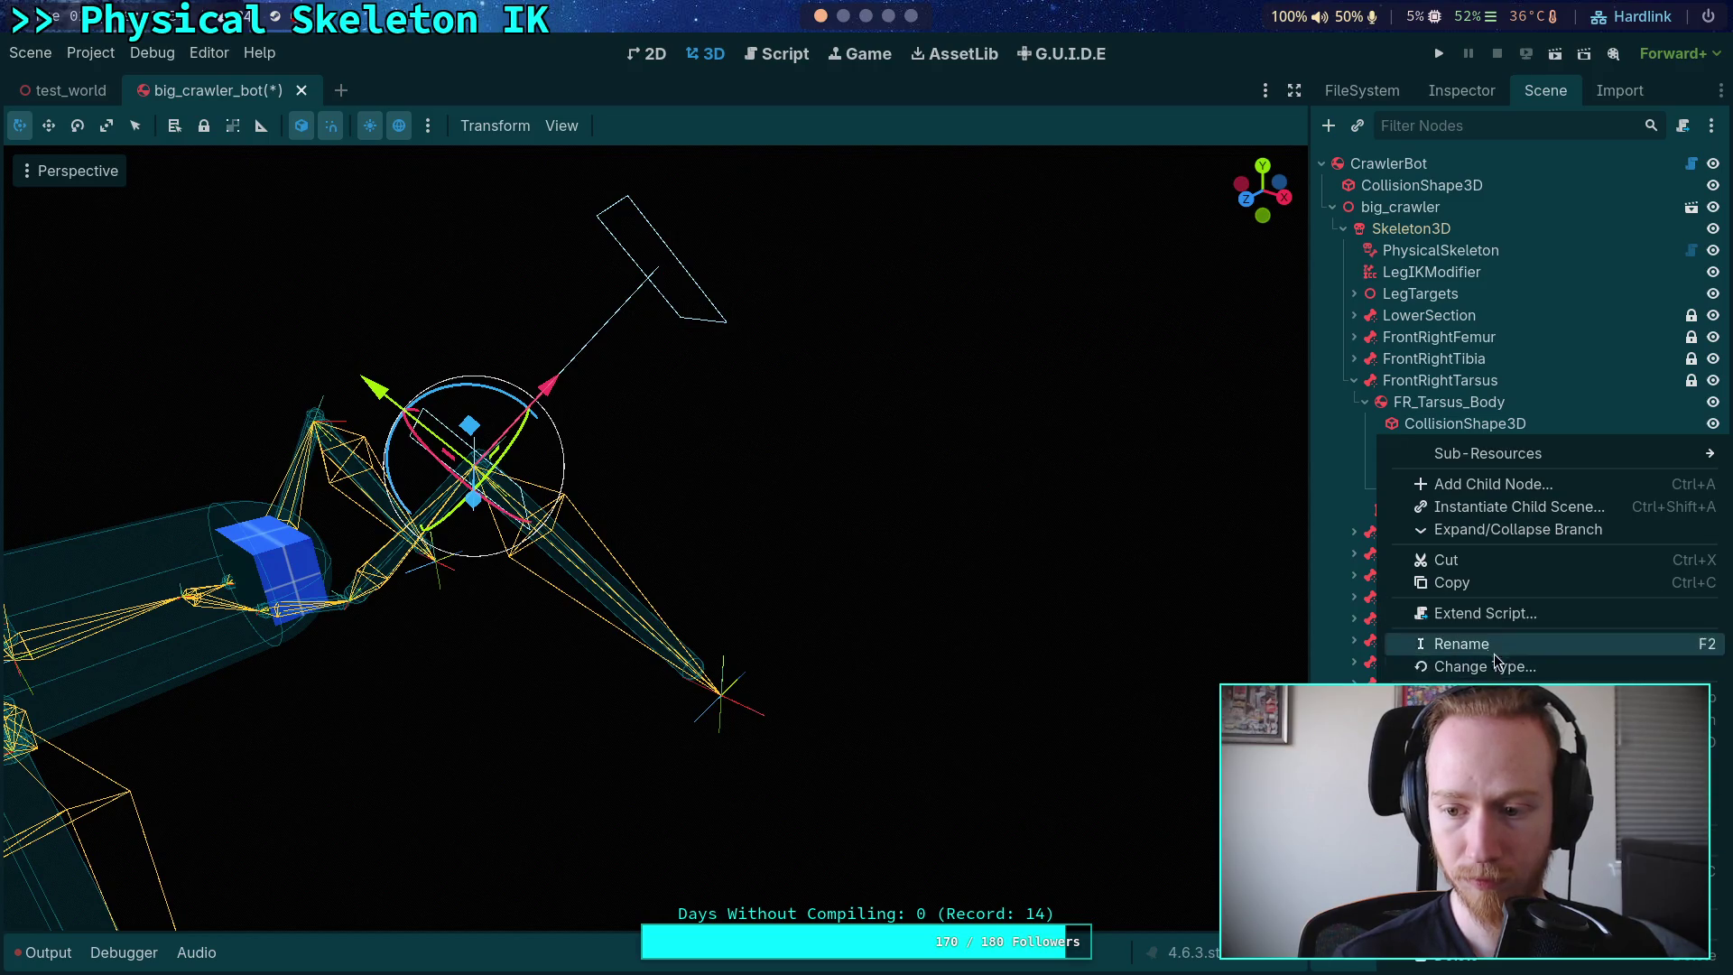
click(1521, 644)
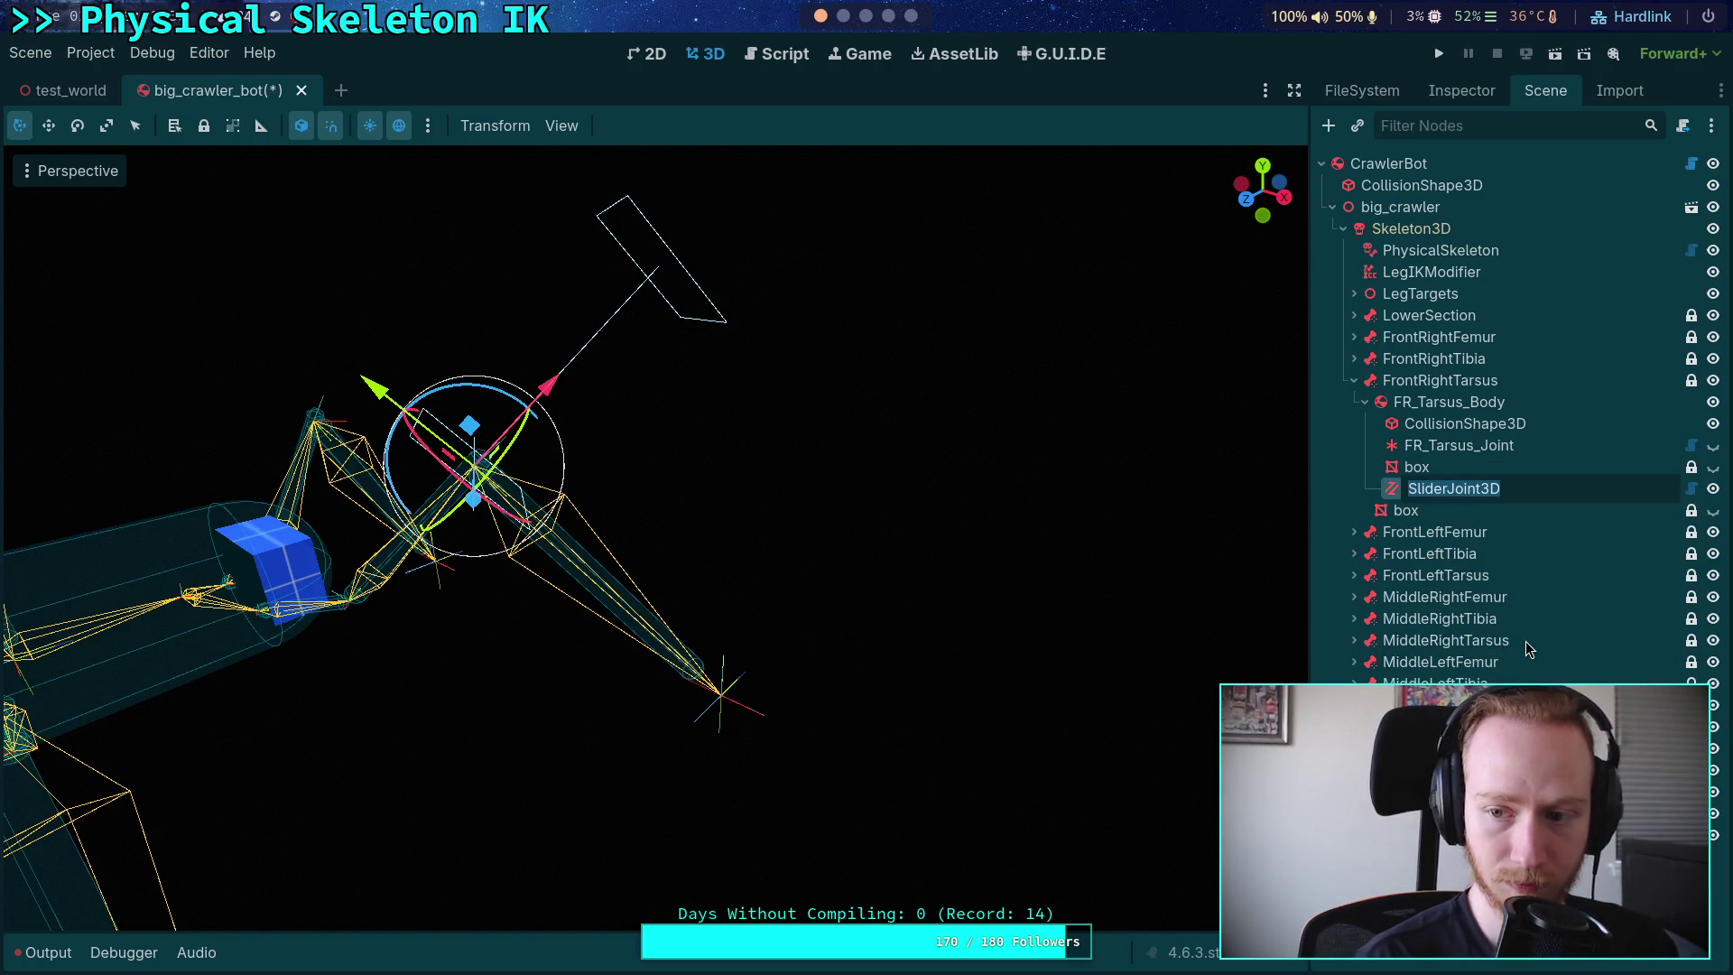
text(F)
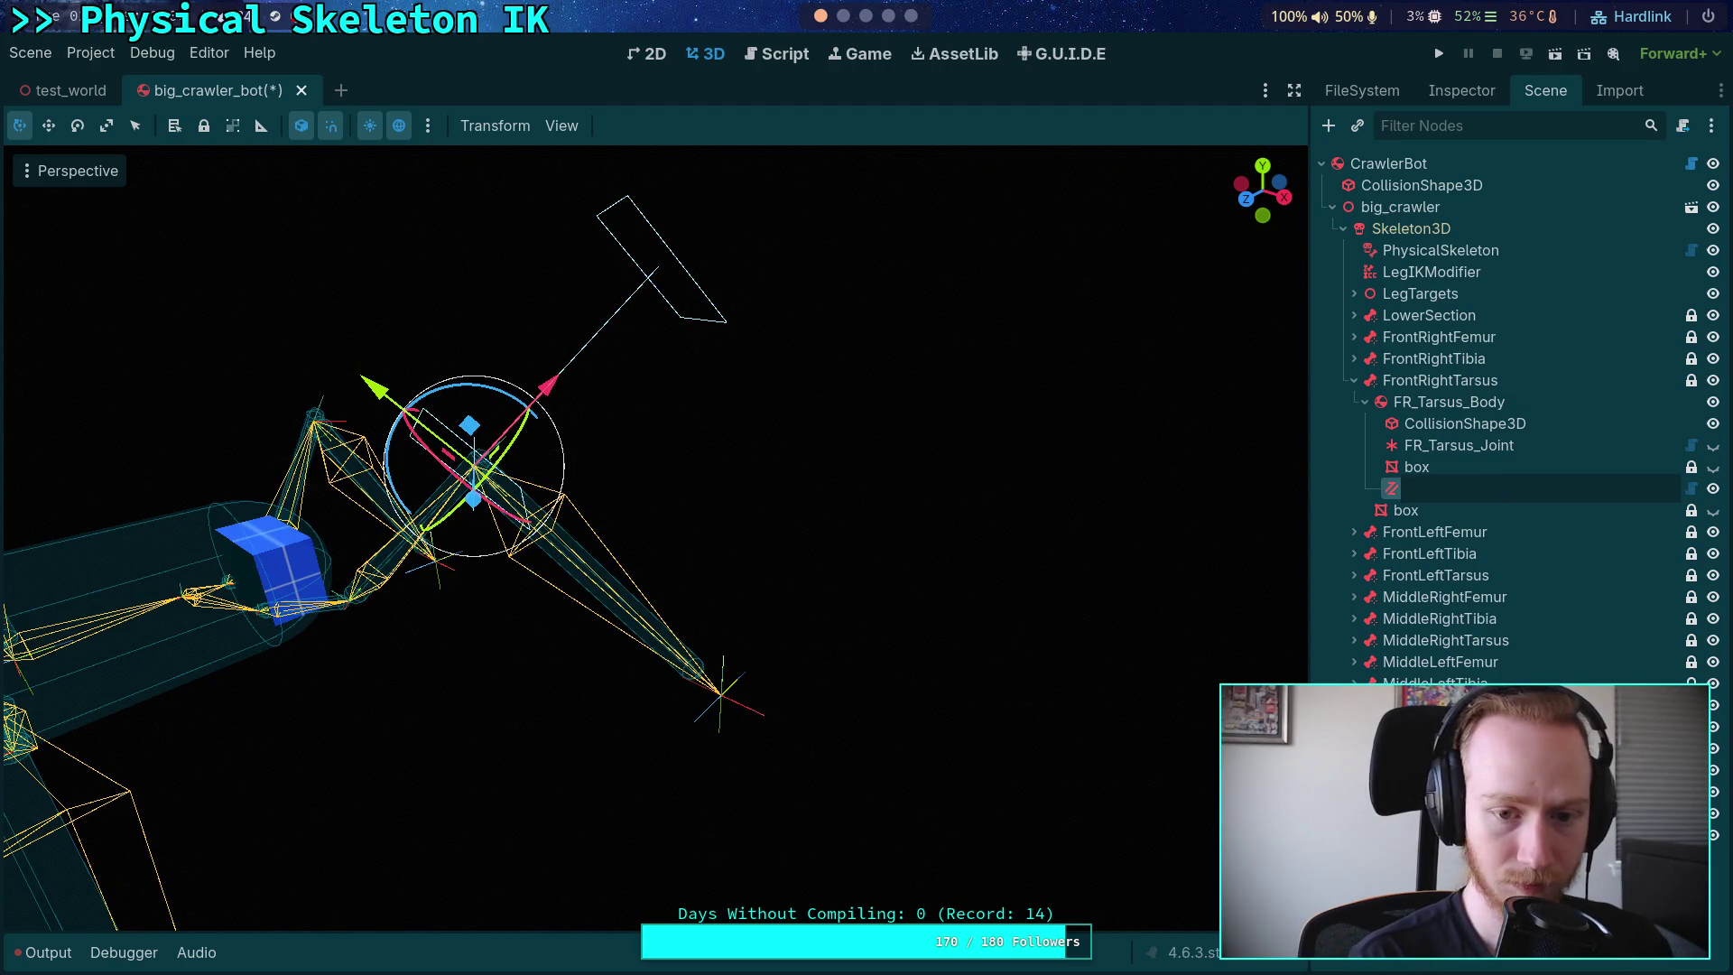
text(R_)
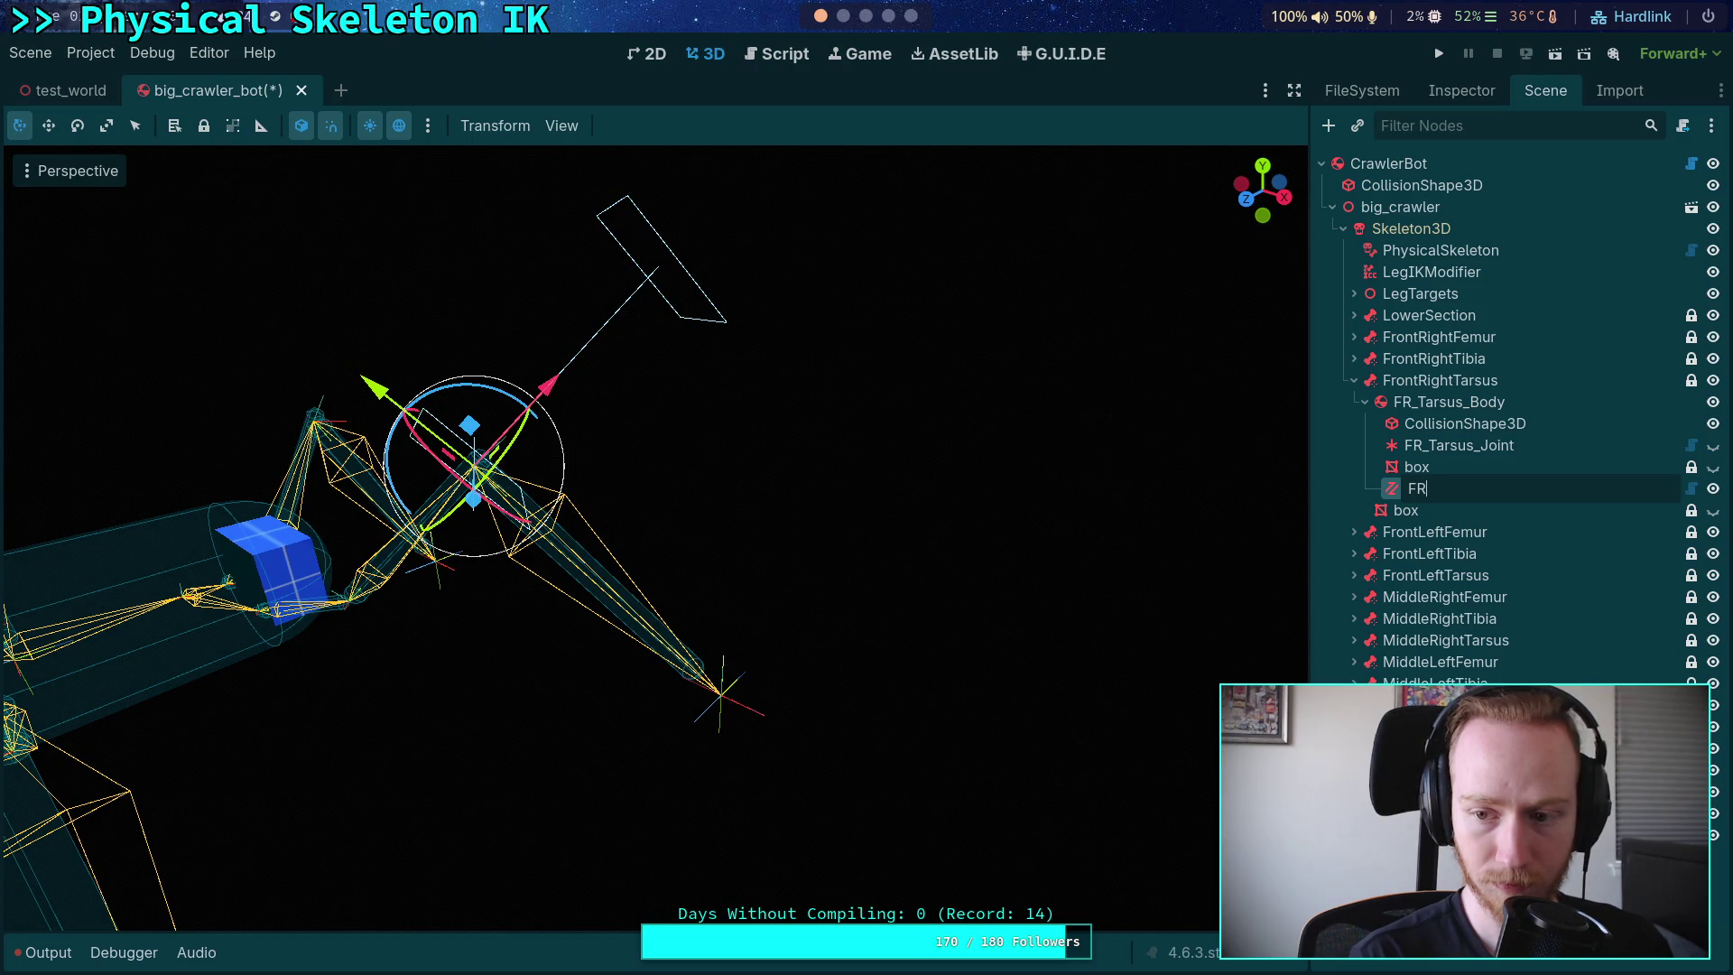
text(Tarsus_)
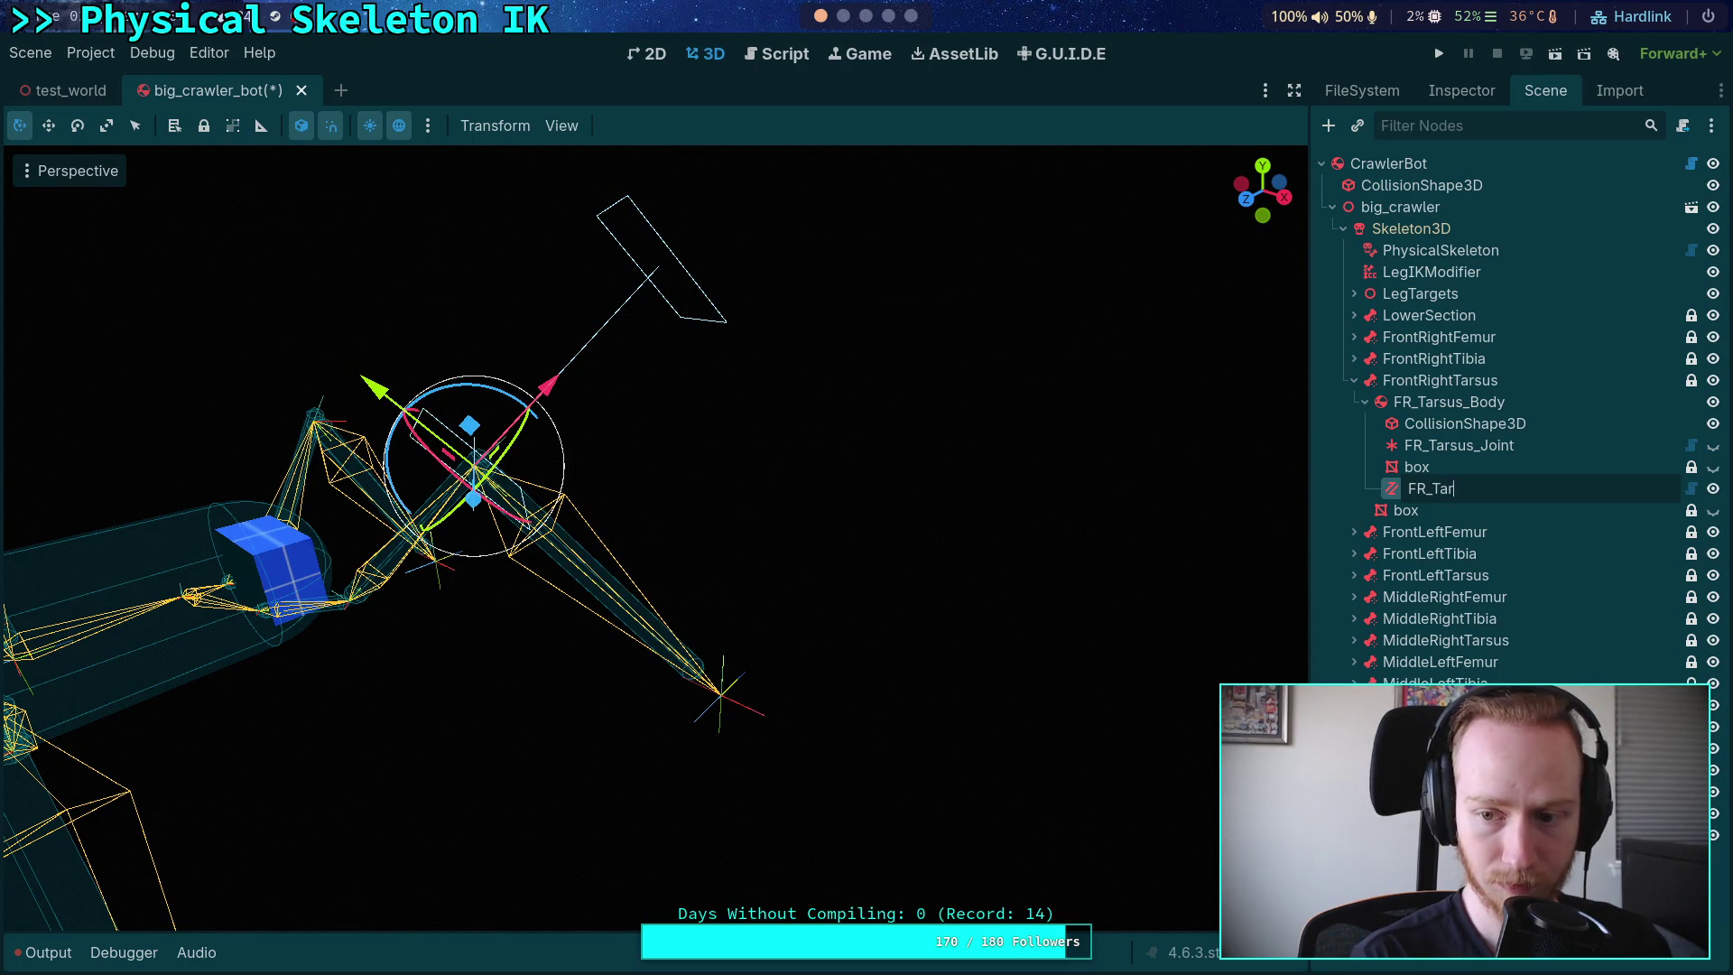
text(Beam)
key(Return)
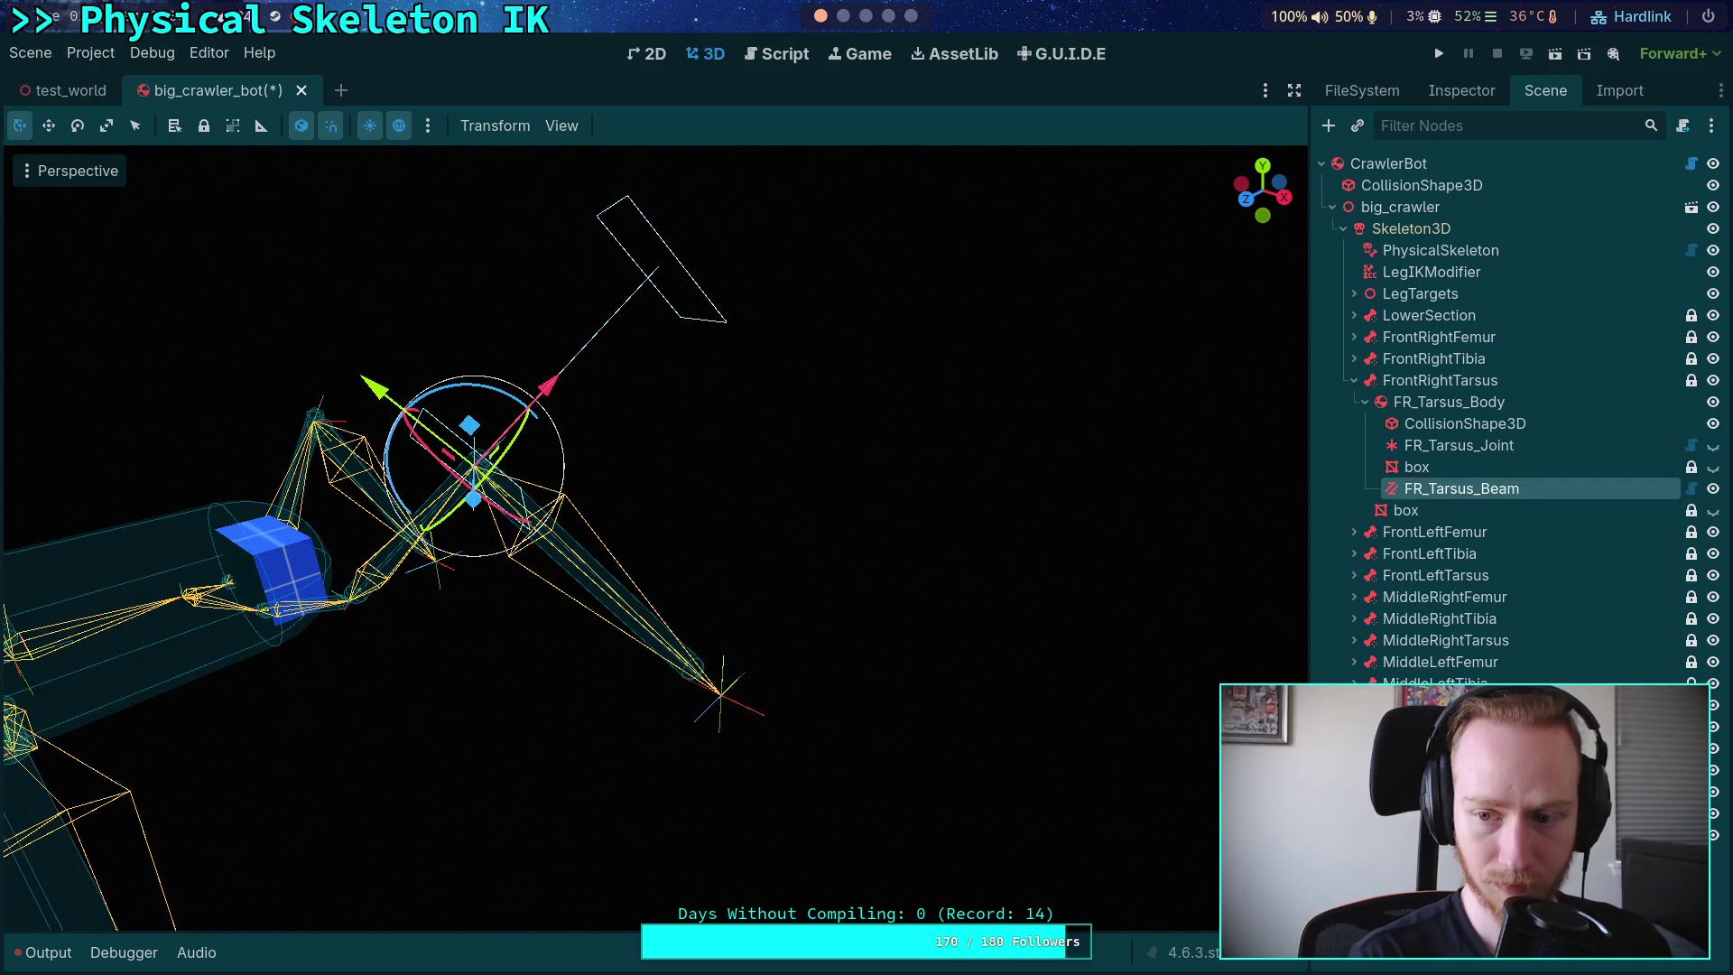